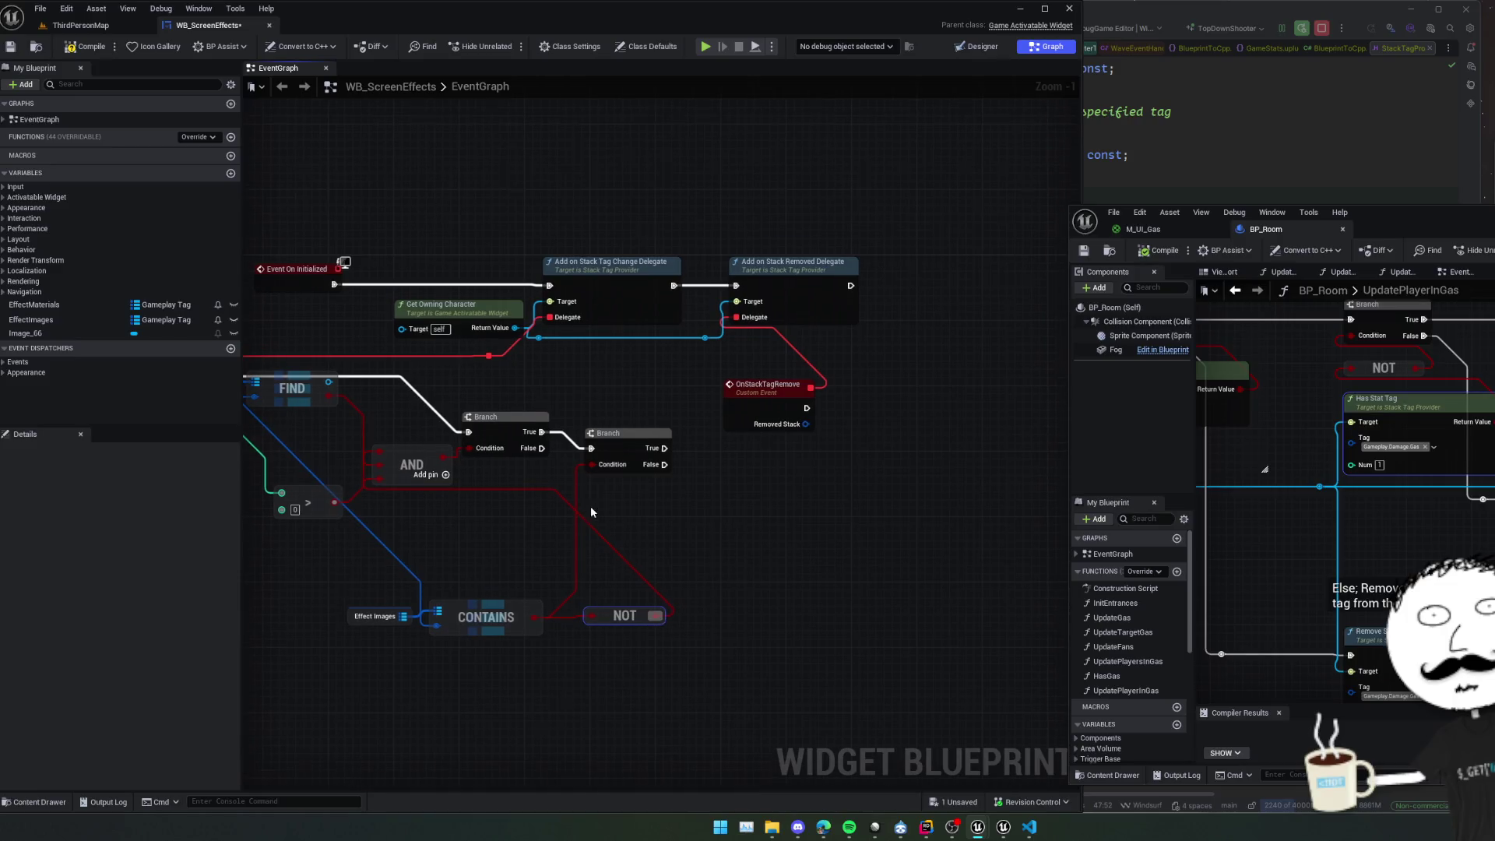
Wire the NOT result into the AND node, delete the second Branch, and auto-arrange the graph.
{"action": "left_click", "coordinate": [621, 441]}
{"action": "key", "text": "Delete"}
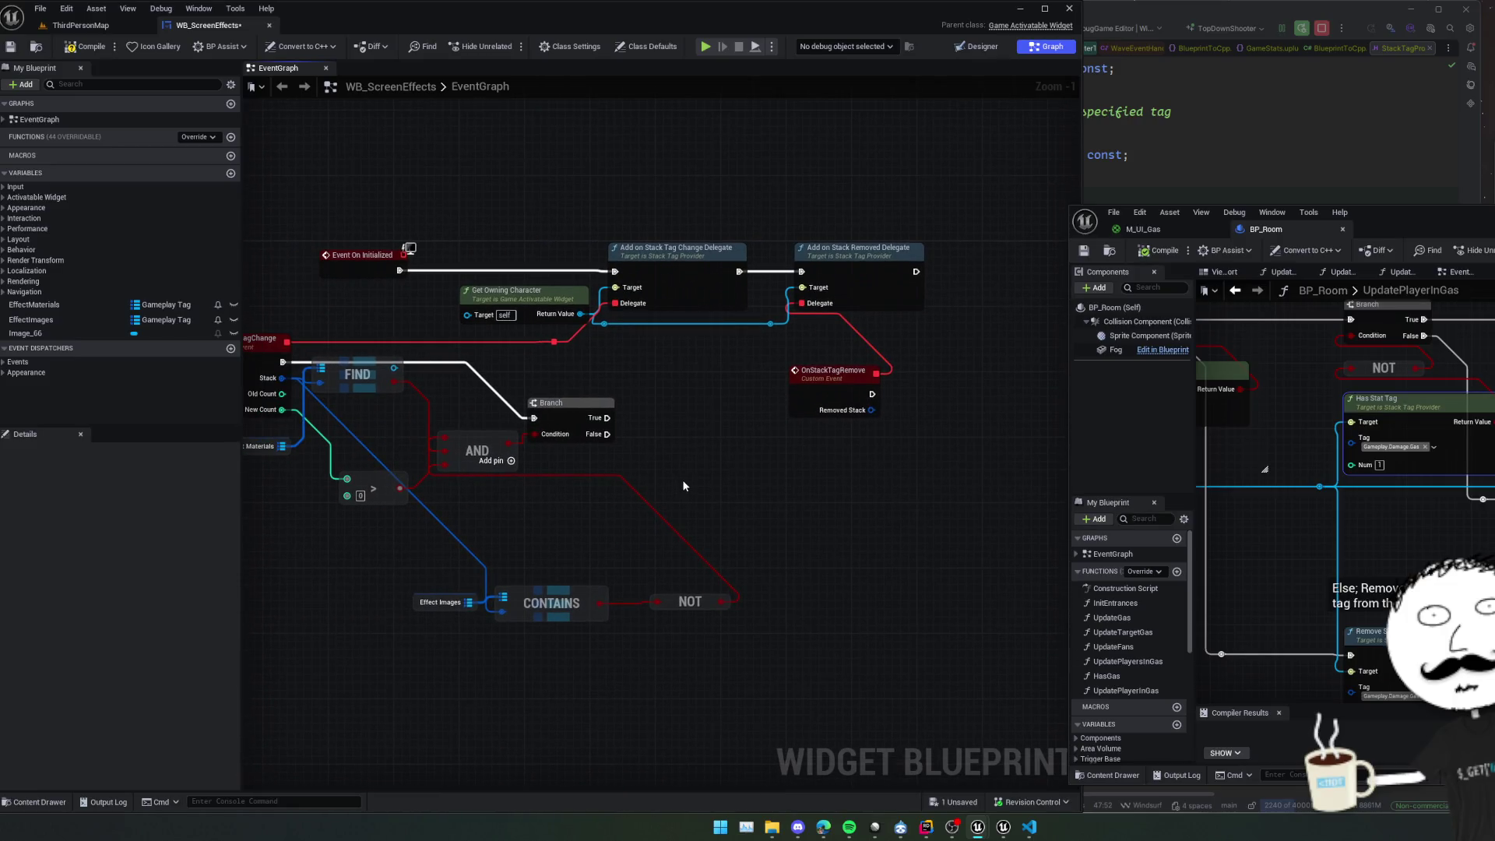
{"action": "key", "text": "ctrl+shift+f"}
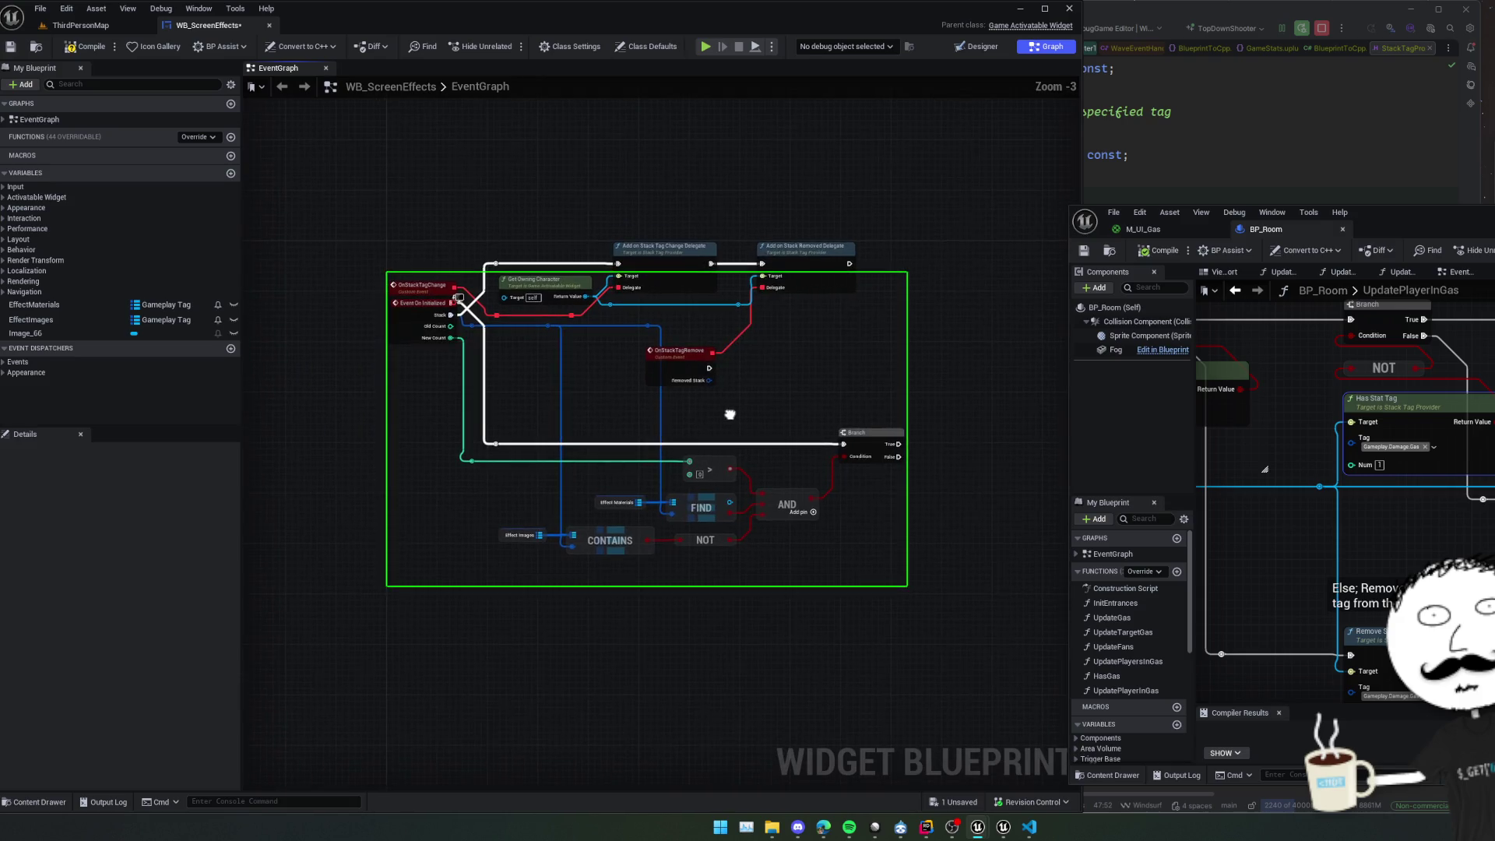
Place OnStackTagChange below Event On Initialized and tidy the graph layout again.
{"action": "left_click_drag", "start_coordinate": [729, 414], "coordinate": [843, 532]}
{"action": "mouse_move", "coordinate": [521, 431]}
{"action": "left_mouse_down"}
{"action": "mouse_move", "coordinate": [521, 524]}
{"action": "mouse_move", "coordinate": [478, 456]}
{"action": "mouse_move", "coordinate": [464, 520]}
{"action": "left_mouse_up"}
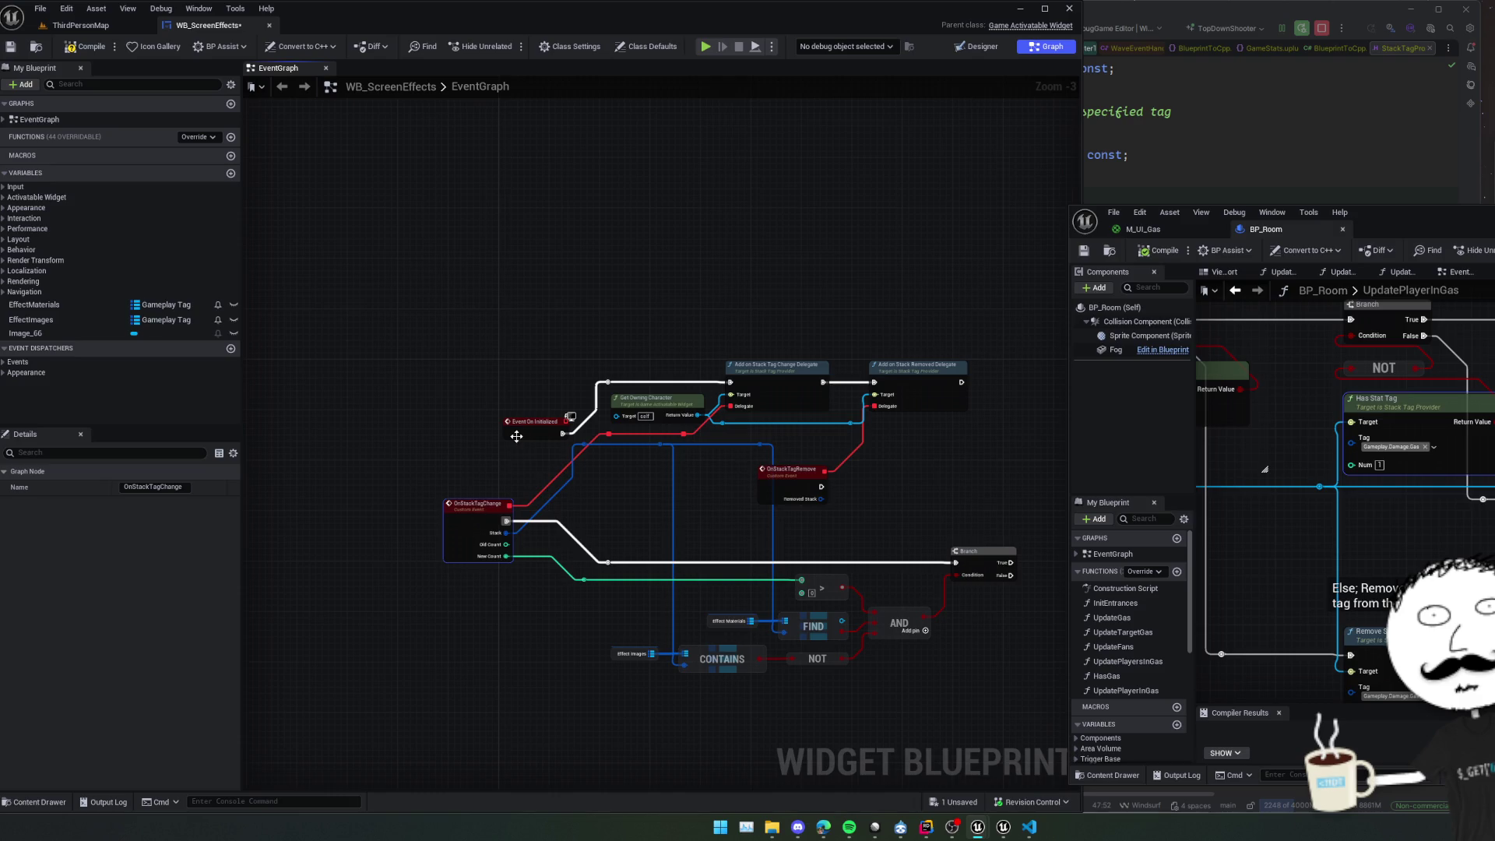
{"action": "left_click_drag", "start_coordinate": [516, 436], "coordinate": [459, 342]}
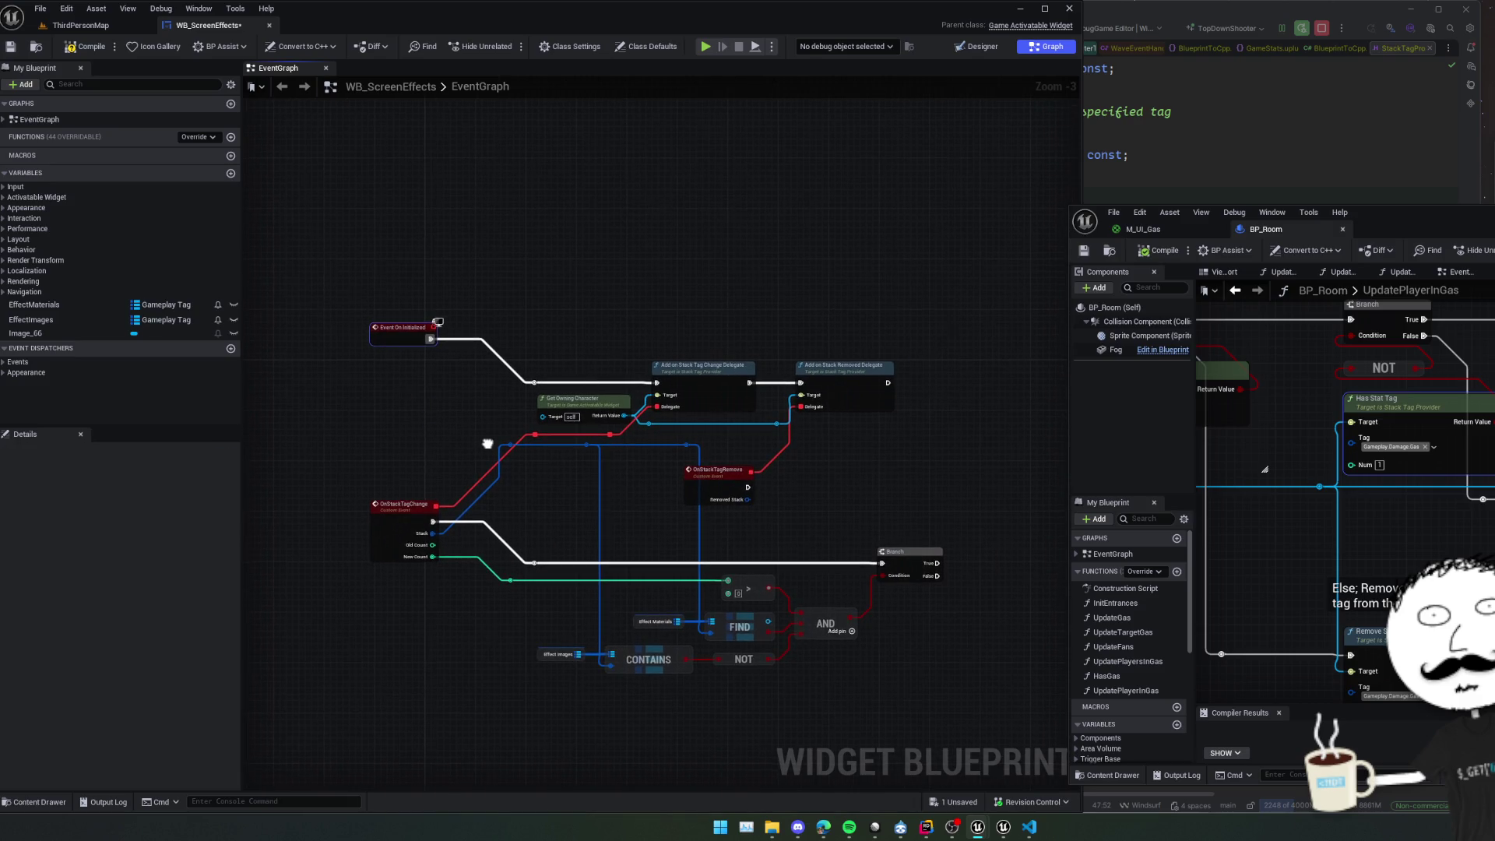
{"action": "key", "text": "f"}
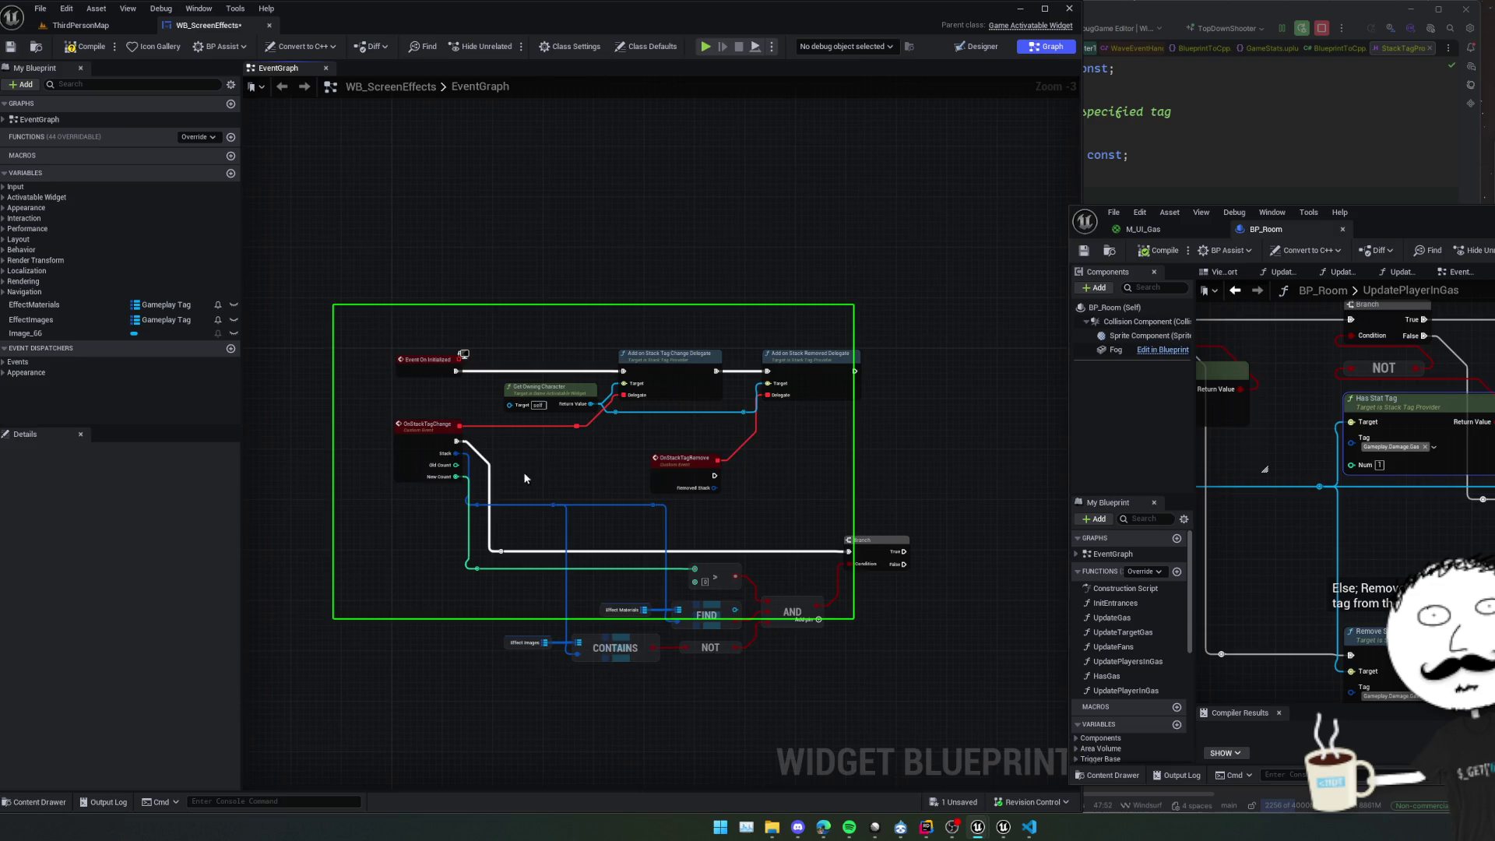
{"action": "scroll", "coordinate": [523, 472], "scroll_direction": "up", "scroll_amount": 1}
{"action": "mouse_move", "coordinate": [550, 450]}
{"action": "left_mouse_down"}
{"action": "mouse_move", "coordinate": [524, 458]}
{"action": "mouse_move", "coordinate": [755, 353]}
{"action": "mouse_move", "coordinate": [732, 319]}
{"action": "left_mouse_up"}
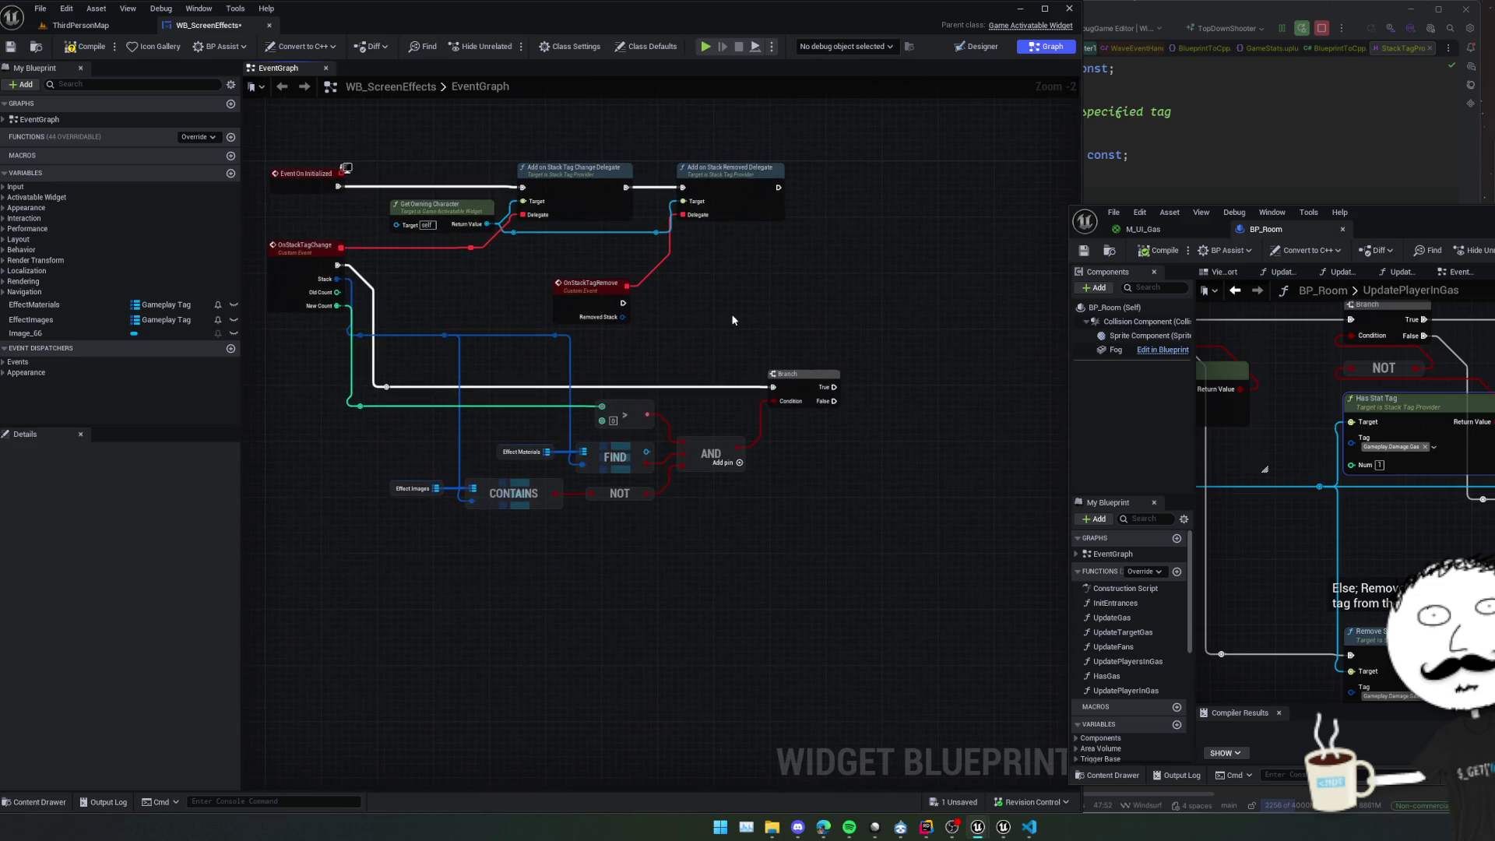
{"action": "mouse_move", "coordinate": [834, 457]}
{"action": "left_mouse_down"}
{"action": "mouse_move", "coordinate": [810, 467]}
{"action": "mouse_move", "coordinate": [930, 464]}
{"action": "mouse_move", "coordinate": [839, 470]}
{"action": "mouse_move", "coordinate": [802, 433]}
{"action": "left_mouse_up"}
{"action": "scroll", "coordinate": [810, 467], "scroll_direction": "up", "scroll_amount": 1}
{"action": "scroll", "coordinate": [734, 480], "scroll_direction": "down", "scroll_amount": 1}
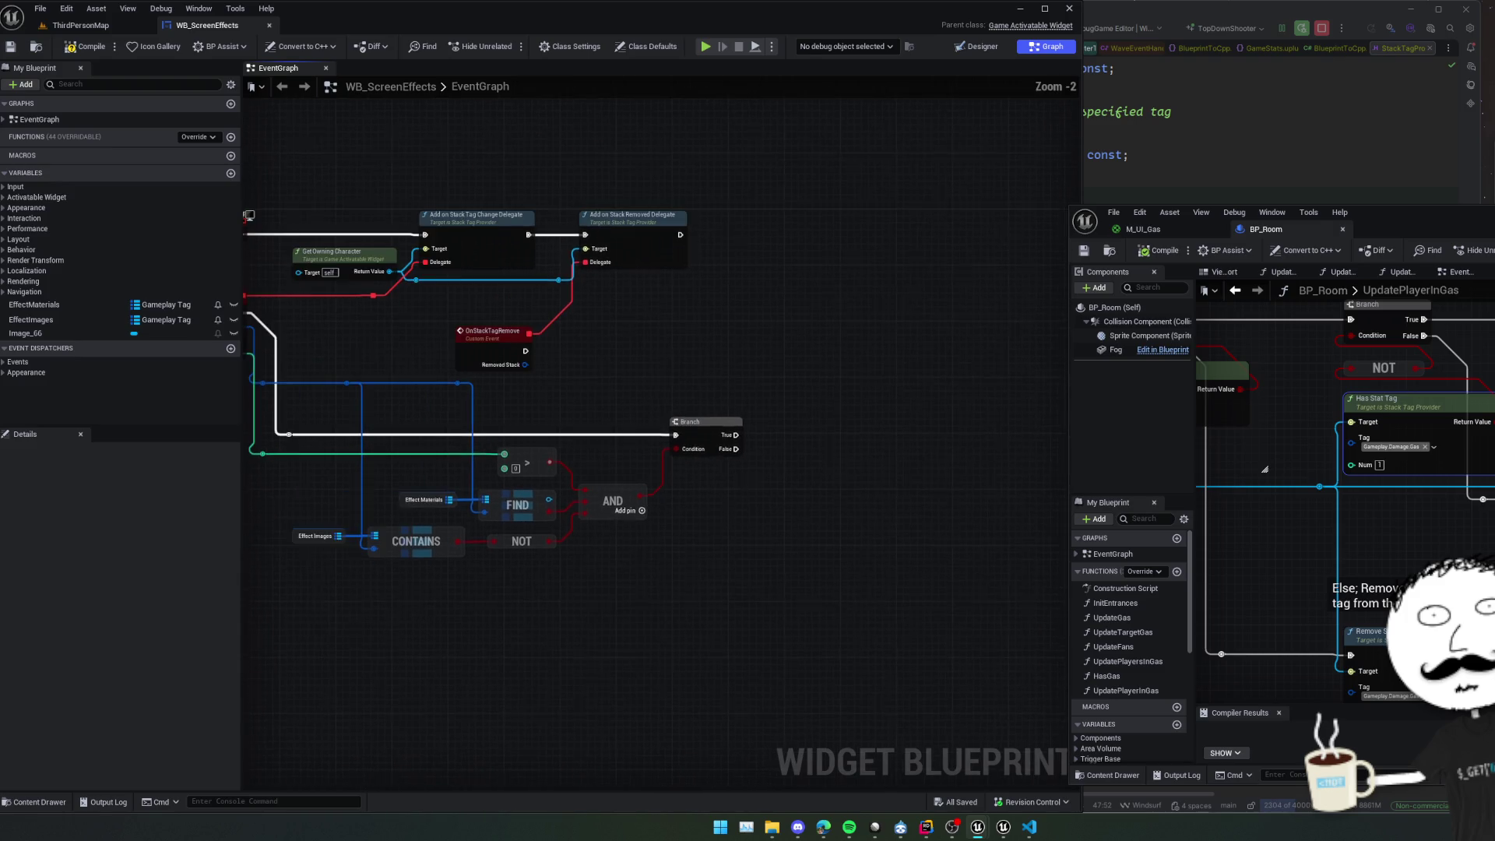
{"action": "mouse_move", "coordinate": [731, 484]}
{"action": "left_mouse_down"}
{"action": "mouse_move", "coordinate": [617, 507]}
{"action": "mouse_move", "coordinate": [711, 515]}
{"action": "left_mouse_up"}
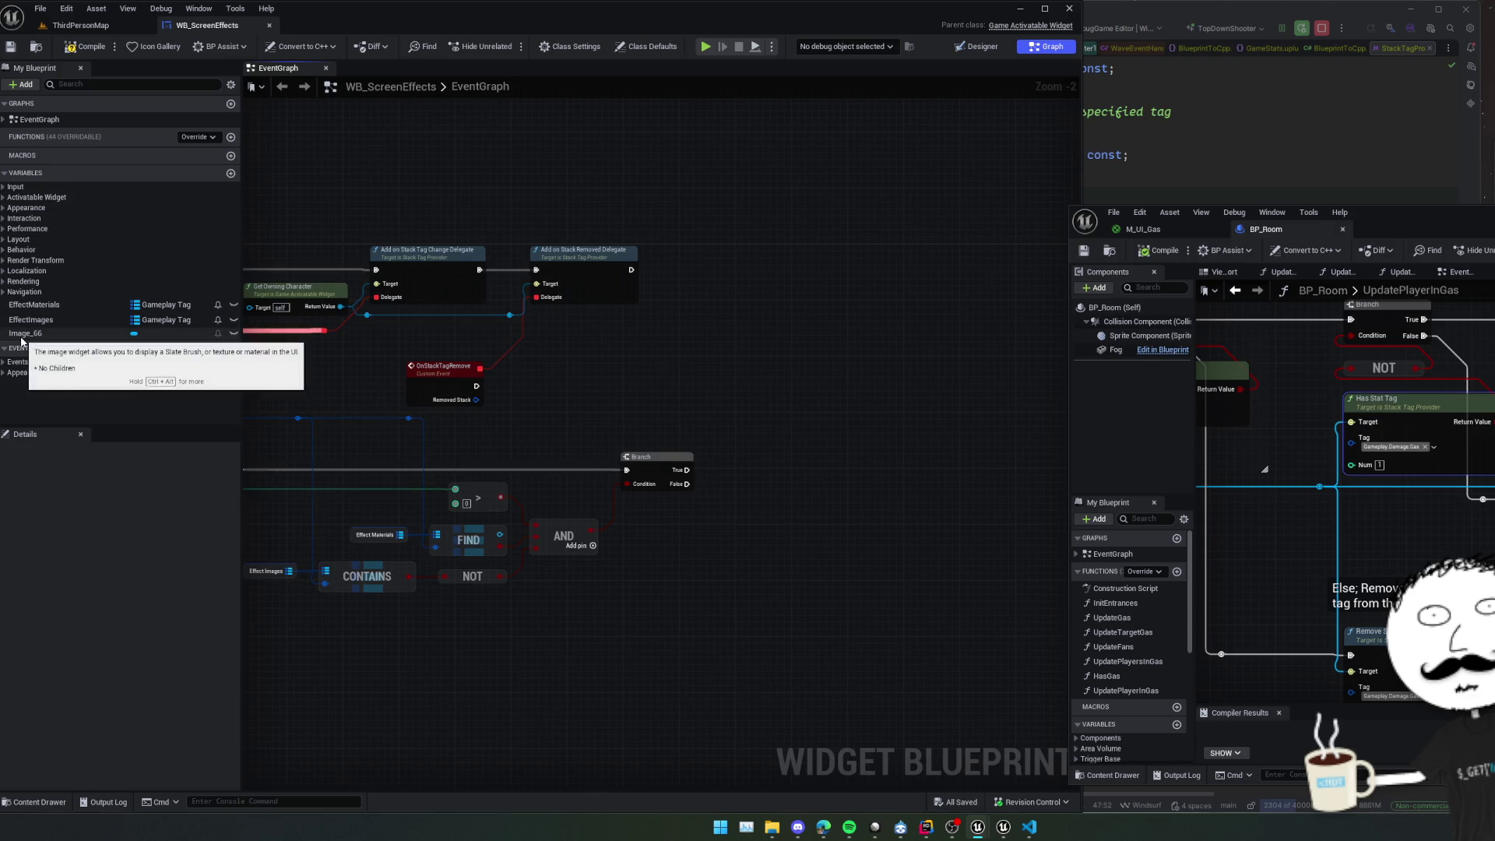
{"action": "mouse_move", "coordinate": [868, 511]}
{"action": "left_mouse_down"}
{"action": "mouse_move", "coordinate": [960, 495]}
{"action": "mouse_move", "coordinate": [855, 502]}
{"action": "left_mouse_up"}
Add a Construct Object from Class node with Class Image, driven by Branch True.
{"action": "right_click", "coordinate": [772, 493]}
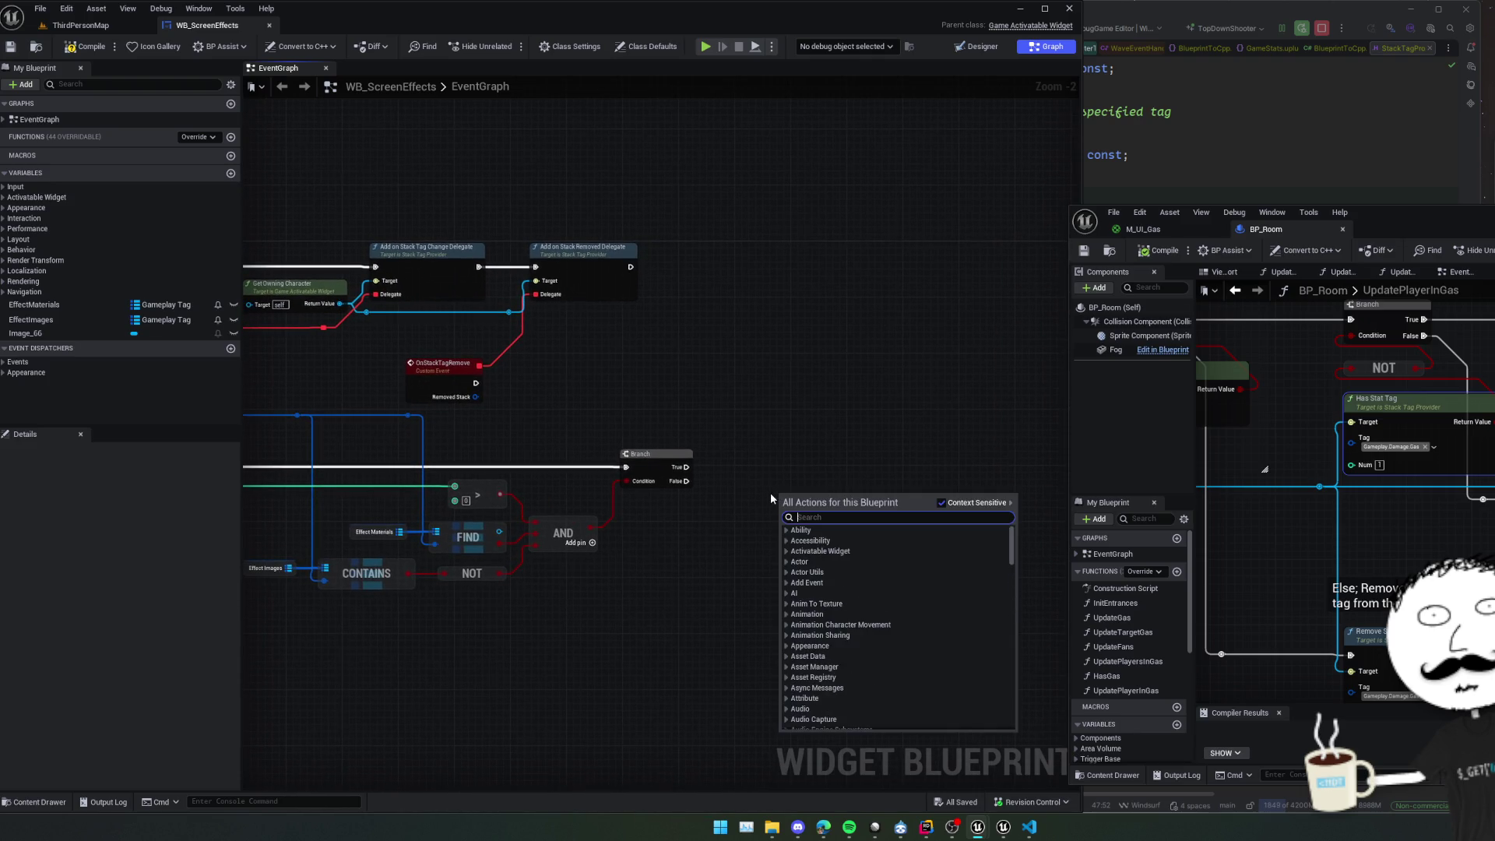
{"action": "type", "text": "new obj"}
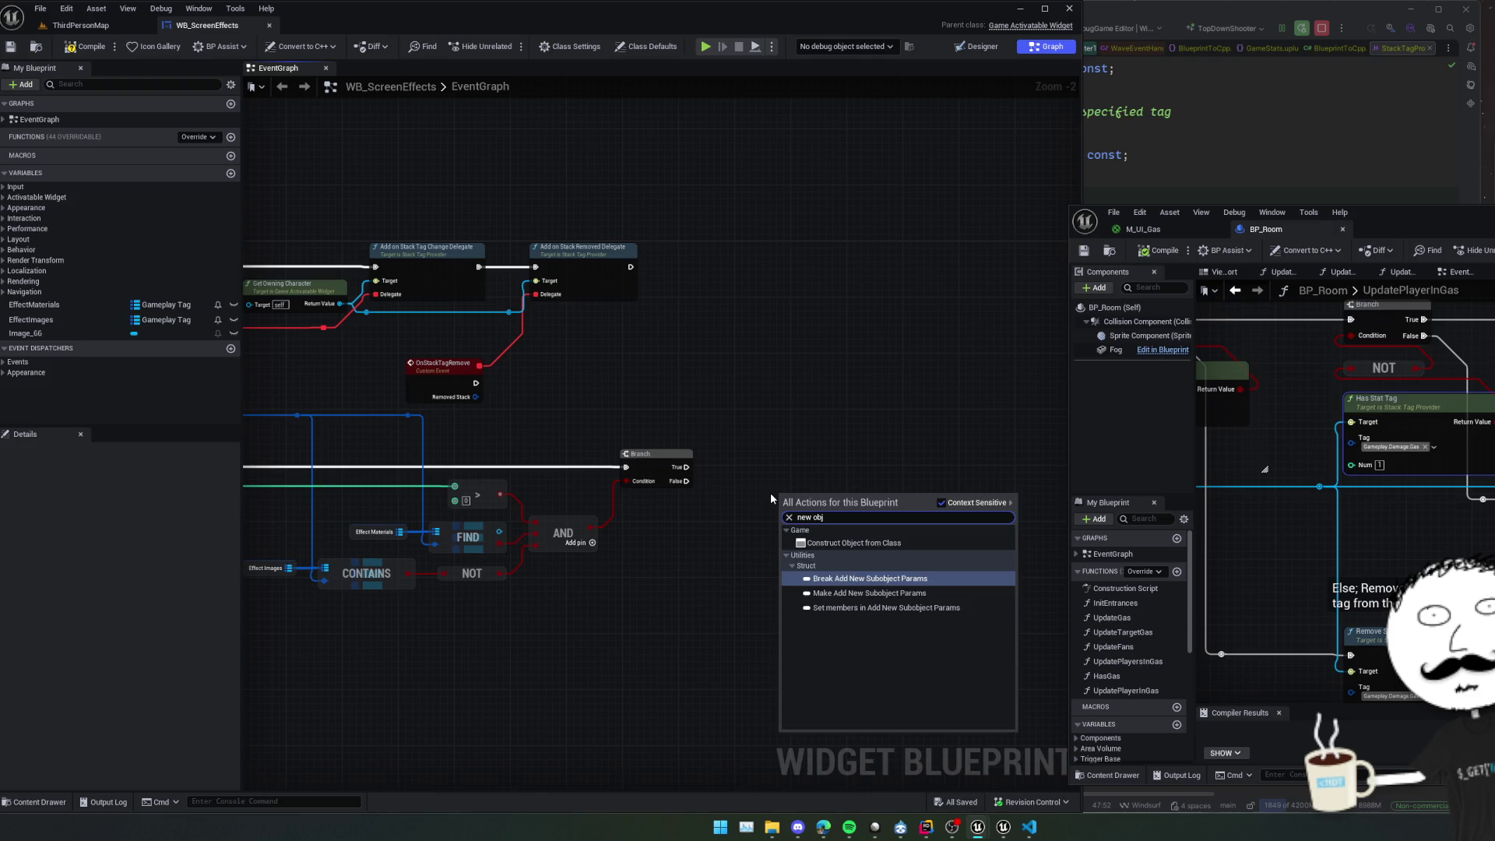
{"action": "key", "text": "Up"}
{"action": "key", "text": "Return"}
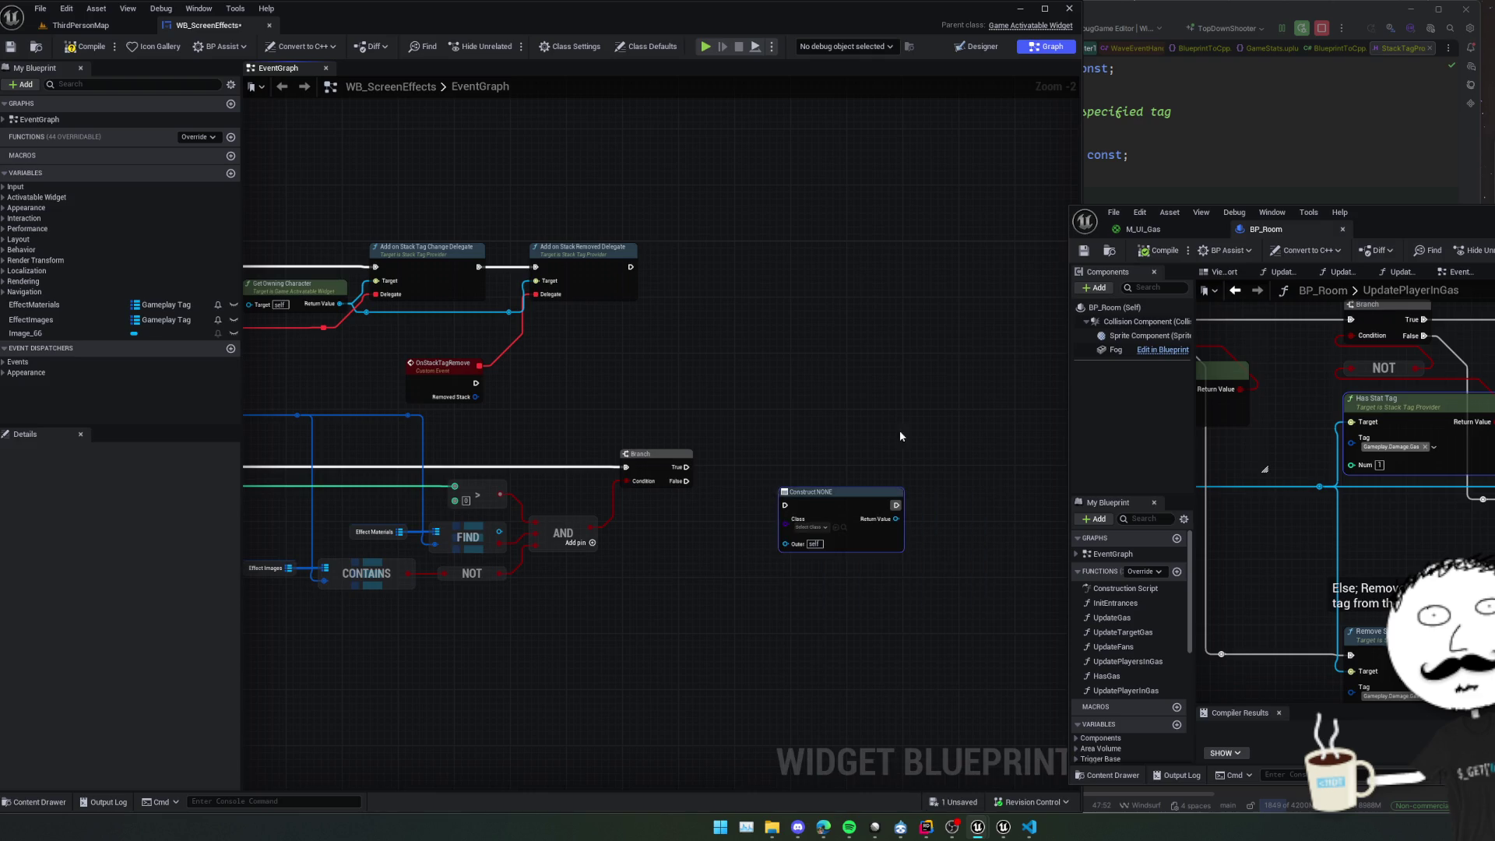
{"action": "left_click", "coordinate": [810, 528]}
{"action": "type", "text": "image"}
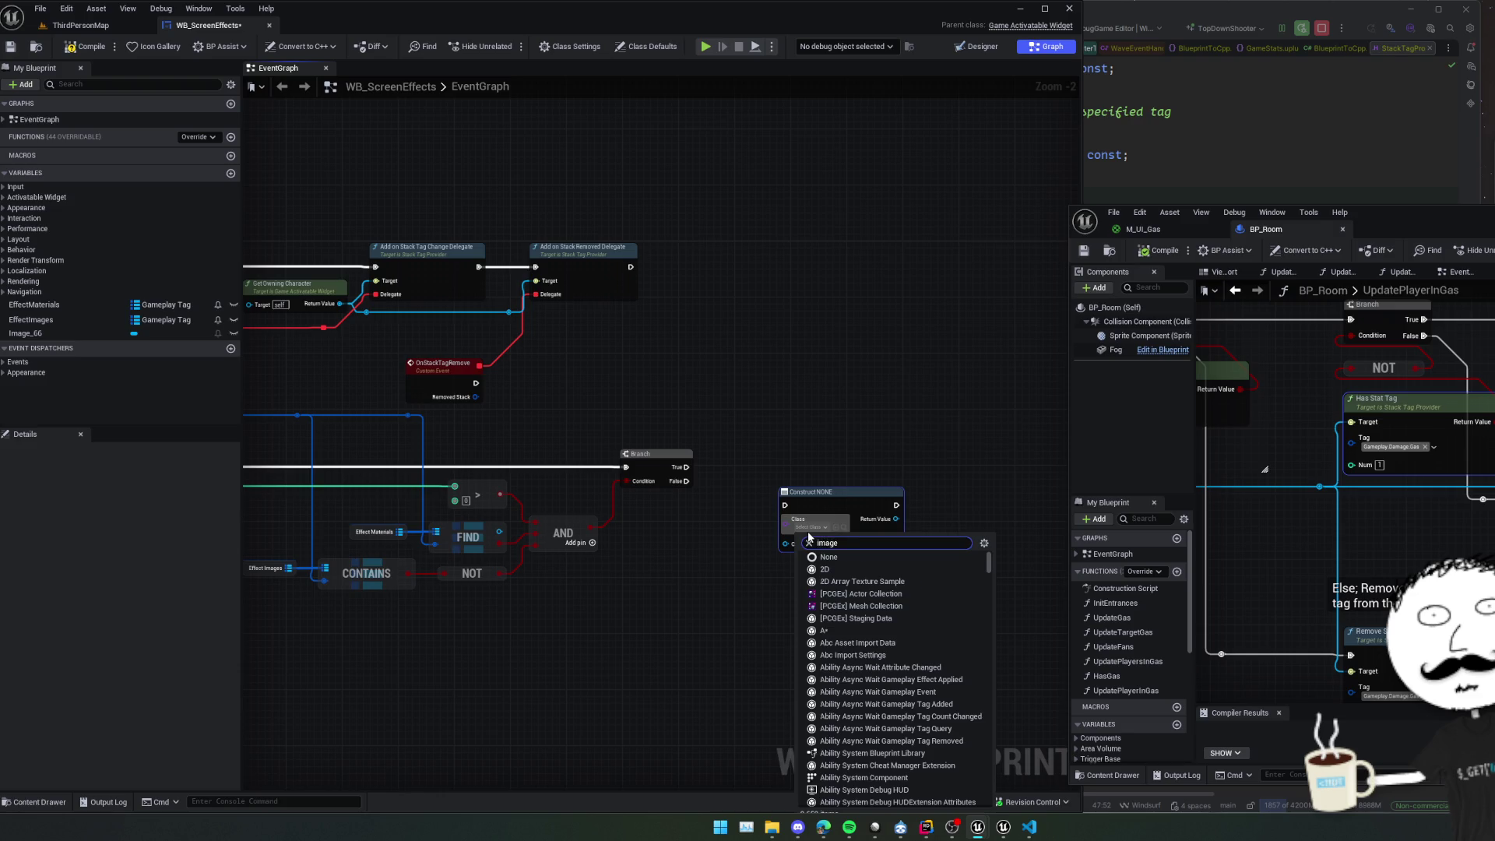
{"action": "left_click", "coordinate": [908, 611]}
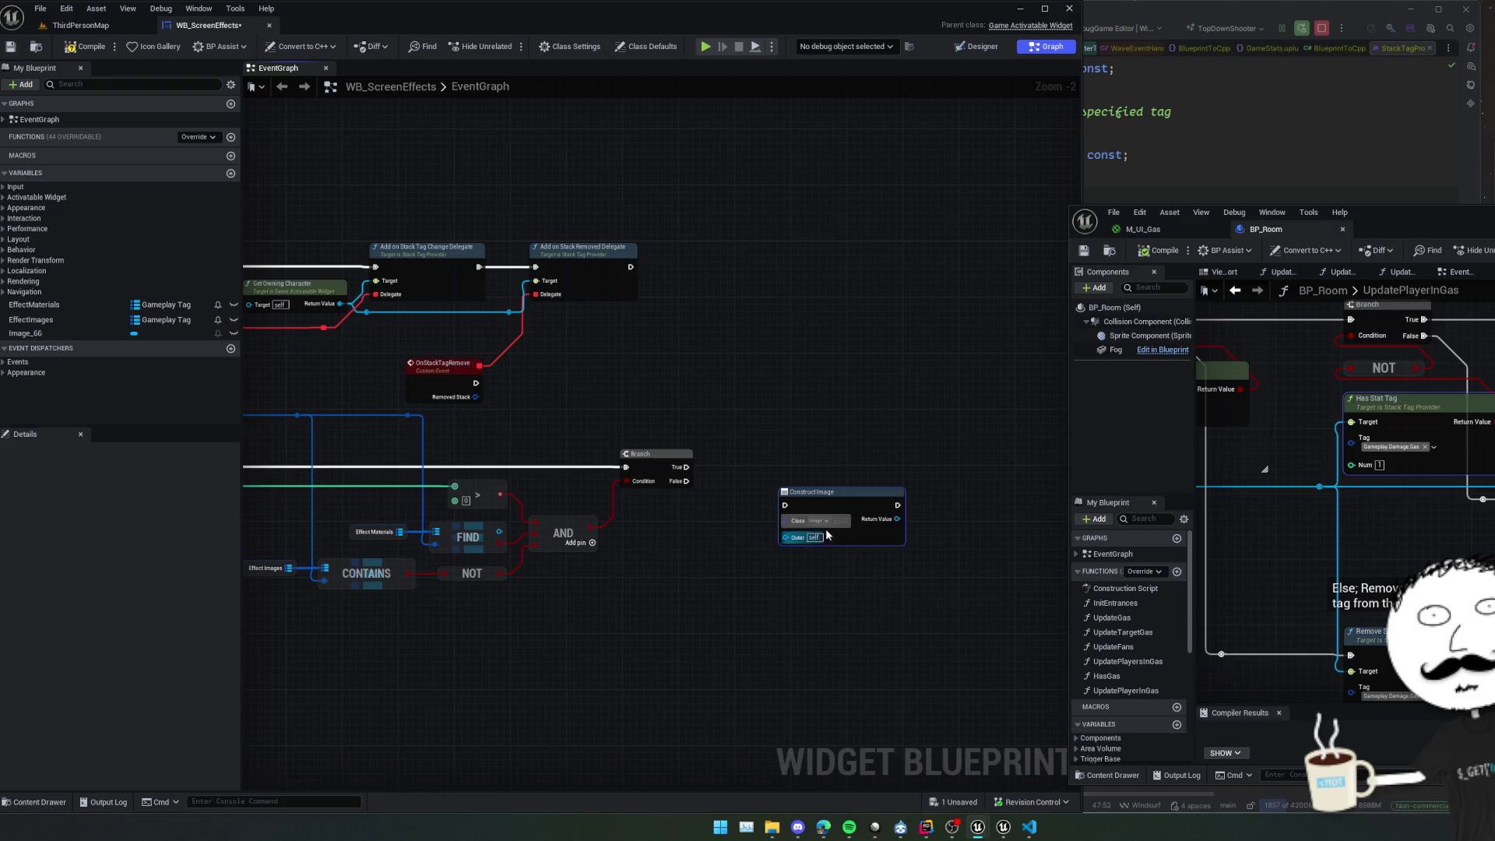
{"action": "scroll", "coordinate": [718, 518], "scroll_direction": "up", "scroll_amount": 1}
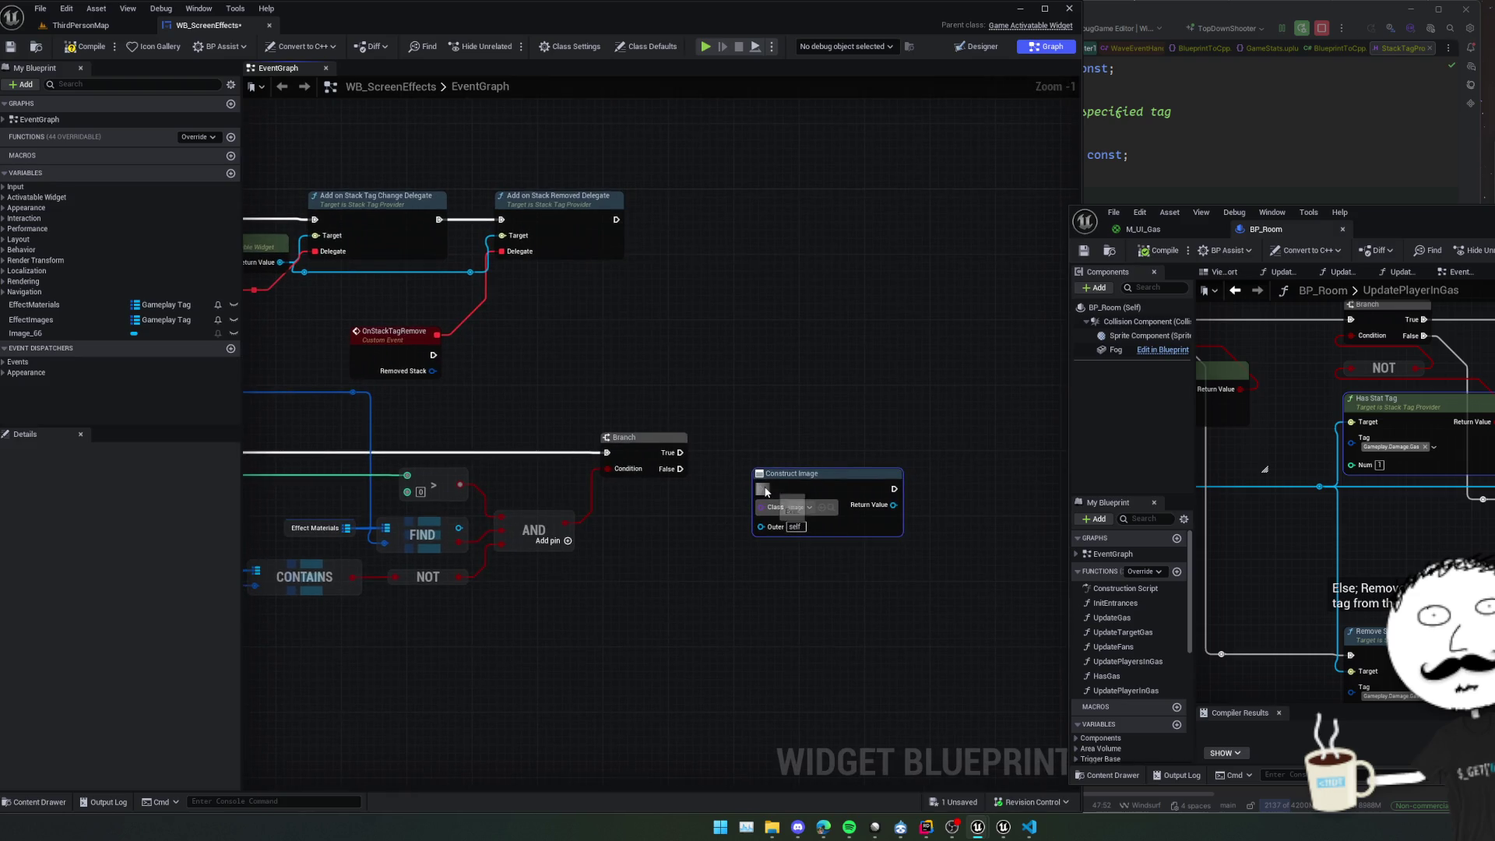
{"action": "mouse_move", "coordinate": [680, 453]}
{"action": "left_mouse_down"}
{"action": "mouse_move", "coordinate": [749, 477]}
{"action": "mouse_move", "coordinate": [757, 501]}
{"action": "mouse_move", "coordinate": [699, 499]}
{"action": "mouse_move", "coordinate": [710, 485]}
{"action": "left_mouse_up"}
Add a Set Brush from Material node fed by the constructed image's Return Value.
{"action": "left_click_drag", "start_coordinate": [614, 455], "coordinate": [717, 458]}
{"action": "type", "text": "set brush"}
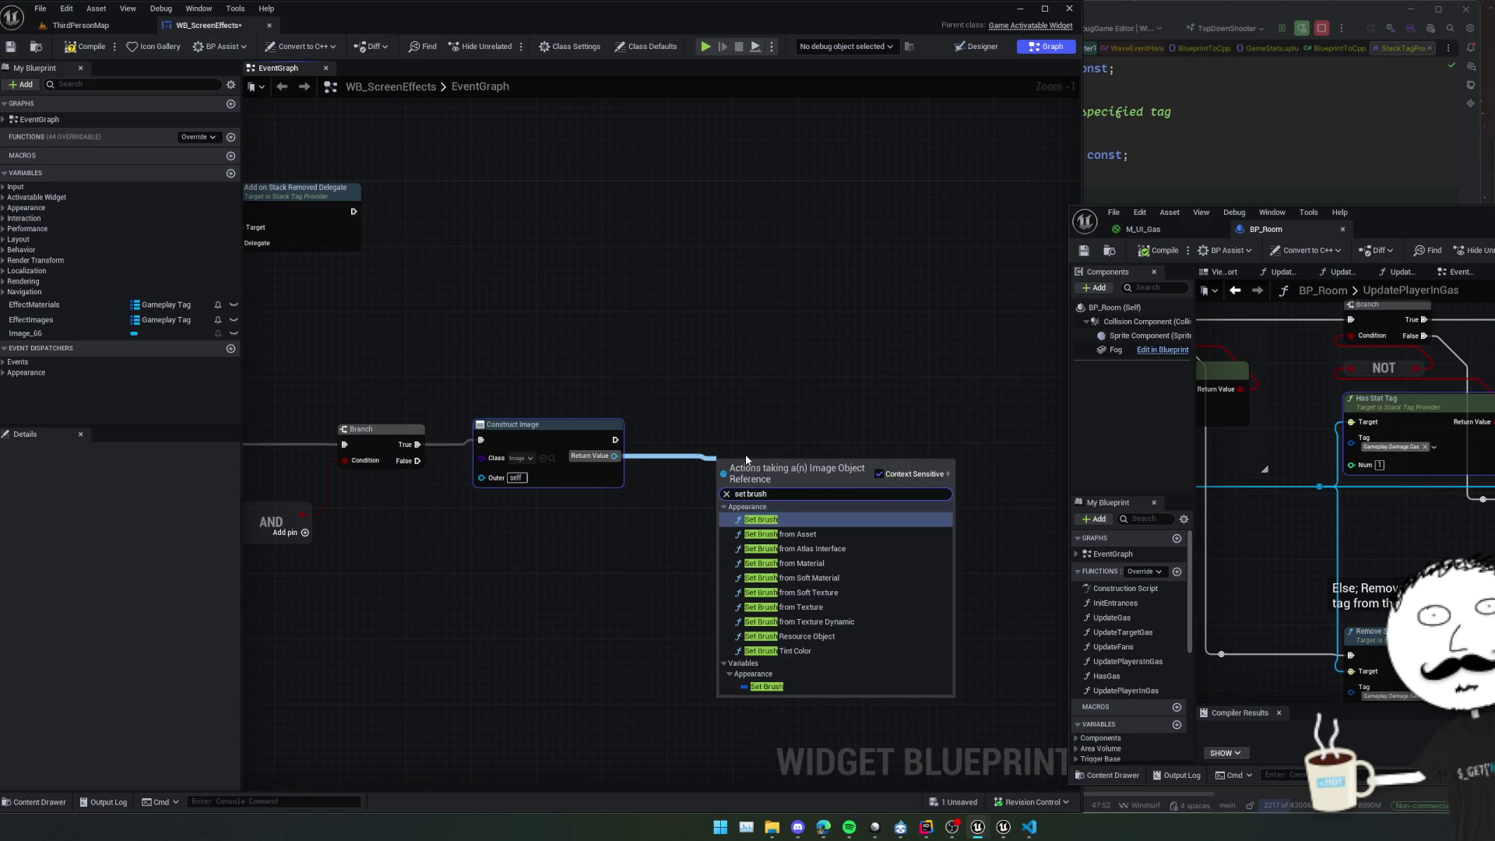
{"action": "key", "text": "Down"}
{"action": "key", "text": "Down"}
{"action": "key", "text": "Down"}
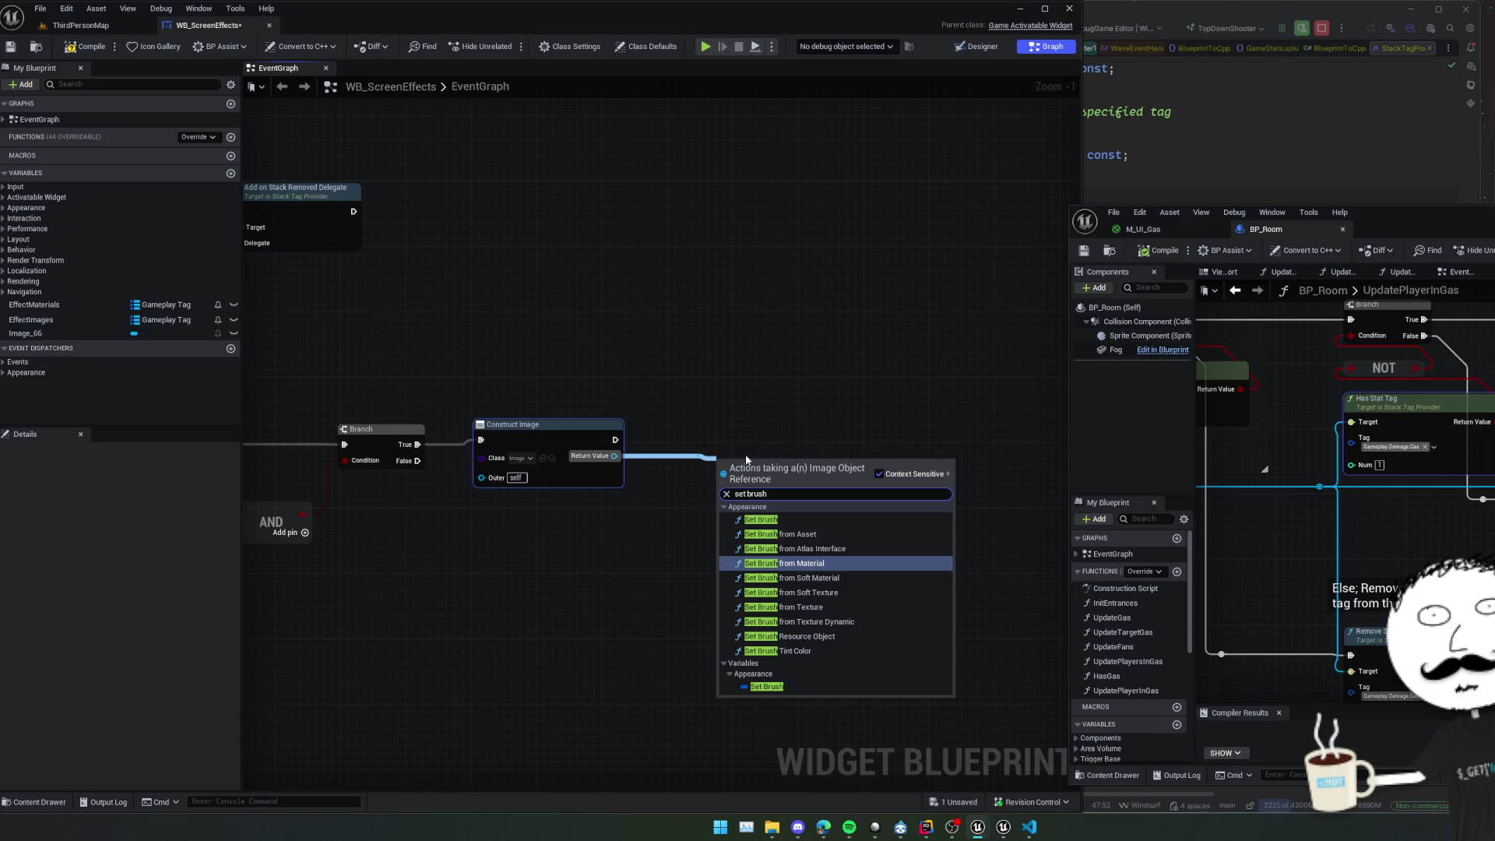
{"action": "key", "text": "Return"}
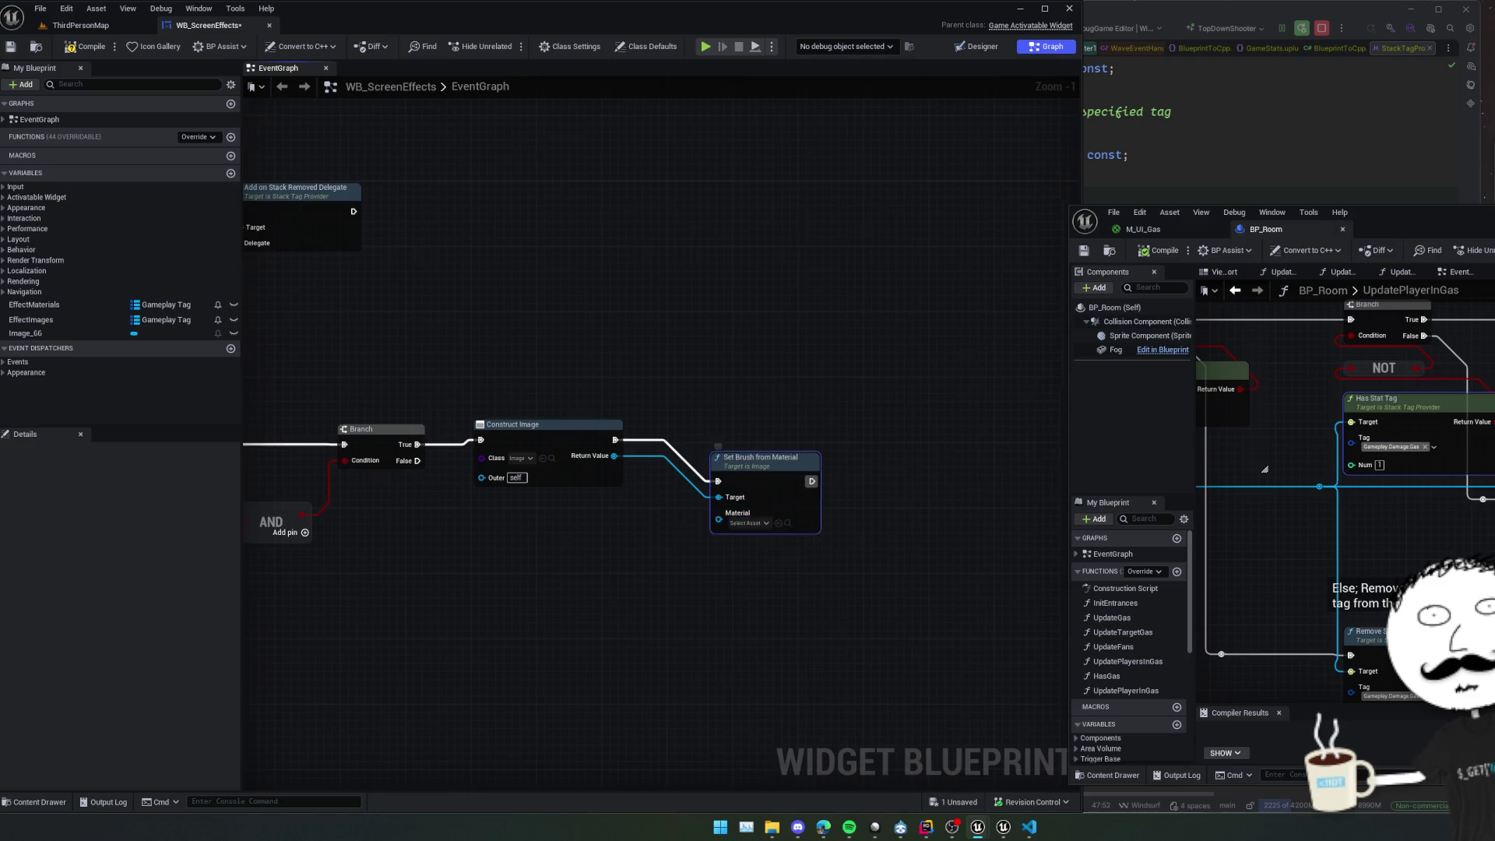
Wire the Effect Materials FIND result into Set Brush from Material's Material input, abandoning an 'add to' search.
{"action": "left_click_drag", "start_coordinate": [755, 527], "coordinate": [811, 536]}
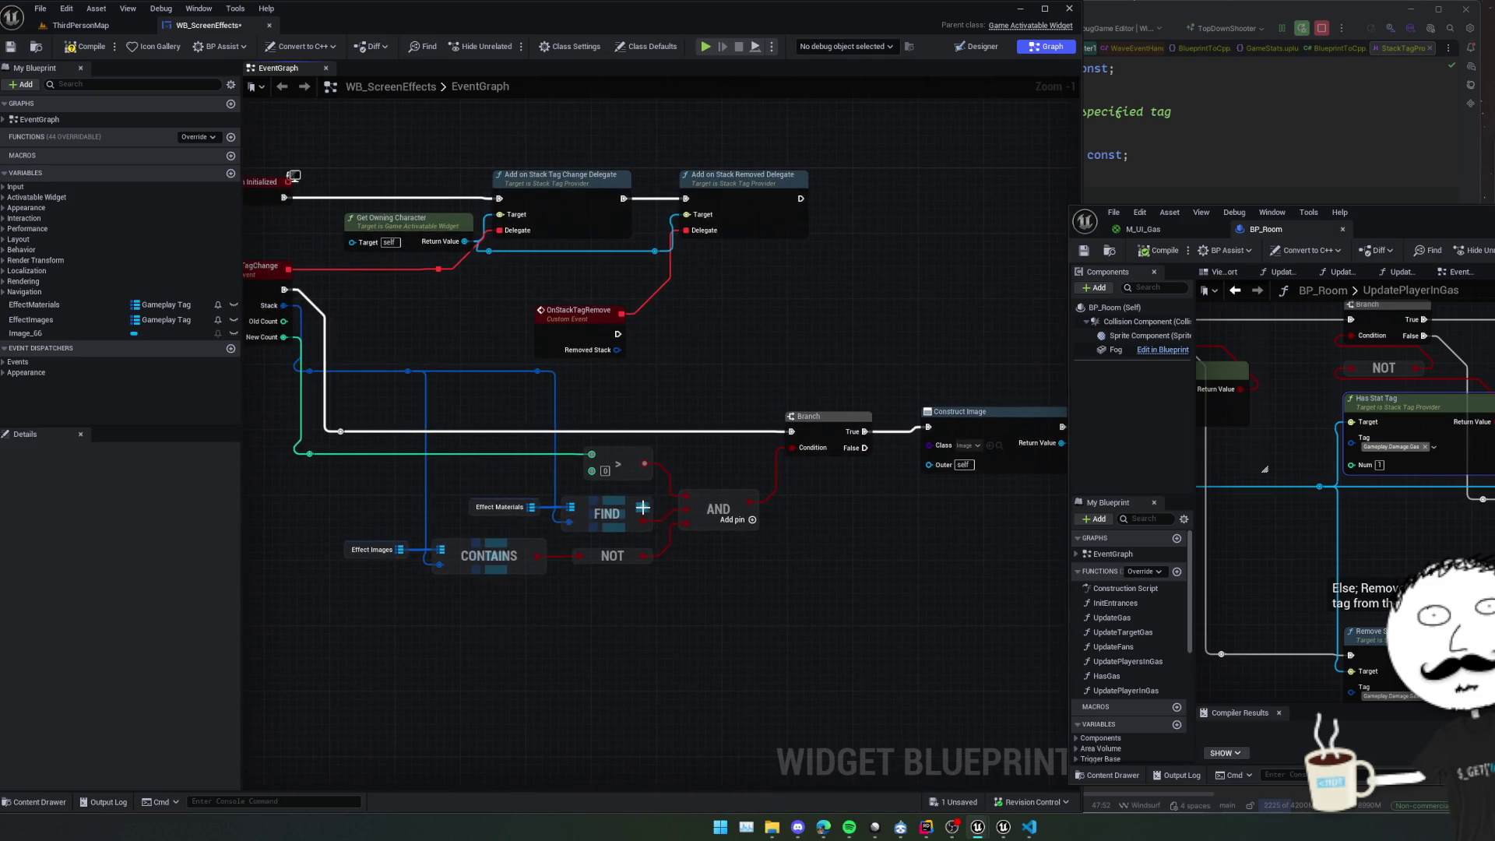
{"action": "mouse_move", "coordinate": [642, 507]}
{"action": "left_mouse_down"}
{"action": "mouse_move", "coordinate": [857, 530]}
{"action": "mouse_move", "coordinate": [918, 515]}
{"action": "mouse_move", "coordinate": [913, 499]}
{"action": "mouse_move", "coordinate": [725, 523]}
{"action": "mouse_move", "coordinate": [681, 470]}
{"action": "left_mouse_up"}
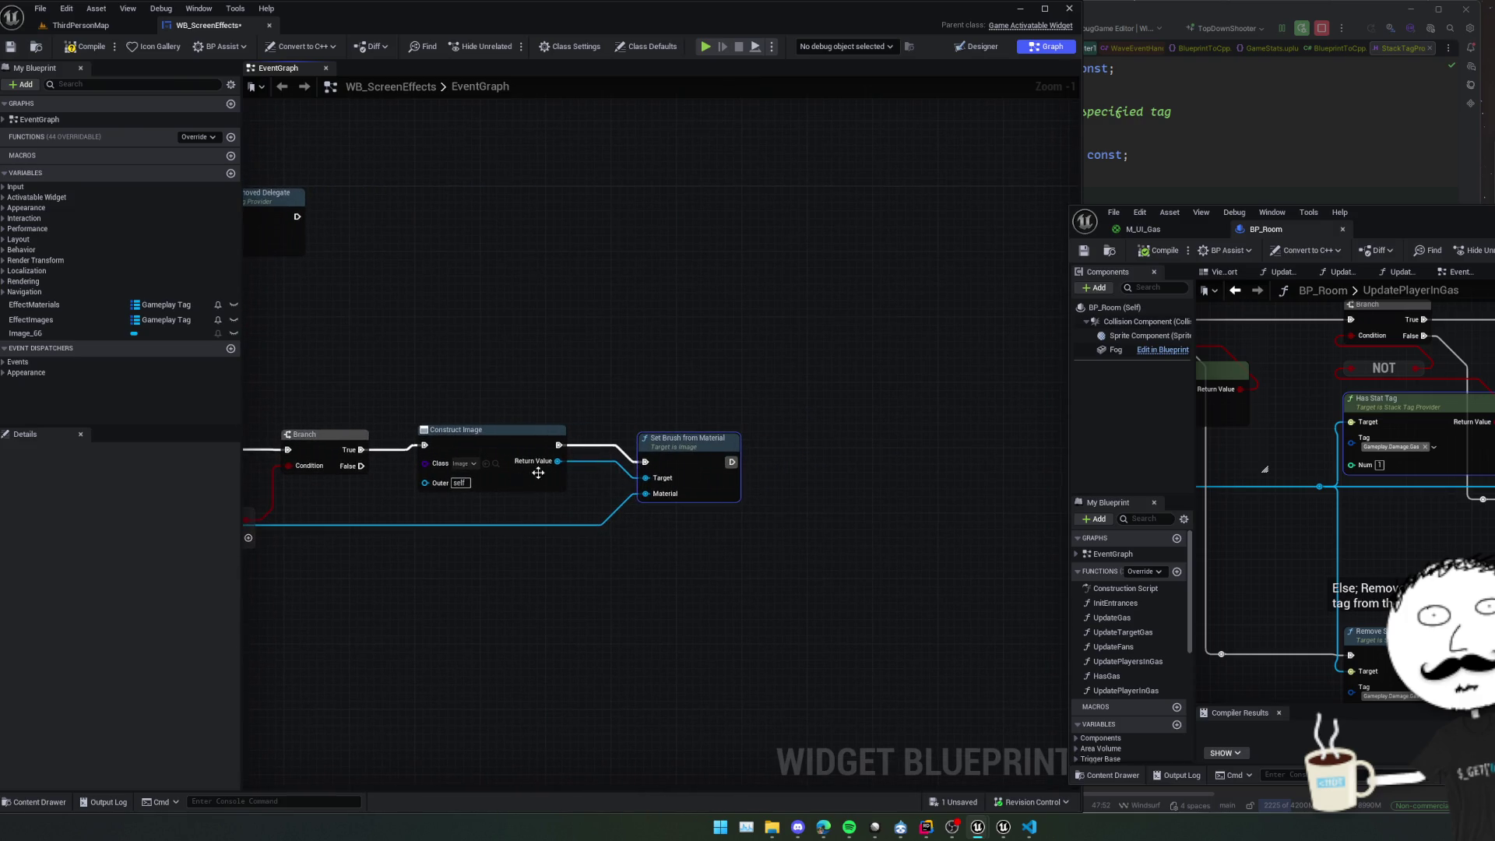
{"action": "left_click_drag", "start_coordinate": [557, 464], "coordinate": [702, 538]}
{"action": "type", "text": "add to"}
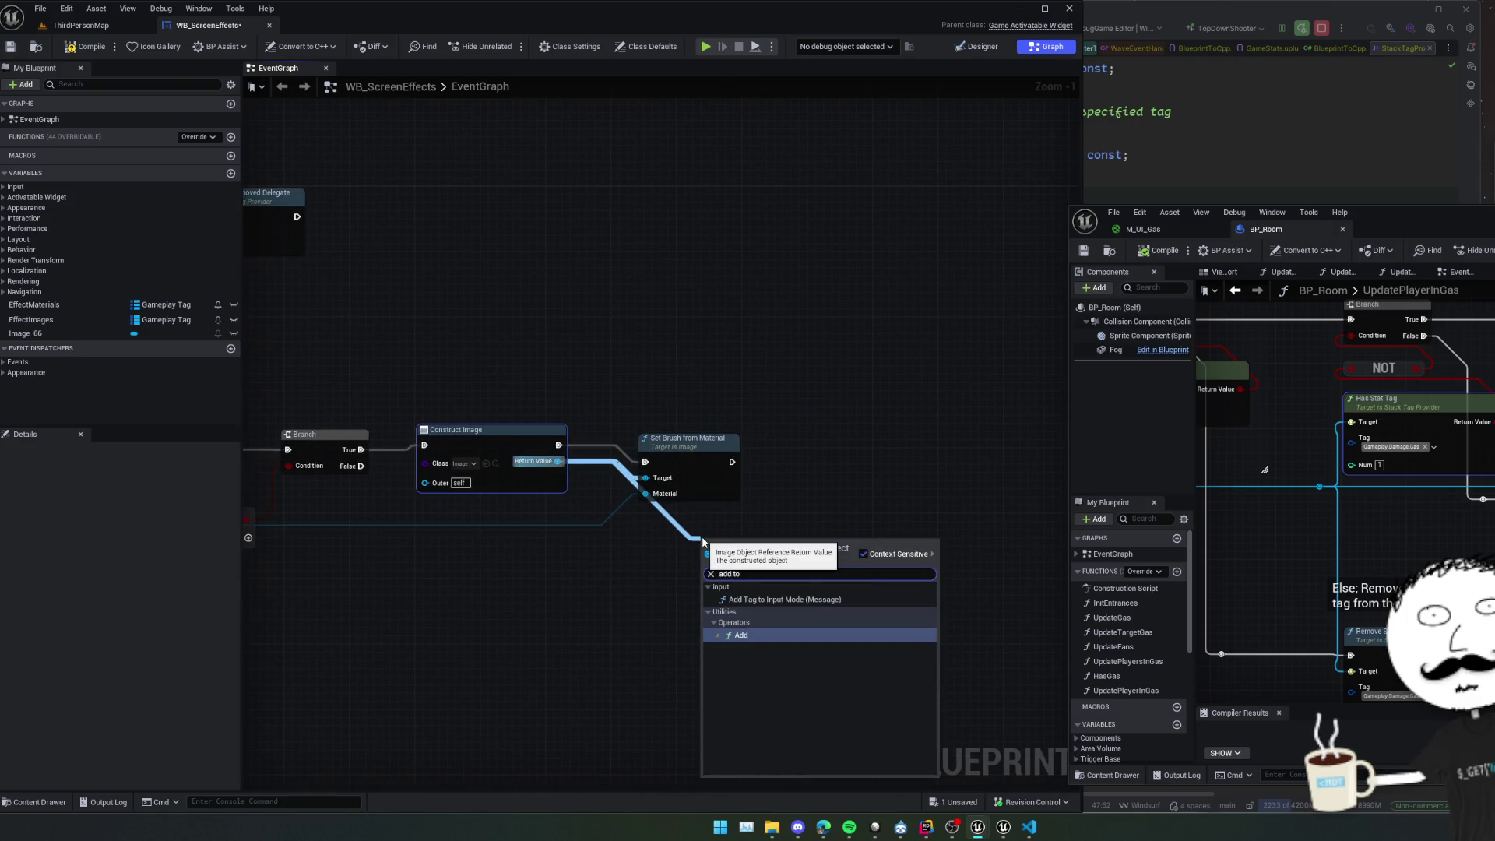
{"action": "key", "text": "Escape"}
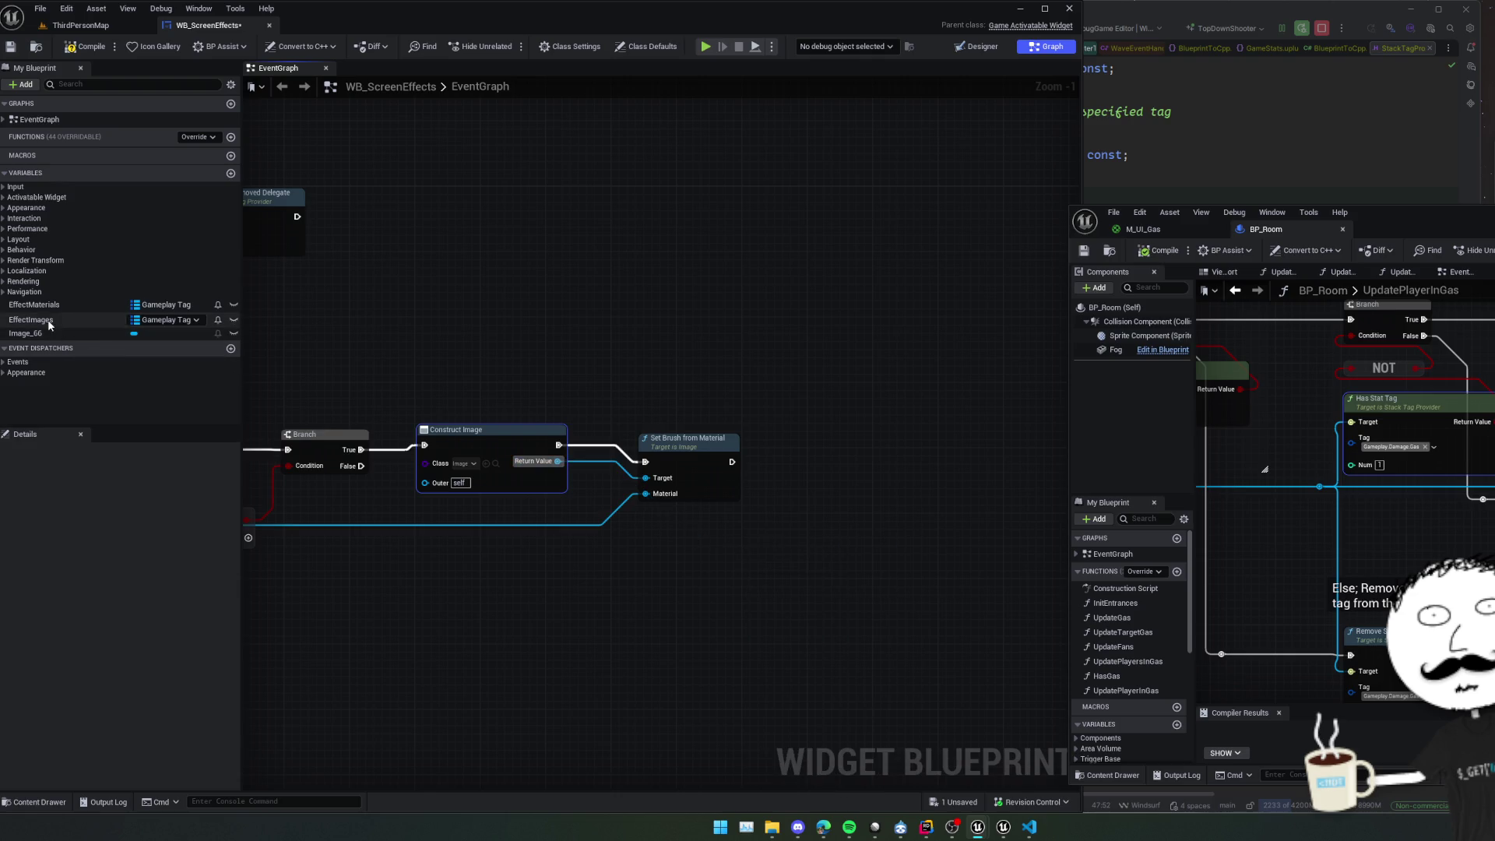
In the Designer, make the Overlay a variable named Container, then return to the Graph.
{"action": "left_click", "coordinate": [976, 46]}
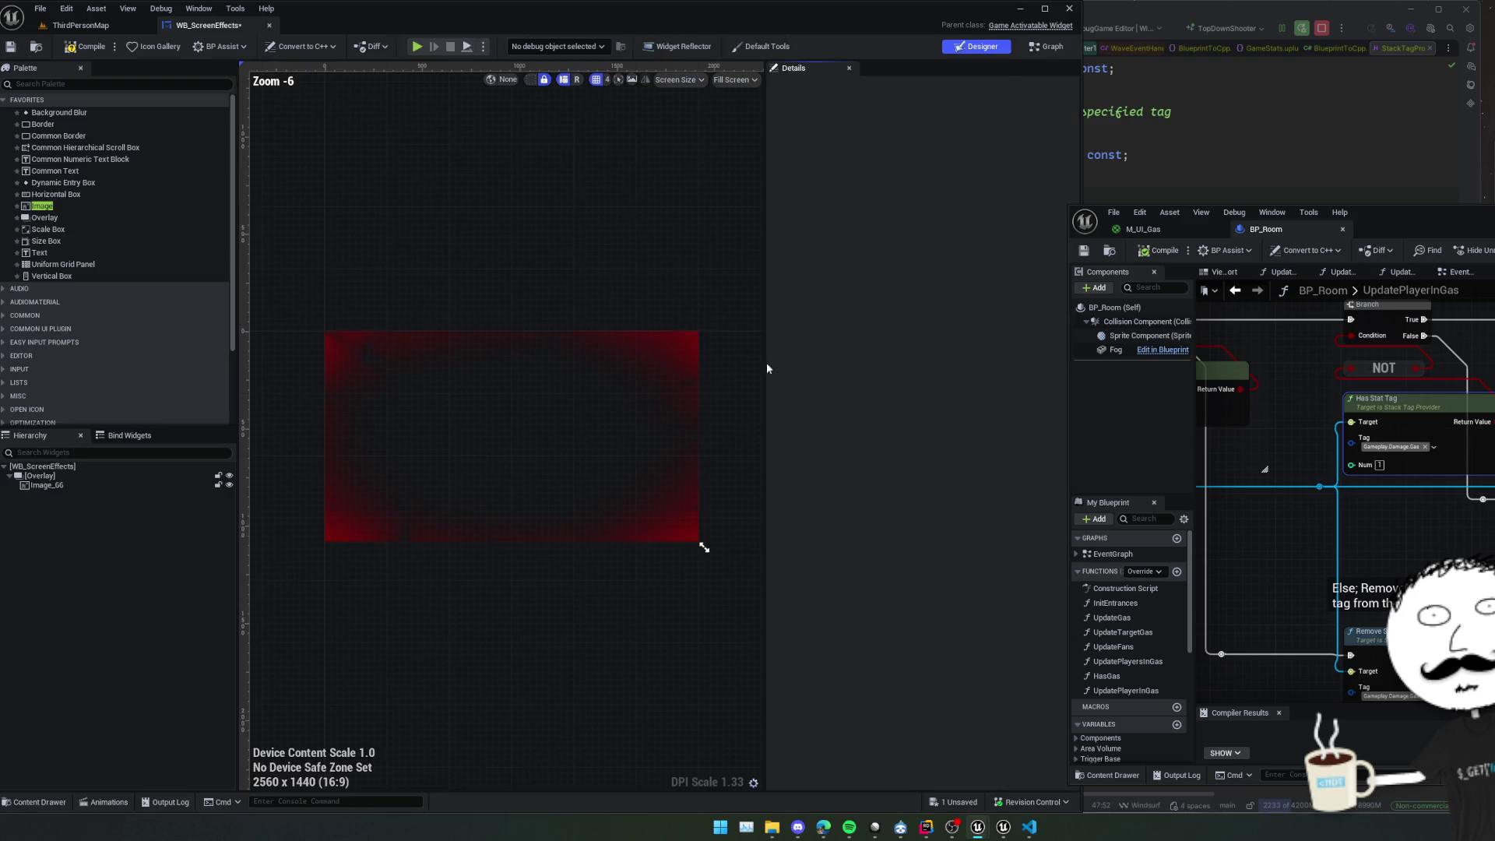
{"action": "left_click", "coordinate": [81, 476]}
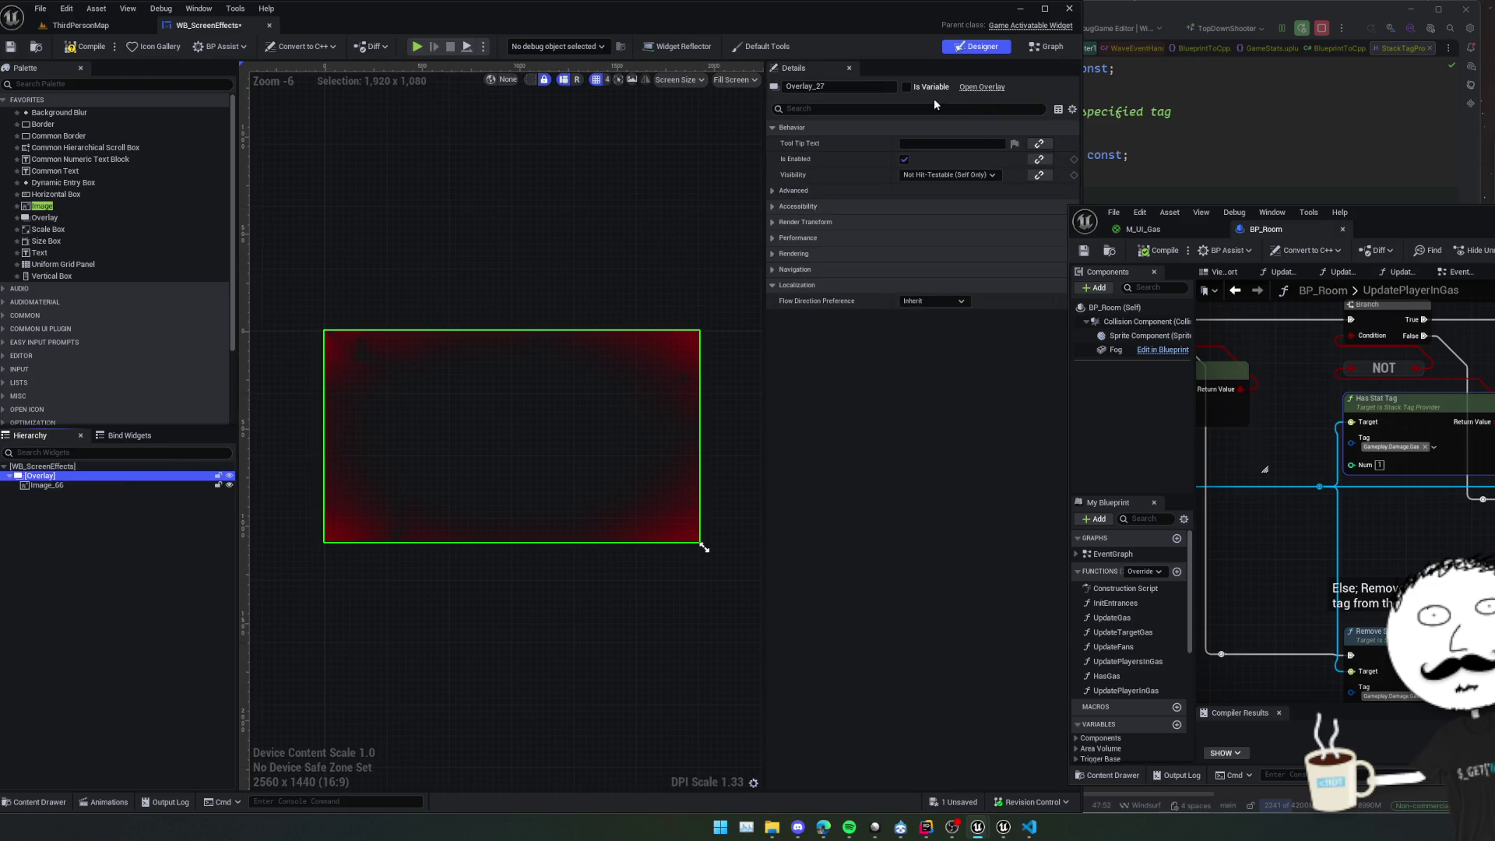
{"action": "left_click", "coordinate": [906, 87]}
{"action": "type", "text": "Container"}
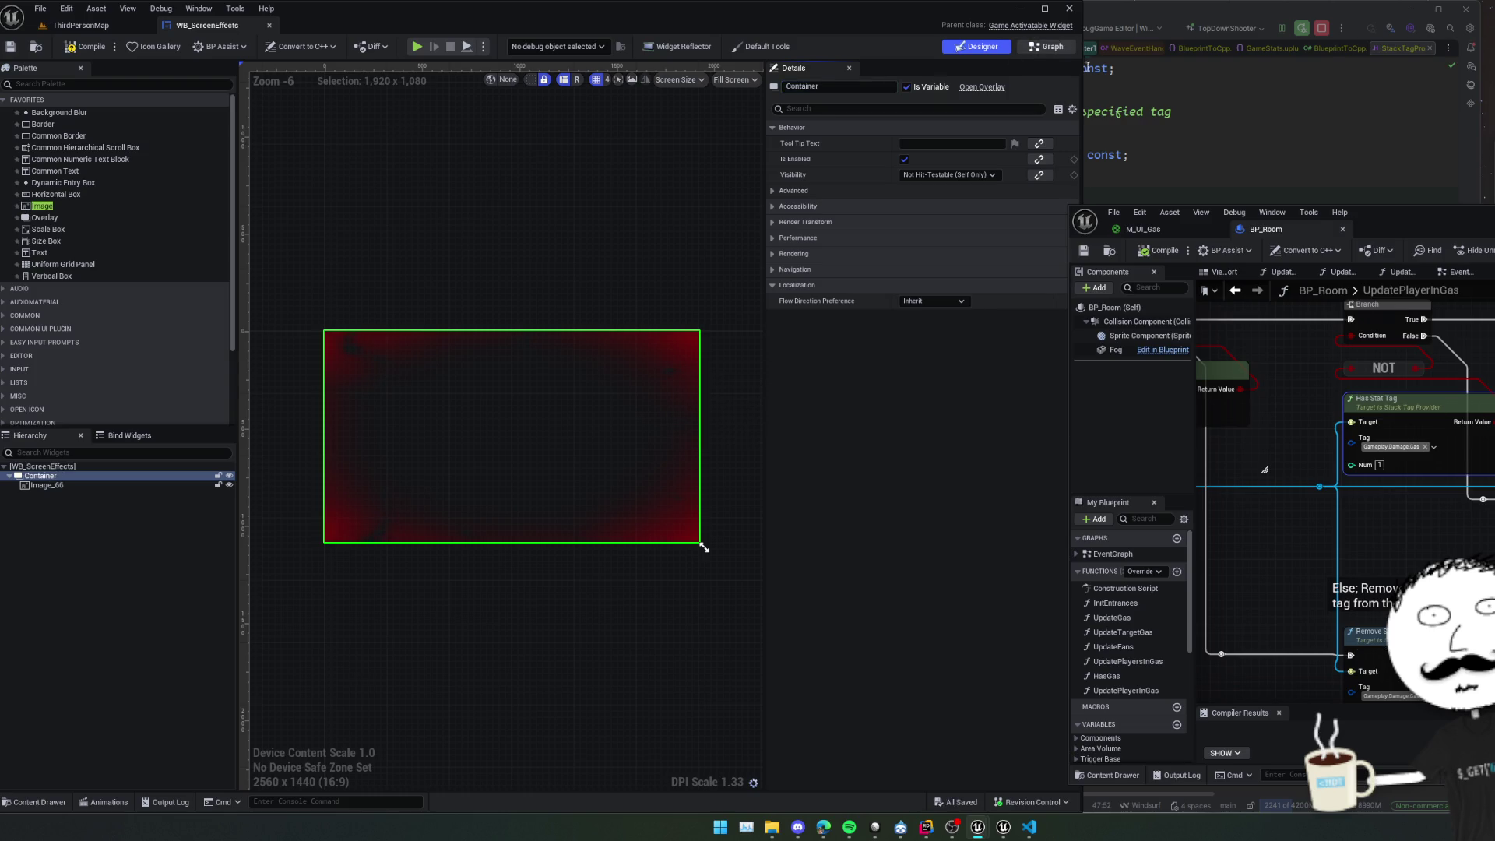
{"action": "left_click", "coordinate": [1062, 46]}
Place a Container getter and add an Add Child node targeting it.
{"action": "mouse_move", "coordinate": [32, 345]}
{"action": "left_mouse_down"}
{"action": "mouse_move", "coordinate": [748, 545]}
{"action": "mouse_move", "coordinate": [833, 525]}
{"action": "left_mouse_up"}
{"action": "left_click", "coordinate": [787, 571]}
{"action": "type", "text": "add ch"}
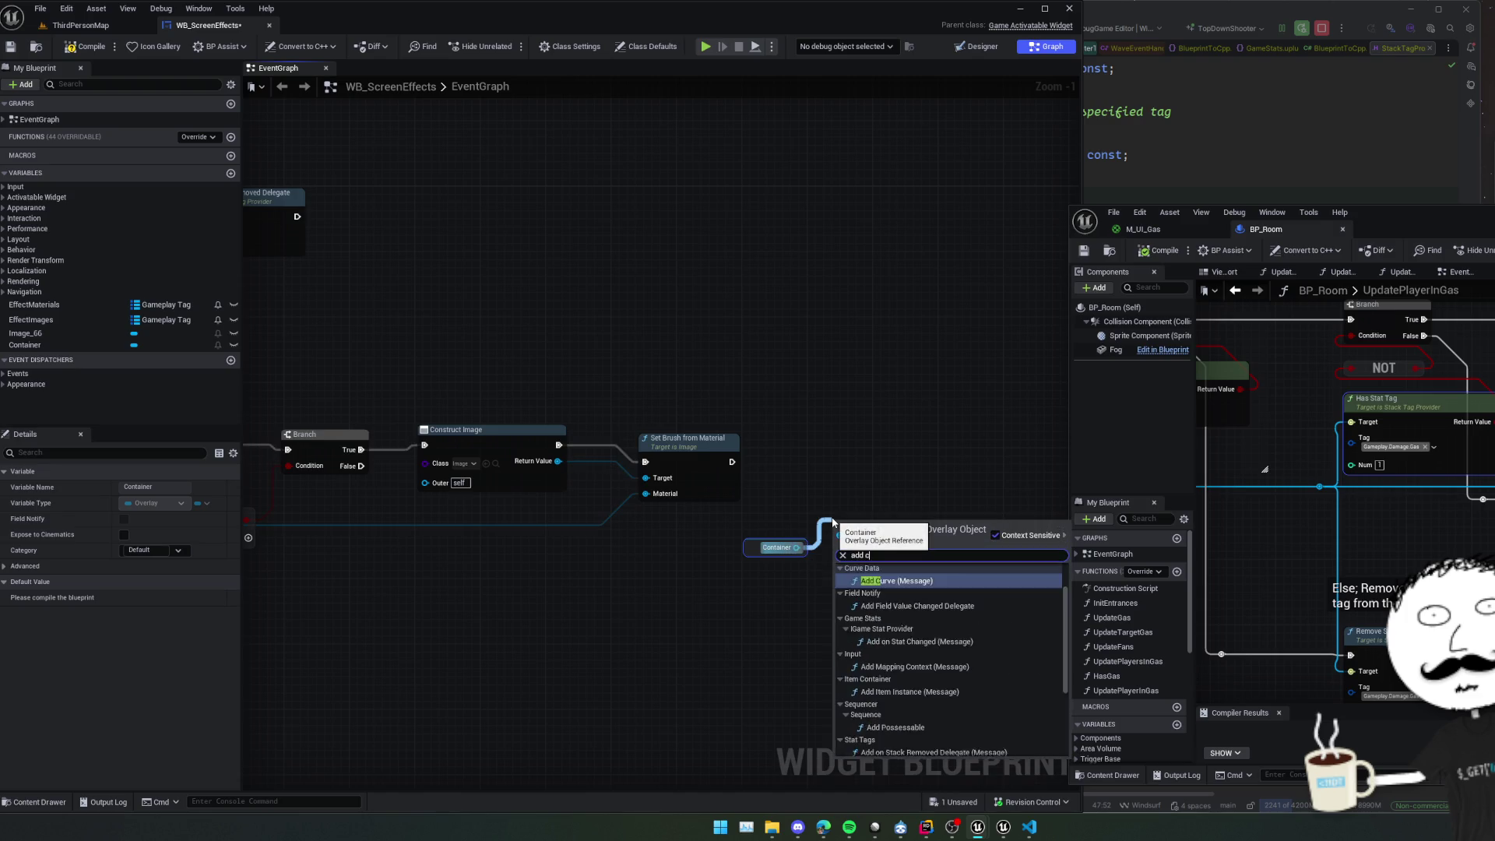
{"action": "type", "text": "i"}
{"action": "key", "text": "Return"}
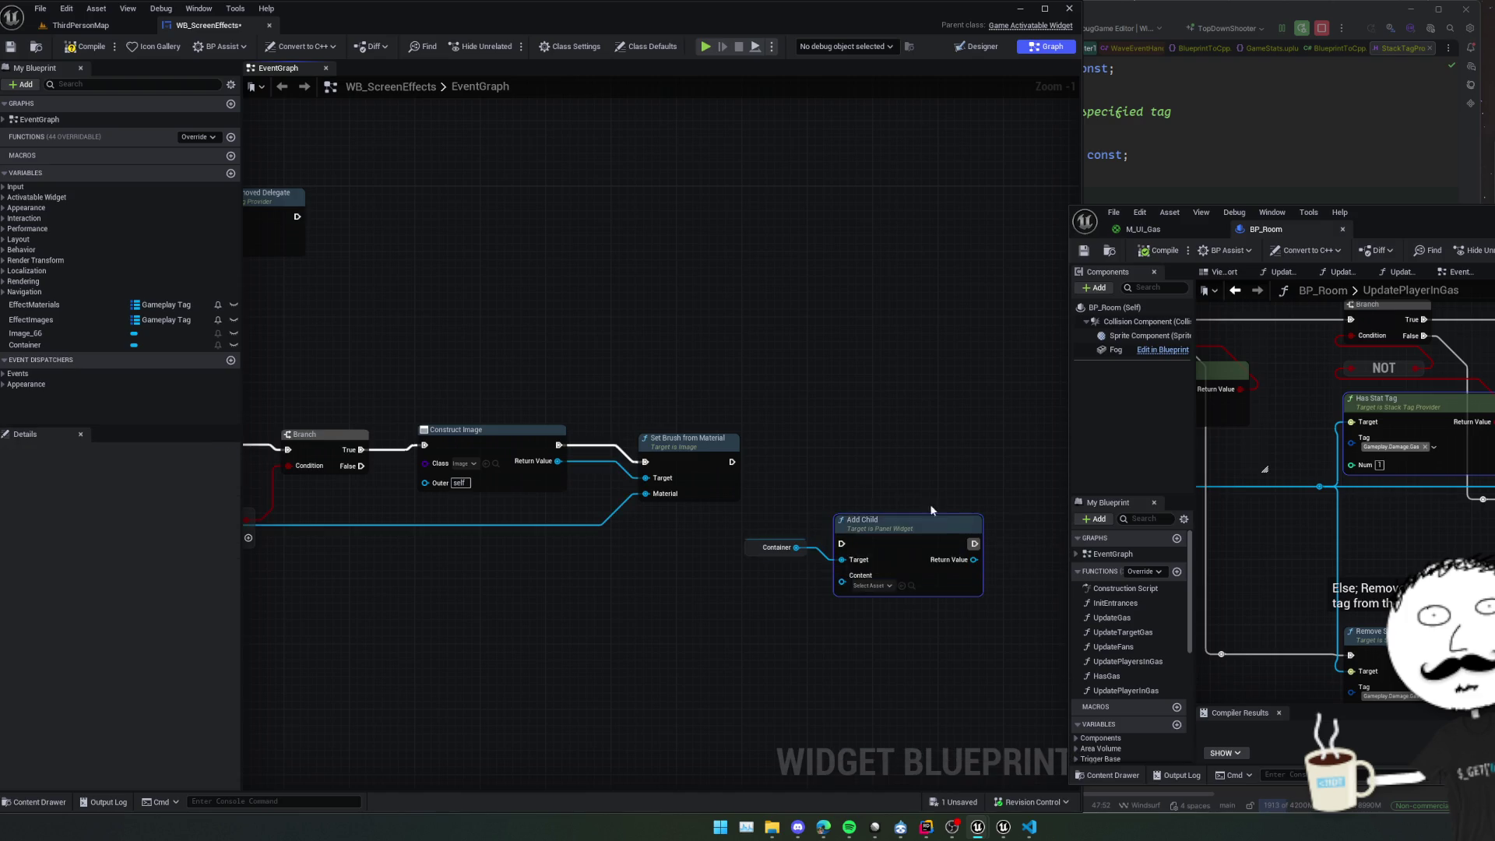
Connect Construct Image's result to Add Child's Content, tidy the nodes, and save.
{"action": "left_click_drag", "start_coordinate": [886, 582], "coordinate": [933, 584]}
{"action": "mouse_move", "coordinate": [883, 535]}
{"action": "left_mouse_down"}
{"action": "mouse_move", "coordinate": [627, 507]}
{"action": "mouse_move", "coordinate": [607, 462]}
{"action": "left_mouse_up"}
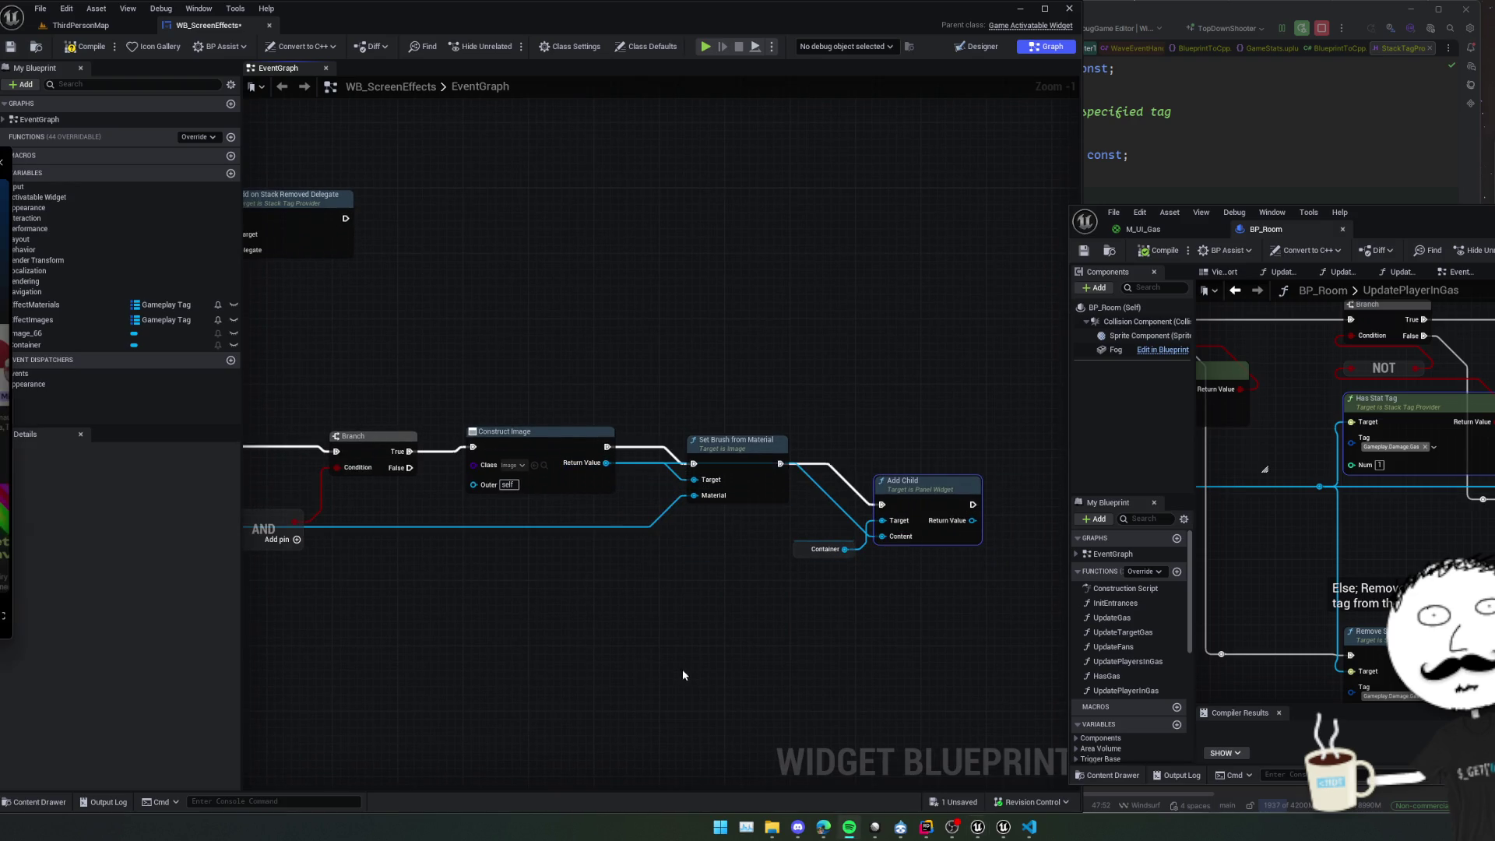
{"action": "key", "text": "f"}
{"action": "scroll", "coordinate": [551, 575], "scroll_direction": "down", "scroll_amount": 1}
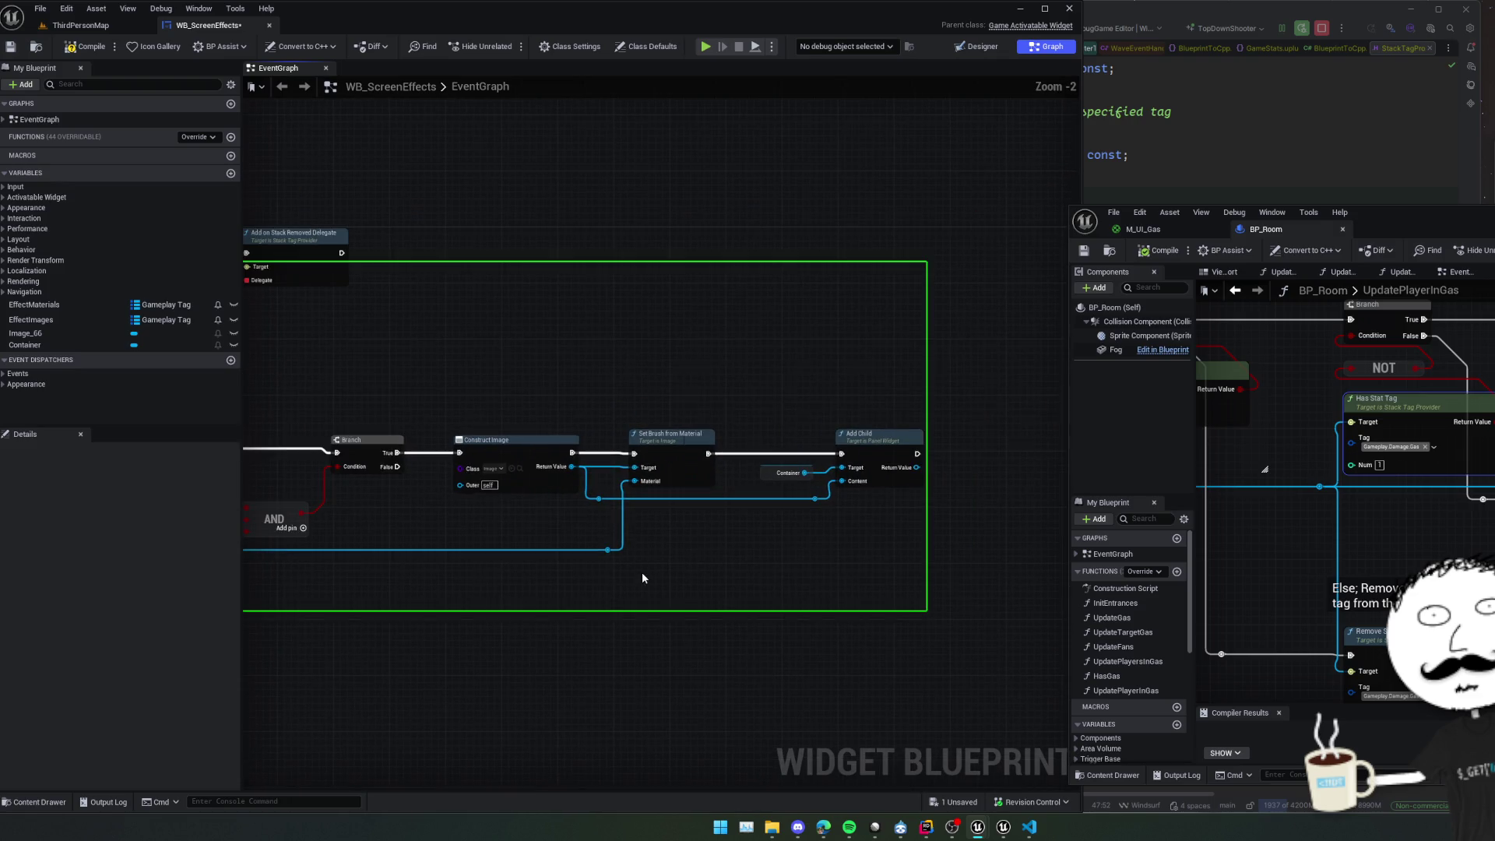
{"action": "scroll", "coordinate": [642, 577], "scroll_direction": "down", "scroll_amount": 1}
{"action": "key", "text": "ctrl+s"}
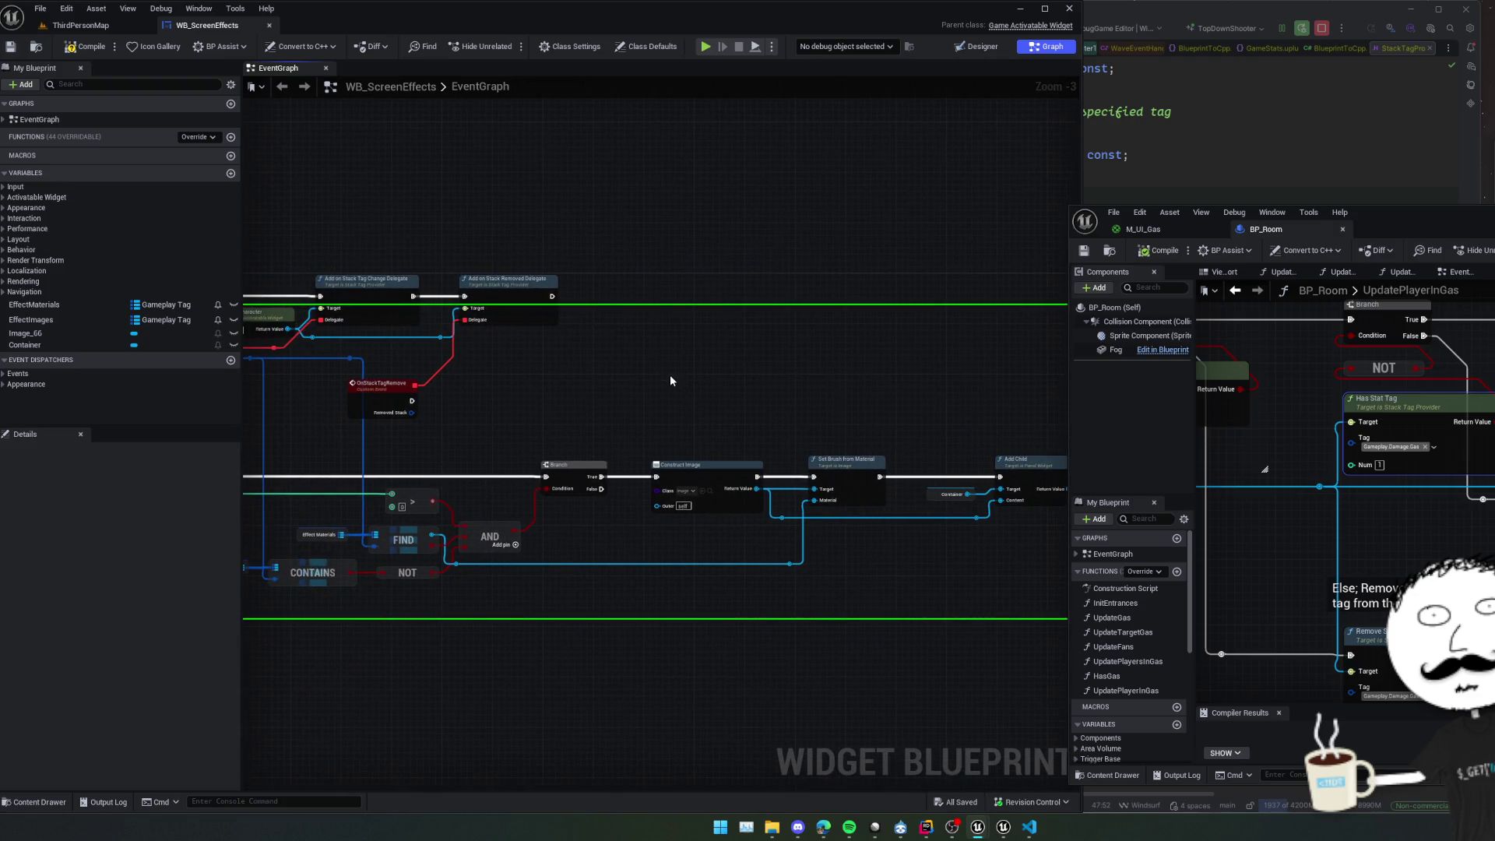
Compile the WB_ScreenEffects widget blueprint.
{"action": "left_click_drag", "start_coordinate": [699, 403], "coordinate": [748, 408]}
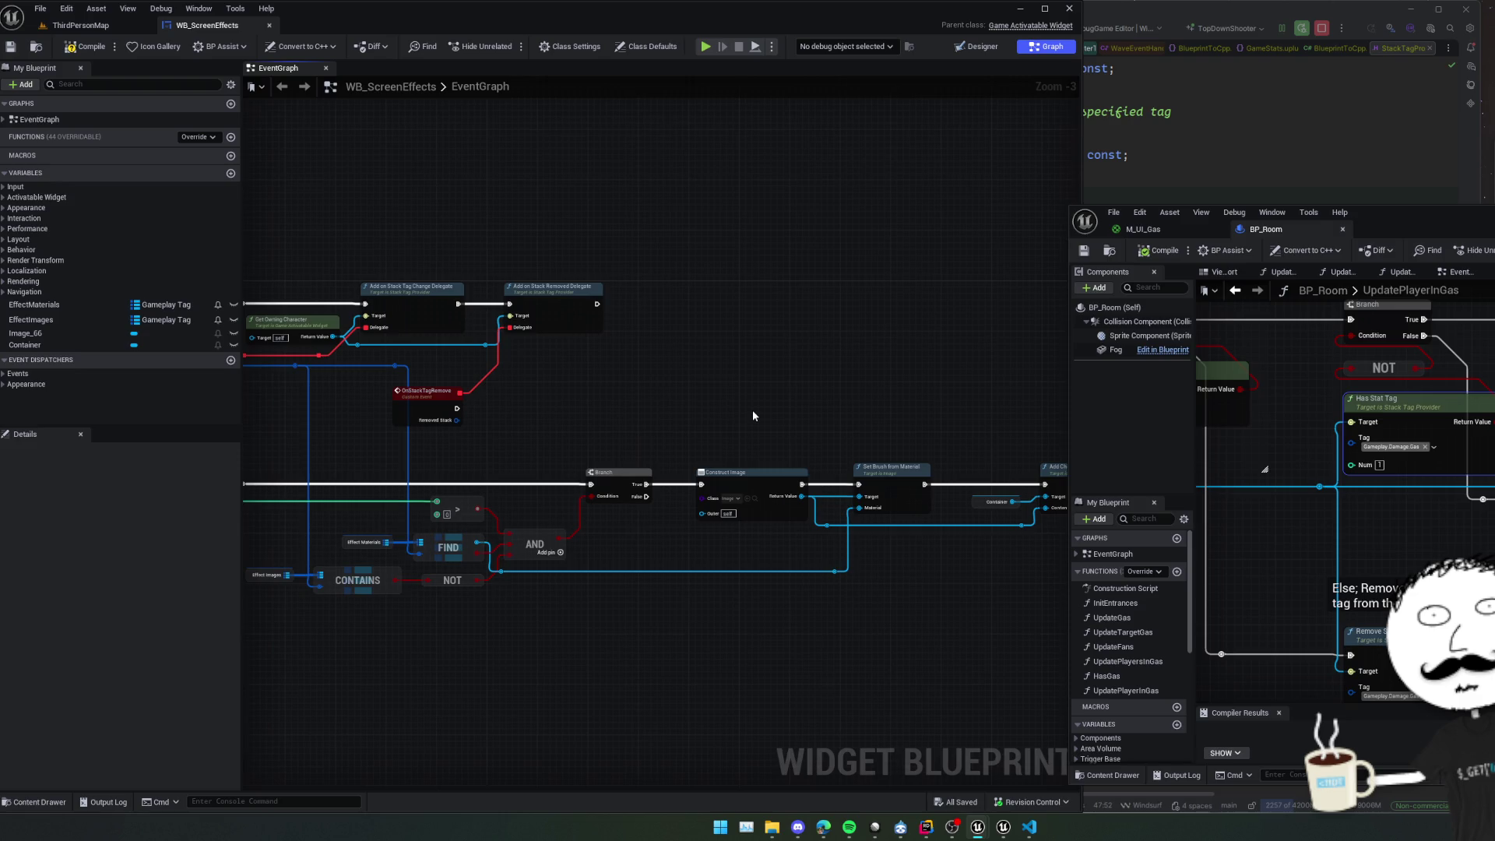
{"action": "scroll", "coordinate": [748, 408], "scroll_direction": "up", "scroll_amount": 2}
{"action": "mouse_move", "coordinate": [739, 411]}
{"action": "left_mouse_down"}
{"action": "mouse_move", "coordinate": [787, 610]}
{"action": "mouse_move", "coordinate": [824, 591]}
{"action": "mouse_move", "coordinate": [634, 591]}
{"action": "mouse_move", "coordinate": [787, 574]}
{"action": "mouse_move", "coordinate": [620, 324]}
{"action": "mouse_move", "coordinate": [778, 427]}
{"action": "mouse_move", "coordinate": [938, 422]}
{"action": "mouse_move", "coordinate": [813, 363]}
{"action": "mouse_move", "coordinate": [594, 434]}
{"action": "mouse_move", "coordinate": [485, 435]}
{"action": "mouse_move", "coordinate": [577, 413]}
{"action": "left_mouse_up"}
{"action": "scroll", "coordinate": [595, 434], "scroll_direction": "down", "scroll_amount": 1}
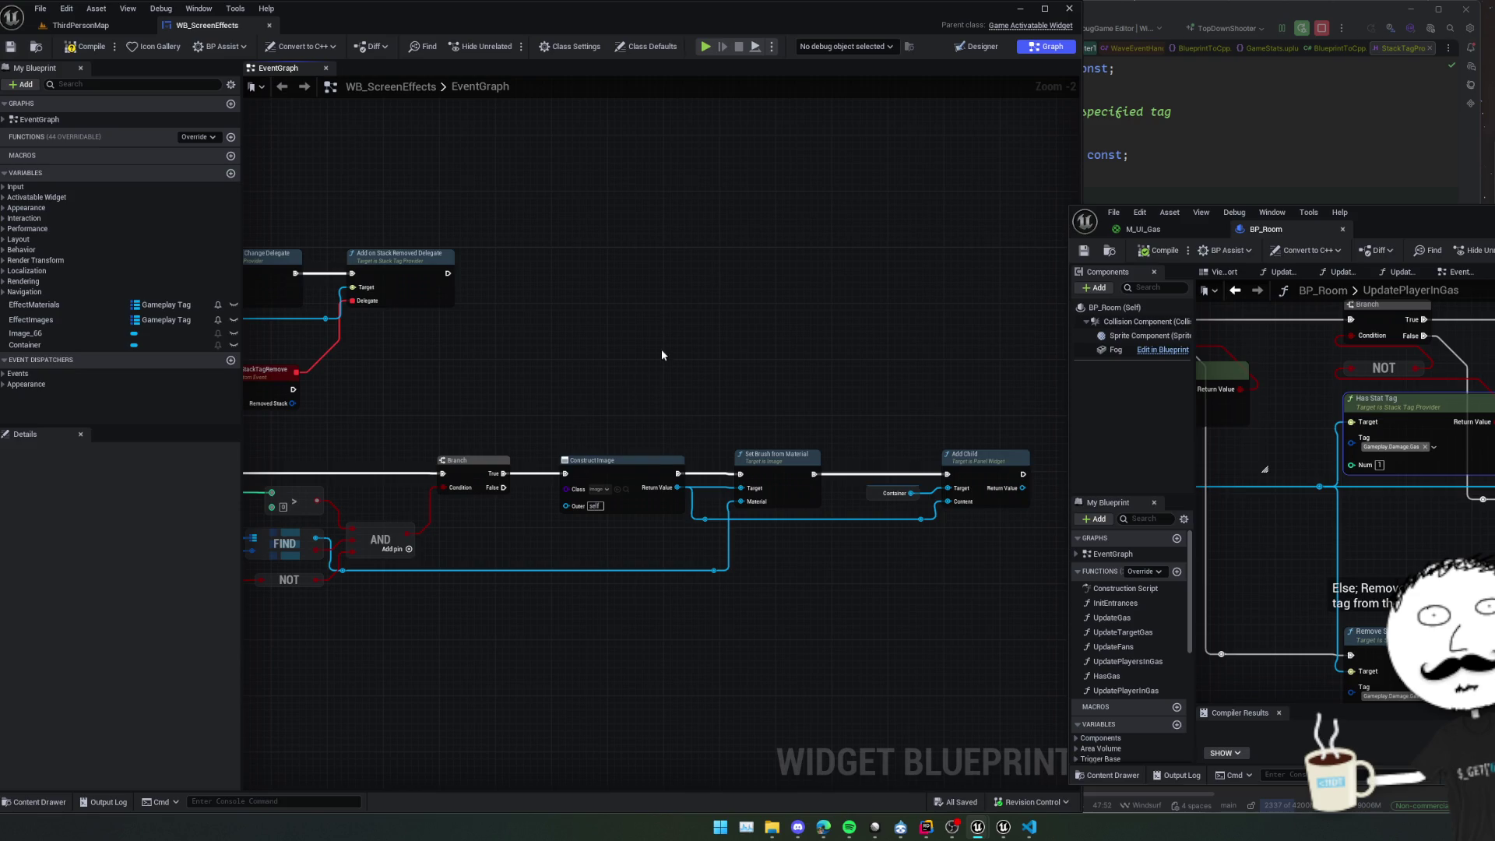
{"action": "left_click_drag", "start_coordinate": [661, 349], "coordinate": [694, 361]}
{"action": "left_click", "coordinate": [93, 48]}
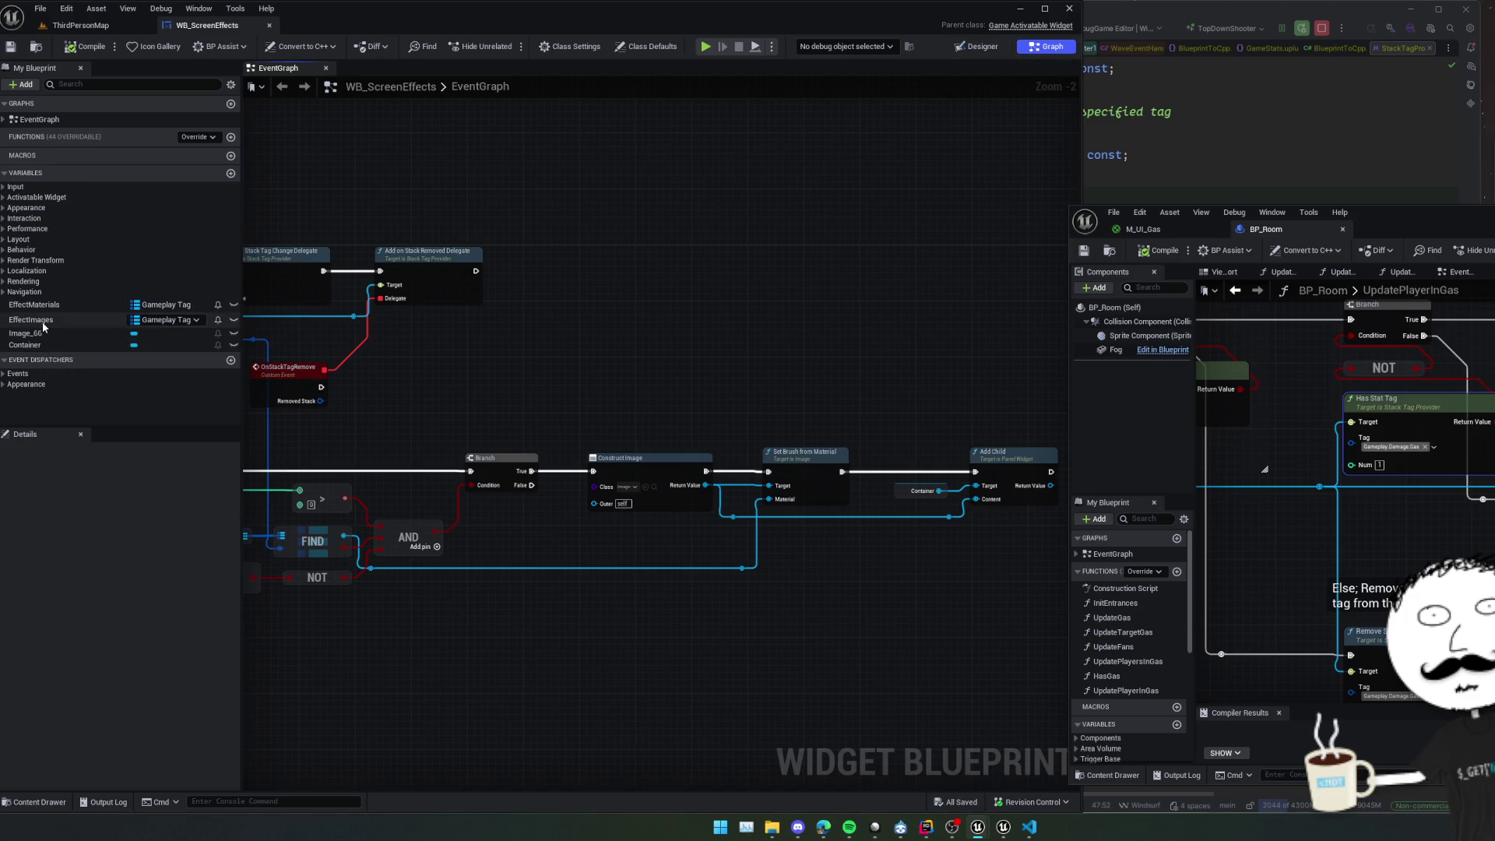
Place an Effect Images getter and add an ADD node that runs after Add Child.
{"action": "mouse_move", "coordinate": [35, 320]}
{"action": "left_mouse_down"}
{"action": "mouse_move", "coordinate": [817, 576]}
{"action": "mouse_move", "coordinate": [775, 589]}
{"action": "mouse_move", "coordinate": [1016, 611]}
{"action": "mouse_move", "coordinate": [722, 580]}
{"action": "mouse_move", "coordinate": [776, 603]}
{"action": "mouse_move", "coordinate": [845, 488]}
{"action": "left_mouse_up"}
{"action": "left_click", "coordinate": [1013, 621]}
{"action": "type", "text": "add"}
{"action": "left_click", "coordinate": [821, 438]}
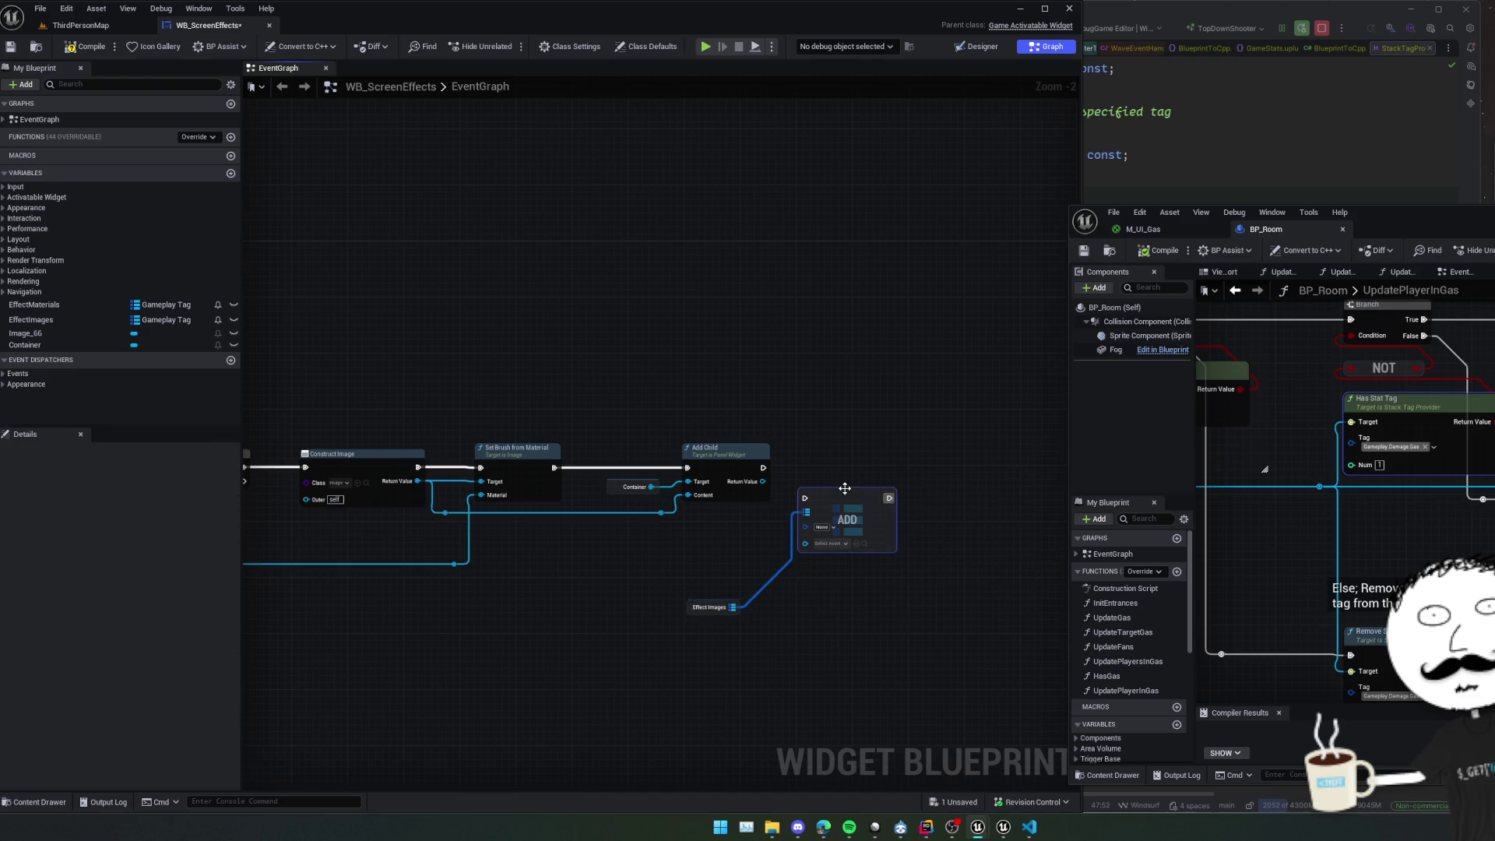
{"action": "mouse_move", "coordinate": [763, 467]}
{"action": "left_mouse_down"}
{"action": "mouse_move", "coordinate": [805, 498]}
{"action": "mouse_move", "coordinate": [884, 518]}
{"action": "left_mouse_up"}
{"action": "scroll", "coordinate": [804, 557], "scroll_direction": "up", "scroll_amount": 2}
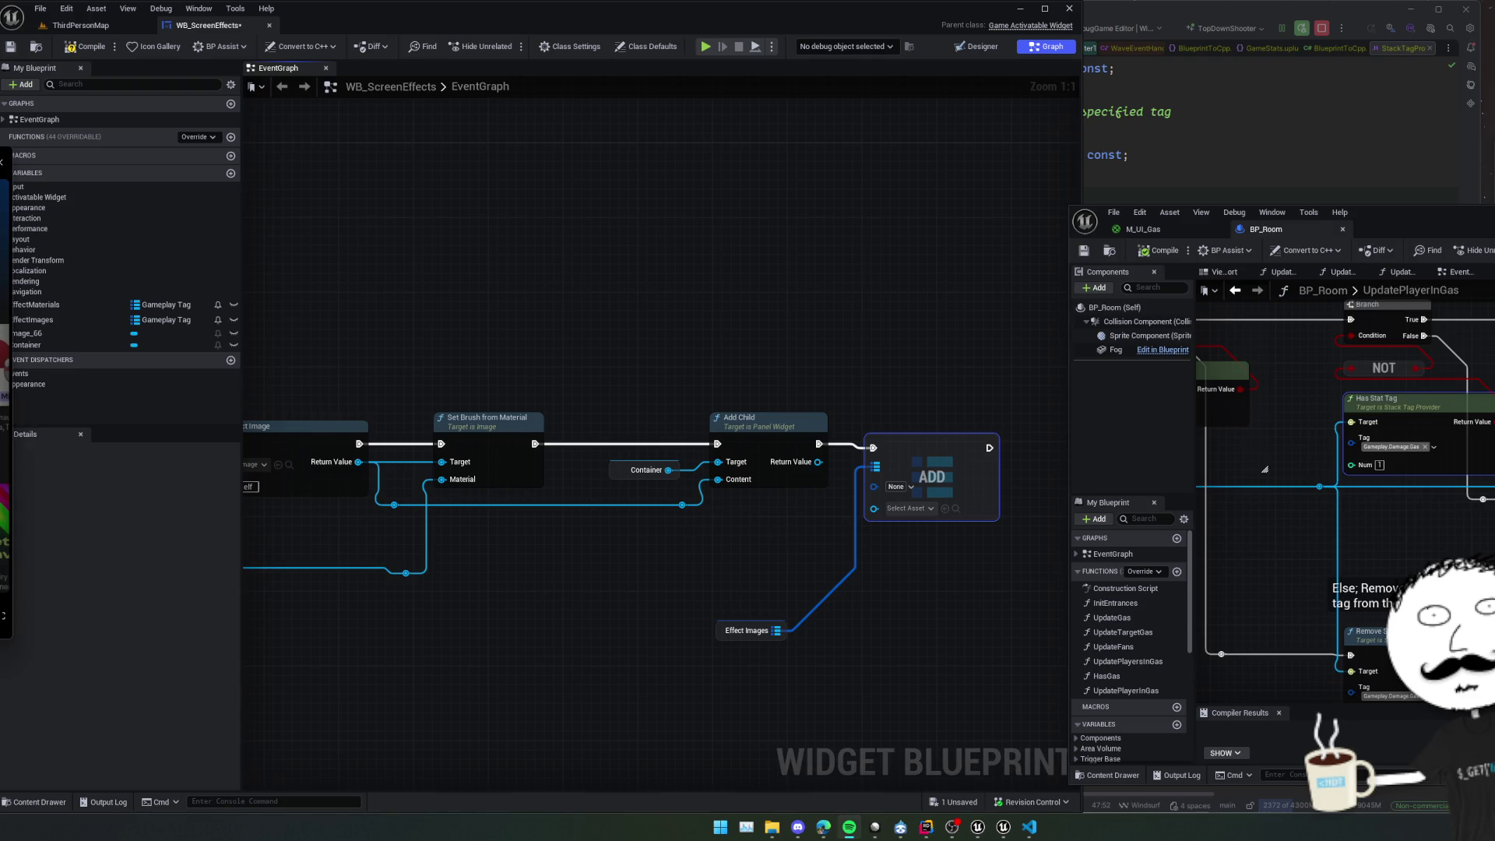
{"action": "left_click_drag", "start_coordinate": [708, 520], "coordinate": [572, 526]}
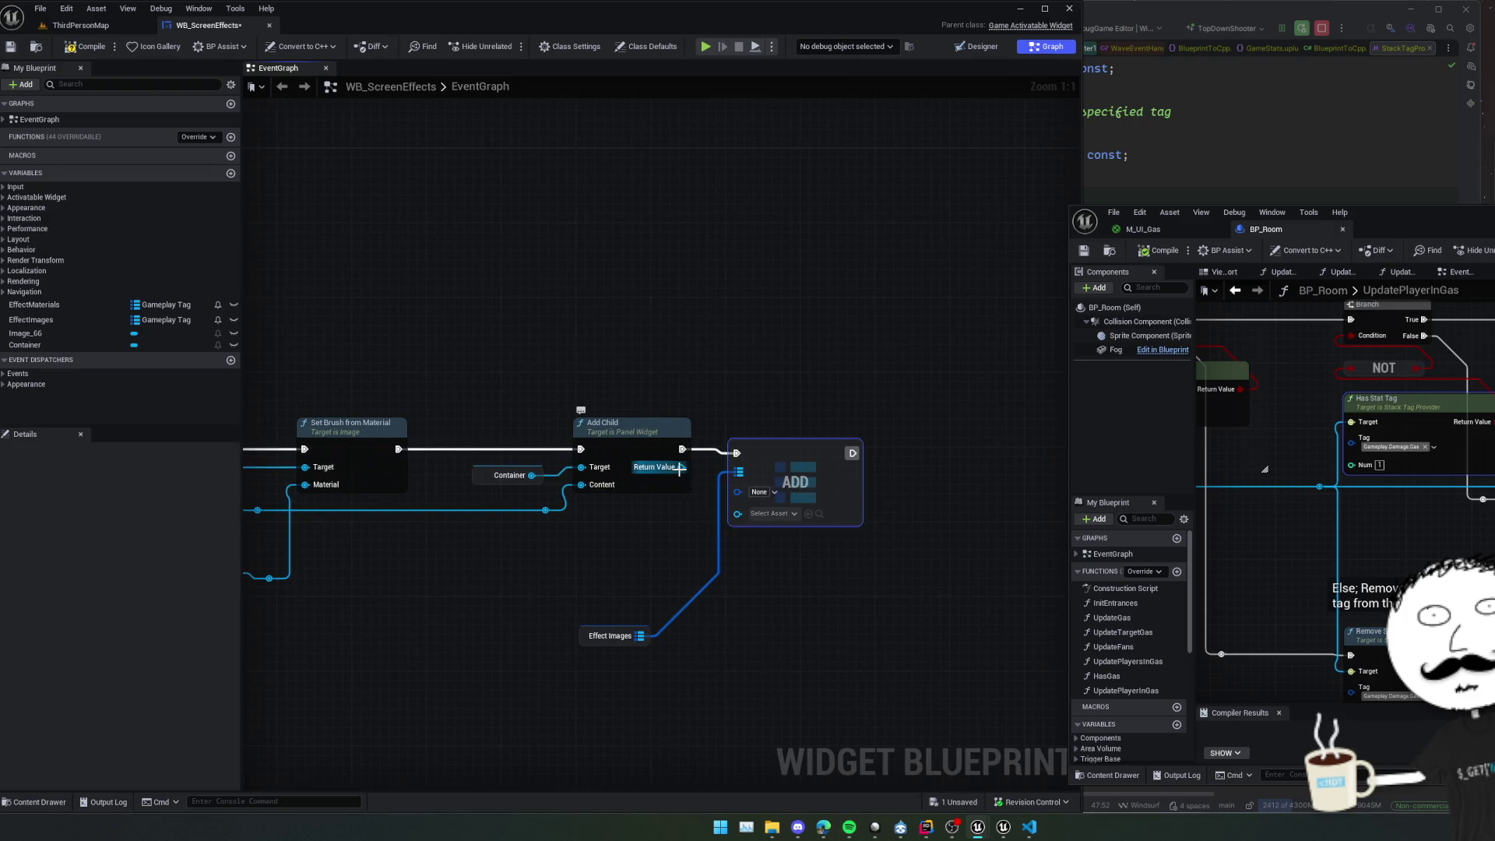
Feed a rerouted wire from OnStackTagChange's Stack output into the ADD node's value input.
{"action": "mouse_move", "coordinate": [681, 467]}
{"action": "left_mouse_down"}
{"action": "mouse_move", "coordinate": [737, 516]}
{"action": "mouse_move", "coordinate": [554, 515]}
{"action": "mouse_move", "coordinate": [569, 502]}
{"action": "mouse_move", "coordinate": [308, 554]}
{"action": "mouse_move", "coordinate": [879, 520]}
{"action": "mouse_move", "coordinate": [802, 477]}
{"action": "mouse_move", "coordinate": [137, 486]}
{"action": "mouse_move", "coordinate": [400, 427]}
{"action": "mouse_move", "coordinate": [424, 331]}
{"action": "mouse_move", "coordinate": [608, 337]}
{"action": "left_mouse_up"}
{"action": "left_click", "coordinate": [721, 519]}
{"action": "mouse_move", "coordinate": [514, 312]}
{"action": "left_mouse_down"}
{"action": "mouse_move", "coordinate": [529, 409]}
{"action": "mouse_move", "coordinate": [499, 415]}
{"action": "left_mouse_up"}
{"action": "mouse_move", "coordinate": [441, 457]}
{"action": "left_mouse_down"}
{"action": "mouse_move", "coordinate": [1001, 504]}
{"action": "mouse_move", "coordinate": [1047, 561]}
{"action": "mouse_move", "coordinate": [970, 617]}
{"action": "mouse_move", "coordinate": [812, 616]}
{"action": "mouse_move", "coordinate": [936, 560]}
{"action": "mouse_move", "coordinate": [848, 567]}
{"action": "mouse_move", "coordinate": [751, 527]}
{"action": "left_mouse_up"}
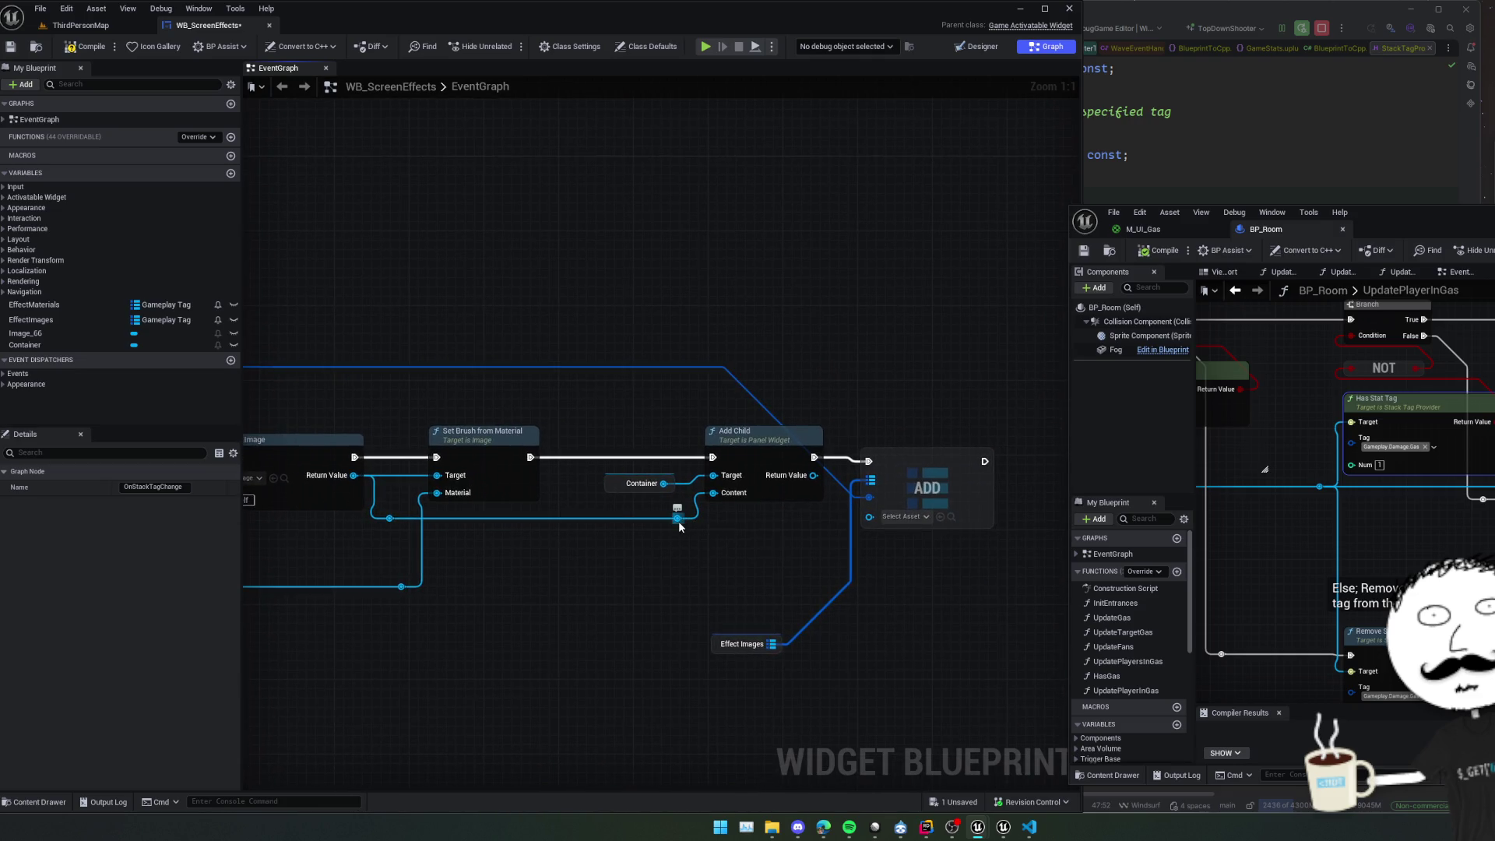
{"action": "mouse_move", "coordinate": [677, 518]}
{"action": "left_mouse_down"}
{"action": "mouse_move", "coordinate": [849, 531]}
{"action": "mouse_move", "coordinate": [872, 517]}
{"action": "left_mouse_up"}
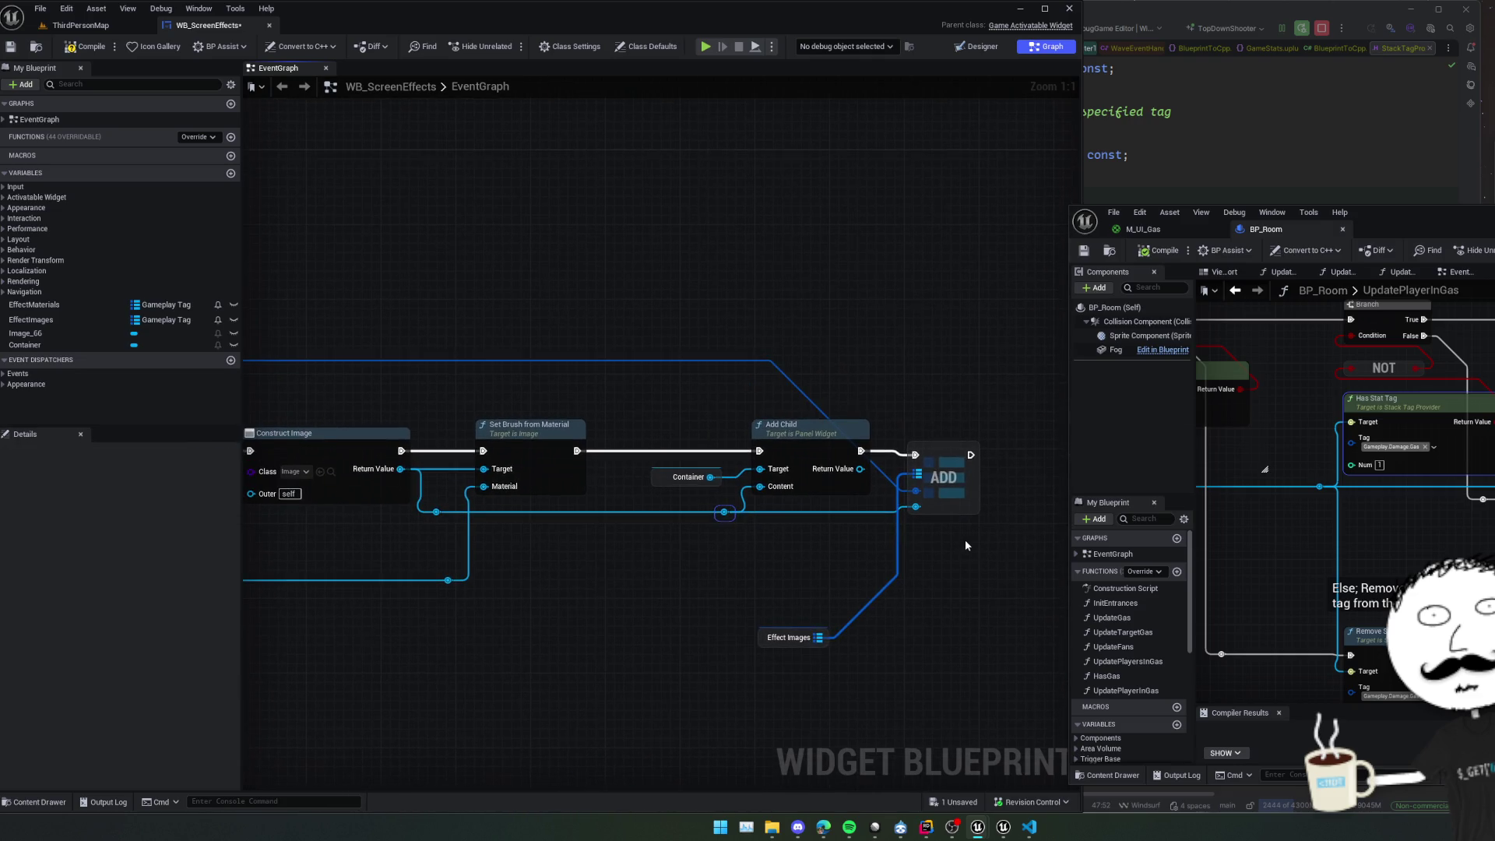
{"action": "left_click_drag", "start_coordinate": [722, 530], "coordinate": [837, 545]}
{"action": "scroll", "coordinate": [834, 543], "scroll_direction": "down", "scroll_amount": 1}
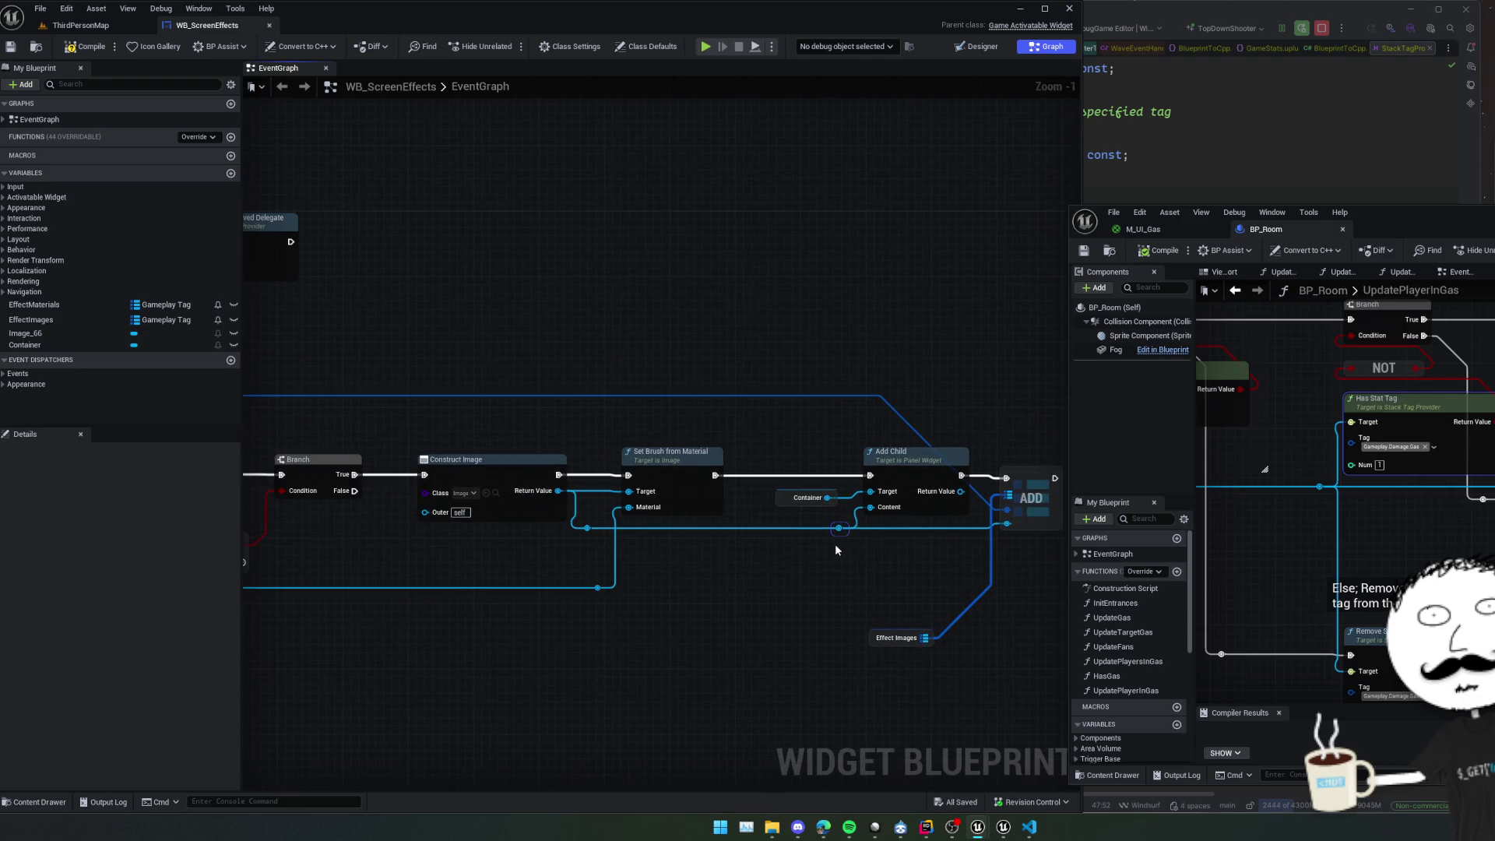
{"action": "scroll", "coordinate": [835, 543], "scroll_direction": "down", "scroll_amount": 2}
{"action": "left_click_drag", "start_coordinate": [724, 554], "coordinate": [840, 556]}
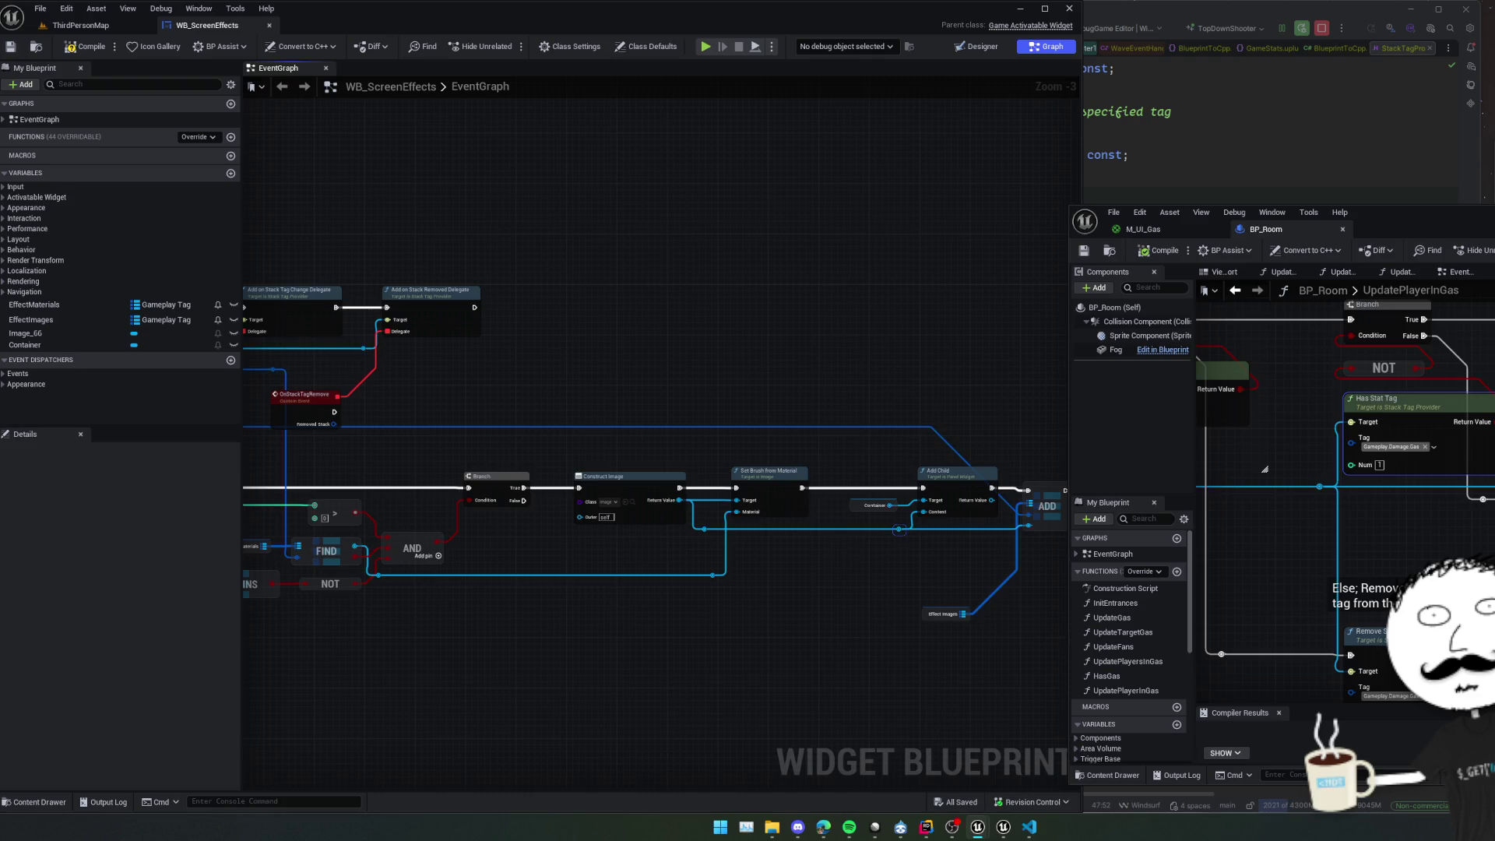
Insert a Sequence after Event On Initialized driving Add on Stack Removed Delegate, then save.
{"action": "mouse_move", "coordinate": [500, 595]}
{"action": "left_mouse_down"}
{"action": "mouse_move", "coordinate": [584, 634]}
{"action": "mouse_move", "coordinate": [549, 628]}
{"action": "mouse_move", "coordinate": [749, 609]}
{"action": "mouse_move", "coordinate": [671, 613]}
{"action": "mouse_move", "coordinate": [765, 678]}
{"action": "left_mouse_up"}
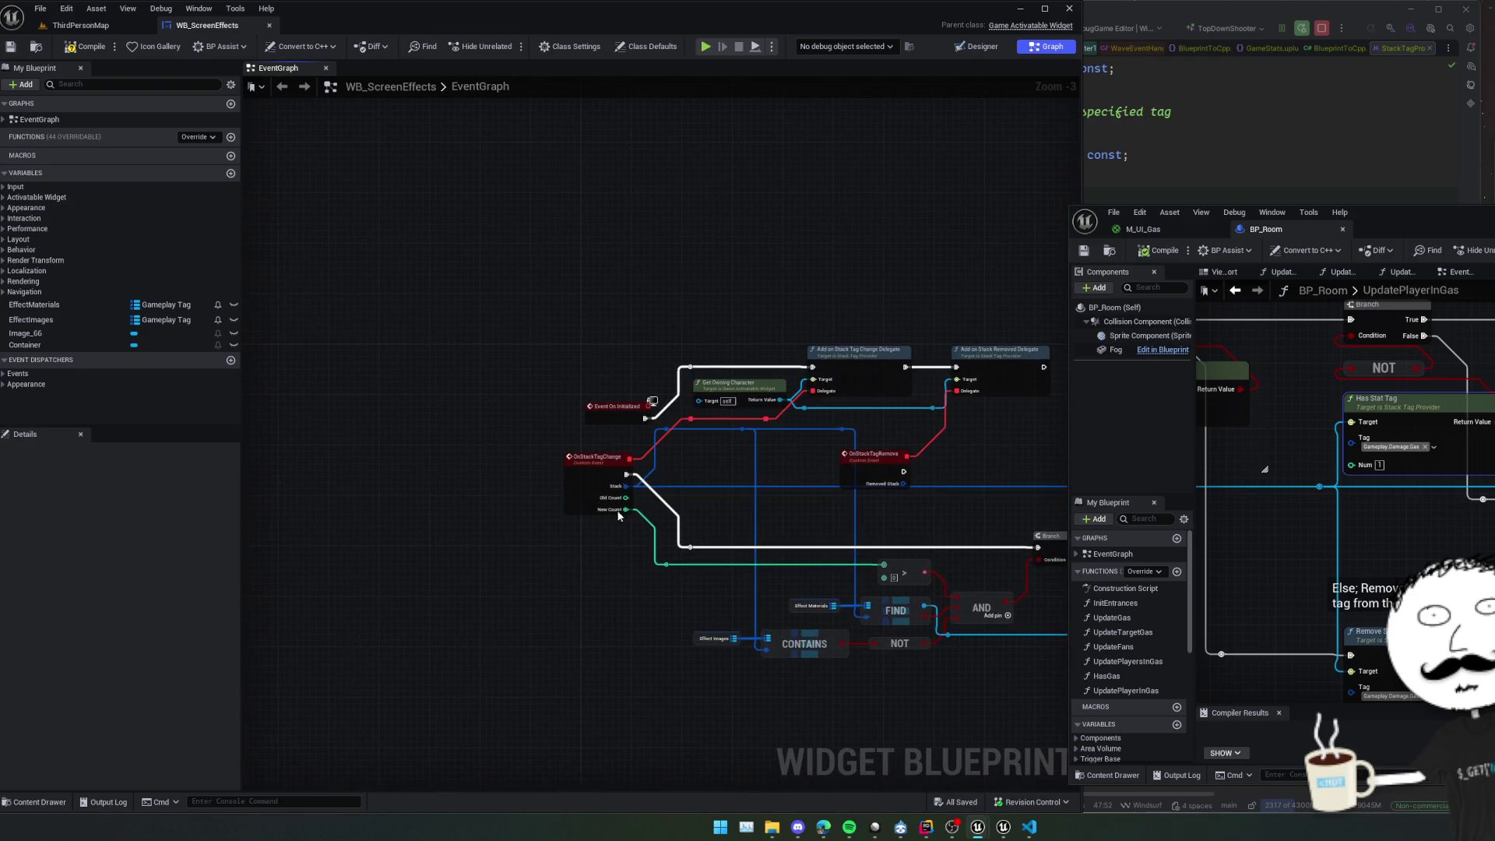
{"action": "left_click_drag", "start_coordinate": [611, 405], "coordinate": [605, 350]}
{"action": "mouse_move", "coordinate": [779, 436]}
{"action": "left_mouse_down"}
{"action": "mouse_move", "coordinate": [642, 413]}
{"action": "mouse_move", "coordinate": [531, 420]}
{"action": "left_mouse_up"}
{"action": "mouse_move", "coordinate": [890, 410]}
{"action": "left_mouse_down"}
{"action": "mouse_move", "coordinate": [791, 407]}
{"action": "mouse_move", "coordinate": [834, 404]}
{"action": "mouse_move", "coordinate": [618, 353]}
{"action": "mouse_move", "coordinate": [684, 368]}
{"action": "left_mouse_up"}
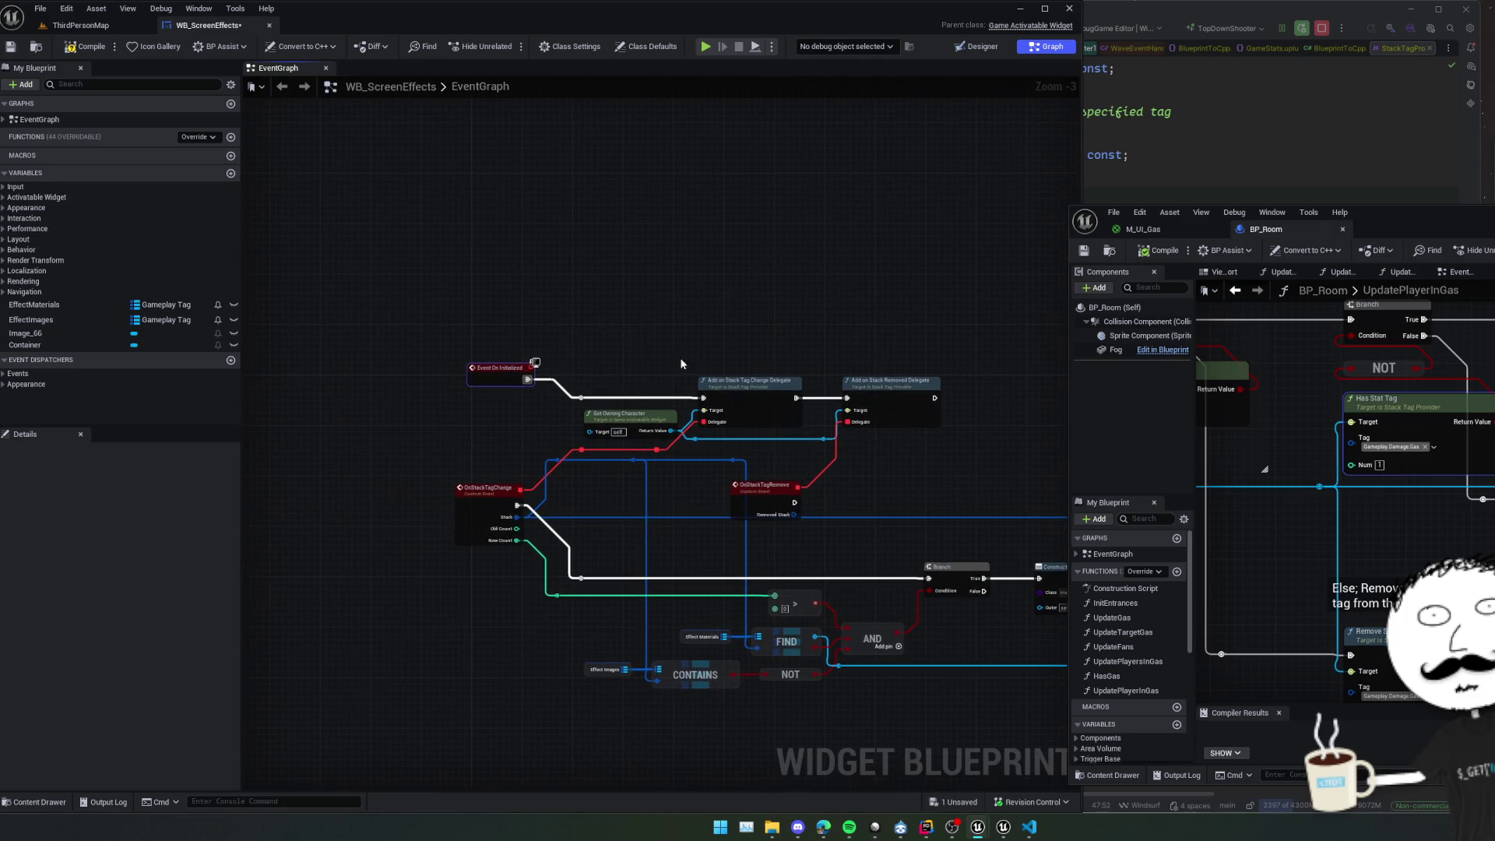
{"action": "mouse_move", "coordinate": [527, 379]}
{"action": "left_mouse_down"}
{"action": "mouse_move", "coordinate": [583, 361]}
{"action": "mouse_move", "coordinate": [484, 326]}
{"action": "left_mouse_up"}
{"action": "type", "text": "sequence"}
{"action": "key", "text": "Return"}
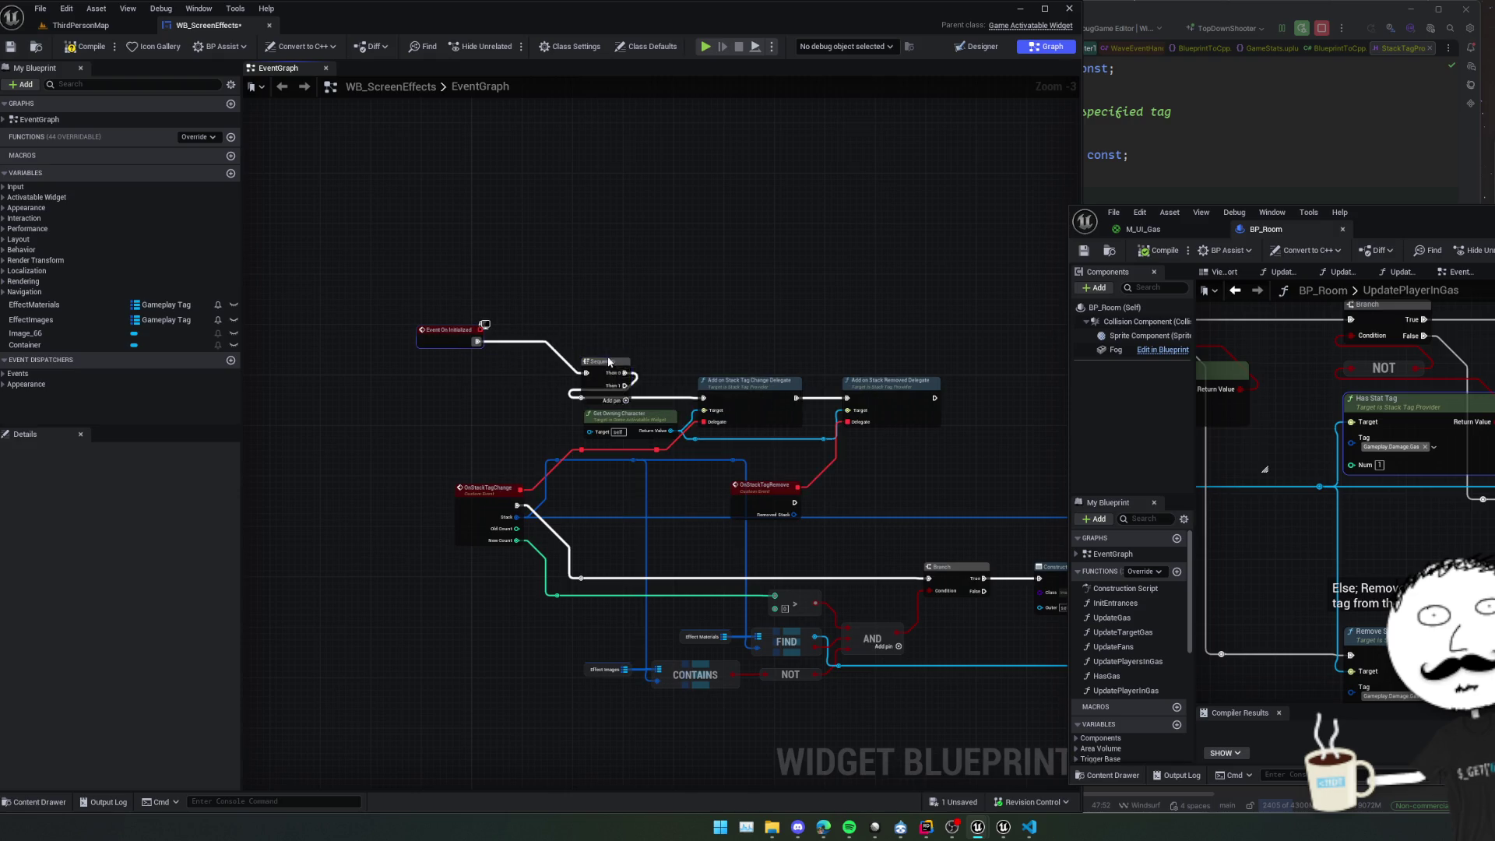
{"action": "mouse_move", "coordinate": [609, 362]}
{"action": "left_mouse_down"}
{"action": "mouse_move", "coordinate": [563, 318]}
{"action": "mouse_move", "coordinate": [771, 373]}
{"action": "mouse_move", "coordinate": [838, 410]}
{"action": "mouse_move", "coordinate": [857, 333]}
{"action": "mouse_move", "coordinate": [828, 277]}
{"action": "left_mouse_up"}
{"action": "key", "text": "f"}
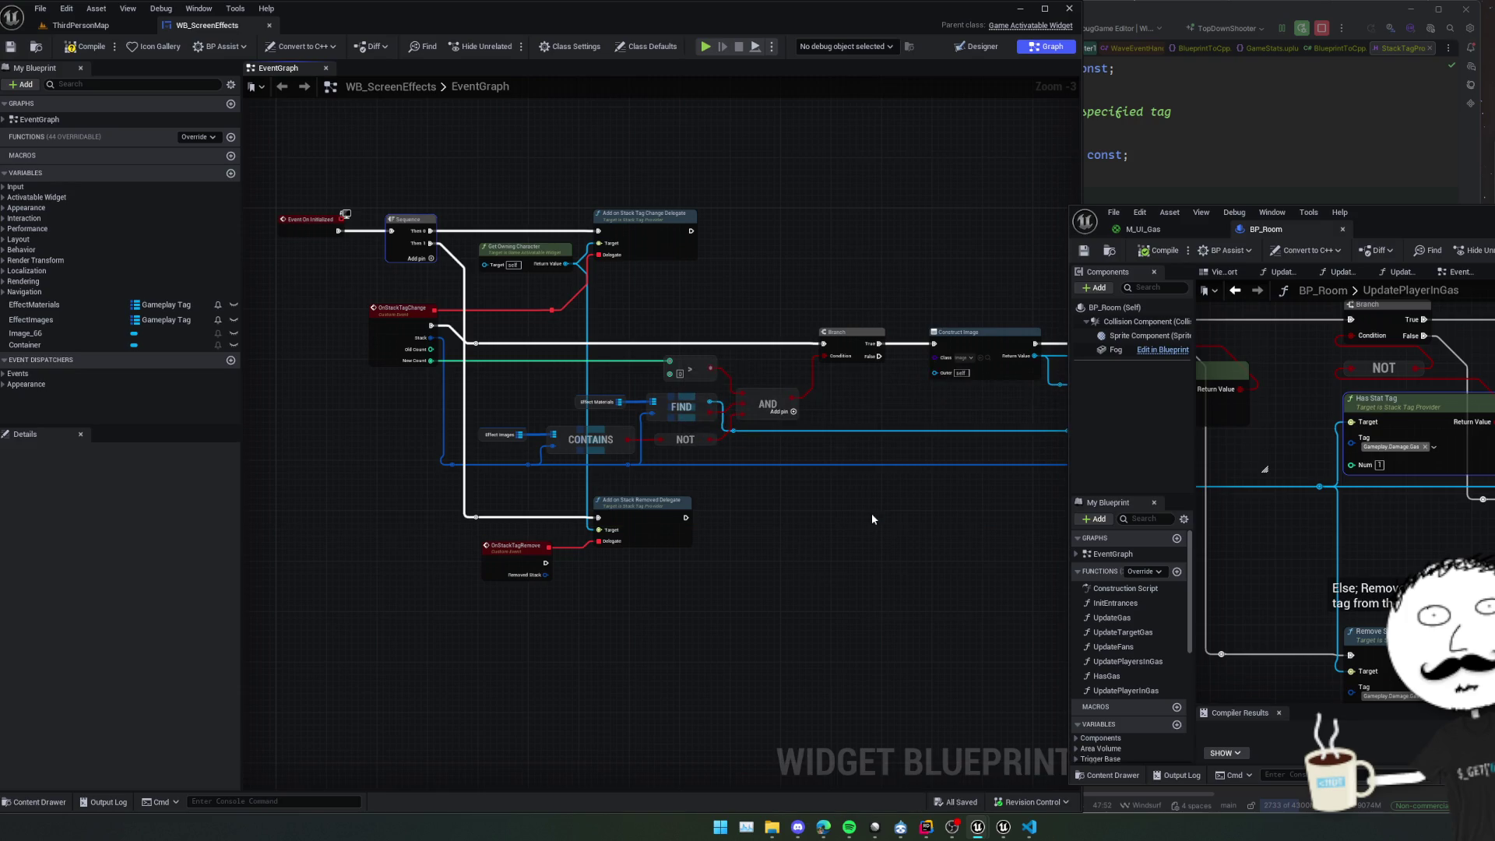
{"action": "key", "text": "ctrl+s"}
Paste a copy of Get Owning Character into the removed delegate's Target and save.
{"action": "mouse_move", "coordinate": [871, 513]}
{"action": "left_mouse_down"}
{"action": "mouse_move", "coordinate": [935, 465]}
{"action": "mouse_move", "coordinate": [964, 503]}
{"action": "mouse_move", "coordinate": [1005, 518]}
{"action": "left_mouse_up"}
{"action": "scroll", "coordinate": [938, 470], "scroll_direction": "up", "scroll_amount": 1}
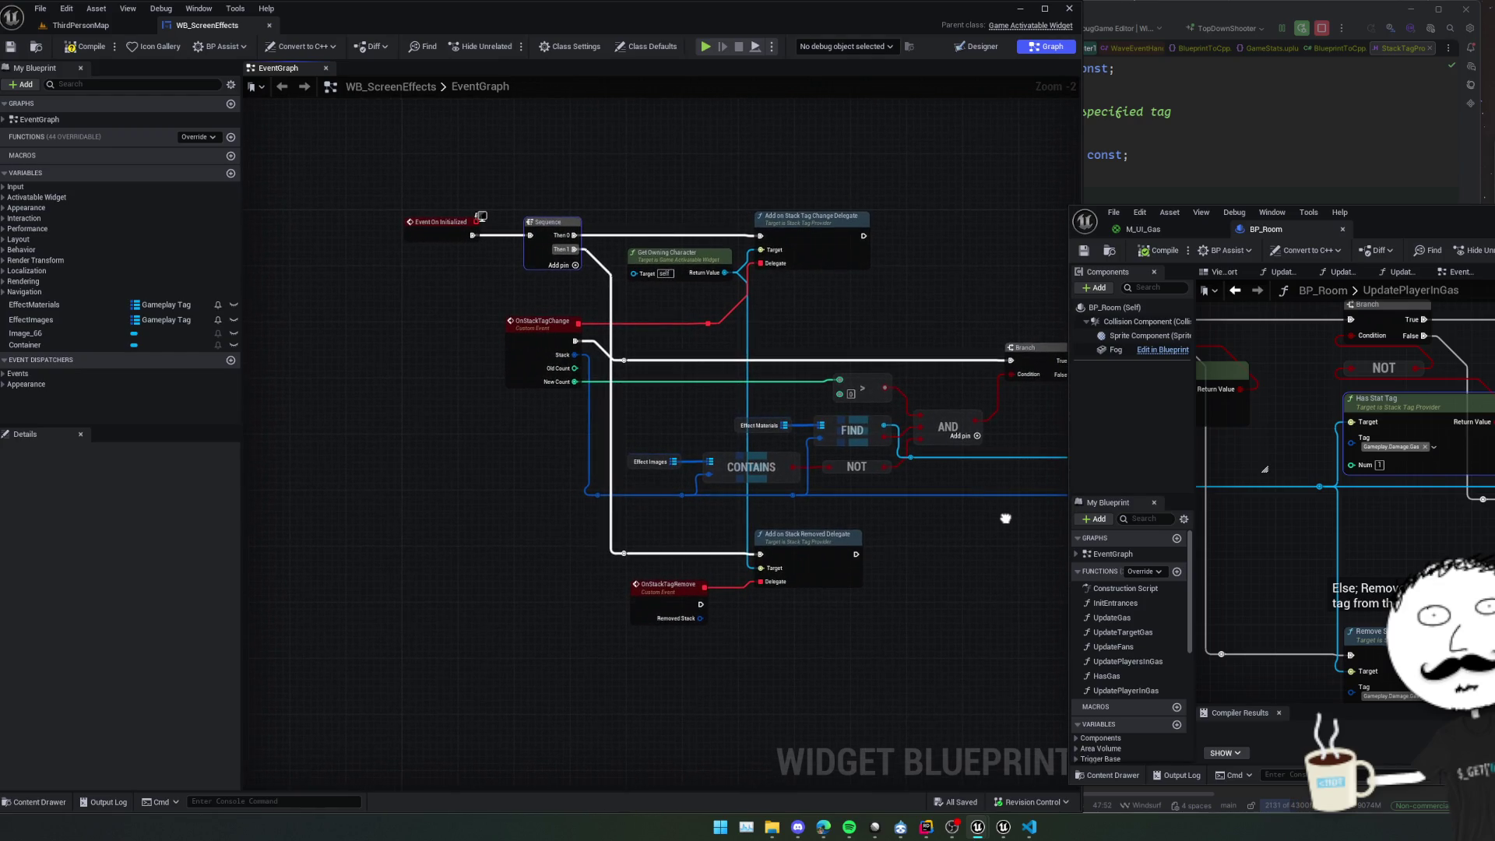
{"action": "left_click", "coordinate": [669, 253]}
{"action": "key", "text": "ctrl+c"}
{"action": "key", "text": "ctrl+v"}
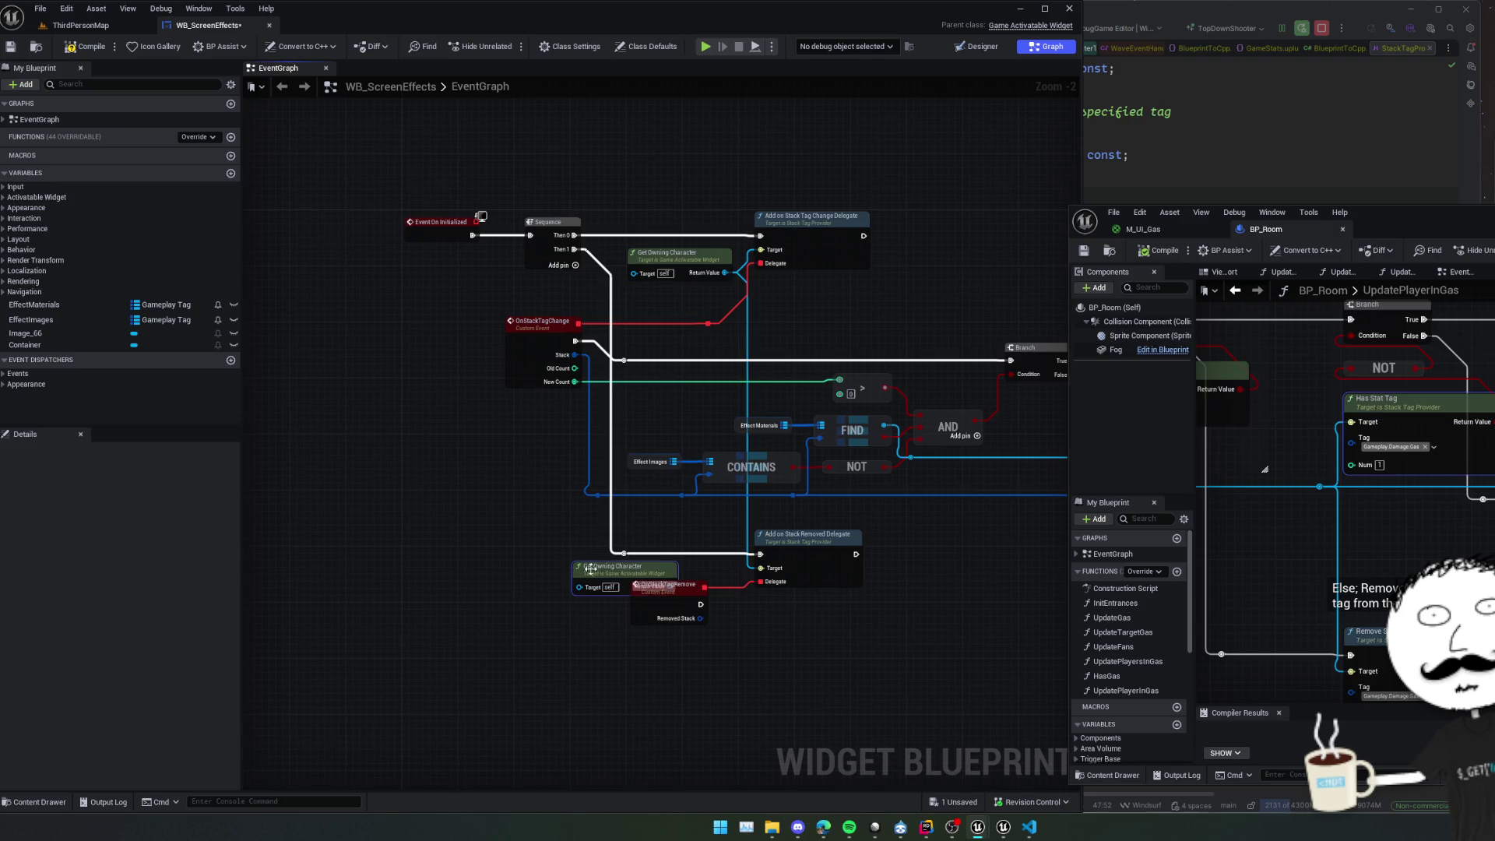
{"action": "mouse_move", "coordinate": [668, 570]}
{"action": "left_mouse_down"}
{"action": "mouse_move", "coordinate": [620, 556]}
{"action": "mouse_move", "coordinate": [761, 567]}
{"action": "mouse_move", "coordinate": [756, 549]}
{"action": "left_mouse_up"}
{"action": "mouse_move", "coordinate": [931, 579]}
{"action": "left_mouse_down"}
{"action": "mouse_move", "coordinate": [769, 514]}
{"action": "mouse_move", "coordinate": [801, 510]}
{"action": "mouse_move", "coordinate": [377, 454]}
{"action": "mouse_move", "coordinate": [423, 470]}
{"action": "mouse_move", "coordinate": [457, 449]}
{"action": "mouse_move", "coordinate": [484, 470]}
{"action": "left_mouse_up"}
{"action": "scroll", "coordinate": [894, 559], "scroll_direction": "down", "scroll_amount": 2}
{"action": "key", "text": "ctrl+s"}
{"action": "scroll", "coordinate": [740, 424], "scroll_direction": "up", "scroll_amount": 2}
{"action": "mouse_move", "coordinate": [741, 424]}
{"action": "left_mouse_down"}
{"action": "mouse_move", "coordinate": [670, 437]}
{"action": "mouse_move", "coordinate": [694, 446]}
{"action": "mouse_move", "coordinate": [704, 421]}
{"action": "mouse_move", "coordinate": [796, 475]}
{"action": "mouse_move", "coordinate": [913, 485]}
{"action": "left_mouse_up"}
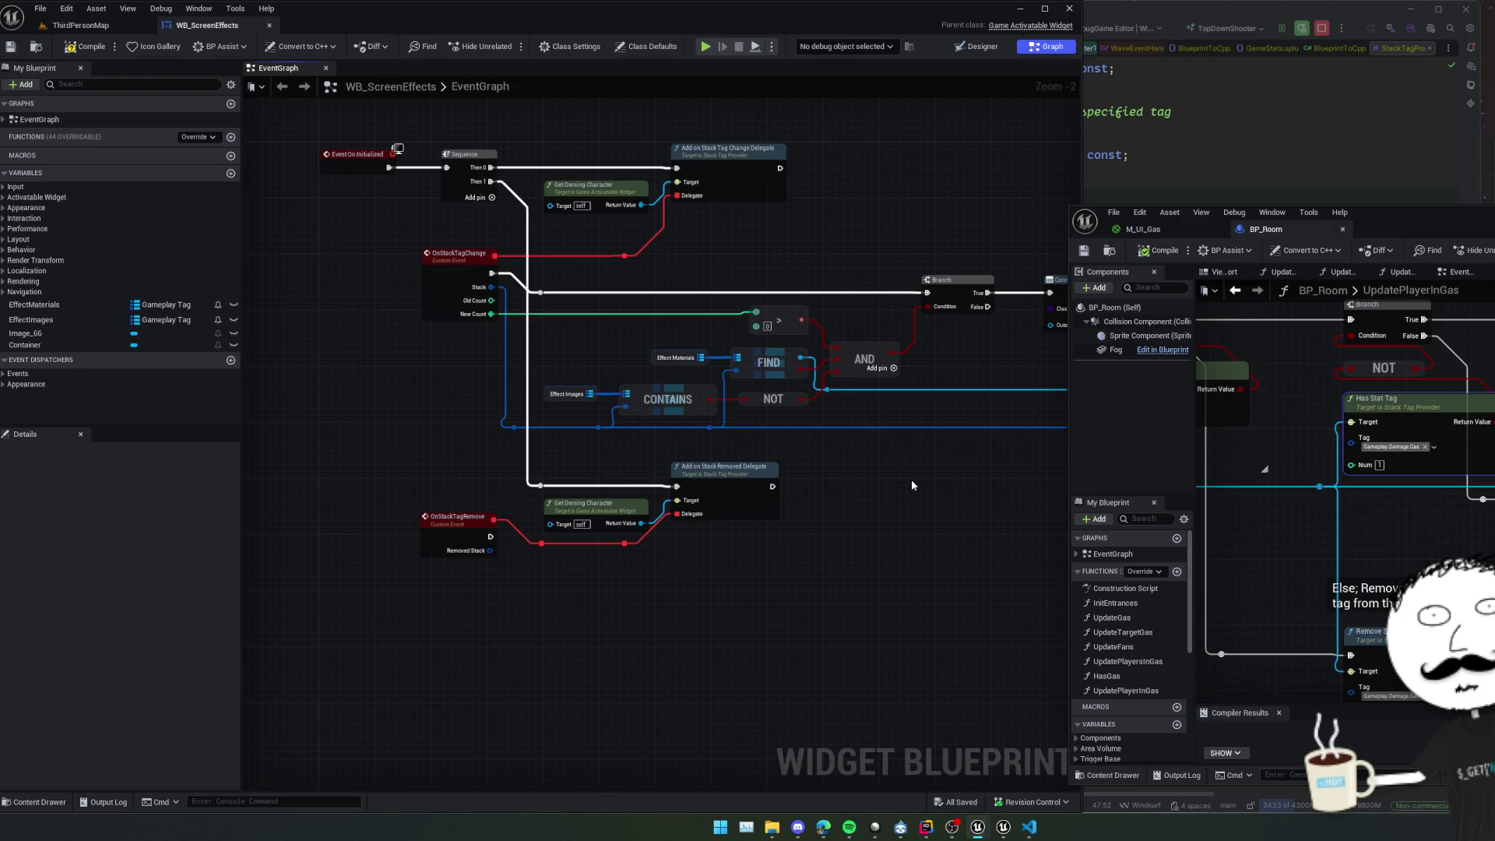
{"action": "mouse_move", "coordinate": [909, 478]}
{"action": "left_mouse_down"}
{"action": "mouse_move", "coordinate": [479, 488]}
{"action": "mouse_move", "coordinate": [657, 511]}
{"action": "mouse_move", "coordinate": [594, 492]}
{"action": "mouse_move", "coordinate": [393, 520]}
{"action": "left_mouse_up"}
{"action": "right_click", "coordinate": [713, 432]}
{"action": "type", "text": "ec"}
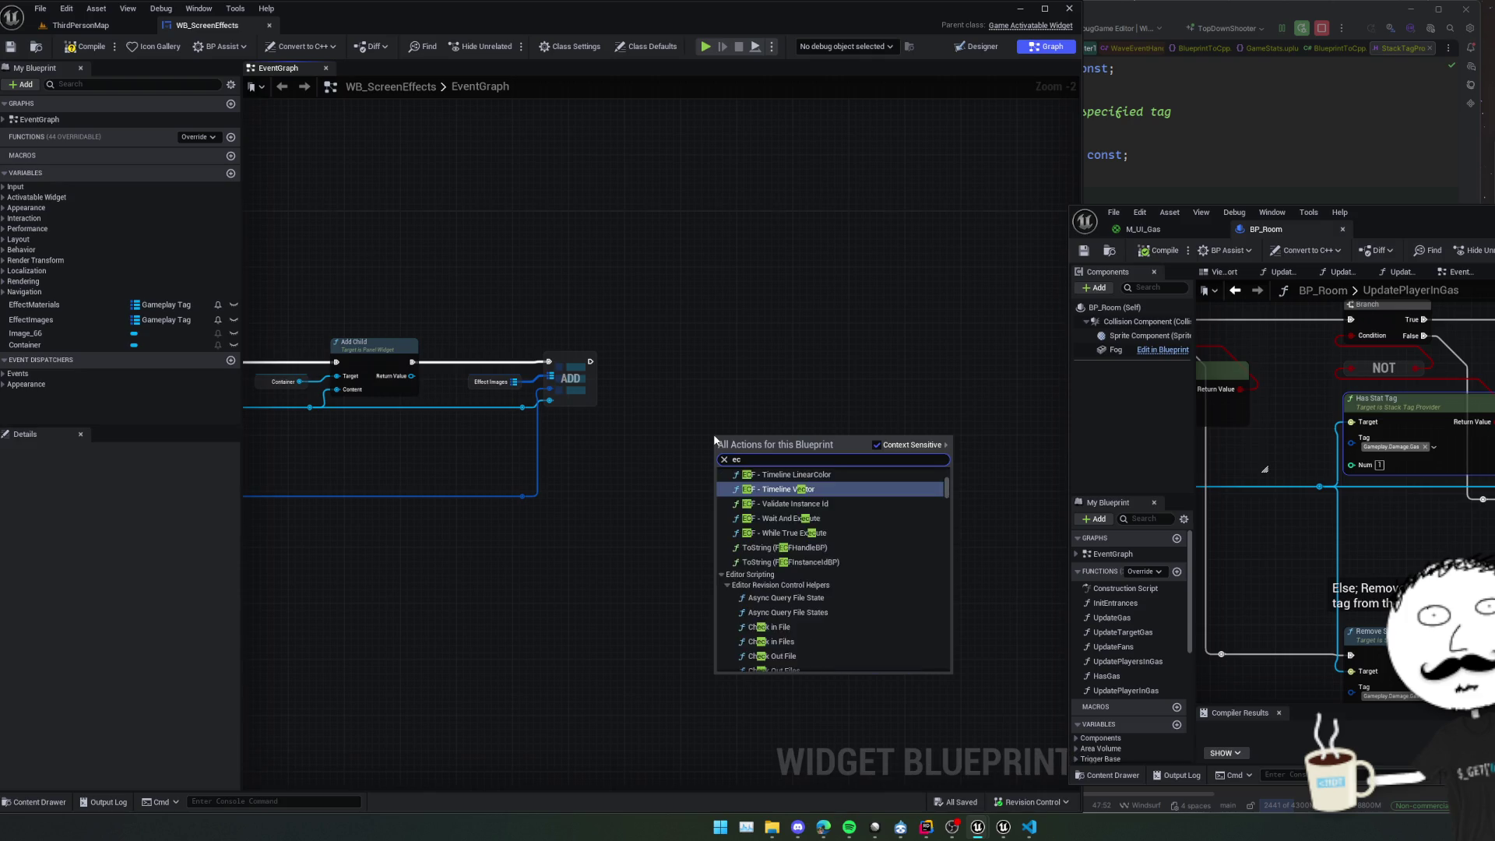
{"action": "type", "text": "f"}
{"action": "scroll", "coordinate": [884, 493], "scroll_direction": "up", "scroll_amount": 1}
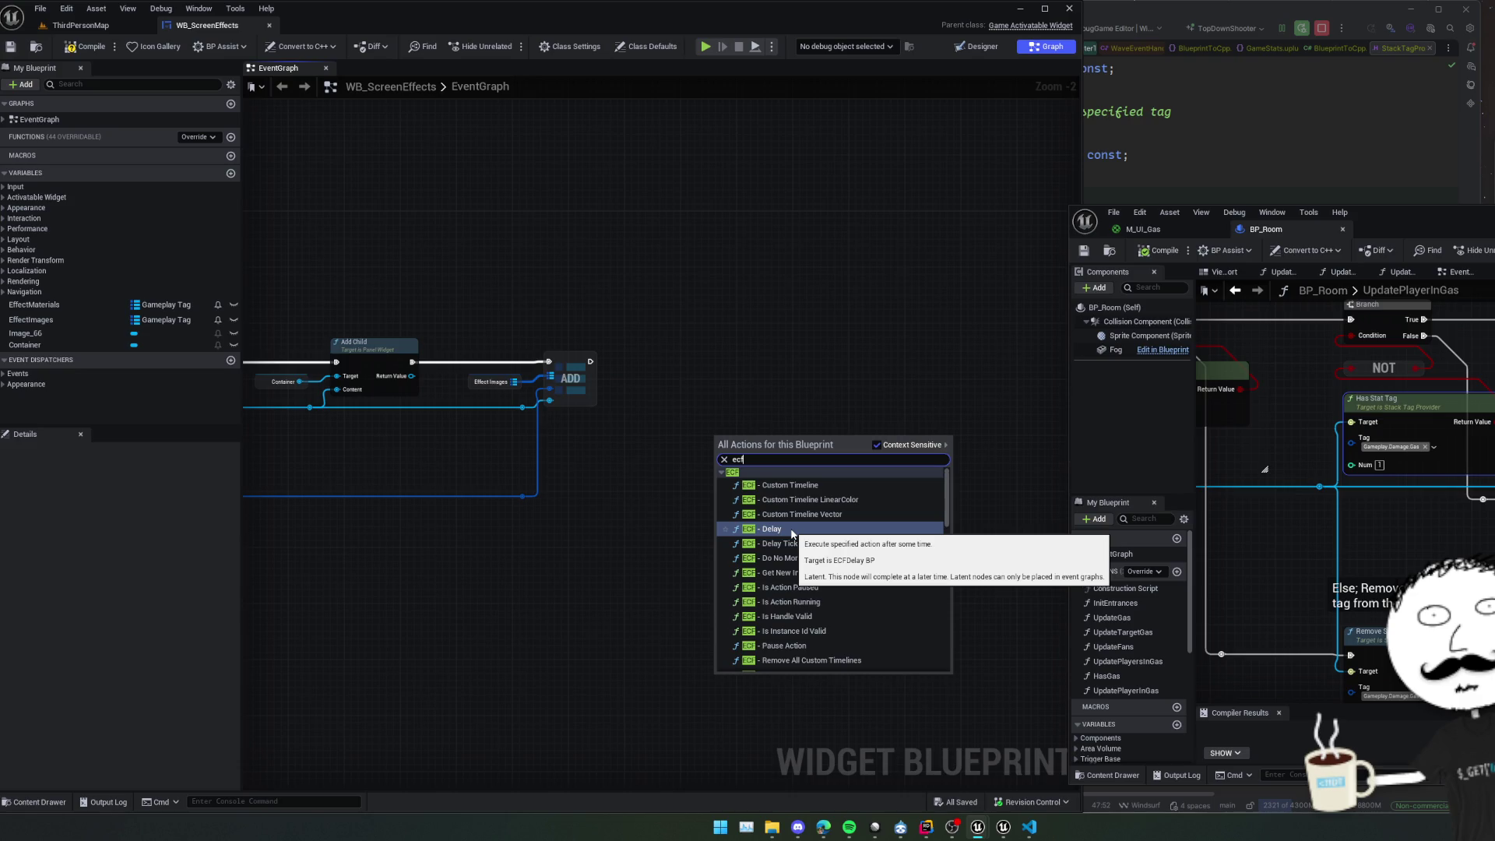
{"action": "key", "text": "Escape"}
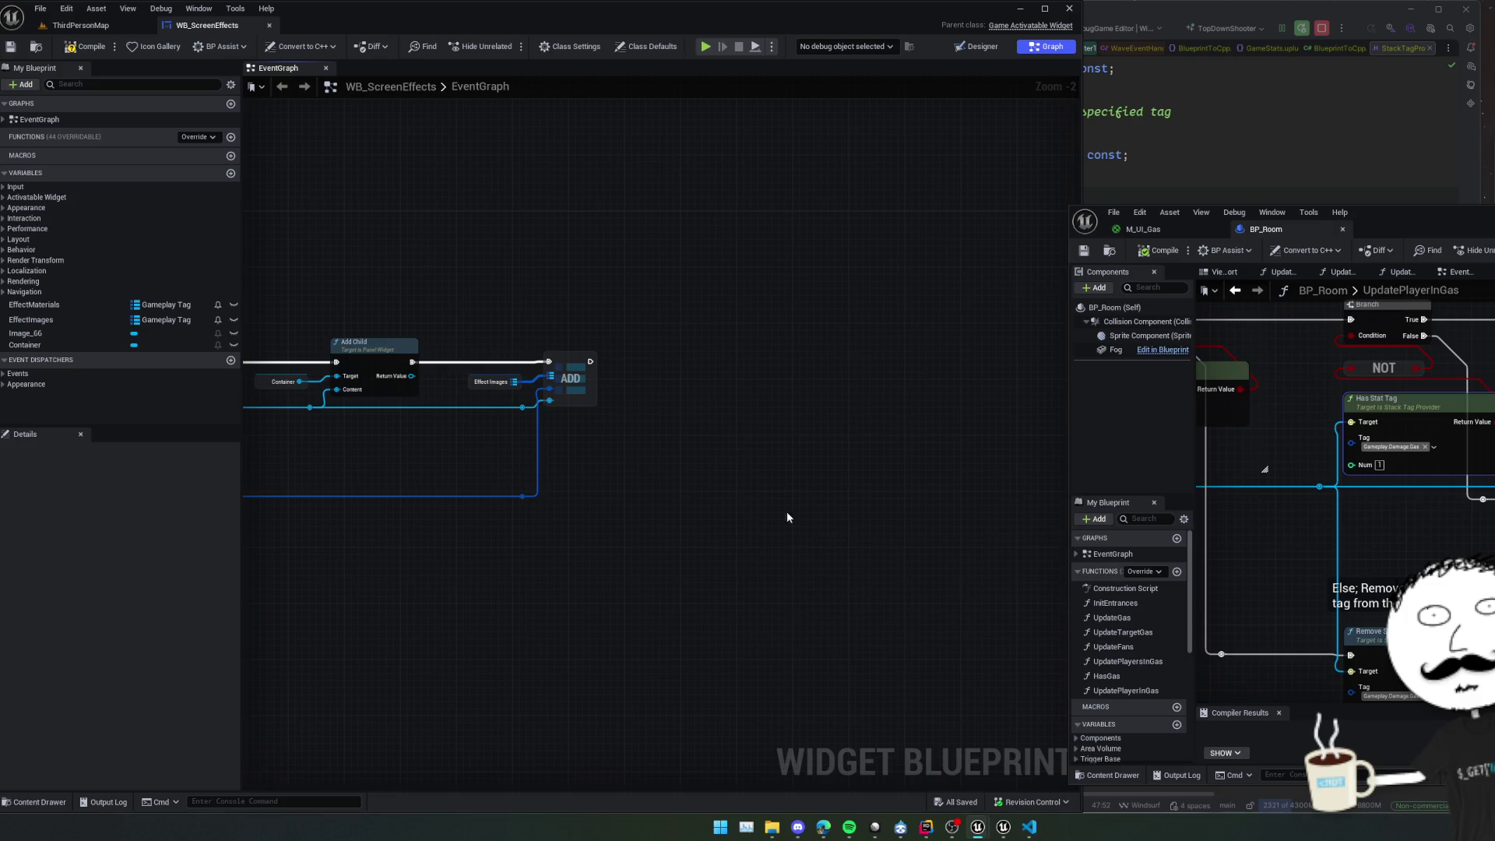
{"action": "mouse_move", "coordinate": [694, 517]}
{"action": "left_mouse_down"}
{"action": "mouse_move", "coordinate": [772, 457]}
{"action": "mouse_move", "coordinate": [540, 471]}
{"action": "mouse_move", "coordinate": [651, 466]}
{"action": "mouse_move", "coordinate": [702, 492]}
{"action": "left_mouse_up"}
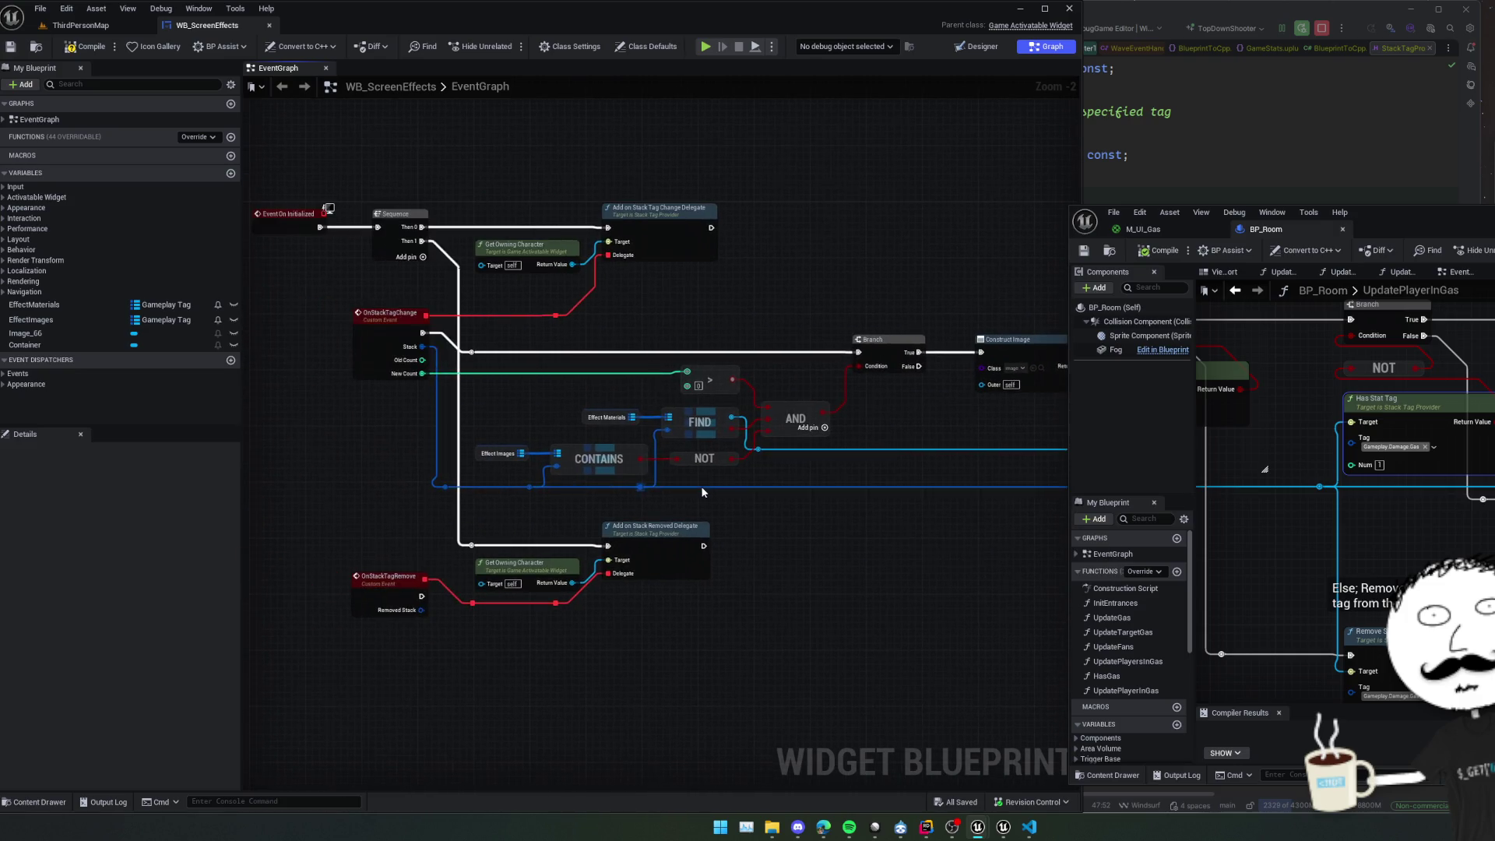
{"action": "mouse_move", "coordinate": [516, 384]}
{"action": "left_mouse_down"}
{"action": "mouse_move", "coordinate": [554, 398]}
{"action": "mouse_move", "coordinate": [490, 378]}
{"action": "mouse_move", "coordinate": [555, 405]}
{"action": "mouse_move", "coordinate": [654, 381]}
{"action": "mouse_move", "coordinate": [634, 372]}
{"action": "mouse_move", "coordinate": [678, 331]}
{"action": "left_mouse_up"}
Add a new custom event named Remove.
{"action": "right_click", "coordinate": [515, 612]}
{"action": "type", "text": "custom e"}
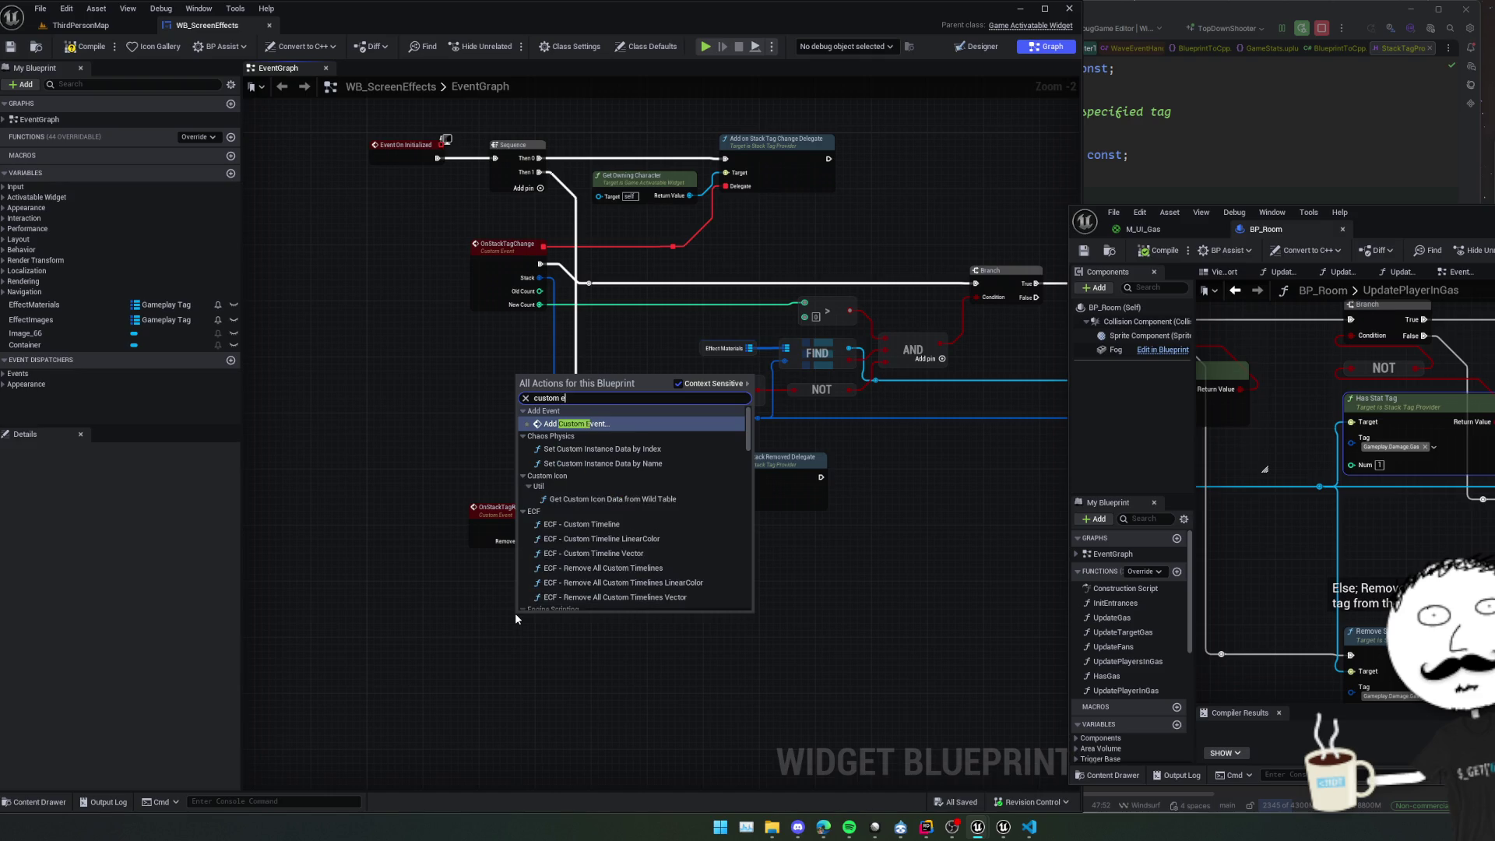
{"action": "key", "text": "Return"}
{"action": "type", "text": "Remove"}
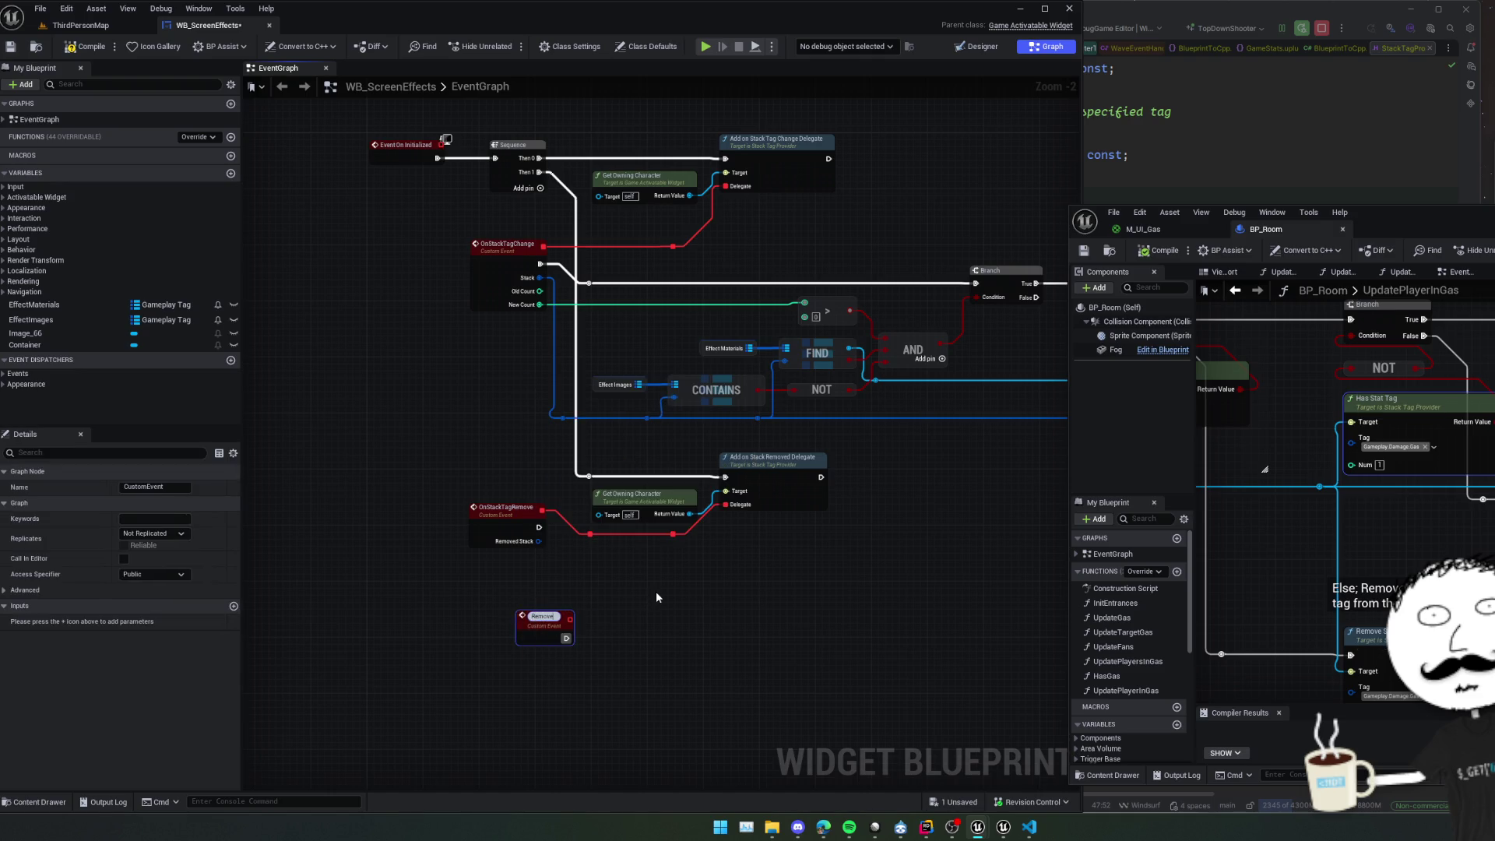
{"action": "key", "text": "Return"}
{"action": "left_click", "coordinate": [234, 606]}
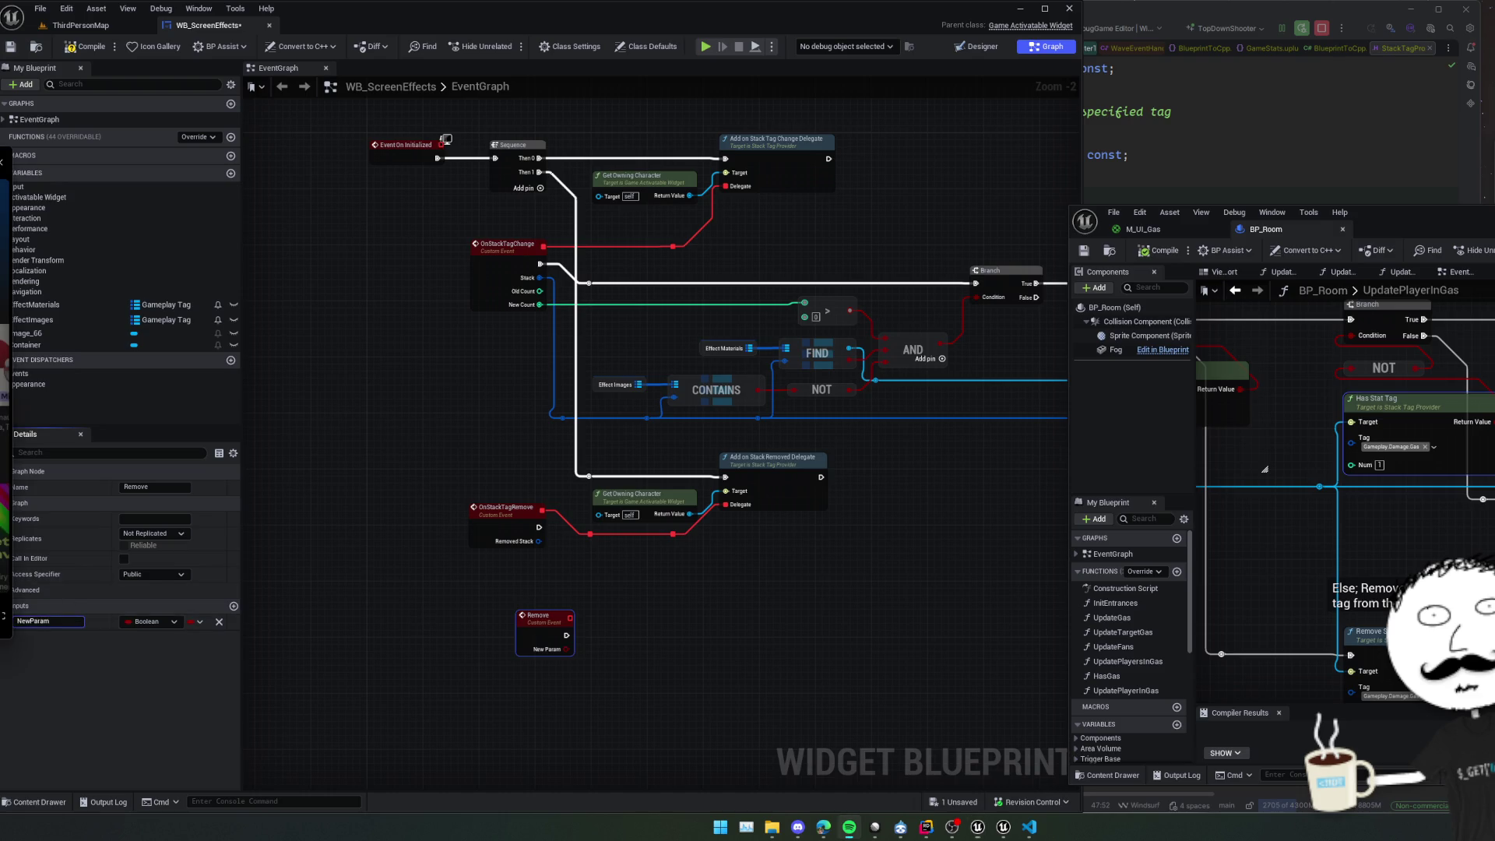
{"action": "left_click", "coordinate": [563, 591]}
Give Remove a Gameplay Tag input named Tag, delete the Boolean NewParam, and save.
{"action": "left_click_drag", "start_coordinate": [647, 418], "coordinate": [544, 641]}
{"action": "left_click", "coordinate": [543, 632]}
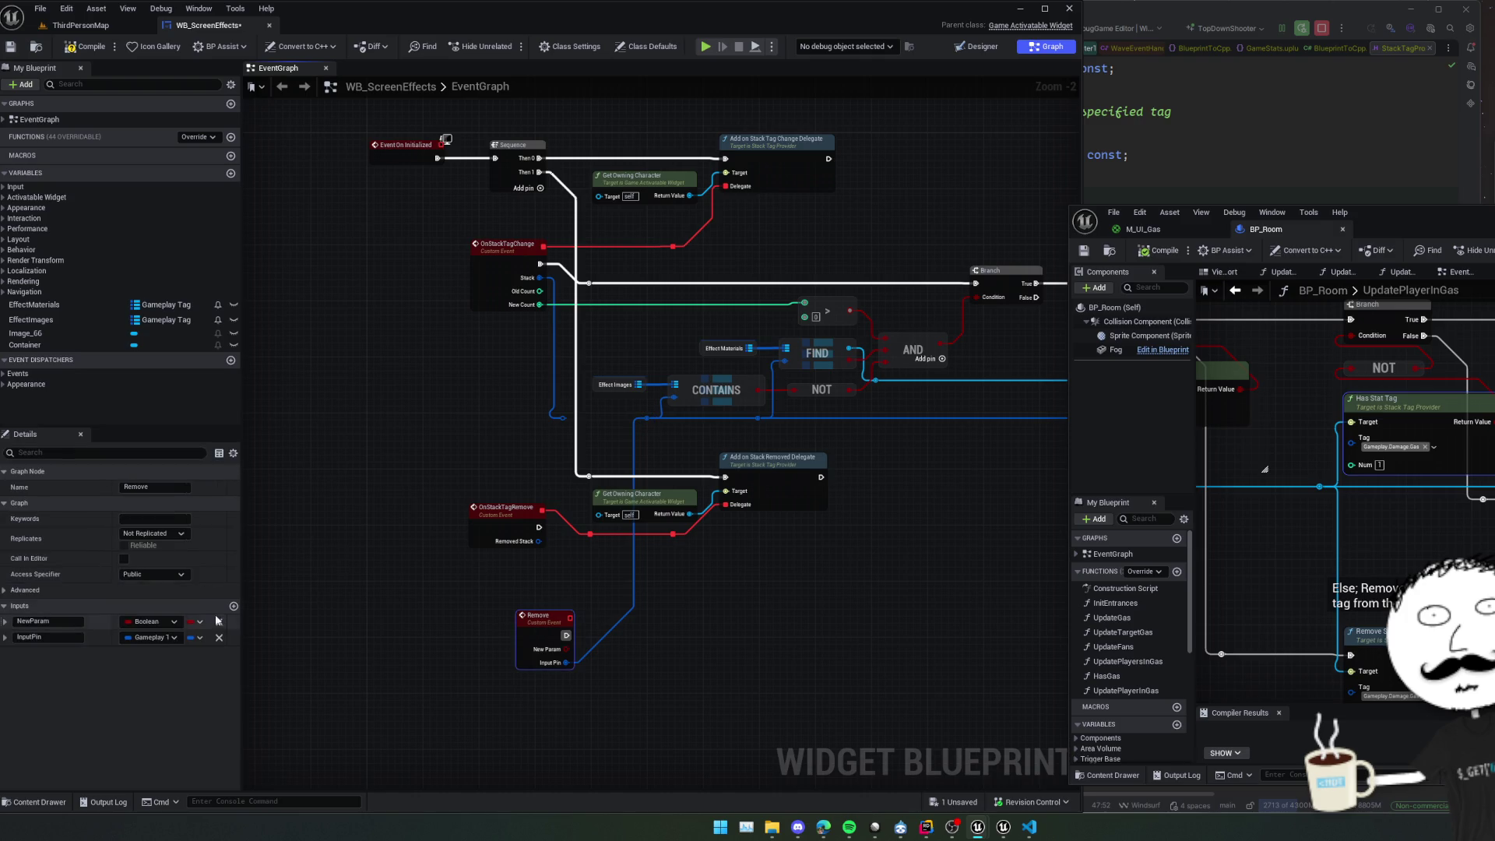
{"action": "left_click", "coordinate": [220, 622]}
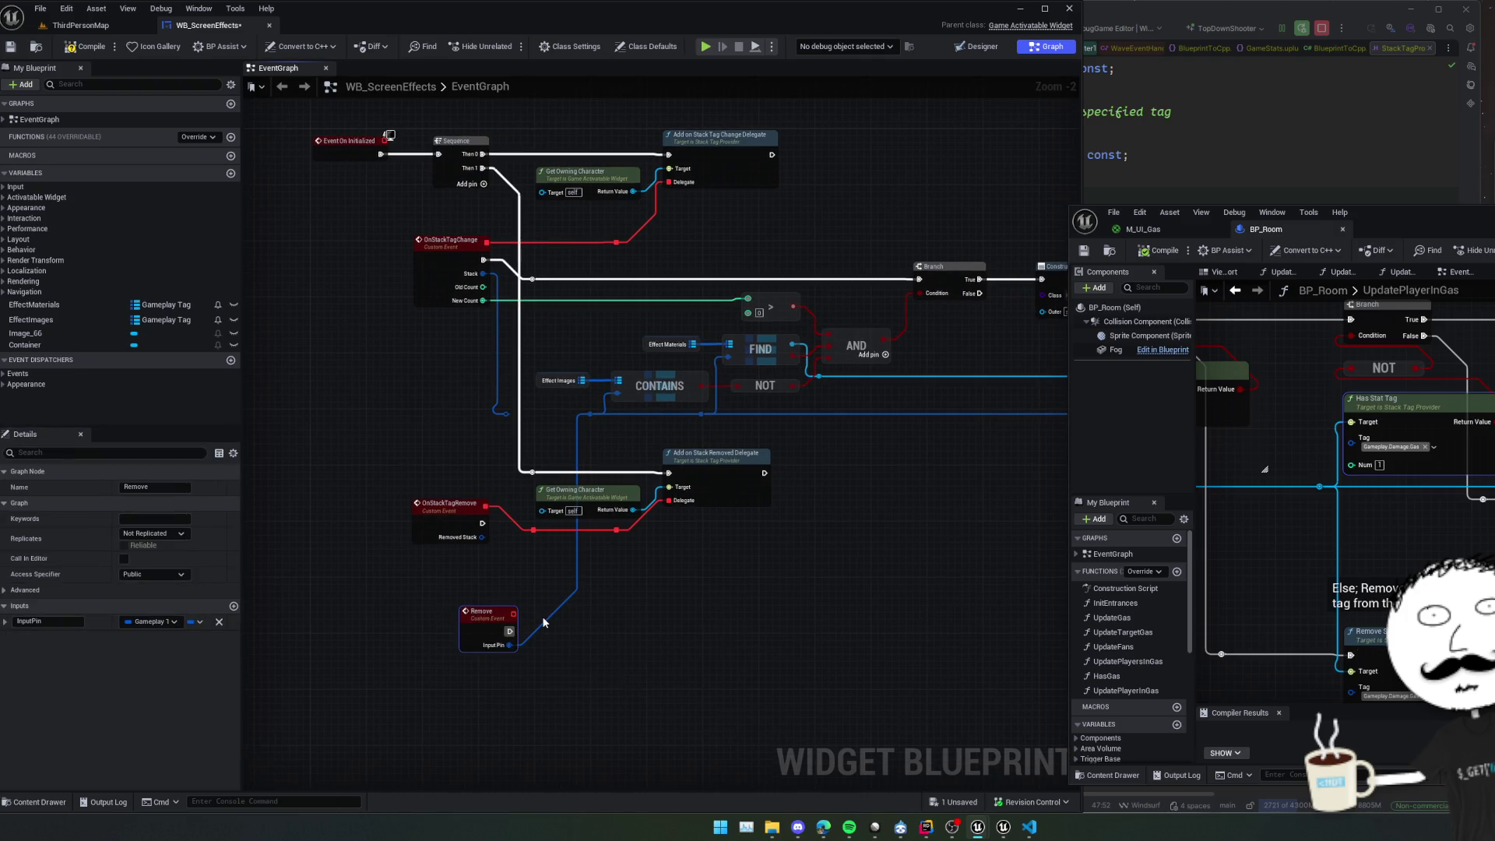
{"action": "left_click", "coordinate": [78, 622]}
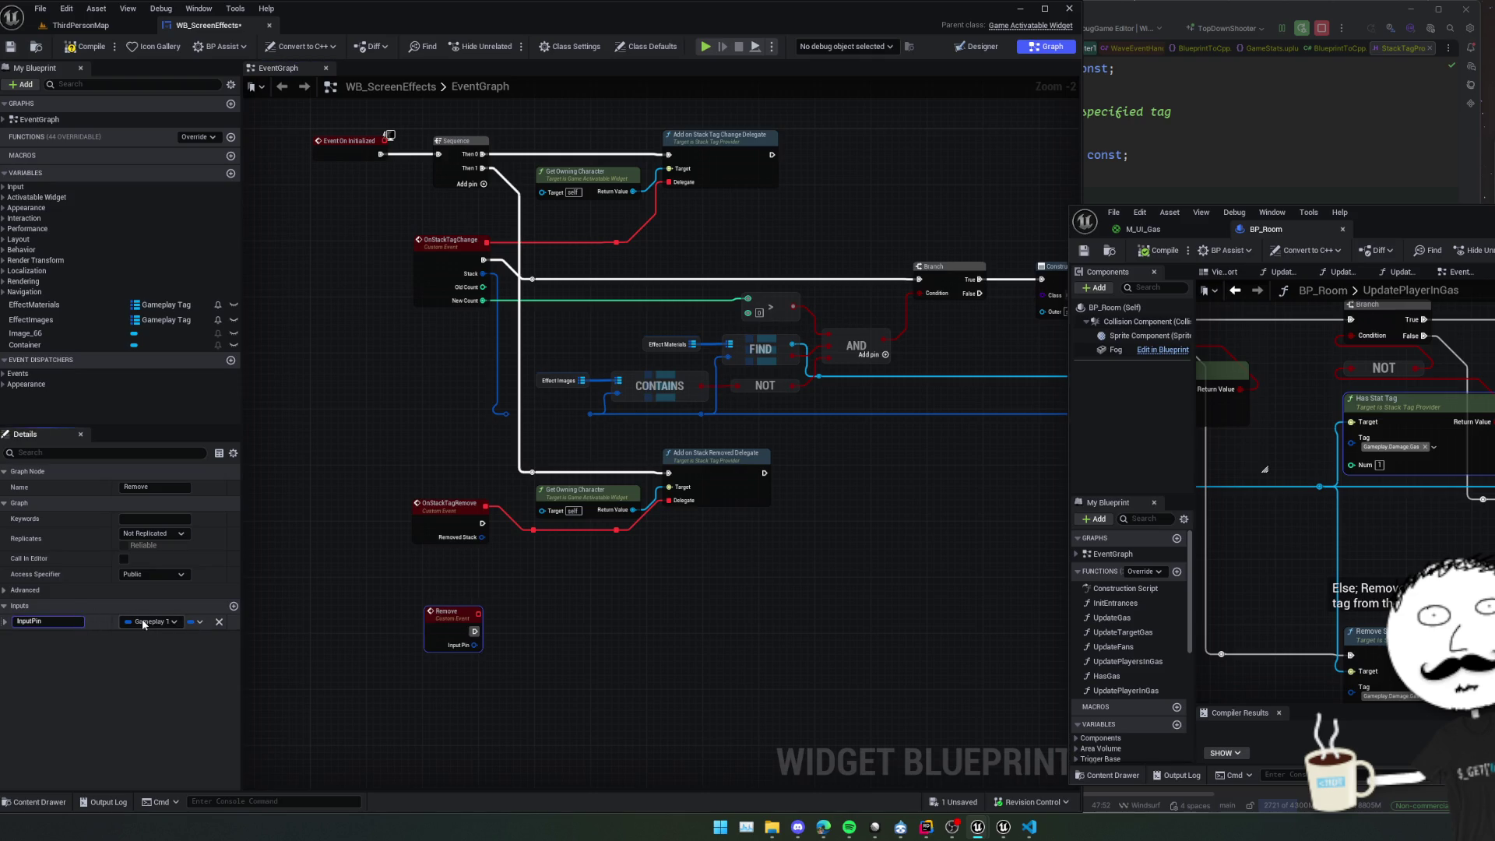
{"action": "type", "text": "Tag"}
{"action": "key", "text": "Return"}
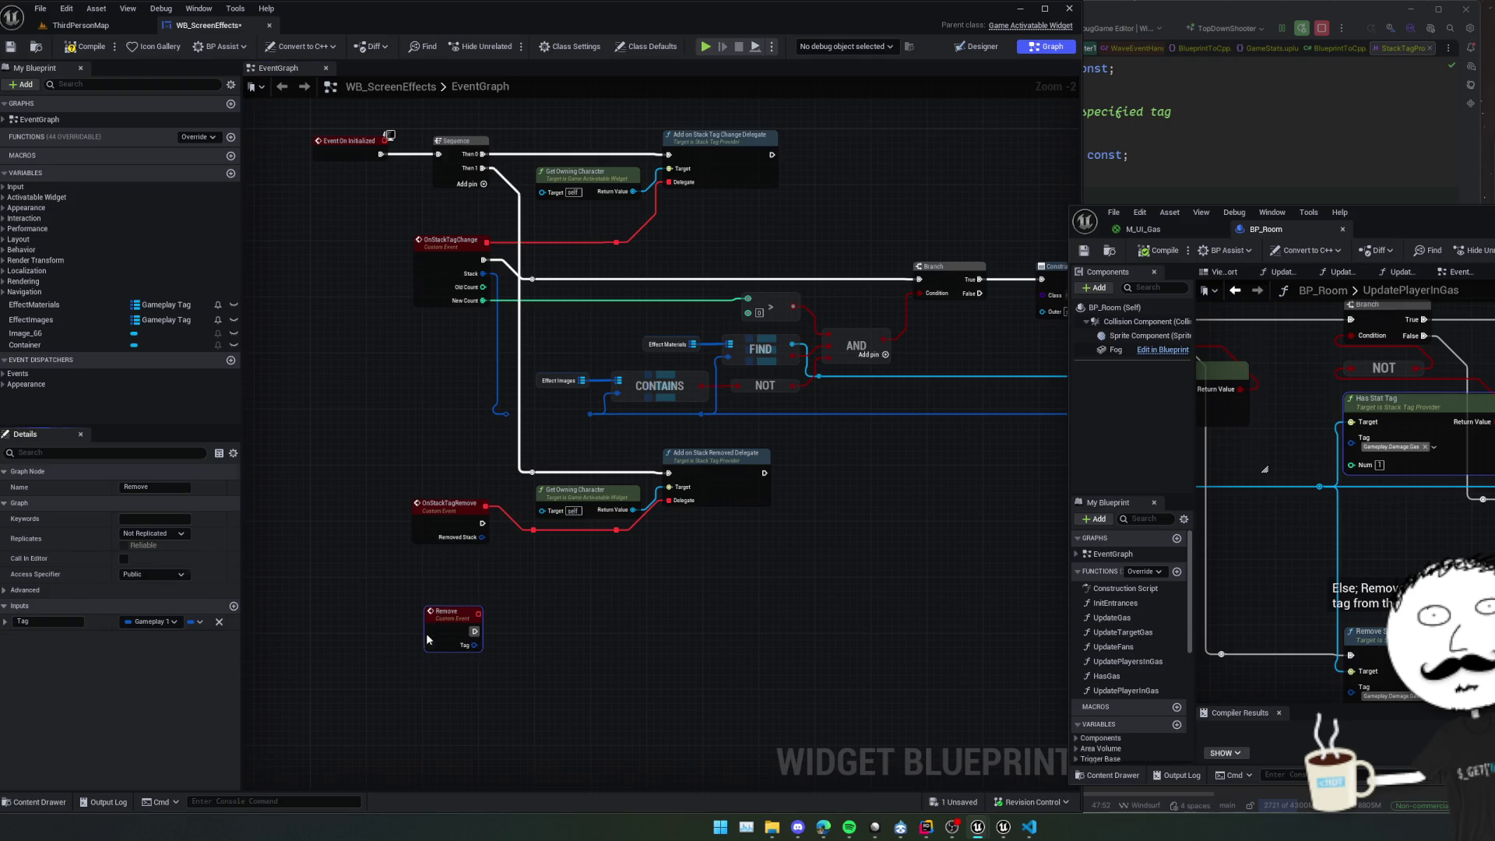
{"action": "key", "text": "ctrl+s"}
Call the Remove event from OnStackTagRemove, passing Removed Stack into its input.
{"action": "left_click_drag", "start_coordinate": [574, 517], "coordinate": [570, 507]}
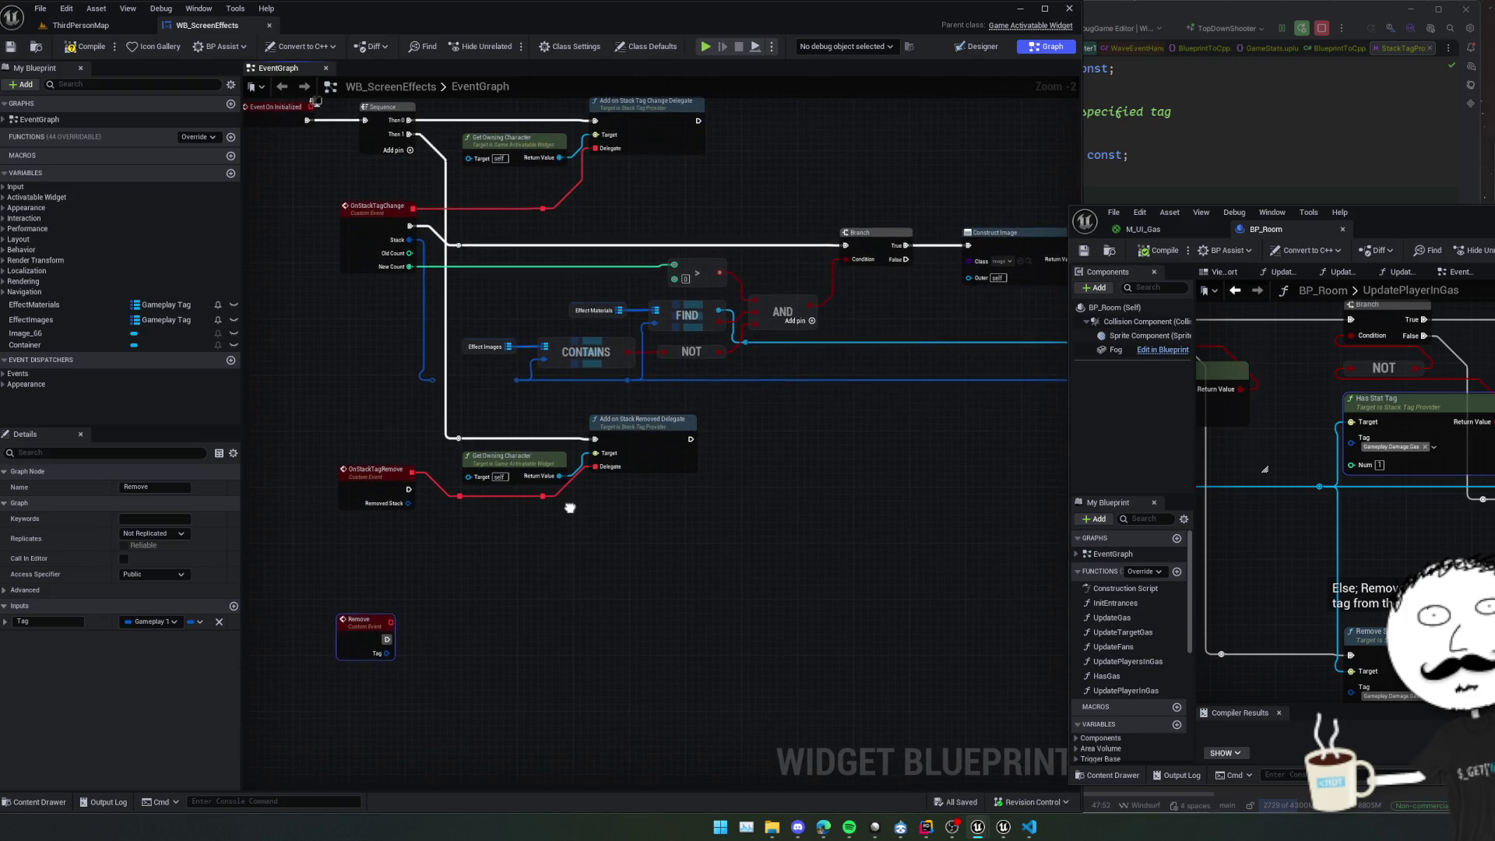
{"action": "scroll", "coordinate": [570, 508], "scroll_direction": "up", "scroll_amount": 1}
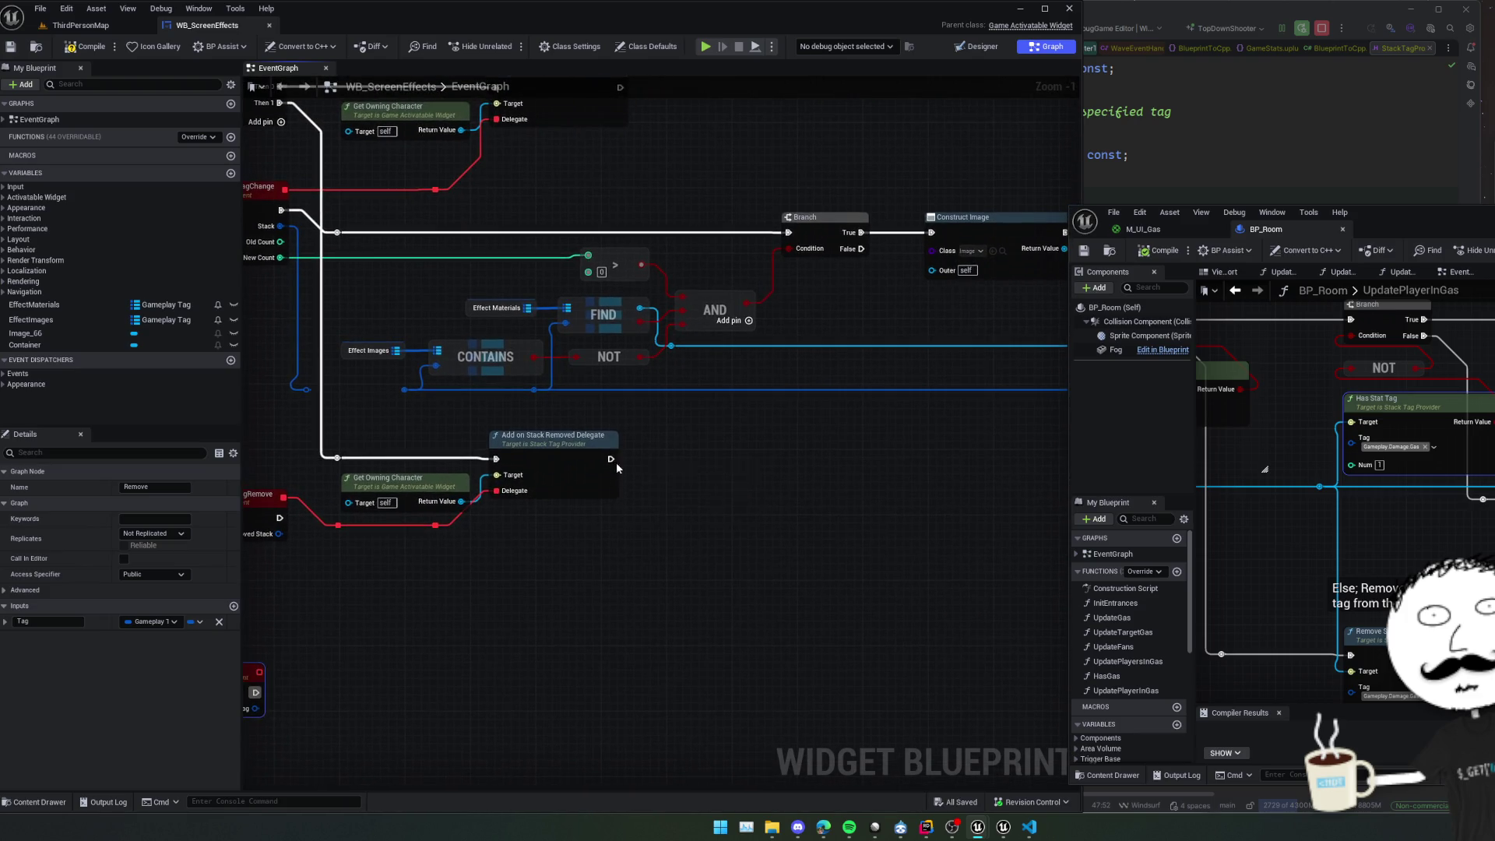
{"action": "left_click_drag", "start_coordinate": [456, 509], "coordinate": [524, 577]}
{"action": "type", "text": "rem"}
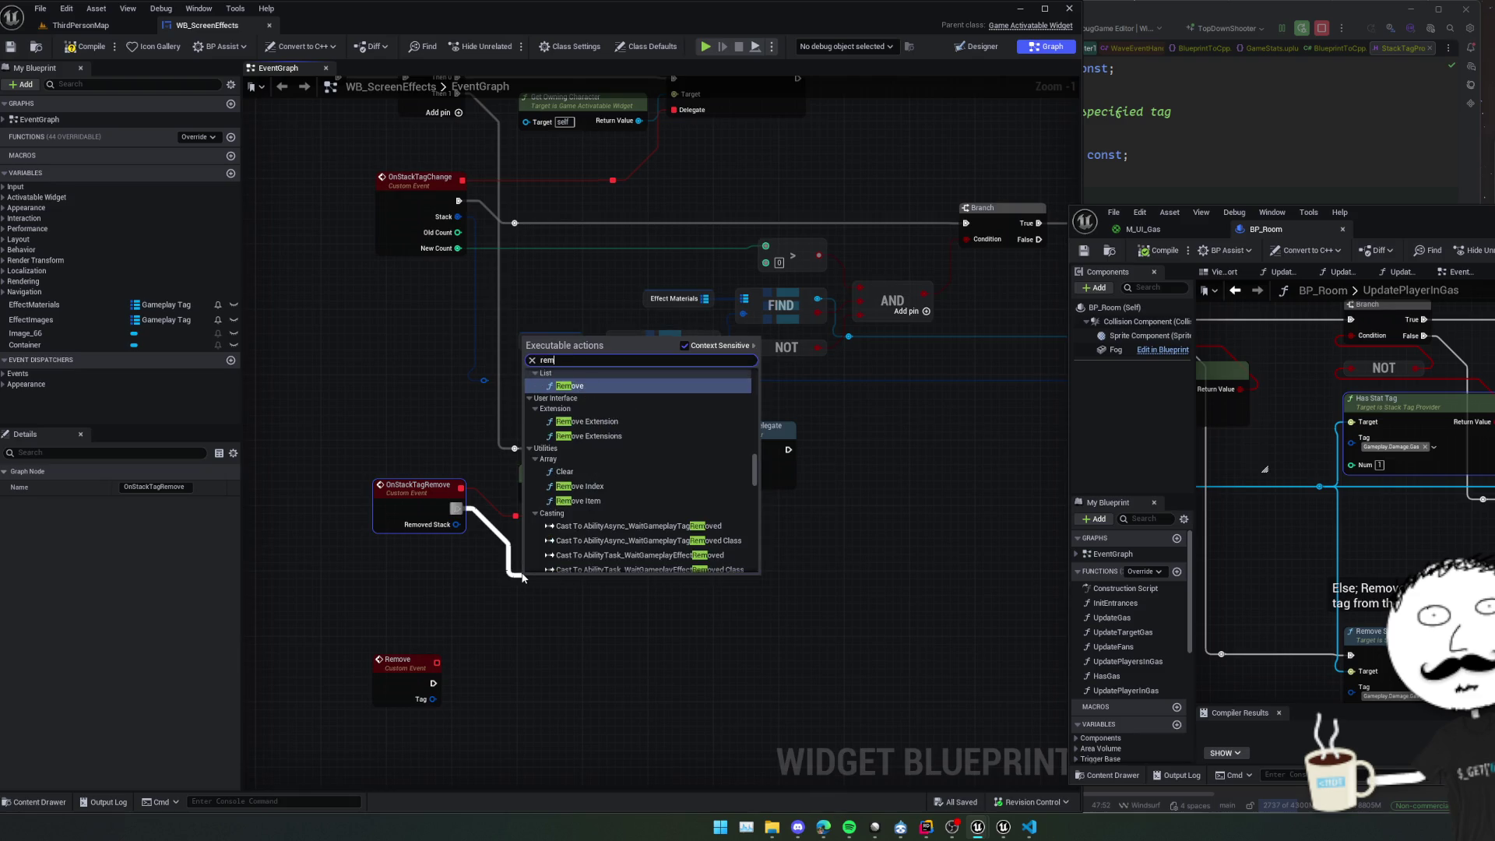
{"action": "type", "text": "ove"}
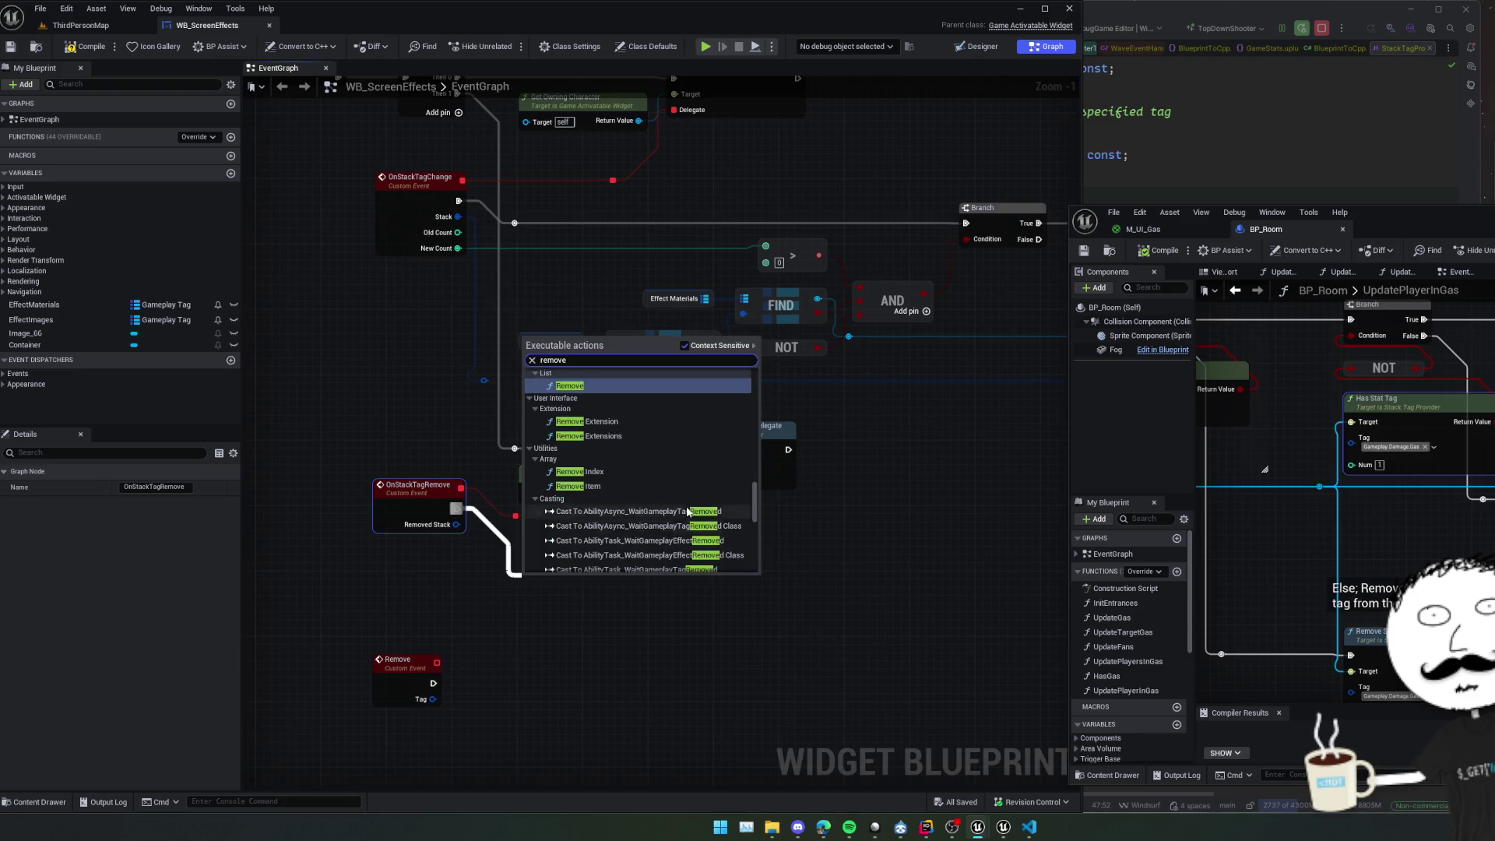
{"action": "scroll", "coordinate": [677, 506], "scroll_direction": "down", "scroll_amount": 1}
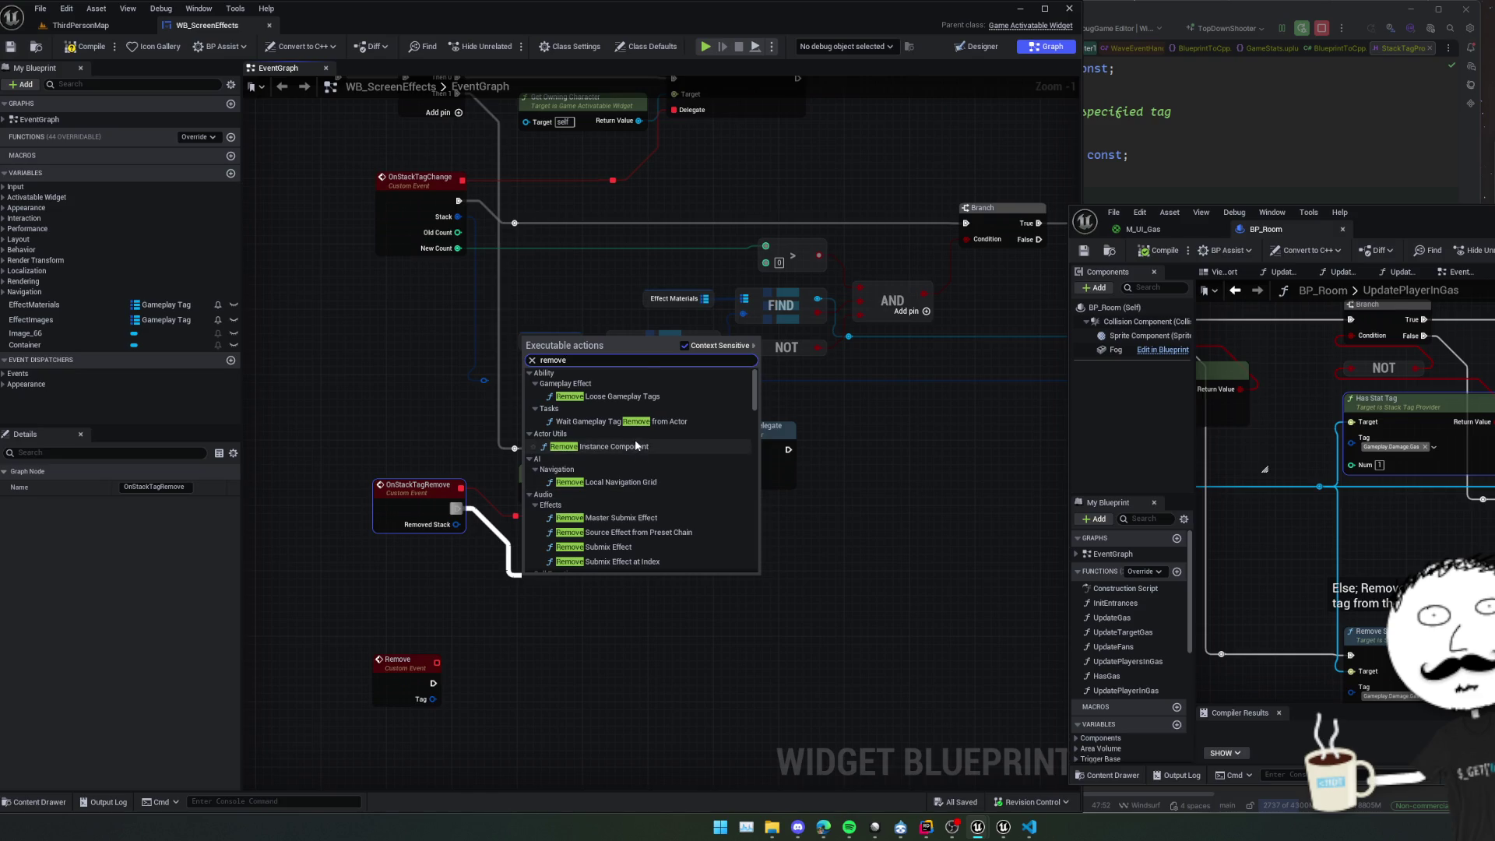
{"action": "scroll", "coordinate": [634, 439], "scroll_direction": "down", "scroll_amount": 2}
{"action": "left_click", "coordinate": [564, 377]}
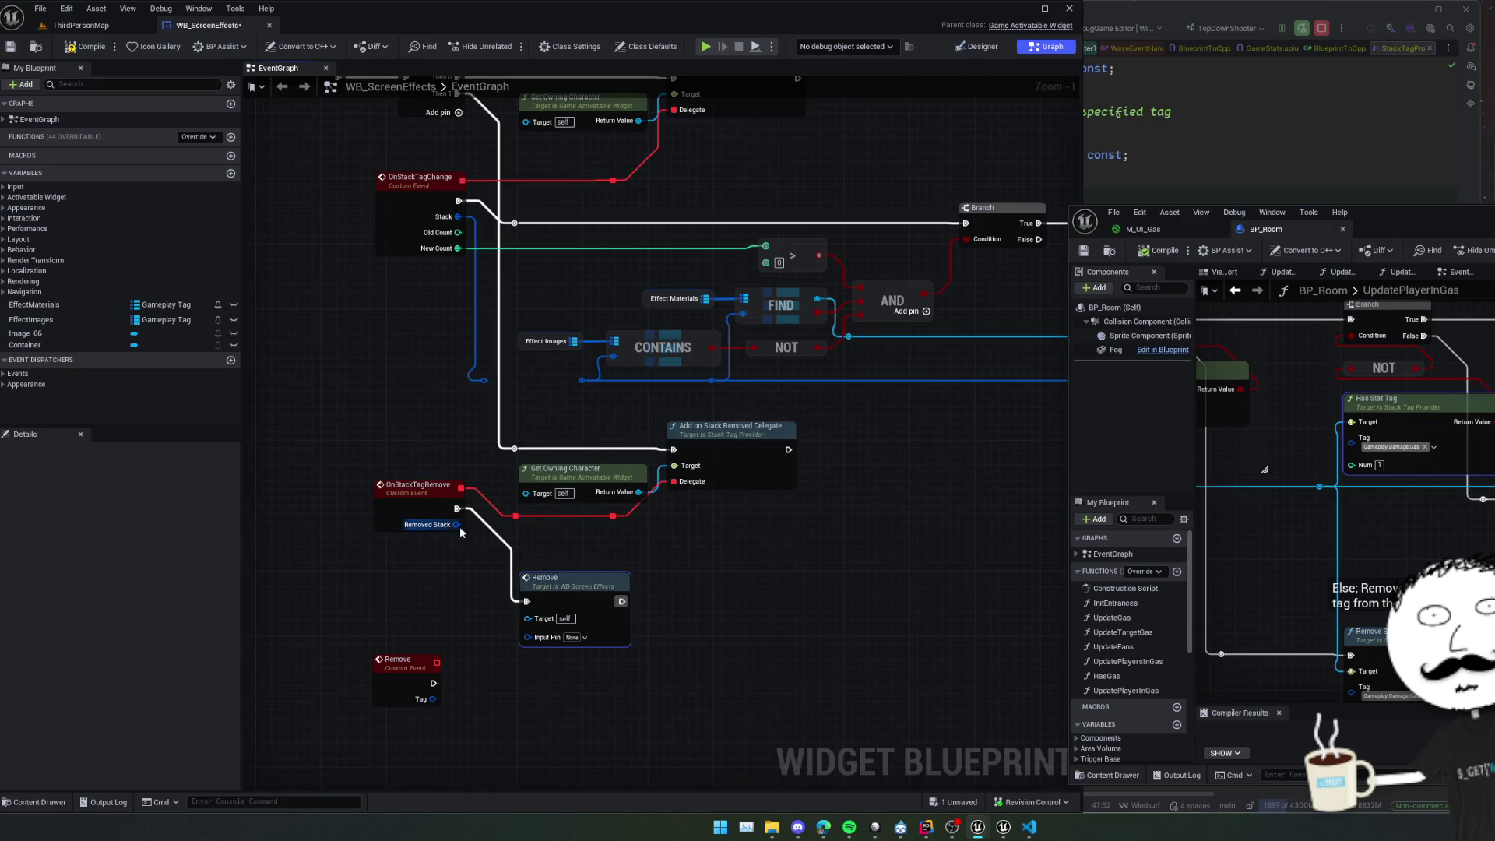
{"action": "left_click_drag", "start_coordinate": [456, 524], "coordinate": [528, 638]}
{"action": "mouse_move", "coordinate": [657, 577]}
{"action": "left_mouse_down"}
{"action": "mouse_move", "coordinate": [619, 573]}
{"action": "mouse_move", "coordinate": [625, 546]}
{"action": "mouse_move", "coordinate": [794, 551]}
{"action": "mouse_move", "coordinate": [693, 544]}
{"action": "mouse_move", "coordinate": [751, 550]}
{"action": "mouse_move", "coordinate": [618, 513]}
{"action": "mouse_move", "coordinate": [840, 520]}
{"action": "mouse_move", "coordinate": [907, 453]}
{"action": "left_mouse_up"}
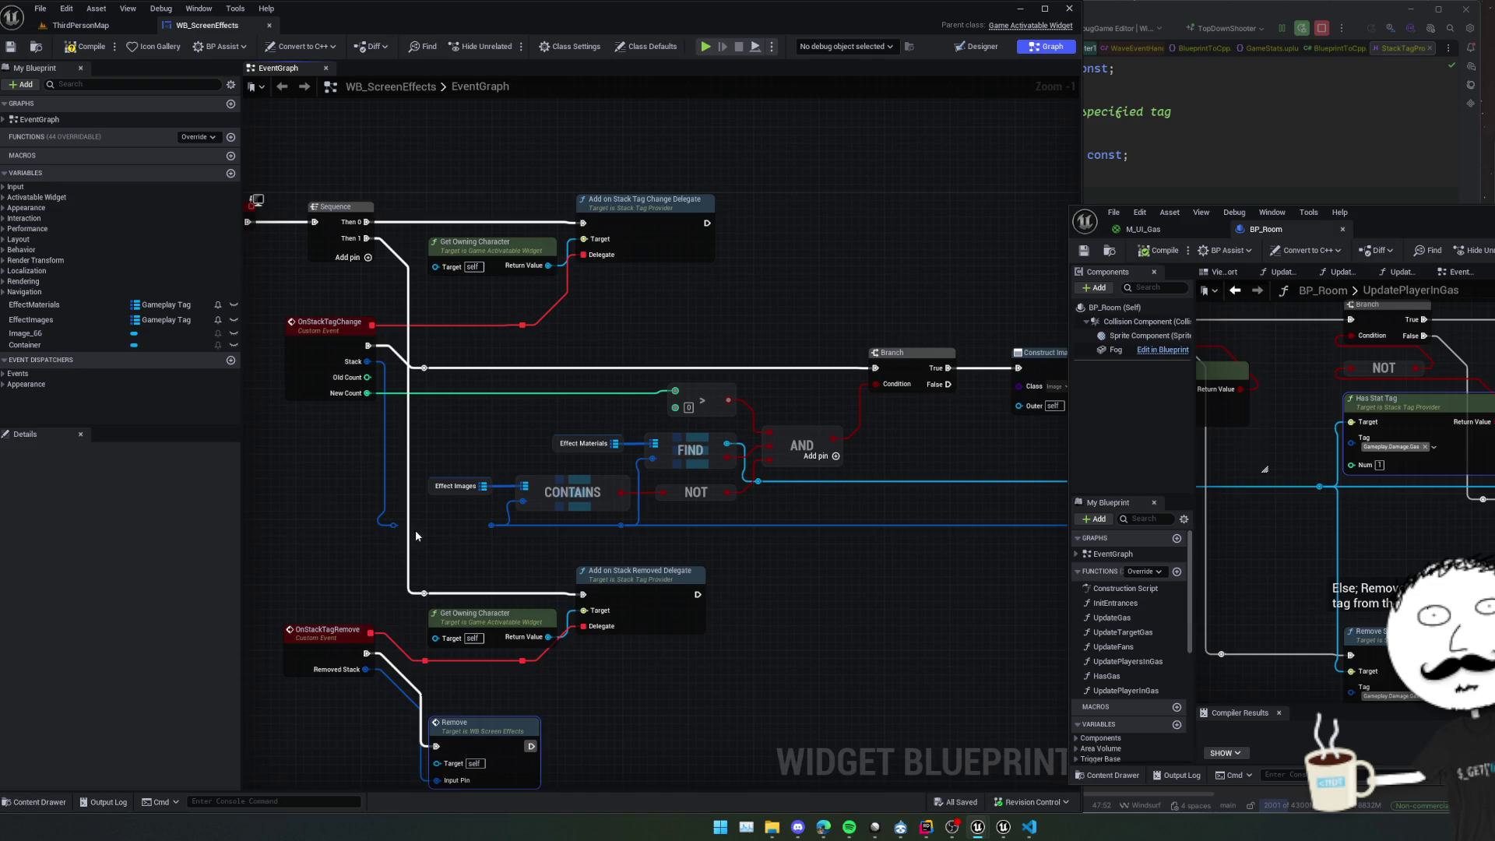
Join the Stack reroute to the long blue wire.
{"action": "left_click_drag", "start_coordinate": [393, 524], "coordinate": [526, 527]}
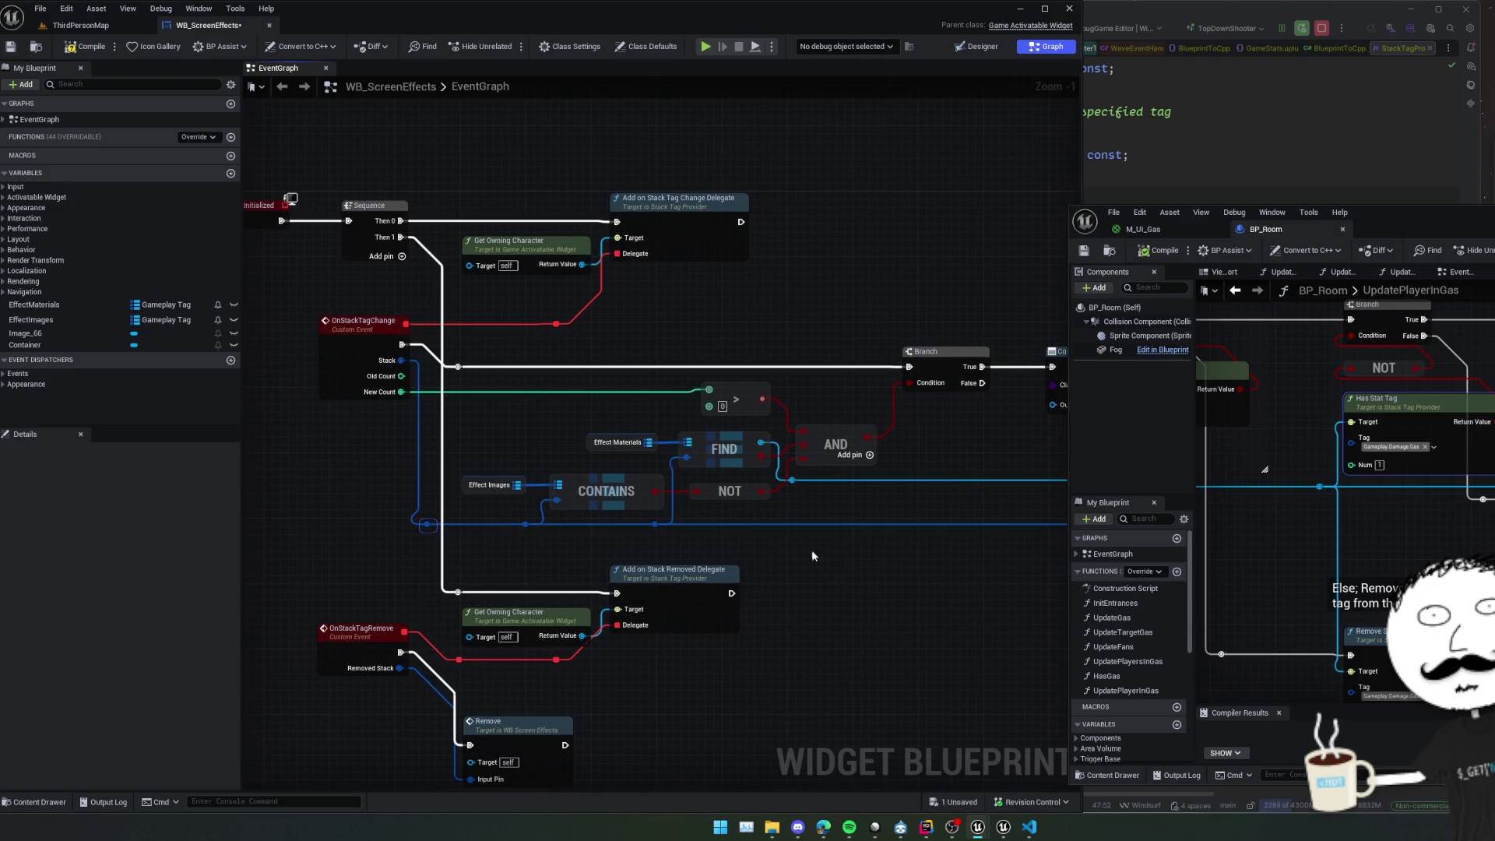
{"action": "left_click_drag", "start_coordinate": [897, 576], "coordinate": [772, 568]}
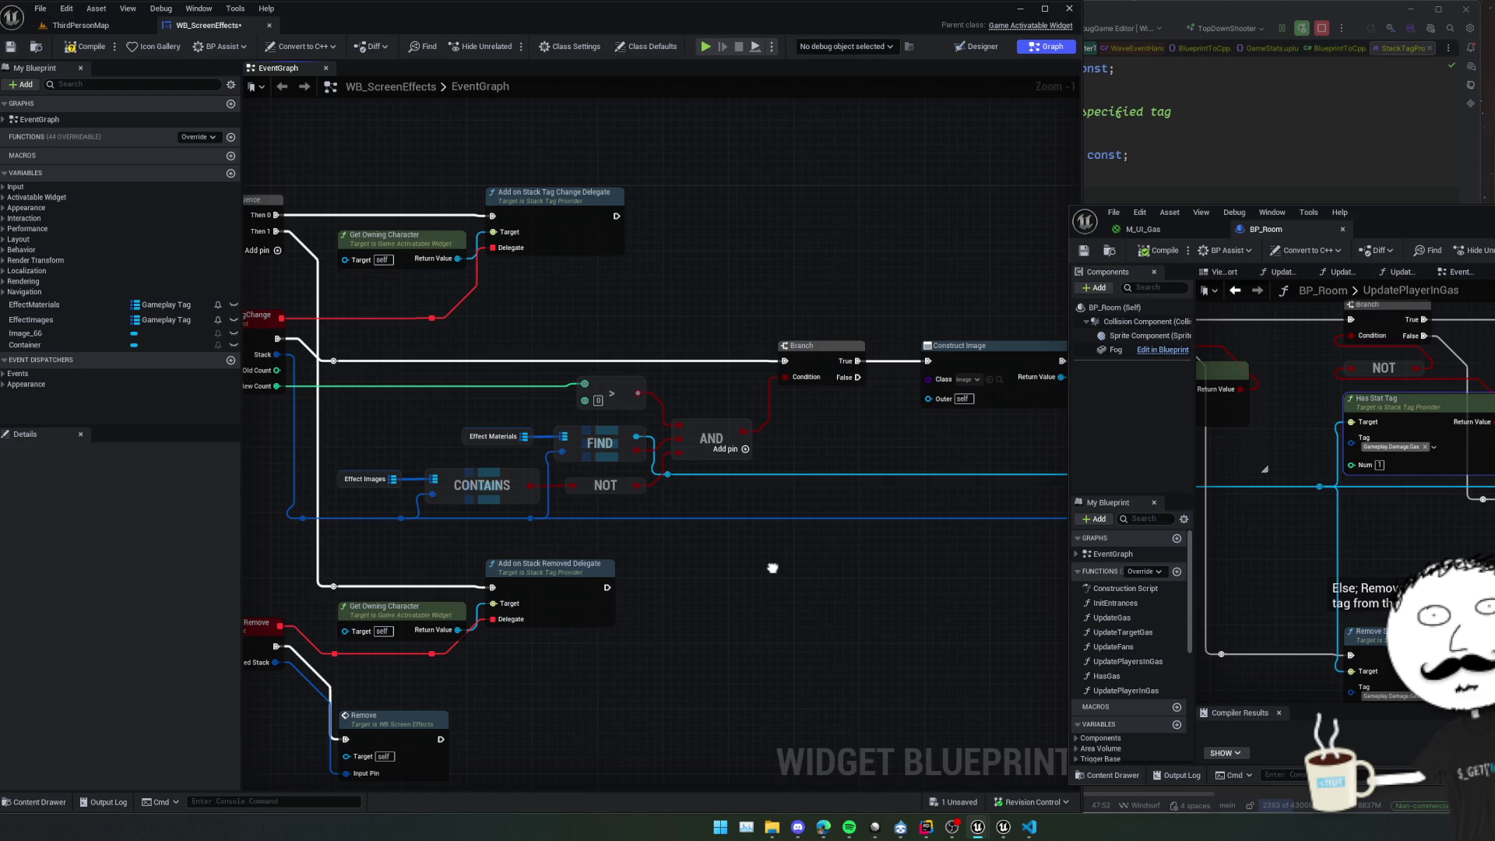
{"action": "left_click_drag", "start_coordinate": [772, 567], "coordinate": [779, 573]}
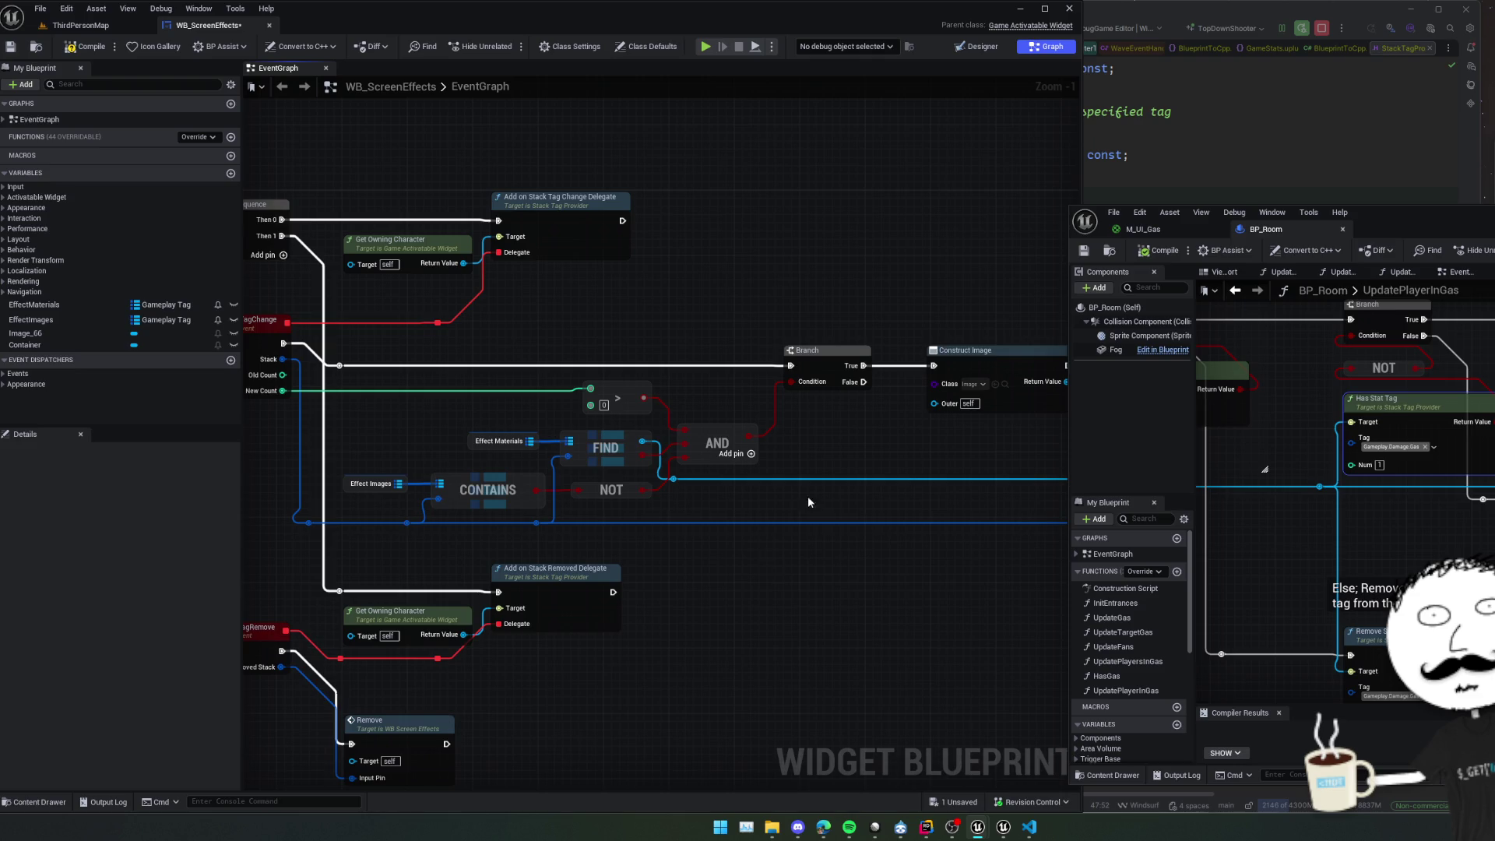
{"action": "mouse_move", "coordinate": [808, 502]}
{"action": "left_mouse_down"}
{"action": "mouse_move", "coordinate": [867, 407]}
{"action": "mouse_move", "coordinate": [884, 394]}
{"action": "mouse_move", "coordinate": [908, 422]}
{"action": "left_mouse_up"}
Add a <= comparison on New Count and a Branch driven by its result.
{"action": "left_click_drag", "start_coordinate": [594, 385], "coordinate": [643, 387]}
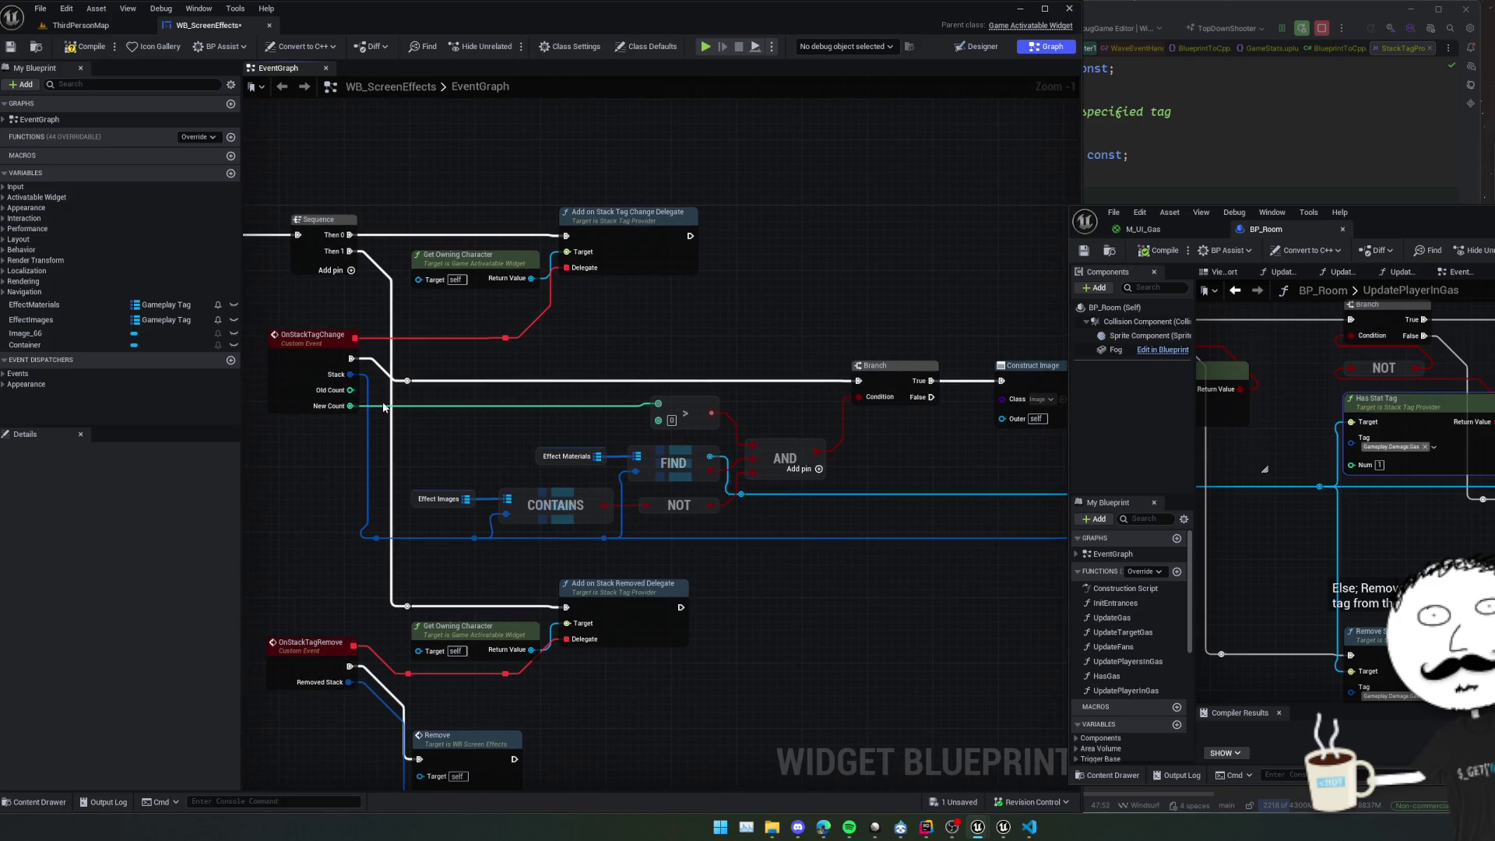
{"action": "mouse_move", "coordinate": [351, 406]}
{"action": "left_mouse_down"}
{"action": "mouse_move", "coordinate": [420, 498]}
{"action": "mouse_move", "coordinate": [911, 446]}
{"action": "left_mouse_up"}
{"action": "type", "text": "<="}
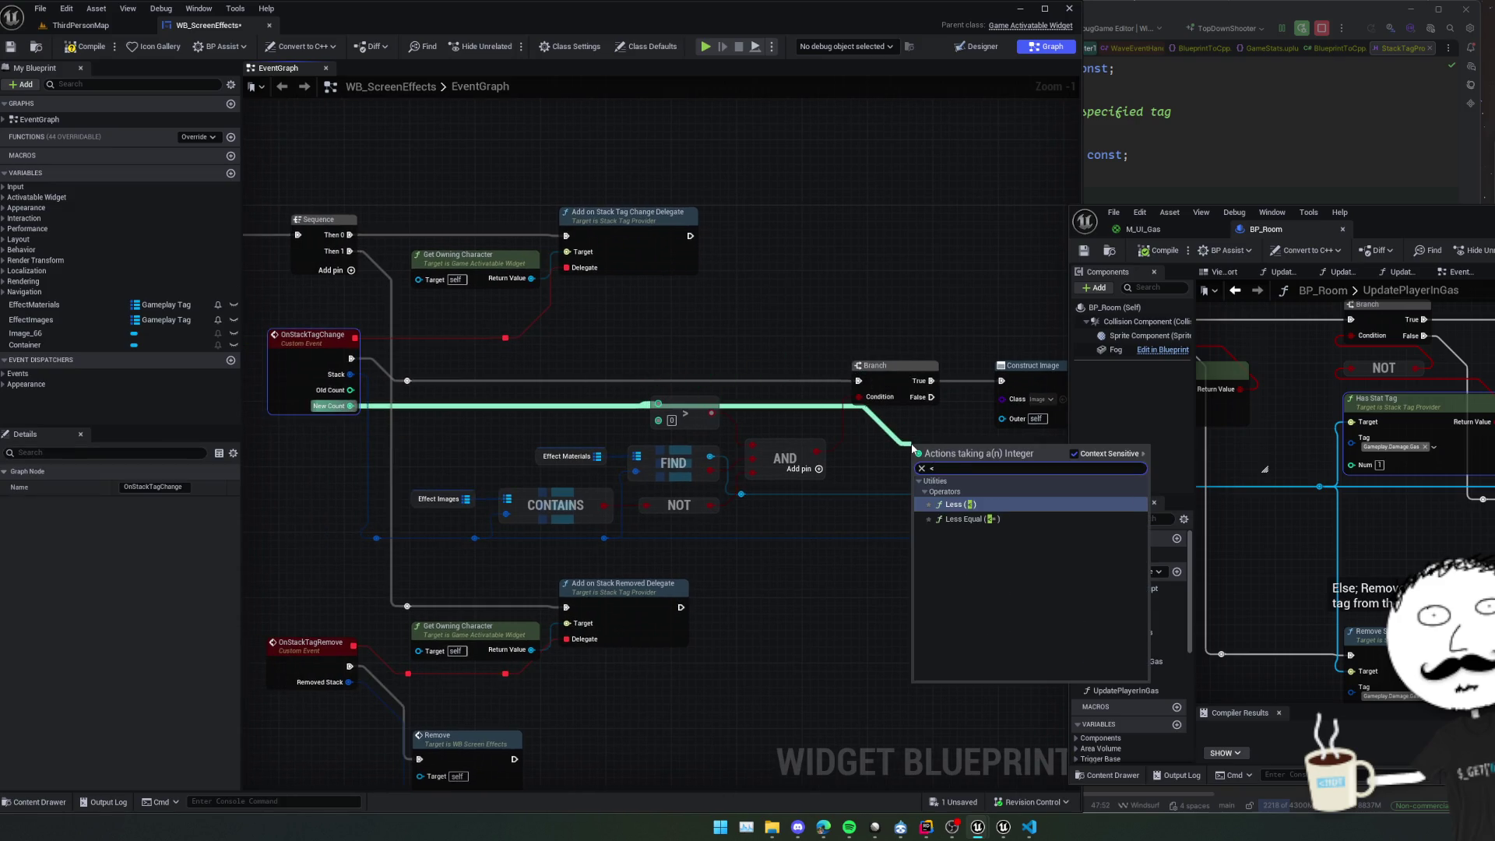
{"action": "key", "text": "Return"}
{"action": "mouse_move", "coordinate": [1024, 487]}
{"action": "left_mouse_down"}
{"action": "mouse_move", "coordinate": [824, 481]}
{"action": "mouse_move", "coordinate": [790, 514]}
{"action": "mouse_move", "coordinate": [839, 514]}
{"action": "mouse_move", "coordinate": [782, 410]}
{"action": "mouse_move", "coordinate": [763, 438]}
{"action": "left_mouse_up"}
{"action": "right_click", "coordinate": [872, 461]}
{"action": "type", "text": "branch"}
{"action": "key", "text": "Return"}
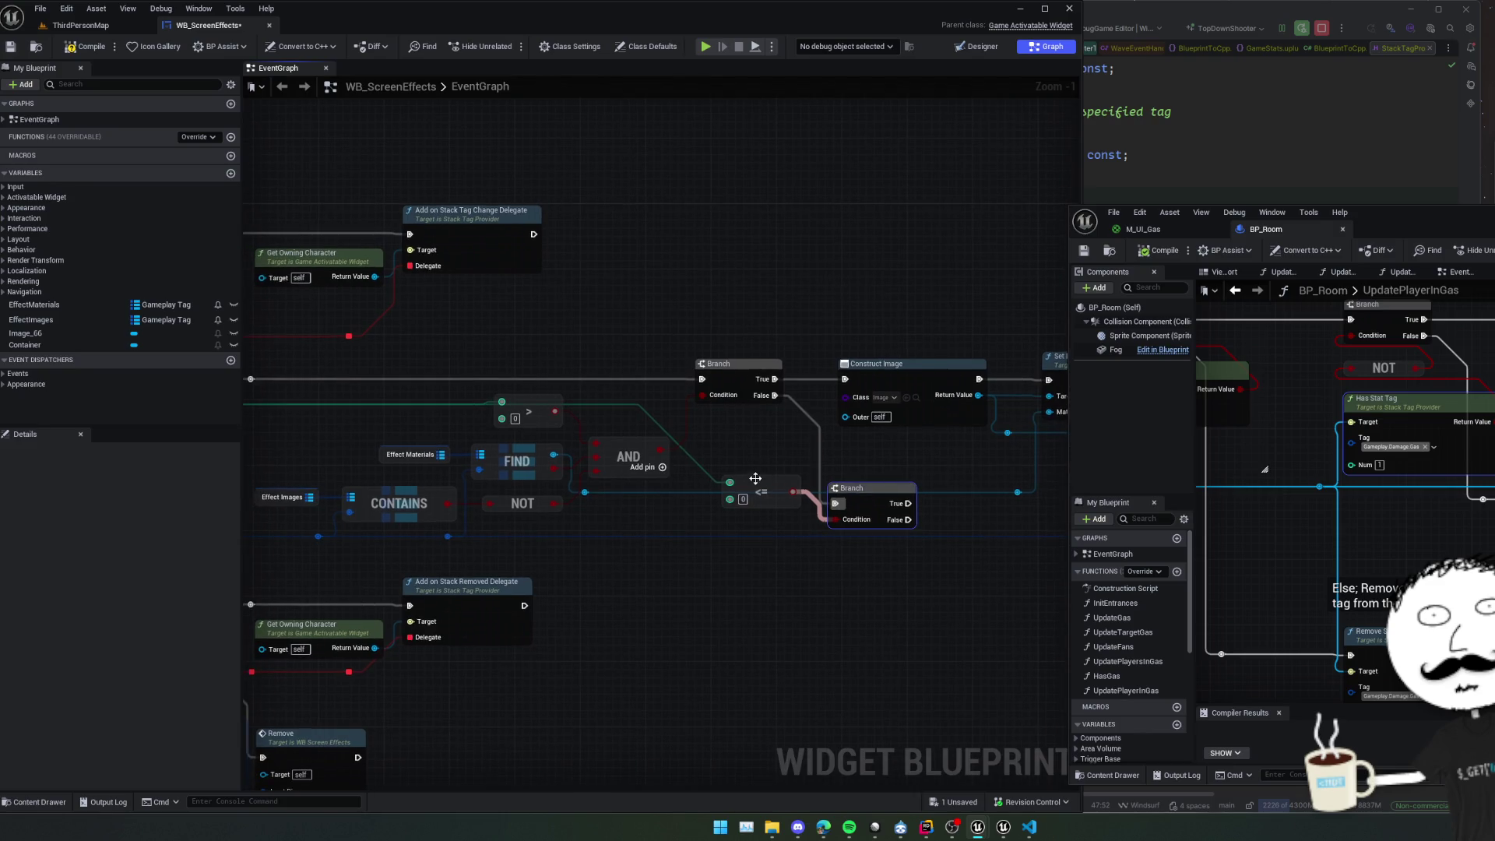
Duplicate the Effect Images and CONTAINS nodes and place the copies below the blue wire.
{"action": "left_click_drag", "start_coordinate": [751, 495], "coordinate": [751, 478]}
{"action": "left_click_drag", "start_coordinate": [705, 567], "coordinate": [813, 566]}
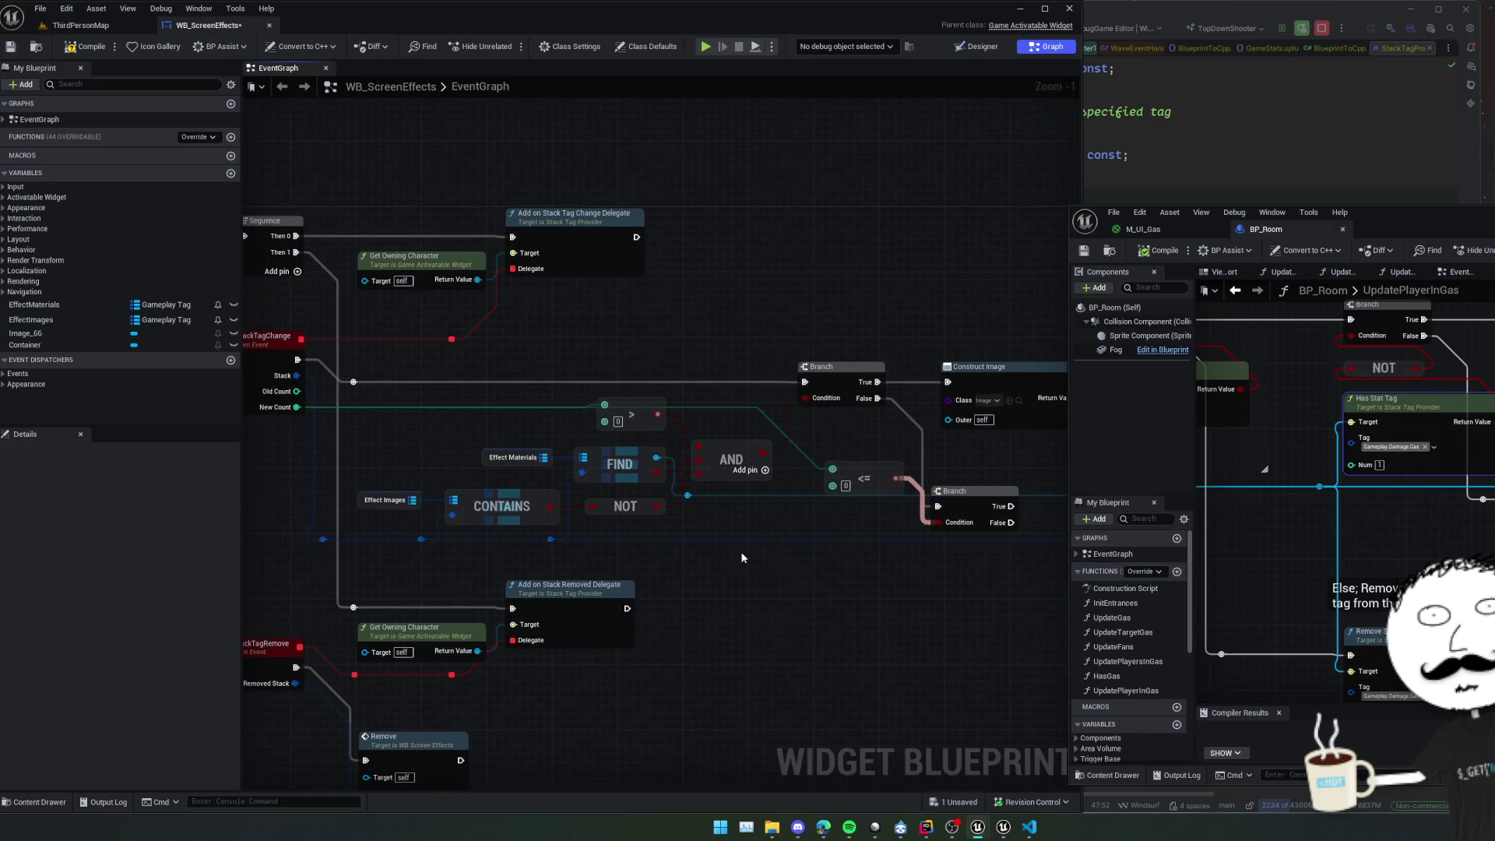
{"action": "left_click_drag", "start_coordinate": [728, 534], "coordinate": [787, 529]}
{"action": "scroll", "coordinate": [527, 444], "scroll_direction": "up", "scroll_amount": 1}
{"action": "scroll", "coordinate": [528, 446], "scroll_direction": "down", "scroll_amount": 1}
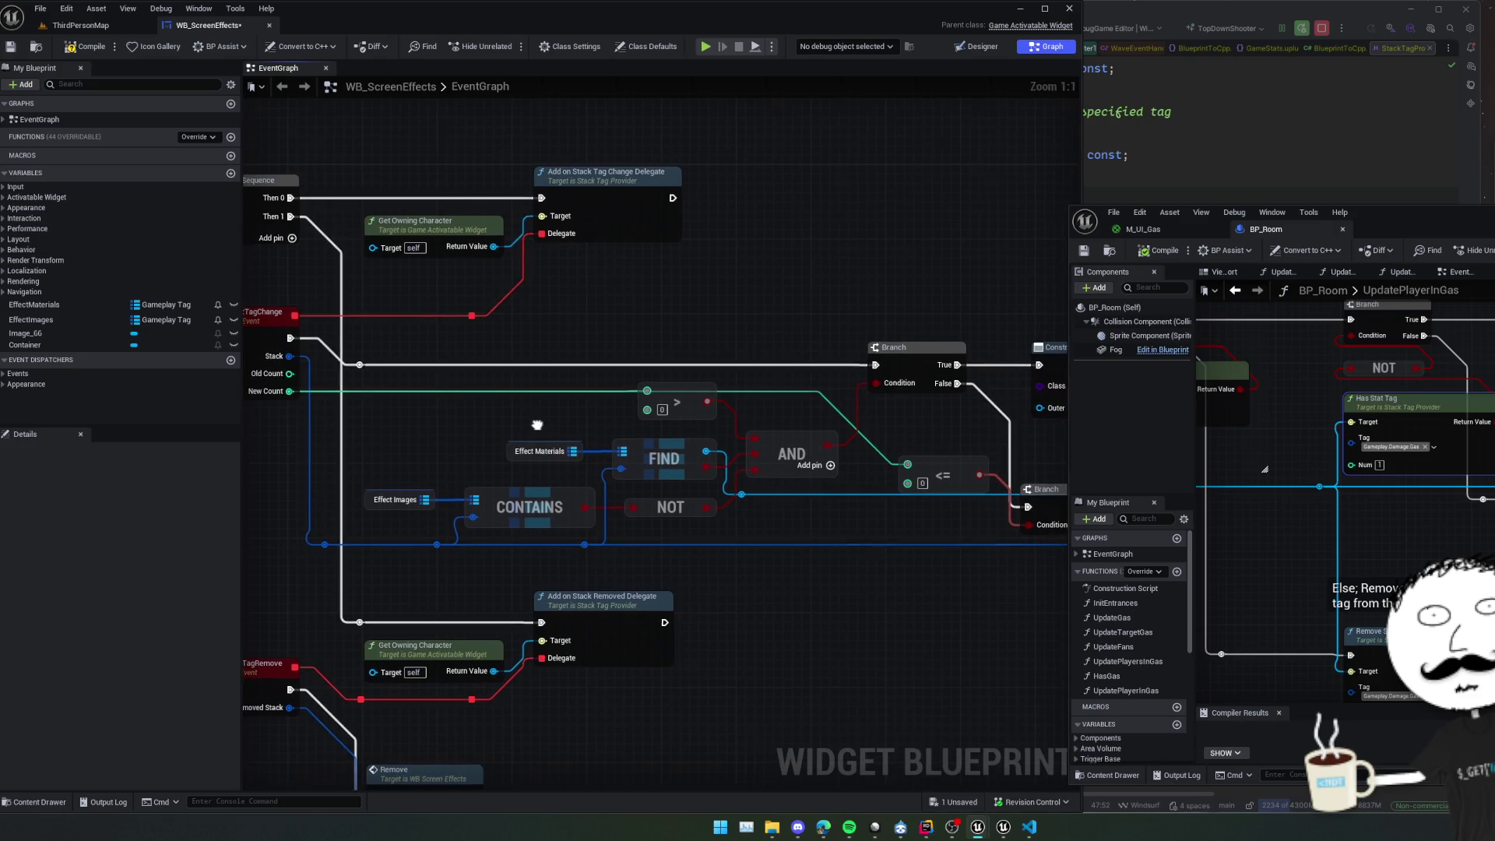
{"action": "left_click_drag", "start_coordinate": [534, 428], "coordinate": [510, 431]}
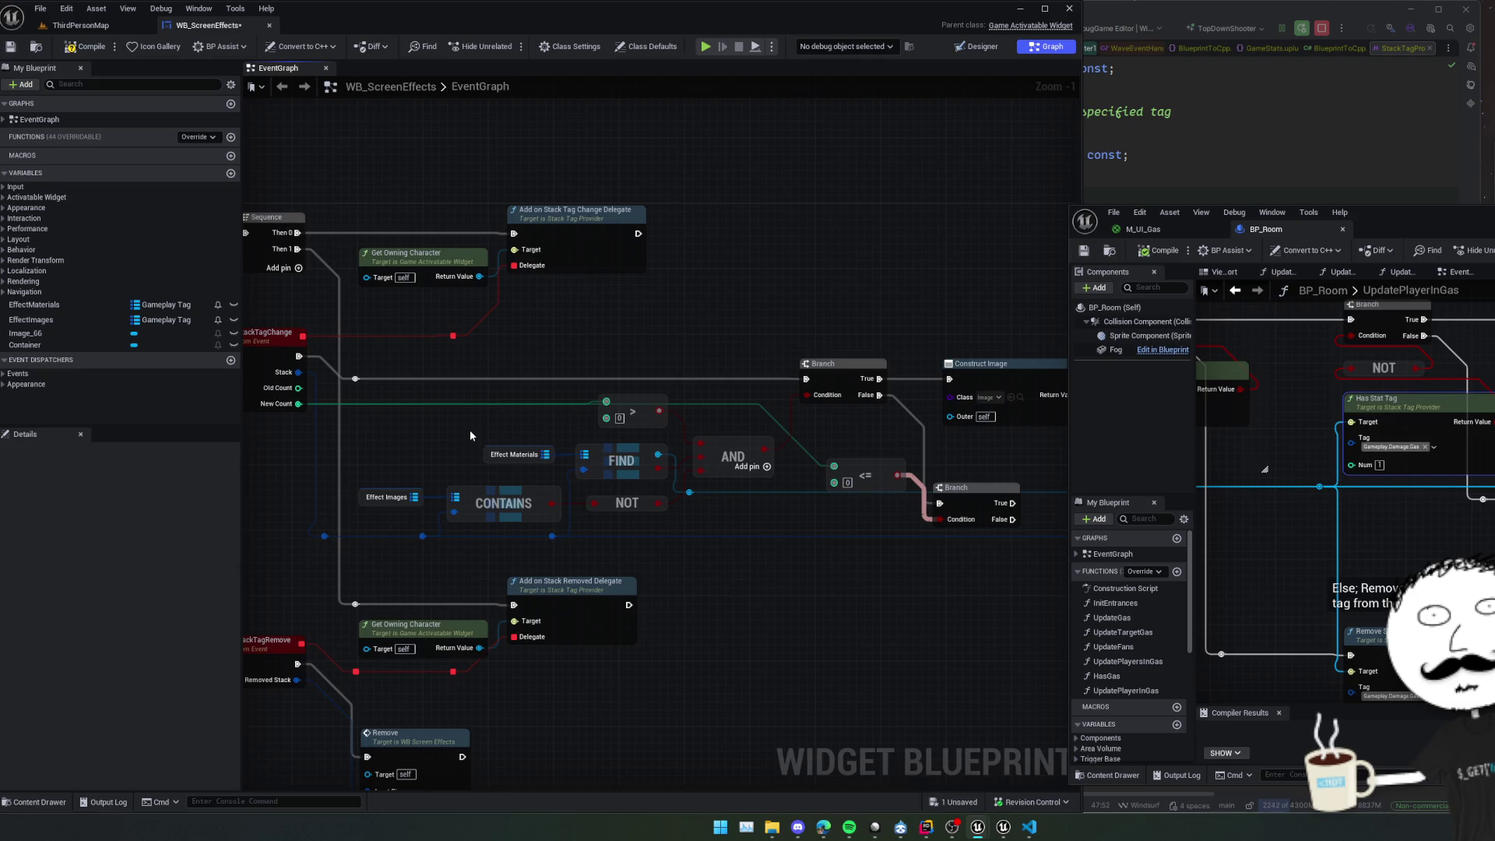
{"action": "left_click", "coordinate": [375, 470]}
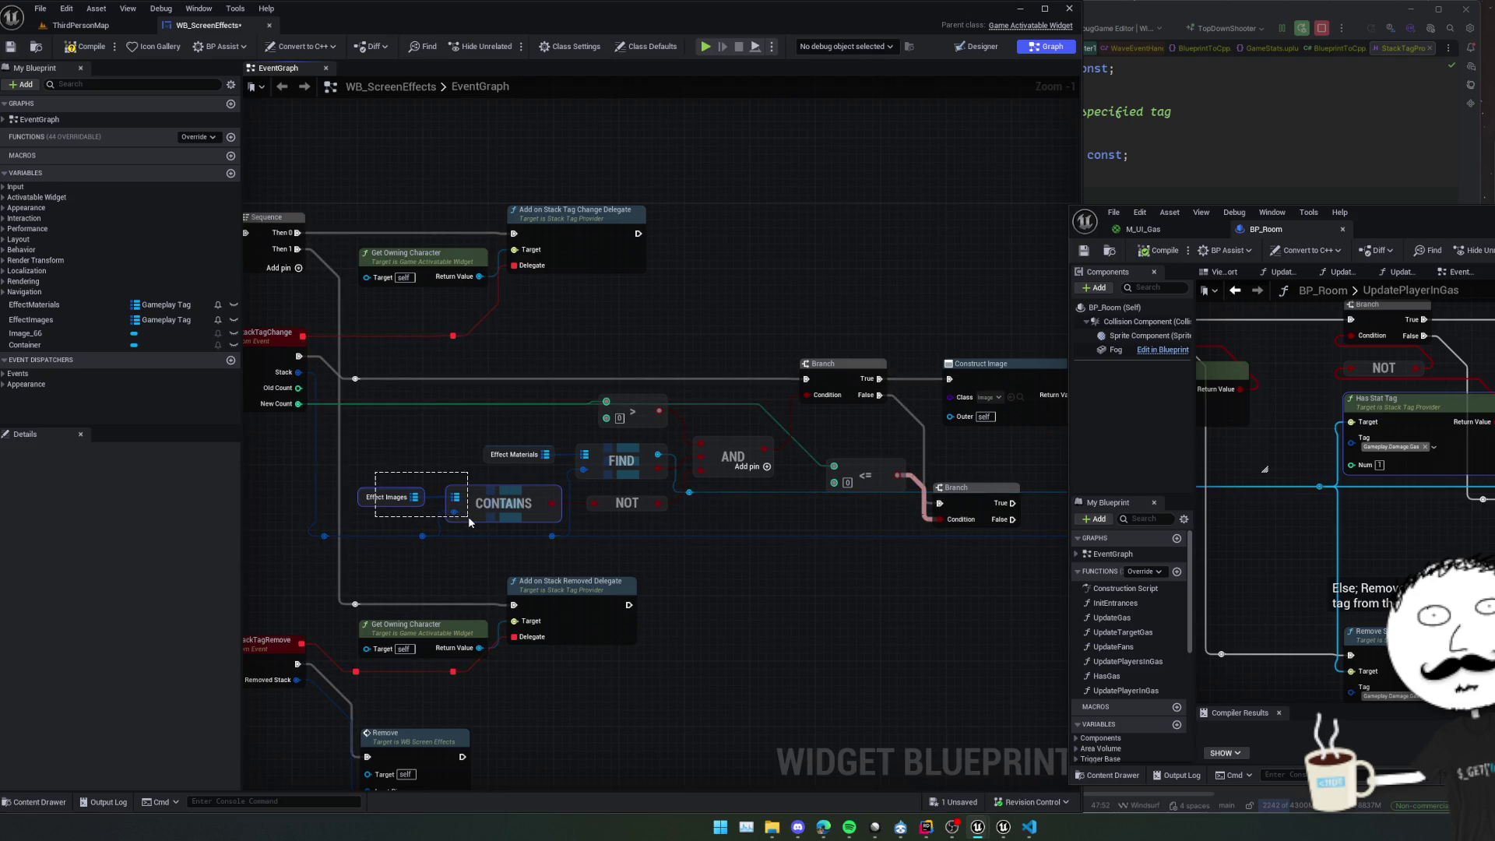
{"action": "left_click_drag", "start_coordinate": [375, 475], "coordinate": [545, 518]}
{"action": "left_click_drag", "start_coordinate": [691, 539], "coordinate": [598, 528]}
{"action": "key", "text": "ctrl+c"}
{"action": "key", "text": "ctrl+v"}
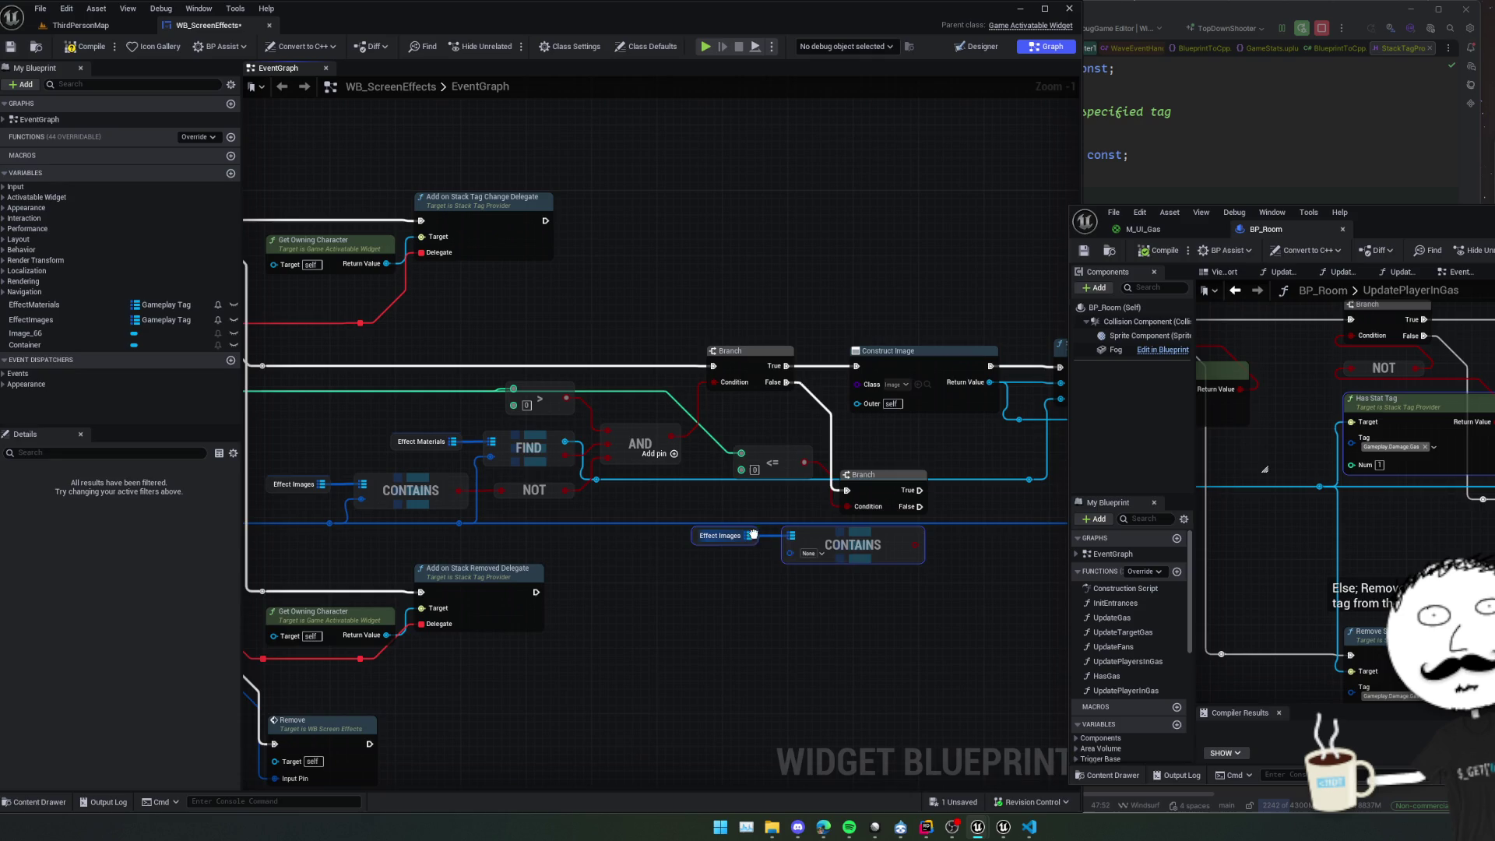
{"action": "left_click_drag", "start_coordinate": [947, 584], "coordinate": [902, 578]}
Add an AND Boolean node fed by the <= result and position the copied CONTAINS node.
{"action": "mouse_move", "coordinate": [780, 464]}
{"action": "left_mouse_down"}
{"action": "mouse_move", "coordinate": [788, 493]}
{"action": "mouse_move", "coordinate": [823, 507]}
{"action": "mouse_move", "coordinate": [770, 497]}
{"action": "left_mouse_up"}
{"action": "type", "text": "and"}
{"action": "key", "text": "Escape"}
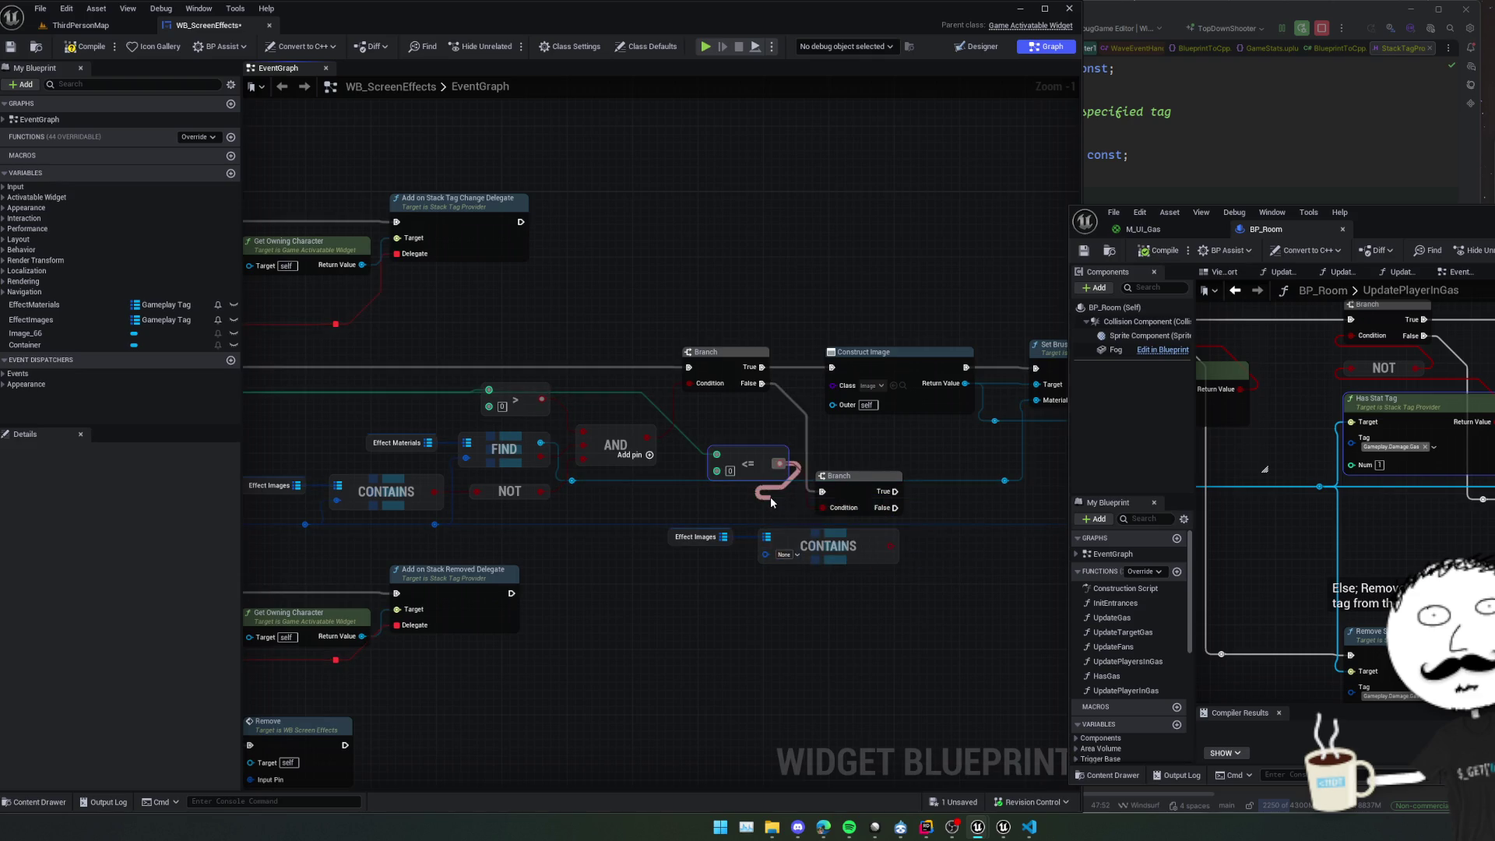
{"action": "type", "text": "and bo"}
{"action": "key", "text": "Return"}
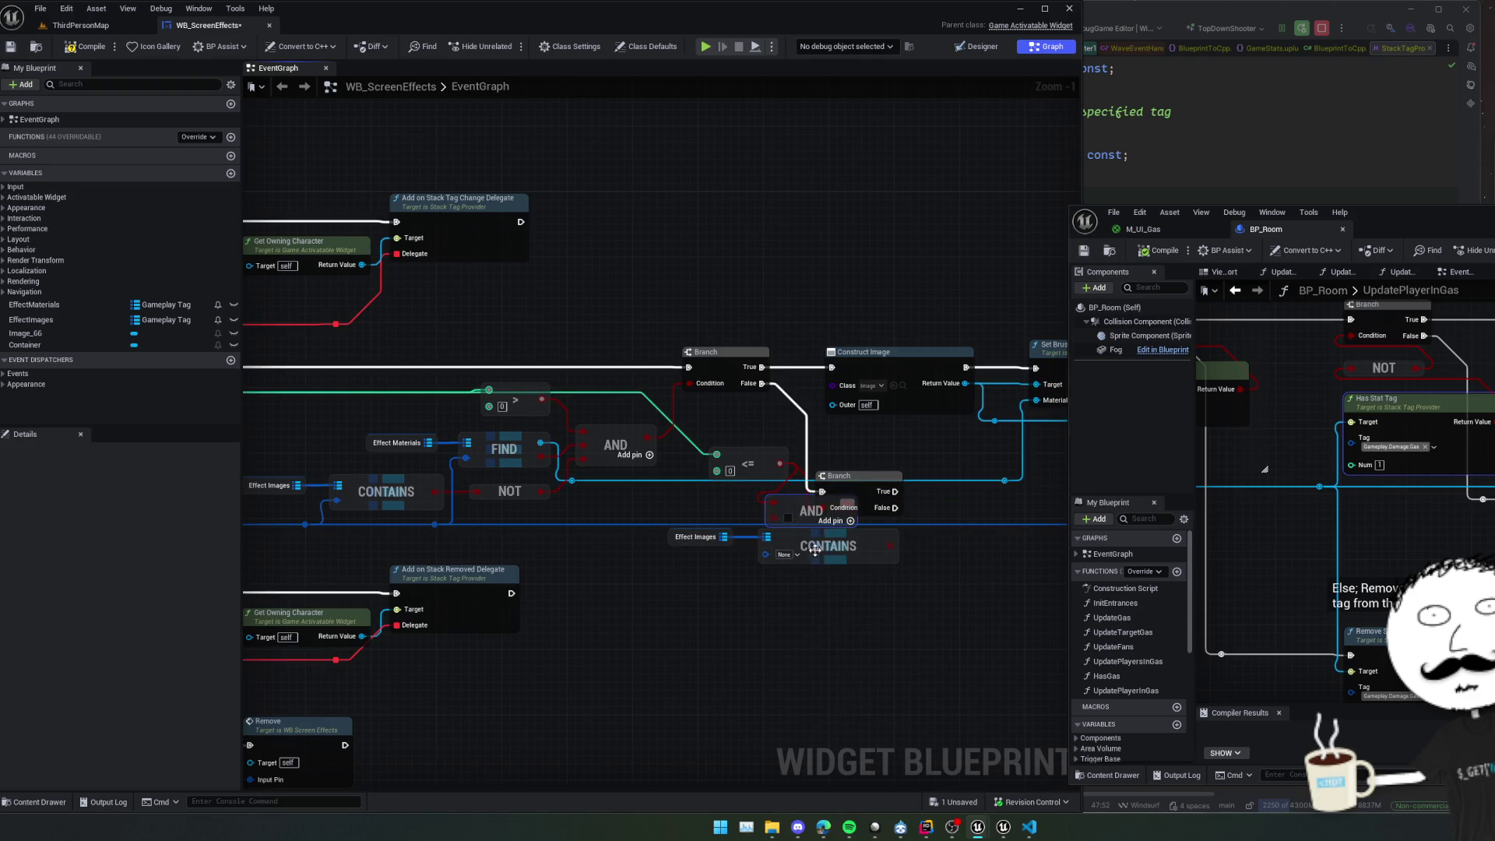
{"action": "mouse_move", "coordinate": [837, 554]}
{"action": "left_mouse_down"}
{"action": "mouse_move", "coordinate": [728, 562]}
{"action": "mouse_move", "coordinate": [774, 517]}
{"action": "left_mouse_up"}
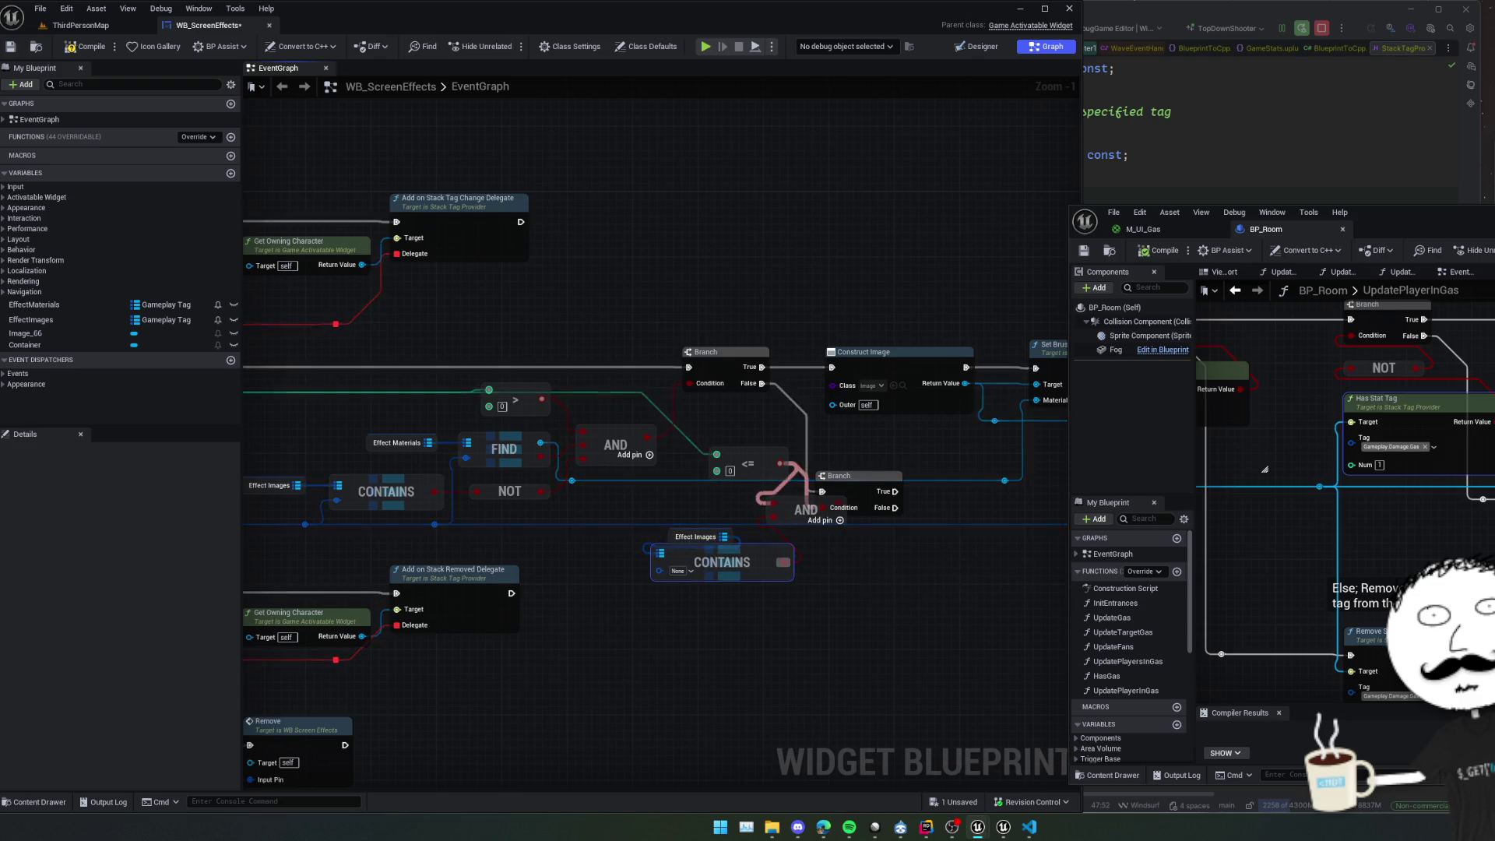
{"action": "scroll", "coordinate": [885, 577], "scroll_direction": "up", "scroll_amount": 1}
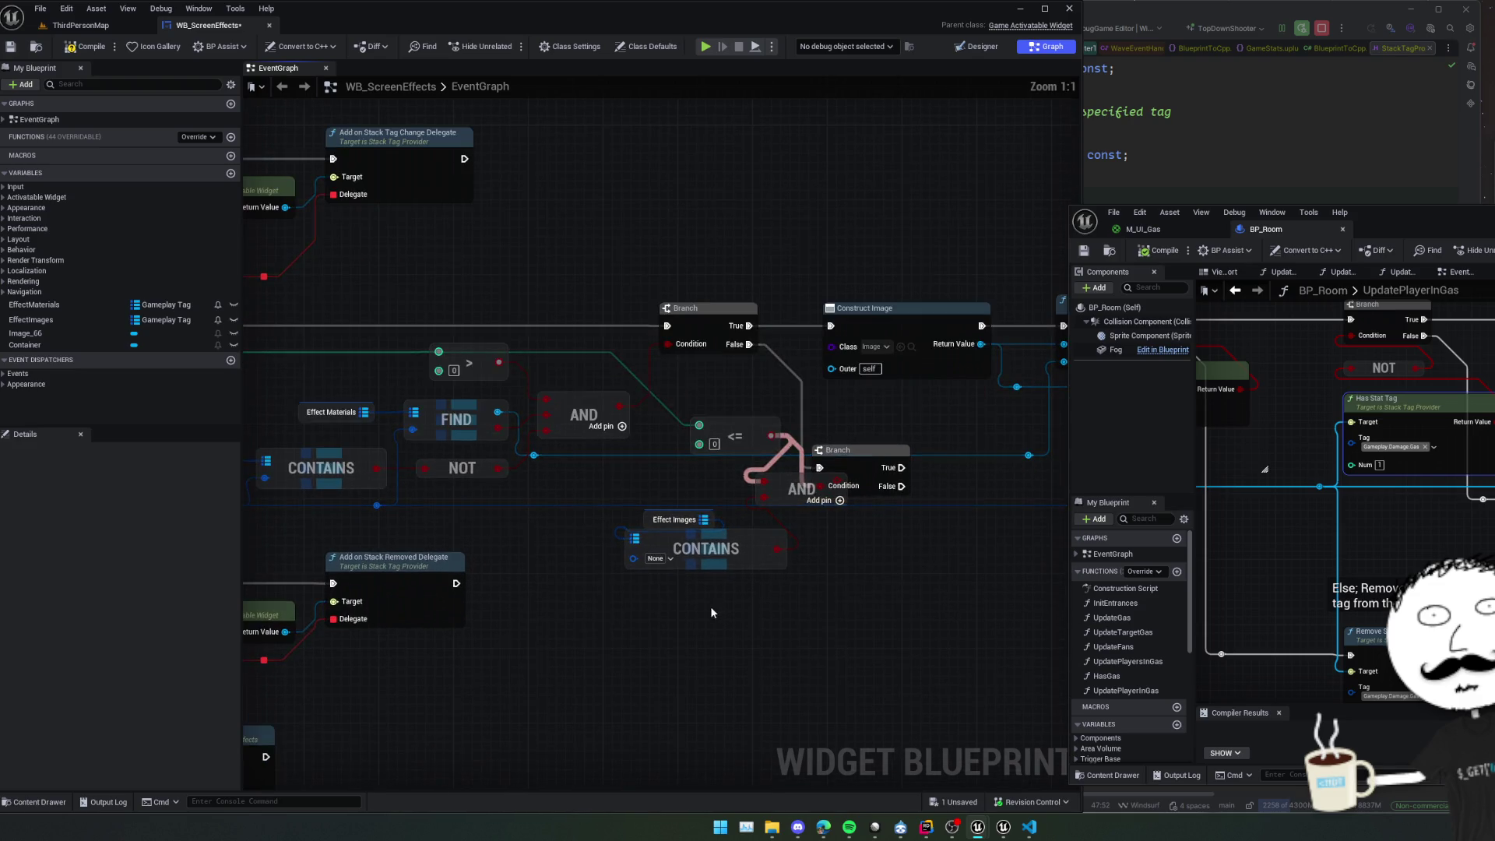
{"action": "left_click_drag", "start_coordinate": [749, 564], "coordinate": [778, 602]}
Compile the widget blueprint and rearrange Effect Images and the lower Branch node.
{"action": "left_click", "coordinate": [86, 47]}
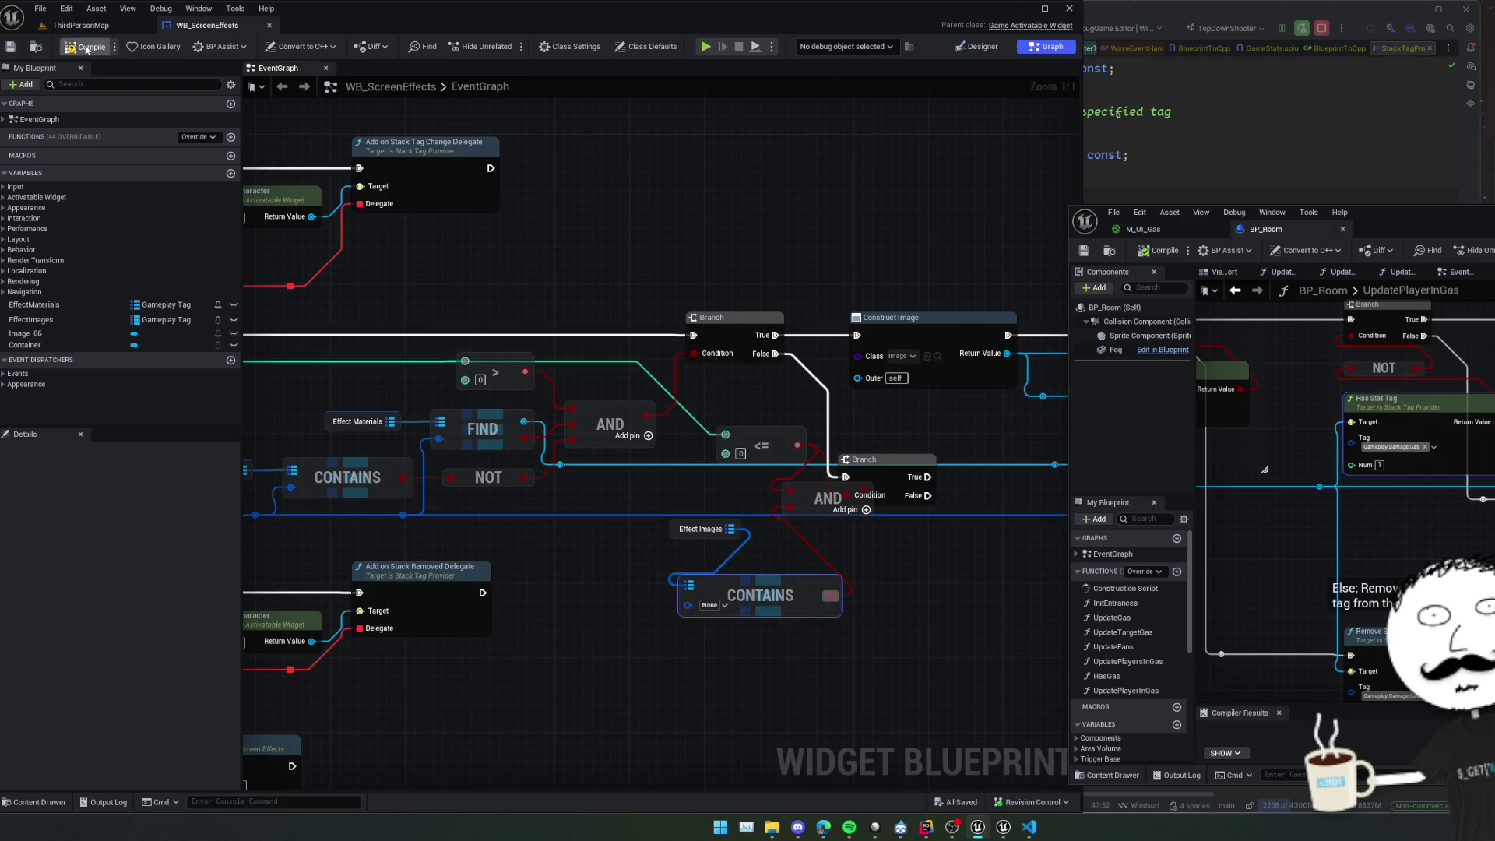
{"action": "left_click", "coordinate": [10, 49]}
{"action": "mouse_move", "coordinate": [691, 535]}
{"action": "left_mouse_down"}
{"action": "mouse_move", "coordinate": [661, 383]}
{"action": "mouse_move", "coordinate": [679, 492]}
{"action": "left_mouse_up"}
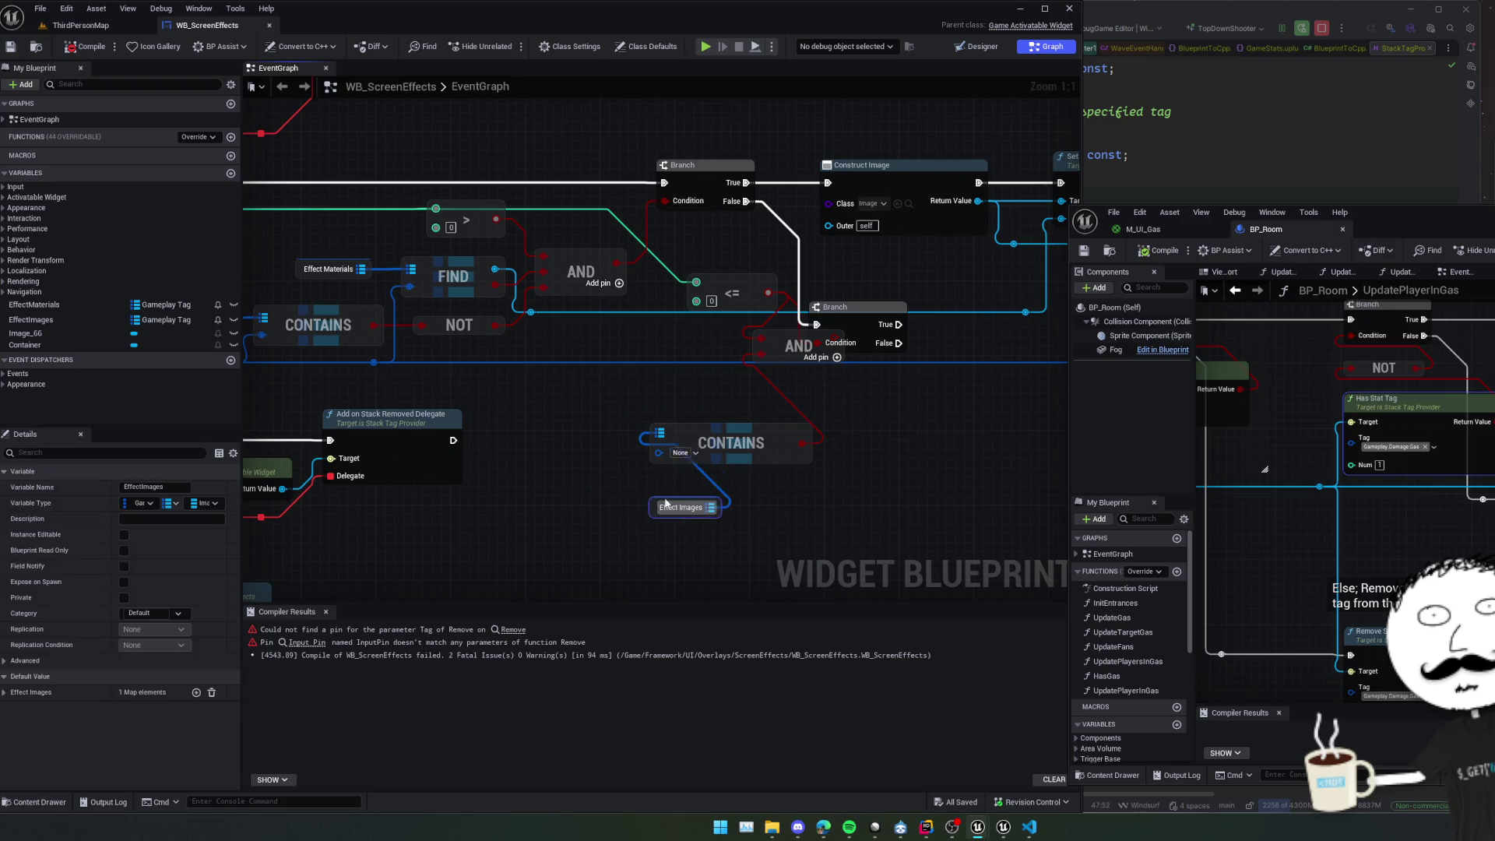
{"action": "mouse_move", "coordinate": [551, 424]}
{"action": "left_mouse_down"}
{"action": "mouse_move", "coordinate": [839, 456]}
{"action": "mouse_move", "coordinate": [499, 373]}
{"action": "mouse_move", "coordinate": [654, 461]}
{"action": "mouse_move", "coordinate": [773, 457]}
{"action": "mouse_move", "coordinate": [676, 501]}
{"action": "mouse_move", "coordinate": [563, 503]}
{"action": "left_mouse_up"}
{"action": "mouse_move", "coordinate": [630, 377]}
{"action": "left_mouse_down"}
{"action": "mouse_move", "coordinate": [696, 376]}
{"action": "mouse_move", "coordinate": [885, 429]}
{"action": "mouse_move", "coordinate": [610, 434]}
{"action": "mouse_move", "coordinate": [728, 356]}
{"action": "mouse_move", "coordinate": [728, 334]}
{"action": "left_mouse_up"}
{"action": "scroll", "coordinate": [696, 376], "scroll_direction": "down", "scroll_amount": 1}
Paste a Remove node, run it from the lower Branch's True output, and wire the tag into it.
{"action": "left_click", "coordinate": [733, 474]}
{"action": "left_click_drag", "start_coordinate": [733, 473], "coordinate": [701, 484]}
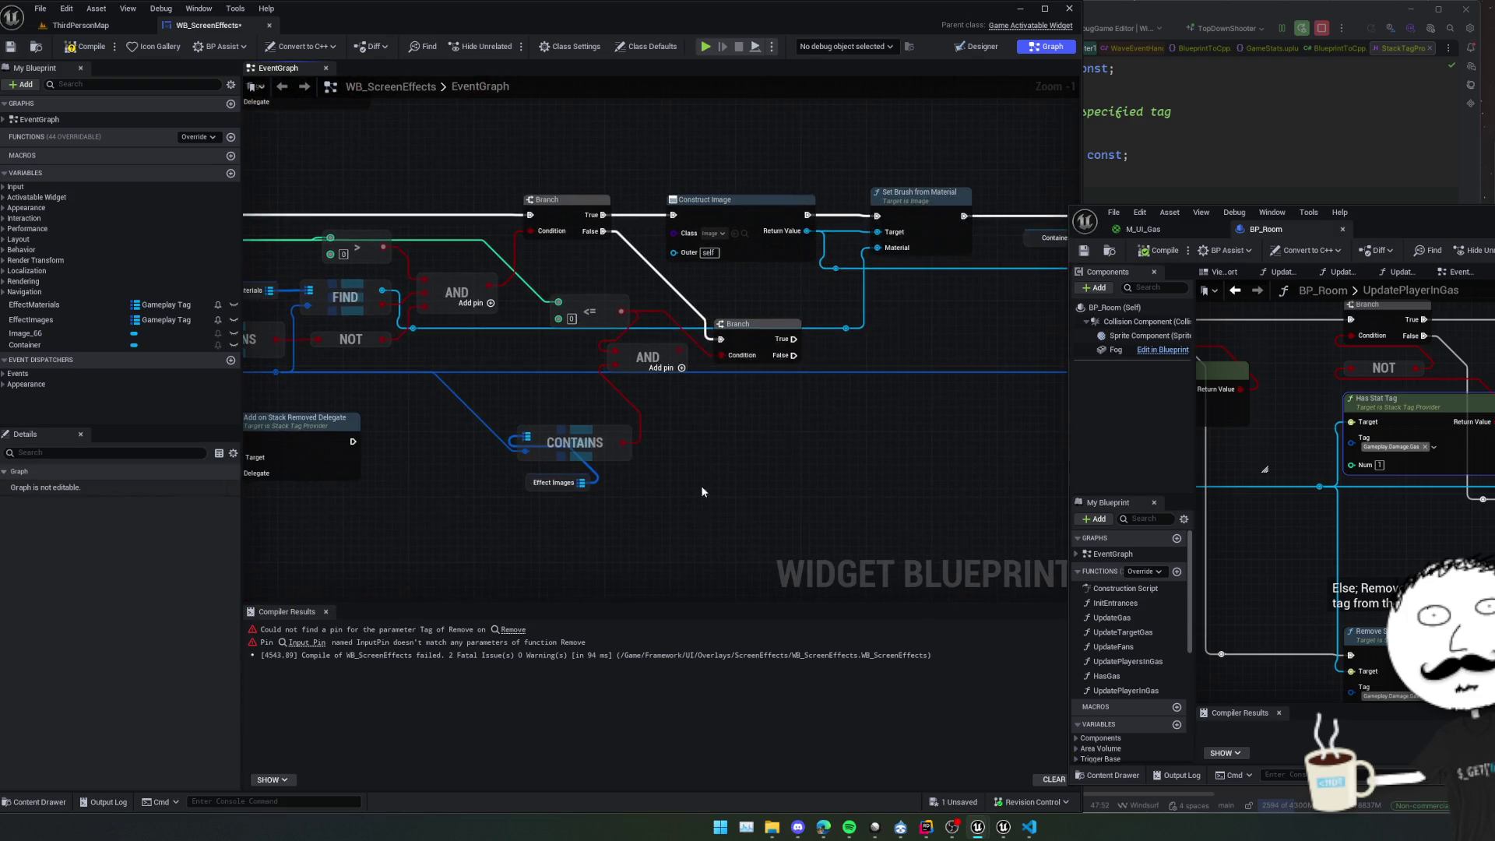
{"action": "key", "text": "ctrl+v"}
{"action": "left_click_drag", "start_coordinate": [820, 350], "coordinate": [800, 361]}
{"action": "left_click_drag", "start_coordinate": [794, 429], "coordinate": [775, 346]}
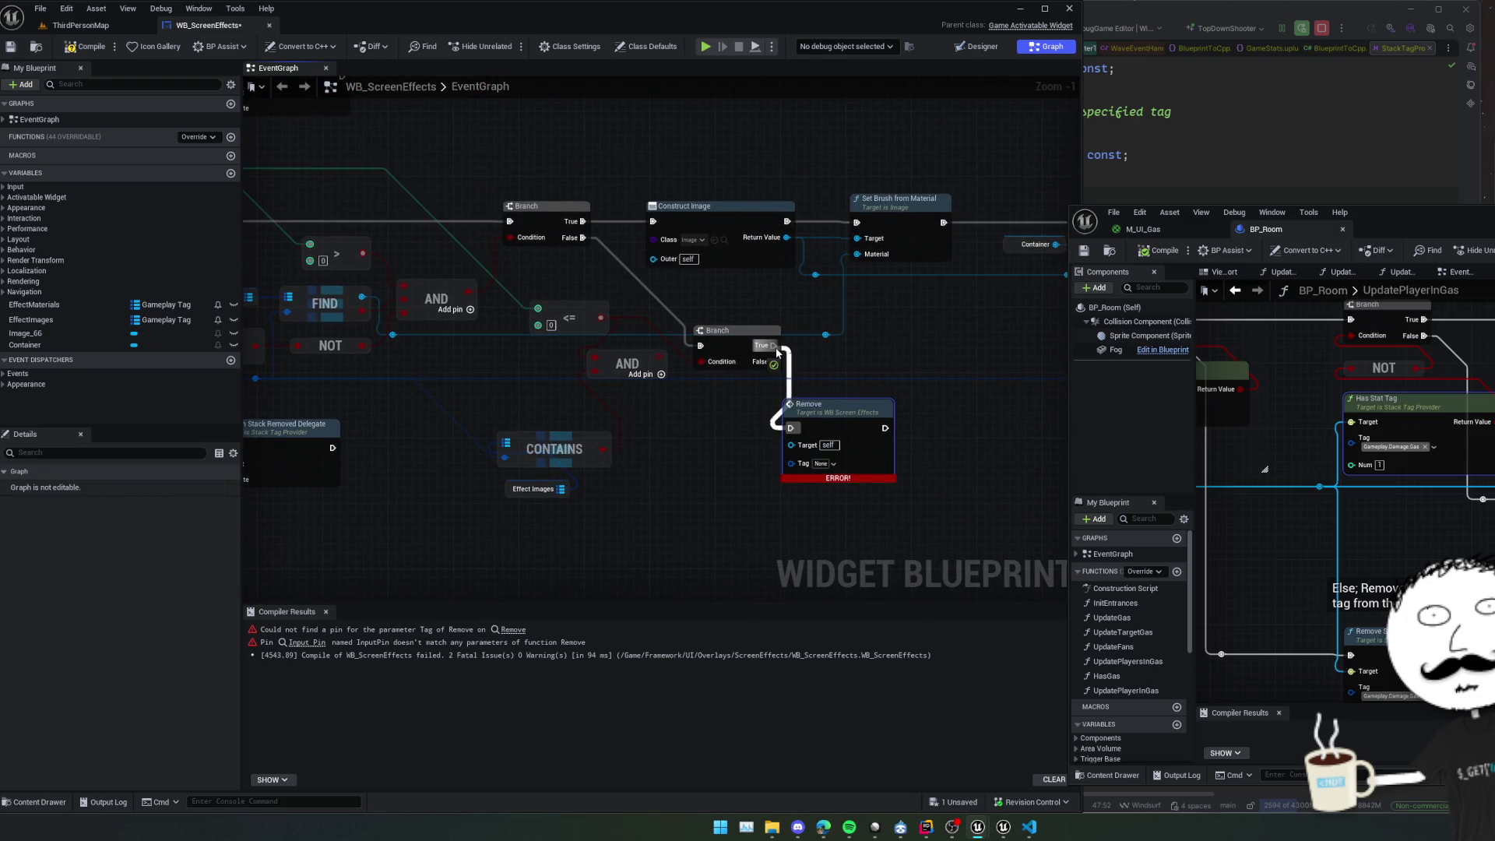
{"action": "left_click_drag", "start_coordinate": [631, 473], "coordinate": [719, 488]}
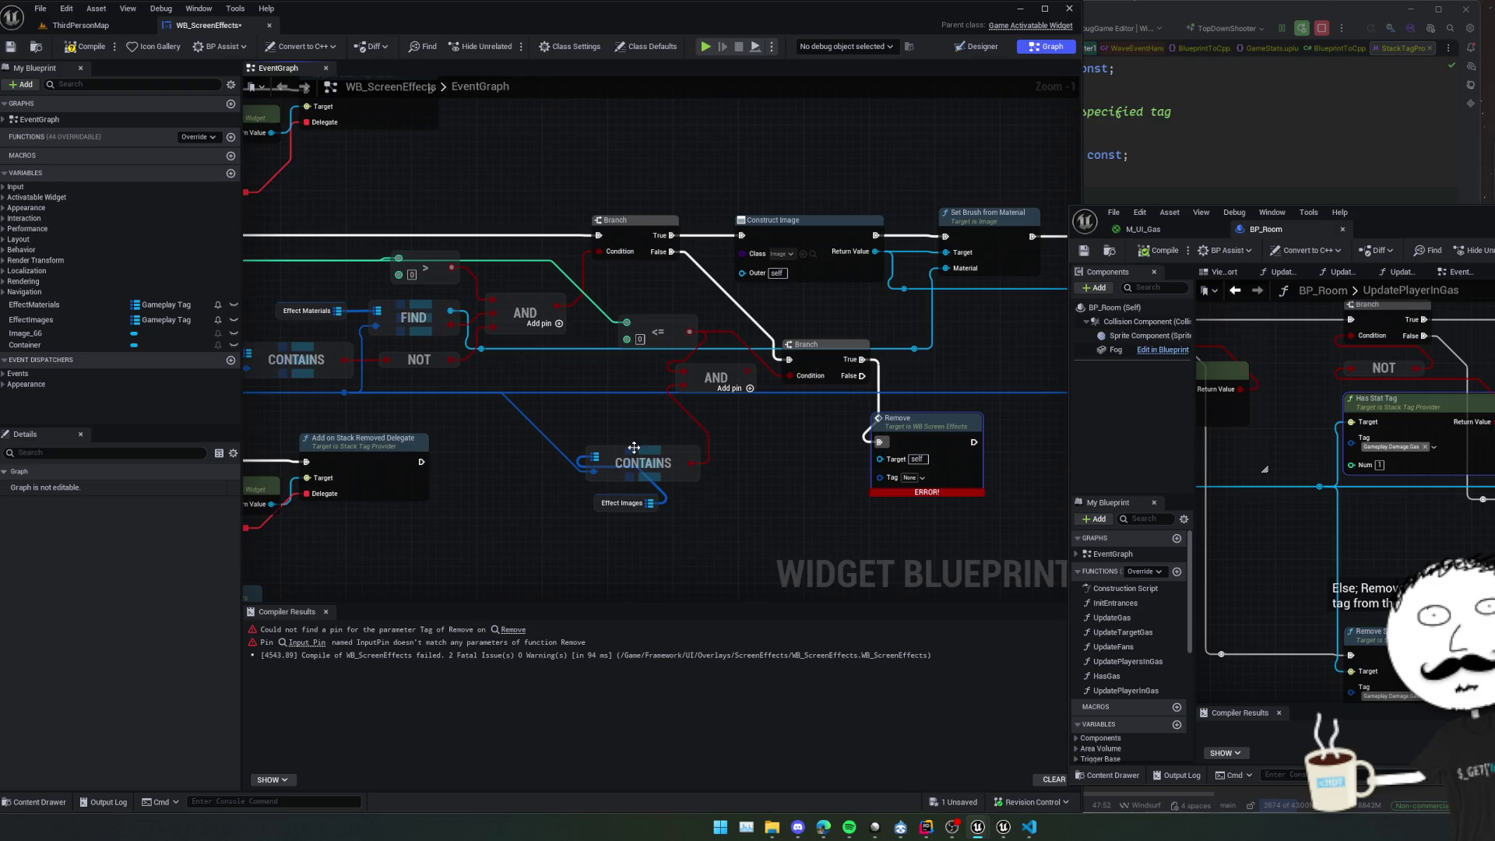
{"action": "mouse_move", "coordinate": [357, 393]}
{"action": "left_mouse_down"}
{"action": "mouse_move", "coordinate": [440, 425]}
{"action": "mouse_move", "coordinate": [880, 477]}
{"action": "left_mouse_up"}
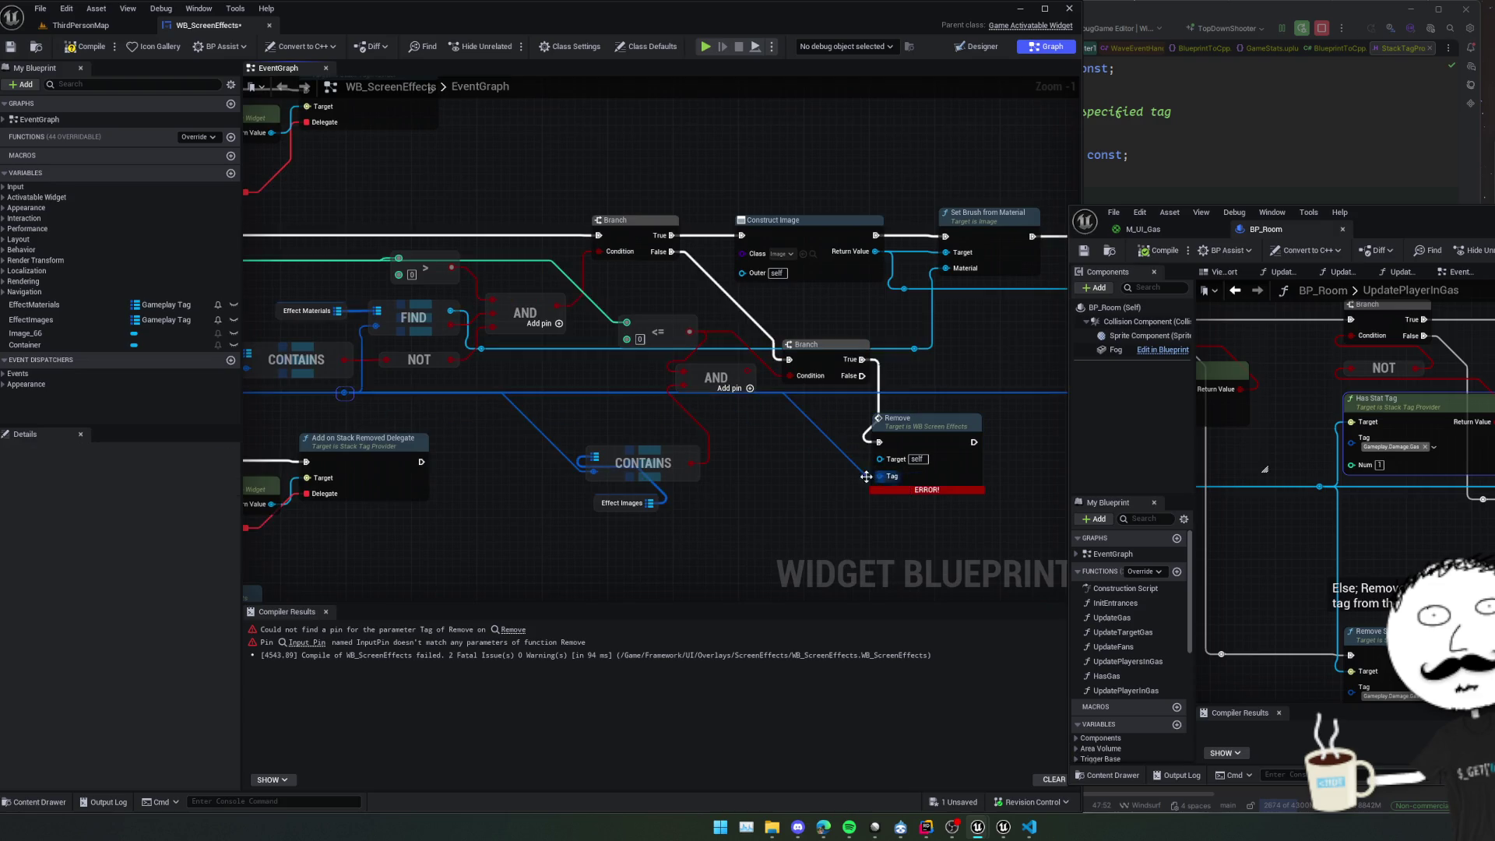
{"action": "left_click_drag", "start_coordinate": [538, 513], "coordinate": [867, 459]}
Refresh the erroring Remove node to fix its pins, then recompile the blueprint.
{"action": "left_click_drag", "start_coordinate": [619, 455], "coordinate": [610, 441]}
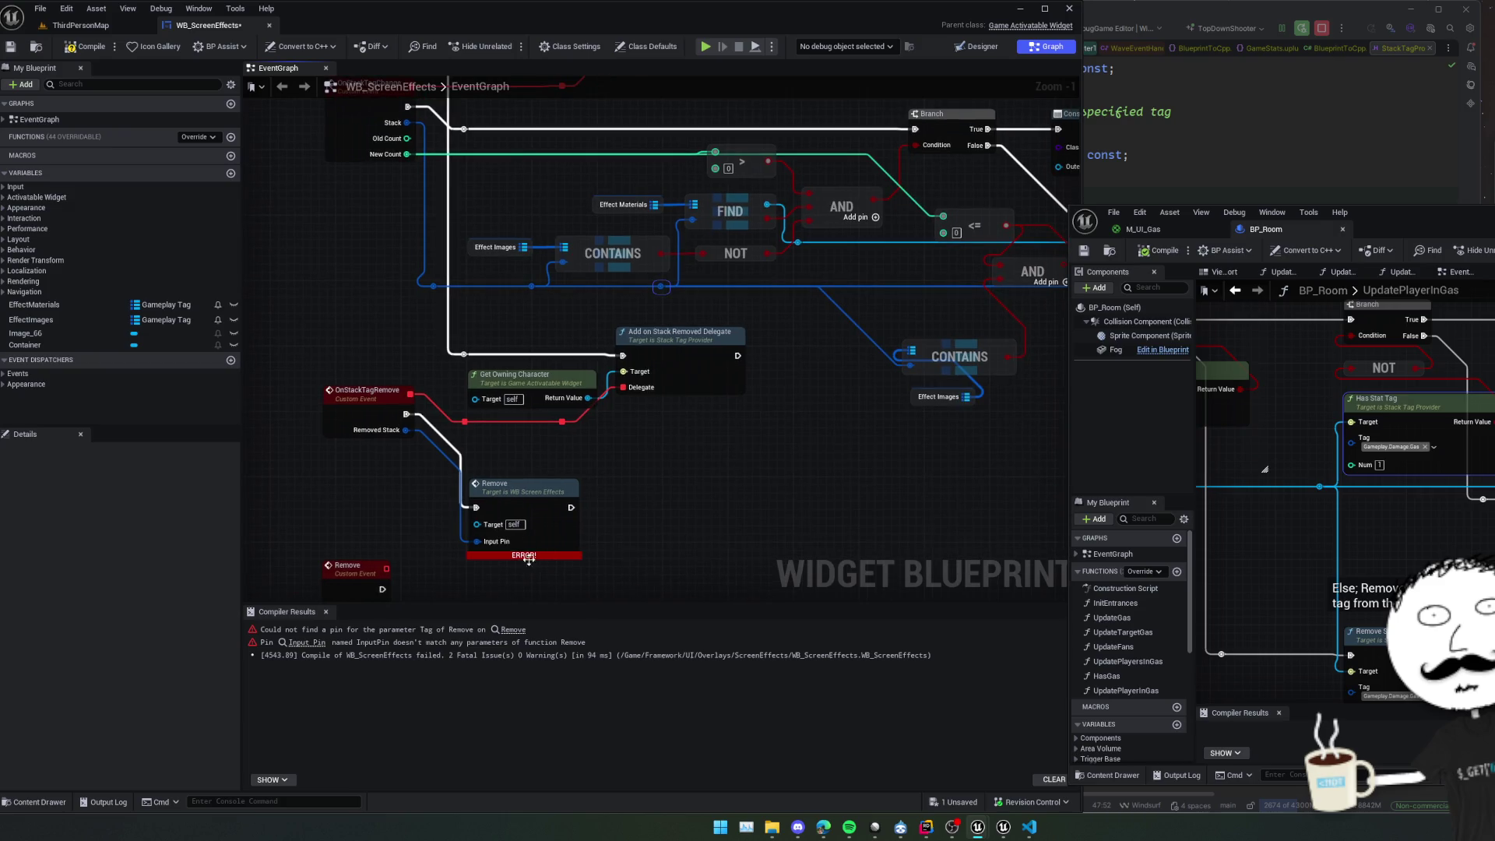
{"action": "mouse_move", "coordinate": [533, 555]}
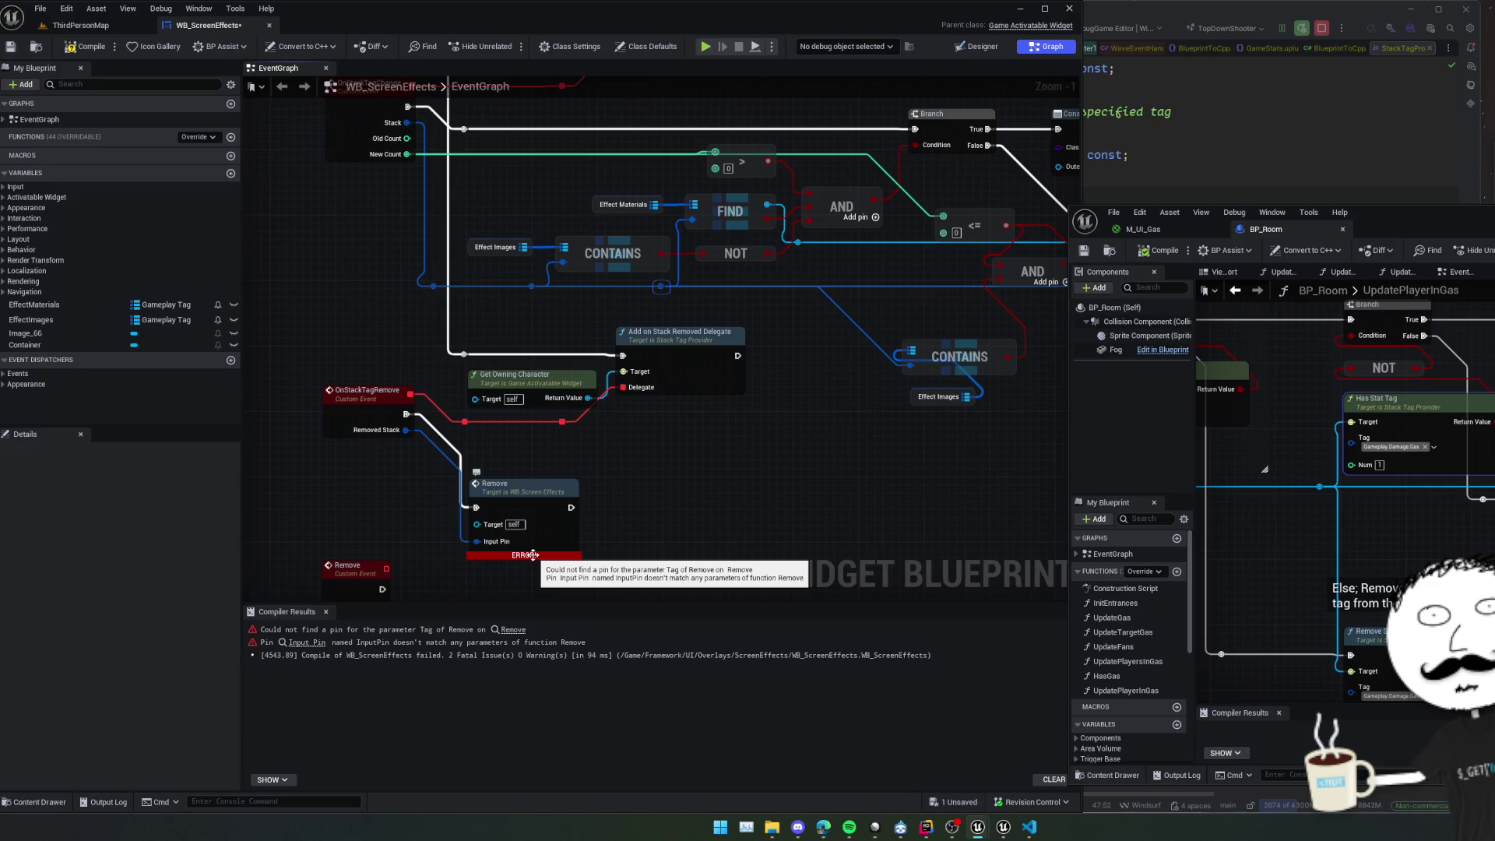
{"action": "right_click", "coordinate": [545, 539]}
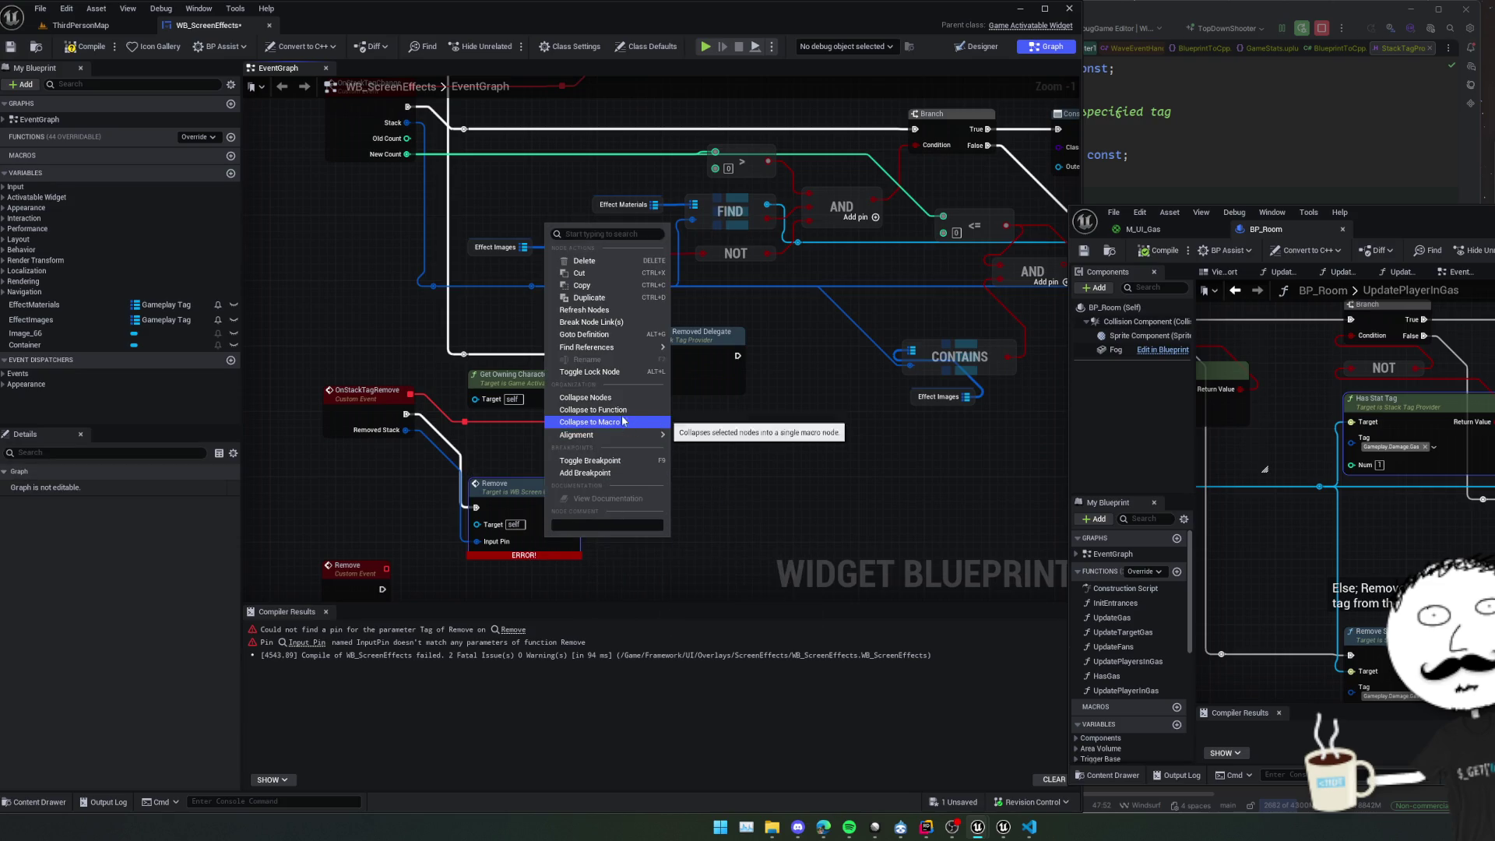
{"action": "left_click", "coordinate": [595, 310]}
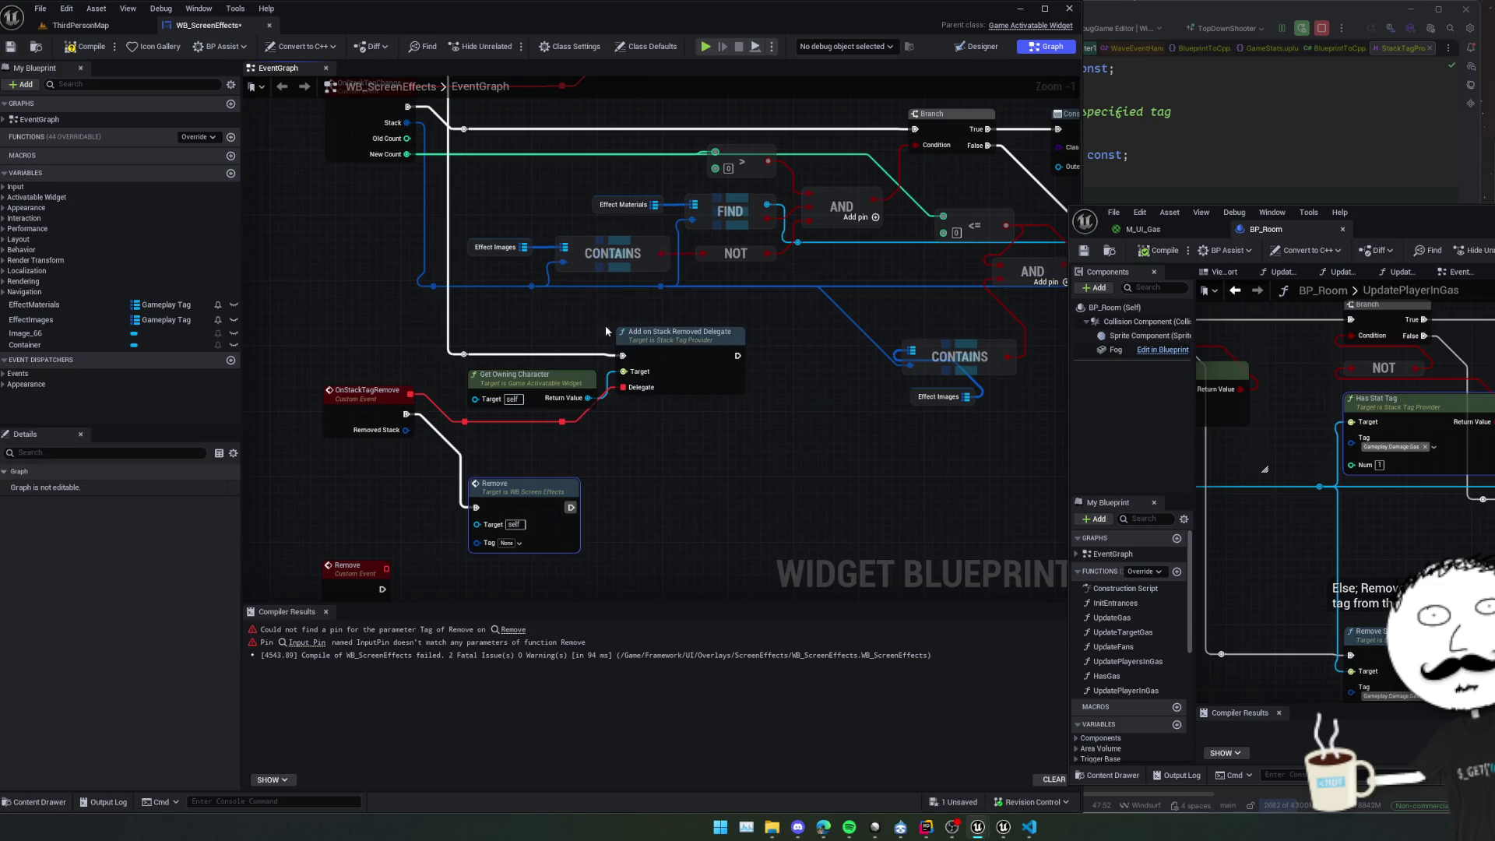
{"action": "left_click", "coordinate": [413, 424]}
{"action": "left_click_drag", "start_coordinate": [707, 465], "coordinate": [294, 536]}
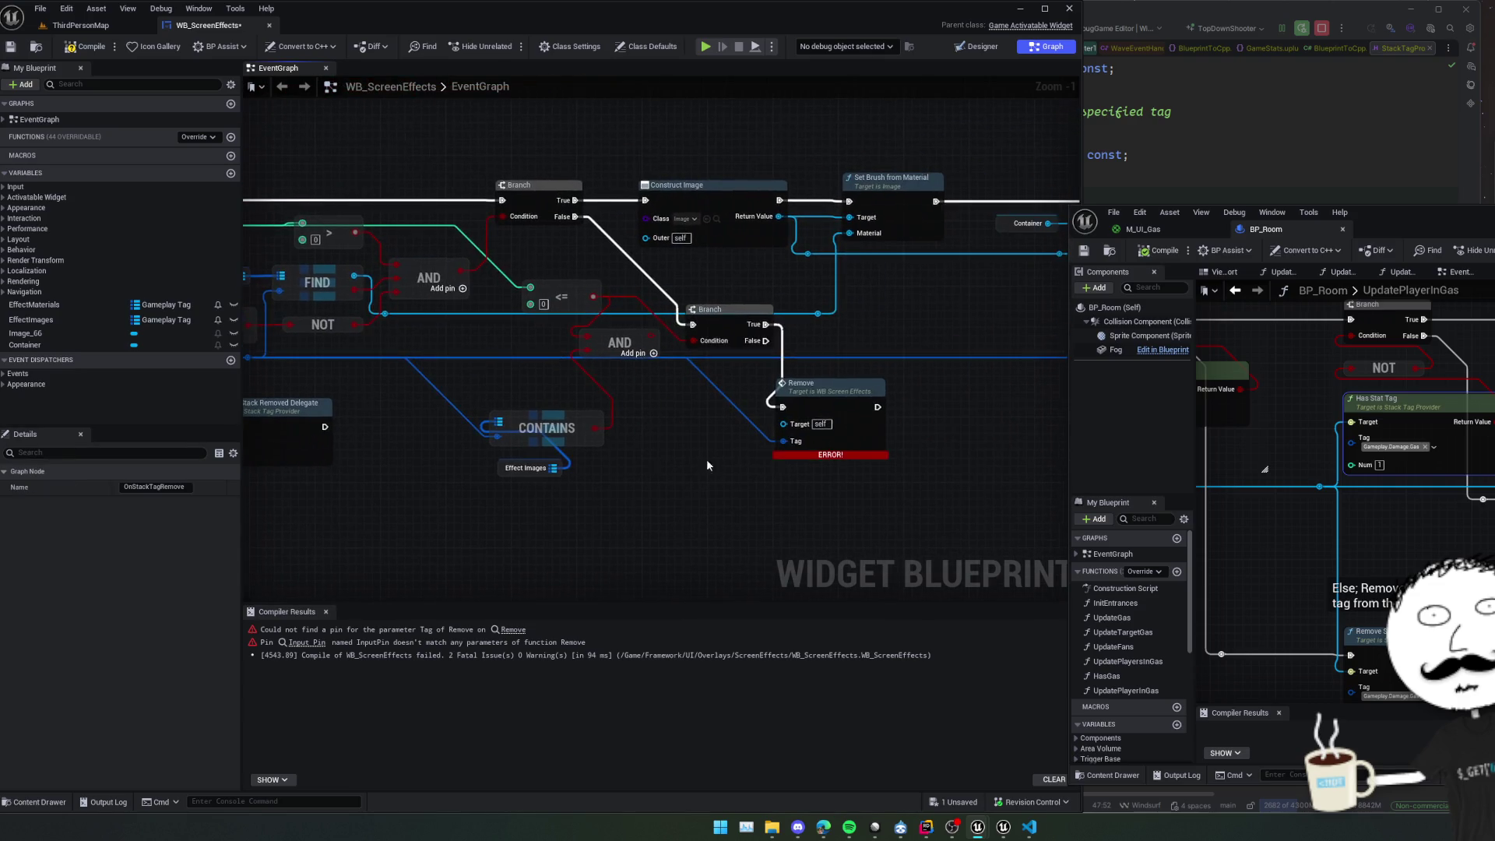
{"action": "right_click", "coordinate": [880, 427]}
{"action": "left_click", "coordinate": [926, 465]}
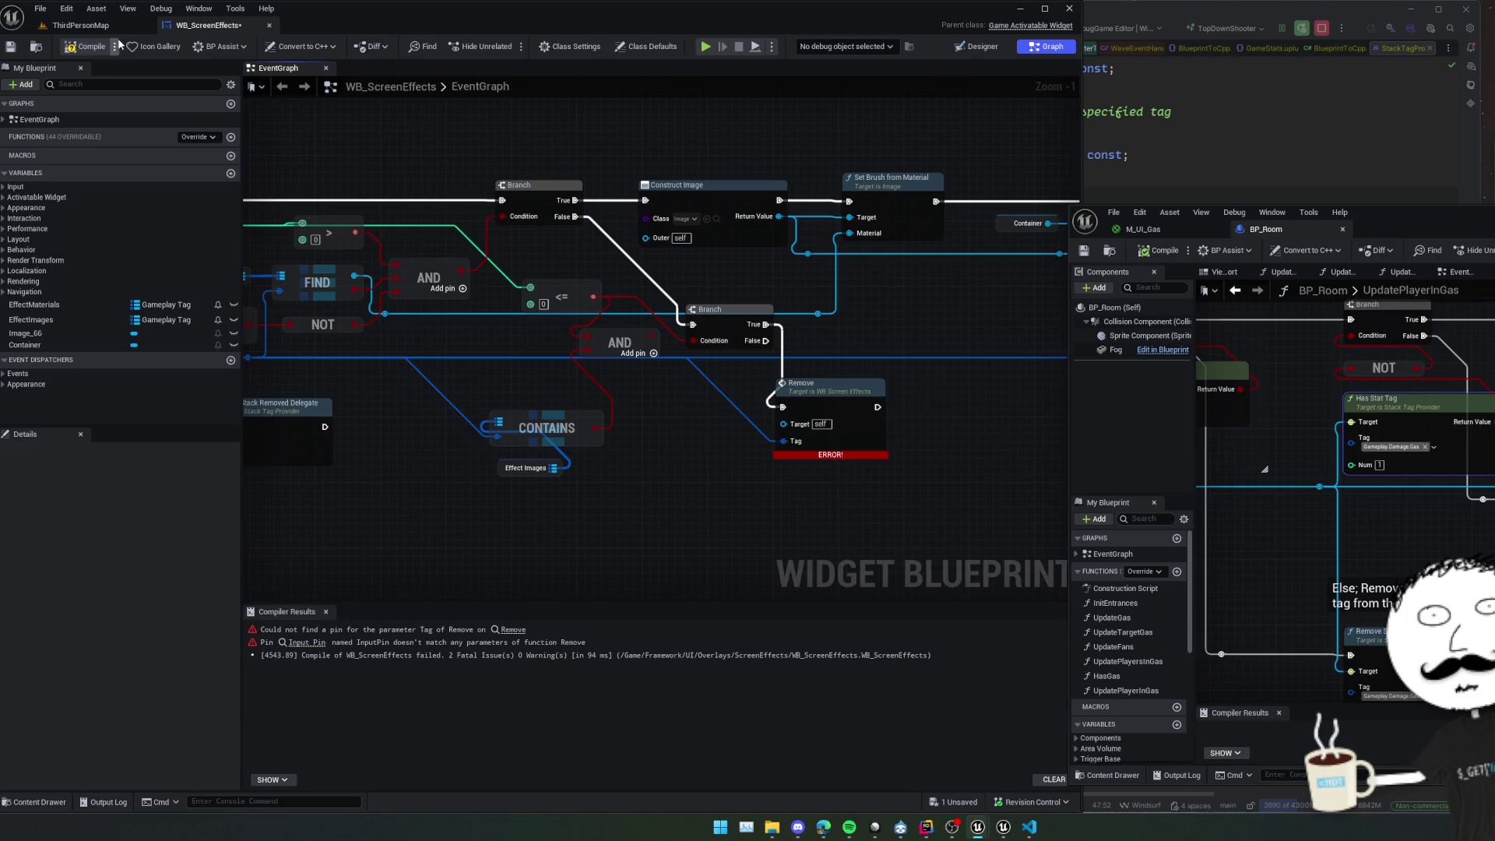
{"action": "left_click", "coordinate": [85, 45]}
{"action": "left_click_drag", "start_coordinate": [769, 501], "coordinate": [794, 493]}
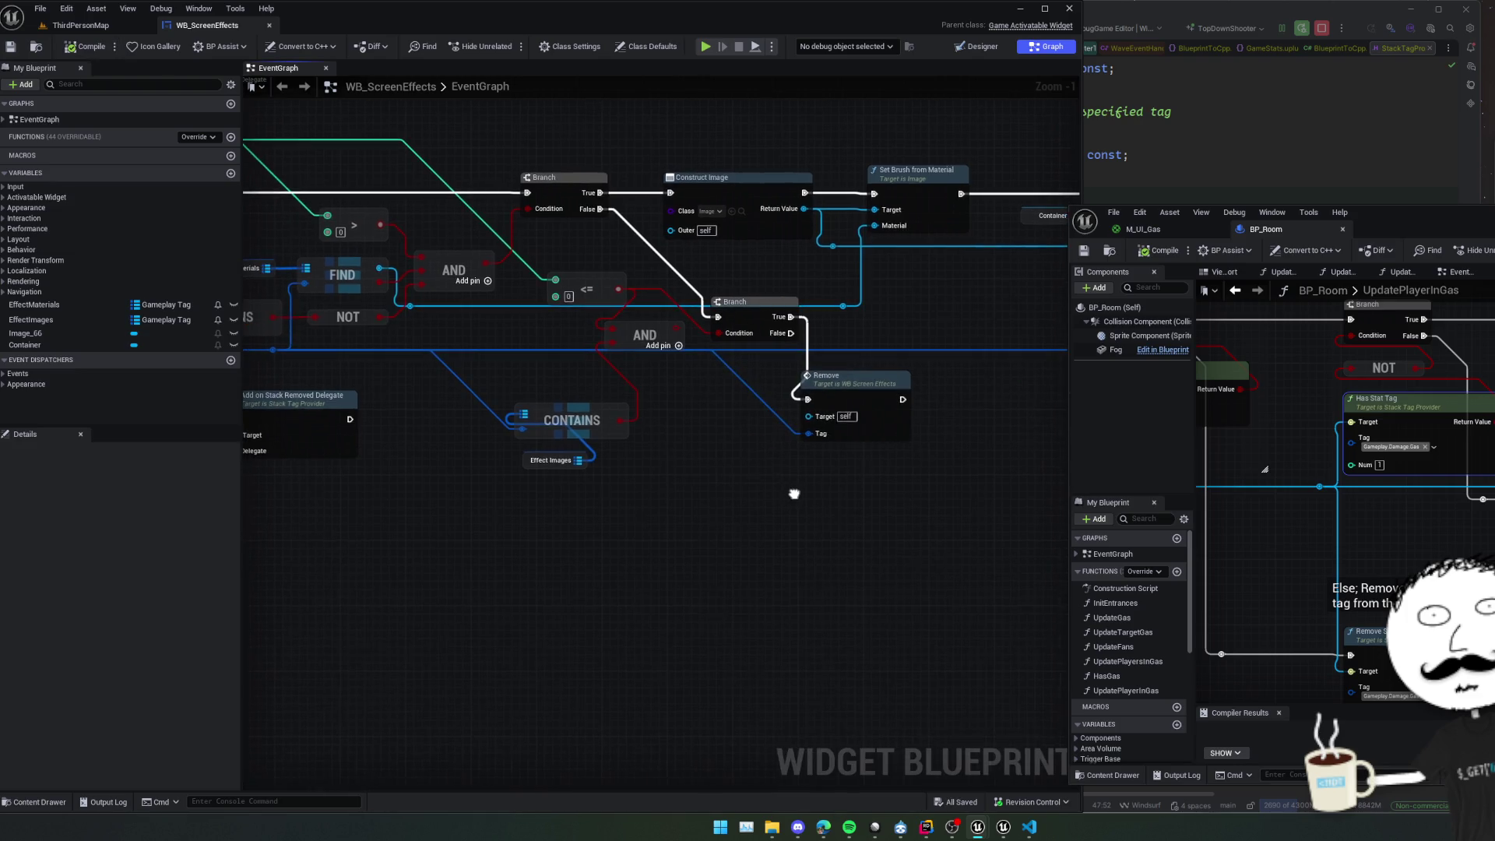
{"action": "scroll", "coordinate": [794, 494], "scroll_direction": "down", "scroll_amount": 1}
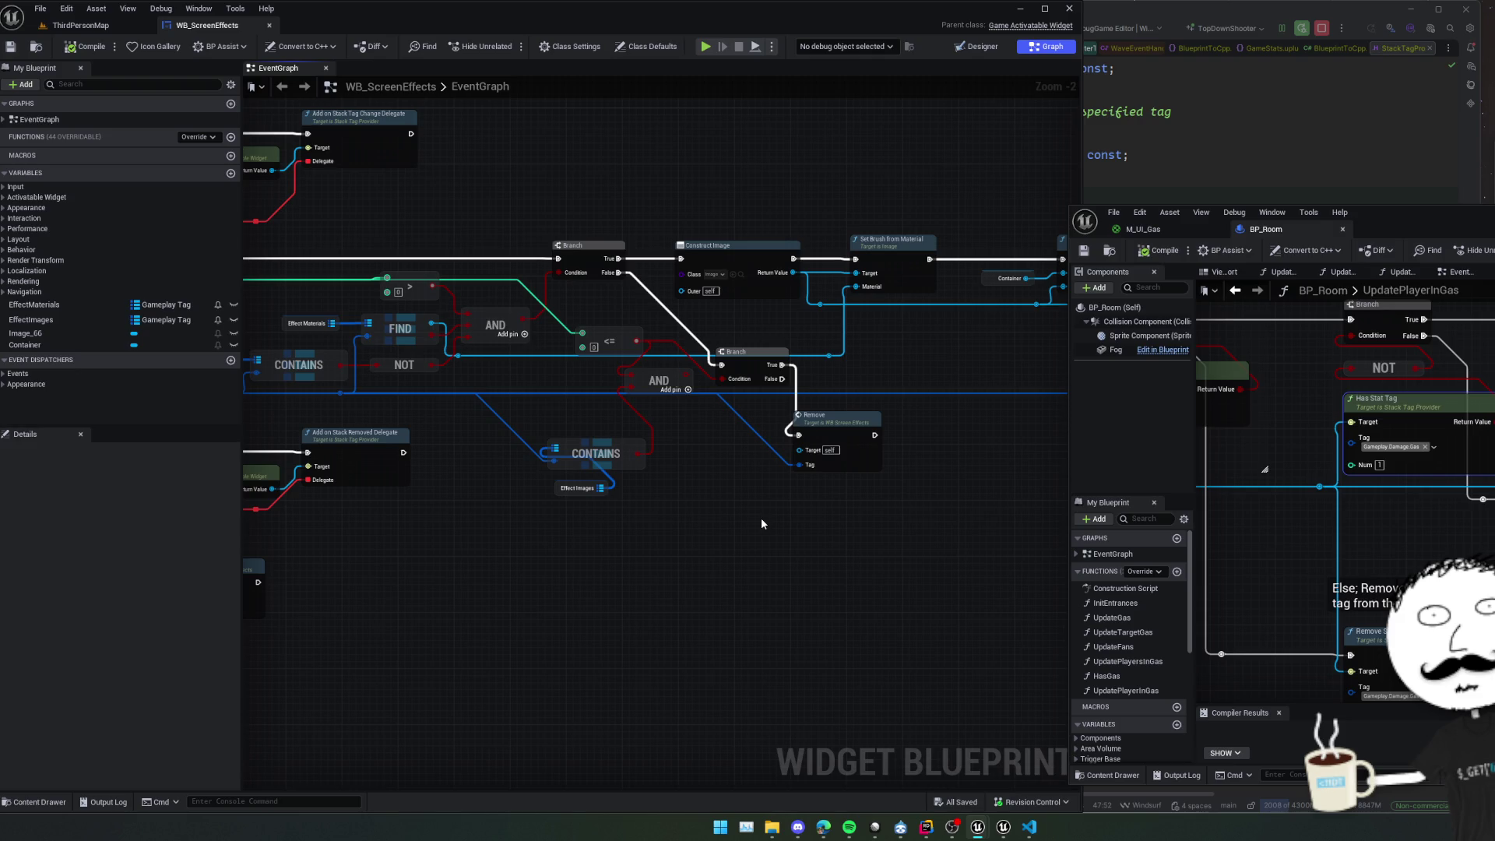
Straighten and spread out the event graph's nodes.
{"action": "key", "text": "f"}
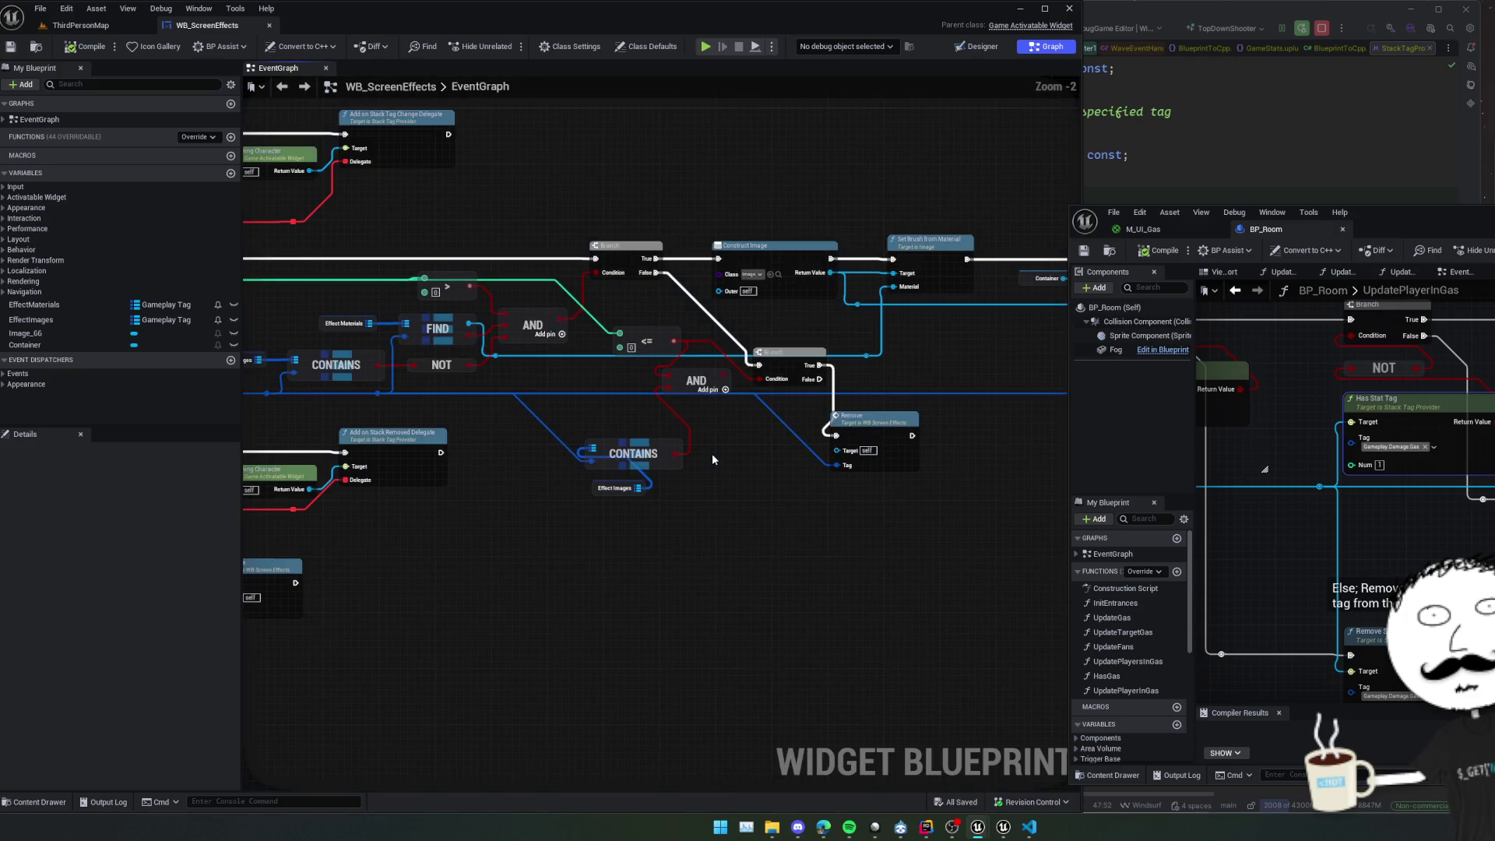
{"action": "scroll", "coordinate": [693, 471], "scroll_direction": "down", "scroll_amount": 2}
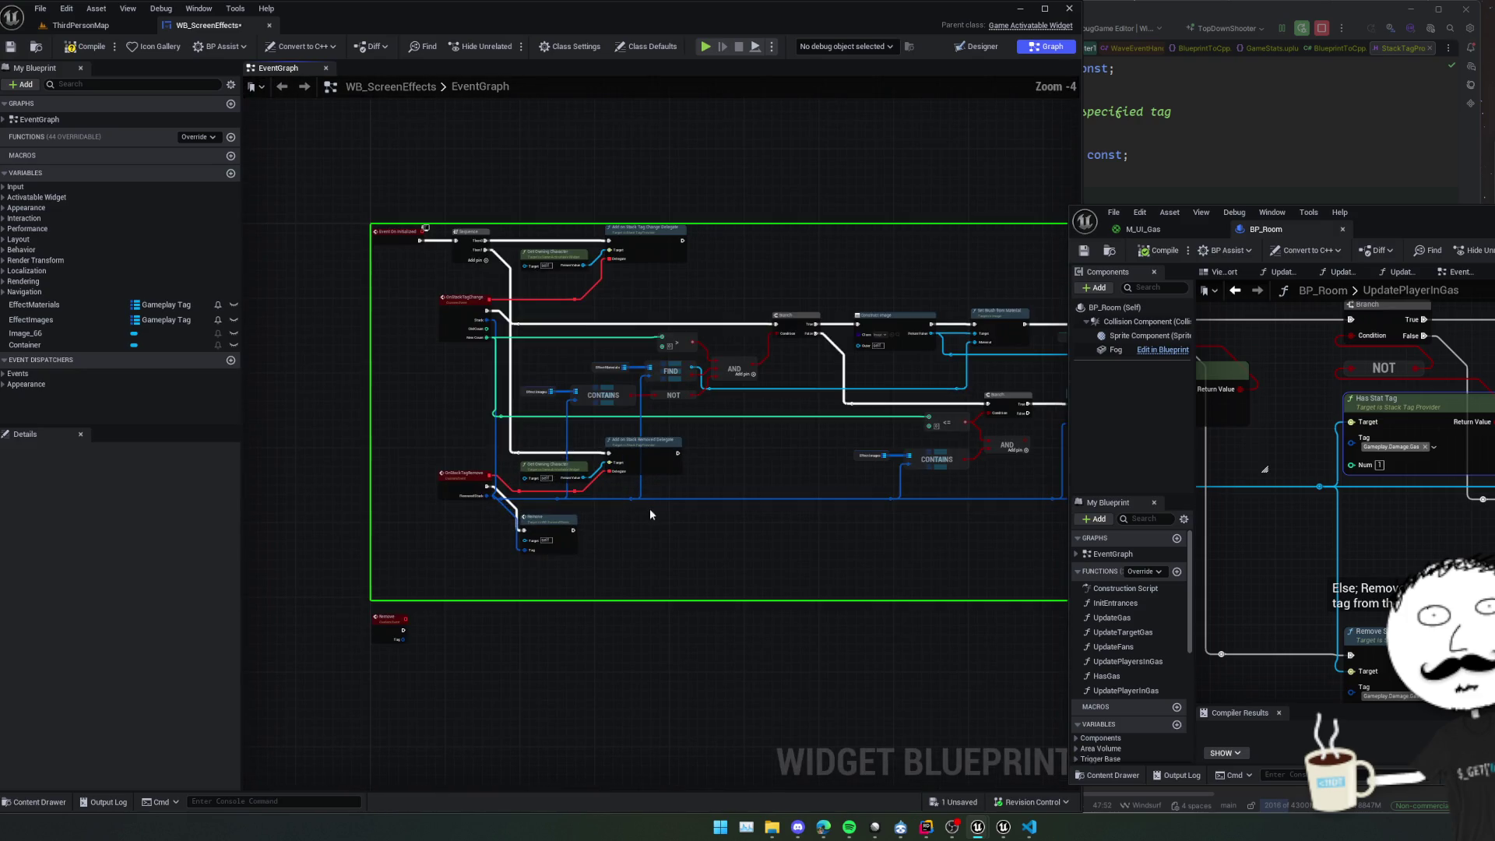
{"action": "scroll", "coordinate": [631, 512], "scroll_direction": "up", "scroll_amount": 2}
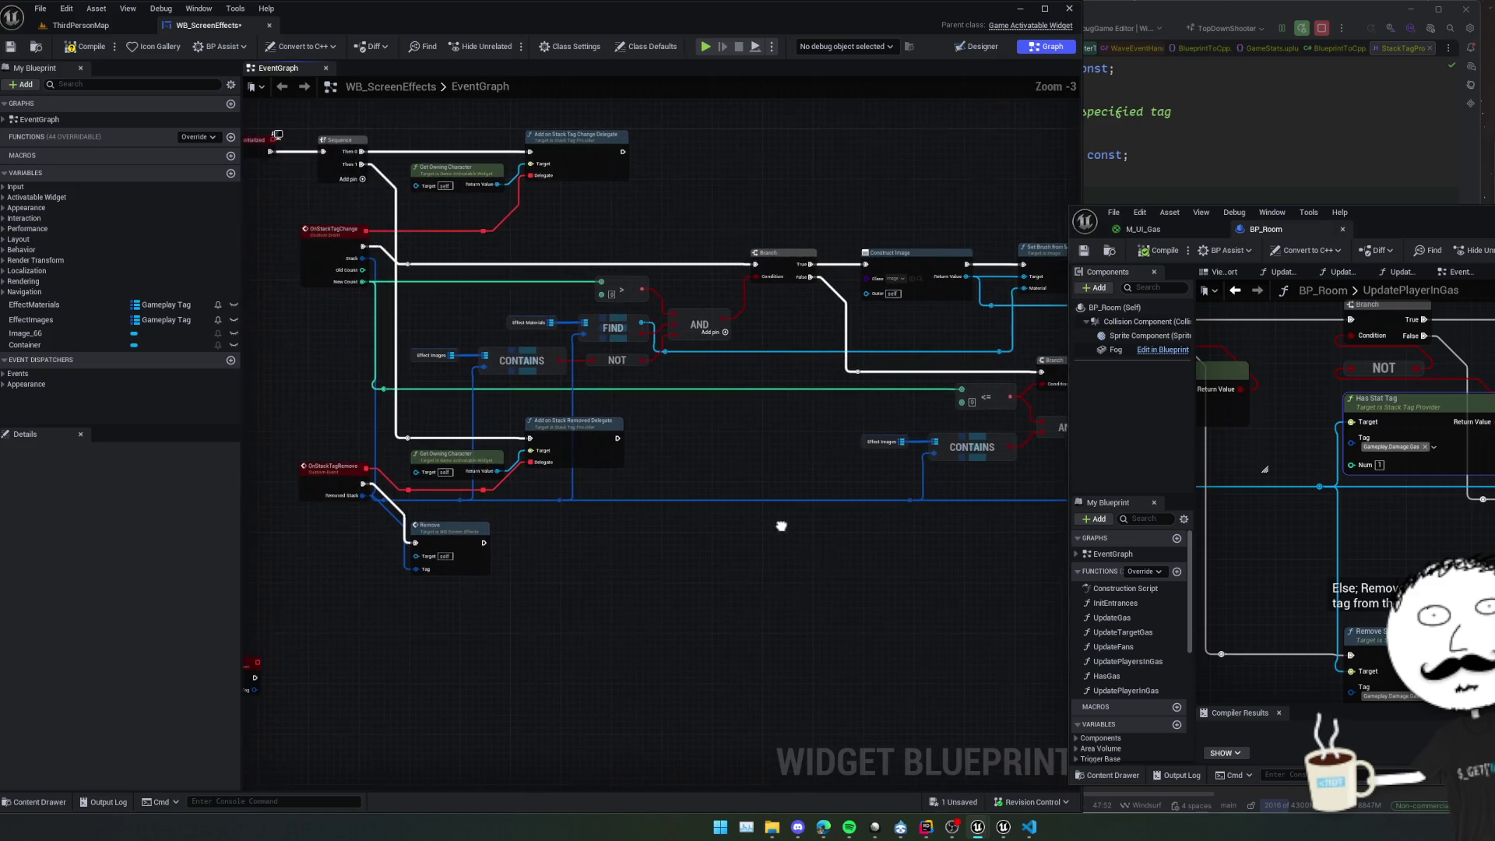
{"action": "mouse_move", "coordinate": [783, 526]}
{"action": "left_mouse_down"}
{"action": "mouse_move", "coordinate": [958, 527]}
{"action": "mouse_move", "coordinate": [761, 561]}
{"action": "mouse_move", "coordinate": [281, 572]}
{"action": "mouse_move", "coordinate": [483, 577]}
{"action": "mouse_move", "coordinate": [610, 620]}
{"action": "mouse_move", "coordinate": [719, 506]}
{"action": "mouse_move", "coordinate": [921, 497]}
{"action": "mouse_move", "coordinate": [804, 462]}
{"action": "mouse_move", "coordinate": [683, 517]}
{"action": "mouse_move", "coordinate": [858, 540]}
{"action": "mouse_move", "coordinate": [884, 590]}
{"action": "mouse_move", "coordinate": [886, 549]}
{"action": "mouse_move", "coordinate": [783, 550]}
{"action": "mouse_move", "coordinate": [860, 561]}
{"action": "mouse_move", "coordinate": [817, 565]}
{"action": "mouse_move", "coordinate": [851, 564]}
{"action": "mouse_move", "coordinate": [853, 548]}
{"action": "mouse_move", "coordinate": [661, 477]}
{"action": "mouse_move", "coordinate": [623, 488]}
{"action": "left_mouse_up"}
{"action": "scroll", "coordinate": [484, 577], "scroll_direction": "down", "scroll_amount": 1}
{"action": "scroll", "coordinate": [804, 463], "scroll_direction": "up", "scroll_amount": 1}
{"action": "scroll", "coordinate": [804, 463], "scroll_direction": "up", "scroll_amount": 1}
Connect the AND result to the removal Branch's Condition pin.
{"action": "mouse_move", "coordinate": [834, 572]}
{"action": "left_mouse_down"}
{"action": "mouse_move", "coordinate": [712, 610]}
{"action": "mouse_move", "coordinate": [592, 615]}
{"action": "mouse_move", "coordinate": [930, 518]}
{"action": "left_mouse_up"}
{"action": "scroll", "coordinate": [930, 518], "scroll_direction": "up", "scroll_amount": 1}
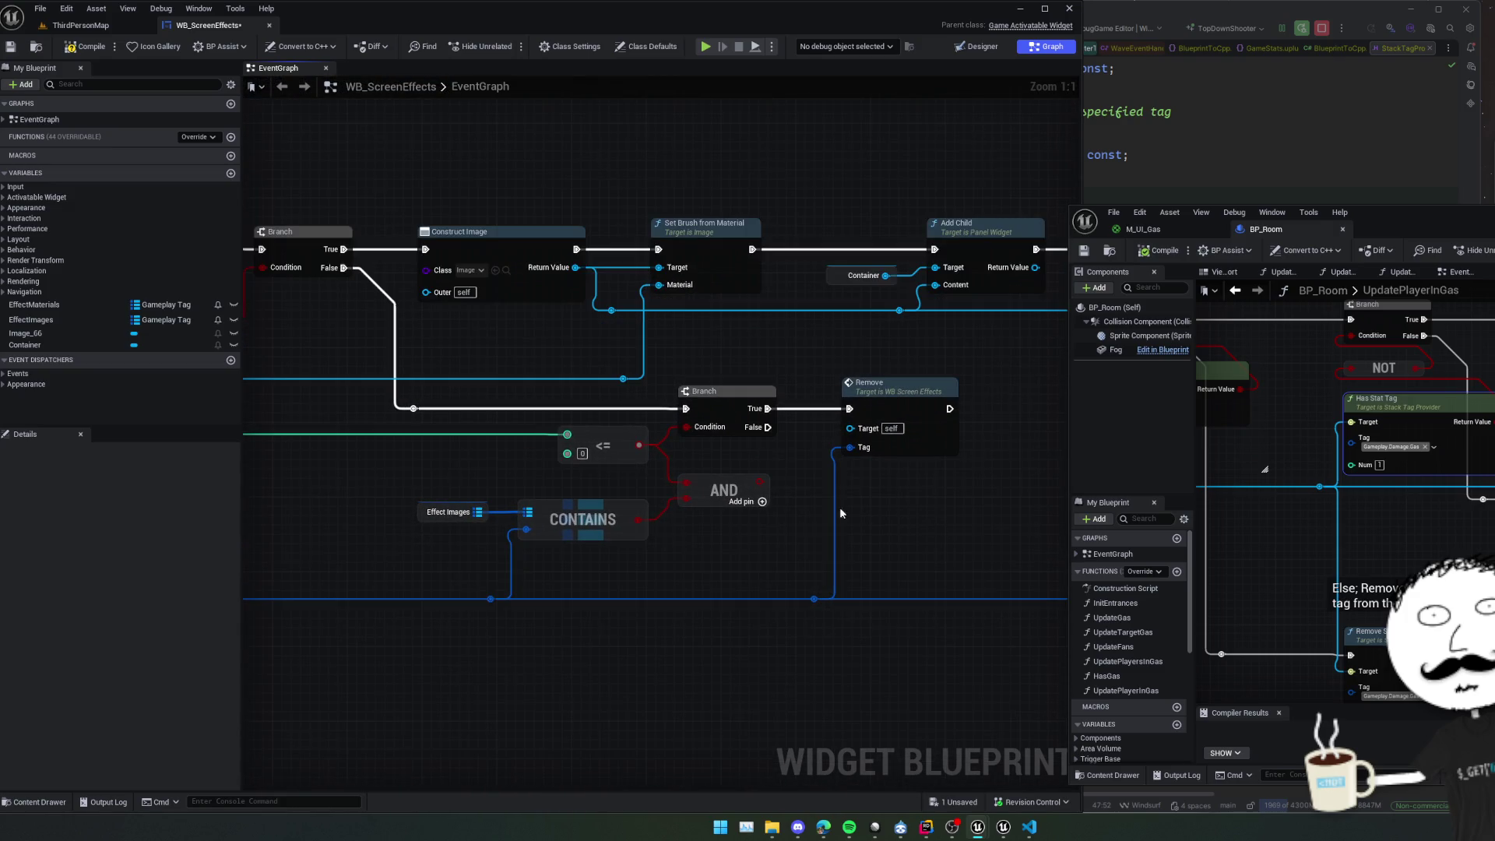
{"action": "left_click_drag", "start_coordinate": [760, 482], "coordinate": [705, 428]}
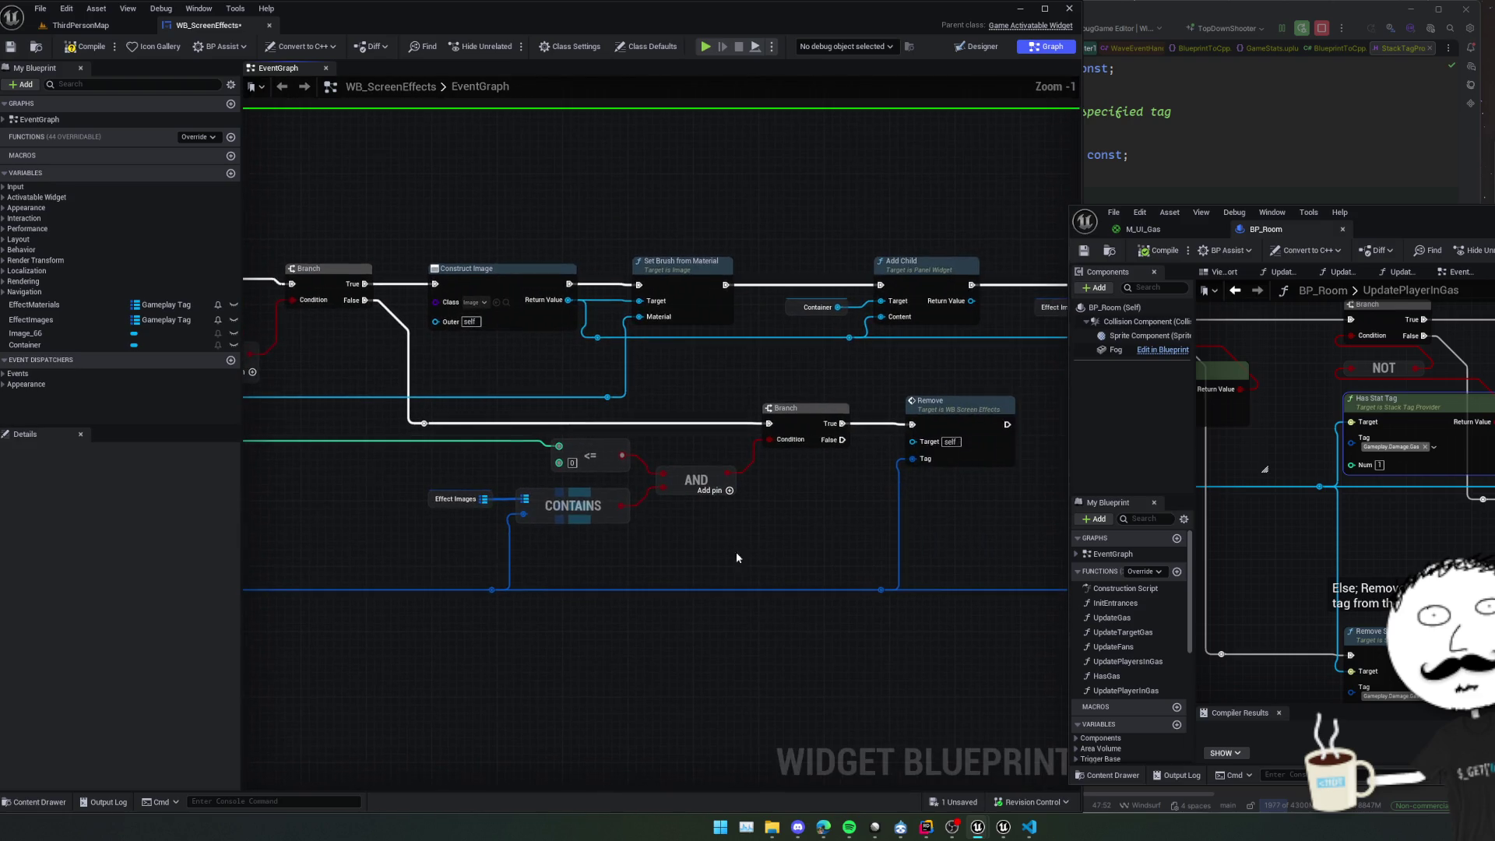
{"action": "scroll", "coordinate": [736, 552], "scroll_direction": "down", "scroll_amount": 1}
{"action": "left_click_drag", "start_coordinate": [736, 552], "coordinate": [565, 579]}
{"action": "scroll", "coordinate": [651, 575], "scroll_direction": "down", "scroll_amount": 1}
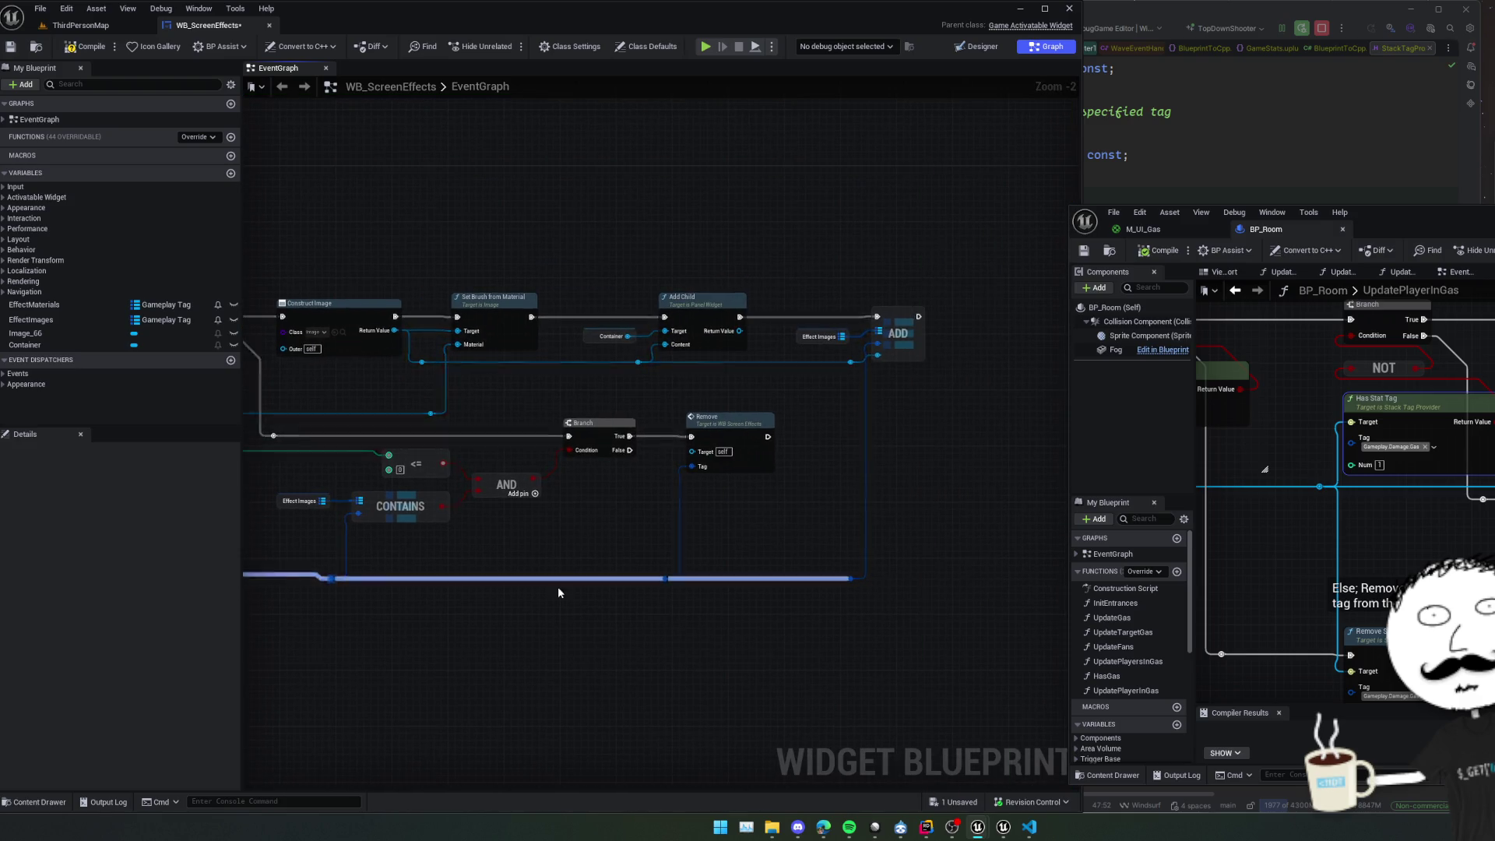
{"action": "mouse_move", "coordinate": [461, 628]}
{"action": "left_mouse_down"}
{"action": "mouse_move", "coordinate": [624, 604]}
{"action": "mouse_move", "coordinate": [875, 521]}
{"action": "mouse_move", "coordinate": [781, 513]}
{"action": "left_mouse_up"}
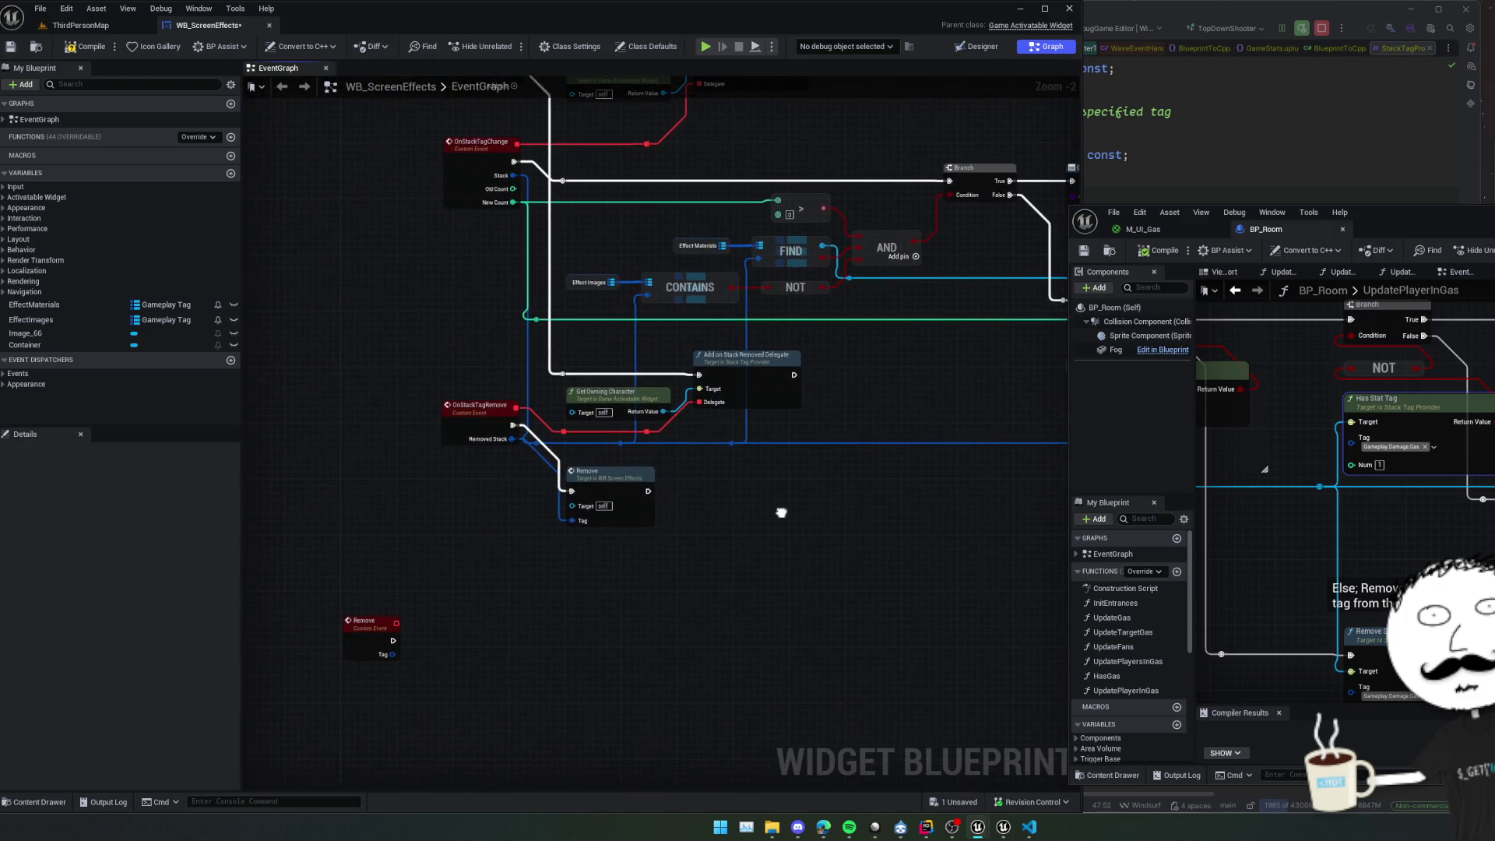
Duplicate the Effect Images getter and add a map FIND node from it.
{"action": "scroll", "coordinate": [781, 512], "scroll_direction": "up", "scroll_amount": 1}
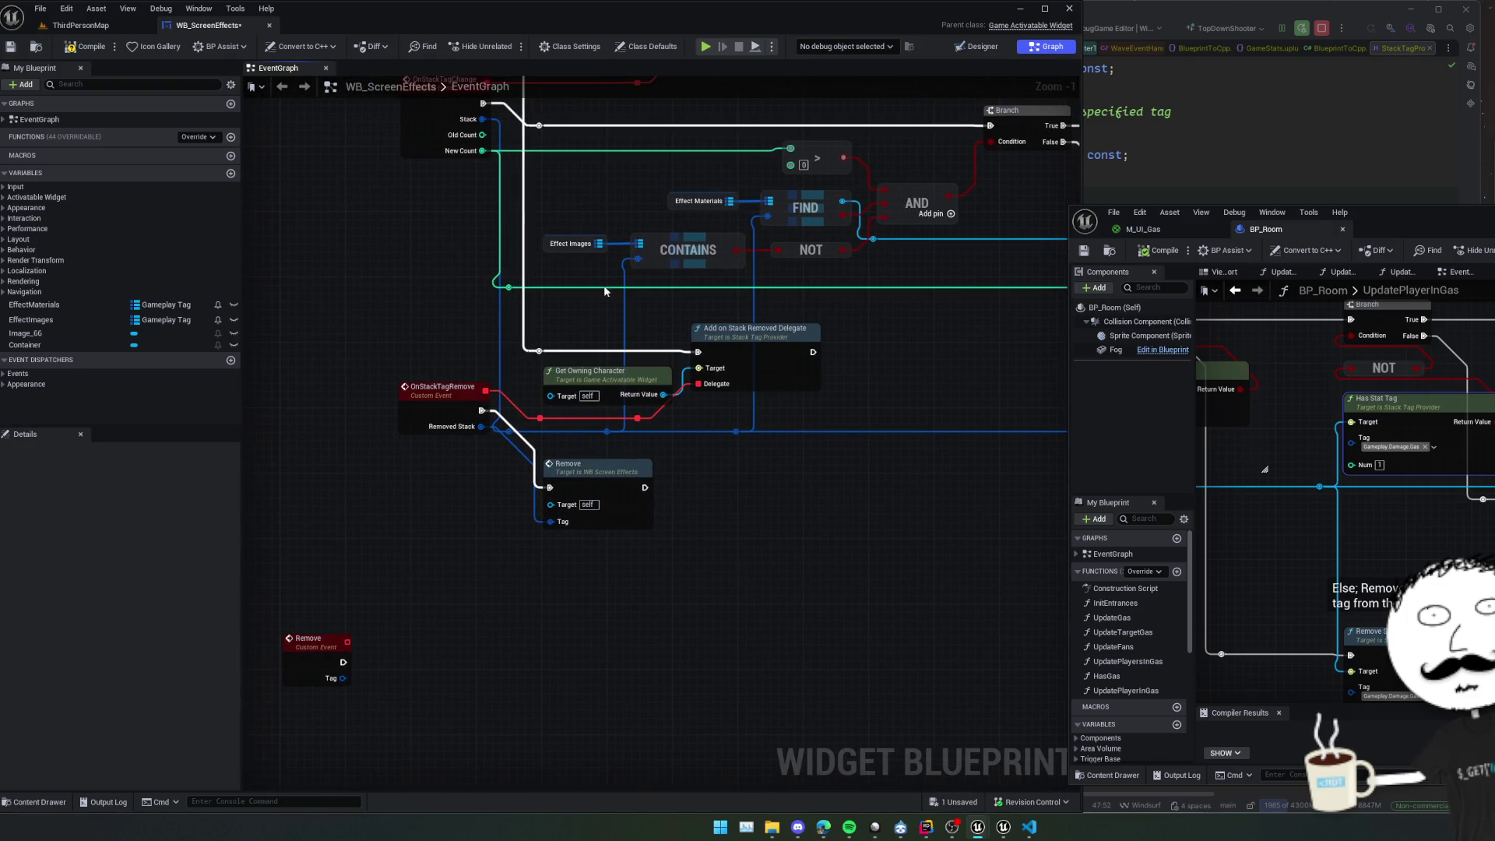
{"action": "left_click", "coordinate": [571, 244]}
{"action": "key", "text": "ctrl+c"}
{"action": "key", "text": "ctrl+v"}
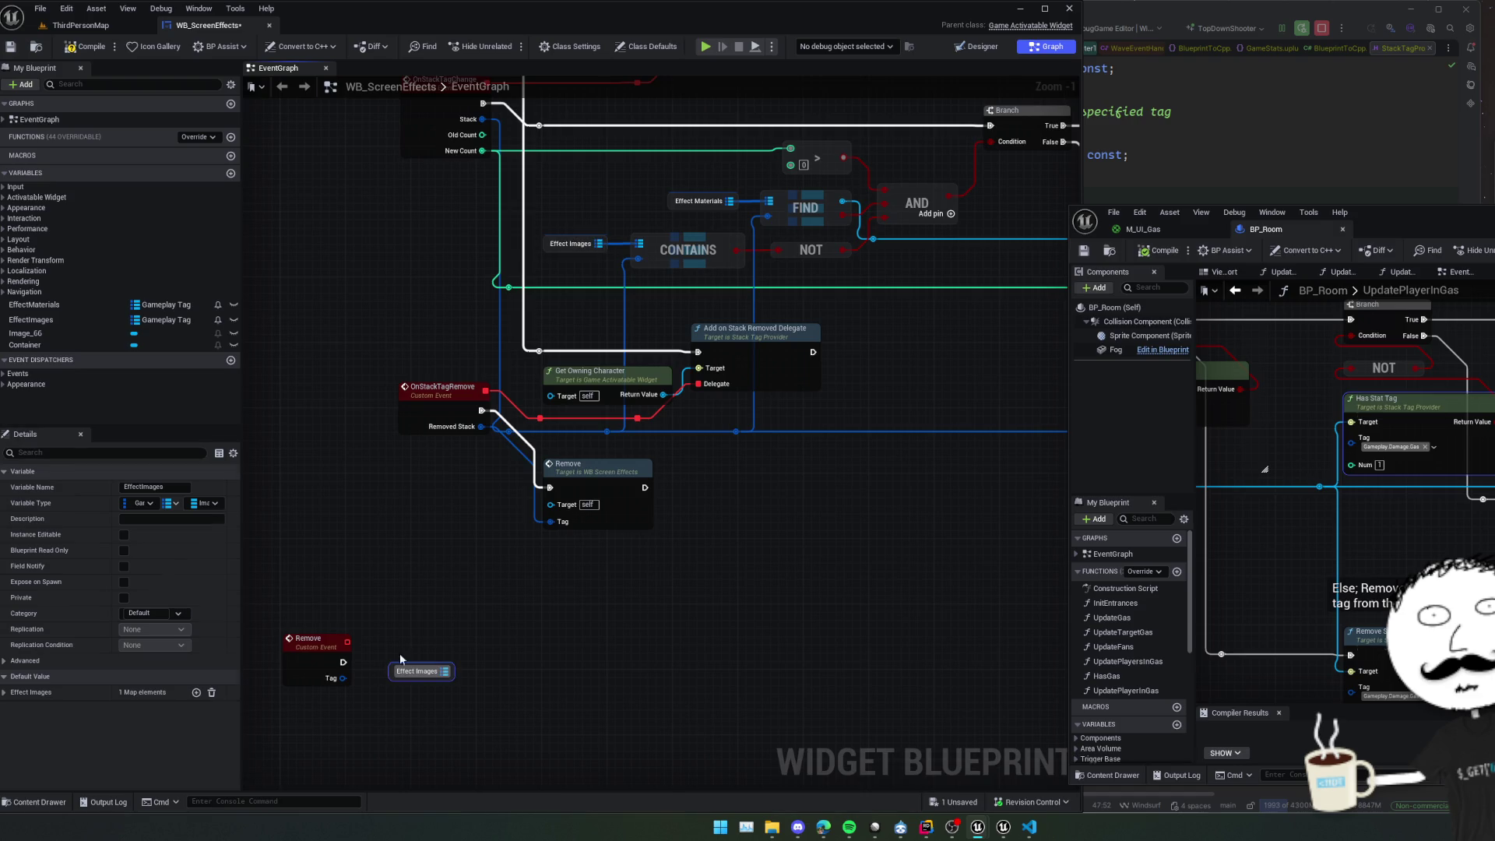
{"action": "left_click_drag", "start_coordinate": [446, 672], "coordinate": [489, 674]}
{"action": "type", "text": "find"}
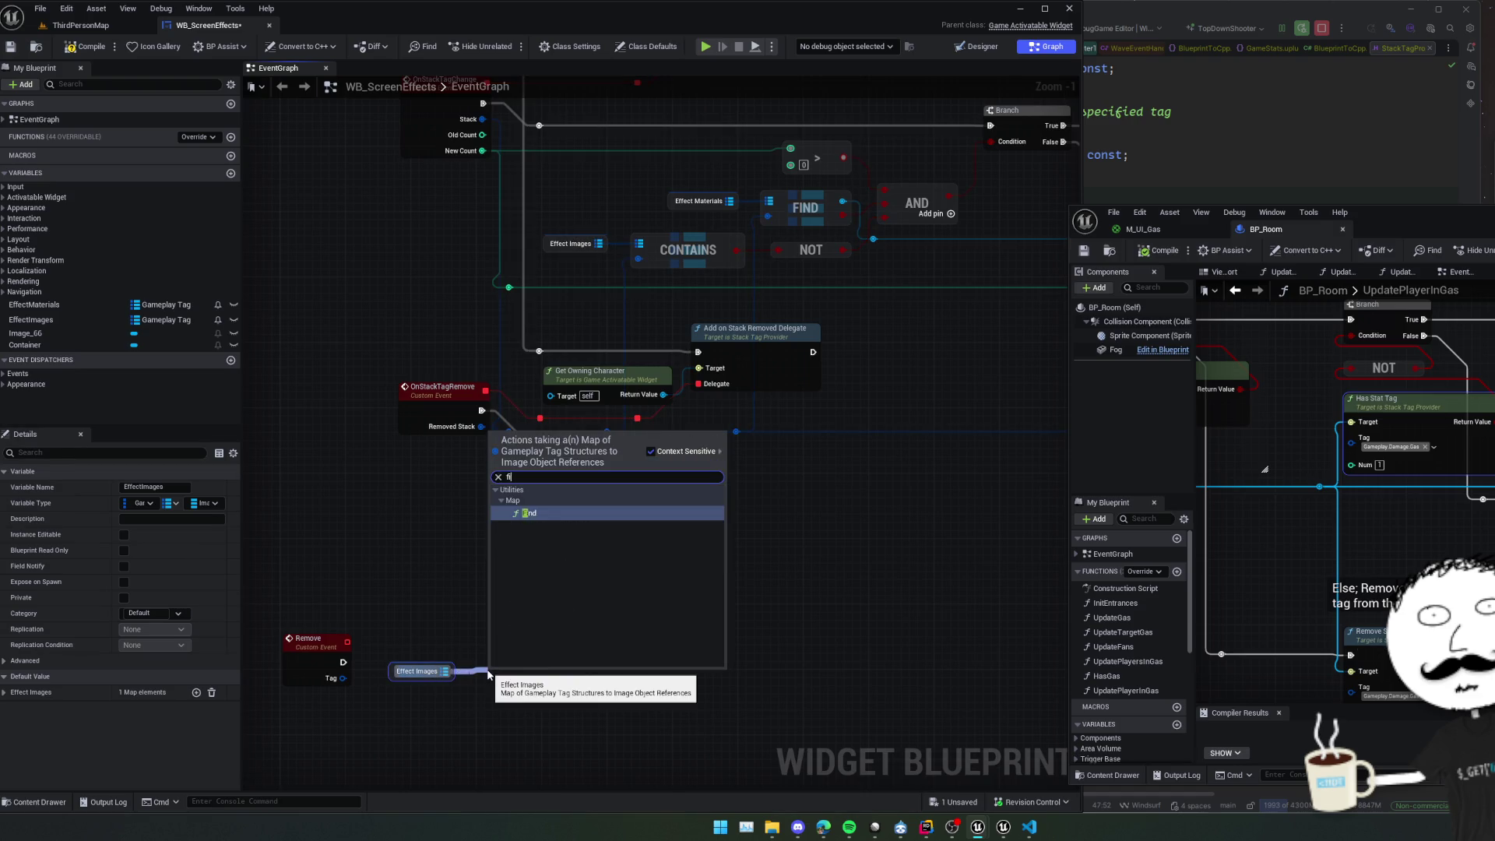
{"action": "key", "text": "Return"}
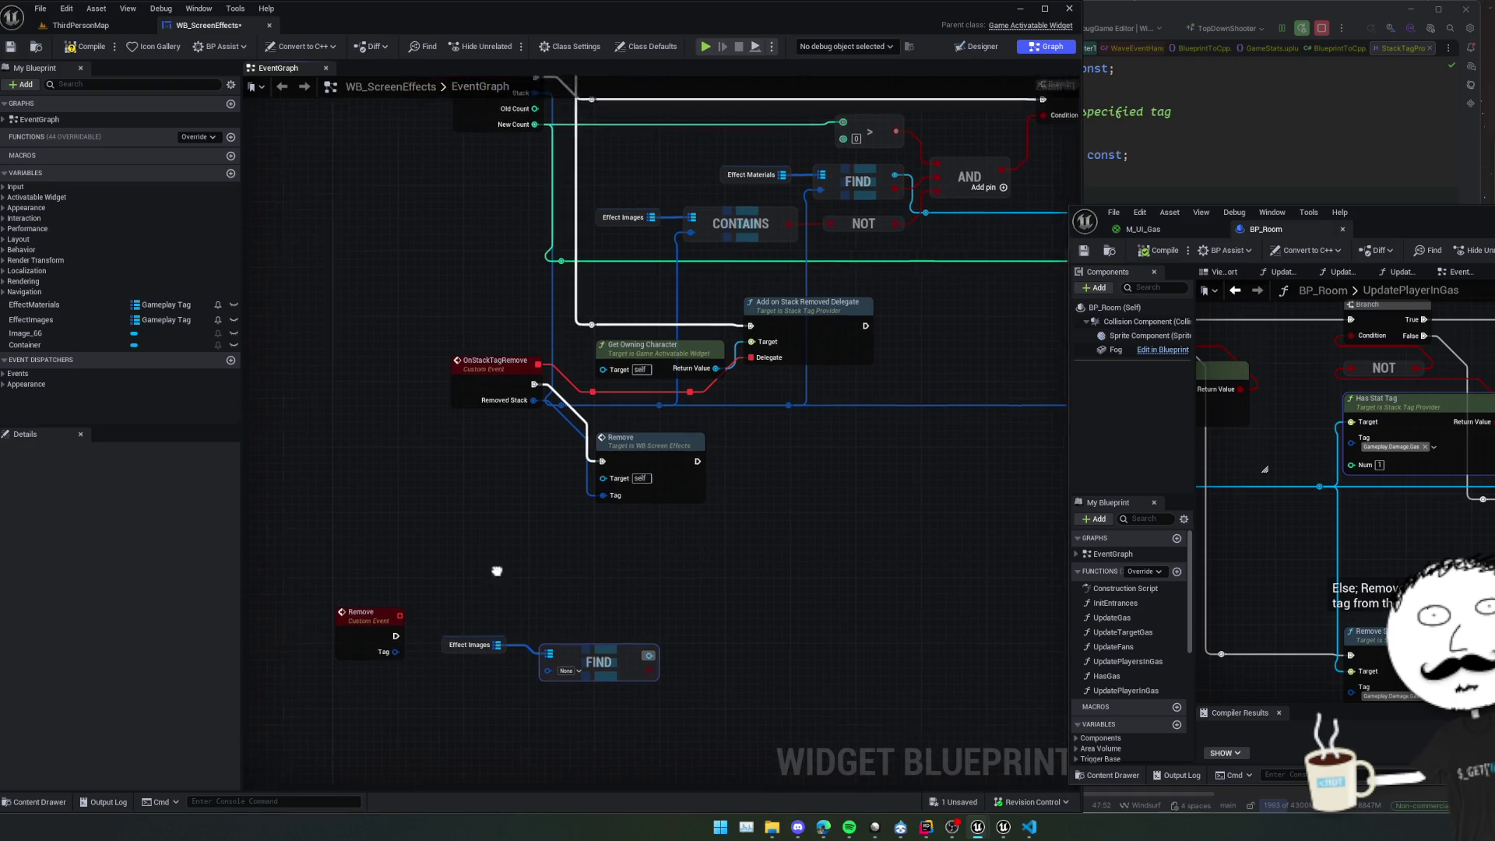
Feed Remove's Tag into FIND's key and drive a new Branch from FIND and Remove's exec.
{"action": "mouse_move", "coordinate": [405, 617]}
{"action": "left_mouse_down"}
{"action": "mouse_move", "coordinate": [558, 637]}
{"action": "mouse_move", "coordinate": [643, 602]}
{"action": "mouse_move", "coordinate": [365, 593]}
{"action": "mouse_move", "coordinate": [366, 575]}
{"action": "left_mouse_up"}
{"action": "type", "text": "branch"}
{"action": "key", "text": "Return"}
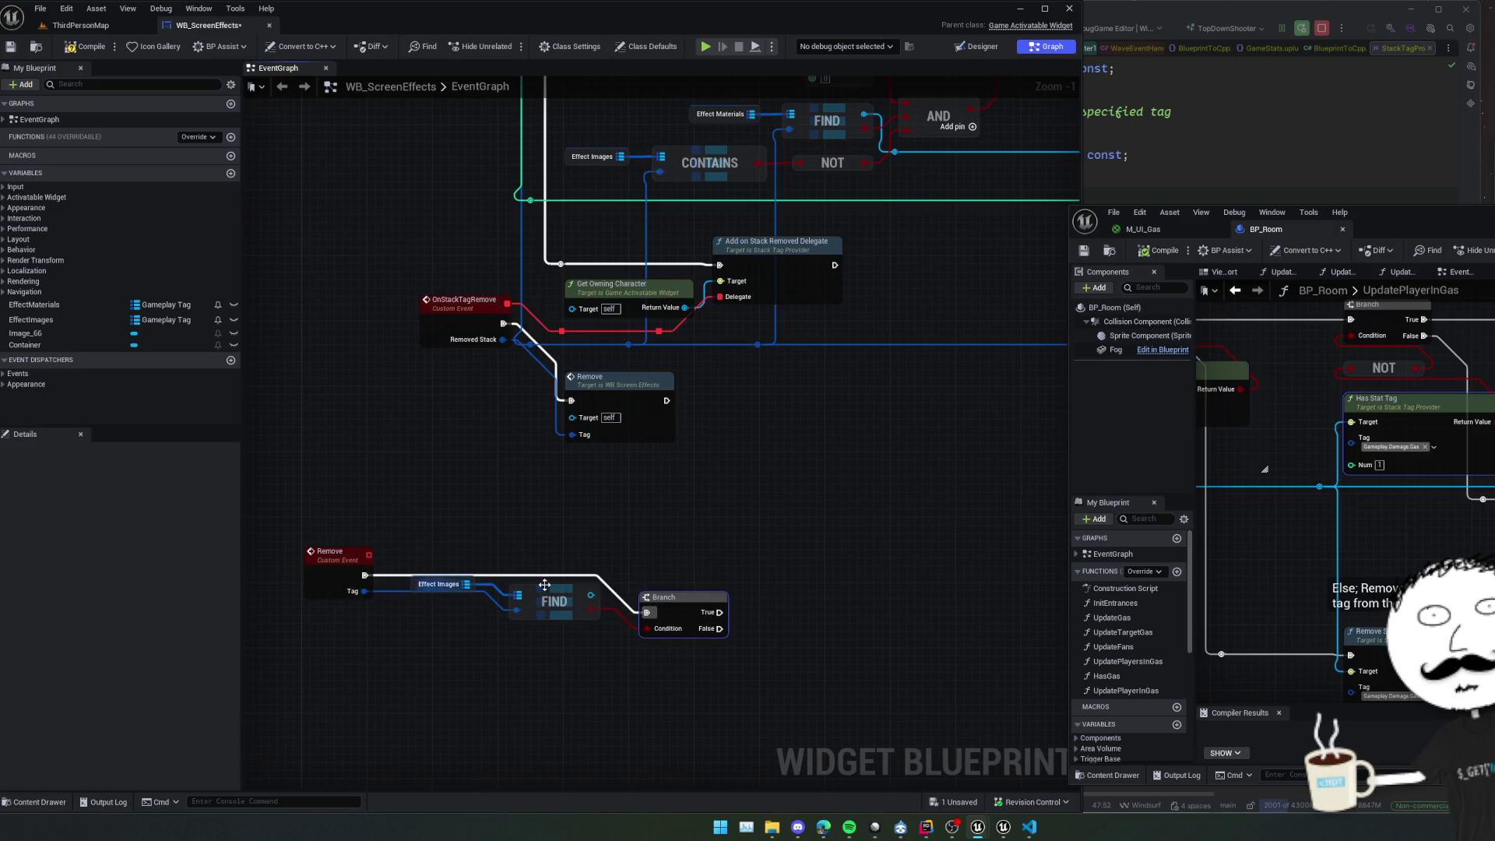
{"action": "left_click_drag", "start_coordinate": [664, 597], "coordinate": [654, 555]}
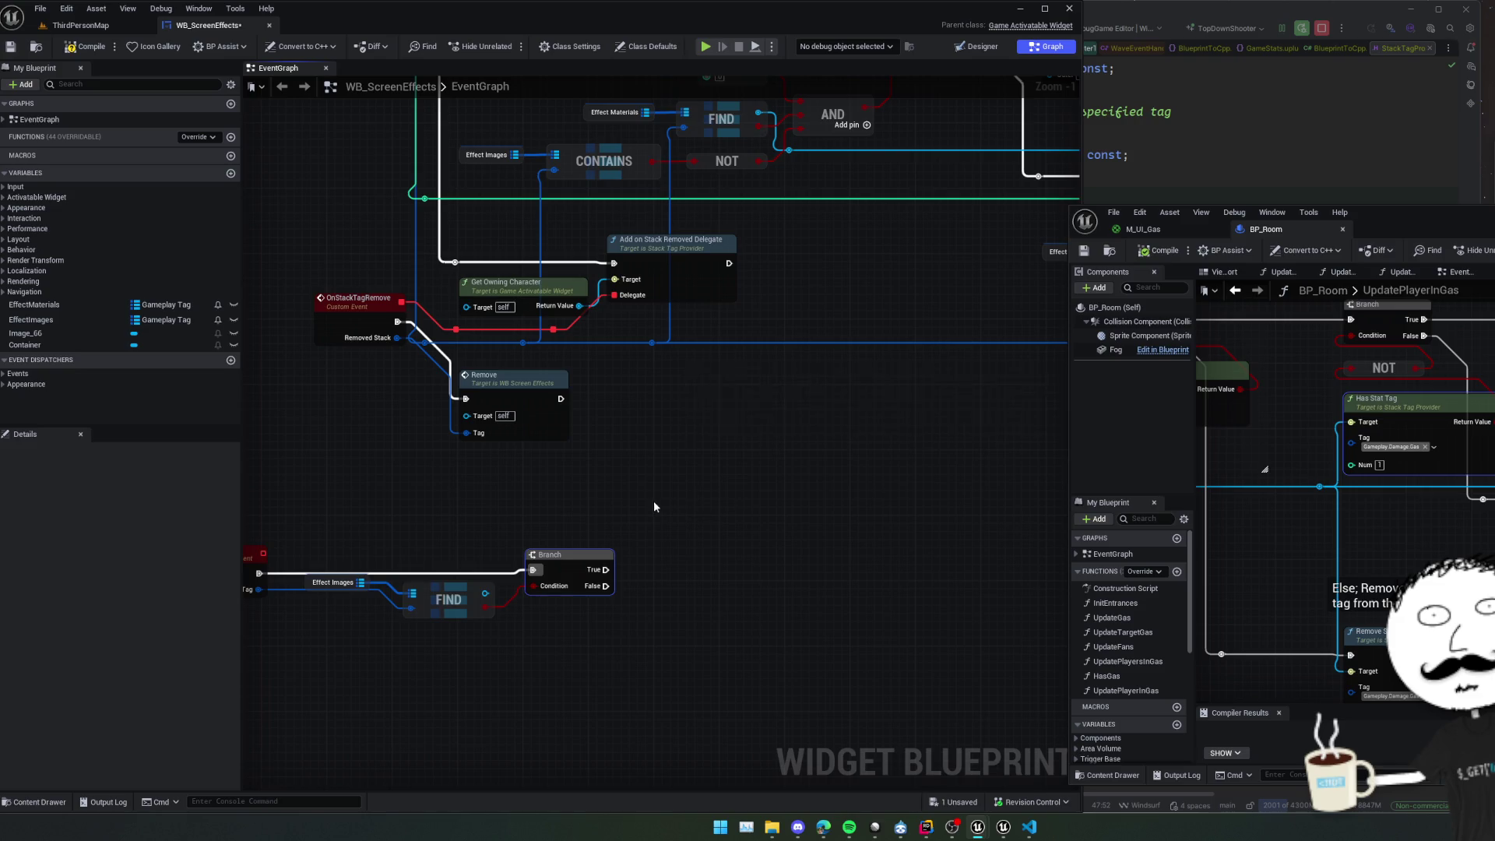
{"action": "scroll", "coordinate": [716, 512], "scroll_direction": "down", "scroll_amount": 1}
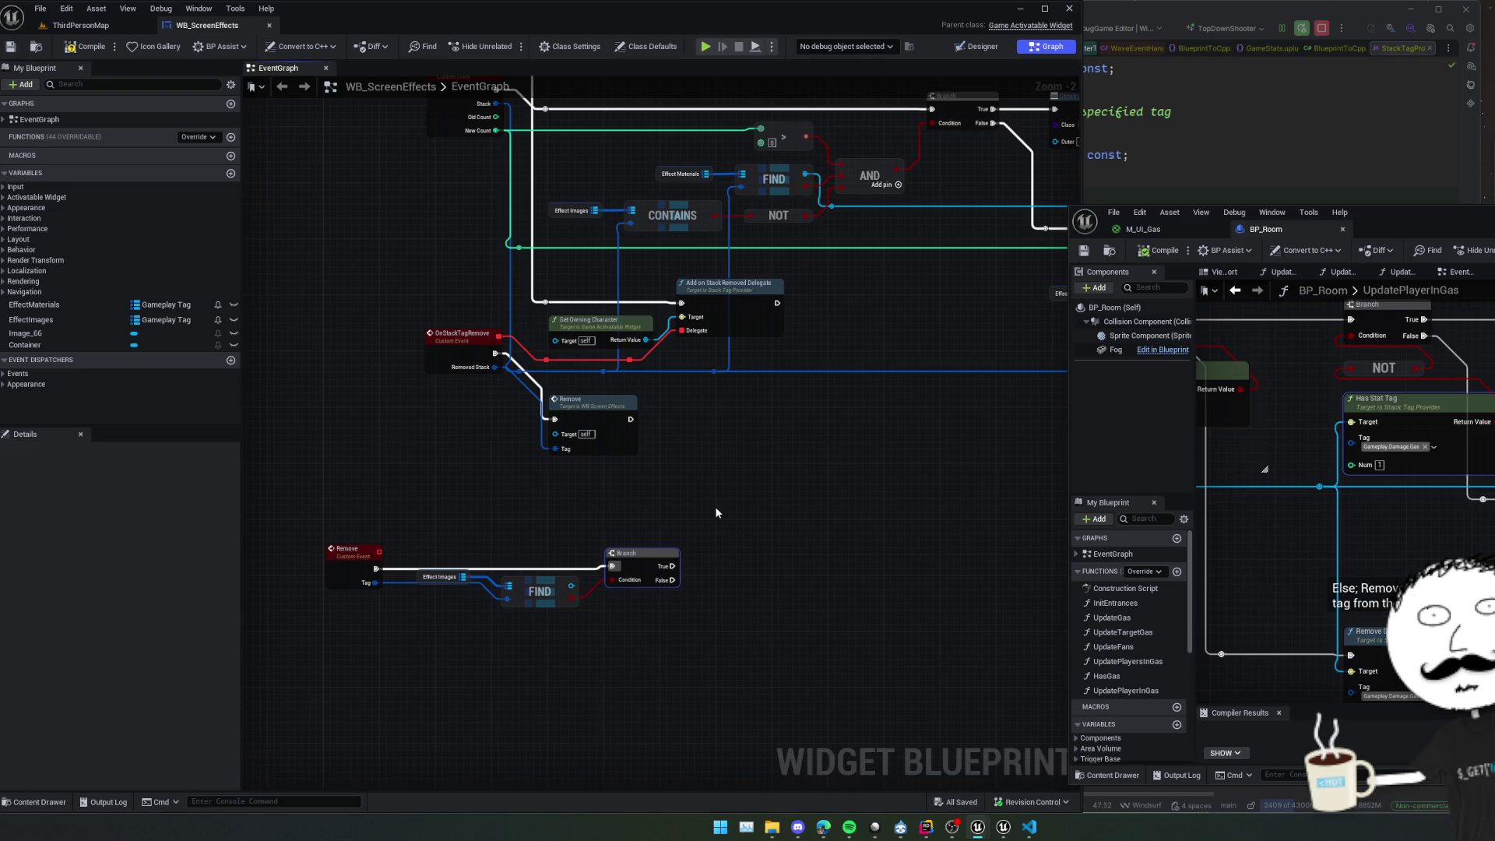
Switch to the ThirdPersonMap level and inspect FogCube2's properties in the Details panel.
{"action": "left_click", "coordinate": [81, 25]}
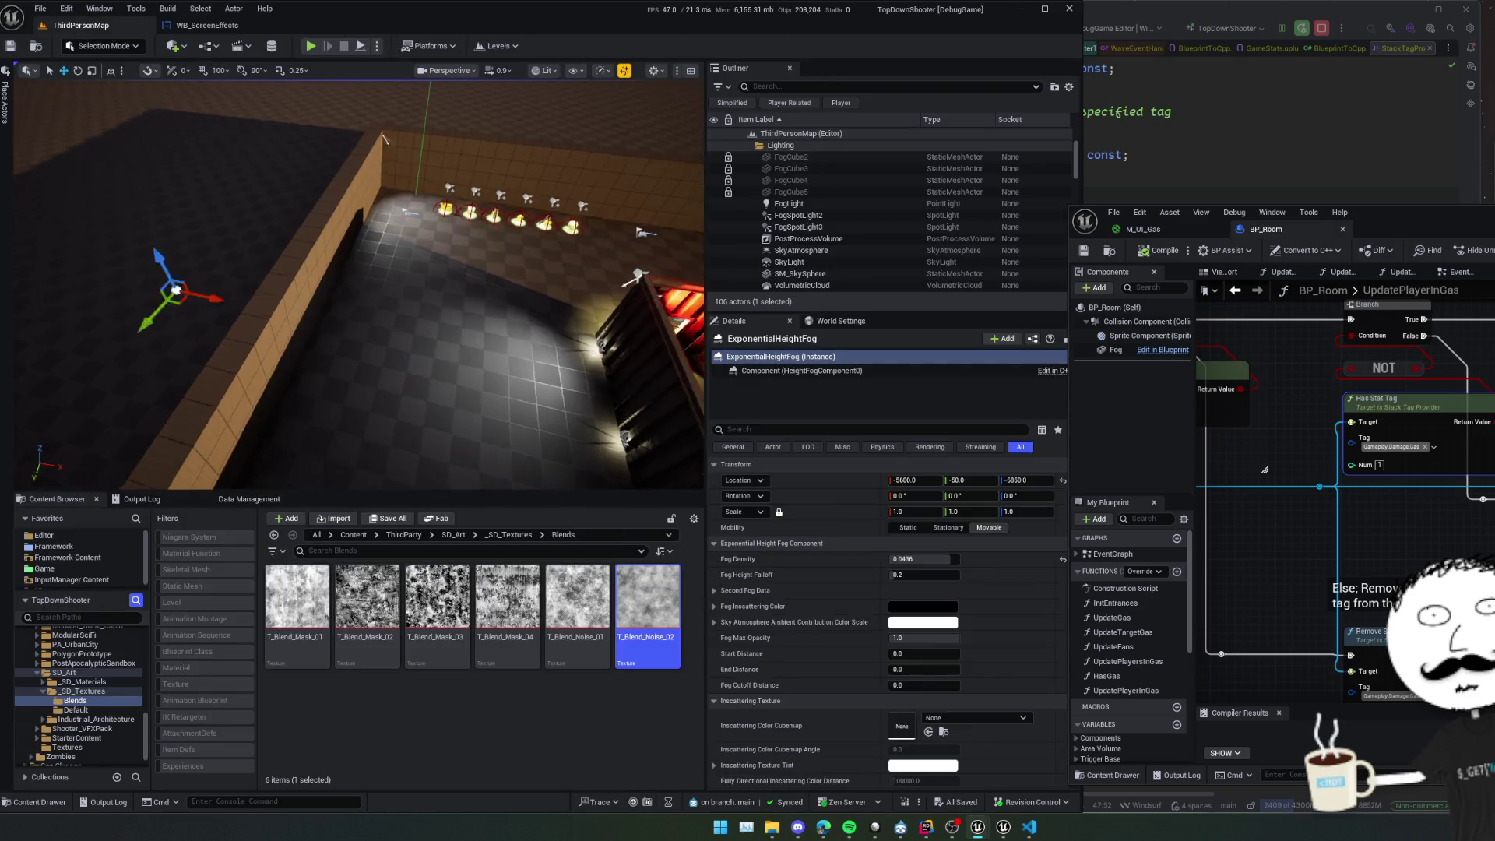
{"action": "left_click", "coordinate": [807, 156]}
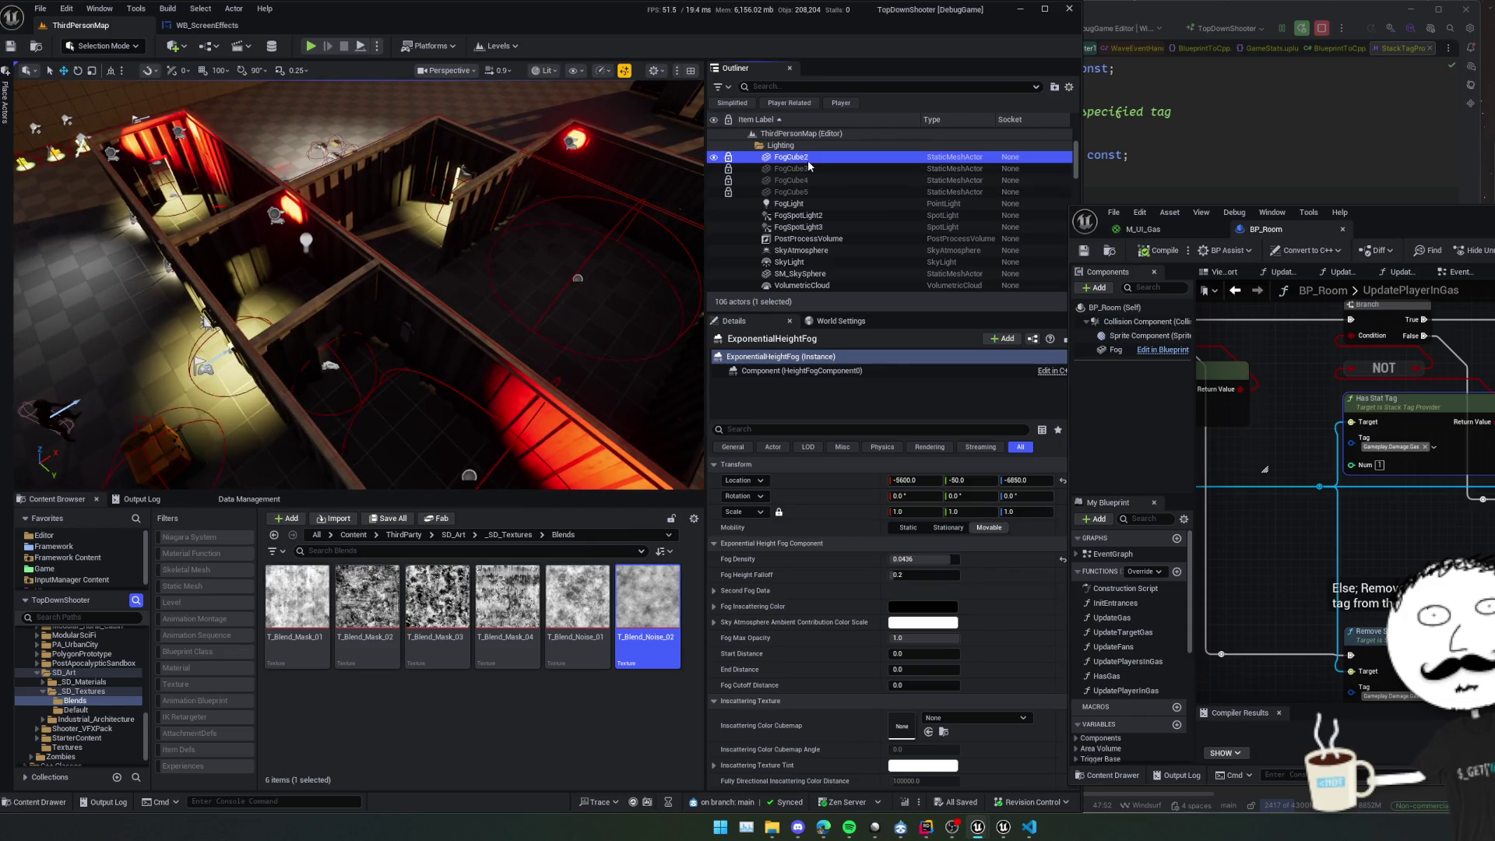
{"action": "scroll", "coordinate": [749, 525], "scroll_direction": "down", "scroll_amount": 5}
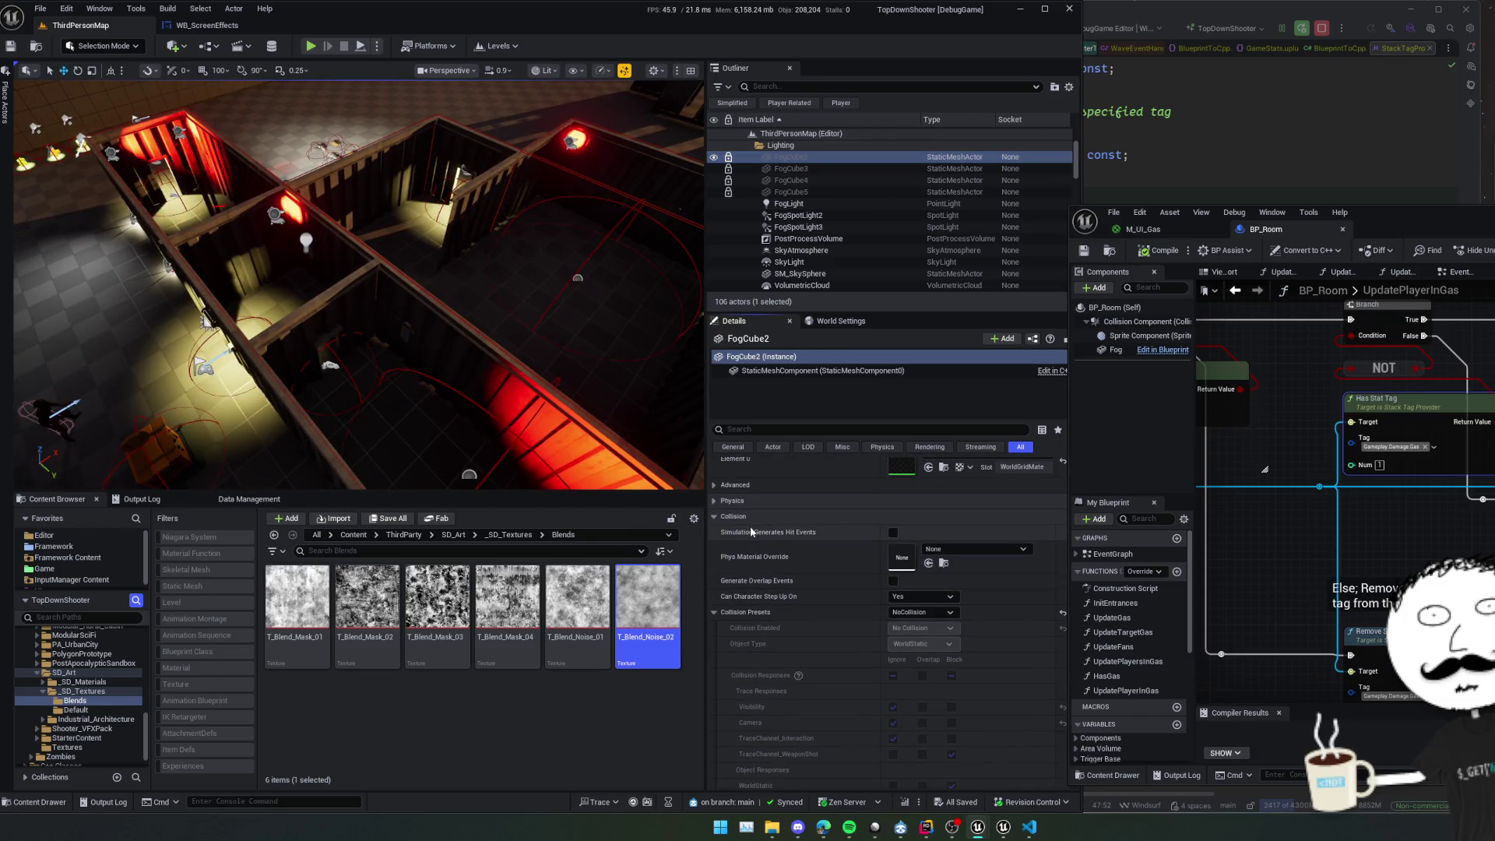
{"action": "scroll", "coordinate": [752, 531], "scroll_direction": "down", "scroll_amount": 10}
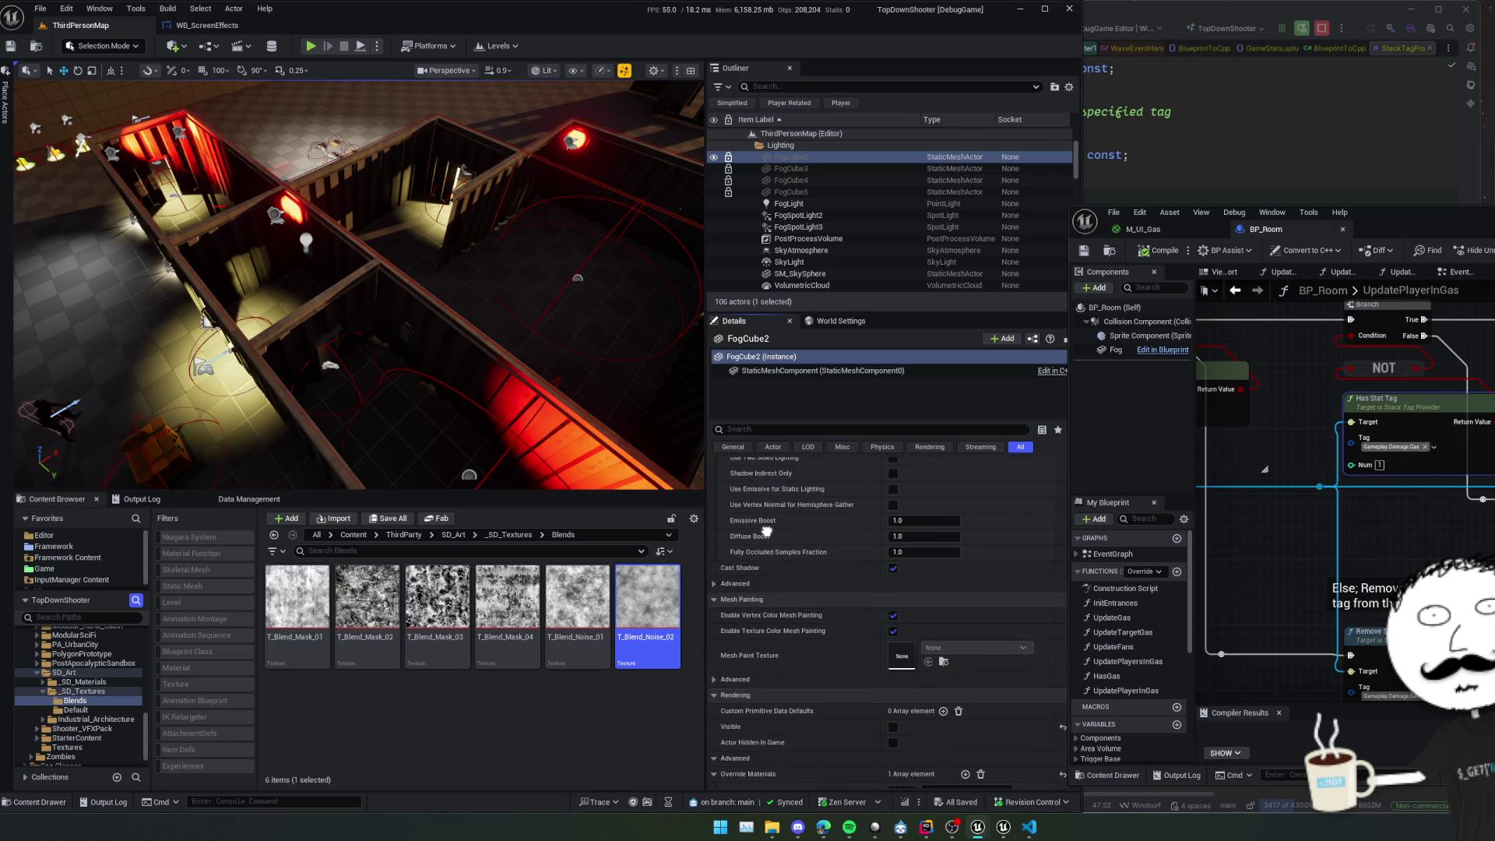
{"action": "scroll", "coordinate": [767, 532], "scroll_direction": "down", "scroll_amount": 5}
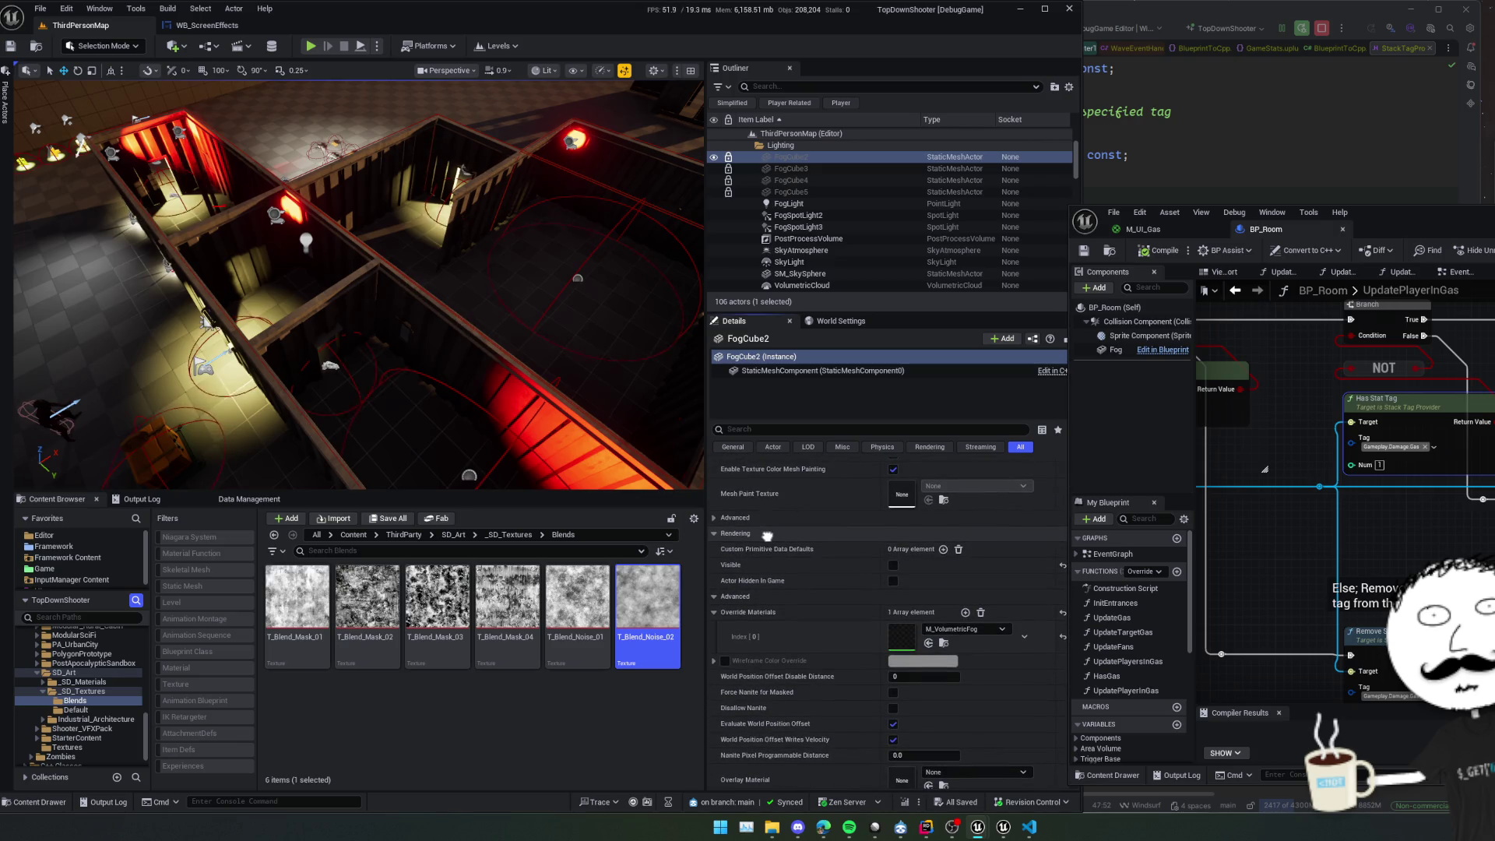
{"action": "scroll", "coordinate": [766, 535], "scroll_direction": "down", "scroll_amount": 5}
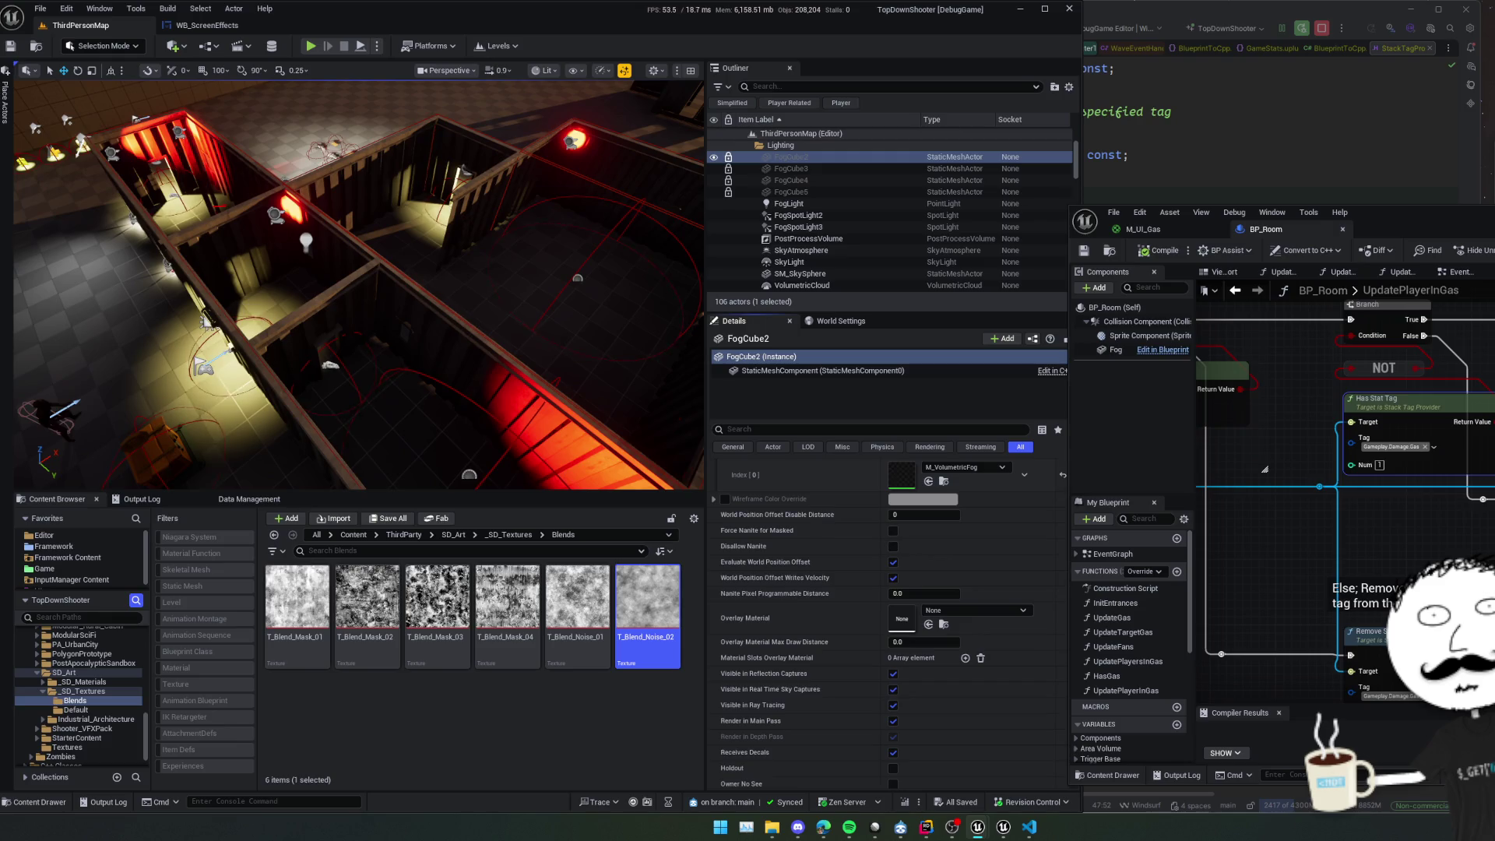
{"action": "scroll", "coordinate": [767, 537], "scroll_direction": "down", "scroll_amount": 8}
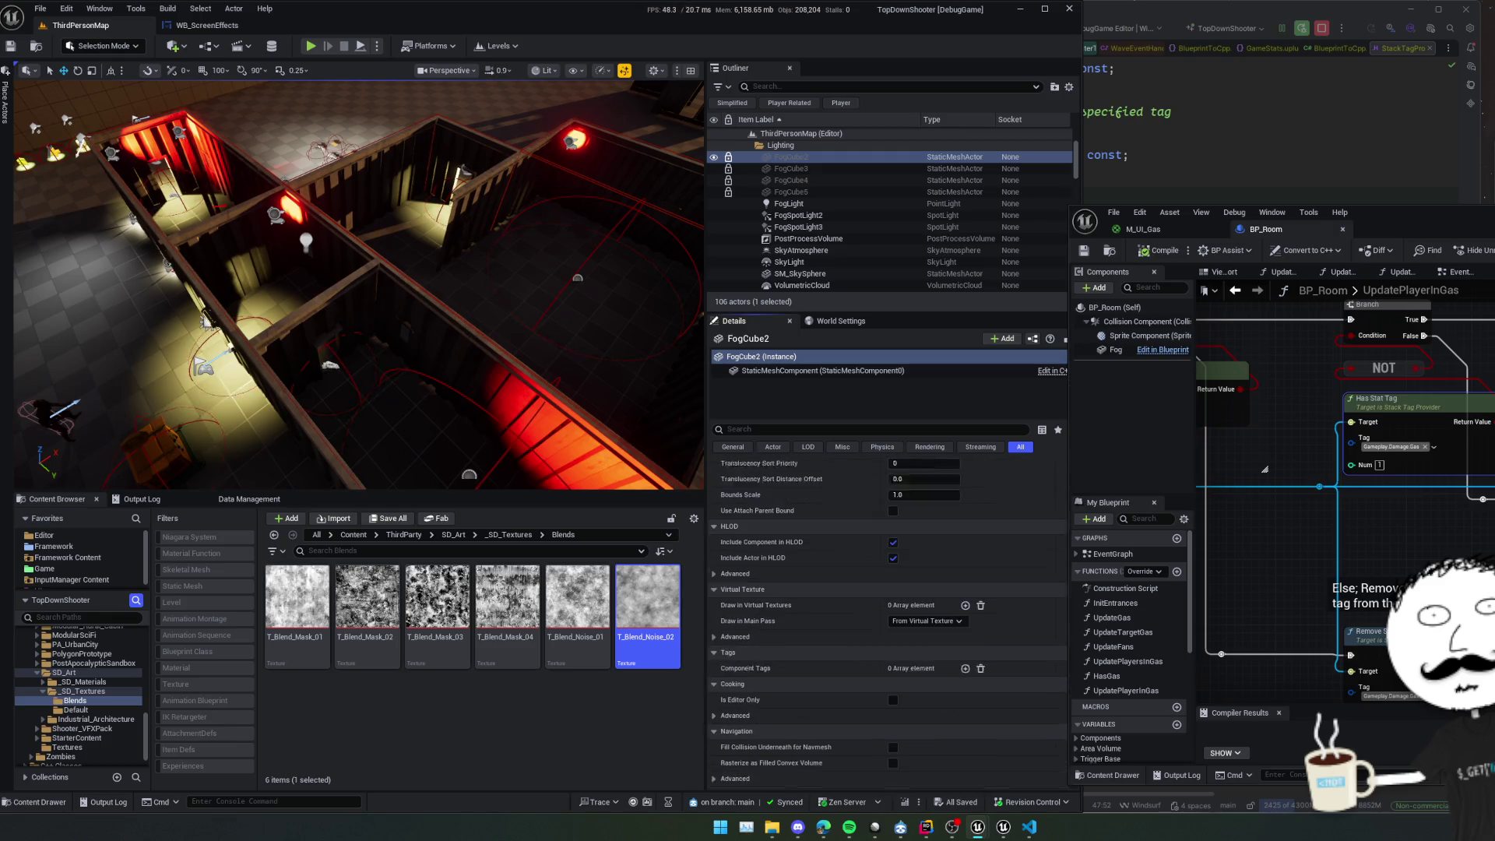
{"action": "scroll", "coordinate": [767, 537], "scroll_direction": "down", "scroll_amount": 8}
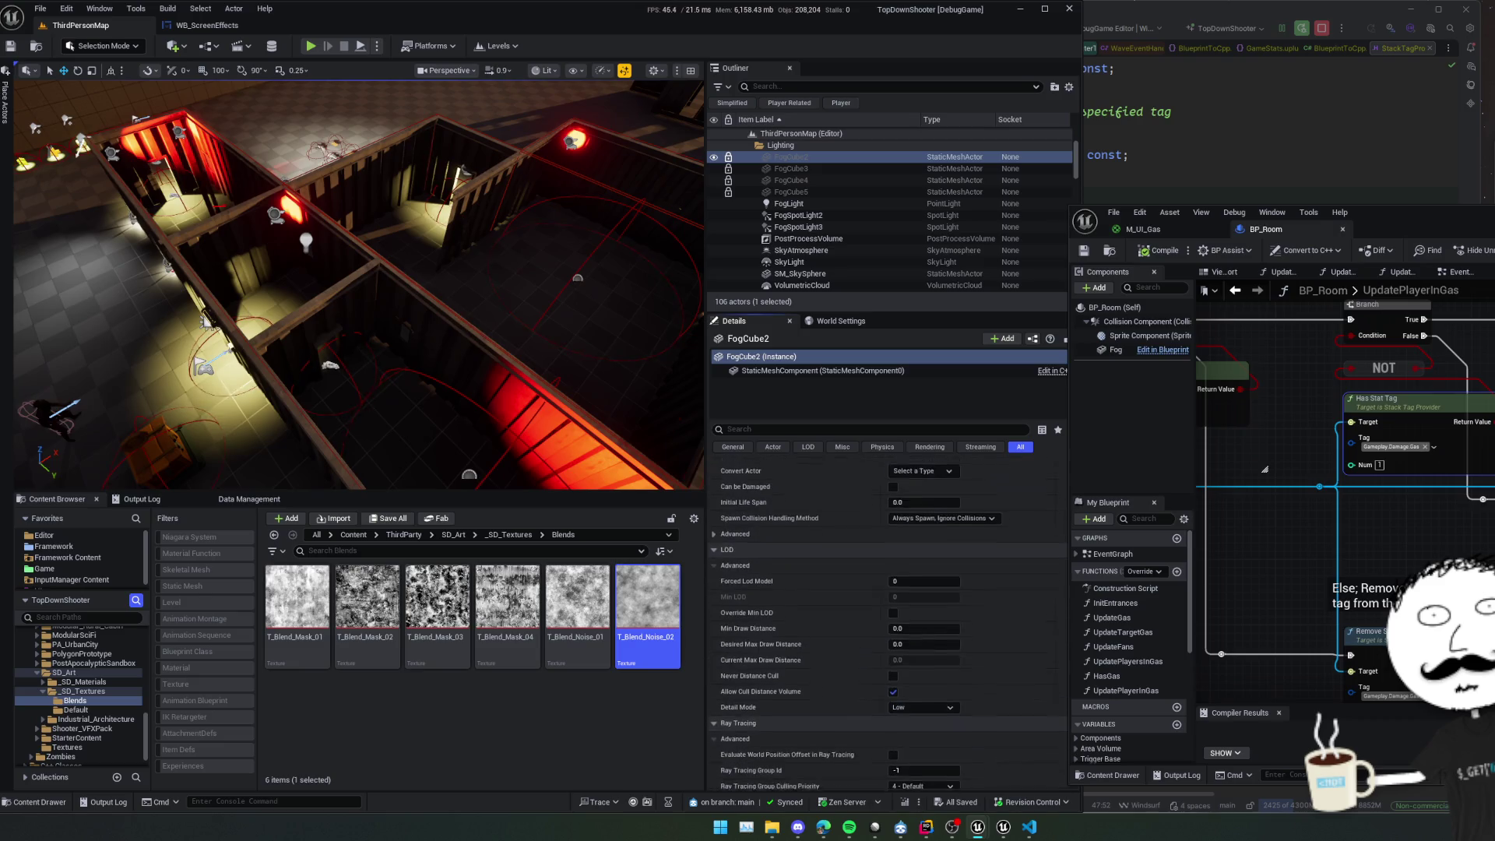
{"action": "scroll", "coordinate": [767, 537], "scroll_direction": "down", "scroll_amount": 8}
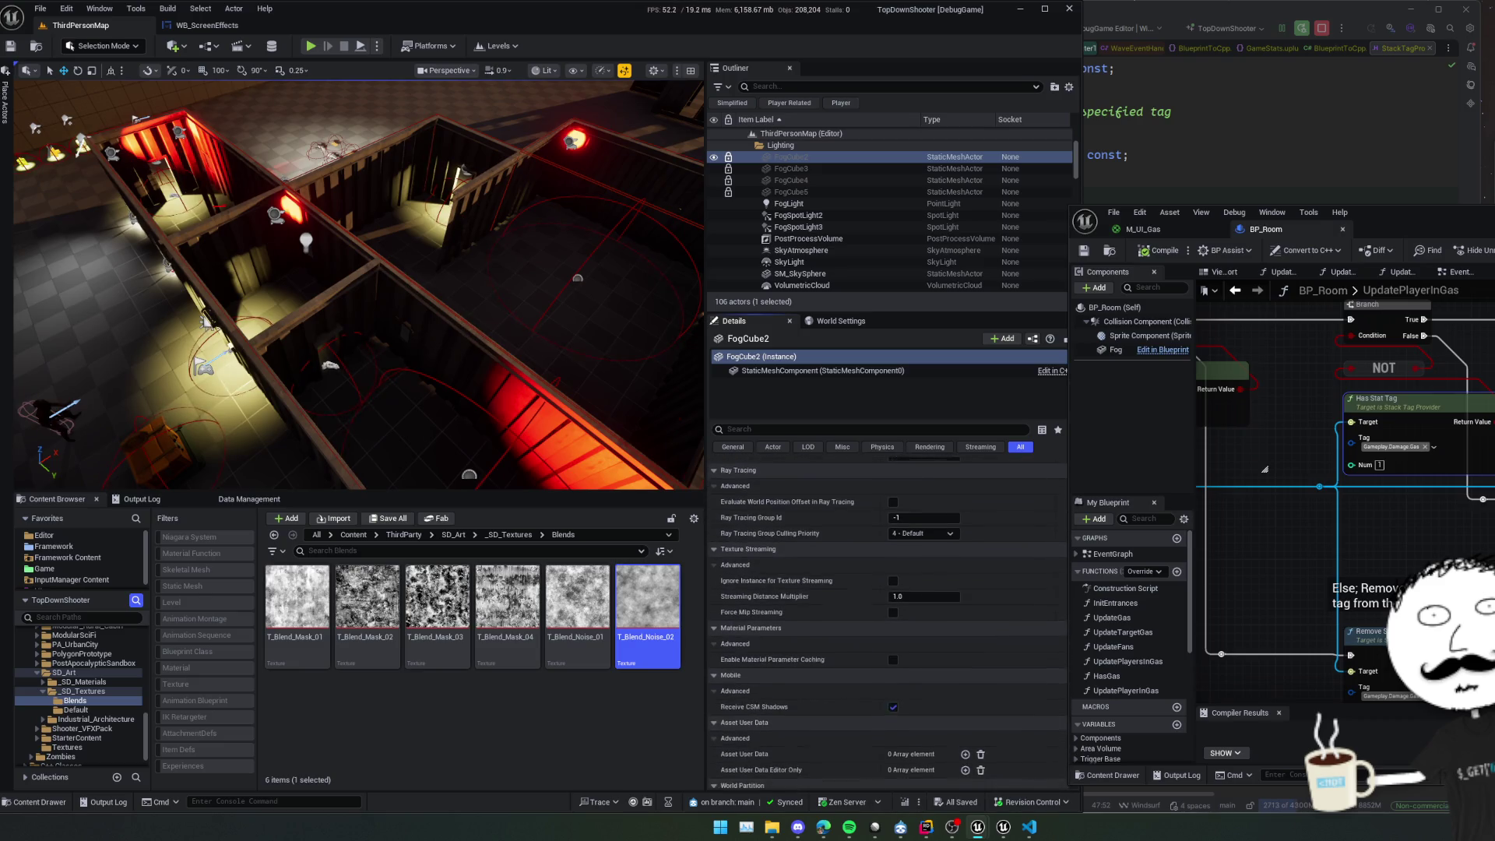
{"action": "scroll", "coordinate": [888, 607], "scroll_direction": "down", "scroll_amount": 5}
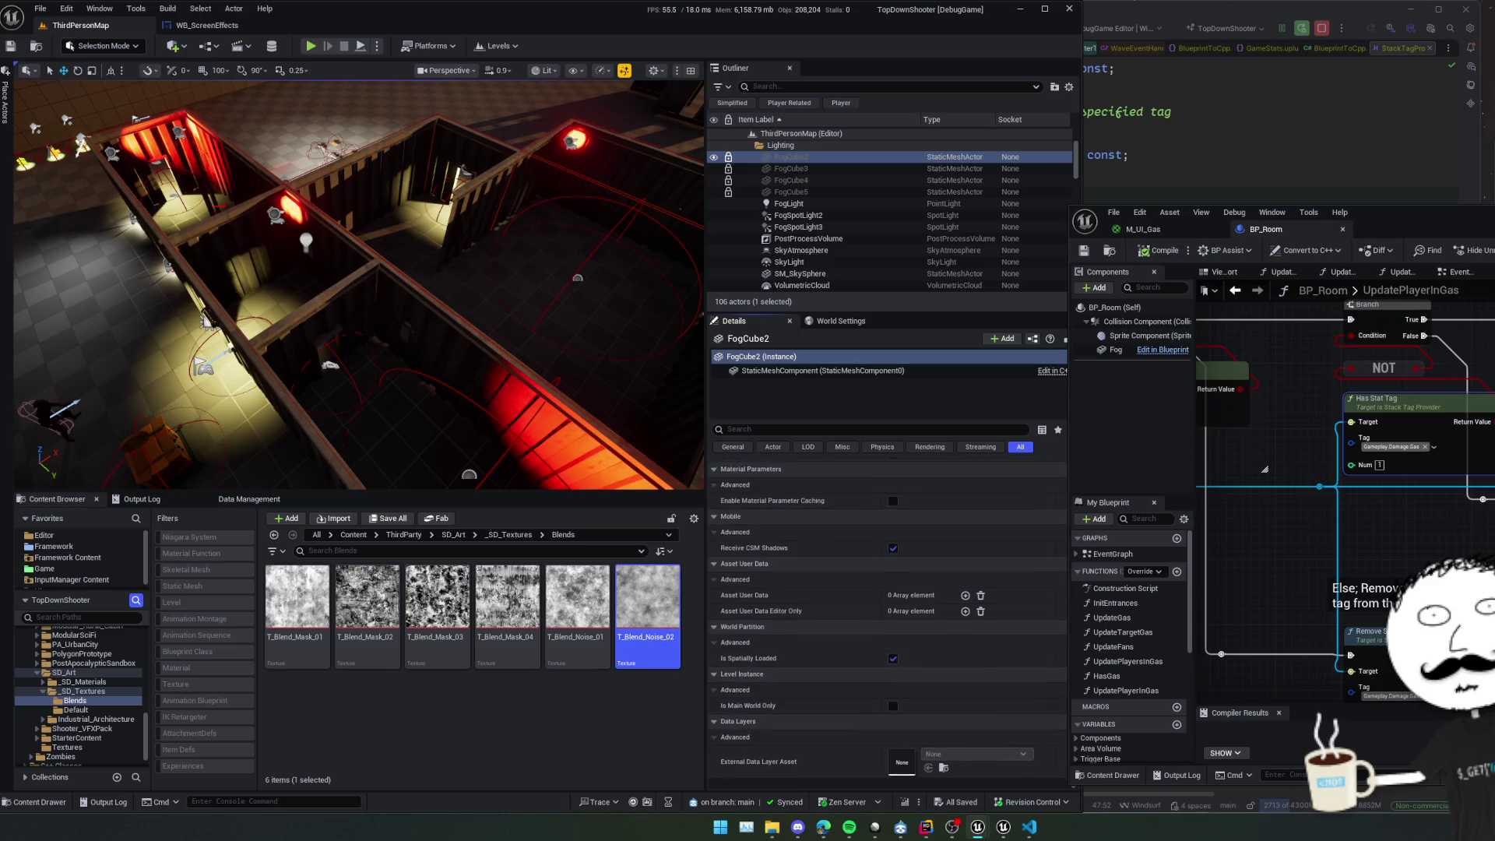
{"action": "scroll", "coordinate": [888, 608], "scroll_direction": "up", "scroll_amount": 3}
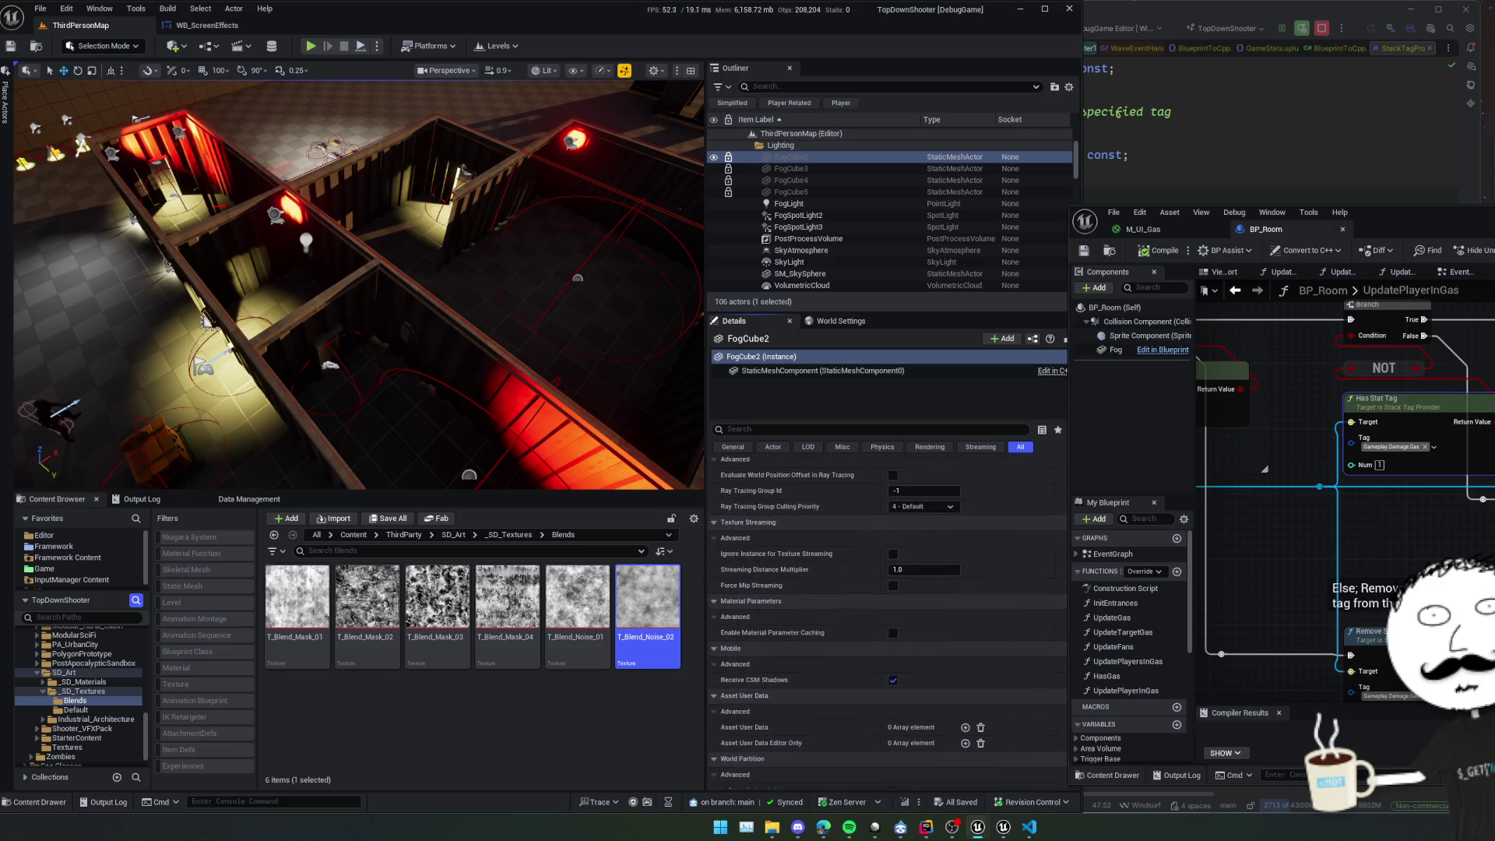
{"action": "scroll", "coordinate": [888, 615], "scroll_direction": "up", "scroll_amount": 5}
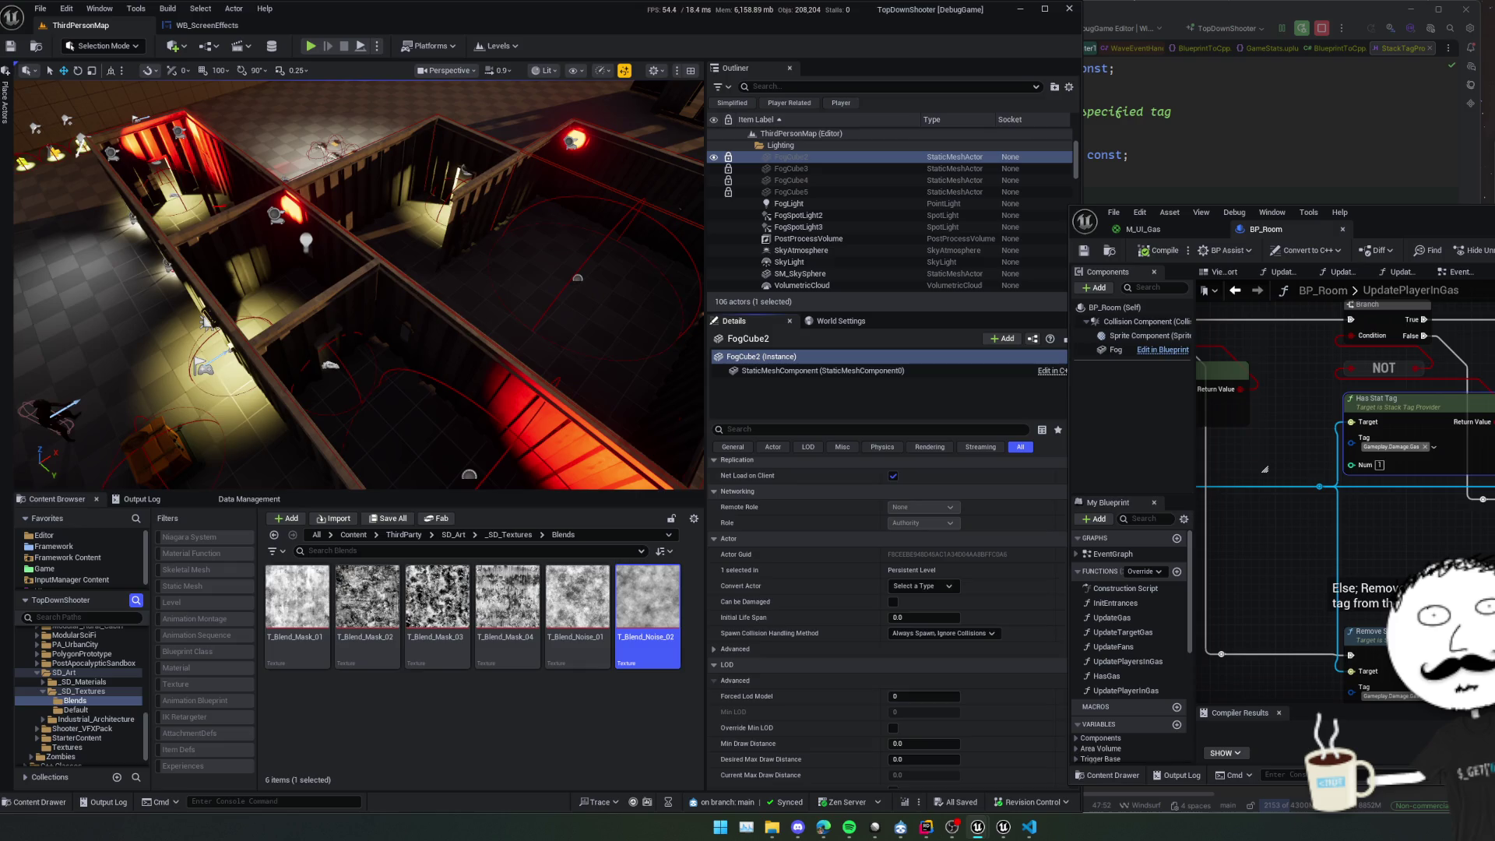
{"action": "scroll", "coordinate": [888, 607], "scroll_direction": "up", "scroll_amount": 4}
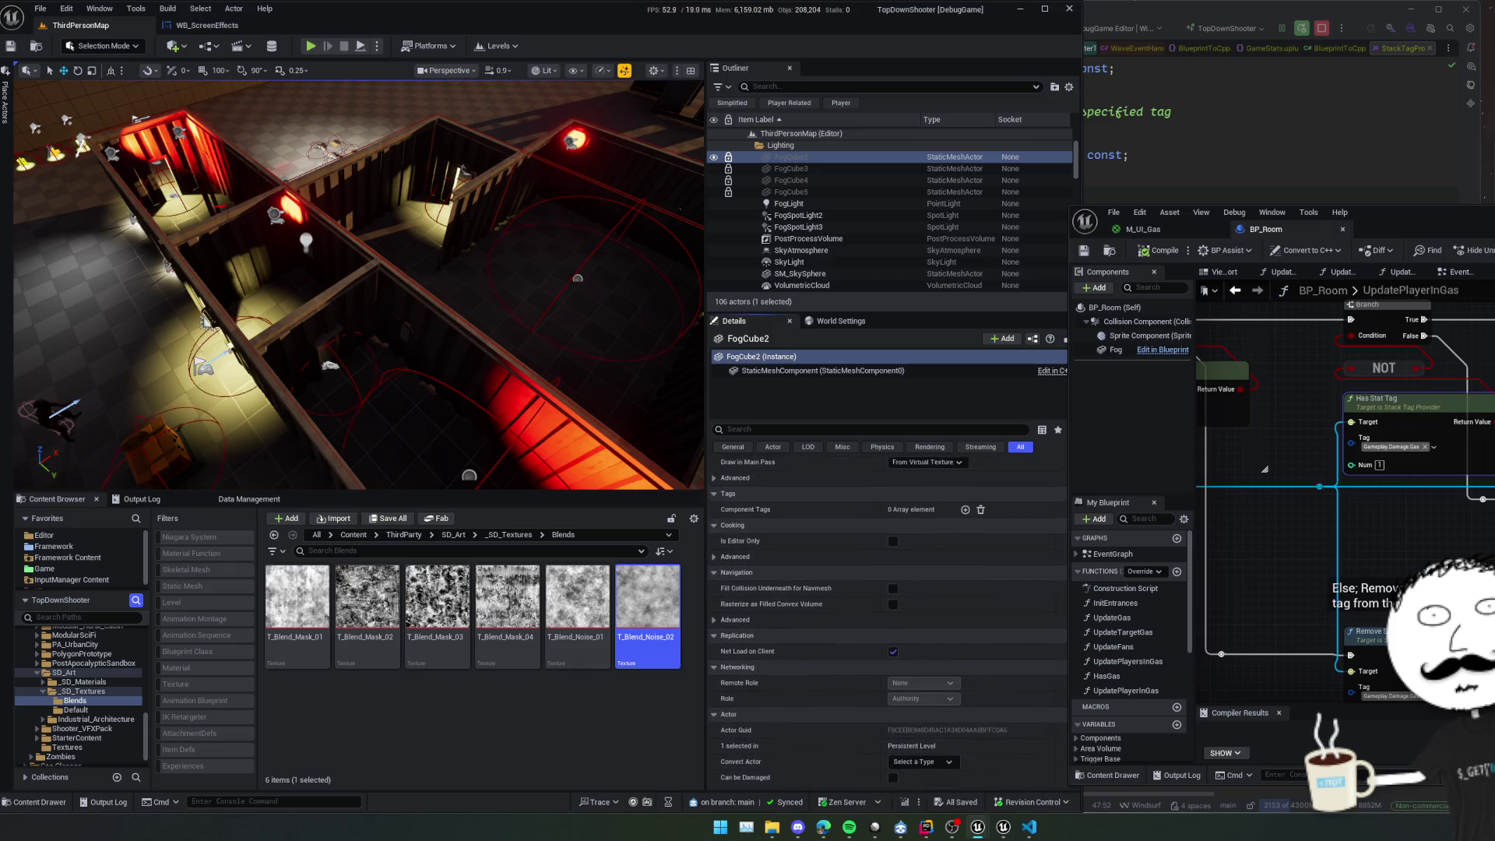
{"action": "scroll", "coordinate": [798, 656], "scroll_direction": "up", "scroll_amount": 5}
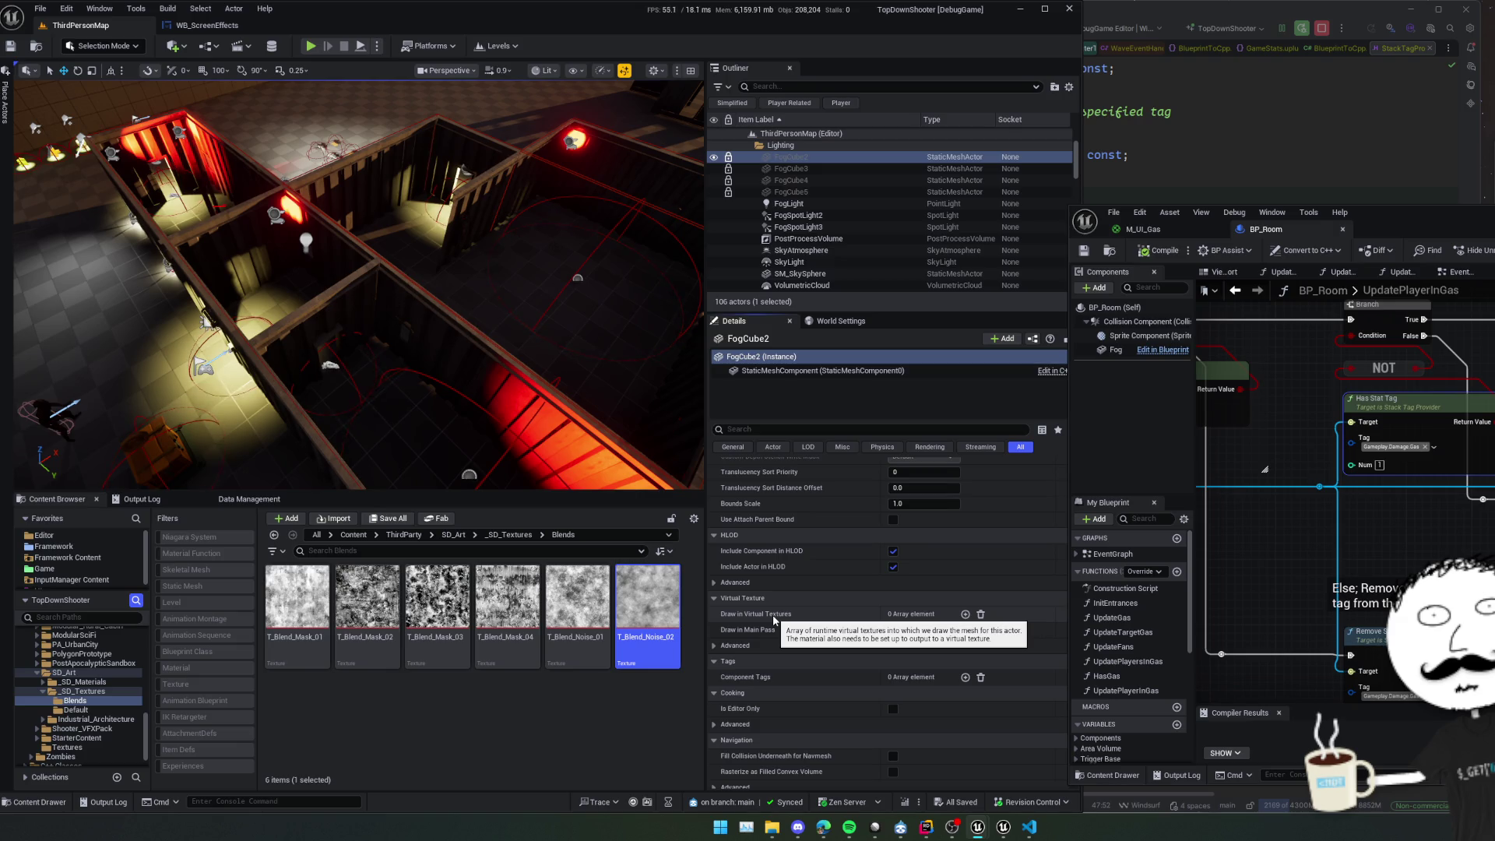
Check FogCube5, then clear the selection and orbit the viewport over the map.
{"action": "left_click", "coordinate": [791, 192]}
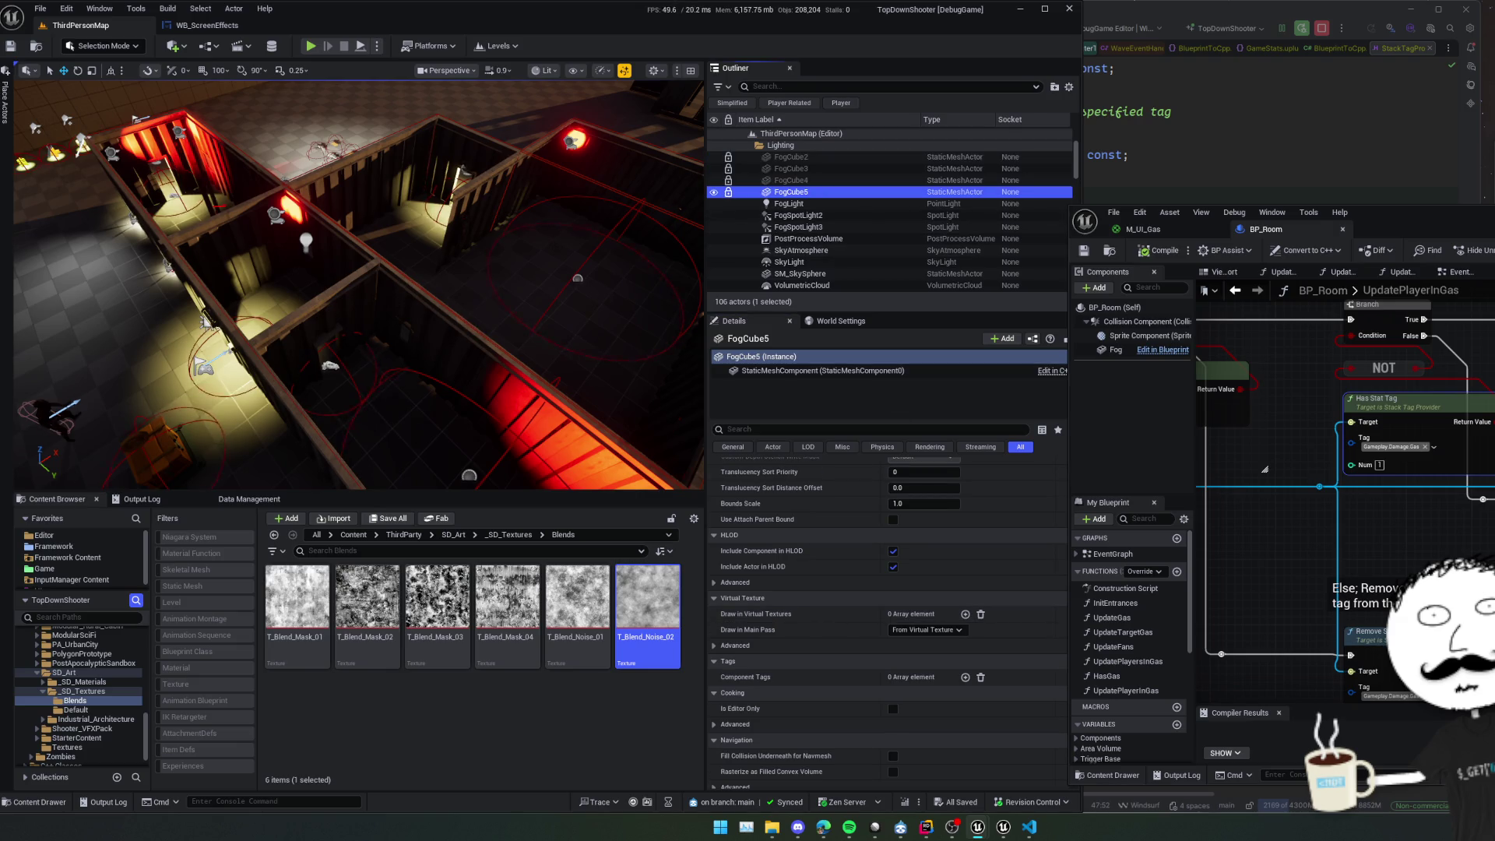
{"action": "left_click", "coordinate": [571, 292]}
{"action": "mouse_move", "coordinate": [529, 327]}
{"action": "left_mouse_down"}
{"action": "mouse_move", "coordinate": [572, 292]}
{"action": "mouse_move", "coordinate": [397, 327]}
{"action": "mouse_move", "coordinate": [417, 143]}
{"action": "left_mouse_up"}
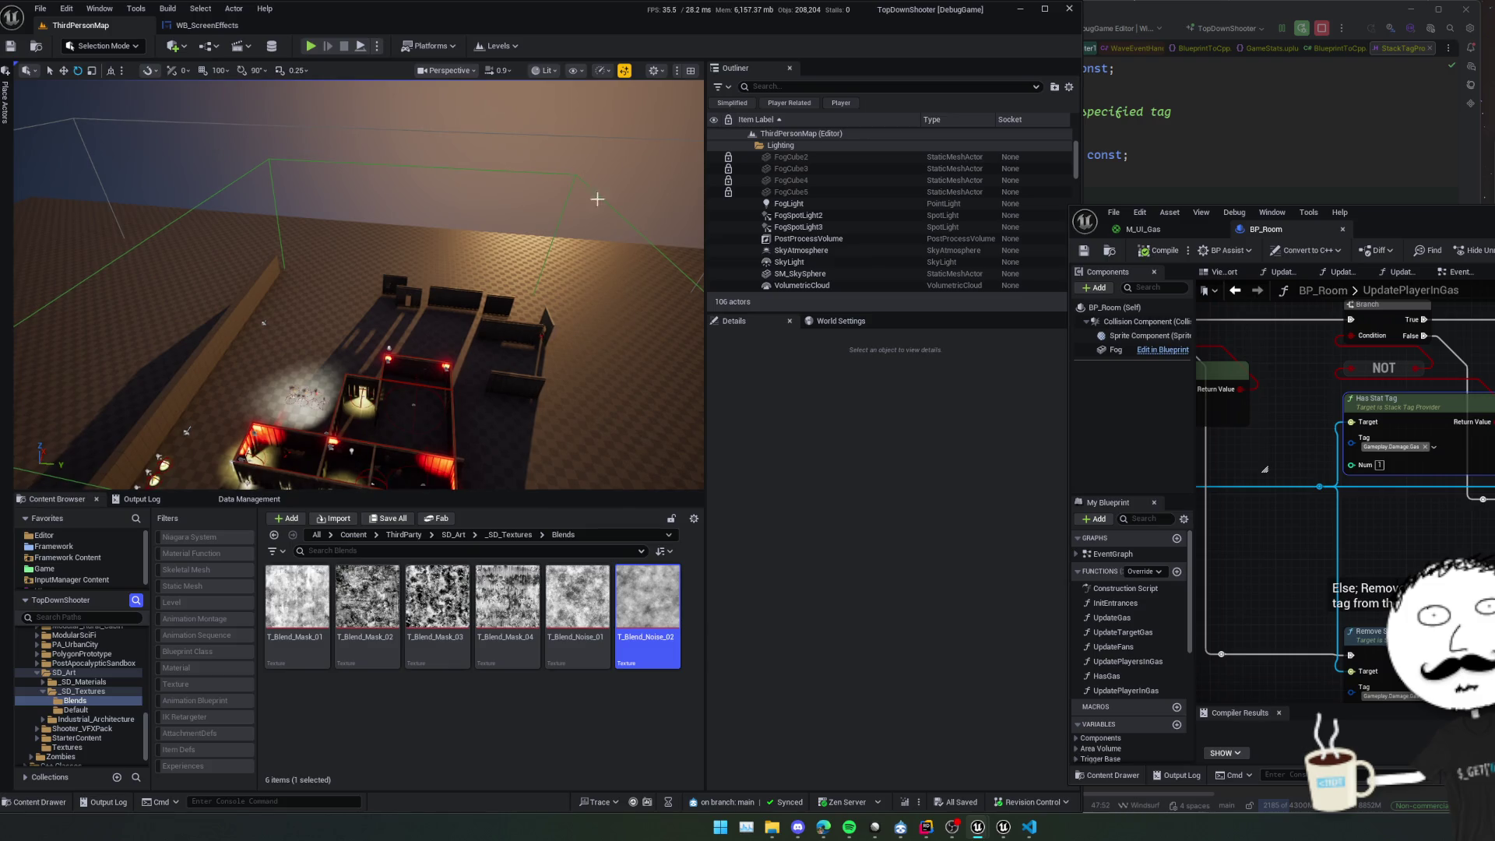
{"action": "mouse_move", "coordinate": [598, 199]}
{"action": "left_mouse_down"}
{"action": "mouse_move", "coordinate": [438, 201]}
{"action": "mouse_move", "coordinate": [474, 246]}
{"action": "left_mouse_up"}
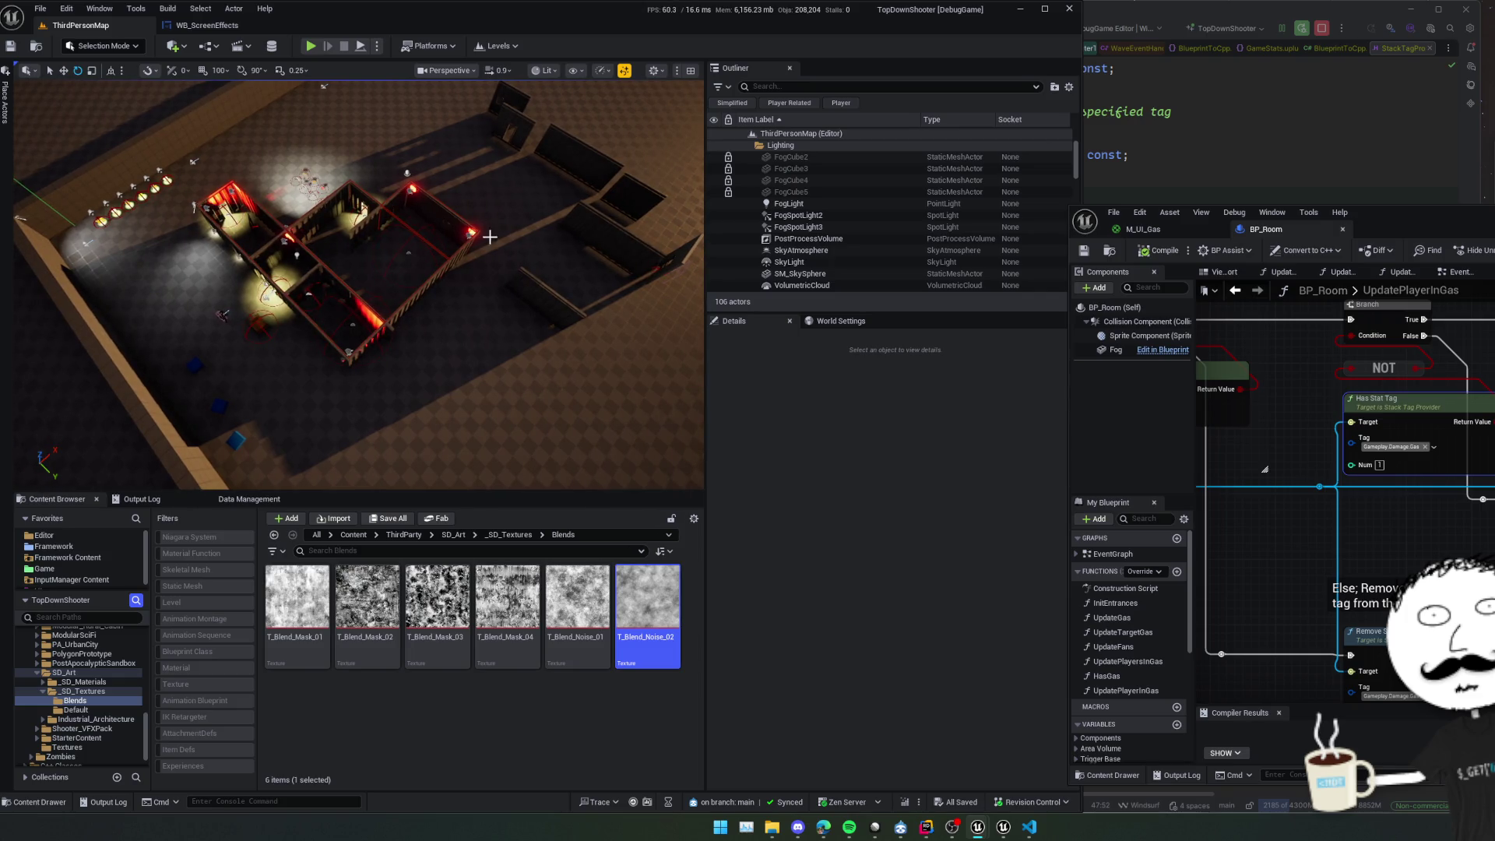
{"action": "mouse_move", "coordinate": [489, 236]}
{"action": "left_mouse_down"}
{"action": "mouse_move", "coordinate": [426, 219]}
{"action": "mouse_move", "coordinate": [337, 473]}
{"action": "left_mouse_up"}
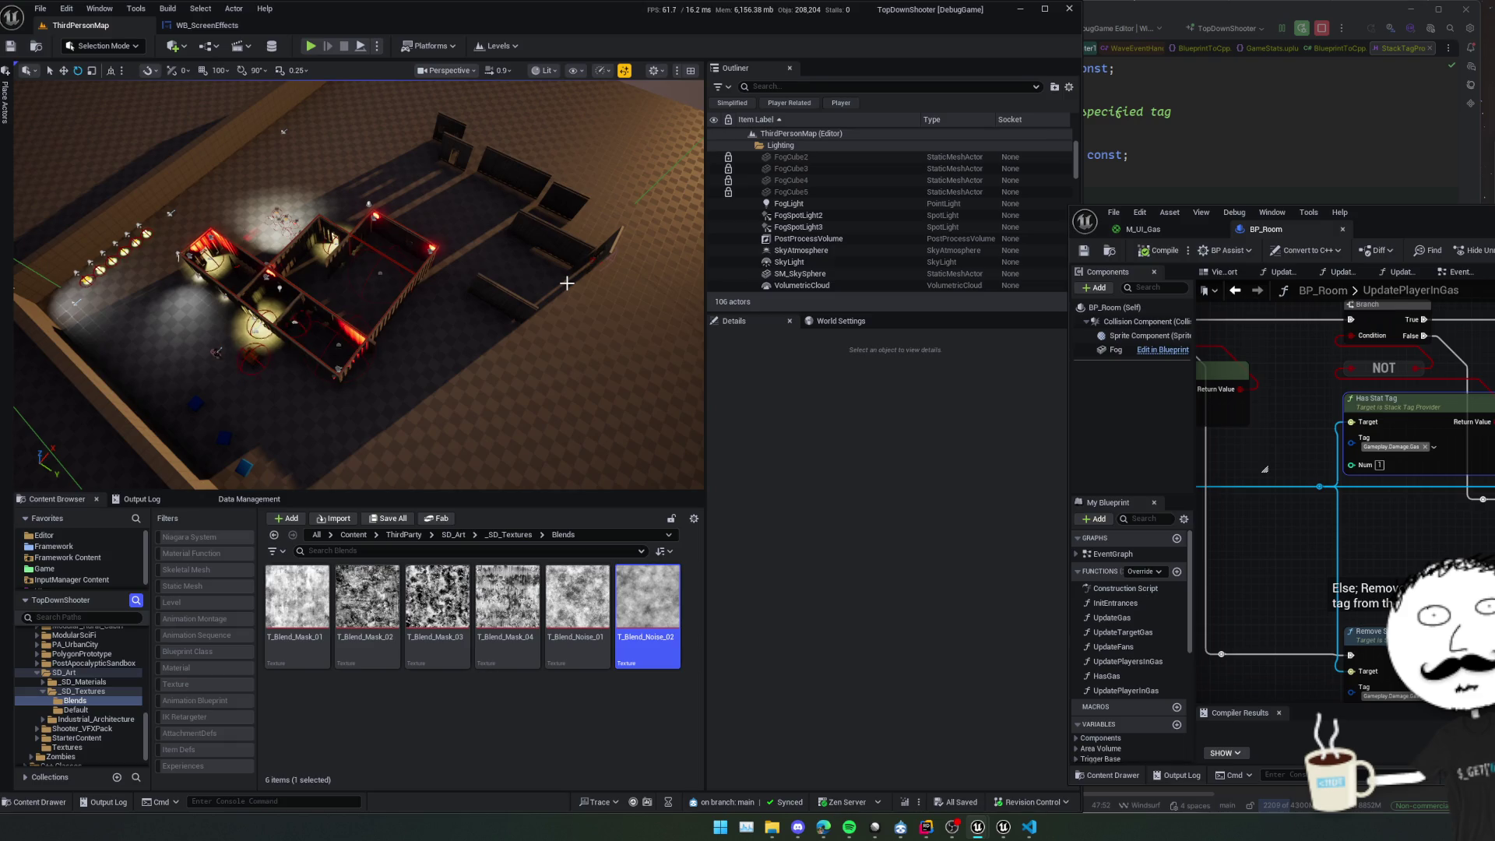
{"action": "left_click_drag", "start_coordinate": [557, 302], "coordinate": [540, 313]}
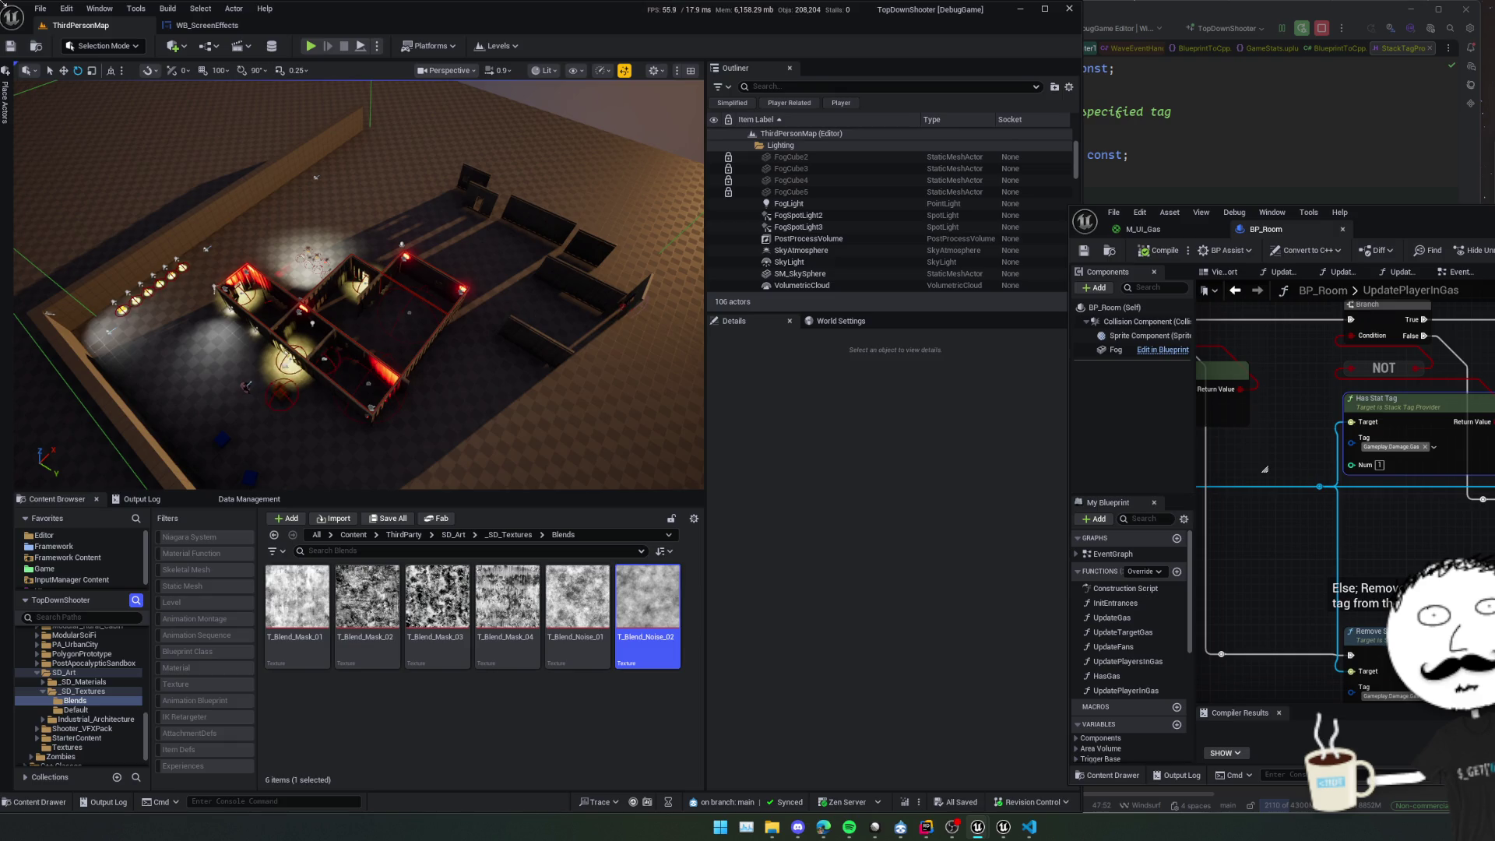
Add an ECF - Timeline node near the Remove event in WB_ScreenEffects.
{"action": "left_click", "coordinate": [207, 25]}
{"action": "mouse_move", "coordinate": [720, 599]}
{"action": "left_mouse_down"}
{"action": "mouse_move", "coordinate": [671, 568]}
{"action": "mouse_move", "coordinate": [771, 471]}
{"action": "mouse_move", "coordinate": [701, 447]}
{"action": "mouse_move", "coordinate": [681, 466]}
{"action": "mouse_move", "coordinate": [647, 431]}
{"action": "mouse_move", "coordinate": [698, 440]}
{"action": "left_mouse_up"}
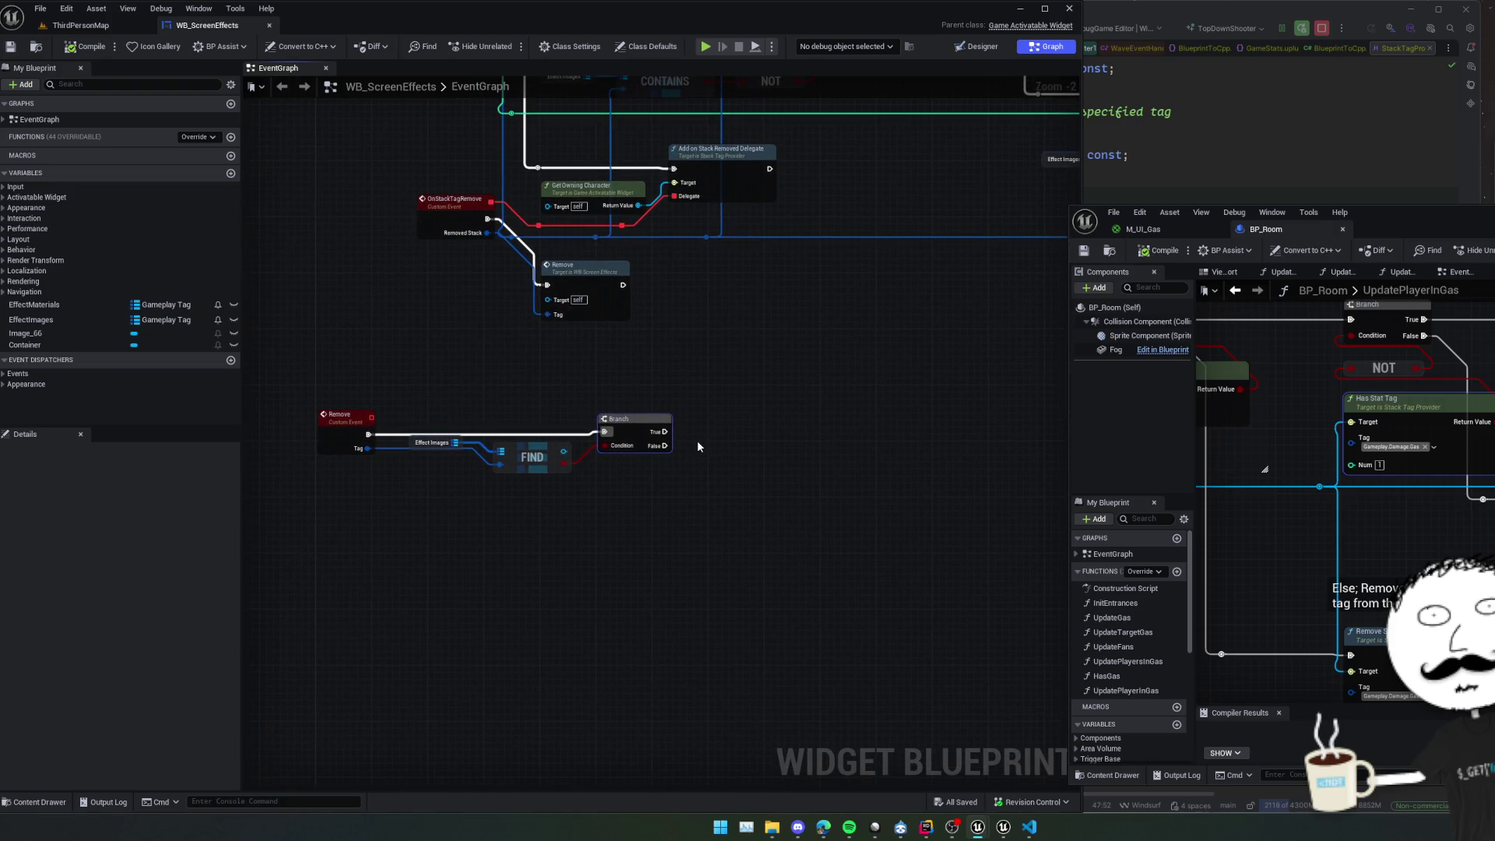
{"action": "right_click", "coordinate": [708, 437]}
{"action": "type", "text": "ecf"}
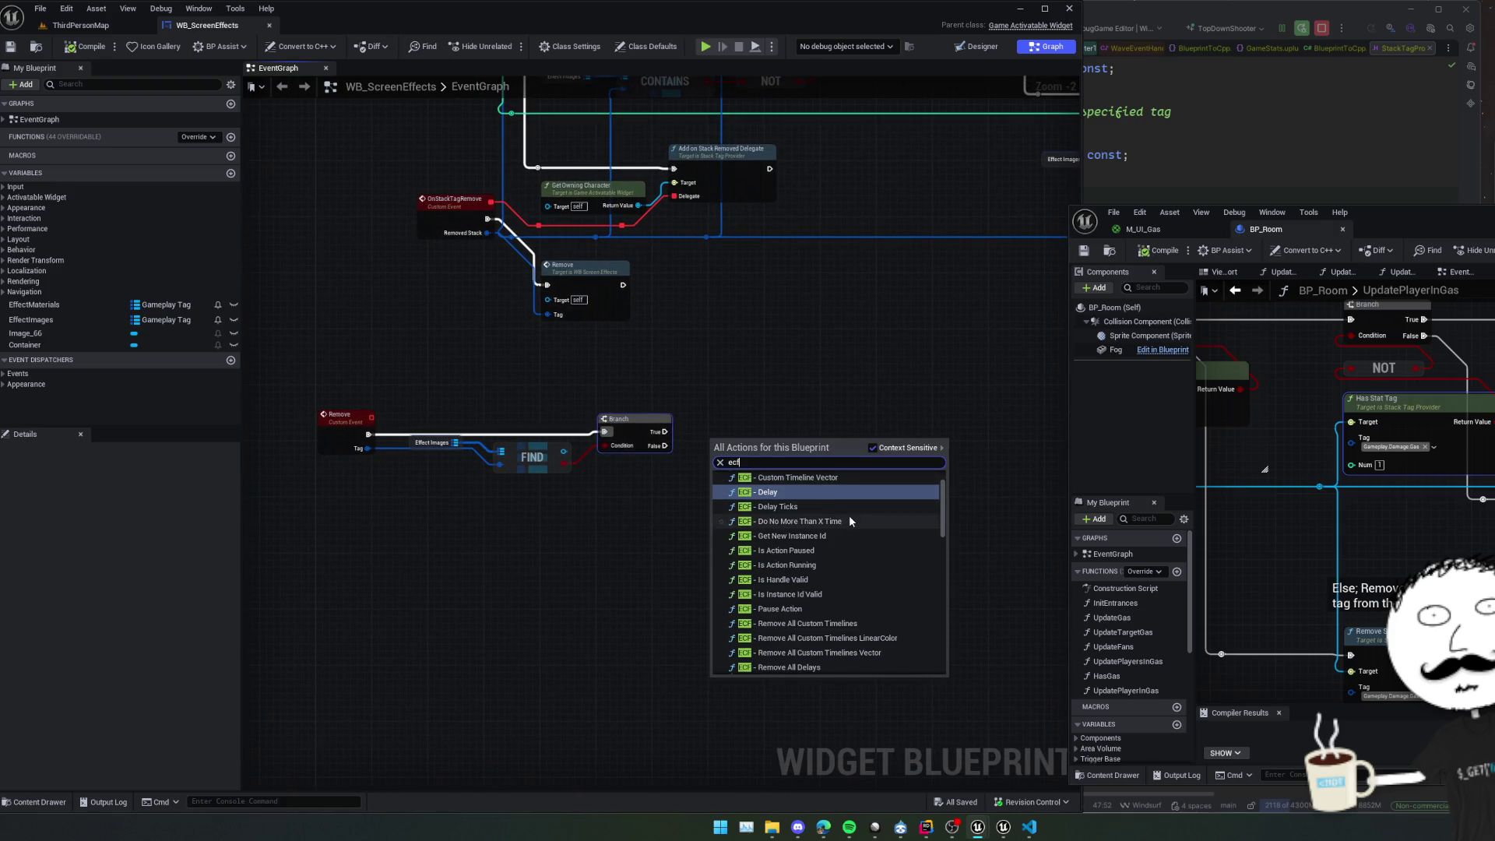
{"action": "scroll", "coordinate": [845, 522], "scroll_direction": "up", "scroll_amount": 2}
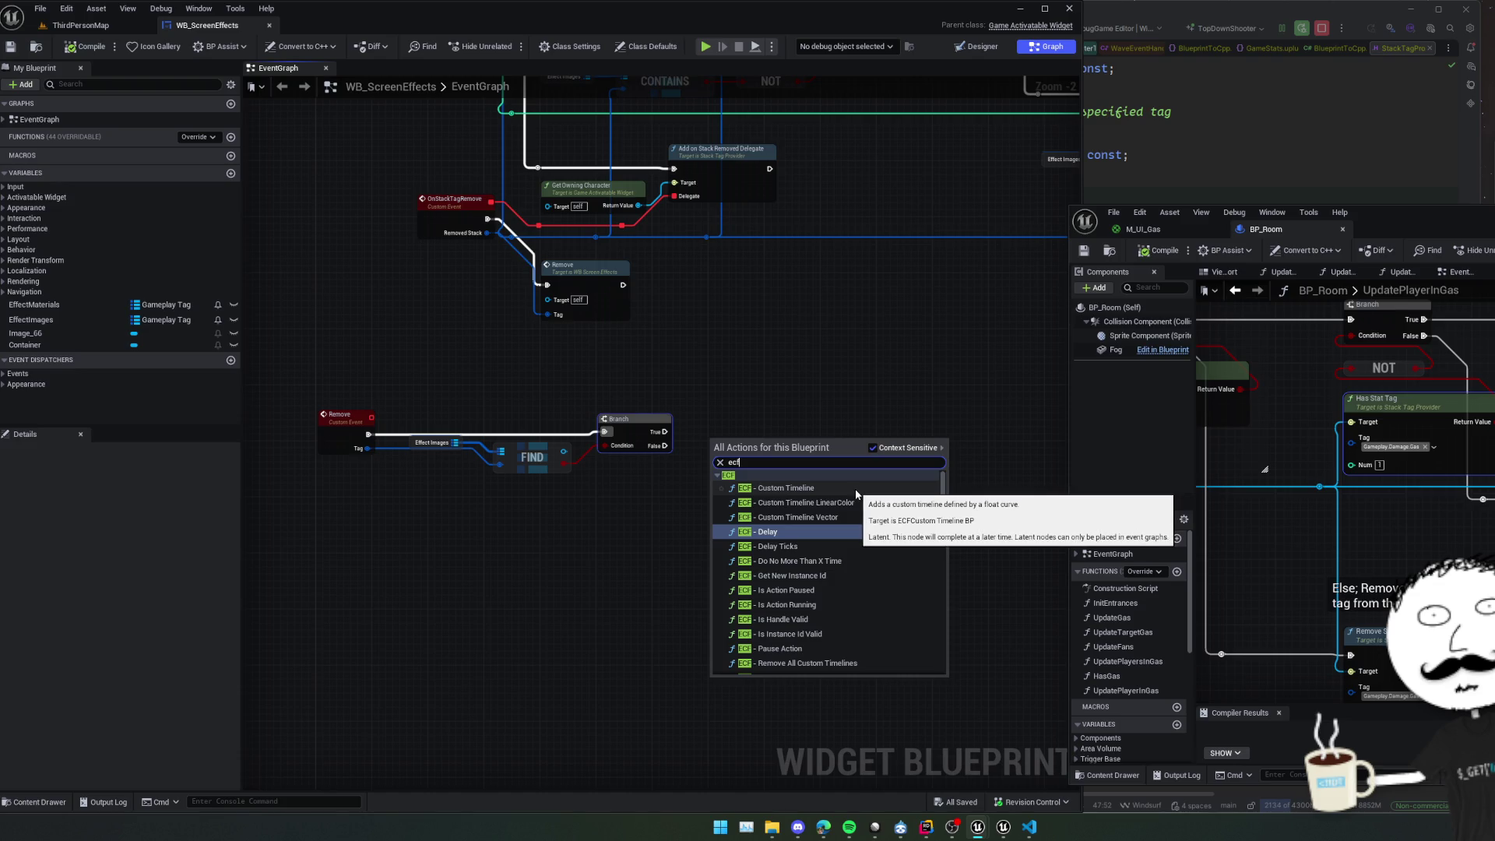
{"action": "right_click", "coordinate": [703, 506]}
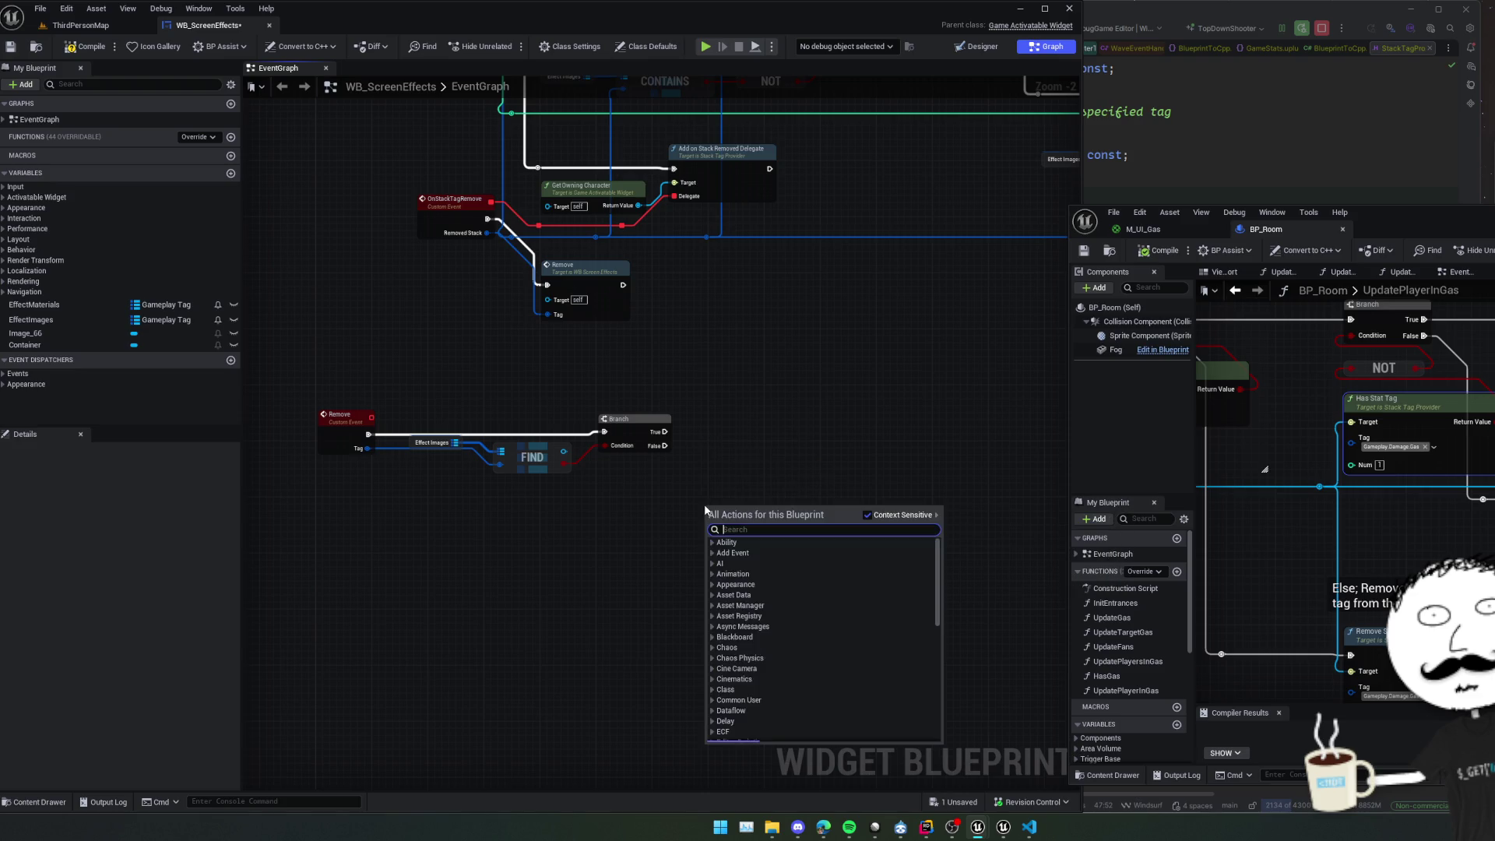
{"action": "type", "text": "ecf"}
{"action": "scroll", "coordinate": [862, 559], "scroll_direction": "down", "scroll_amount": 5}
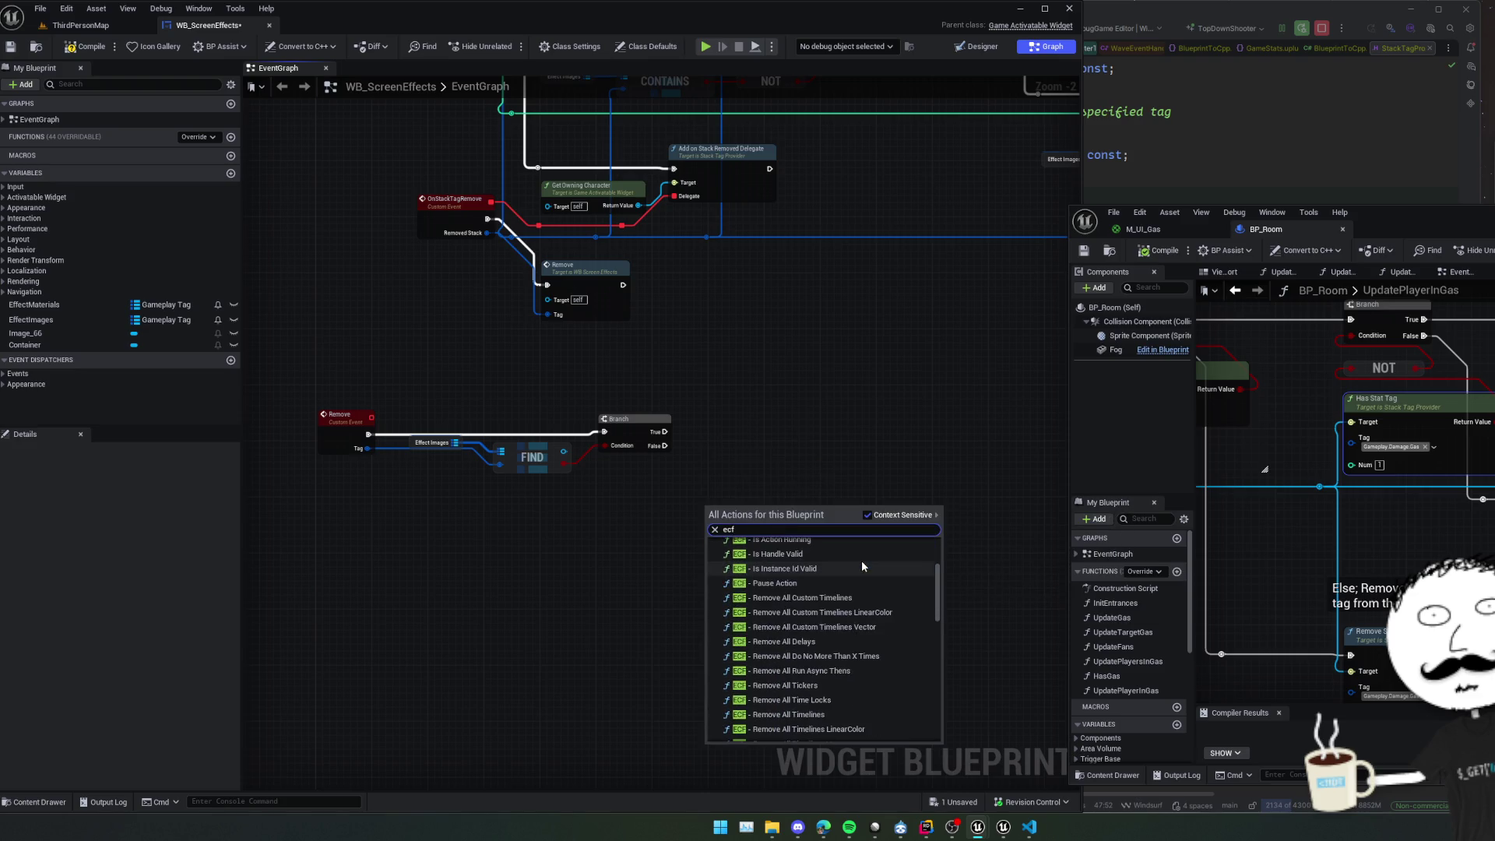
{"action": "scroll", "coordinate": [862, 559], "scroll_direction": "down", "scroll_amount": 3}
{"action": "scroll", "coordinate": [880, 573], "scroll_direction": "down", "scroll_amount": 3}
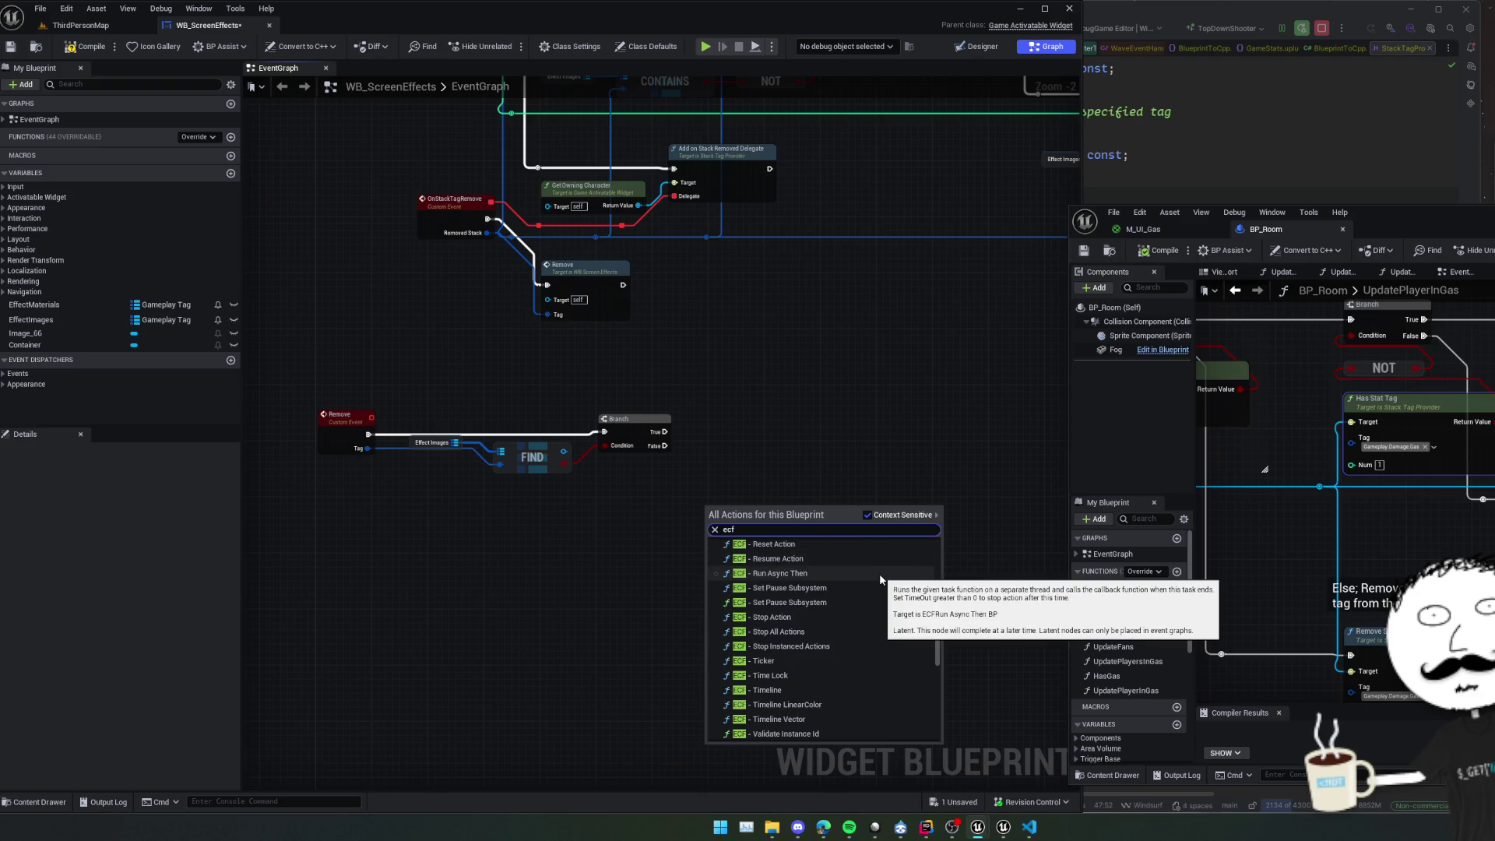
{"action": "scroll", "coordinate": [880, 573], "scroll_direction": "down", "scroll_amount": 3}
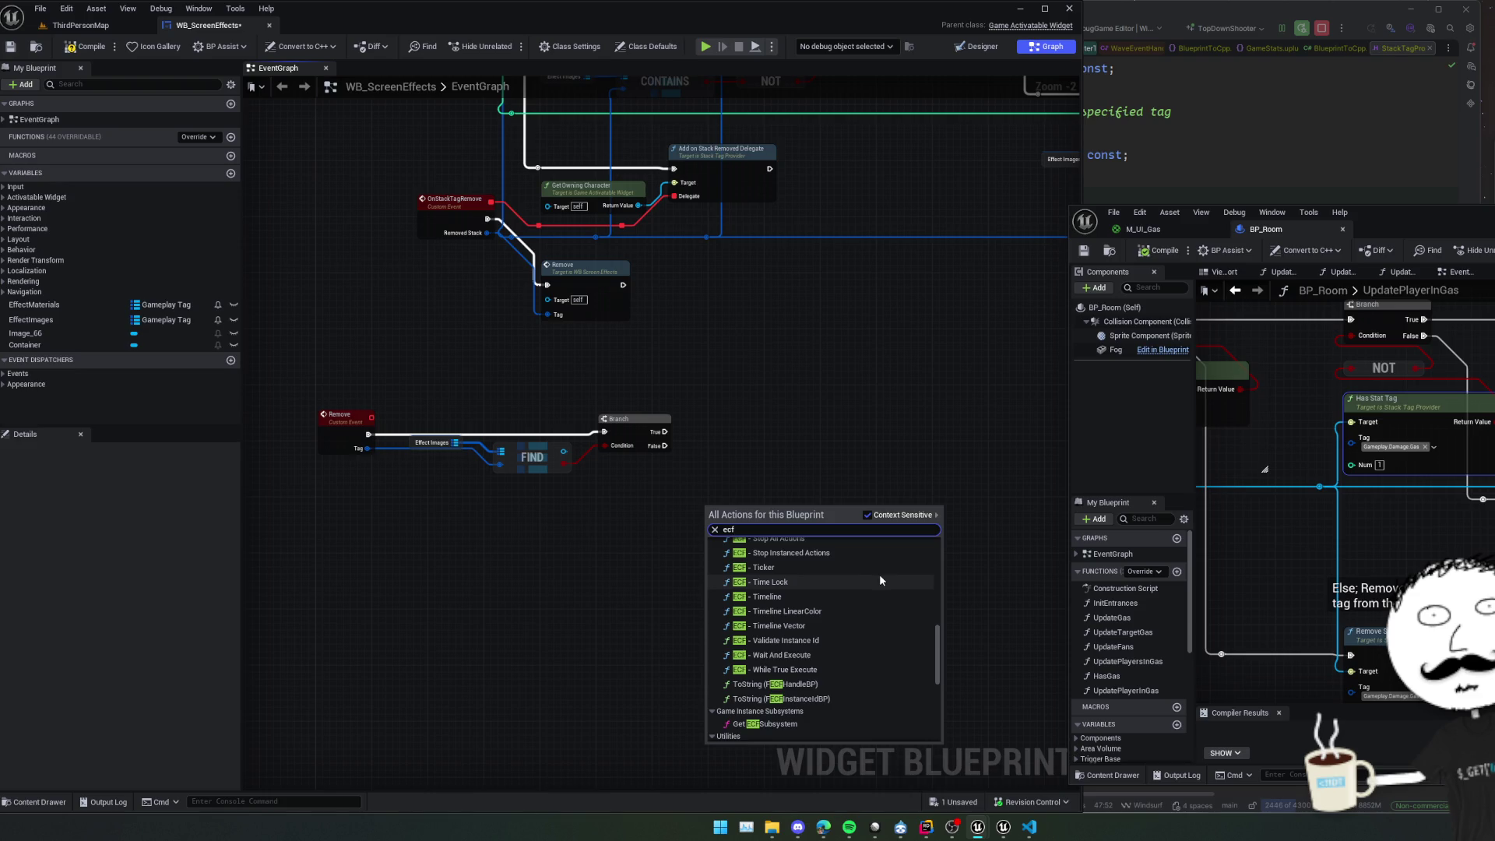
{"action": "key", "text": "ctrl+a"}
{"action": "type", "text": "timeline"}
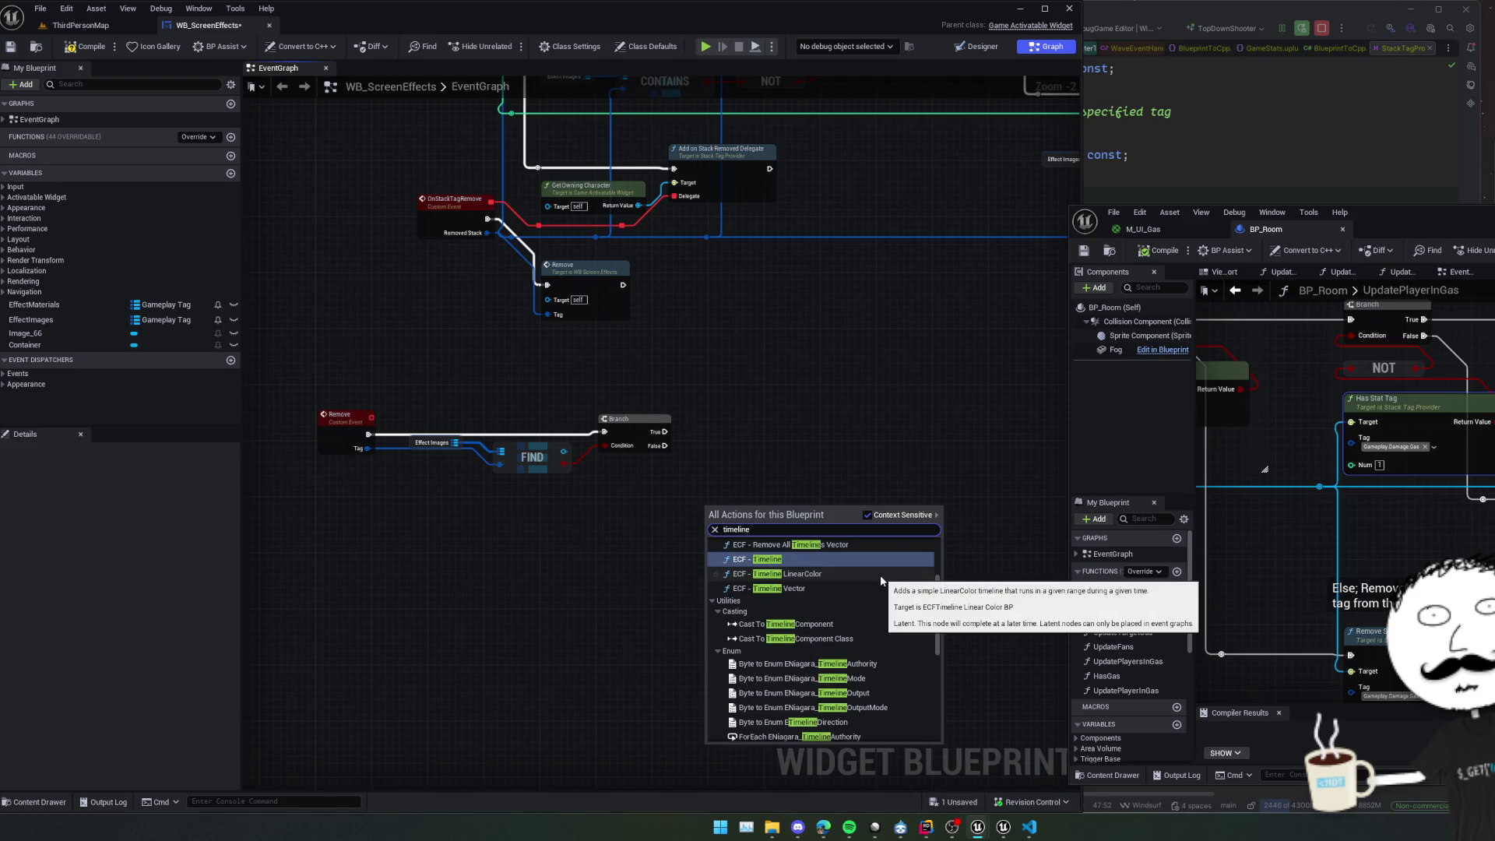
{"action": "key", "text": "Return"}
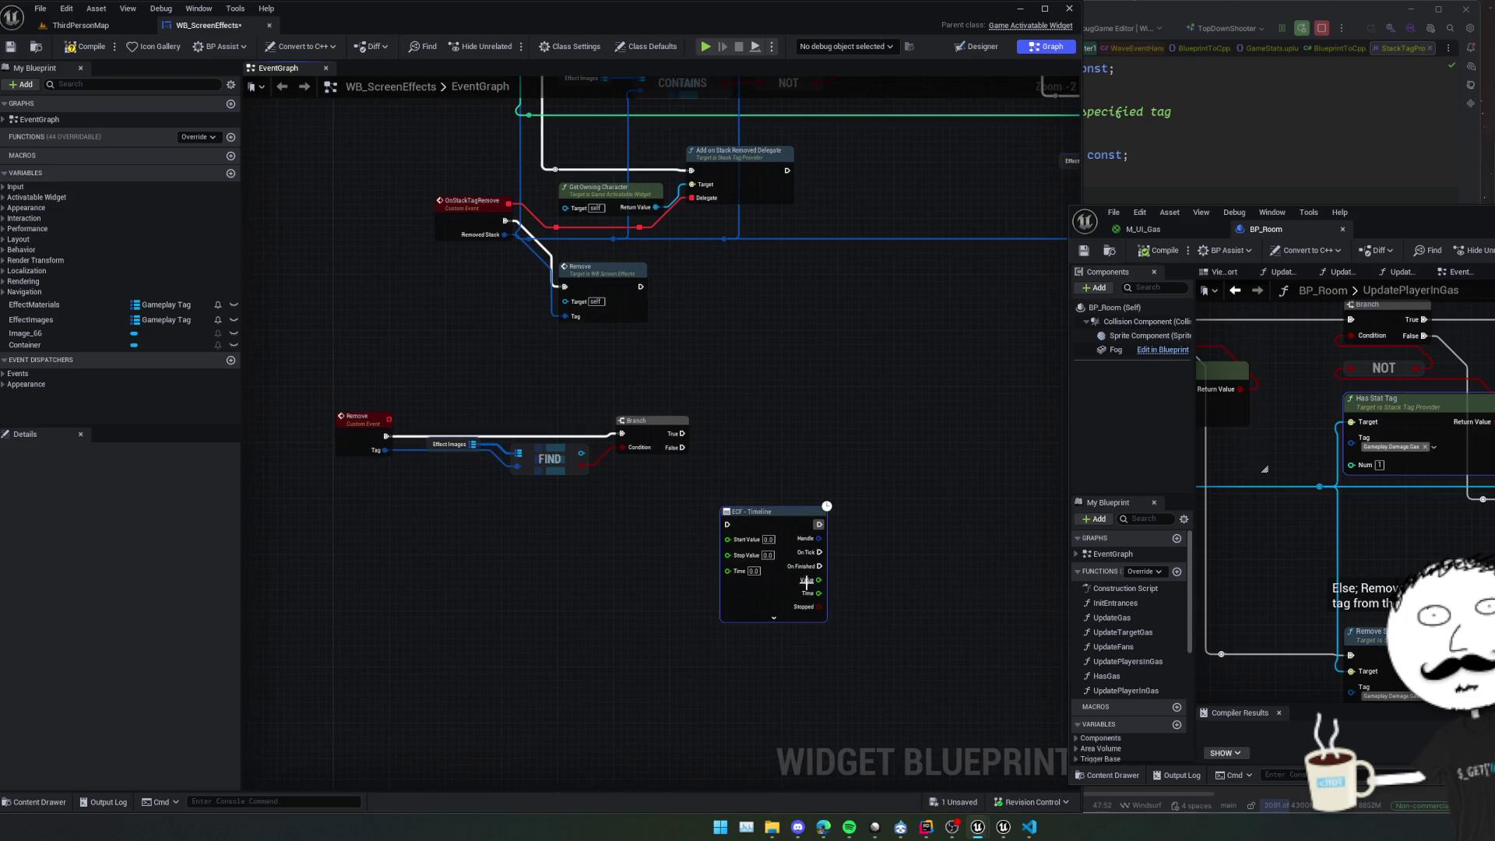
Wire Branch True into the timeline and set Start 1.0, Stop 0.0, Time 1.0.
{"action": "left_click_drag", "start_coordinate": [805, 583], "coordinate": [802, 505]}
{"action": "left_click_drag", "start_coordinate": [681, 433], "coordinate": [727, 441]}
{"action": "scroll", "coordinate": [685, 561], "scroll_direction": "up", "scroll_amount": 2}
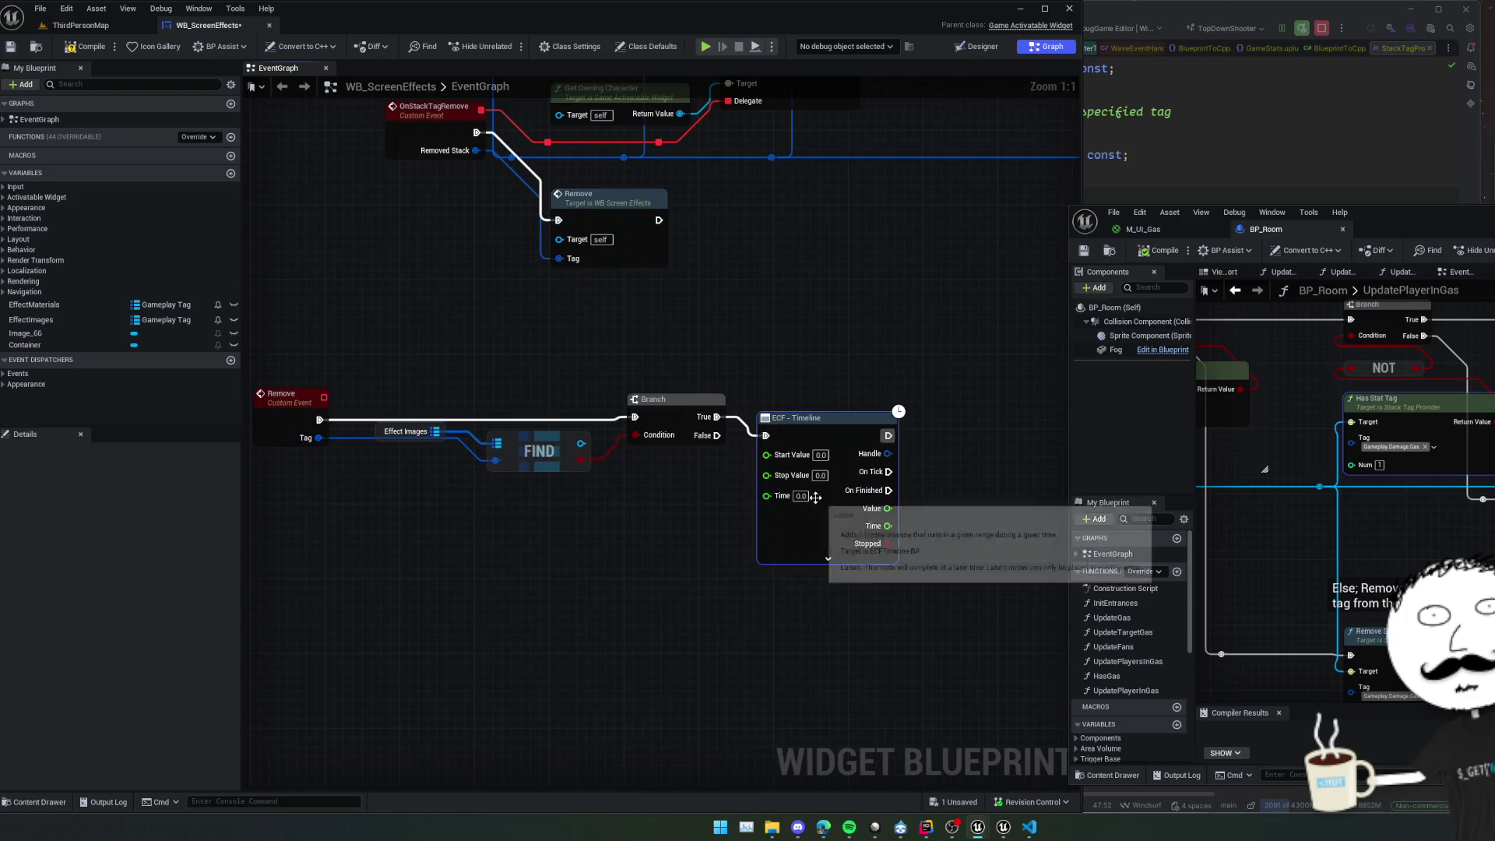
{"action": "left_click", "coordinate": [821, 454]}
{"action": "type", "text": "1"}
{"action": "key", "text": "Tab"}
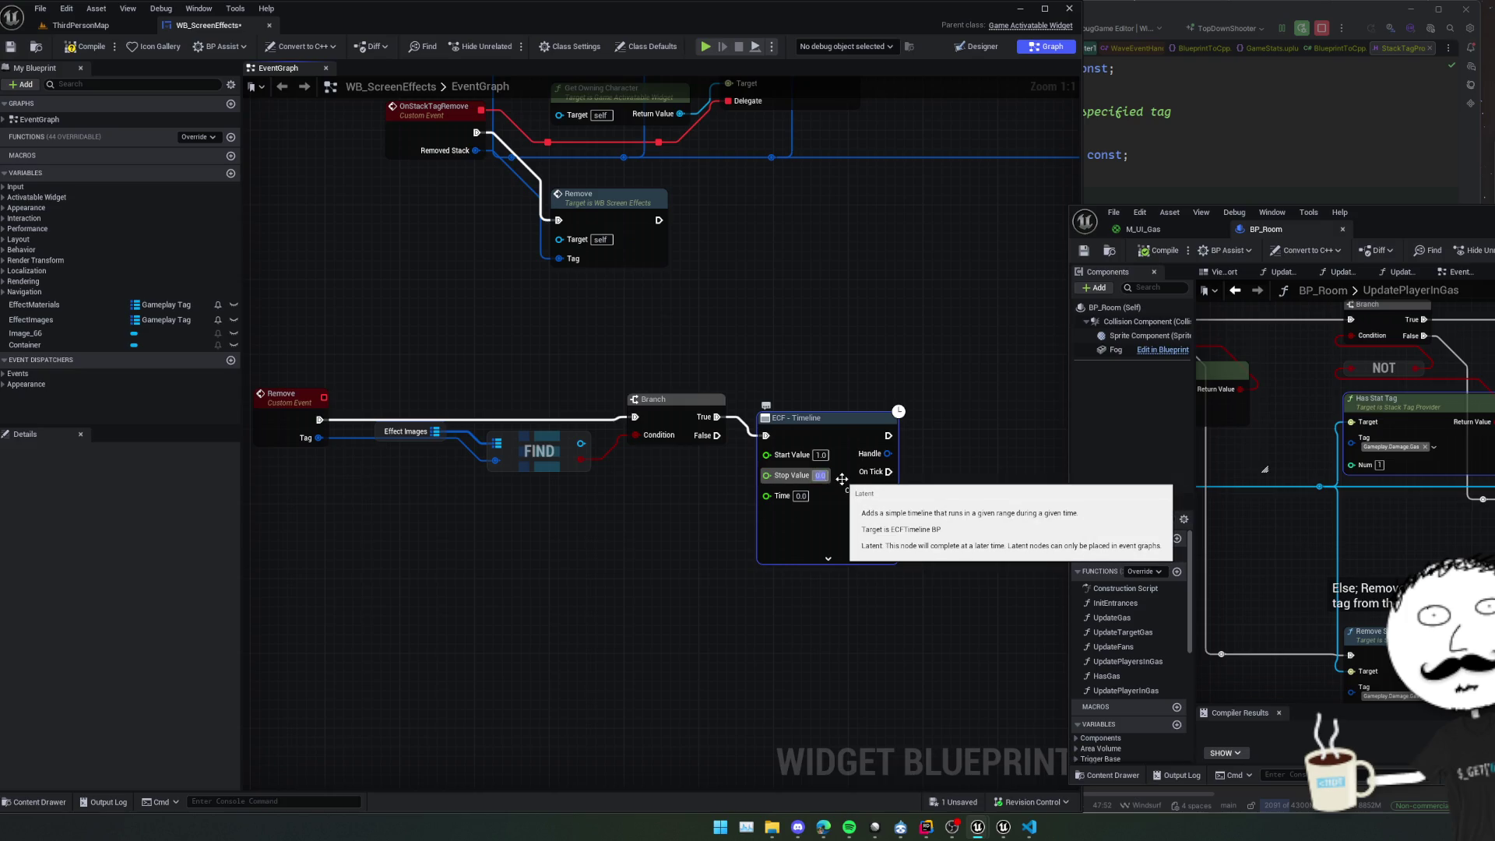
{"action": "key", "text": "Return"}
{"action": "right_click", "coordinate": [797, 498]}
{"action": "left_click", "coordinate": [800, 496]}
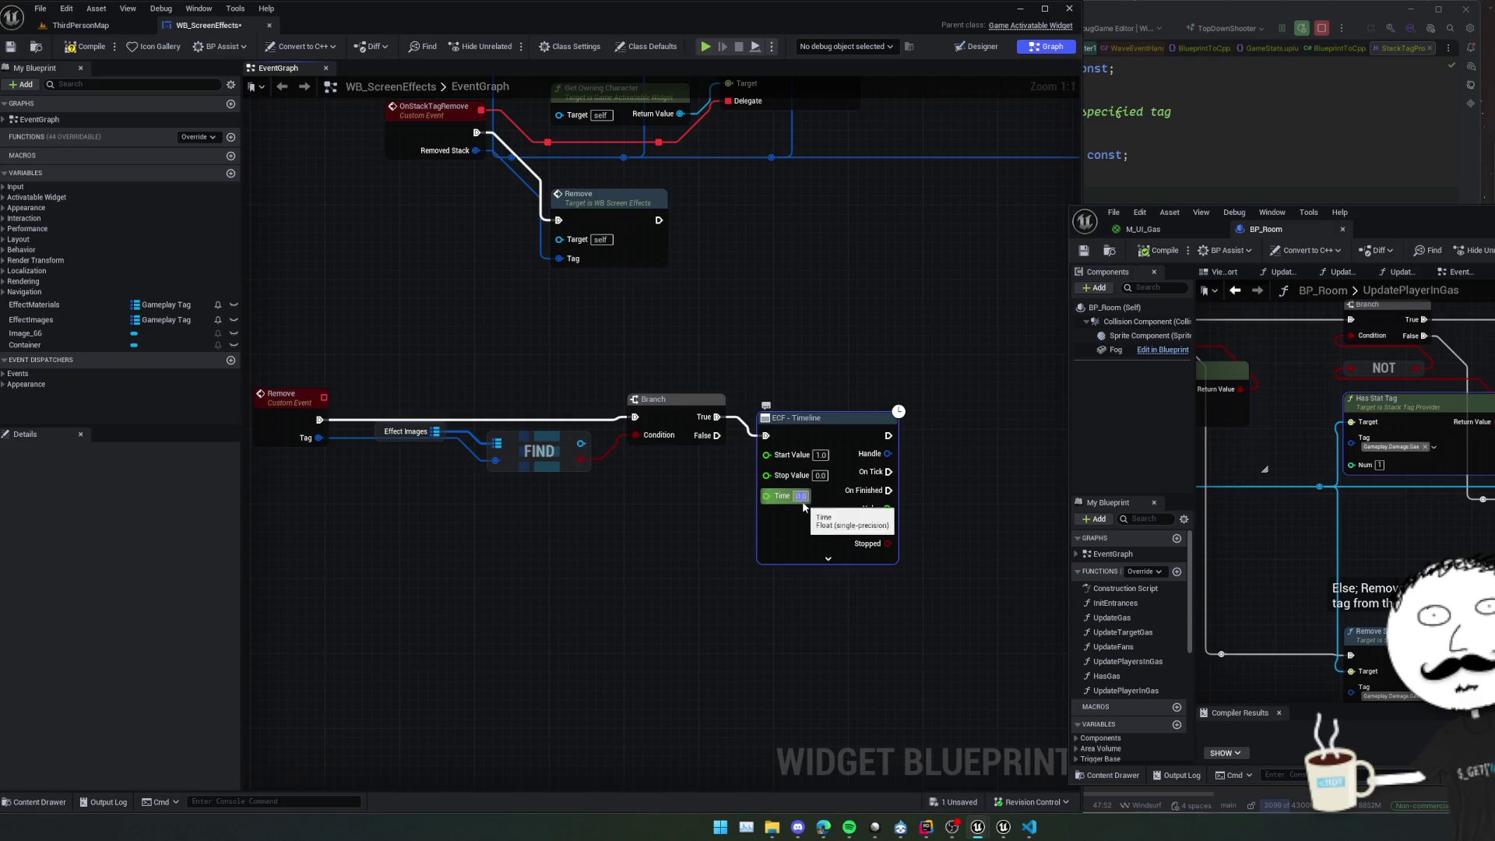
{"action": "type", "text": "0.78"}
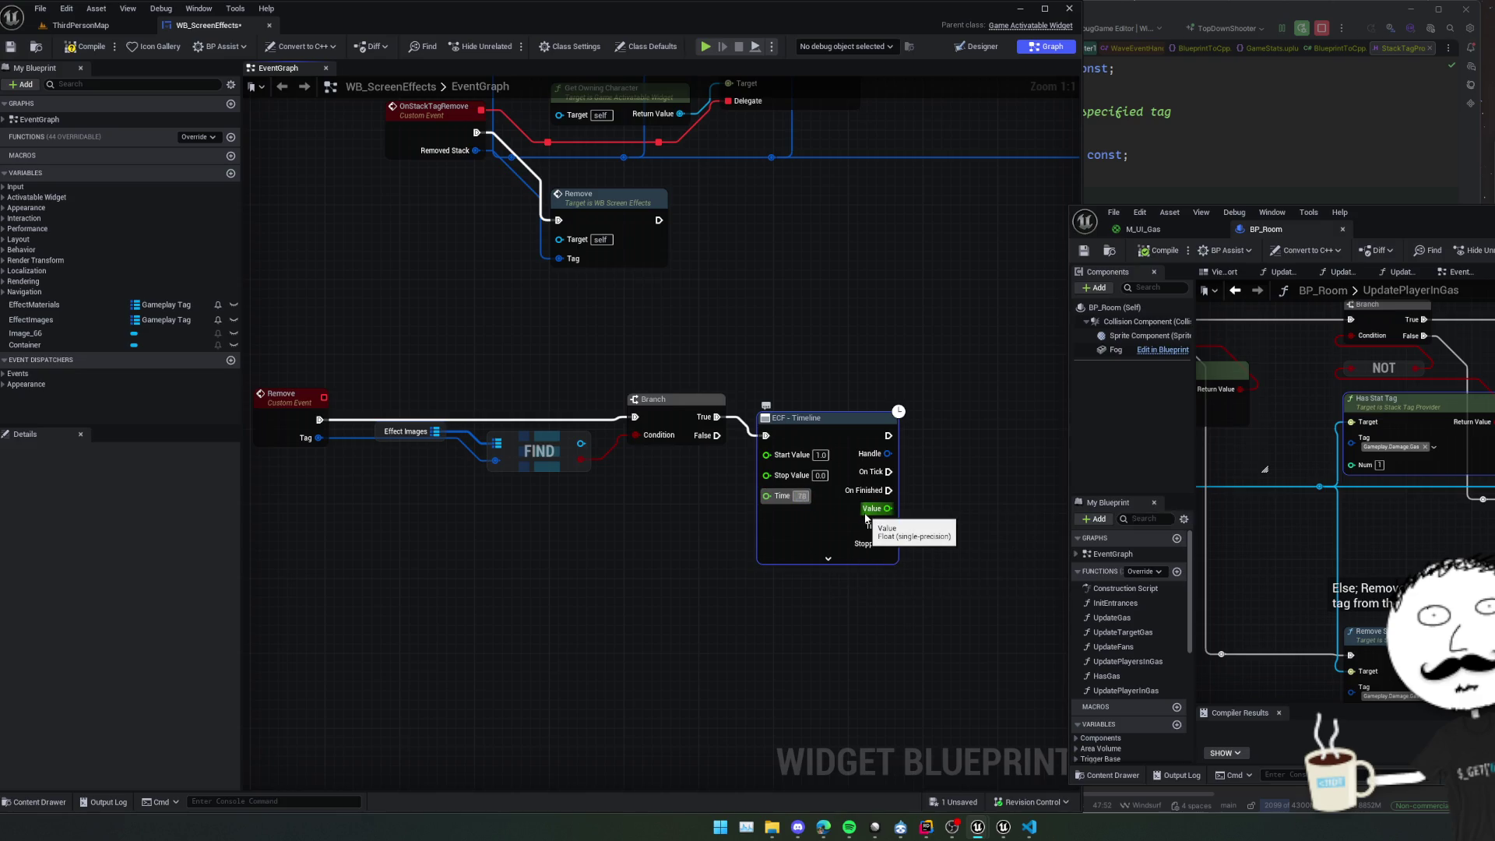
{"action": "key", "text": "BackSpace"}
{"action": "key", "text": "BackSpace"}
{"action": "key", "text": "BackSpace"}
{"action": "type", "text": "1.0"}
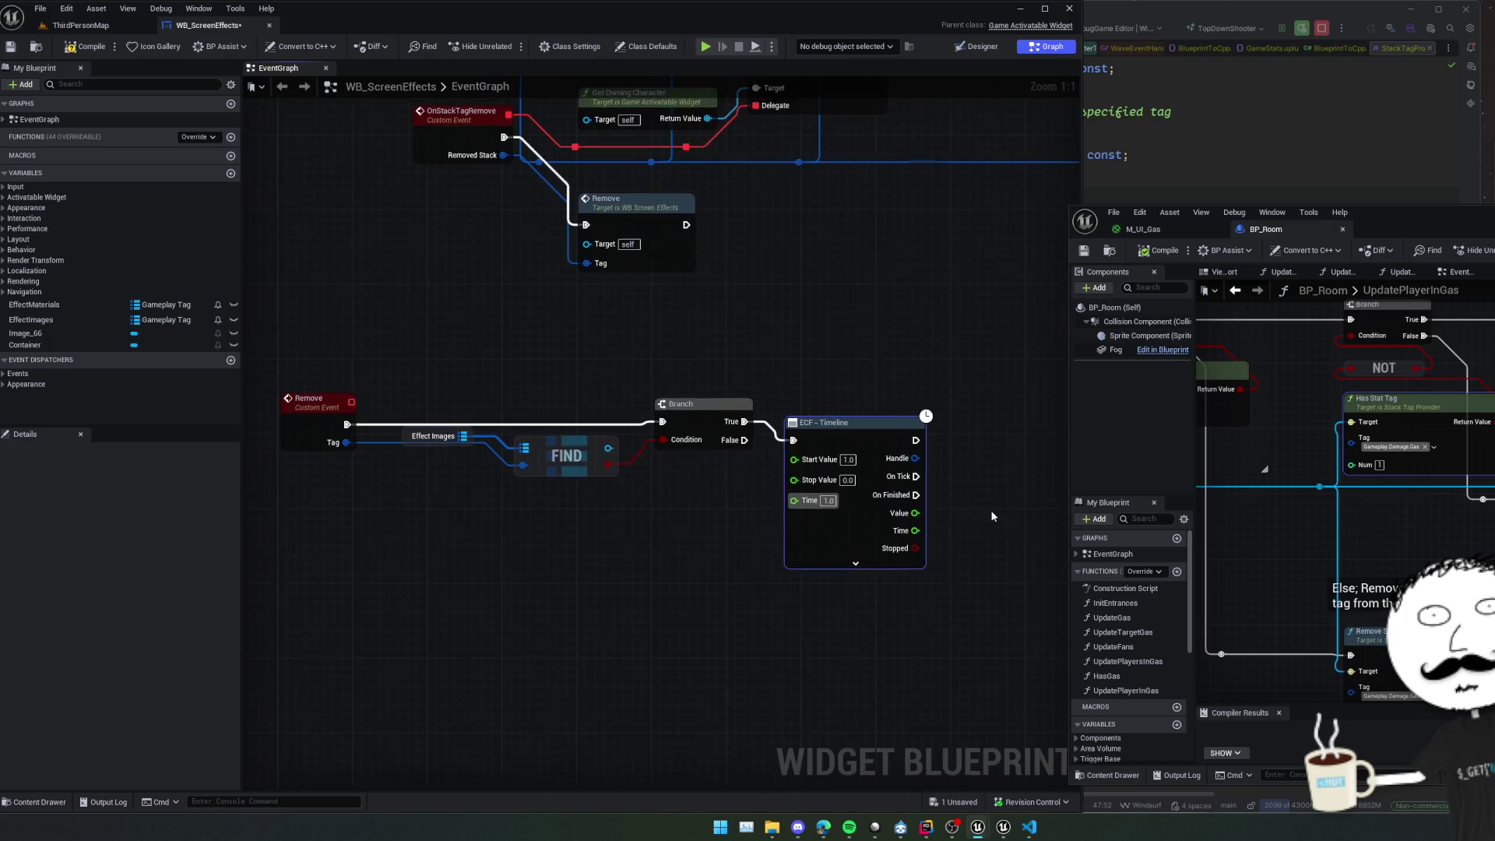
Review the timeline's Blend Func, leaving it unchanged, and save the blueprint.
{"action": "left_click", "coordinate": [787, 562]}
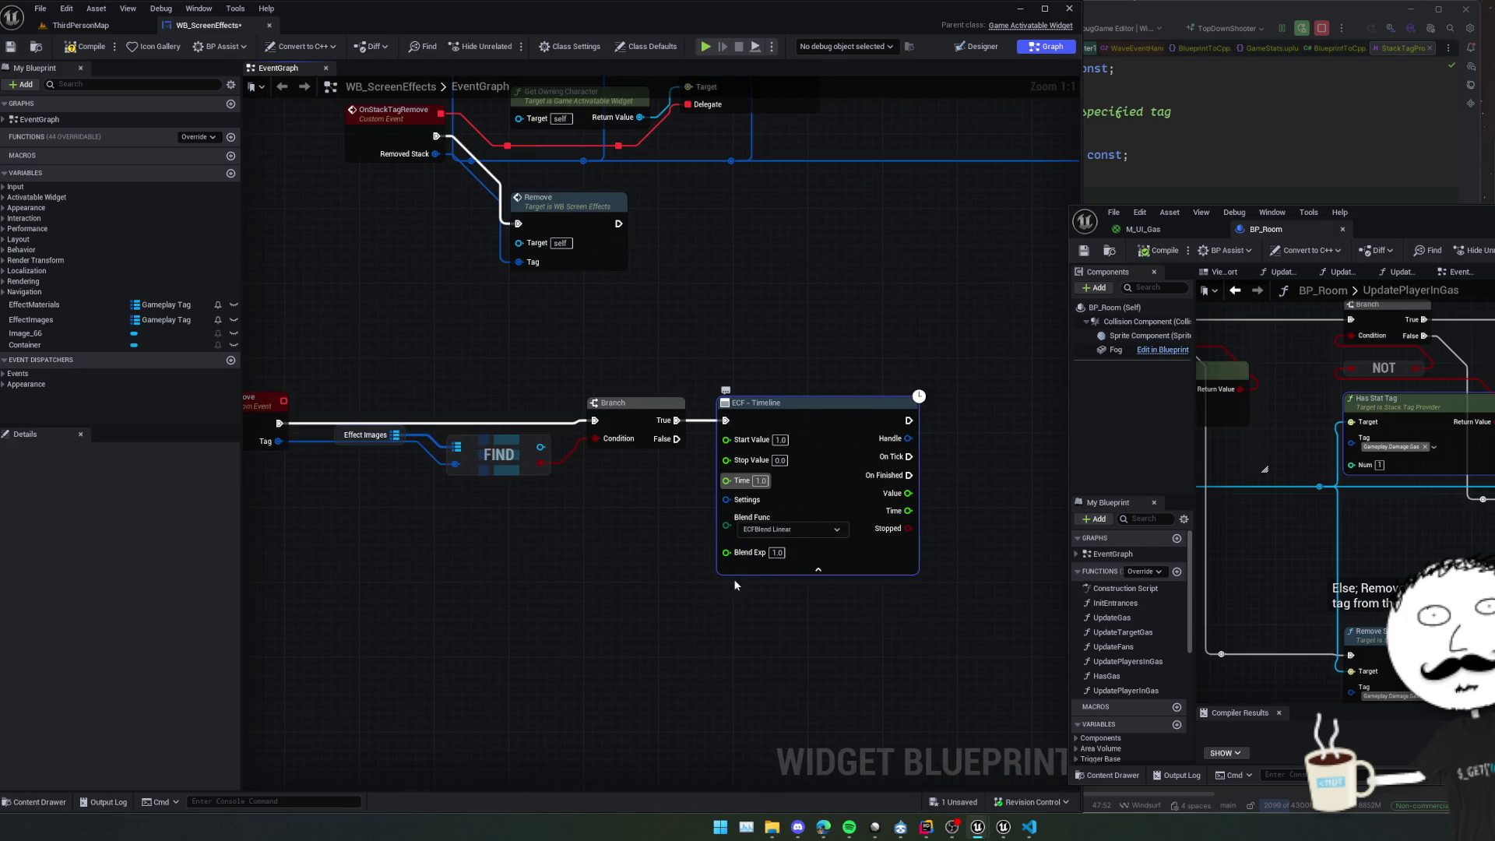
{"action": "left_click", "coordinate": [861, 533]}
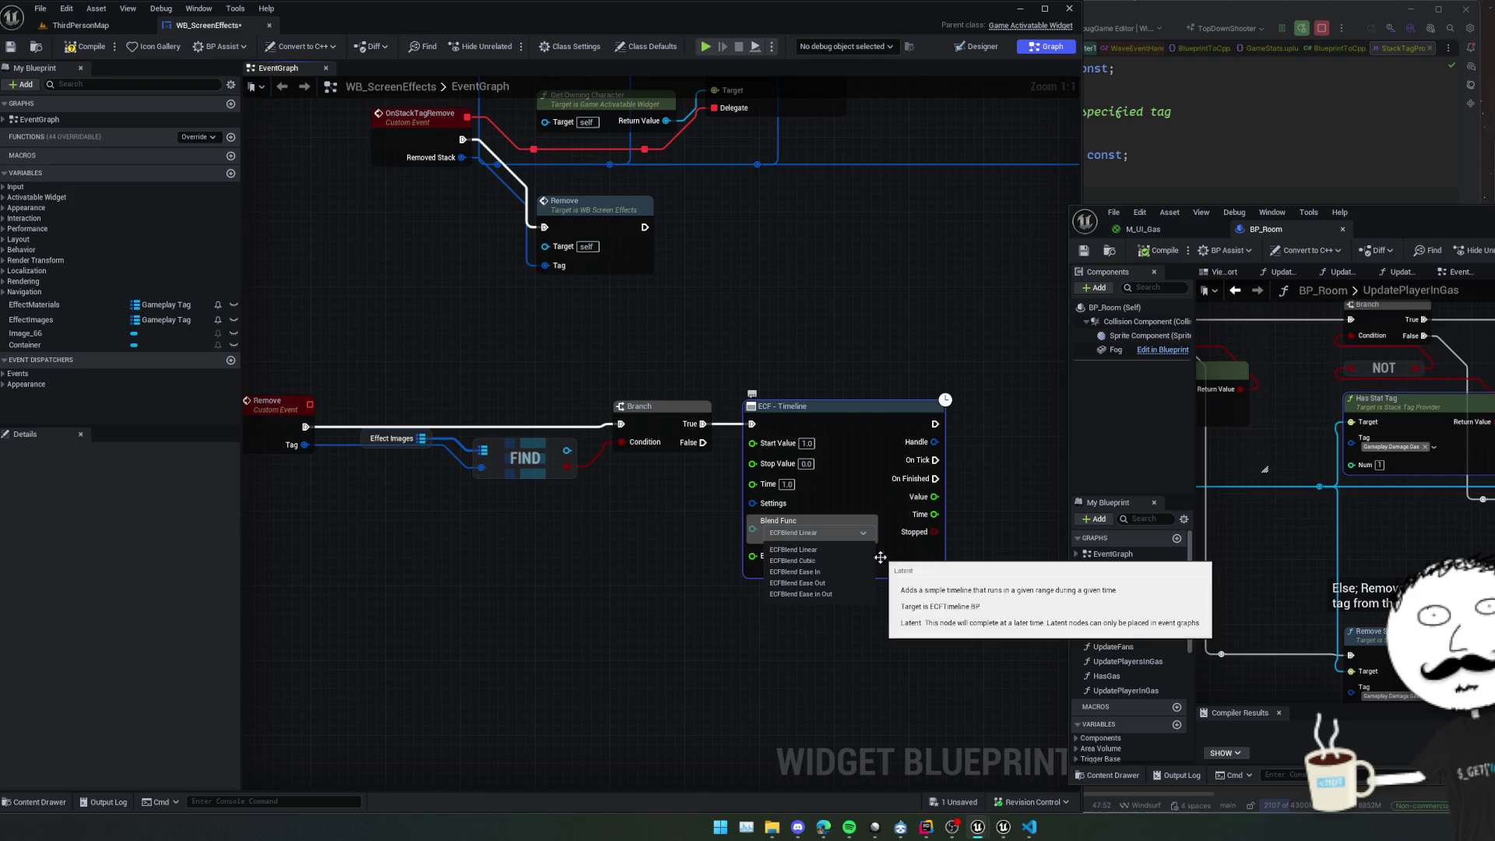
{"action": "left_click", "coordinate": [848, 580]}
{"action": "left_click", "coordinate": [854, 572]}
{"action": "left_click_drag", "start_coordinate": [854, 572], "coordinate": [764, 590]}
{"action": "key", "text": "ctrl+s"}
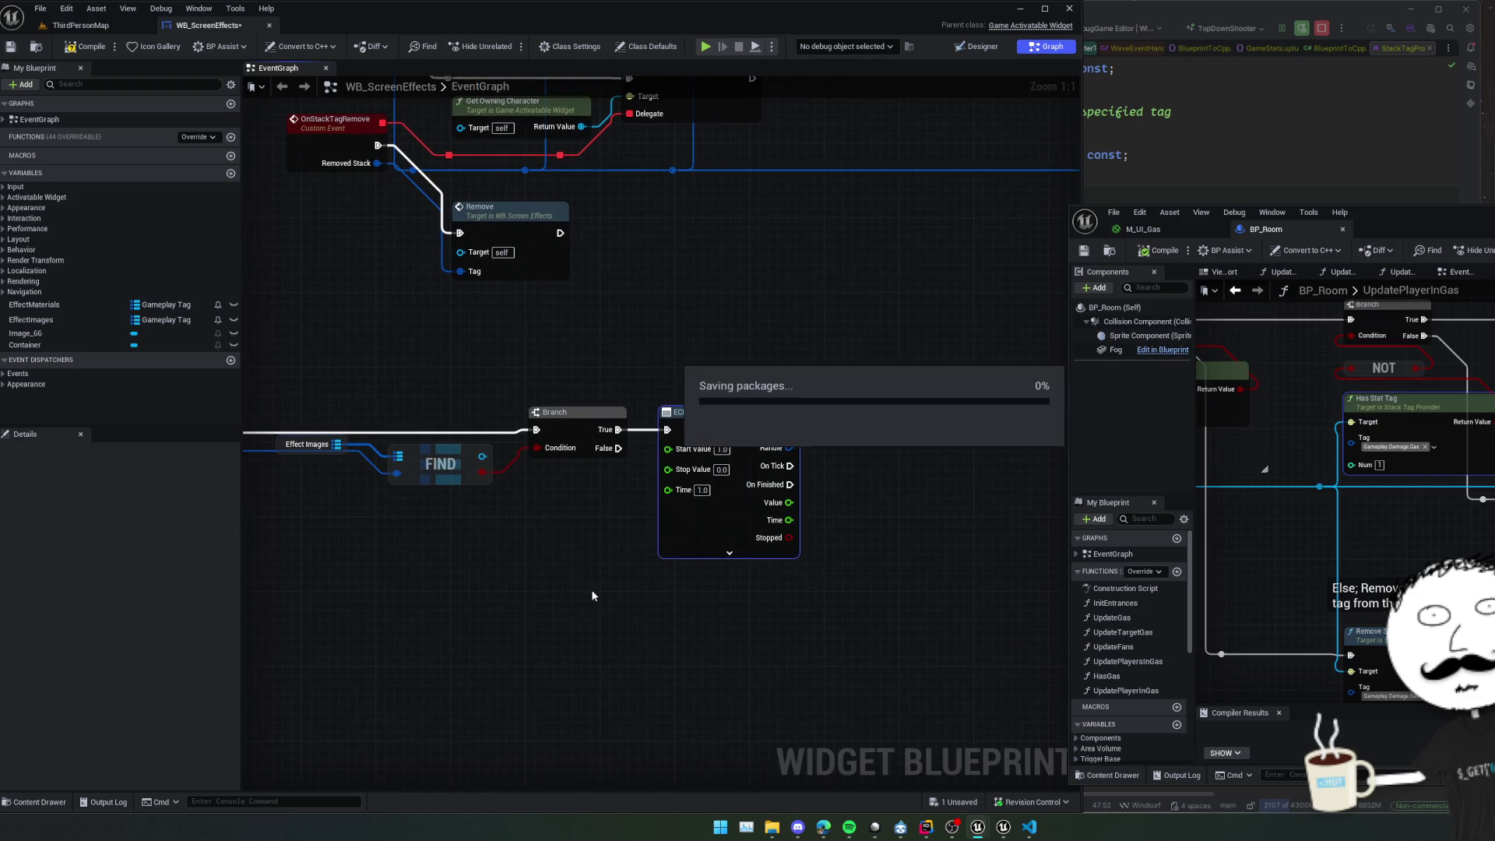
{"action": "mouse_move", "coordinate": [629, 589]}
{"action": "left_mouse_down"}
{"action": "mouse_move", "coordinate": [554, 460]}
{"action": "mouse_move", "coordinate": [599, 506]}
{"action": "mouse_move", "coordinate": [497, 530]}
{"action": "left_mouse_up"}
Add a Set Opacity node for FIND's found image beside the timeline and save.
{"action": "mouse_move", "coordinate": [487, 452]}
{"action": "left_mouse_down"}
{"action": "mouse_move", "coordinate": [538, 499]}
{"action": "mouse_move", "coordinate": [569, 562]}
{"action": "left_mouse_up"}
{"action": "type", "text": "set"}
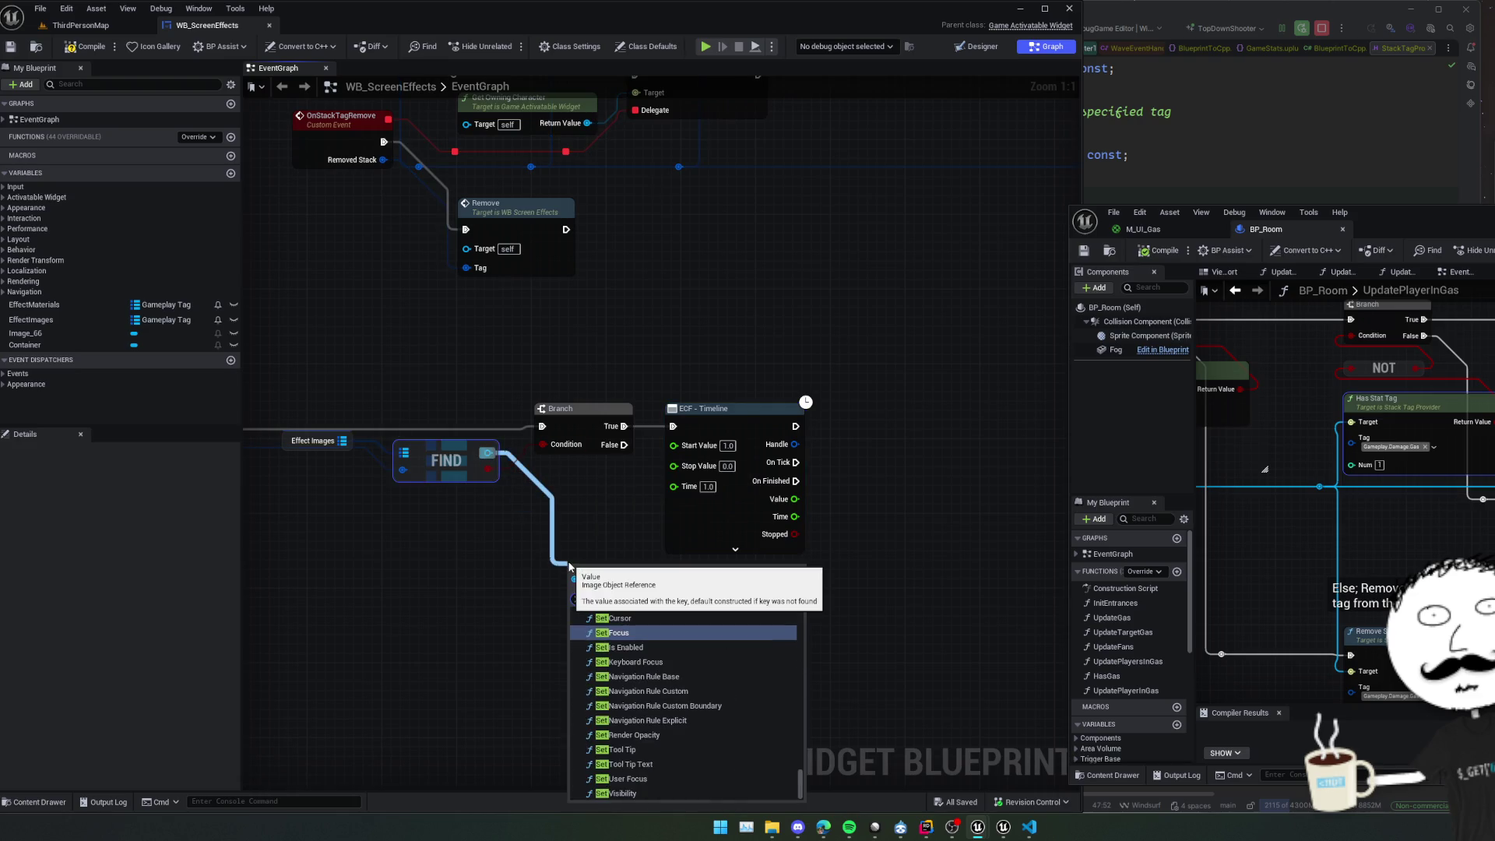
{"action": "type", "text": " opa"}
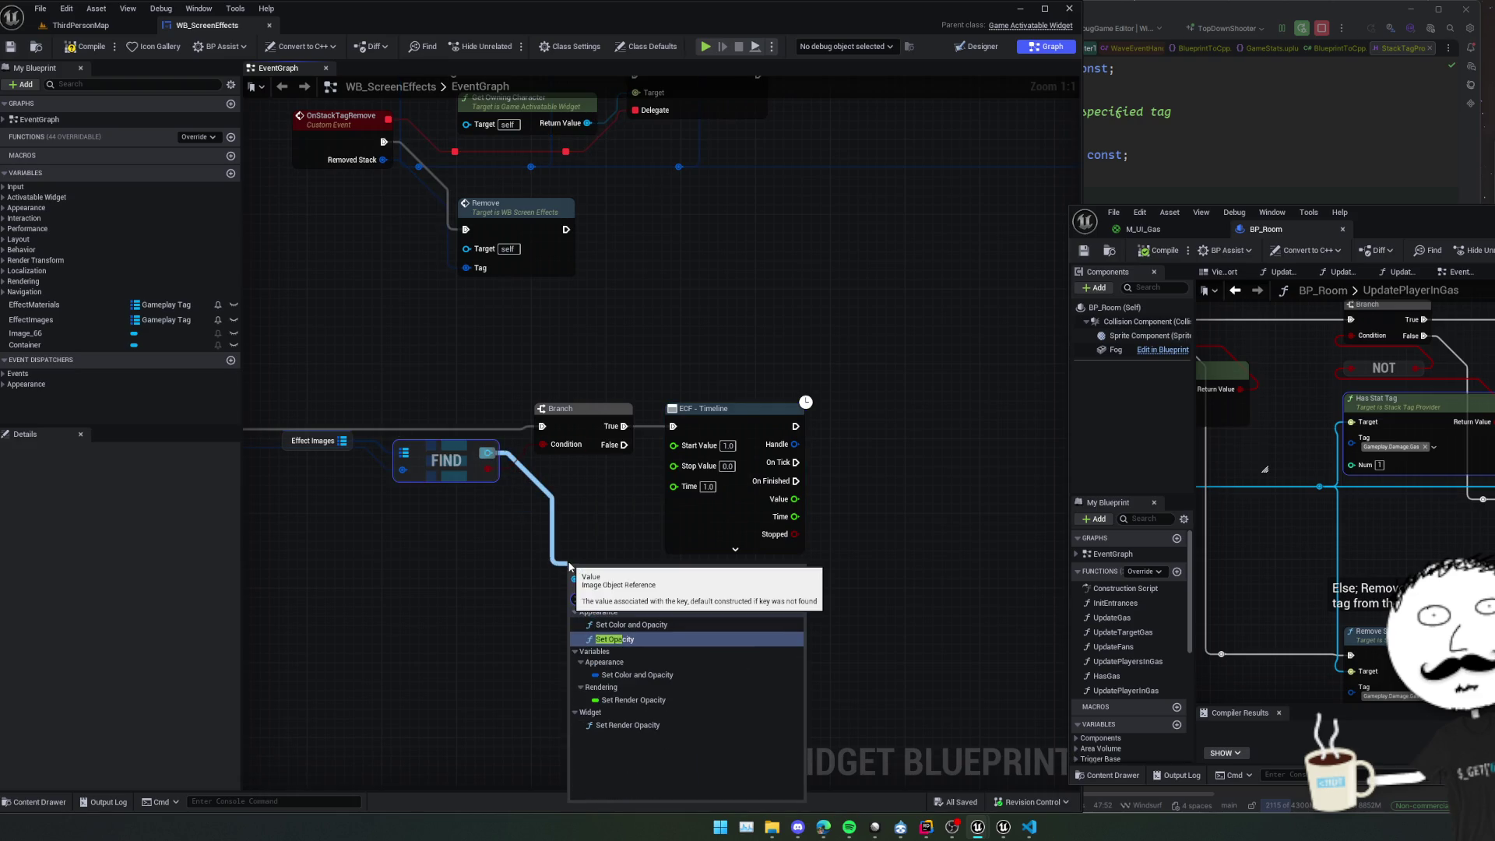
{"action": "left_click", "coordinate": [639, 639]}
{"action": "mouse_move", "coordinate": [613, 584]}
{"action": "left_mouse_down"}
{"action": "mouse_move", "coordinate": [905, 499]}
{"action": "mouse_move", "coordinate": [739, 500]}
{"action": "mouse_move", "coordinate": [744, 473]}
{"action": "mouse_move", "coordinate": [713, 509]}
{"action": "mouse_move", "coordinate": [608, 496]}
{"action": "mouse_move", "coordinate": [673, 519]}
{"action": "mouse_move", "coordinate": [591, 563]}
{"action": "mouse_move", "coordinate": [570, 545]}
{"action": "mouse_move", "coordinate": [552, 556]}
{"action": "mouse_move", "coordinate": [896, 538]}
{"action": "left_mouse_up"}
{"action": "key", "text": "ctrl+s"}
Search for a remove node from the Effect Images map.
{"action": "left_click_drag", "start_coordinate": [372, 465], "coordinate": [351, 471]}
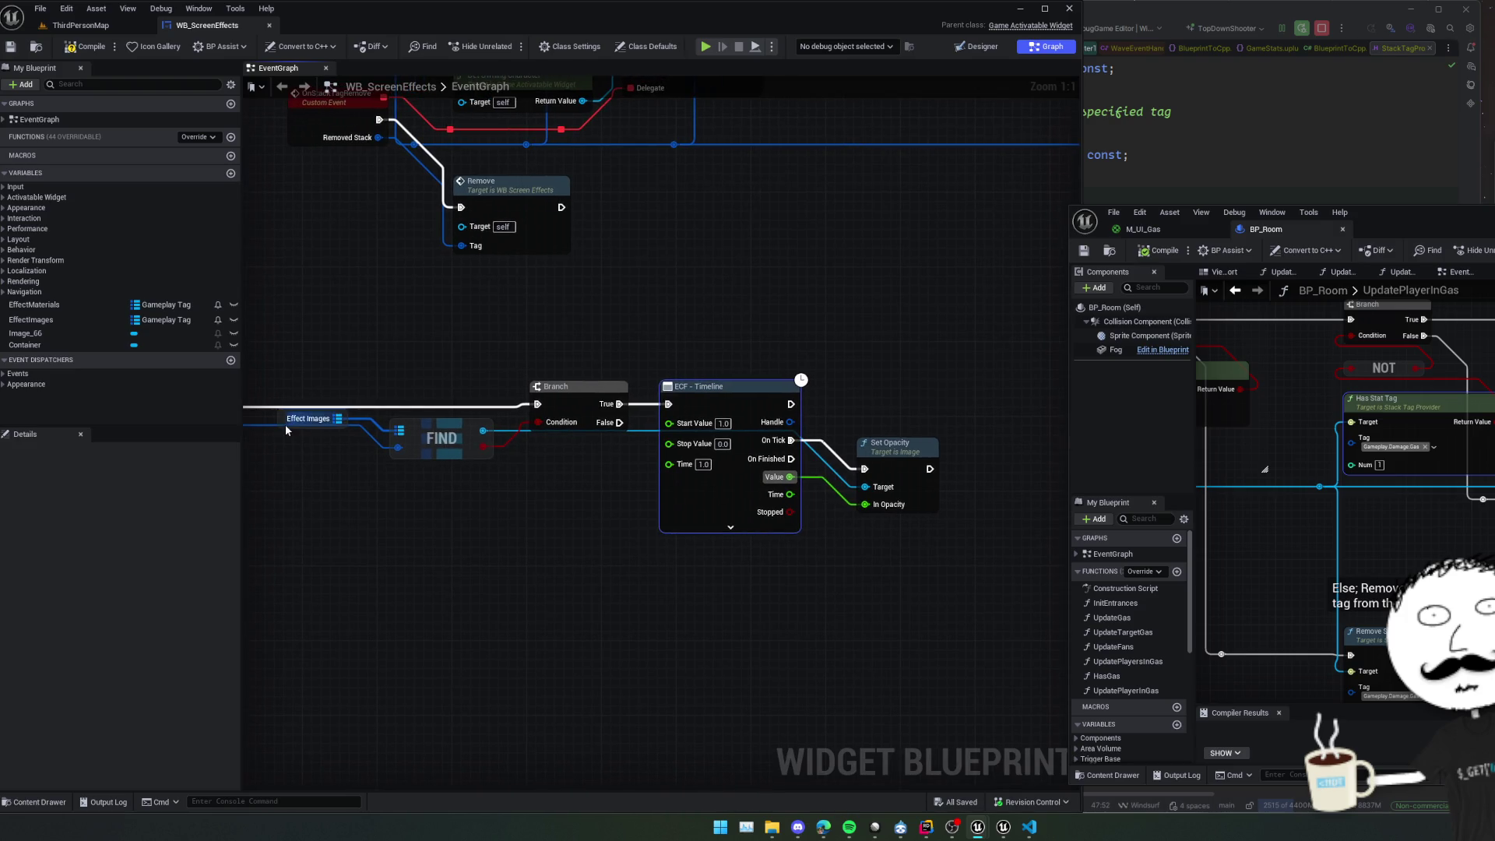
{"action": "mouse_move", "coordinate": [288, 420]}
{"action": "left_mouse_down"}
{"action": "mouse_move", "coordinate": [298, 496]}
{"action": "mouse_move", "coordinate": [549, 521]}
{"action": "mouse_move", "coordinate": [573, 594]}
{"action": "mouse_move", "coordinate": [881, 594]}
{"action": "left_mouse_up"}
{"action": "type", "text": "remove"}
{"action": "key", "text": "Return"}
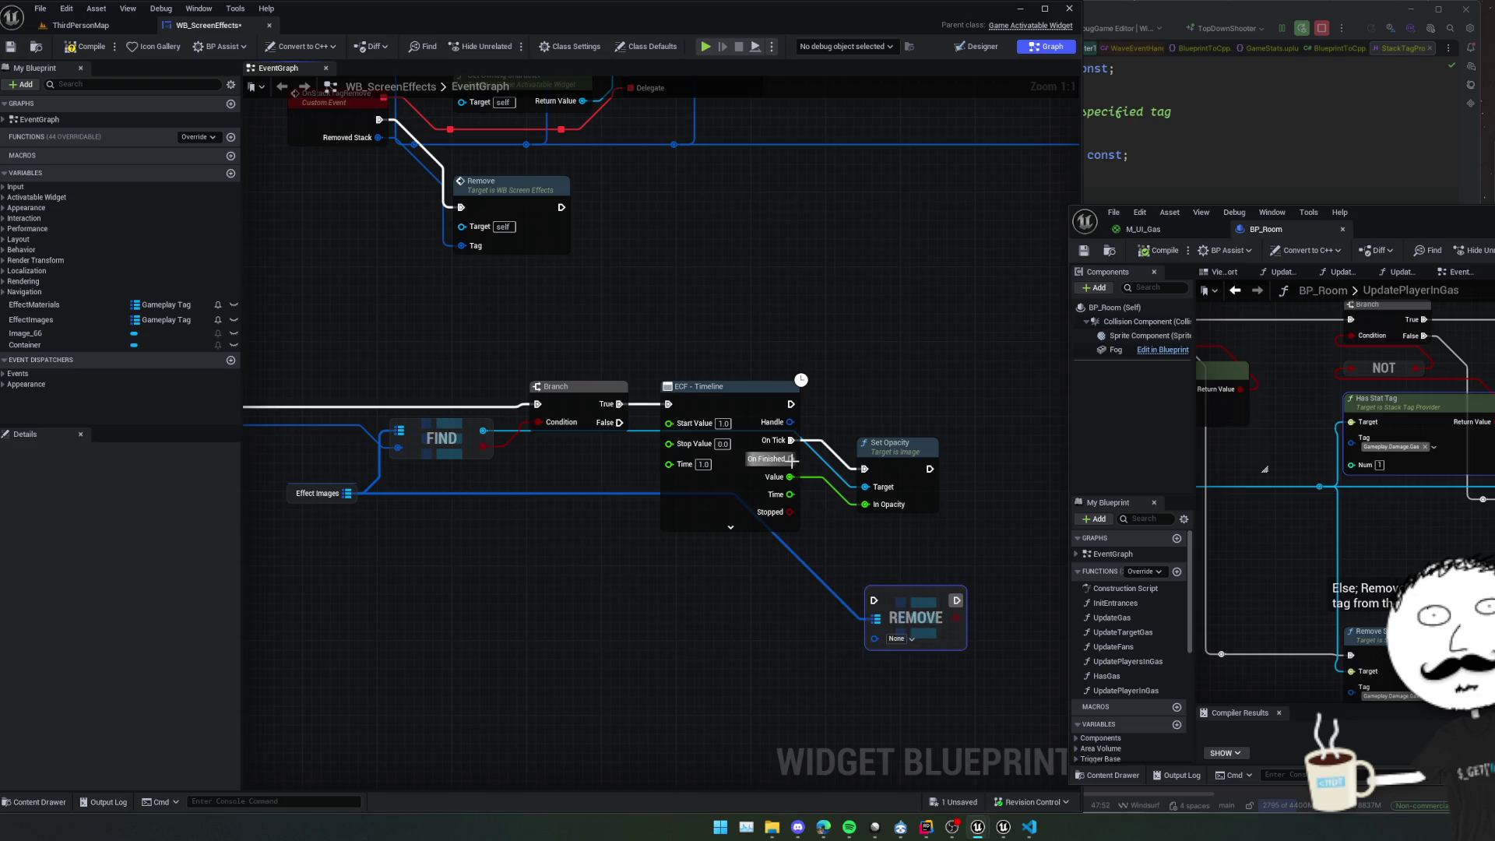
{"action": "left_click_drag", "start_coordinate": [792, 459], "coordinate": [874, 601]}
{"action": "scroll", "coordinate": [787, 610], "scroll_direction": "down", "scroll_amount": 1}
{"action": "mouse_move", "coordinate": [745, 611]}
{"action": "left_mouse_down"}
{"action": "mouse_move", "coordinate": [864, 613]}
{"action": "mouse_move", "coordinate": [791, 607]}
{"action": "left_mouse_up"}
{"action": "mouse_move", "coordinate": [340, 438]}
{"action": "left_mouse_down"}
{"action": "mouse_move", "coordinate": [906, 688]}
{"action": "mouse_move", "coordinate": [911, 623]}
{"action": "mouse_move", "coordinate": [573, 639]}
{"action": "mouse_move", "coordinate": [652, 663]}
{"action": "left_mouse_up"}
{"action": "mouse_move", "coordinate": [833, 499]}
{"action": "left_mouse_down"}
{"action": "mouse_move", "coordinate": [798, 497]}
{"action": "mouse_move", "coordinate": [894, 465]}
{"action": "left_mouse_up"}
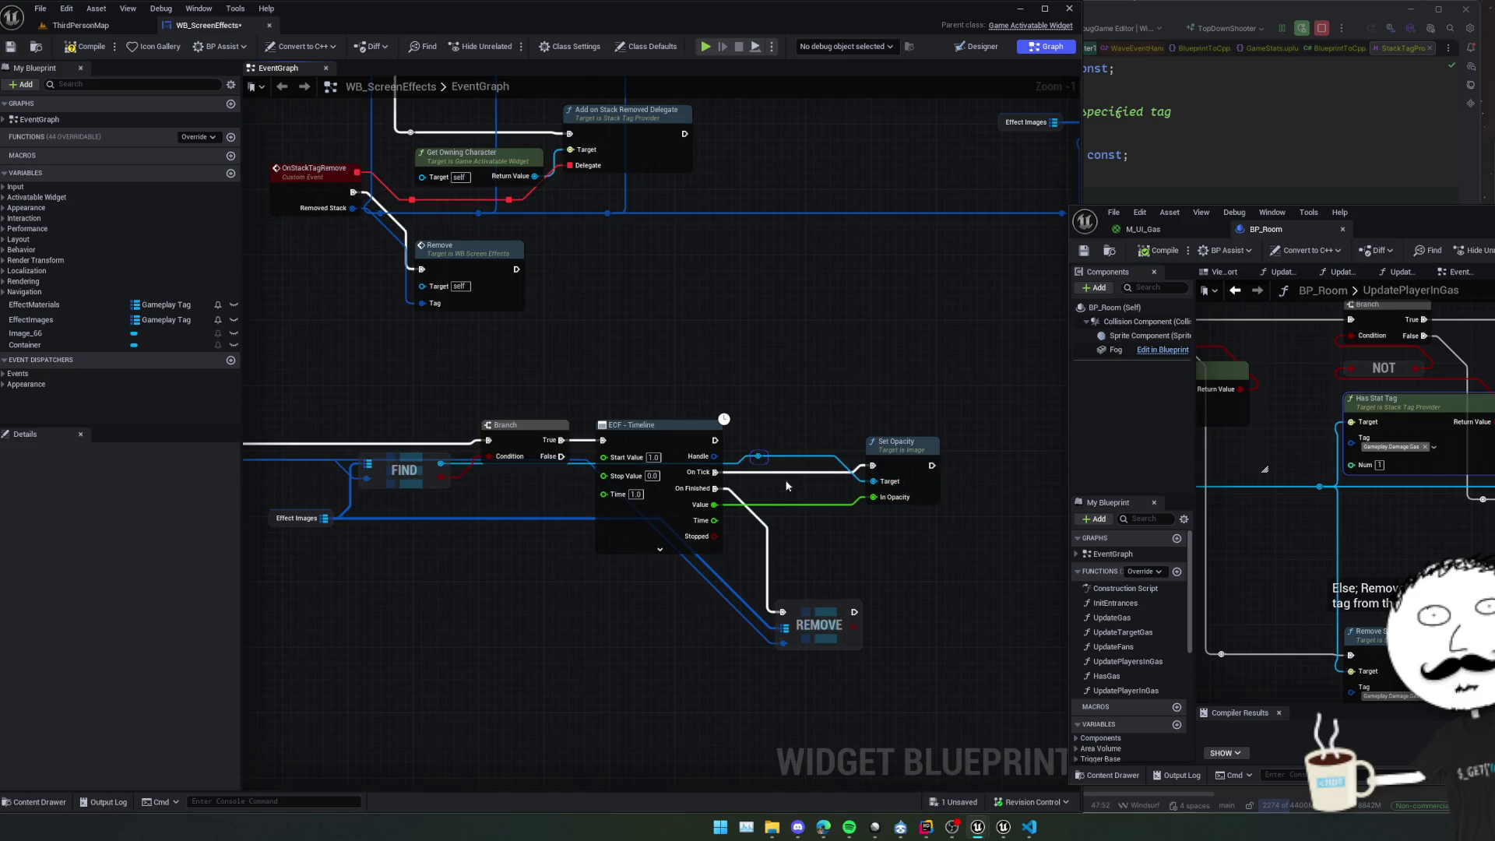
{"action": "left_click_drag", "start_coordinate": [759, 457], "coordinate": [866, 559]}
{"action": "type", "text": "remove f"}
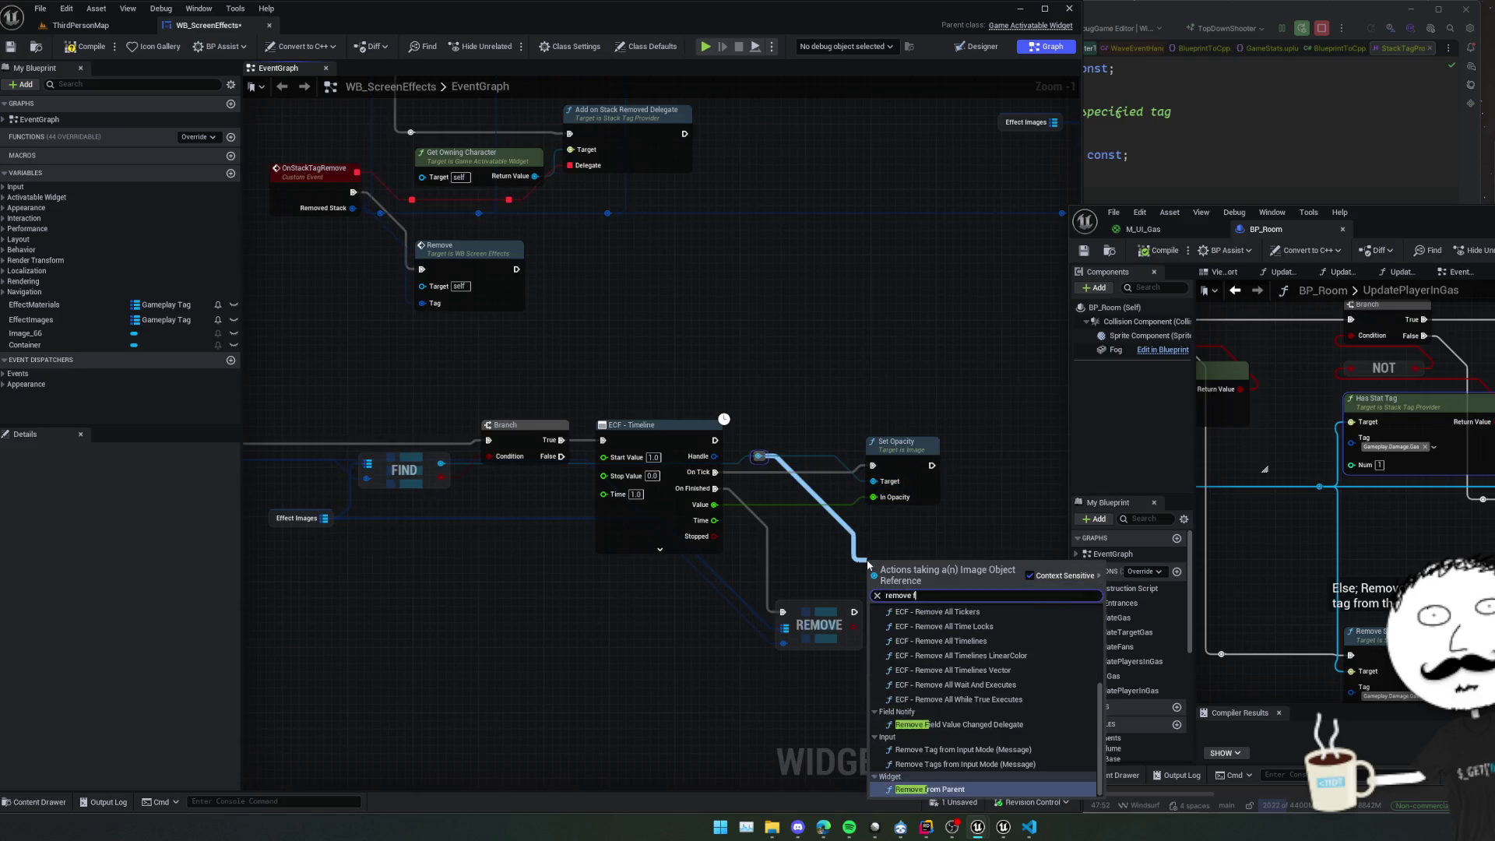
{"action": "type", "text": "rom"}
{"action": "key", "text": "Return"}
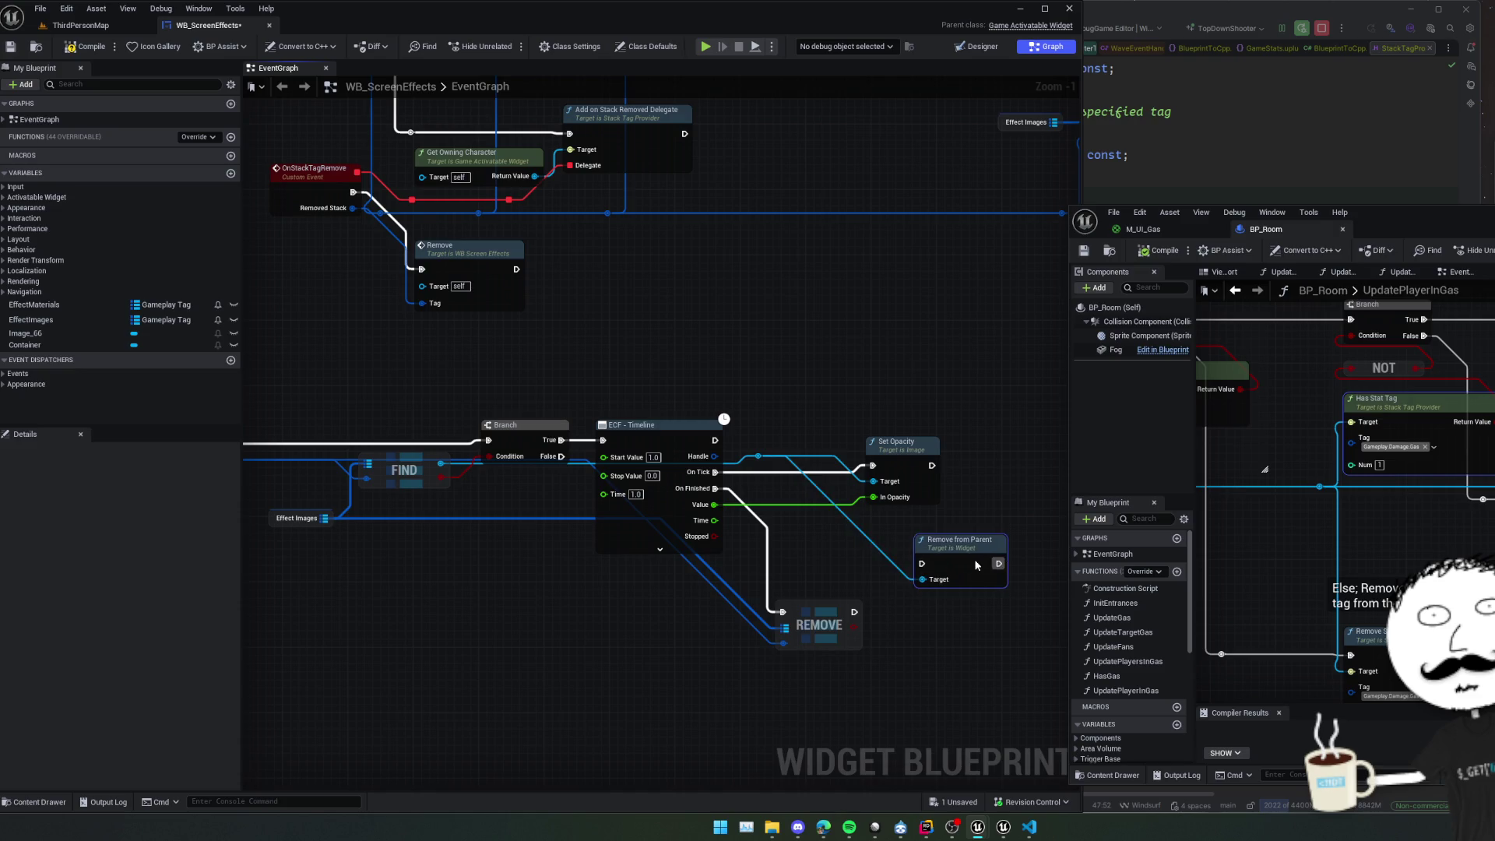
{"action": "left_click_drag", "start_coordinate": [977, 565], "coordinate": [961, 630]}
{"action": "left_click_drag", "start_coordinate": [854, 611], "coordinate": [904, 628]}
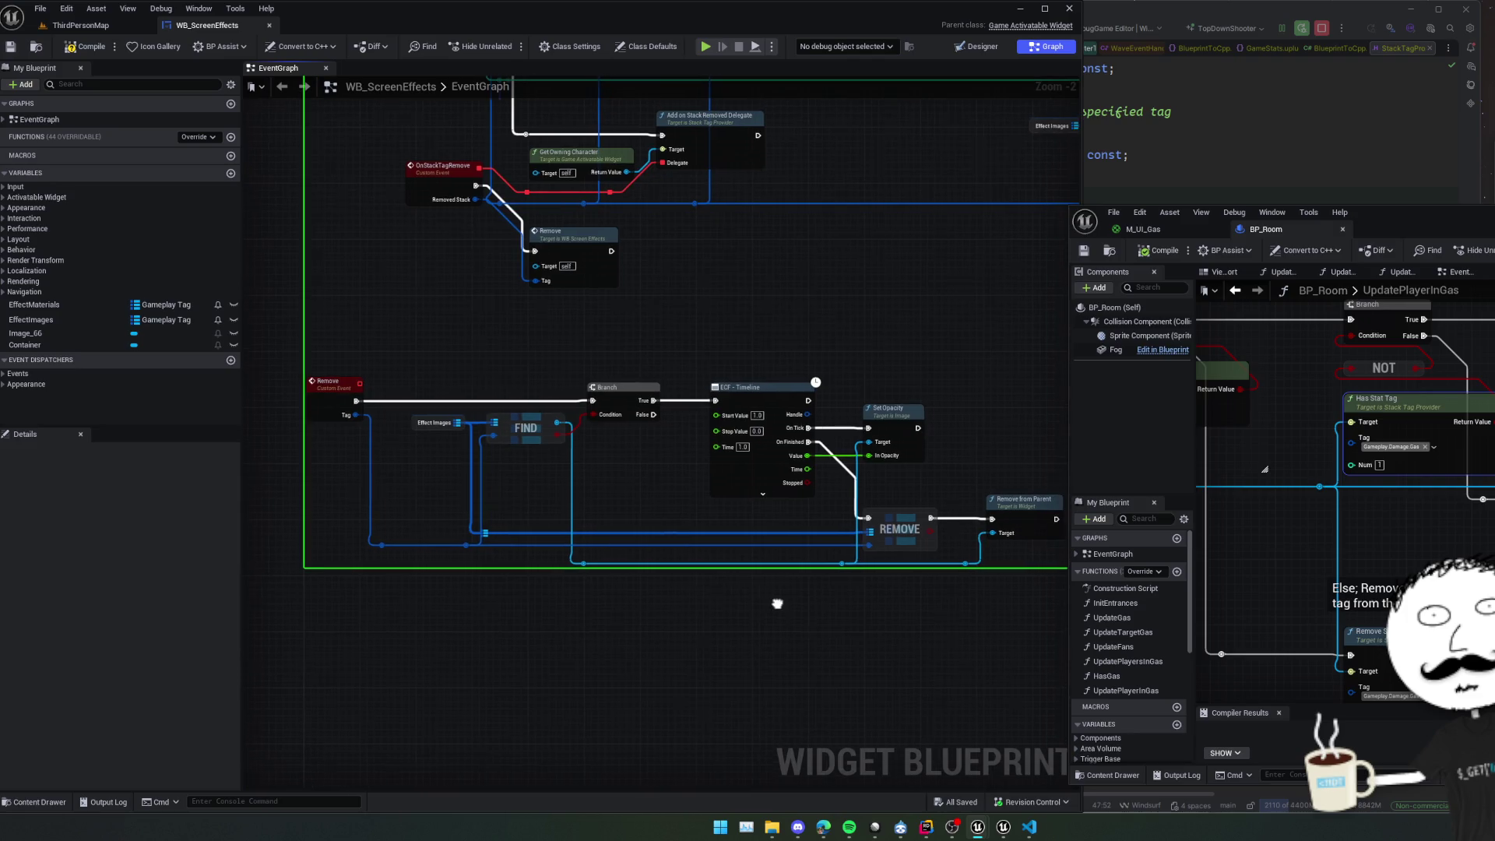
{"action": "scroll", "coordinate": [539, 525], "scroll_direction": "up", "scroll_amount": 2}
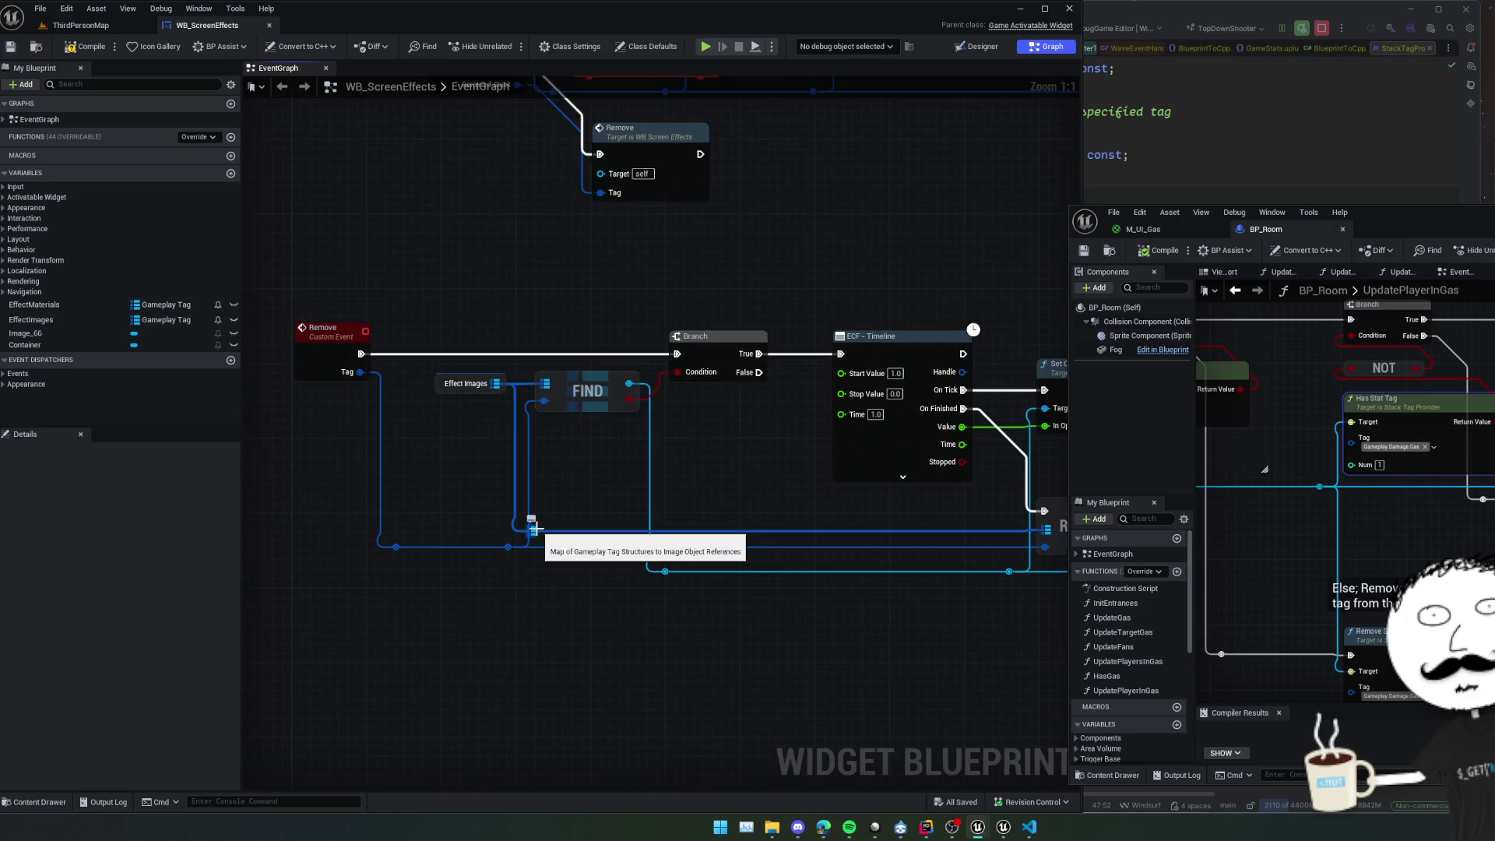
{"action": "mouse_move", "coordinate": [565, 535]}
{"action": "left_mouse_down"}
{"action": "mouse_move", "coordinate": [860, 574]}
{"action": "mouse_move", "coordinate": [717, 587]}
{"action": "mouse_move", "coordinate": [924, 636]}
{"action": "left_mouse_up"}
{"action": "scroll", "coordinate": [774, 592], "scroll_direction": "down", "scroll_amount": 1}
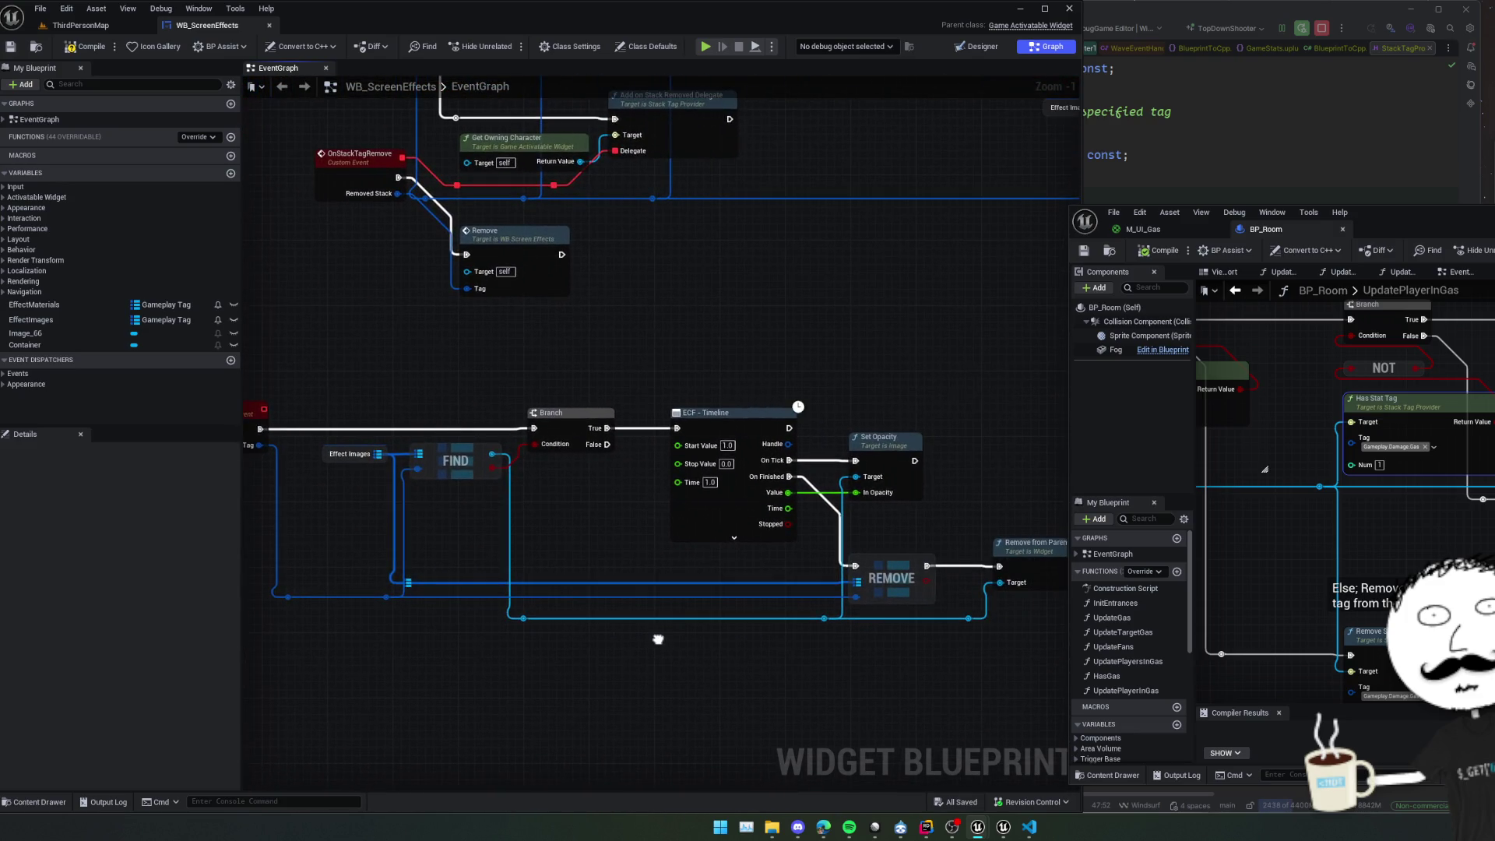
{"action": "scroll", "coordinate": [658, 639], "scroll_direction": "down", "scroll_amount": 1}
{"action": "left_click_drag", "start_coordinate": [513, 427], "coordinate": [621, 463]}
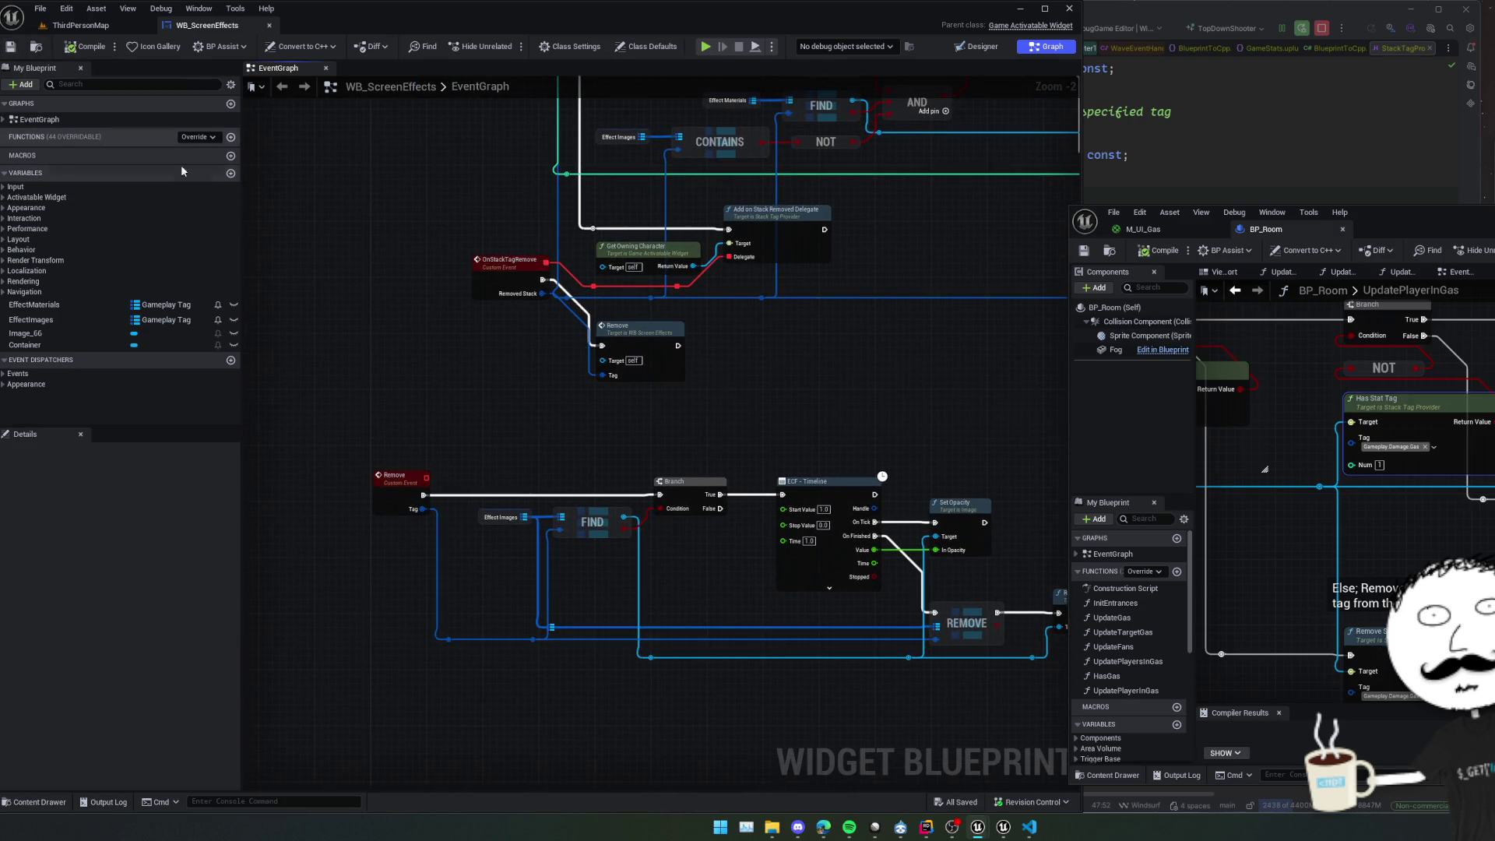
{"action": "left_click_drag", "start_coordinate": [370, 188], "coordinate": [380, 274]}
{"action": "scroll", "coordinate": [372, 418], "scroll_direction": "down", "scroll_amount": 1}
{"action": "mouse_move", "coordinate": [372, 418]}
{"action": "left_mouse_down"}
{"action": "mouse_move", "coordinate": [607, 253]}
{"action": "mouse_move", "coordinate": [394, 427]}
{"action": "left_mouse_up"}
{"action": "scroll", "coordinate": [394, 427], "scroll_direction": "down", "scroll_amount": 1}
{"action": "left_click_drag", "start_coordinate": [654, 427], "coordinate": [740, 414]}
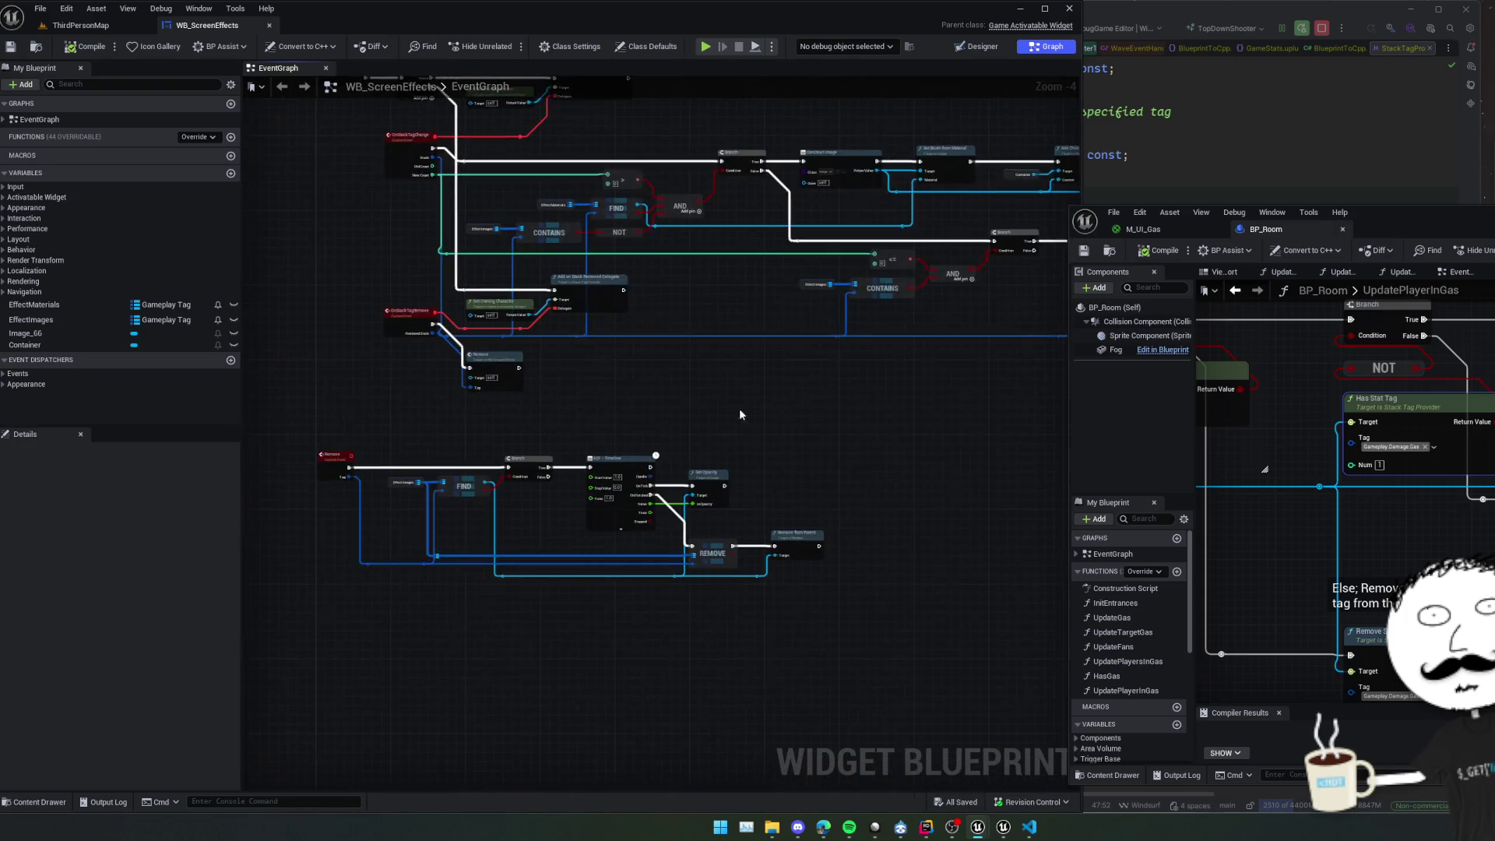
{"action": "scroll", "coordinate": [740, 414], "scroll_direction": "up", "scroll_amount": 4}
{"action": "scroll", "coordinate": [710, 400], "scroll_direction": "down", "scroll_amount": 2}
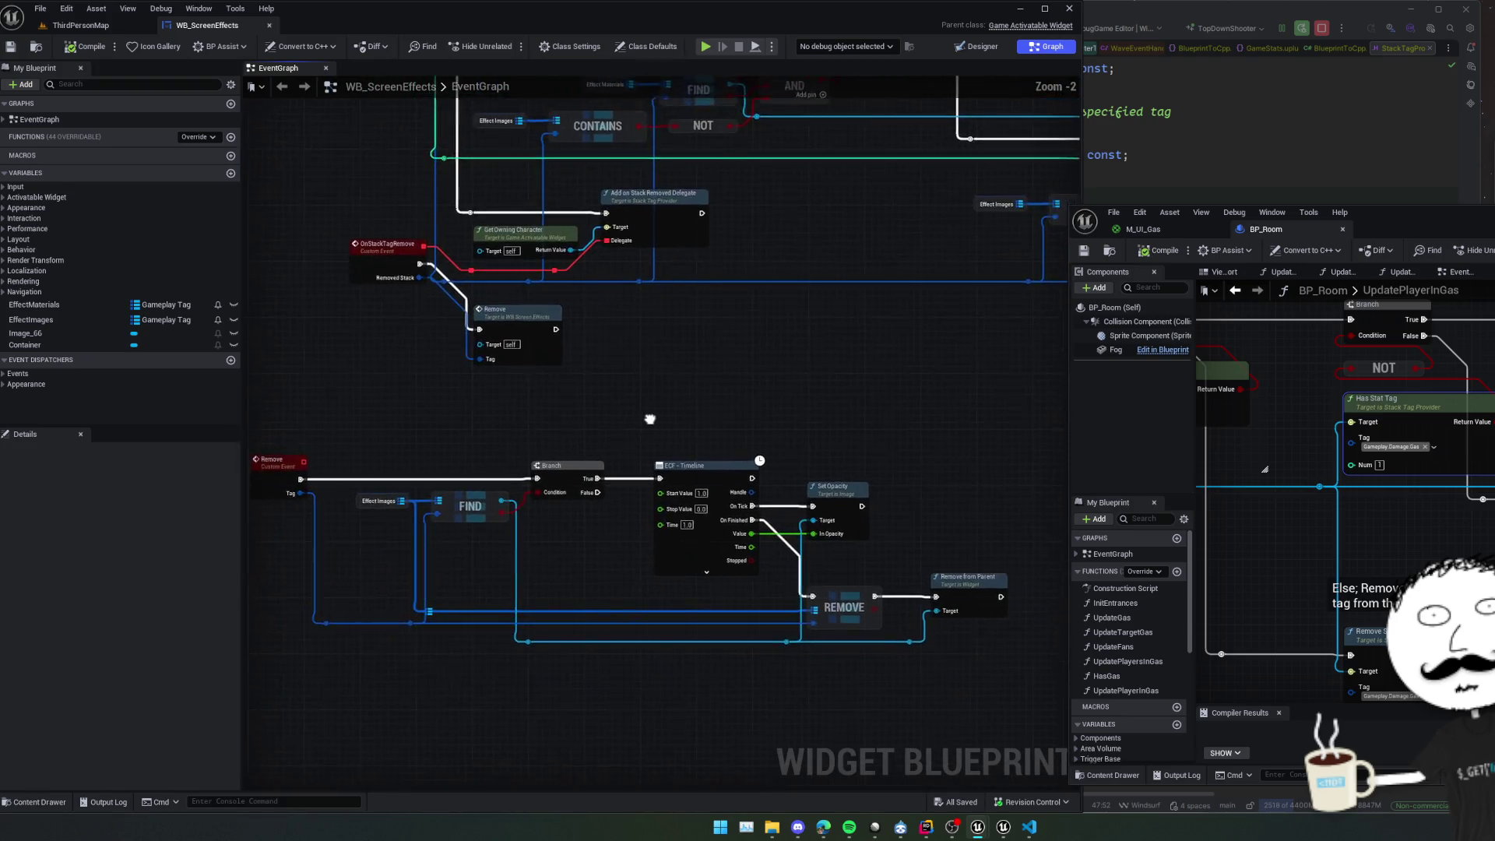
{"action": "mouse_move", "coordinate": [650, 419]}
{"action": "left_mouse_down"}
{"action": "mouse_move", "coordinate": [838, 446]}
{"action": "mouse_move", "coordinate": [747, 385]}
{"action": "mouse_move", "coordinate": [421, 246]}
{"action": "left_mouse_up"}
{"action": "scroll", "coordinate": [421, 247], "scroll_direction": "up", "scroll_amount": 1}
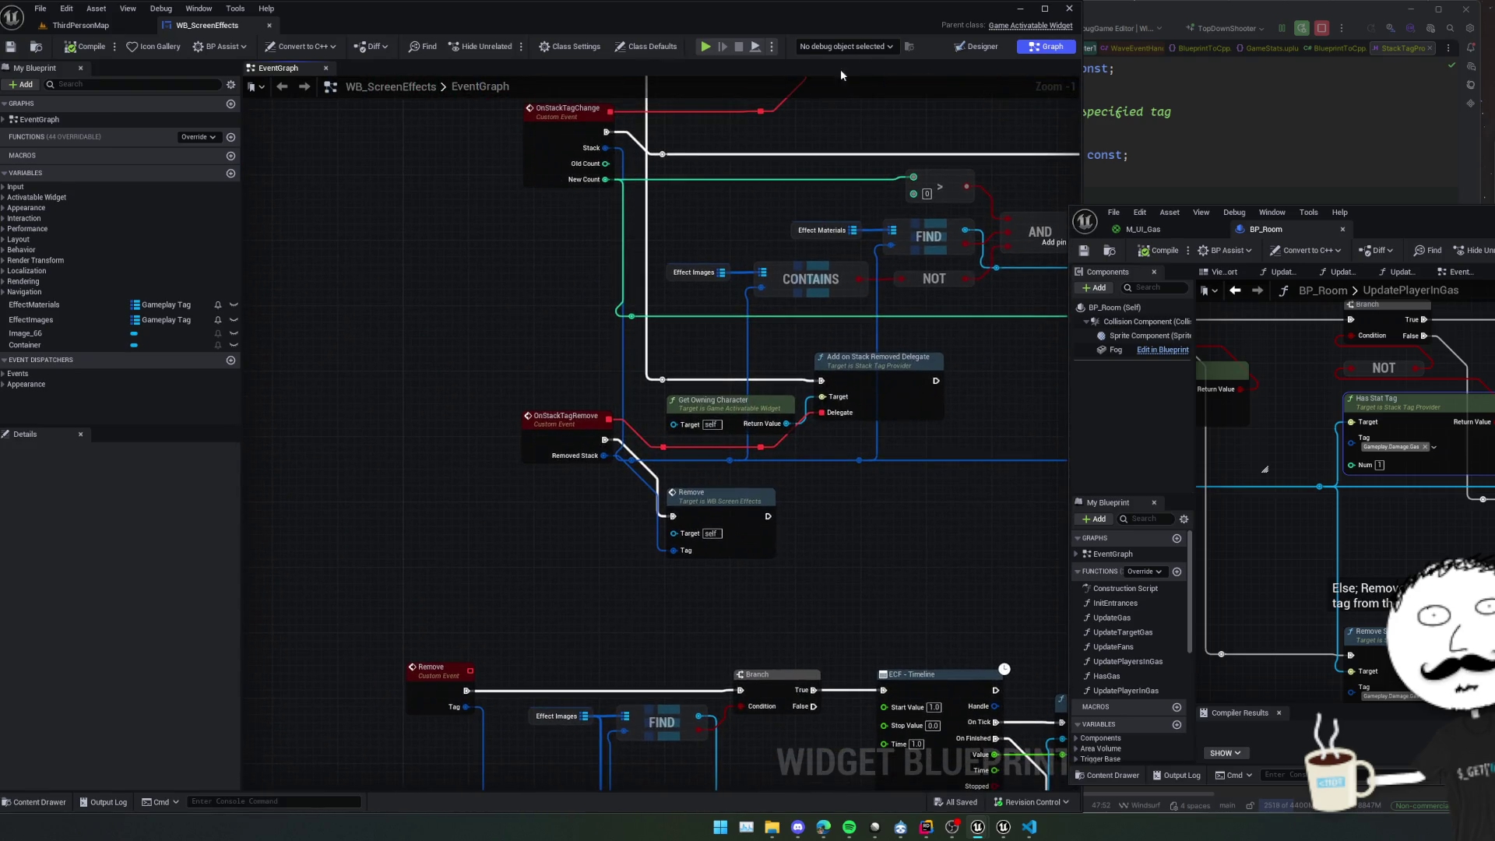
In Designer, select the root WB_ScreenEffects widget and delete its Effect Images entry.
{"action": "left_click", "coordinate": [970, 50]}
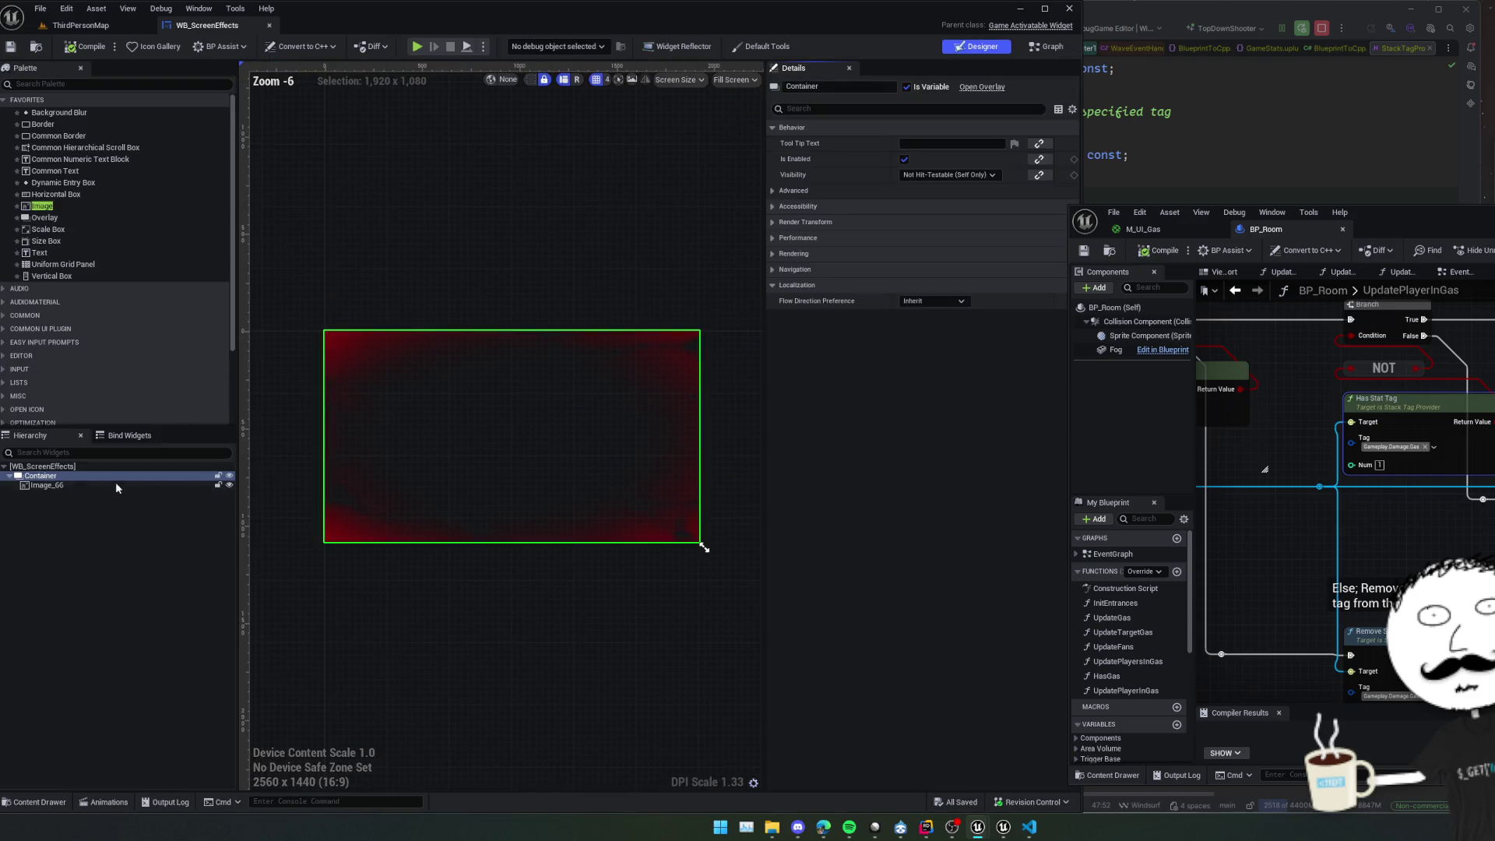
{"action": "left_click", "coordinate": [45, 465]}
{"action": "scroll", "coordinate": [839, 176], "scroll_direction": "down", "scroll_amount": 5}
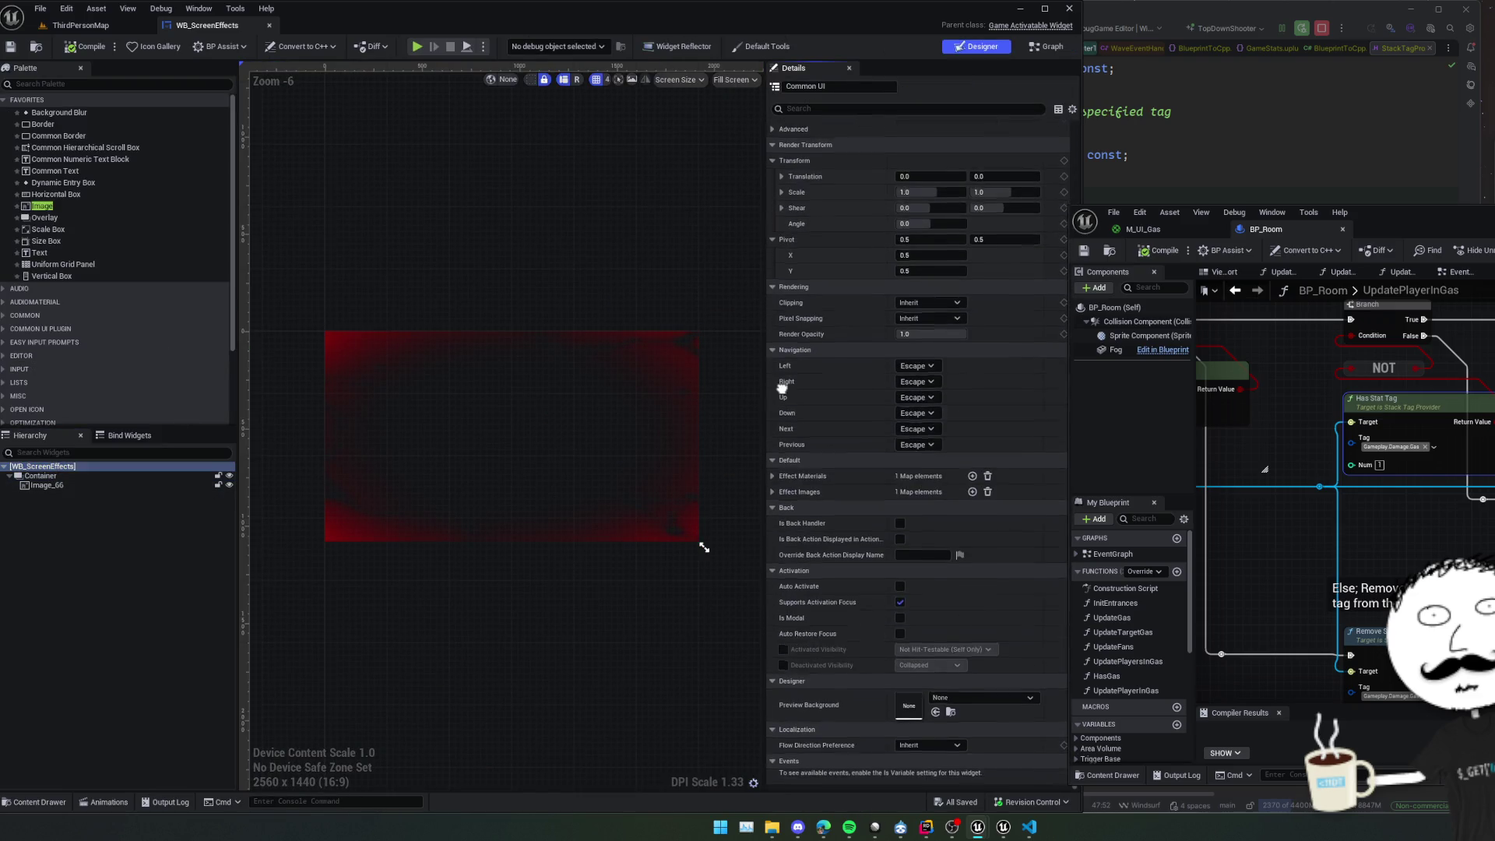
{"action": "left_click", "coordinate": [772, 494]}
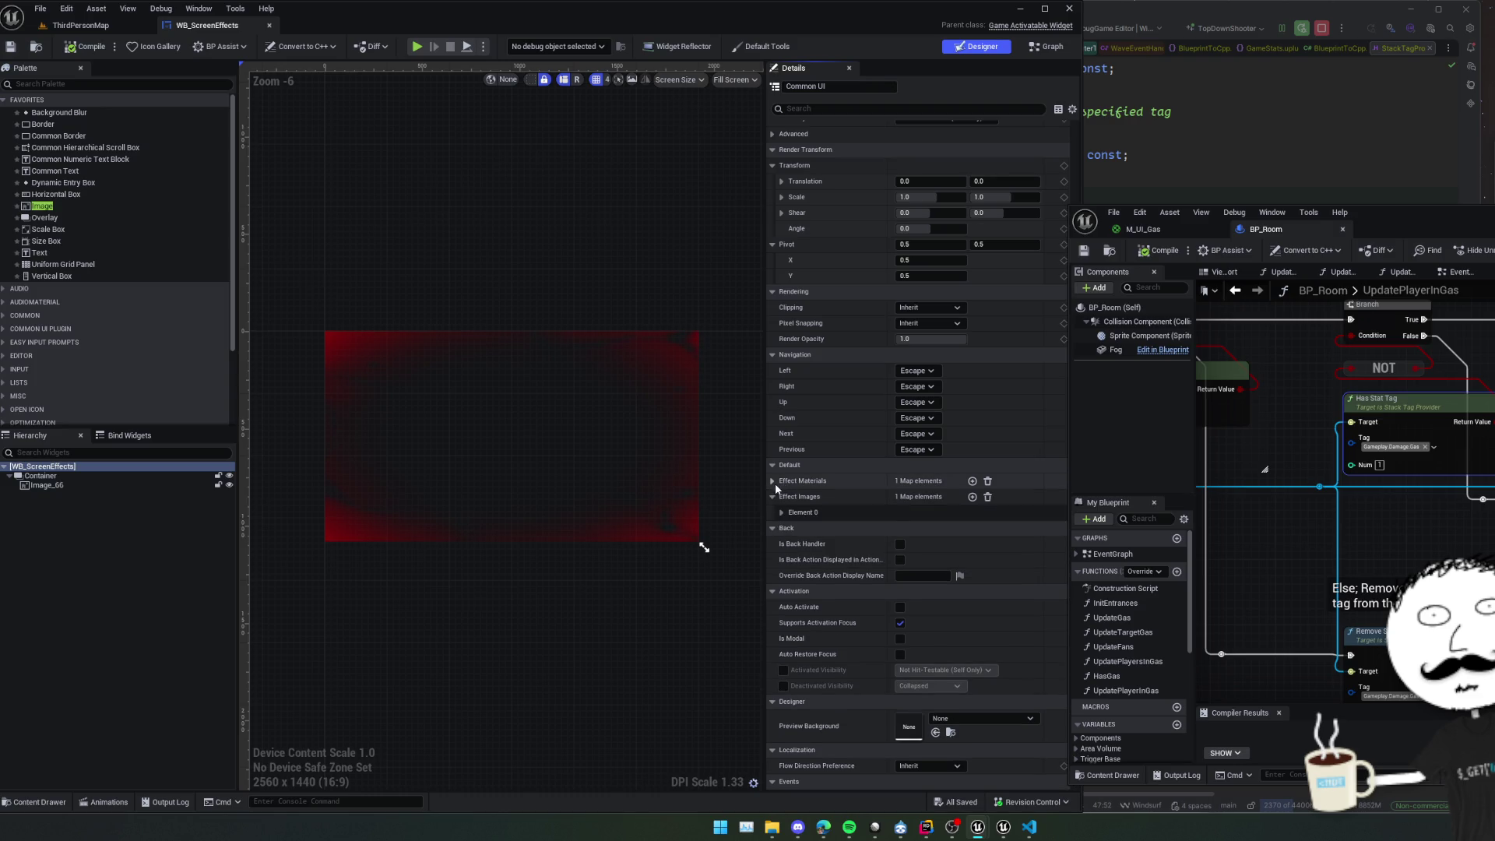
{"action": "left_click", "coordinate": [773, 481]}
{"action": "left_click", "coordinate": [781, 496]}
{"action": "left_click", "coordinate": [782, 578]}
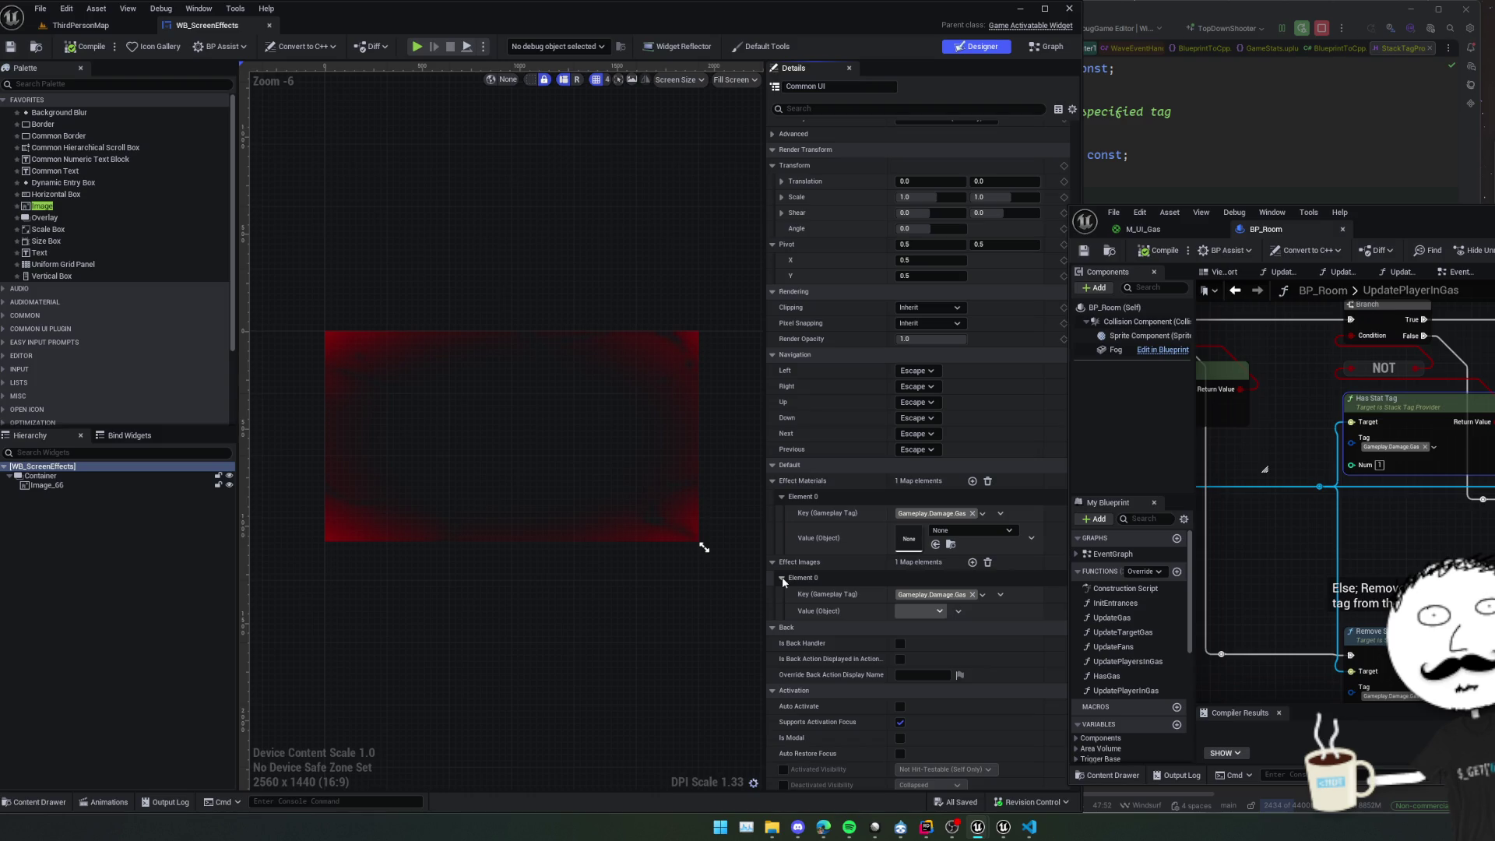
{"action": "left_click", "coordinate": [1001, 595]}
{"action": "left_click", "coordinate": [1013, 615]}
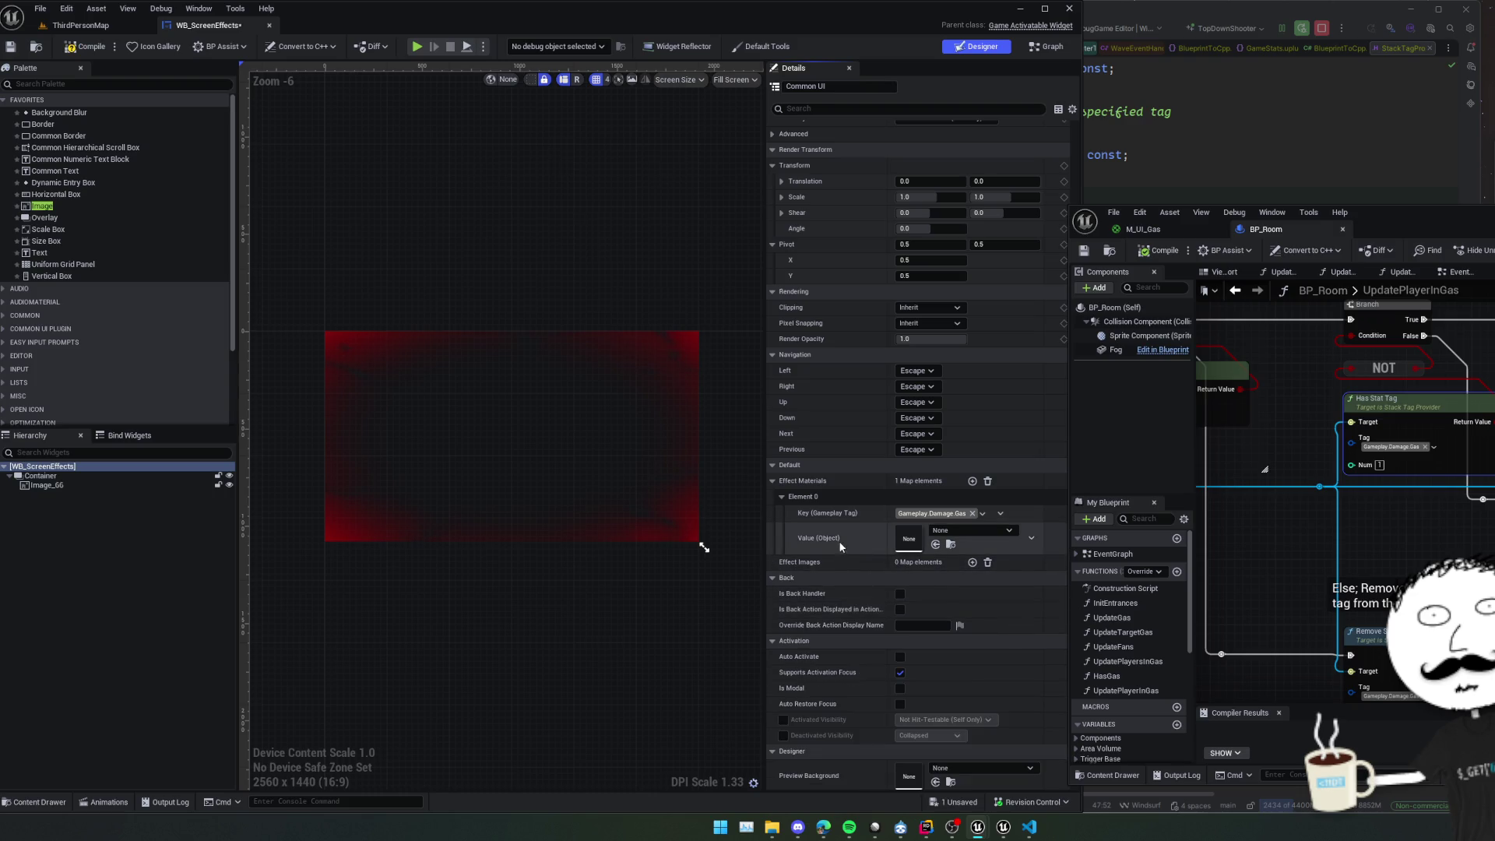
Set Effect Materials Element 0 to M_UI_Gas with key Gameplay.Damage.
{"action": "left_click", "coordinate": [970, 535]}
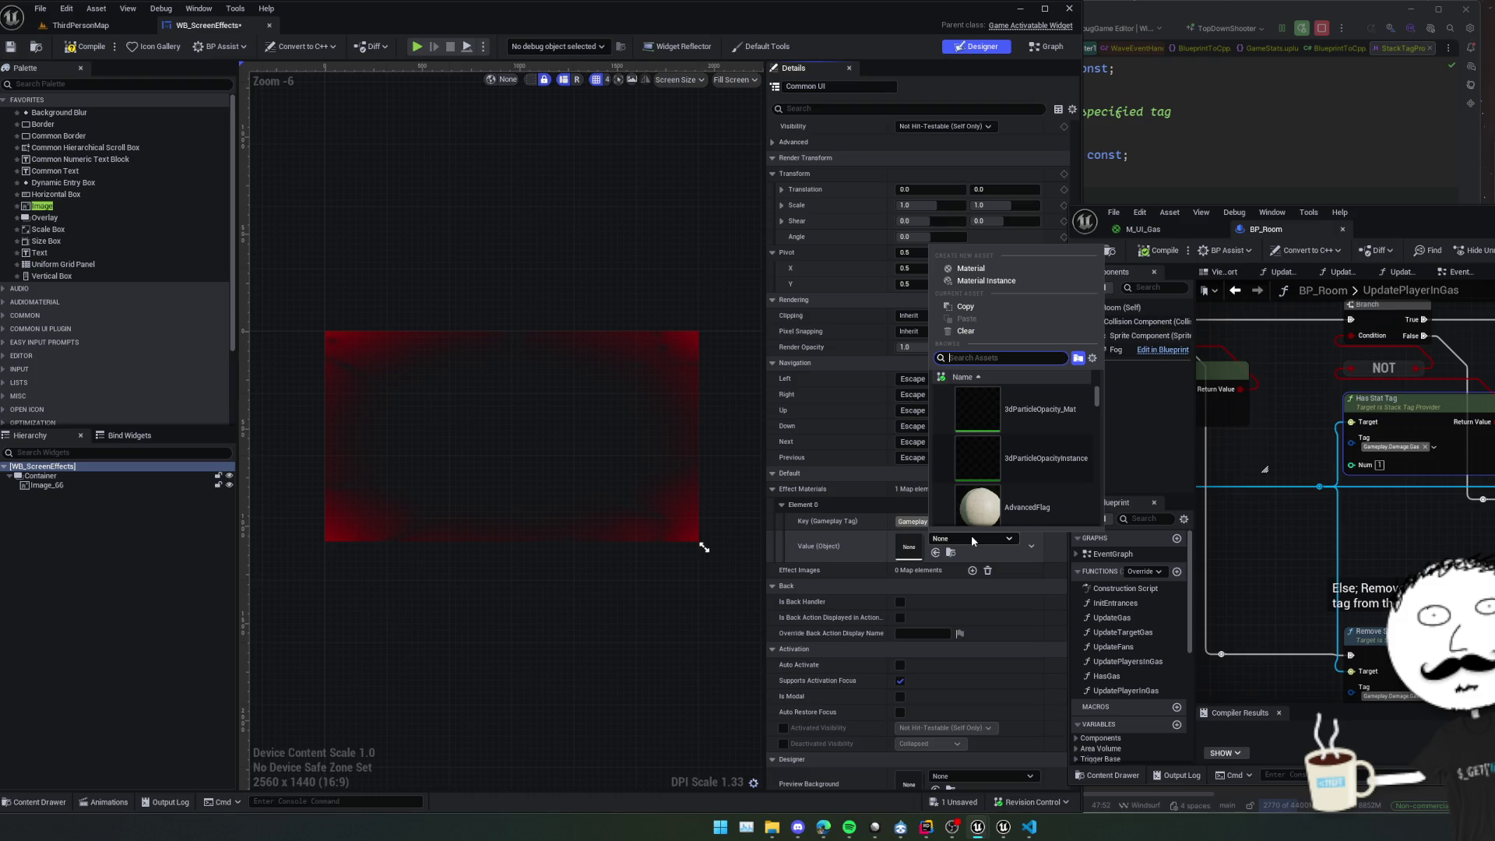
{"action": "type", "text": "gas"}
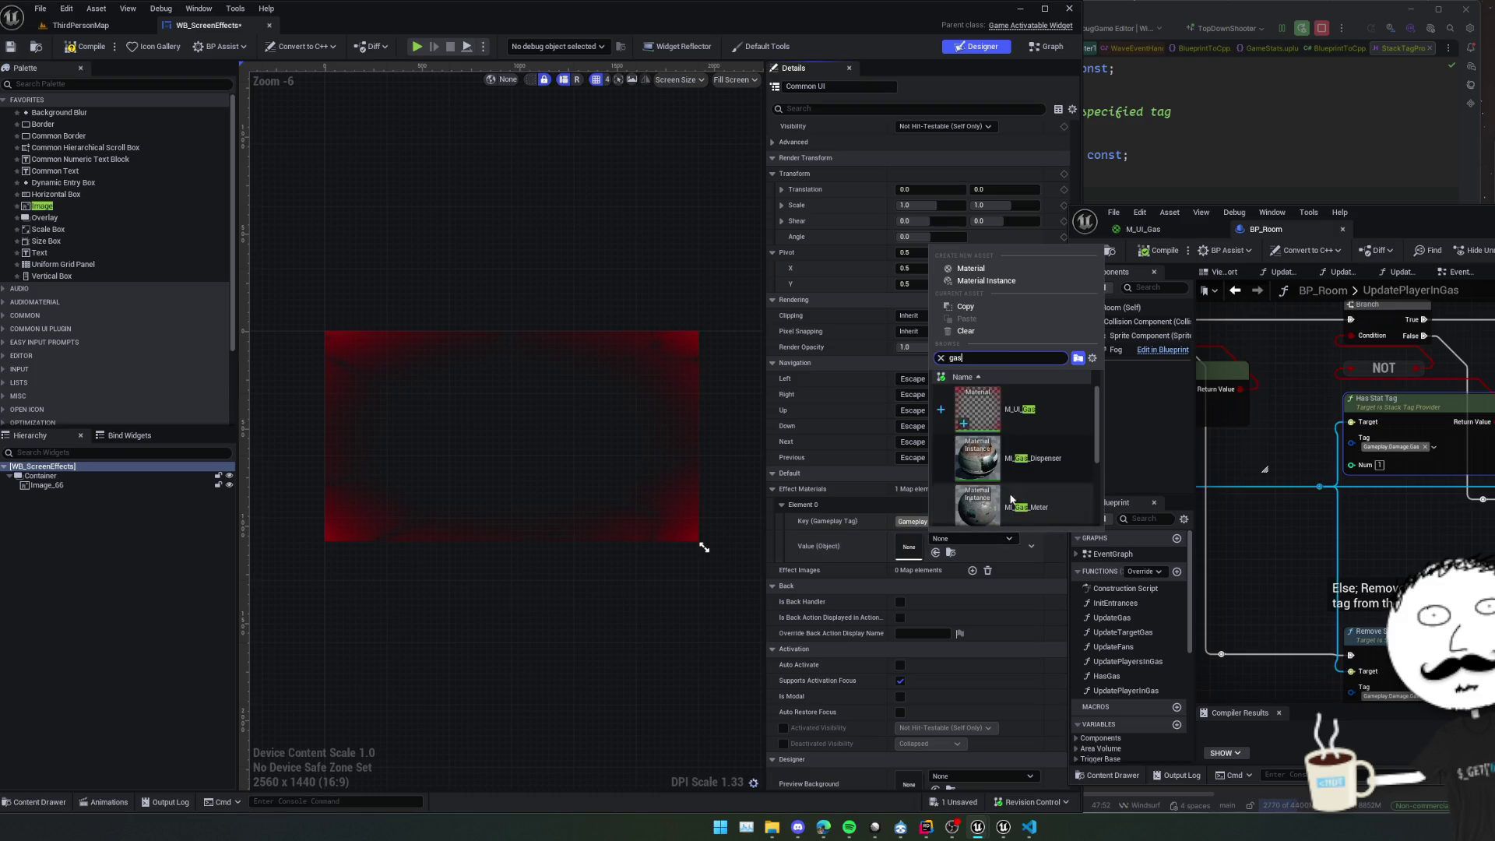
{"action": "left_click", "coordinate": [1017, 423]}
{"action": "scroll", "coordinate": [833, 510], "scroll_direction": "down", "scroll_amount": 1}
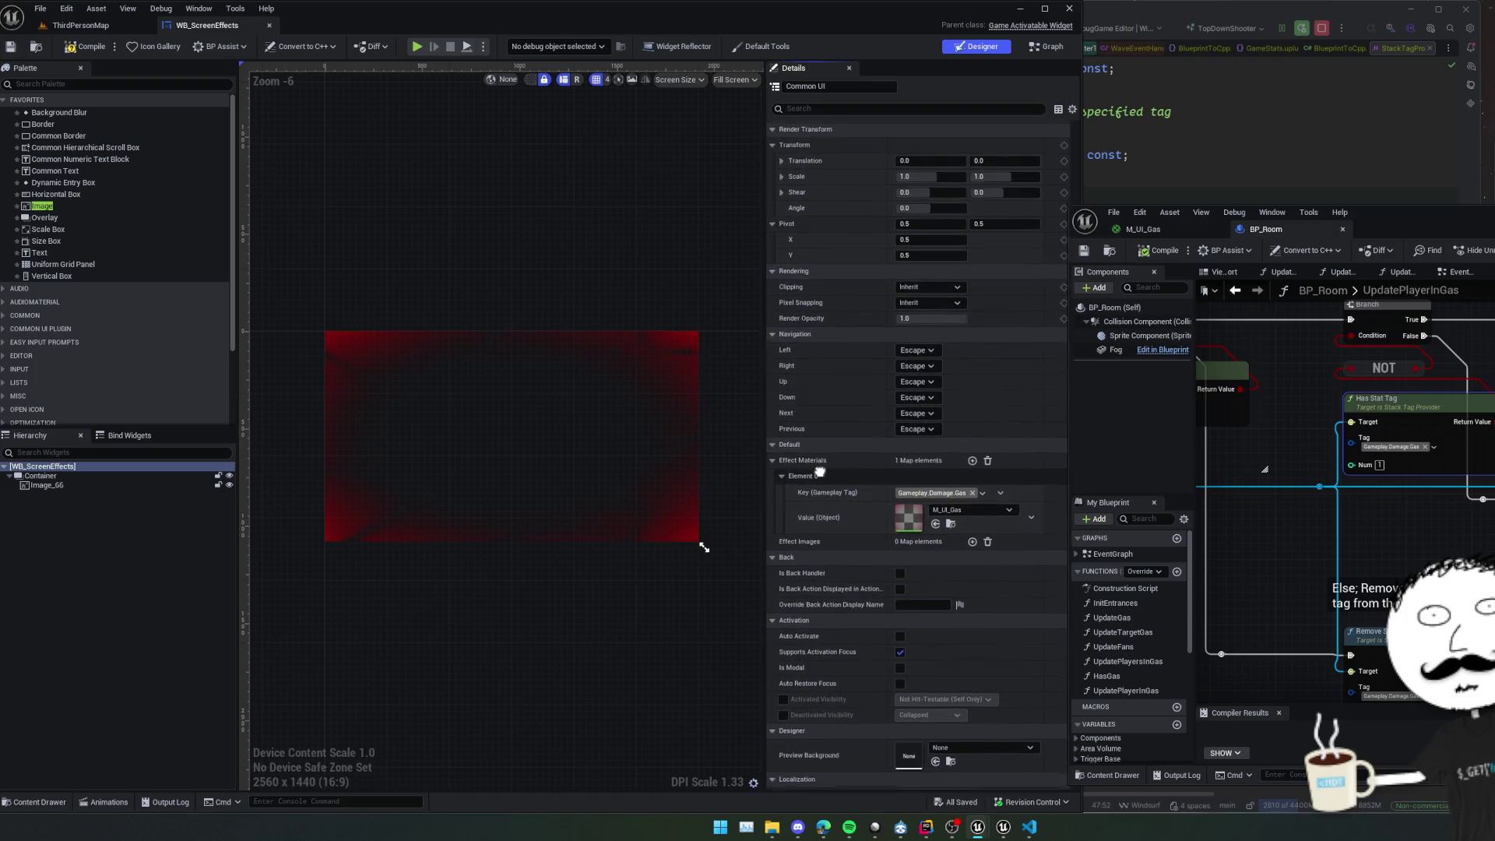
{"action": "left_click", "coordinate": [938, 502]}
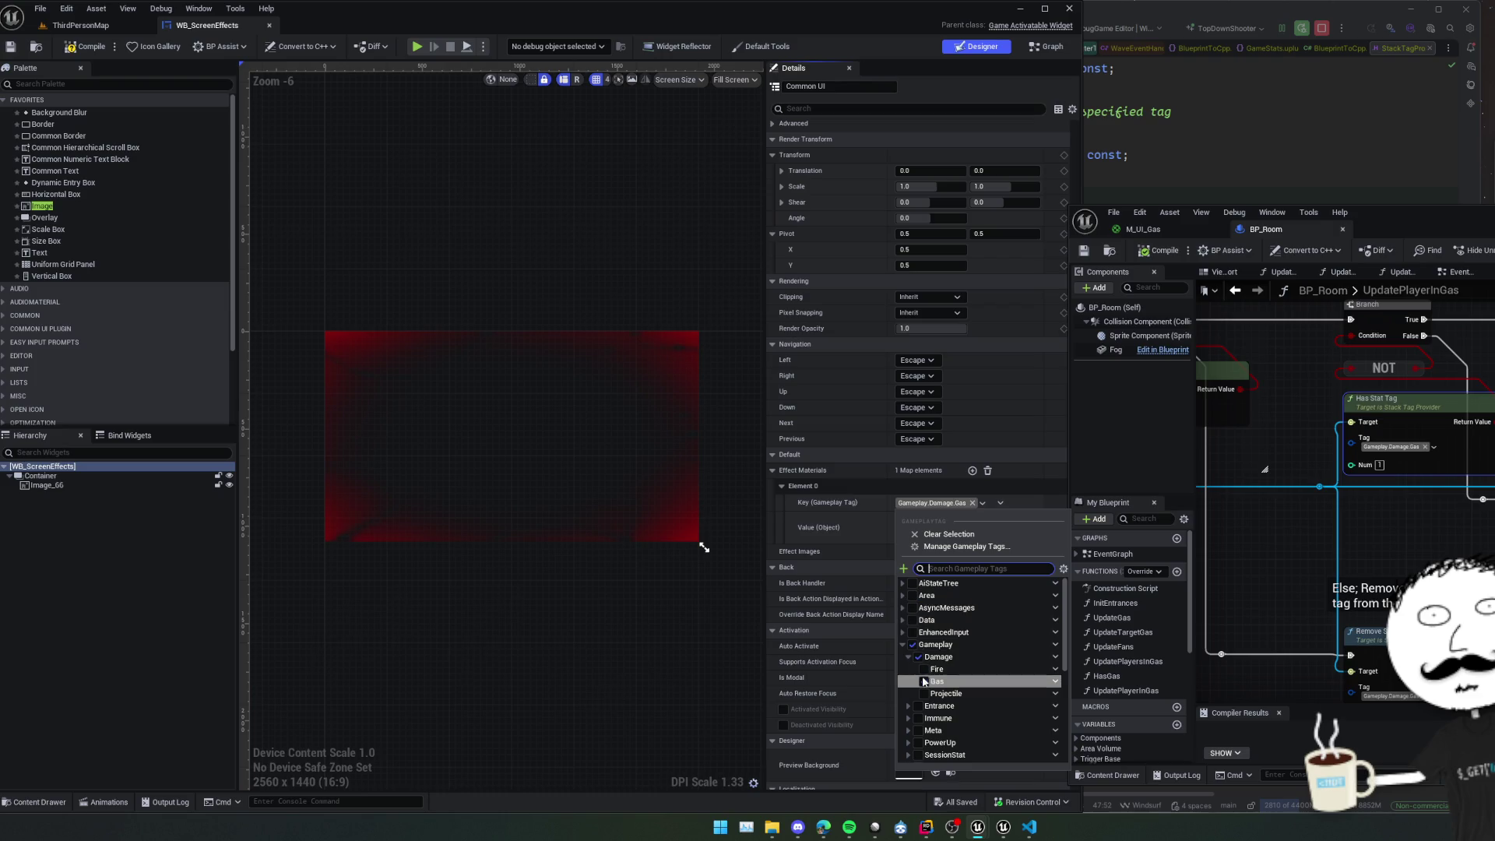
{"action": "left_click", "coordinate": [925, 681]}
{"action": "left_click", "coordinate": [848, 501]}
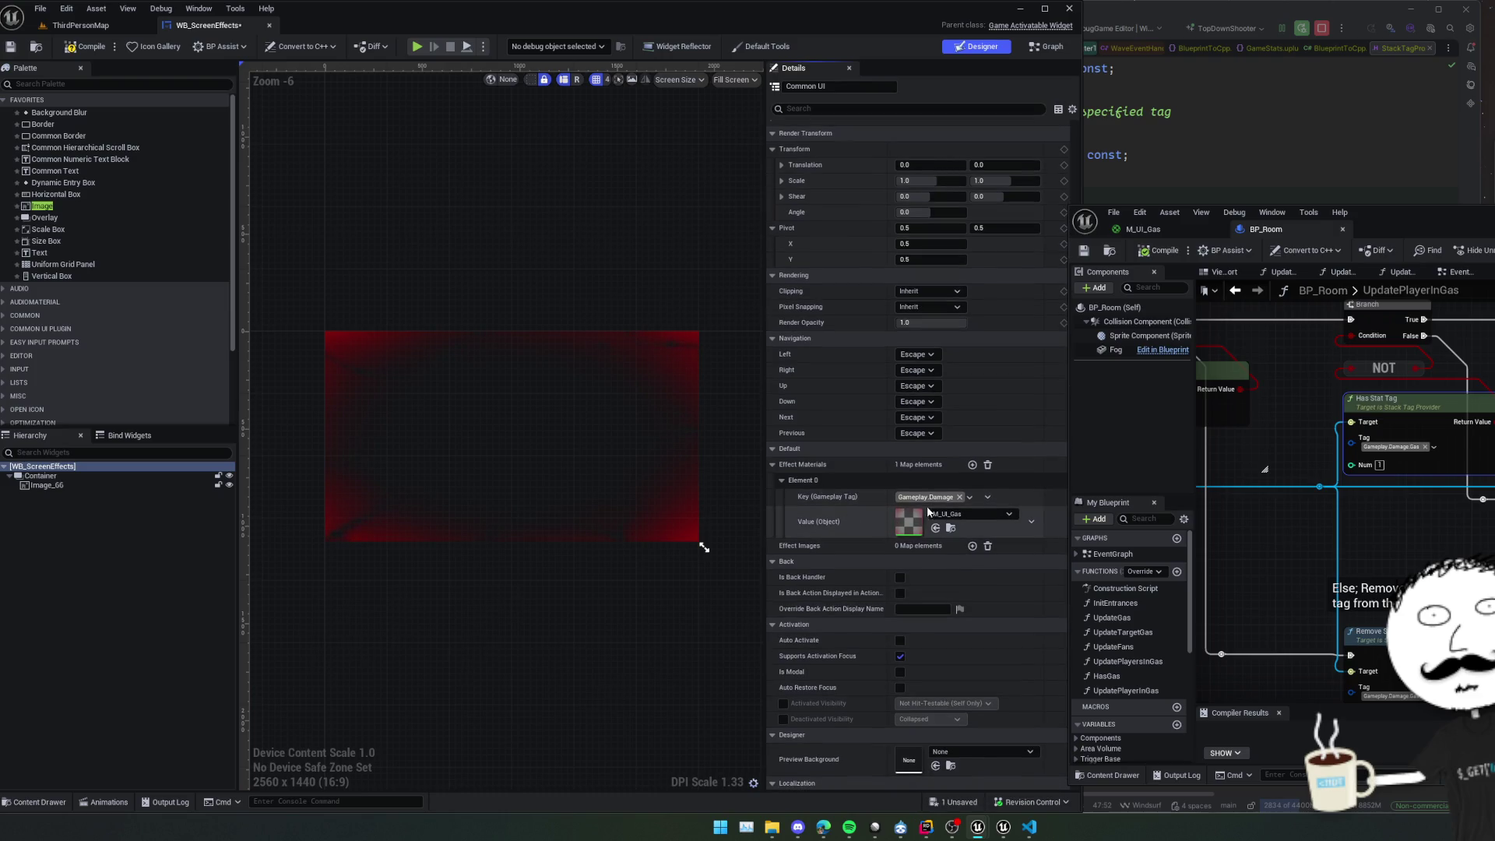
Add a second Effect Materials entry keyed Gameplay.Damage.Gas using M_UI_Gas, and save.
{"action": "left_click", "coordinate": [973, 466]}
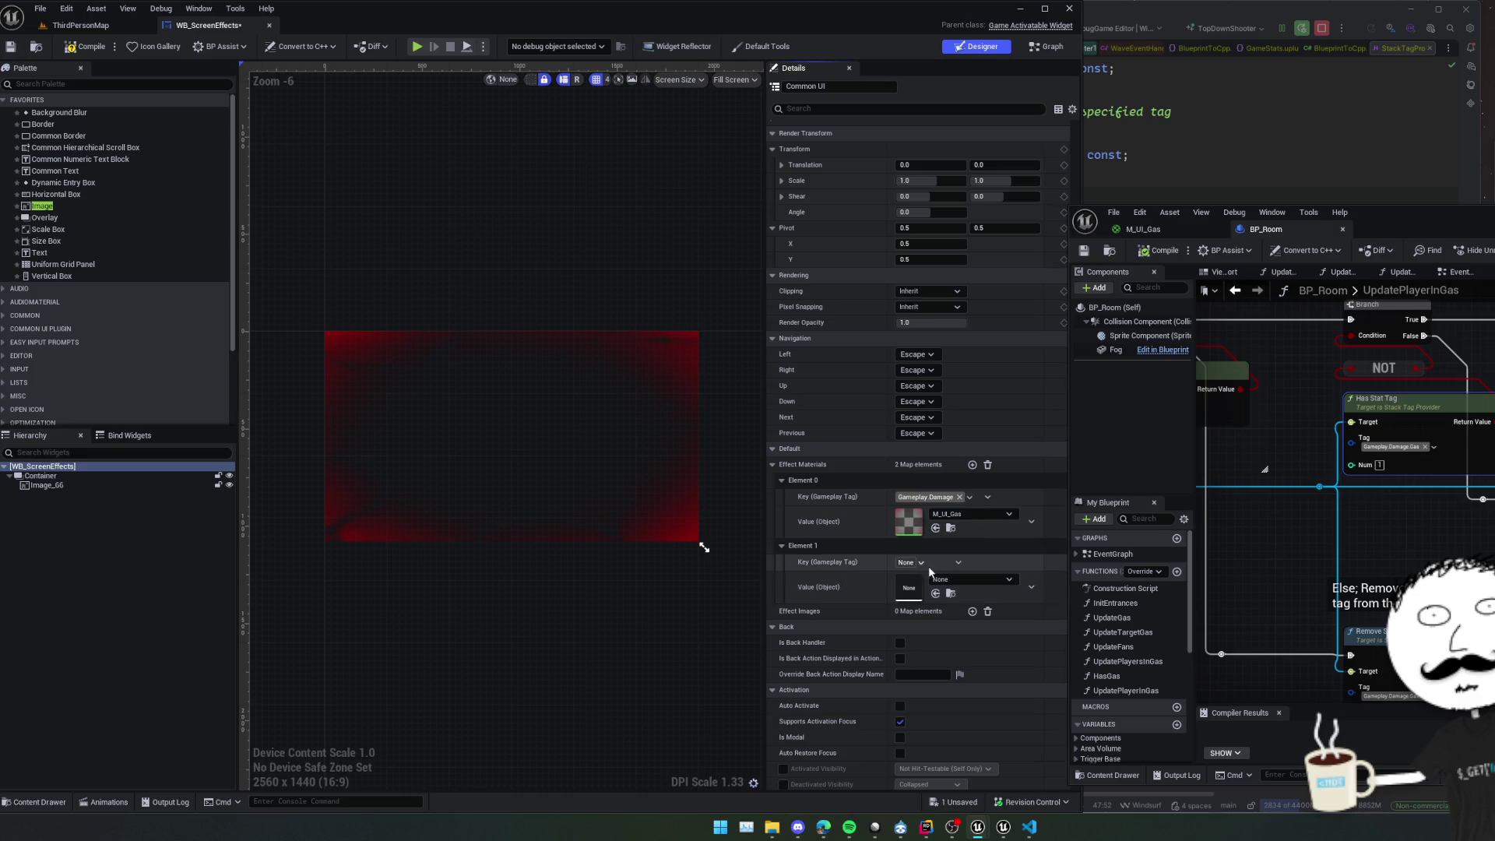
{"action": "left_click", "coordinate": [907, 563]}
{"action": "type", "text": "gas"}
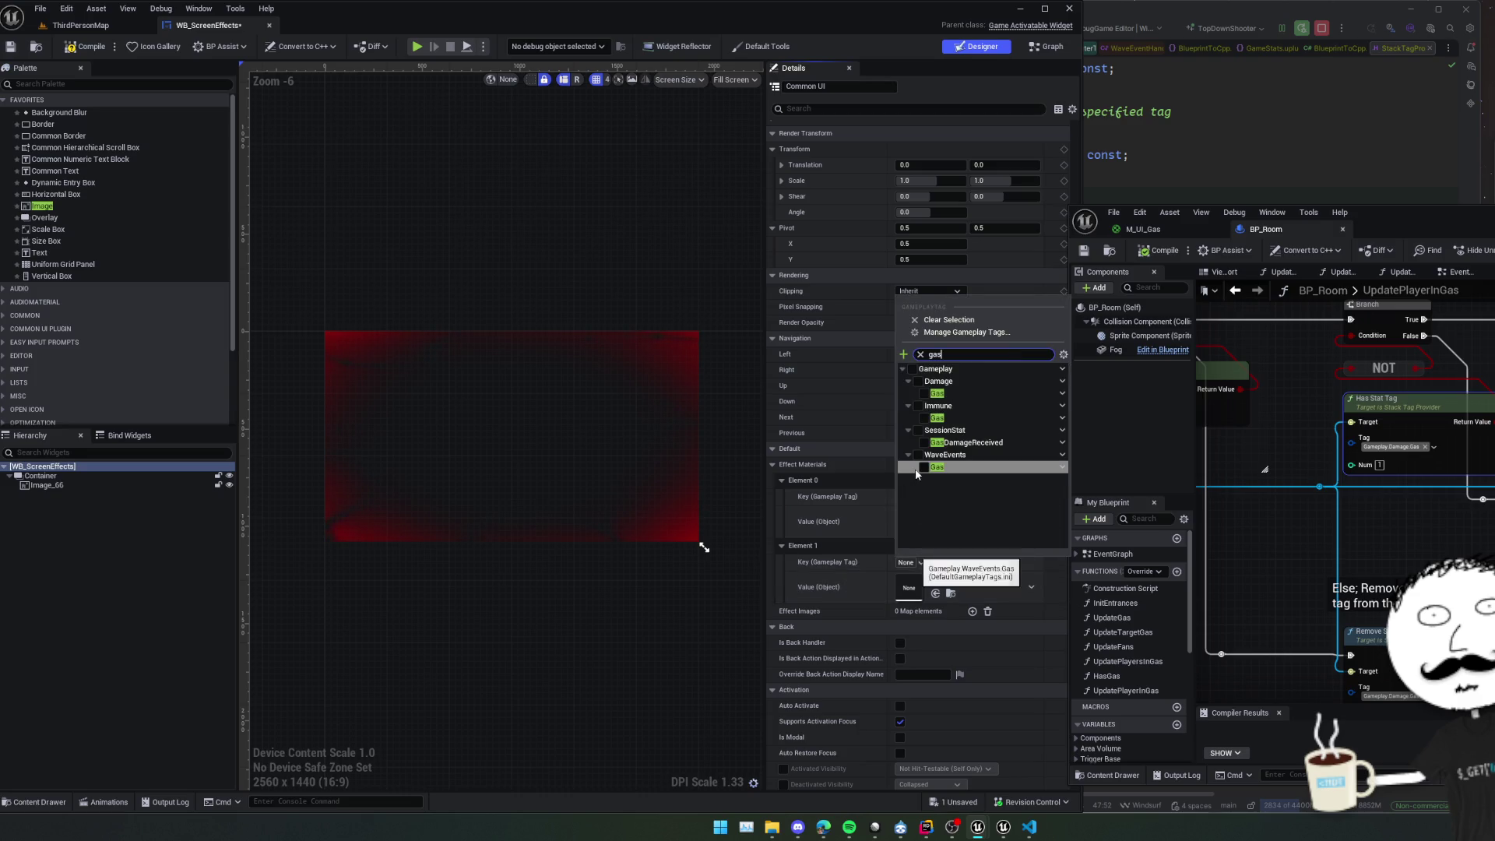
{"action": "left_click", "coordinate": [924, 396]}
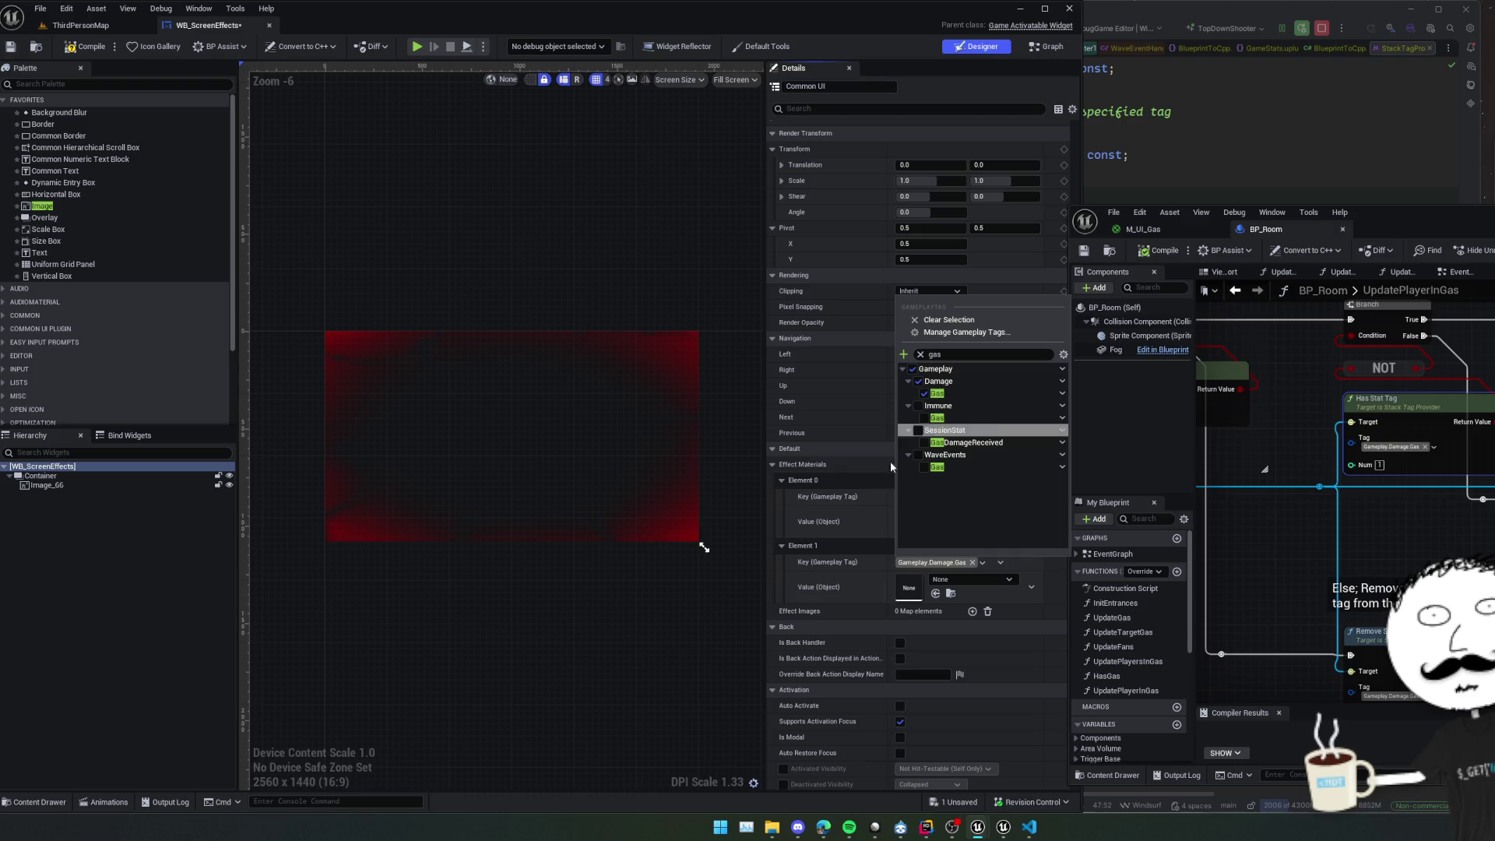
{"action": "left_click", "coordinate": [862, 576]}
{"action": "scroll", "coordinate": [961, 540], "scroll_direction": "down", "scroll_amount": 2}
{"action": "scroll", "coordinate": [962, 543], "scroll_direction": "down", "scroll_amount": 1}
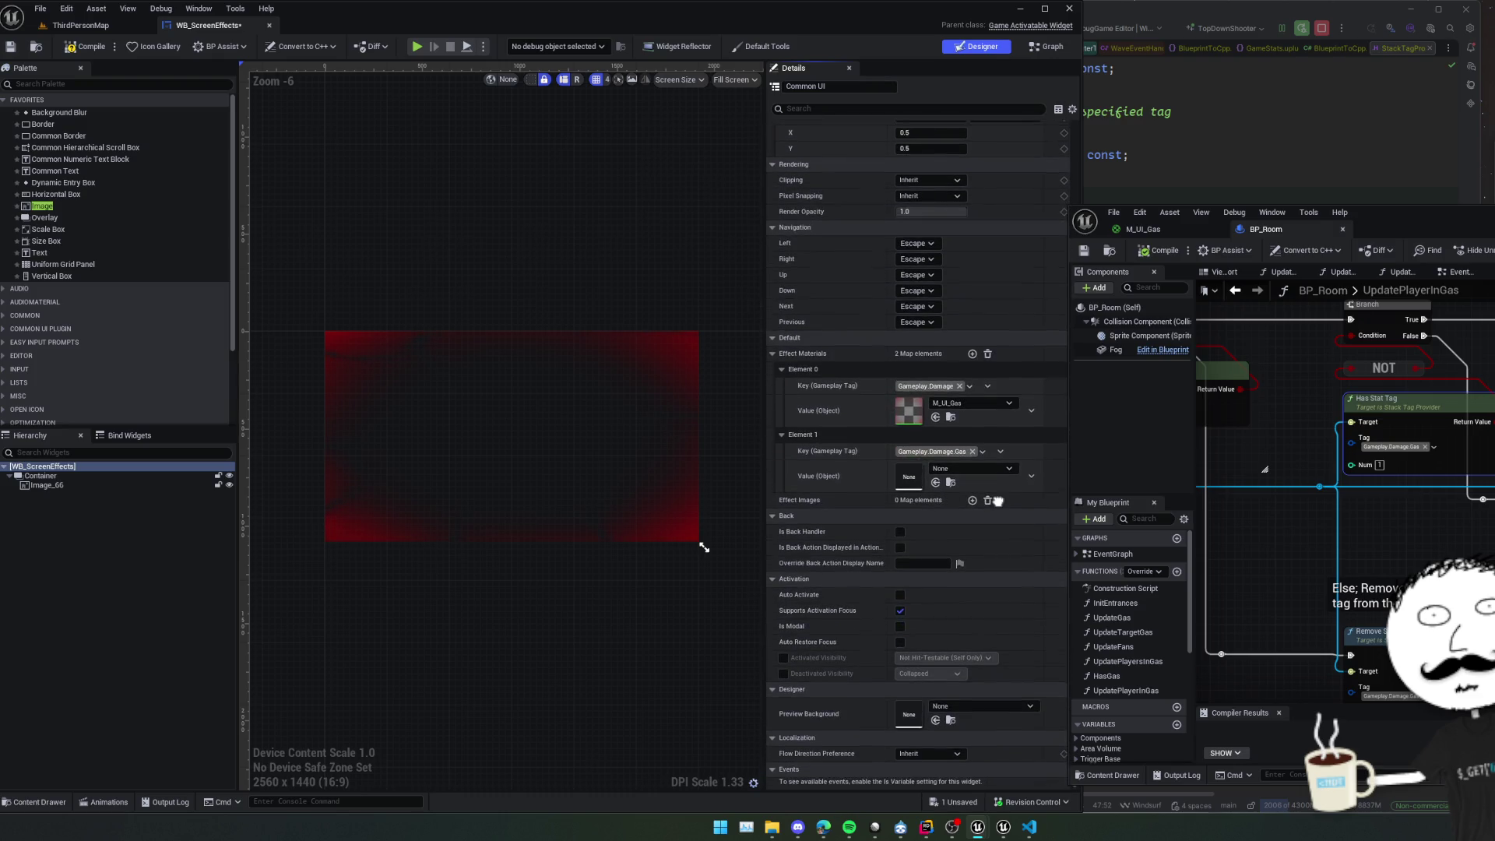
{"action": "right_click", "coordinate": [858, 422], "text": "shift"}
{"action": "left_click", "coordinate": [857, 472], "text": "shift"}
{"action": "key", "text": "ctrl+s"}
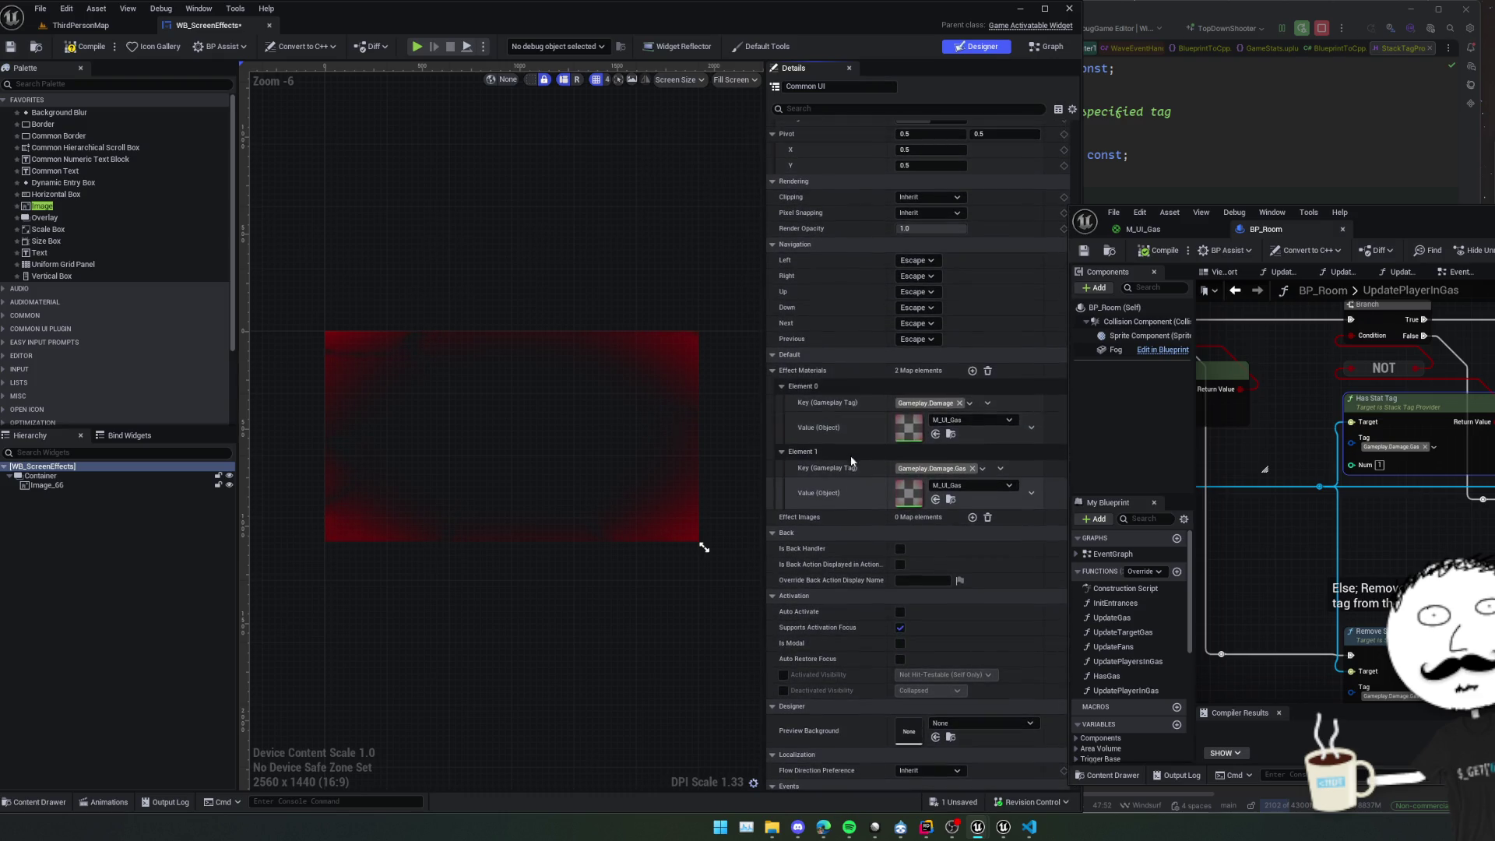
Leave the widget designer and return to the ThirdPersonMap level editor.
{"action": "scroll", "coordinate": [833, 427], "scroll_direction": "up", "scroll_amount": 1}
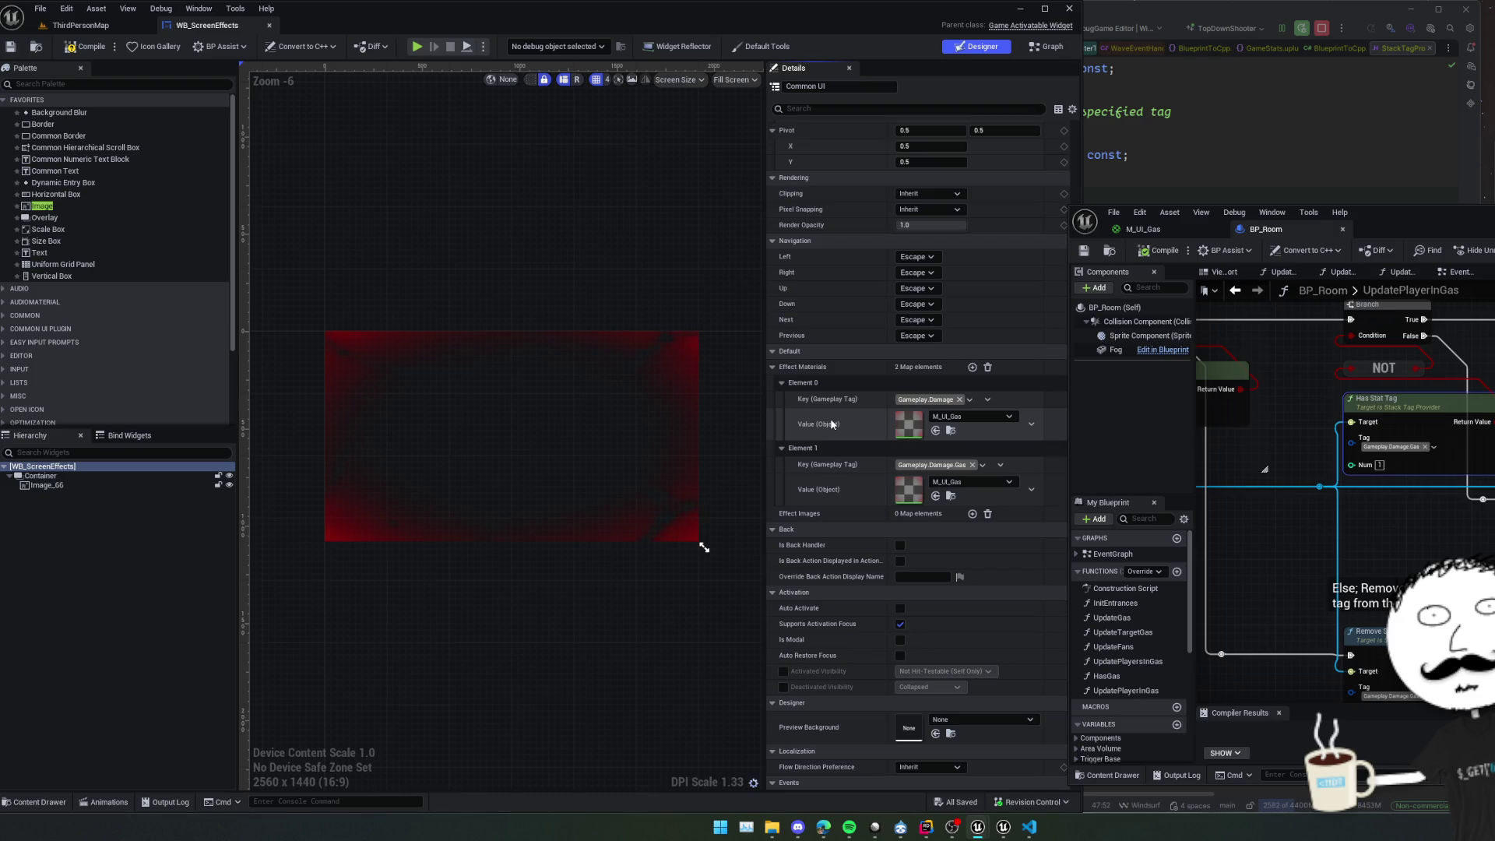
{"action": "mouse_move", "coordinate": [480, 190]}
{"action": "left_mouse_down"}
{"action": "mouse_move", "coordinate": [569, 185]}
{"action": "mouse_move", "coordinate": [444, 187]}
{"action": "left_mouse_up"}
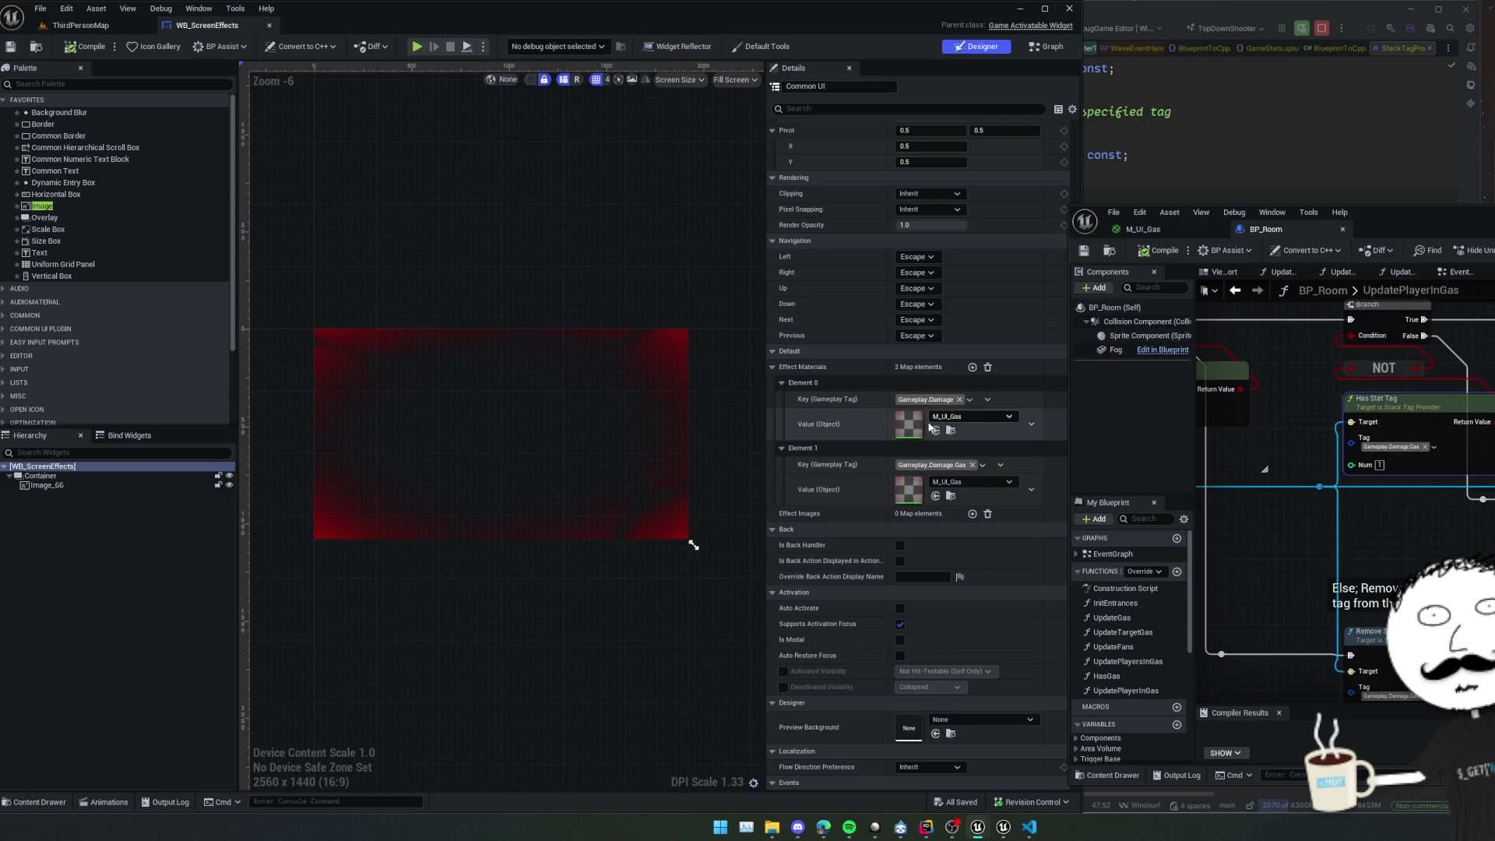
{"action": "left_click", "coordinate": [936, 430]}
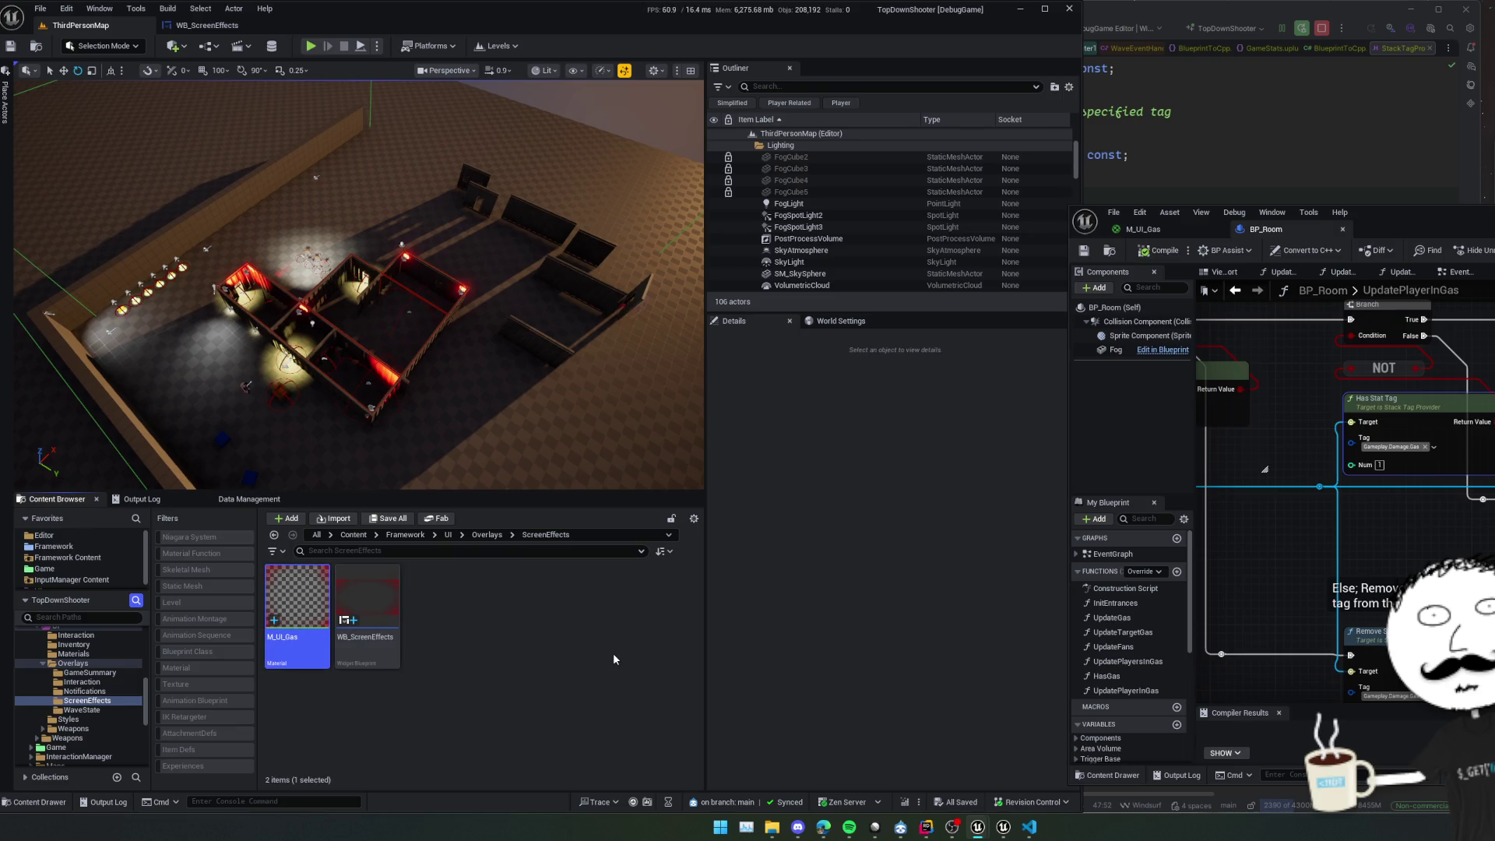
Rename the original M_UI_Gas material to M_UI_Damage.
{"action": "key", "text": "ctrl+d"}
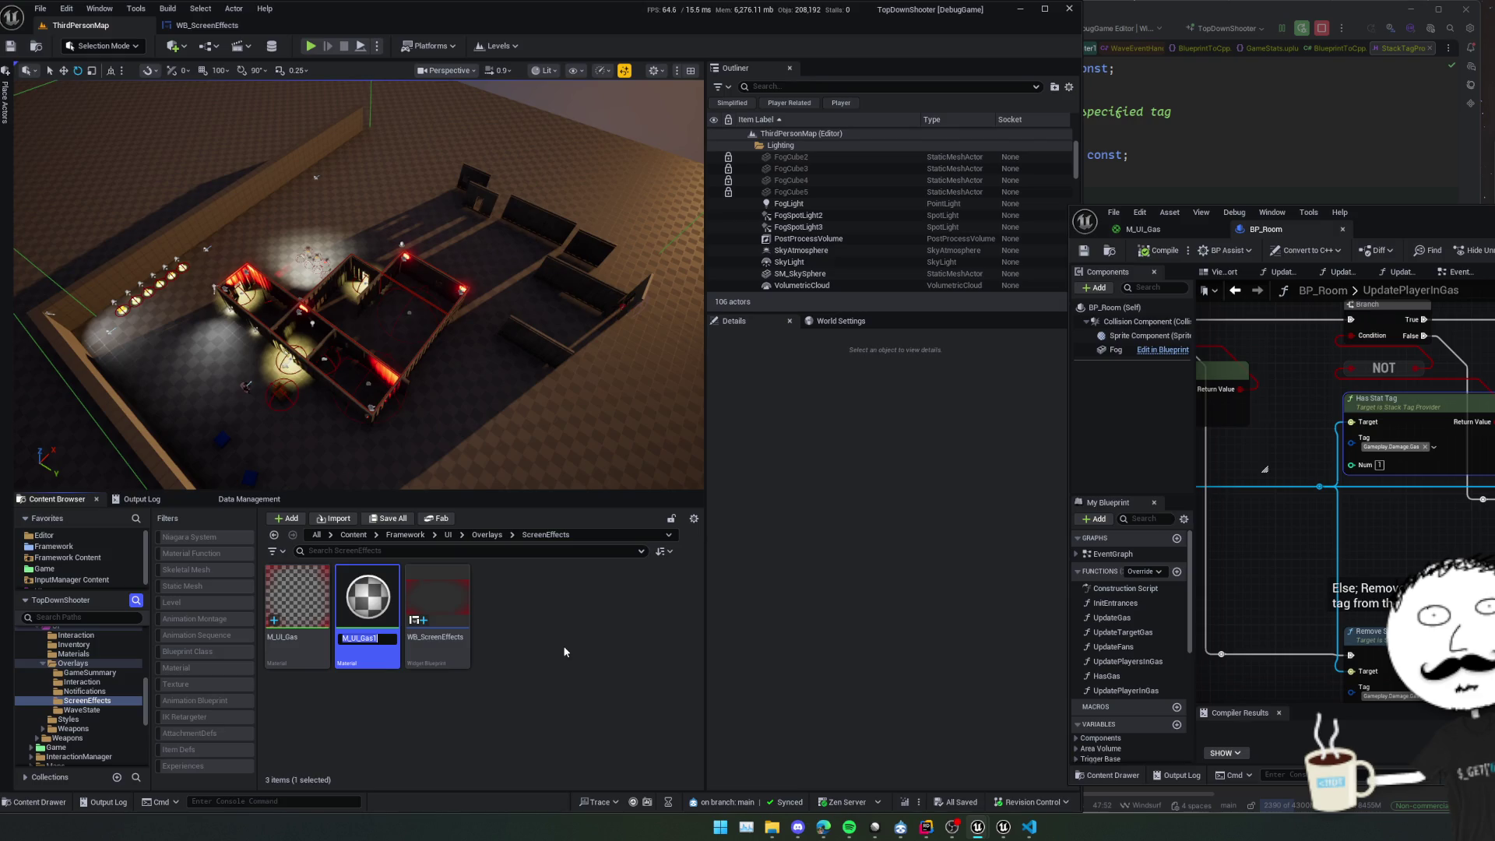
{"action": "key", "text": "Escape"}
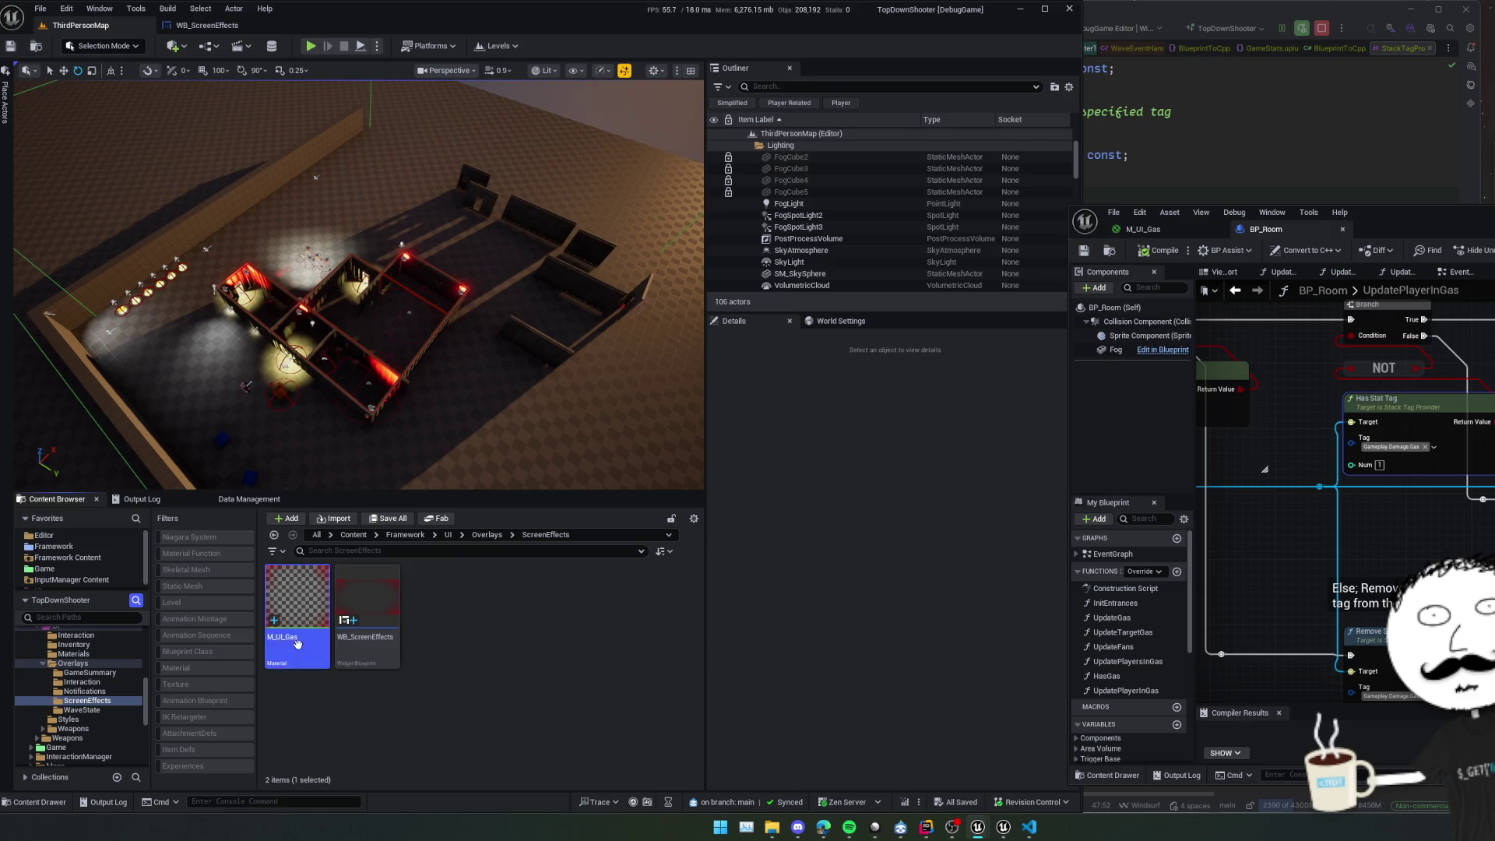
{"action": "key", "text": "F2"}
{"action": "key", "text": "End"}
{"action": "key", "text": "BackSpace"}
{"action": "key", "text": "BackSpace"}
{"action": "key", "text": "BackSpace"}
{"action": "type", "text": "Damage"}
{"action": "key", "text": "Return"}
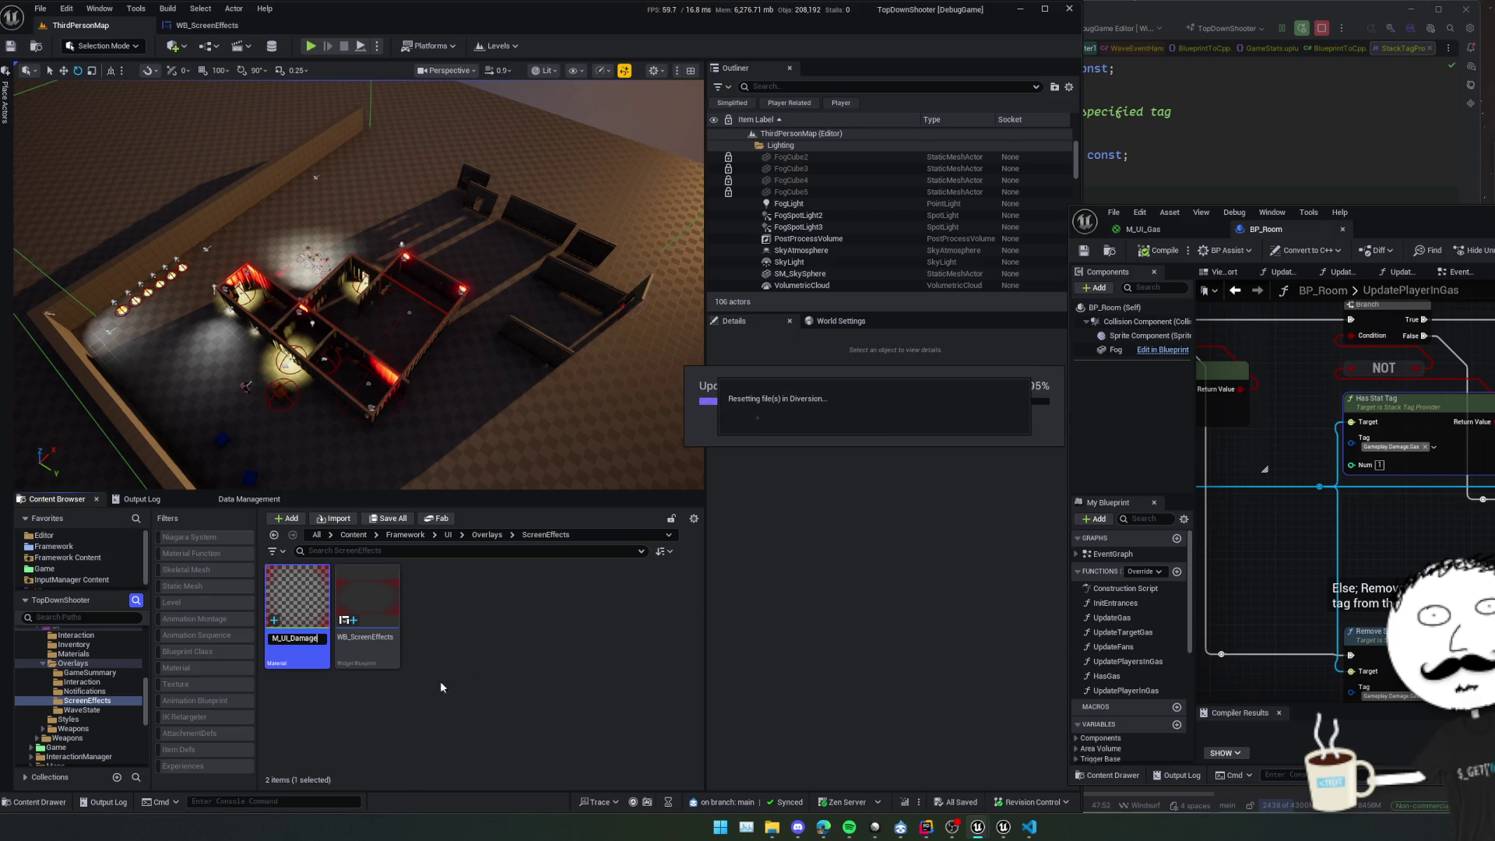
Duplicate M_UI_Damage and name the copy M_UI_Gas.
{"action": "key", "text": "ctrl+d"}
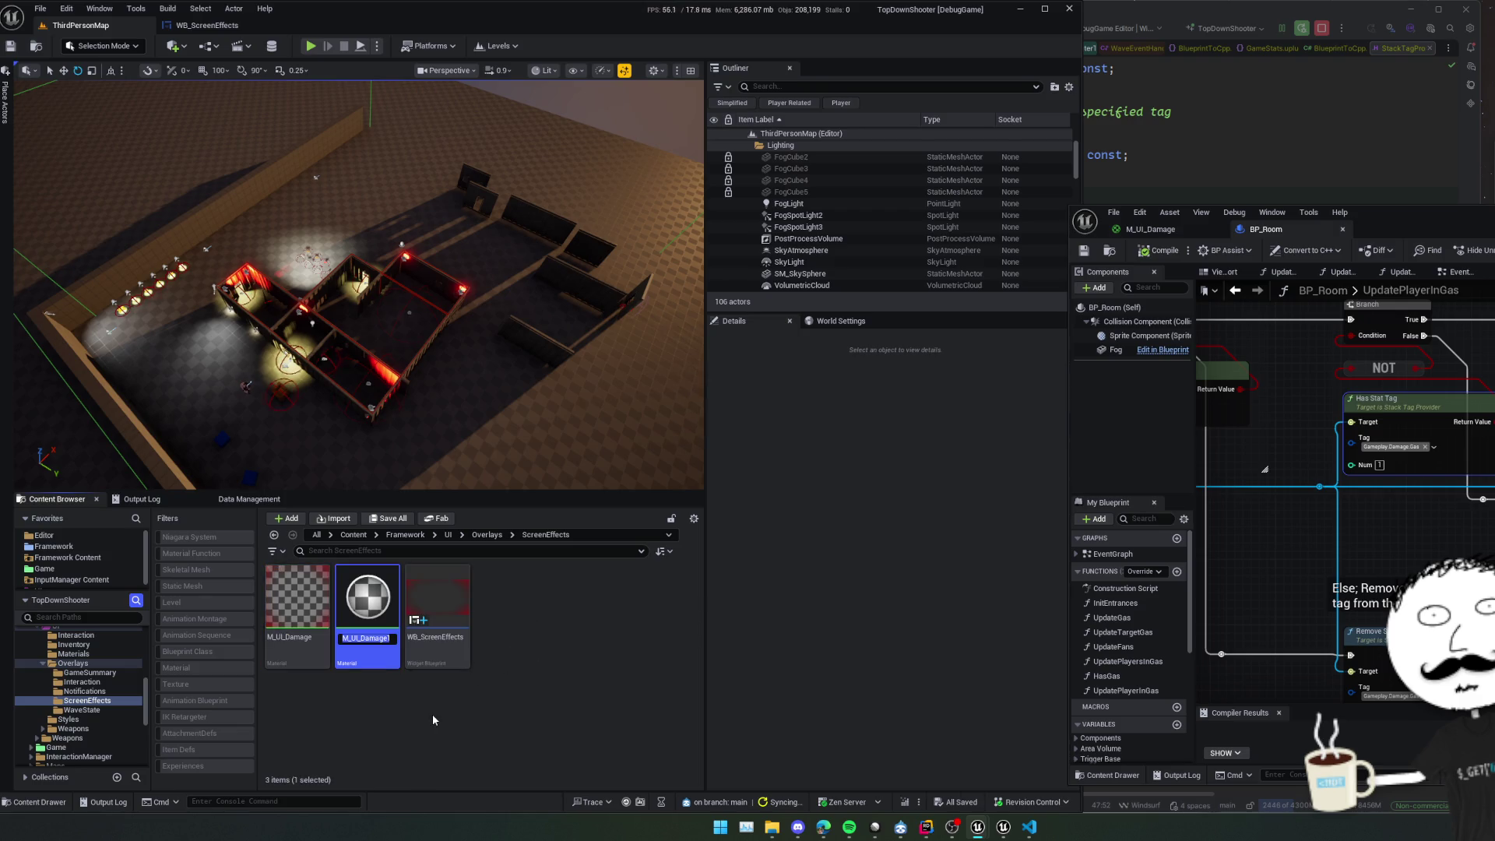
{"action": "key", "text": "BackSpace"}
{"action": "key", "text": "BackSpace"}
{"action": "key", "text": "BackSpace"}
{"action": "type", "text": "Gas"}
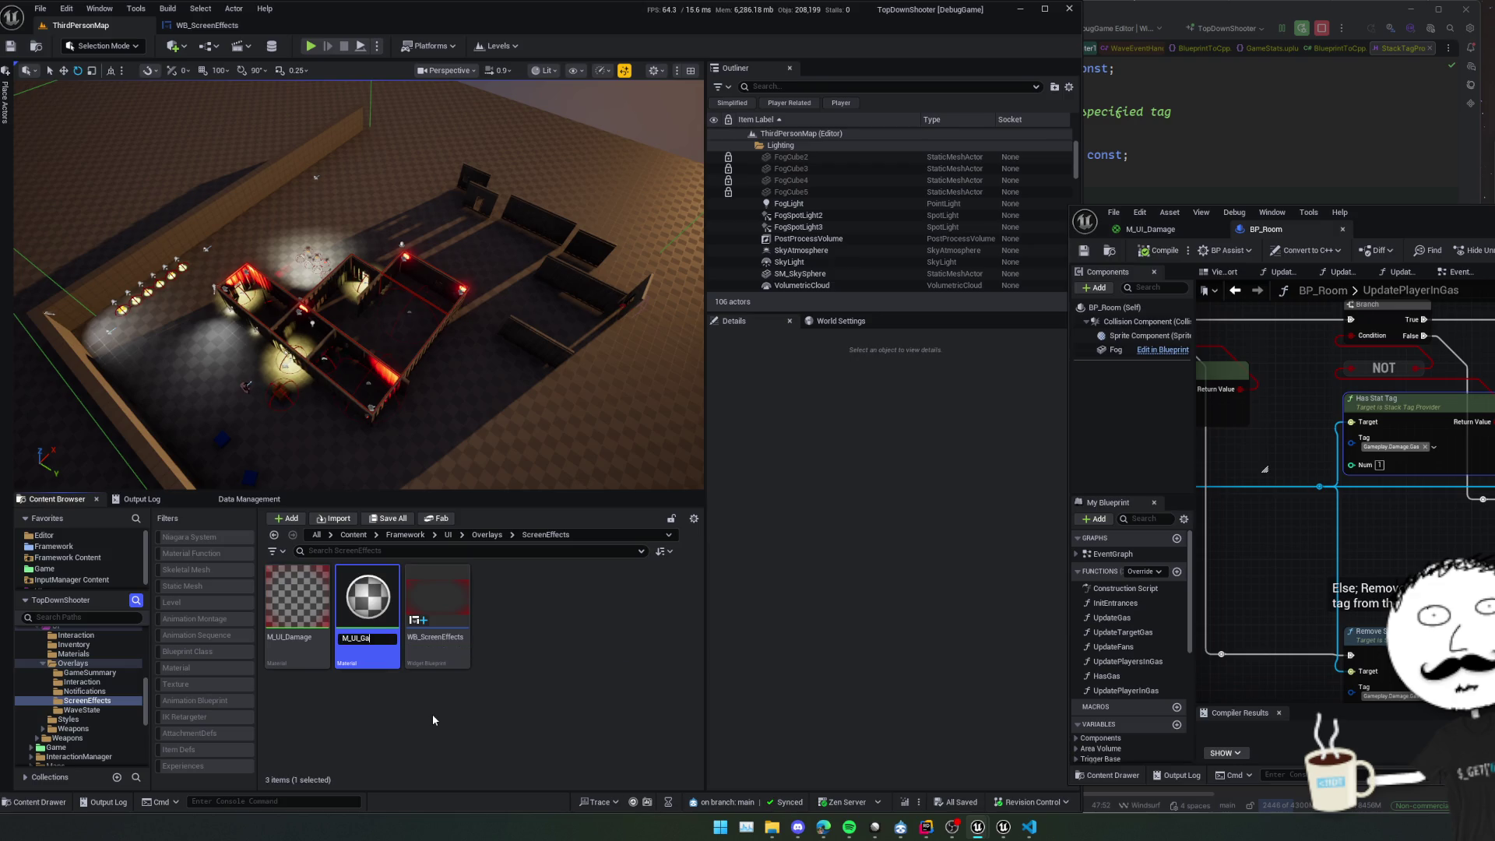
{"action": "key", "text": "Return"}
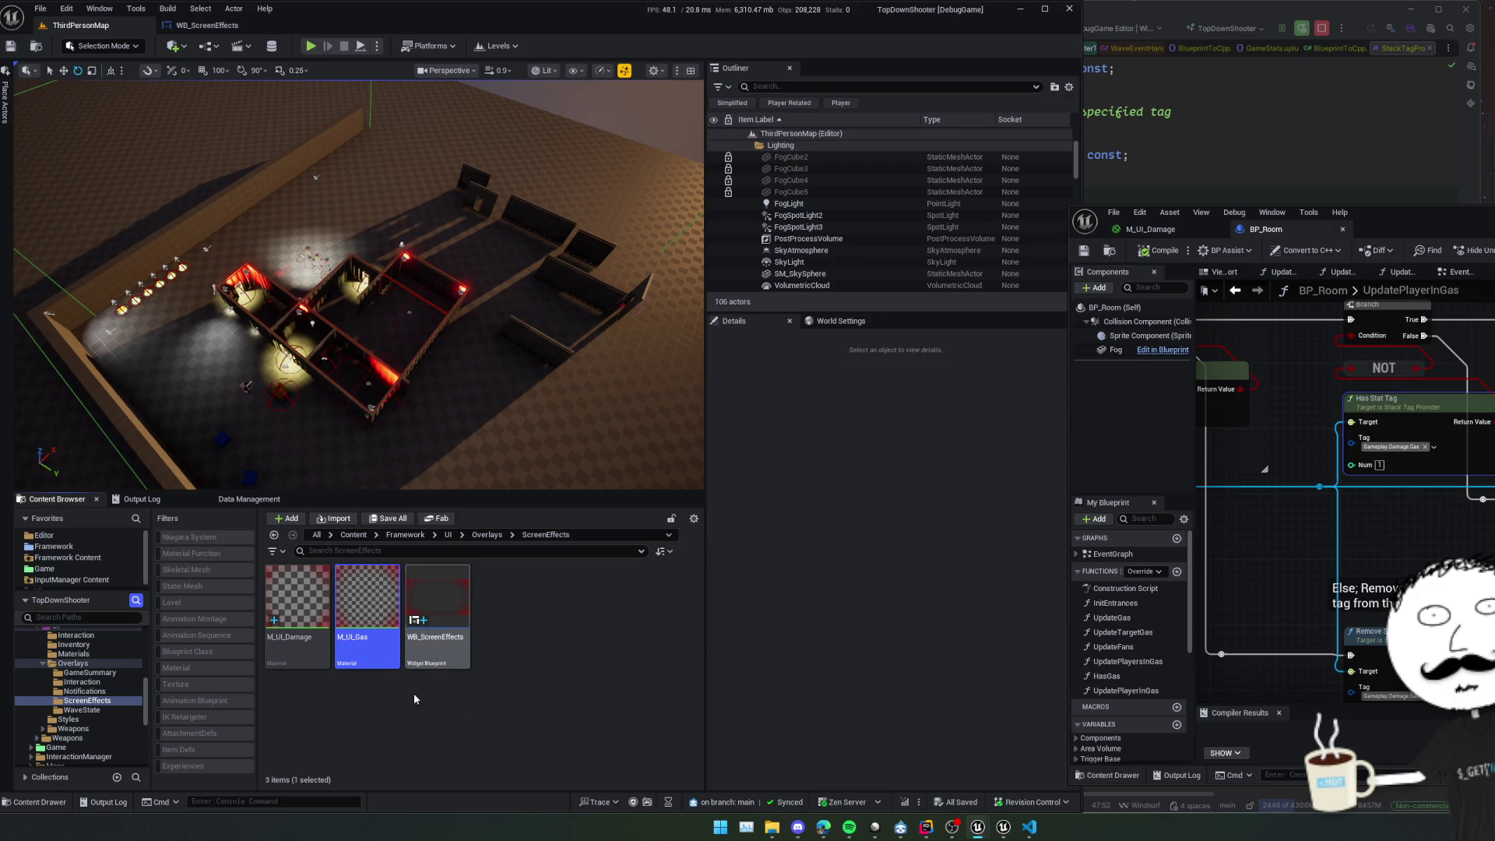
Open M_UI_Gas and recolour the top constant to pale yellow-green (0.83,1,0.17).
{"action": "double_click", "coordinate": [372, 601]}
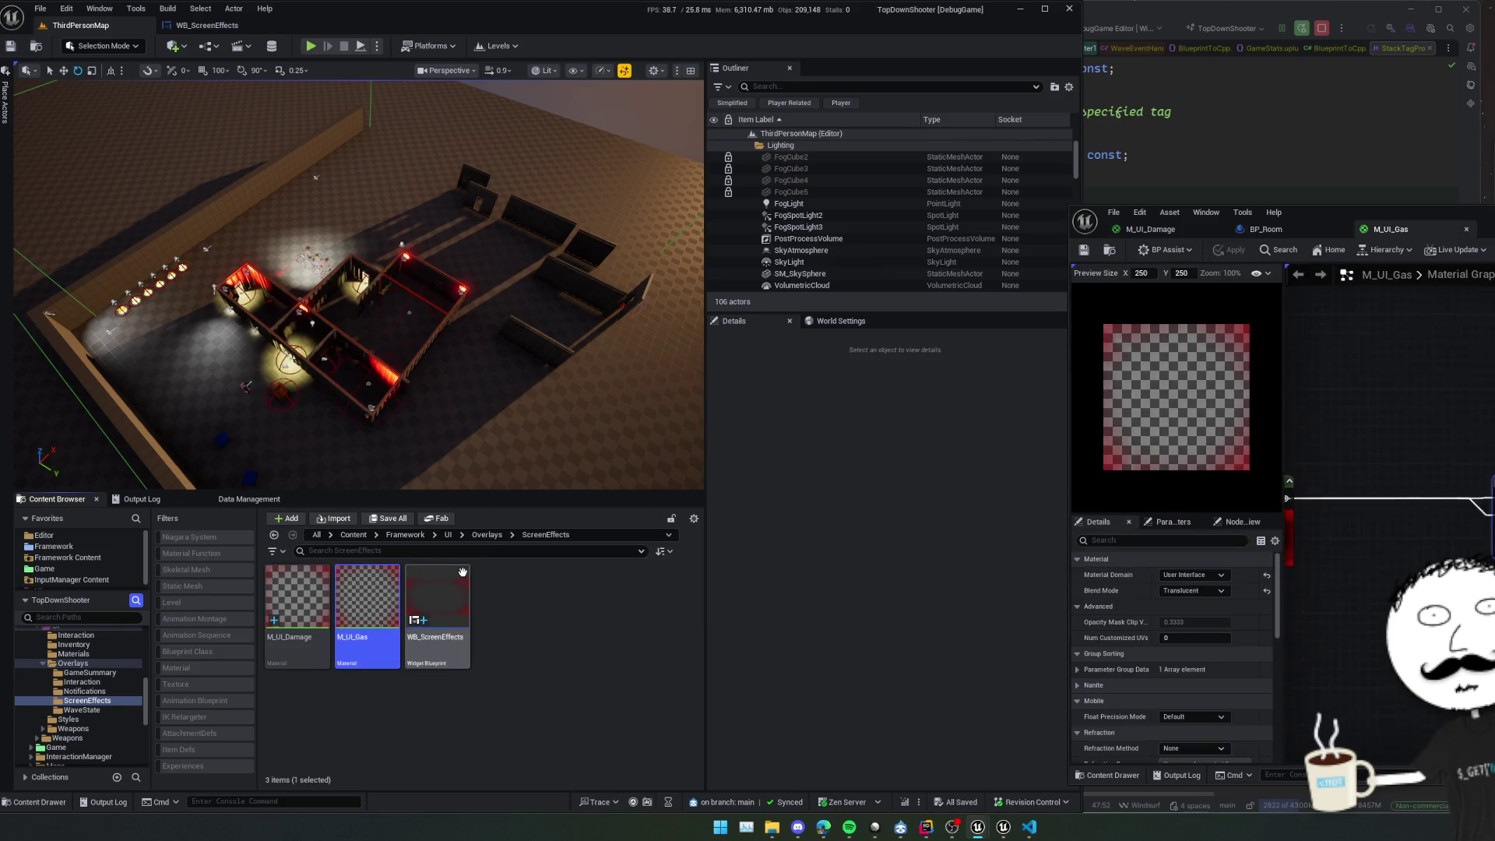
{"action": "mouse_move", "coordinate": [1076, 211]}
{"action": "left_mouse_down"}
{"action": "mouse_move", "coordinate": [746, 194]}
{"action": "mouse_move", "coordinate": [407, 67]}
{"action": "left_mouse_up"}
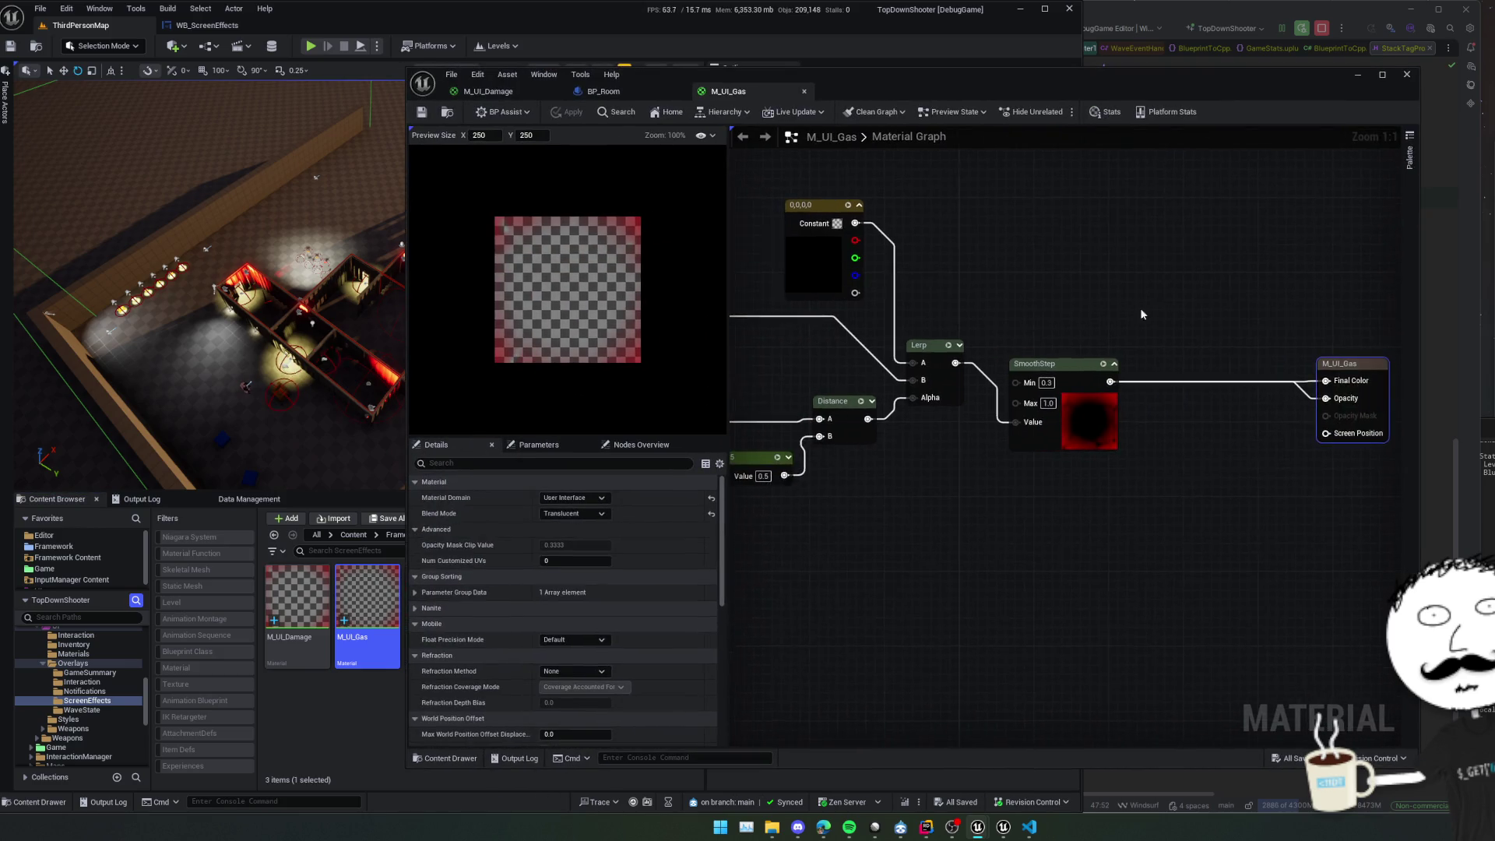
{"action": "mouse_move", "coordinate": [1036, 305]}
{"action": "left_mouse_down"}
{"action": "mouse_move", "coordinate": [1262, 312]}
{"action": "mouse_move", "coordinate": [1305, 345]}
{"action": "left_mouse_up"}
{"action": "left_click", "coordinate": [945, 331]}
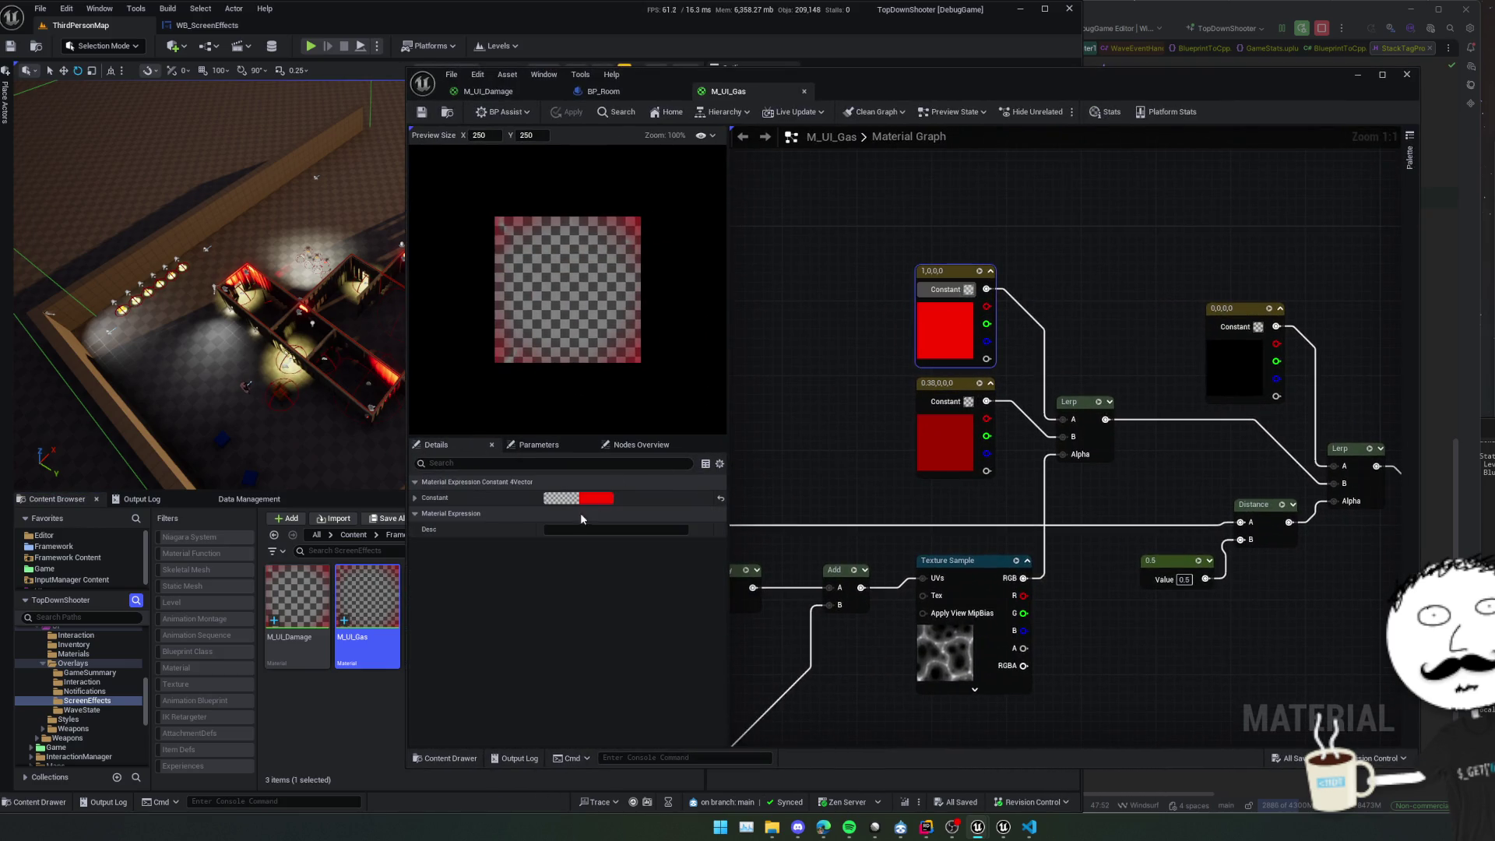
{"action": "left_click", "coordinate": [560, 498]}
{"action": "mouse_move", "coordinate": [671, 508]}
{"action": "left_mouse_down"}
{"action": "mouse_move", "coordinate": [675, 605]}
{"action": "mouse_move", "coordinate": [671, 582]}
{"action": "mouse_move", "coordinate": [659, 602]}
{"action": "left_mouse_up"}
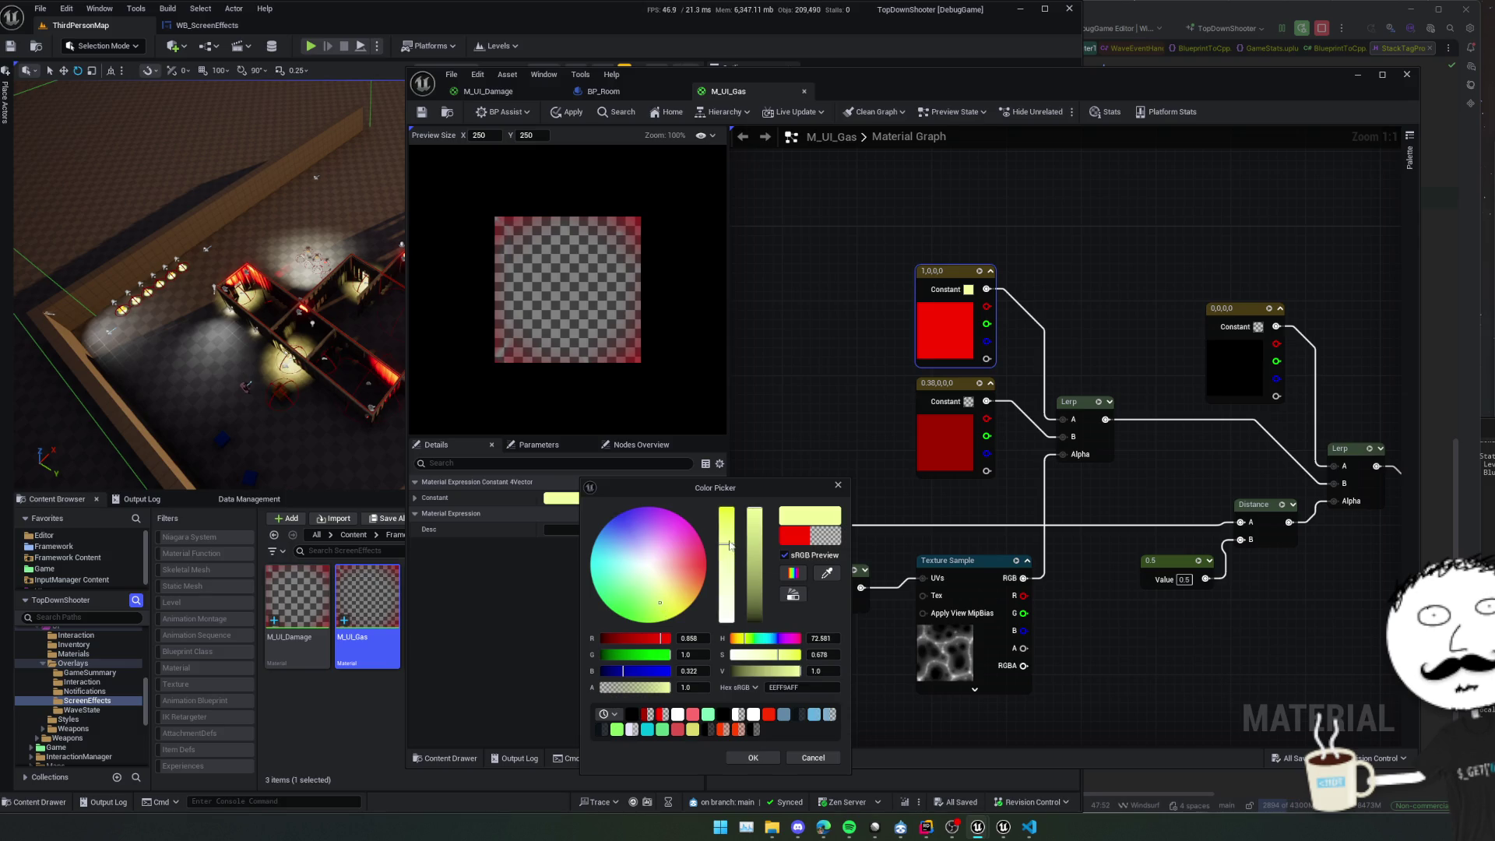
{"action": "left_click", "coordinate": [728, 529]}
{"action": "left_click", "coordinate": [762, 754]}
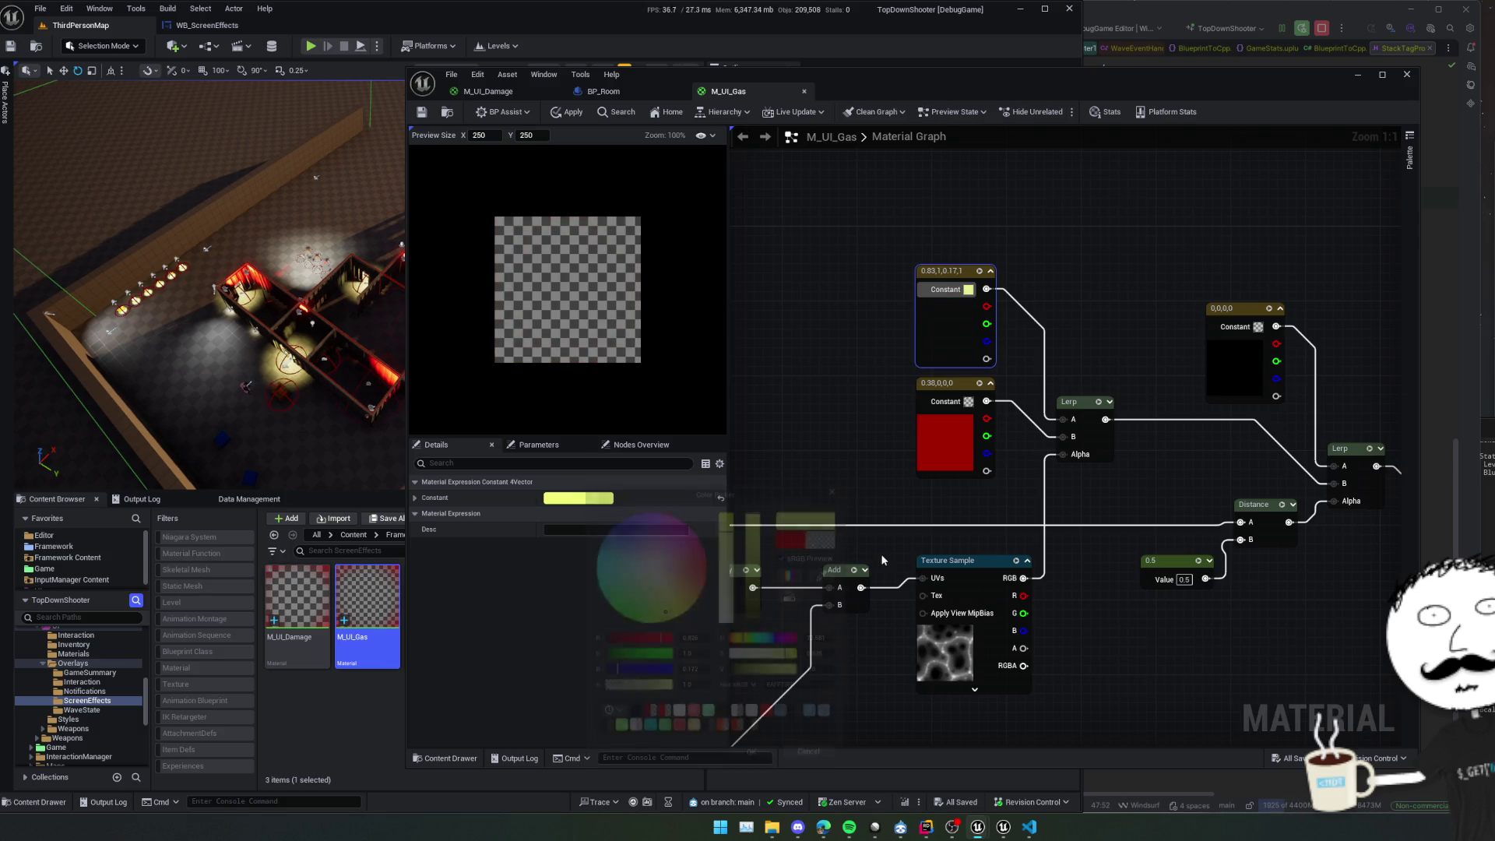
Recolour the red constant to green (0.1,0.38,0.029).
{"action": "left_click", "coordinate": [920, 446]}
{"action": "left_click", "coordinate": [608, 500]}
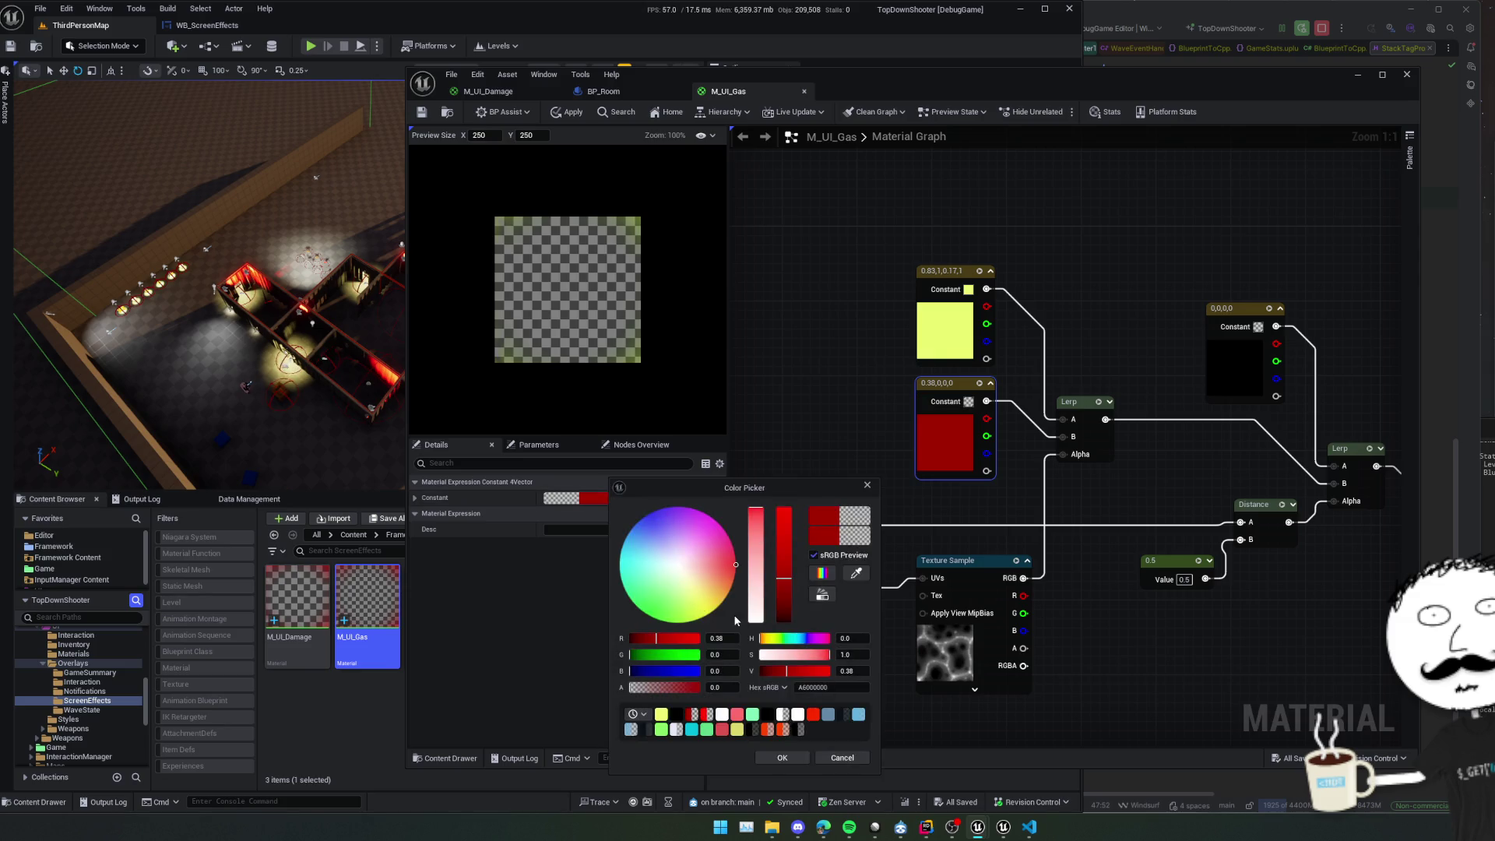
{"action": "left_click_drag", "start_coordinate": [684, 584], "coordinate": [661, 616]}
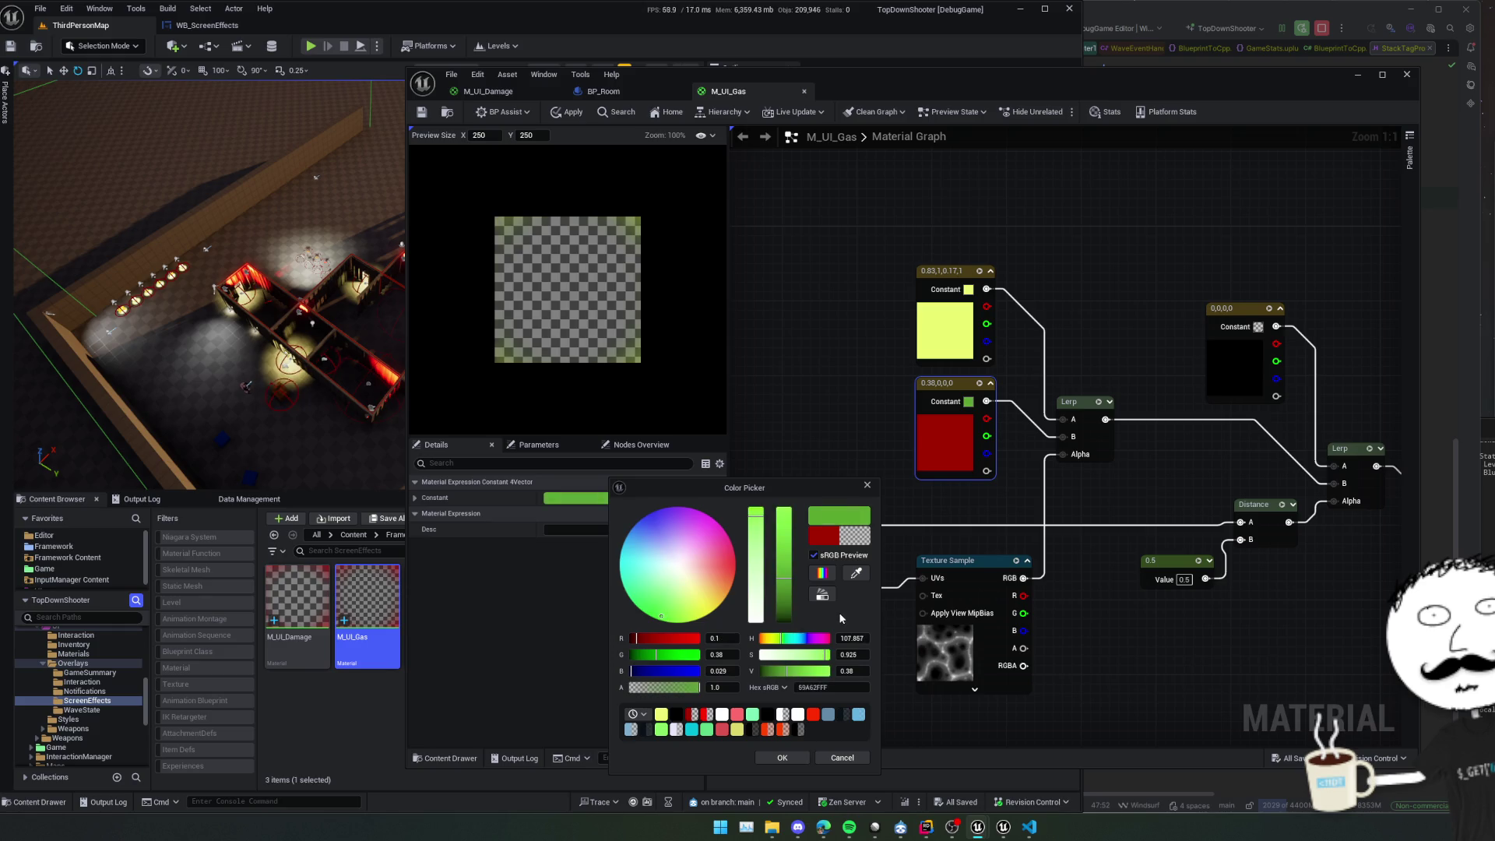
{"action": "left_click", "coordinate": [782, 758]}
{"action": "mouse_move", "coordinate": [763, 445]}
{"action": "left_mouse_down"}
{"action": "mouse_move", "coordinate": [853, 454]}
{"action": "mouse_move", "coordinate": [837, 381]}
{"action": "mouse_move", "coordinate": [1082, 335]}
{"action": "mouse_move", "coordinate": [1137, 264]}
{"action": "mouse_move", "coordinate": [868, 332]}
{"action": "mouse_move", "coordinate": [841, 387]}
{"action": "left_mouse_up"}
{"action": "mouse_move", "coordinate": [1277, 584]}
{"action": "left_mouse_down"}
{"action": "mouse_move", "coordinate": [1107, 537]}
{"action": "mouse_move", "coordinate": [968, 550]}
{"action": "left_mouse_up"}
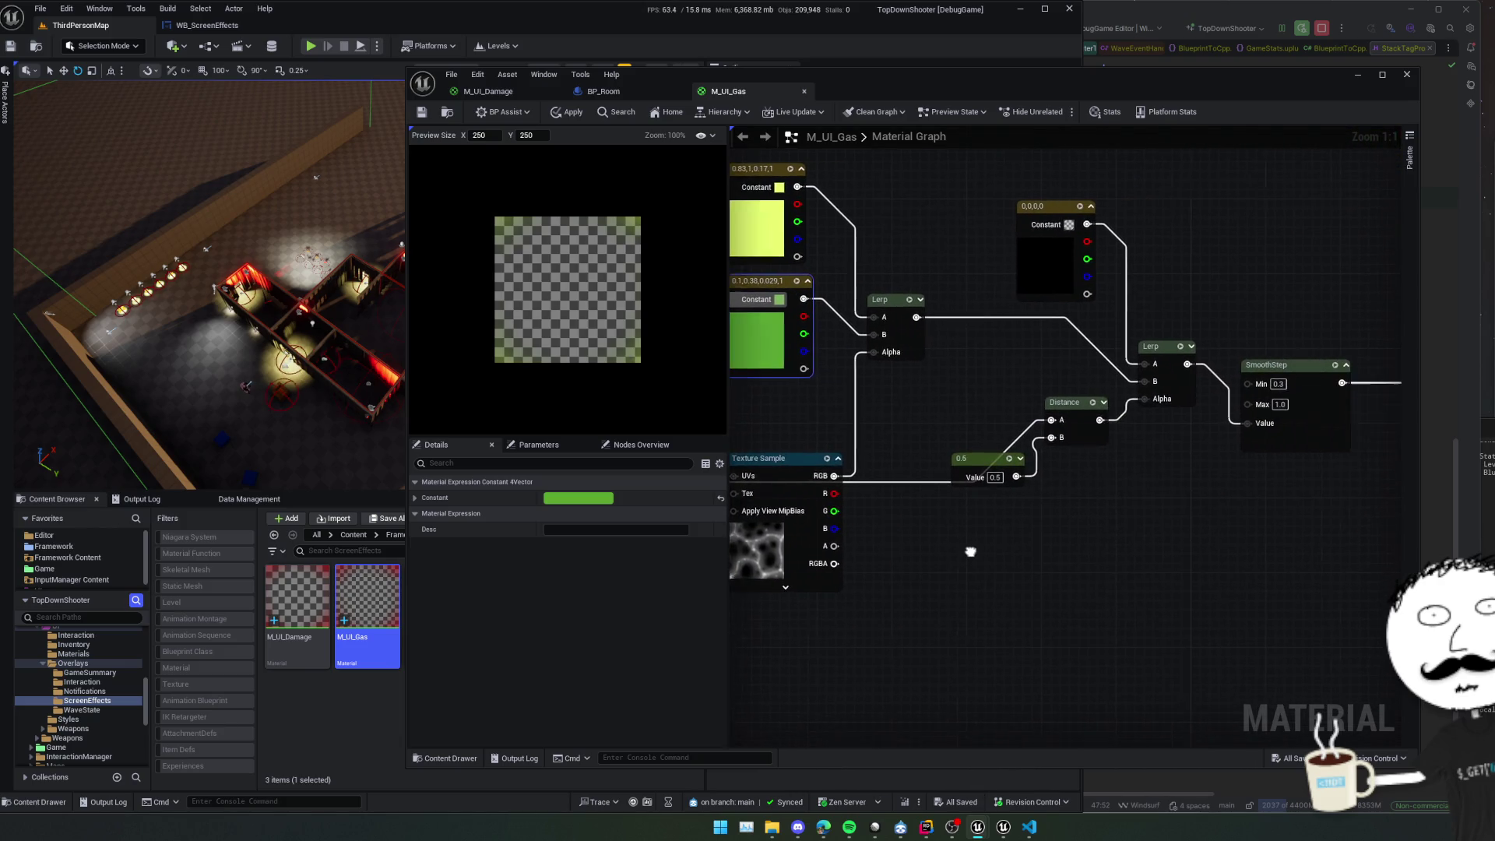
Tidy the graph by moving the 0.5 constant, Texture Sample, black constant, Add and GetUserInterfaceUV nodes.
{"action": "mouse_move", "coordinate": [950, 465]}
{"action": "left_mouse_down"}
{"action": "mouse_move", "coordinate": [950, 493]}
{"action": "mouse_move", "coordinate": [921, 457]}
{"action": "mouse_move", "coordinate": [981, 457]}
{"action": "left_mouse_up"}
{"action": "scroll", "coordinate": [987, 454], "scroll_direction": "down", "scroll_amount": 1}
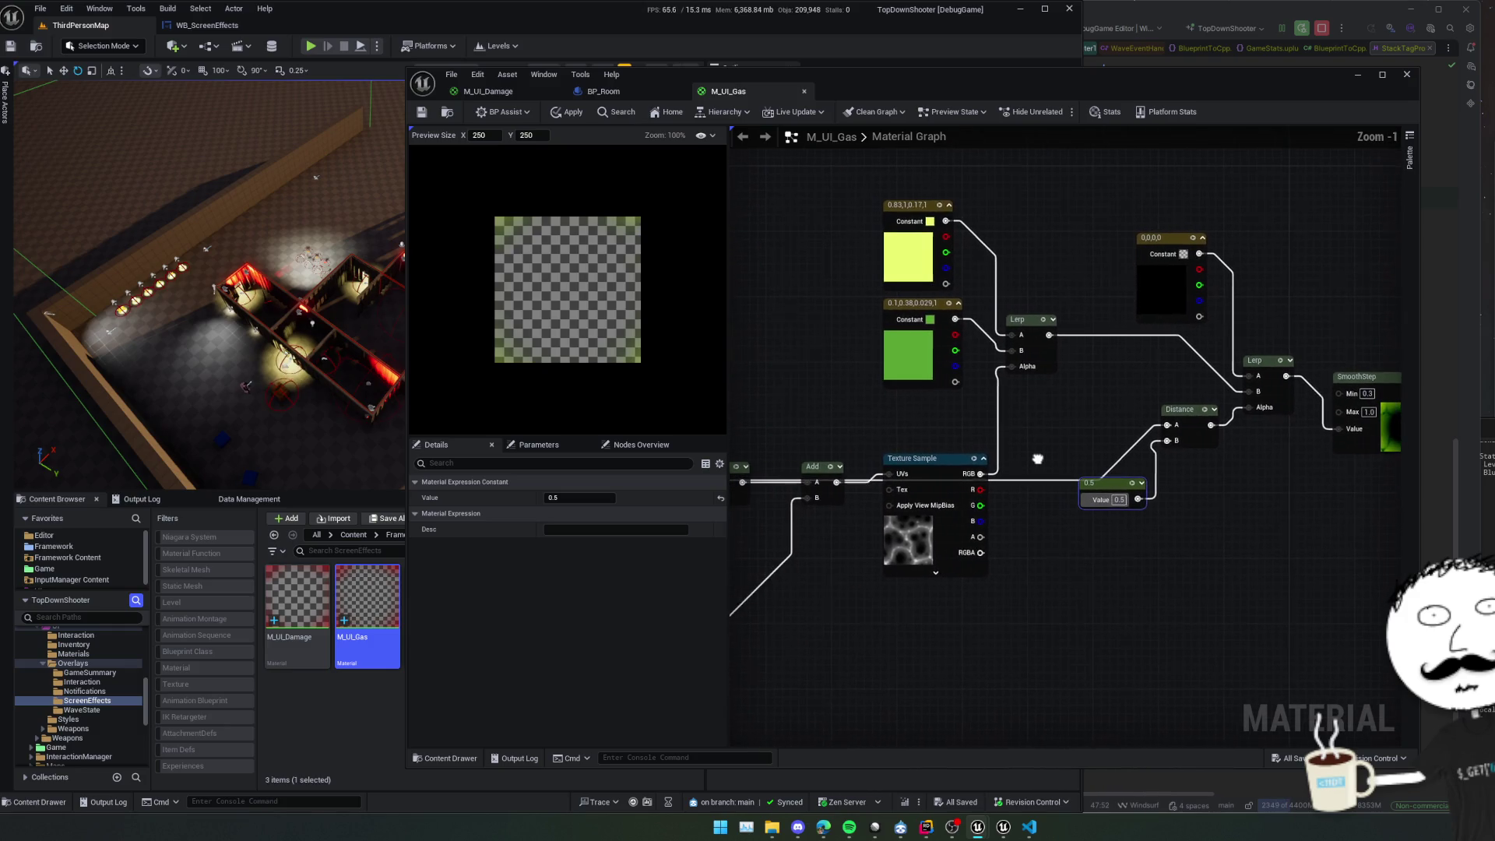
{"action": "mouse_move", "coordinate": [856, 502]}
{"action": "left_mouse_down"}
{"action": "mouse_move", "coordinate": [893, 506]}
{"action": "mouse_move", "coordinate": [903, 490]}
{"action": "left_mouse_up"}
{"action": "mouse_move", "coordinate": [1041, 230]}
{"action": "left_mouse_down"}
{"action": "mouse_move", "coordinate": [1069, 371]}
{"action": "mouse_move", "coordinate": [907, 478]}
{"action": "mouse_move", "coordinate": [922, 420]}
{"action": "left_mouse_up"}
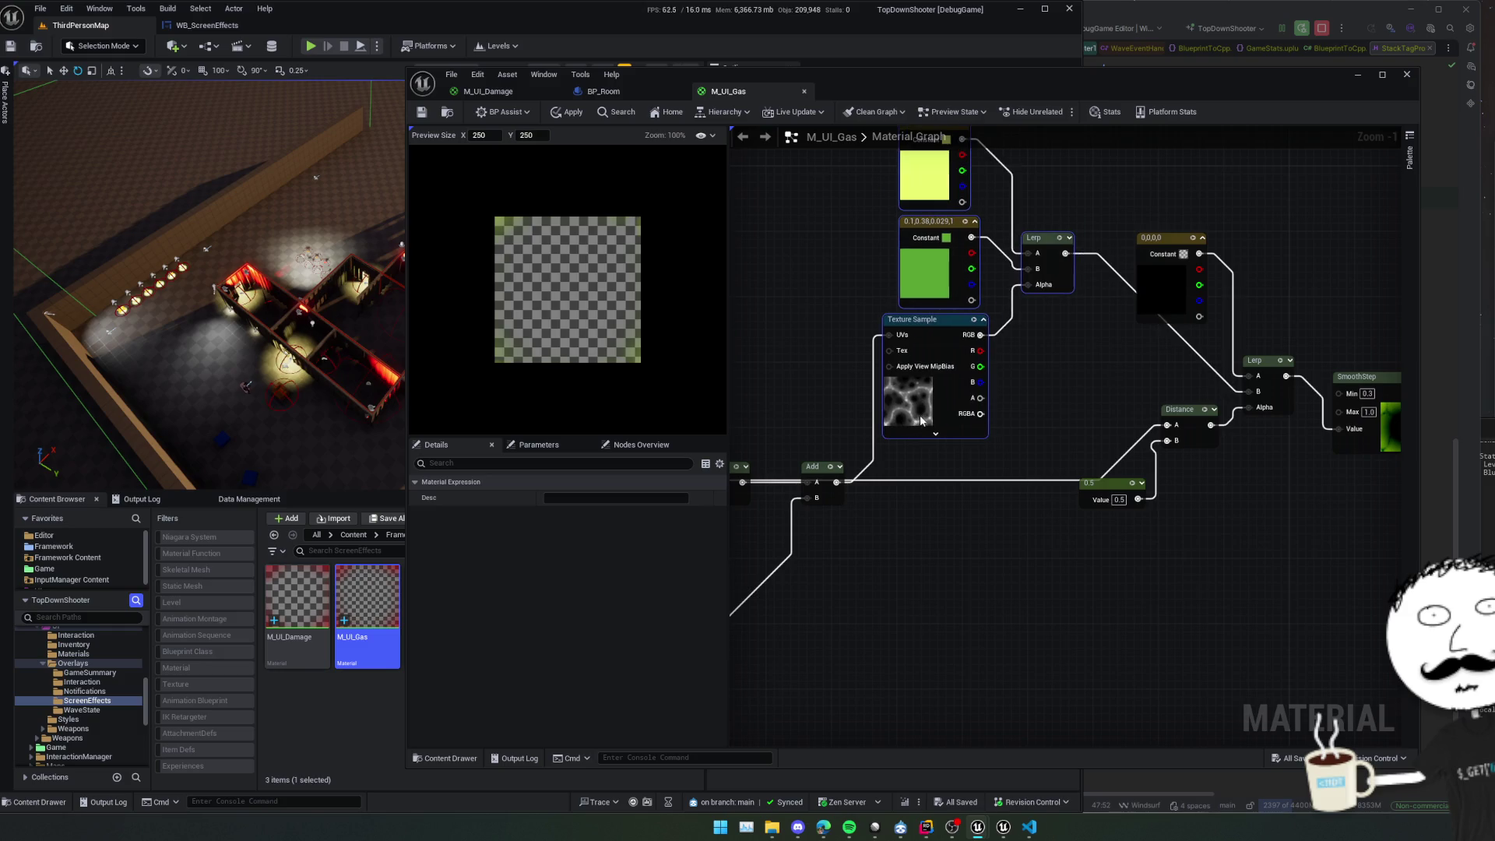
{"action": "mouse_move", "coordinate": [1080, 388]}
{"action": "left_mouse_down"}
{"action": "mouse_move", "coordinate": [1043, 389]}
{"action": "mouse_move", "coordinate": [1081, 370]}
{"action": "left_mouse_up"}
{"action": "left_click_drag", "start_coordinate": [1133, 300], "coordinate": [1205, 307]}
{"action": "left_click_drag", "start_coordinate": [928, 508], "coordinate": [1094, 463]}
{"action": "mouse_move", "coordinate": [947, 435]}
{"action": "left_mouse_down"}
{"action": "mouse_move", "coordinate": [956, 460]}
{"action": "mouse_move", "coordinate": [978, 424]}
{"action": "mouse_move", "coordinate": [1176, 434]}
{"action": "left_mouse_up"}
{"action": "left_click_drag", "start_coordinate": [885, 391], "coordinate": [885, 359]}
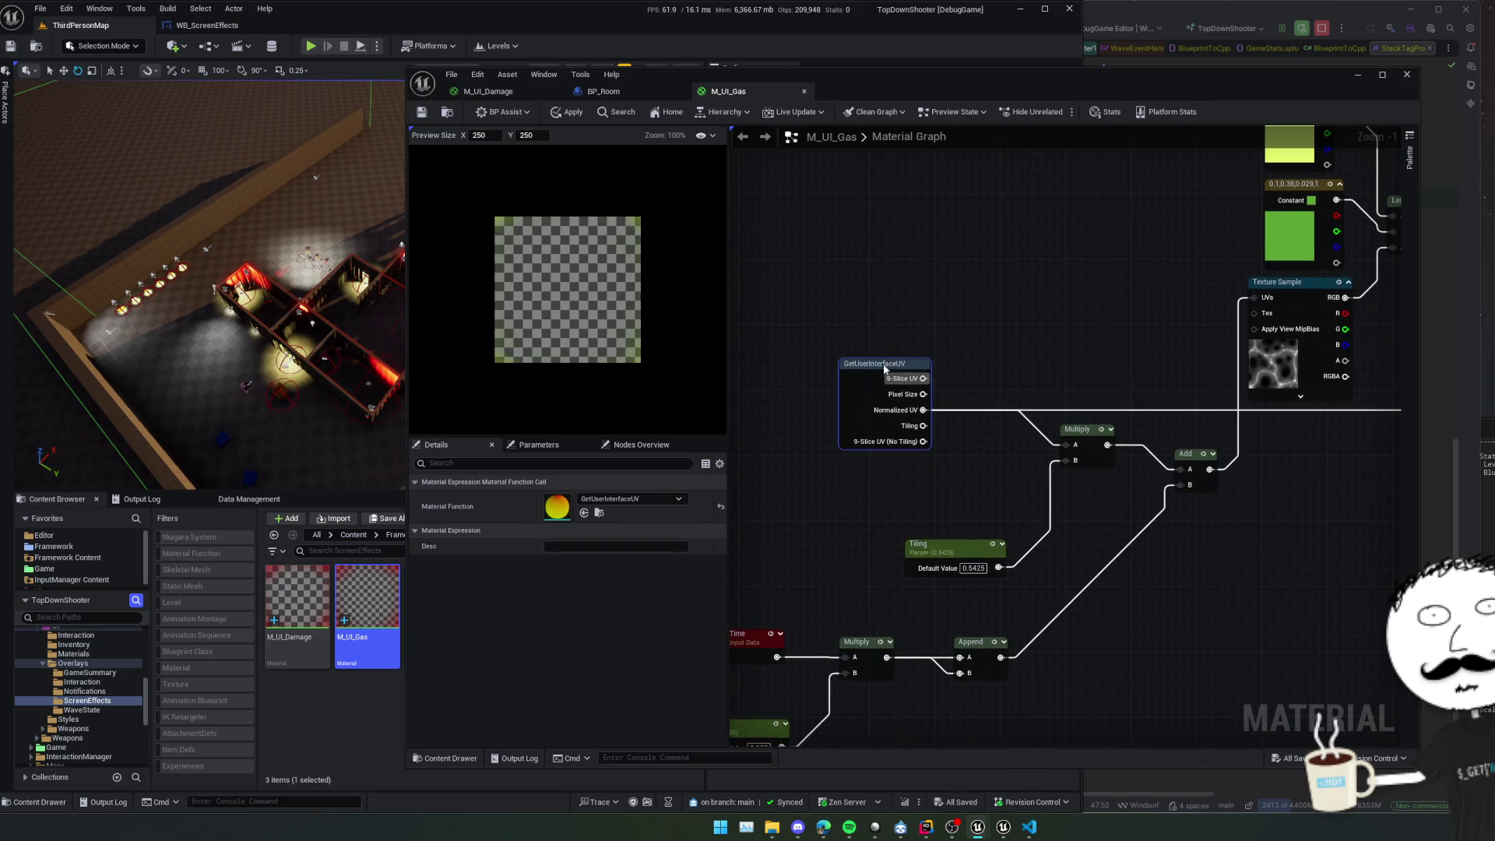
{"action": "mouse_move", "coordinate": [1356, 511]}
{"action": "left_mouse_down"}
{"action": "mouse_move", "coordinate": [1009, 492]}
{"action": "mouse_move", "coordinate": [1174, 486]}
{"action": "mouse_move", "coordinate": [1036, 542]}
{"action": "mouse_move", "coordinate": [1024, 567]}
{"action": "left_mouse_up"}
{"action": "scroll", "coordinate": [1107, 464], "scroll_direction": "up", "scroll_amount": 1}
Browse from the Texture Sample to the Shooter_VFXPack Textures folder and open T_Decal03.
{"action": "left_click", "coordinate": [1000, 449]}
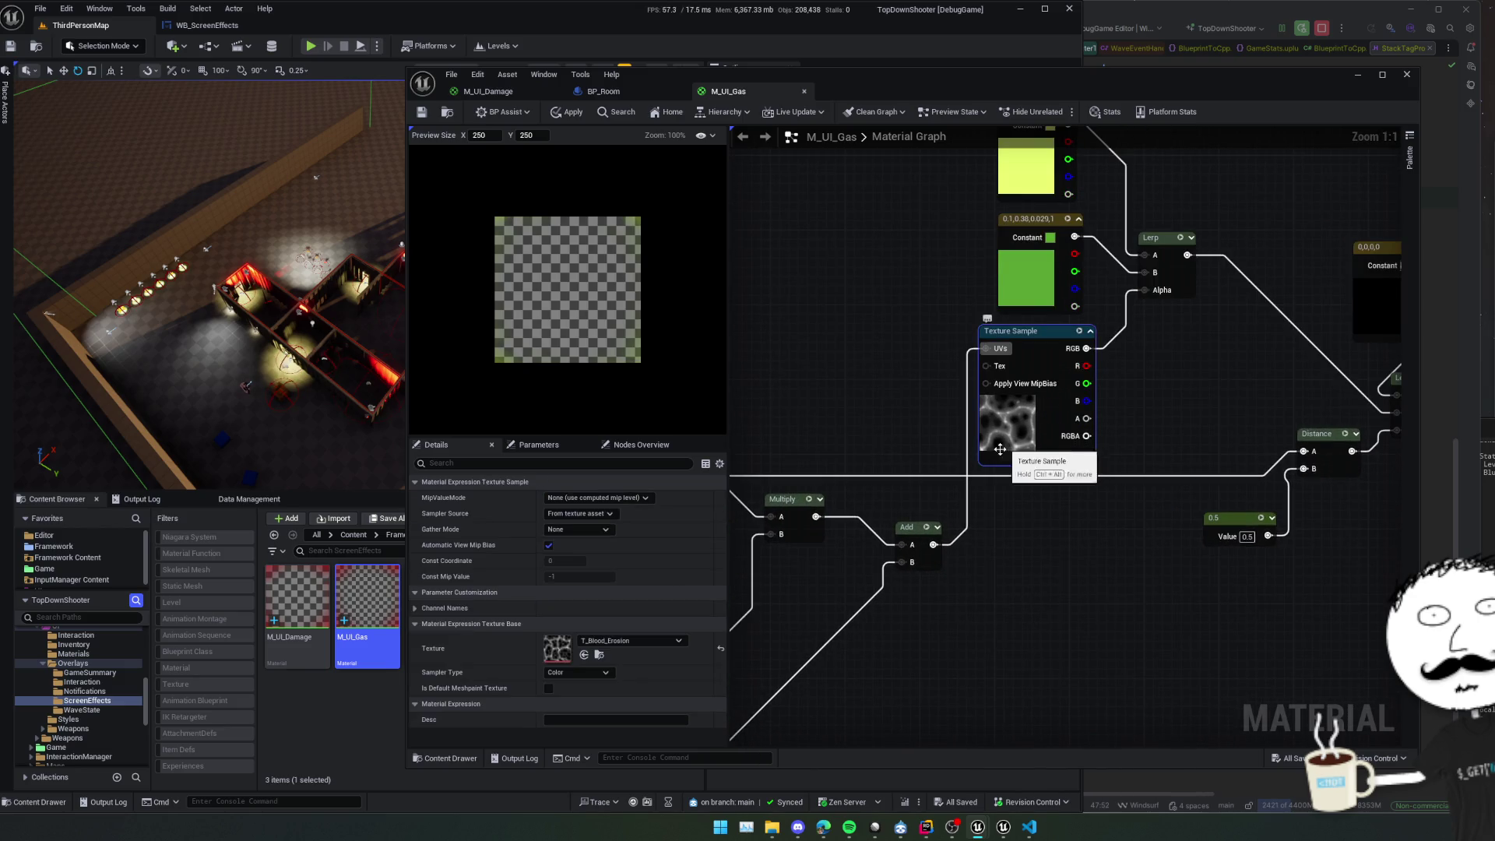
{"action": "left_click", "coordinate": [598, 654]}
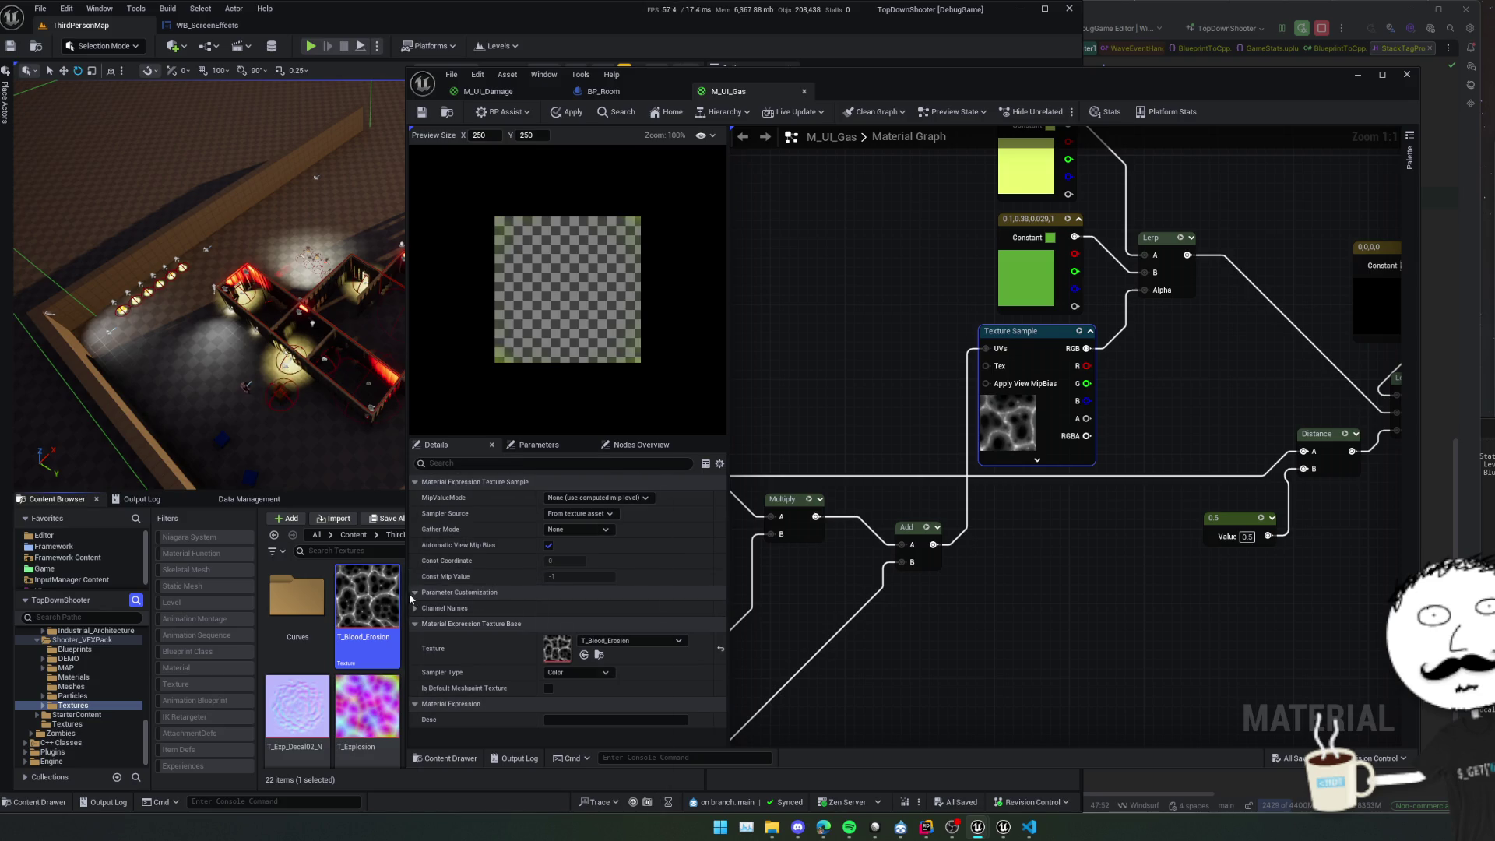
{"action": "mouse_move", "coordinate": [405, 593]}
{"action": "left_mouse_down"}
{"action": "mouse_move", "coordinate": [712, 595]}
{"action": "mouse_move", "coordinate": [700, 603]}
{"action": "left_mouse_up"}
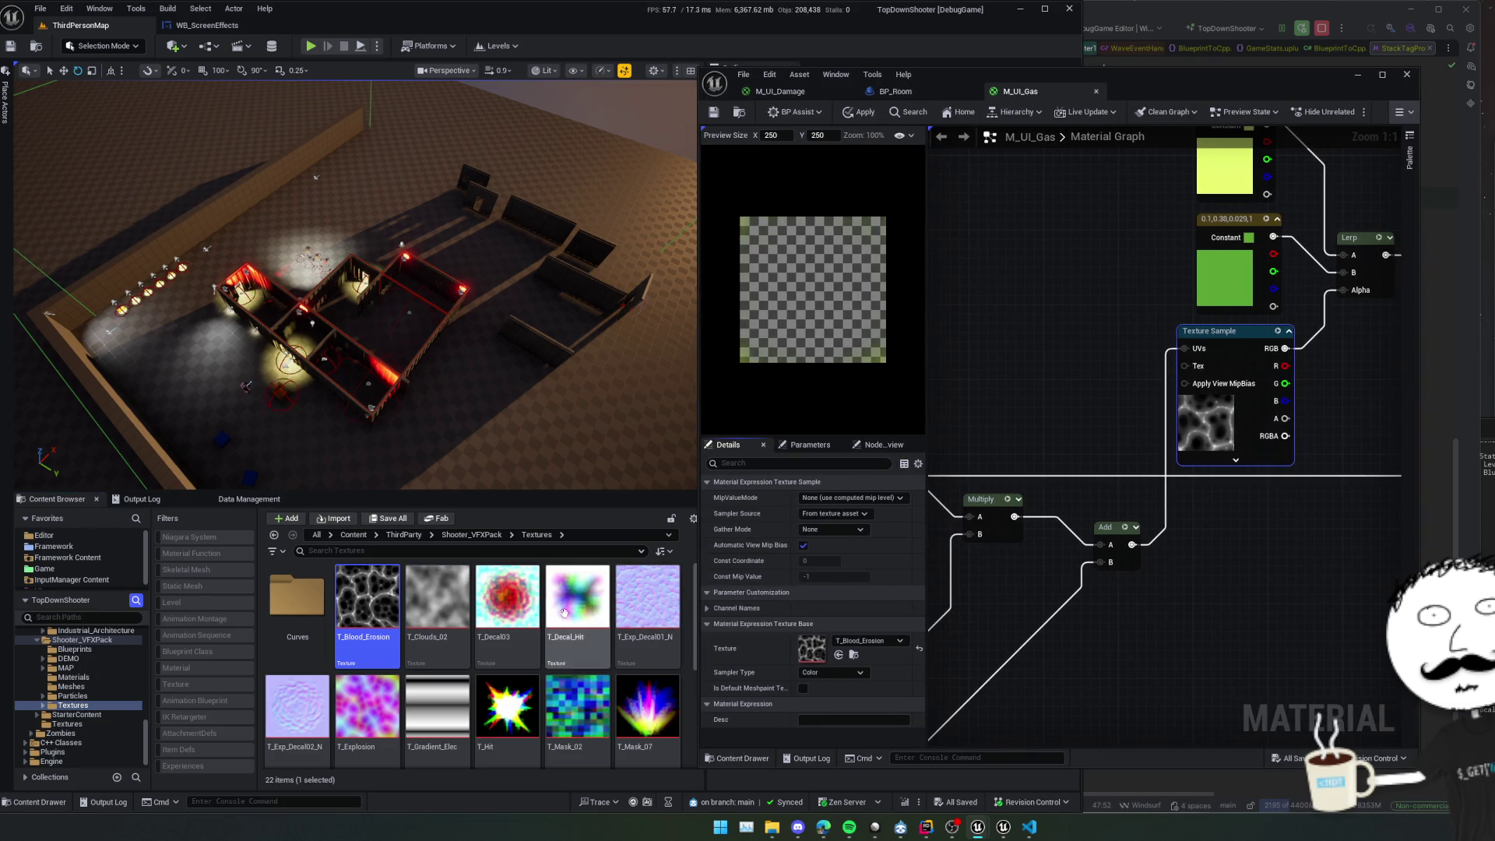
{"action": "left_click", "coordinate": [528, 604]}
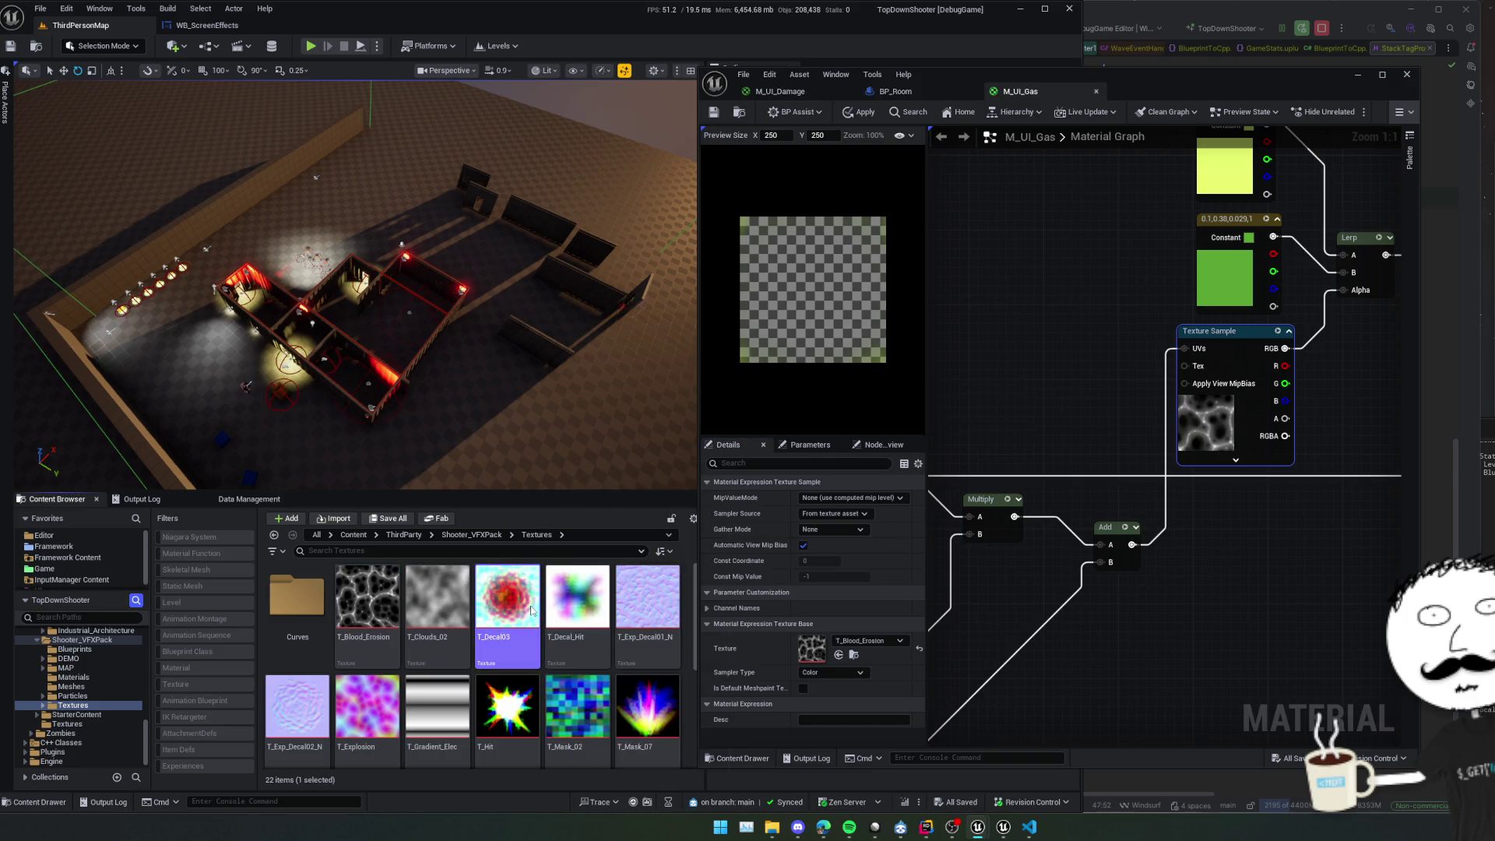
{"action": "double_click", "coordinate": [535, 571]}
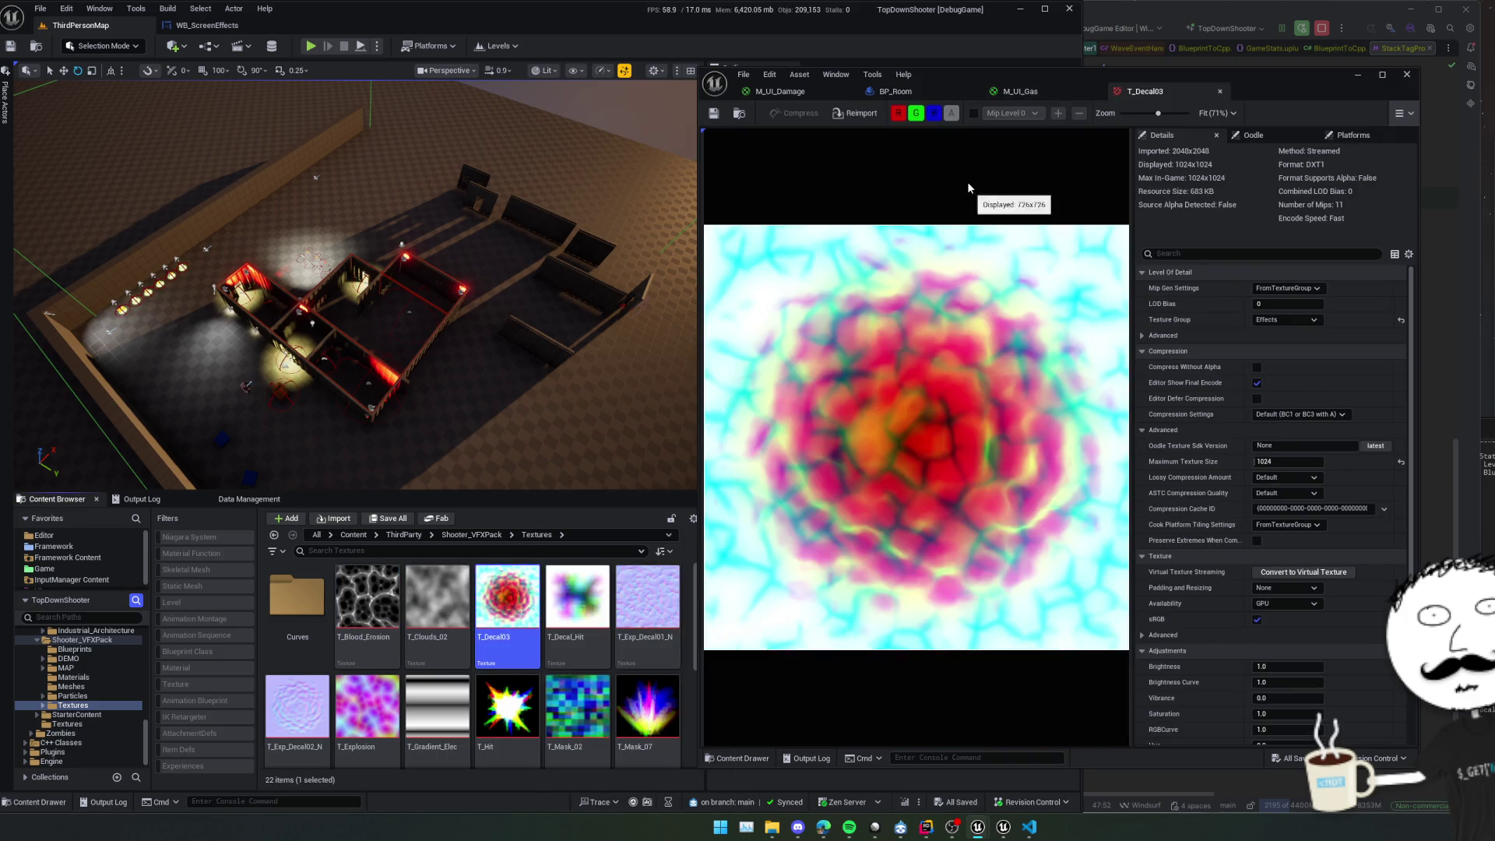
View T_Decal03's red, green and blue channels one at a time.
{"action": "left_click_drag", "start_coordinate": [939, 100], "coordinate": [781, 121]}
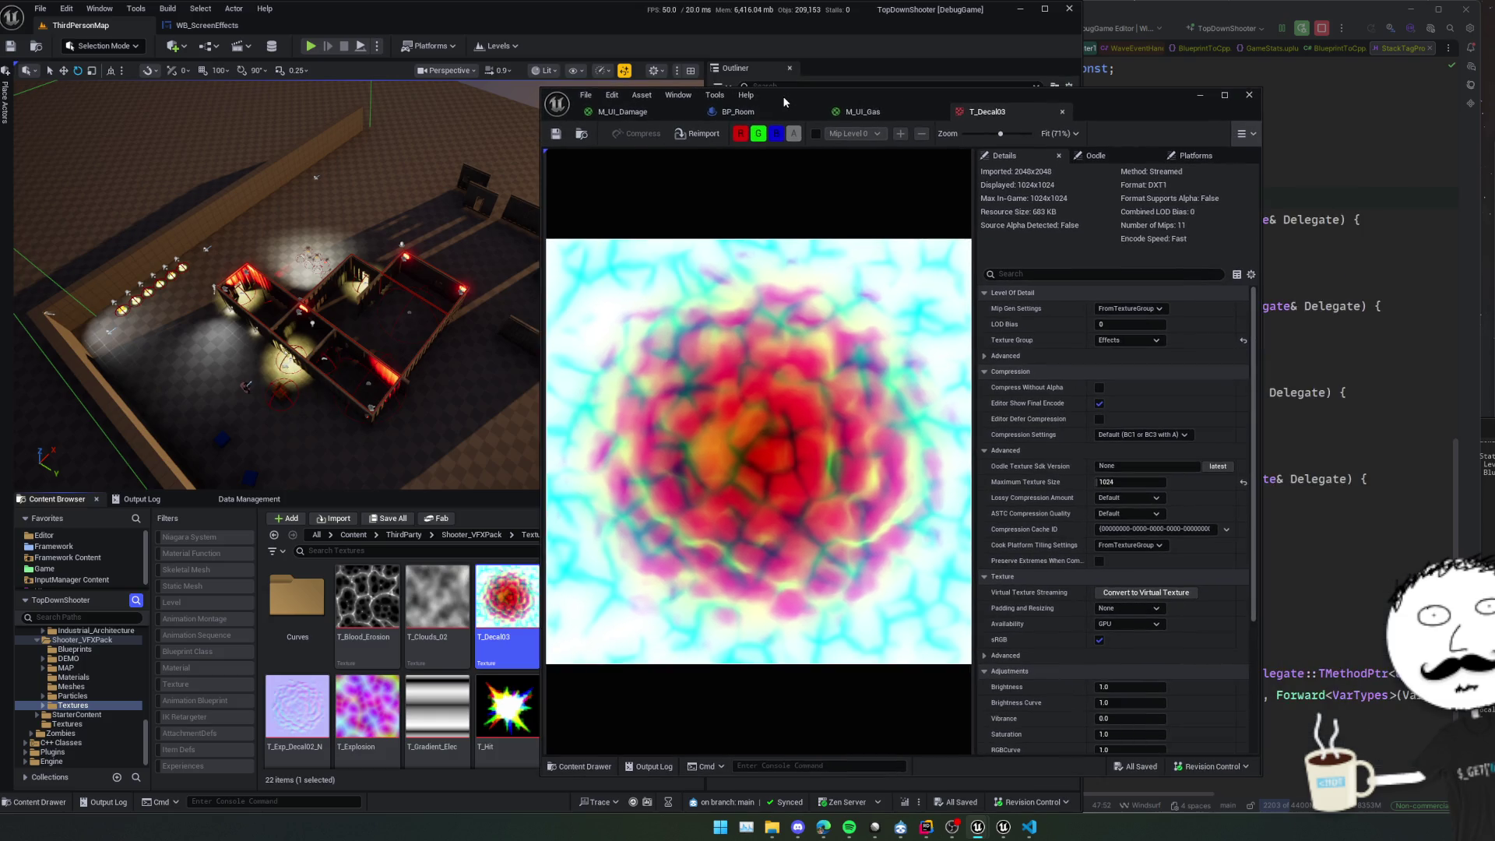
{"action": "left_click", "coordinate": [776, 135]}
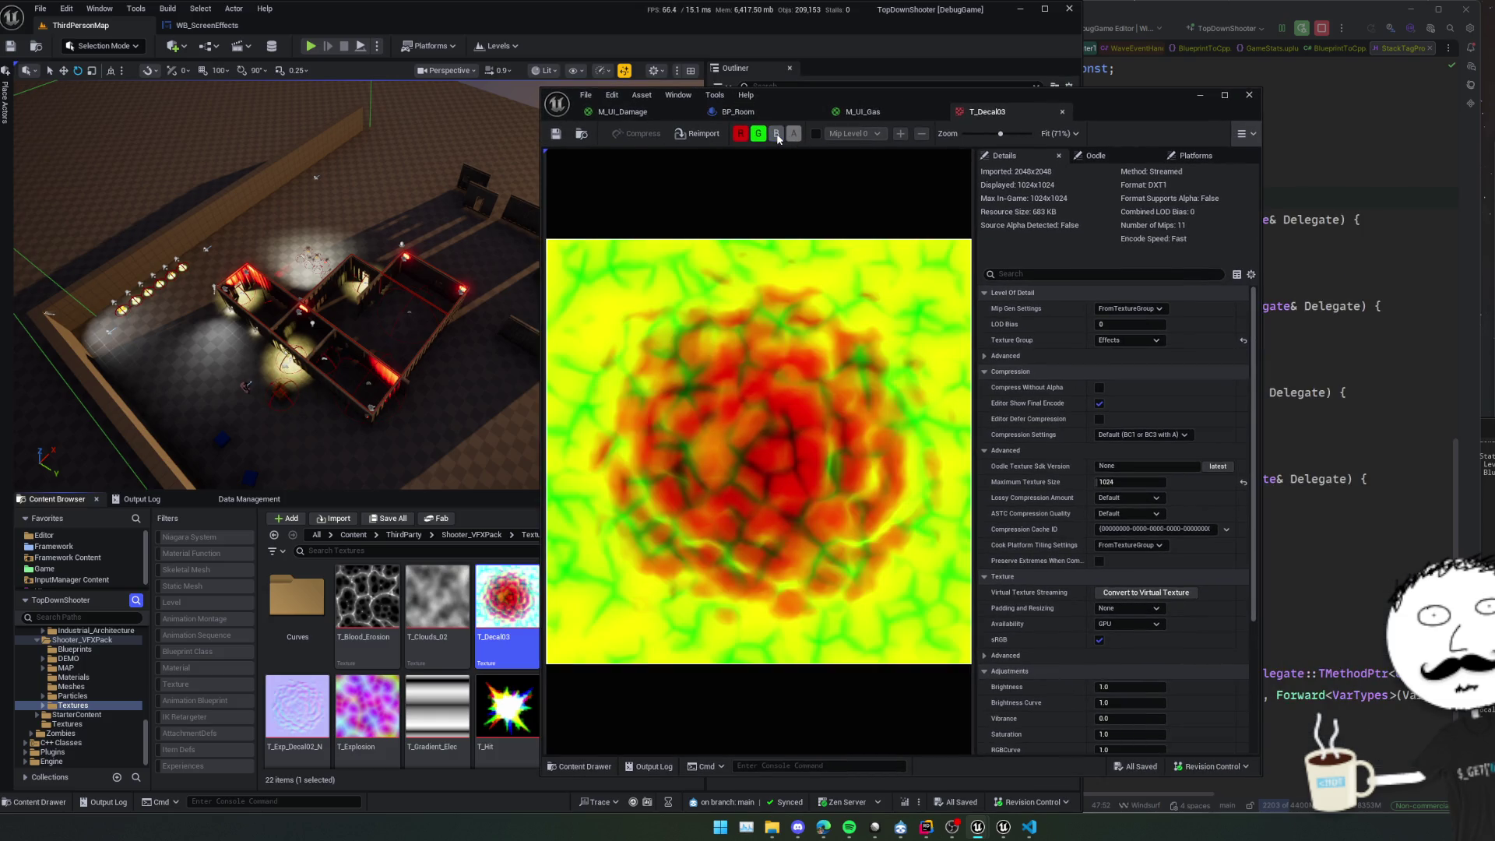
{"action": "left_click", "coordinate": [758, 137]}
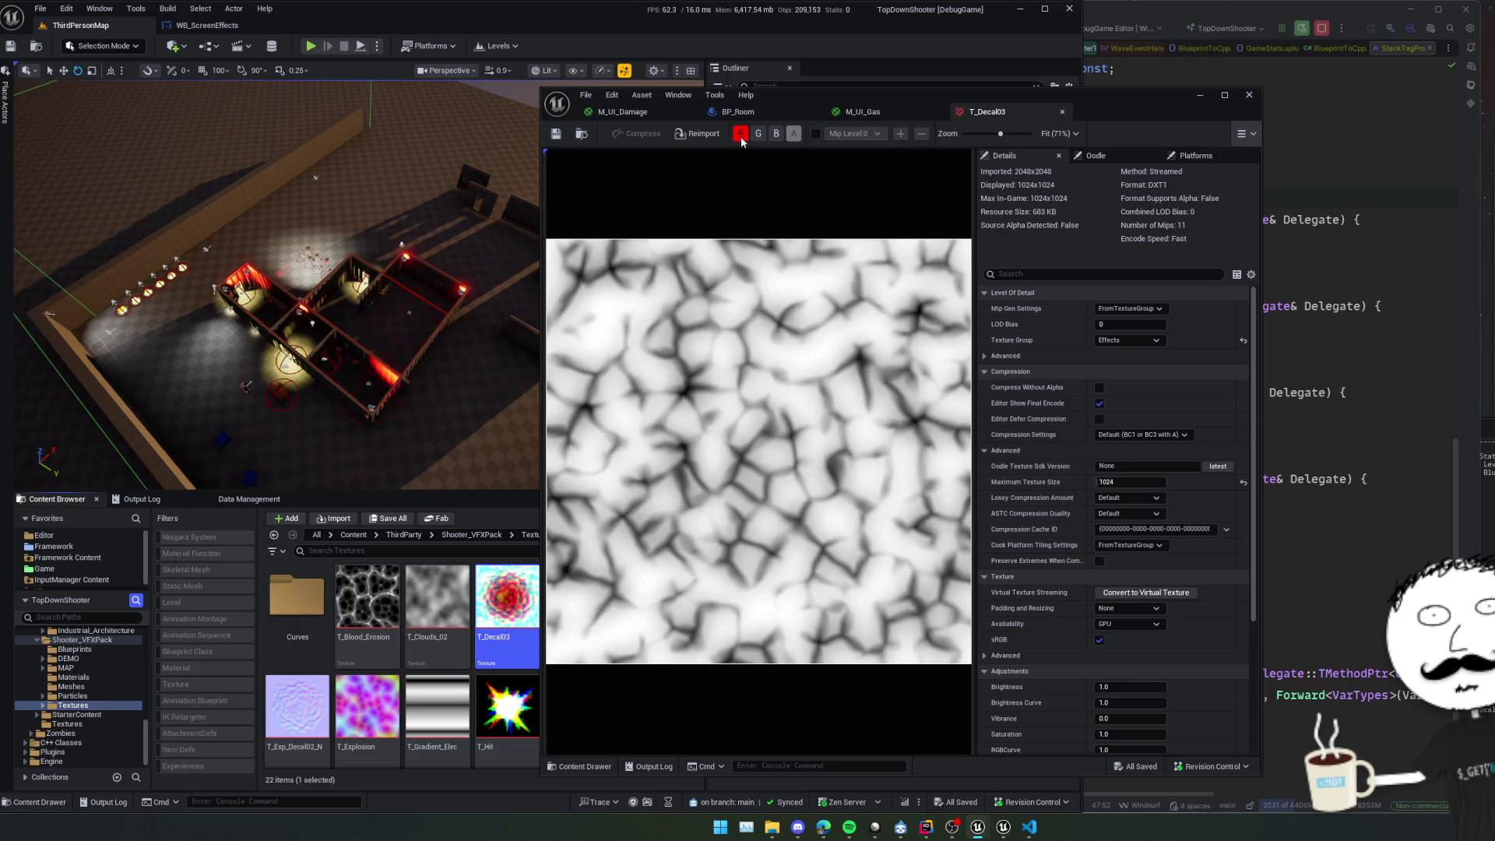
{"action": "left_click", "coordinate": [740, 136]}
{"action": "left_click", "coordinate": [759, 136]}
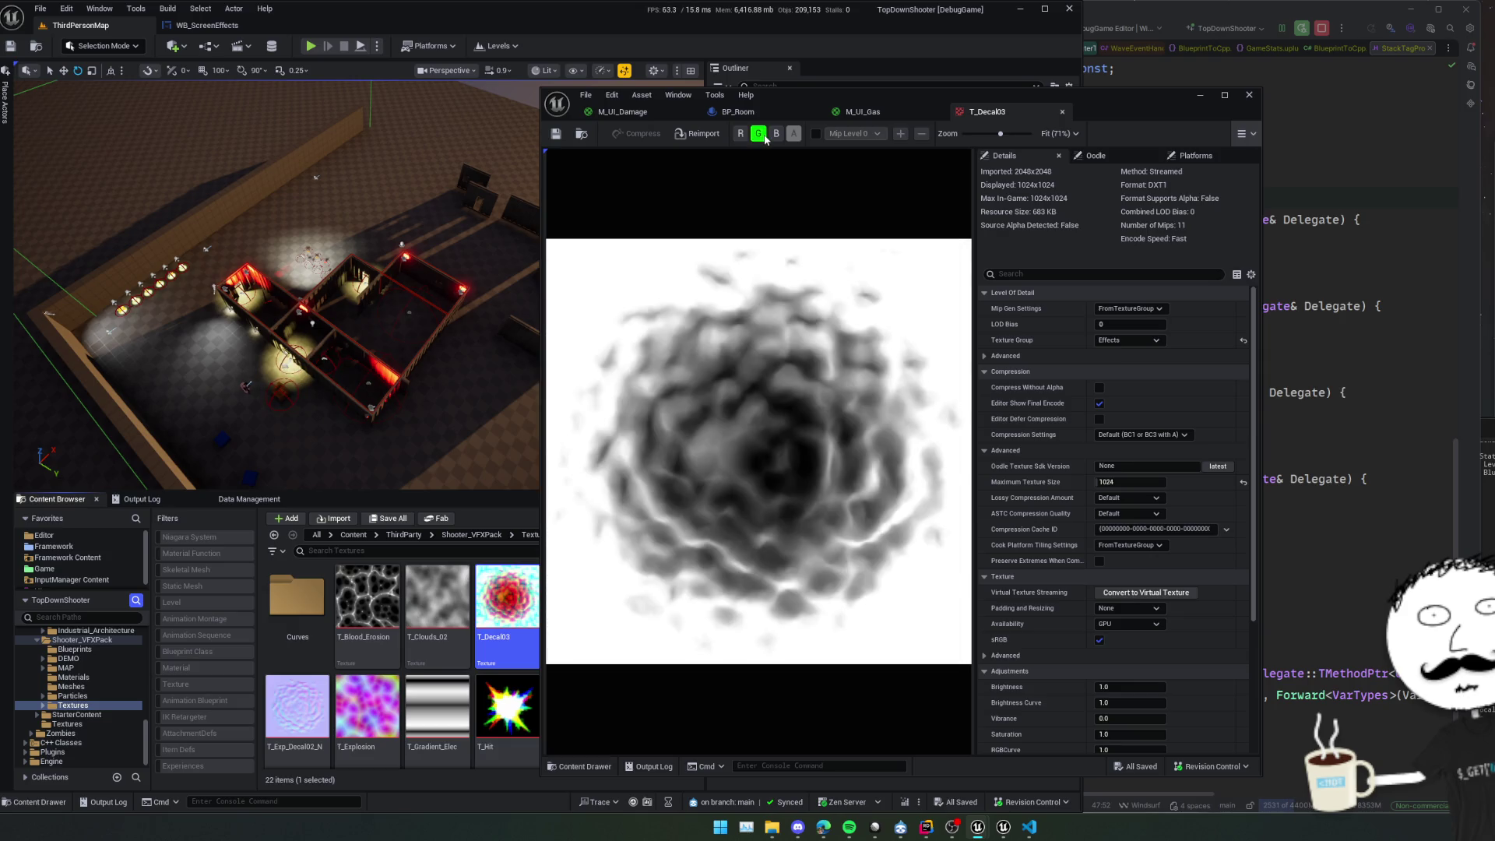
{"action": "left_click", "coordinate": [763, 137]}
{"action": "left_click", "coordinate": [778, 137]}
{"action": "left_click", "coordinate": [777, 137]}
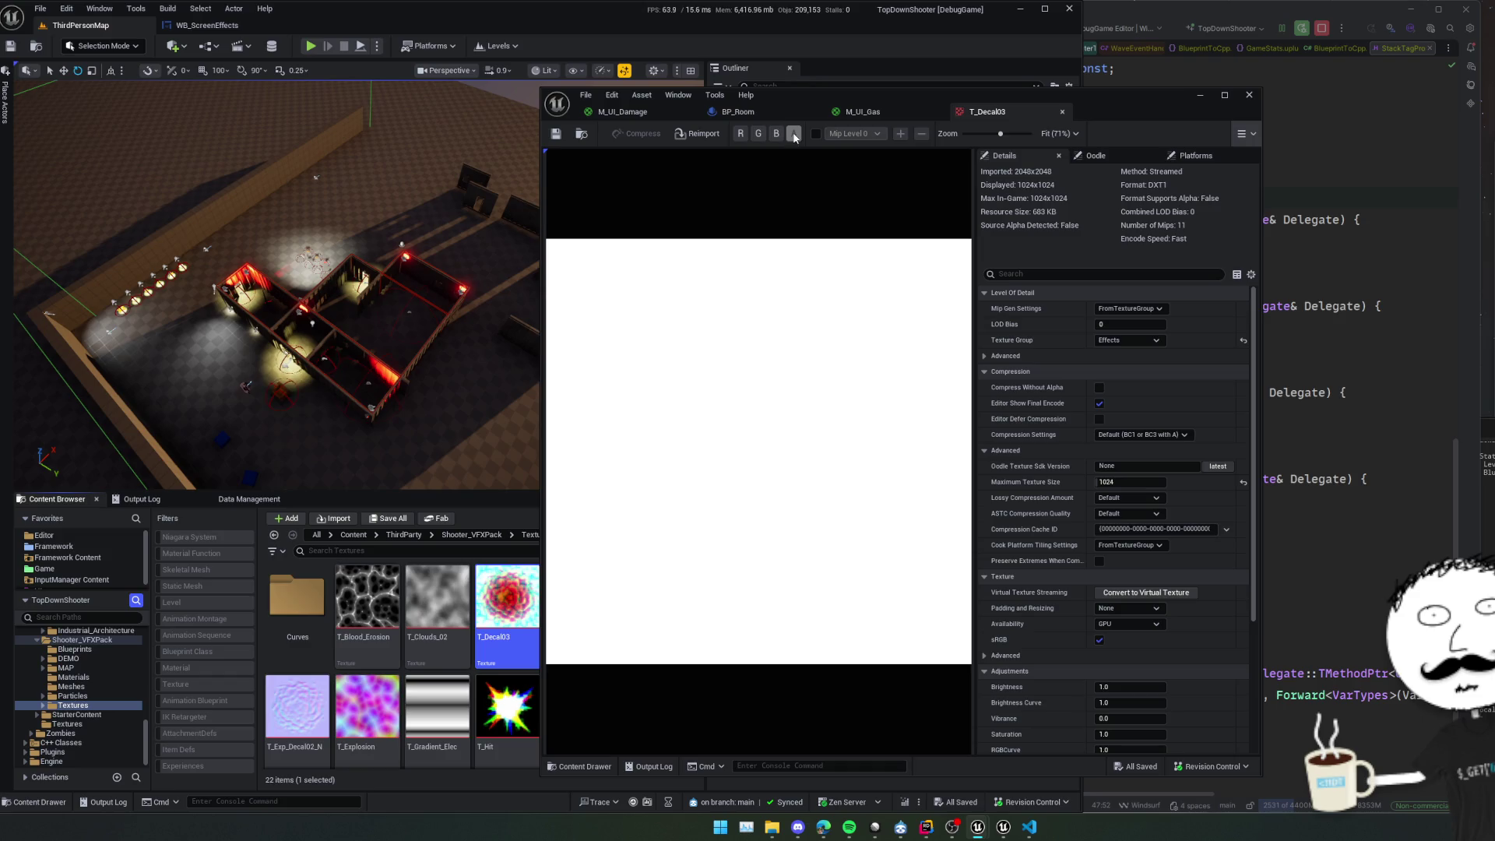
Restore the full-colour preview and close the T_Decal03 texture editor.
{"action": "left_click", "coordinate": [758, 137]}
{"action": "left_click", "coordinate": [740, 135]}
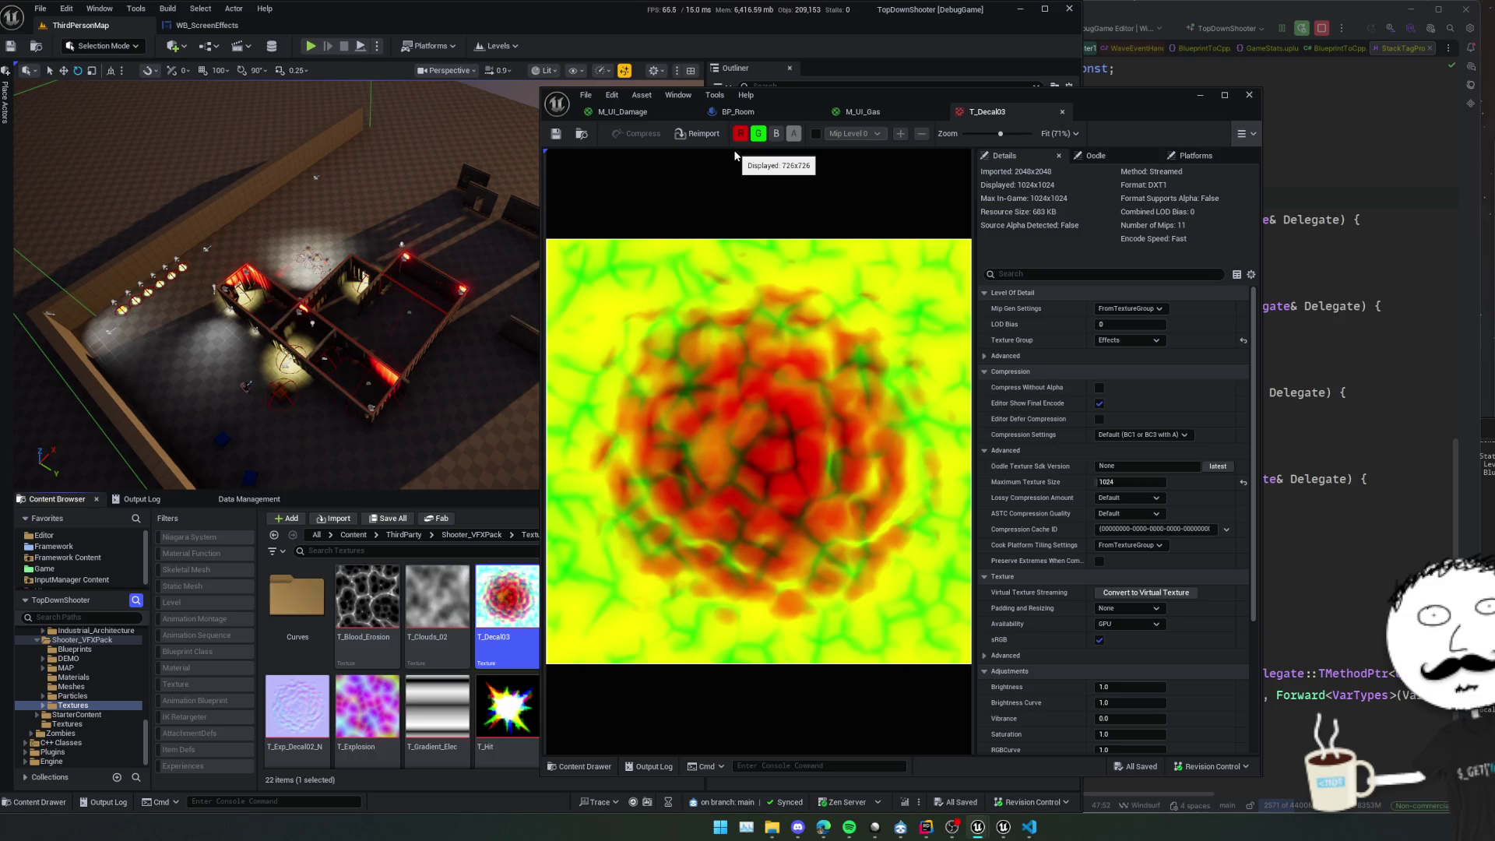
{"action": "left_click", "coordinate": [777, 135]}
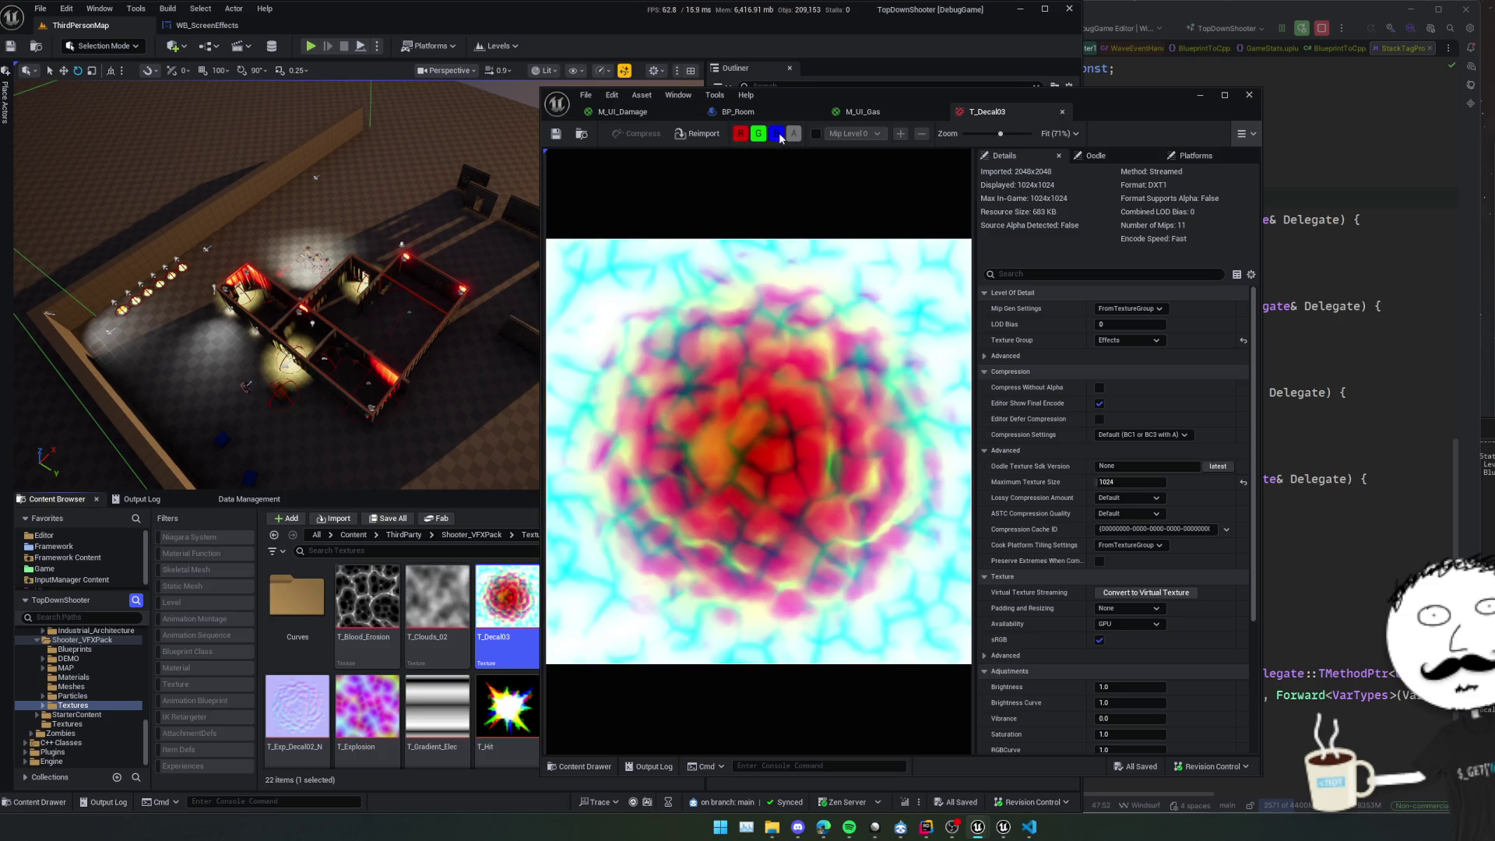
{"action": "left_click", "coordinate": [1062, 111]}
{"action": "mouse_move", "coordinate": [887, 278]}
{"action": "left_mouse_down"}
{"action": "mouse_move", "coordinate": [971, 277]}
{"action": "mouse_move", "coordinate": [994, 348]}
{"action": "left_mouse_up"}
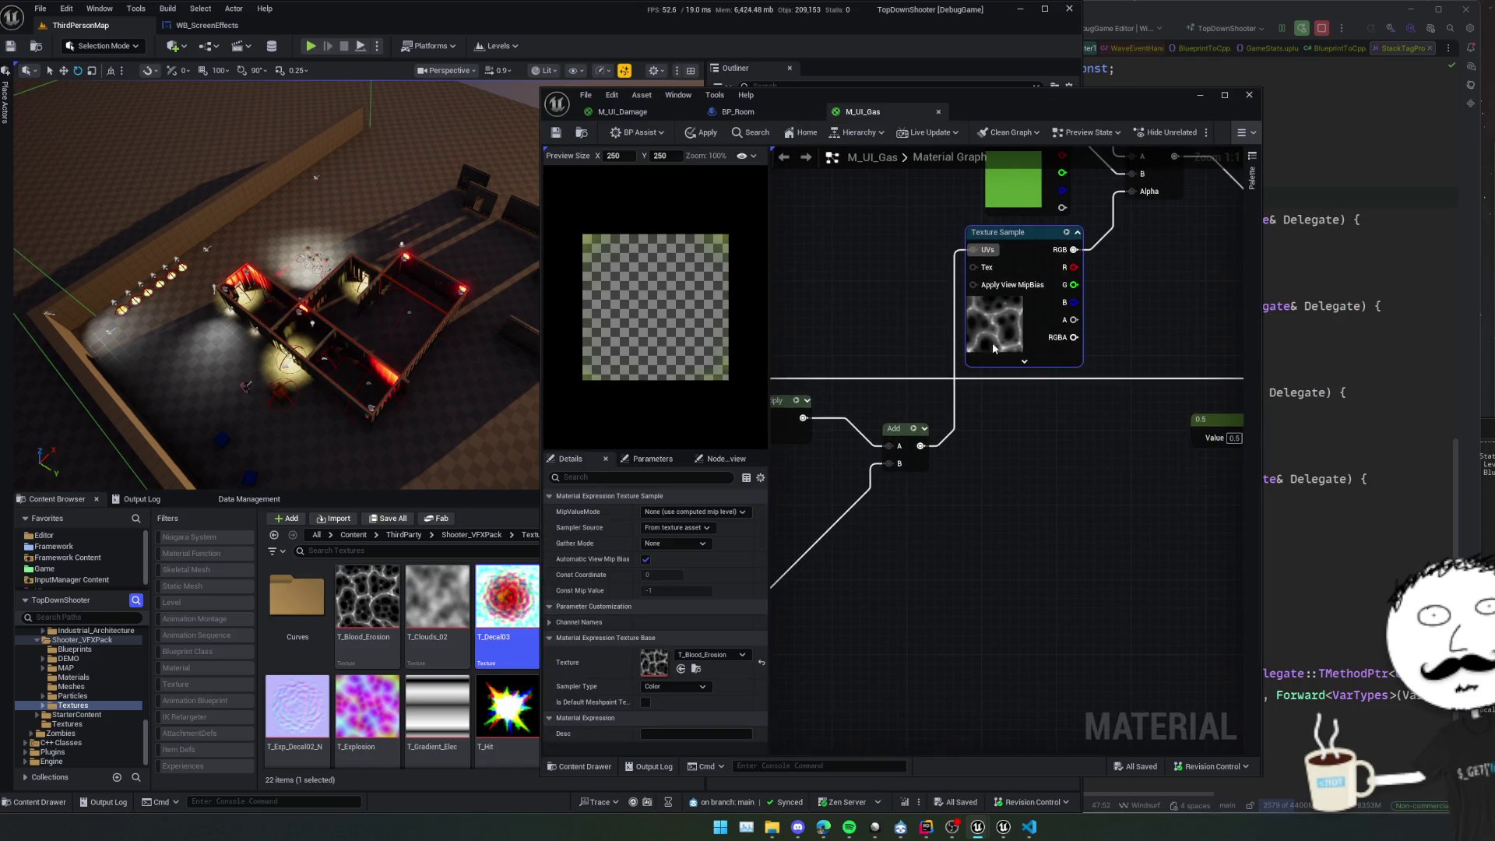
Swap the Texture Sample's texture from T_Blood_Erosion to T_Decal03 and nudge the Distance node down.
{"action": "left_click", "coordinate": [718, 658]}
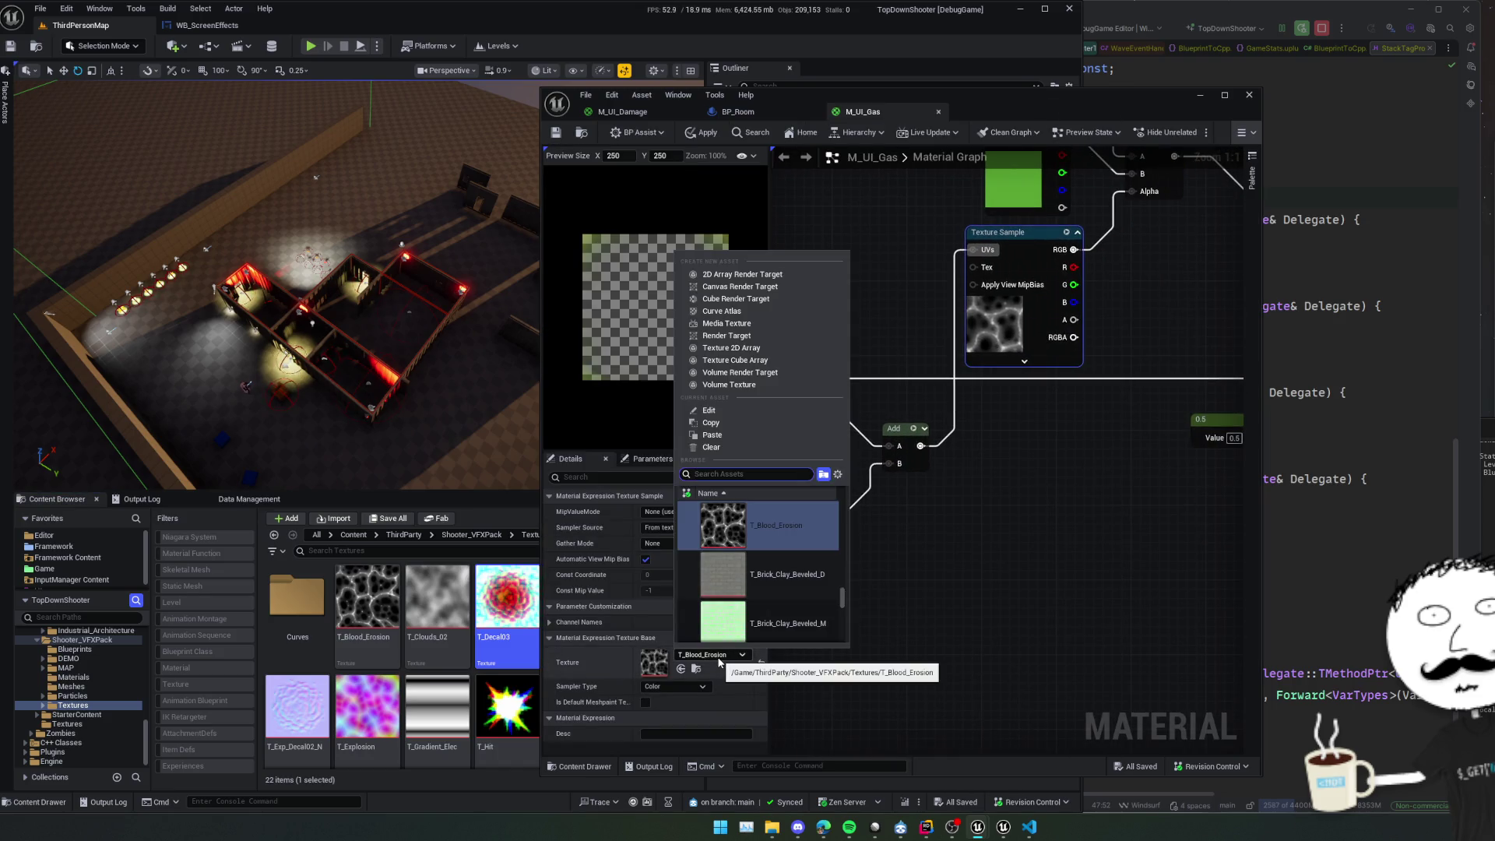
{"action": "type", "text": "T_Deca"}
{"action": "type", "text": "l_"}
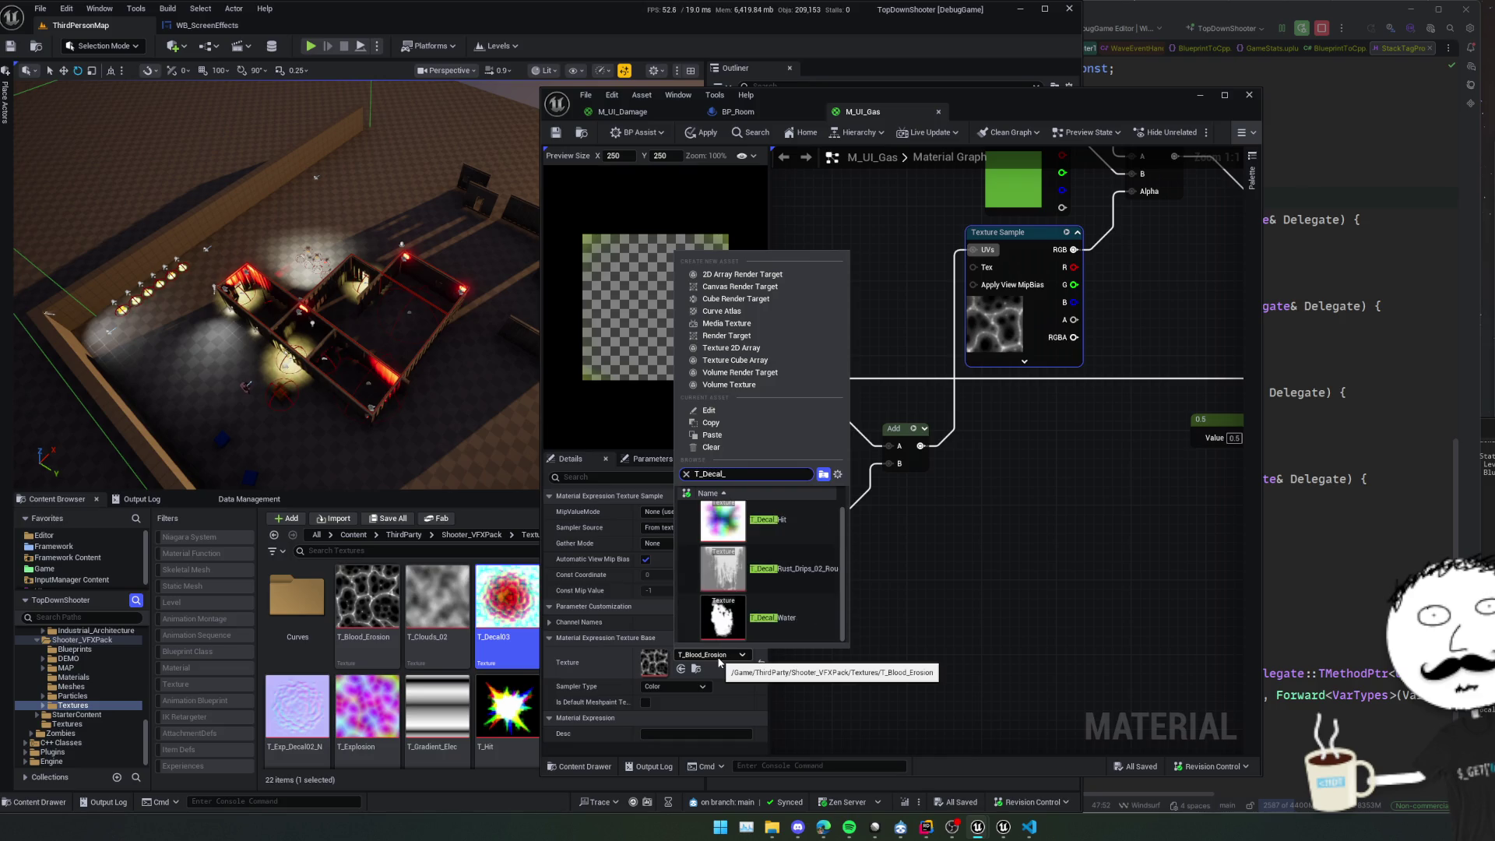
{"action": "key", "text": "BackSpace"}
{"action": "type", "text": "03"}
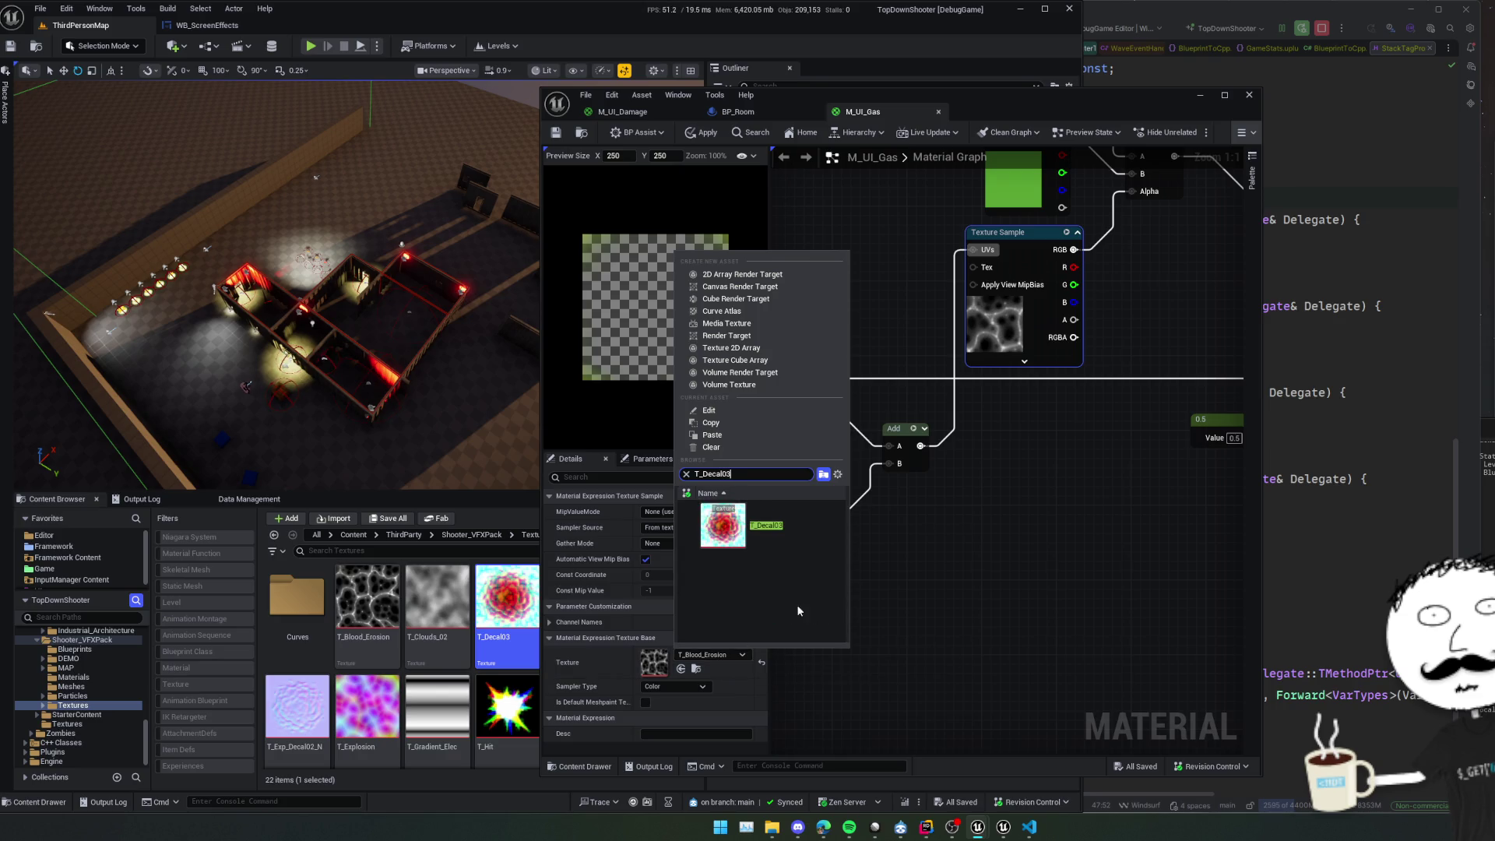
{"action": "left_click", "coordinate": [783, 525]}
{"action": "left_click_drag", "start_coordinate": [784, 524], "coordinate": [822, 571]}
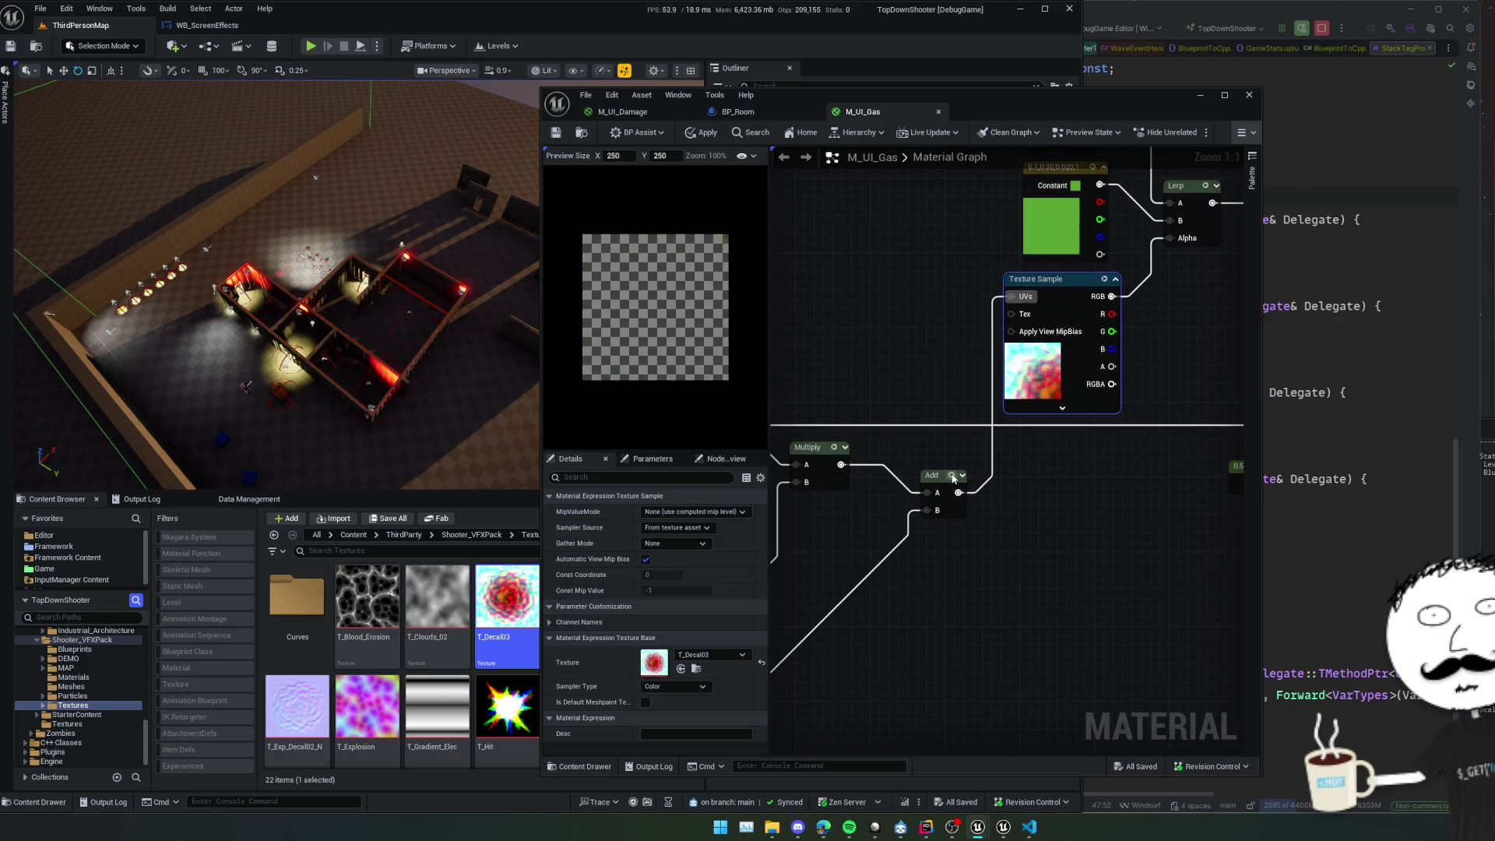
{"action": "mouse_move", "coordinate": [1139, 495]}
{"action": "left_mouse_down"}
{"action": "mouse_move", "coordinate": [984, 525]}
{"action": "mouse_move", "coordinate": [843, 521]}
{"action": "mouse_move", "coordinate": [1117, 511]}
{"action": "mouse_move", "coordinate": [1001, 494]}
{"action": "mouse_move", "coordinate": [1047, 514]}
{"action": "mouse_move", "coordinate": [1035, 510]}
{"action": "left_mouse_up"}
{"action": "left_click_drag", "start_coordinate": [989, 414], "coordinate": [990, 431]}
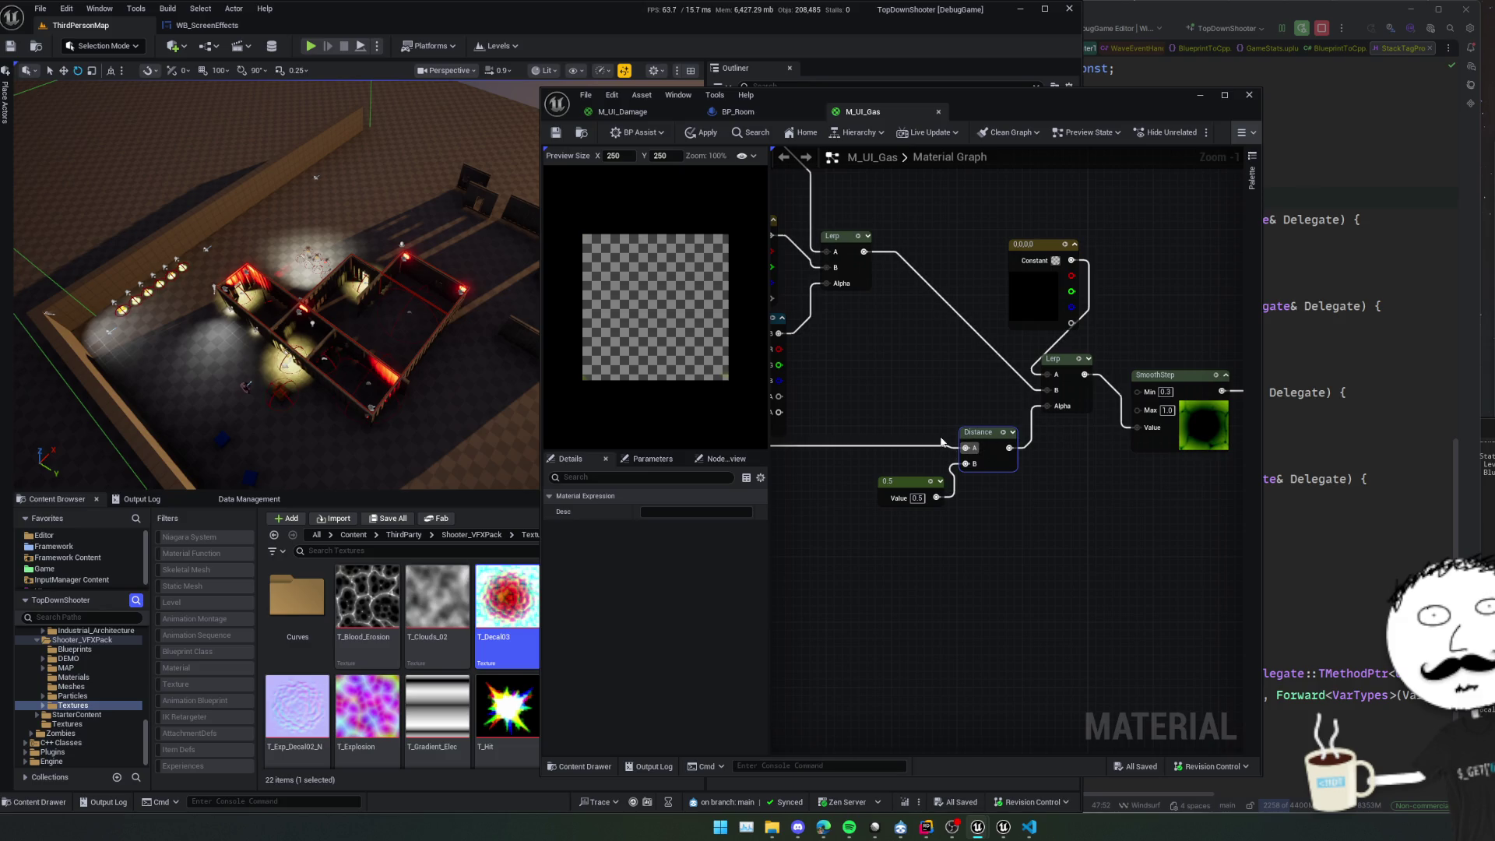
Disconnect Distance from the second Lerp's Alpha and set Alpha to 1.0.
{"action": "left_click", "coordinate": [1047, 406], "text": "alt"}
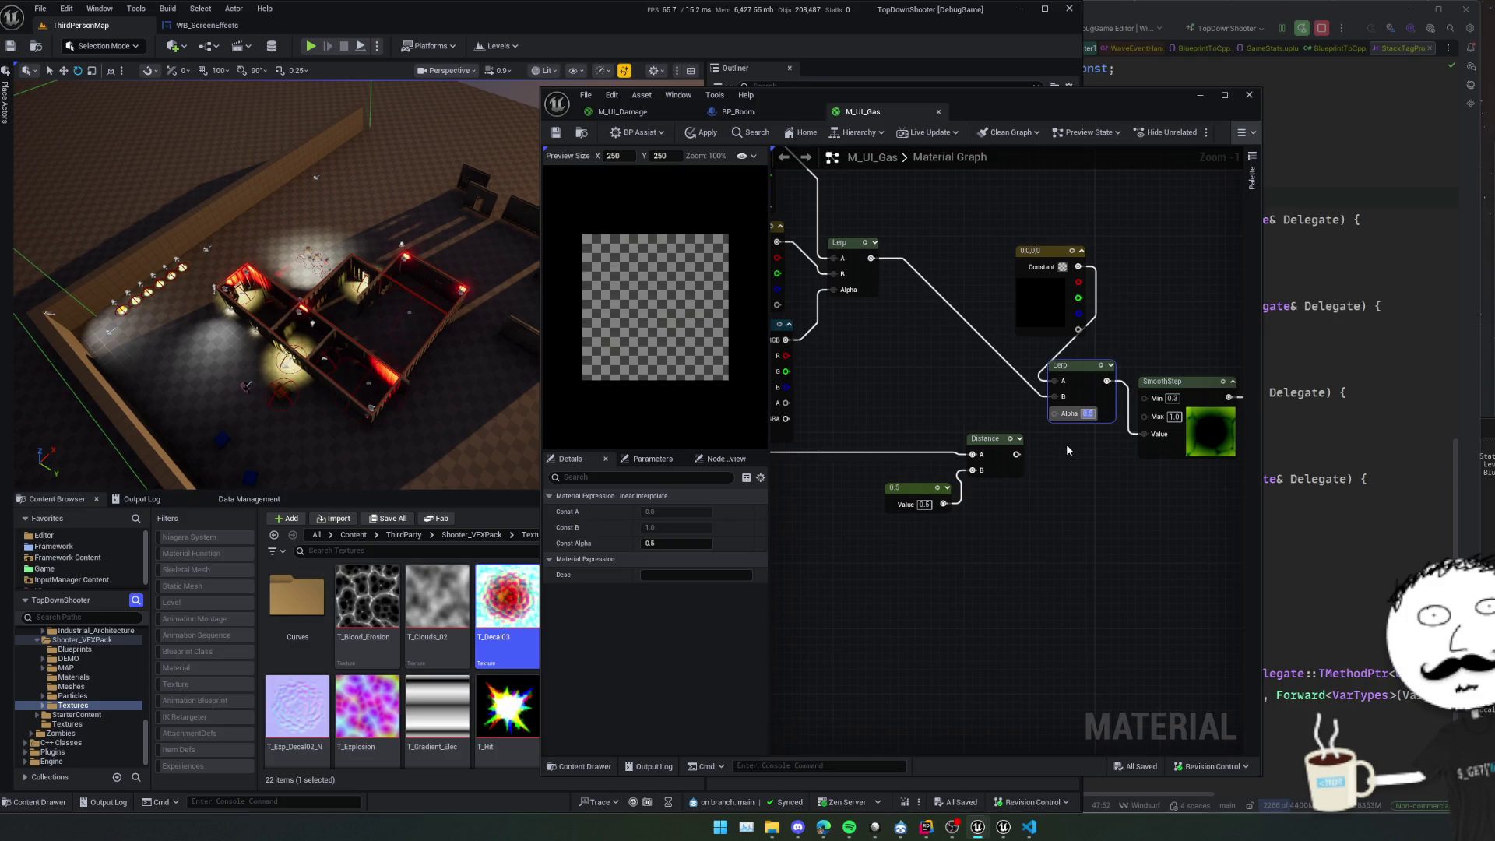
{"action": "type", "text": "1"}
{"action": "left_click", "coordinate": [1067, 447]}
{"action": "left_click_drag", "start_coordinate": [1089, 453], "coordinate": [856, 430]}
{"action": "left_click_drag", "start_coordinate": [973, 409], "coordinate": [1036, 378]}
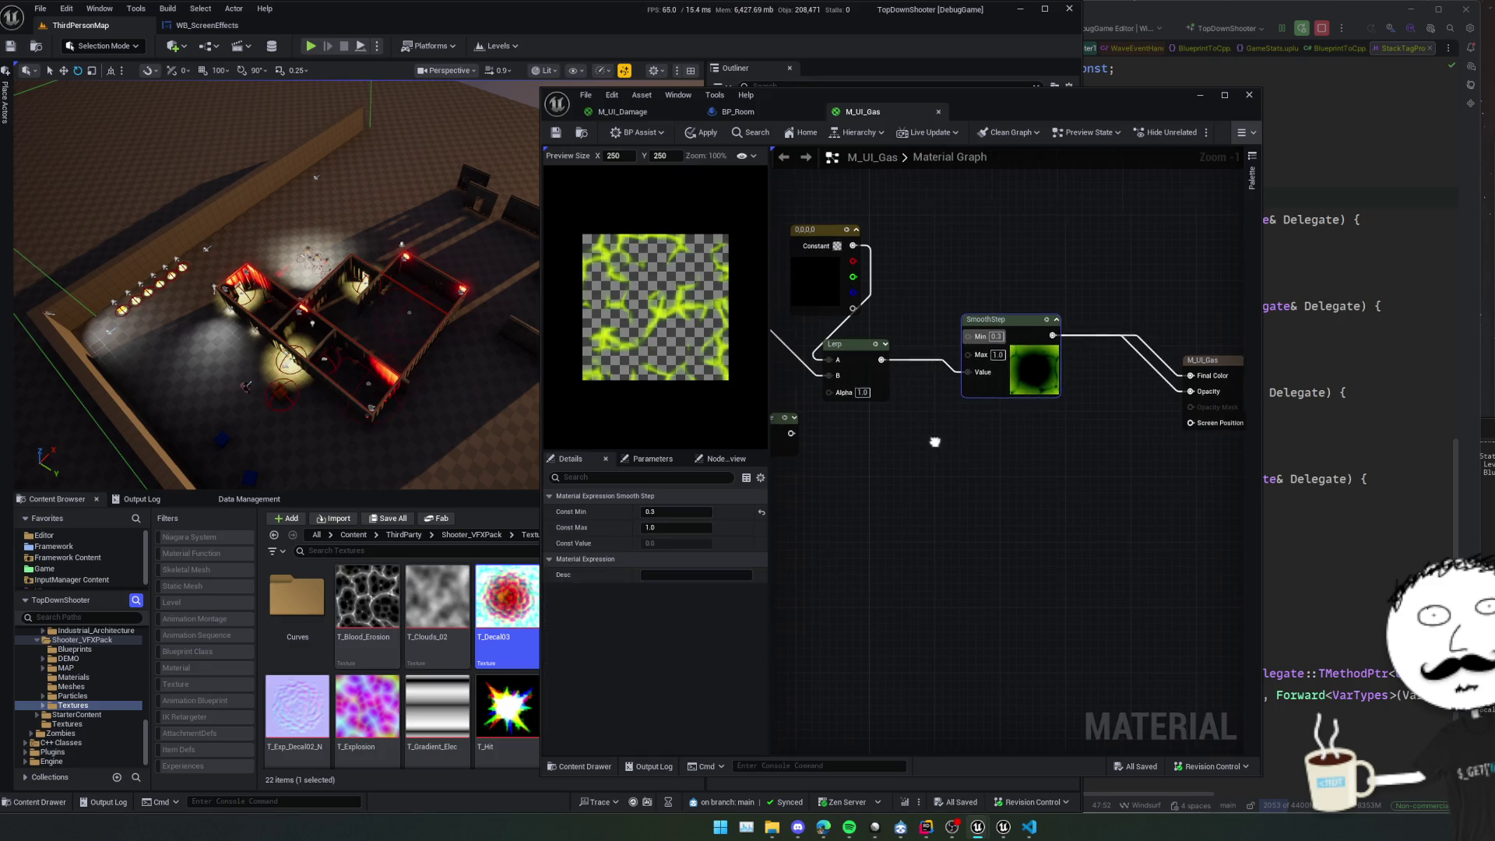
{"action": "mouse_move", "coordinate": [934, 441]}
{"action": "left_mouse_down"}
{"action": "mouse_move", "coordinate": [1181, 437]}
{"action": "mouse_move", "coordinate": [1098, 478]}
{"action": "mouse_move", "coordinate": [1121, 457]}
{"action": "mouse_move", "coordinate": [1058, 443]}
{"action": "mouse_move", "coordinate": [1075, 511]}
{"action": "mouse_move", "coordinate": [1052, 501]}
{"action": "mouse_move", "coordinate": [1002, 552]}
{"action": "left_mouse_up"}
{"action": "scroll", "coordinate": [966, 514], "scroll_direction": "up", "scroll_amount": 1}
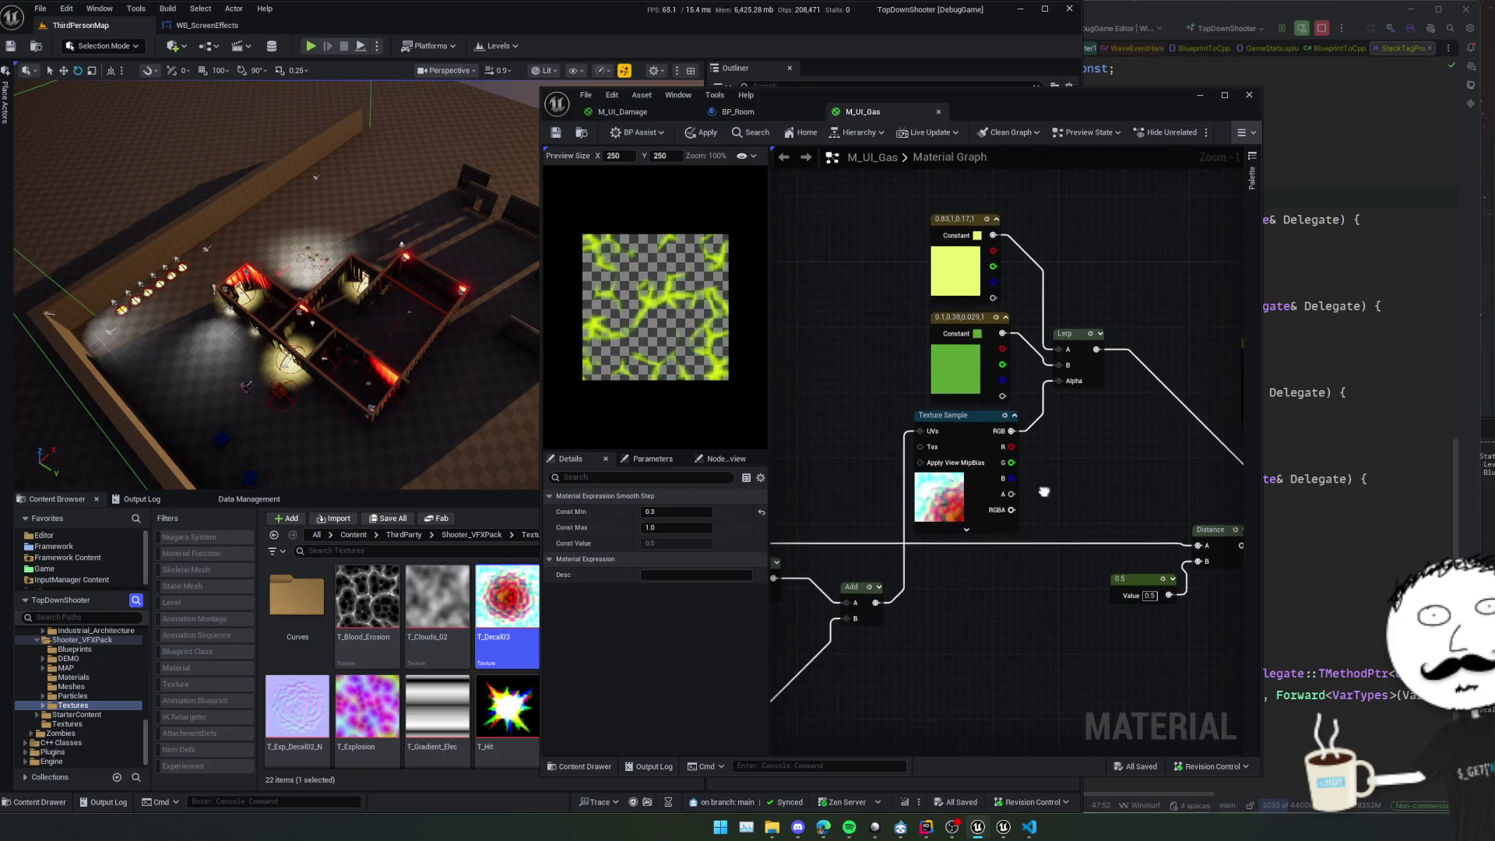
{"action": "mouse_move", "coordinate": [1038, 493]}
{"action": "left_mouse_down"}
{"action": "mouse_move", "coordinate": [1049, 518]}
{"action": "mouse_move", "coordinate": [1054, 483]}
{"action": "mouse_move", "coordinate": [1078, 553]}
{"action": "mouse_move", "coordinate": [1067, 574]}
{"action": "mouse_move", "coordinate": [1085, 441]}
{"action": "left_mouse_up"}
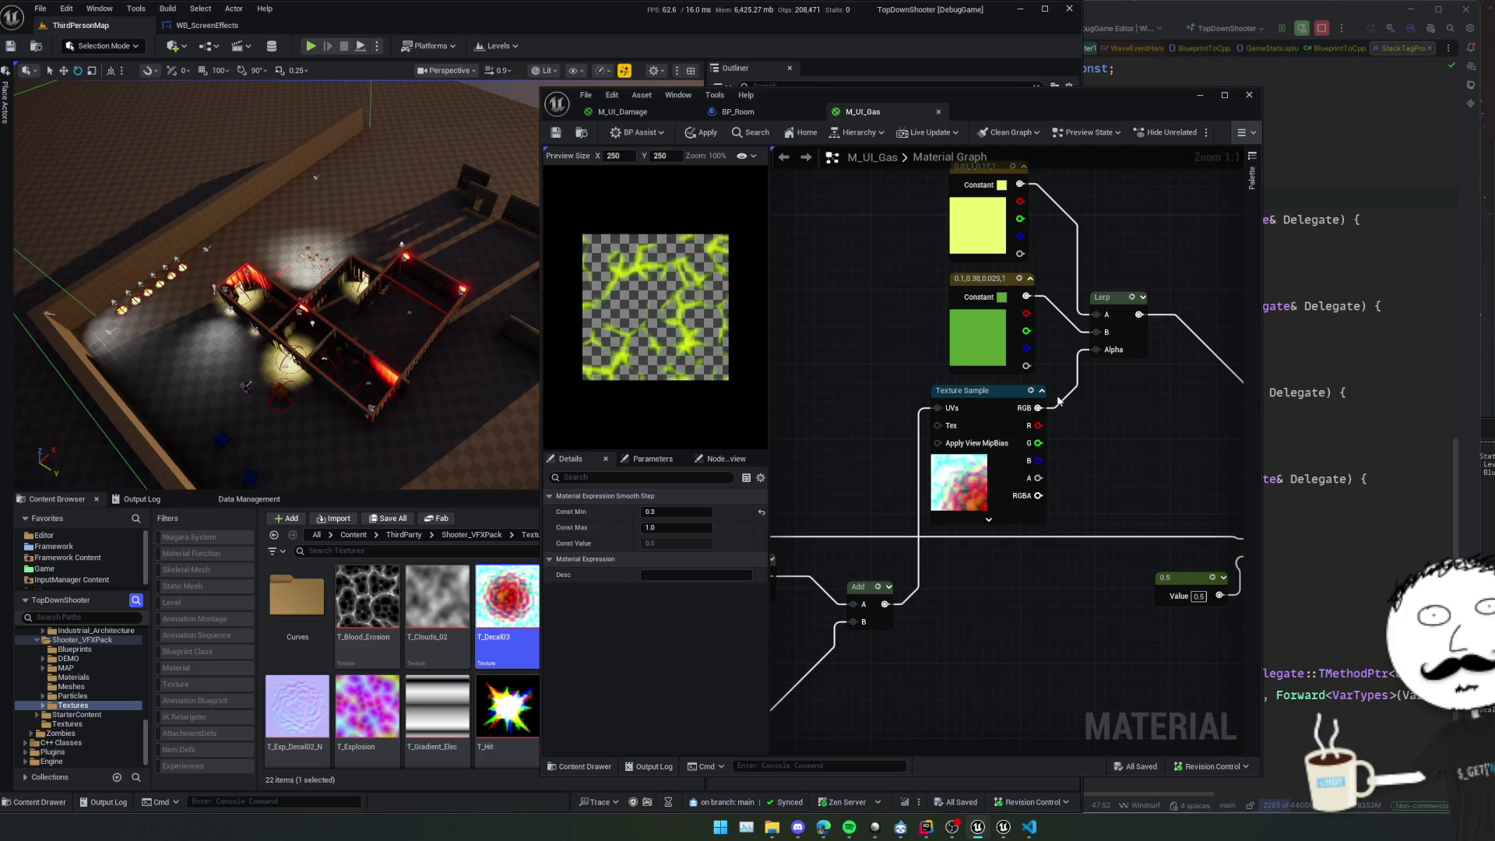
Reopen T_Decal03 to check its red and green channels, then view the M_UI_Damage and BP_Room tabs.
{"action": "left_click", "coordinate": [966, 479]}
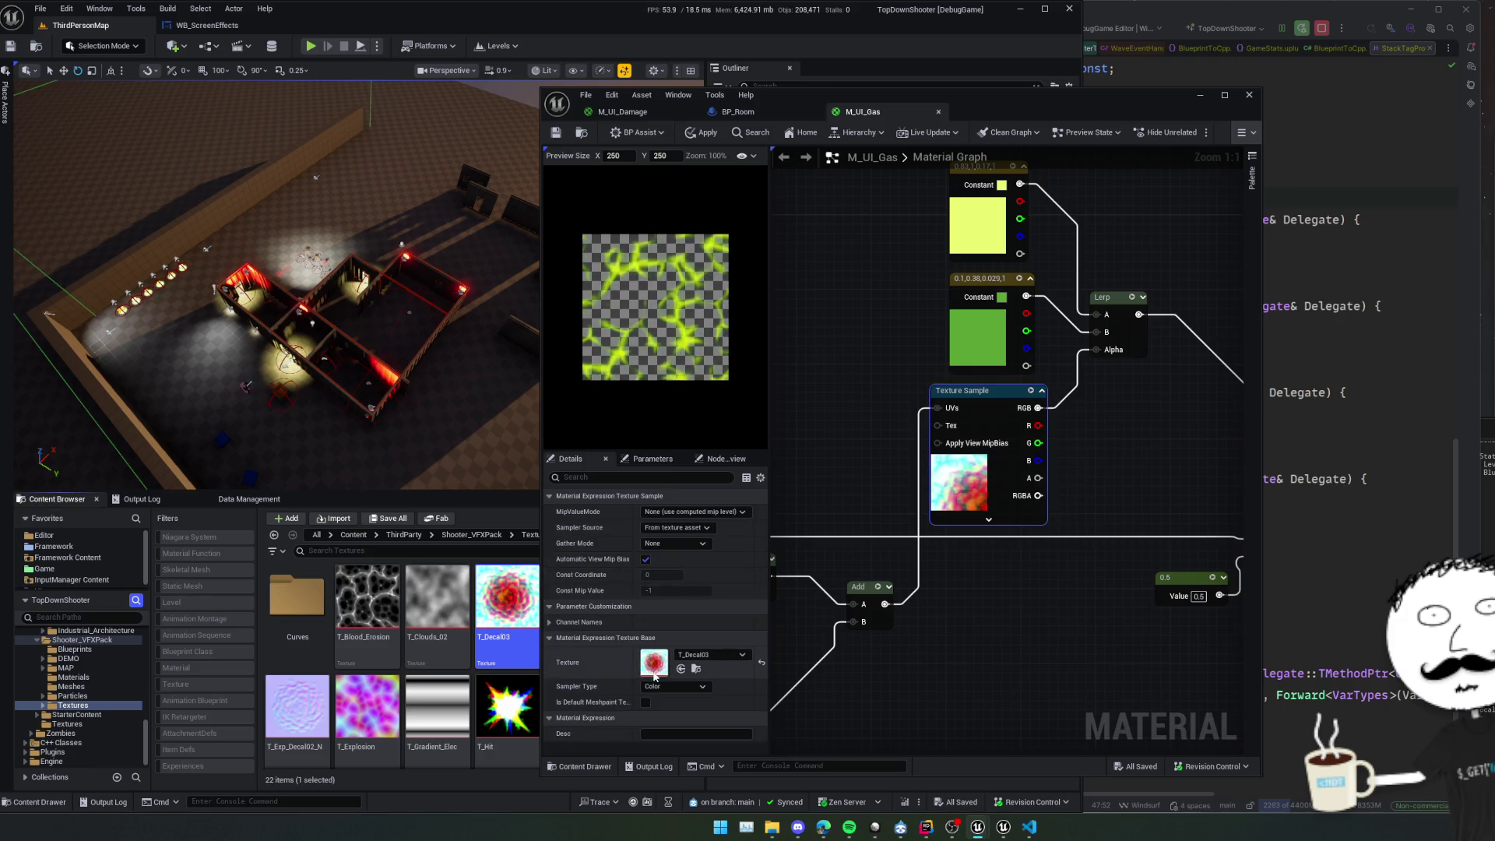
{"action": "double_click", "coordinate": [654, 662]}
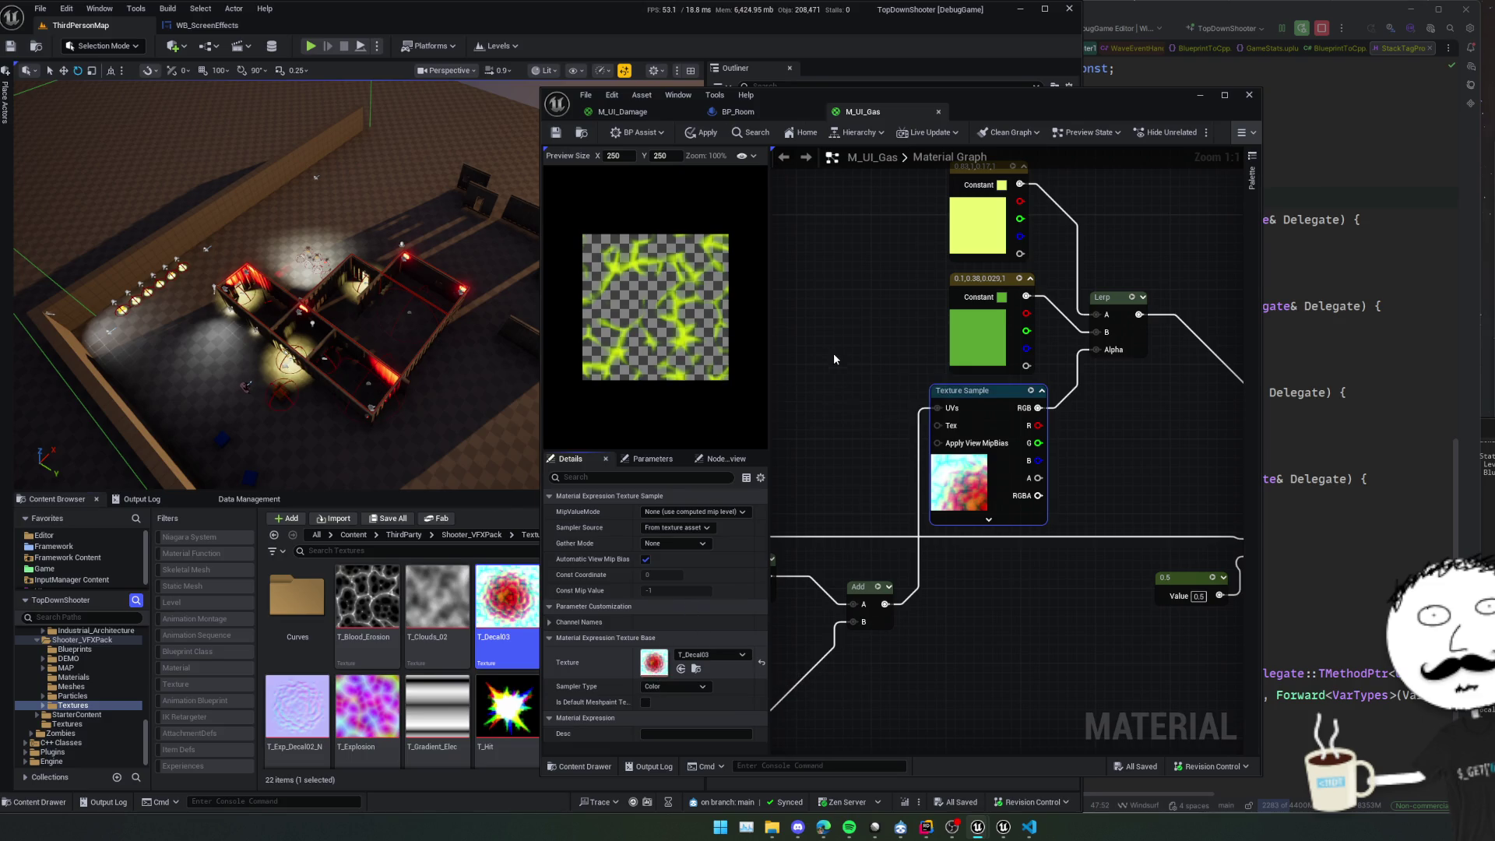
{"action": "left_click", "coordinate": [776, 134]}
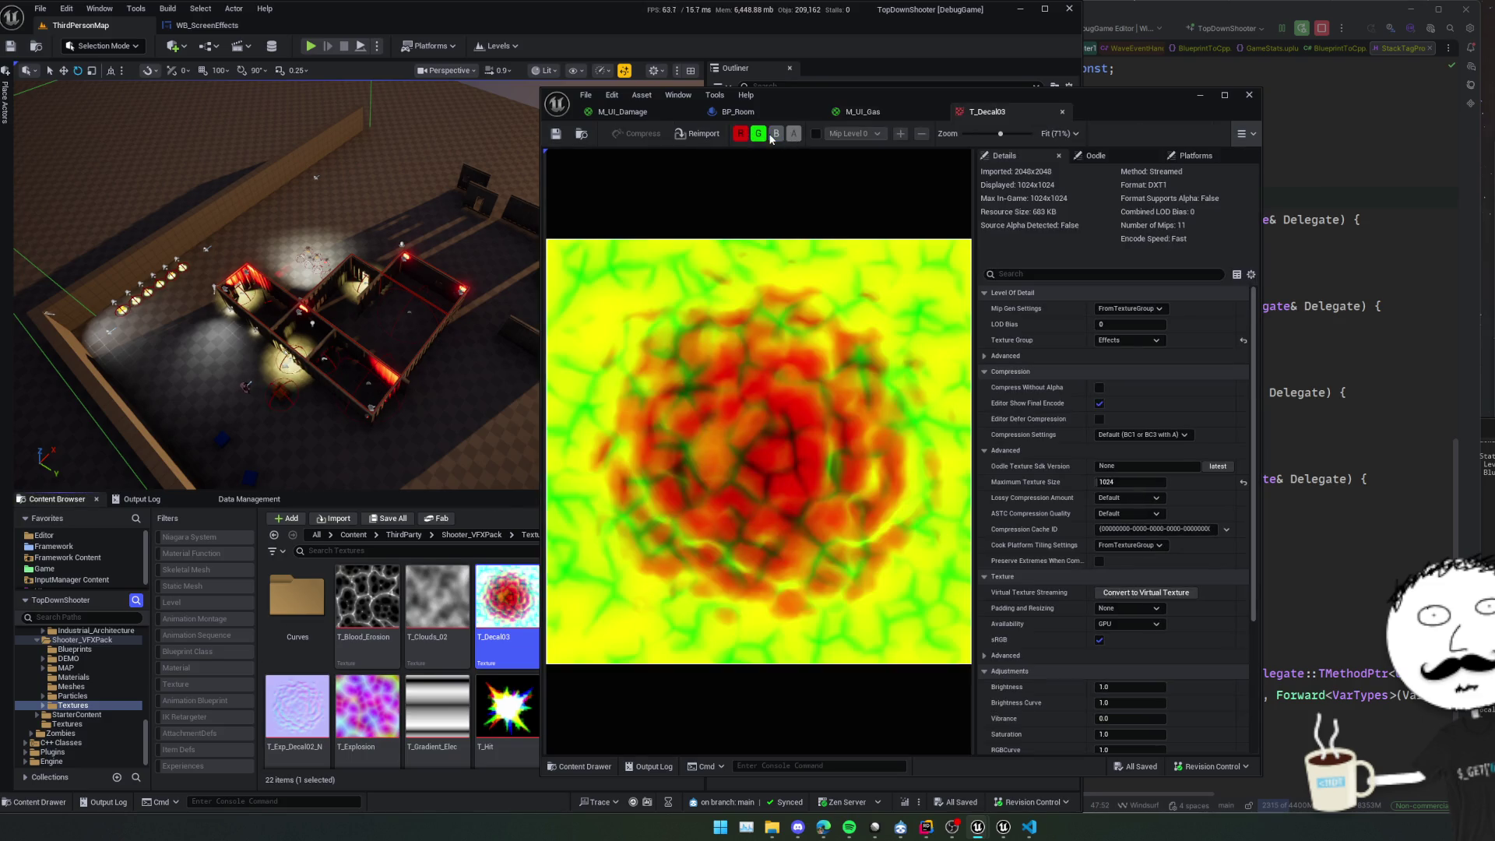
{"action": "left_click", "coordinate": [758, 134]}
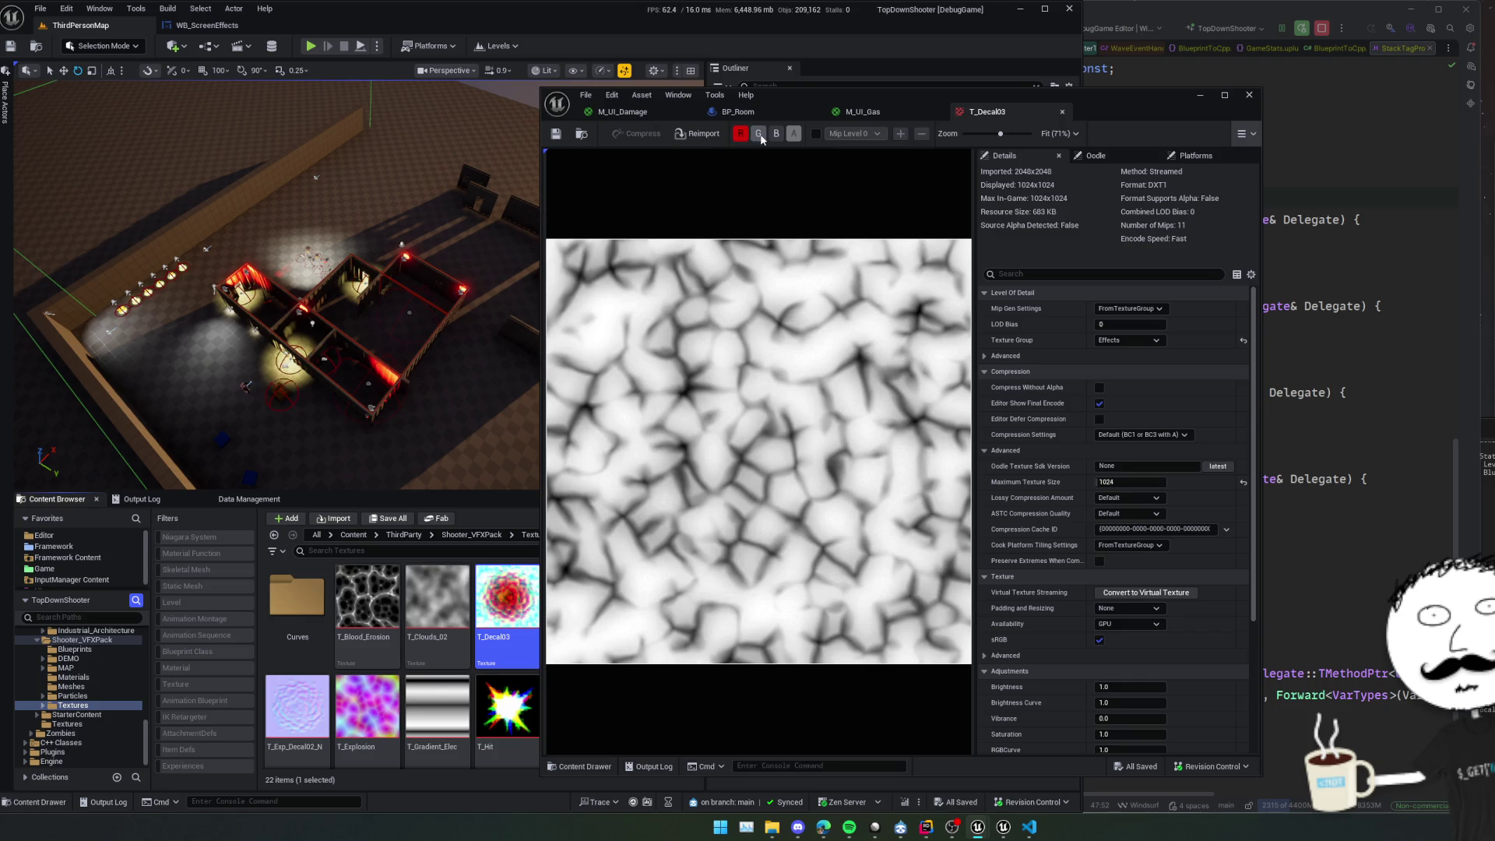
{"action": "left_click", "coordinate": [759, 134]}
{"action": "left_click", "coordinate": [741, 135]}
{"action": "left_click", "coordinate": [740, 134]}
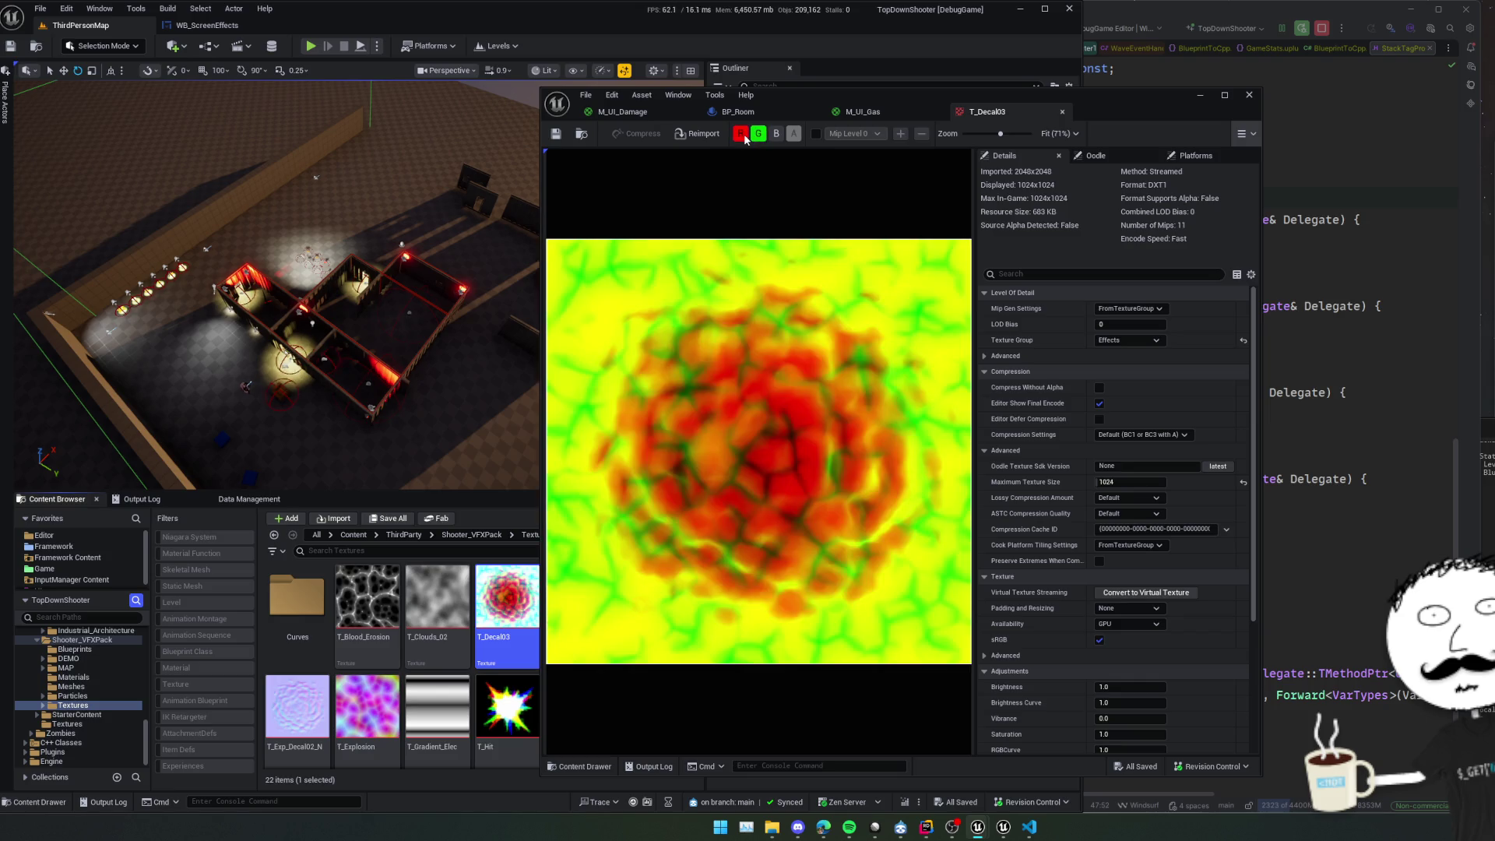
{"action": "left_click", "coordinate": [638, 113]}
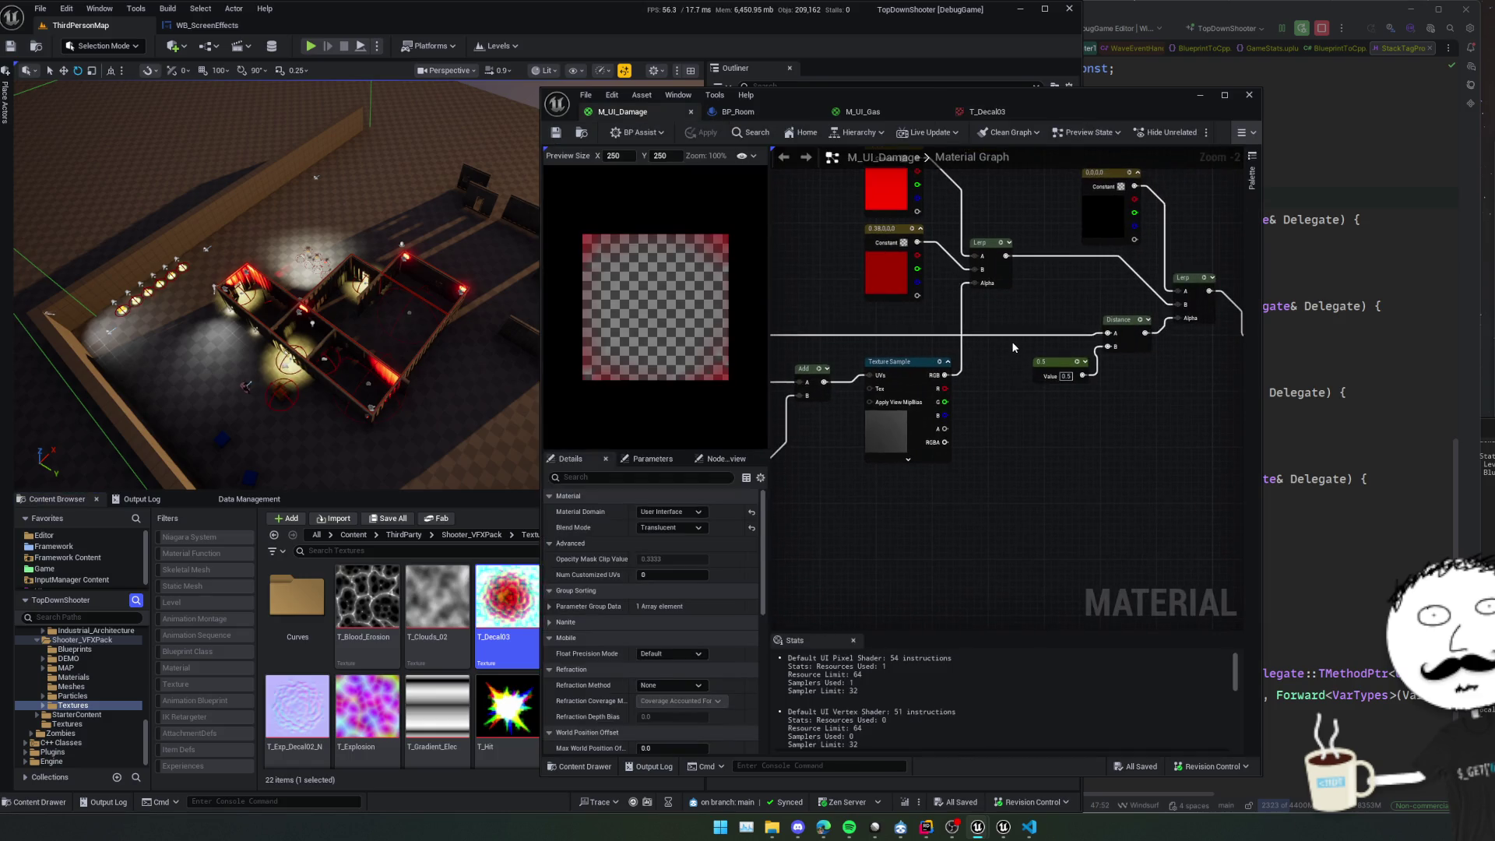
{"action": "left_click", "coordinate": [738, 112]}
Wire the T_Decal03 sample's G, then R channel into Lerp Alpha, removing the R link.
{"action": "left_click", "coordinate": [892, 119]}
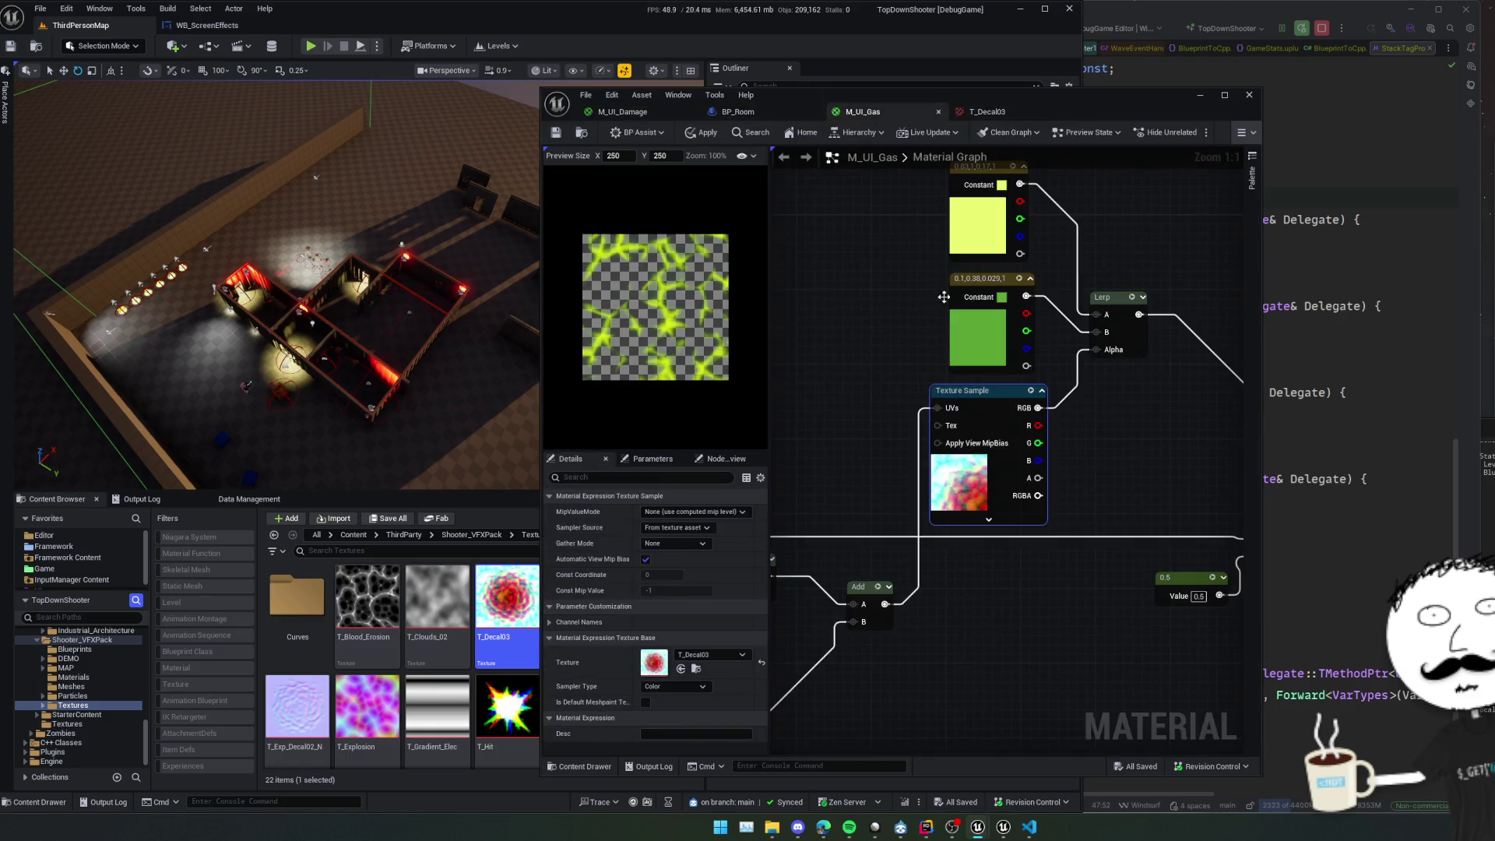
{"action": "left_click_drag", "start_coordinate": [929, 453], "coordinate": [989, 355]}
{"action": "scroll", "coordinate": [1011, 402], "scroll_direction": "down", "scroll_amount": 2}
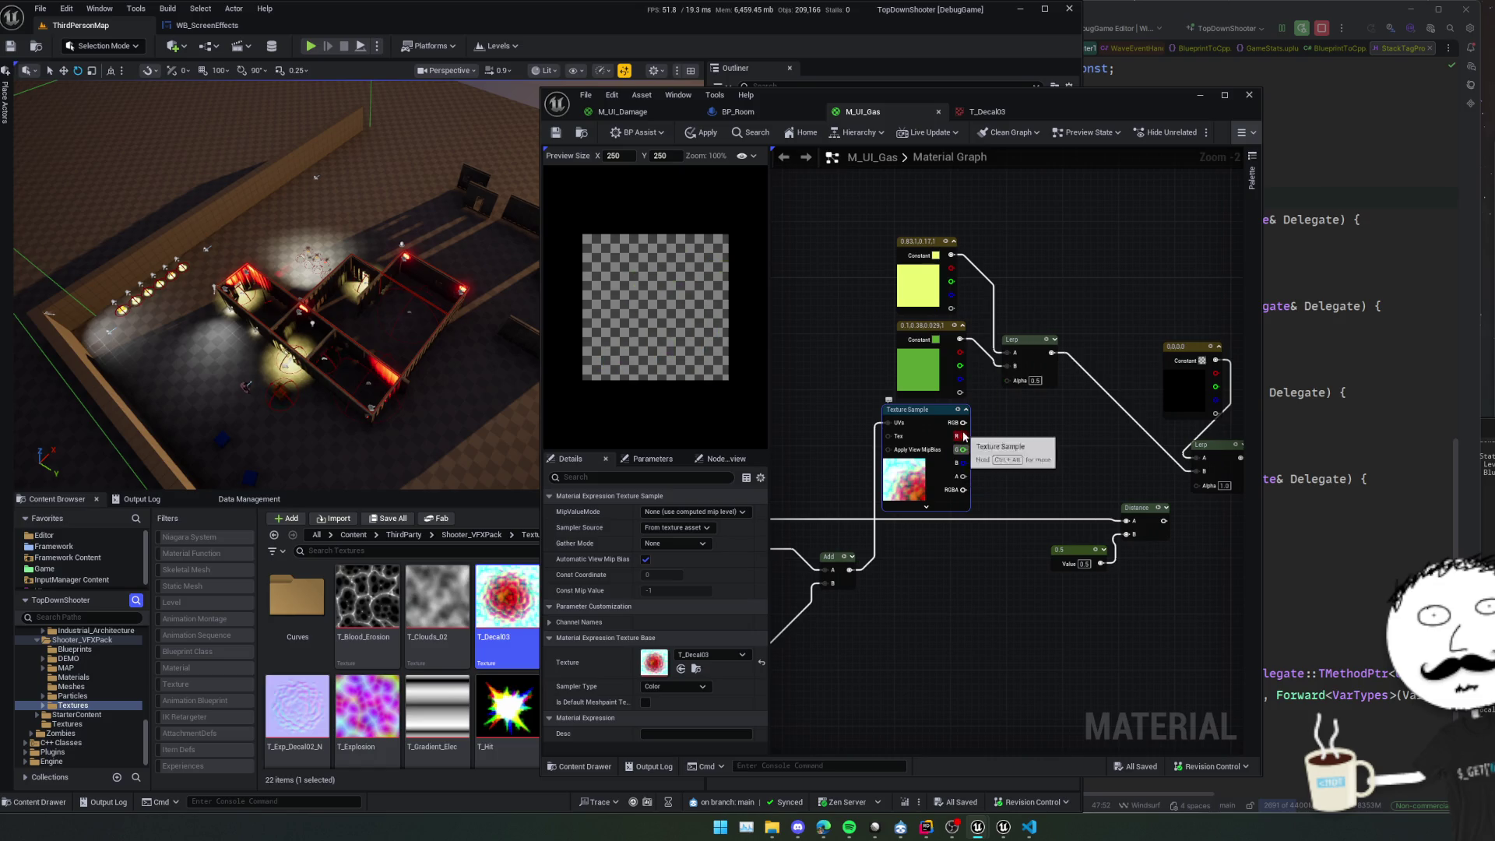
{"action": "left_click_drag", "start_coordinate": [963, 436], "coordinate": [1009, 379]}
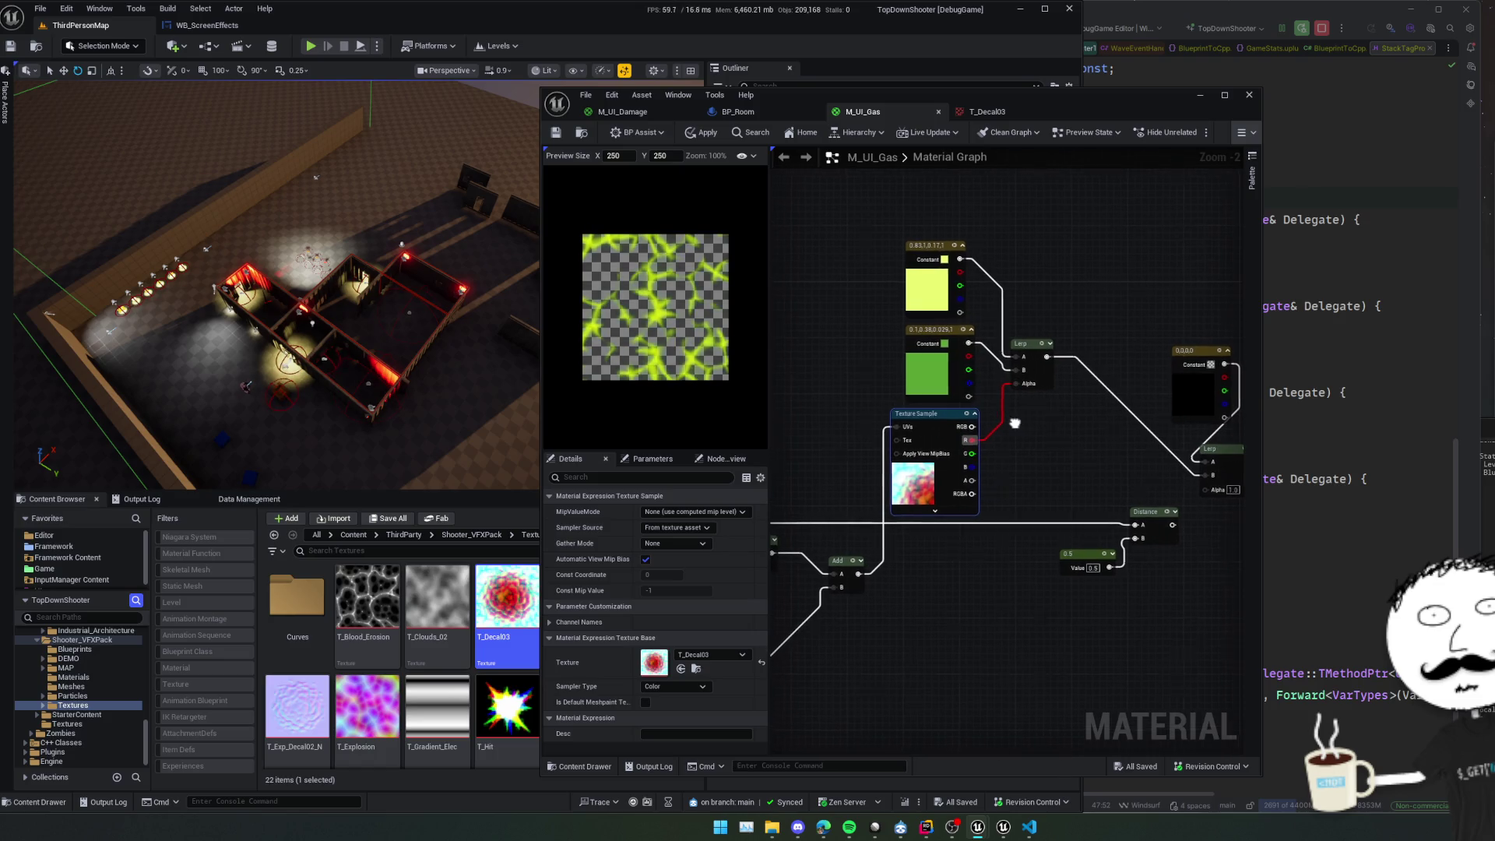
{"action": "scroll", "coordinate": [1015, 419], "scroll_direction": "up", "scroll_amount": 2}
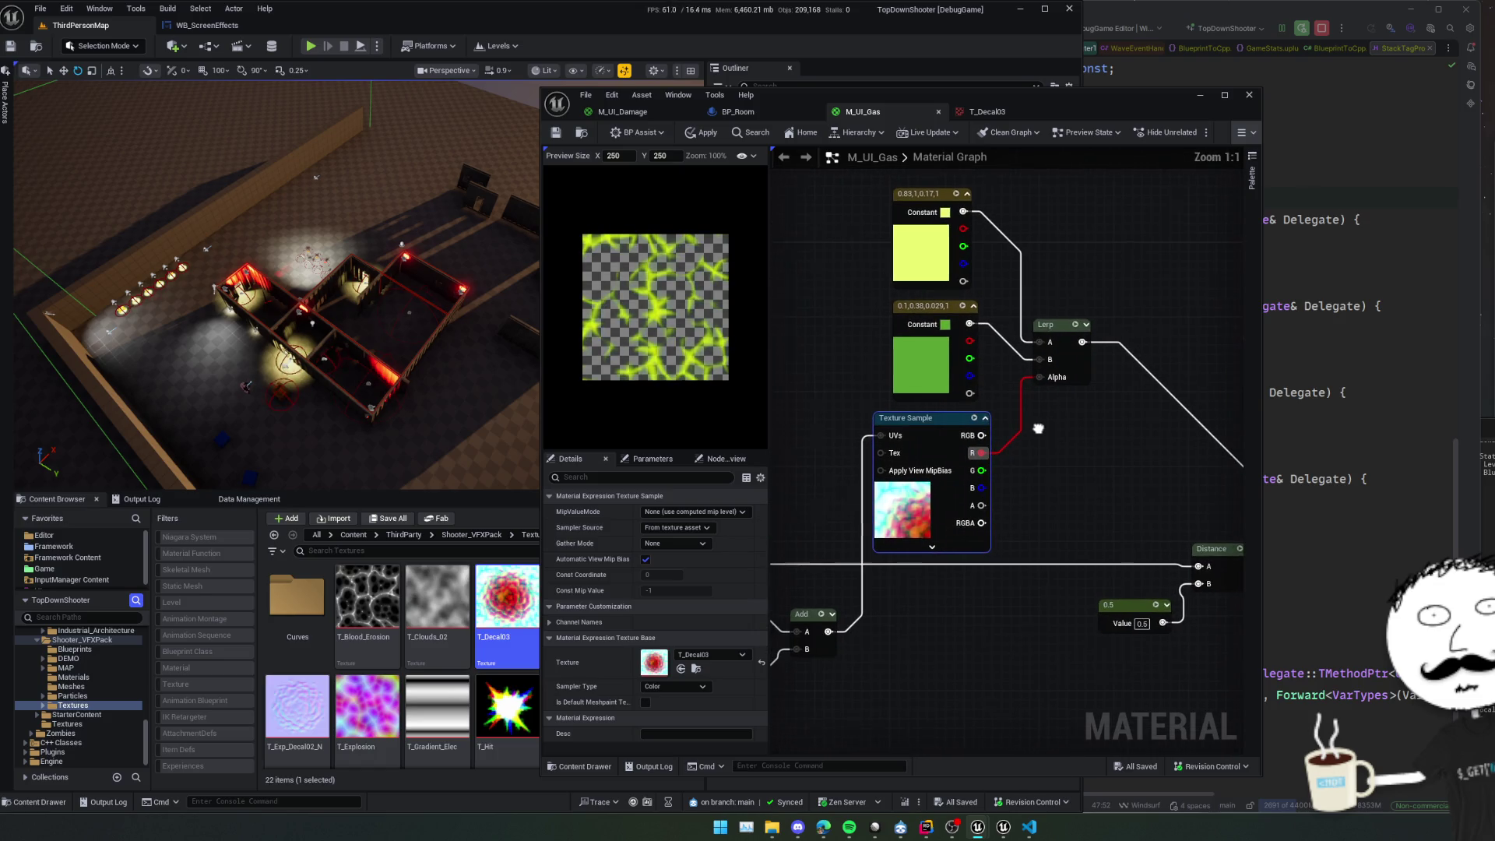
{"action": "left_click", "coordinate": [981, 452], "text": "alt"}
Compare B, G and R feeds into Lerp Alpha, then disconnect the texture so Alpha reverts to 0.5.
{"action": "left_click_drag", "start_coordinate": [980, 487], "coordinate": [1048, 382]}
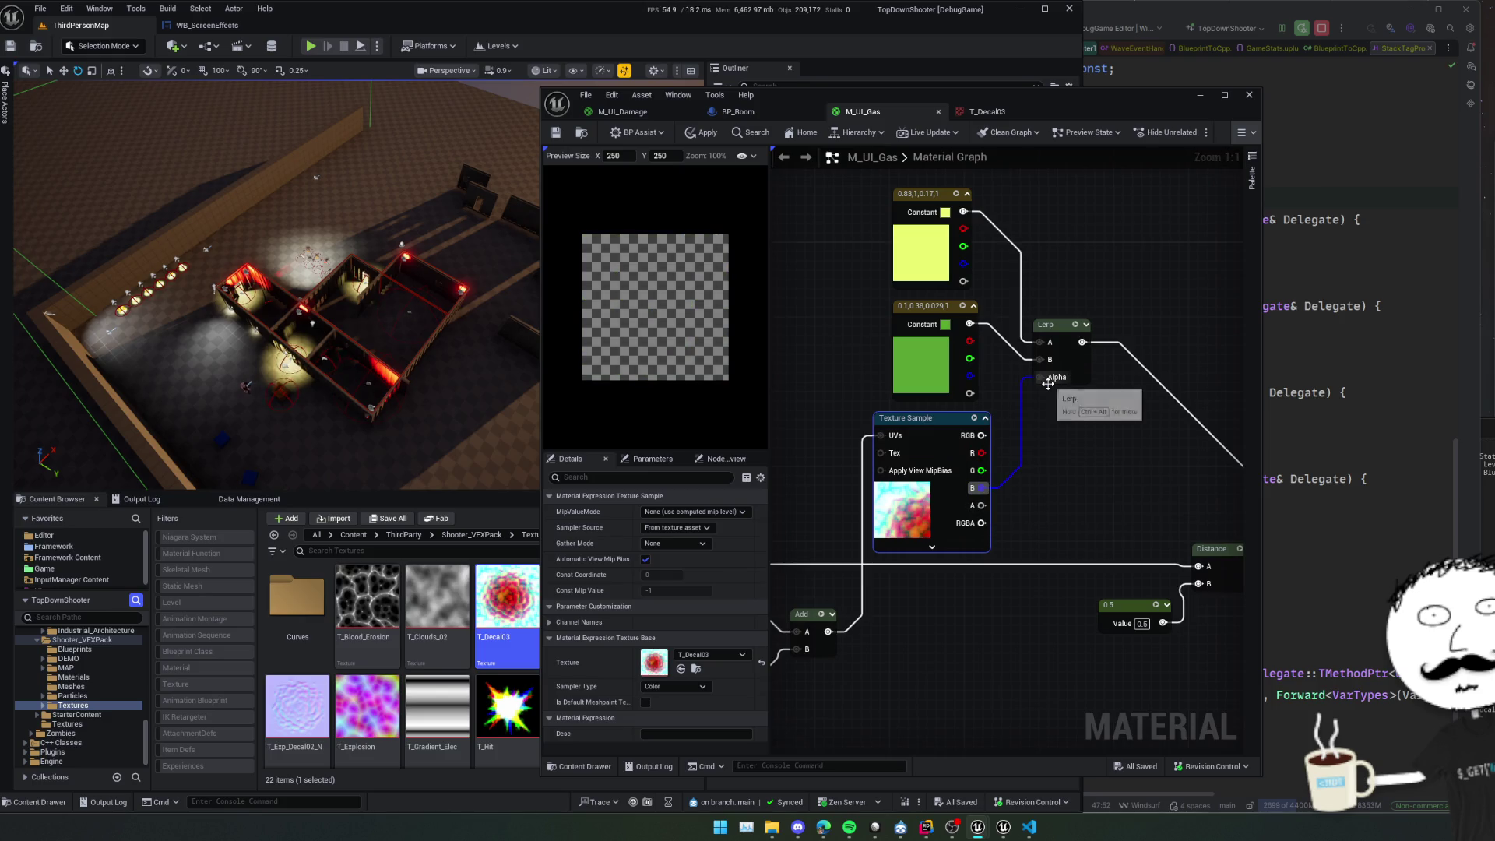
{"action": "left_click", "coordinate": [977, 492], "text": "alt"}
{"action": "mouse_move", "coordinate": [979, 471]}
{"action": "left_mouse_down"}
{"action": "mouse_move", "coordinate": [1047, 398]}
{"action": "mouse_move", "coordinate": [1040, 377]}
{"action": "left_mouse_up"}
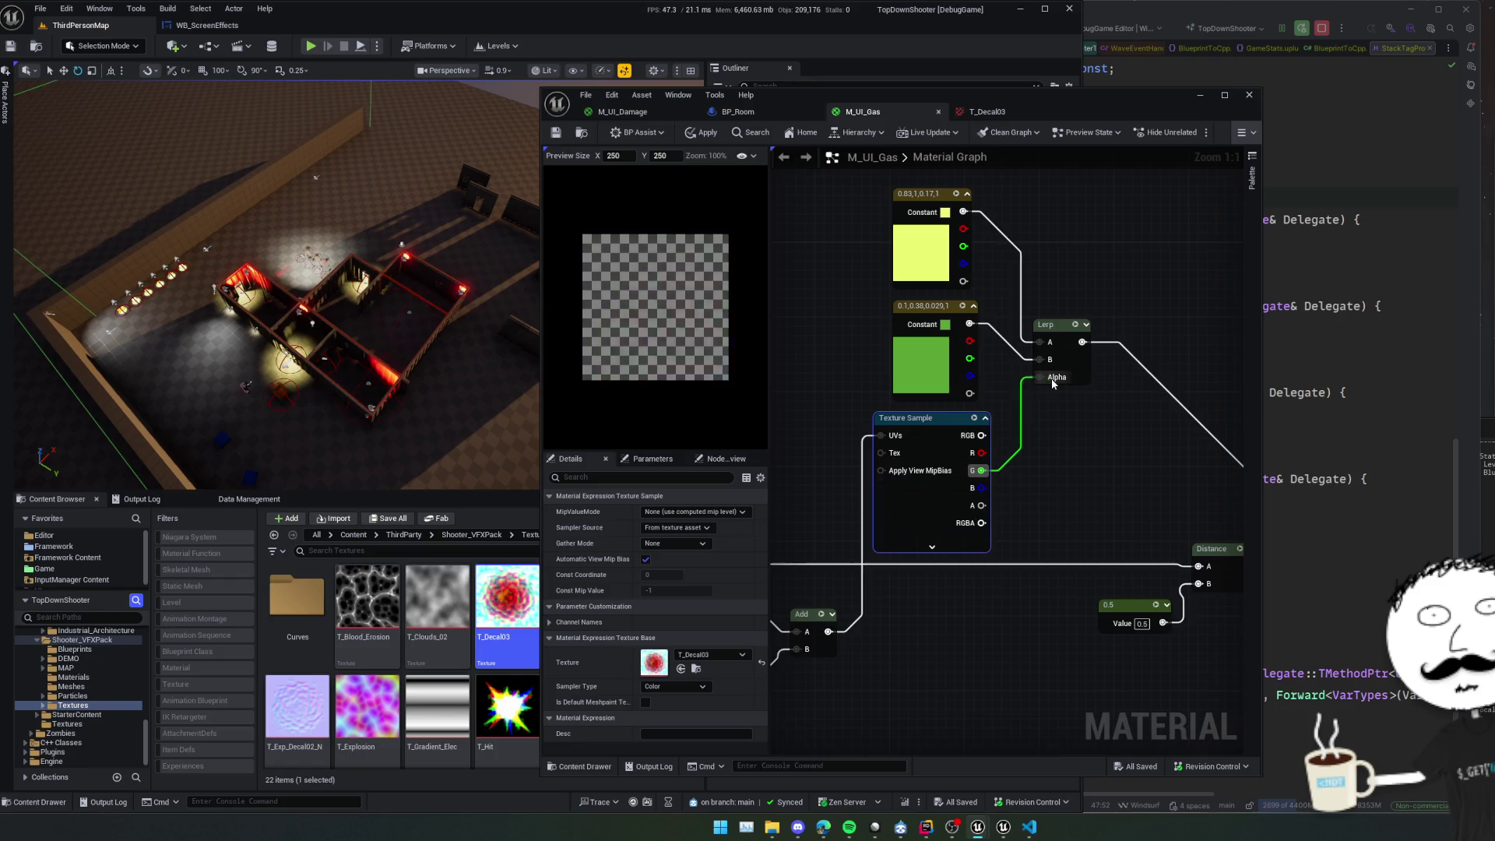
{"action": "left_click", "coordinate": [979, 471], "text": "alt"}
{"action": "left_click_drag", "start_coordinate": [979, 452], "coordinate": [1040, 377]}
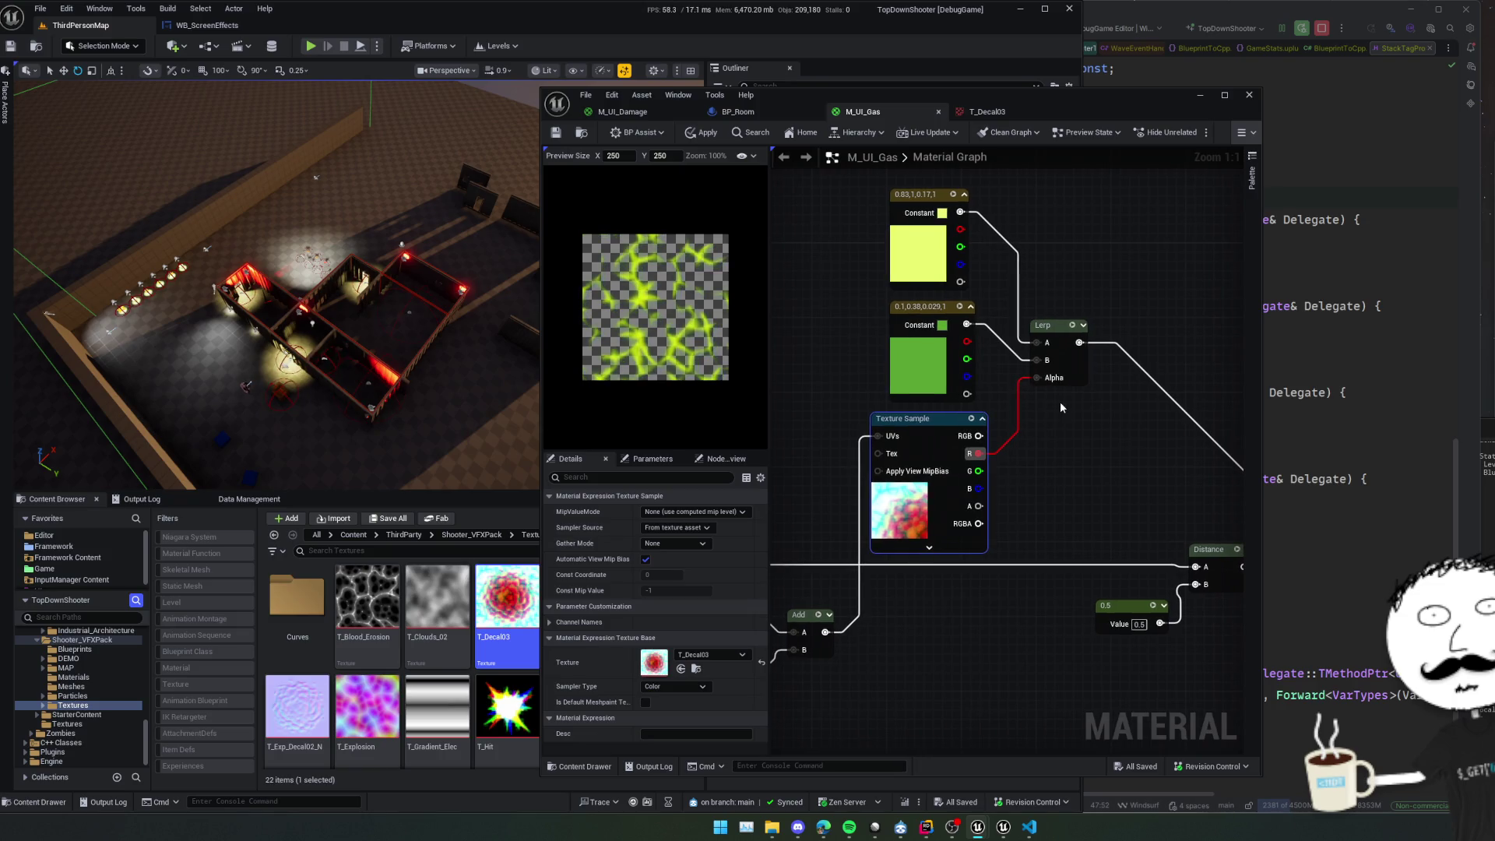
{"action": "scroll", "coordinate": [1063, 422], "scroll_direction": "down", "scroll_amount": 1}
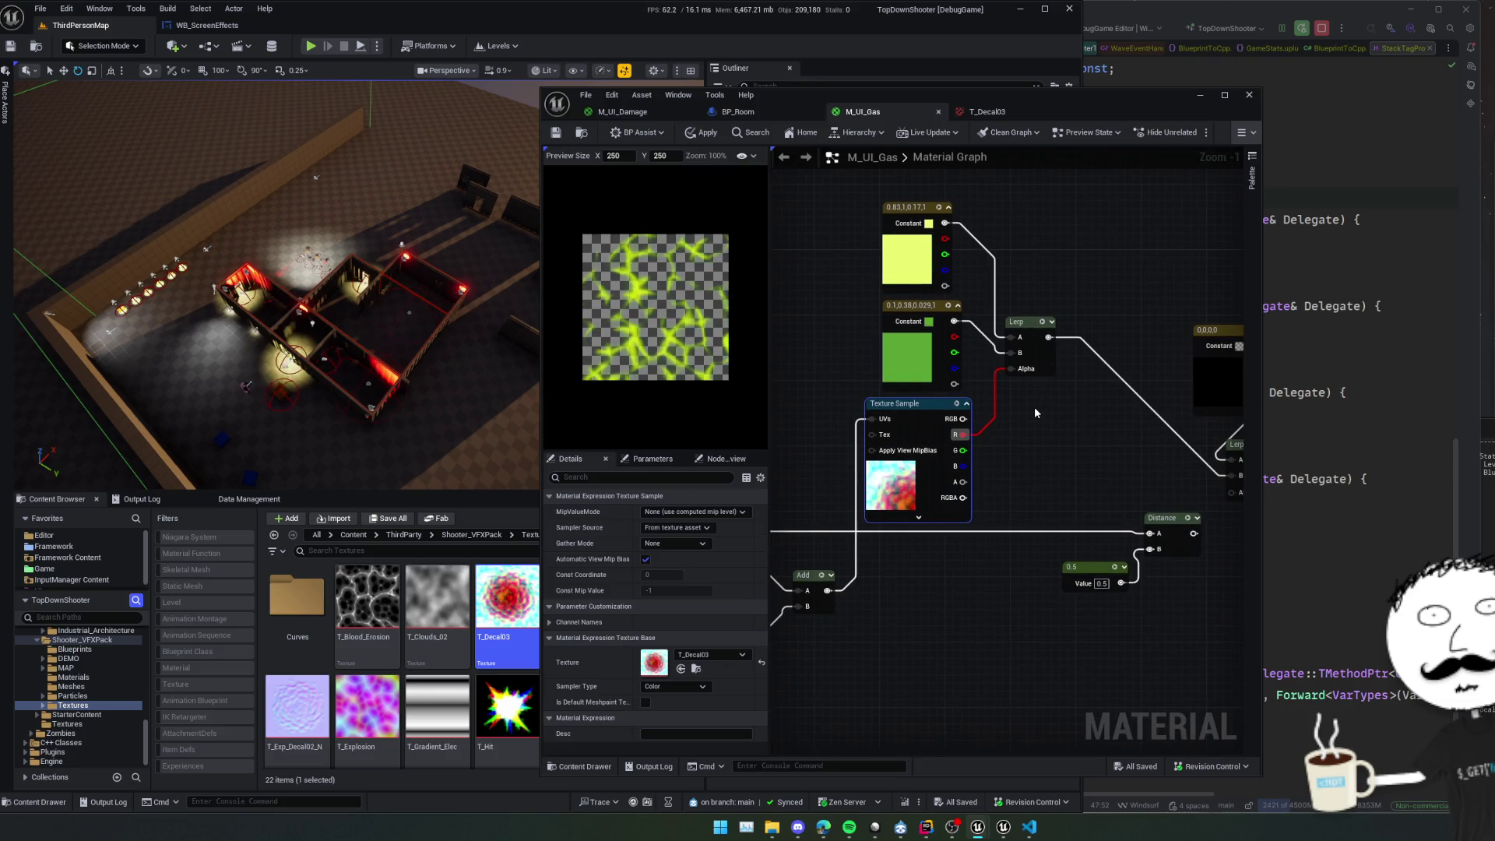
{"action": "left_click_drag", "start_coordinate": [1025, 410], "coordinate": [1107, 443]}
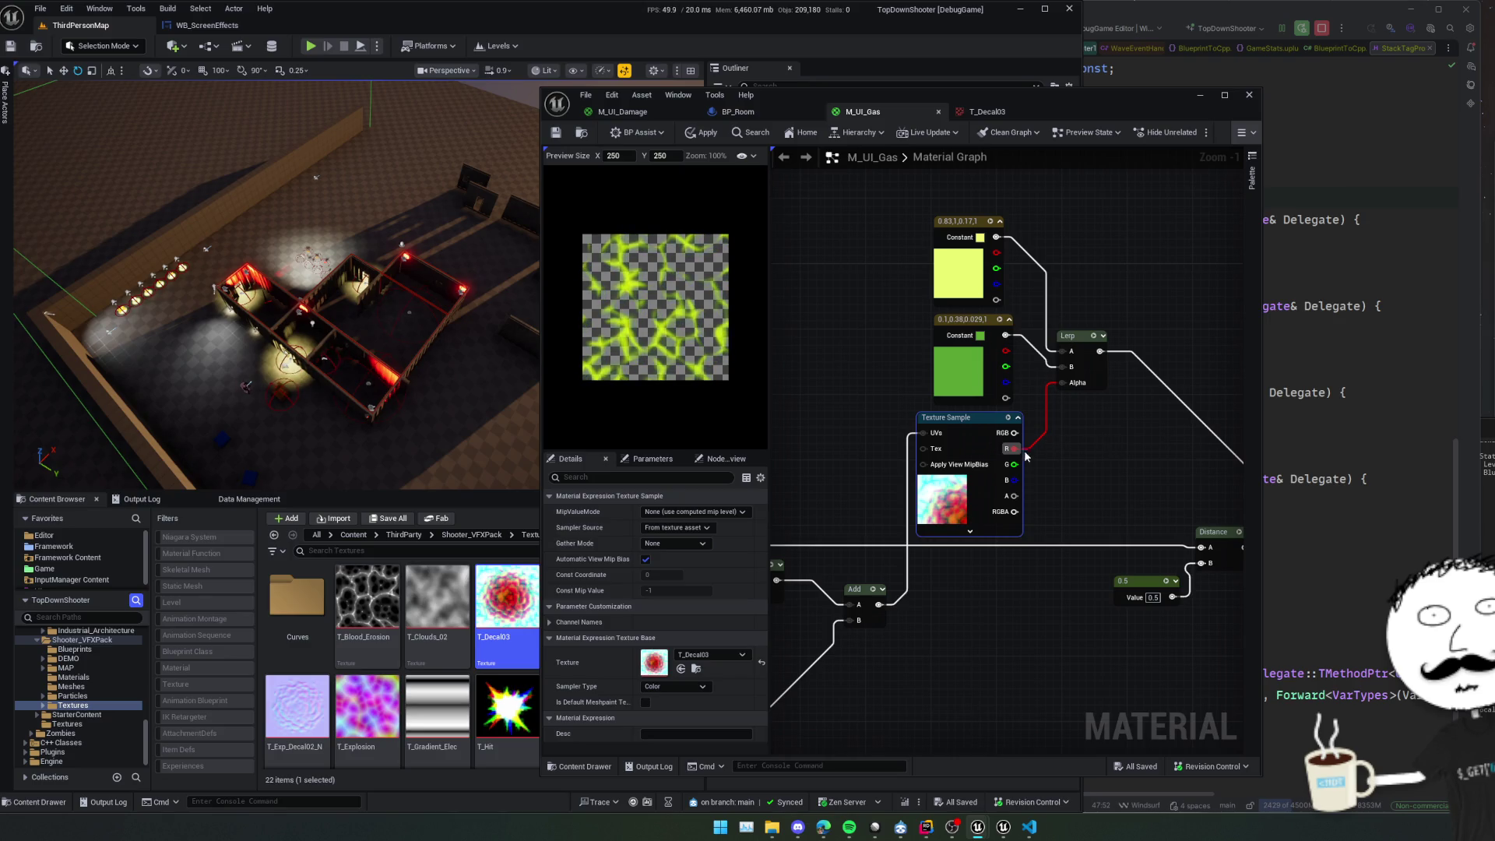
{"action": "mouse_move", "coordinate": [1015, 449]}
{"action": "left_mouse_down"}
{"action": "mouse_move", "coordinate": [1073, 475]}
{"action": "mouse_move", "coordinate": [1068, 456]}
{"action": "left_mouse_up"}
Place a second Texture Sample below the Lerp and wire the Add output into its UVs.
{"action": "left_click", "coordinate": [1016, 558]}
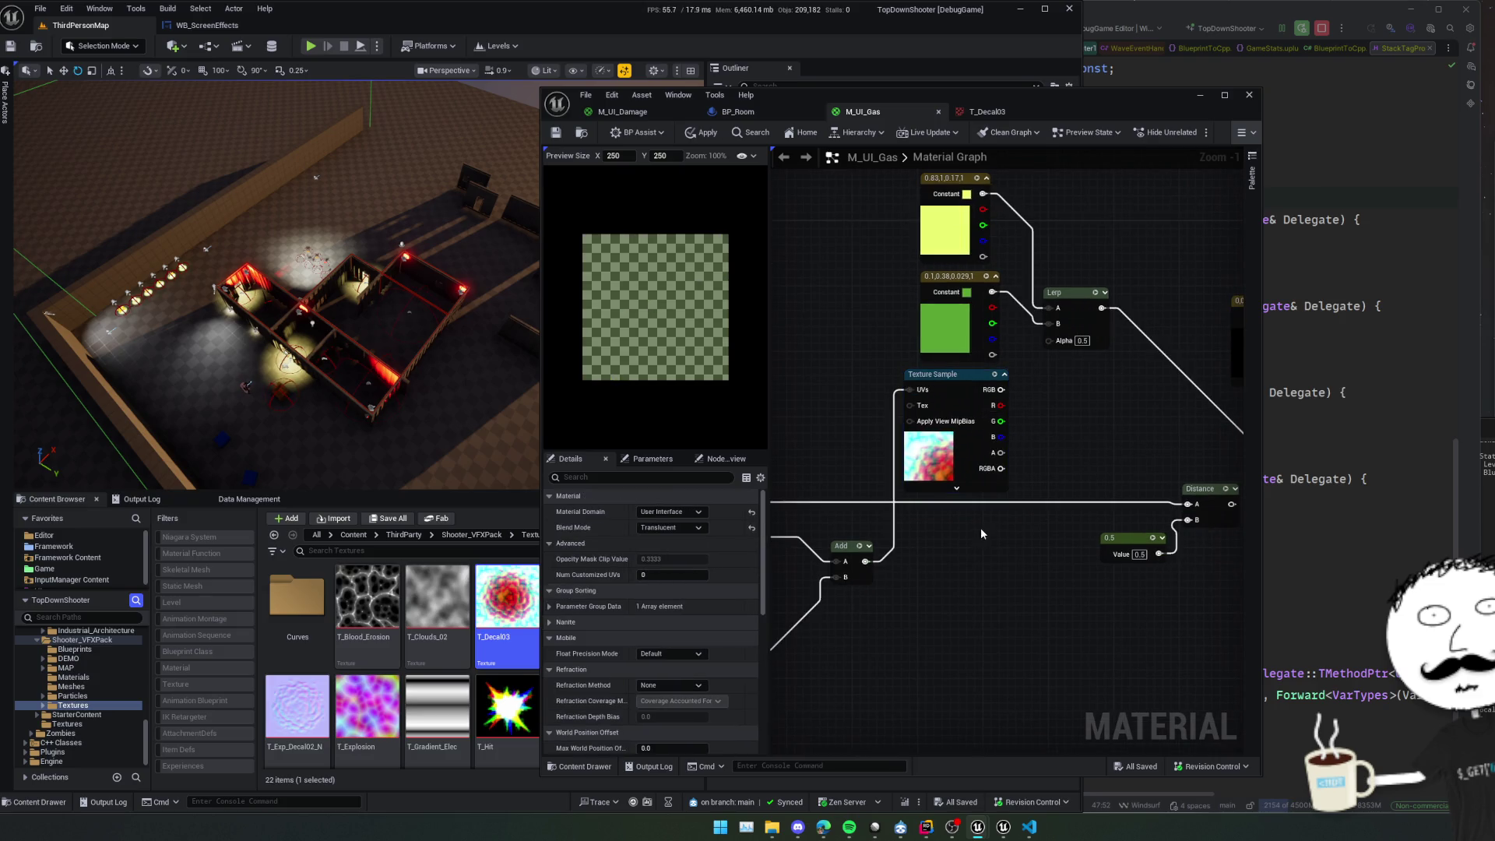
{"action": "mouse_move", "coordinate": [929, 460]}
{"action": "left_mouse_down"}
{"action": "mouse_move", "coordinate": [901, 454]}
{"action": "mouse_move", "coordinate": [807, 285]}
{"action": "left_mouse_up"}
{"action": "left_click", "coordinate": [907, 405]}
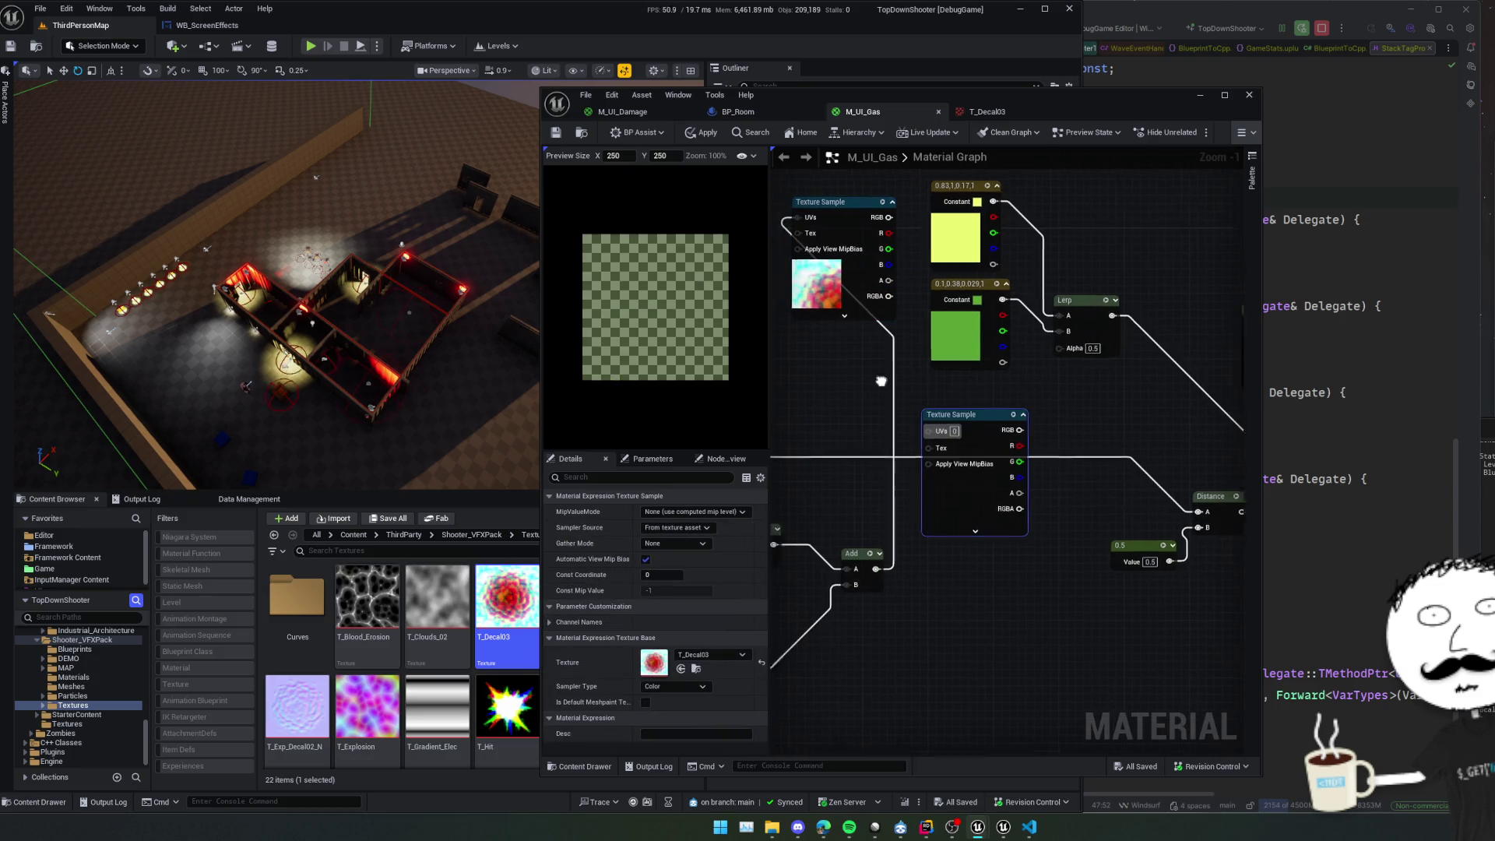
{"action": "left_click", "coordinate": [965, 468]}
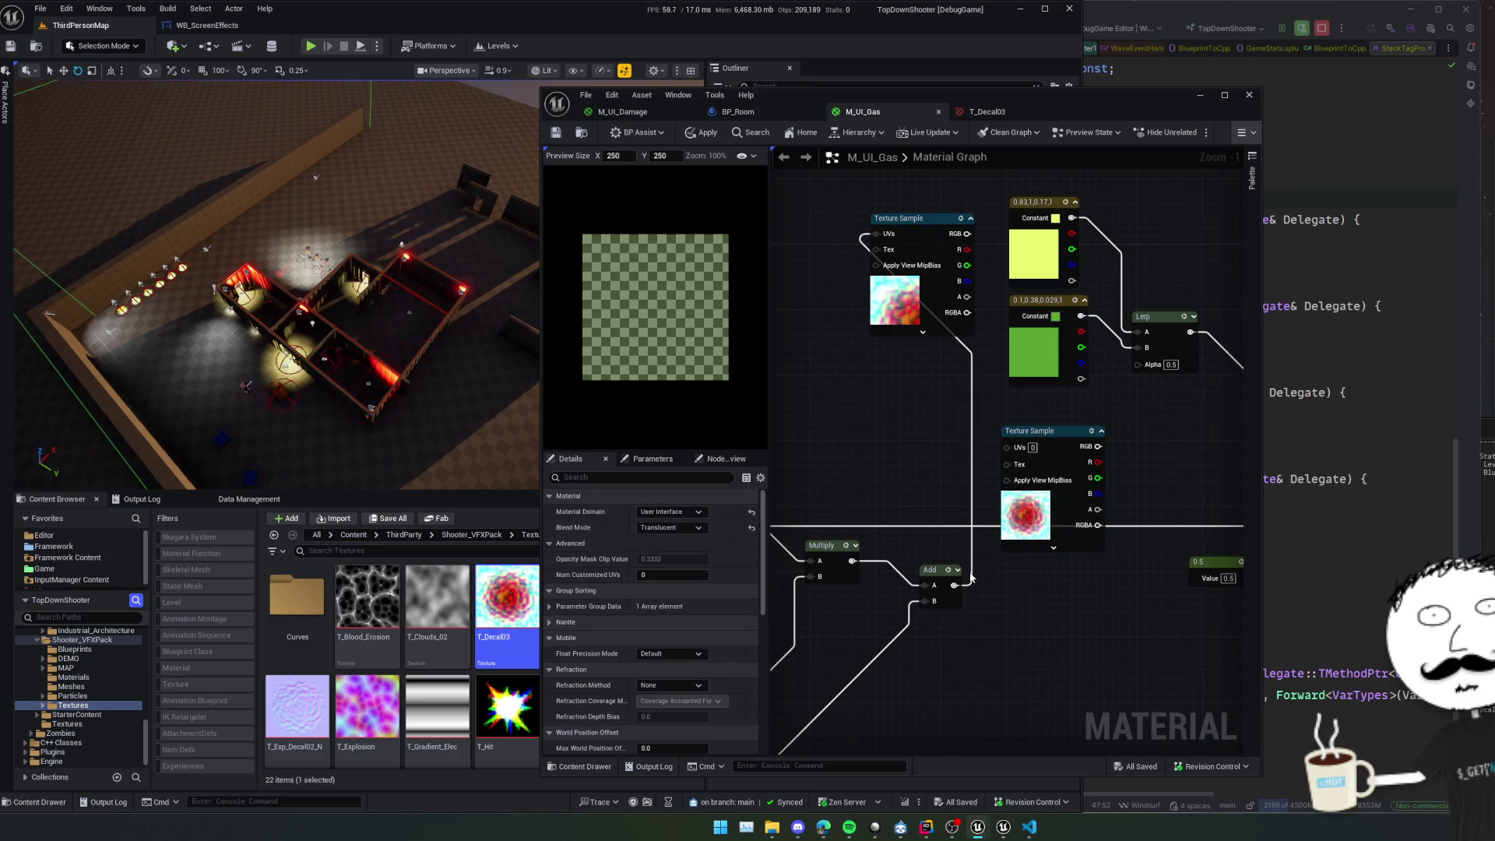
{"action": "left_click_drag", "start_coordinate": [955, 585], "coordinate": [1008, 447]}
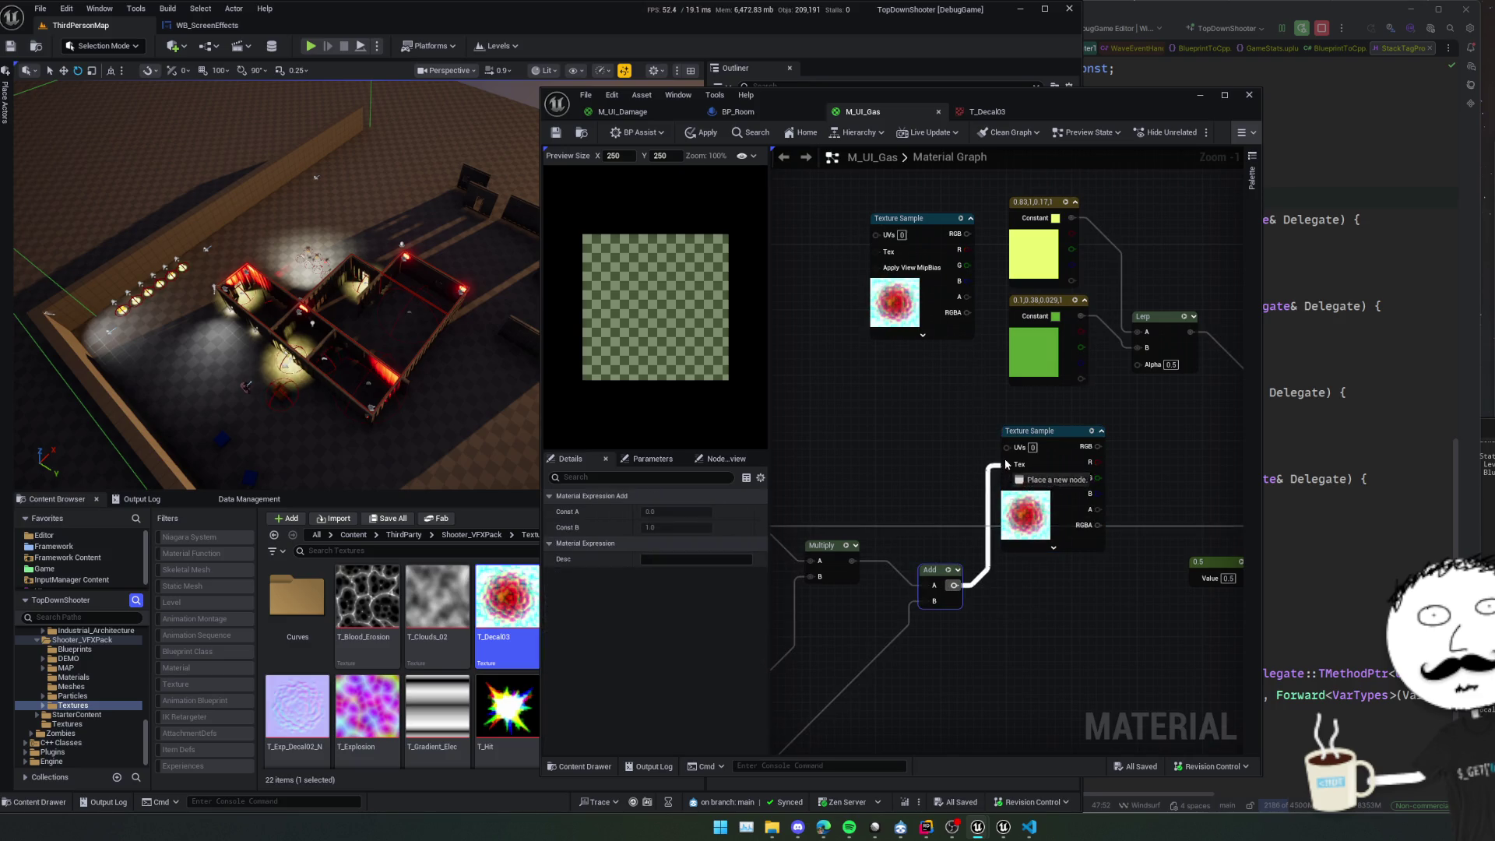
Assign T_Clouds_02 from the Content Browser as the lower Texture Sample's texture.
{"action": "left_click", "coordinate": [1016, 472]}
{"action": "left_click", "coordinate": [697, 656]}
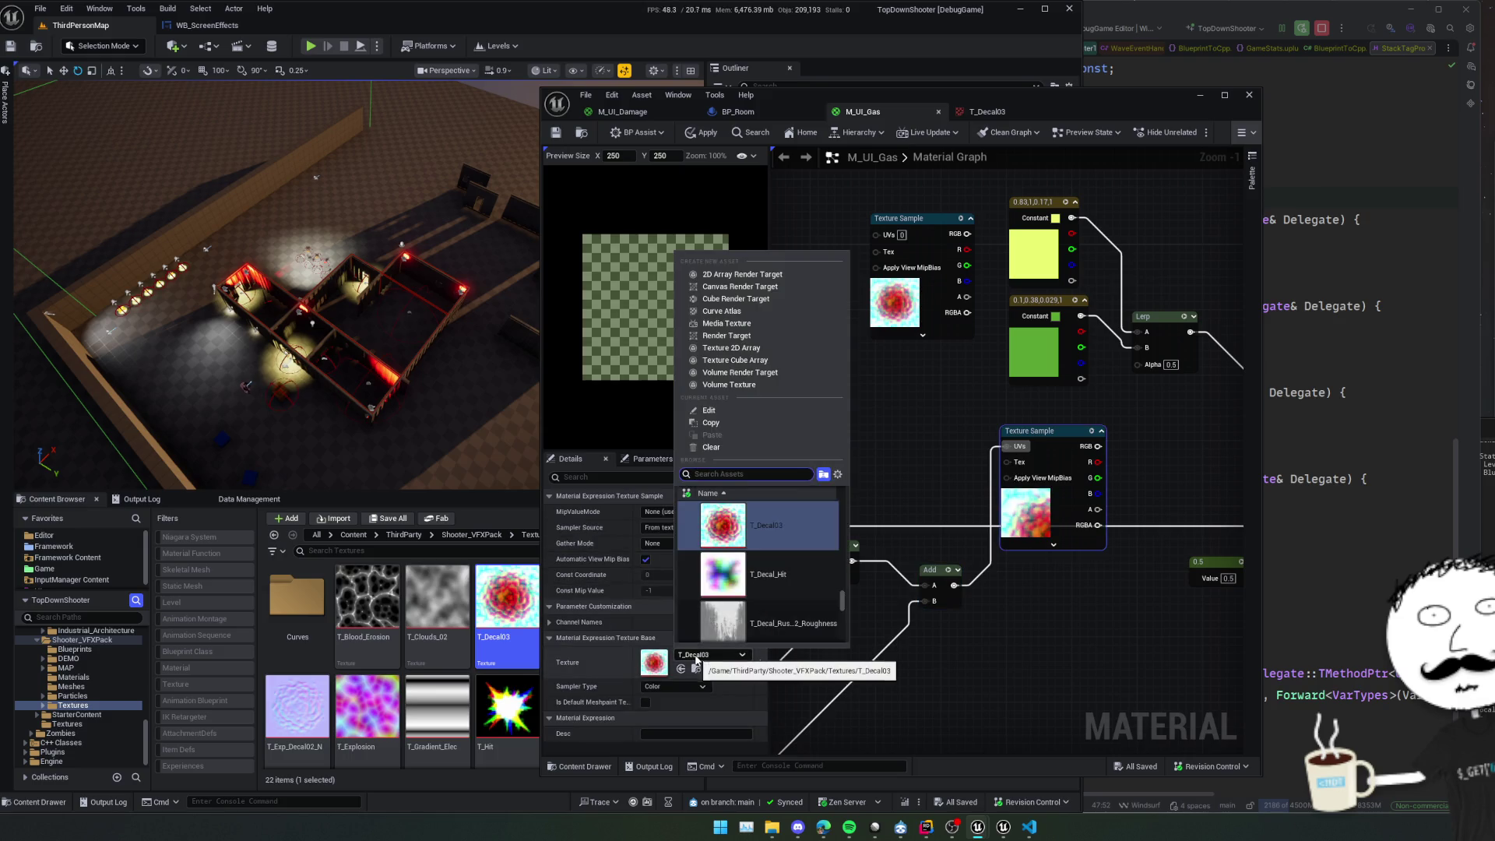
{"action": "type", "text": "cloud"}
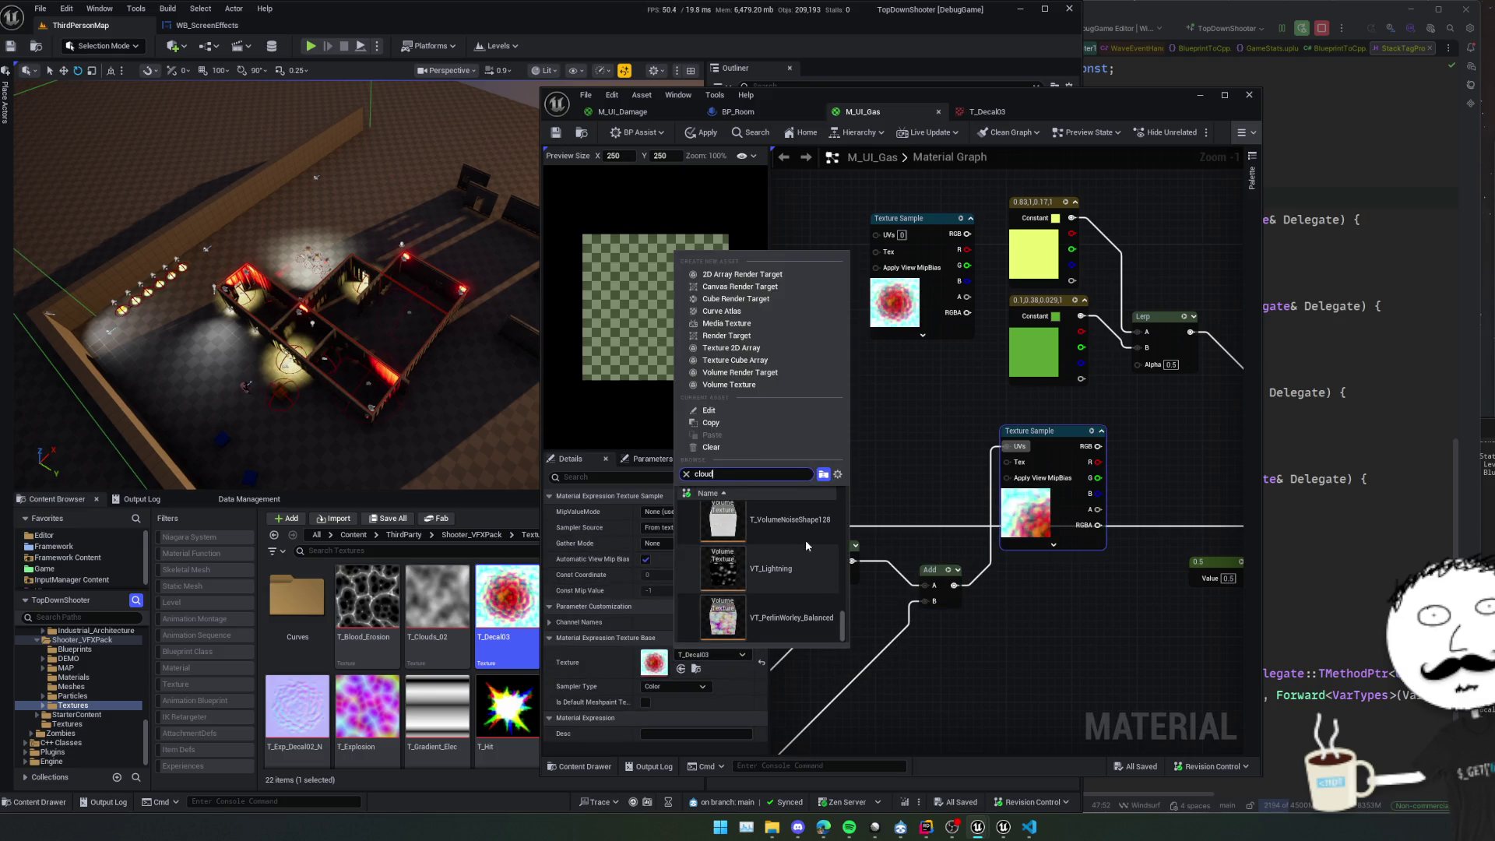
{"action": "scroll", "coordinate": [817, 553], "scroll_direction": "up", "scroll_amount": 5}
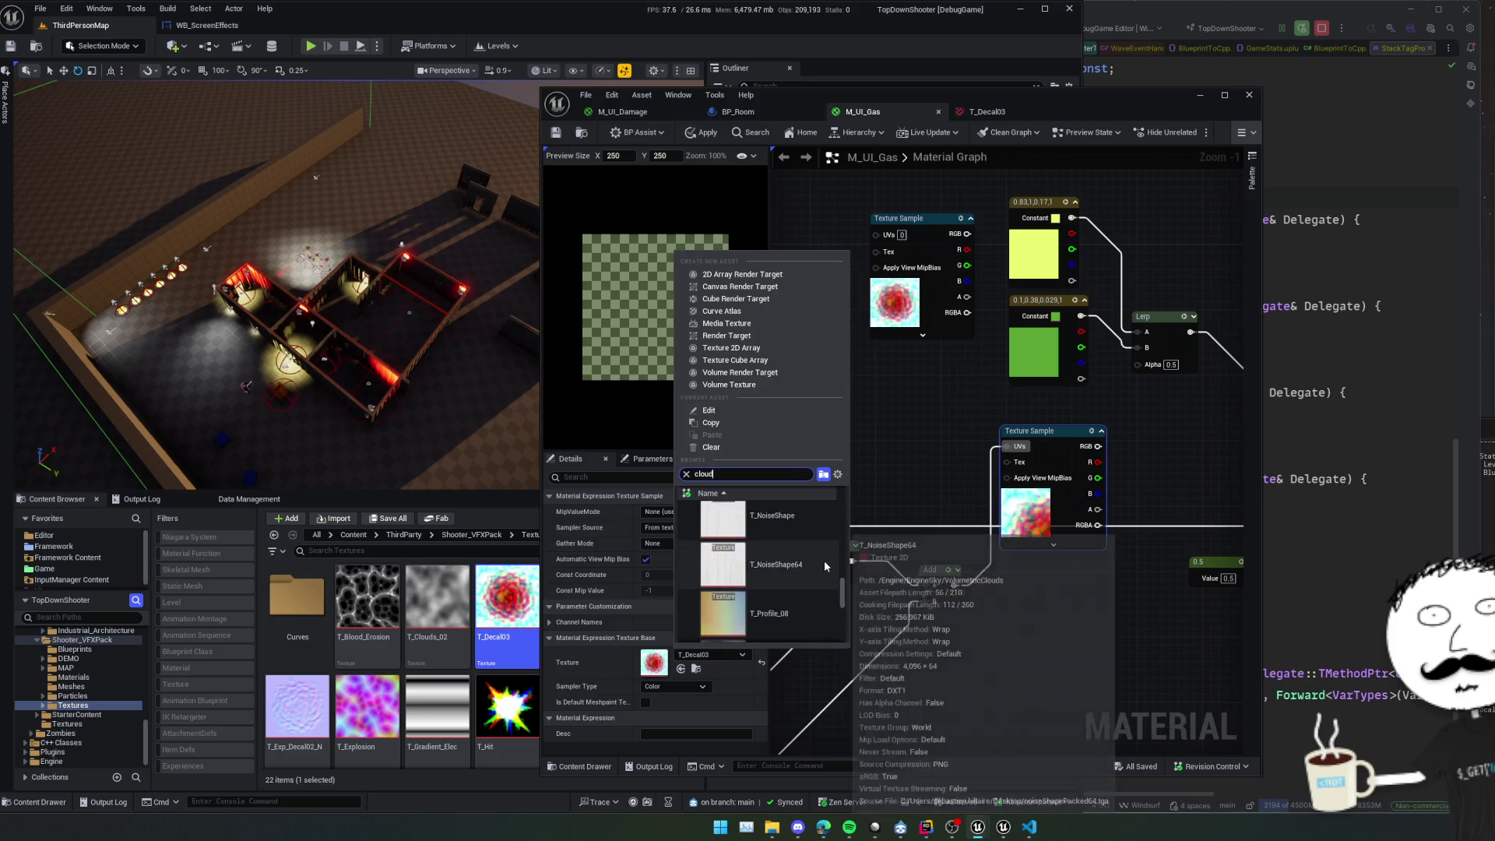
{"action": "scroll", "coordinate": [824, 564], "scroll_direction": "up", "scroll_amount": 2}
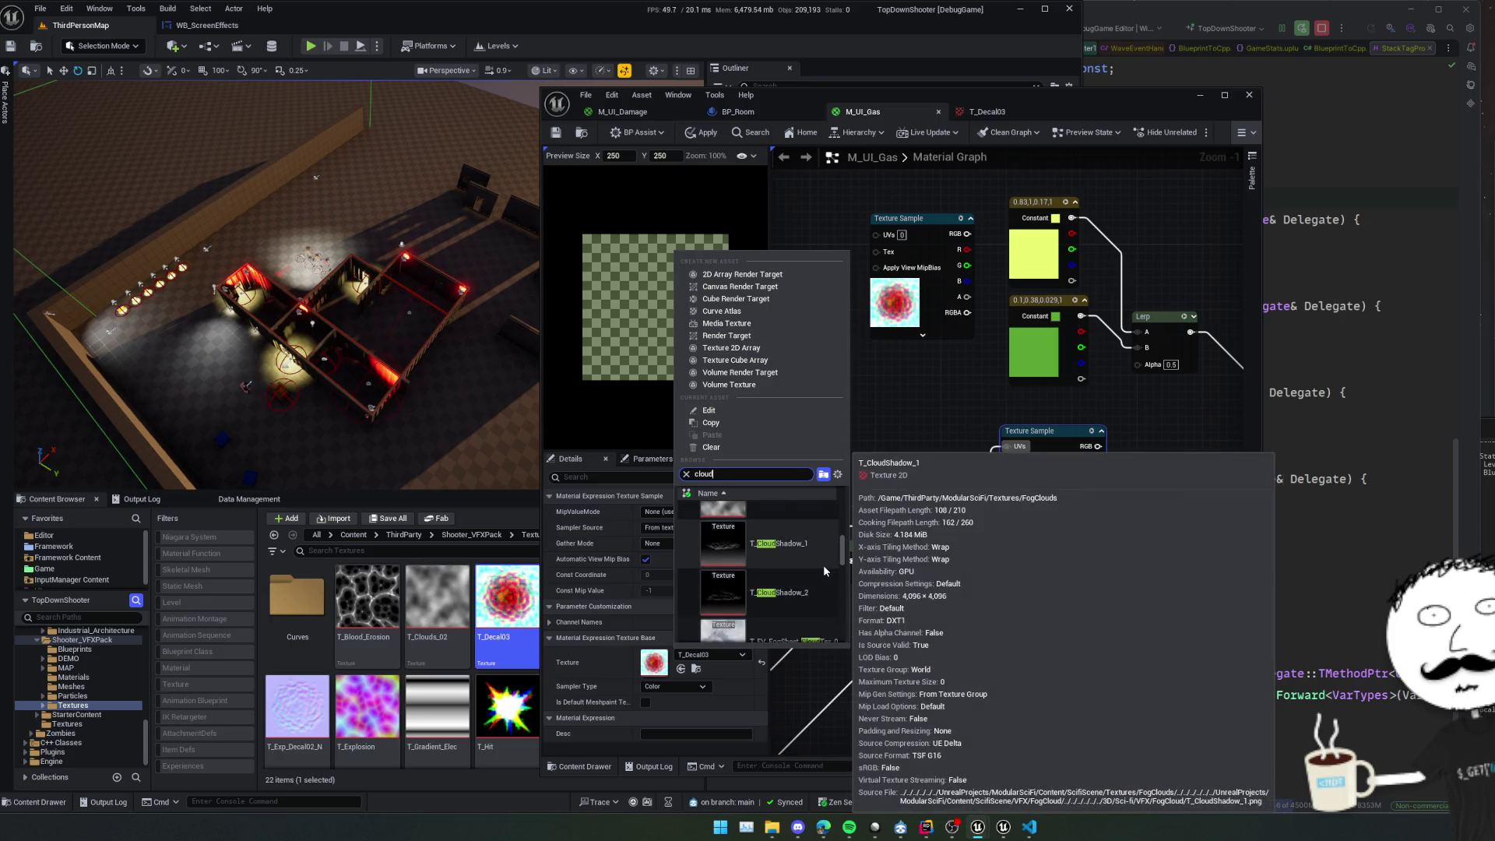
{"action": "scroll", "coordinate": [824, 563], "scroll_direction": "up", "scroll_amount": 2}
{"action": "mouse_move", "coordinate": [437, 596]}
{"action": "left_mouse_down"}
{"action": "mouse_move", "coordinate": [623, 654]}
{"action": "mouse_move", "coordinate": [1012, 521]}
{"action": "mouse_move", "coordinate": [658, 662]}
{"action": "left_mouse_up"}
{"action": "mouse_move", "coordinate": [1071, 596]}
{"action": "left_mouse_down"}
{"action": "mouse_move", "coordinate": [953, 593]}
{"action": "mouse_move", "coordinate": [1017, 475]}
{"action": "mouse_move", "coordinate": [1006, 402]}
{"action": "left_mouse_up"}
{"action": "scroll", "coordinate": [1020, 452], "scroll_direction": "down", "scroll_amount": 4}
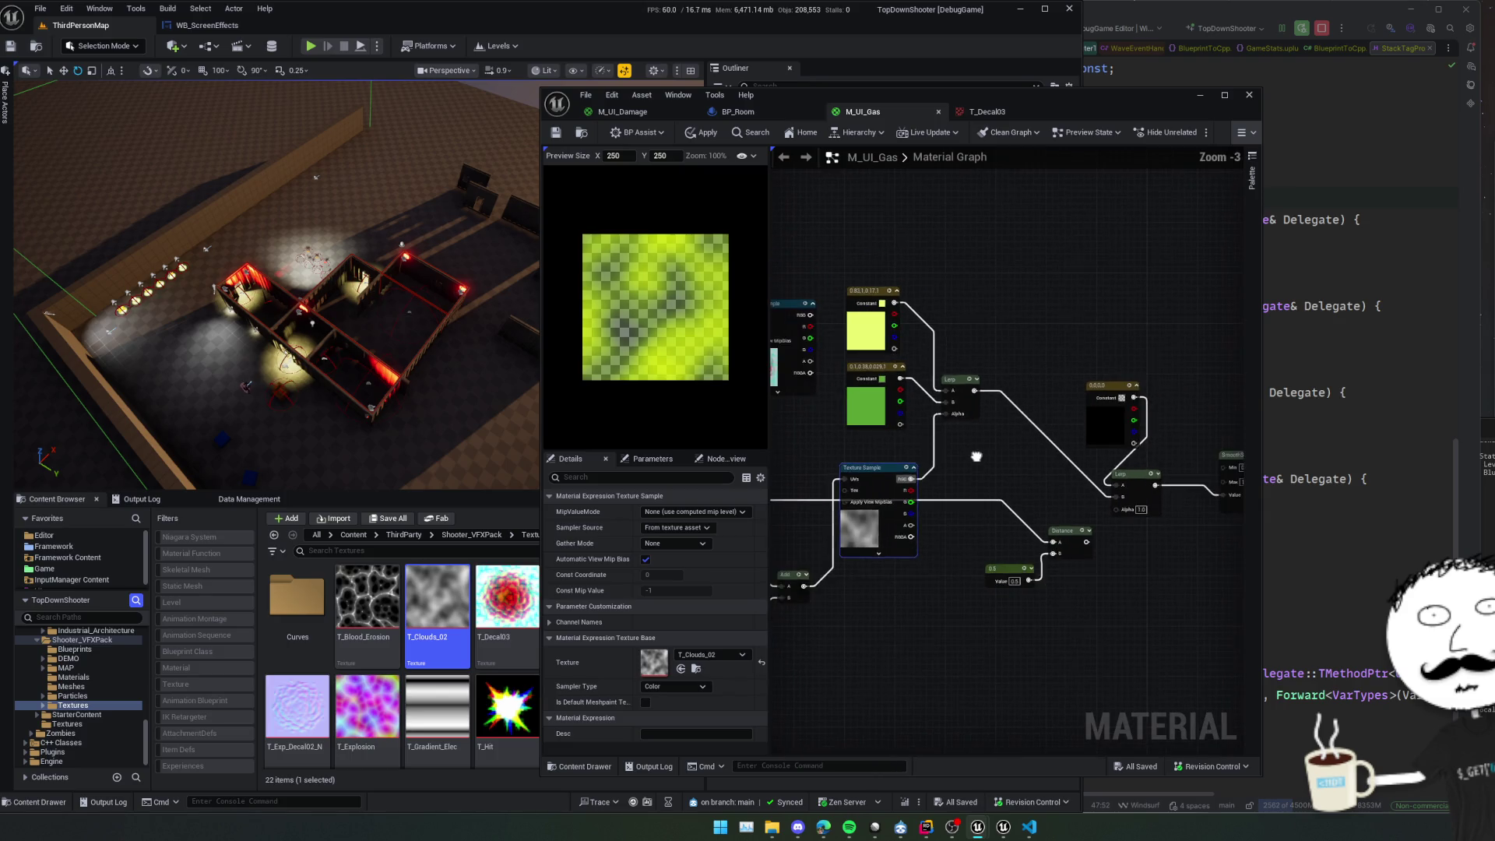
{"action": "scroll", "coordinate": [997, 455], "scroll_direction": "up", "scroll_amount": 3}
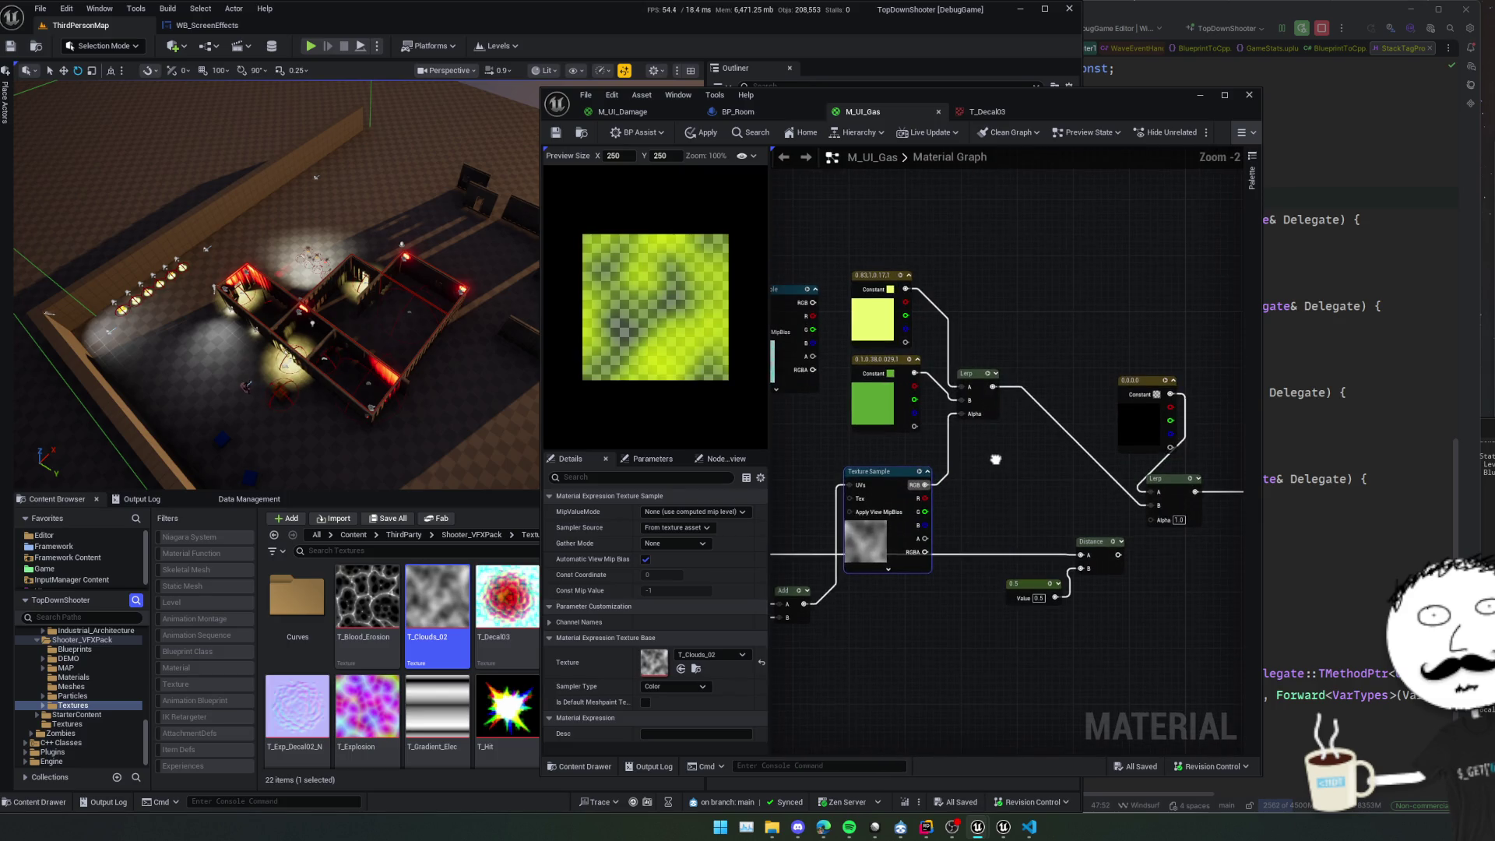
{"action": "mouse_move", "coordinate": [942, 605]}
{"action": "left_mouse_down"}
{"action": "mouse_move", "coordinate": [900, 524]}
{"action": "mouse_move", "coordinate": [918, 528]}
{"action": "left_mouse_up"}
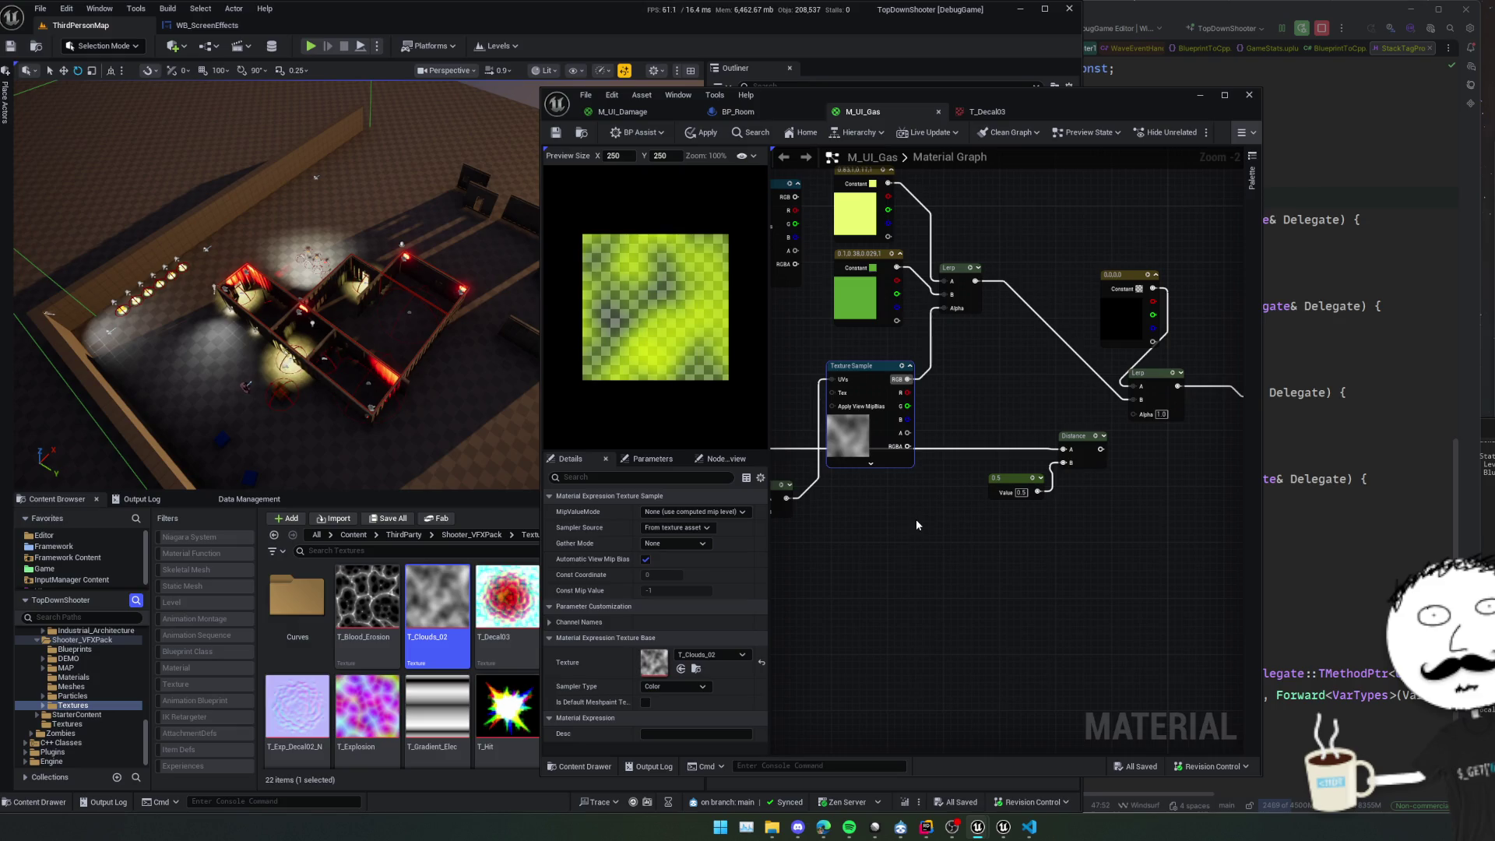
{"action": "mouse_move", "coordinate": [892, 500]}
{"action": "left_mouse_down"}
{"action": "mouse_move", "coordinate": [923, 514]}
{"action": "mouse_move", "coordinate": [882, 552]}
{"action": "left_mouse_up"}
Duplicate the cloud Texture Sample with Ctrl+W and set the copy's texture to T_CloudNoise.
{"action": "mouse_move", "coordinate": [890, 466]}
{"action": "left_mouse_down"}
{"action": "mouse_move", "coordinate": [898, 453]}
{"action": "mouse_move", "coordinate": [910, 485]}
{"action": "left_mouse_up"}
{"action": "key", "text": "ctrl+w"}
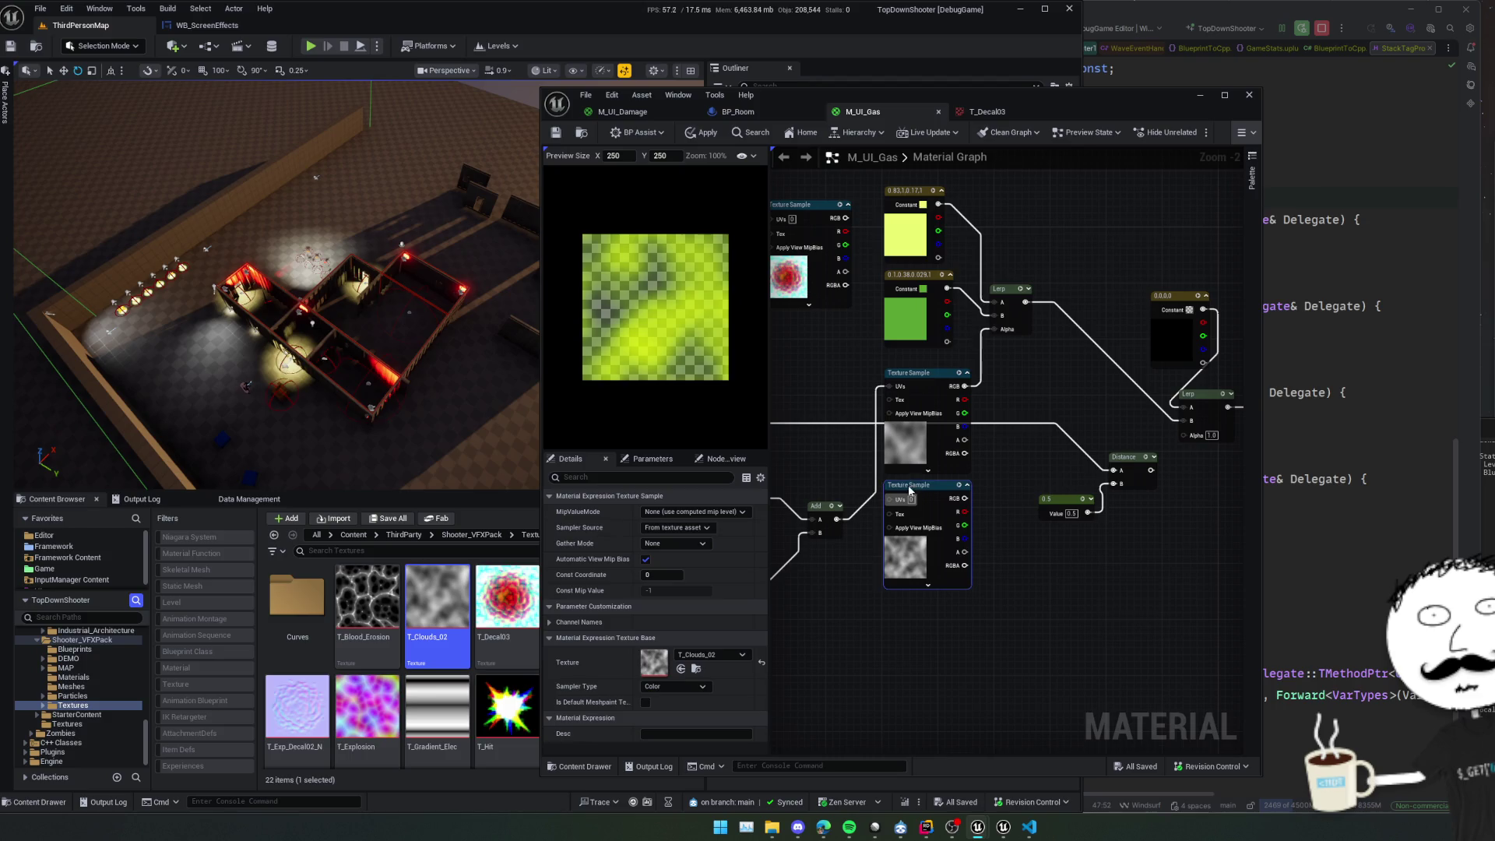
{"action": "scroll", "coordinate": [1031, 516], "scroll_direction": "up", "scroll_amount": 1}
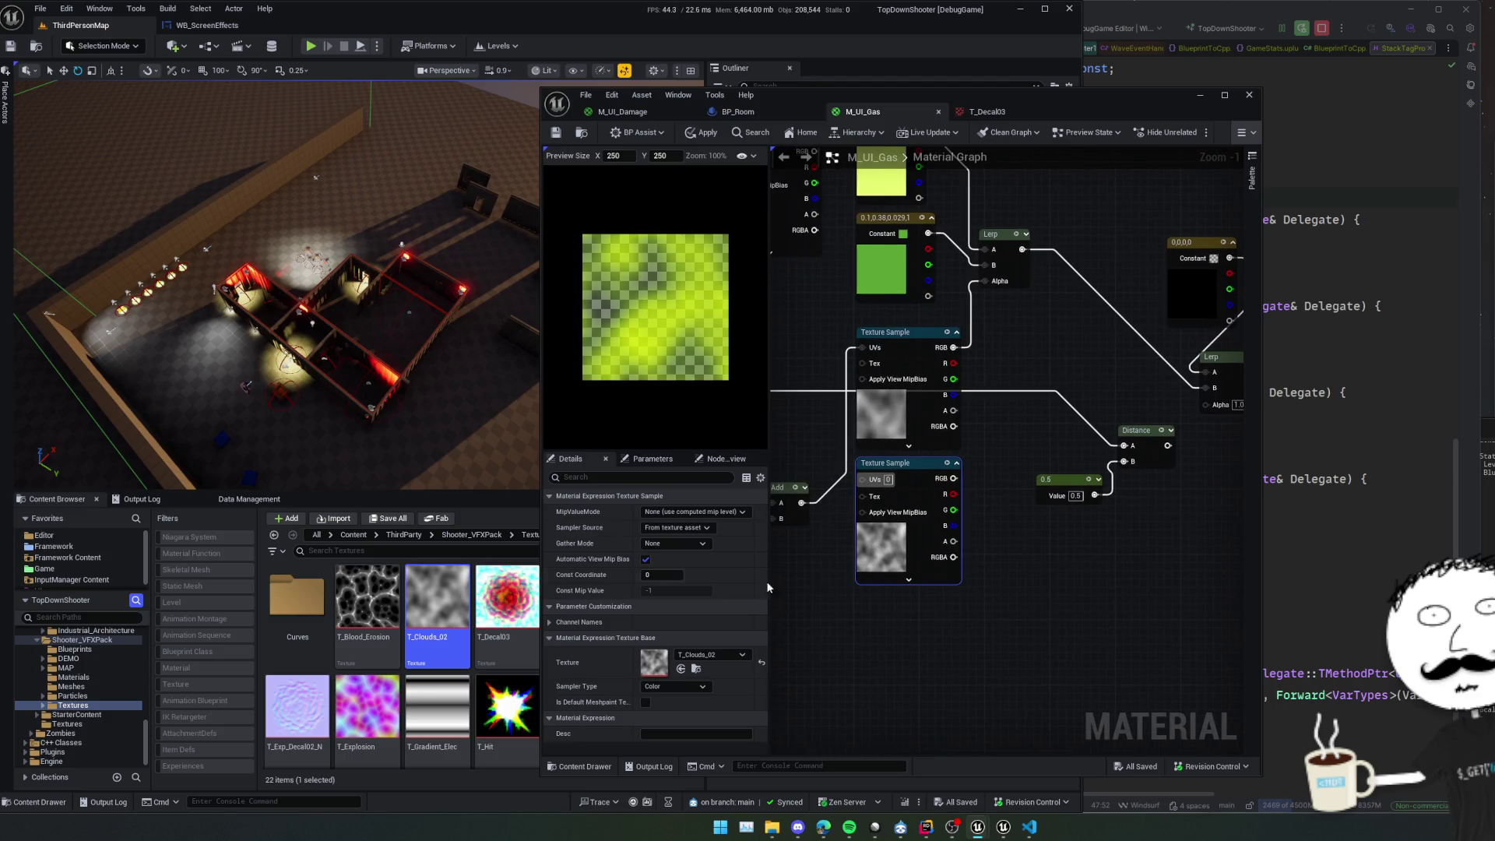
{"action": "left_click", "coordinate": [710, 654]}
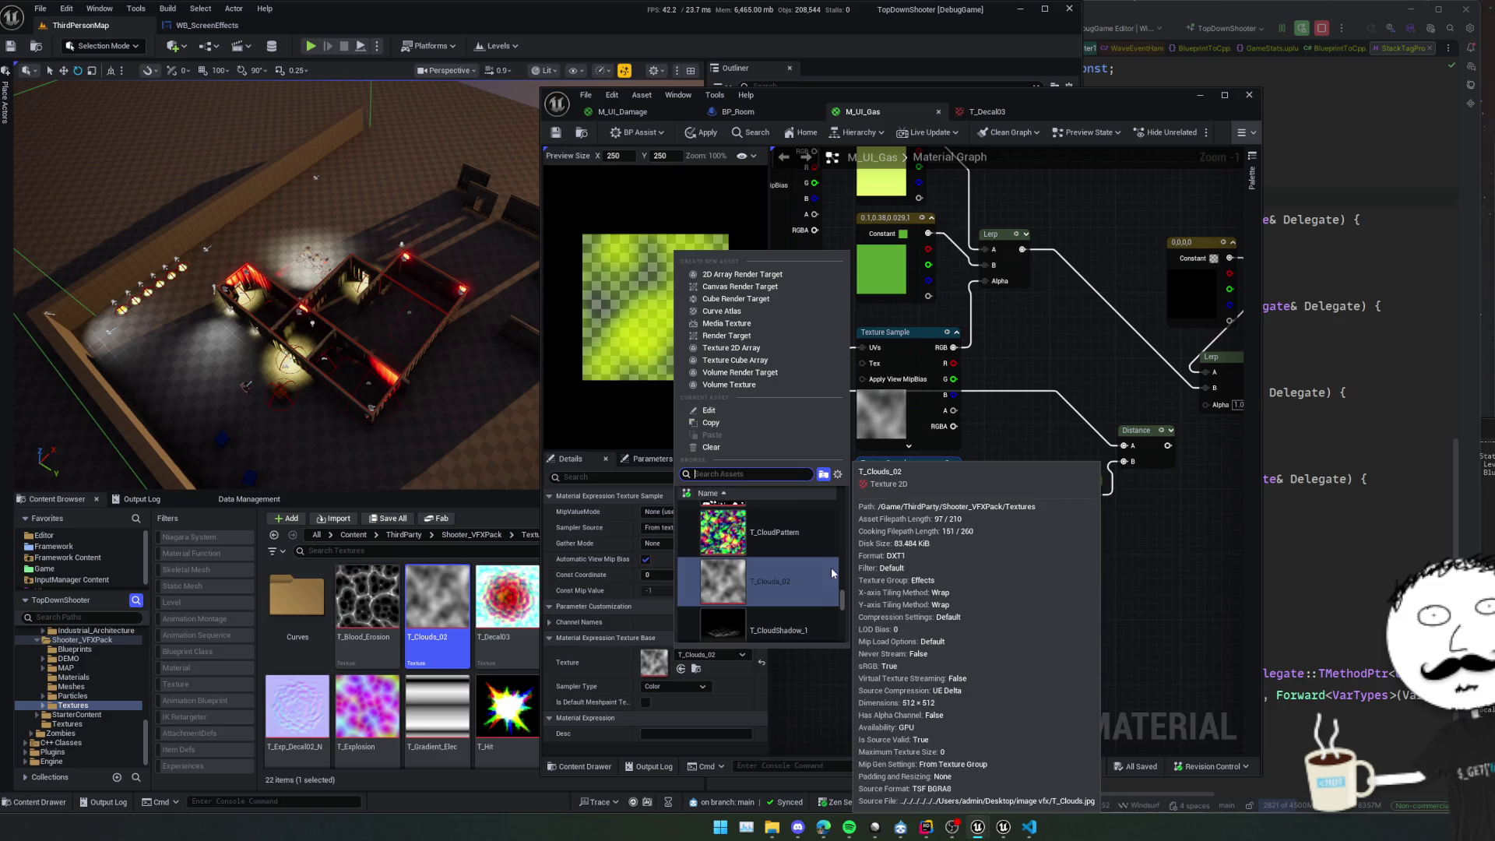
{"action": "scroll", "coordinate": [830, 569], "scroll_direction": "up", "scroll_amount": 2}
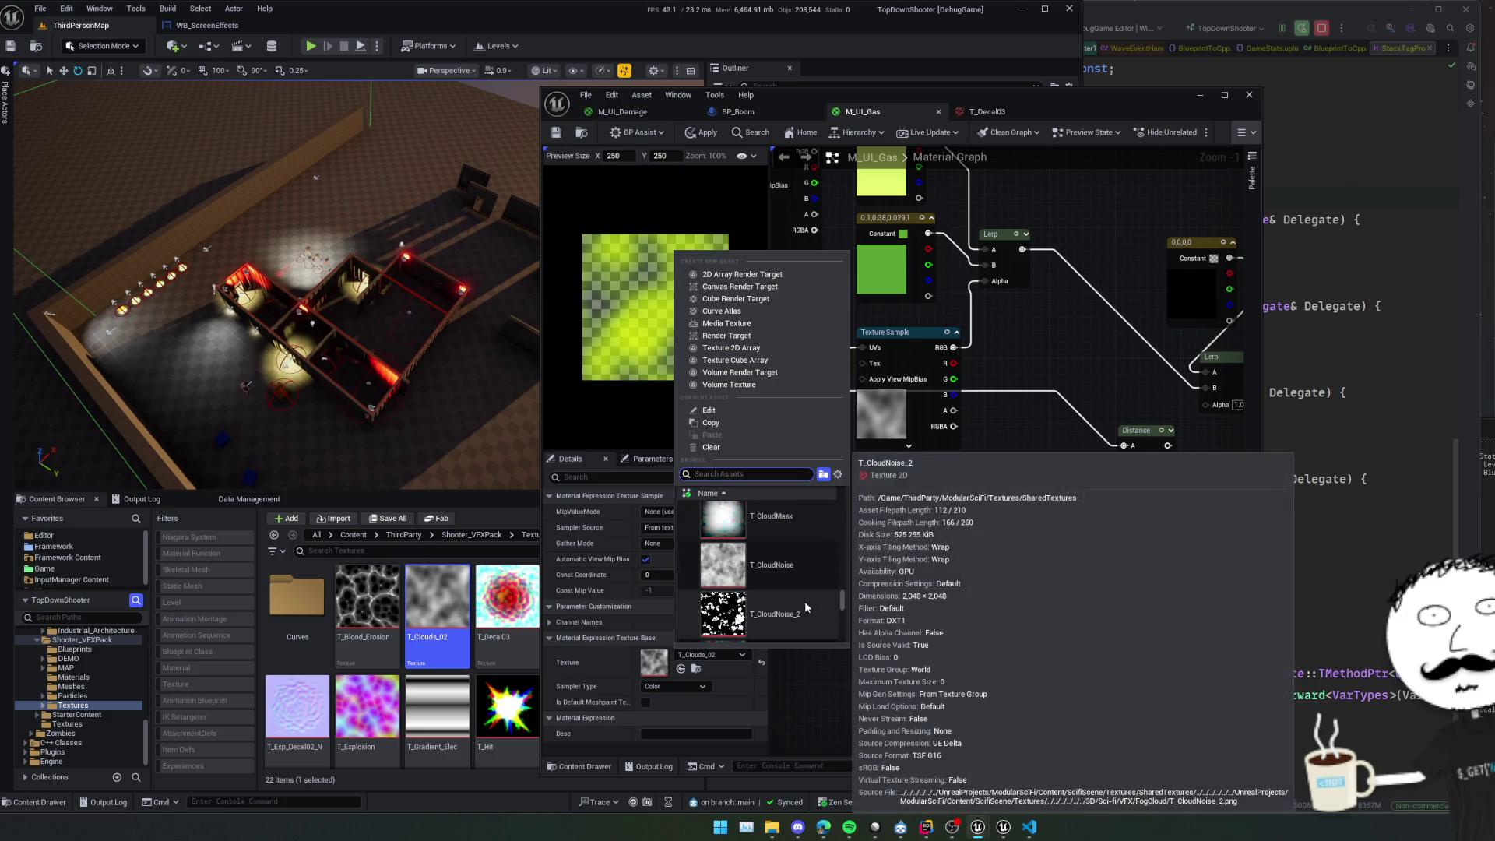
{"action": "left_click", "coordinate": [805, 597]}
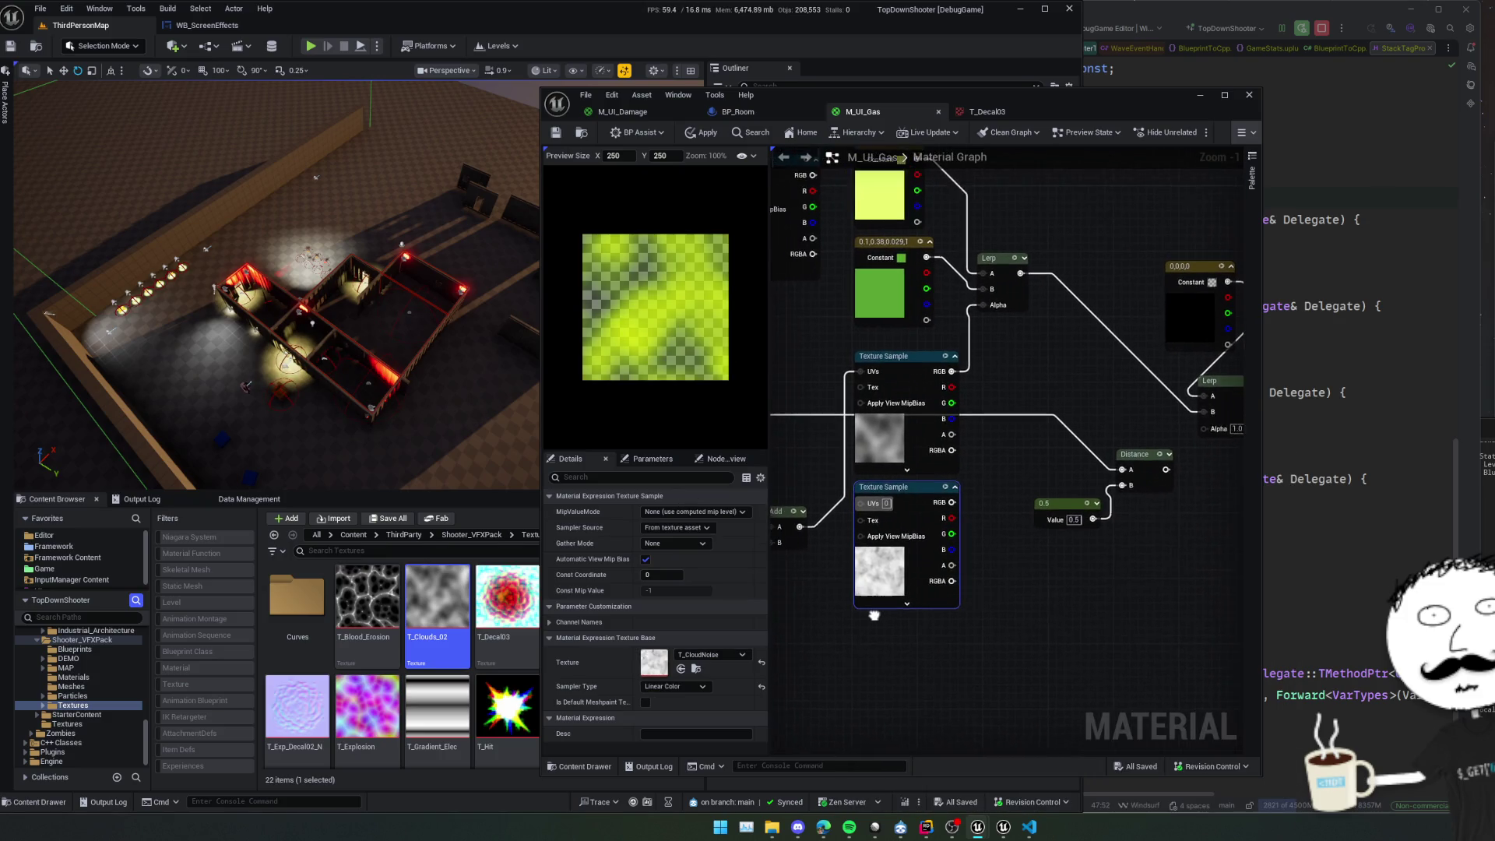
Copy and paste the second Texture Sample and position the pasted node.
{"action": "mouse_move", "coordinate": [874, 615]}
{"action": "left_mouse_down"}
{"action": "mouse_move", "coordinate": [839, 594]}
{"action": "mouse_move", "coordinate": [846, 624]}
{"action": "mouse_move", "coordinate": [1035, 583]}
{"action": "left_mouse_up"}
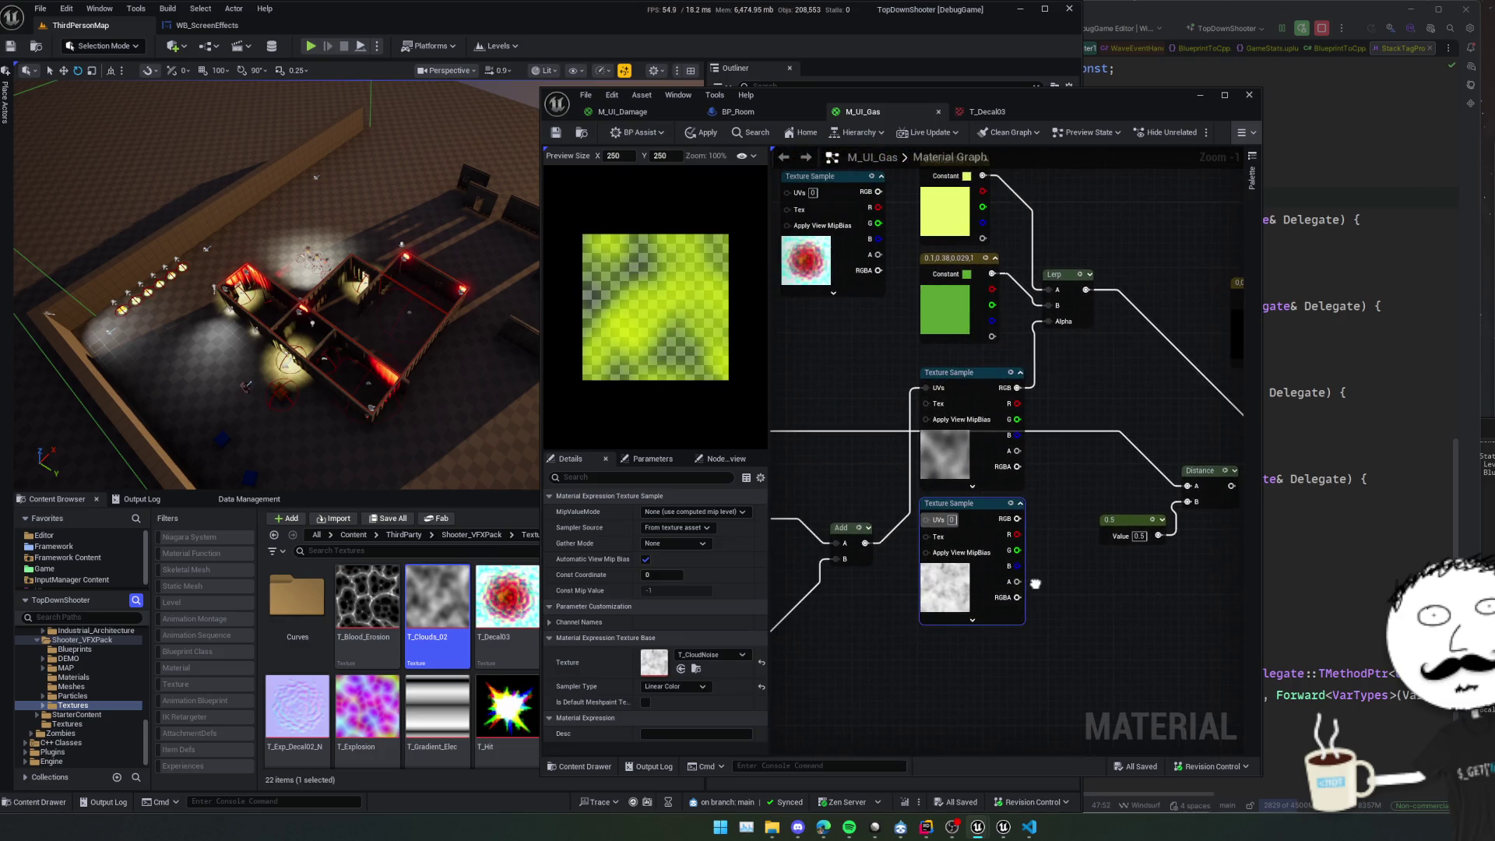
{"action": "left_click", "coordinate": [860, 549]}
{"action": "left_click_drag", "start_coordinate": [1089, 538], "coordinate": [1034, 528]}
{"action": "left_click", "coordinate": [923, 427]}
{"action": "key", "text": "ctrl+c"}
{"action": "key", "text": "ctrl+v"}
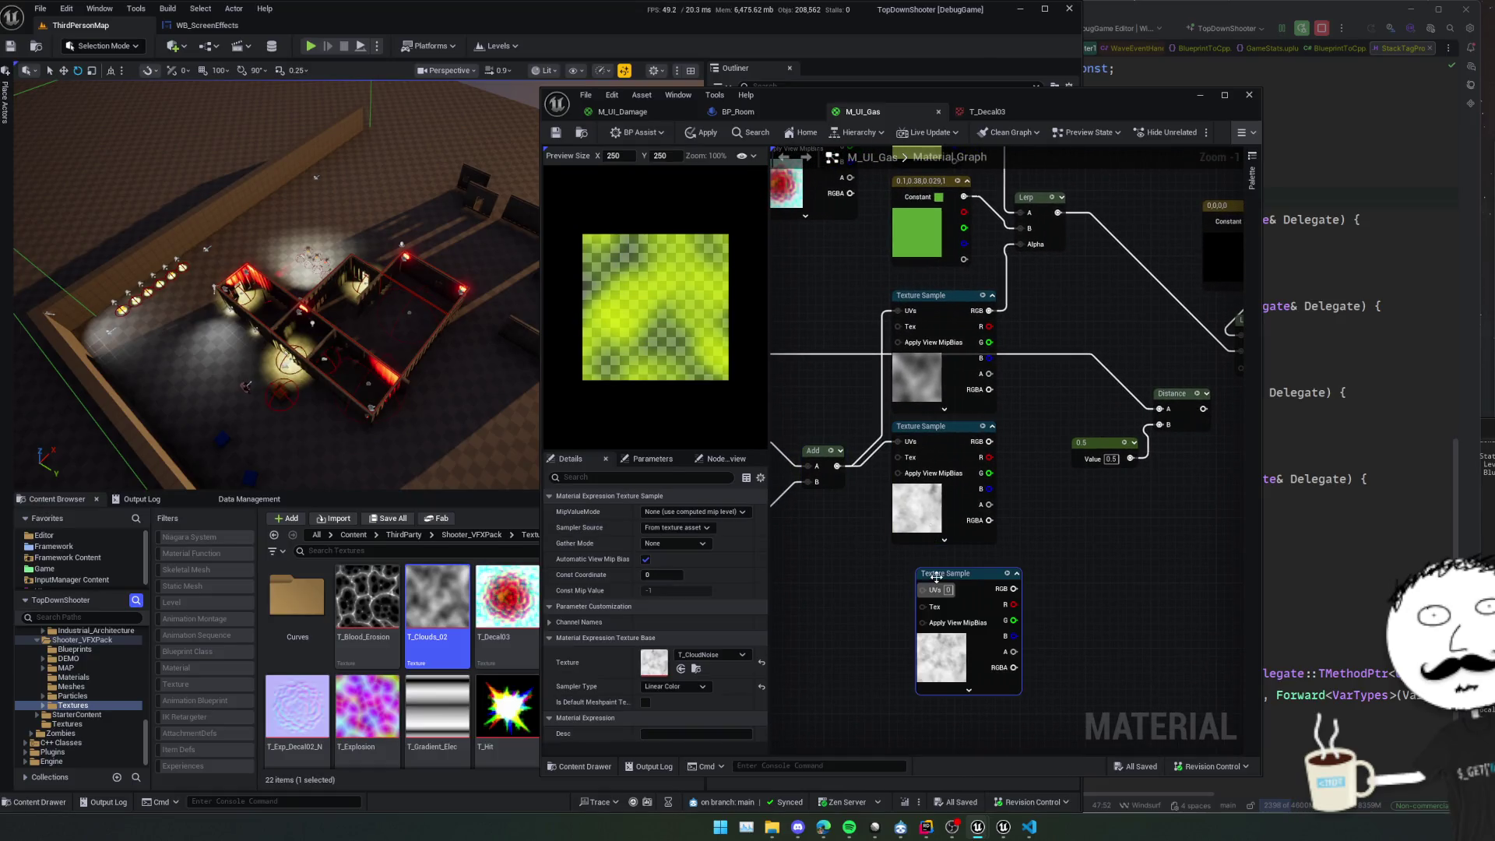
{"action": "left_click_drag", "start_coordinate": [935, 577], "coordinate": [911, 552]}
Search 'smoke' and assign T_Smoke_Tiled_D to the pasted Texture Sample.
{"action": "left_click", "coordinate": [710, 654]}
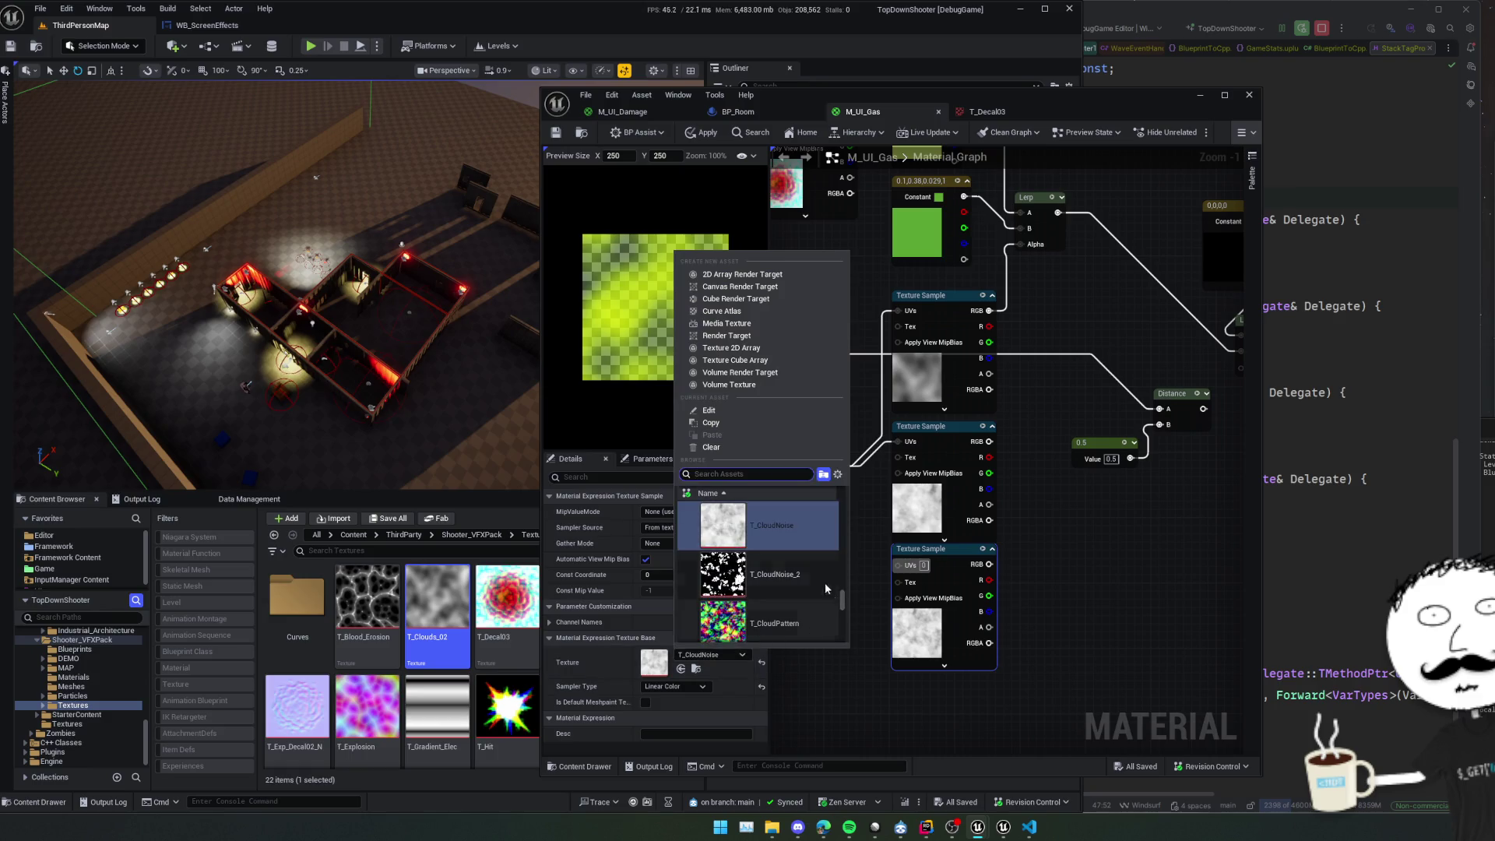
{"action": "scroll", "coordinate": [819, 573], "scroll_direction": "up", "scroll_amount": 5}
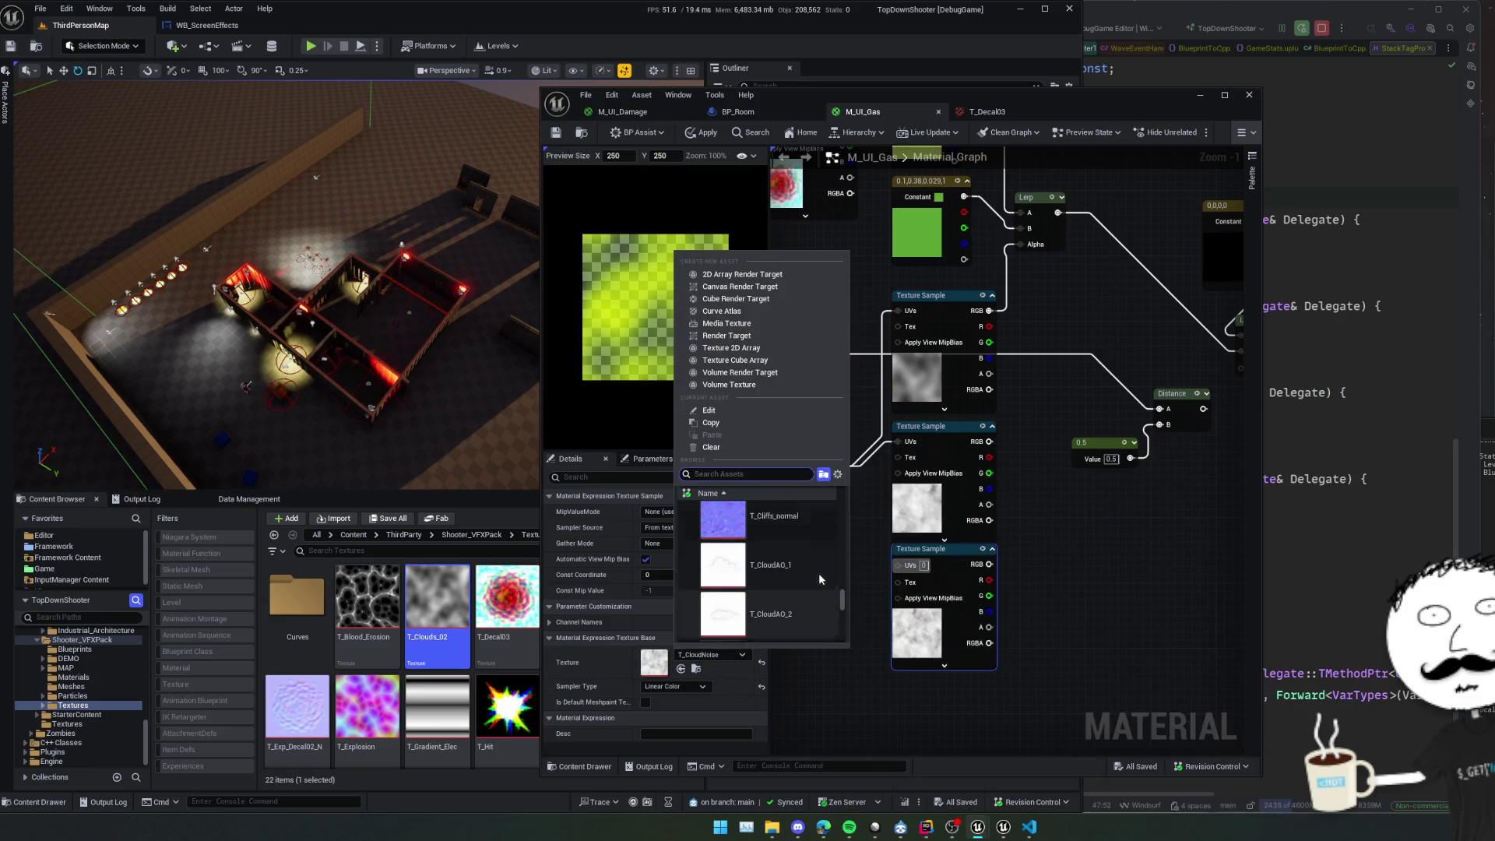
{"action": "scroll", "coordinate": [817, 573], "scroll_direction": "up", "scroll_amount": 3}
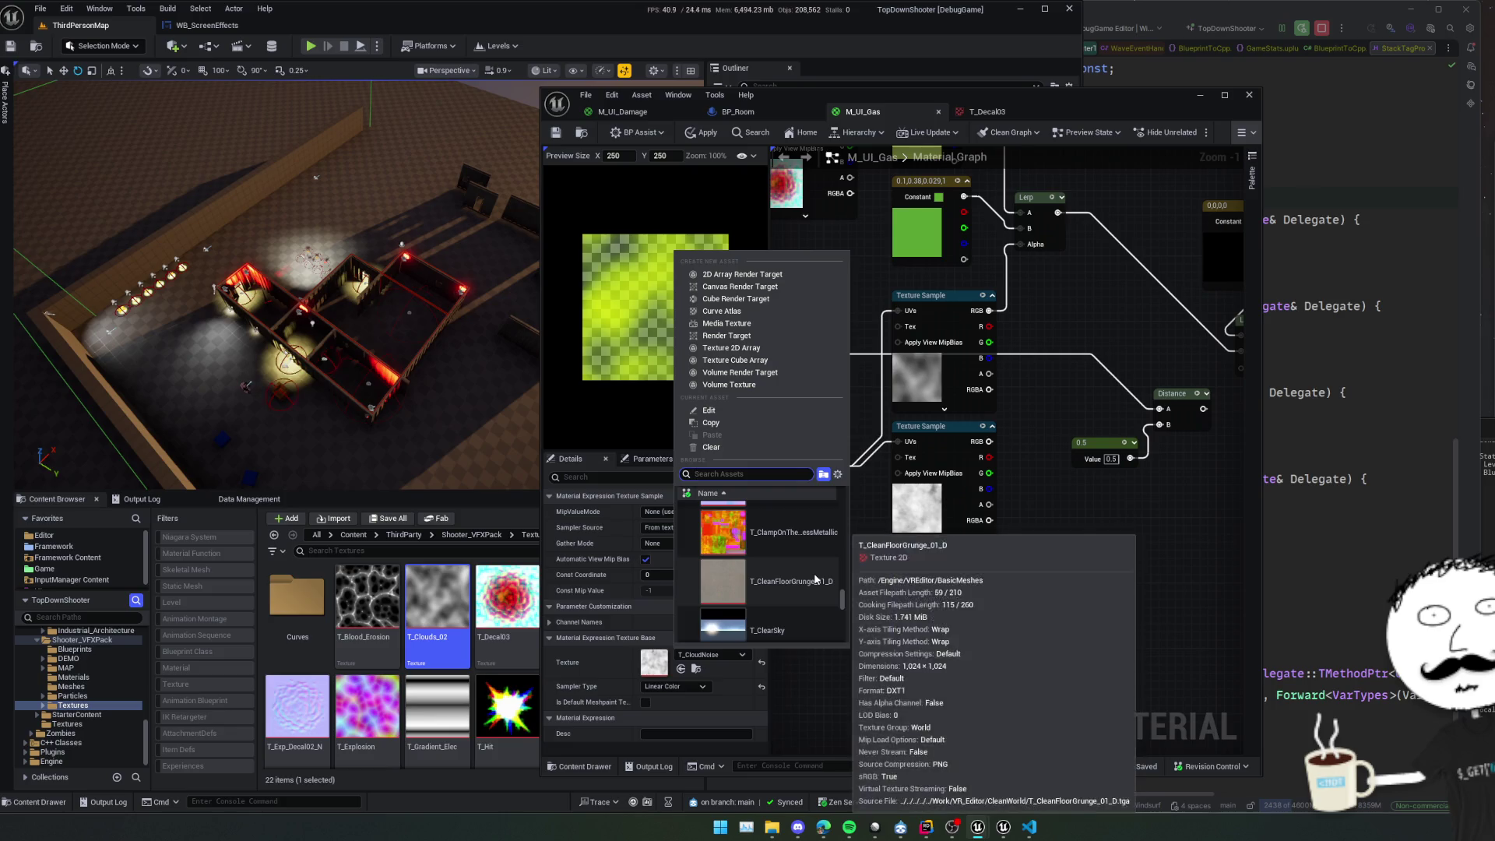
{"action": "scroll", "coordinate": [815, 576], "scroll_direction": "up", "scroll_amount": 5}
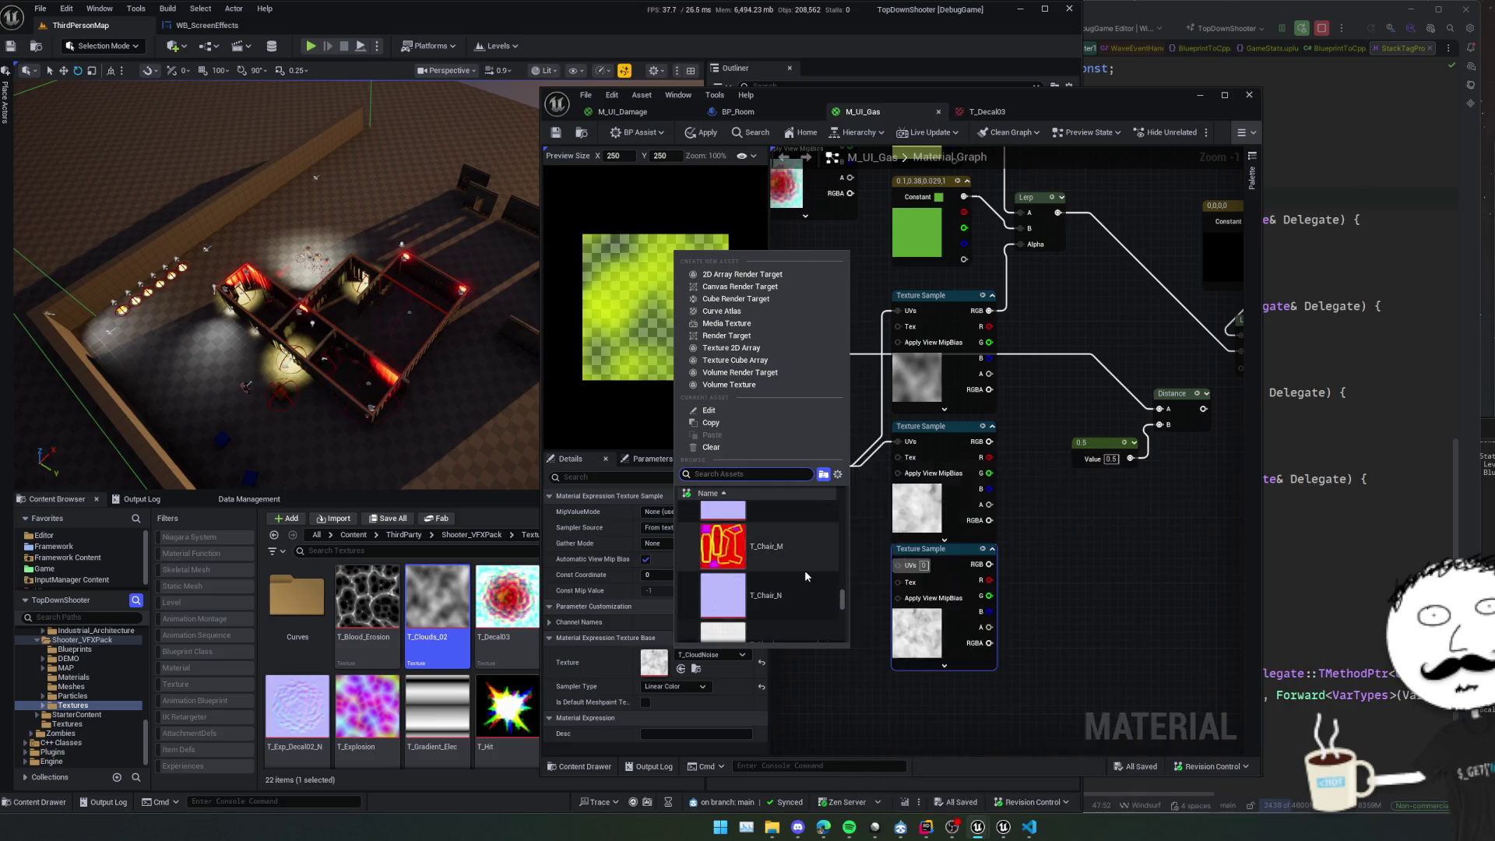
{"action": "type", "text": "smoke"}
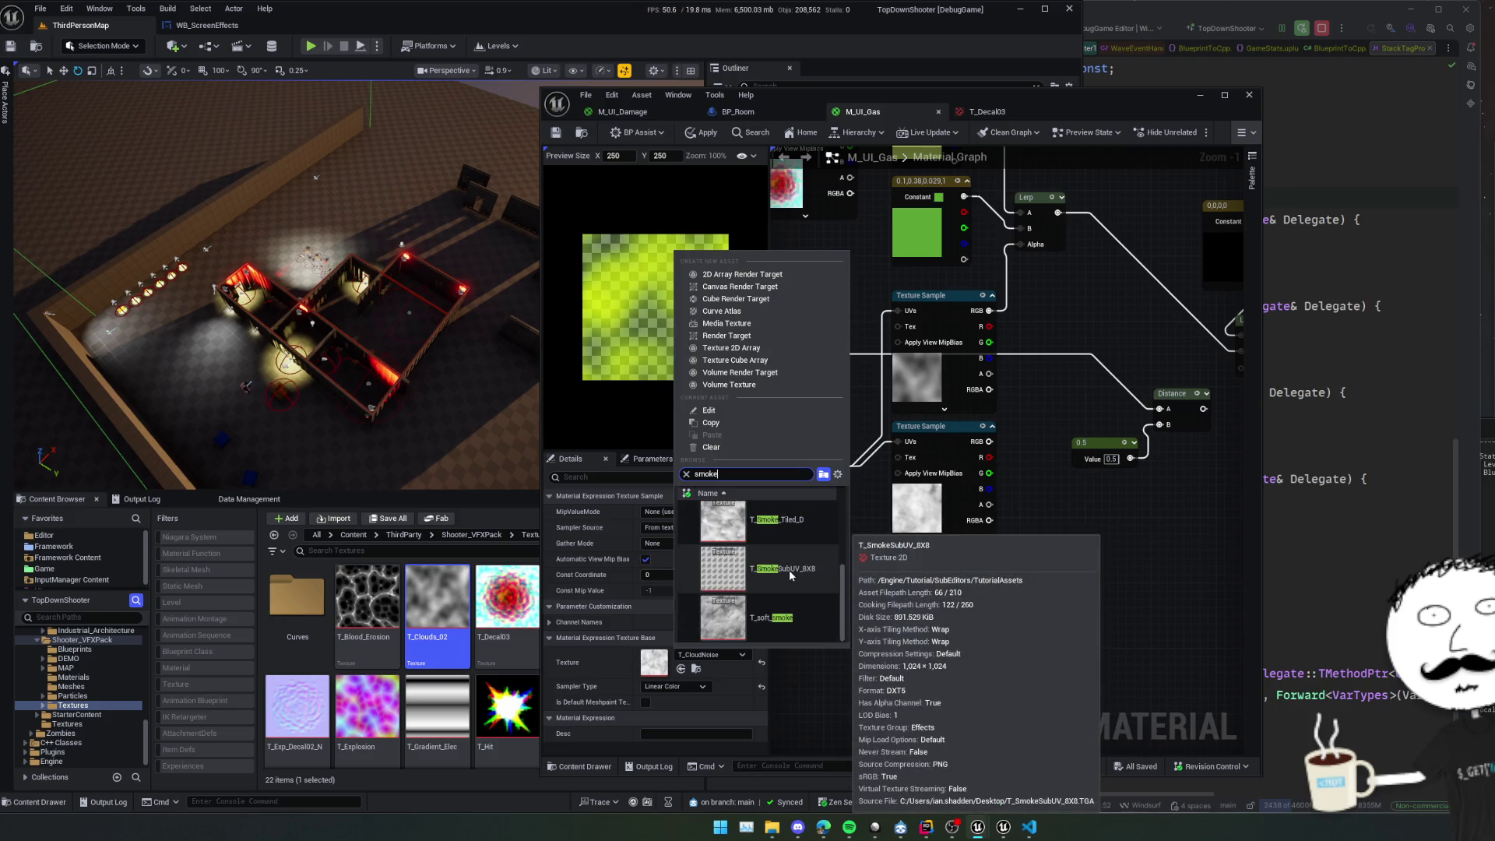
{"action": "left_click", "coordinate": [779, 520]}
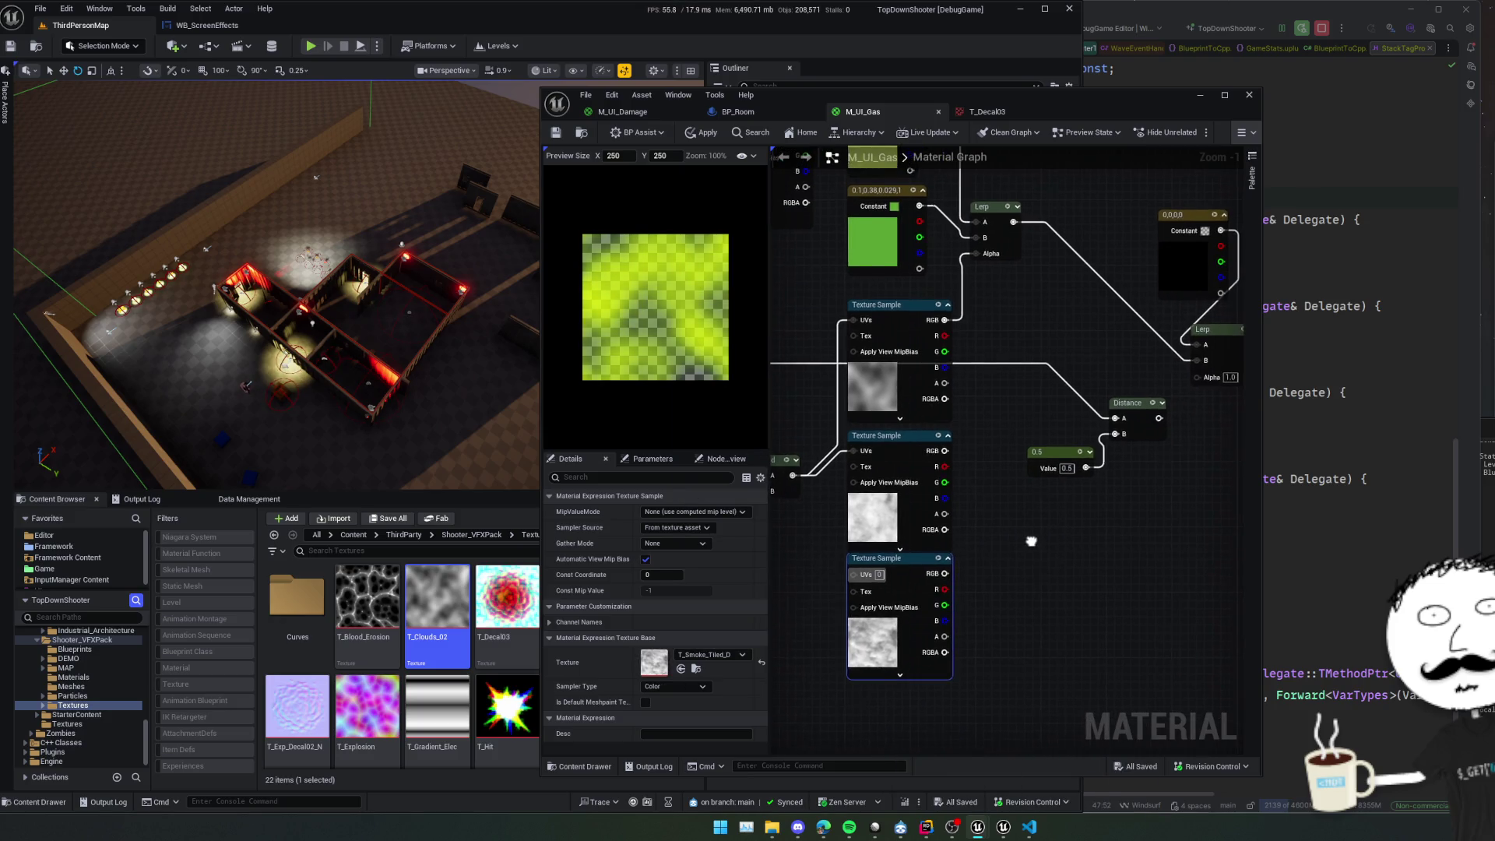
{"action": "mouse_move", "coordinate": [1031, 541]}
{"action": "left_mouse_down"}
{"action": "mouse_move", "coordinate": [990, 542]}
{"action": "mouse_move", "coordinate": [958, 604]}
{"action": "mouse_move", "coordinate": [979, 617]}
{"action": "mouse_move", "coordinate": [1011, 520]}
{"action": "left_mouse_up"}
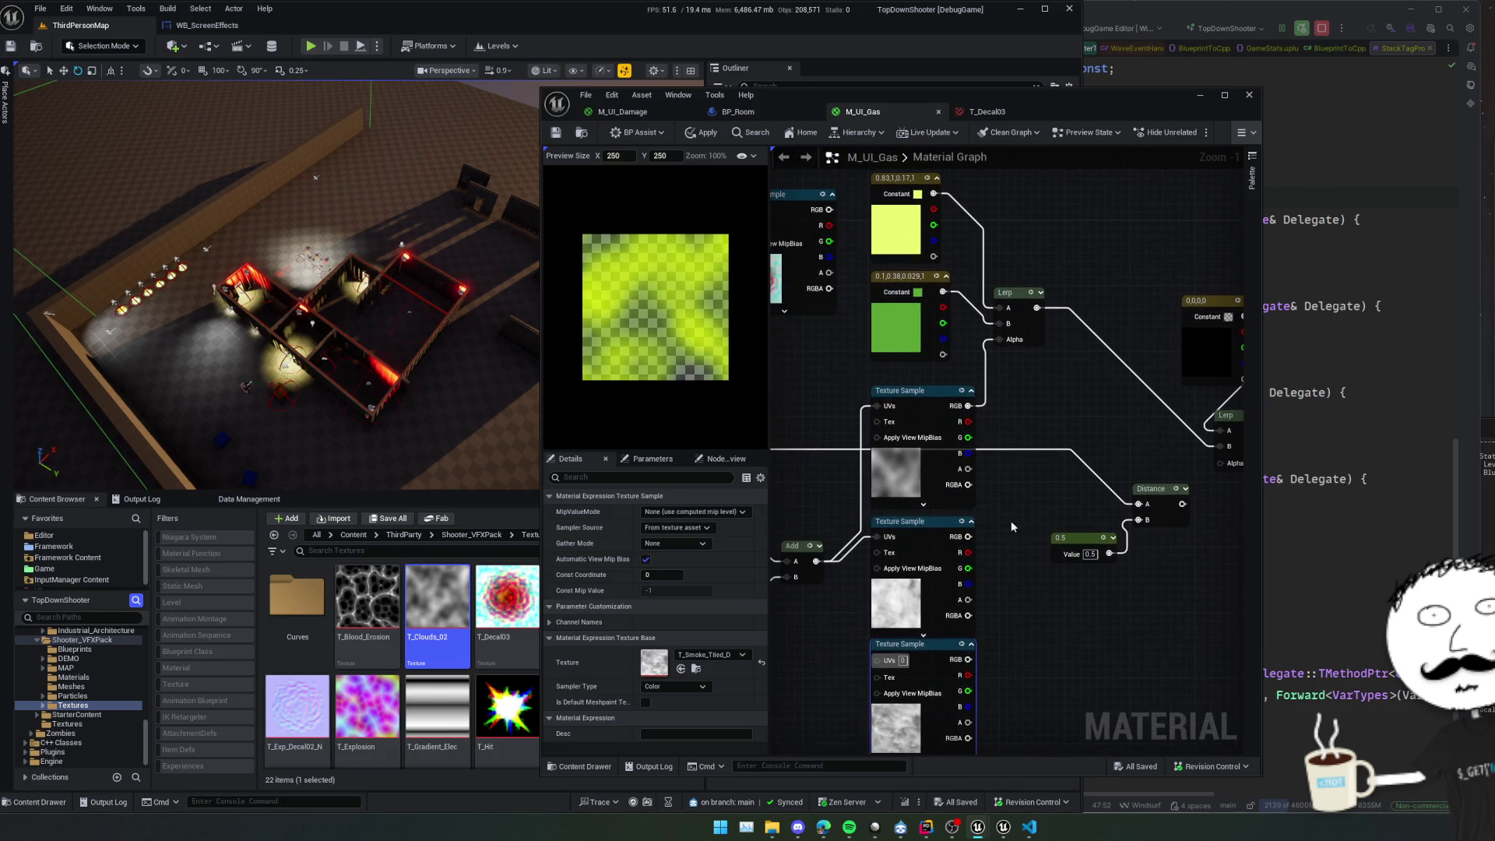
Add a new Lerp node to the M_UI_Gas graph.
{"action": "left_click", "coordinate": [1028, 340]}
{"action": "key", "text": "ctrl+c"}
{"action": "key", "text": "ctrl+v"}
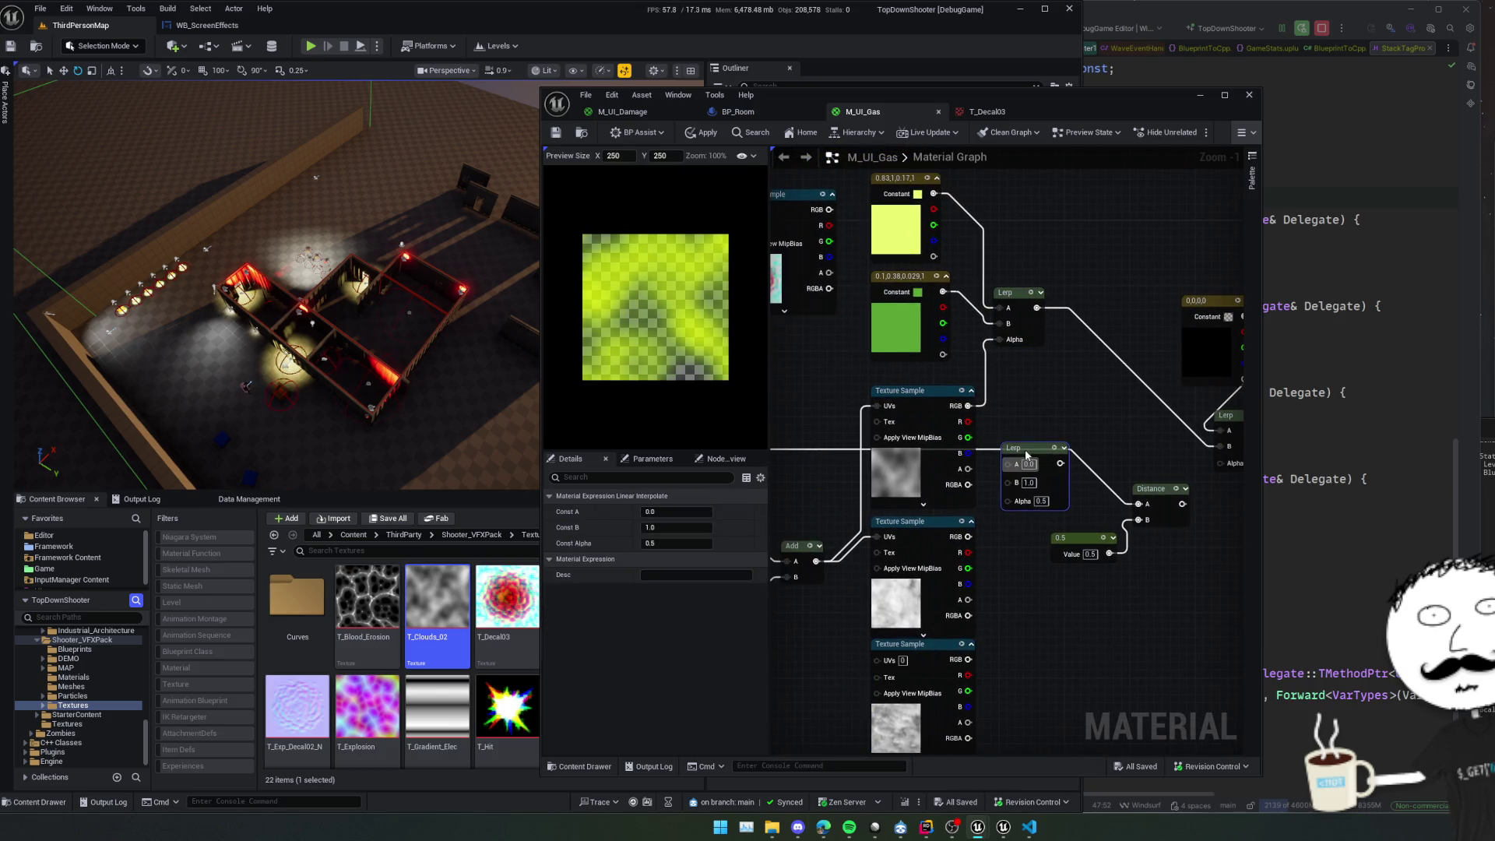
Set the T_CloudPattern sample's texture to T_Inky_Smoke_Tile via a 'smoke' search.
{"action": "left_click", "coordinate": [977, 391]}
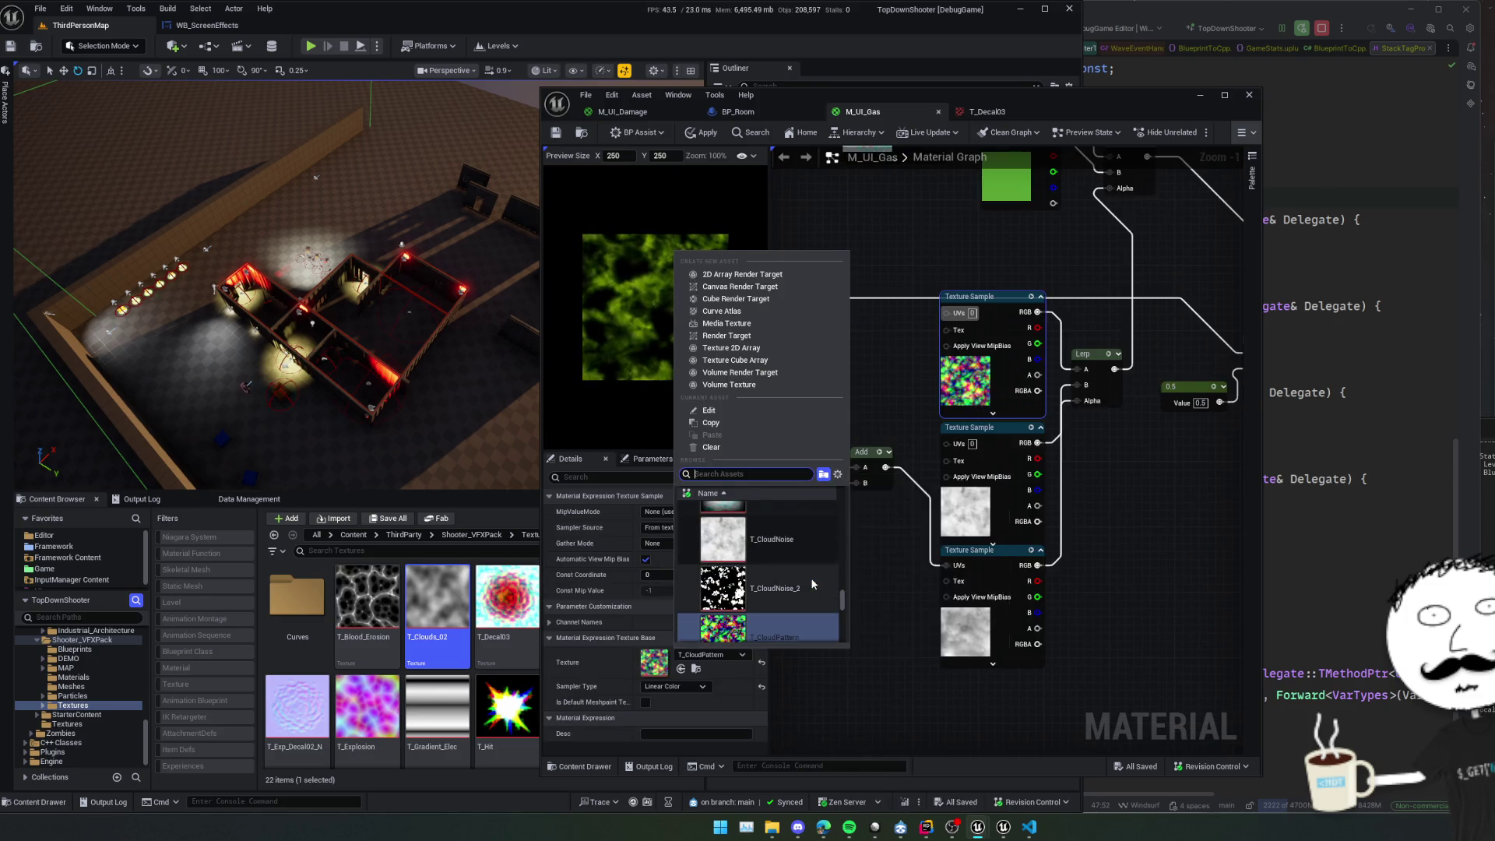
{"action": "left_click", "coordinate": [713, 654]}
{"action": "scroll", "coordinate": [812, 583], "scroll_direction": "up", "scroll_amount": 4}
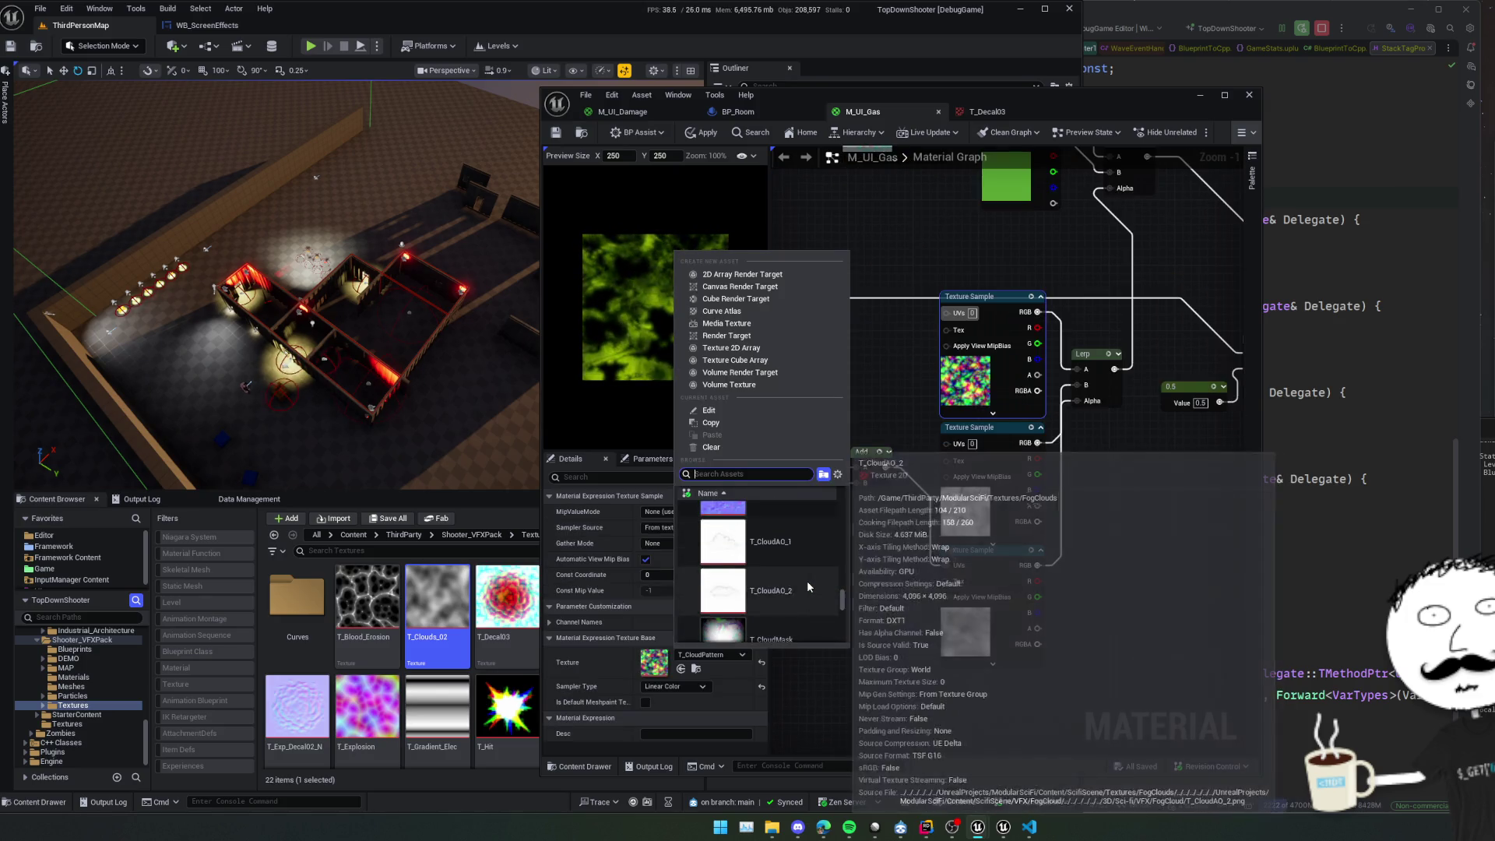
{"action": "type", "text": "s"}
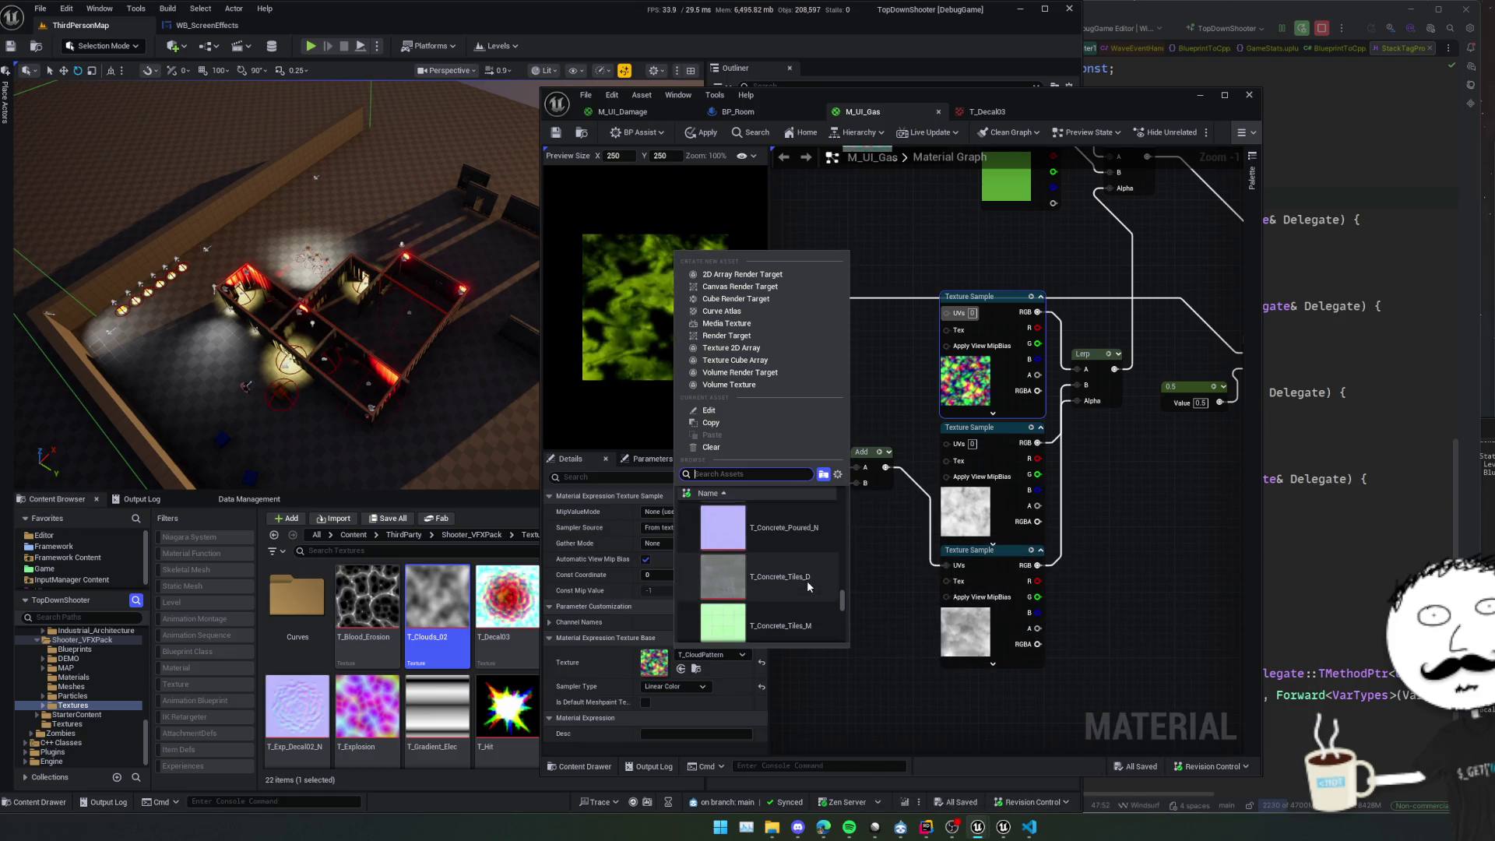
{"action": "type", "text": "moke"}
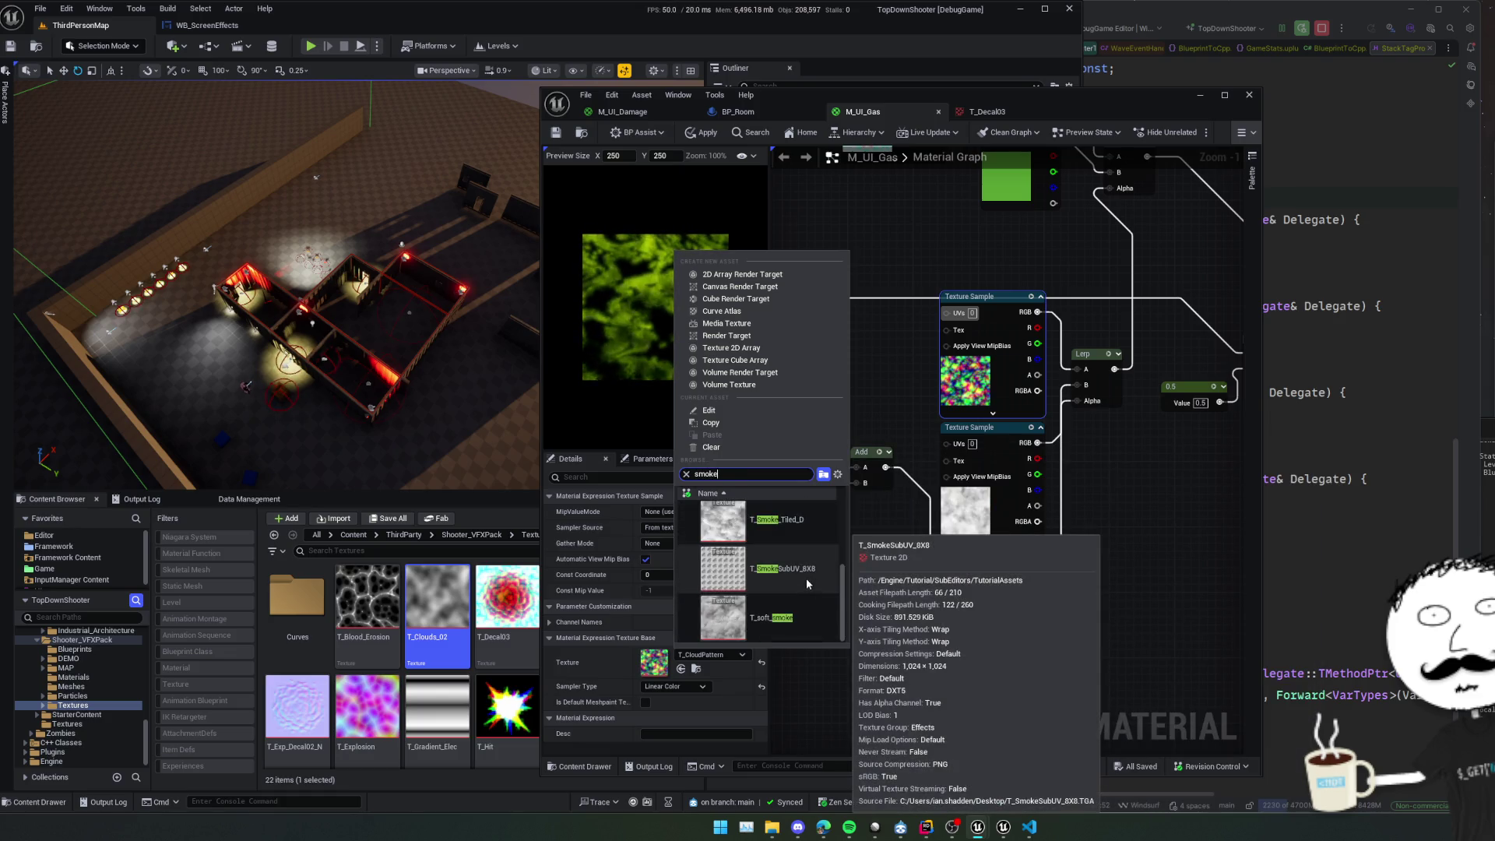
{"action": "scroll", "coordinate": [806, 576], "scroll_direction": "up", "scroll_amount": 2}
{"action": "left_click", "coordinate": [805, 576]}
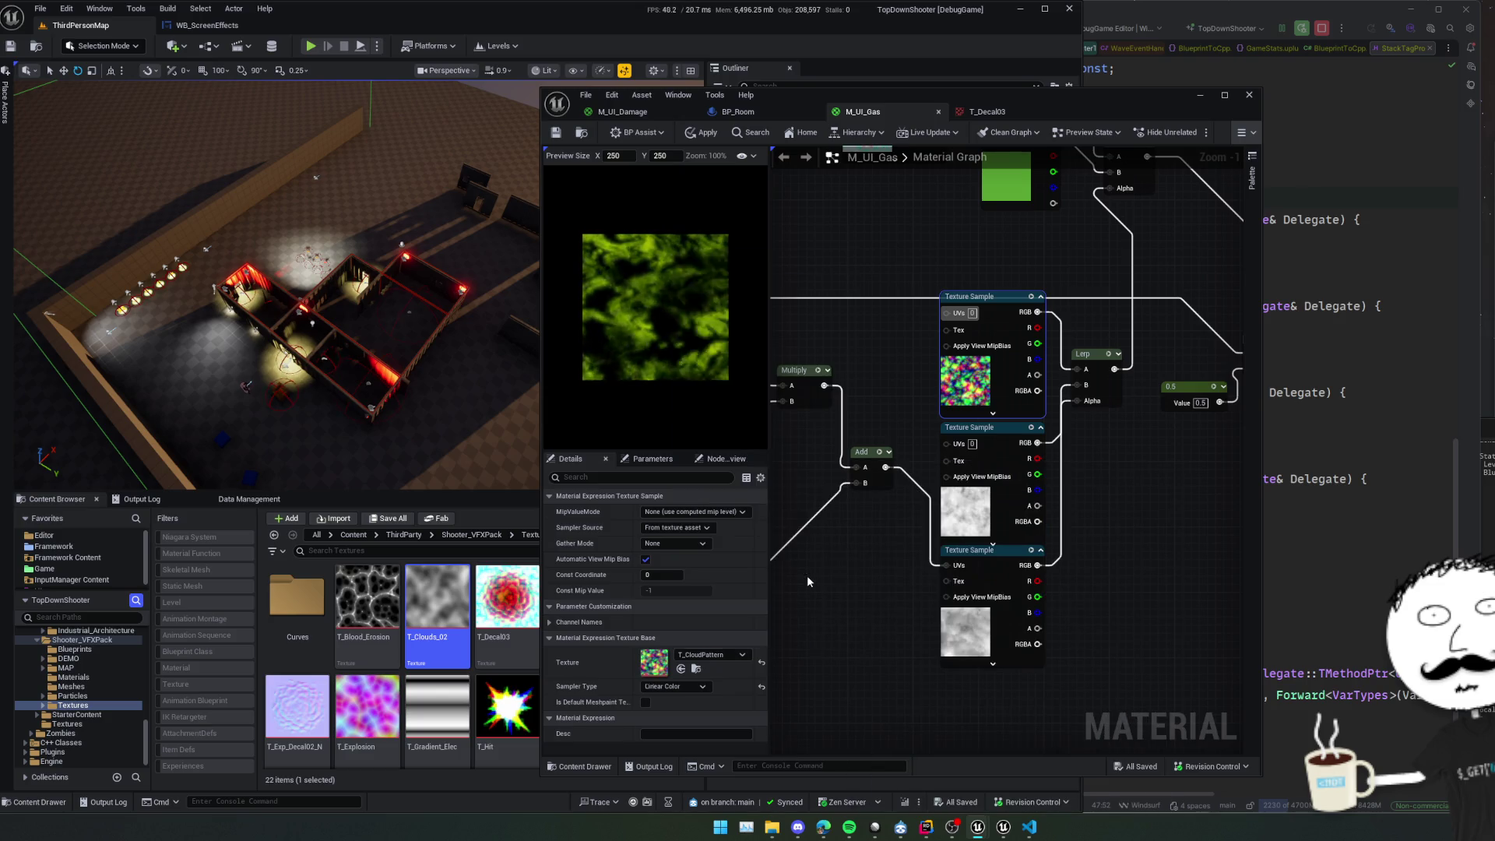
{"action": "mouse_move", "coordinate": [859, 559]}
{"action": "left_mouse_down"}
{"action": "mouse_move", "coordinate": [845, 562]}
{"action": "mouse_move", "coordinate": [1121, 531]}
{"action": "mouse_move", "coordinate": [1115, 519]}
{"action": "left_mouse_up"}
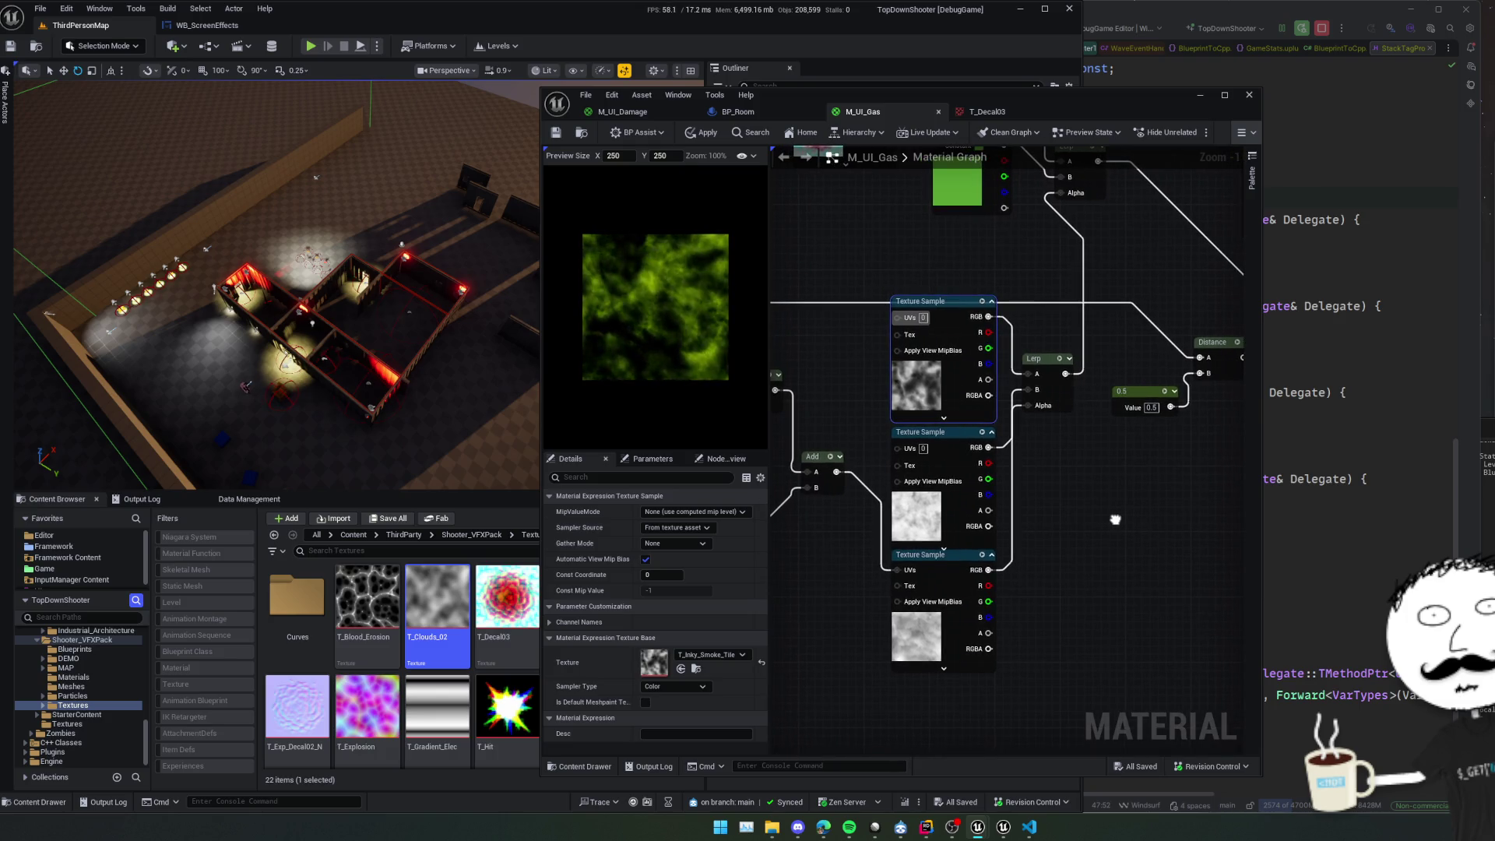
Replace that sample's texture with T_soft_smoke.
{"action": "left_click", "coordinate": [710, 654]}
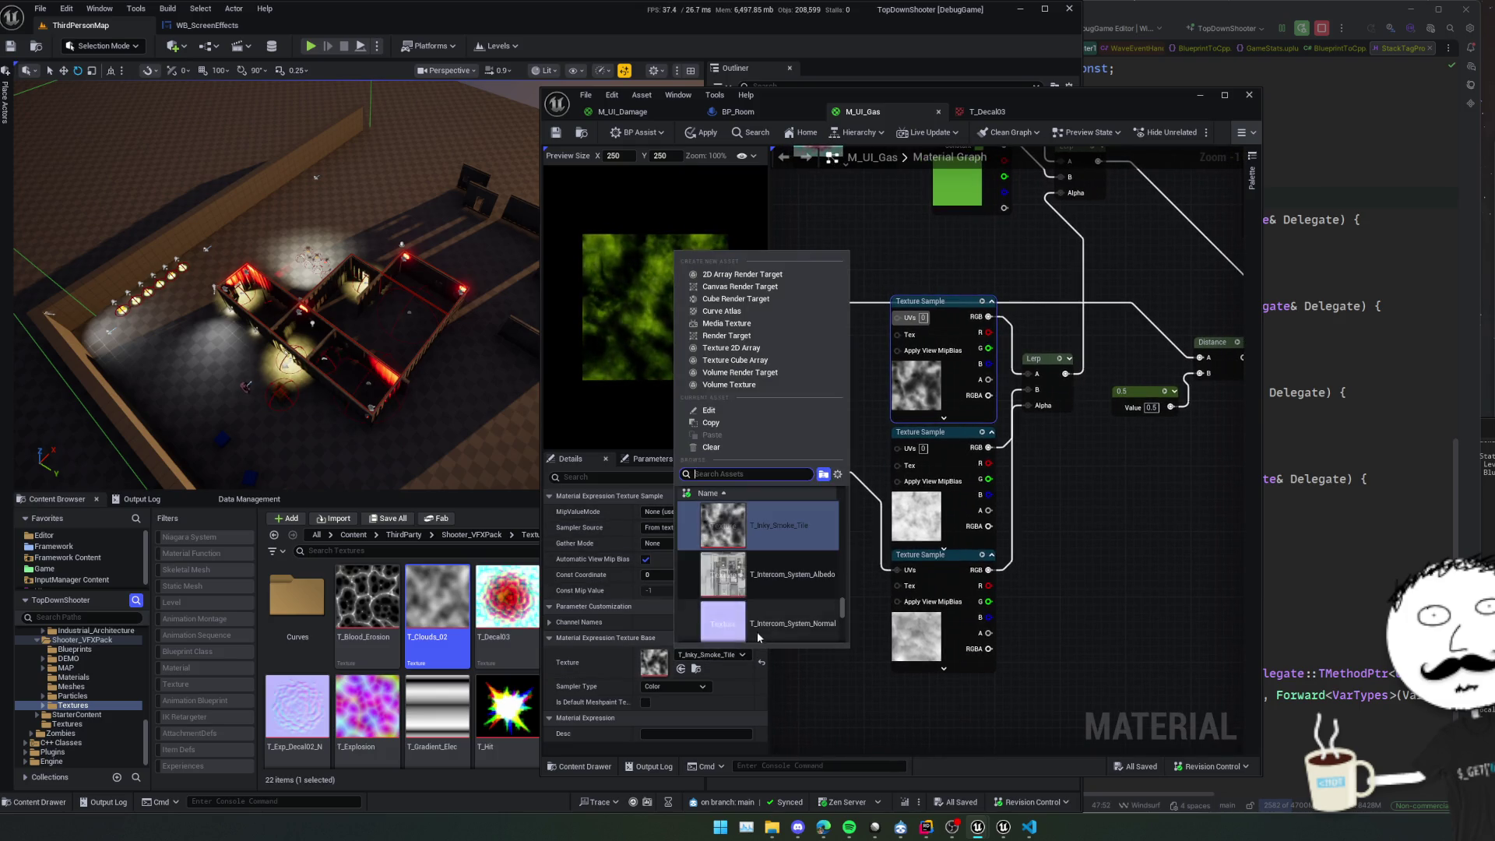
{"action": "type", "text": "smoke"}
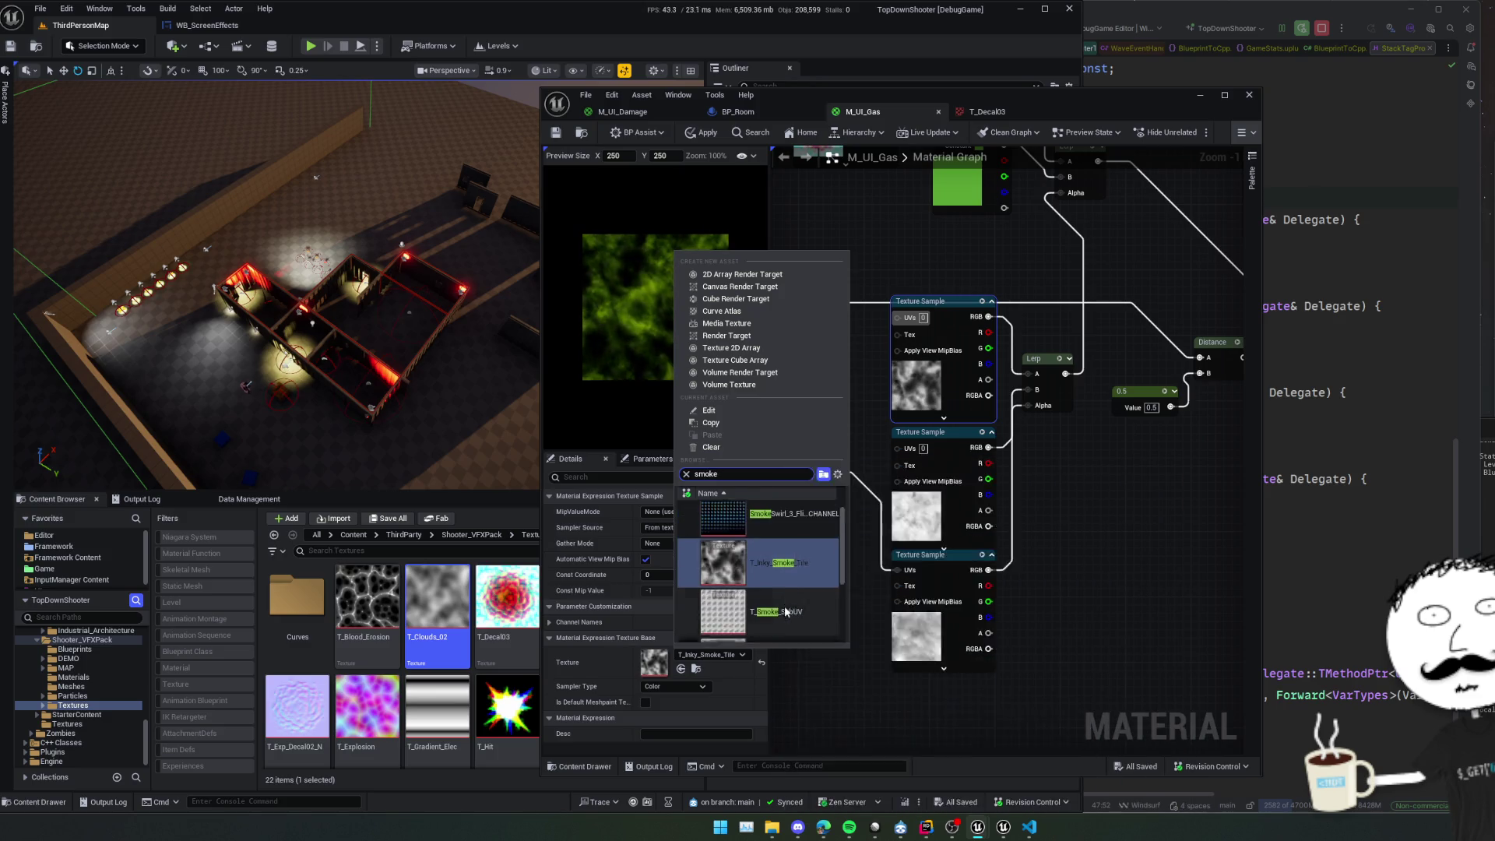
{"action": "scroll", "coordinate": [801, 605], "scroll_direction": "down", "scroll_amount": 1}
{"action": "left_click", "coordinate": [807, 606]}
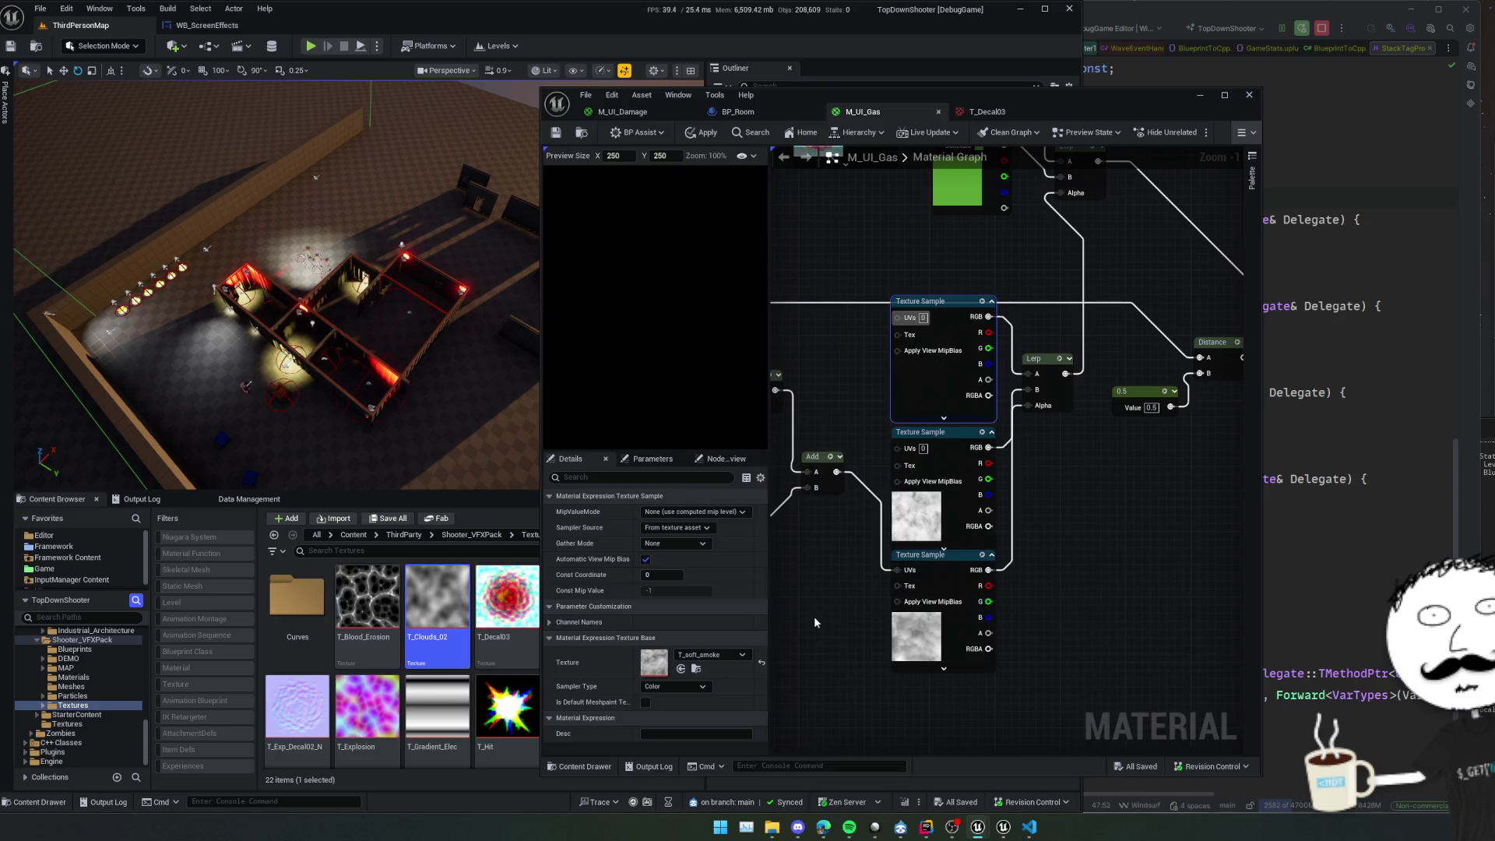
{"action": "mouse_move", "coordinate": [847, 609]}
{"action": "left_mouse_down"}
{"action": "mouse_move", "coordinate": [837, 603]}
{"action": "mouse_move", "coordinate": [1059, 547]}
{"action": "mouse_move", "coordinate": [1098, 561]}
{"action": "mouse_move", "coordinate": [1004, 640]}
{"action": "mouse_move", "coordinate": [957, 617]}
{"action": "mouse_move", "coordinate": [1023, 559]}
{"action": "mouse_move", "coordinate": [1041, 469]}
{"action": "left_mouse_up"}
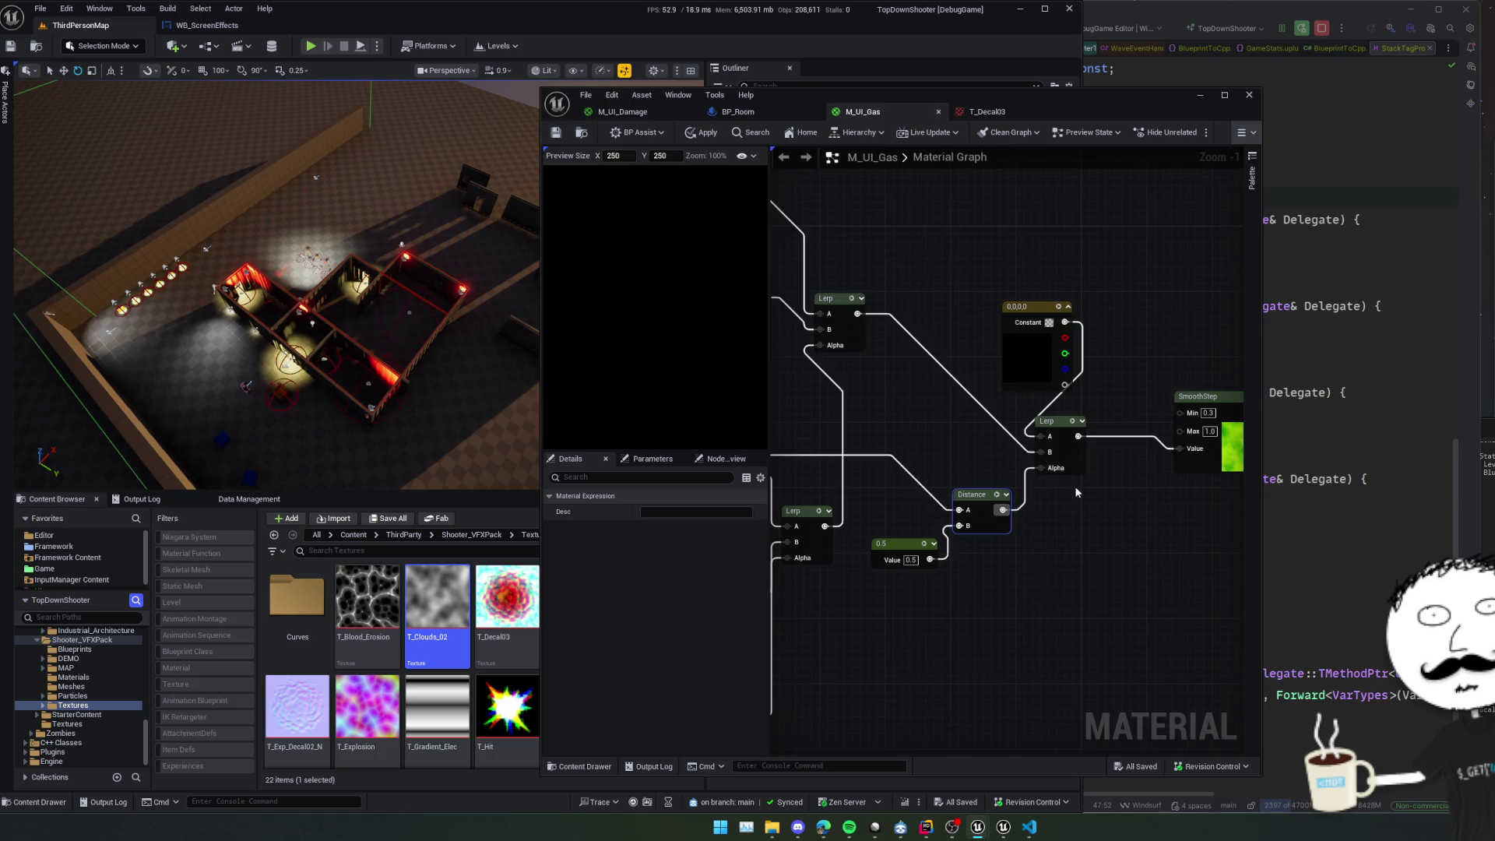
Feed Distance into the Lerp Alpha and lower SmoothStep's Min to 0.004.
{"action": "mouse_move", "coordinate": [1108, 505]}
{"action": "left_mouse_down"}
{"action": "mouse_move", "coordinate": [1012, 541]}
{"action": "mouse_move", "coordinate": [1035, 540]}
{"action": "mouse_move", "coordinate": [904, 538]}
{"action": "mouse_move", "coordinate": [948, 554]}
{"action": "left_mouse_up"}
{"action": "scroll", "coordinate": [903, 537], "scroll_direction": "down", "scroll_amount": 1}
{"action": "left_click", "coordinate": [1015, 474]}
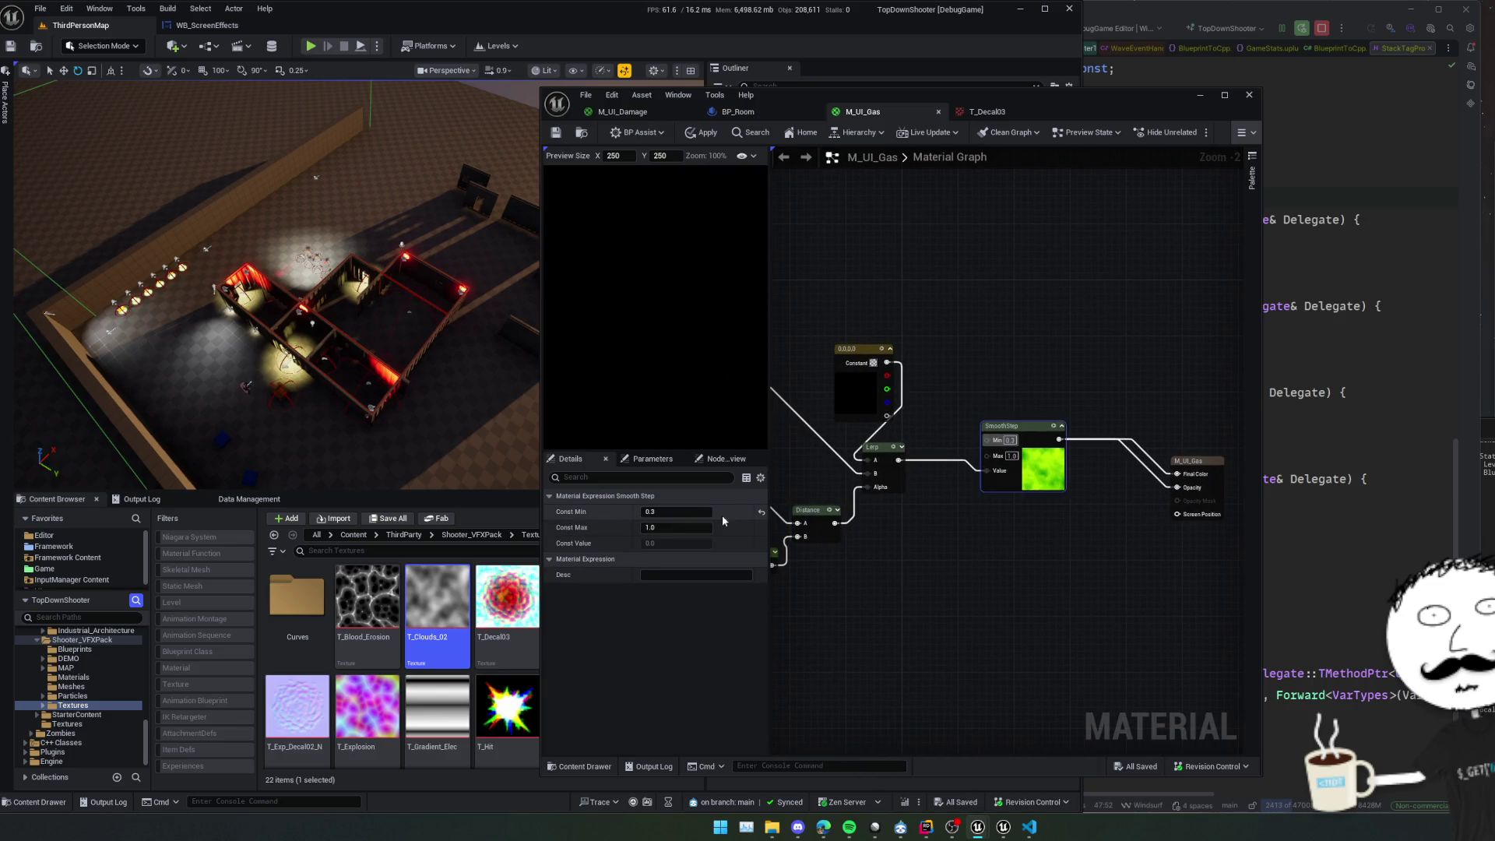
{"action": "left_click_drag", "start_coordinate": [696, 511], "coordinate": [692, 511]}
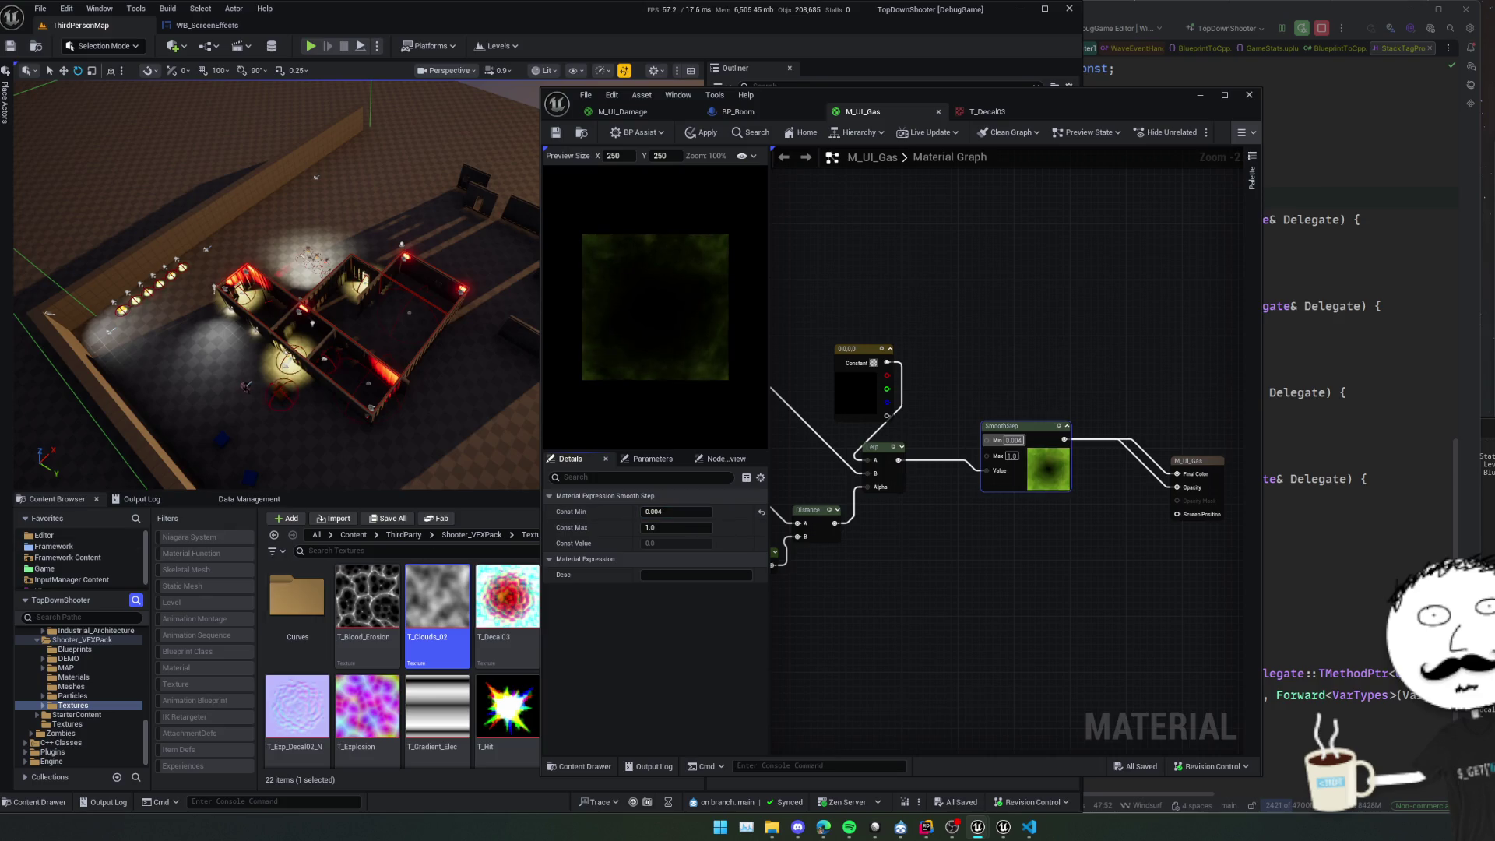
Reframe the graph on the constants, Lerp and texture samples, and enlarge the material preview.
{"action": "mouse_move", "coordinate": [898, 544]}
{"action": "left_mouse_down"}
{"action": "mouse_move", "coordinate": [805, 544]}
{"action": "mouse_move", "coordinate": [984, 546]}
{"action": "mouse_move", "coordinate": [938, 527]}
{"action": "mouse_move", "coordinate": [946, 538]}
{"action": "left_mouse_up"}
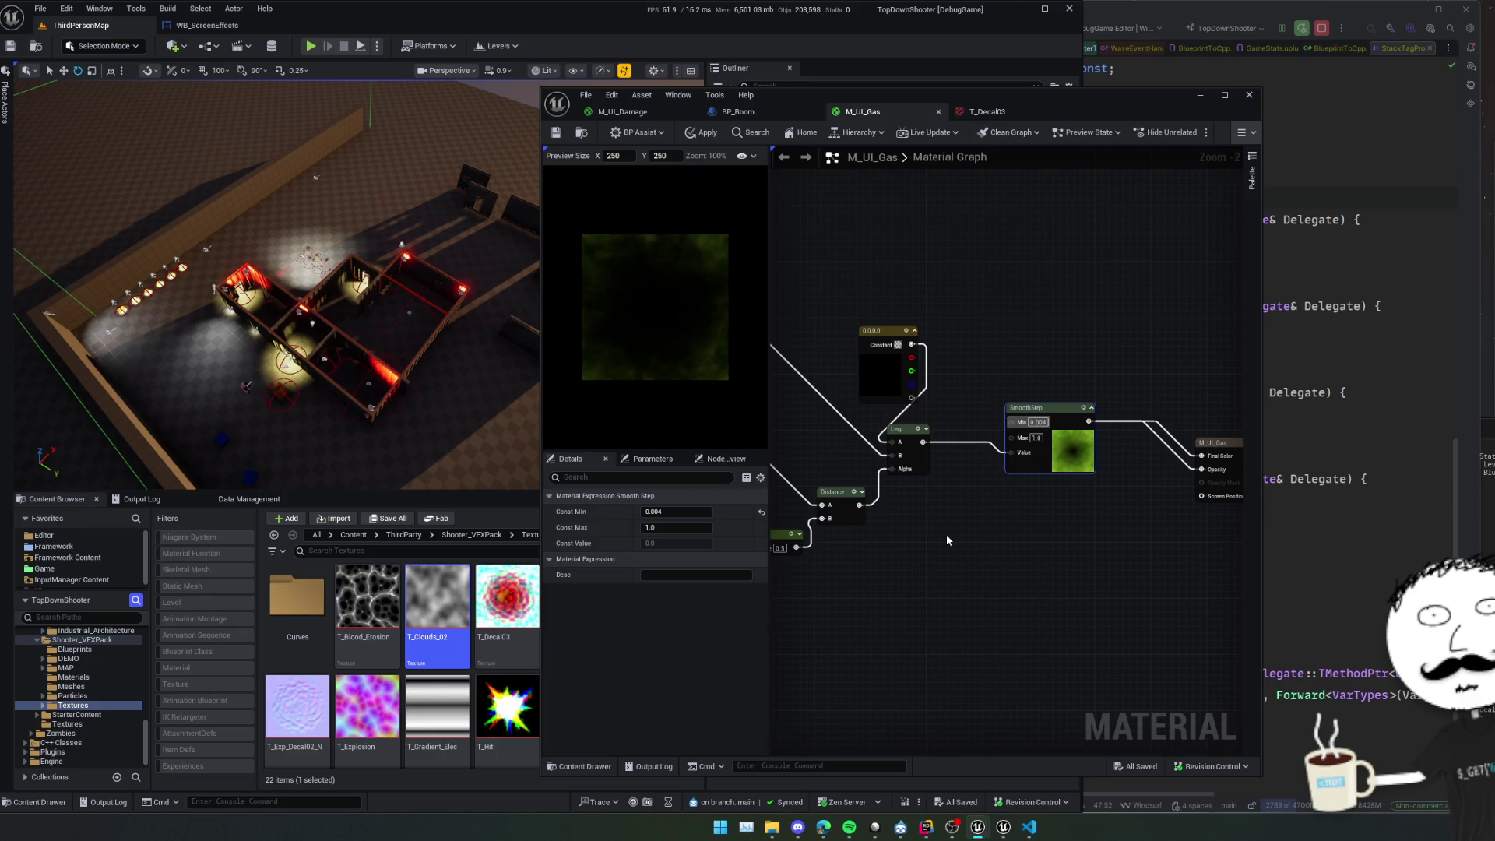
{"action": "mouse_move", "coordinate": [946, 534]}
{"action": "left_mouse_down"}
{"action": "mouse_move", "coordinate": [932, 543]}
{"action": "mouse_move", "coordinate": [1091, 578]}
{"action": "left_mouse_up"}
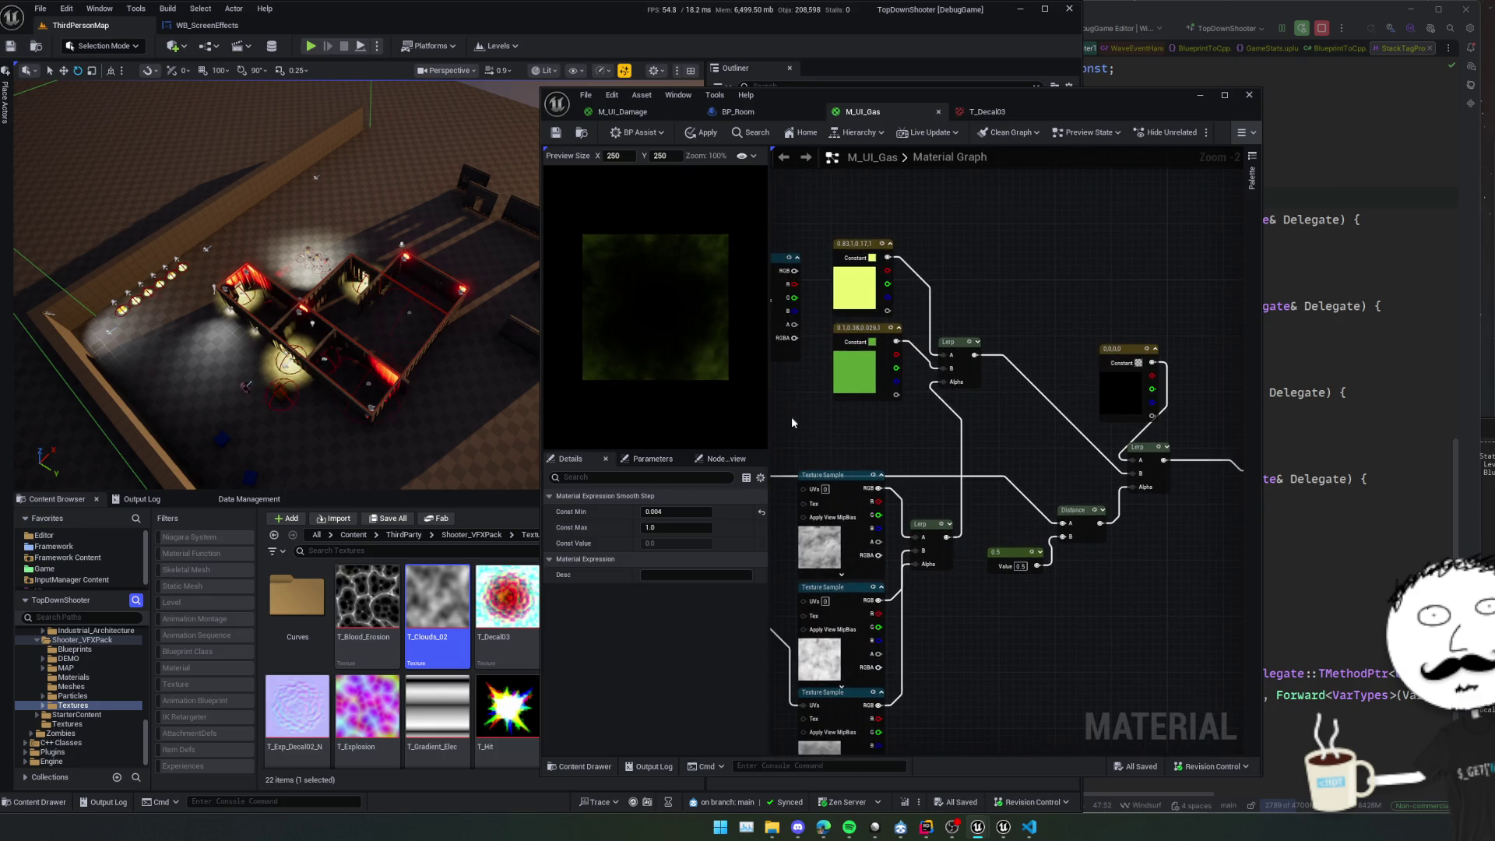
{"action": "mouse_move", "coordinate": [769, 420]}
{"action": "left_mouse_down"}
{"action": "mouse_move", "coordinate": [883, 420]}
{"action": "mouse_move", "coordinate": [754, 420]}
{"action": "left_mouse_up"}
{"action": "scroll", "coordinate": [623, 356], "scroll_direction": "up", "scroll_amount": 2}
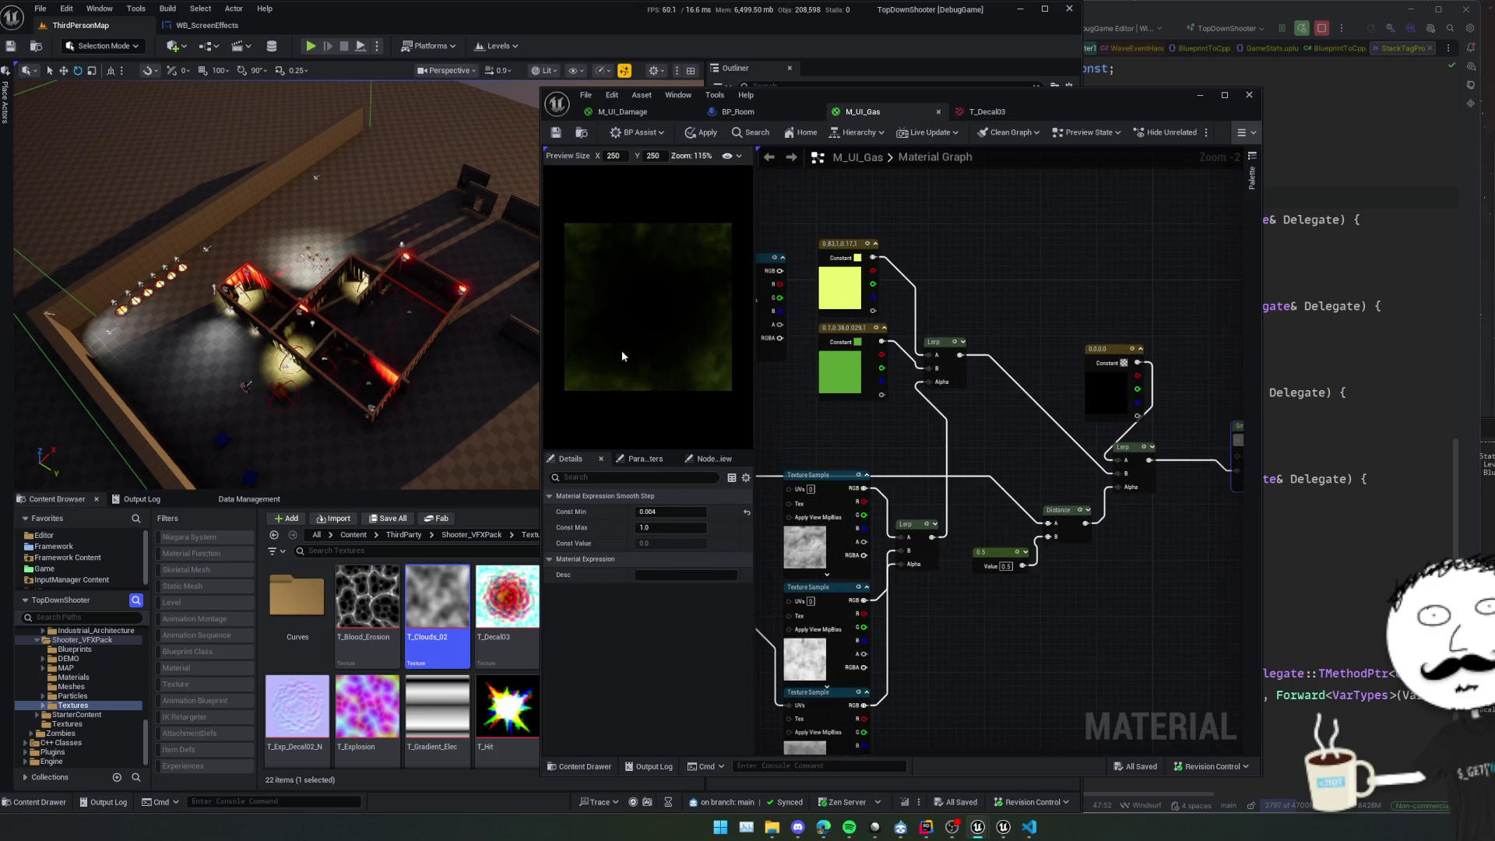
{"action": "scroll", "coordinate": [621, 351], "scroll_direction": "up", "scroll_amount": 2}
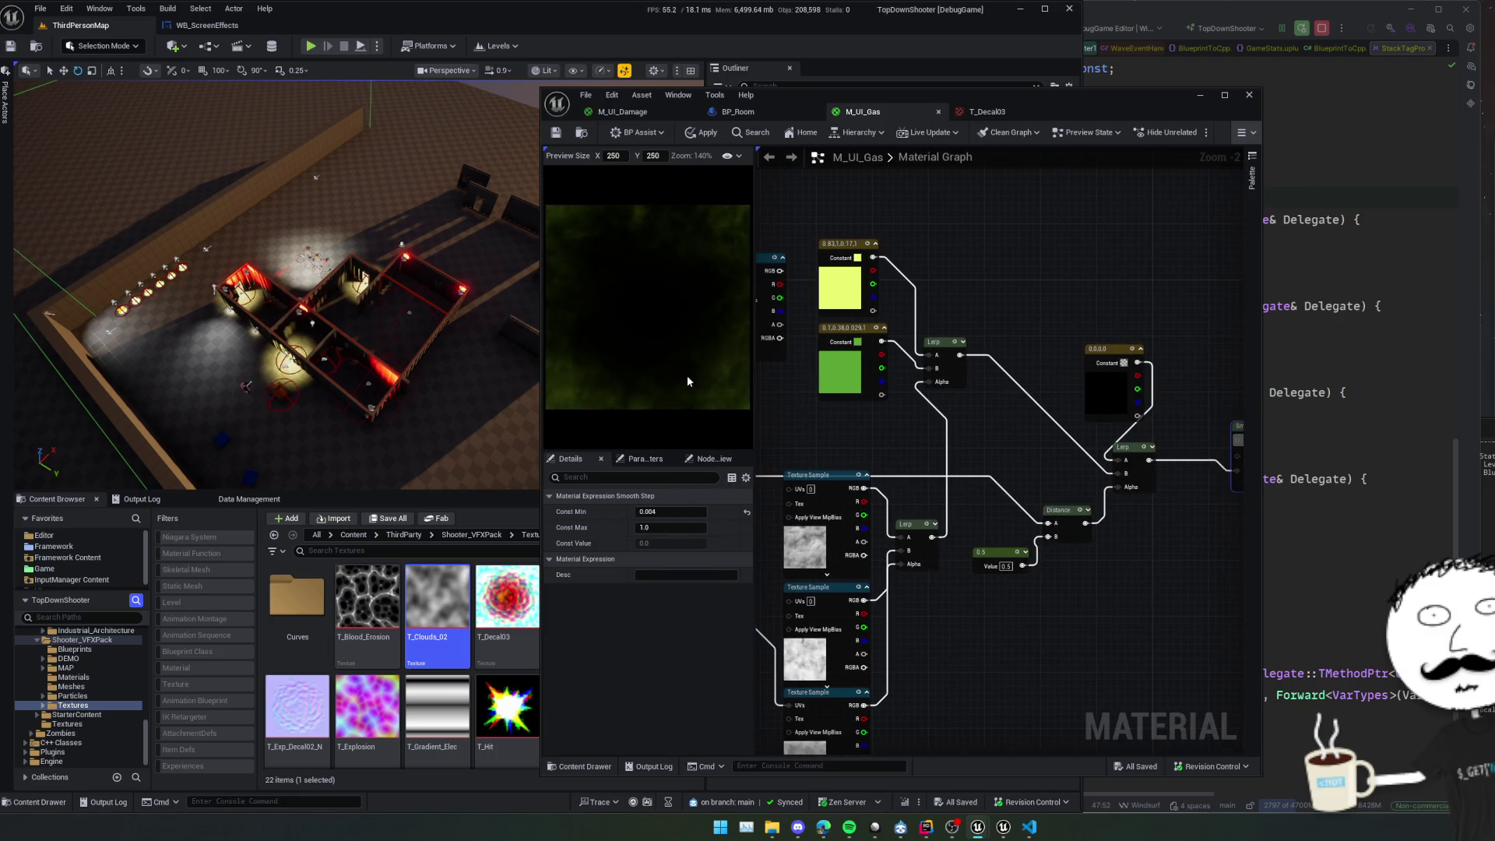
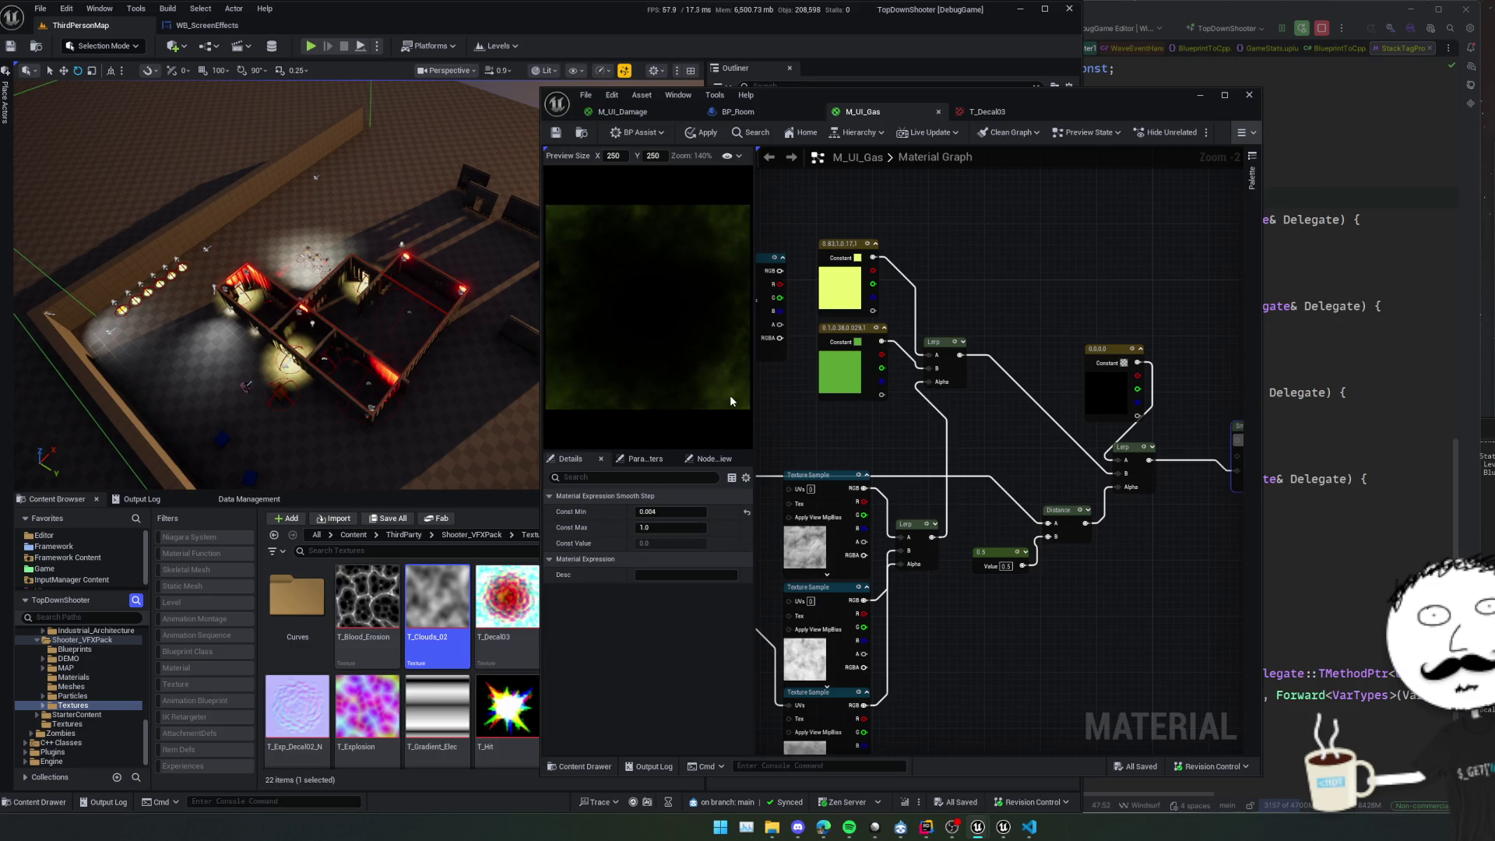
In M_UI_Gas, connect the Add node's output to the middle Texture Sample's UVs.
{"action": "mouse_move", "coordinate": [895, 452]}
{"action": "left_mouse_down"}
{"action": "mouse_move", "coordinate": [1118, 455]}
{"action": "mouse_move", "coordinate": [1069, 426]}
{"action": "left_mouse_up"}
{"action": "left_click", "coordinate": [895, 595]}
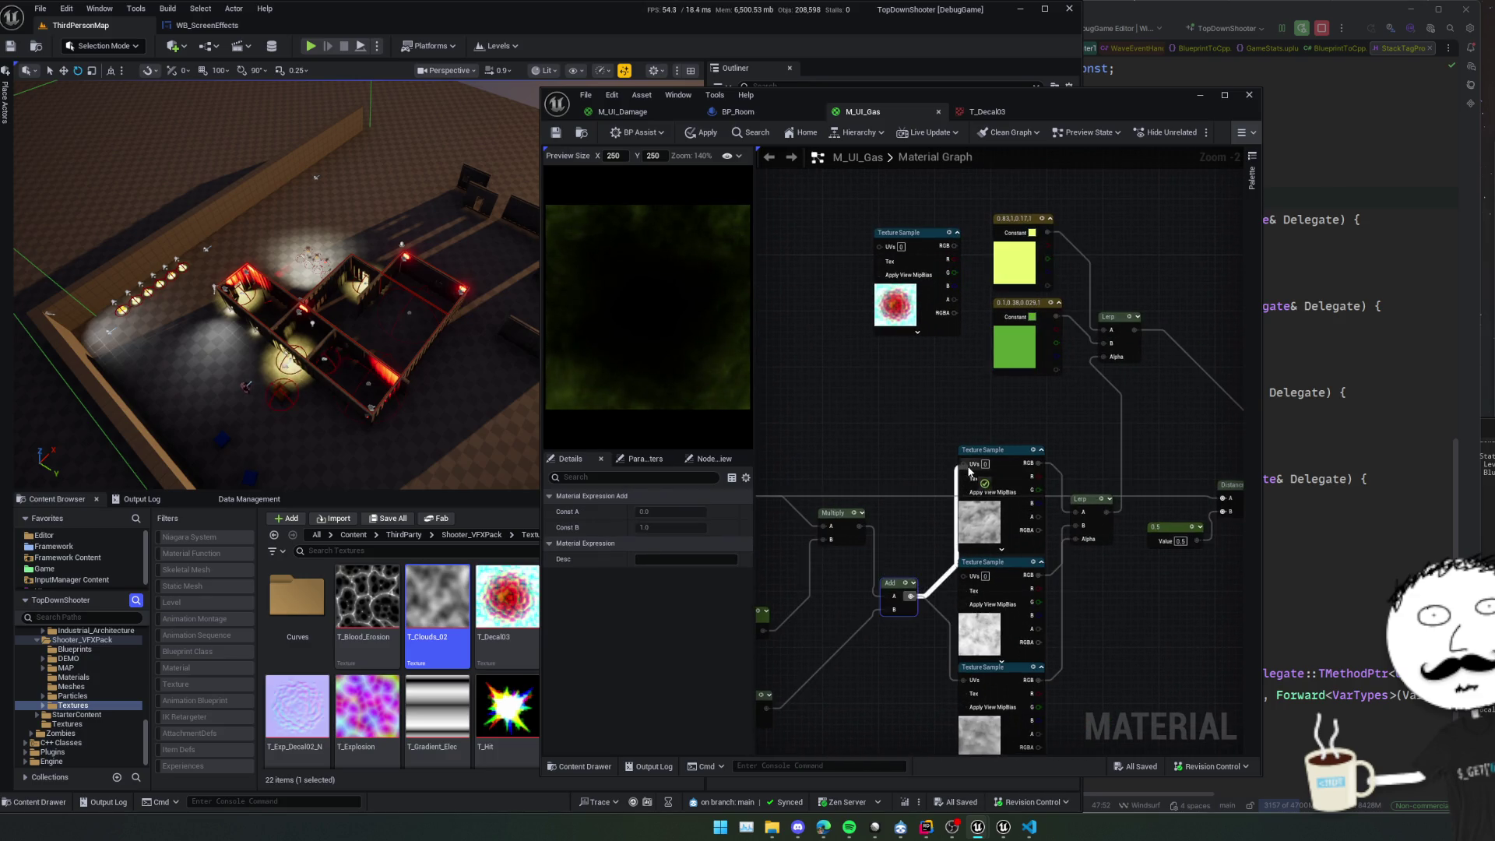
{"action": "mouse_move", "coordinate": [908, 456]}
{"action": "left_mouse_down"}
{"action": "mouse_move", "coordinate": [941, 475]}
{"action": "mouse_move", "coordinate": [907, 458]}
{"action": "mouse_move", "coordinate": [902, 422]}
{"action": "left_mouse_up"}
{"action": "left_click_drag", "start_coordinate": [939, 575], "coordinate": [991, 553]}
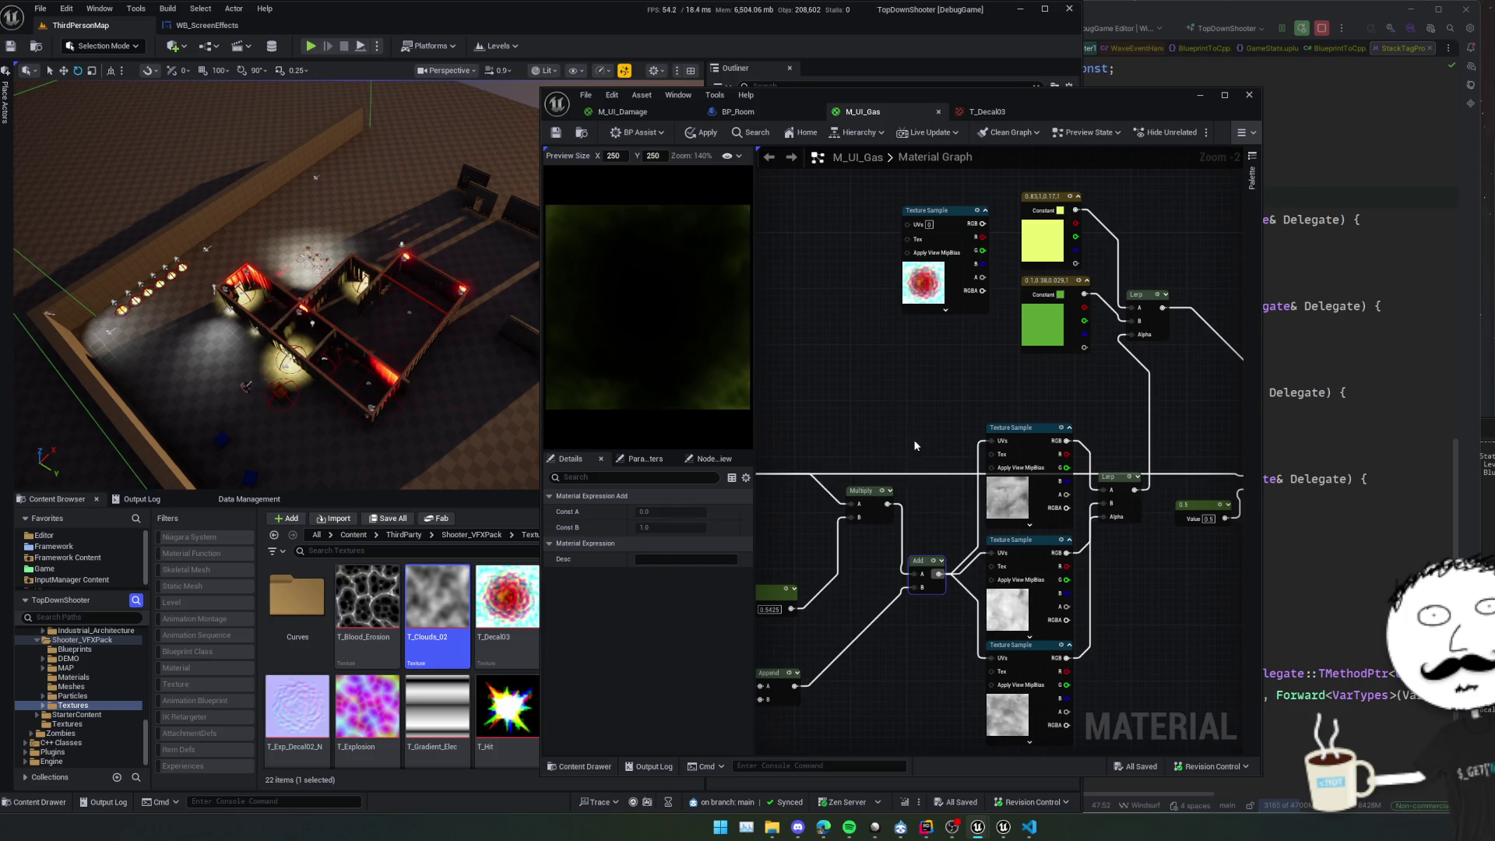
{"action": "scroll", "coordinate": [872, 471], "scroll_direction": "down", "scroll_amount": 3}
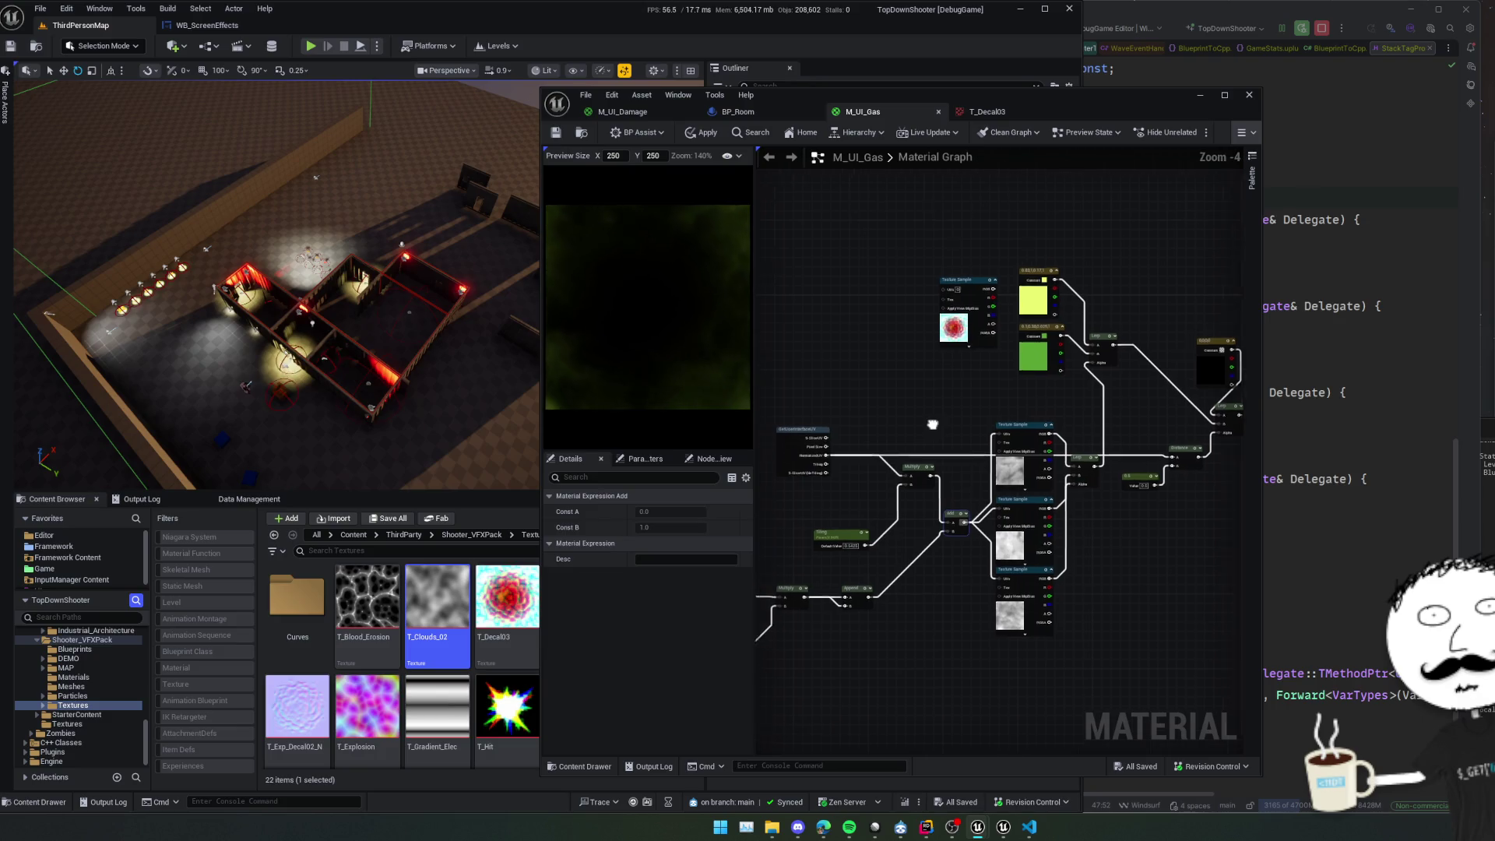
{"action": "scroll", "coordinate": [952, 426], "scroll_direction": "up", "scroll_amount": 2}
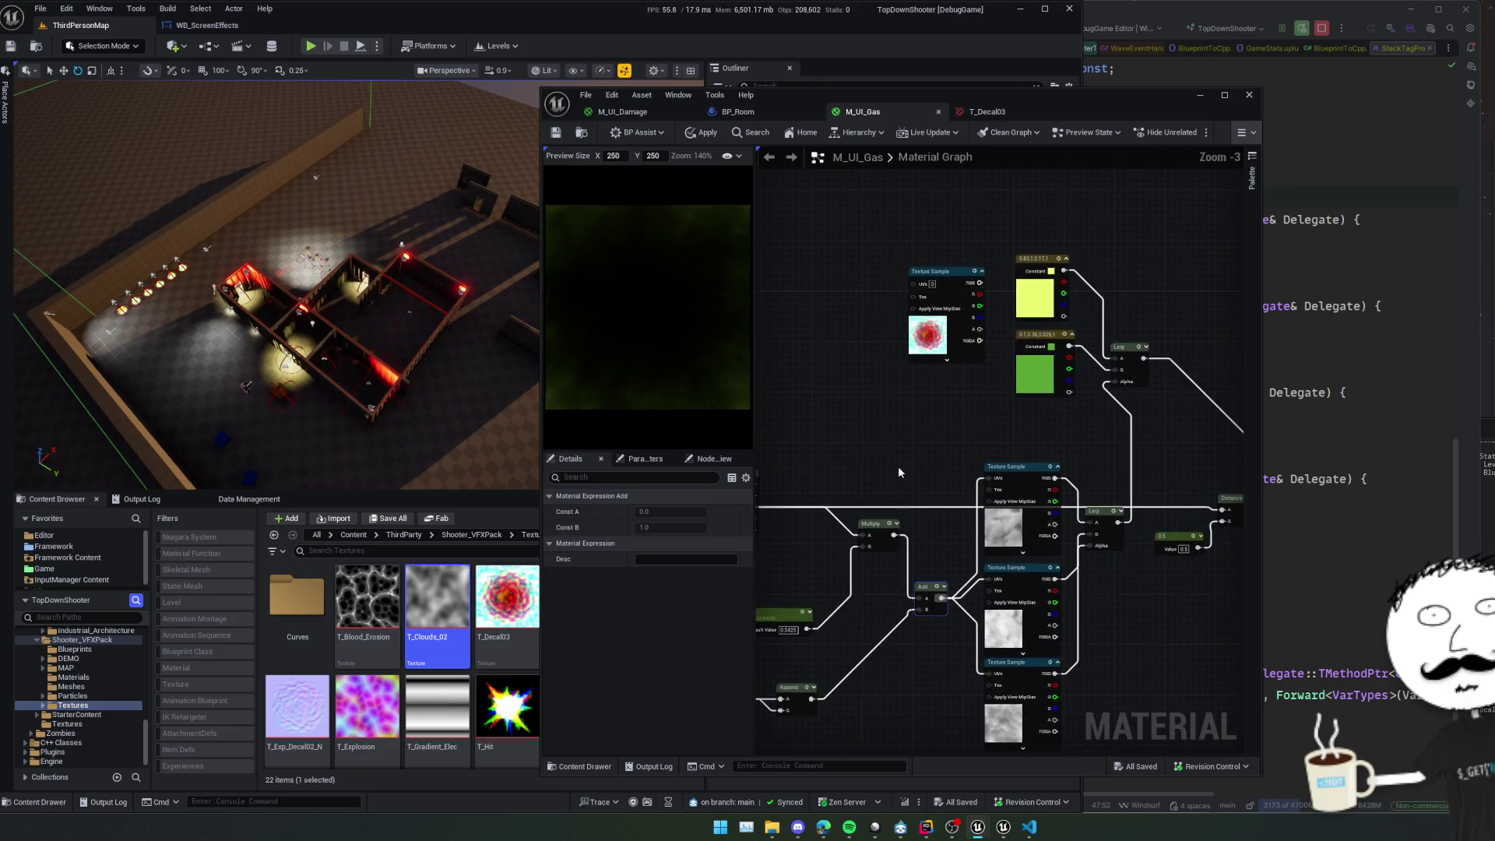
{"action": "mouse_move", "coordinate": [1156, 541]}
{"action": "left_mouse_down"}
{"action": "mouse_move", "coordinate": [1004, 513]}
{"action": "mouse_move", "coordinate": [911, 544]}
{"action": "mouse_move", "coordinate": [926, 554]}
{"action": "left_mouse_up"}
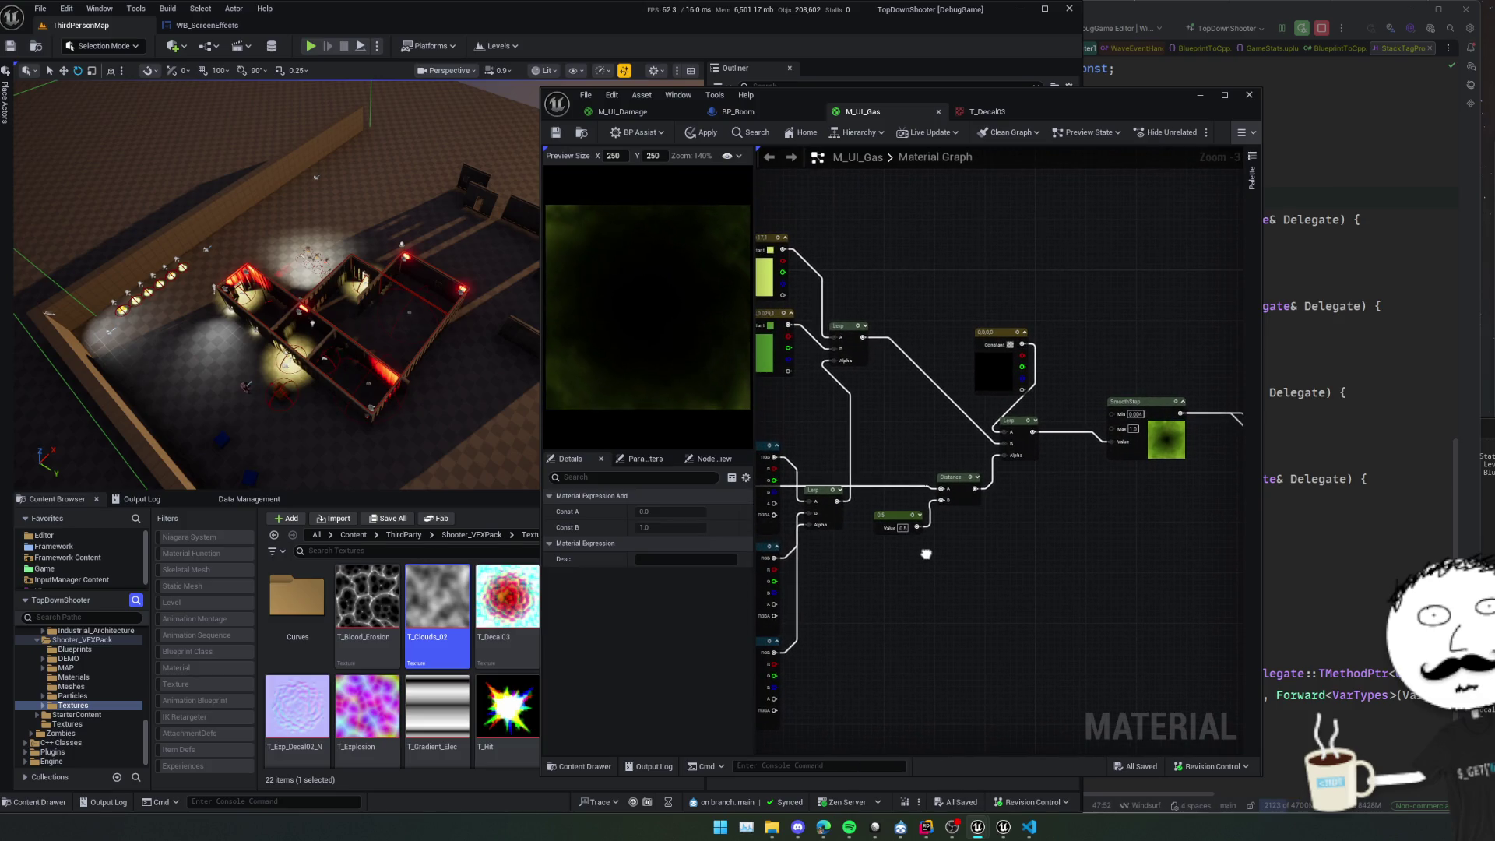
Apply and save the M_UI_Gas material, then bring up the BP_Room graph.
{"action": "left_click", "coordinate": [701, 132]}
{"action": "left_click", "coordinate": [556, 135]}
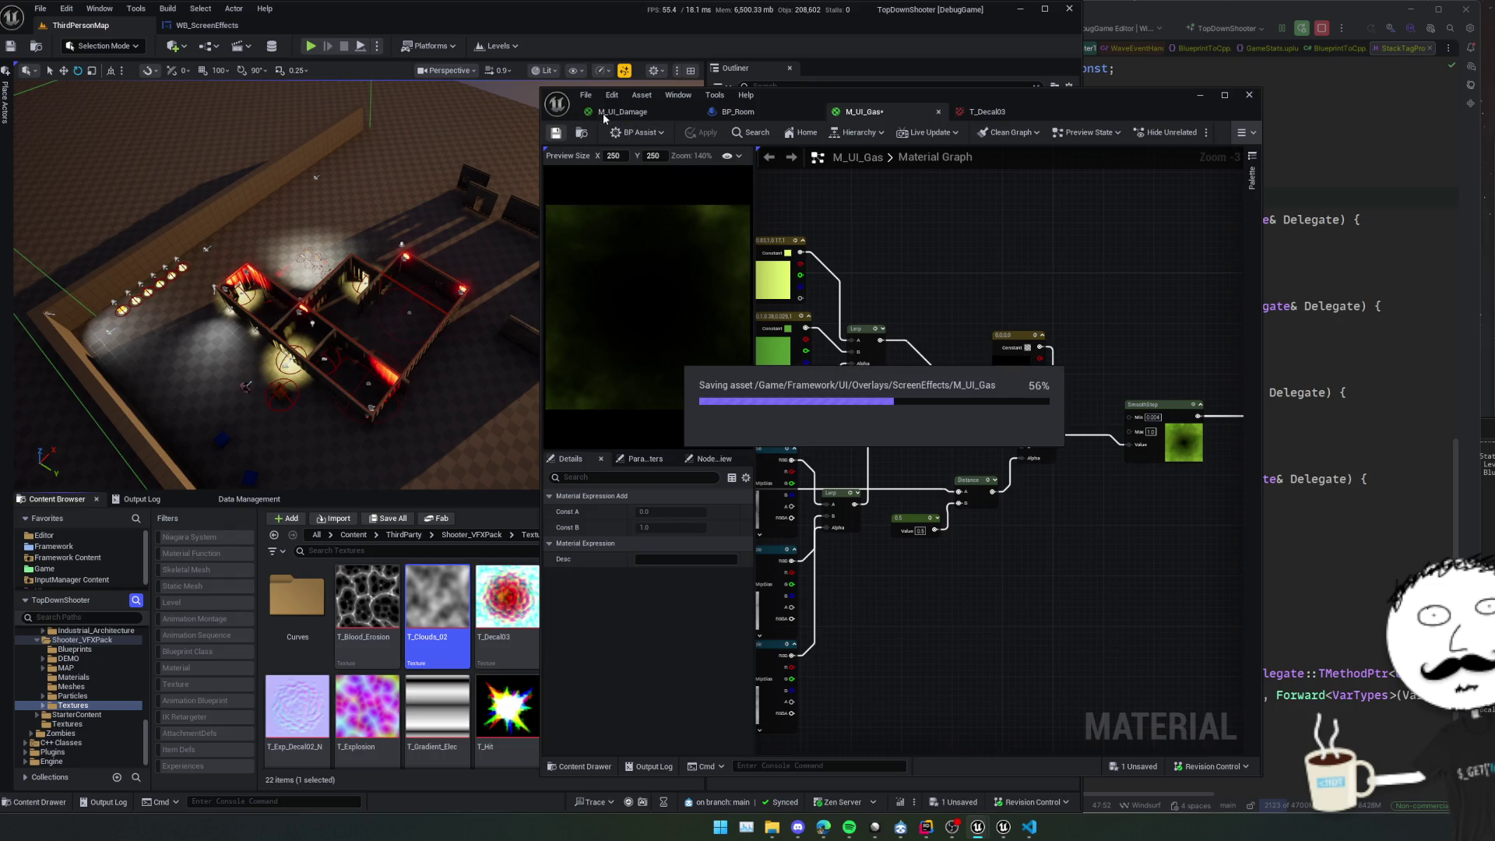
{"action": "left_click", "coordinate": [743, 112]}
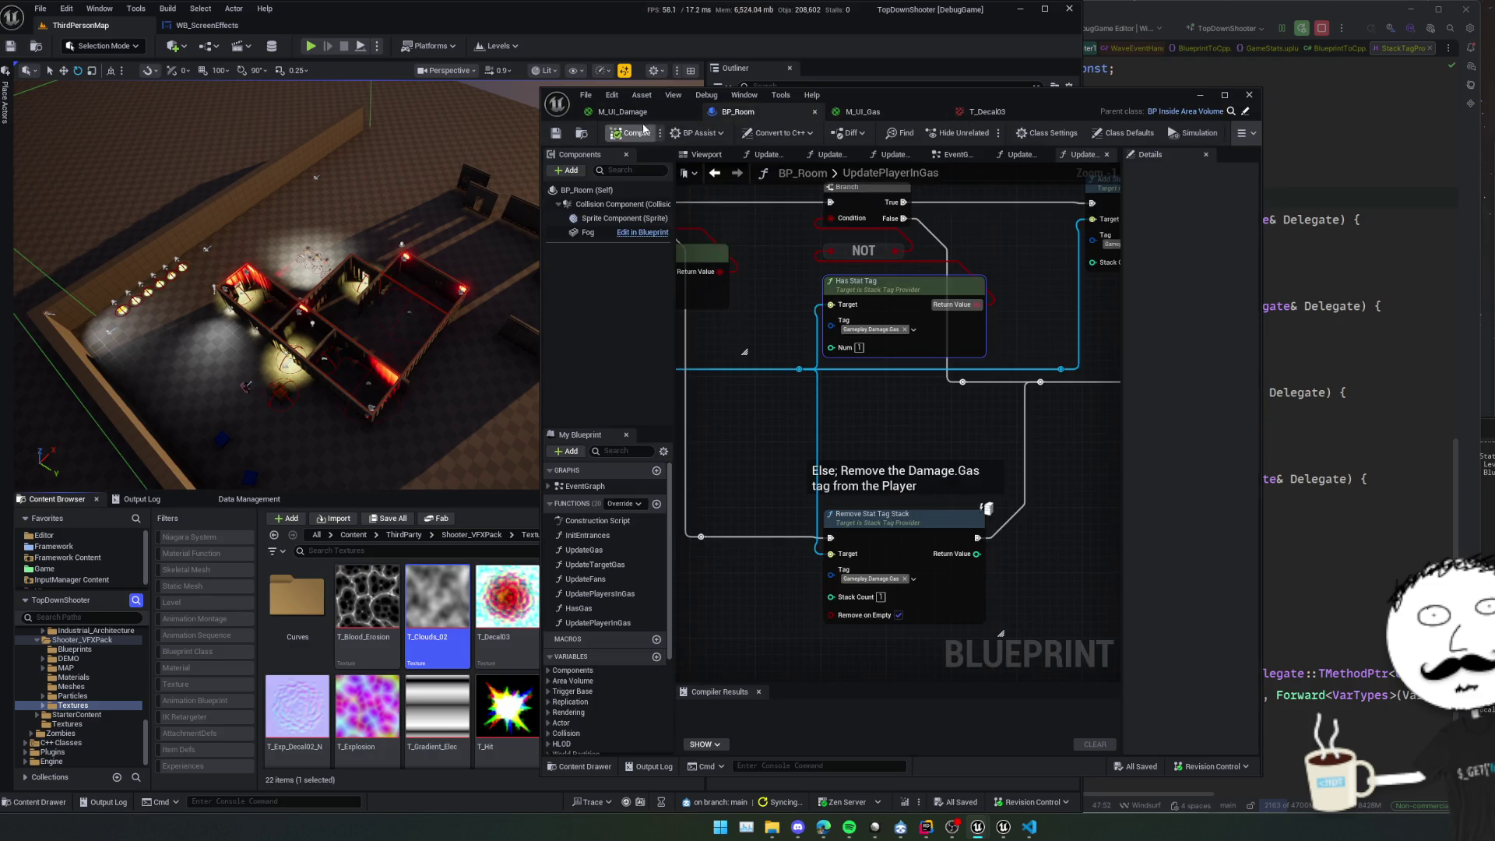
Open the WB_ScreenEffects designer and select the Image_66 widget.
{"action": "left_click", "coordinate": [623, 111]}
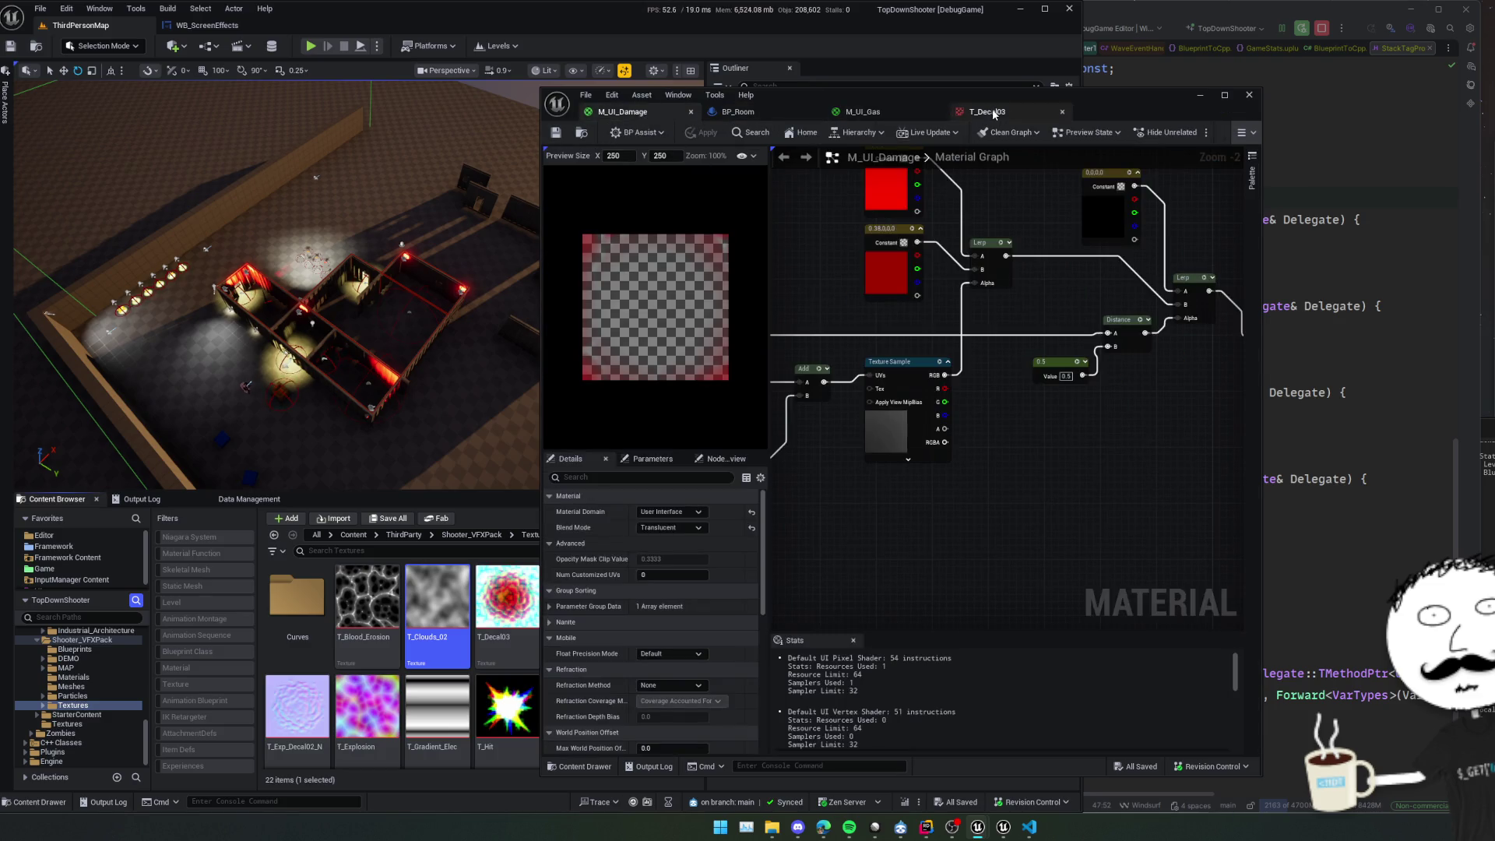
{"action": "left_click", "coordinate": [233, 26]}
{"action": "left_click_drag", "start_coordinate": [961, 97], "coordinate": [1491, 102]}
{"action": "left_click", "coordinate": [47, 485]}
{"action": "scroll", "coordinate": [833, 415], "scroll_direction": "up", "scroll_amount": 5}
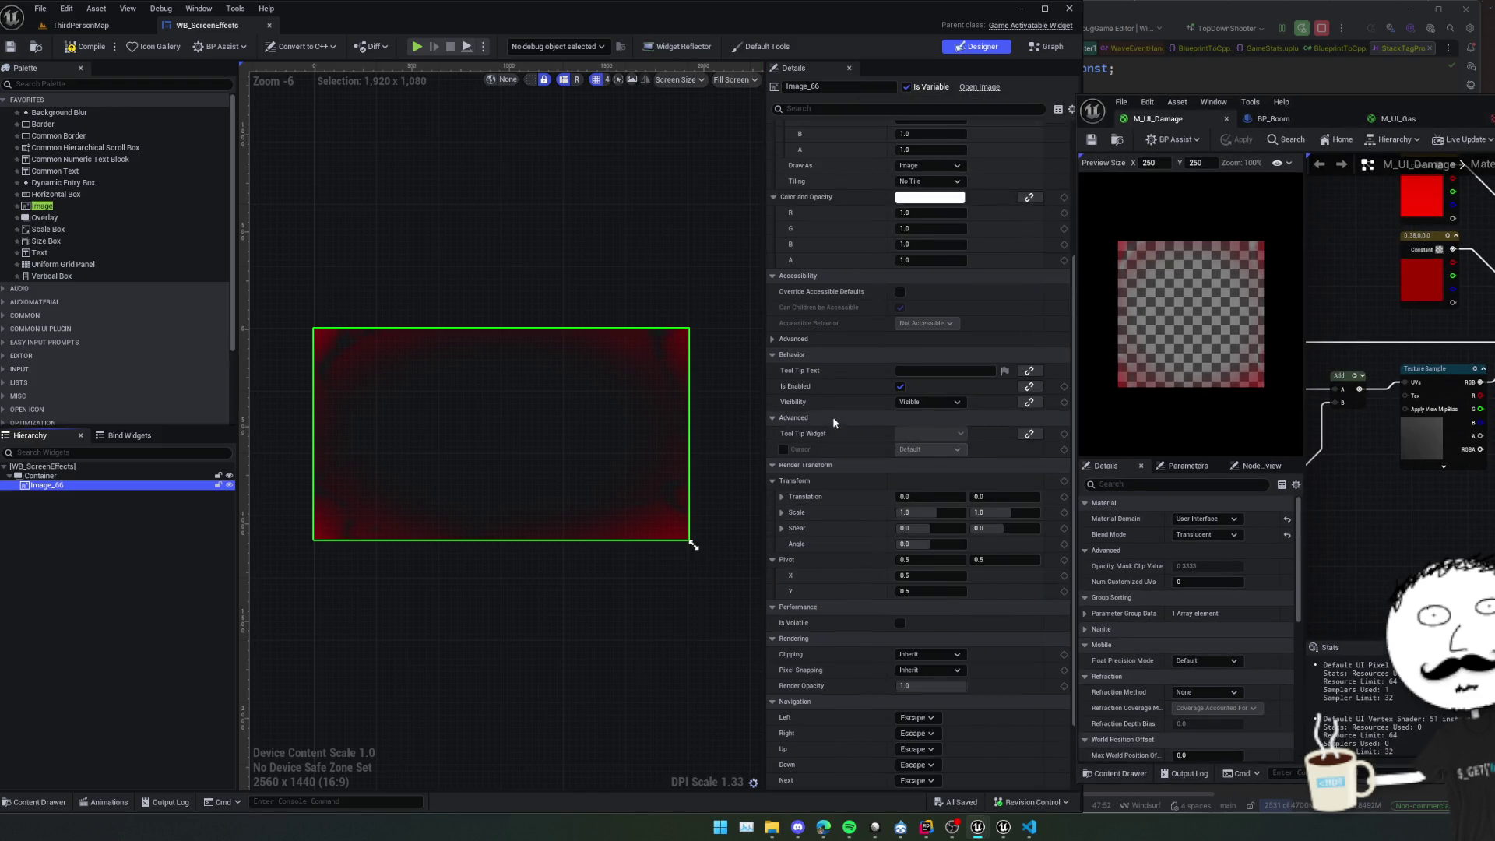
Set Image_66's brush image to the M_UI_Gas material.
{"action": "left_click", "coordinate": [994, 222]}
{"action": "type", "text": "gas"}
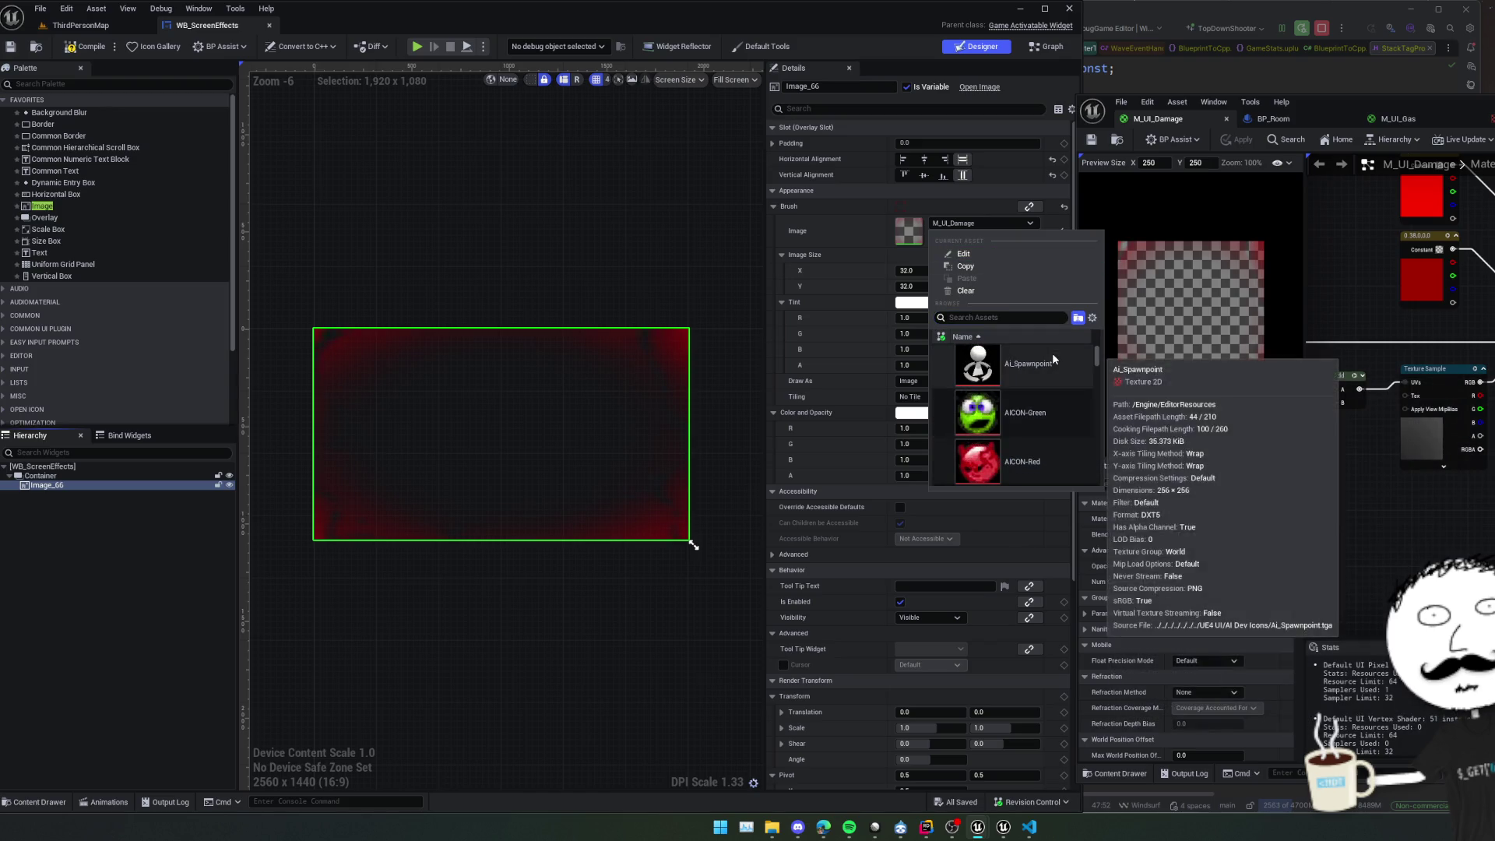
{"action": "left_click", "coordinate": [962, 207]}
{"action": "left_click", "coordinate": [973, 223]}
{"action": "left_click", "coordinate": [1051, 408]}
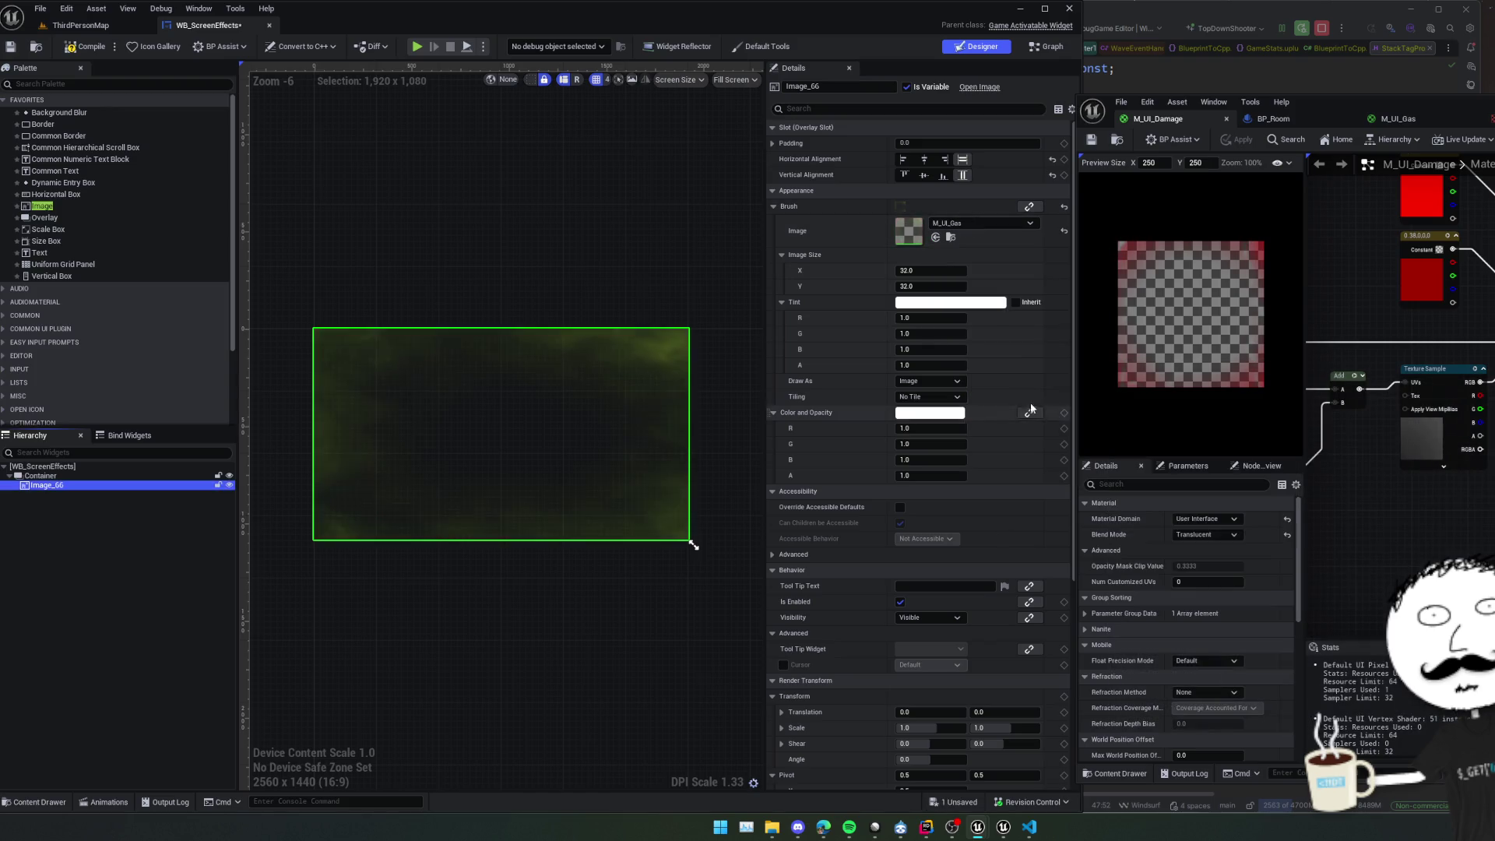
{"action": "left_click", "coordinate": [610, 277]}
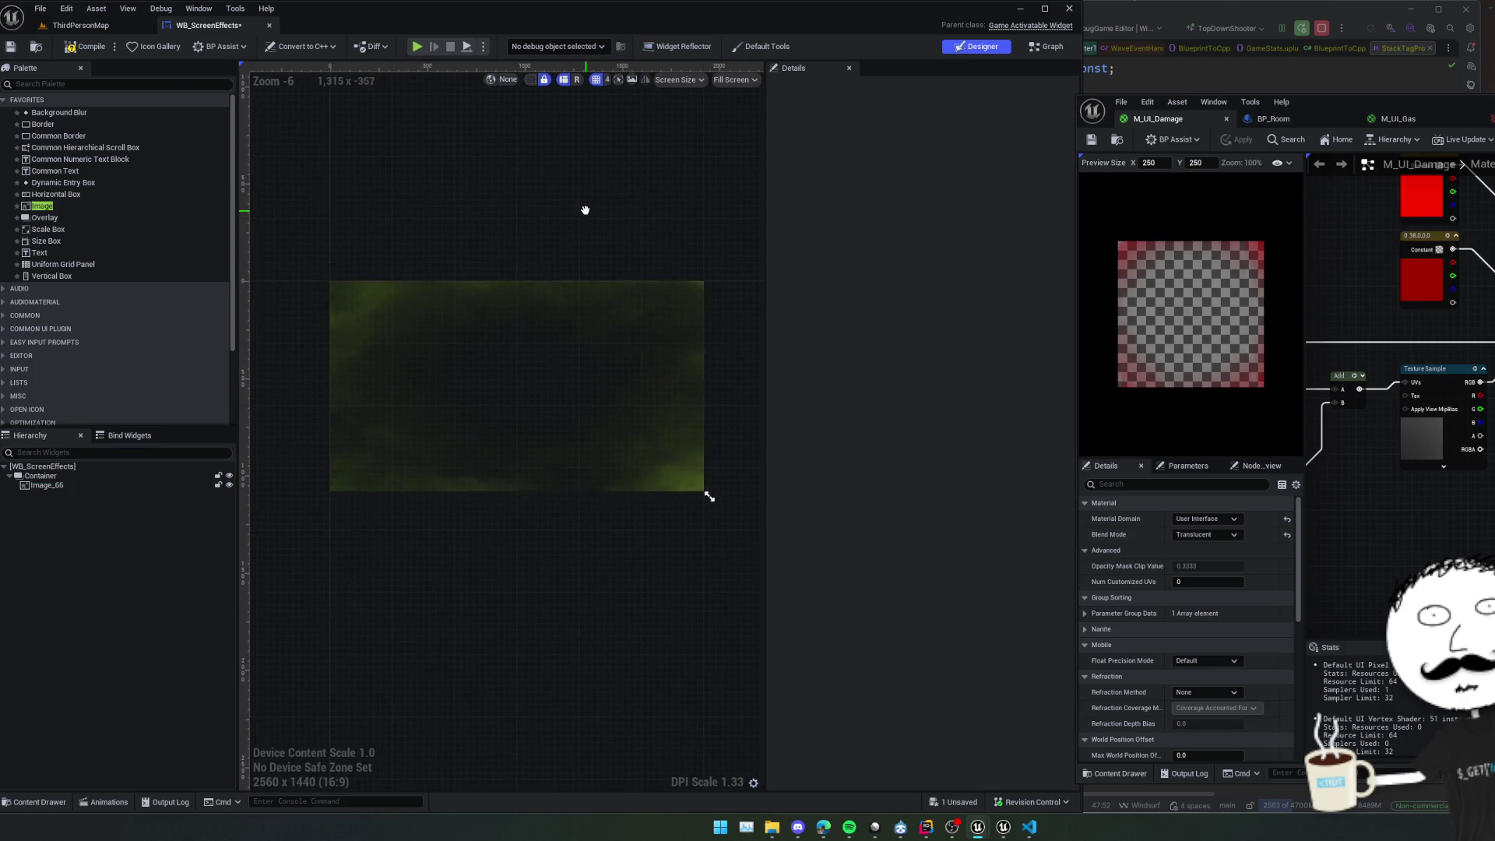
{"action": "scroll", "coordinate": [586, 210], "scroll_direction": "up", "scroll_amount": 2}
{"action": "scroll", "coordinate": [586, 211], "scroll_direction": "down", "scroll_amount": 2}
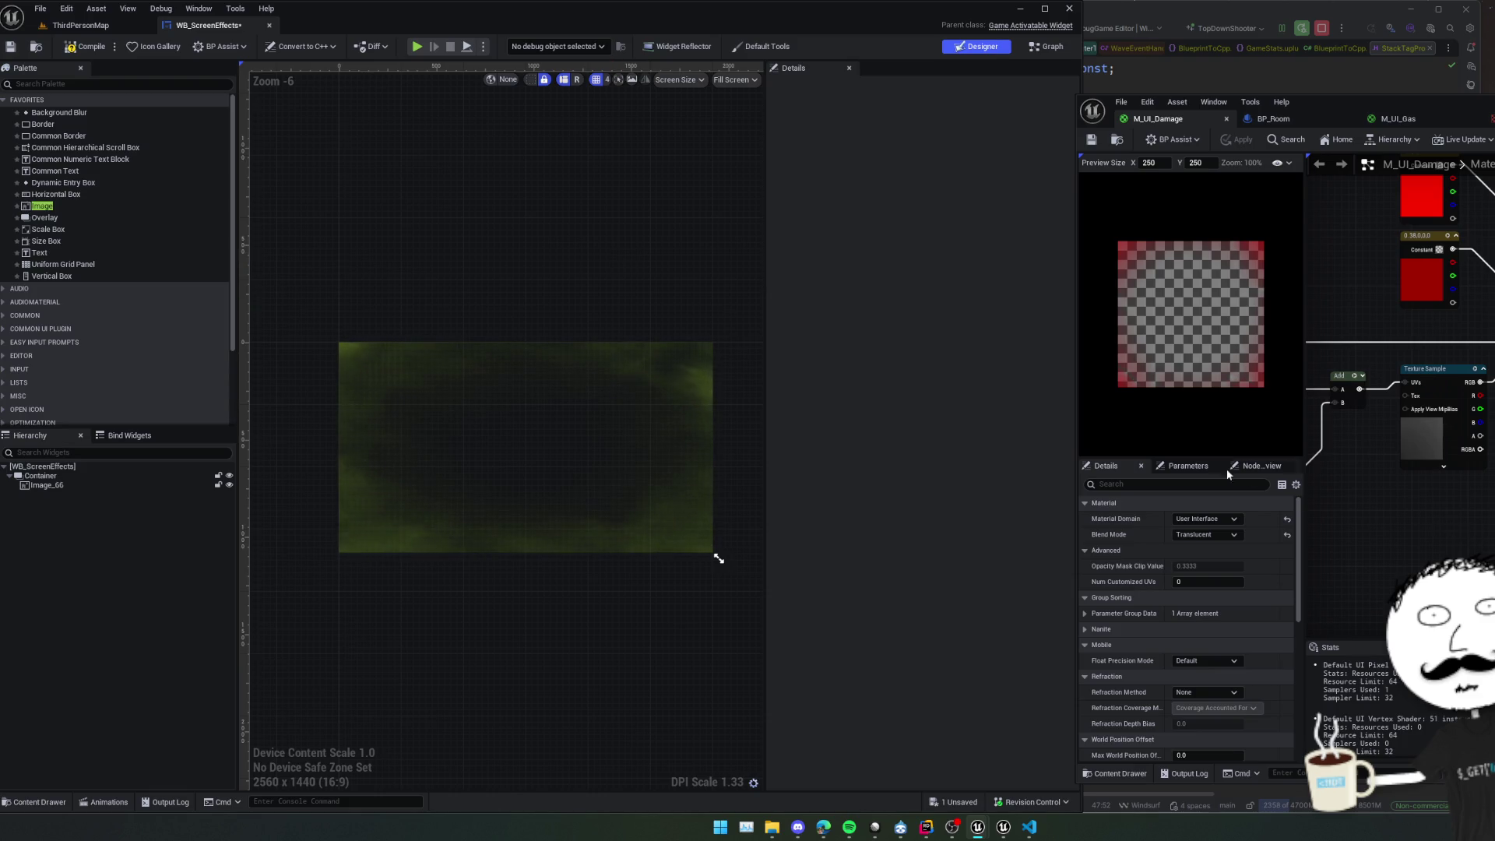
Set M_UI_Damage's Speed parameter to 0.002 and apply it.
{"action": "left_click", "coordinate": [1187, 465]}
{"action": "left_click", "coordinate": [1184, 518]}
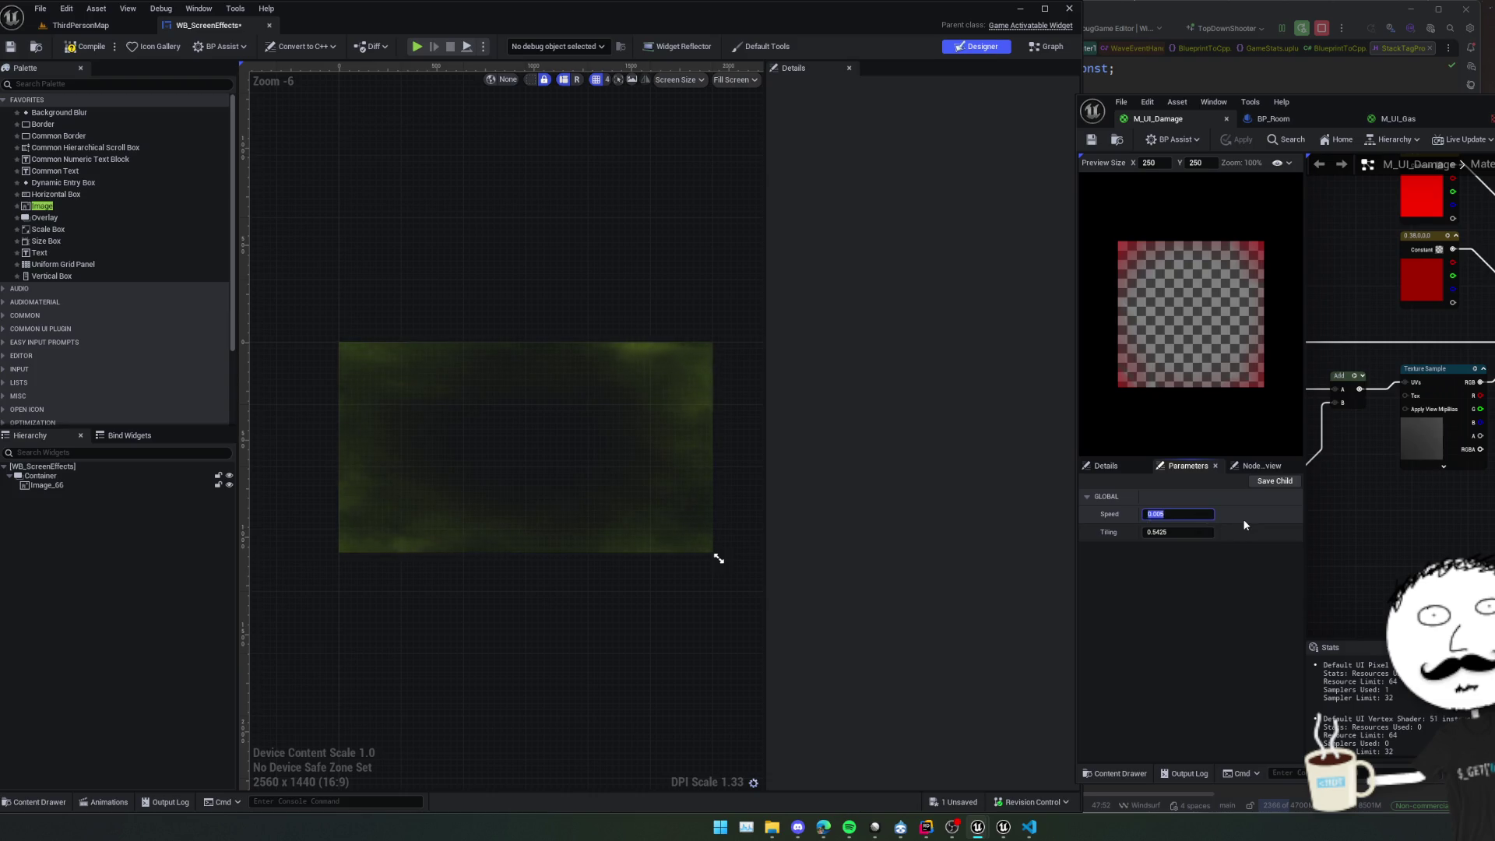
{"action": "key", "text": "Return"}
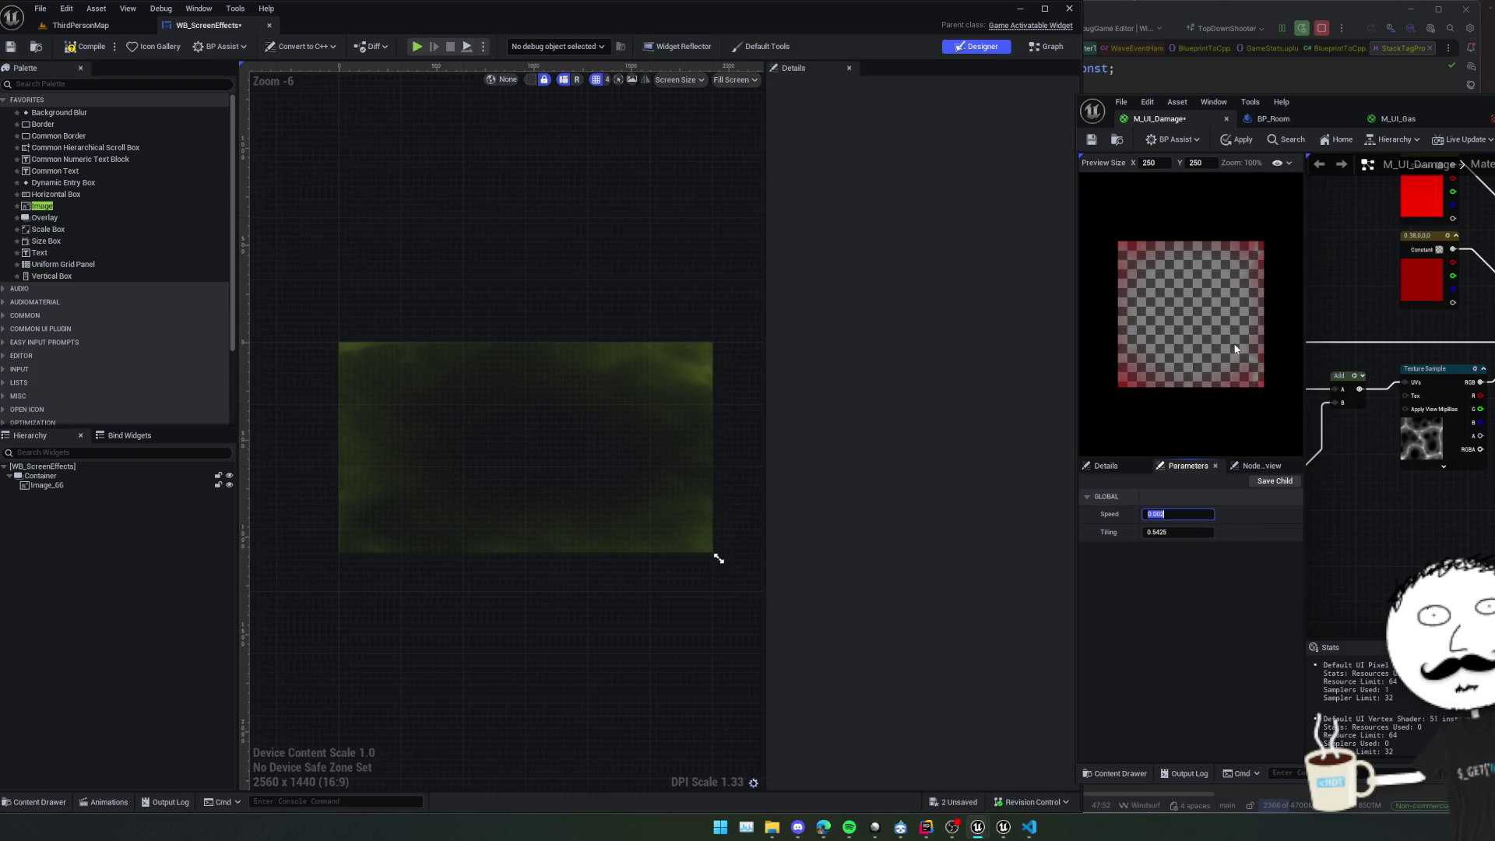
{"action": "left_click", "coordinate": [1227, 139]}
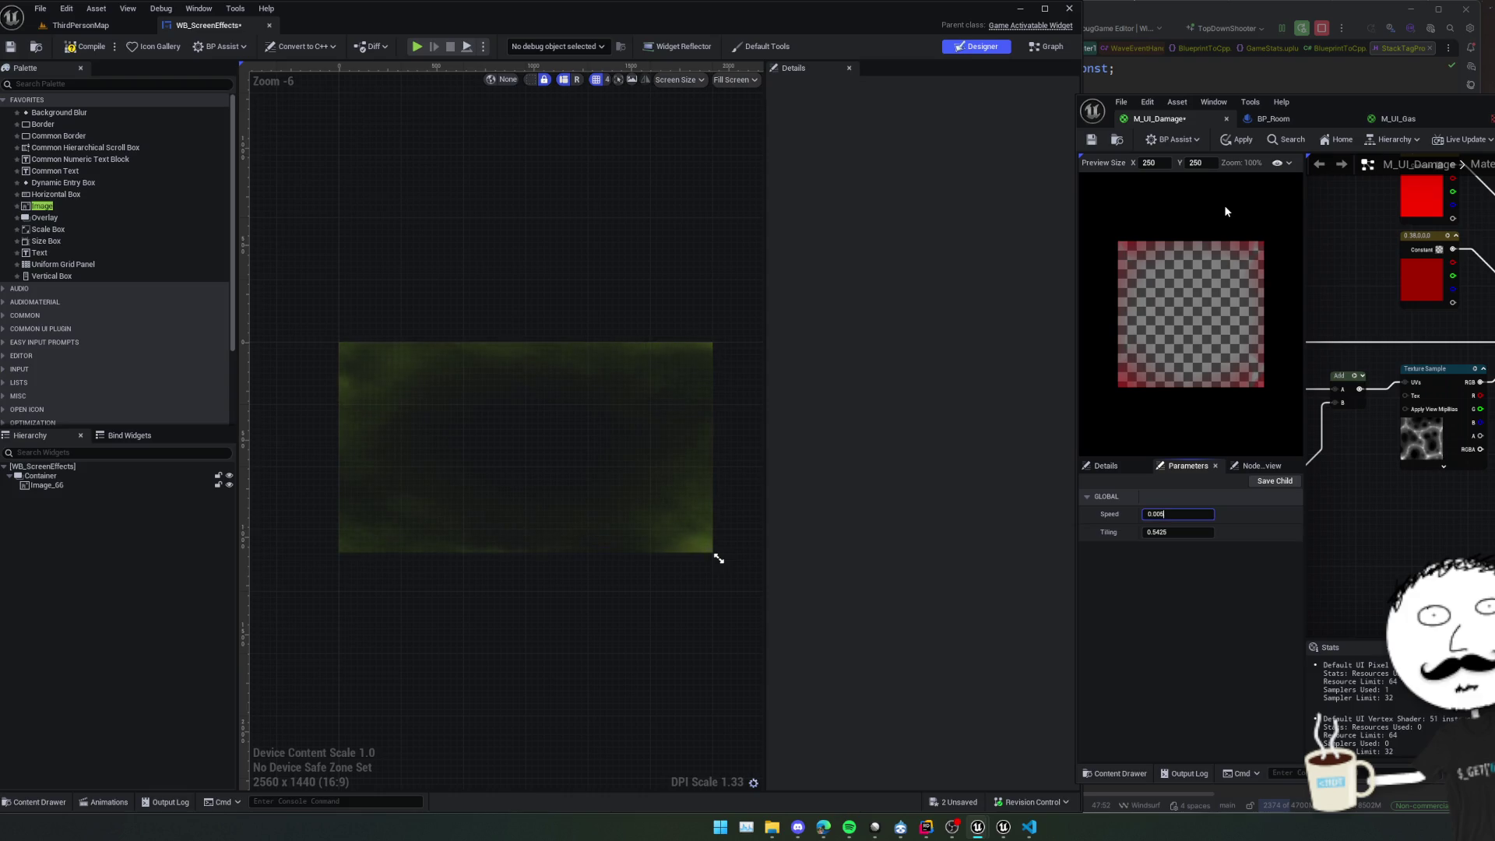
Set M_UI_Gas's Speed parameter to 0.01 and save the material.
{"action": "left_click", "coordinate": [1401, 118]}
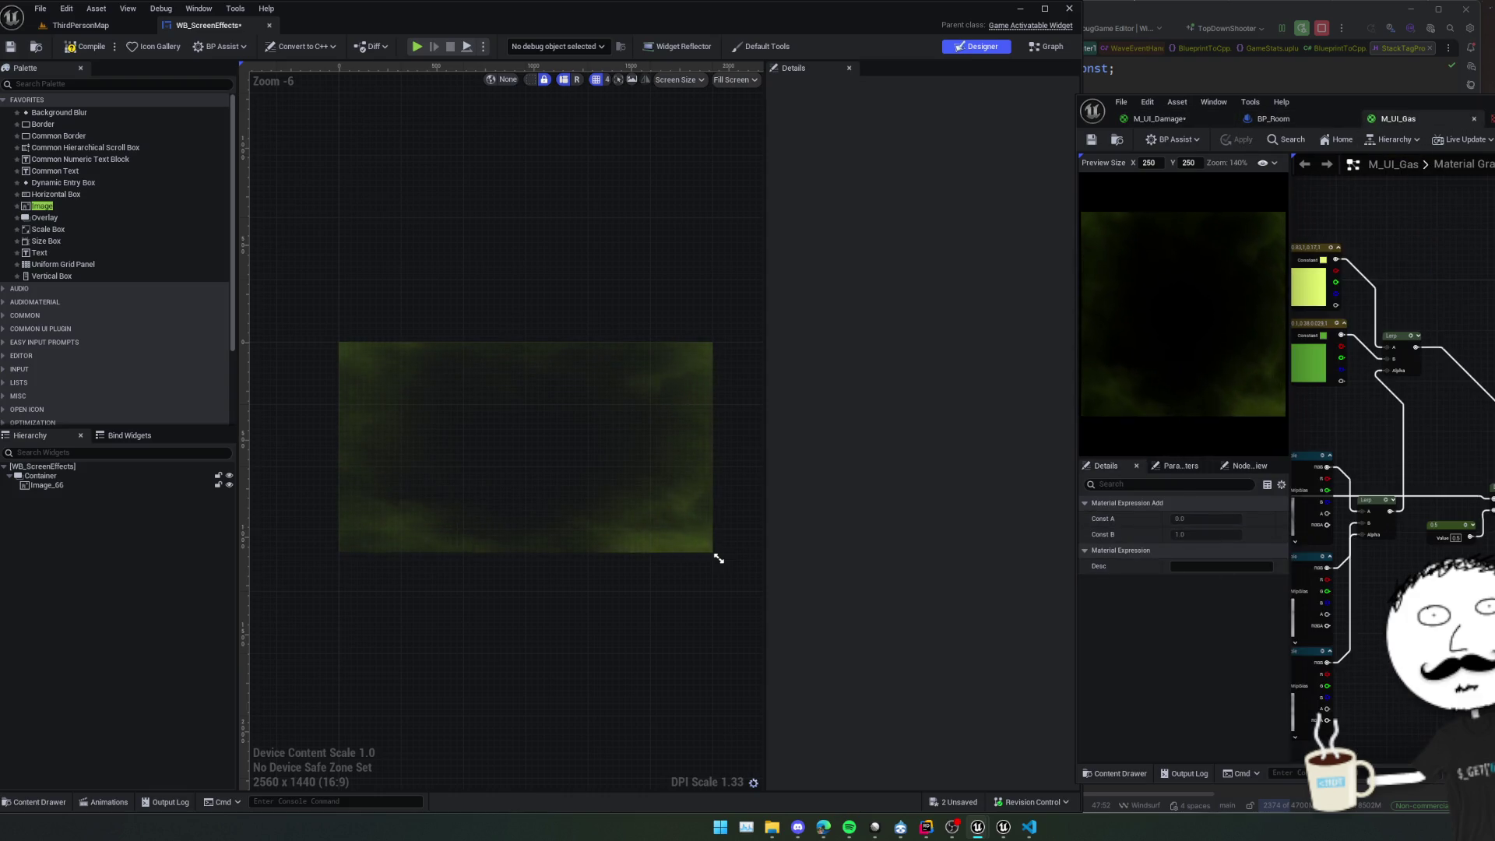
{"action": "left_click", "coordinate": [1356, 460]}
{"action": "left_click", "coordinate": [1180, 465]}
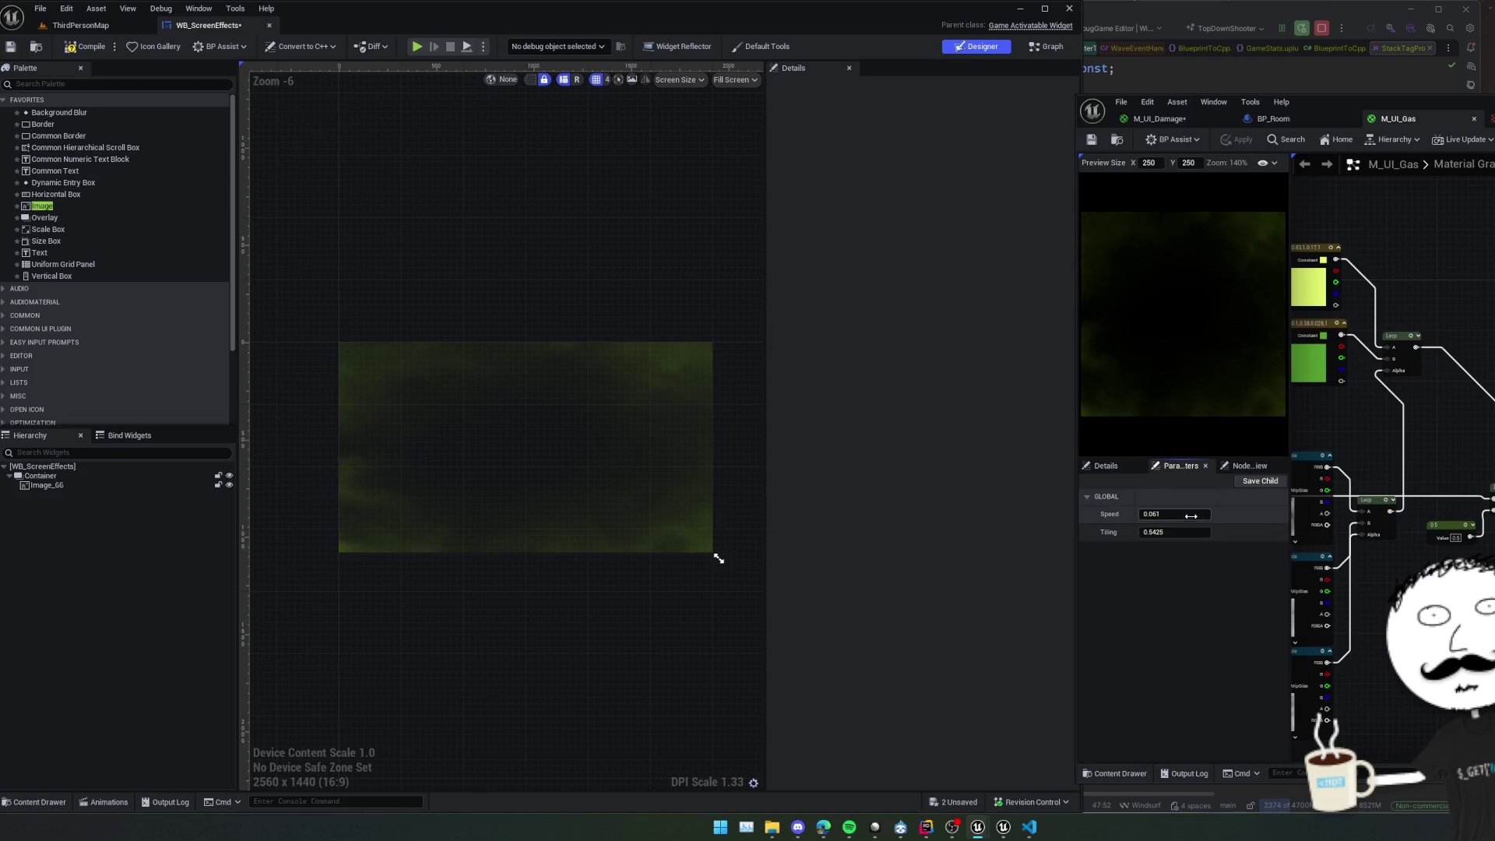
{"action": "key", "text": "BackSpace"}
{"action": "type", "text": "1"}
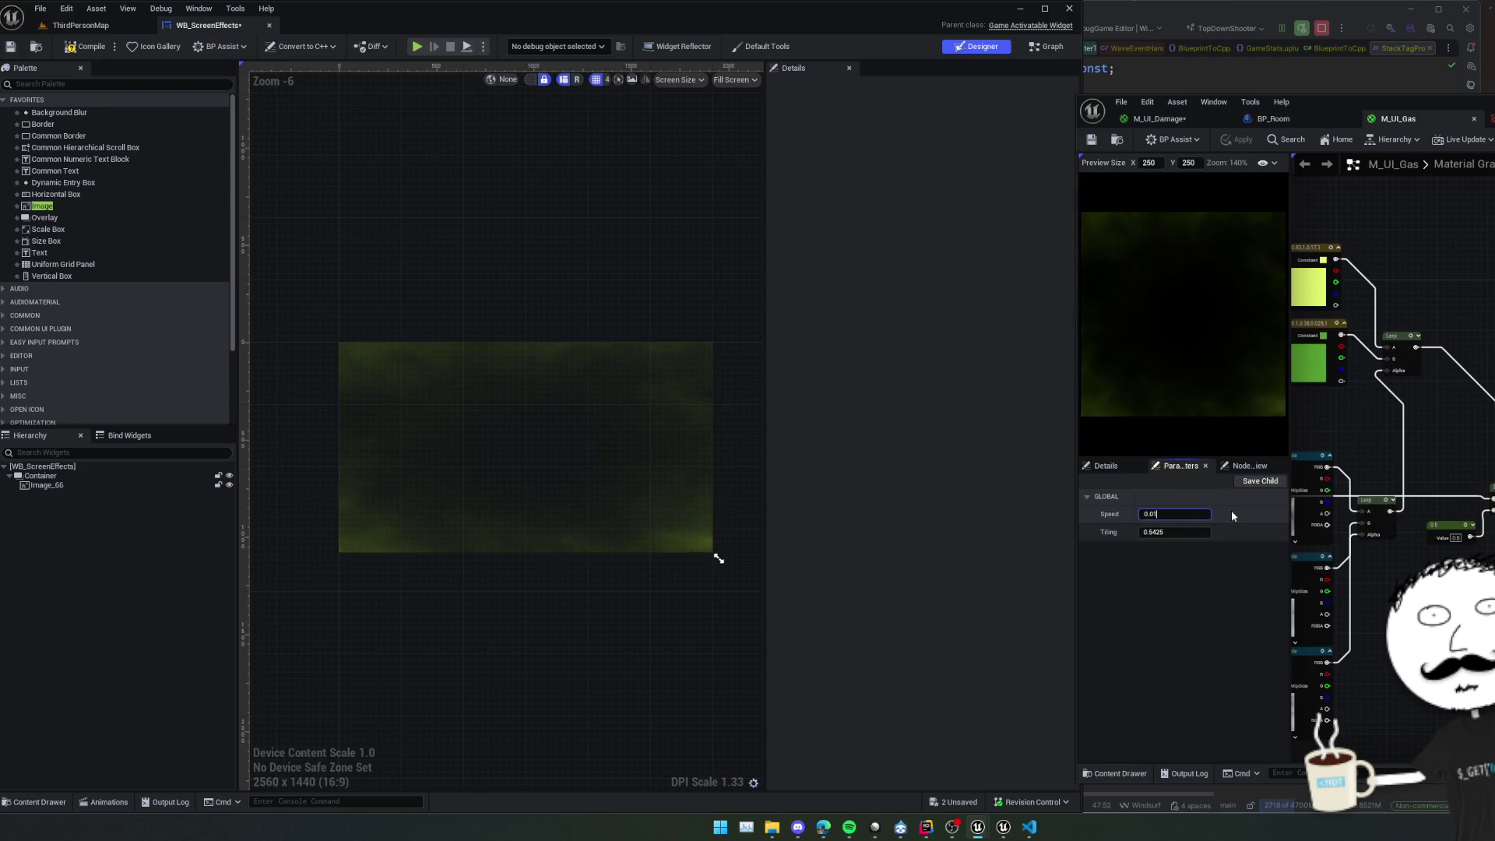
{"action": "key", "text": "Return"}
{"action": "left_click", "coordinate": [1196, 586]}
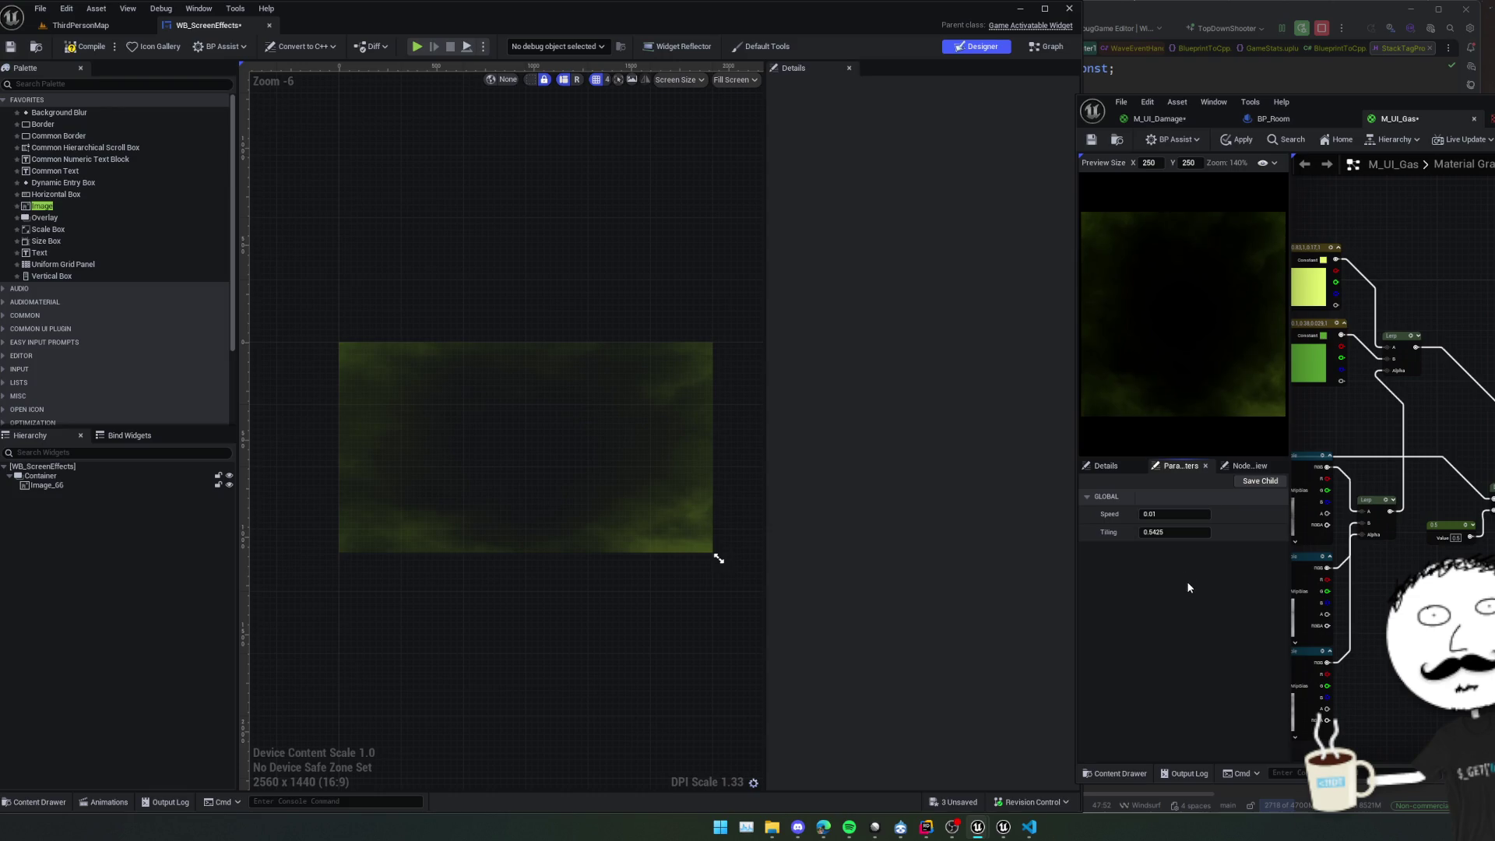
{"action": "left_click", "coordinate": [1092, 140]}
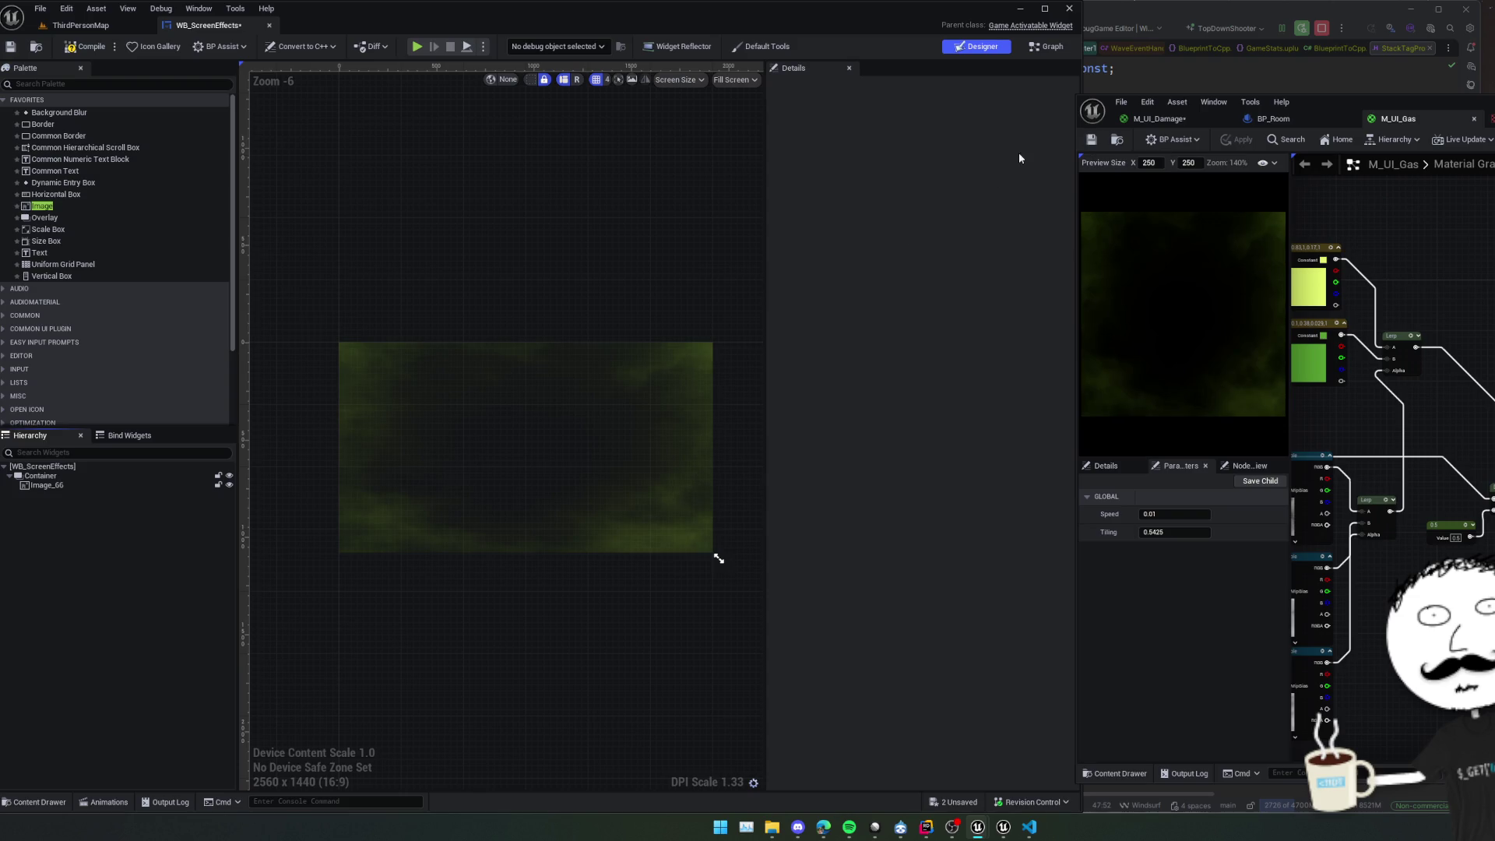
{"action": "left_click", "coordinate": [869, 456]}
{"action": "mouse_move", "coordinate": [634, 606]}
{"action": "left_mouse_down"}
{"action": "mouse_move", "coordinate": [601, 577]}
{"action": "mouse_move", "coordinate": [613, 591]}
{"action": "left_mouse_up"}
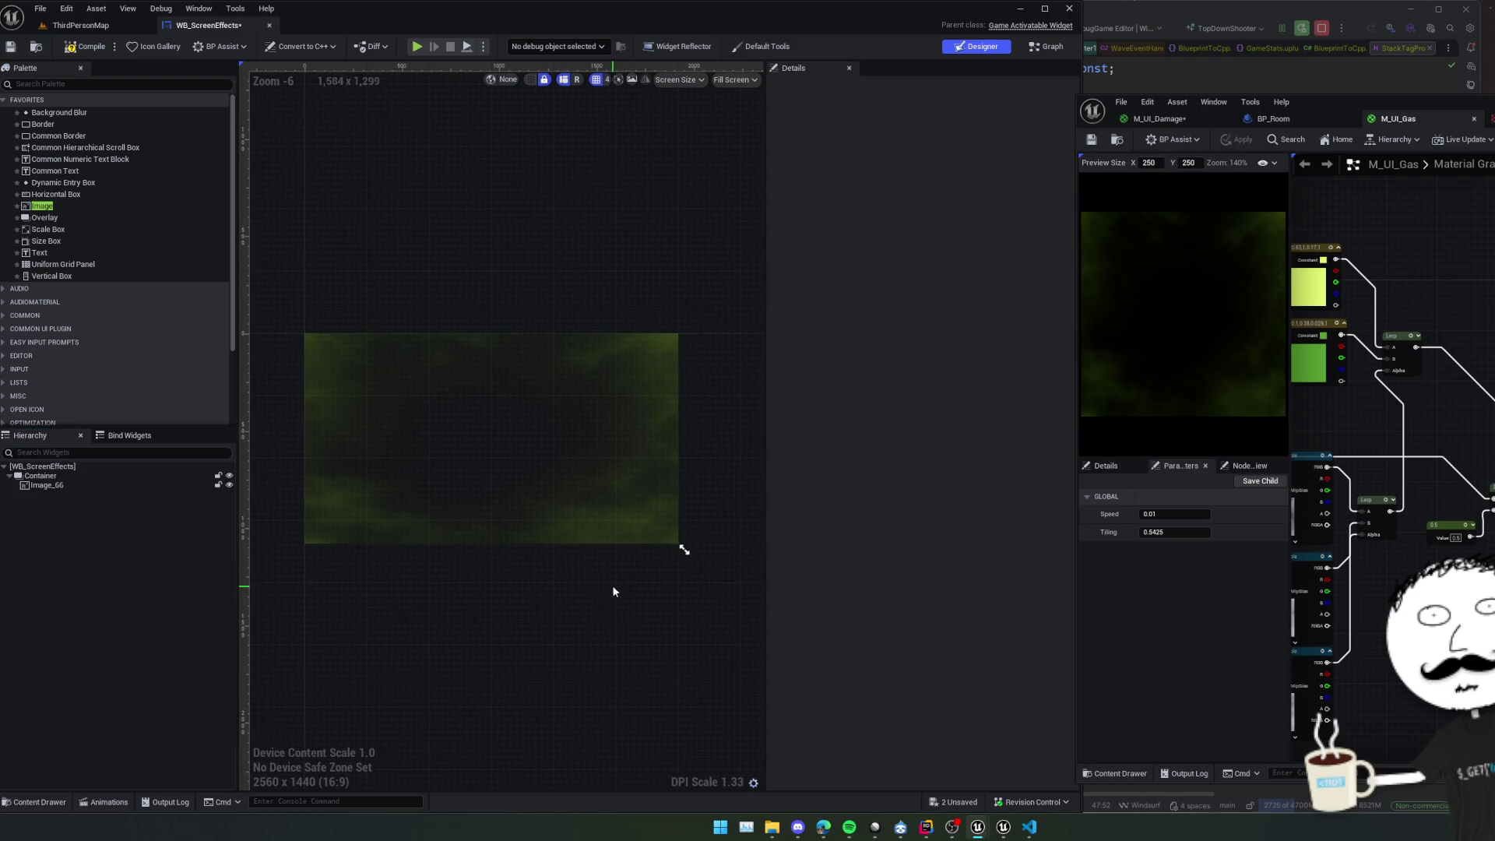
{"action": "scroll", "coordinate": [645, 291], "scroll_direction": "down", "scroll_amount": 1}
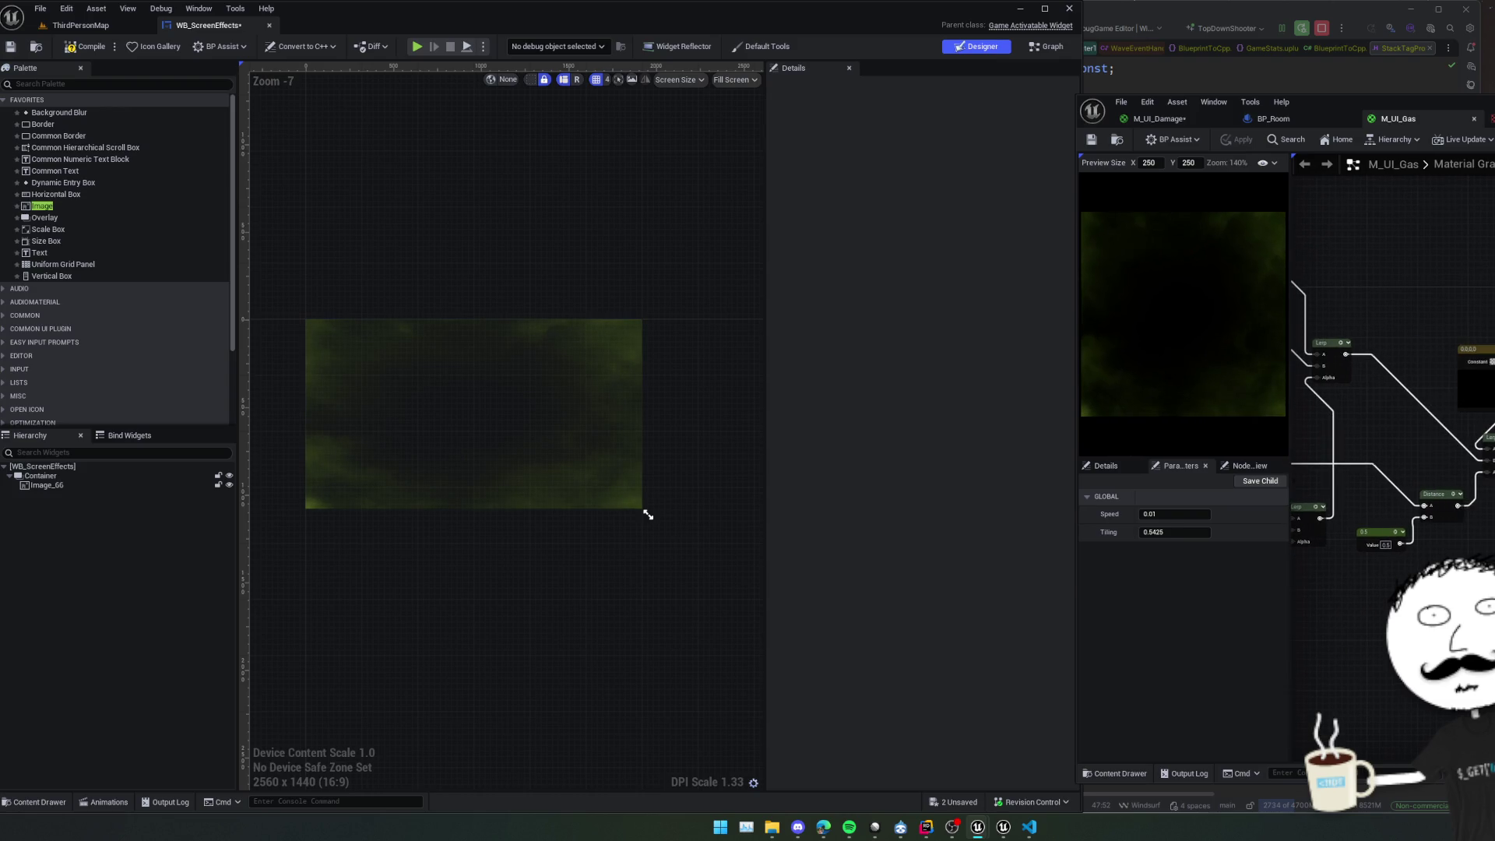
Set the SmoothStep Const Min to 0.01, then 0.03, applying each change.
{"action": "left_click", "coordinate": [1106, 466]}
{"action": "left_click", "coordinate": [1238, 520]}
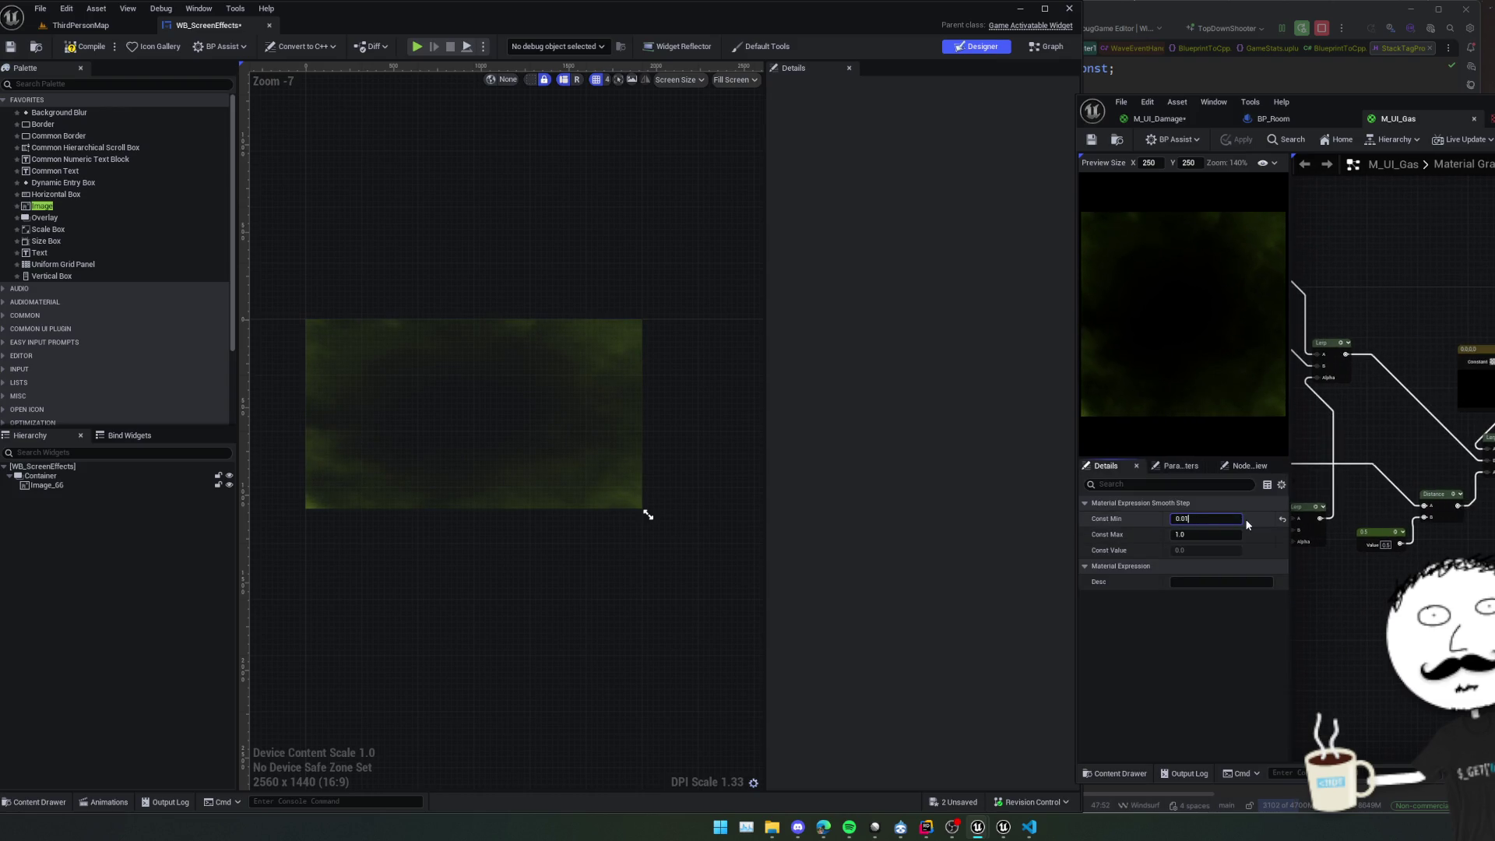
{"action": "key", "text": "Return"}
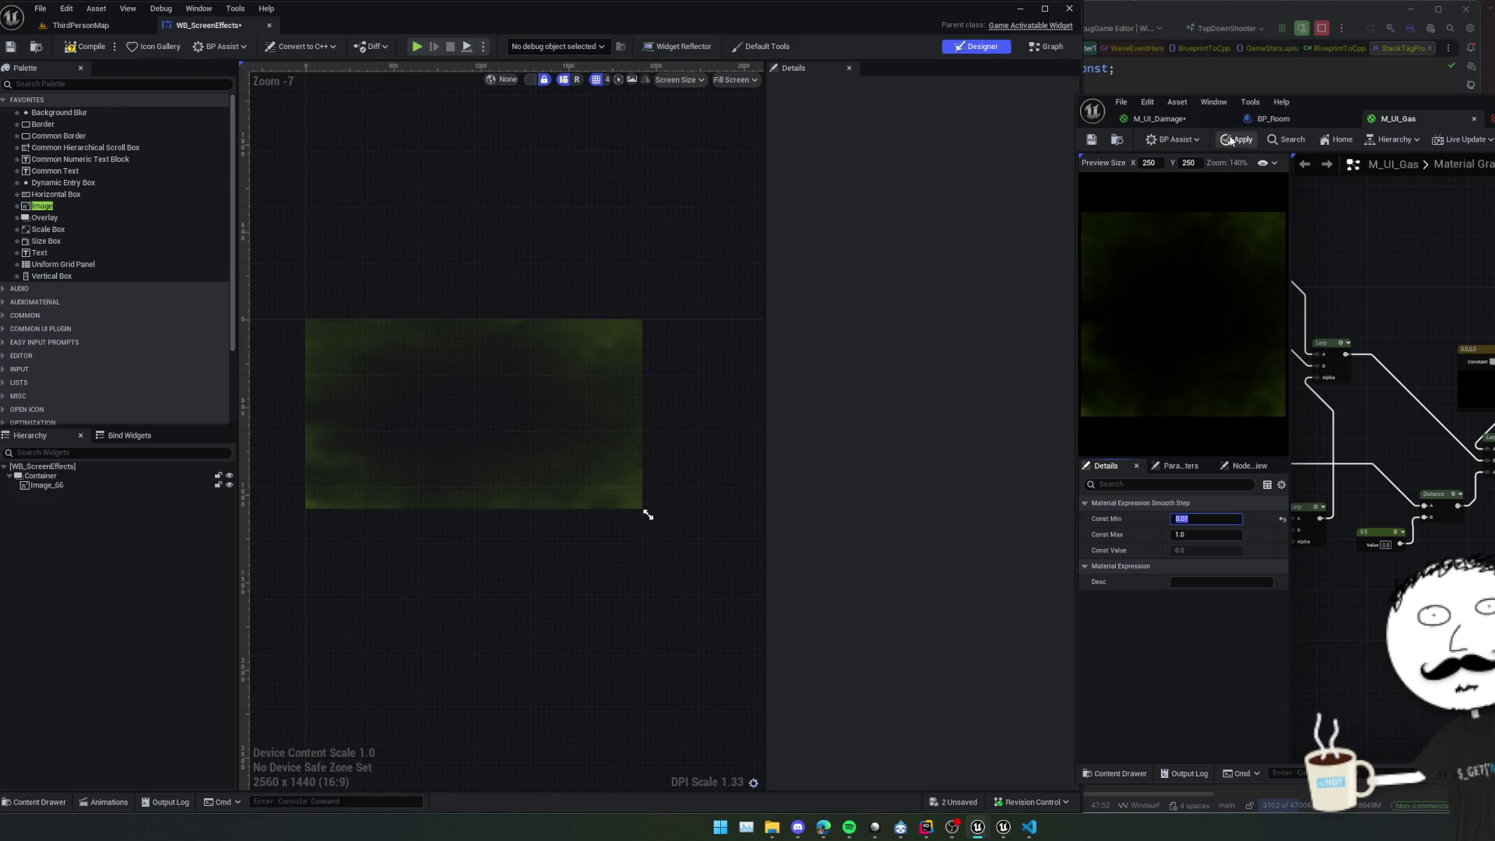
{"action": "left_click", "coordinate": [1231, 141]}
{"action": "left_click", "coordinate": [1244, 522]}
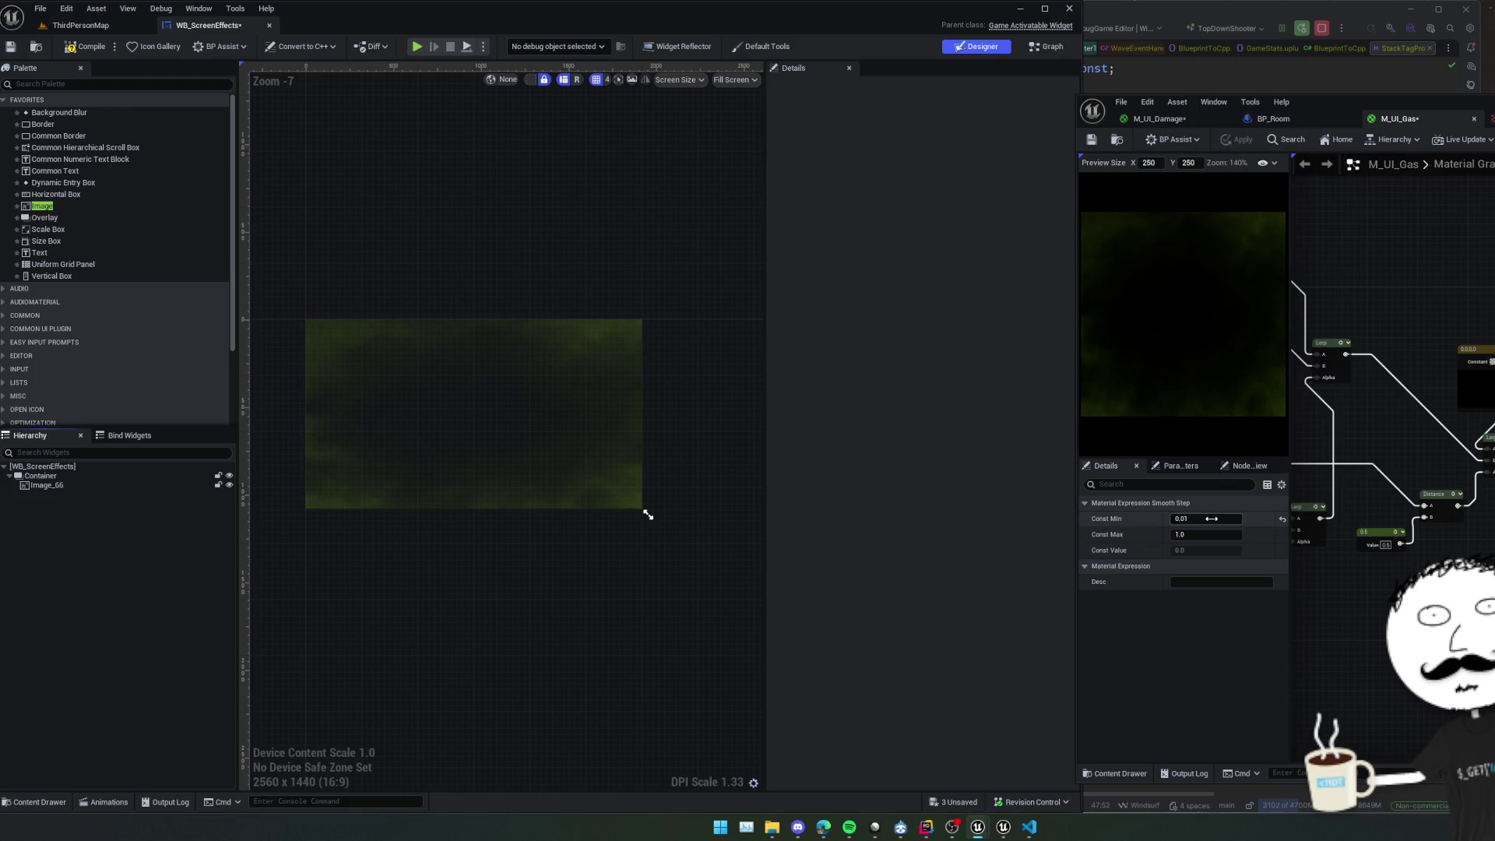
{"action": "type", "text": "0.03"}
{"action": "key", "text": "Return"}
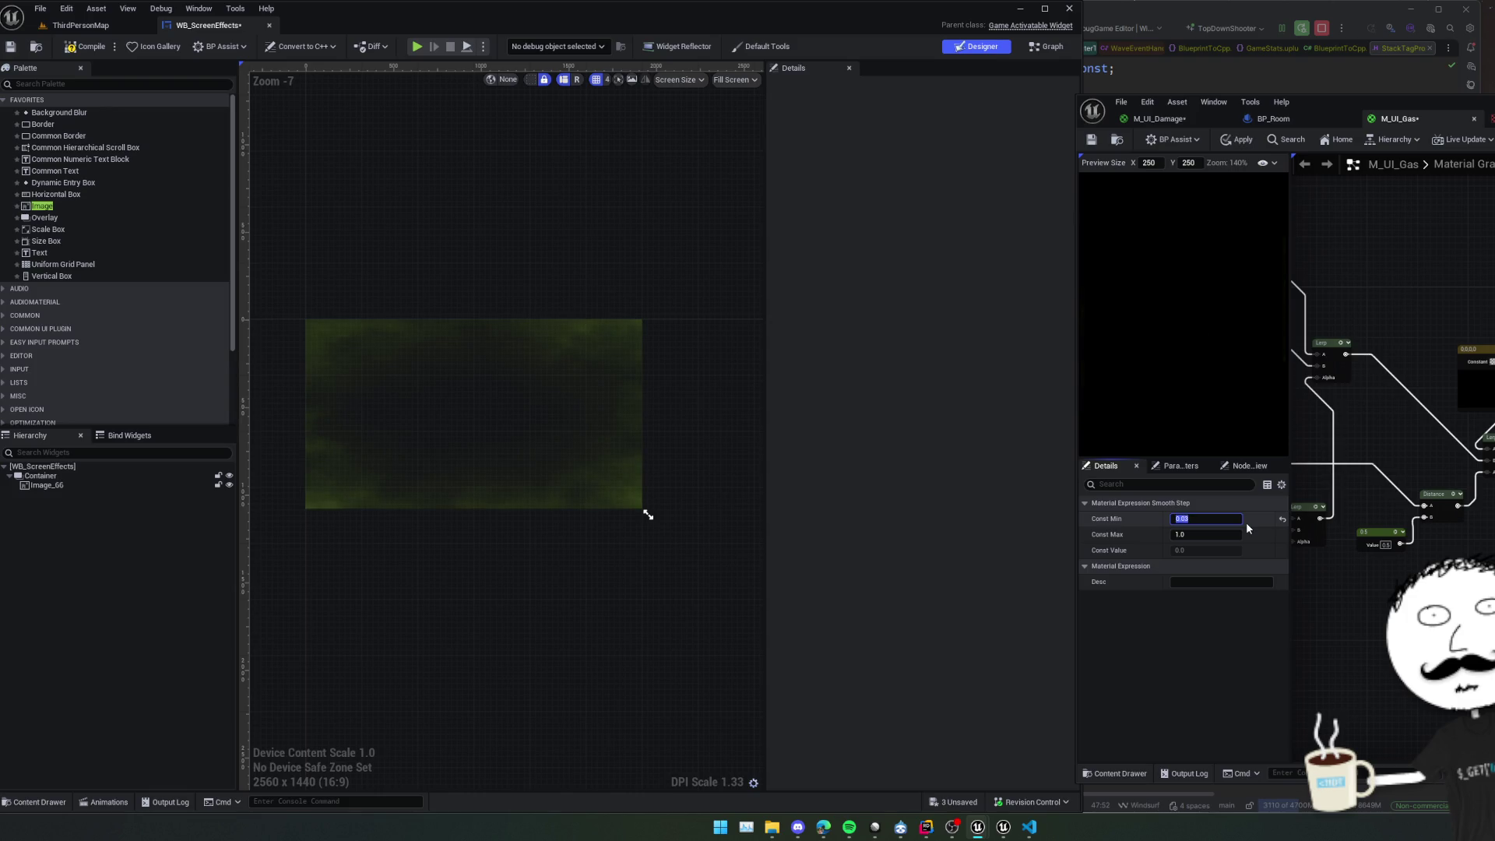
{"action": "left_click", "coordinate": [1241, 140]}
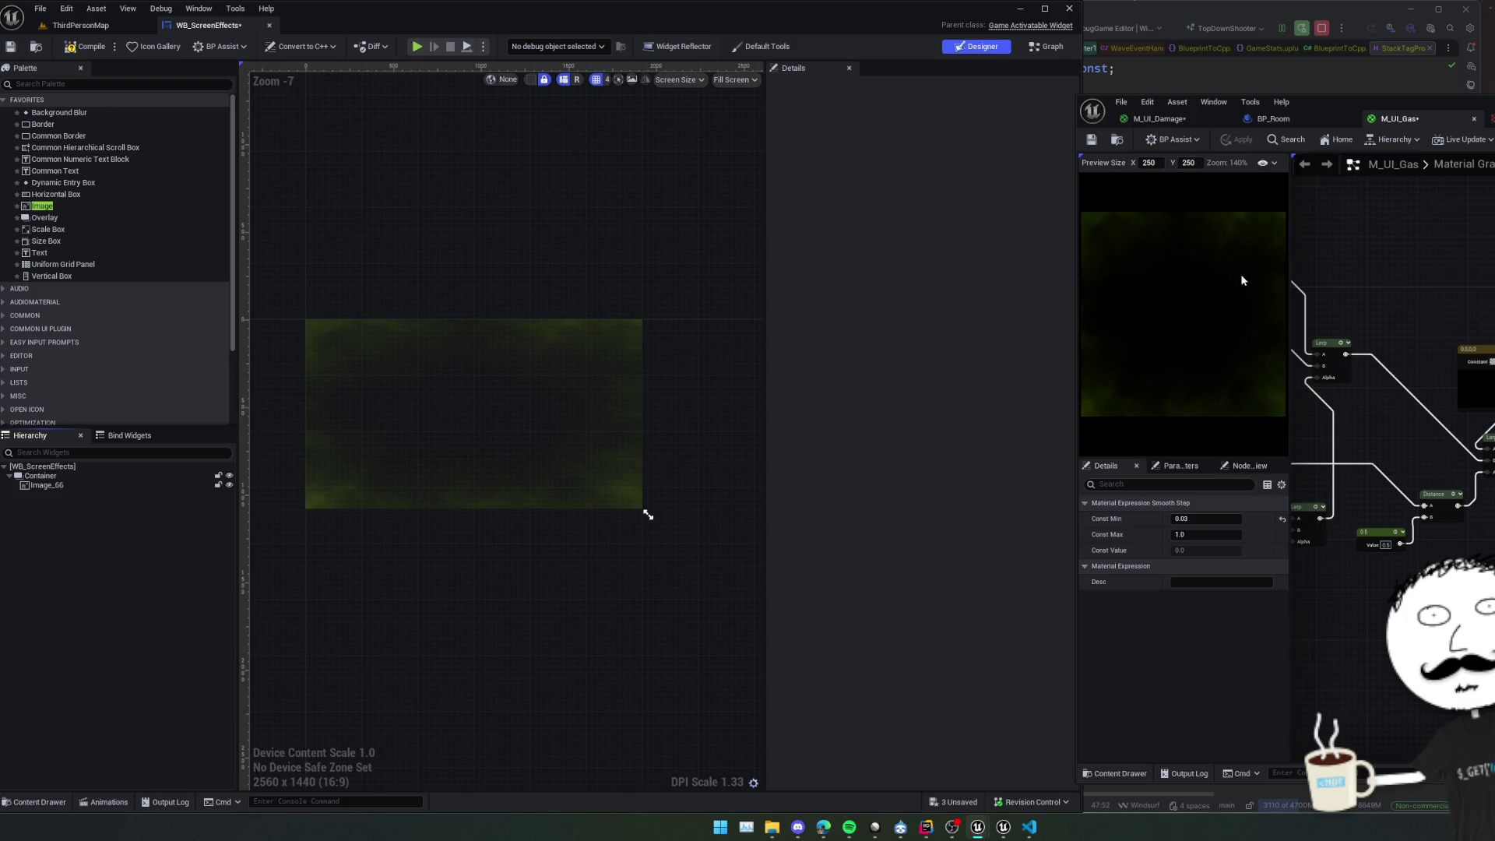
Raise Const Min to 0.1, settle on 0.05, and save M_UI_Gas.
{"action": "left_click", "coordinate": [1206, 518]}
{"action": "left_click_drag", "start_coordinate": [1206, 519], "coordinate": [1287, 531]}
{"action": "left_click", "coordinate": [1231, 141]}
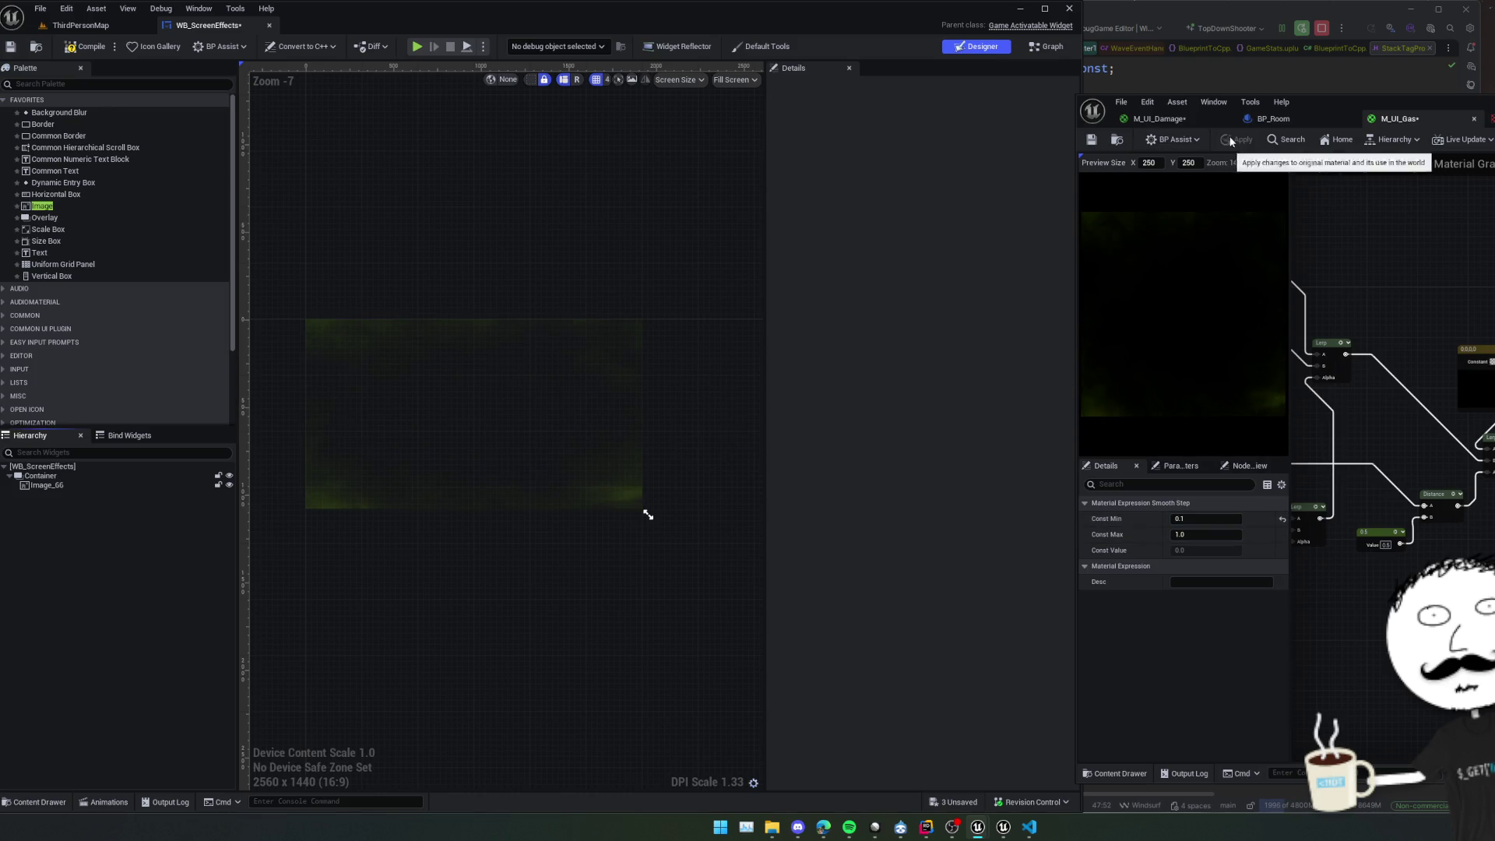
{"action": "left_click", "coordinate": [1223, 519]}
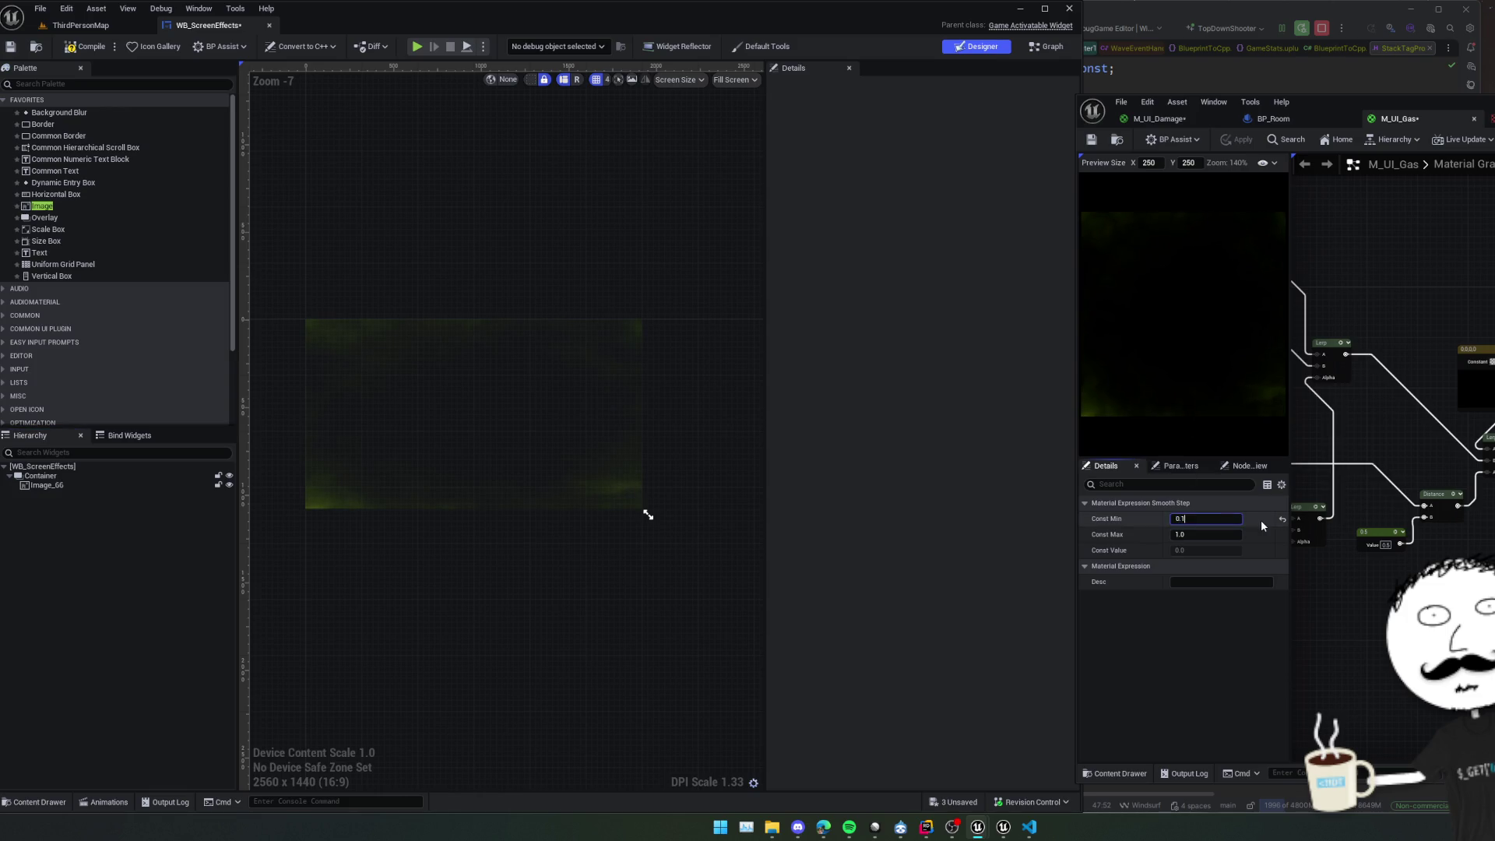
{"action": "type", "text": "0.05"}
{"action": "left_click", "coordinate": [1228, 142]}
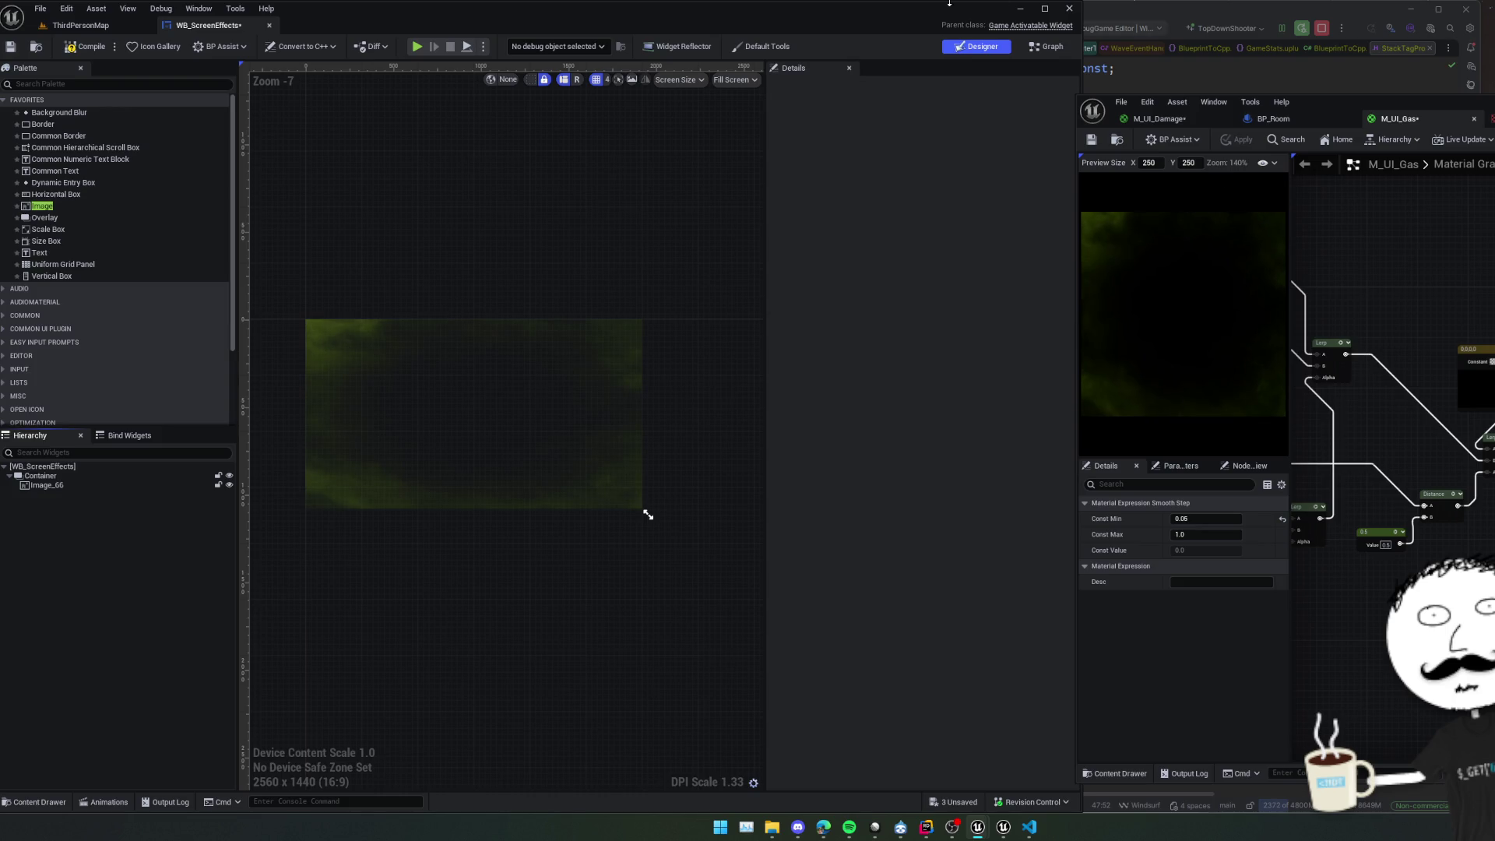
{"action": "left_click", "coordinate": [1091, 139]}
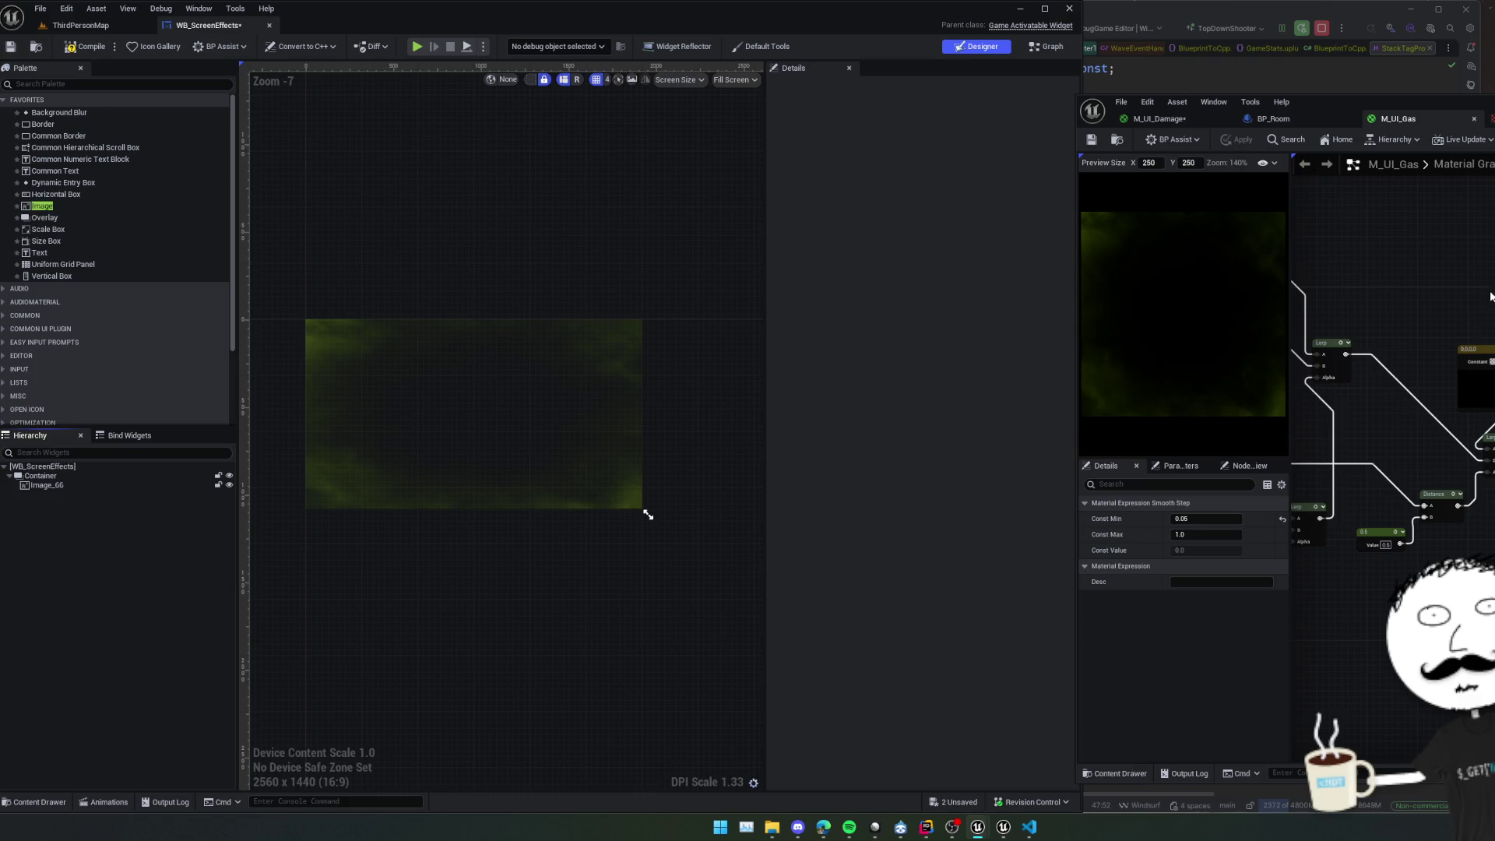
{"action": "left_click_drag", "start_coordinate": [1489, 296], "coordinate": [1494, 298]}
Delete the Image_66 test image, then compile and save WB_ScreenEffects.
{"action": "left_click", "coordinate": [72, 486]}
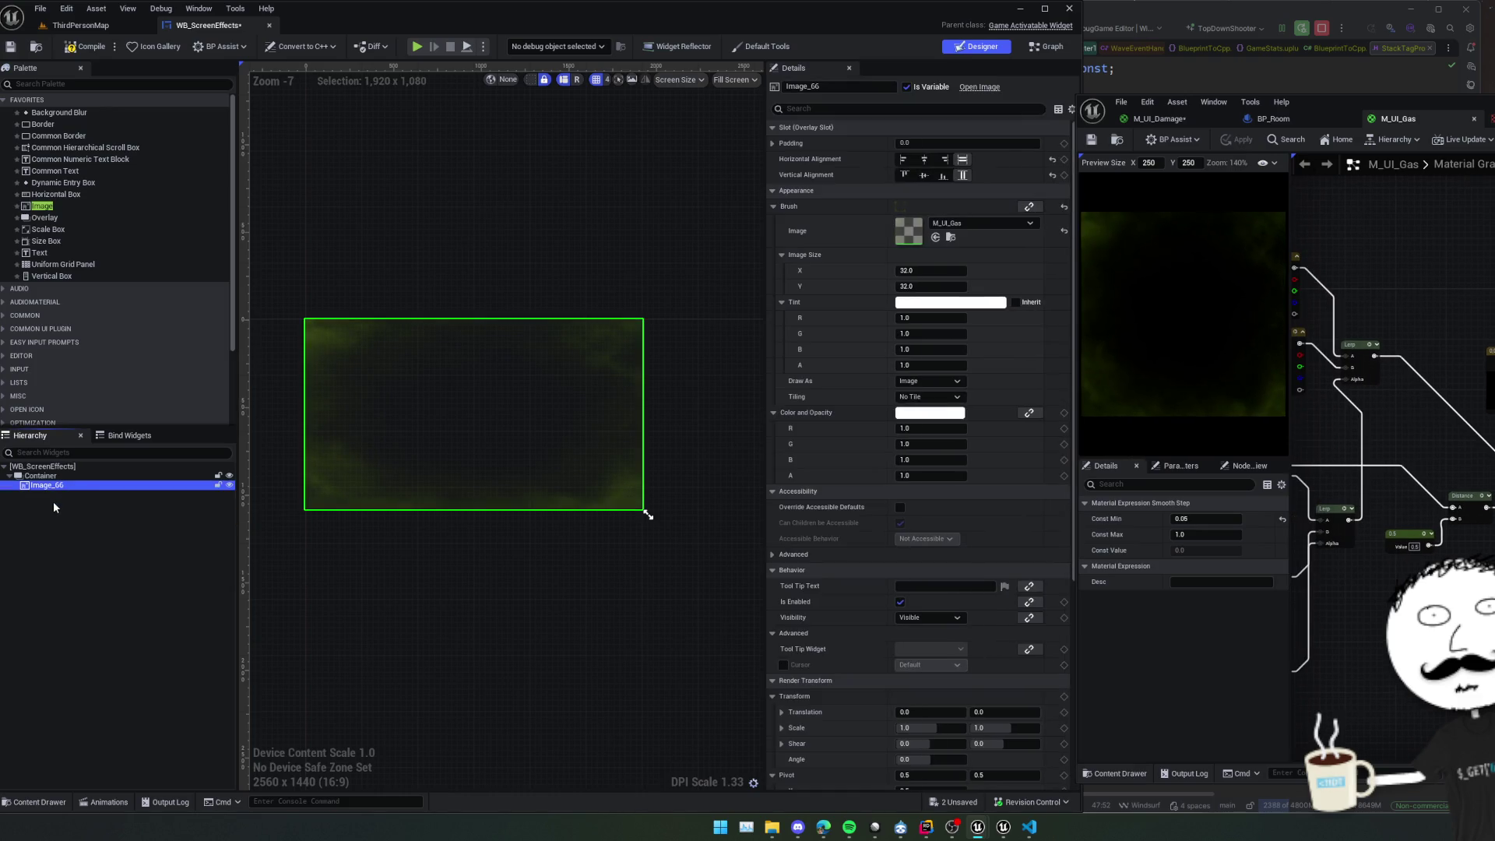
{"action": "key", "text": "Delete"}
{"action": "left_click", "coordinate": [84, 46]}
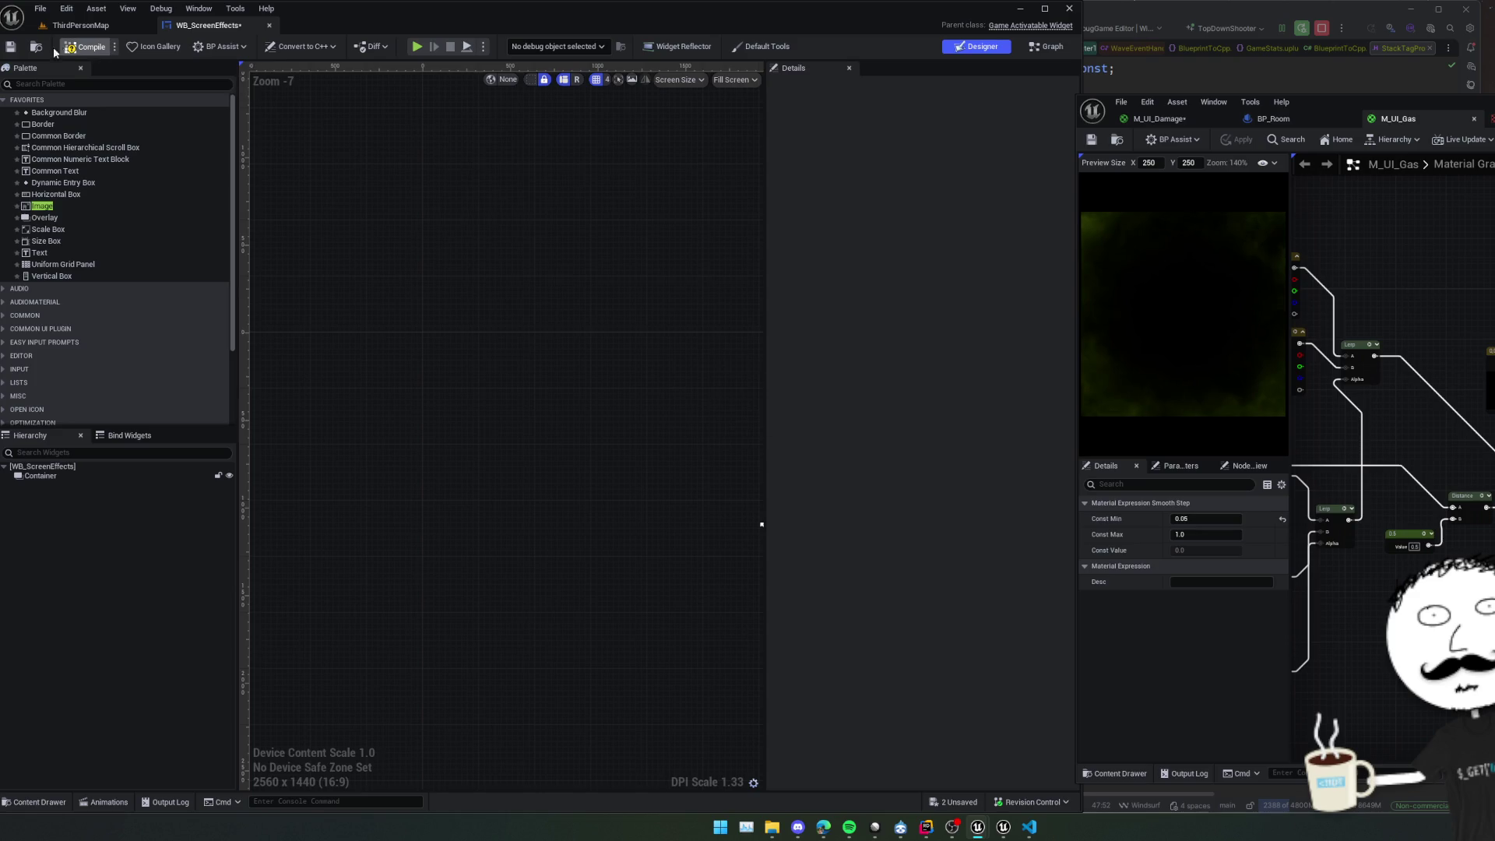
{"action": "left_click", "coordinate": [10, 46]}
Browse the Content Browser to the Content/Framework/UI folder.
{"action": "left_click", "coordinate": [78, 25]}
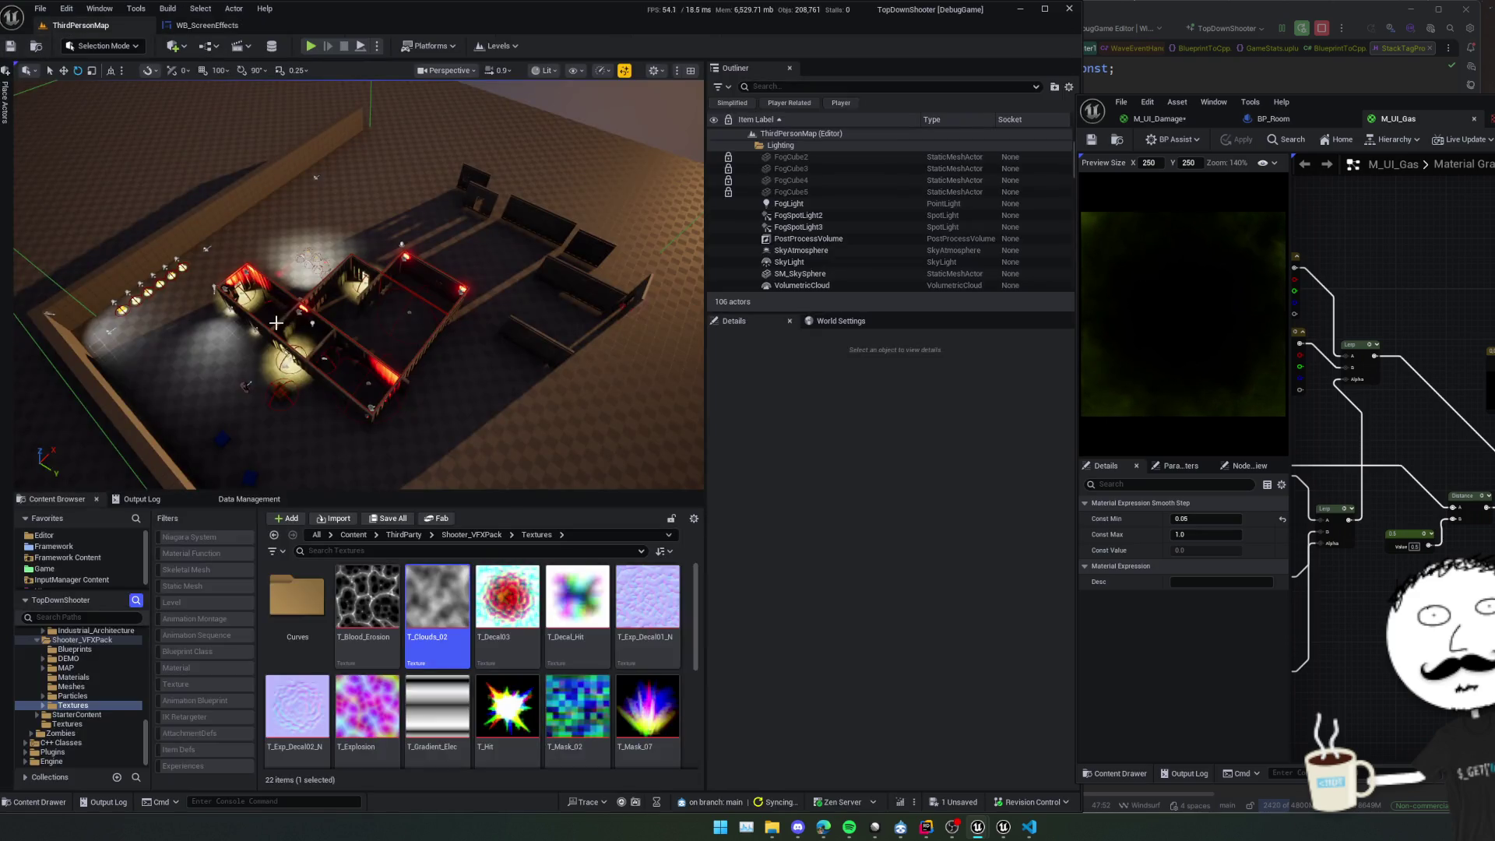
{"action": "left_click", "coordinate": [179, 26]}
{"action": "left_click", "coordinate": [44, 52]}
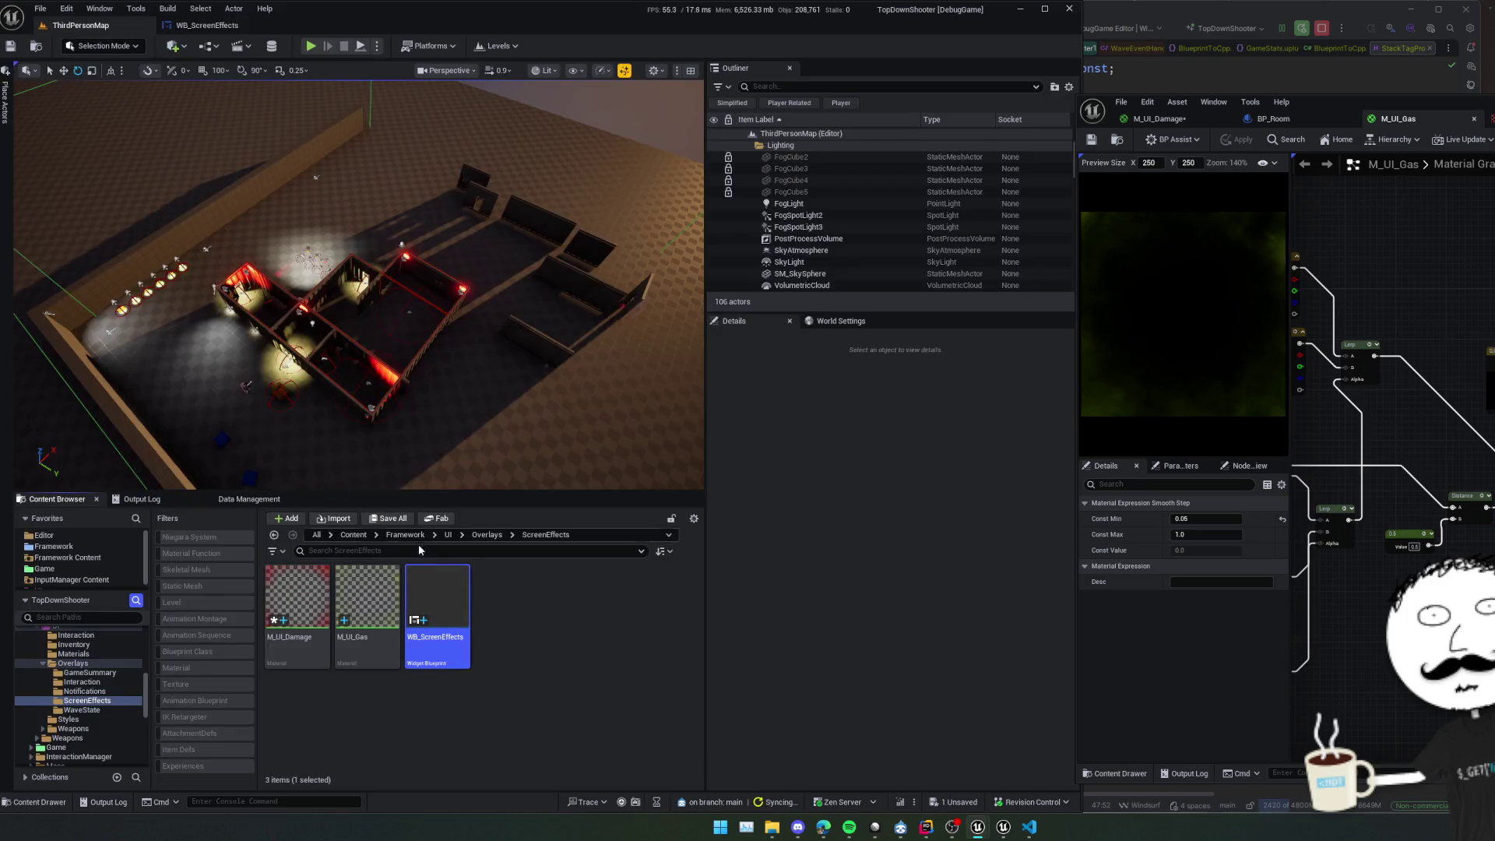
{"action": "left_click", "coordinate": [467, 535]}
{"action": "left_click", "coordinate": [548, 607]}
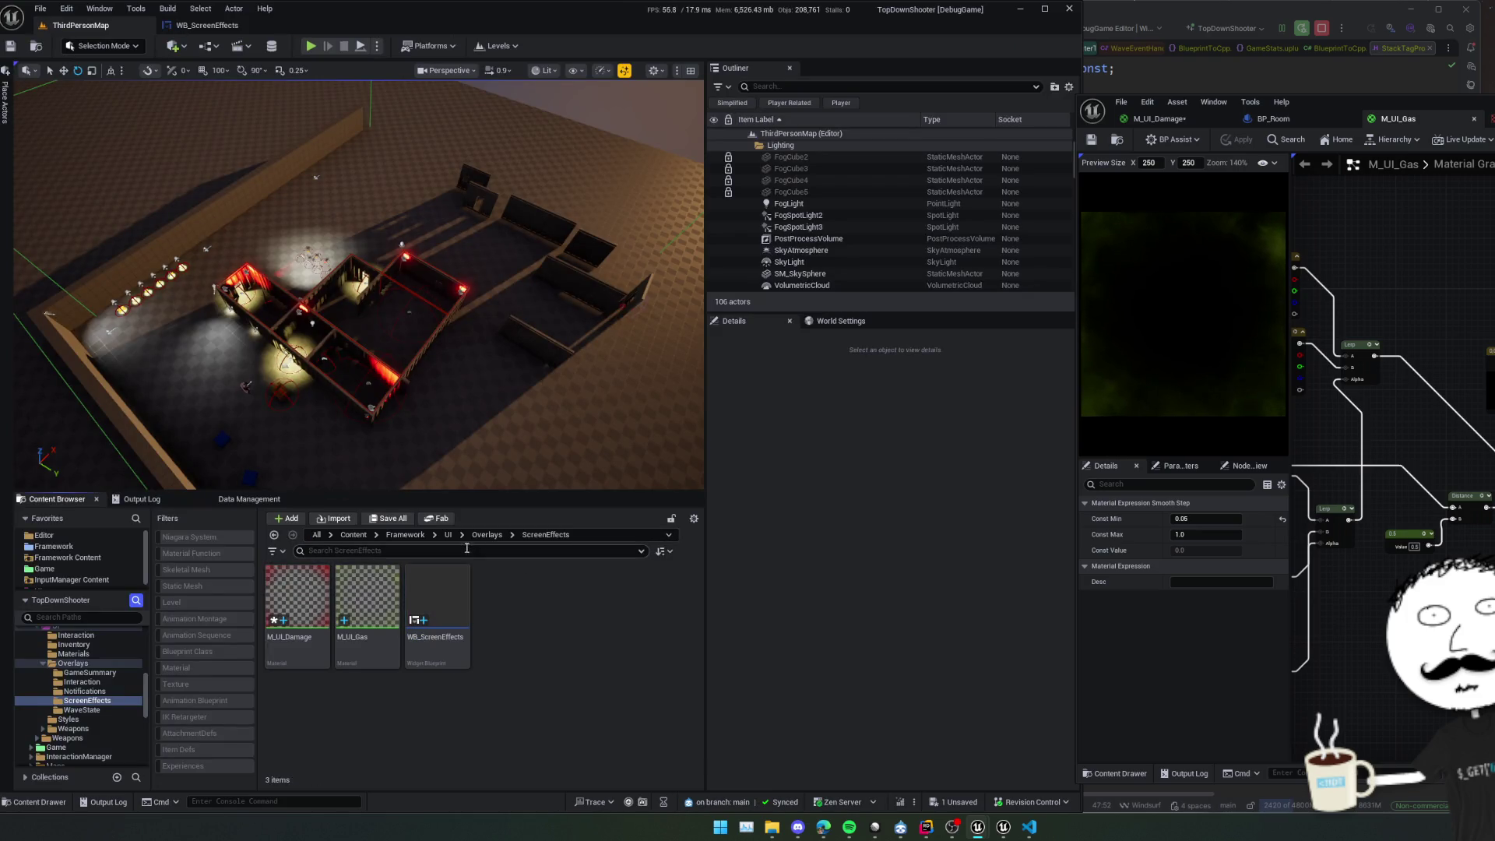
{"action": "left_click", "coordinate": [449, 536]}
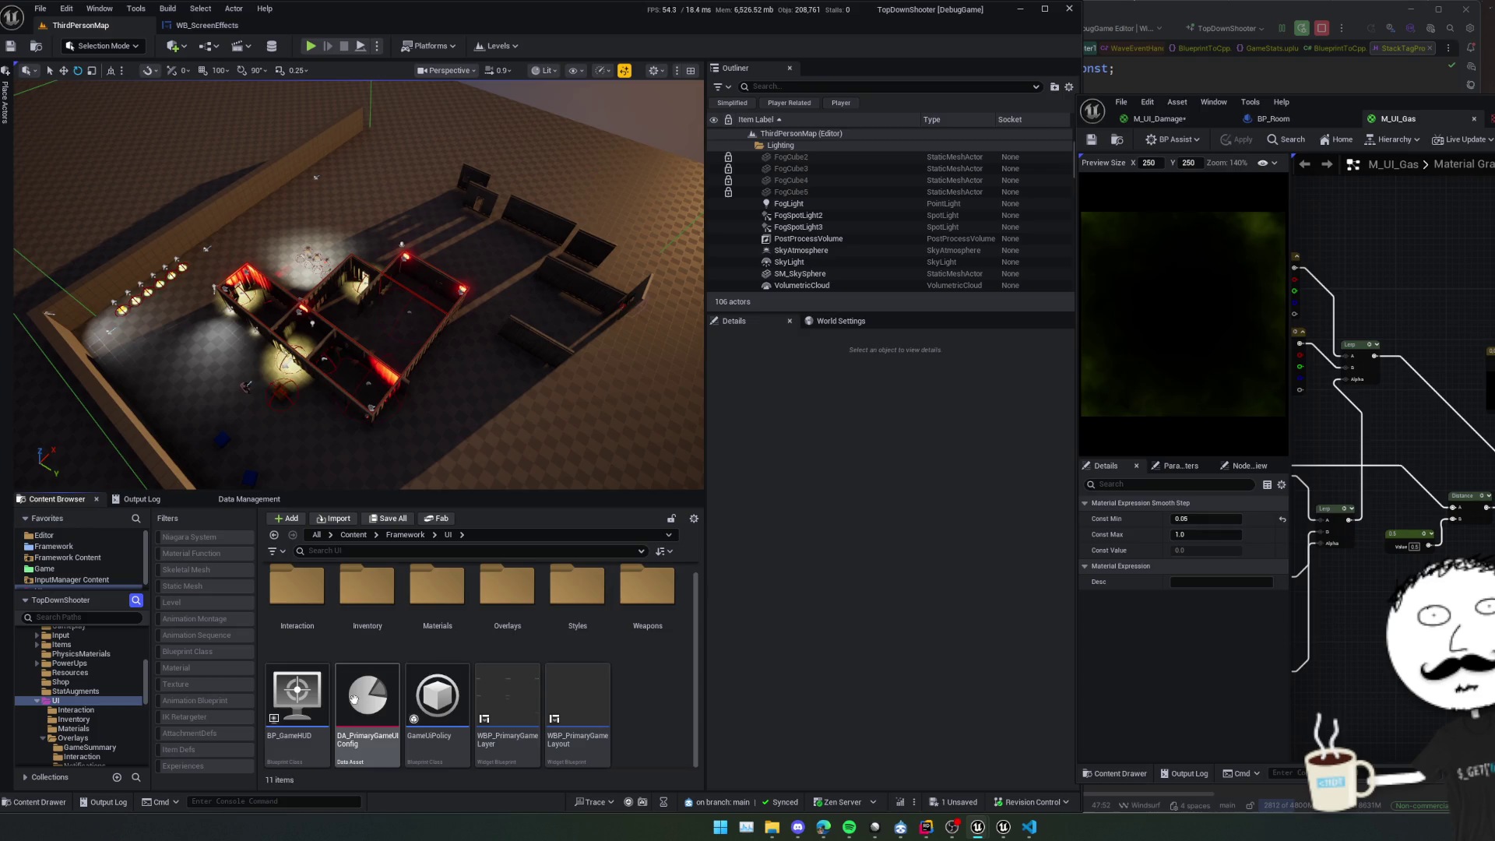
Open DA_PrimaryGameUIConfig and expand its Widgets Index [3] entry.
{"action": "left_click", "coordinate": [372, 682]}
{"action": "double_click", "coordinate": [372, 682]}
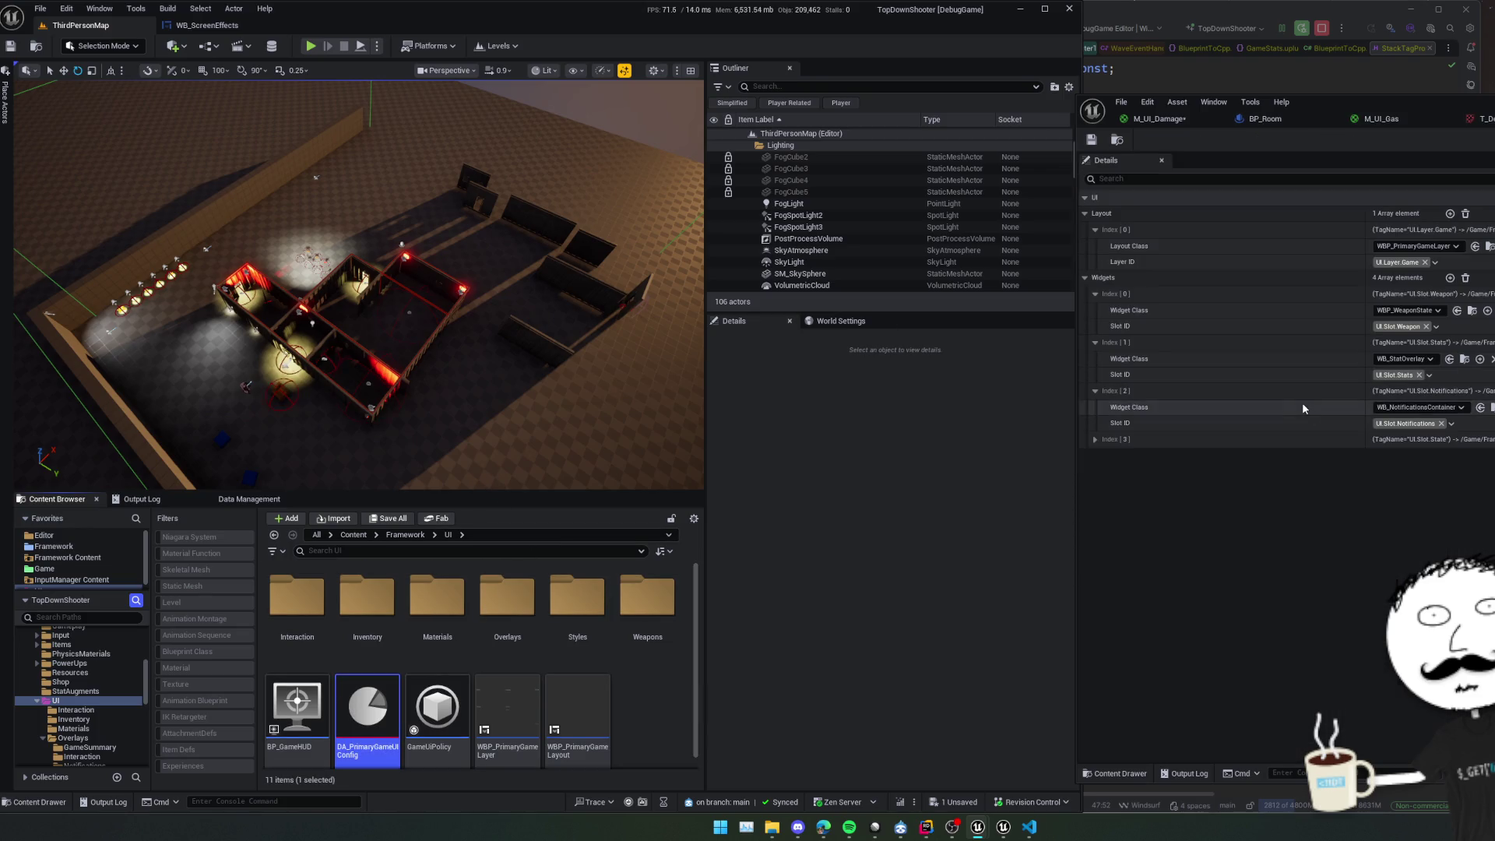
{"action": "left_click", "coordinate": [1095, 439]}
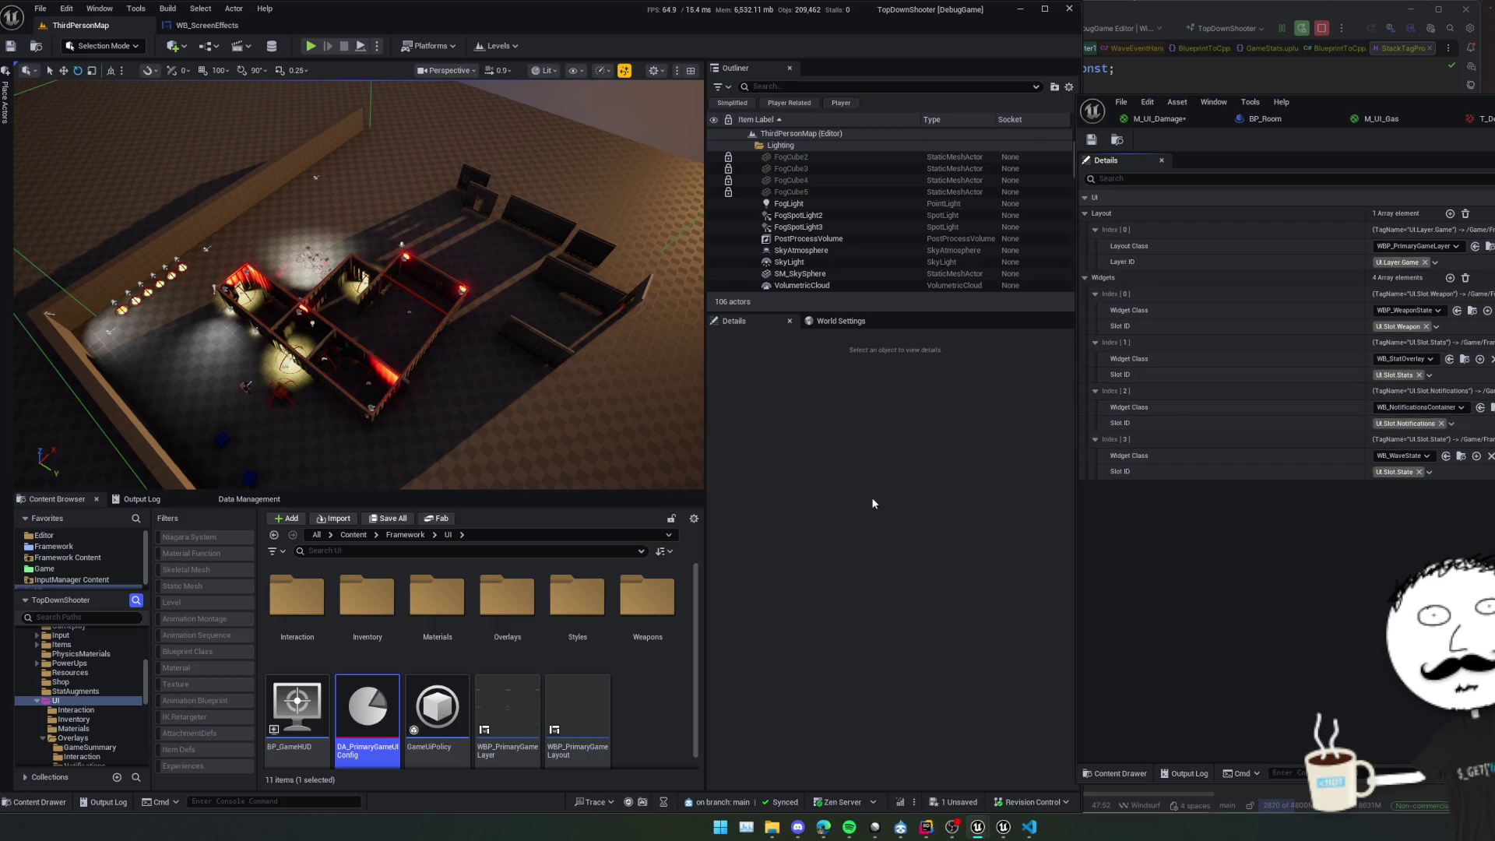
Open the WBP_PrimaryGameLayer widget blueprint from the Content Browser.
{"action": "left_click", "coordinate": [635, 695]}
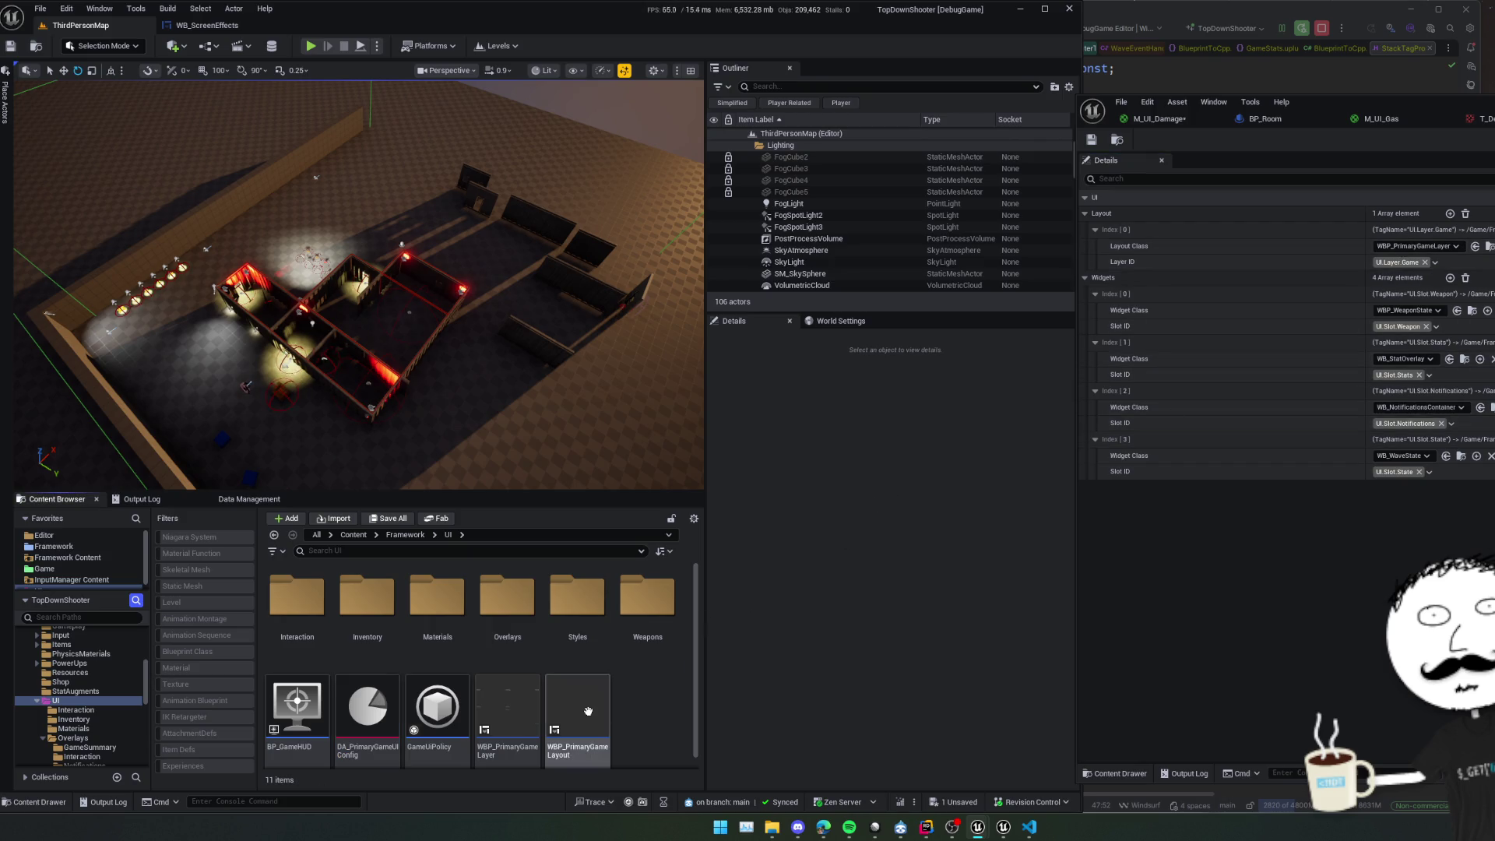
{"action": "left_click", "coordinate": [512, 724]}
{"action": "double_click", "coordinate": [511, 724]}
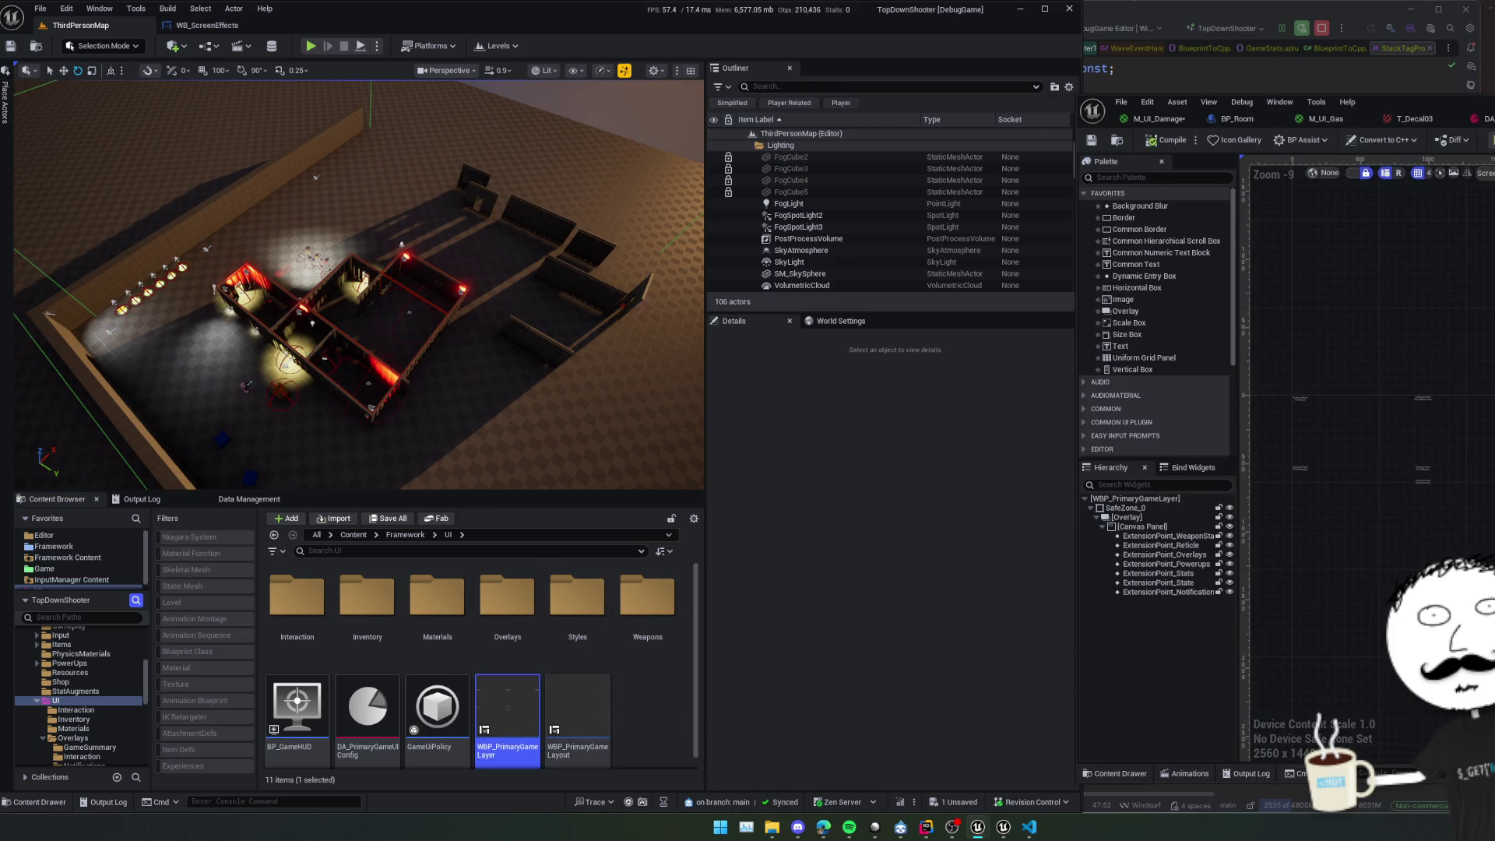
Inspect the ExtensionPoint_Overlays slot in WBP_PrimaryGameLayer's hierarchy.
{"action": "scroll", "coordinate": [425, 339], "scroll_direction": "up", "scroll_amount": 4}
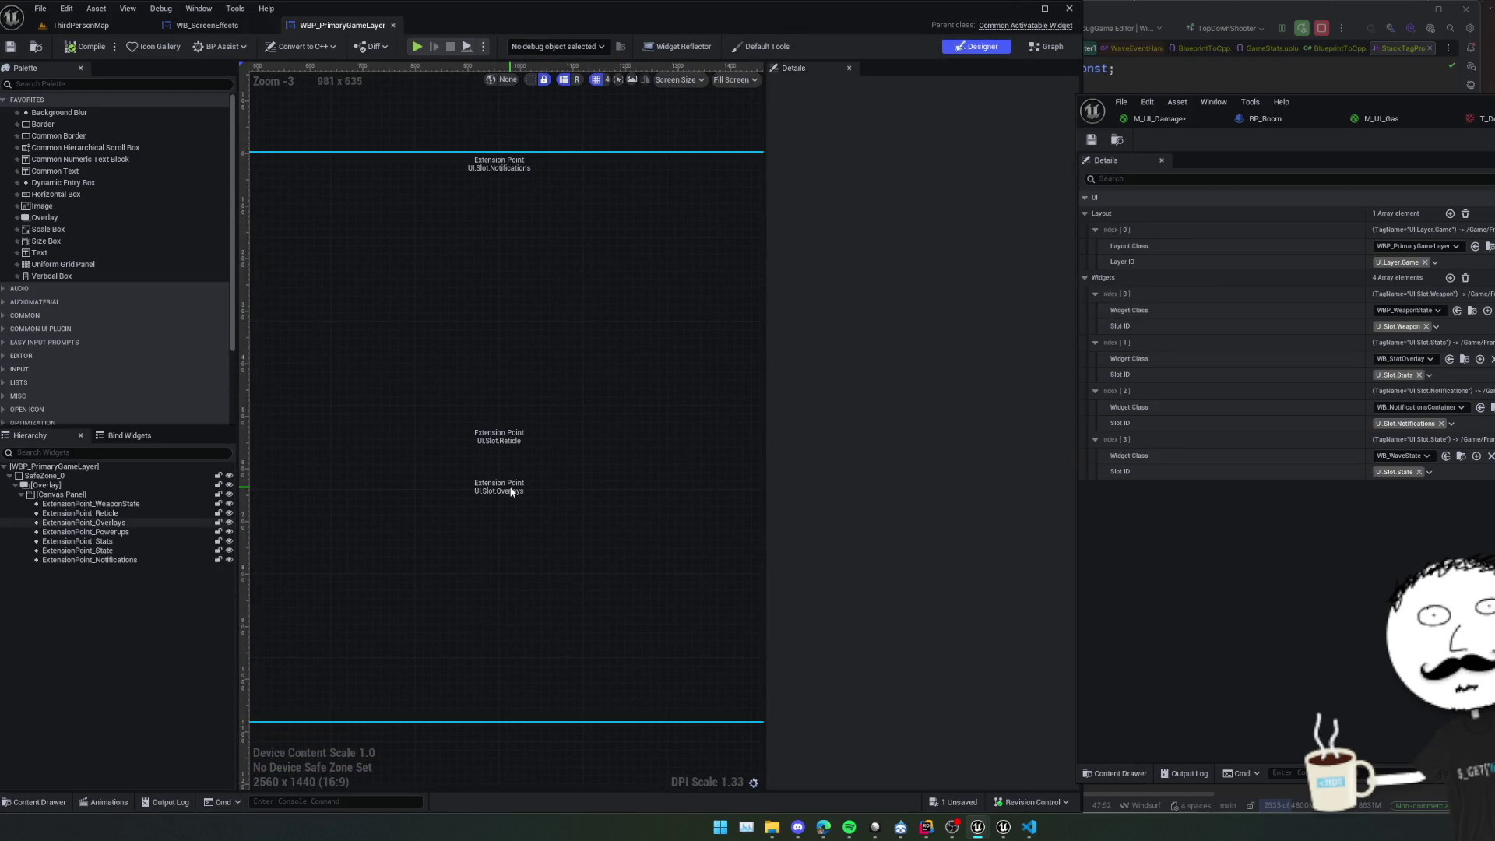
{"action": "left_click", "coordinate": [97, 523]}
{"action": "scroll", "coordinate": [389, 494], "scroll_direction": "down", "scroll_amount": 2}
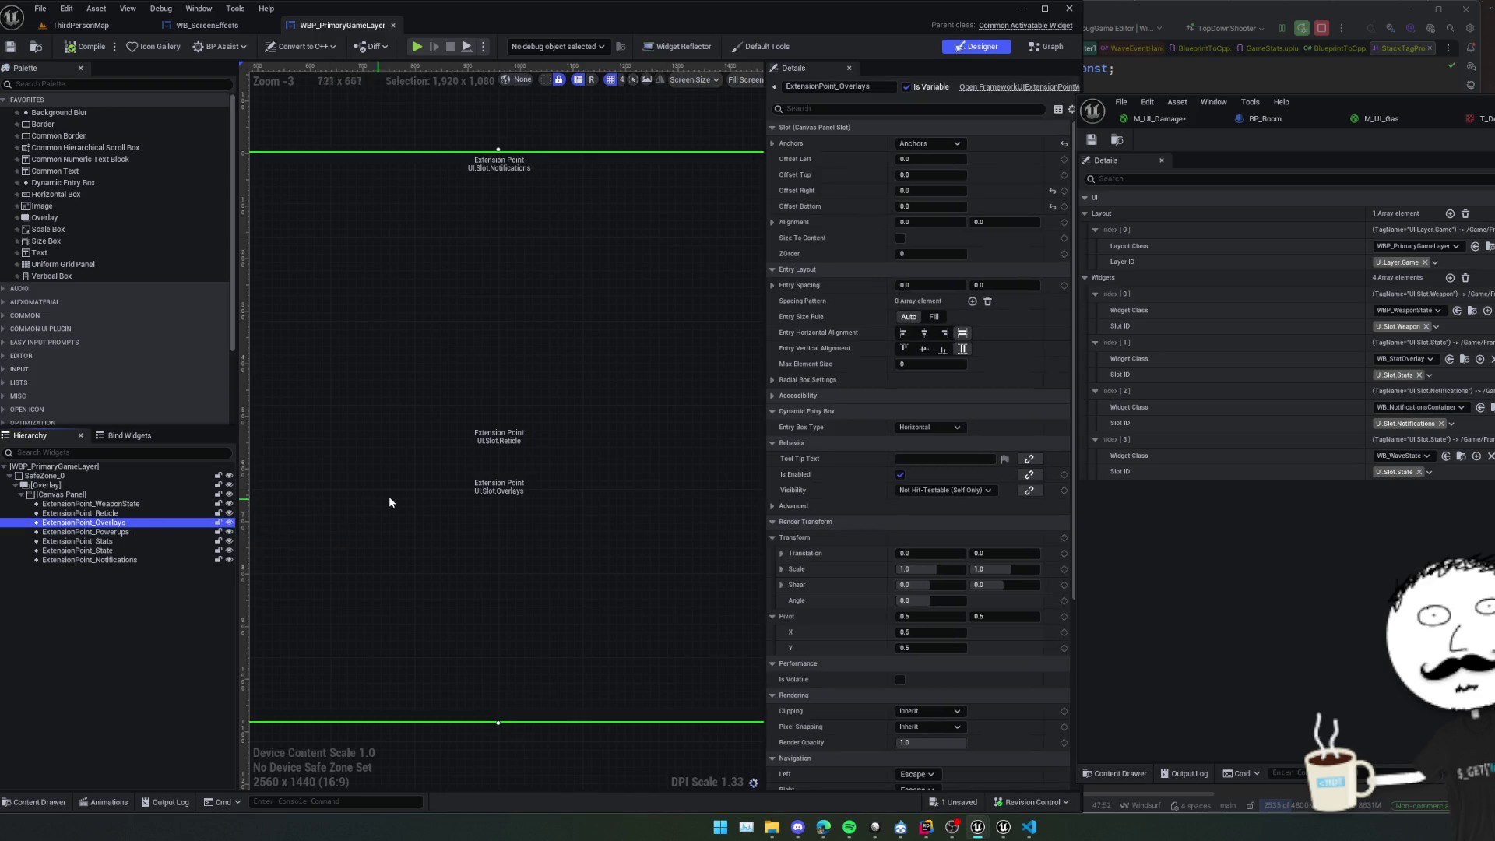
{"action": "left_click_drag", "start_coordinate": [371, 630], "coordinate": [468, 641]}
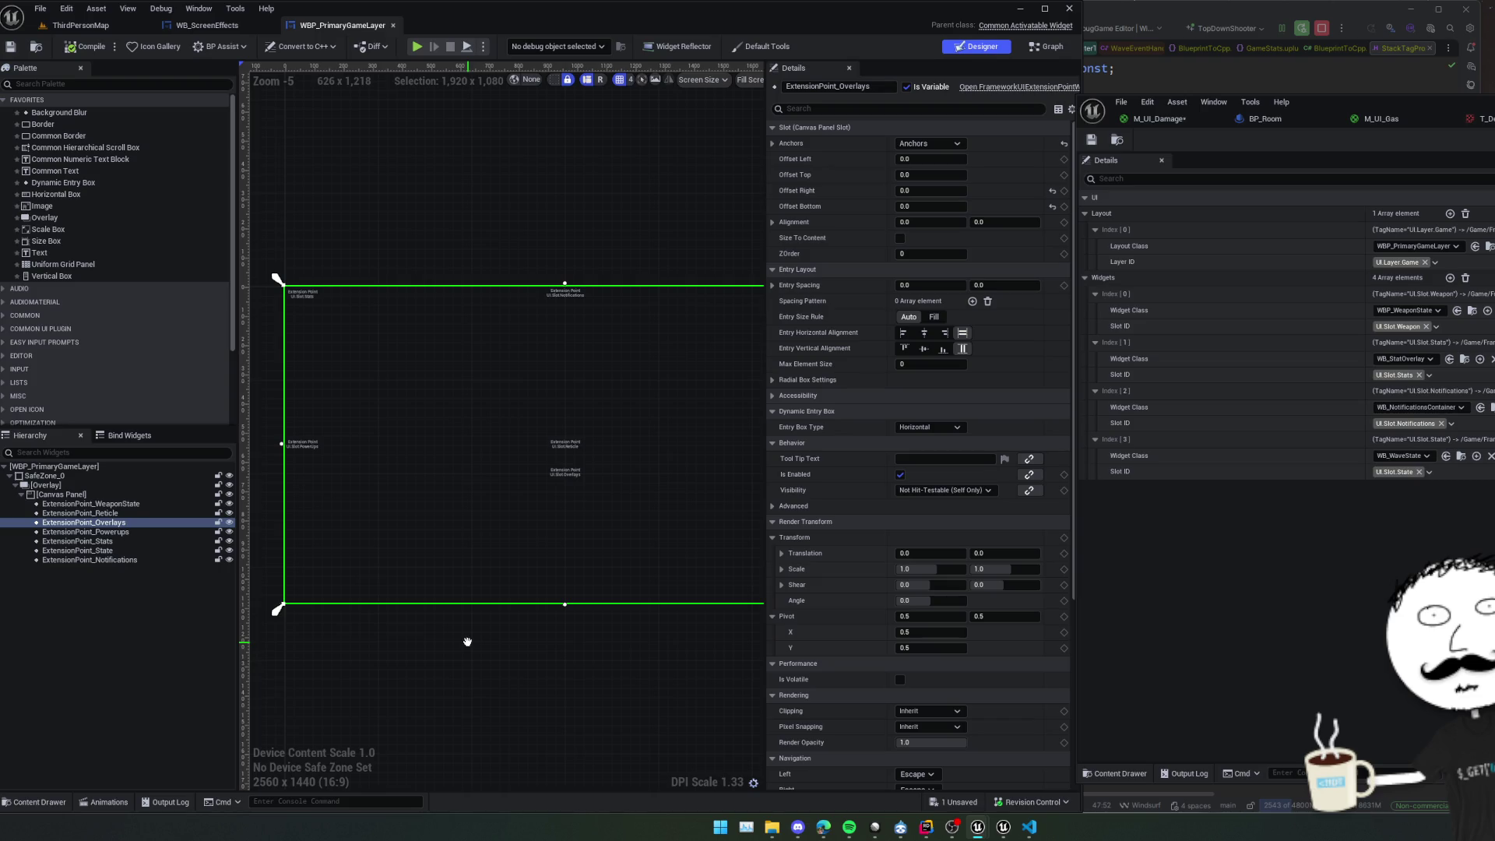
Add and expand a fifth Index[4] entry in DA_PrimaryGameUIConfig's Widgets array.
{"action": "left_click", "coordinate": [109, 26]}
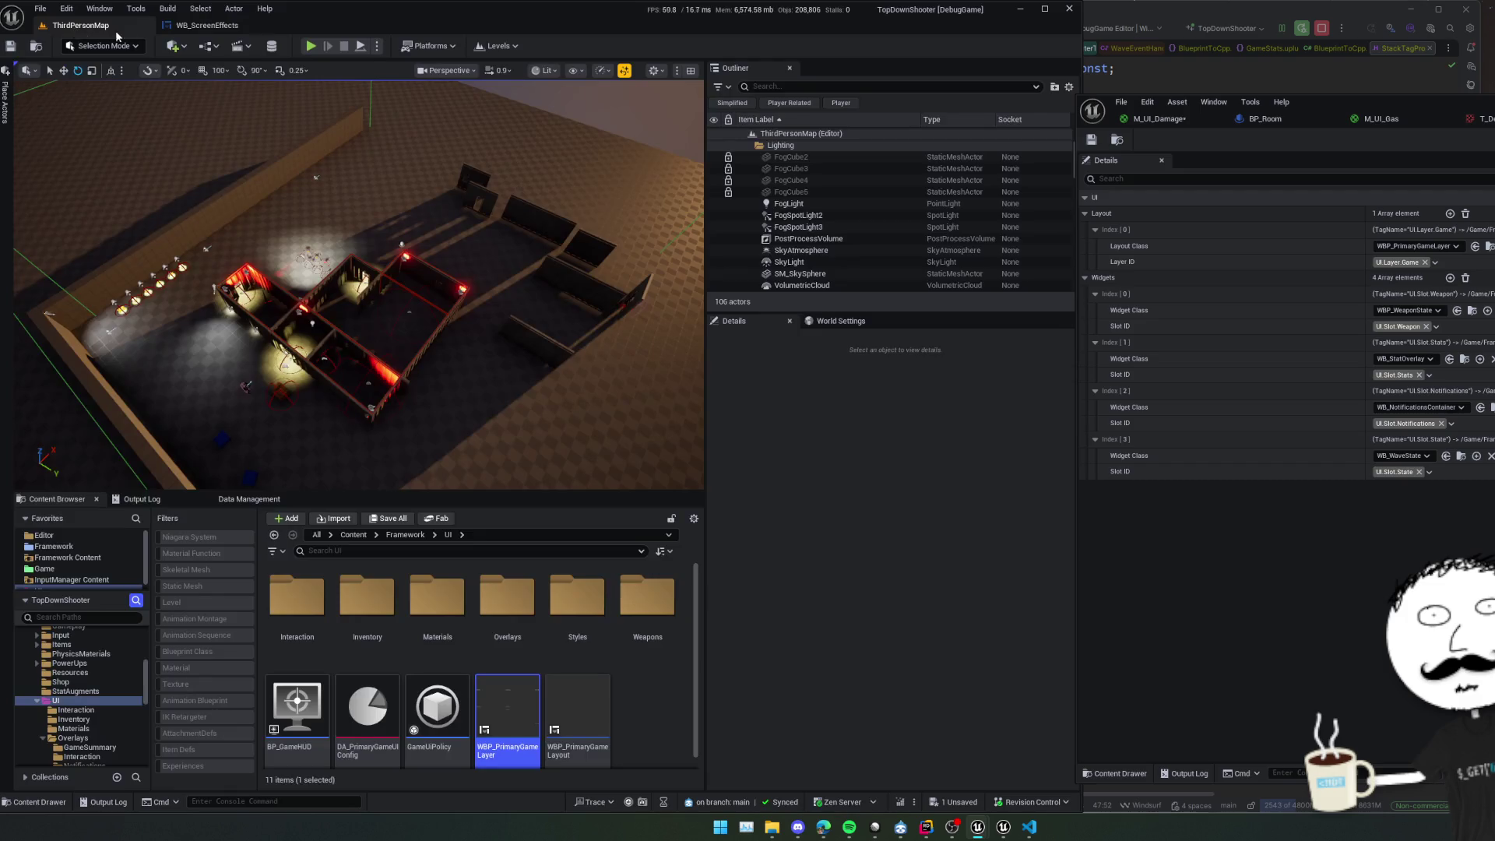
{"action": "left_click", "coordinate": [1449, 278]}
{"action": "left_click", "coordinate": [1096, 487]}
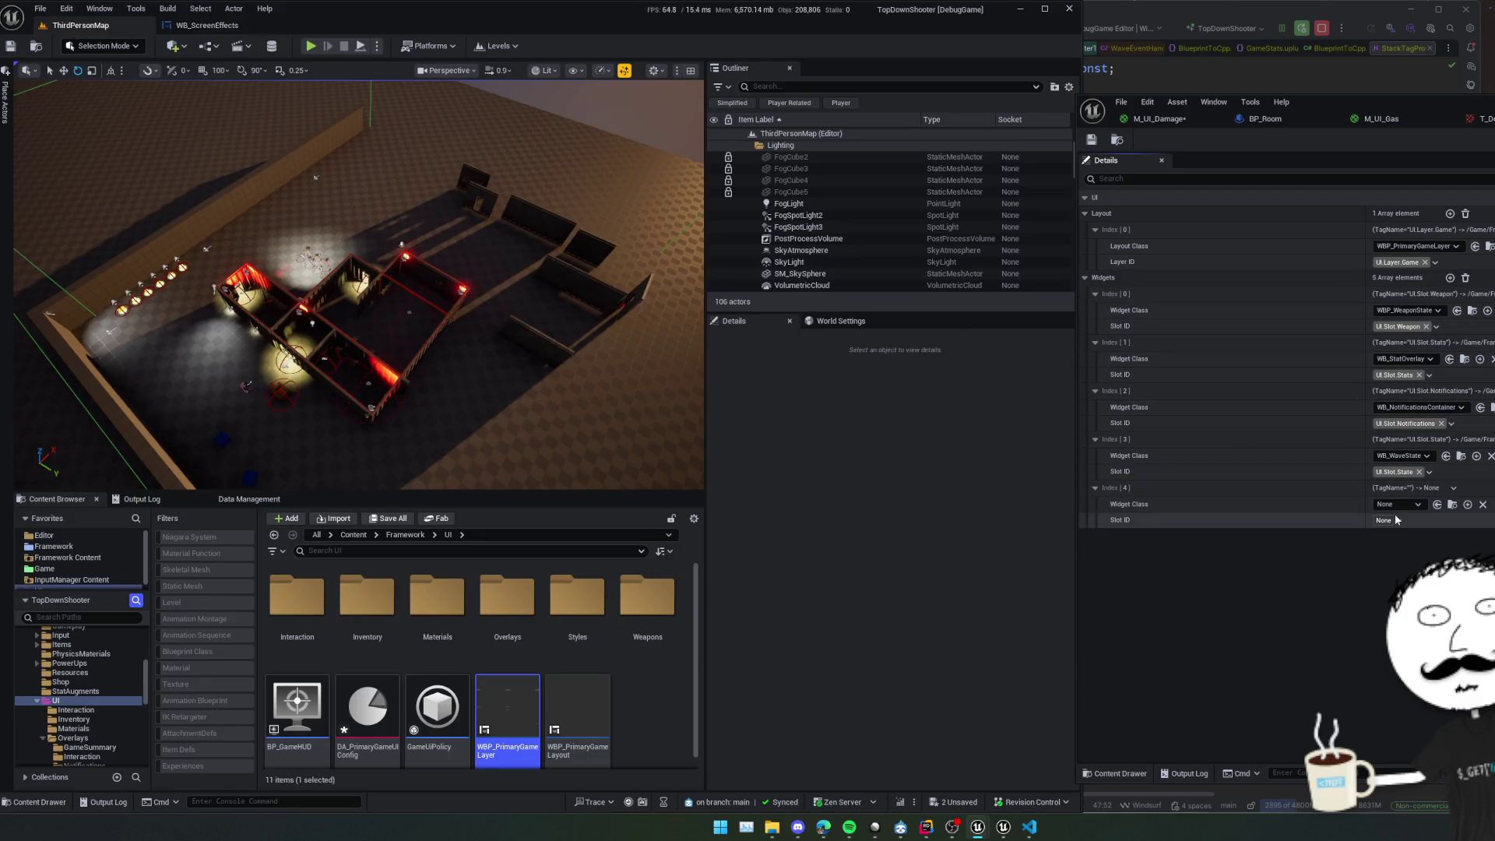
Map Index[4] to WB_ScreenEffects in UI.Slot.Overlays, save, and start Play.
{"action": "left_click", "coordinate": [1417, 504]}
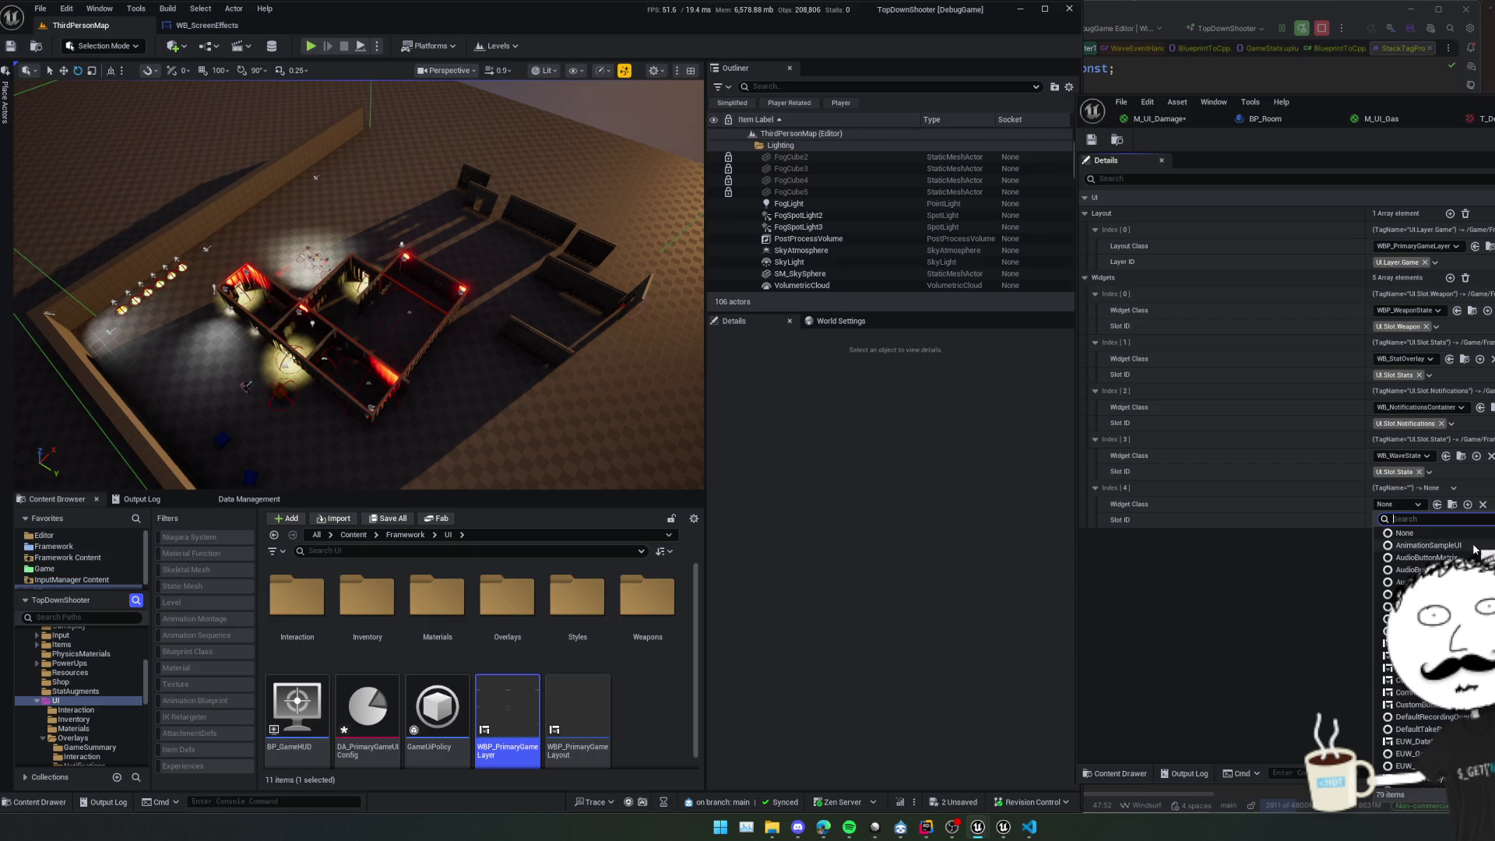
{"action": "type", "text": "Wb_"}
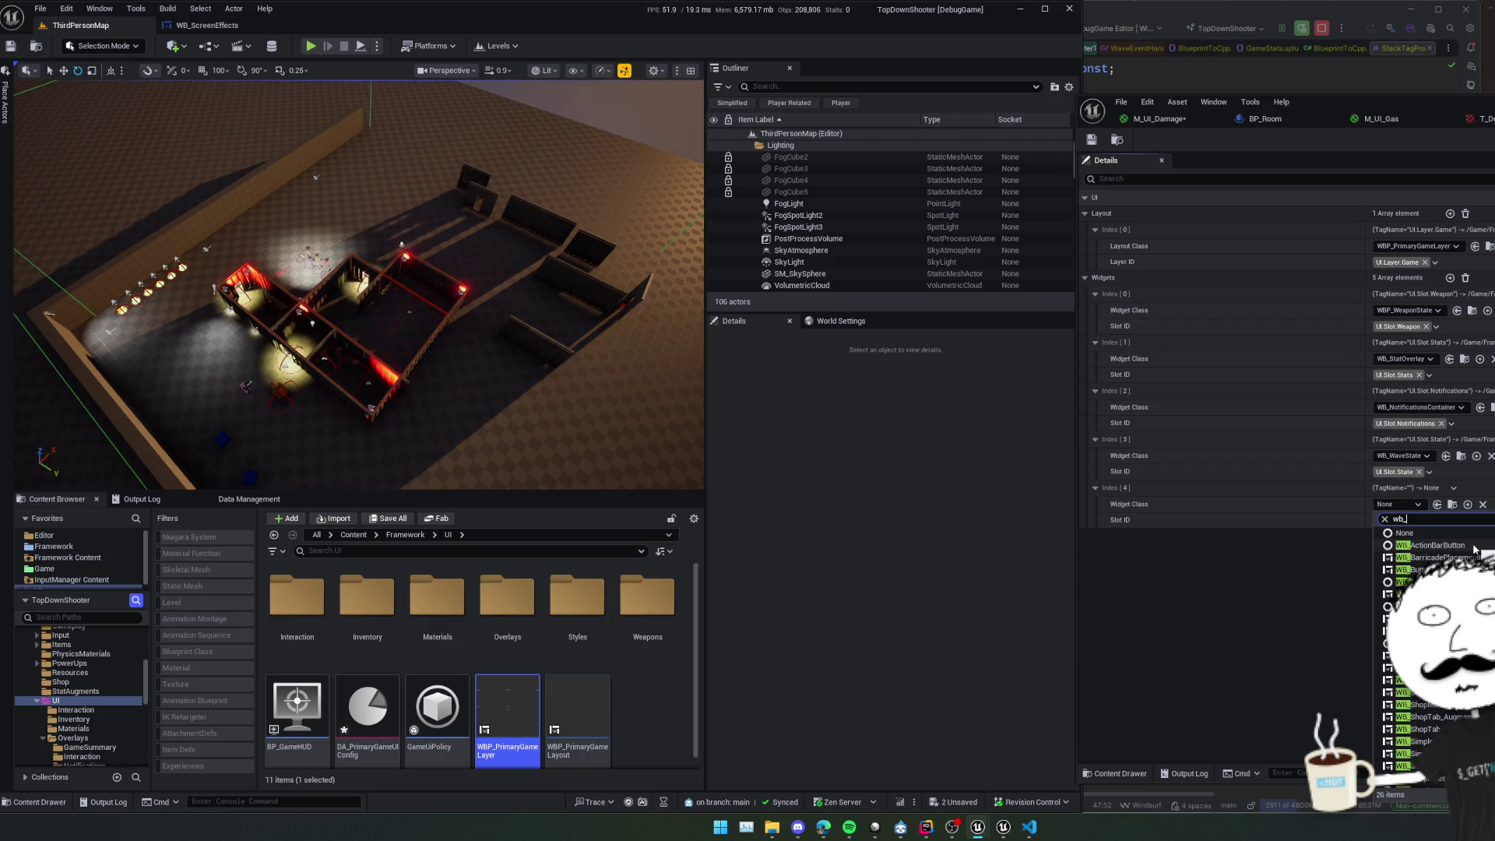
{"action": "type", "text": "o"}
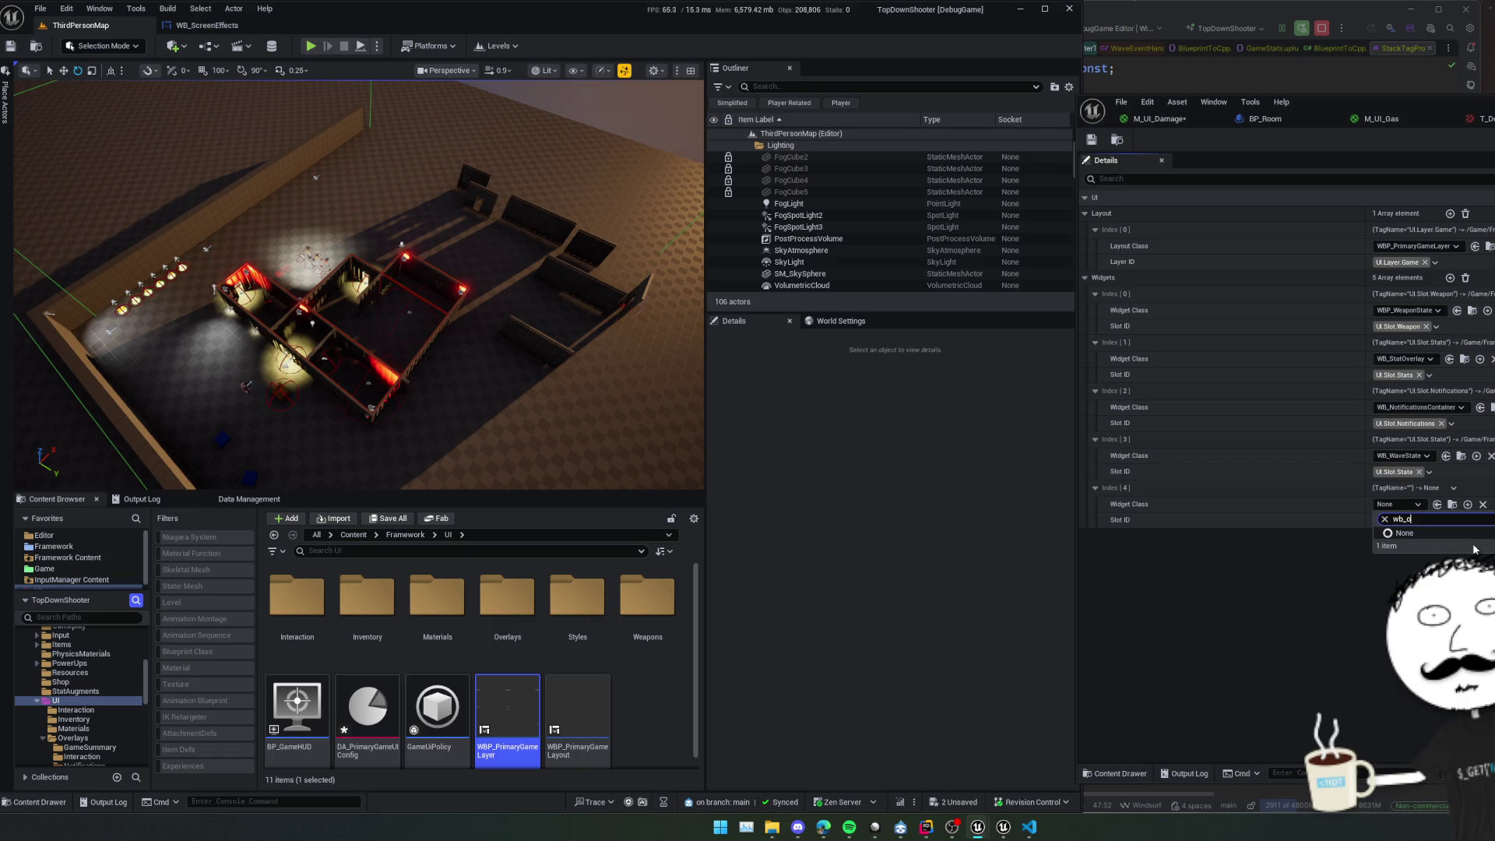
{"action": "type", "text": "vscr"}
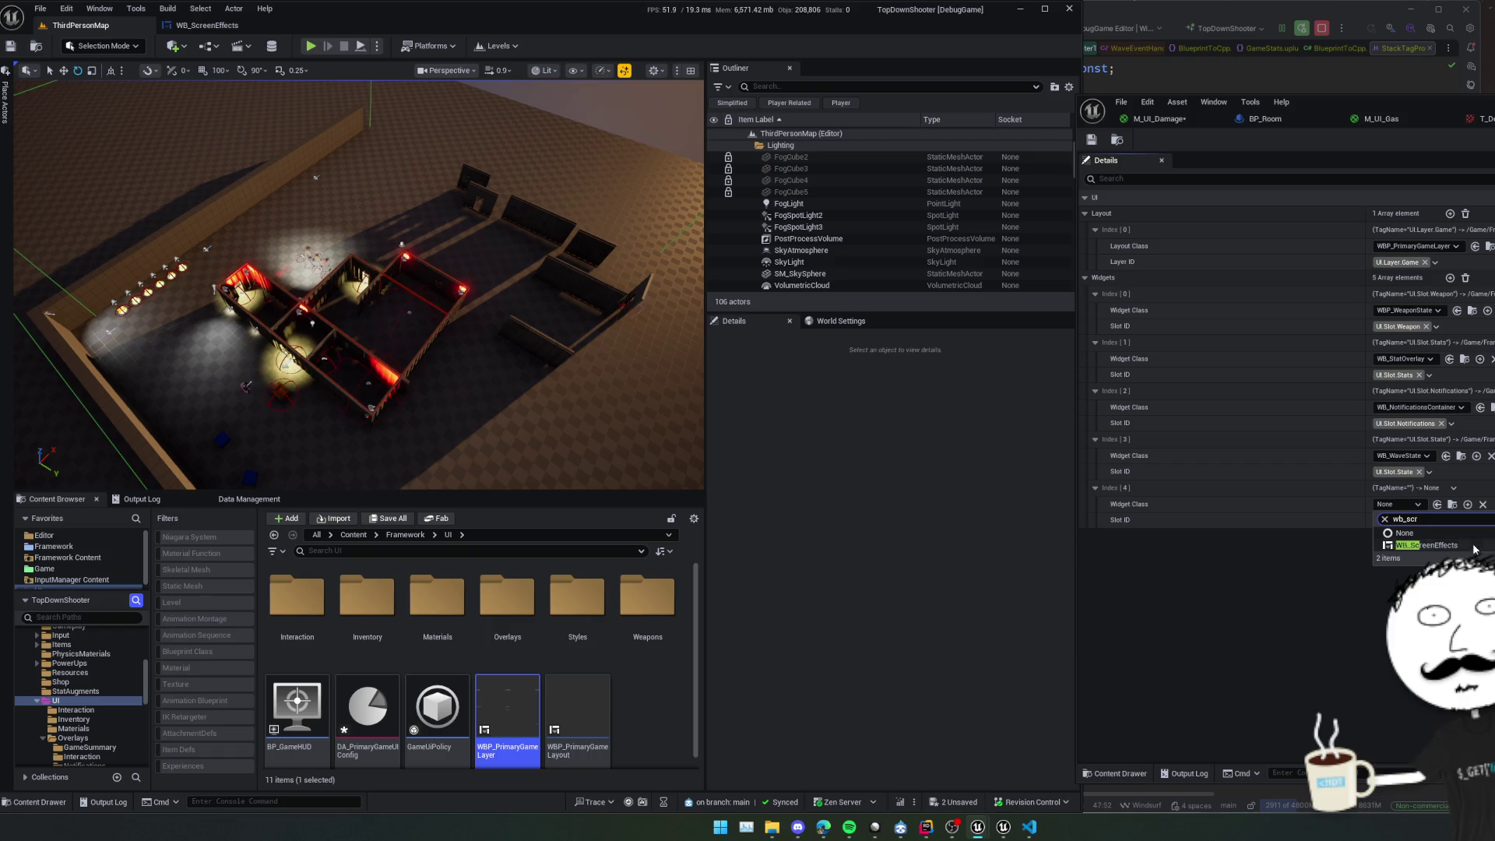
{"action": "left_click", "coordinate": [1472, 546]}
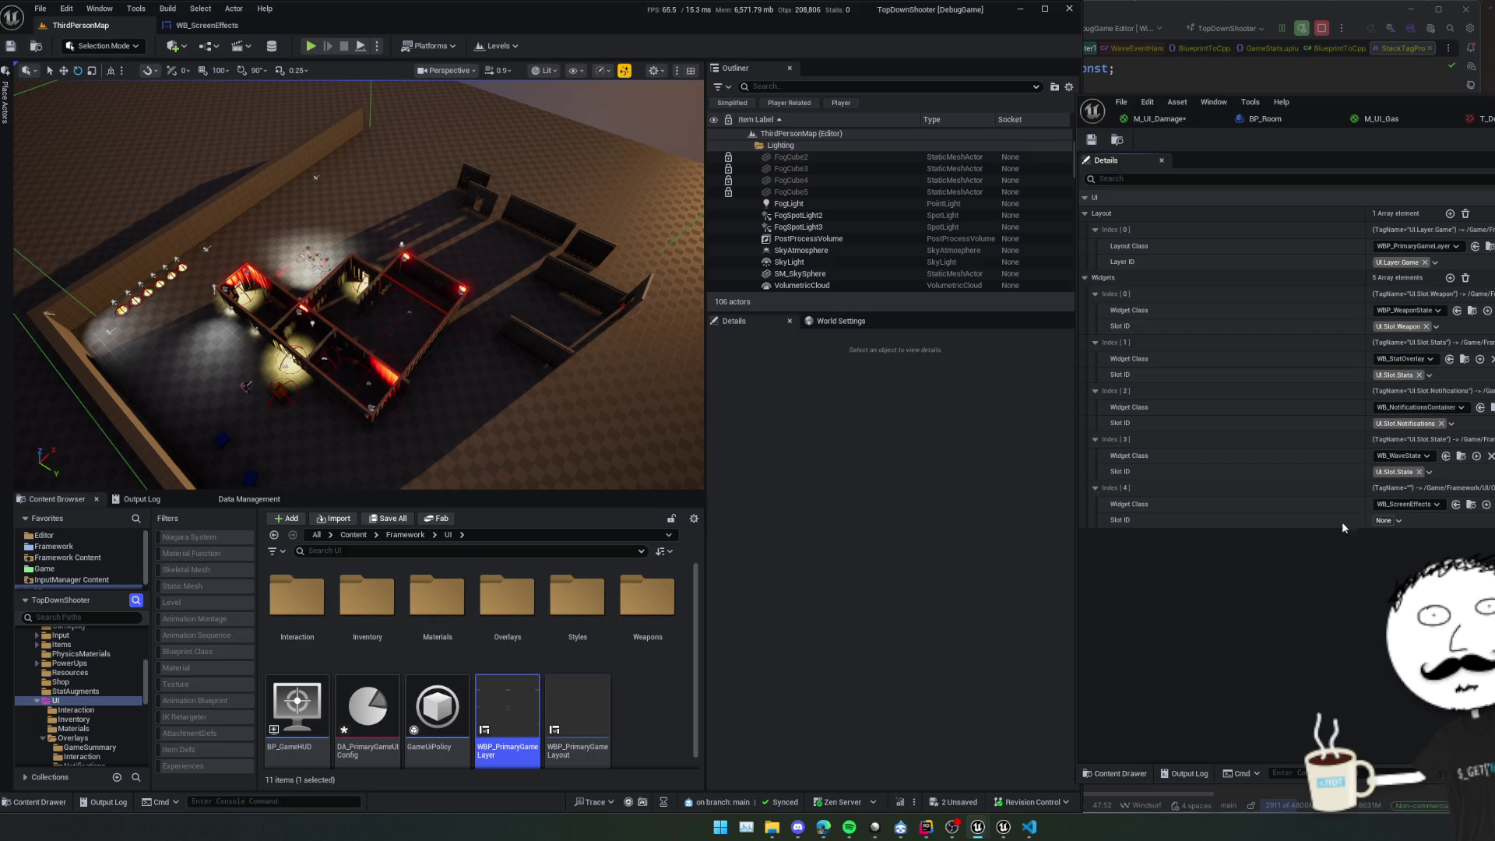
{"action": "left_click", "coordinate": [1401, 520]}
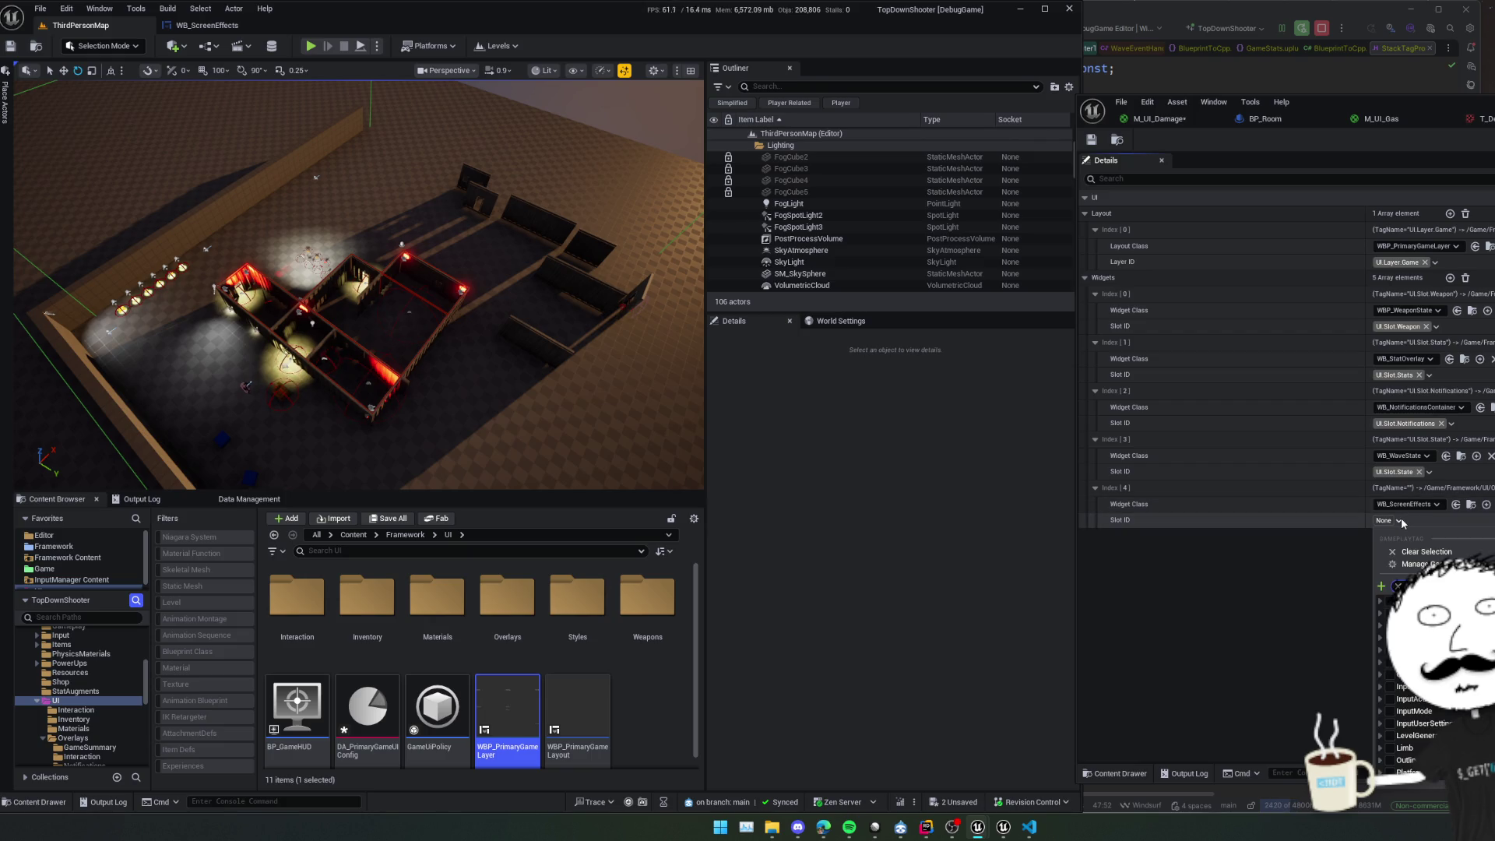
{"action": "left_click", "coordinate": [1392, 600]}
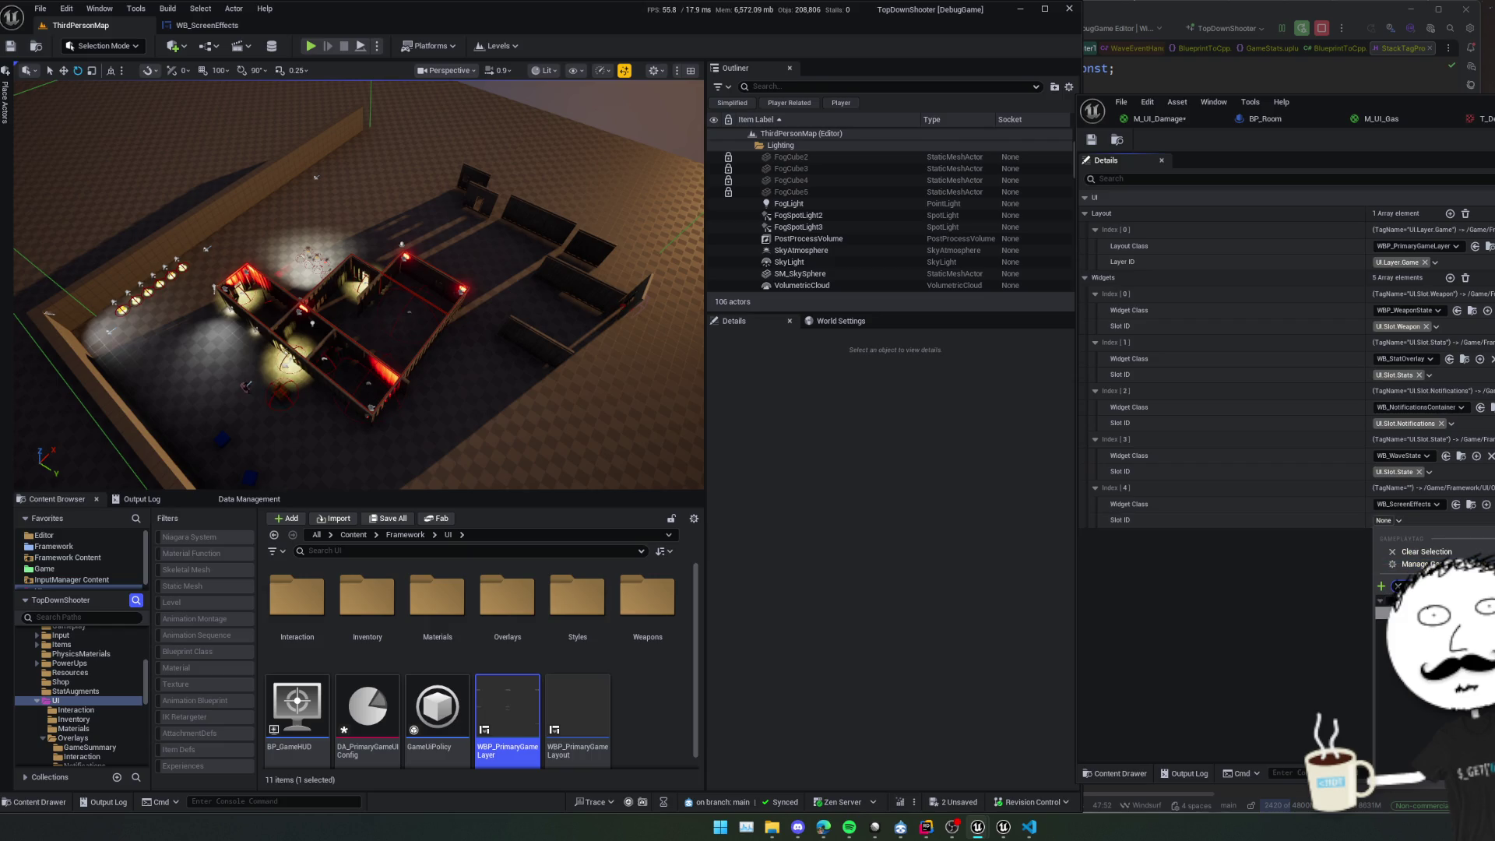
{"action": "left_click", "coordinate": [1361, 602]}
{"action": "key", "text": "ctrl+shift+s"}
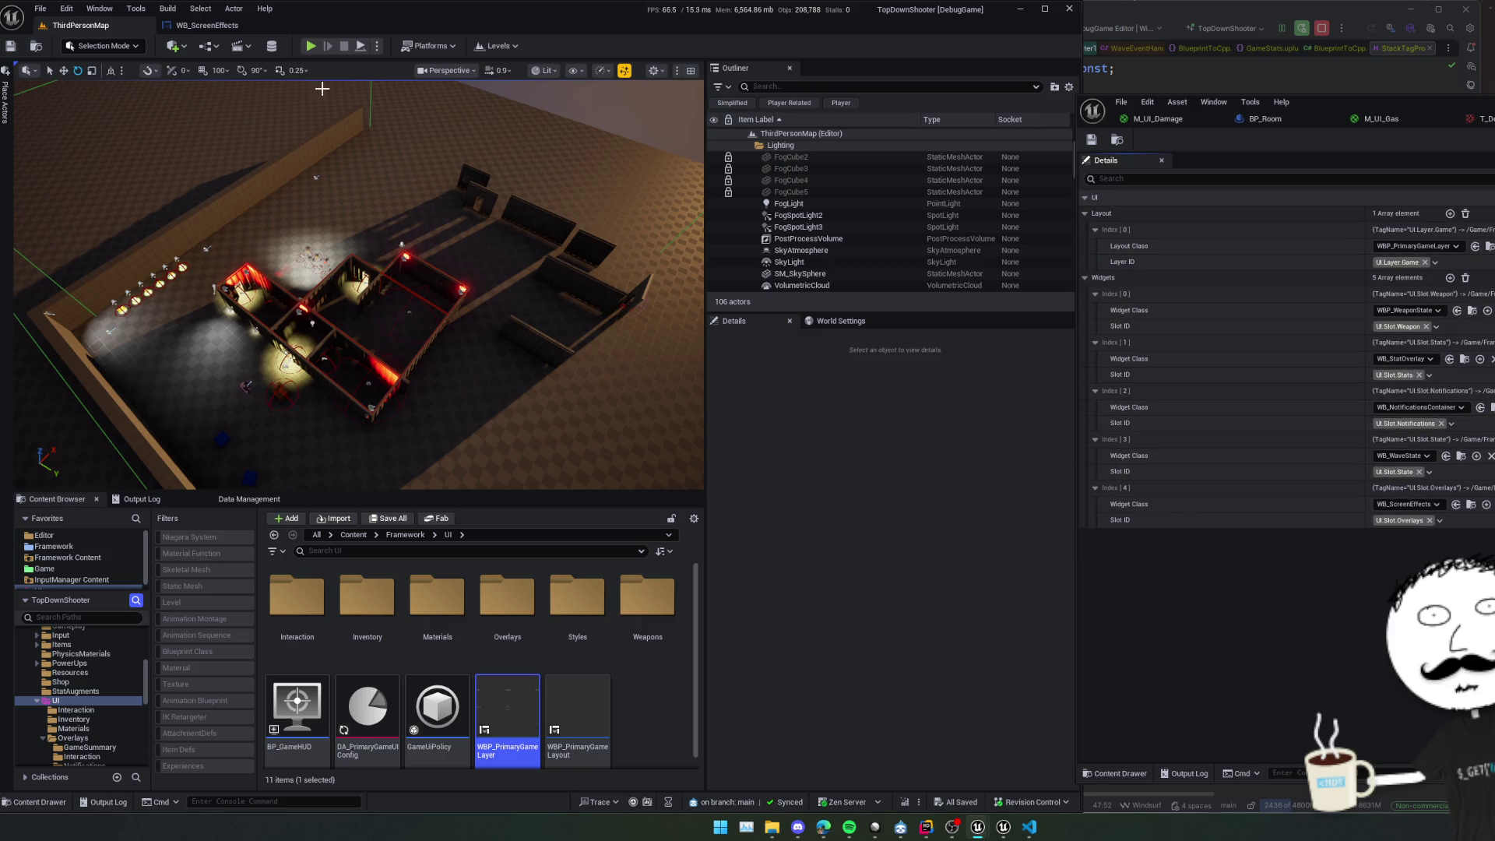
{"action": "left_click", "coordinate": [311, 46]}
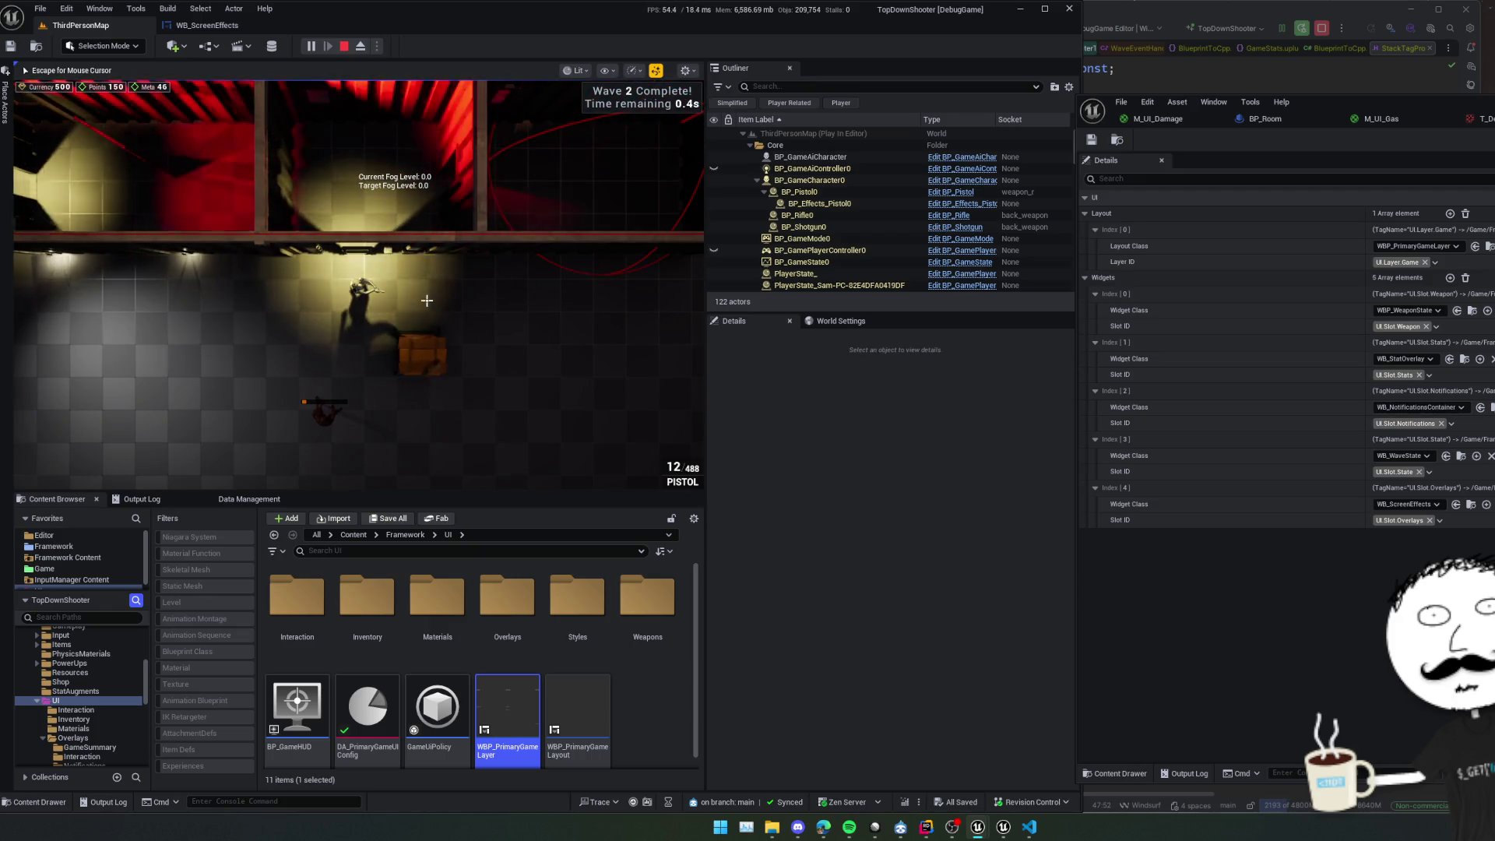
Walk the character into the room with W and A, pause play, and show WB_ScreenEffects.
{"action": "key", "text": "w"}
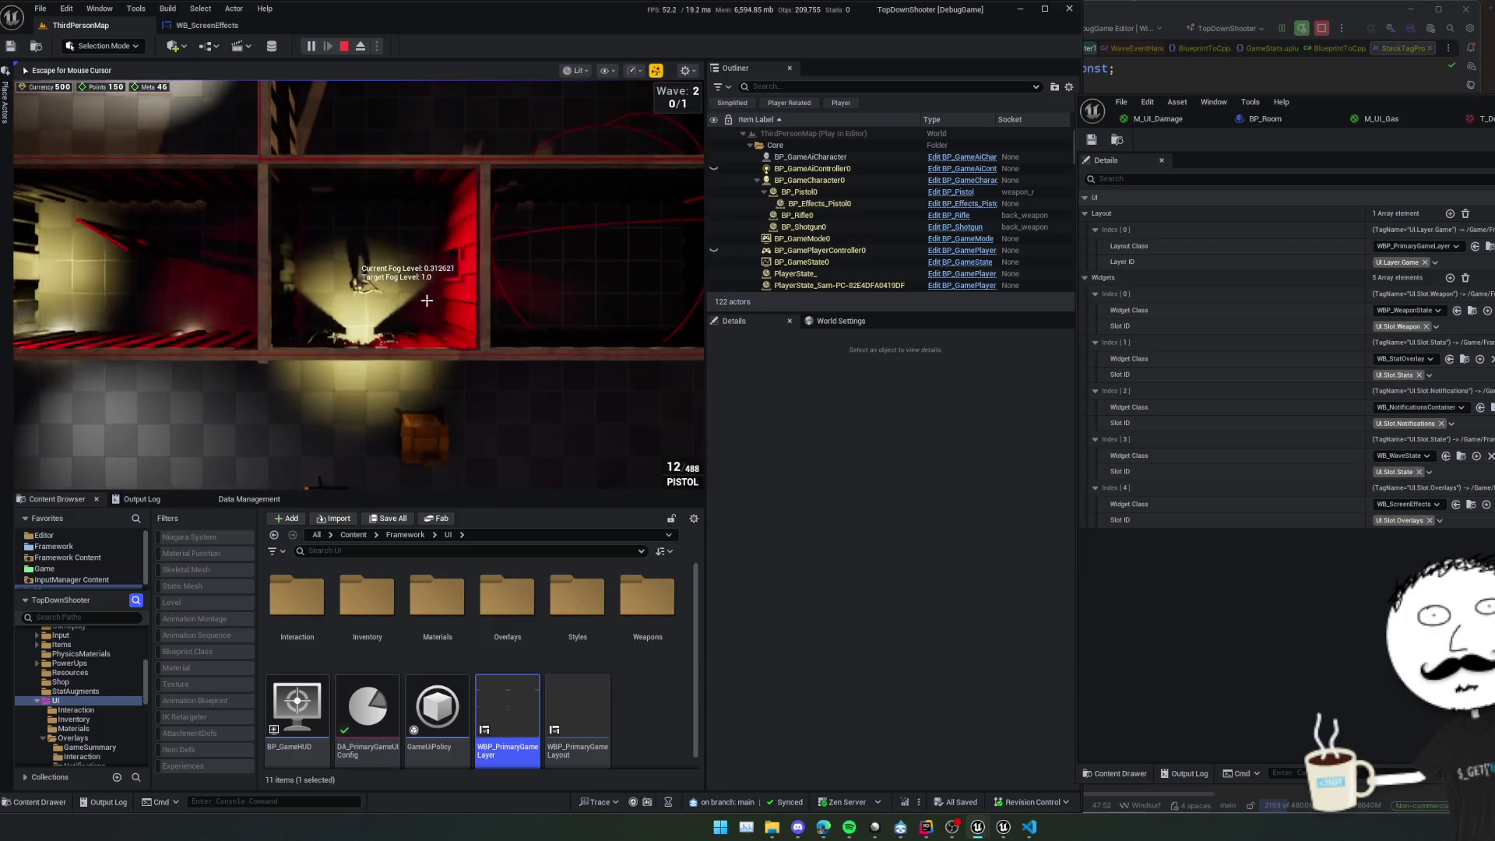
{"action": "key", "text": "a"}
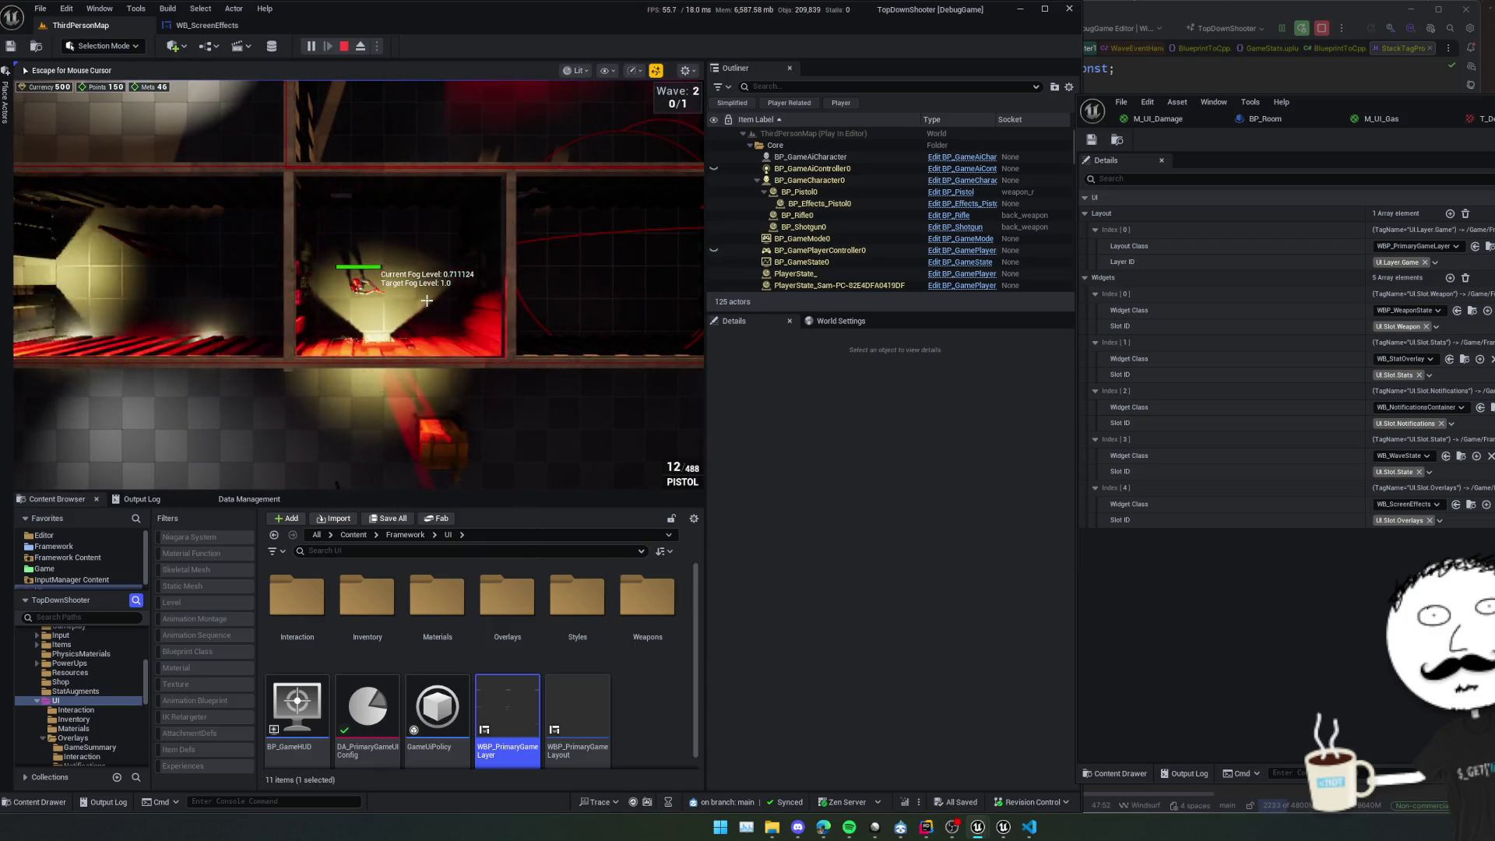
{"action": "key", "text": "shift+F1"}
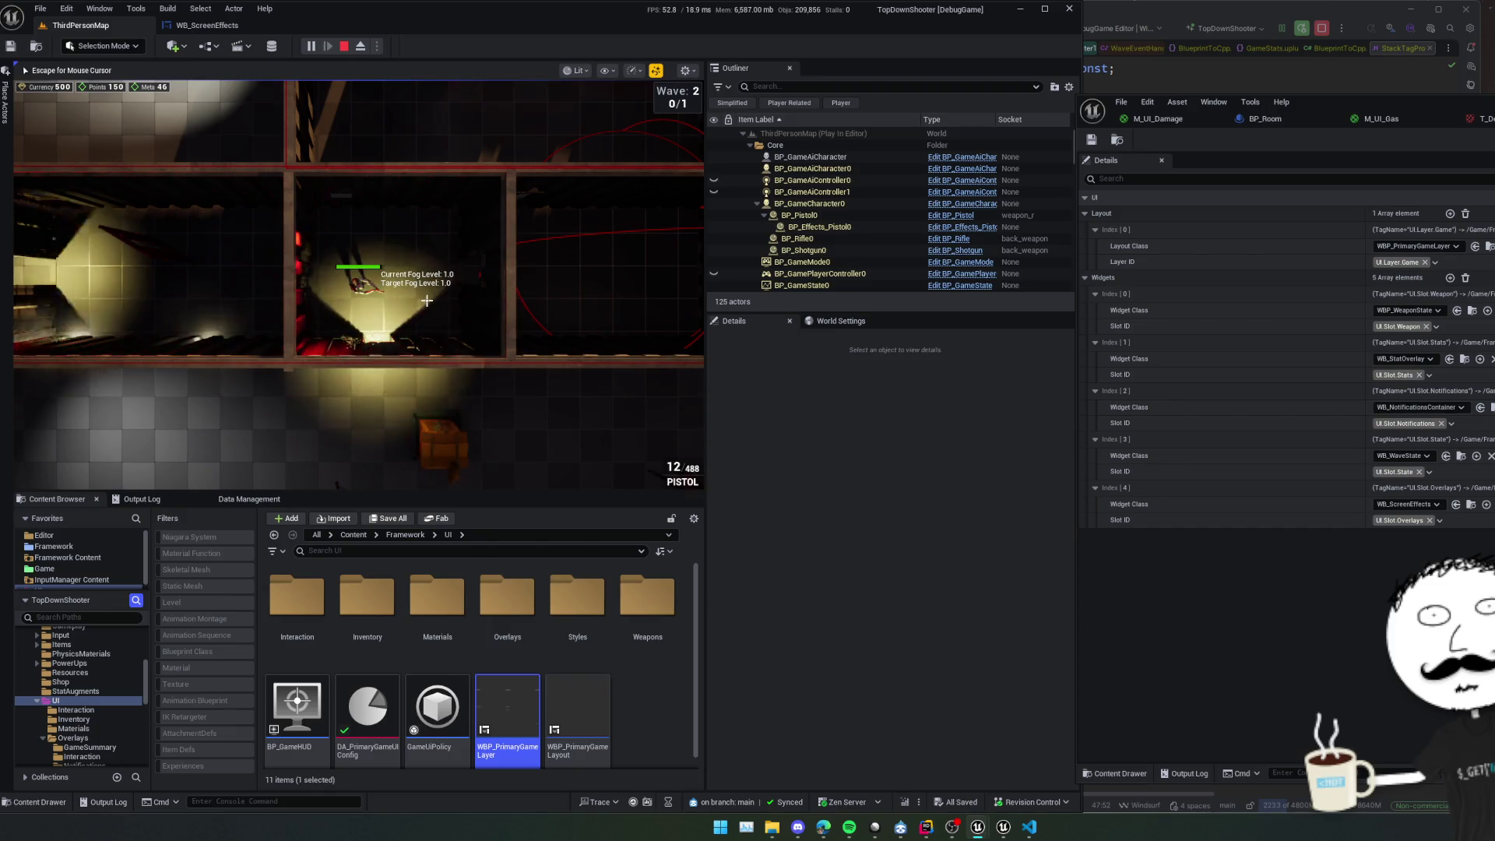
{"action": "left_click", "coordinate": [311, 46]}
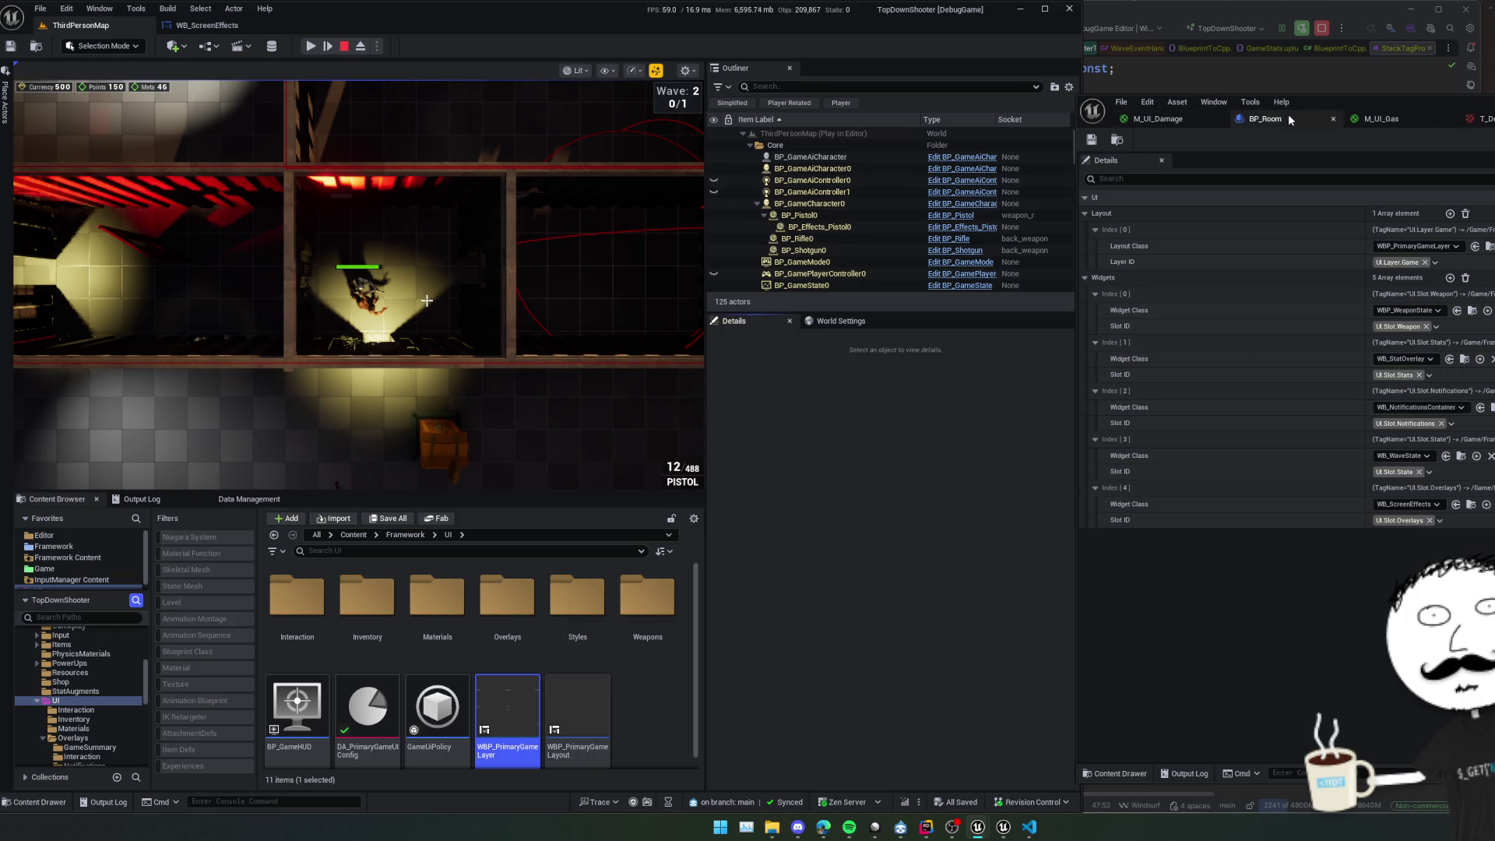
{"action": "left_click", "coordinate": [207, 25]}
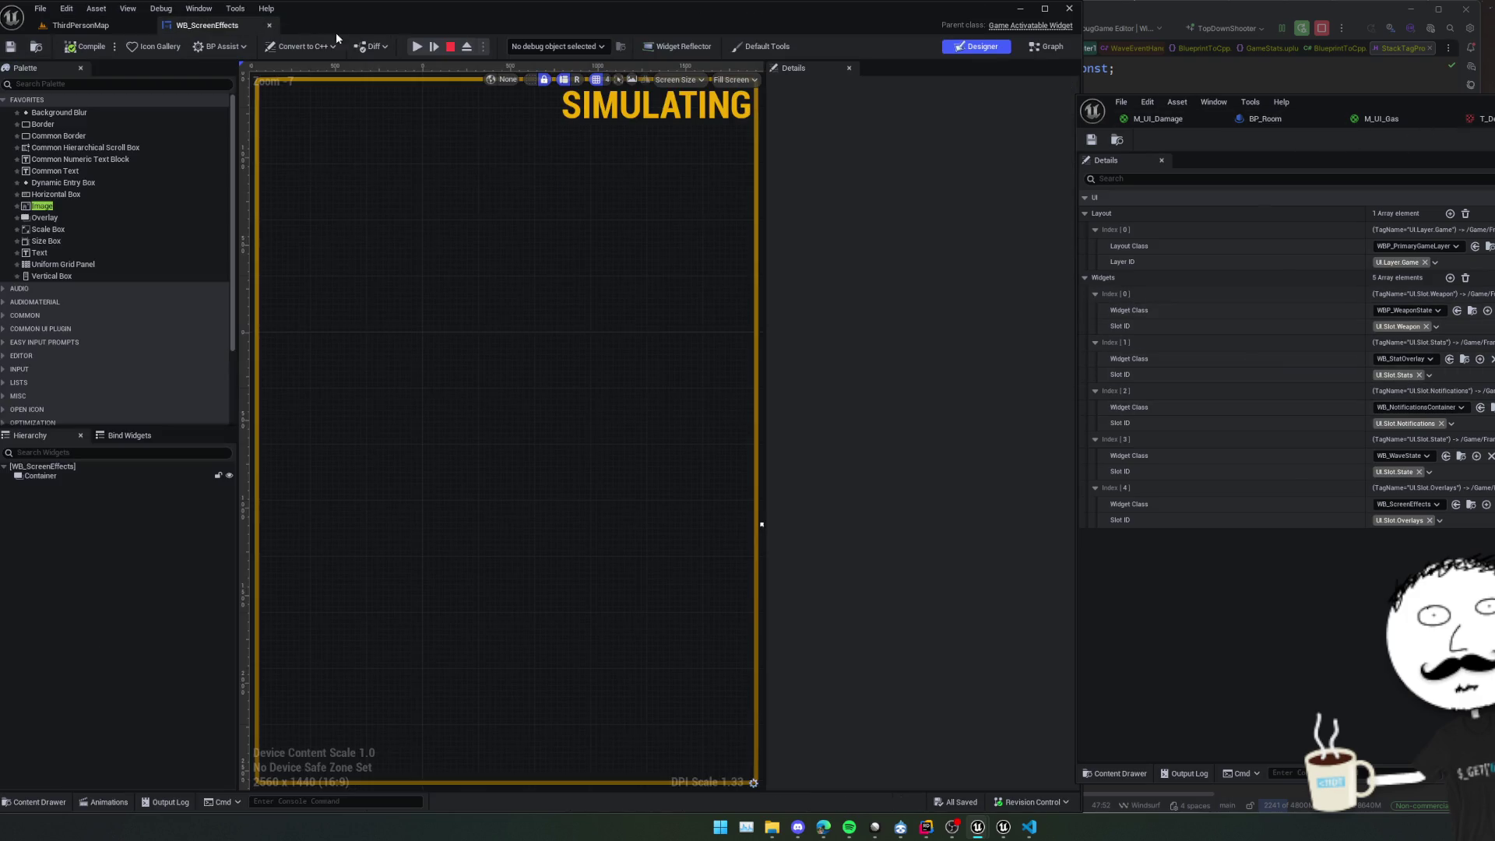
Open the Widget Reflector and list the game viewport's hit-testable widgets.
{"action": "left_click", "coordinate": [696, 48]}
{"action": "left_click", "coordinate": [92, 27]}
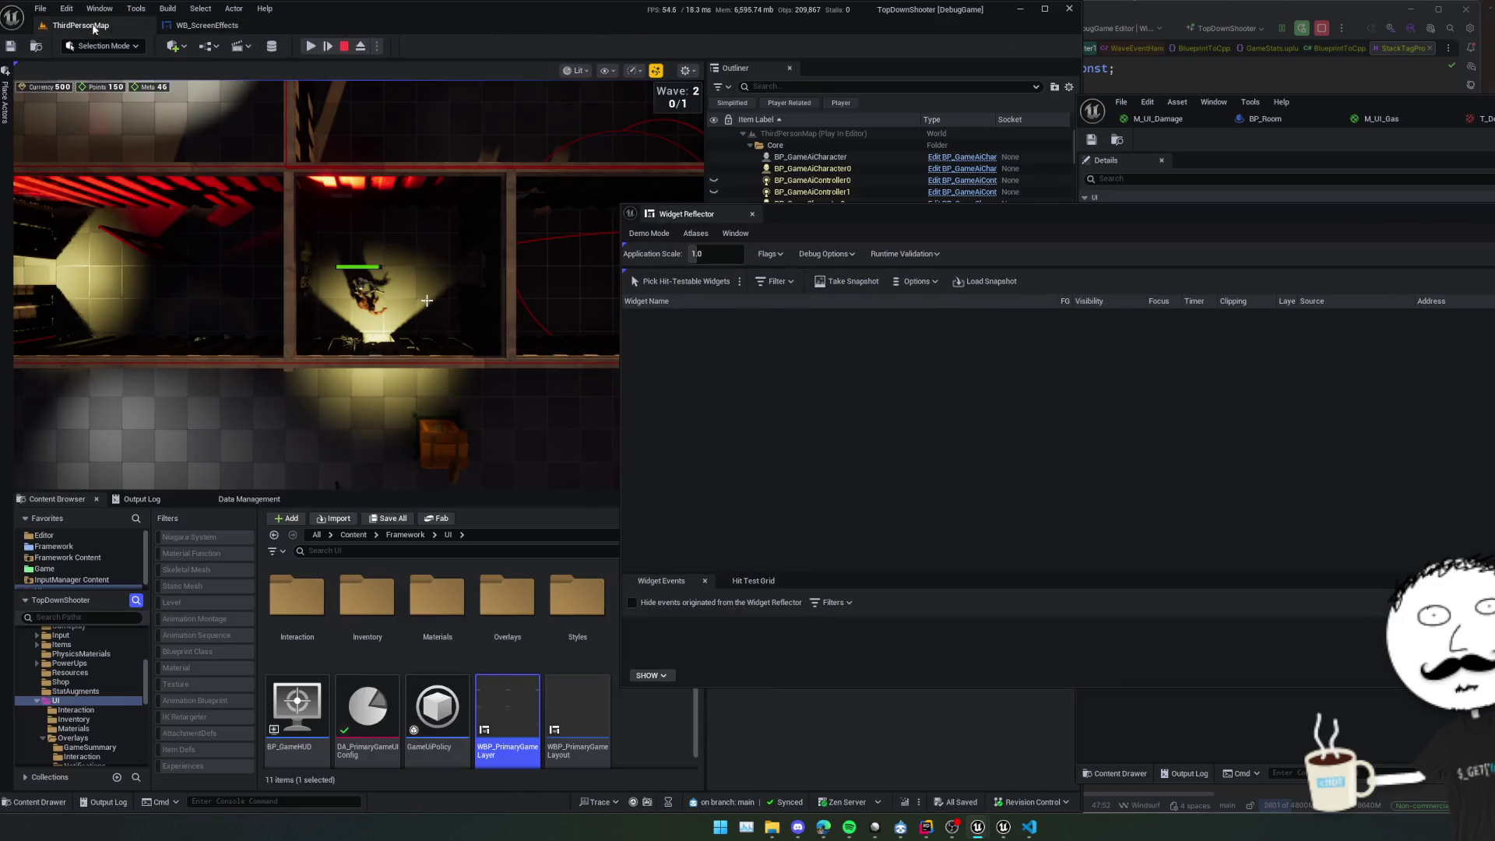
{"action": "left_click", "coordinate": [680, 281]}
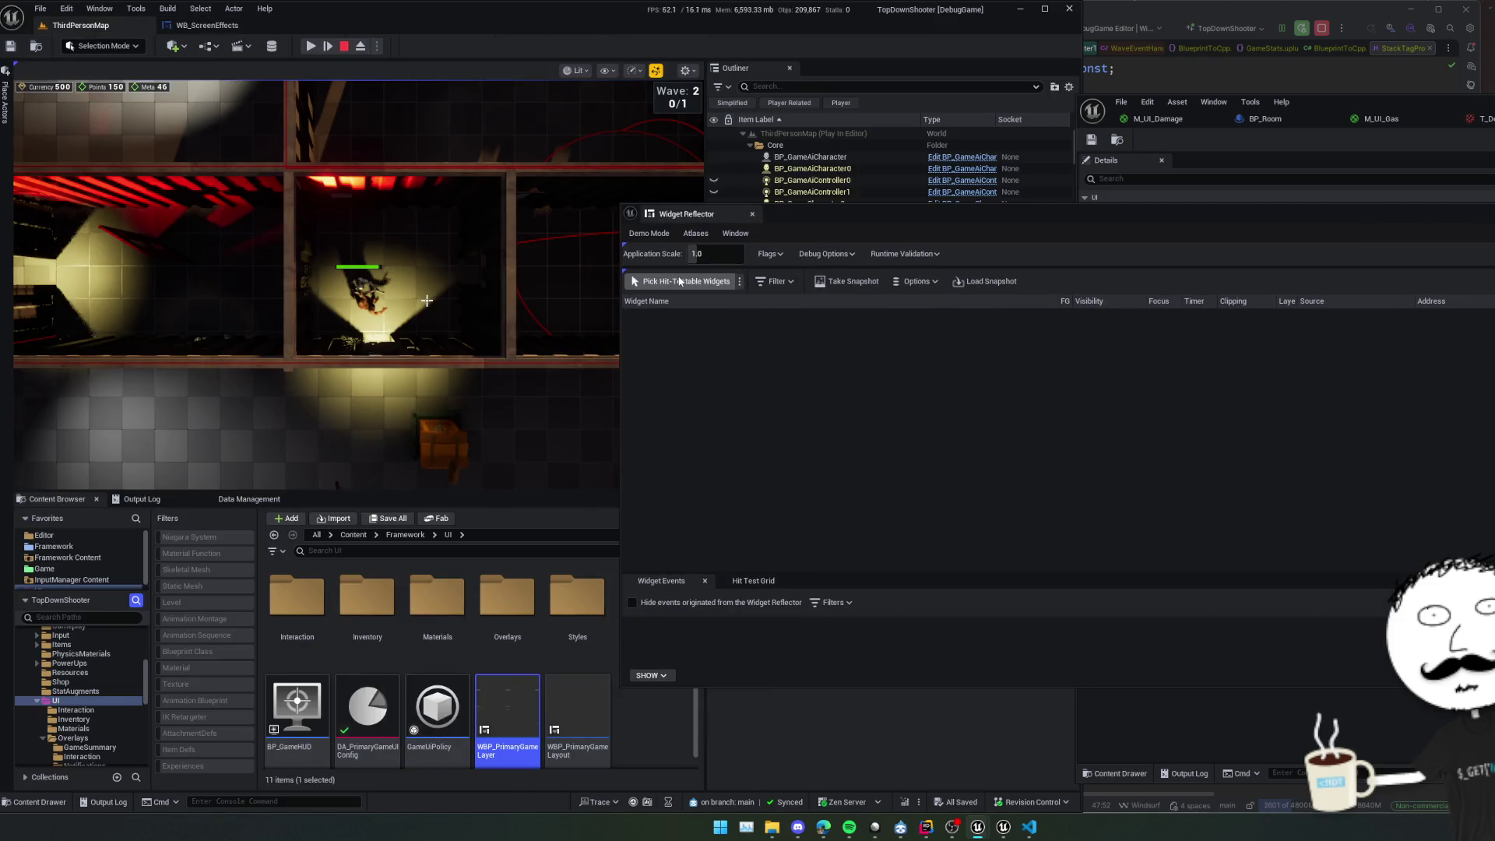
{"action": "key", "text": "Escape"}
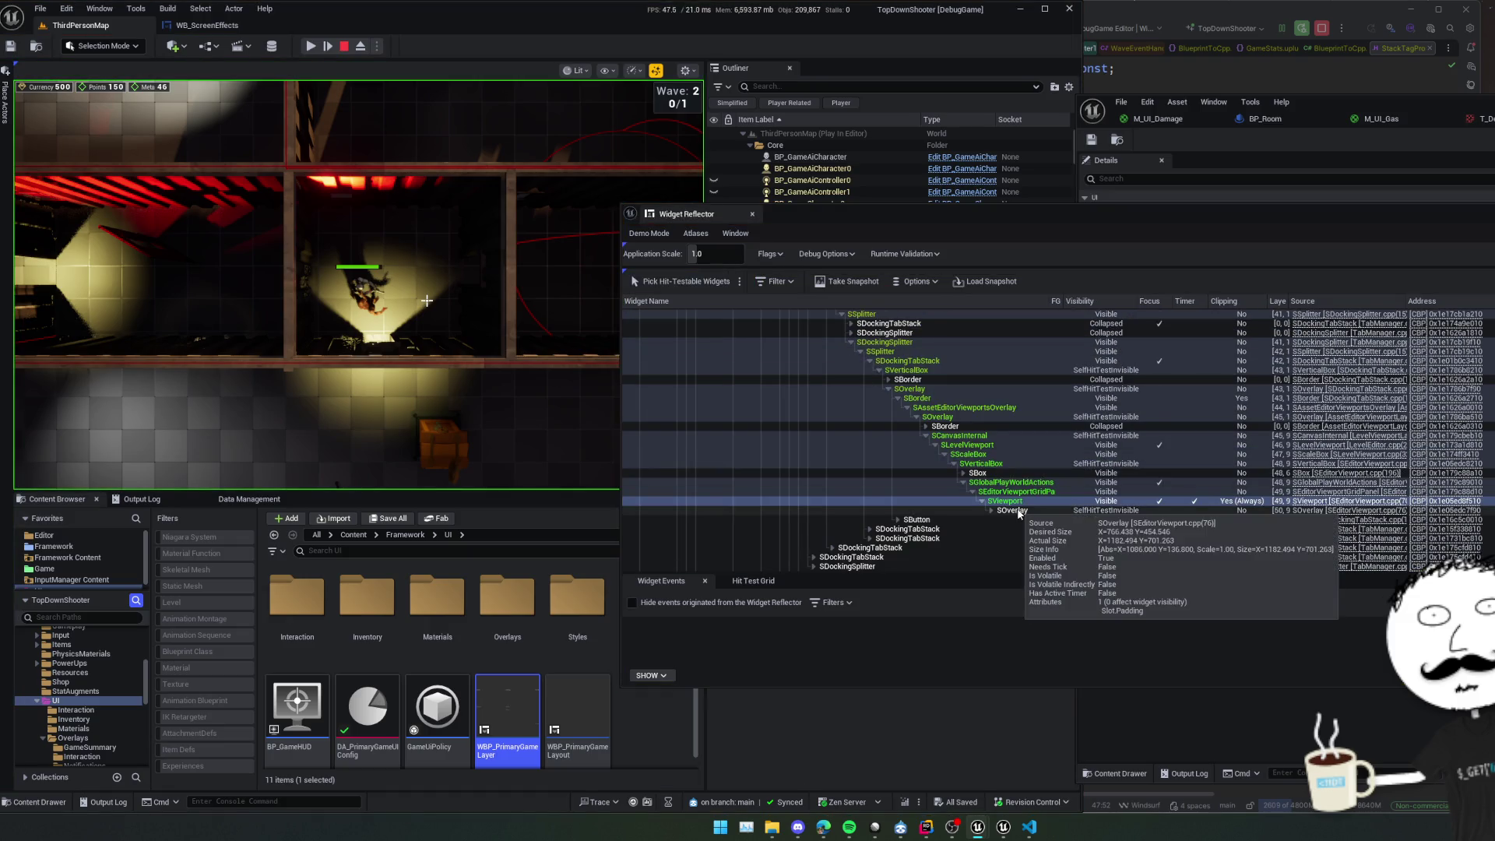
{"action": "right_click", "coordinate": [1018, 507]}
{"action": "left_click", "coordinate": [1035, 534]}
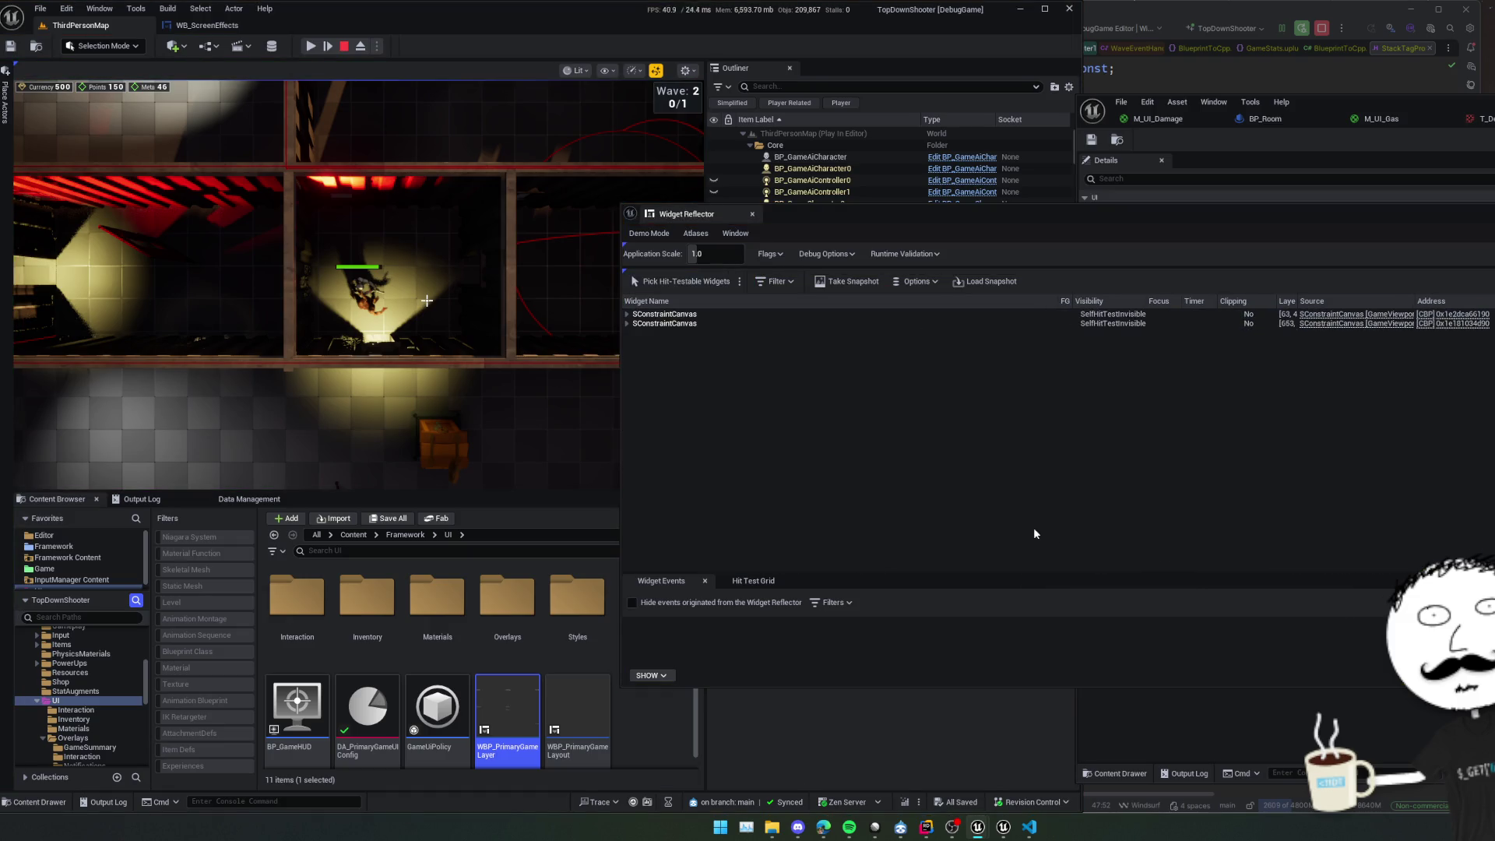
Expand the reflector tree from MainOverlay through GameLayer_Stack down to CanvasPanel_0's extension points.
{"action": "left_click", "coordinate": [679, 324]}
{"action": "key", "text": "Right"}
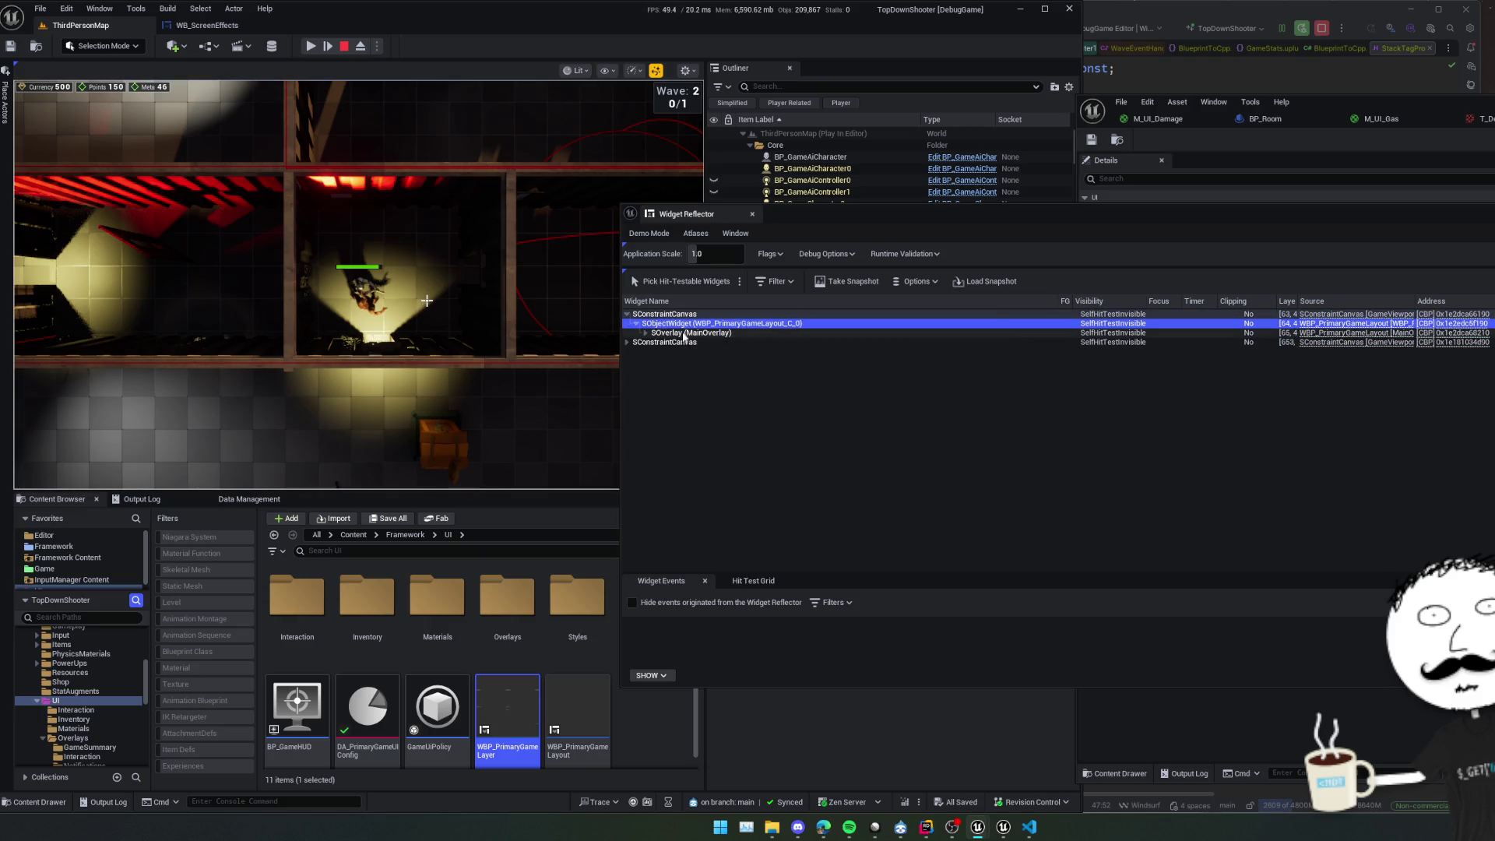
{"action": "left_click", "coordinate": [684, 332]}
{"action": "key", "text": "Right"}
{"action": "left_click", "coordinate": [764, 352]}
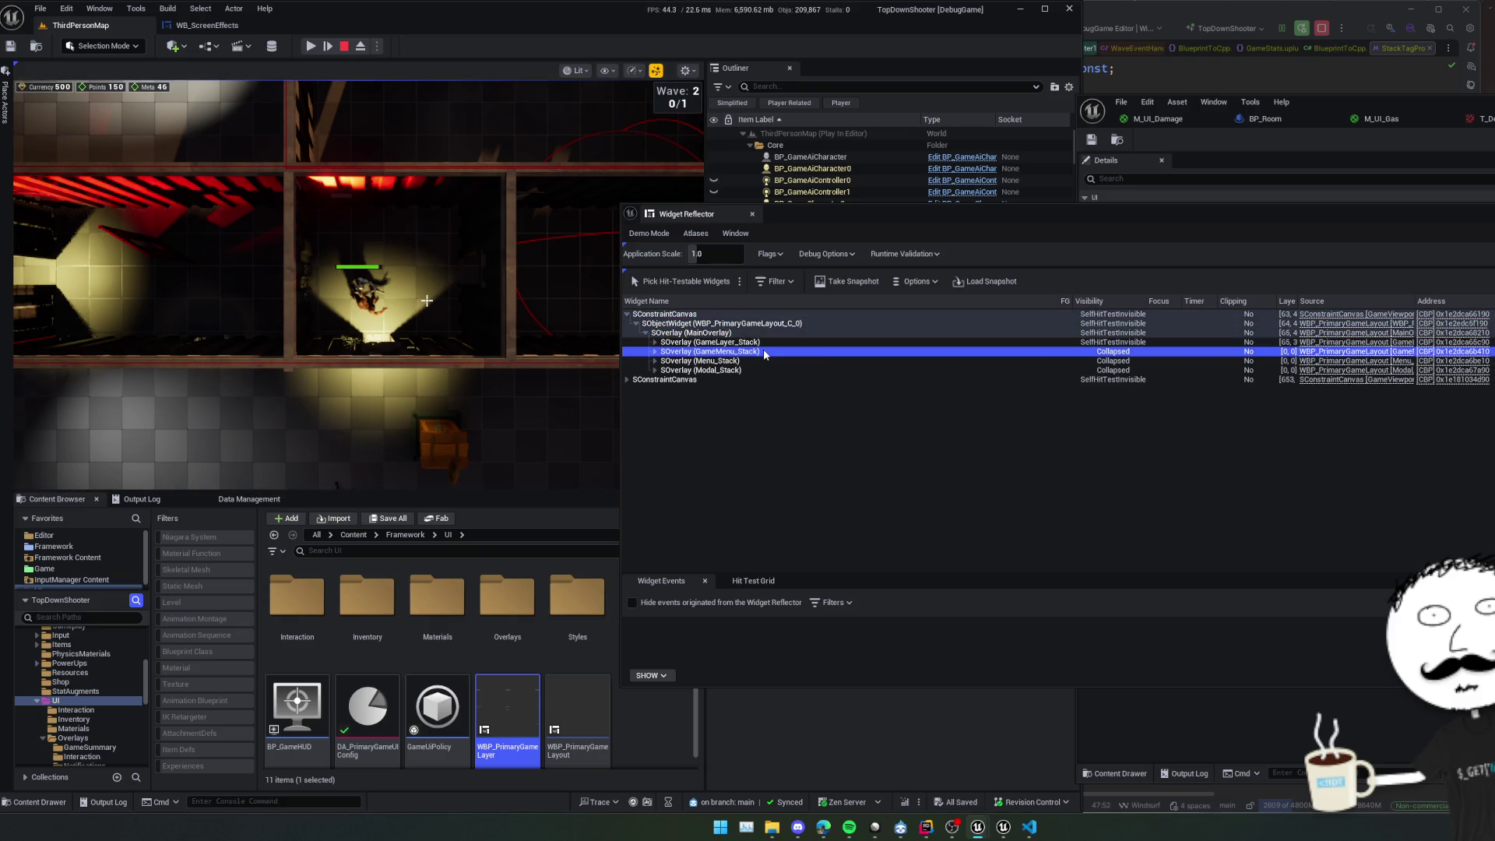
{"action": "key", "text": "Up"}
{"action": "key", "text": "Right"}
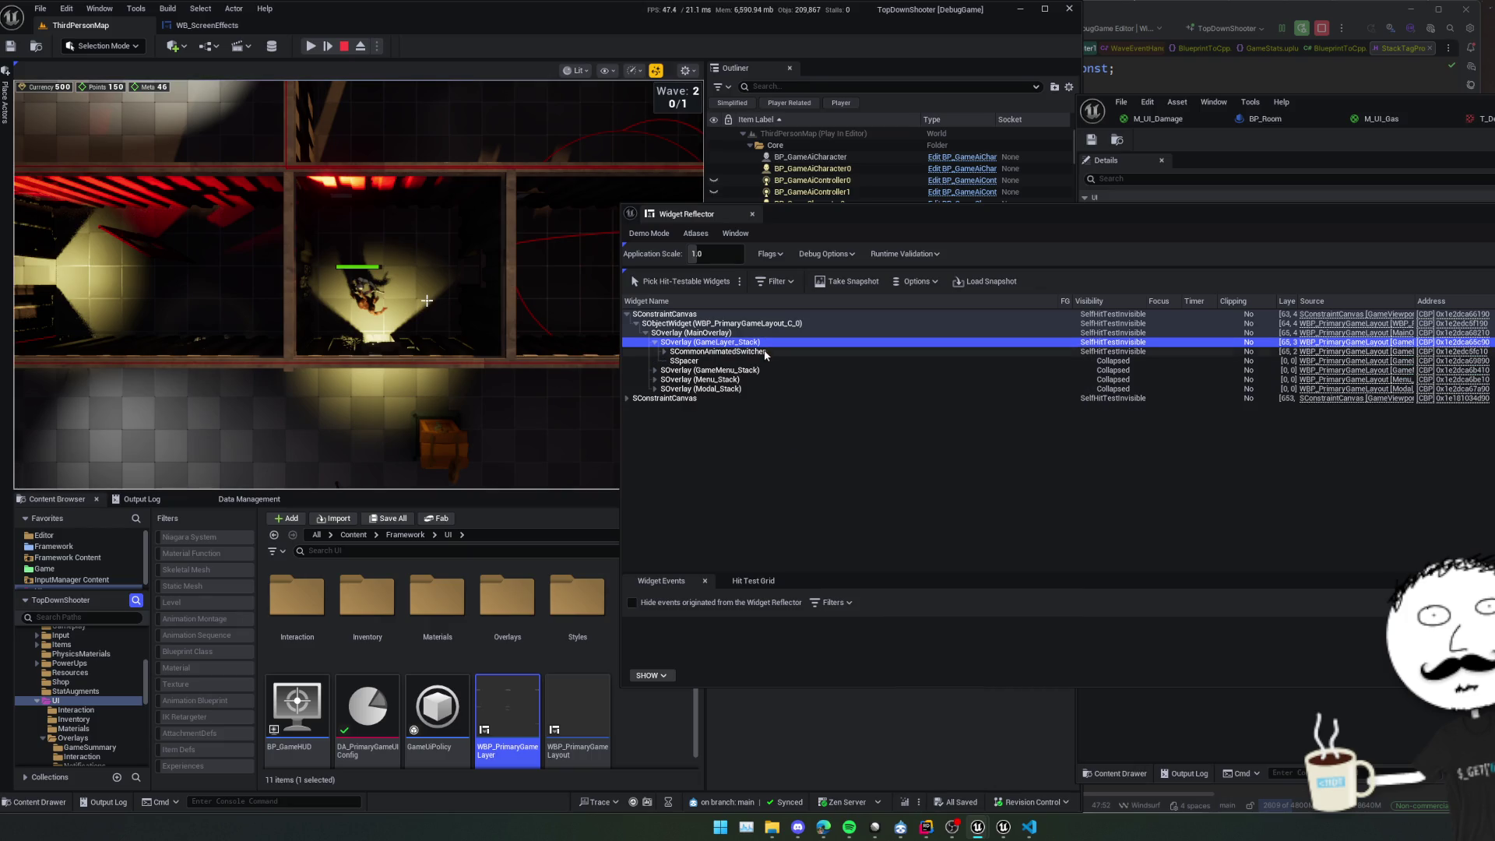
{"action": "left_click", "coordinate": [764, 352]}
{"action": "key", "text": "Right"}
{"action": "left_click", "coordinate": [802, 362]}
{"action": "key", "text": "Right"}
{"action": "left_click", "coordinate": [802, 370]}
{"action": "key", "text": "Right"}
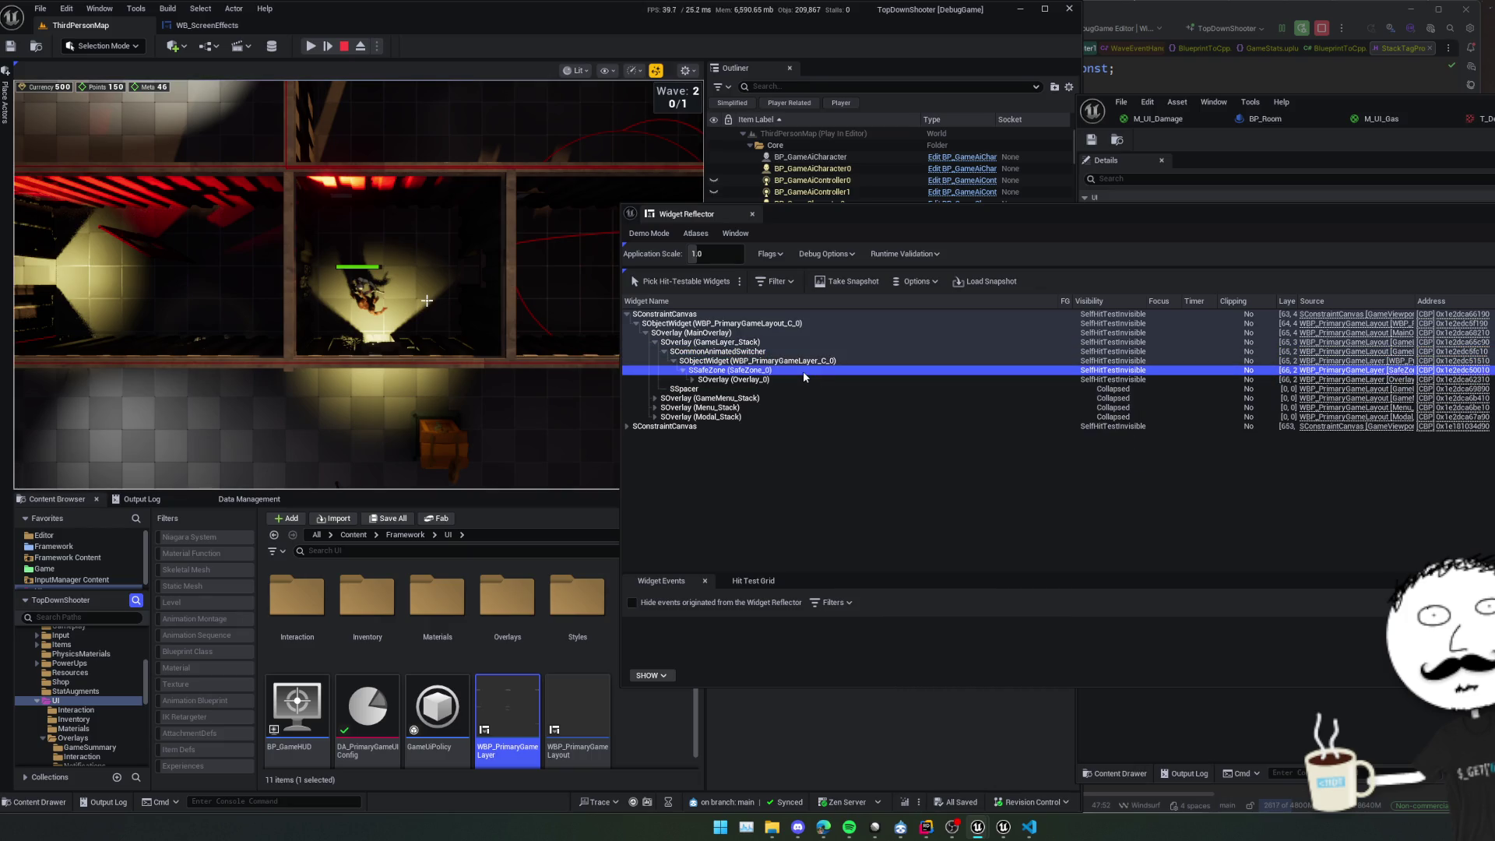
{"action": "left_click", "coordinate": [802, 377]}
{"action": "key", "text": "Right"}
{"action": "key", "text": "Down"}
{"action": "key", "text": "Right"}
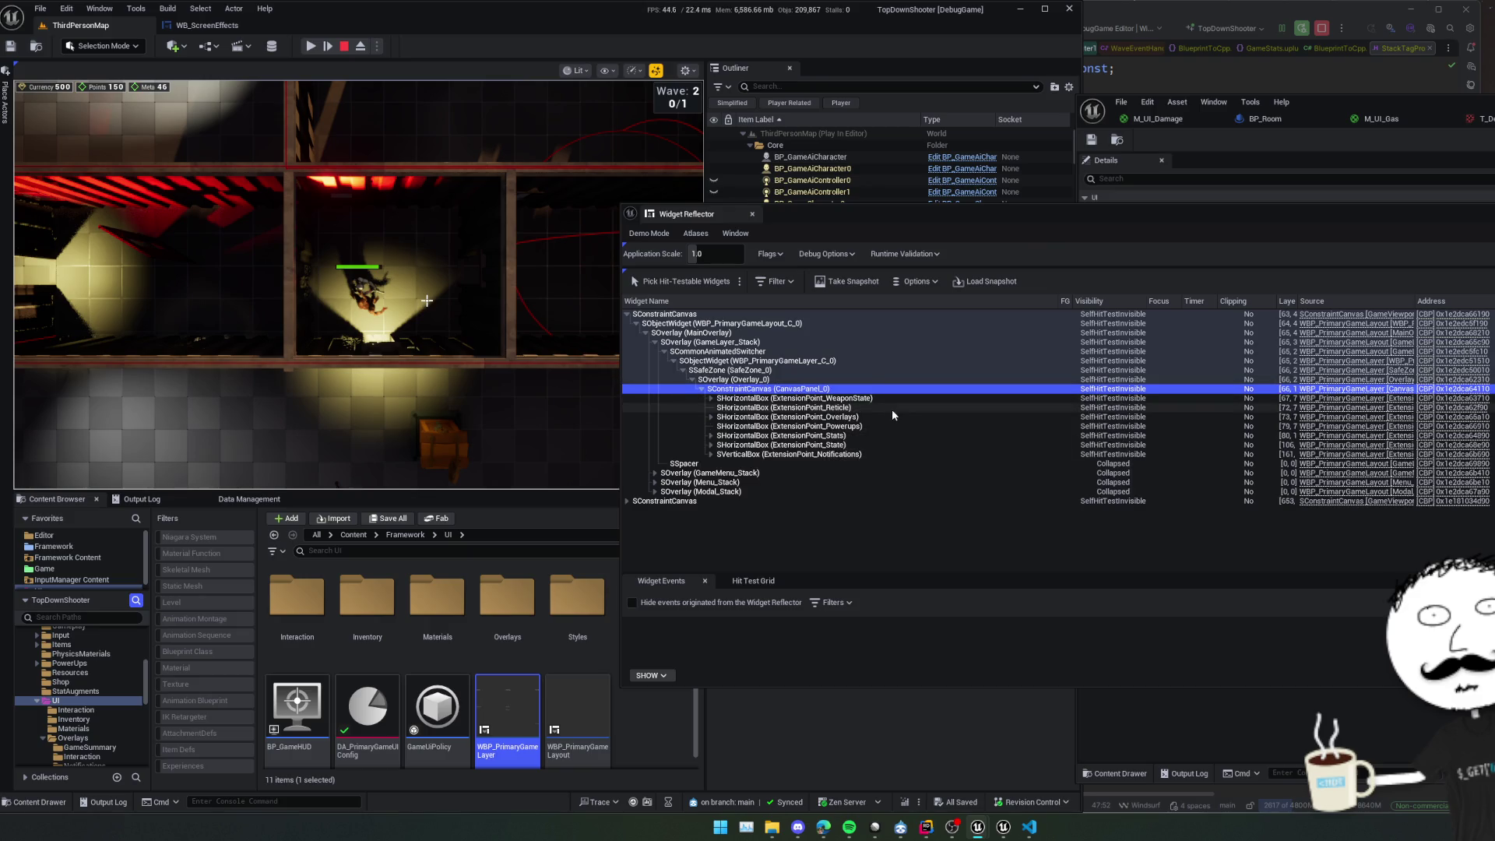
Expand ExtensionPoint_Overlays to find WB_ScreenEffects_C_0 and its Container, then return to the game.
{"action": "left_click", "coordinate": [881, 418]}
{"action": "key", "text": "Right"}
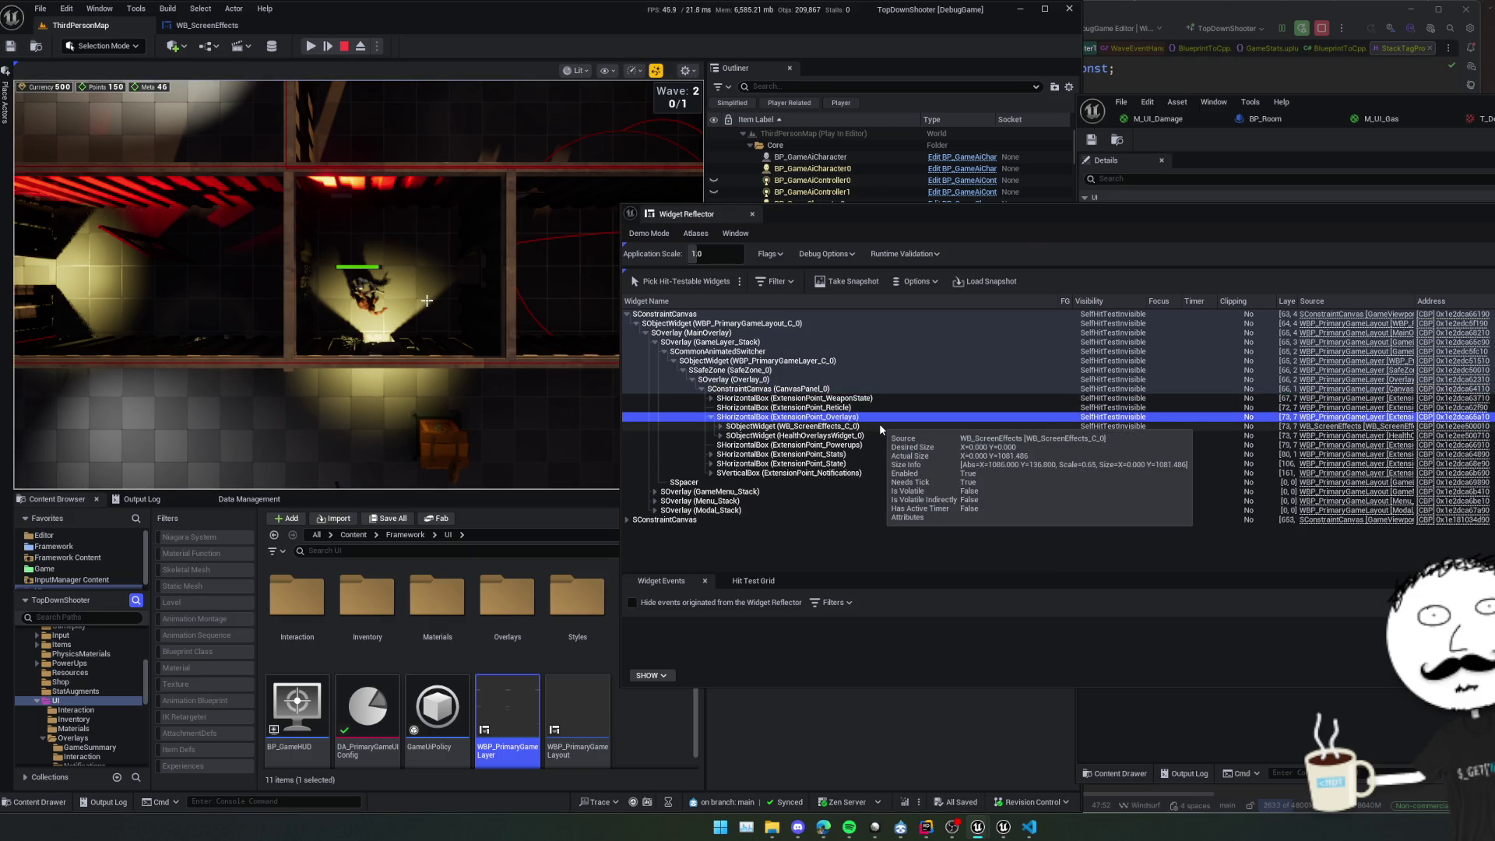
{"action": "left_click", "coordinate": [880, 424]}
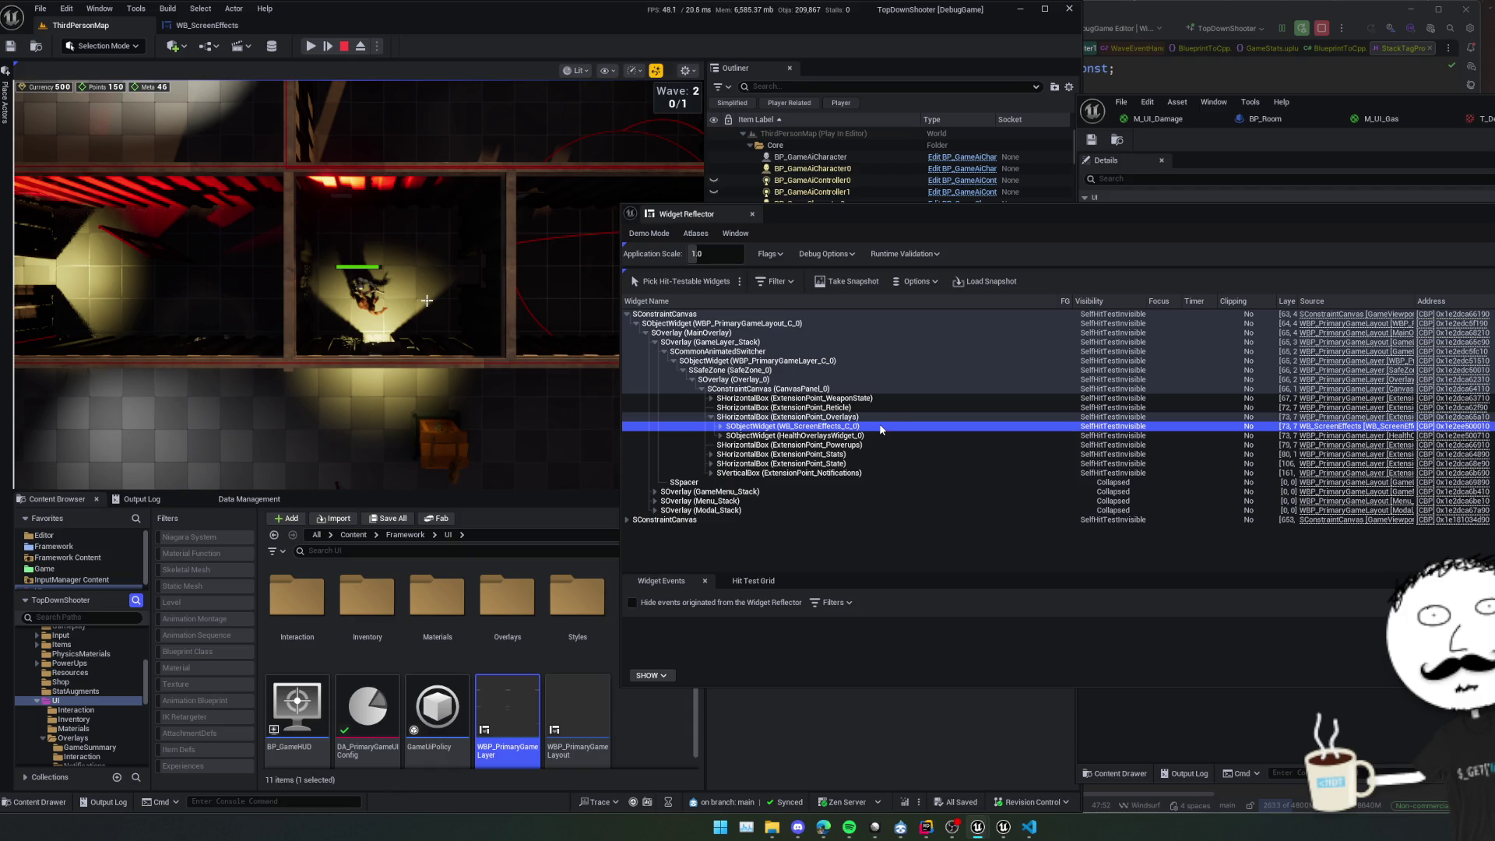
{"action": "key", "text": "Right"}
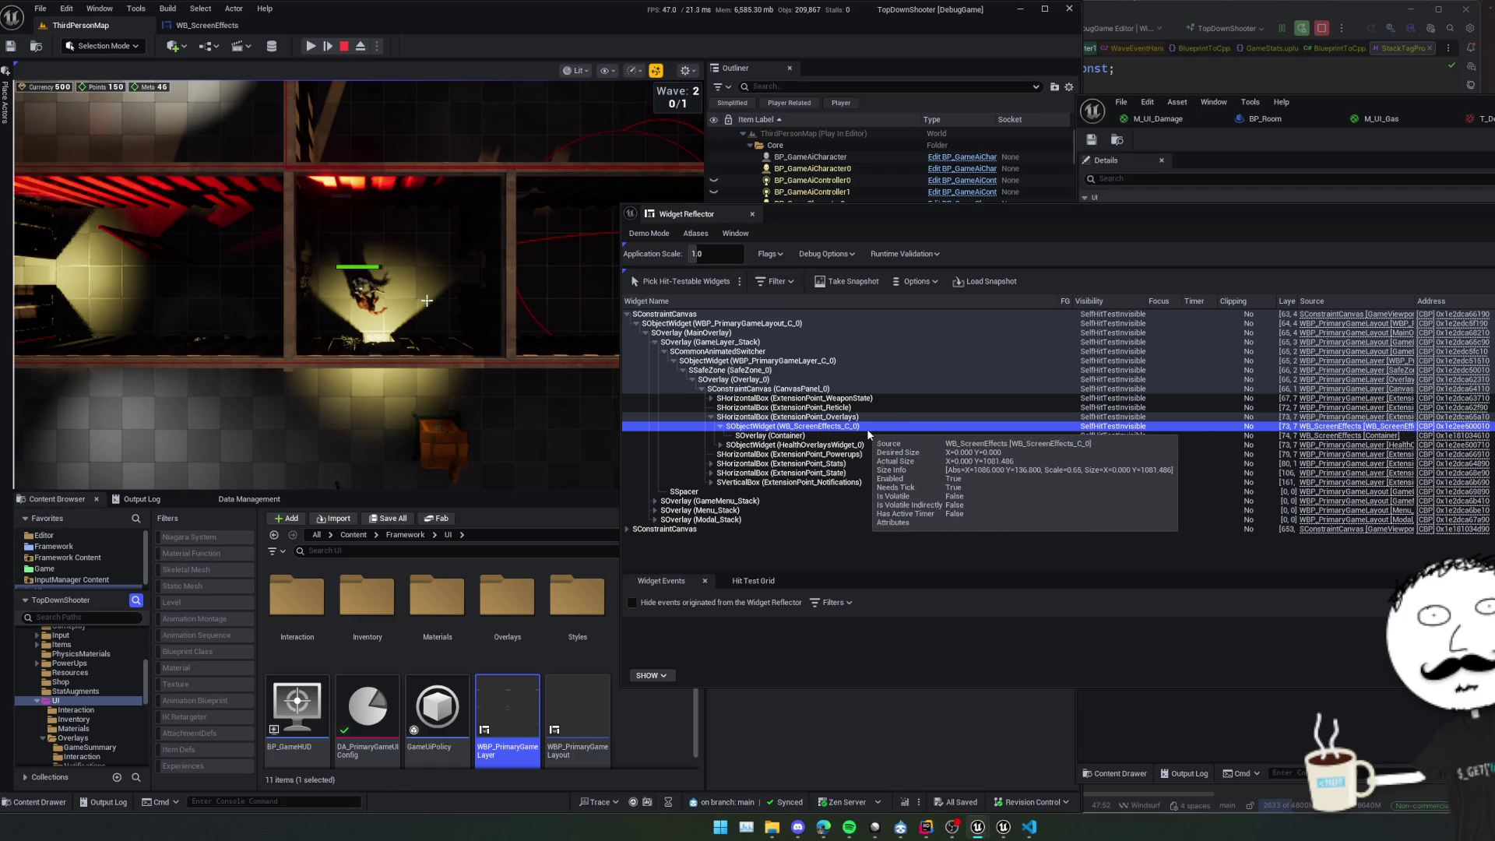
{"action": "key", "text": "Down"}
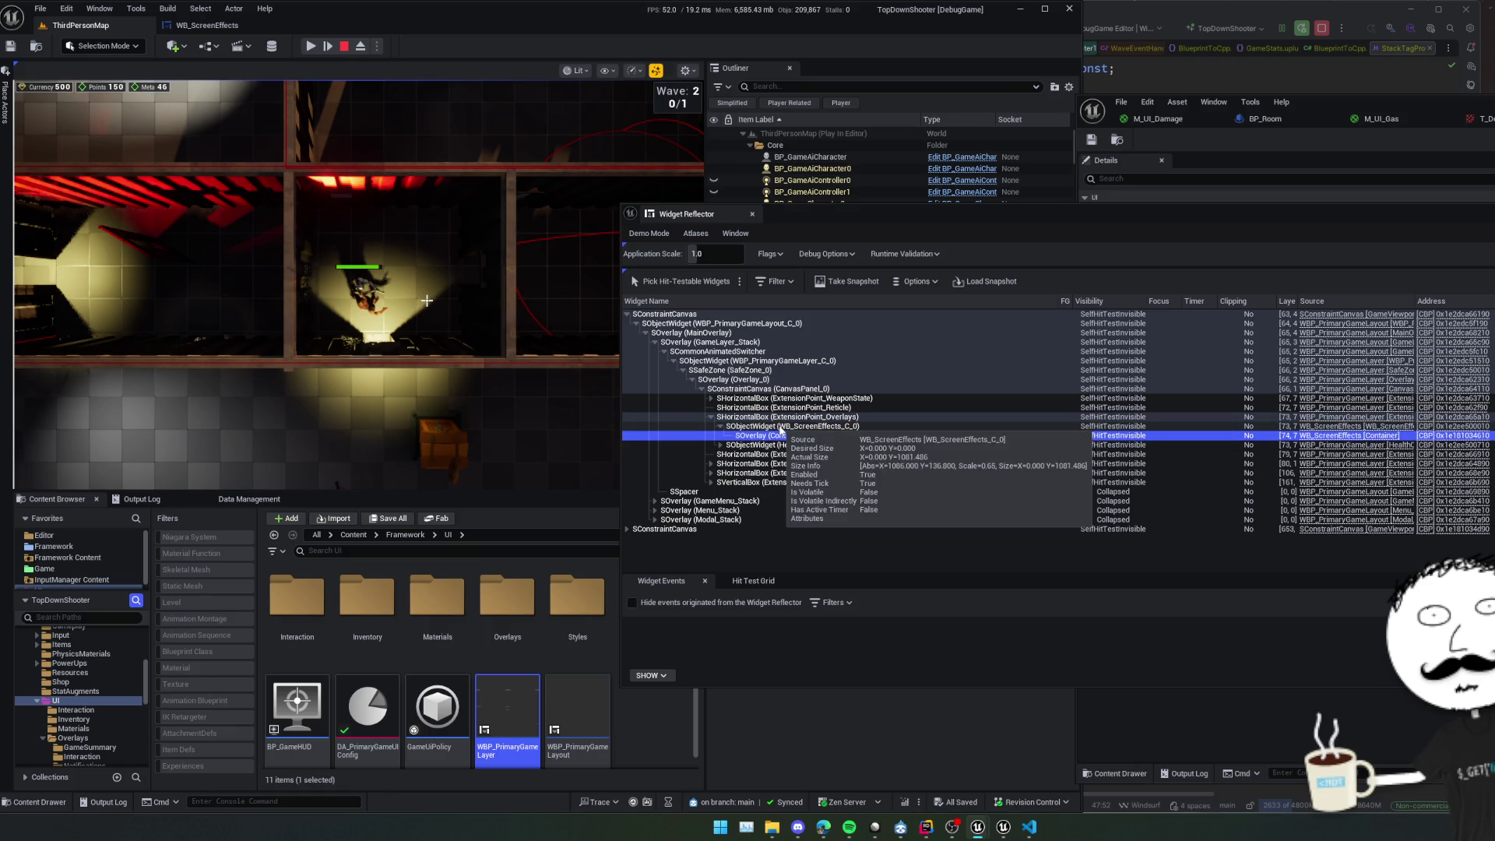
{"action": "left_click", "coordinate": [794, 427]}
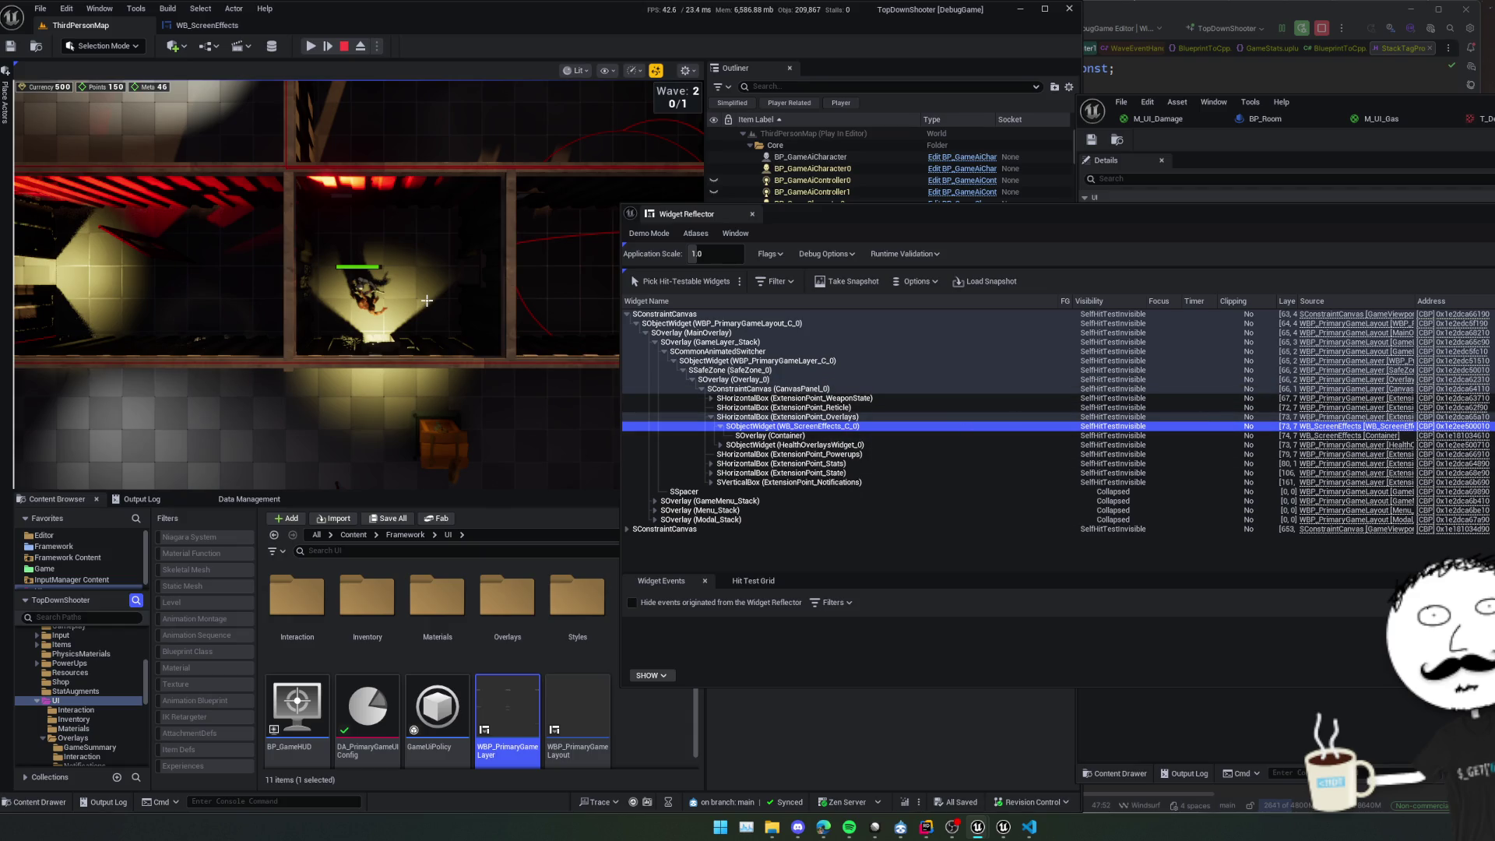
{"action": "left_click", "coordinate": [426, 301]}
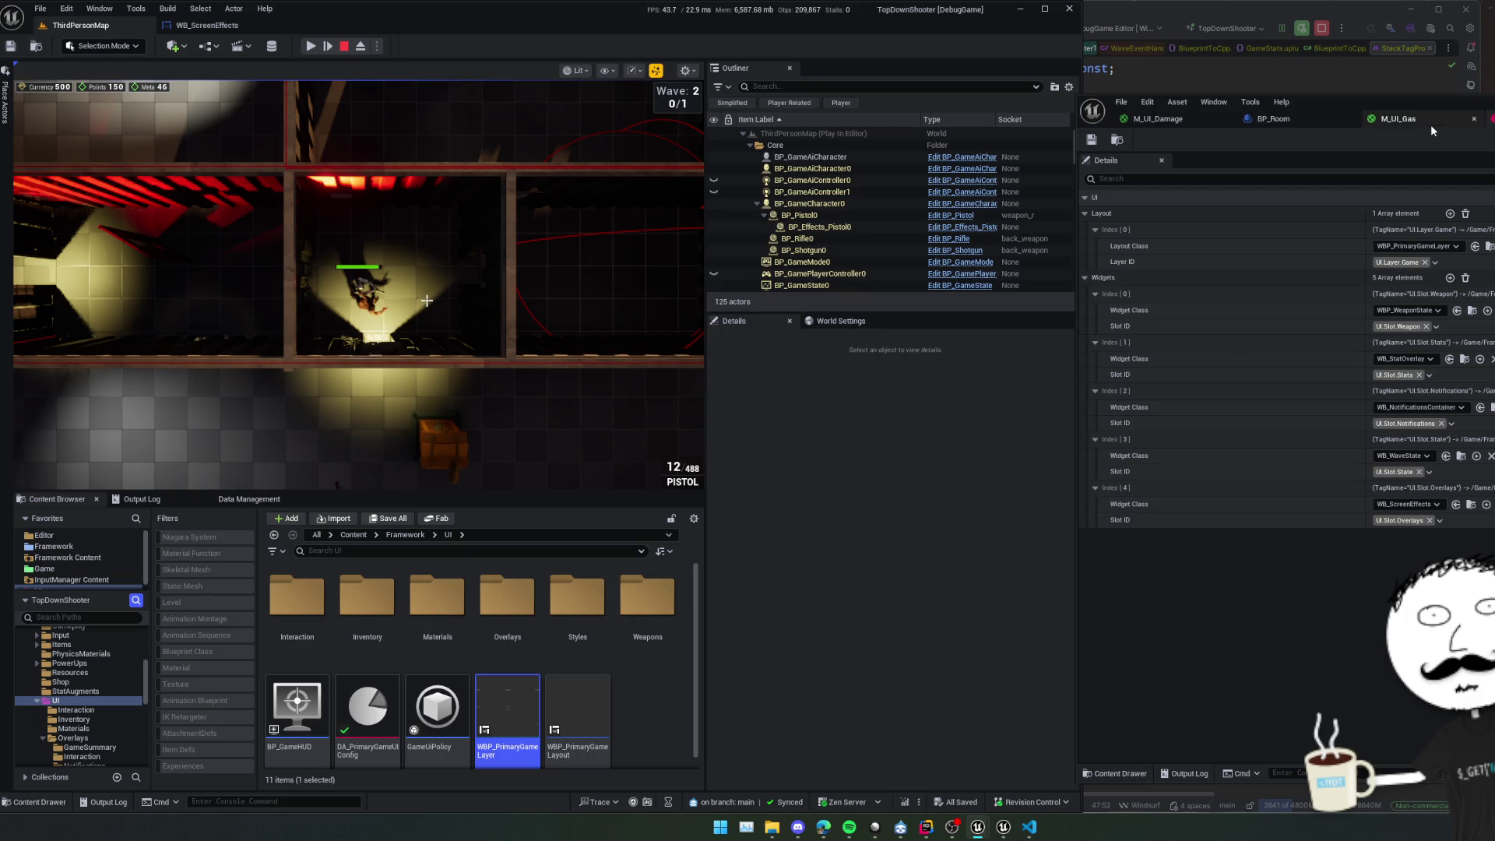
Dock and widen the WB_ScreenEffects editor beside the level, debugging WB_ScreenEffects_C_0.
{"action": "left_click", "coordinate": [218, 25]}
{"action": "left_click_drag", "start_coordinate": [218, 25], "coordinate": [1164, 118]}
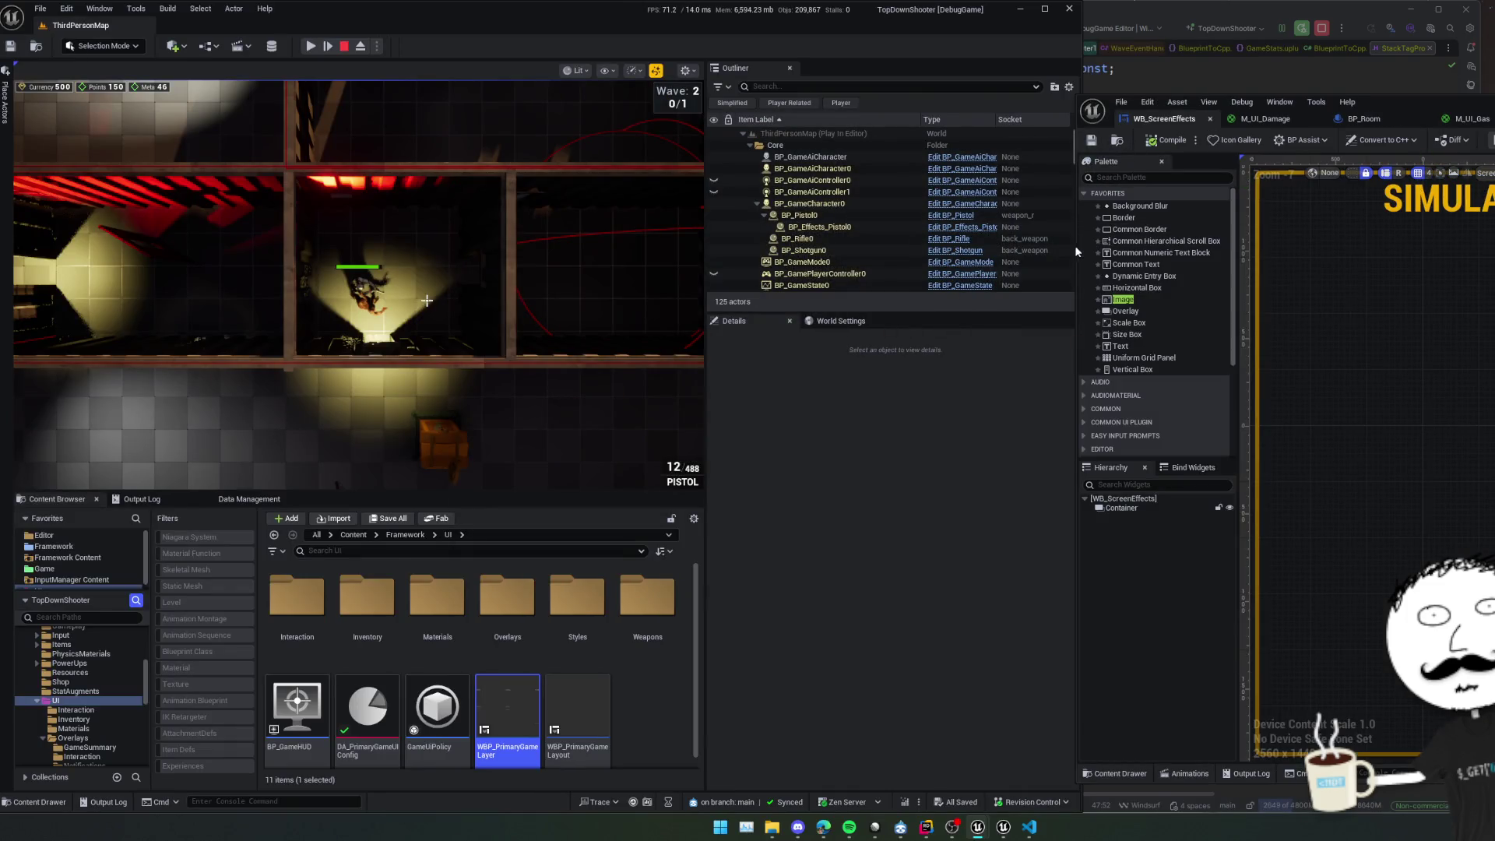
{"action": "left_click_drag", "start_coordinate": [1075, 251], "coordinate": [831, 252]}
{"action": "left_click", "coordinate": [1391, 140]}
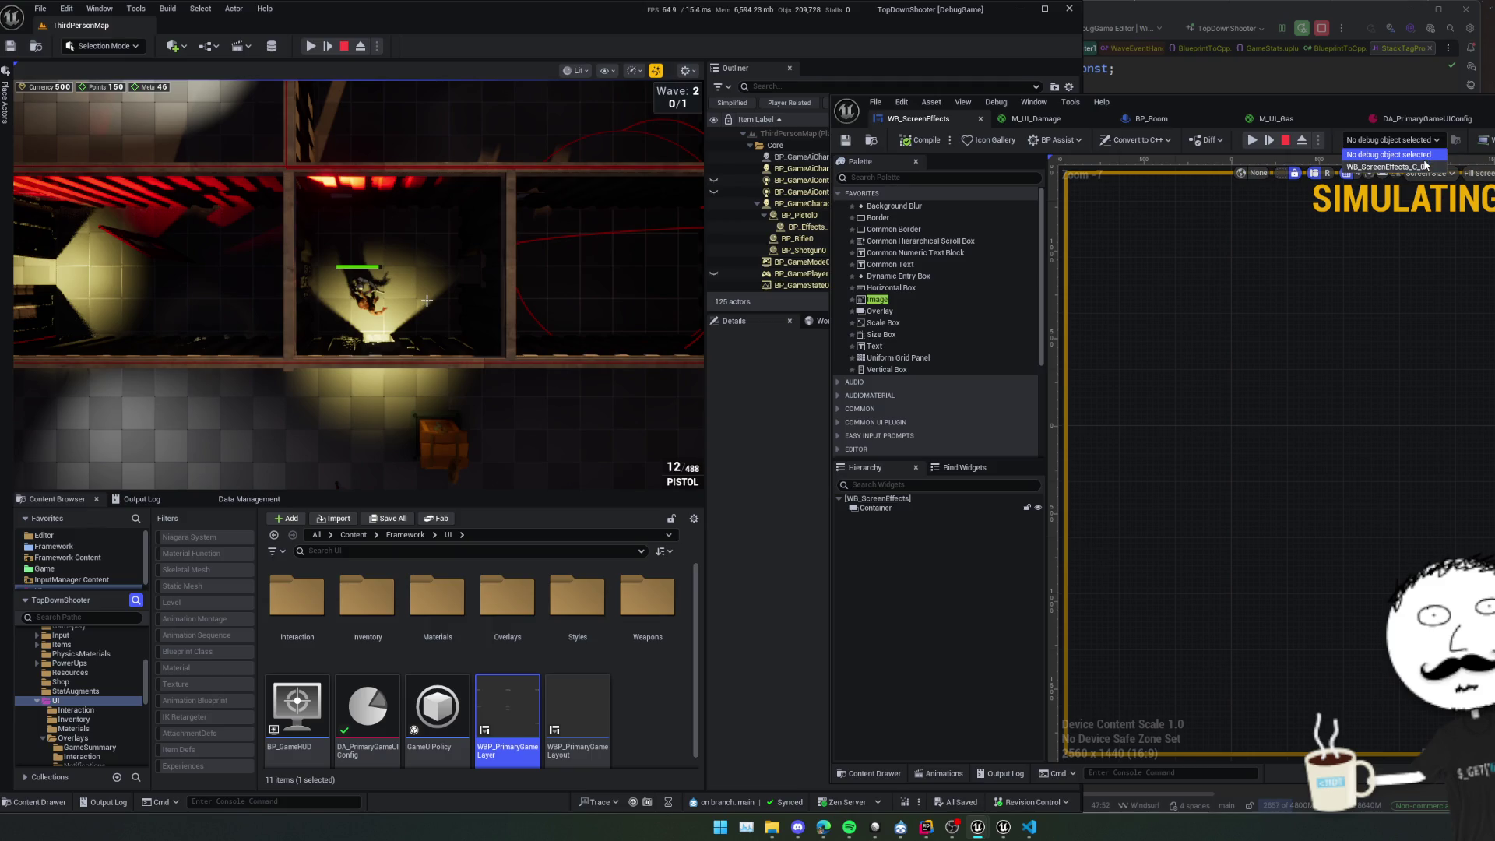
{"action": "left_click", "coordinate": [1426, 166]}
{"action": "left_click", "coordinate": [1391, 139]}
{"action": "left_click", "coordinate": [1391, 166]}
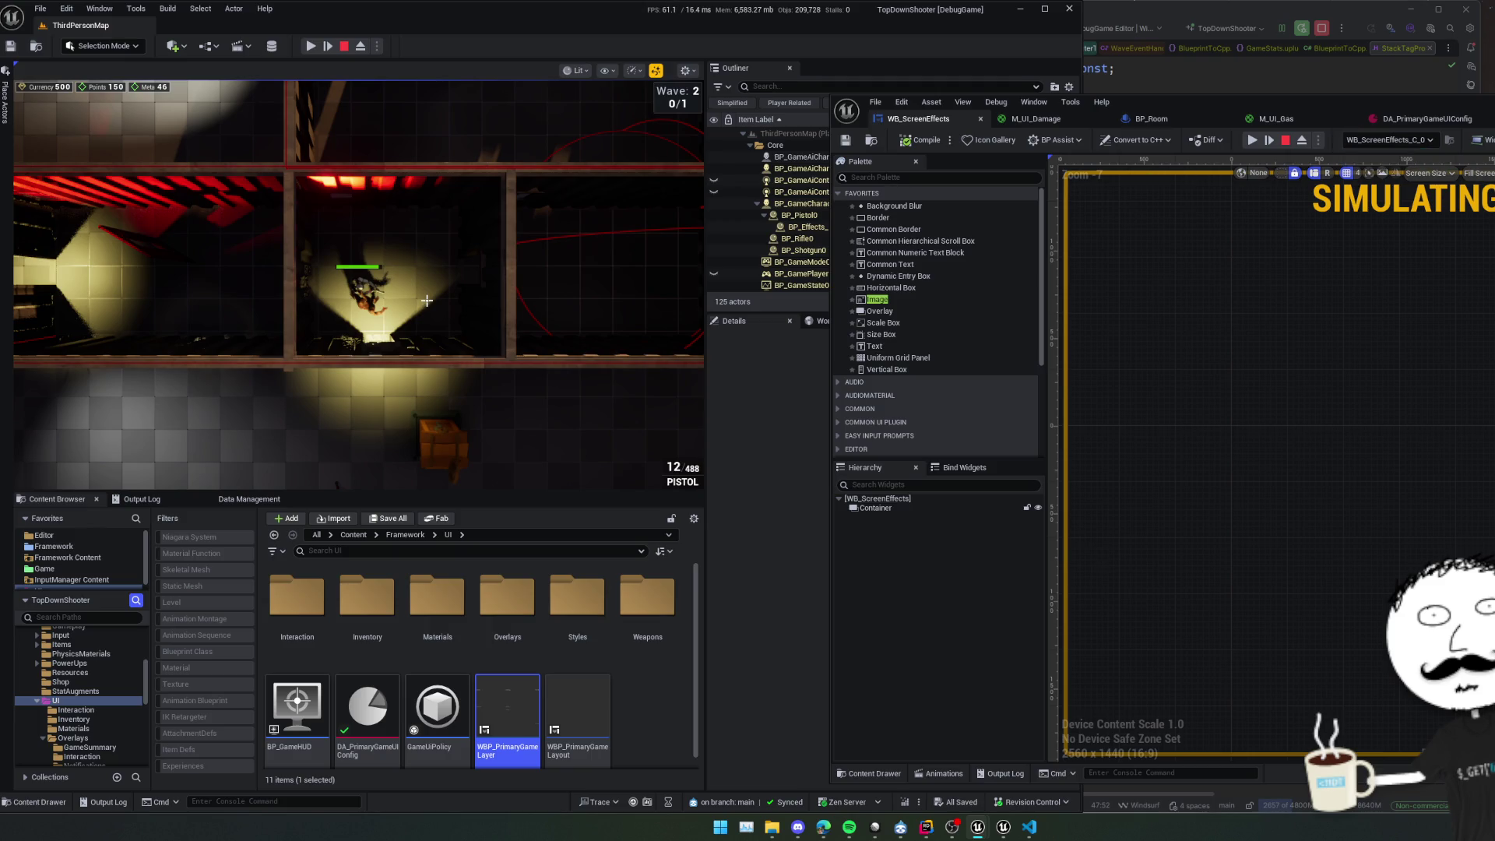
Inspect the Effect Materials debug values in the EventGraph, compile and save, then stop play.
{"action": "left_click", "coordinate": [1491, 139]}
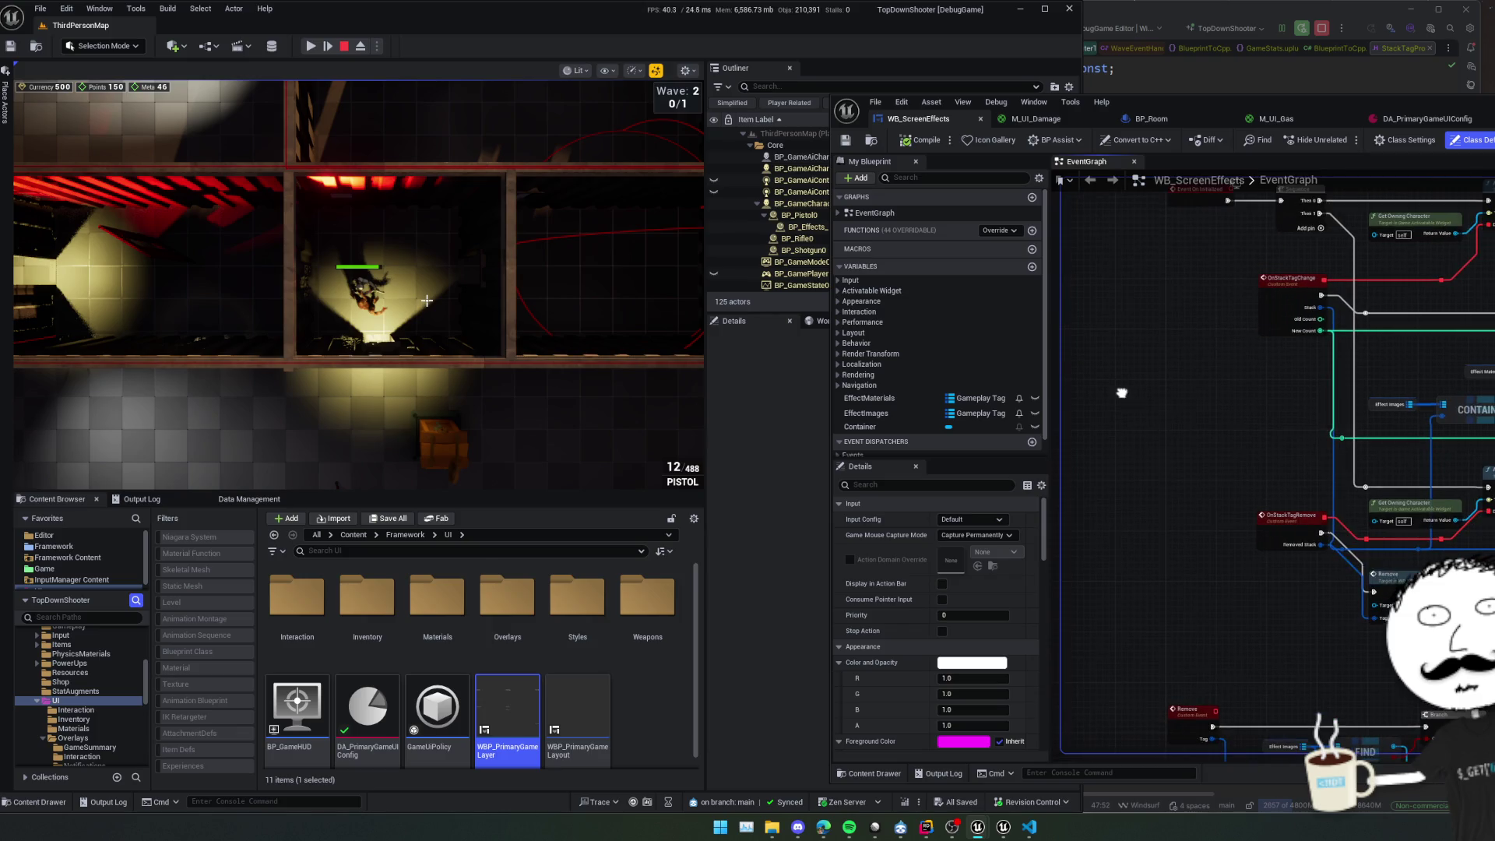
{"action": "left_click_drag", "start_coordinate": [1121, 392], "coordinate": [966, 435]}
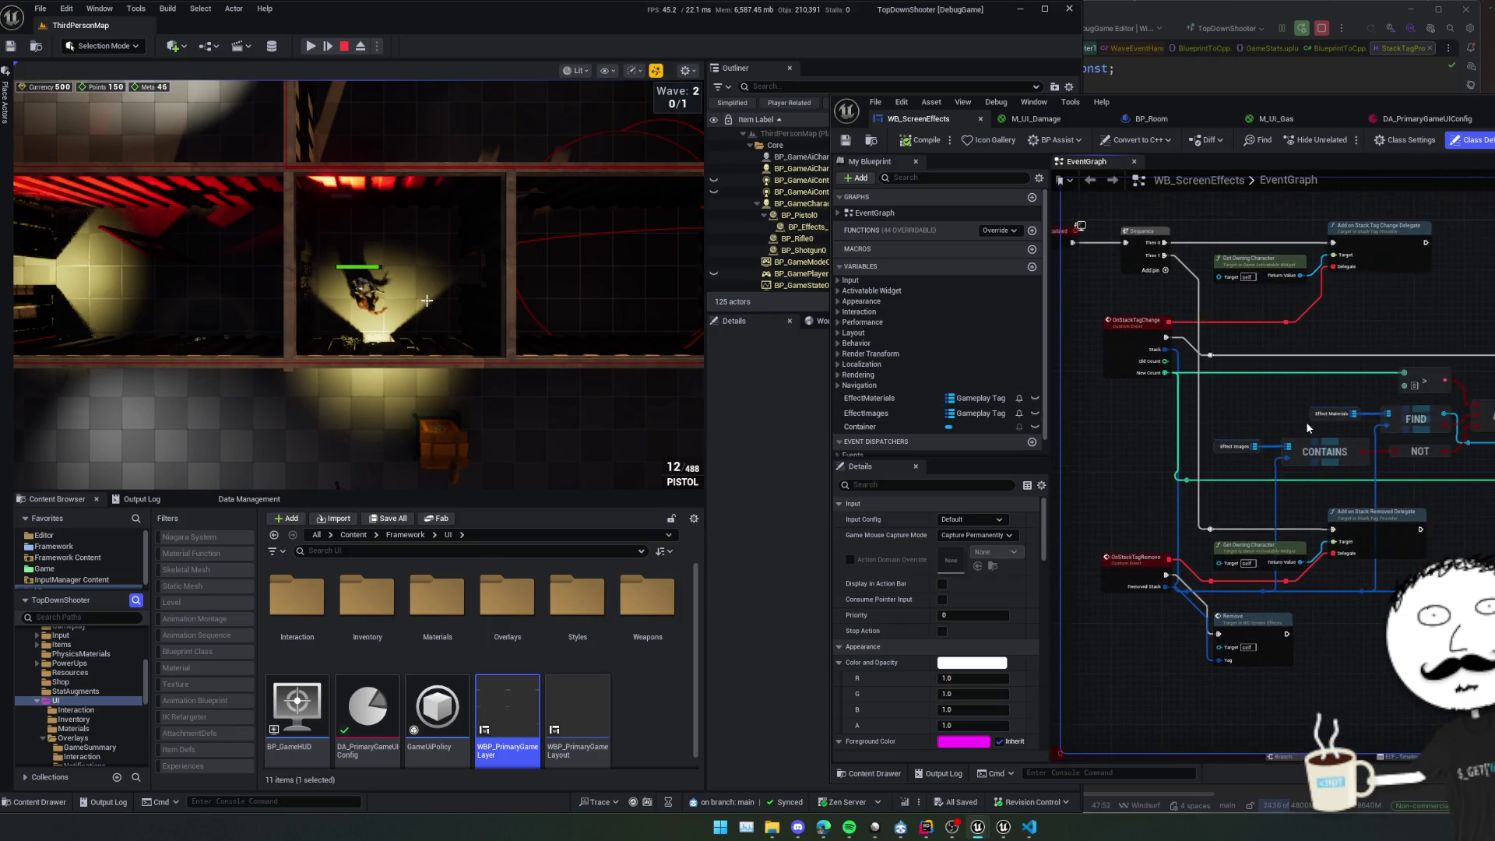
{"action": "scroll", "coordinate": [1305, 422], "scroll_direction": "up", "scroll_amount": 2}
{"action": "left_click", "coordinate": [1392, 426]}
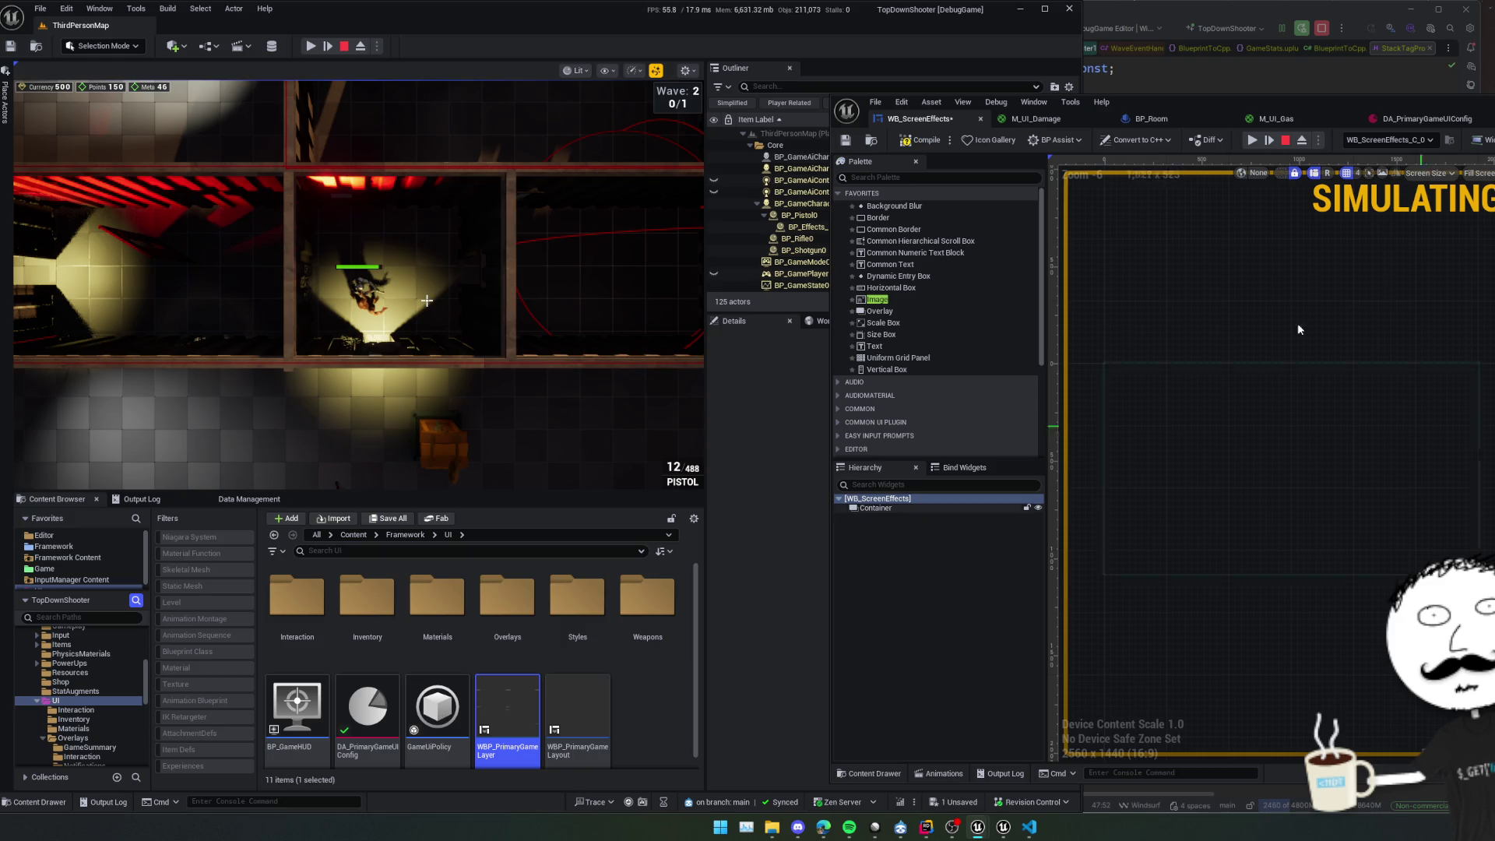
{"action": "left_click", "coordinate": [848, 141]}
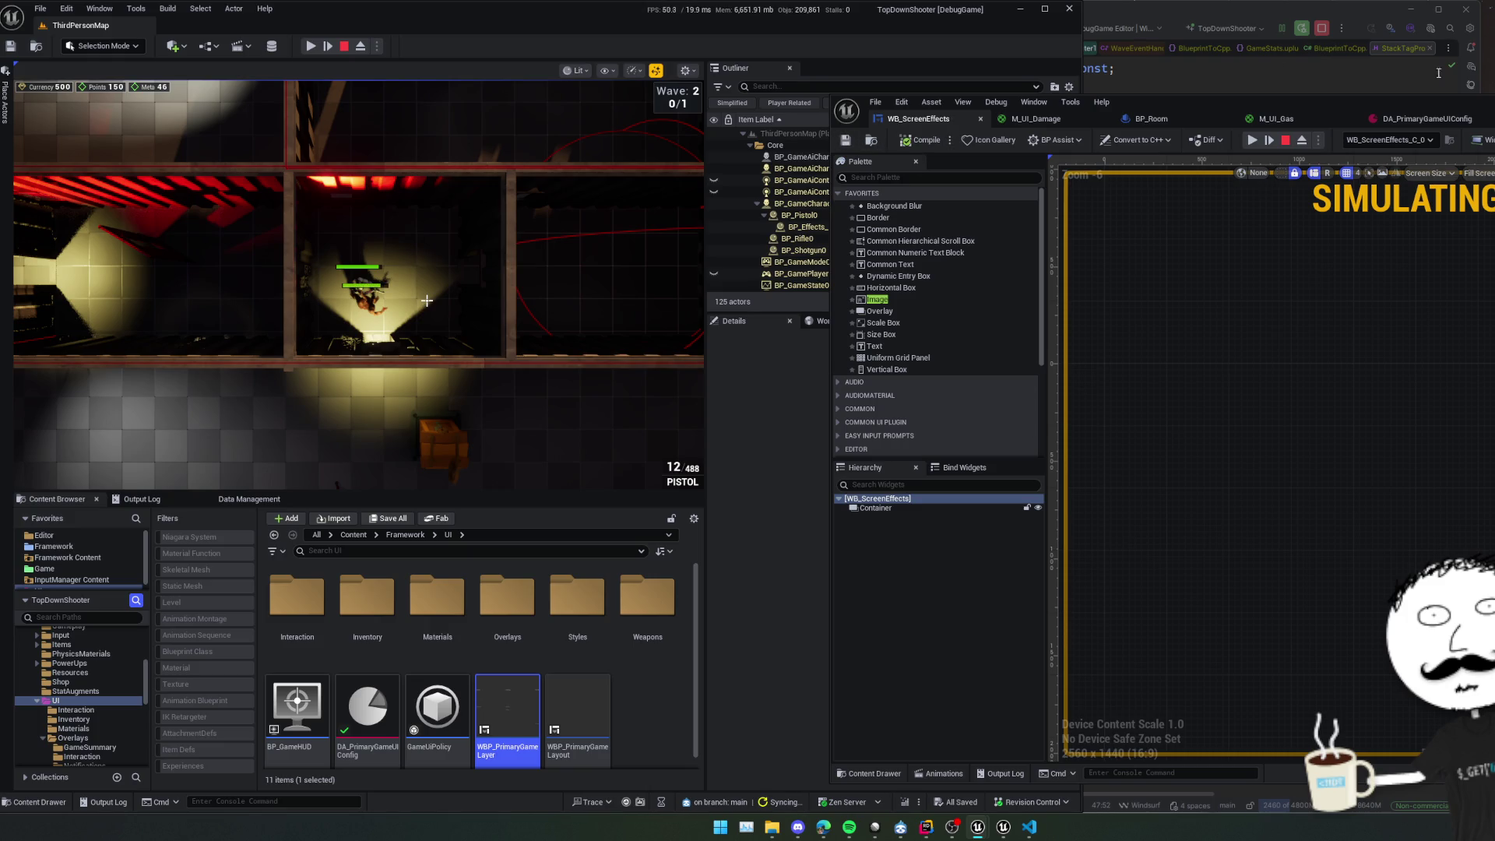
{"action": "left_click", "coordinate": [1494, 140]}
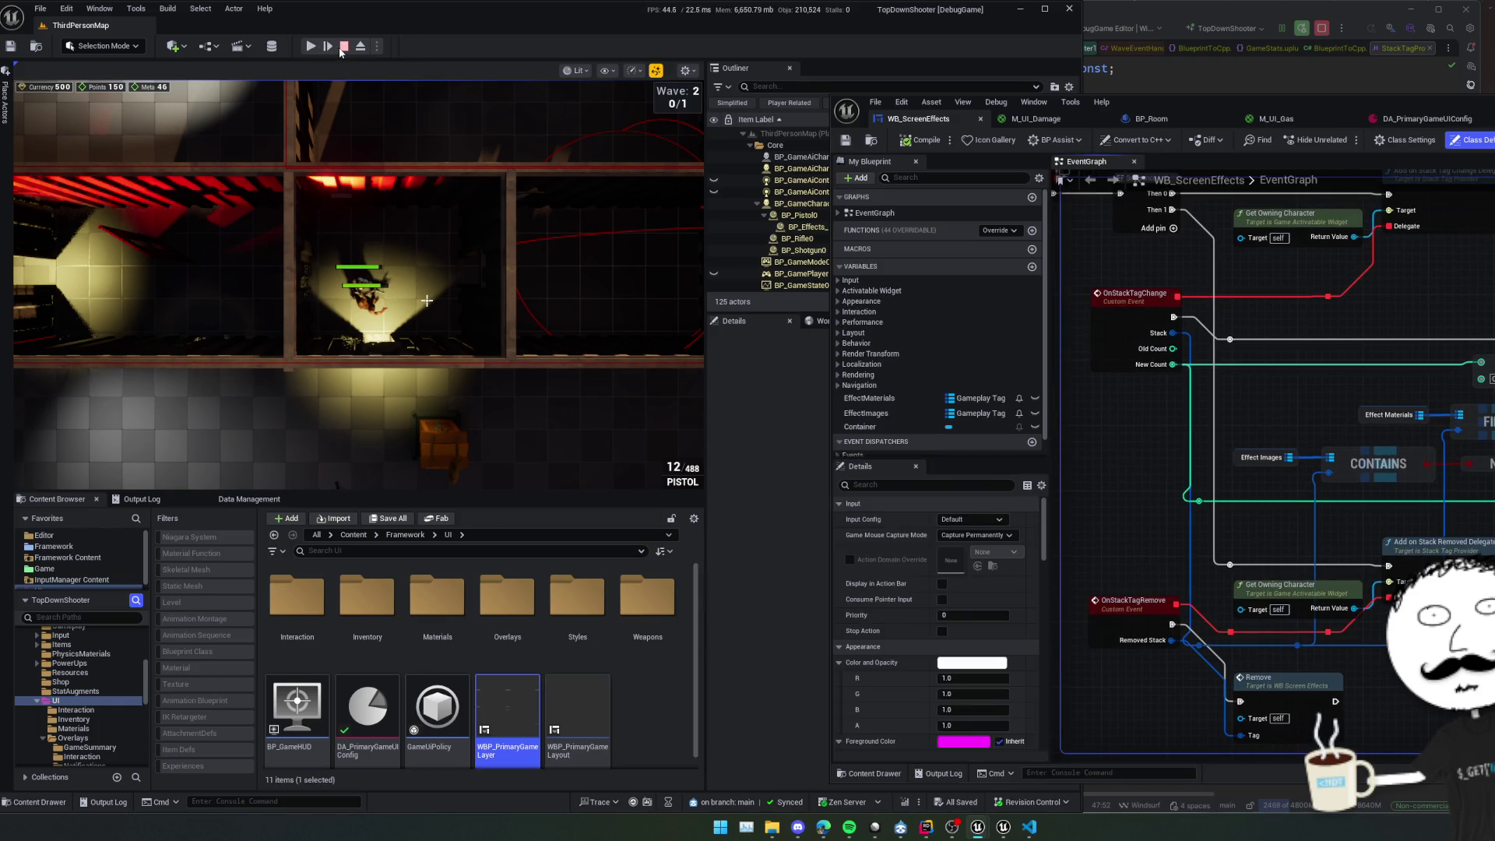
{"action": "left_click", "coordinate": [343, 47]}
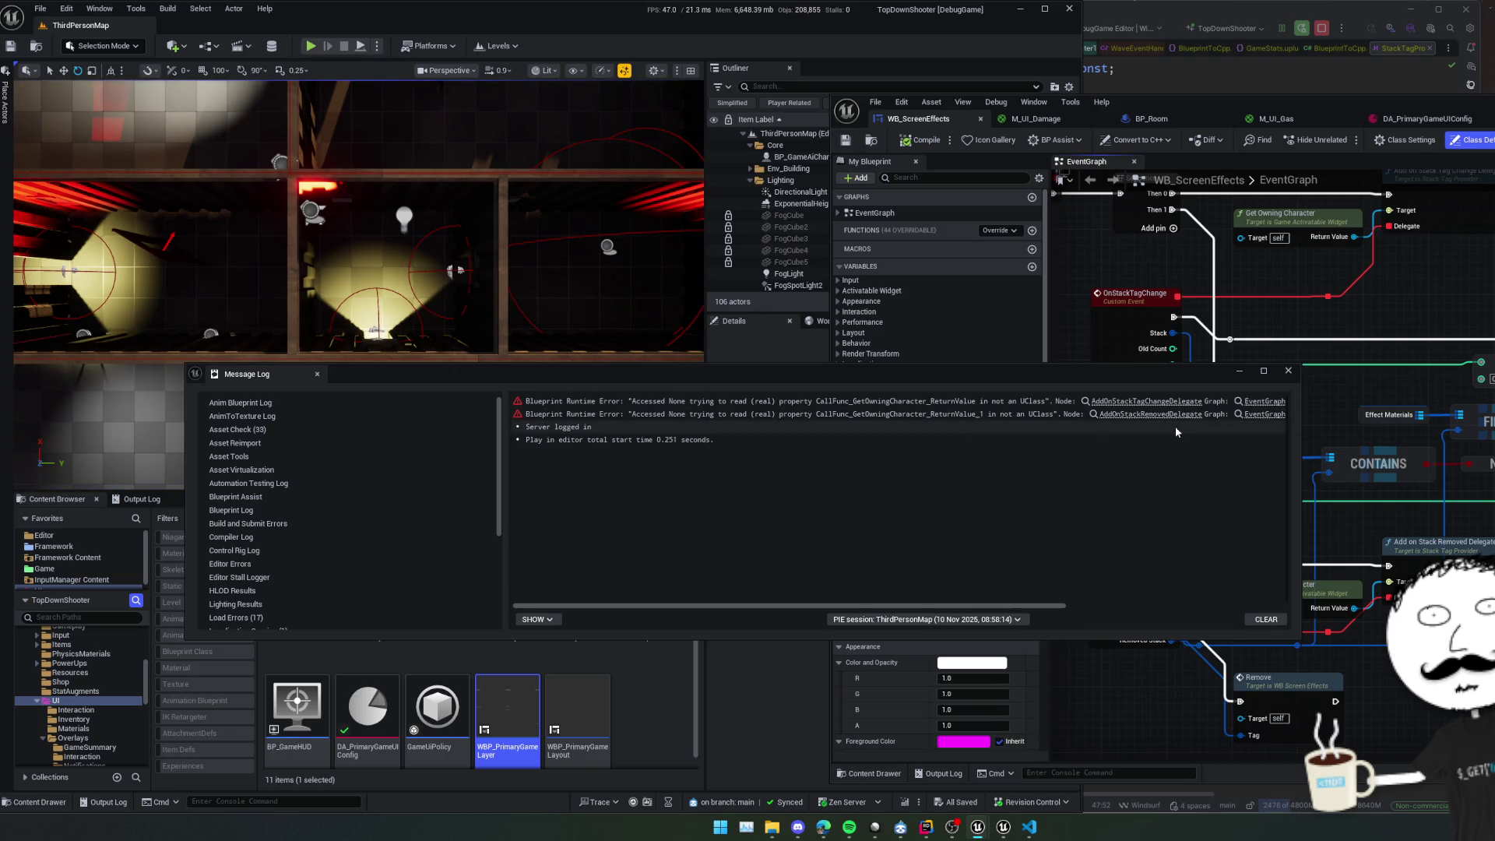
Close the Accessed None message log and open Get Owning Character's C++ source in Rider.
{"action": "left_click_drag", "start_coordinate": [982, 601], "coordinate": [1257, 579]}
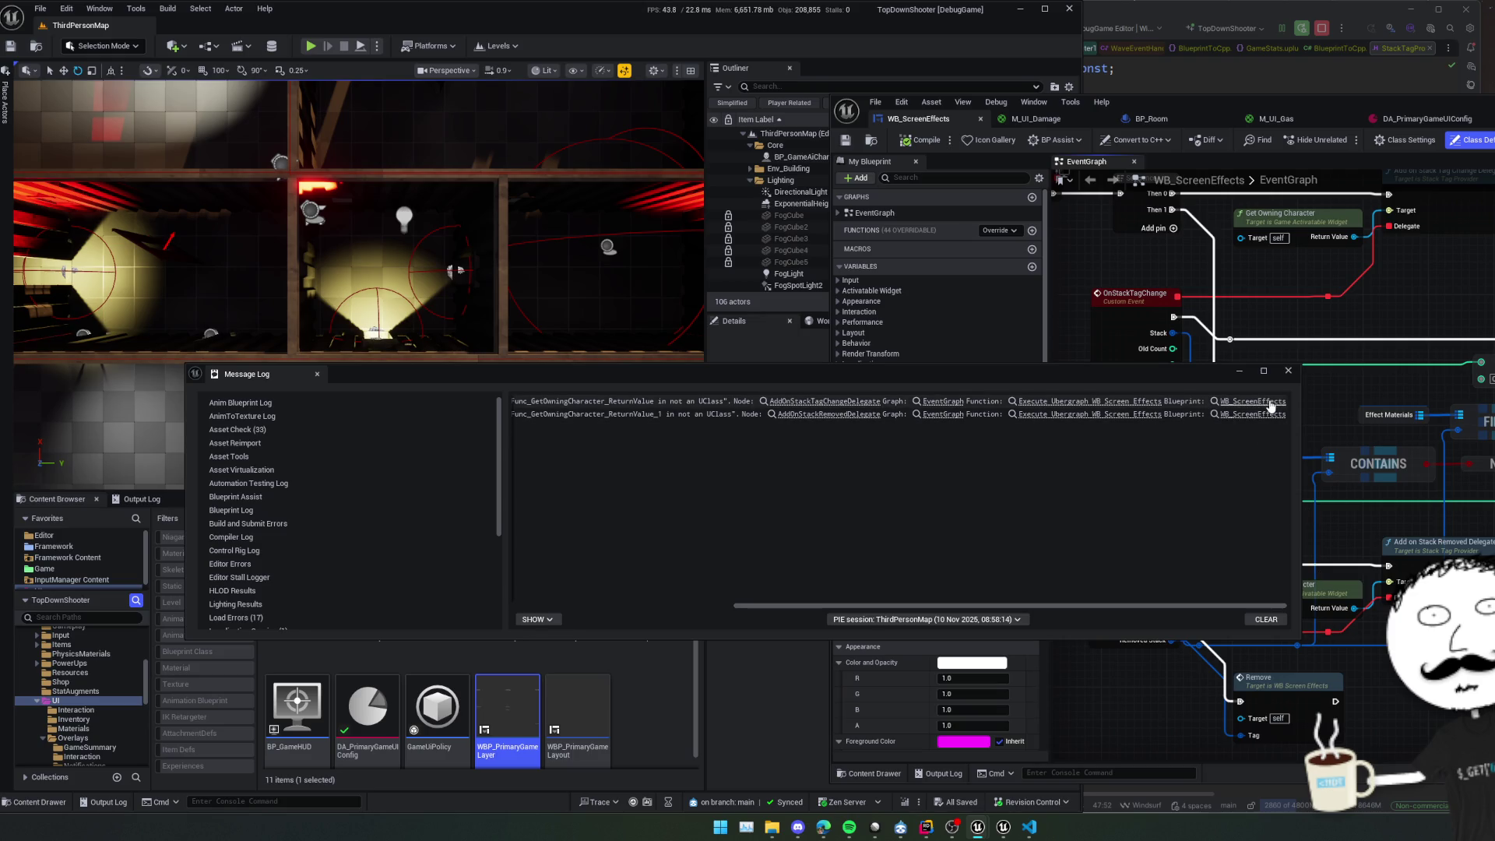
{"action": "left_click", "coordinate": [835, 402]}
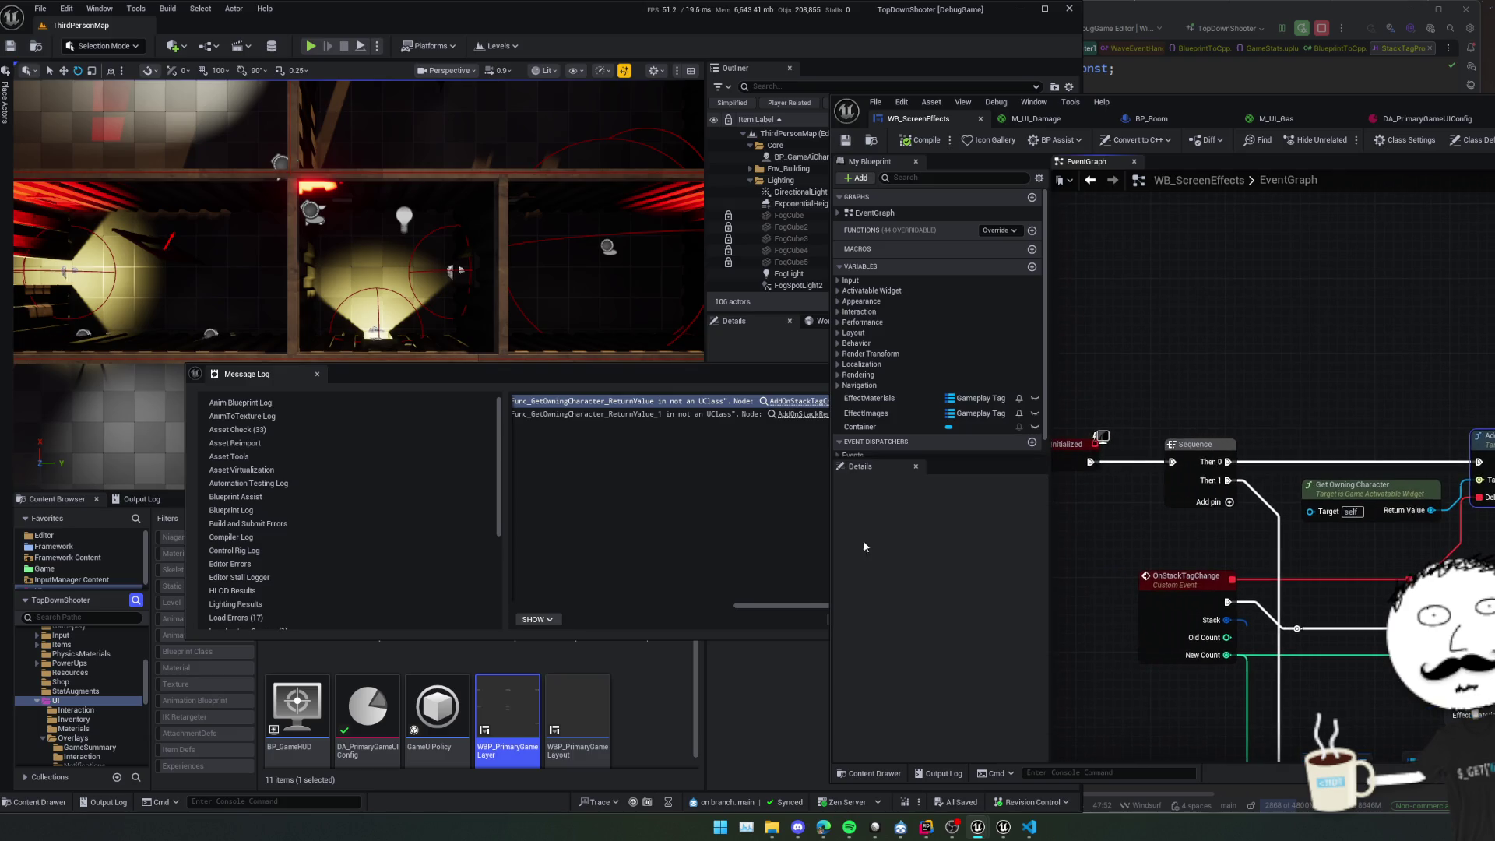
{"action": "left_click_drag", "start_coordinate": [797, 601], "coordinate": [534, 599]}
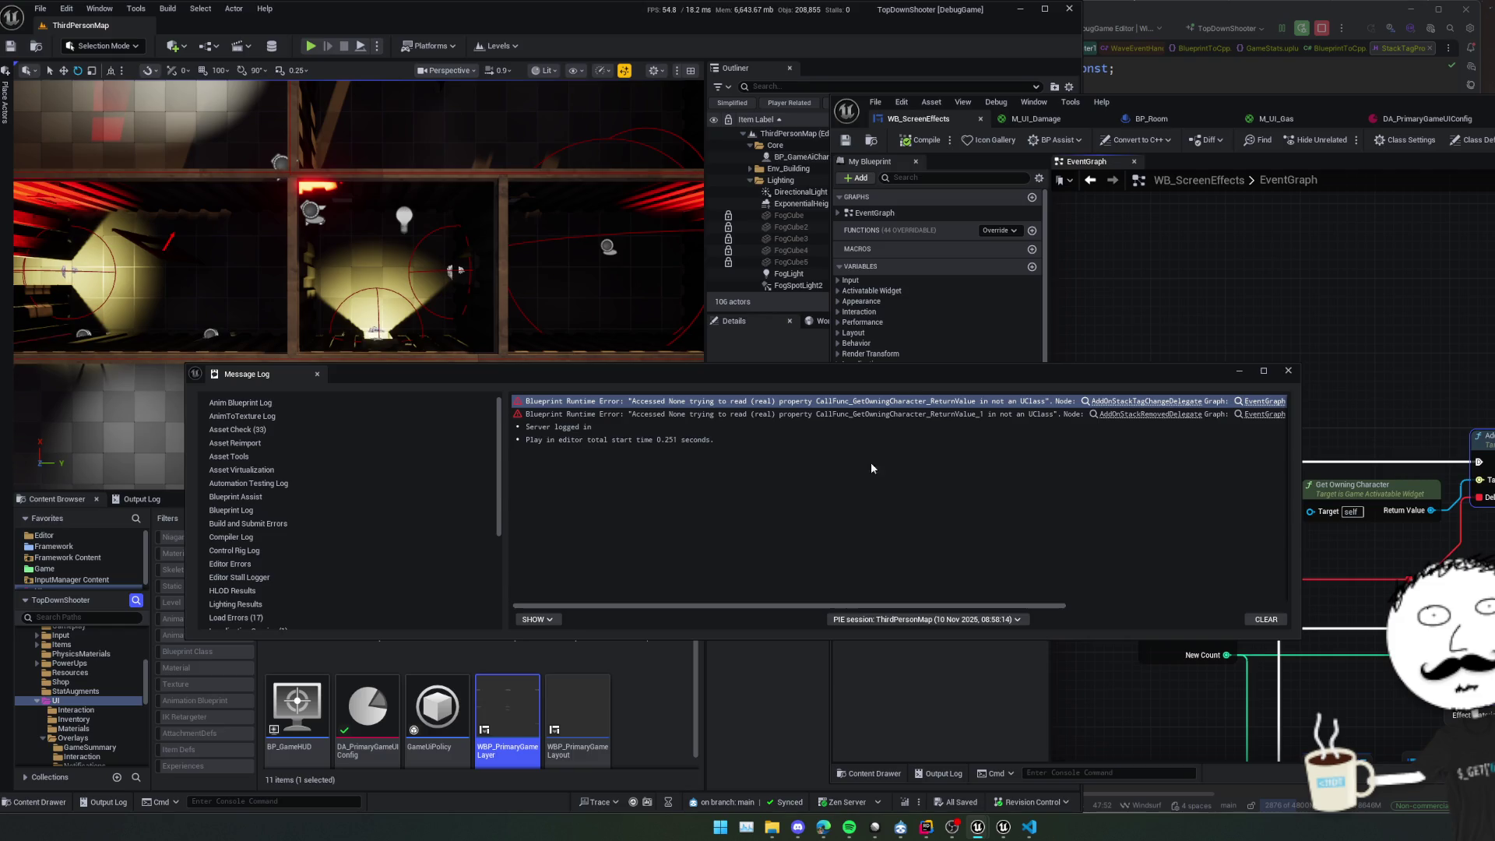
{"action": "left_click", "coordinate": [1288, 371]}
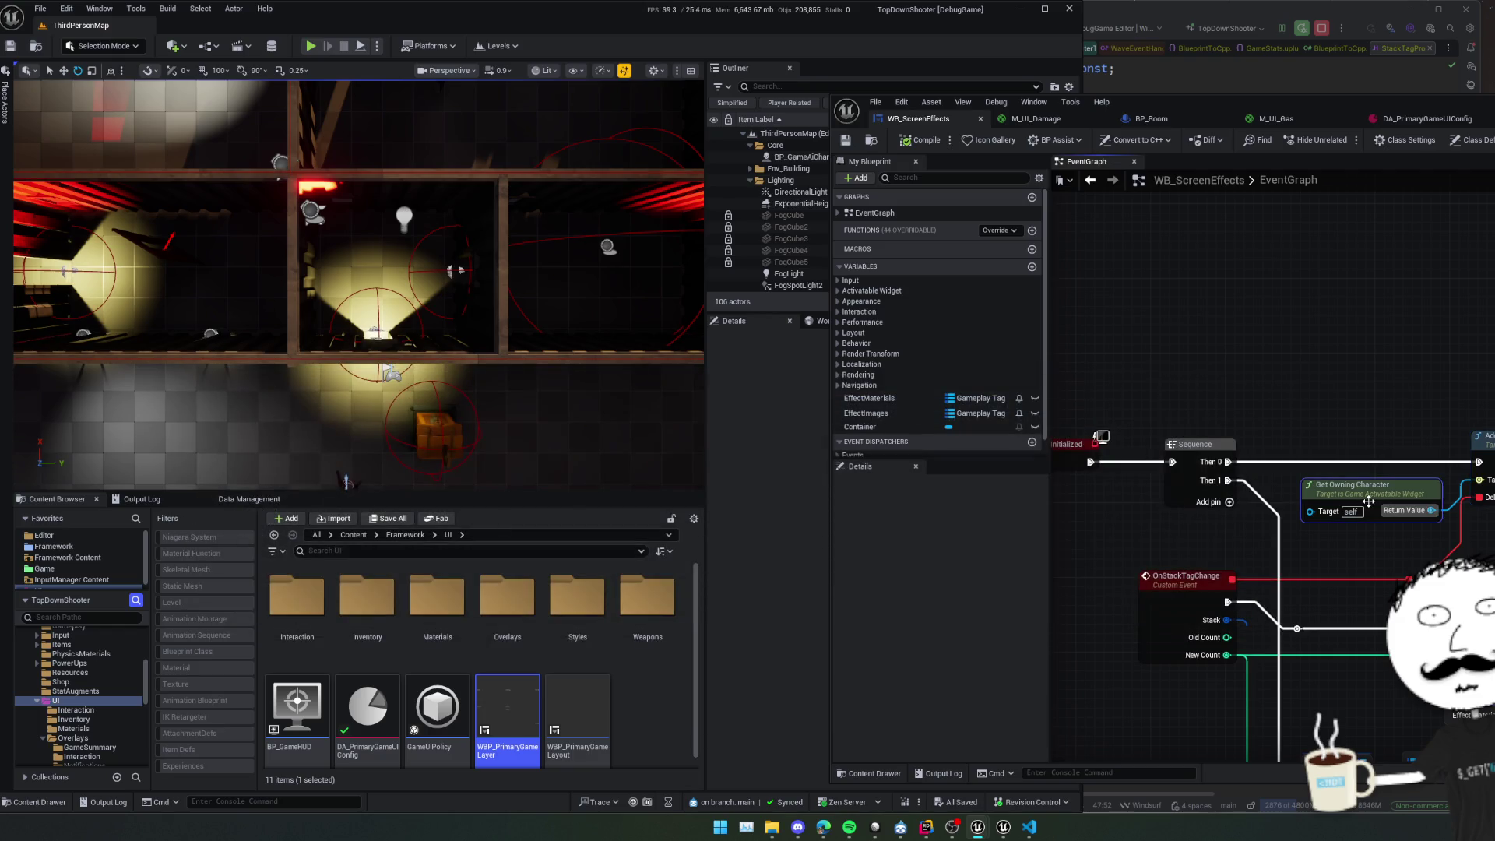
{"action": "double_click", "coordinate": [1308, 482]}
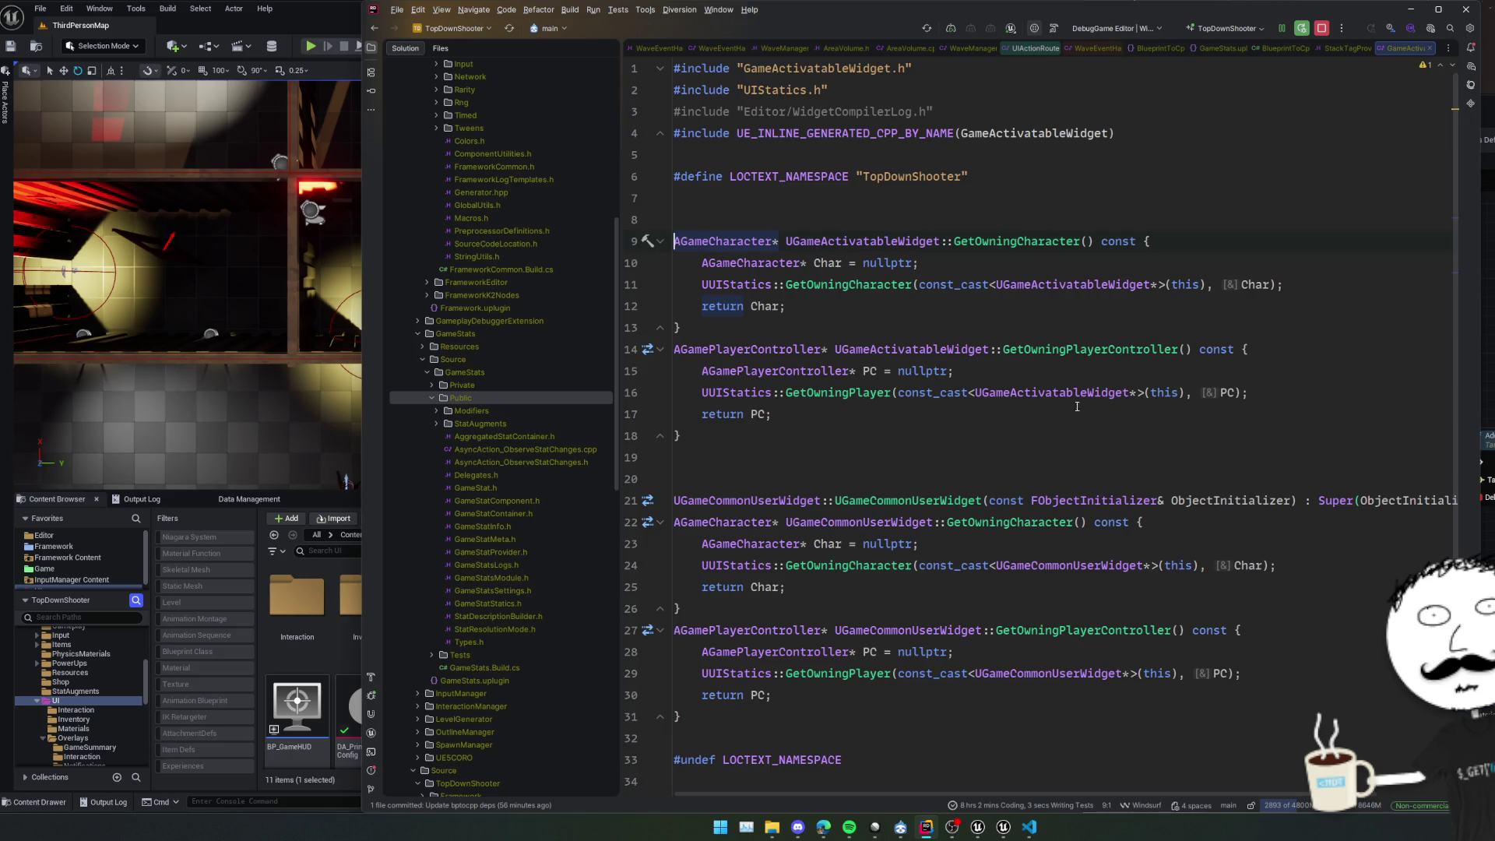
Check the UIStatics GetOwningCharacter pawn cast in Rider, then open Unreal's node list.
{"action": "left_click", "coordinate": [1088, 286]}
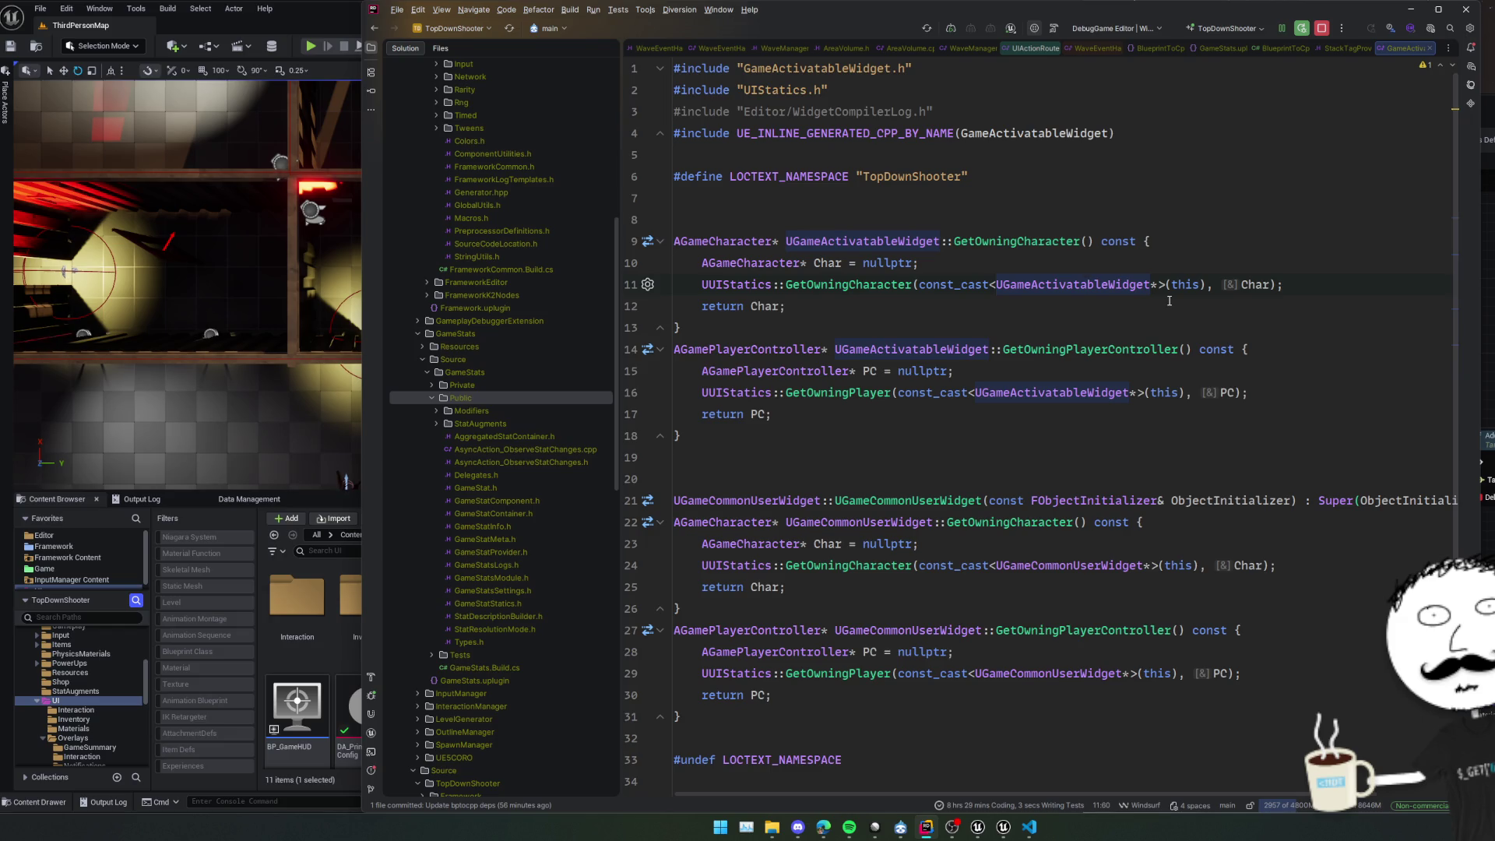
{"action": "left_click", "coordinate": [860, 294], "text": "ctrl"}
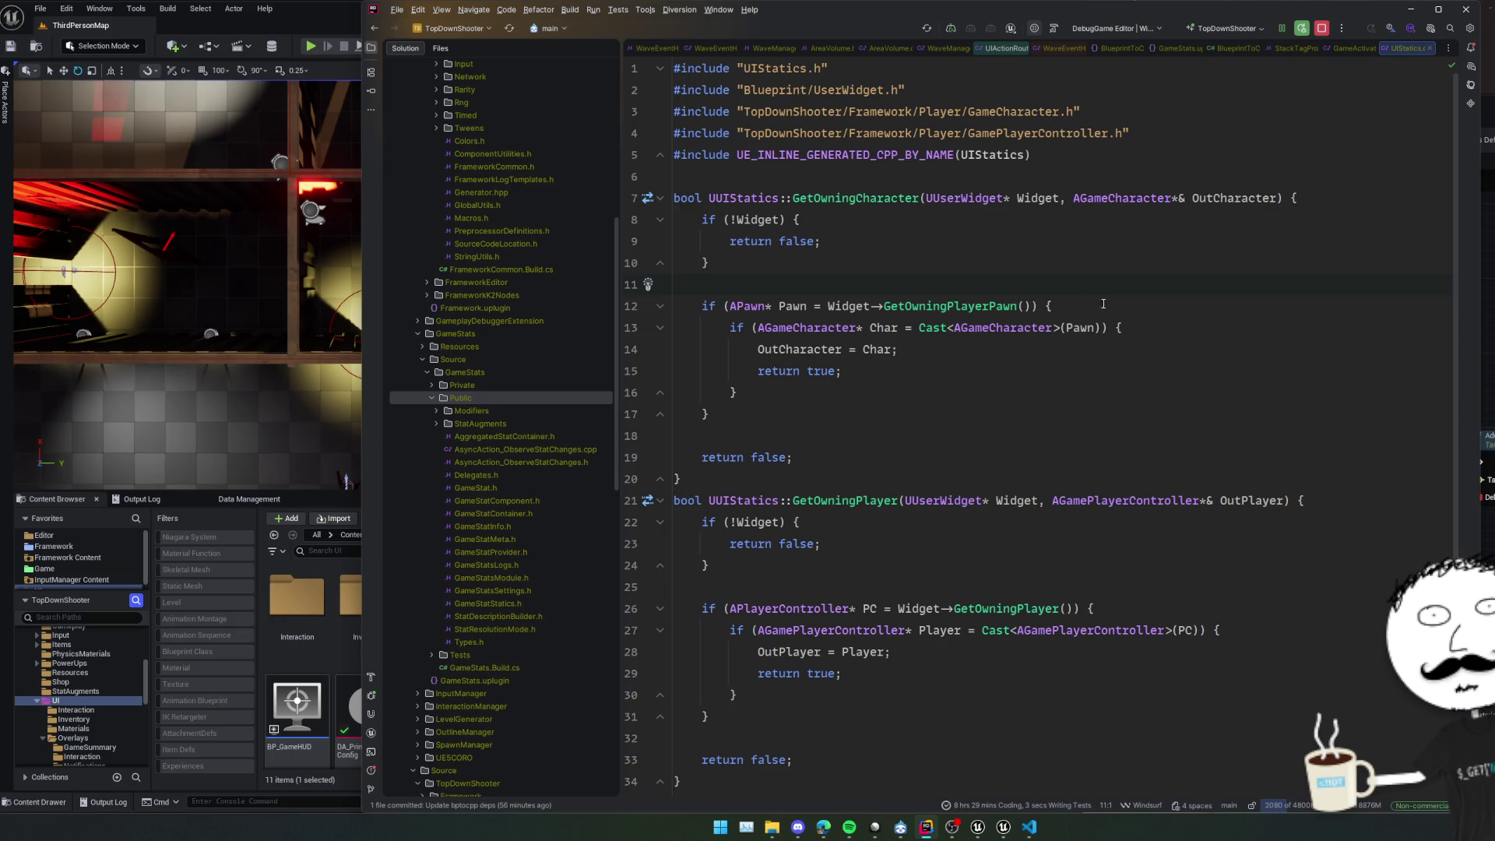
{"action": "key", "text": "alt+Tab"}
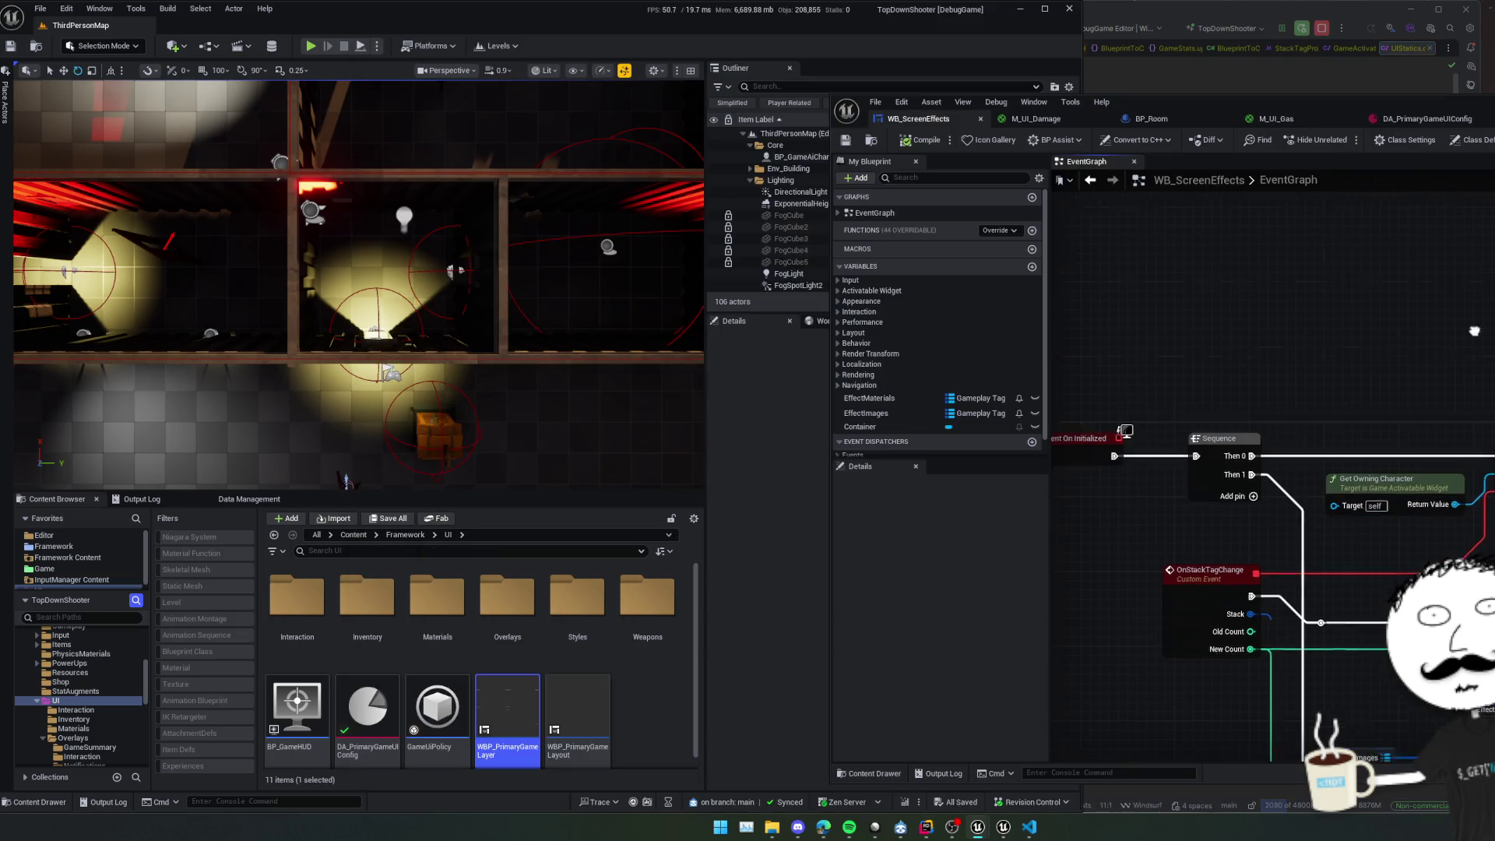
{"action": "right_click", "coordinate": [1306, 335]}
Add a Get Owning Character node and set a breakpoint on line 8 of its C++ source.
{"action": "type", "text": "get ownin"}
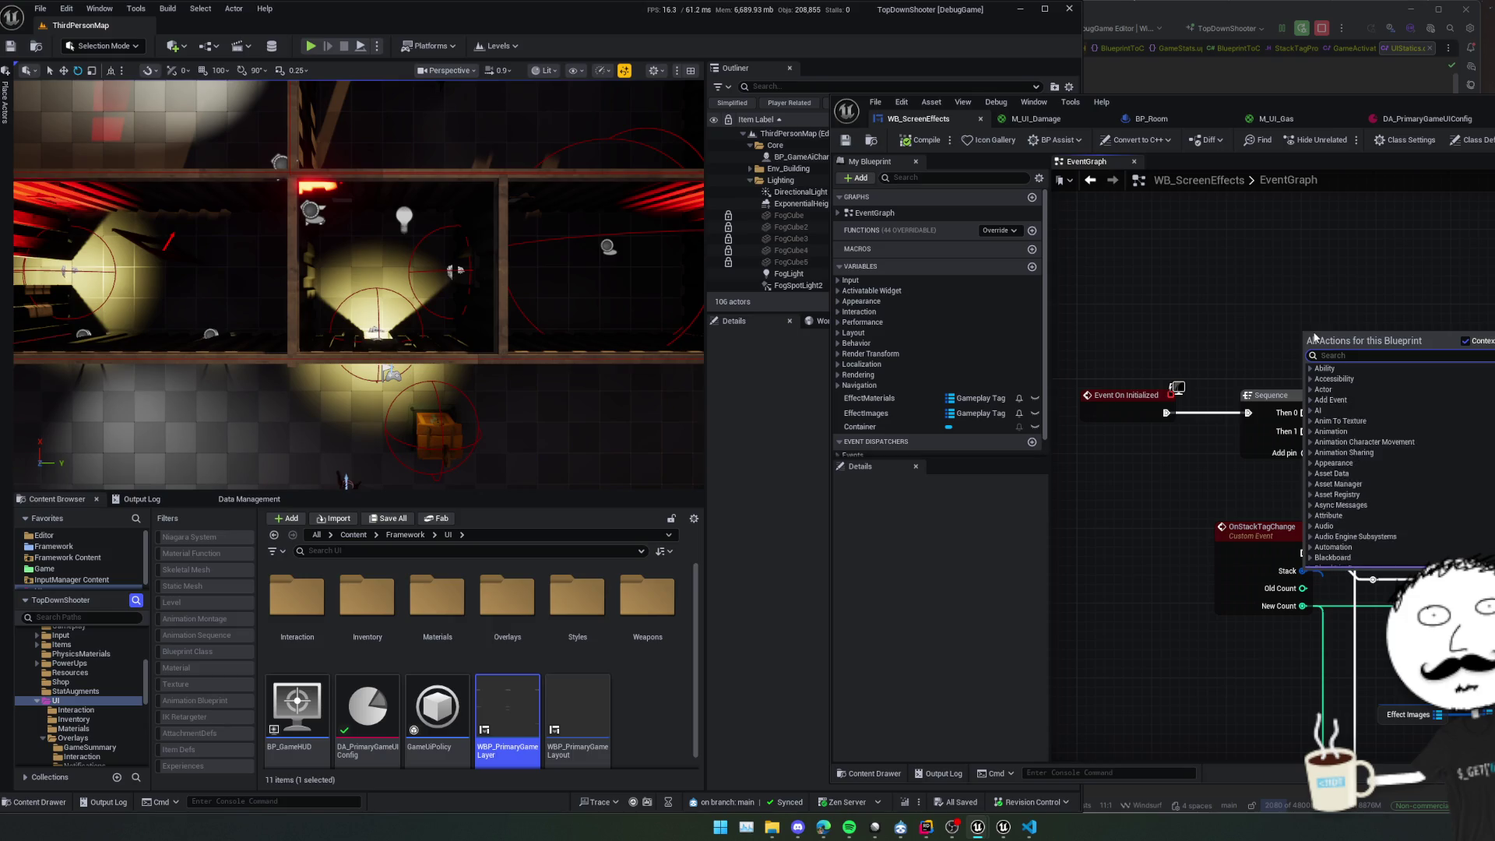
{"action": "type", "text": "g"}
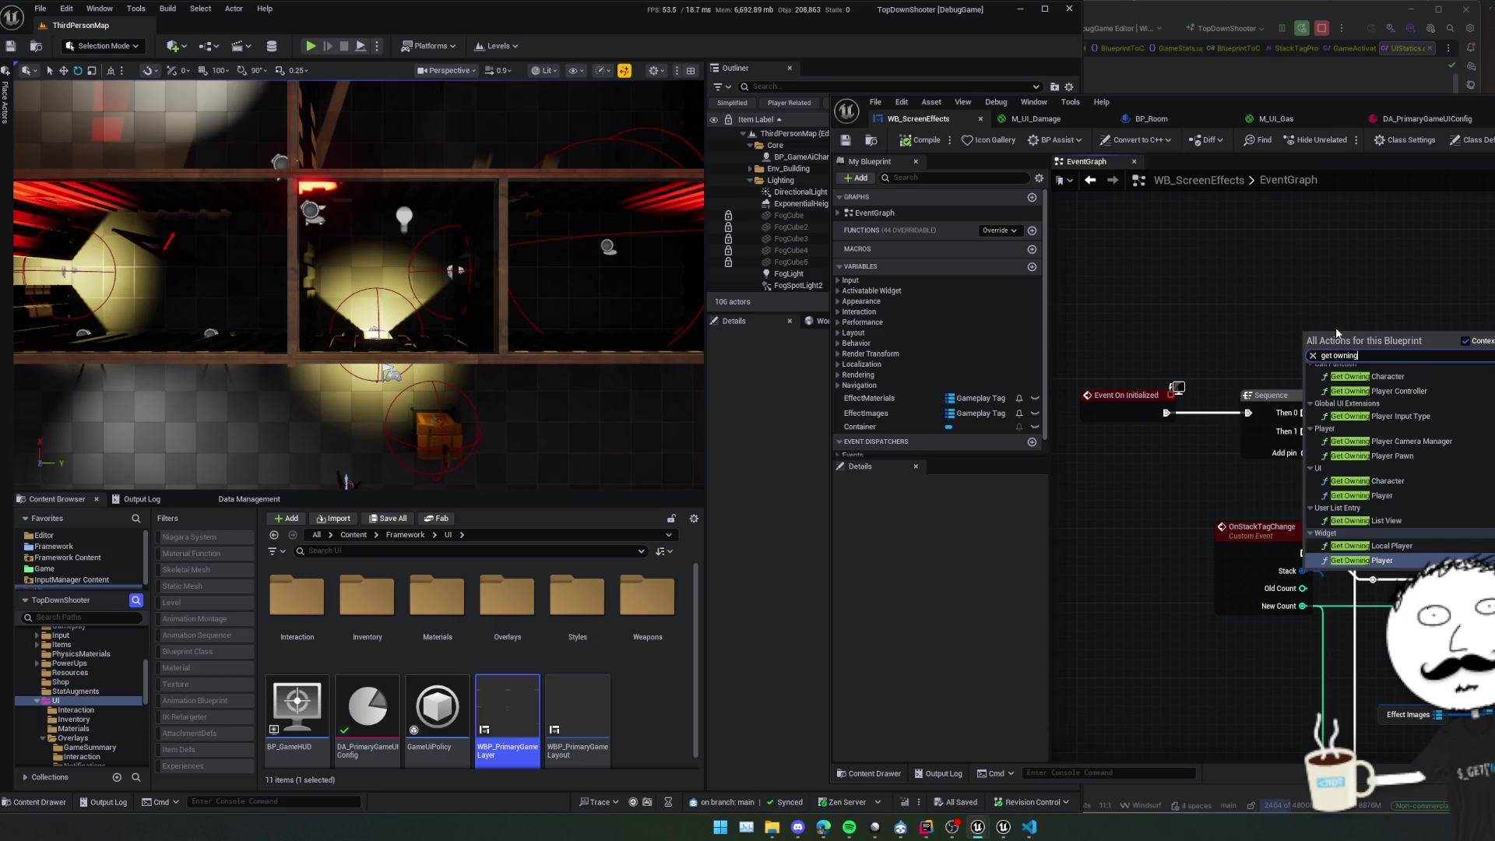
{"action": "left_click", "coordinate": [1396, 482]}
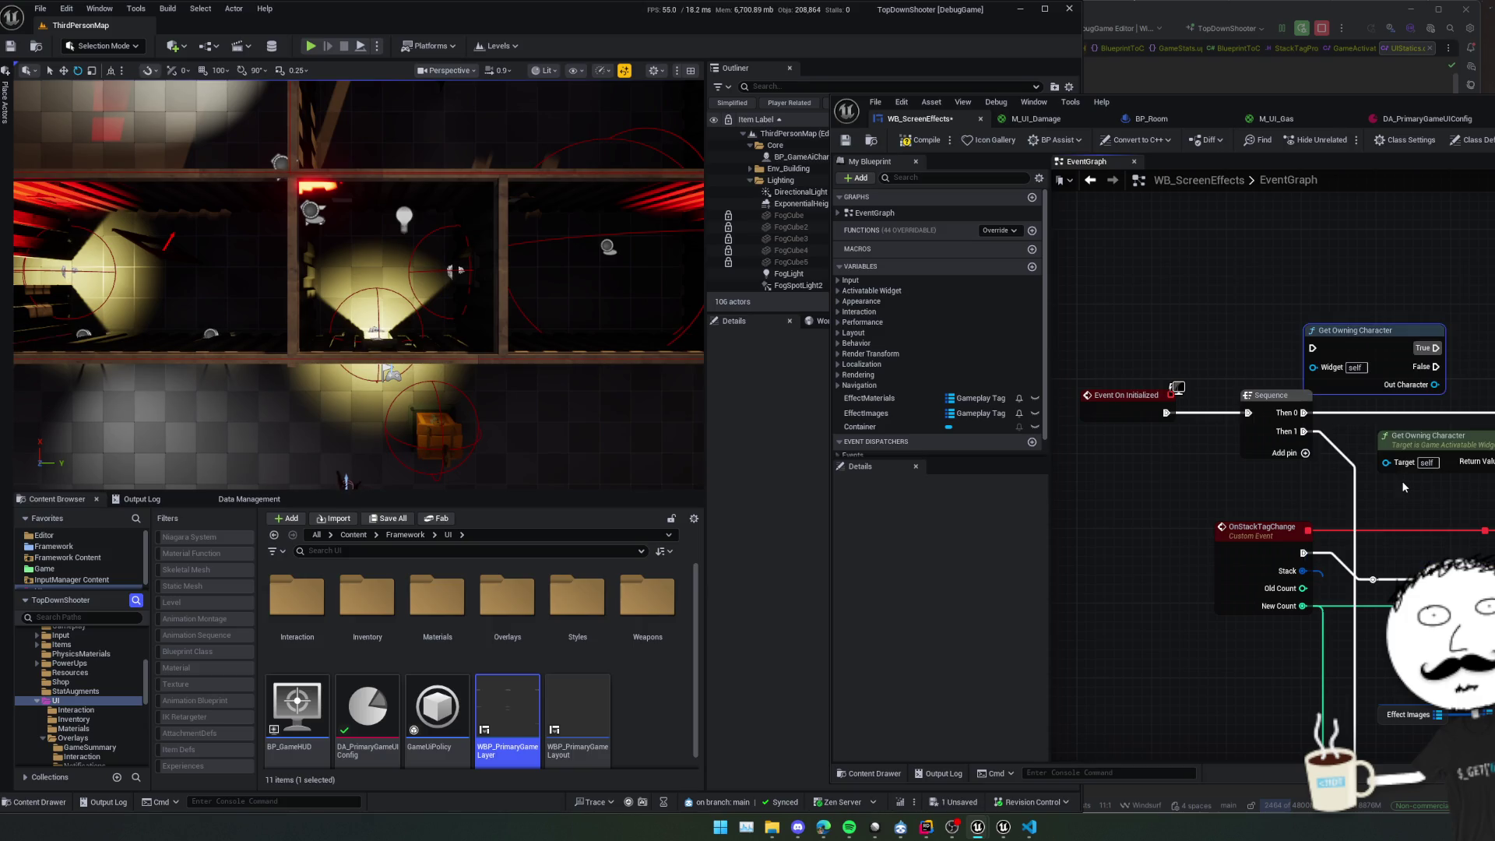
{"action": "double_click", "coordinate": [1370, 344]}
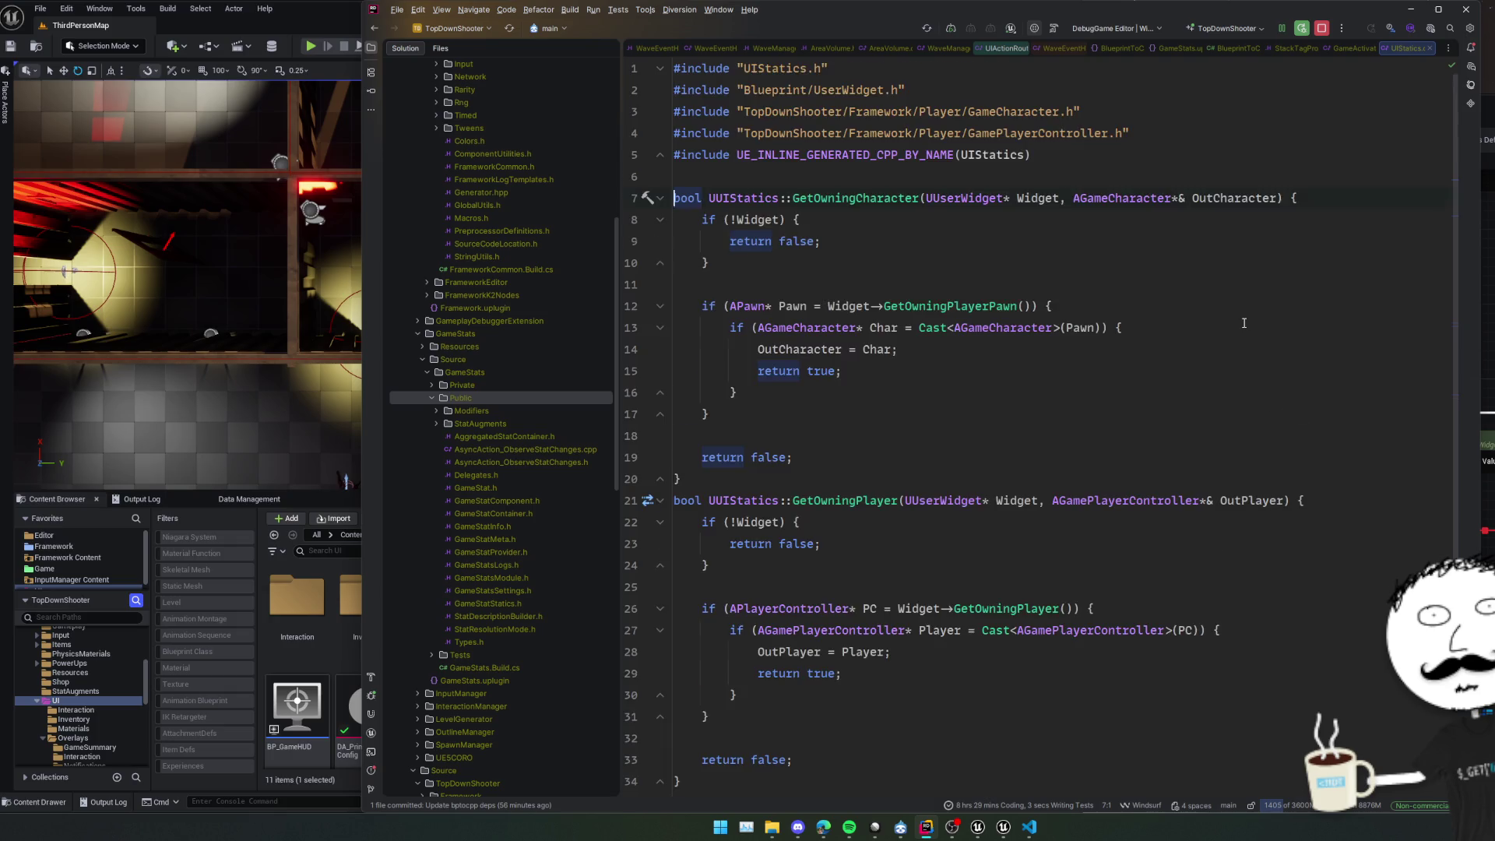
{"action": "left_click", "coordinate": [633, 221]}
Compile WB_ScreenEffects and start a play session to hit the breakpoint.
{"action": "key", "text": "alt+Tab"}
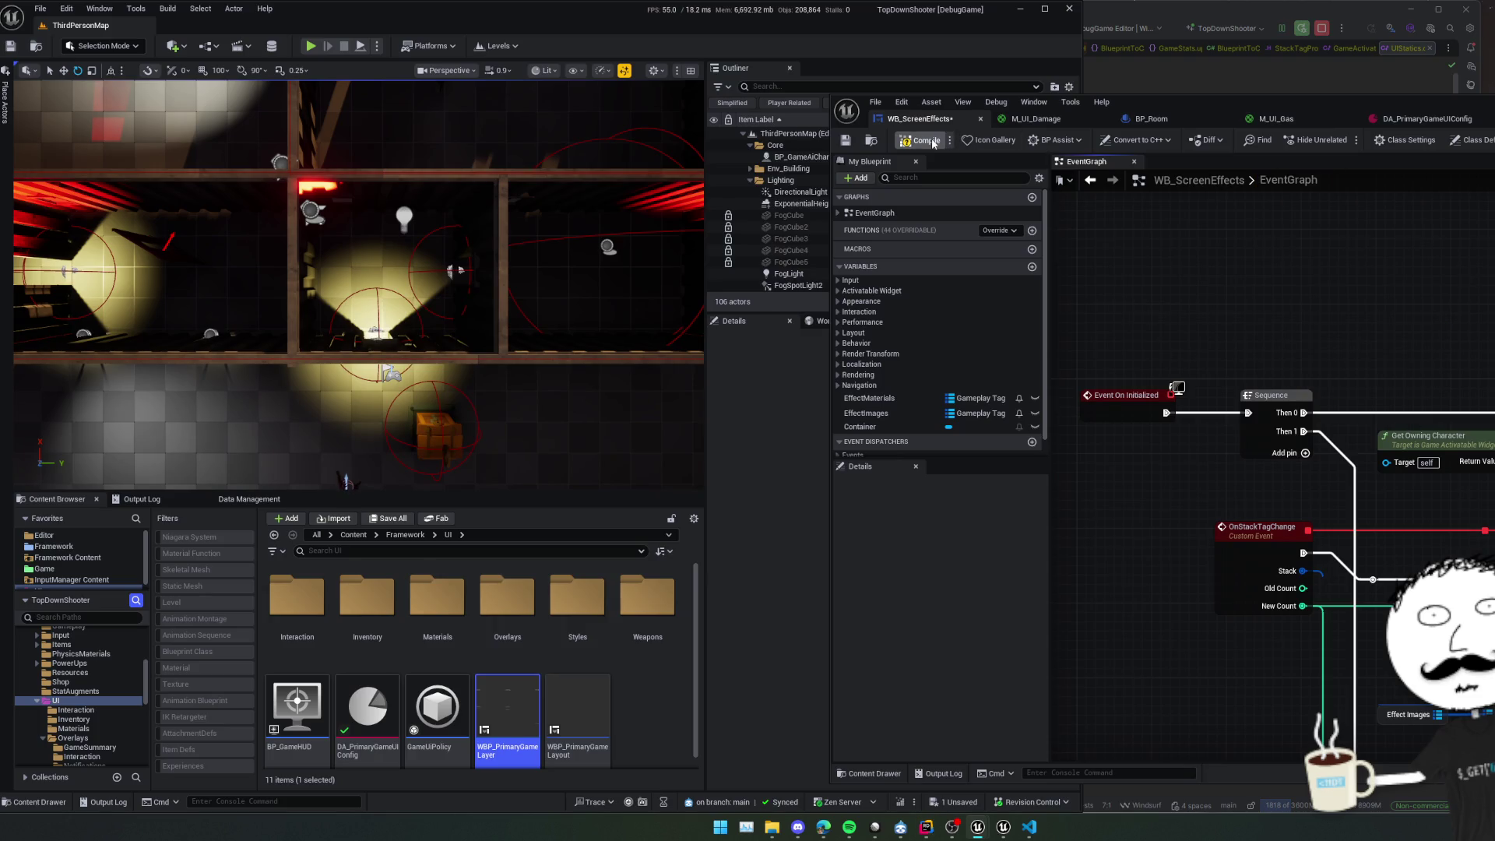
{"action": "left_click", "coordinate": [927, 140]}
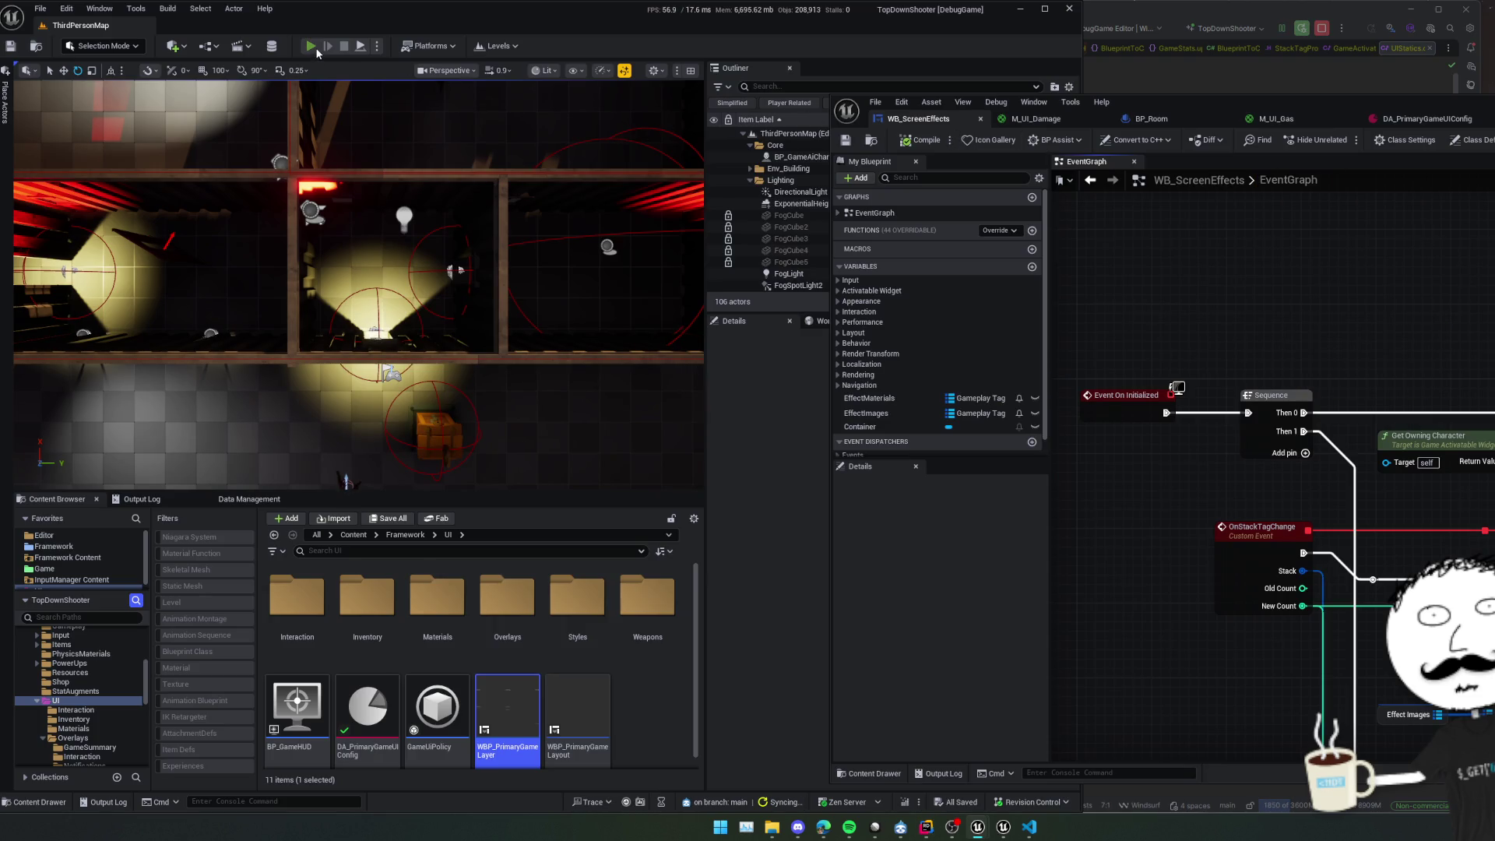
{"action": "left_click", "coordinate": [316, 49]}
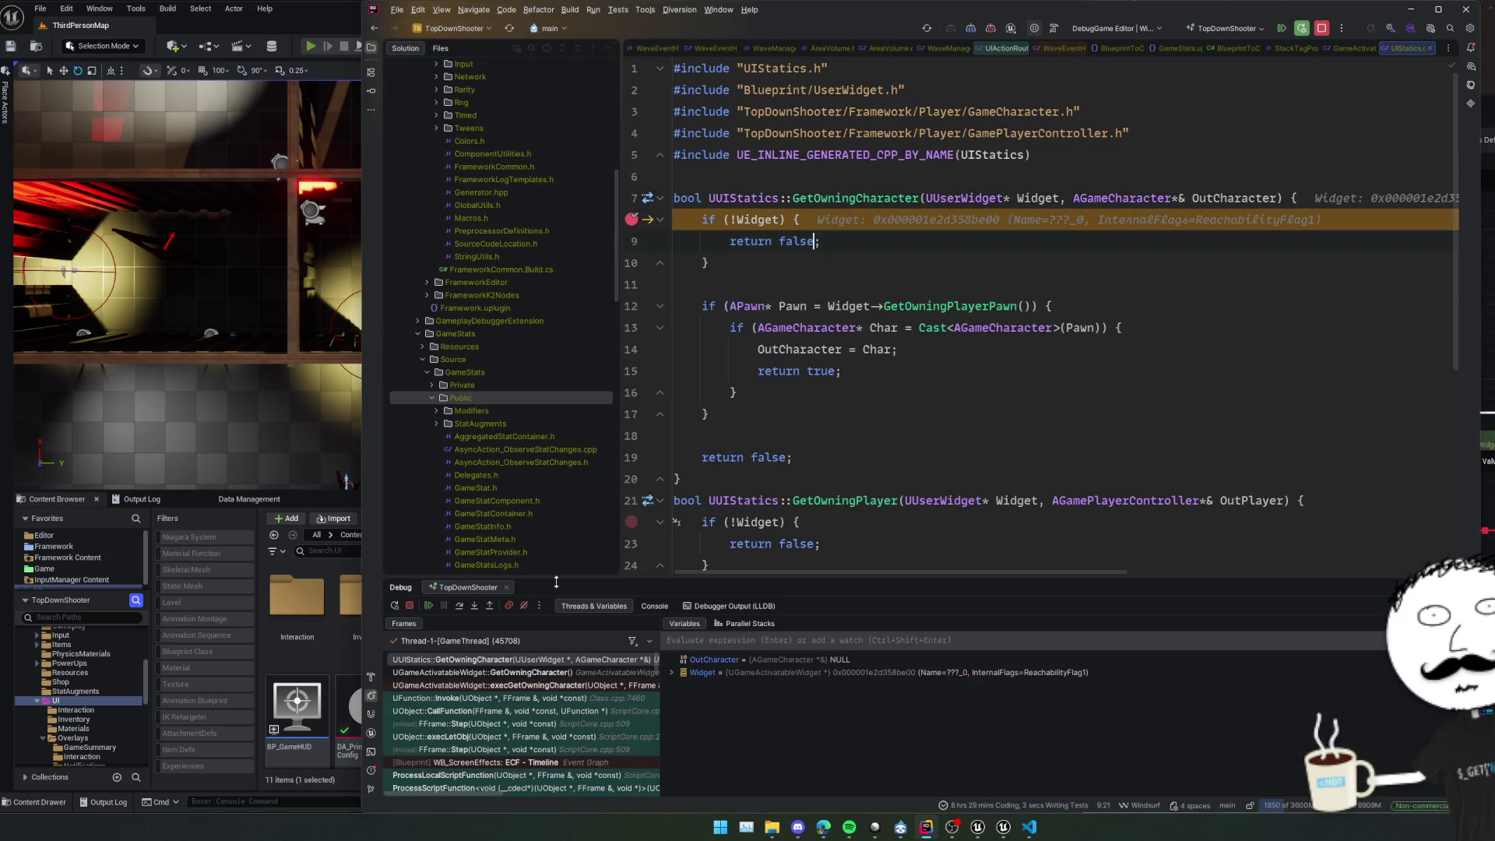
Step through GetOwningCharacter to its false return, inspect GetOwningPlayerPawn, then resume the game.
{"action": "left_click", "coordinate": [463, 608]}
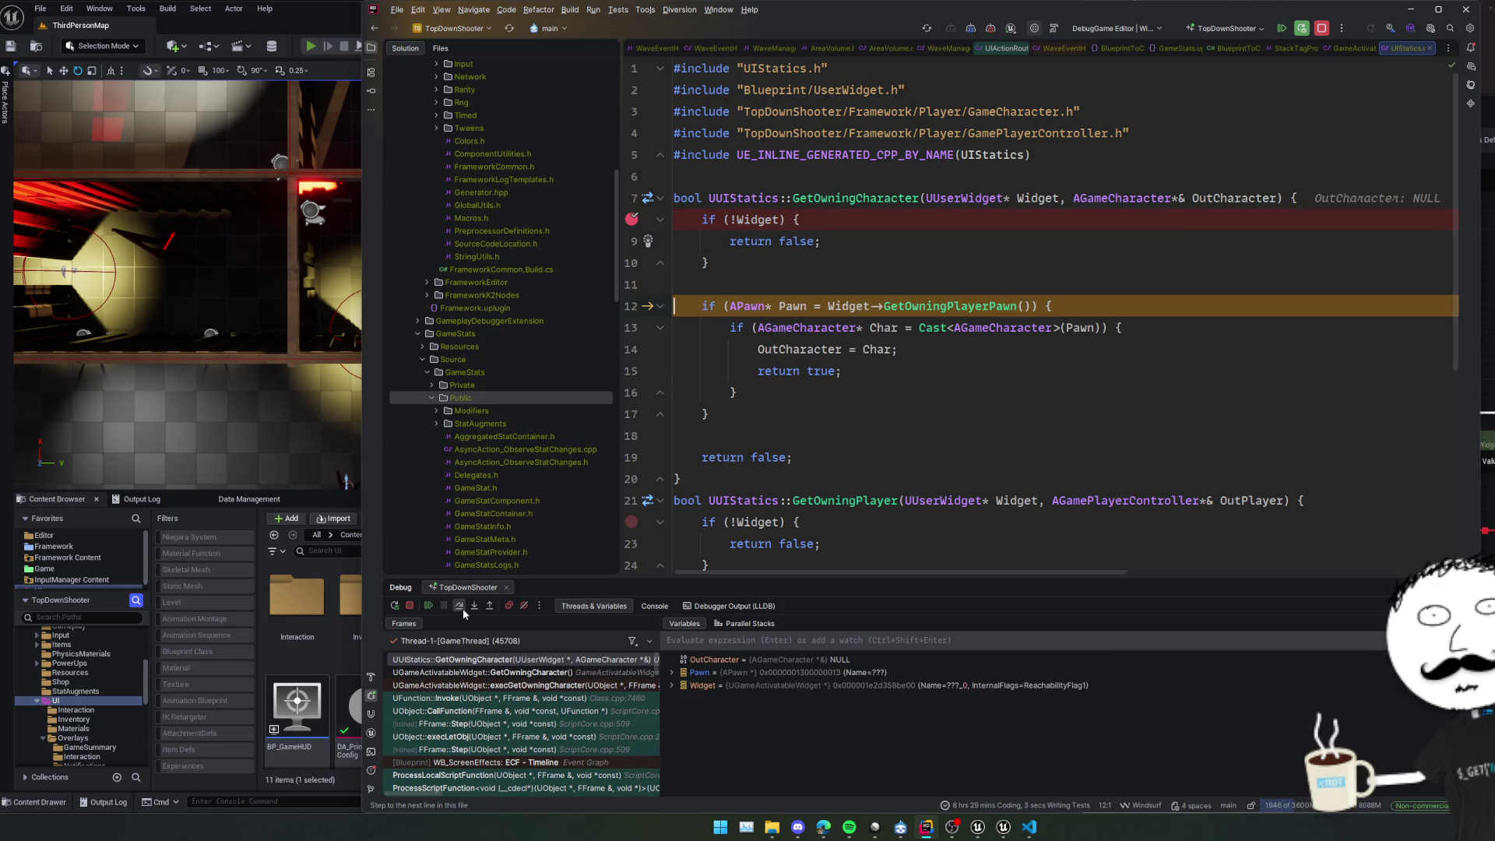
{"action": "left_click", "coordinate": [462, 609]}
{"action": "left_click", "coordinate": [842, 425]}
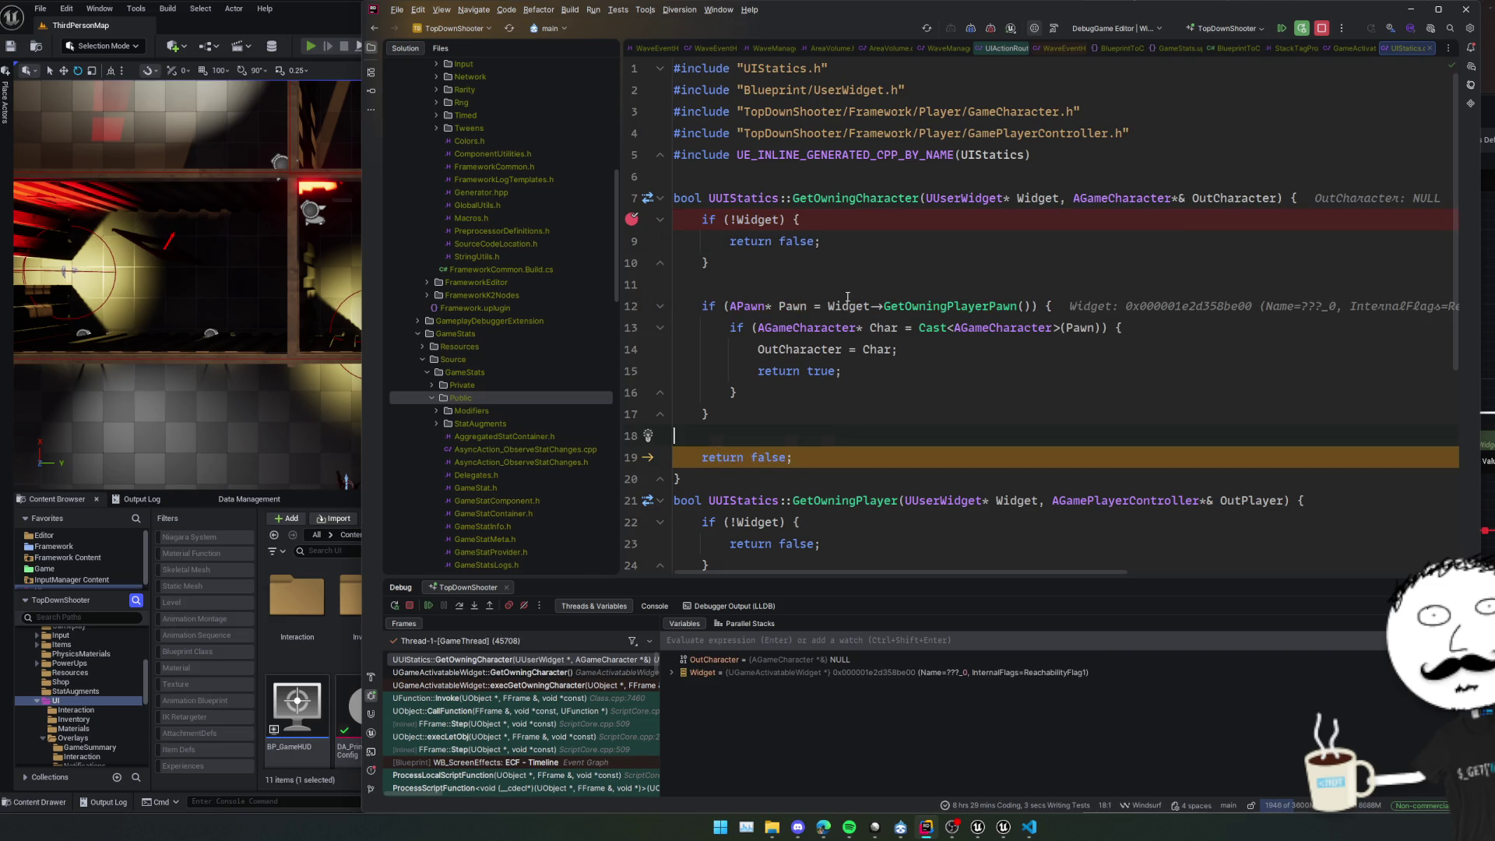
{"action": "left_click", "coordinate": [953, 306], "text": "ctrl"}
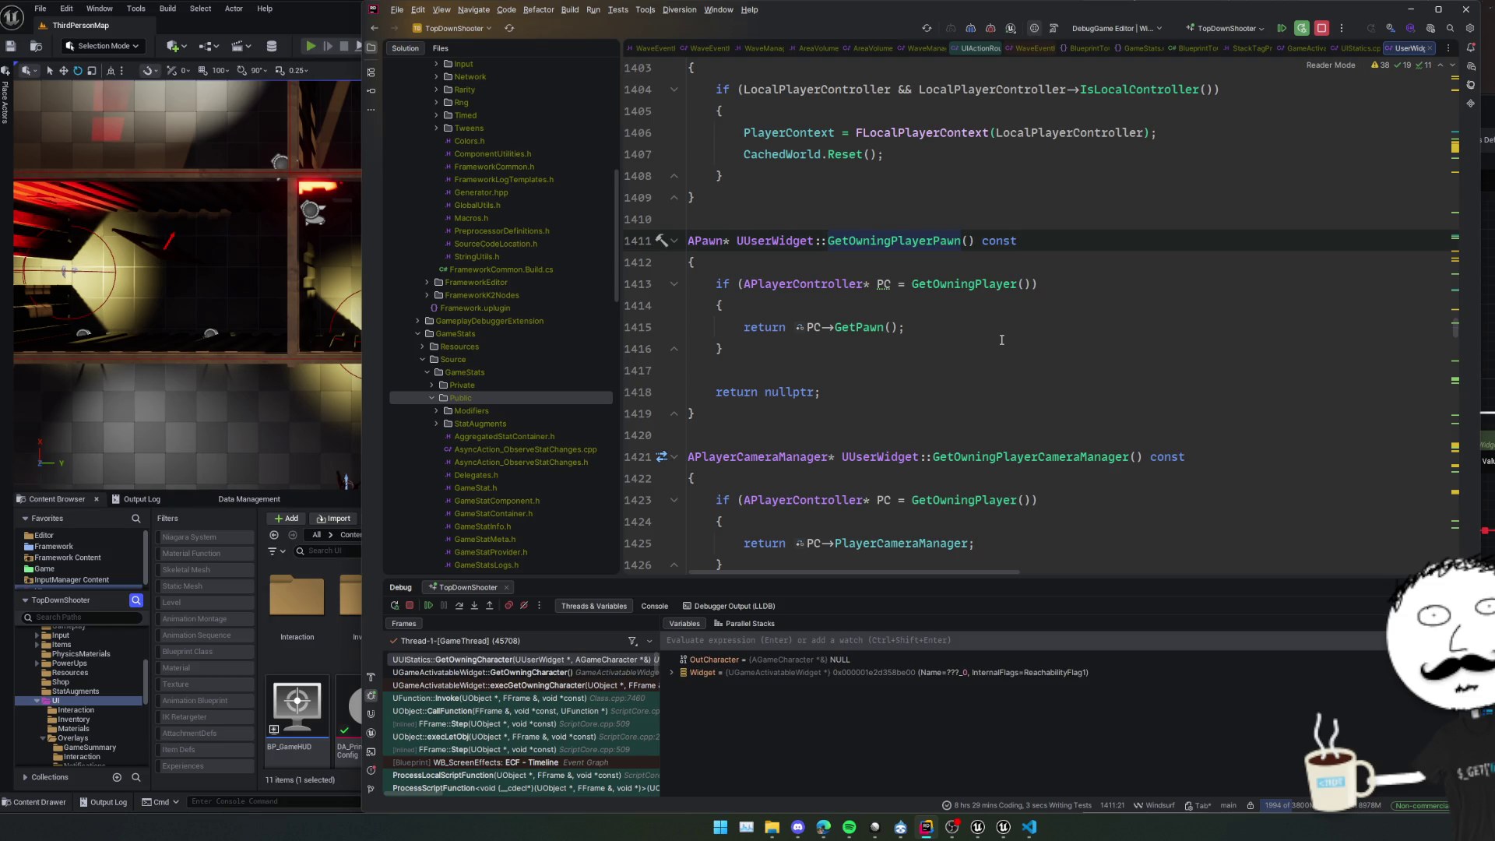
{"action": "key", "text": "ctrl+alt+Left"}
{"action": "key", "text": "ctrl+alt+Left"}
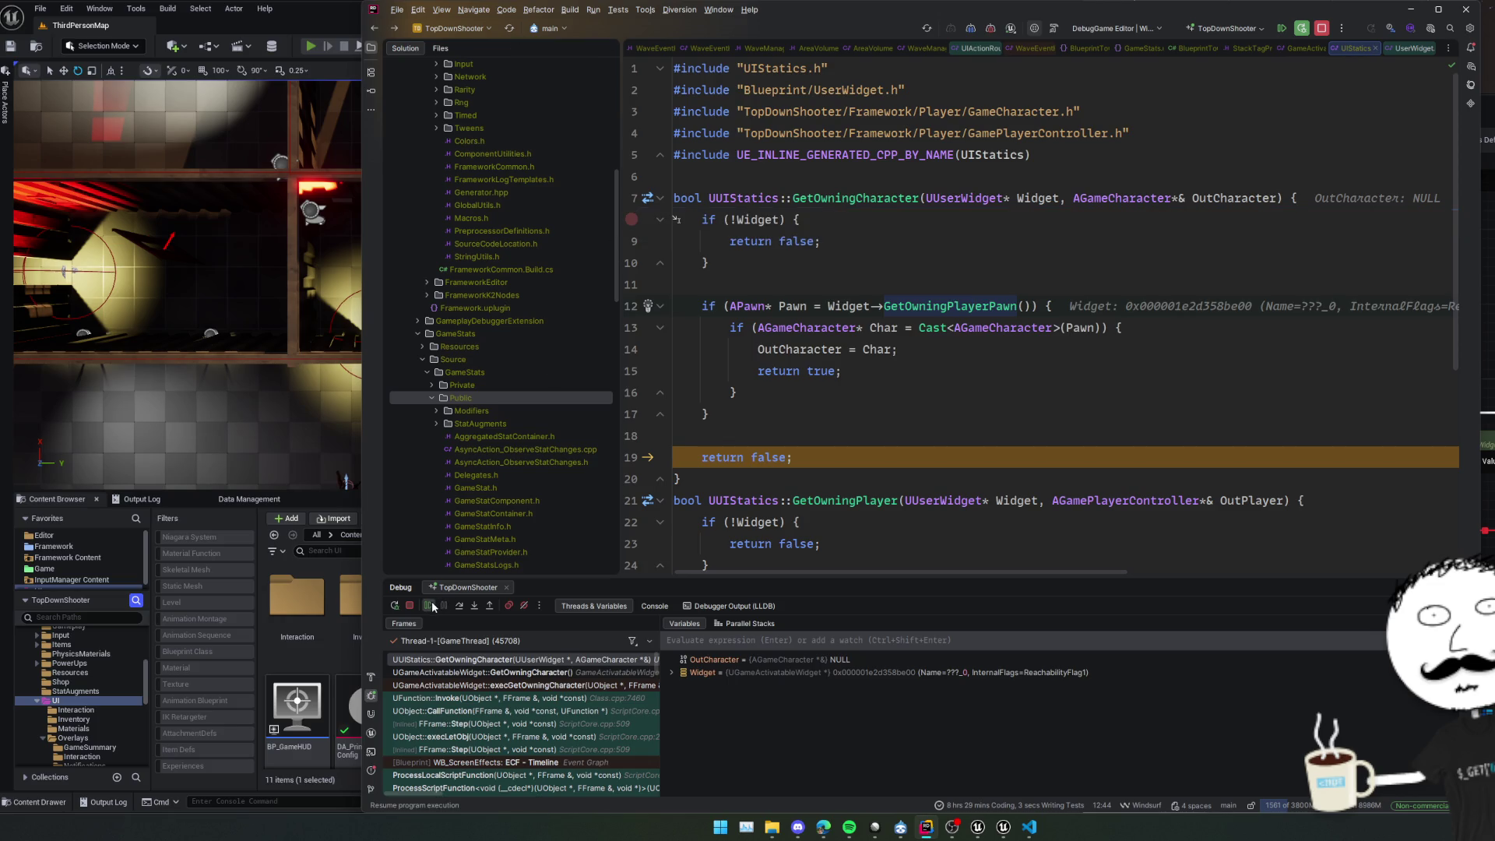
{"action": "key", "text": "F5"}
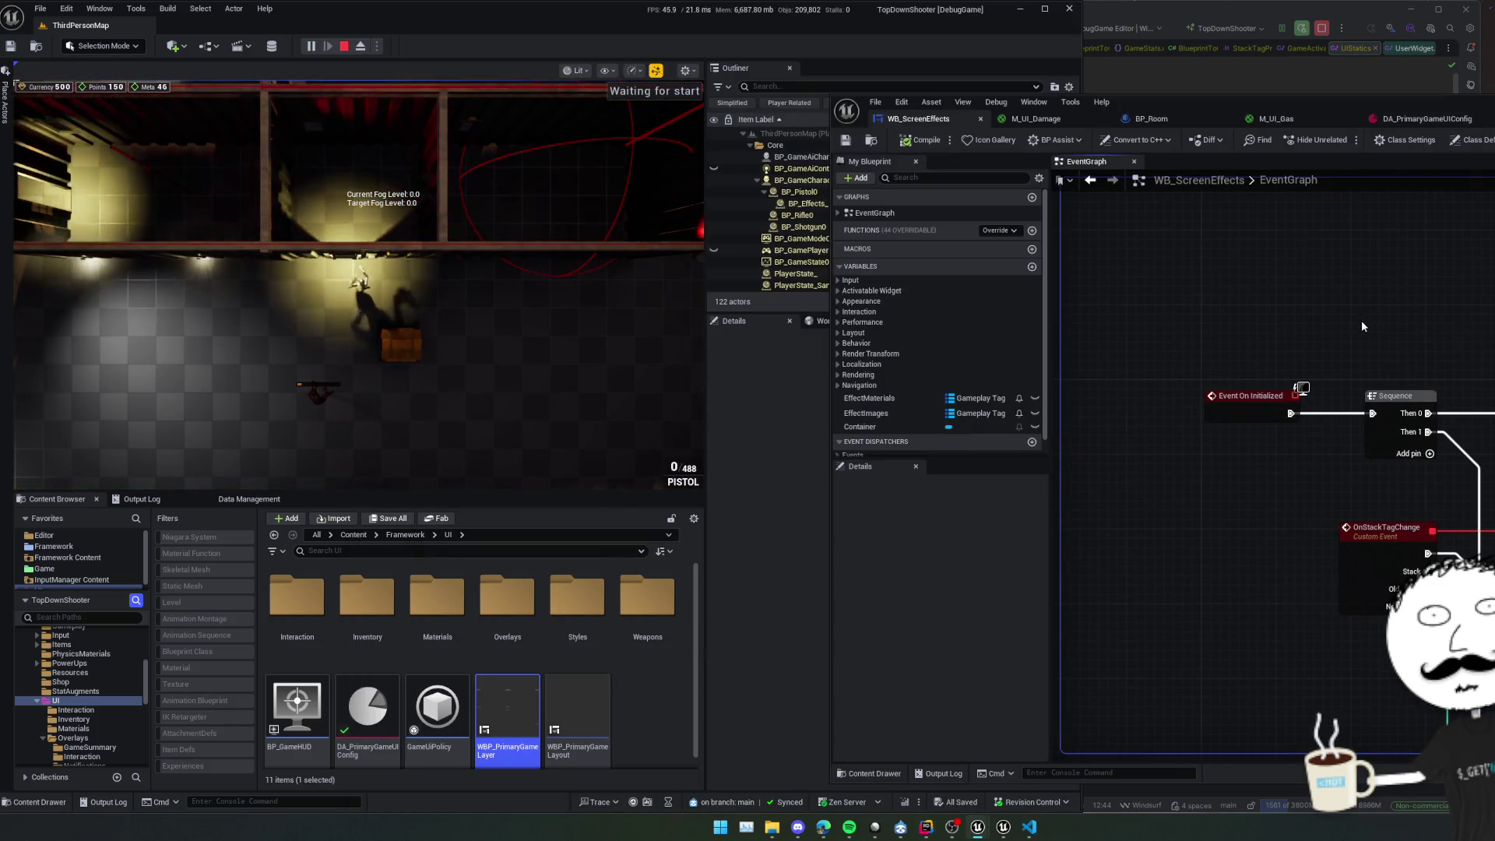
Override the On Activated event in WB_ScreenEffects and save the blueprint.
{"action": "right_click", "coordinate": [1283, 324]}
{"action": "type", "text": "evehnt"}
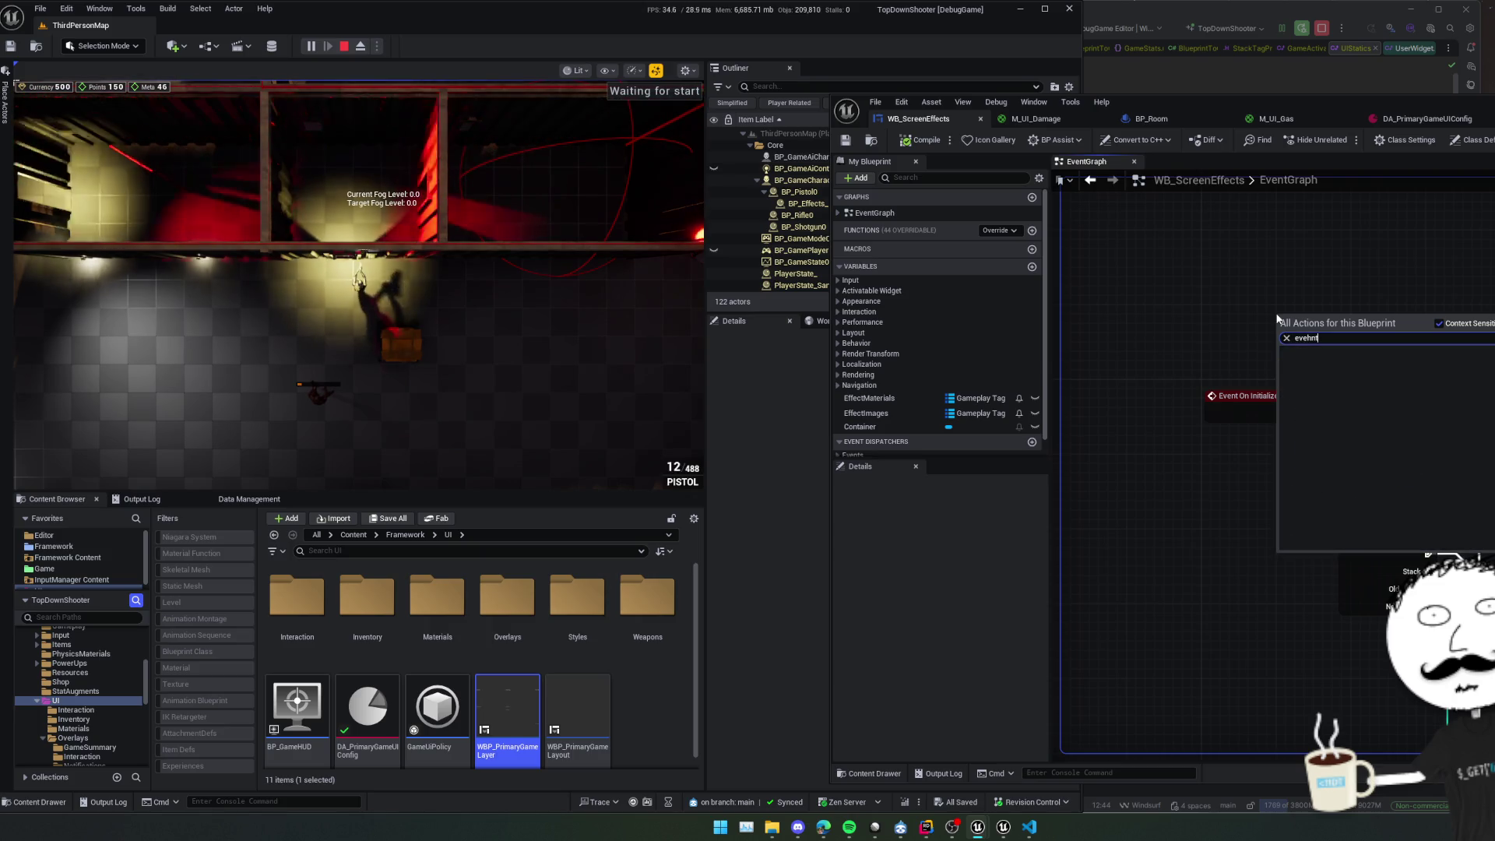
{"action": "type", "text": "v"}
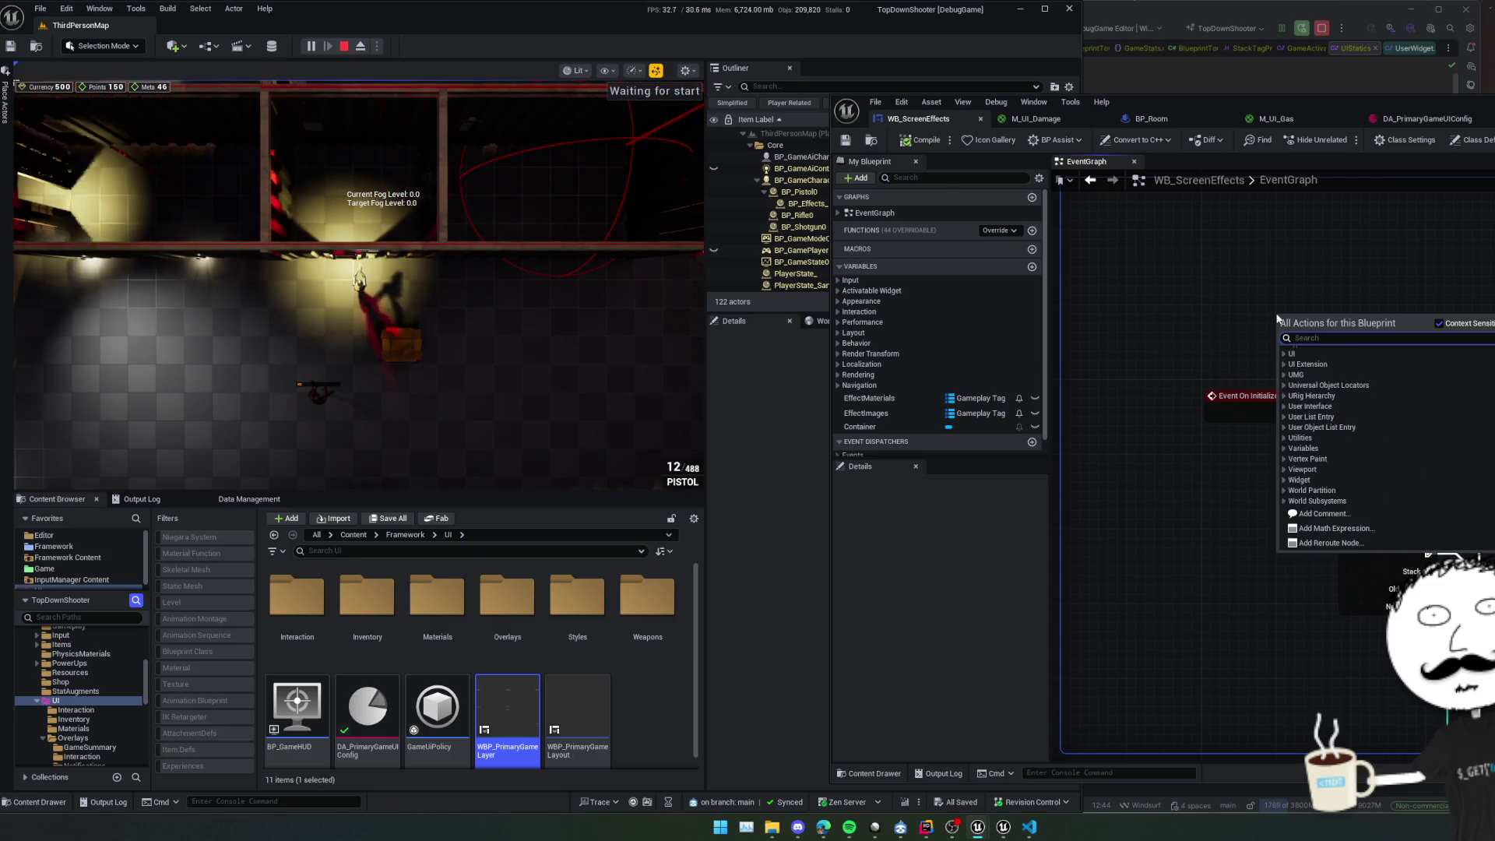
{"action": "key", "text": "Escape"}
{"action": "left_click", "coordinate": [1003, 234]}
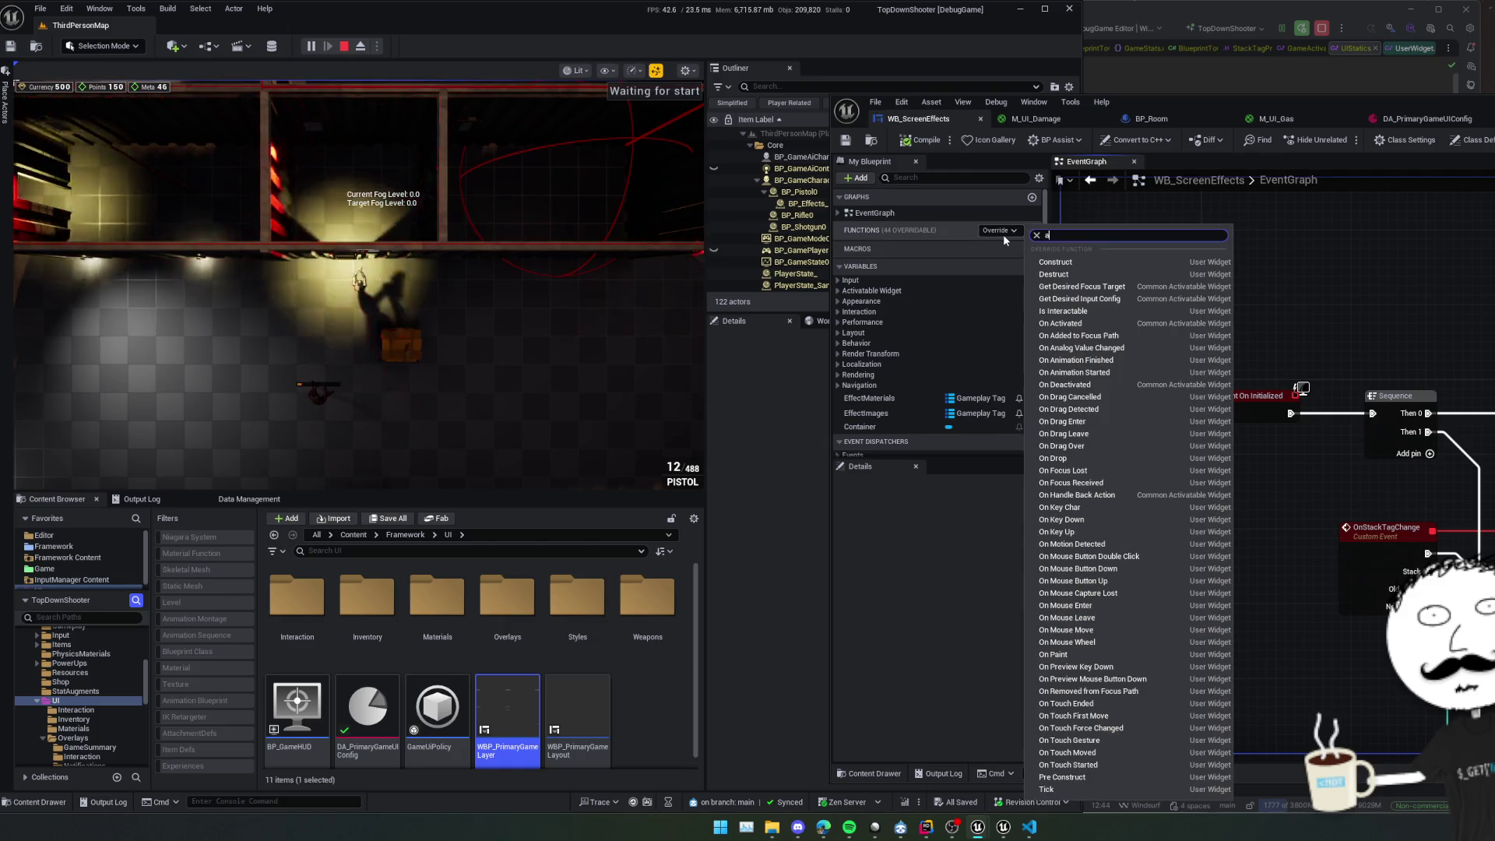
{"action": "type", "text": "activ"}
{"action": "left_click", "coordinate": [1014, 261]}
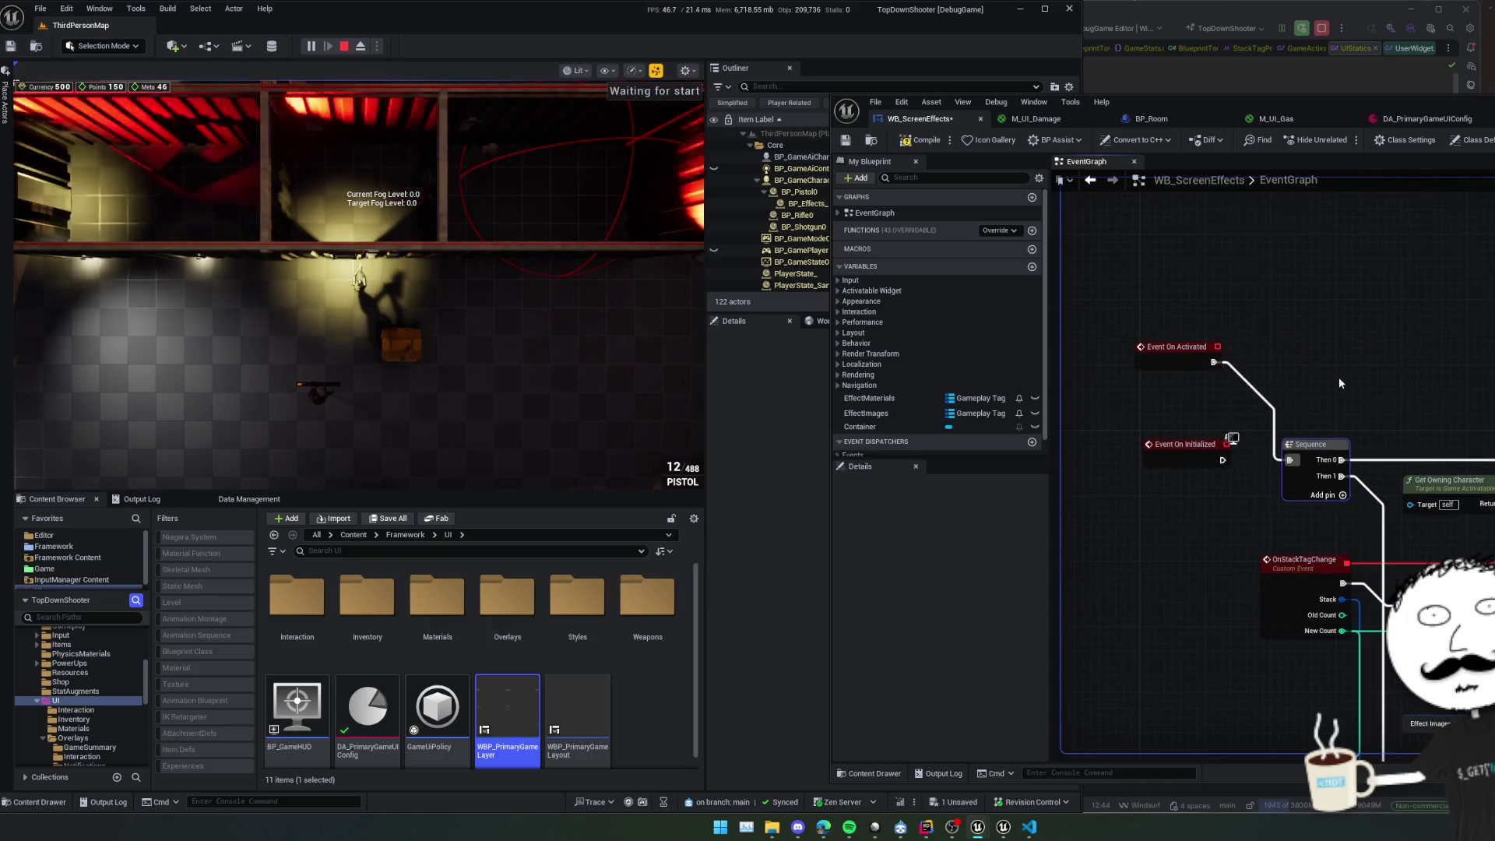
{"action": "key", "text": "ctrl+s"}
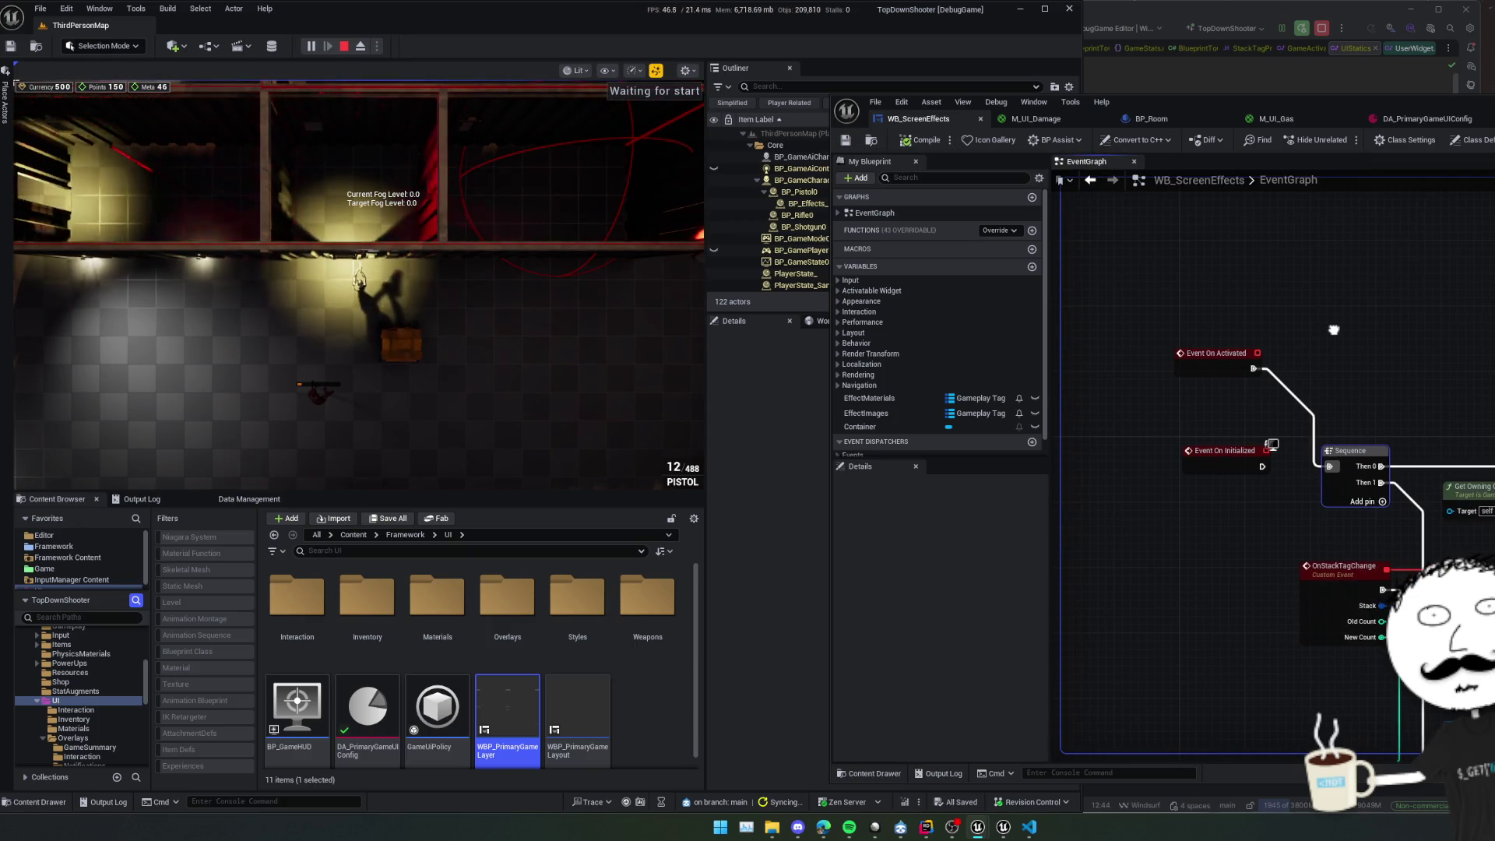
Show the Designer view, stop the play session and close the message log.
{"action": "left_click", "coordinate": [1491, 141]}
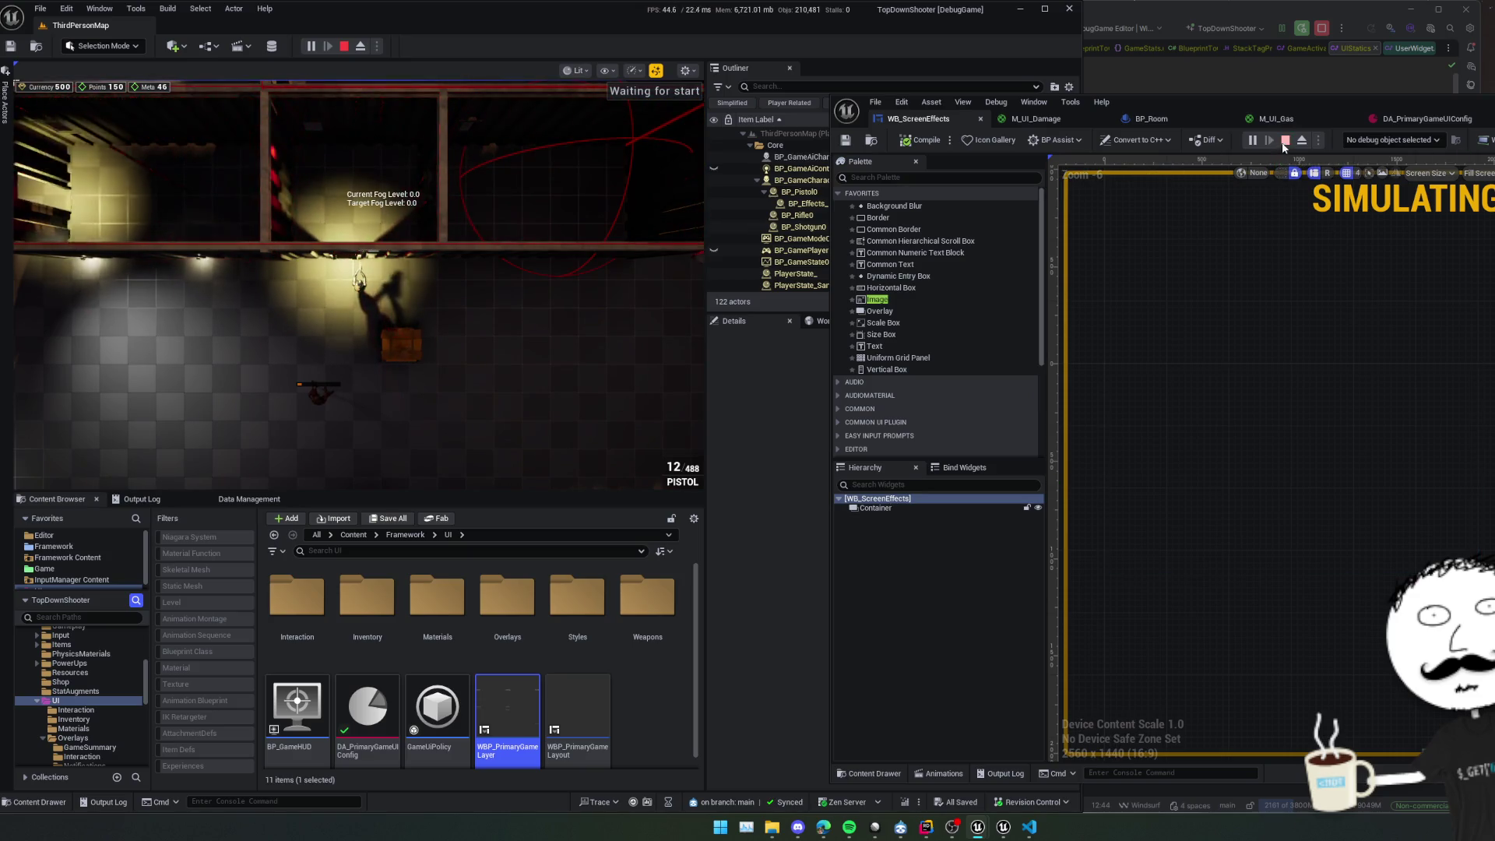
{"action": "key", "text": "Escape"}
{"action": "left_click", "coordinate": [1289, 371]}
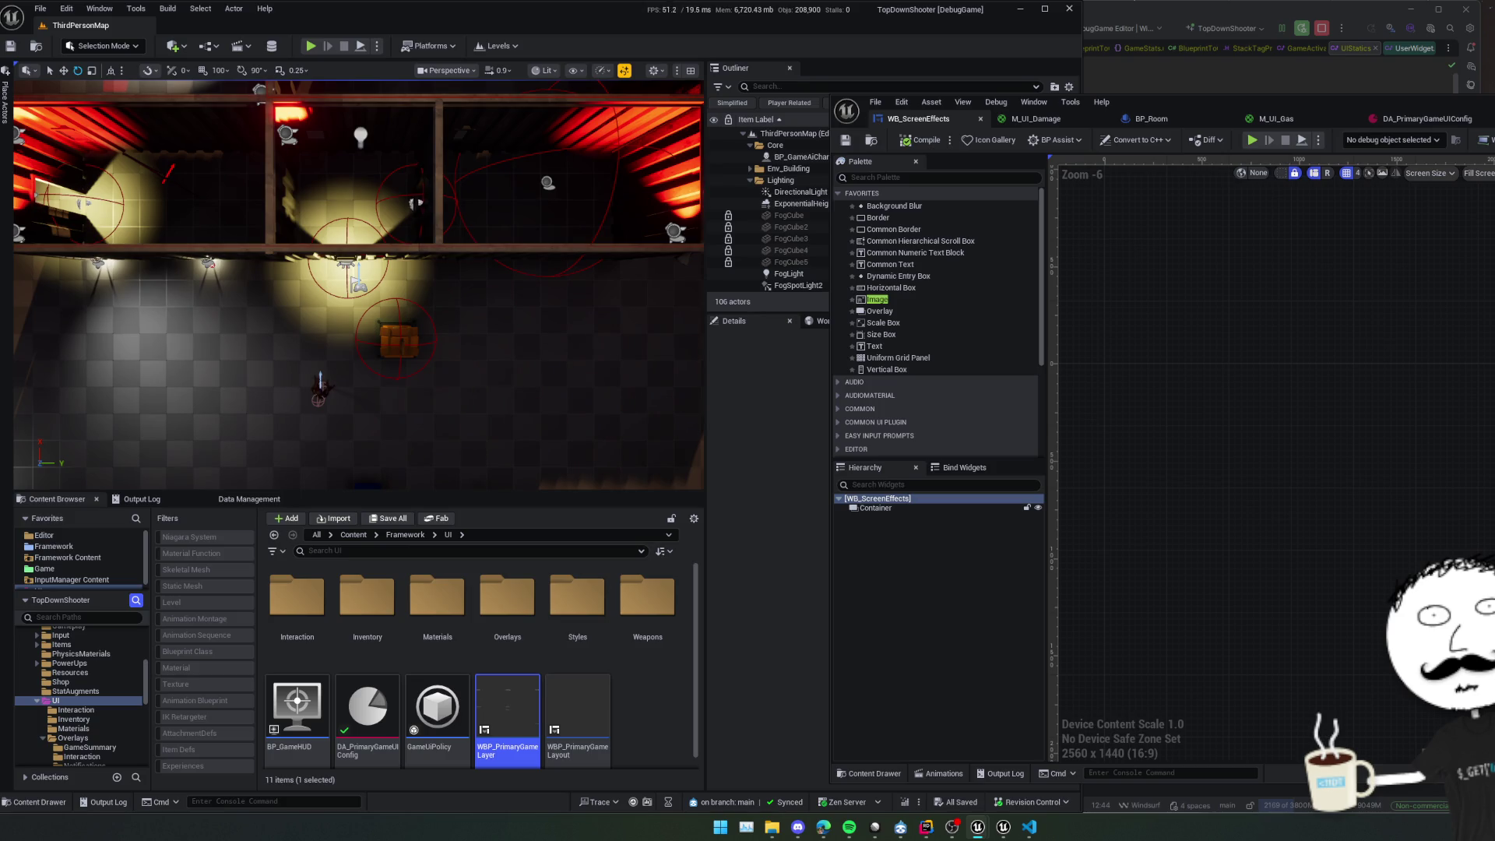
Save WB_ScreenEffects, start play, and glance at the M_UI_Gas and BP_Room tabs.
{"action": "key", "text": "ctrl+s"}
{"action": "key", "text": "alt+p"}
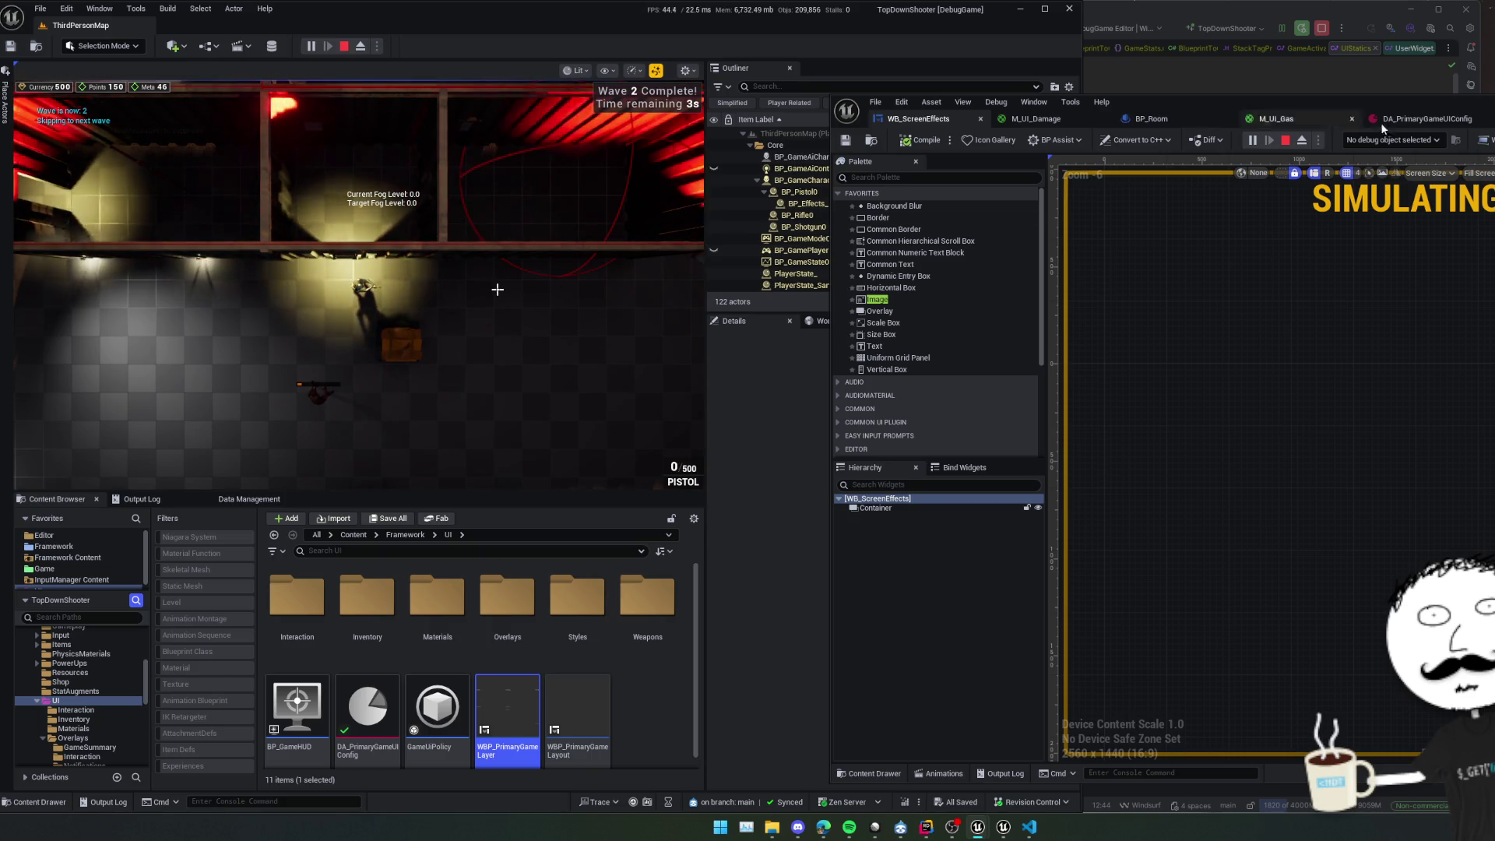
{"action": "left_click", "coordinate": [1424, 119]}
{"action": "left_click", "coordinate": [1294, 120]}
{"action": "left_click", "coordinate": [1151, 118]}
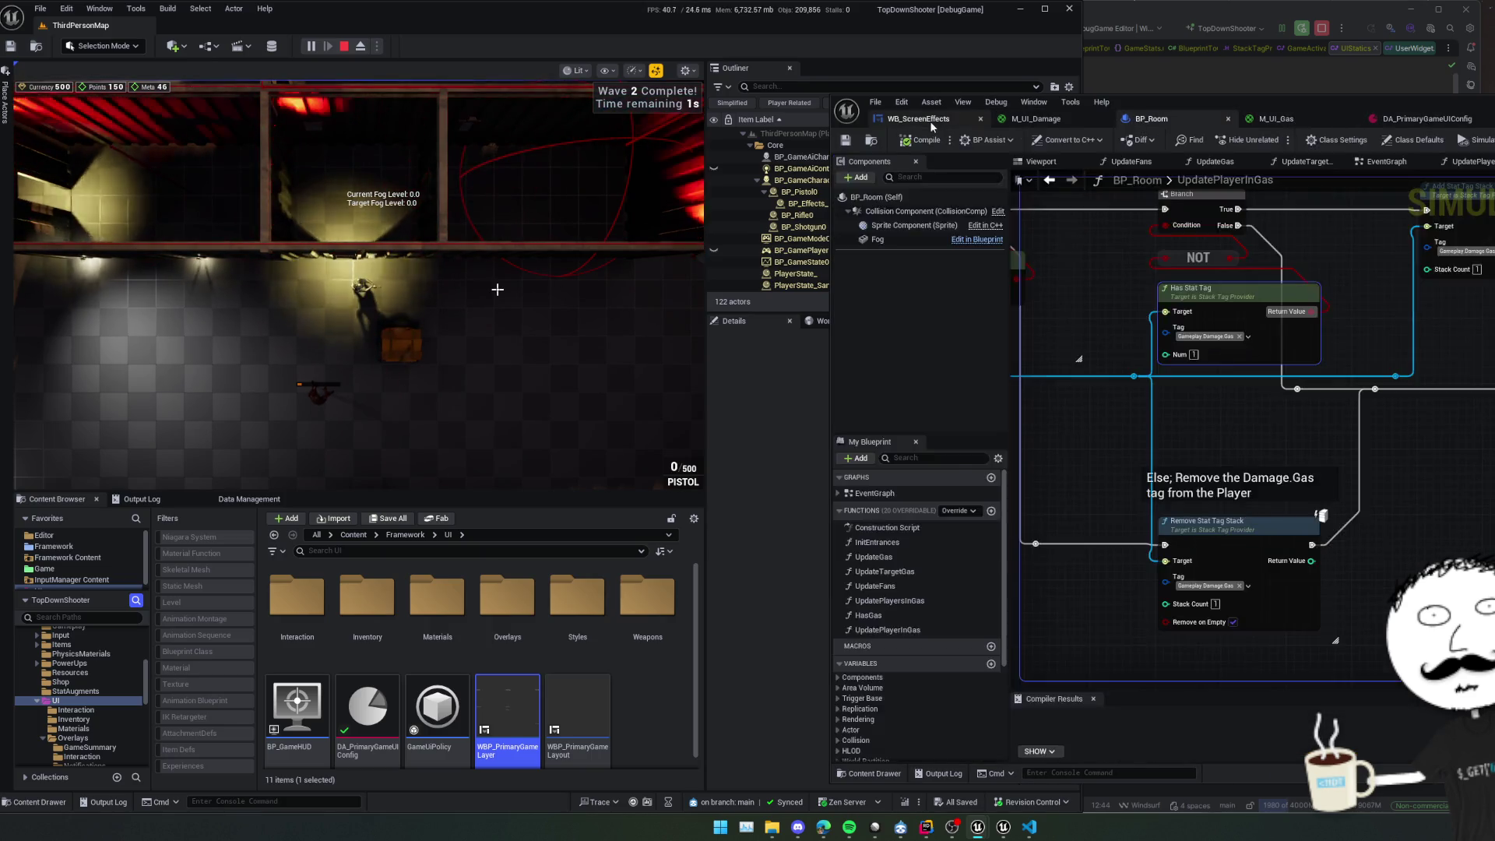
{"action": "left_click", "coordinate": [918, 118]}
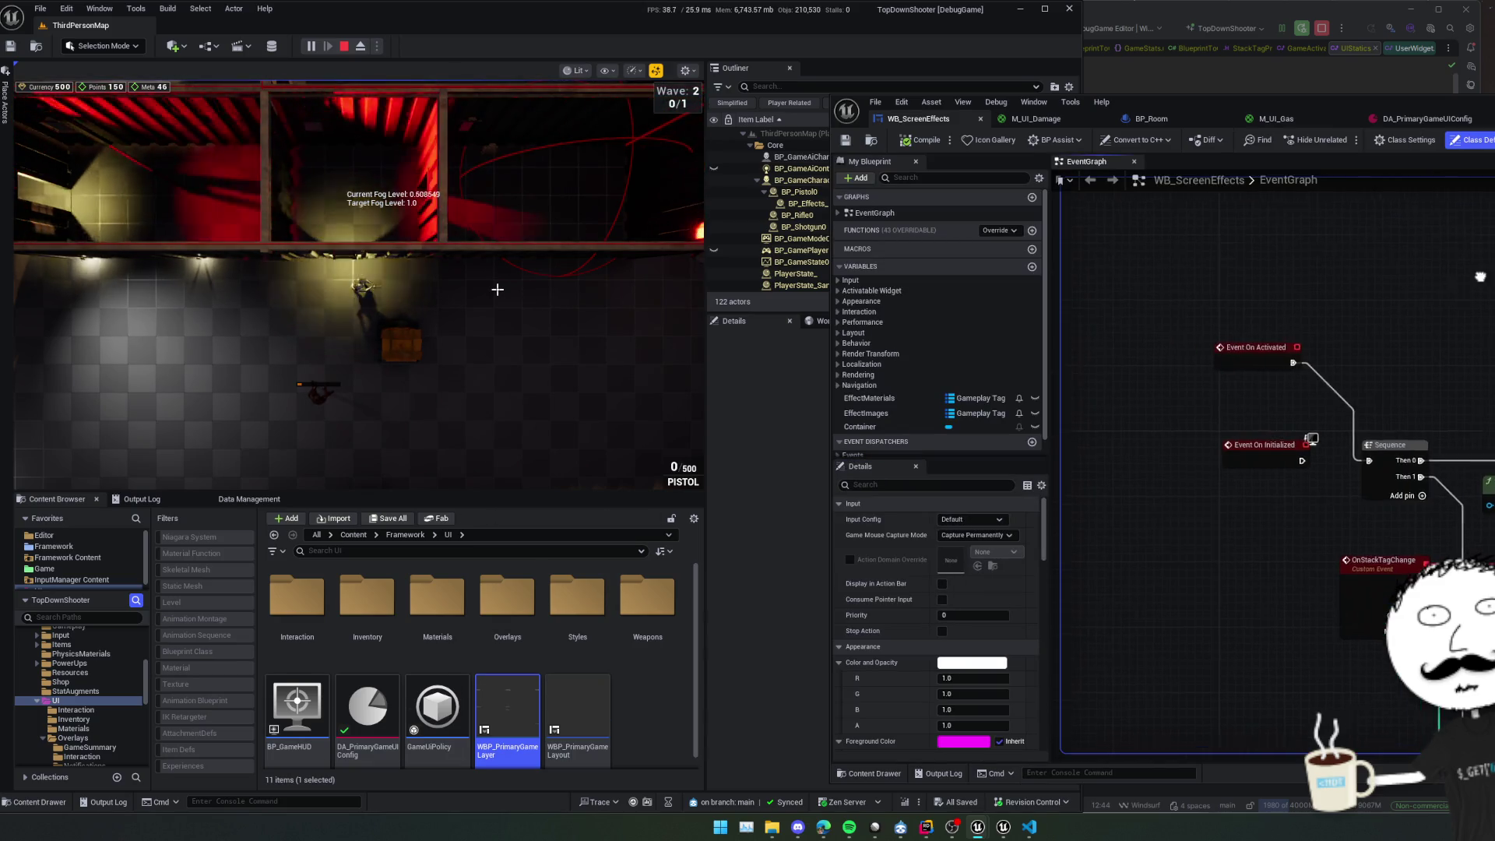
Wire Get Owning Character's Return Value to the Add node's Target, toggle the Rider breakpoint, stop play.
{"action": "scroll", "coordinate": [1400, 283], "scroll_direction": "down", "scroll_amount": 2}
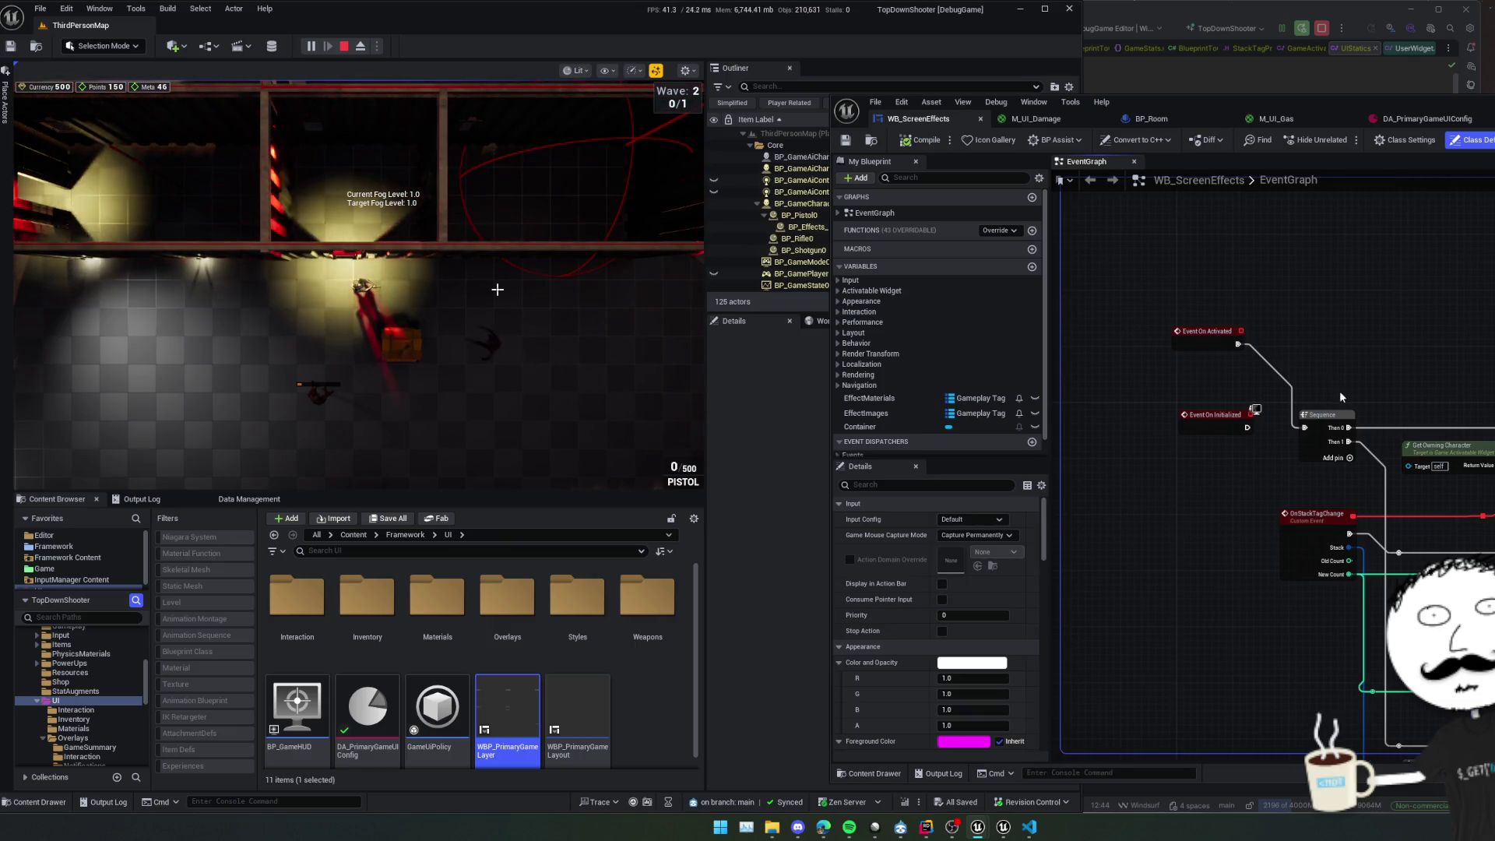
{"action": "scroll", "coordinate": [1371, 398], "scroll_direction": "up", "scroll_amount": 1}
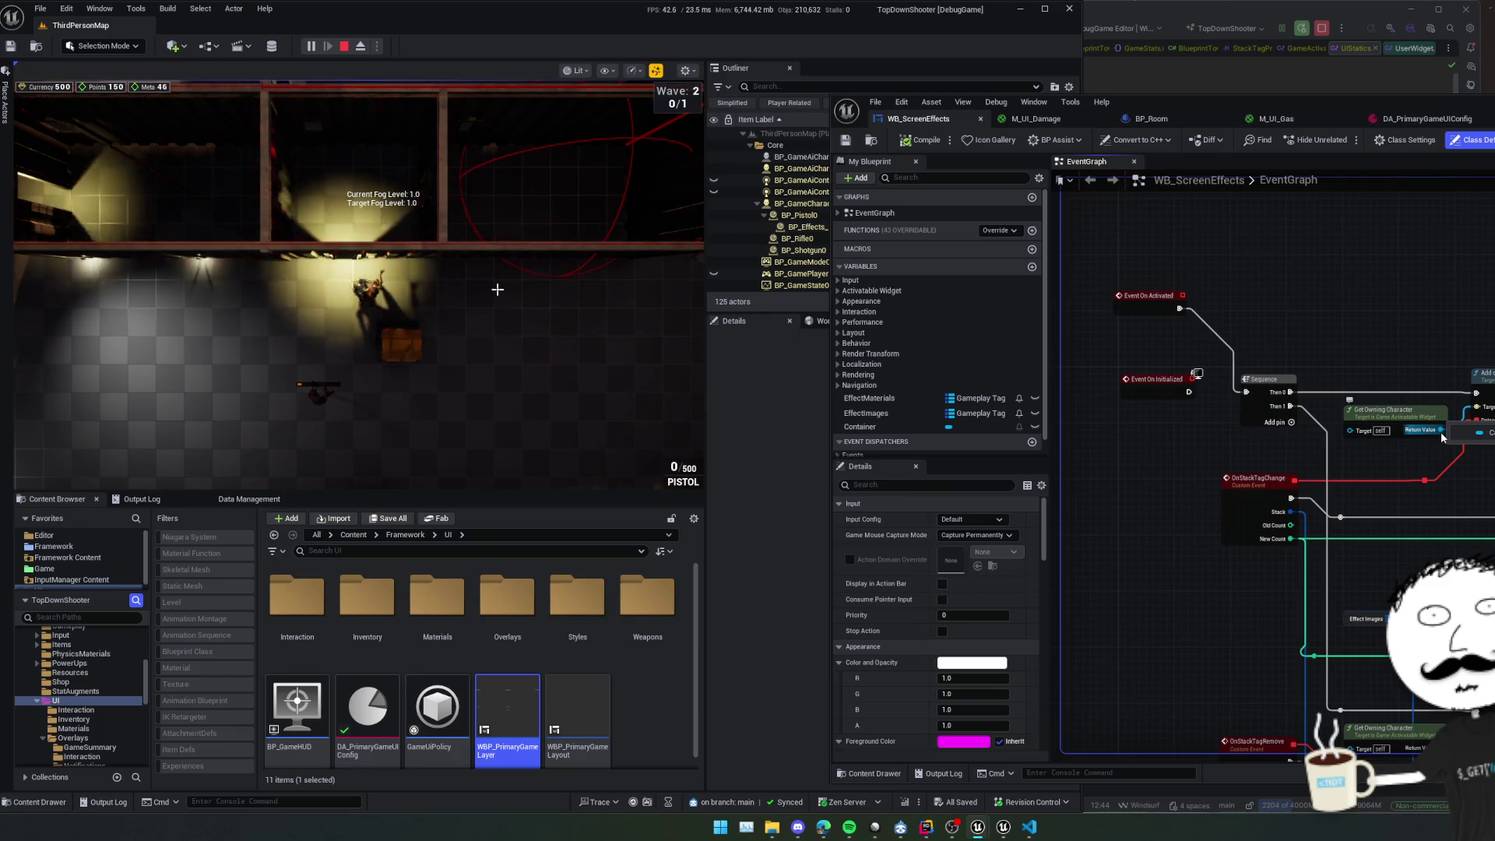
{"action": "left_click_drag", "start_coordinate": [1440, 431], "coordinate": [1491, 413]}
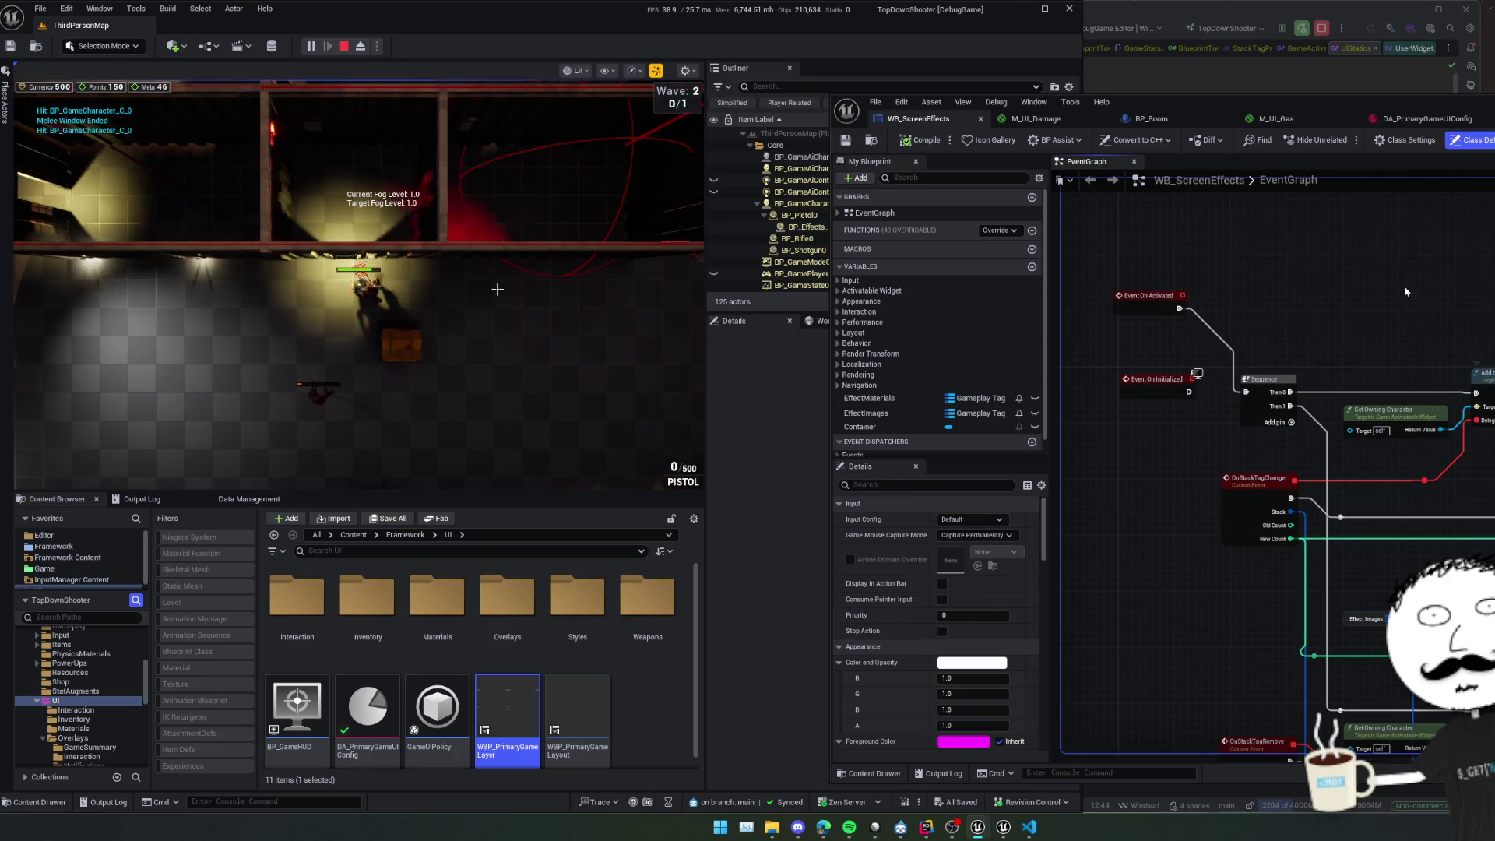
{"action": "key", "text": "alt+Tab"}
{"action": "left_click", "coordinate": [631, 219]}
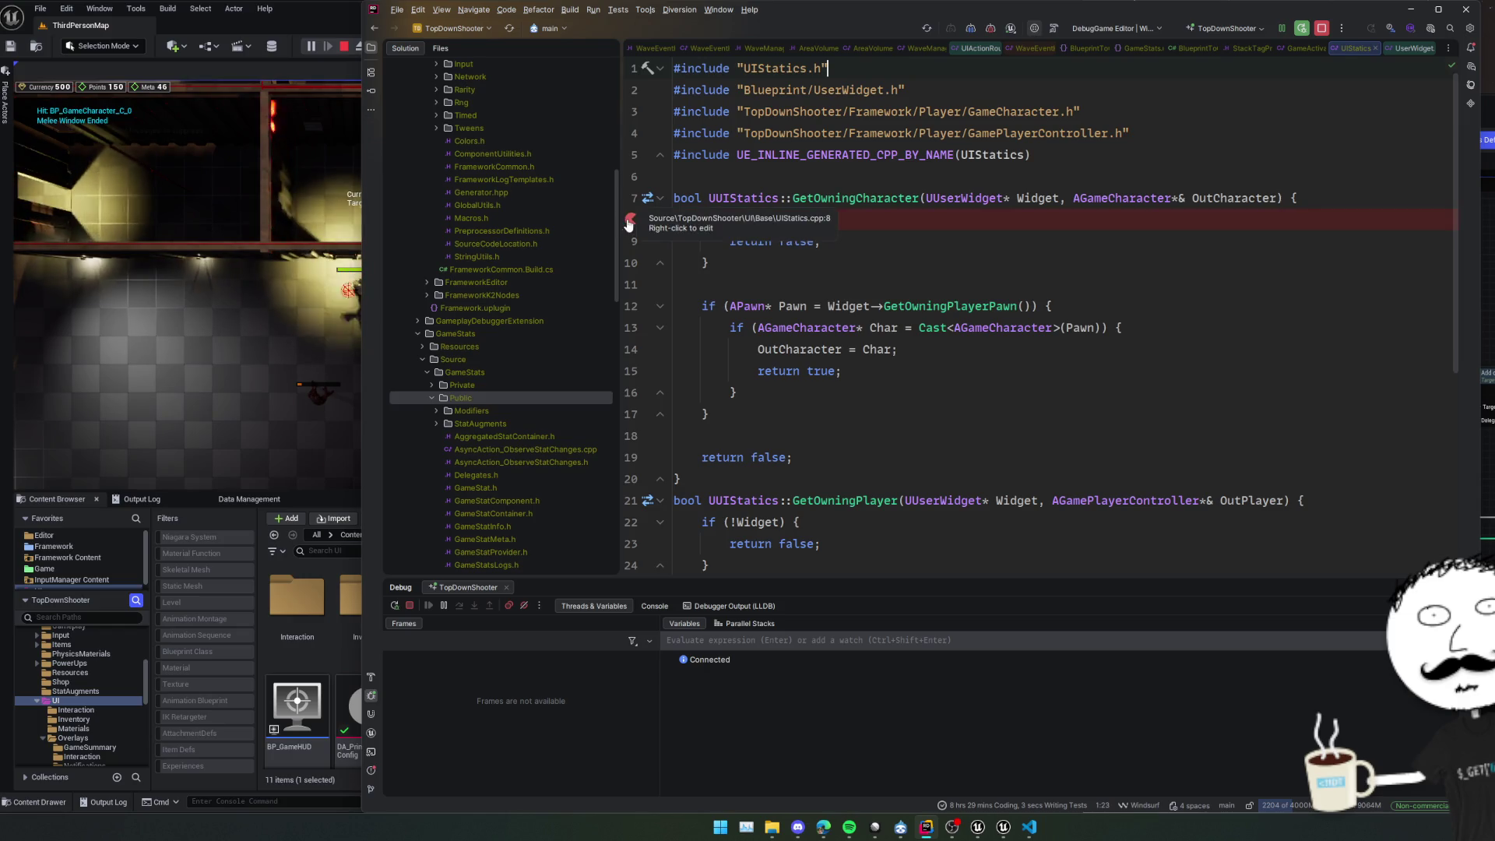
{"action": "left_click", "coordinate": [344, 46]}
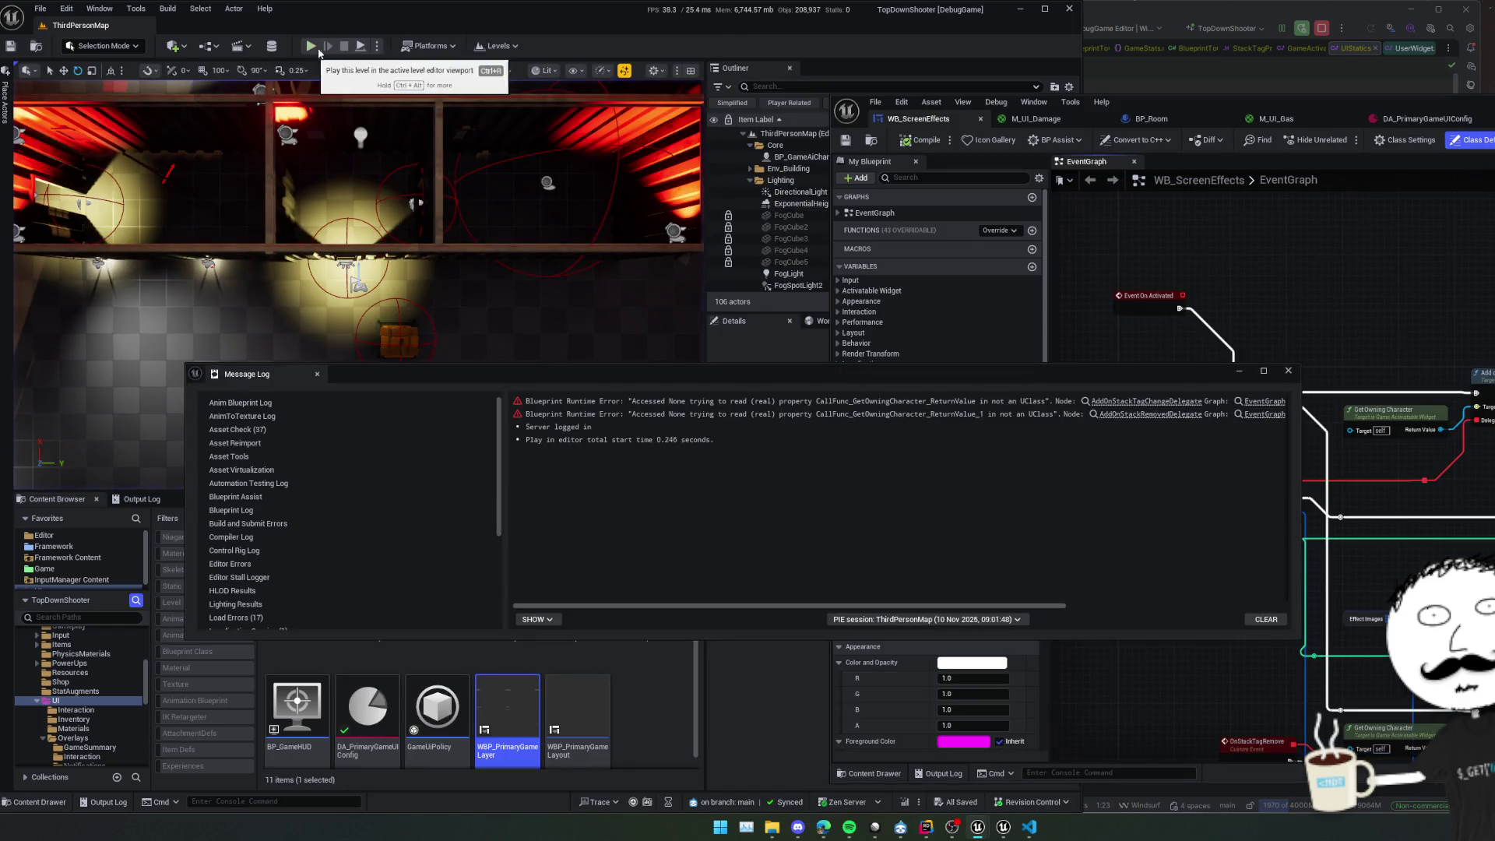
{"action": "left_click", "coordinate": [1288, 371]}
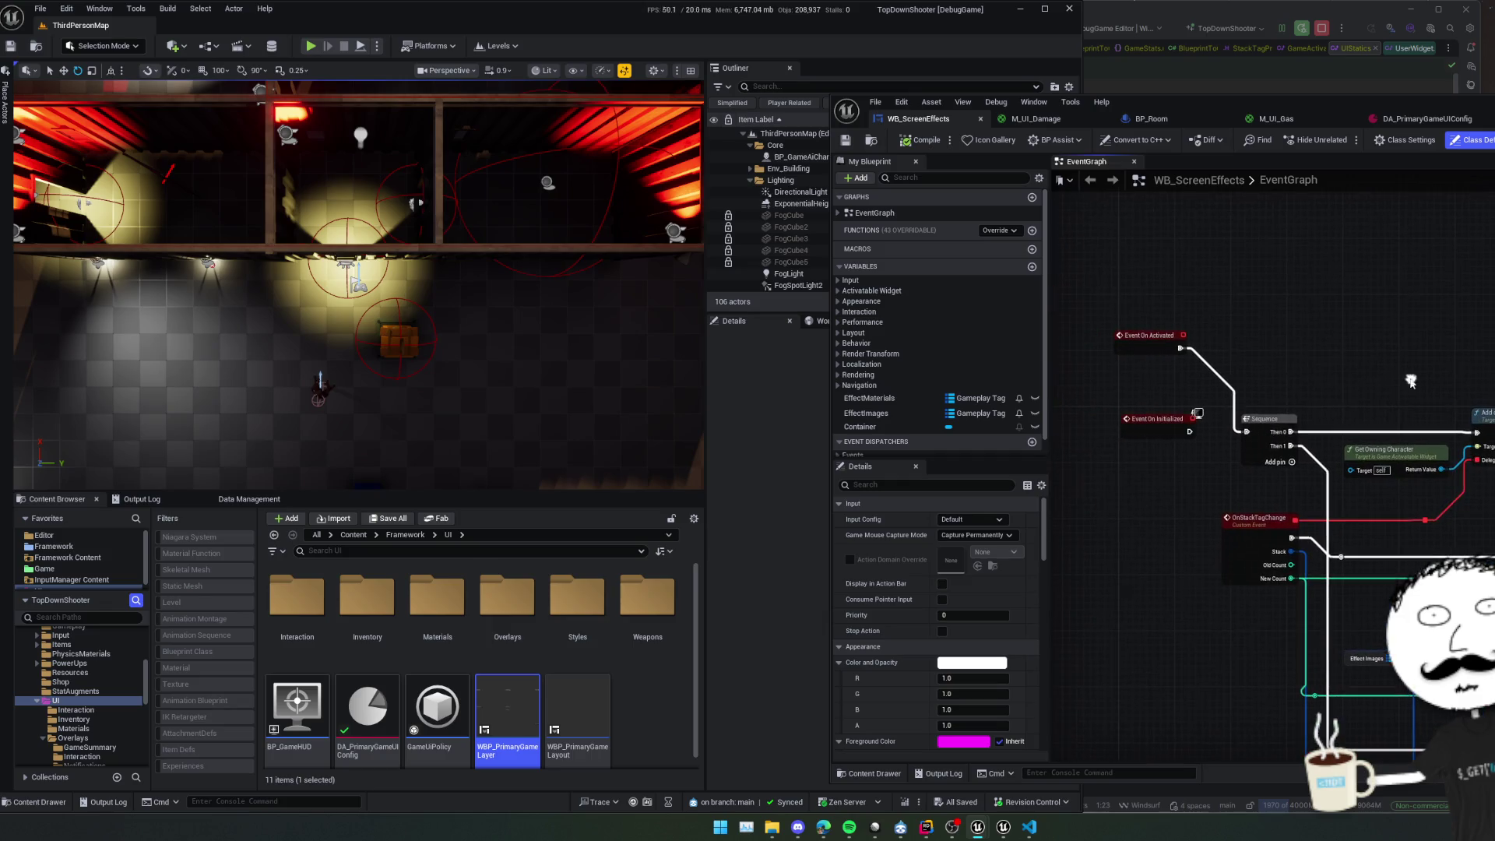
Search the event graph's node list for 'get'.
{"action": "right_click", "coordinate": [1256, 356]}
{"action": "type", "text": "get"}
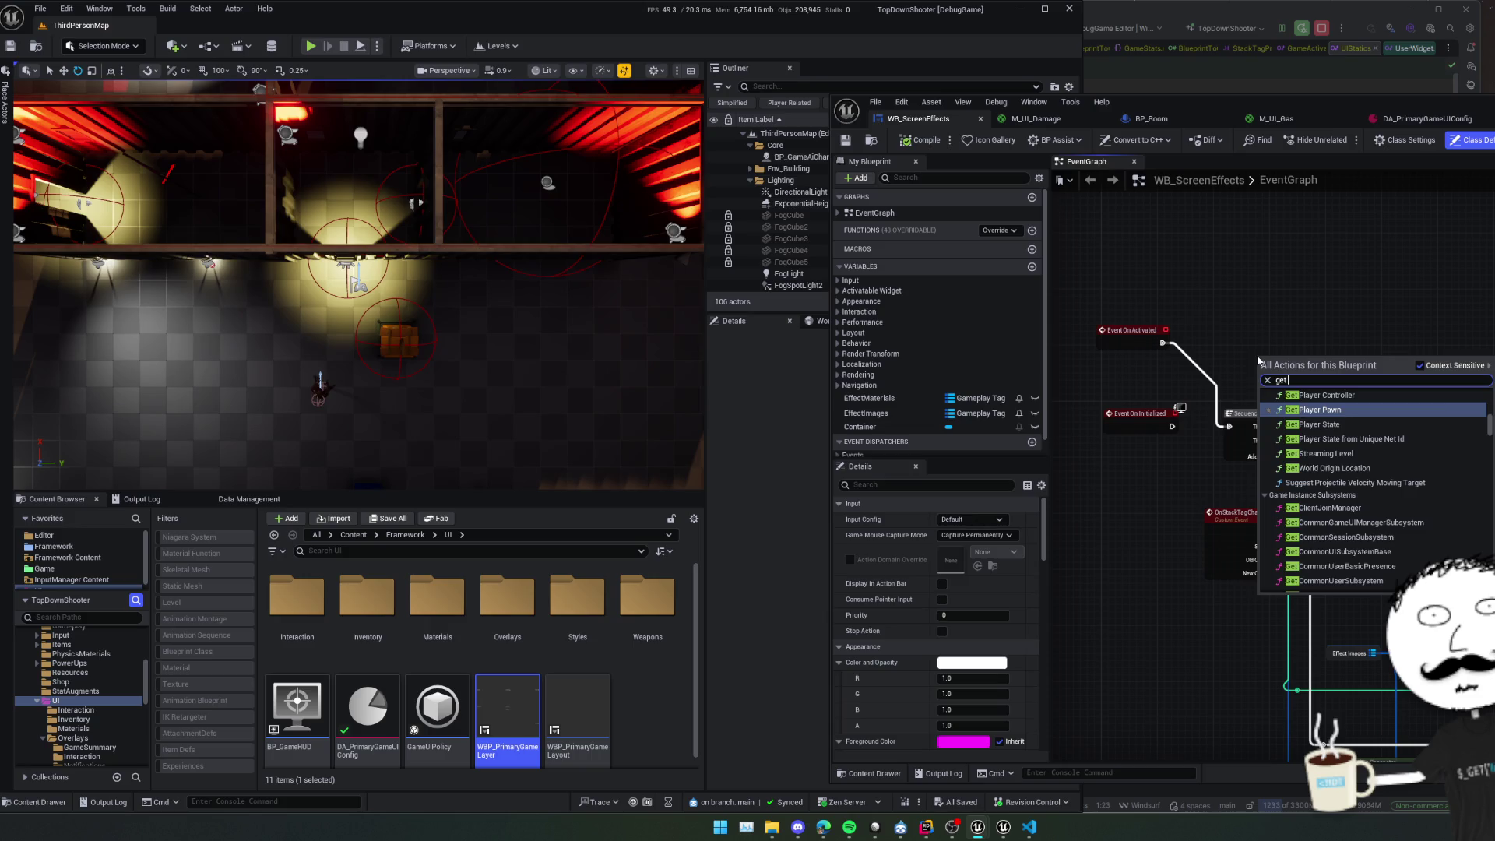
{"action": "left_click", "coordinate": [1255, 356]}
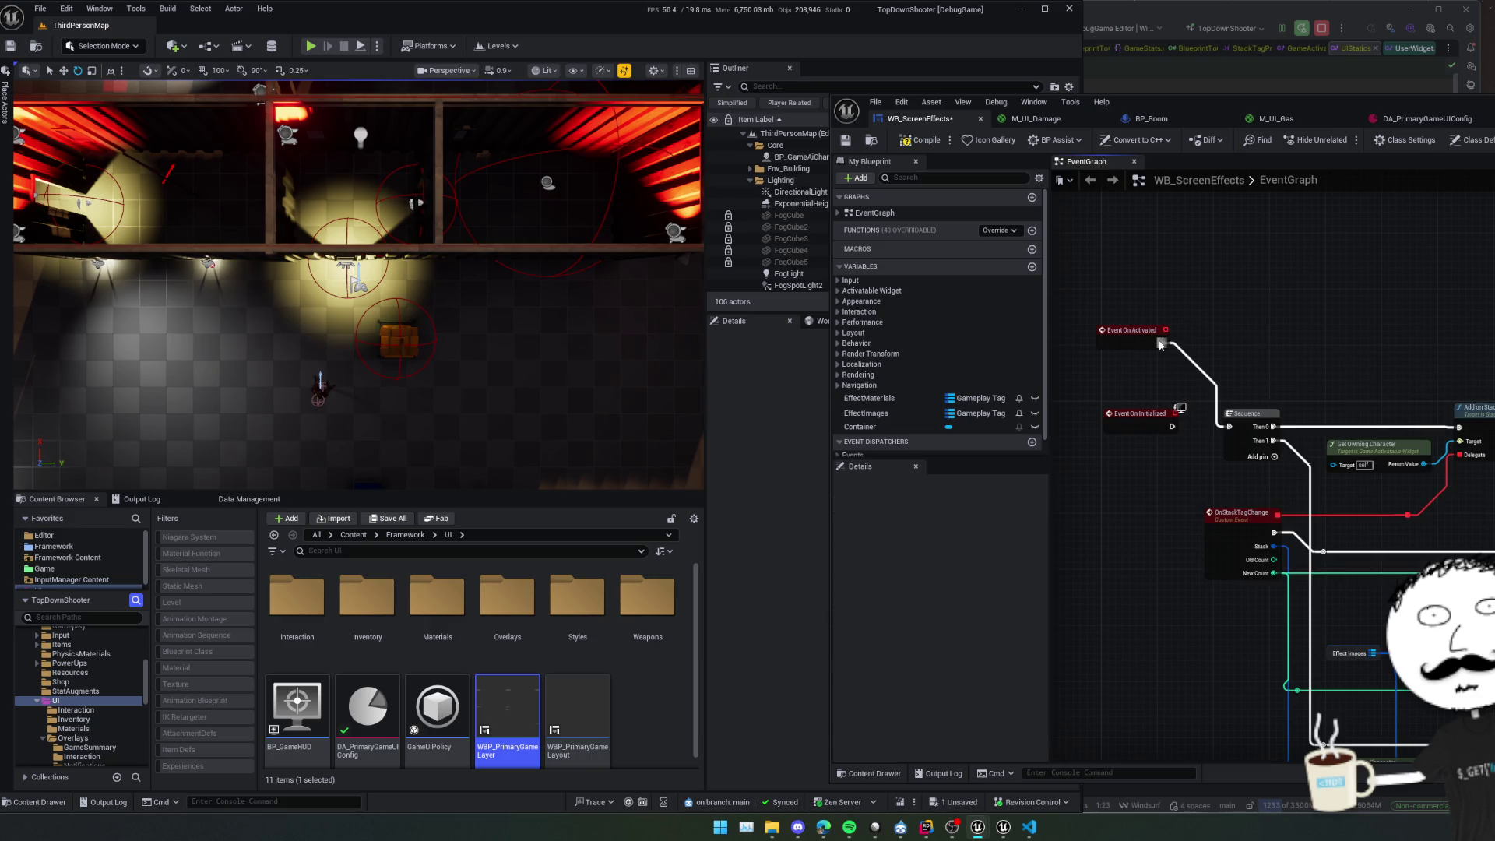
Drag from Event On Activated's output and search actions for 'get owning' and 'character'.
{"action": "left_click_drag", "start_coordinate": [1160, 345], "coordinate": [1248, 335]}
{"action": "type", "text": "get owning"}
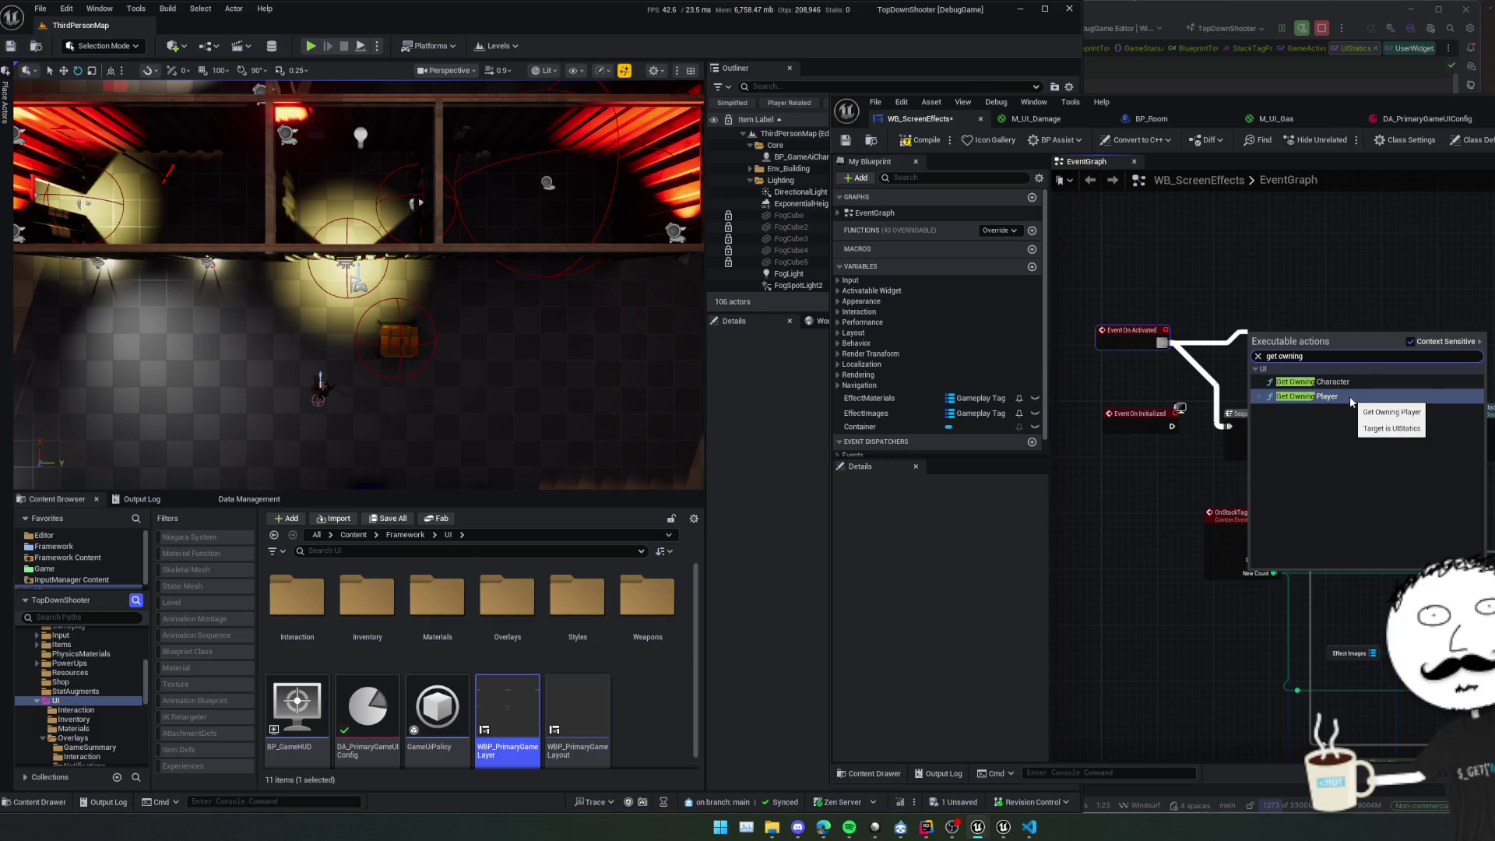
{"action": "key", "text": "BackSpace"}
{"action": "key", "text": "BackSpace"}
{"action": "key", "text": "BackSpace"}
{"action": "key", "text": "ctrl+a"}
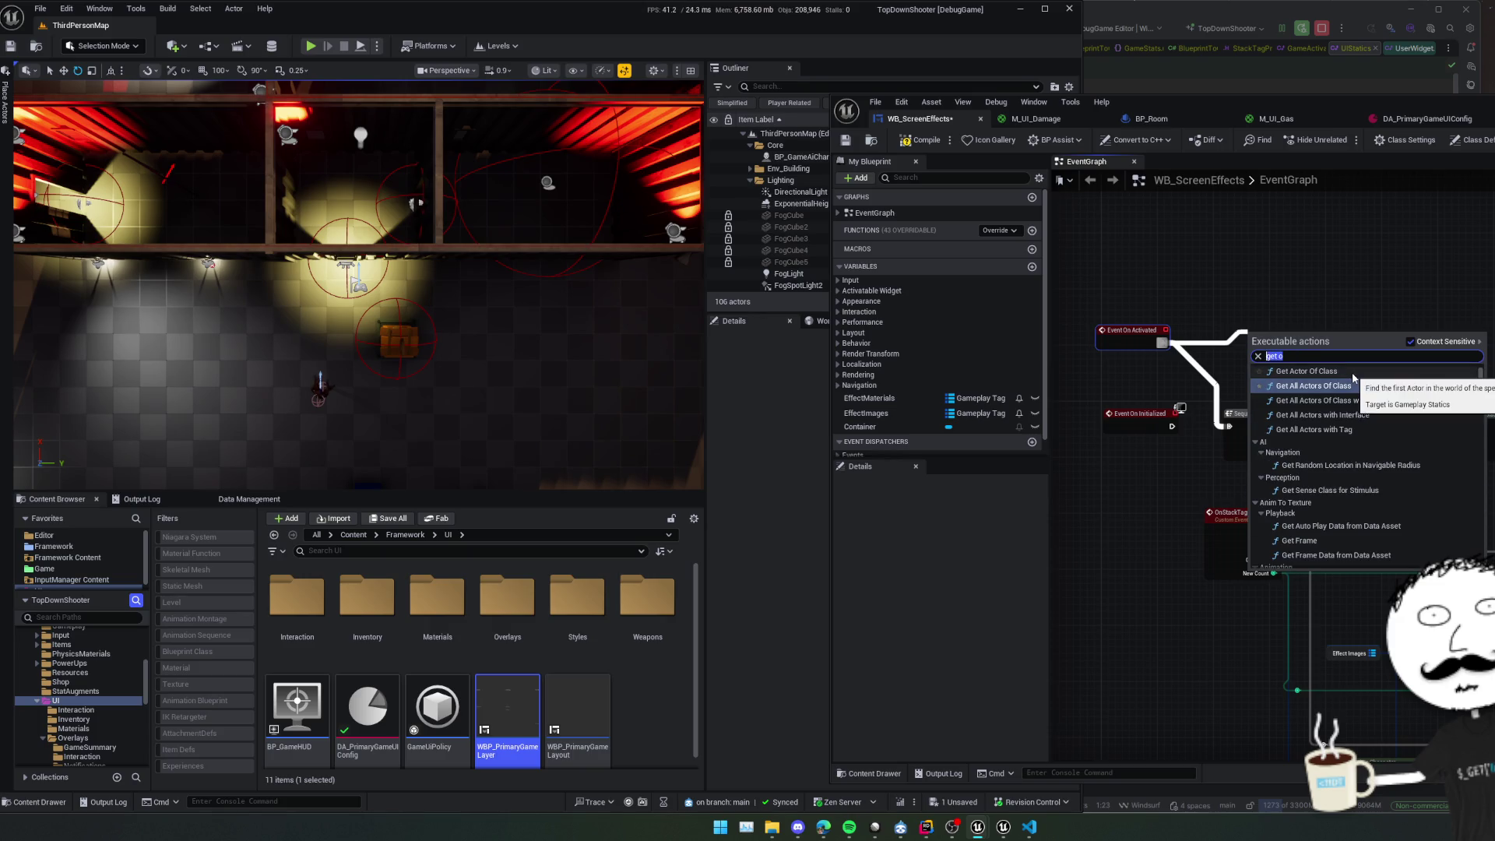
{"action": "type", "text": "character"}
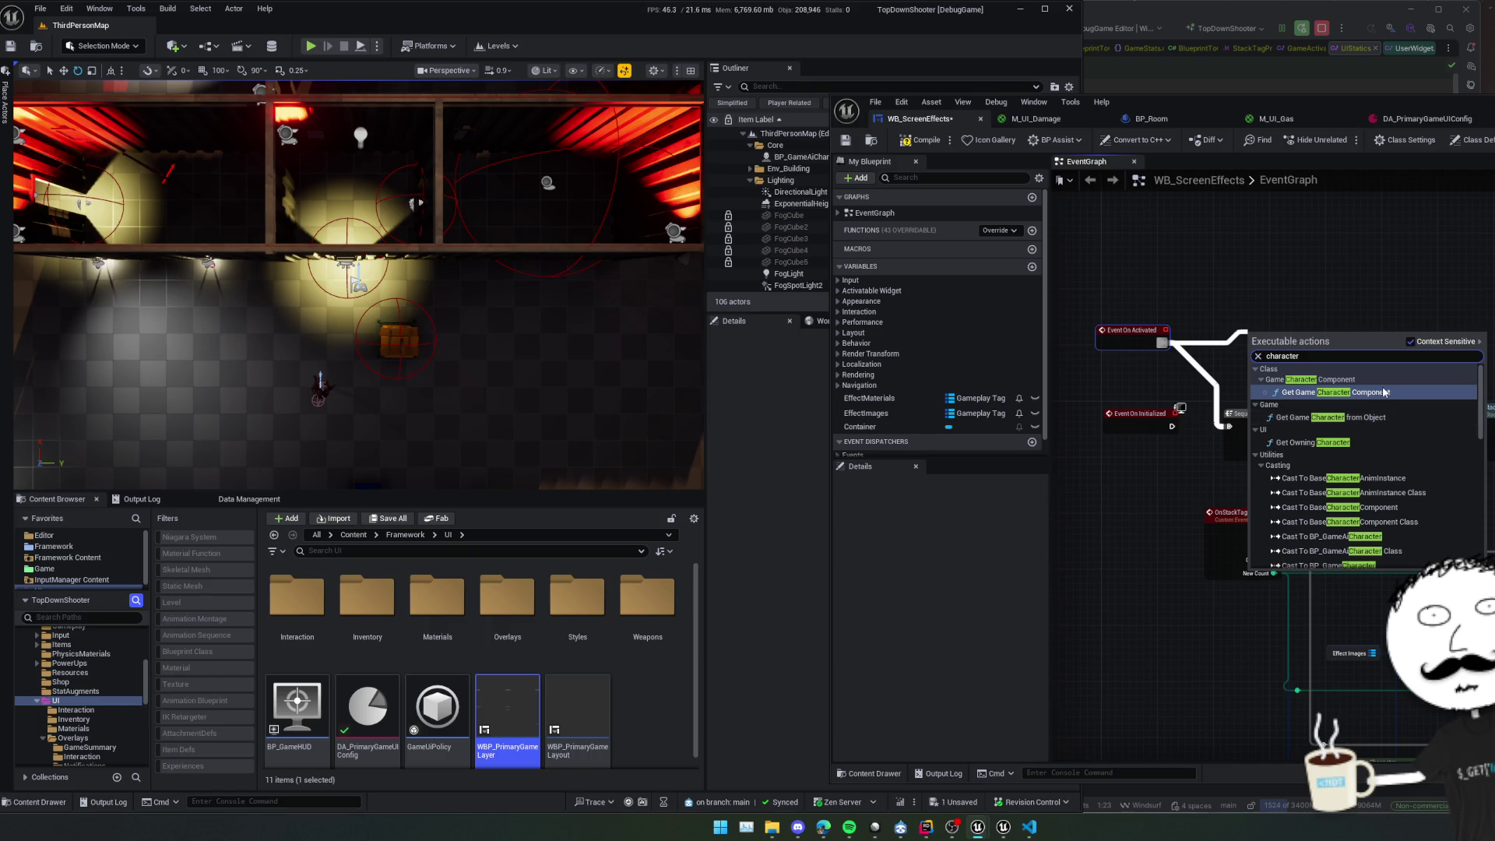
{"action": "scroll", "coordinate": [1404, 422], "scroll_direction": "down", "scroll_amount": 5}
{"action": "scroll", "coordinate": [1404, 422], "scroll_direction": "down", "scroll_amount": 3}
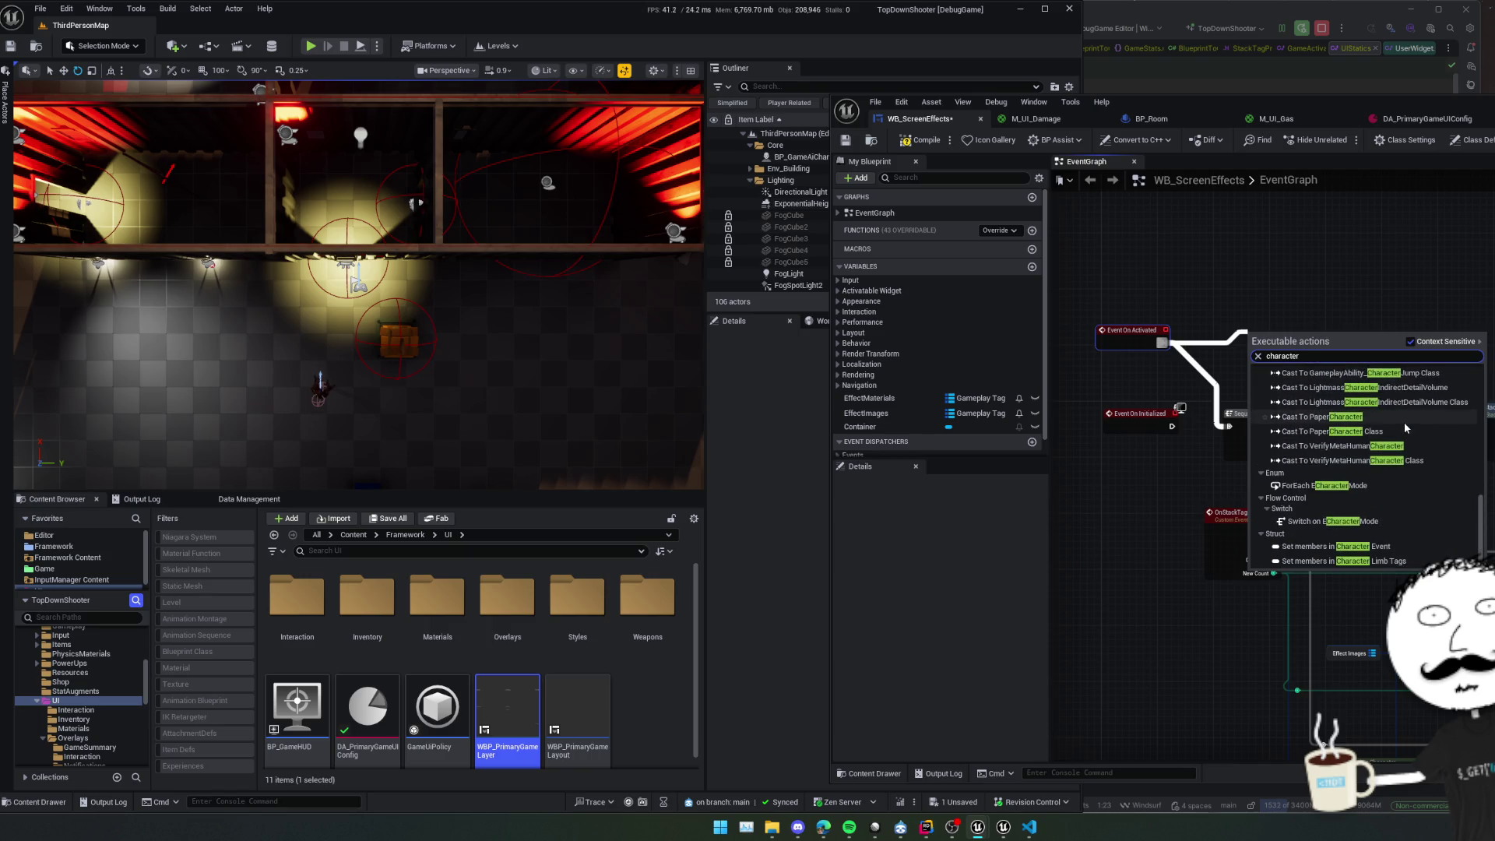
Search the actions for 'player' and 'controller', then close the list without adding a node.
{"action": "key", "text": "ctrl+a"}
{"action": "key", "text": "BackSpace"}
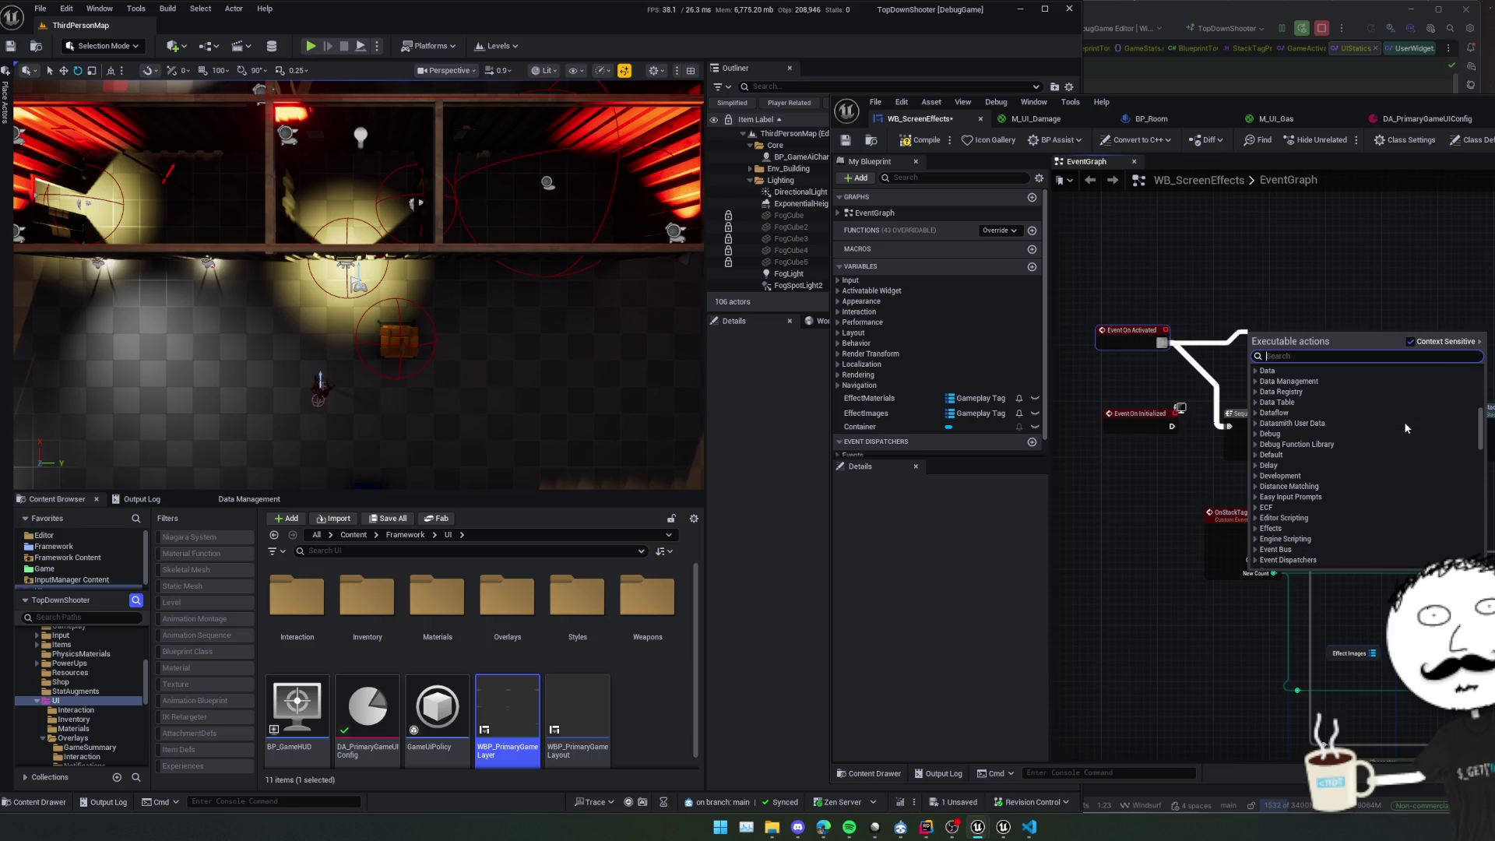
{"action": "type", "text": "player"}
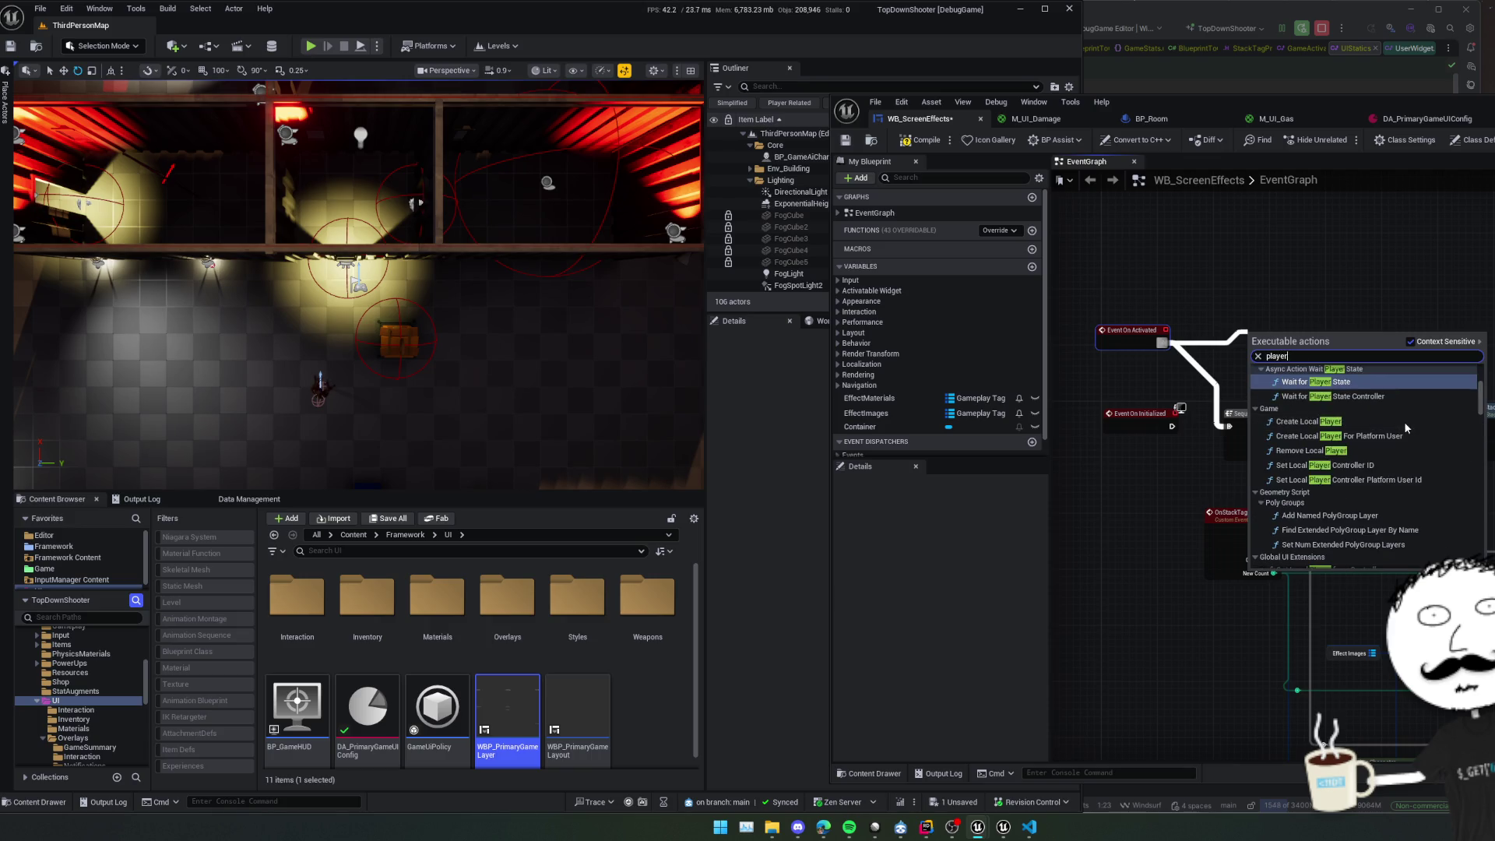
{"action": "scroll", "coordinate": [1441, 395], "scroll_direction": "down", "scroll_amount": 8}
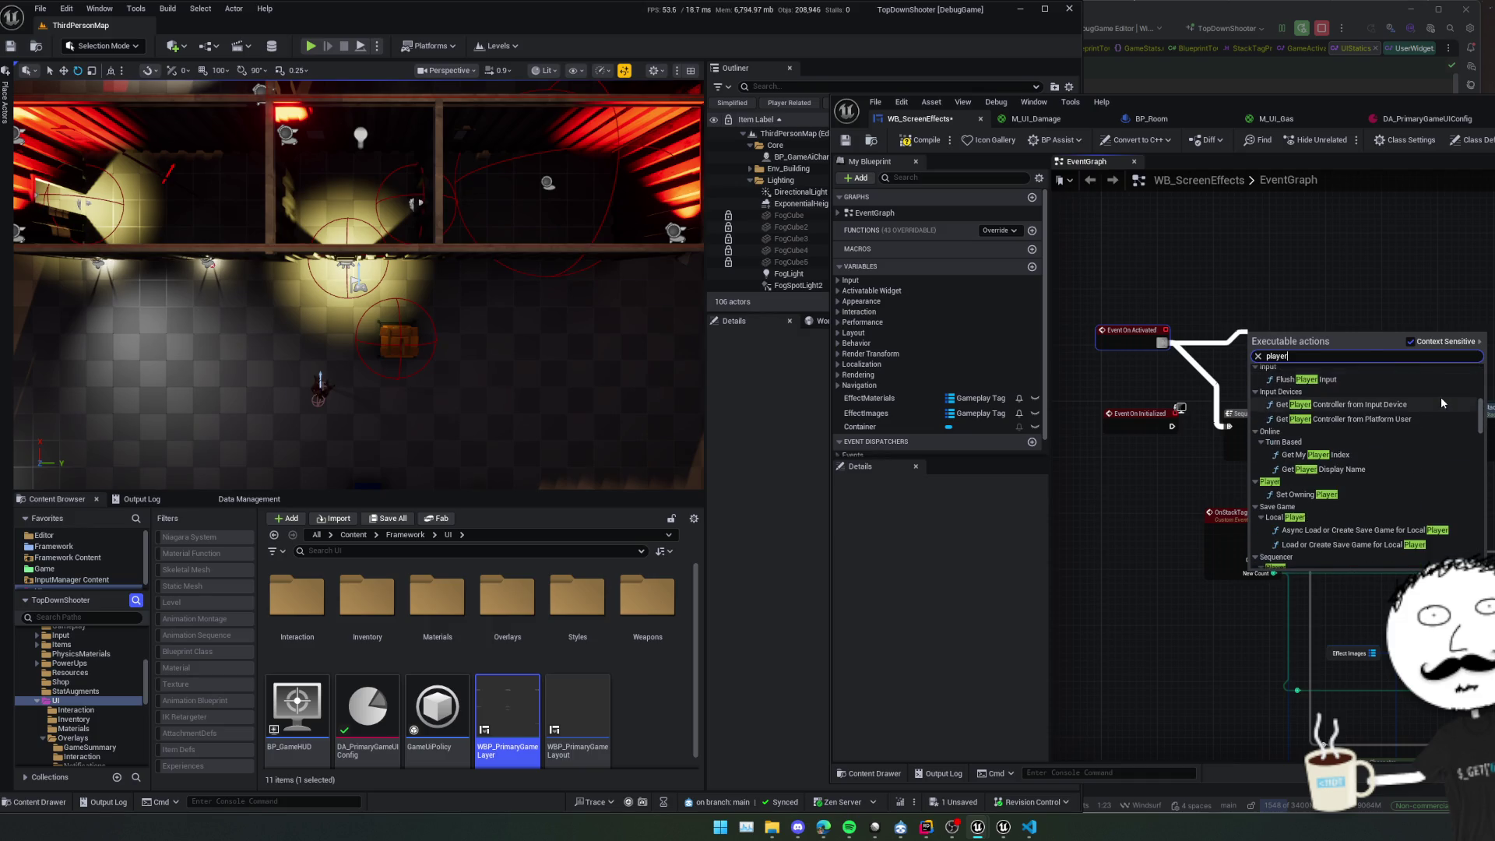
{"action": "scroll", "coordinate": [1440, 395], "scroll_direction": "down", "scroll_amount": 5}
{"action": "scroll", "coordinate": [1441, 401], "scroll_direction": "up", "scroll_amount": 2}
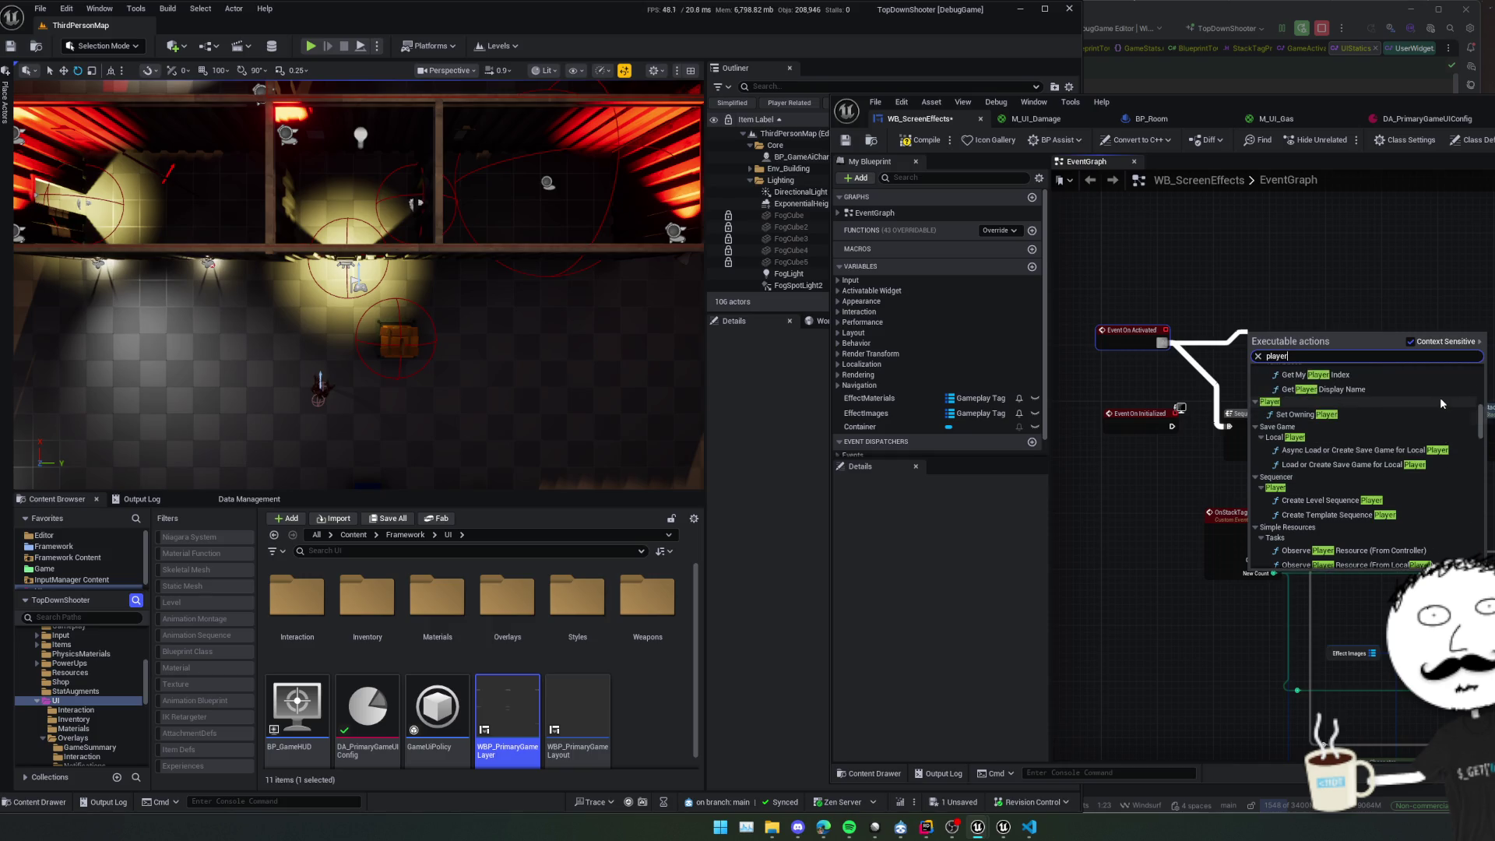
{"action": "scroll", "coordinate": [1441, 403], "scroll_direction": "up", "scroll_amount": 1}
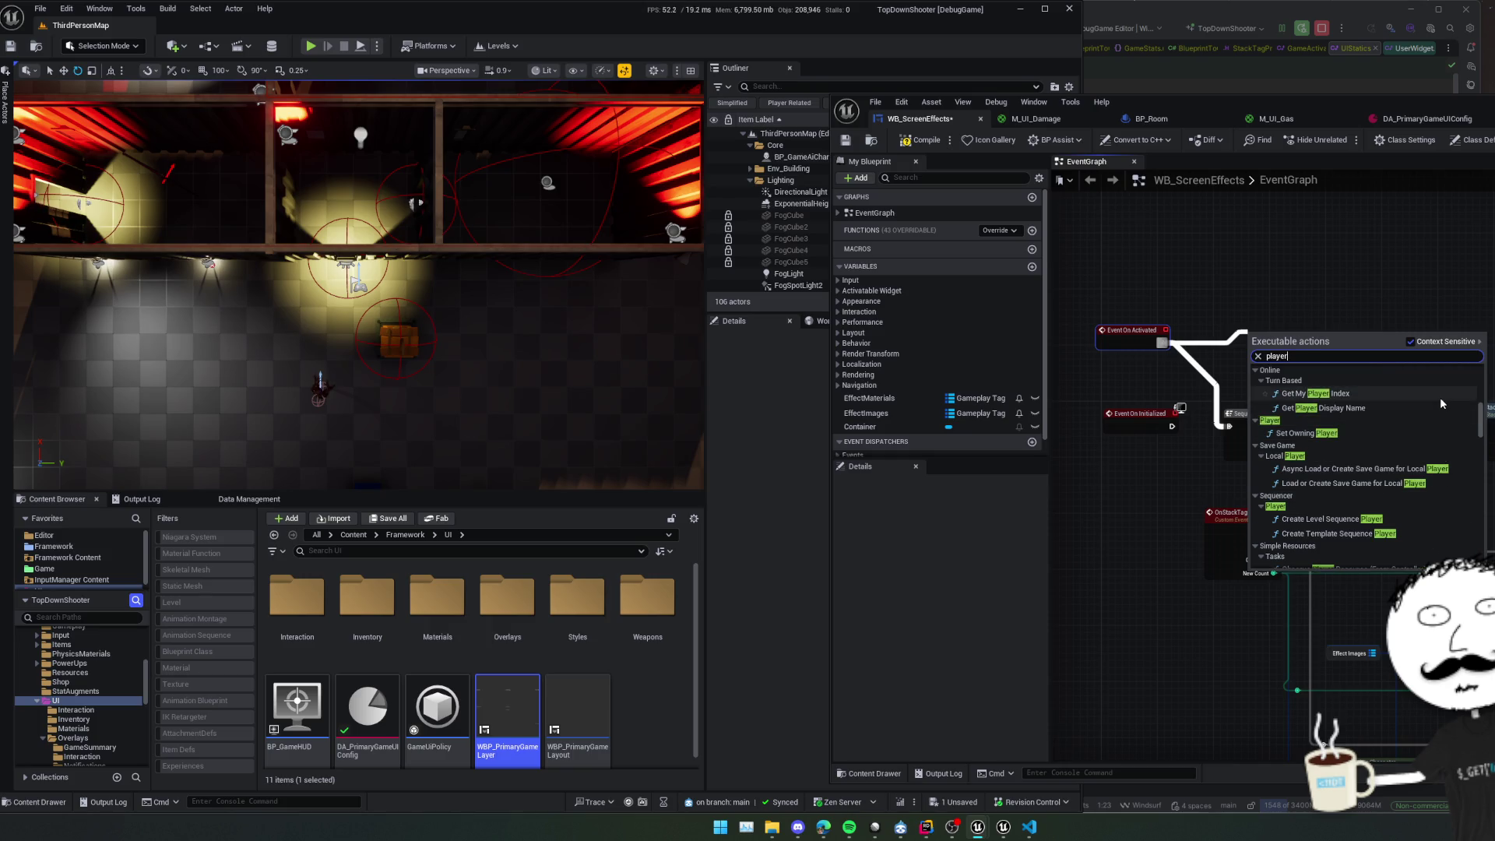
{"action": "scroll", "coordinate": [1440, 403], "scroll_direction": "down", "scroll_amount": 6}
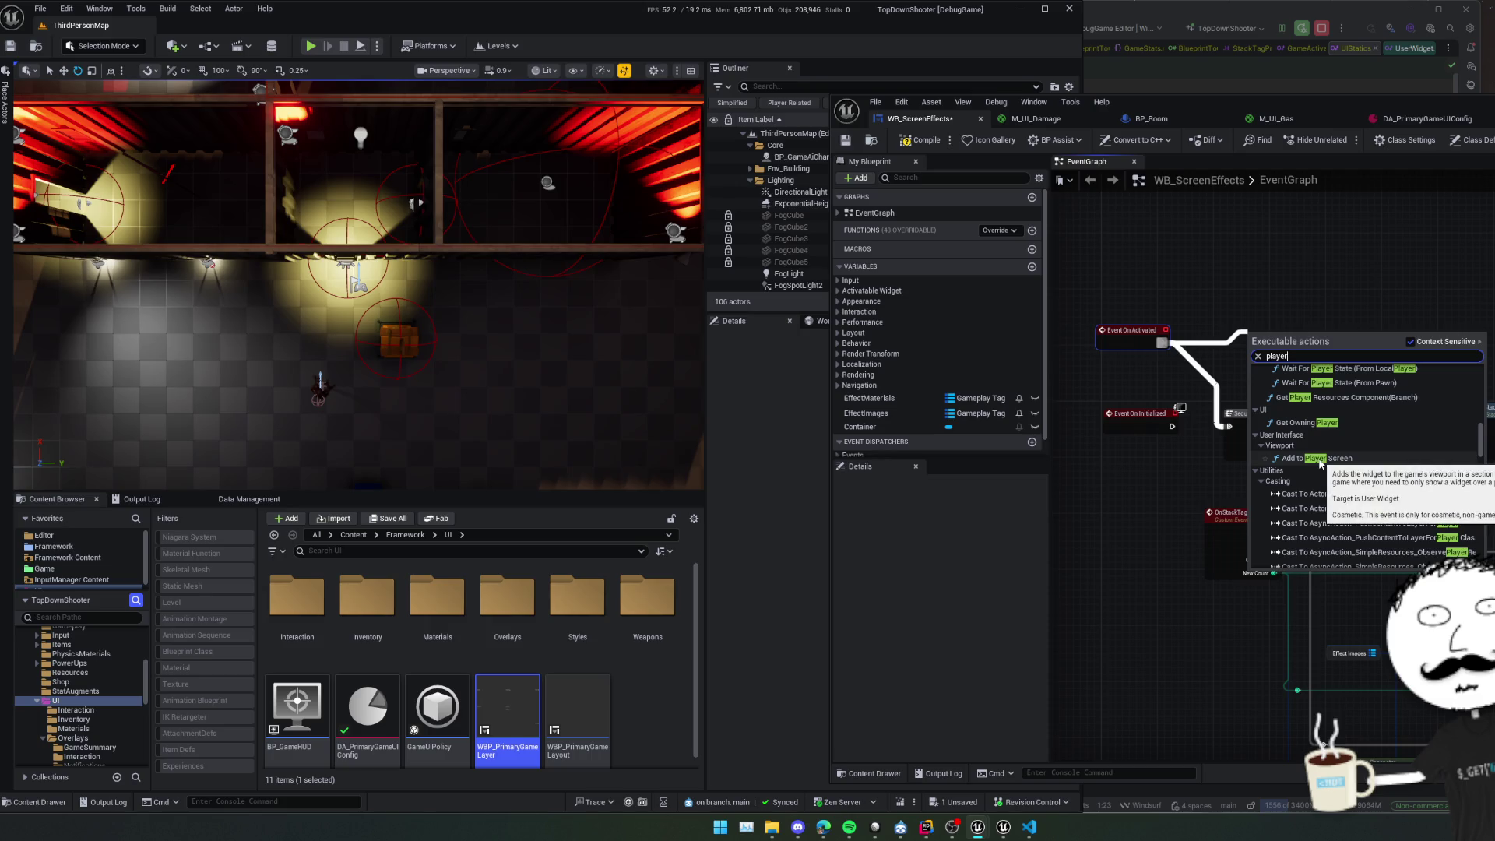
{"action": "scroll", "coordinate": [1332, 451], "scroll_direction": "down", "scroll_amount": 6}
{"action": "scroll", "coordinate": [1338, 447], "scroll_direction": "down", "scroll_amount": 5}
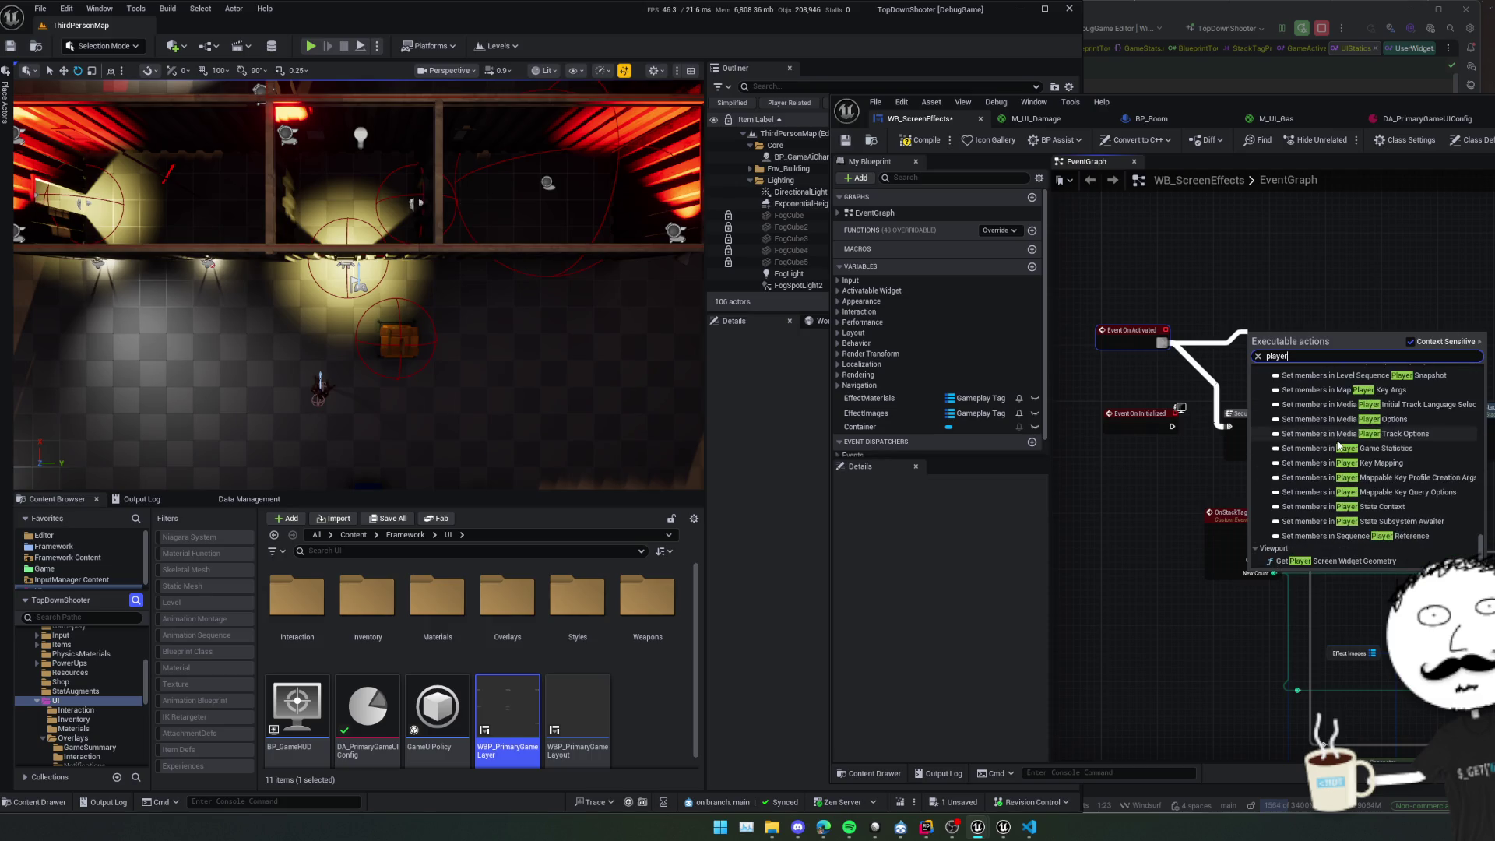
{"action": "scroll", "coordinate": [1338, 447], "scroll_direction": "up", "scroll_amount": 15}
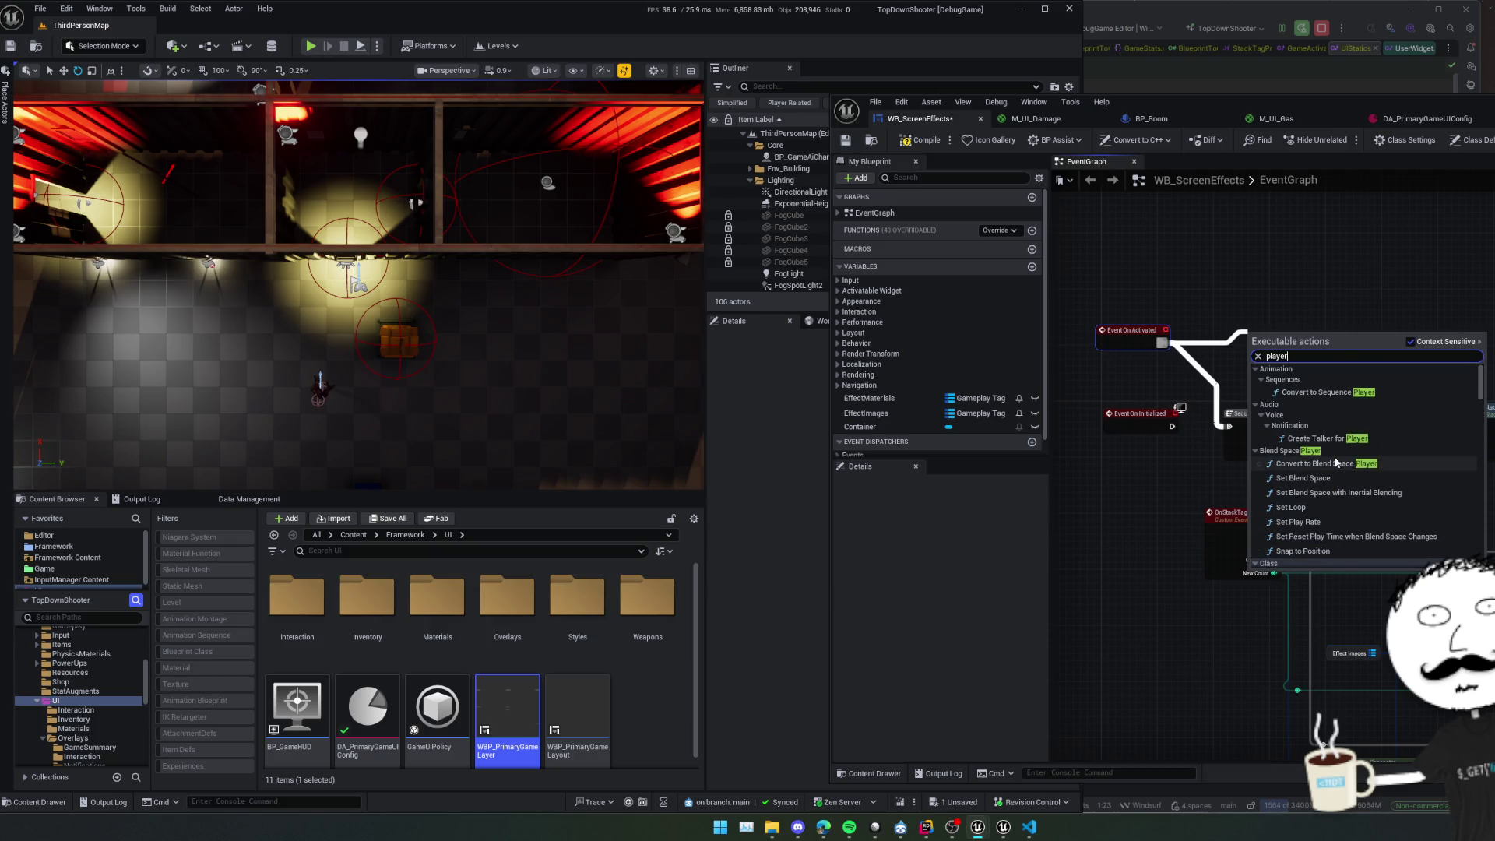
{"action": "type", "text": "controller"}
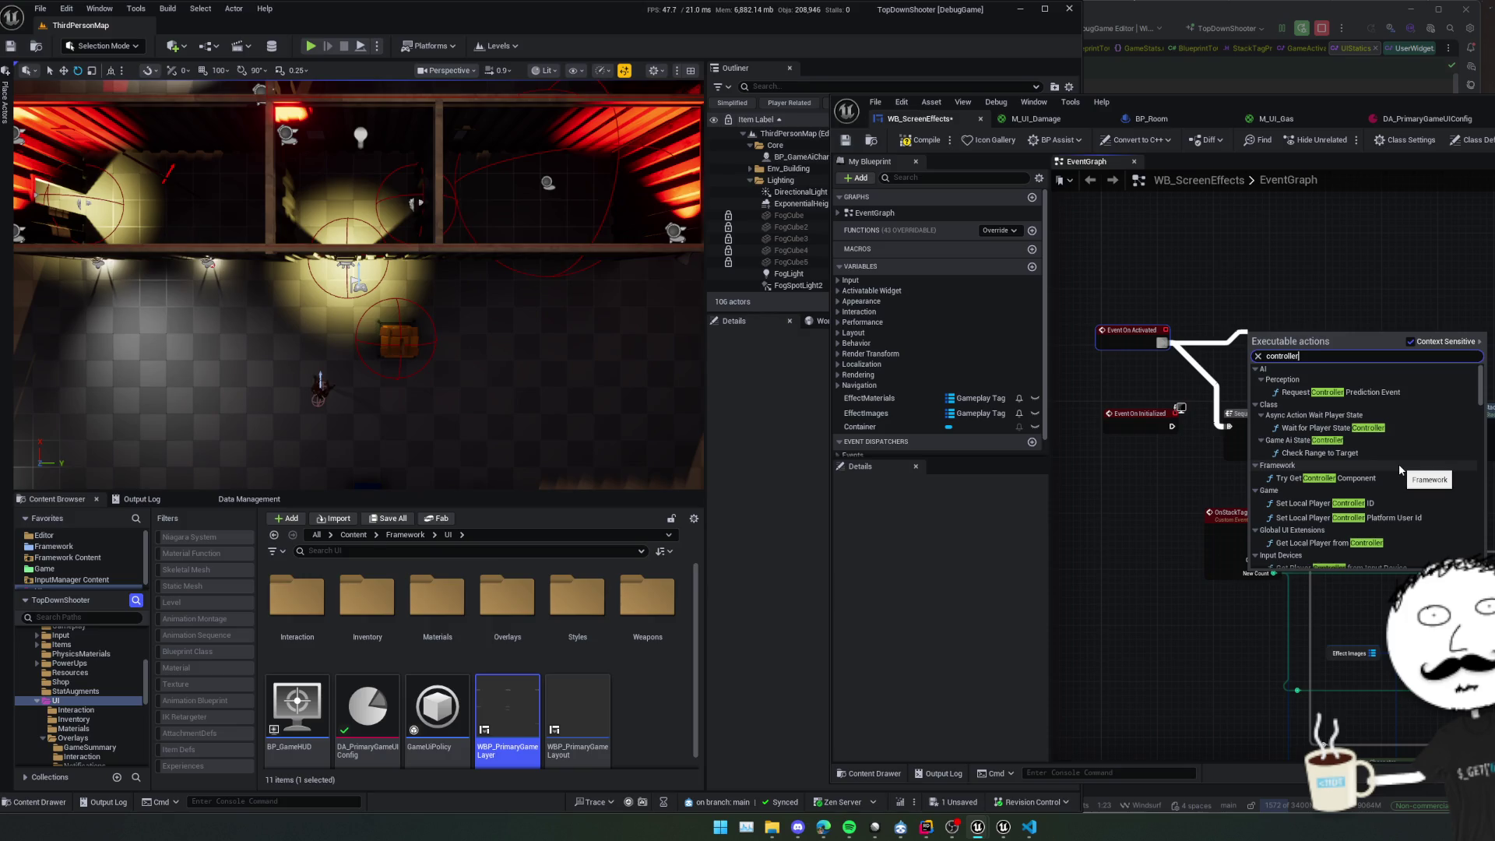
{"action": "scroll", "coordinate": [1453, 385], "scroll_direction": "down", "scroll_amount": 1}
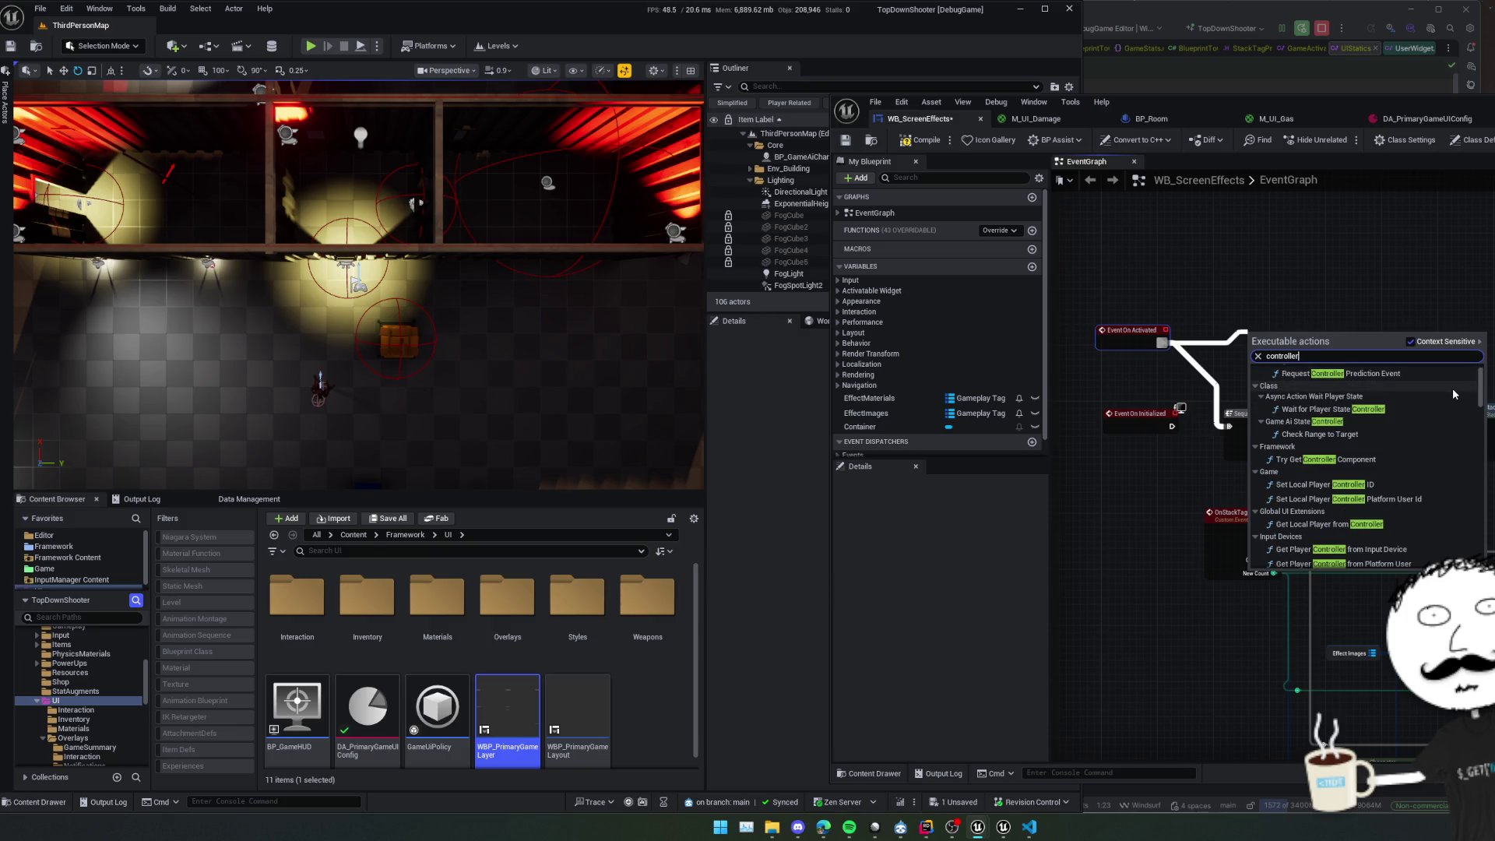
{"action": "scroll", "coordinate": [1453, 393], "scroll_direction": "down", "scroll_amount": 1}
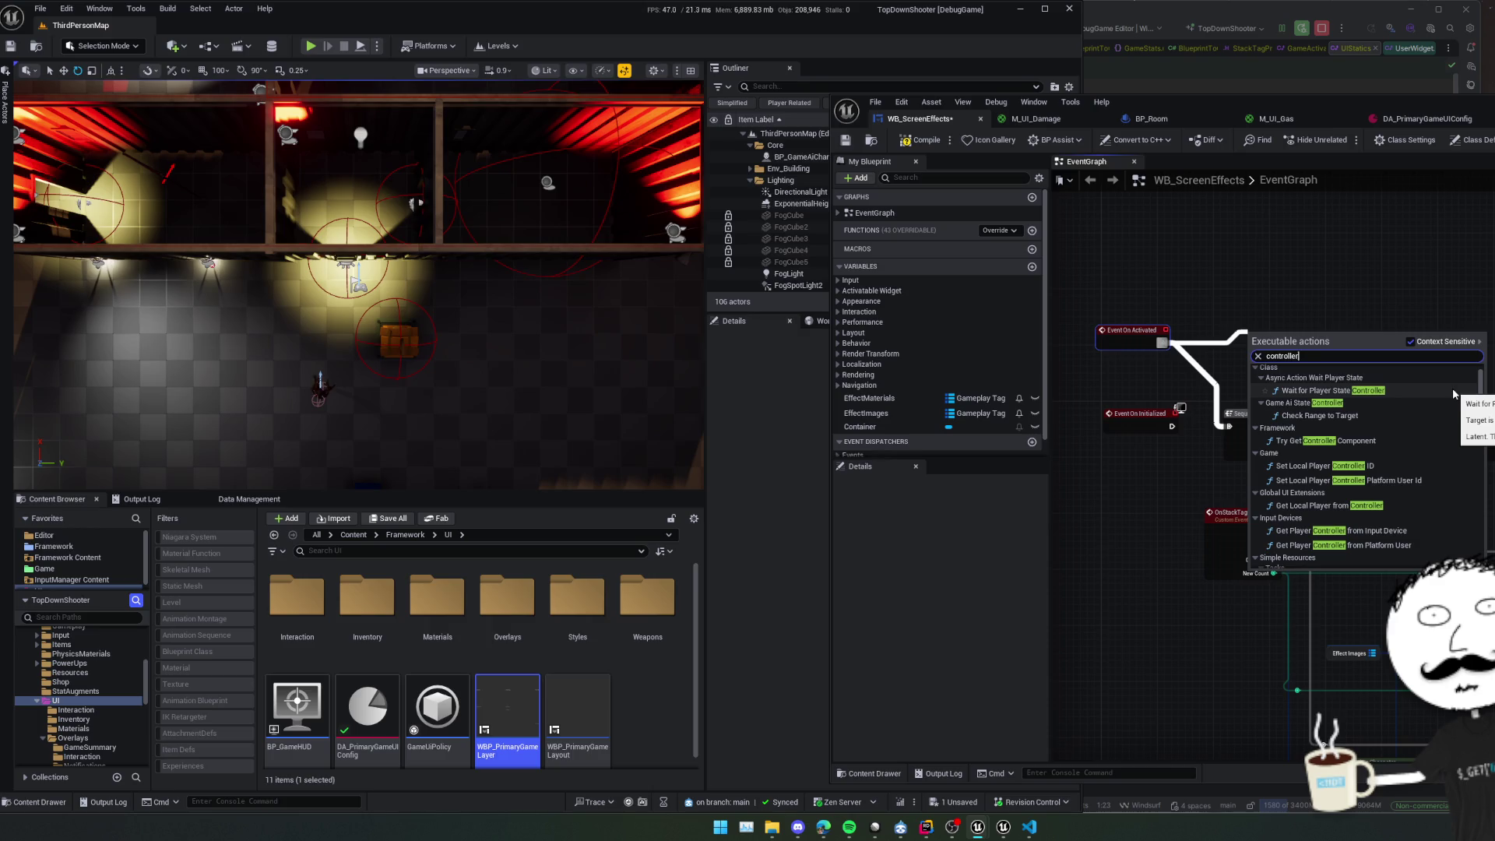
{"action": "scroll", "coordinate": [1453, 394], "scroll_direction": "down", "scroll_amount": 1}
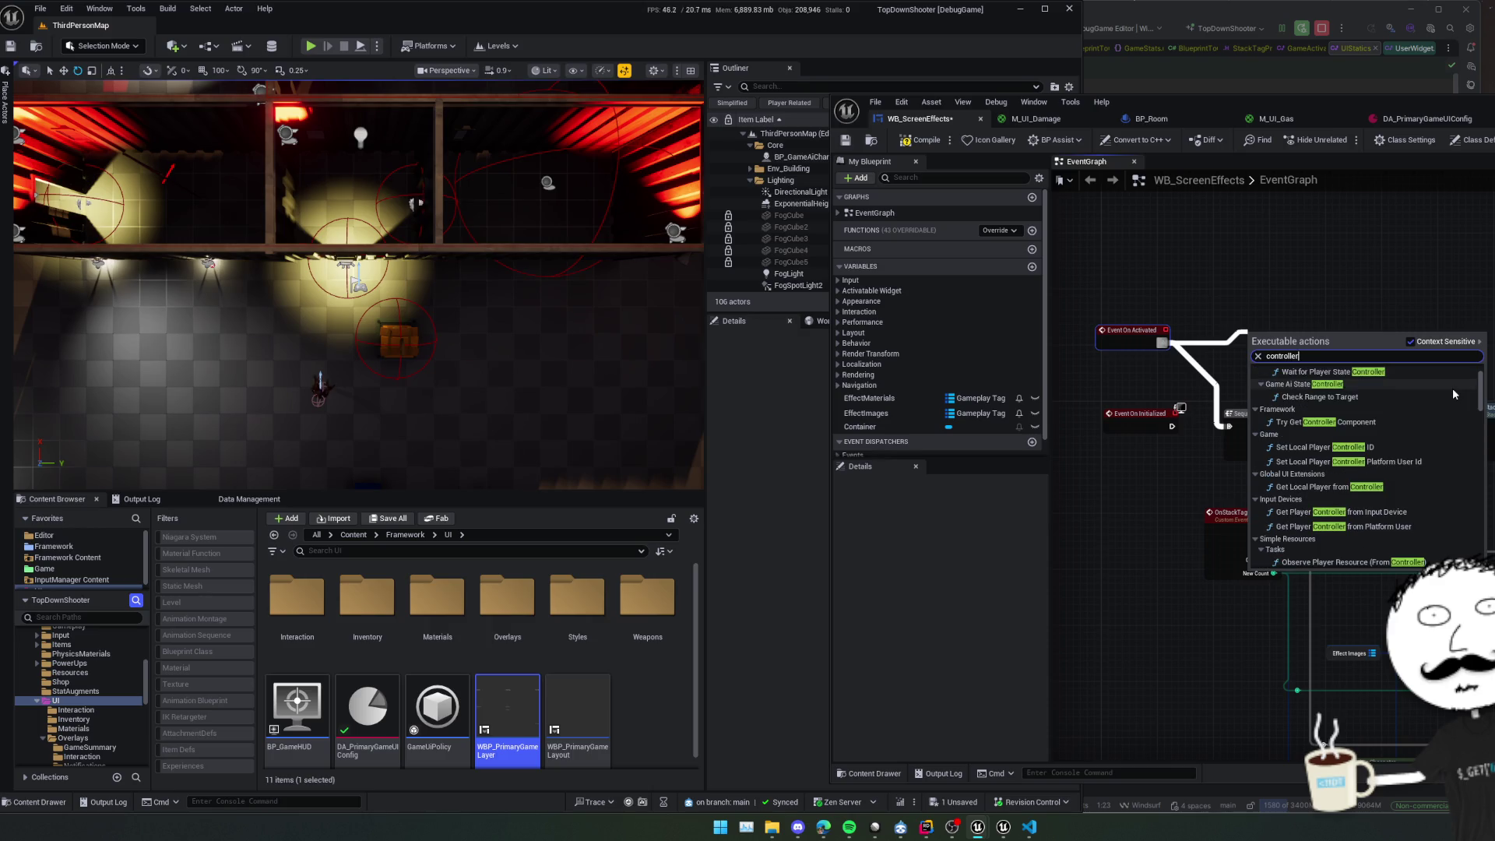
{"action": "scroll", "coordinate": [1453, 394], "scroll_direction": "down", "scroll_amount": 3}
{"action": "scroll", "coordinate": [1453, 393], "scroll_direction": "down", "scroll_amount": 3}
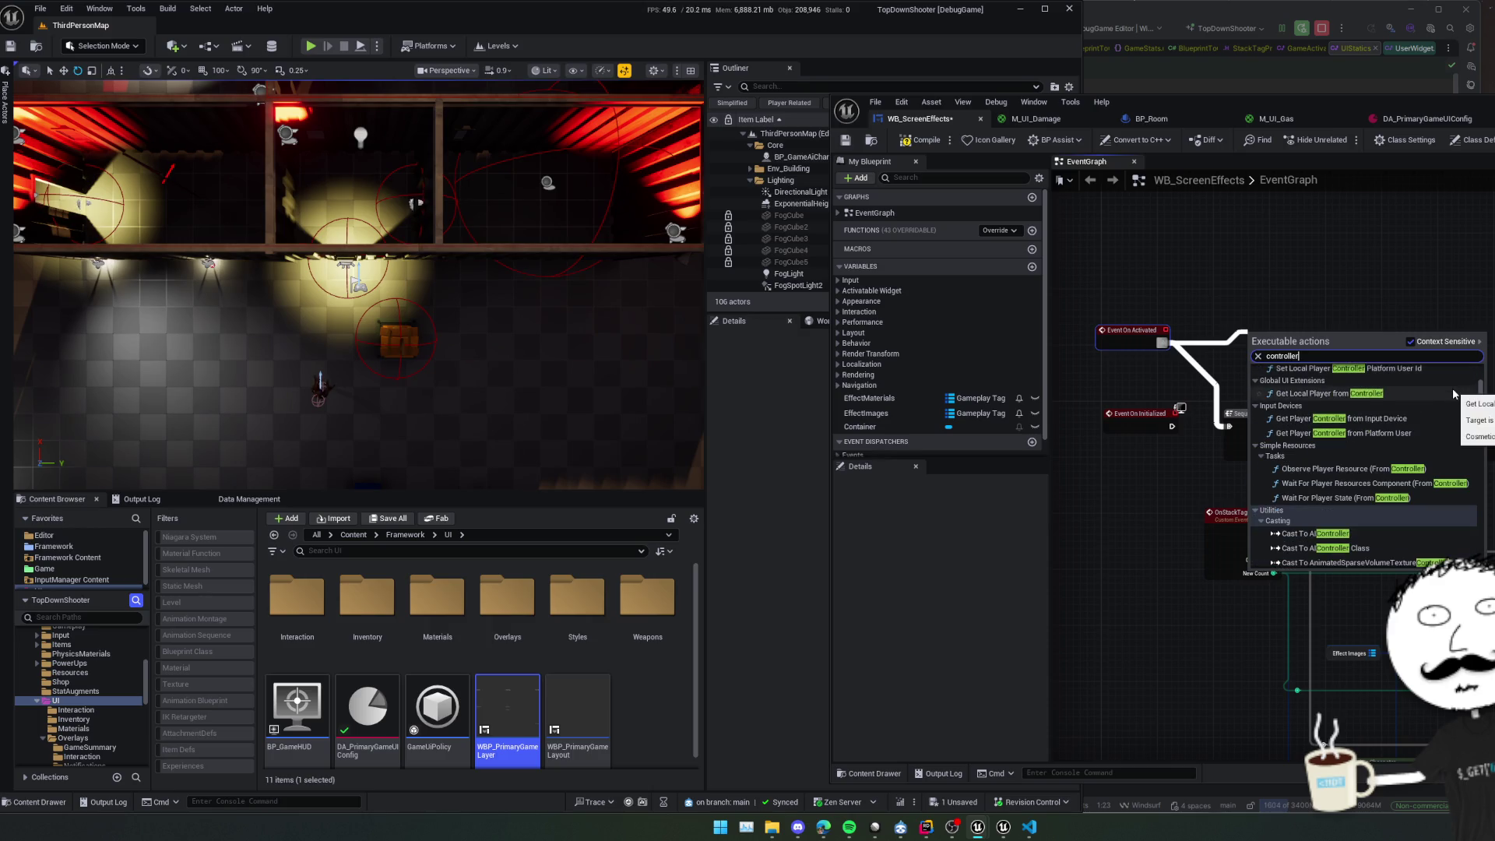
{"action": "key", "text": "Escape"}
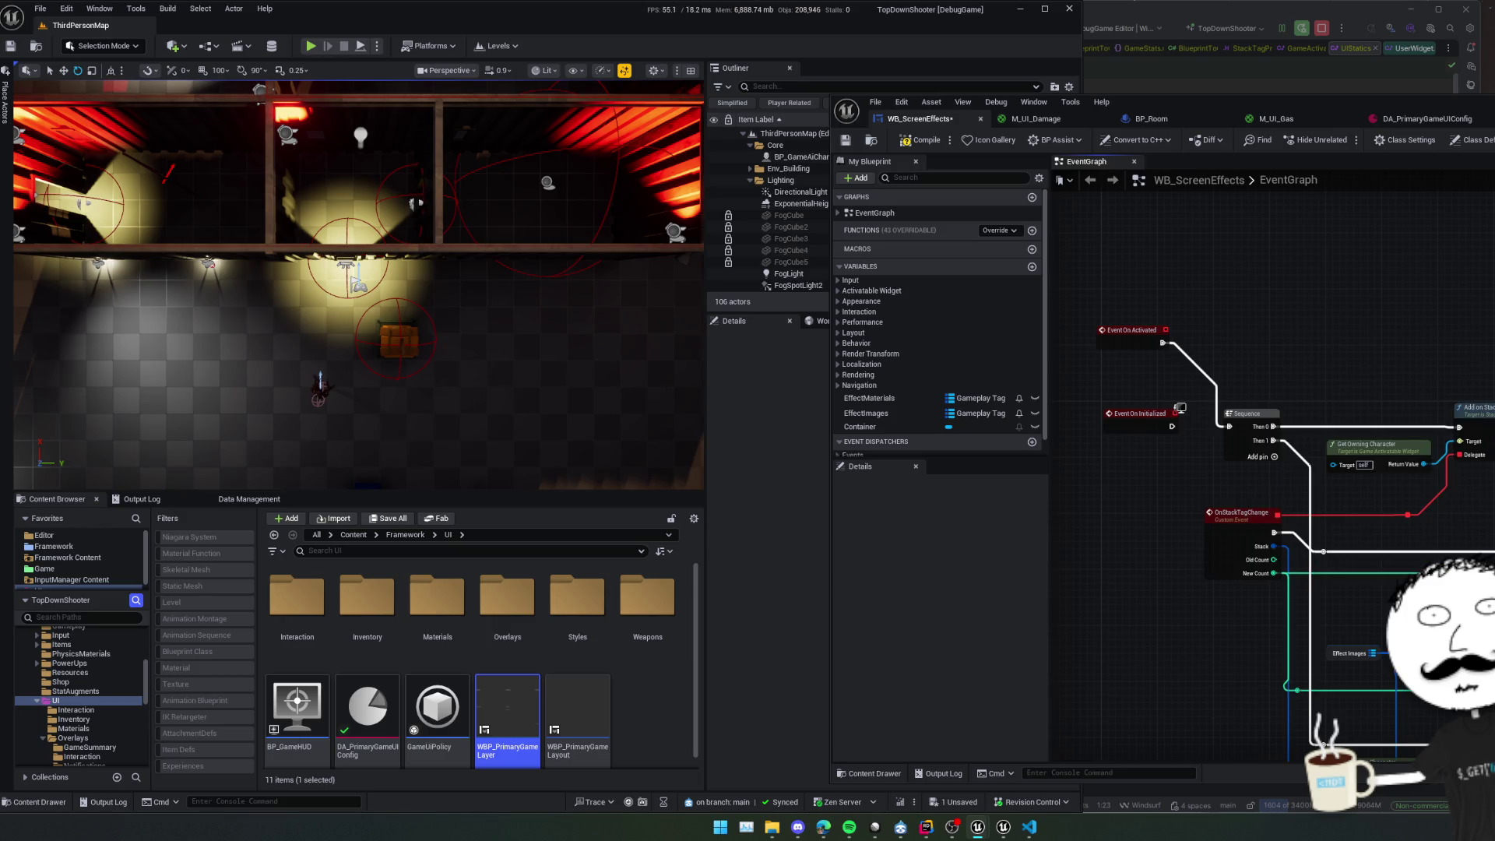
Review GetOwningCharacter's declaration in GameActivatableWidget.h and its .cpp implementation in Rider.
{"action": "left_click_drag", "start_coordinate": [1487, 119], "coordinate": [1398, 126]}
{"action": "left_click", "coordinate": [1467, 124]}
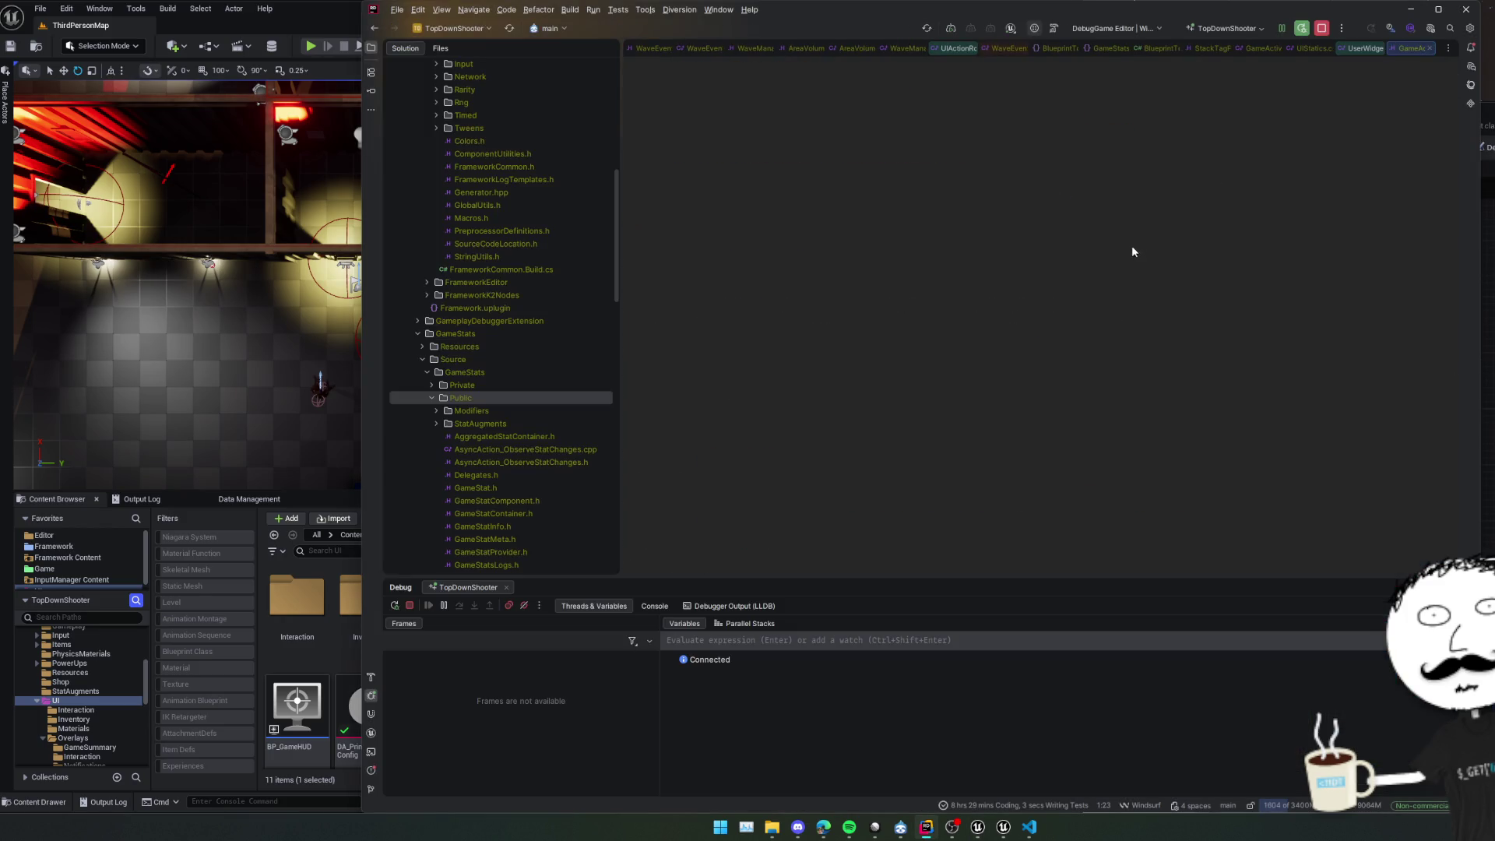
{"action": "scroll", "coordinate": [1202, 282], "scroll_direction": "down", "scroll_amount": 4}
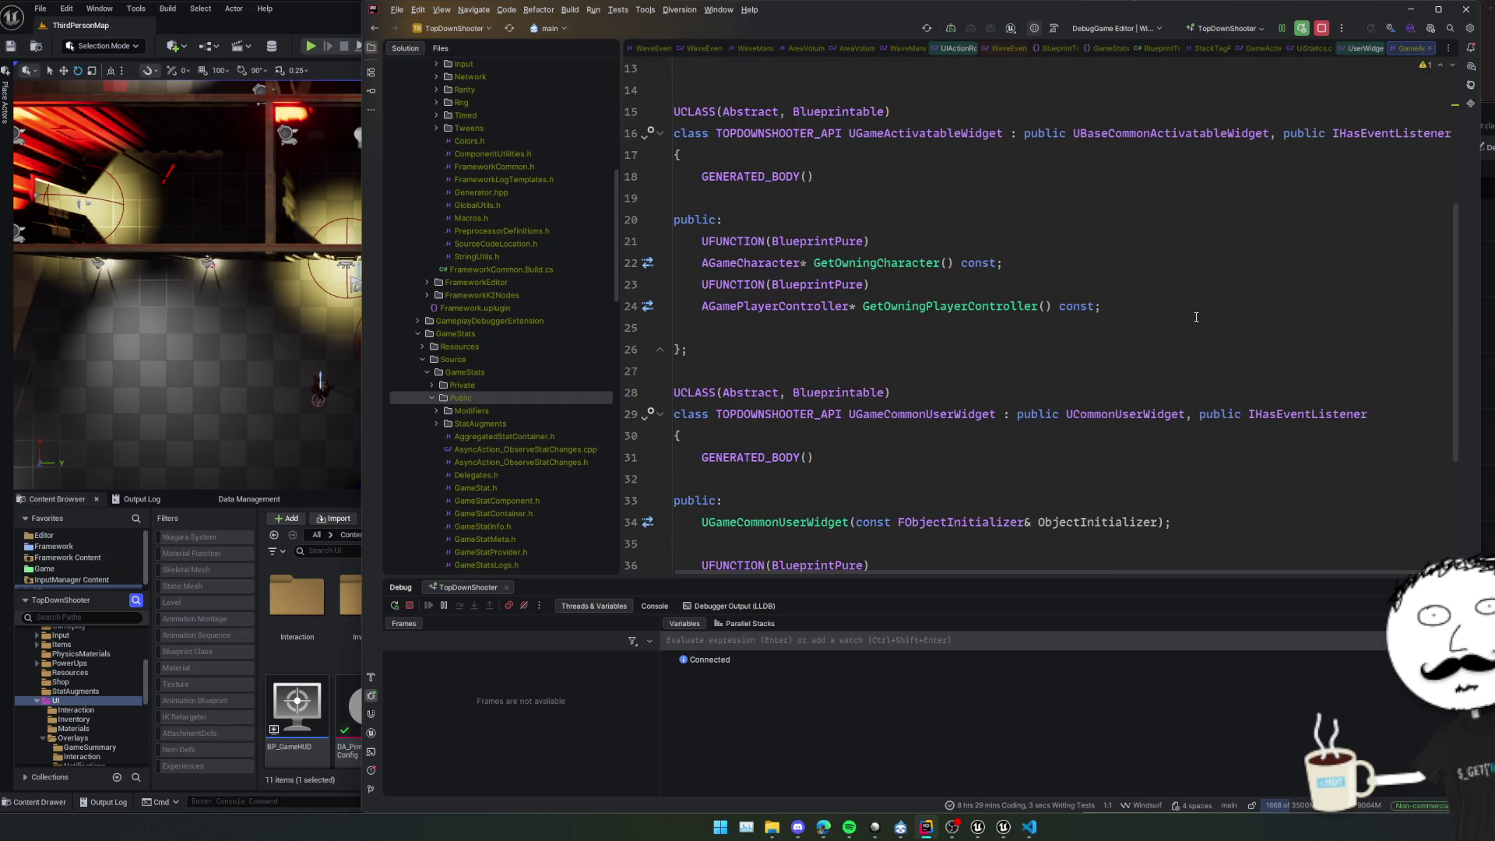
{"action": "left_click", "coordinate": [1196, 317]}
{"action": "left_click", "coordinate": [876, 263], "text": "ctrl"}
{"action": "key", "text": "ctrl+alt+Left"}
Follow into UIStatics and GetOwningPlayerPawn in UserWidget.h, then open the blueprint action search.
{"action": "left_click", "coordinate": [919, 266], "text": "ctrl"}
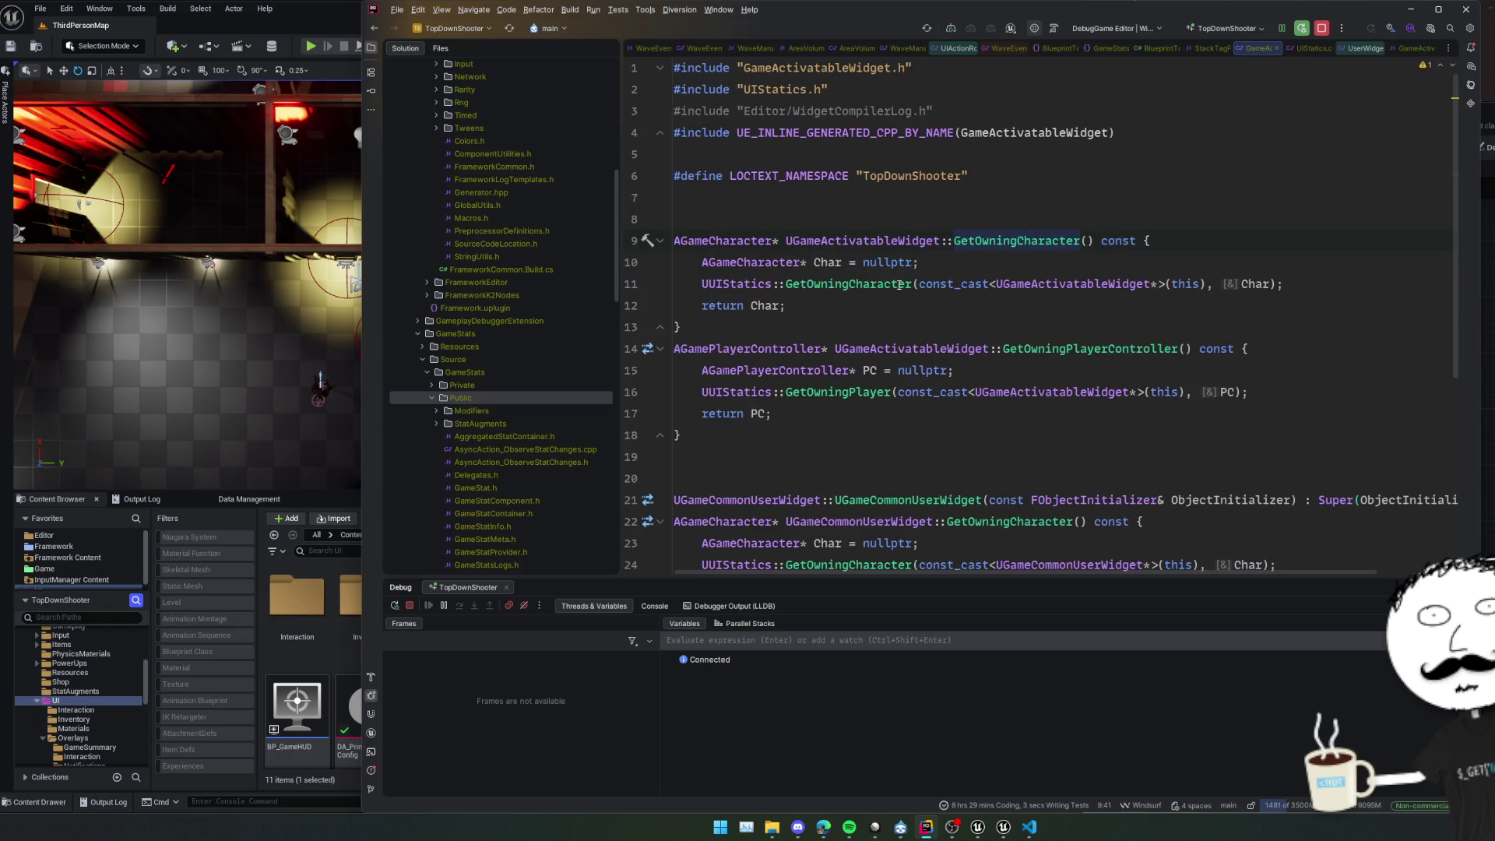
{"action": "left_click", "coordinate": [900, 285], "text": "ctrl"}
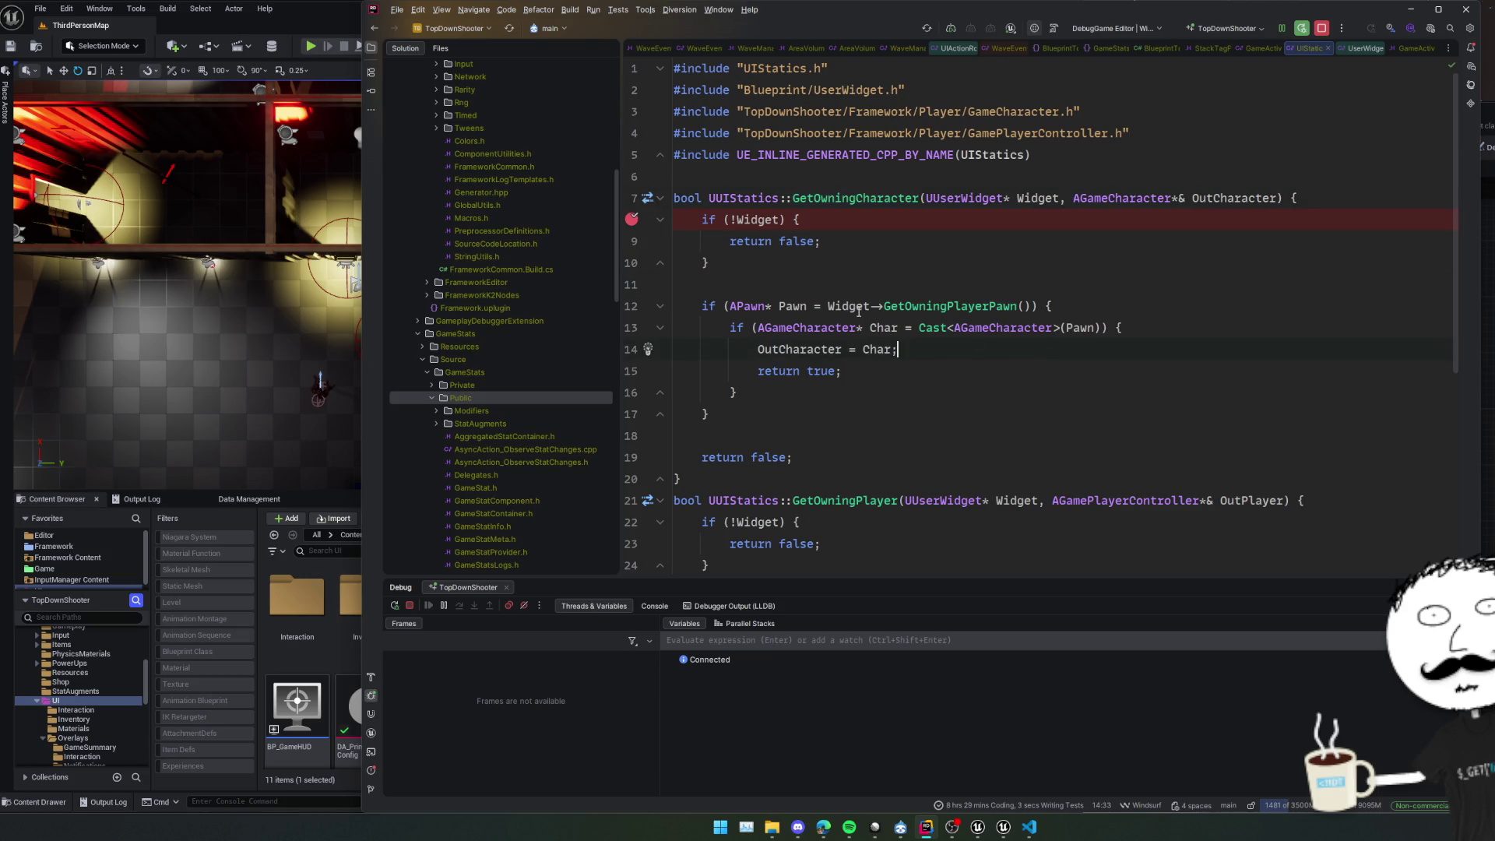
{"action": "left_click", "coordinate": [942, 306], "text": "ctrl"}
{"action": "left_click", "coordinate": [872, 240], "text": "ctrl"}
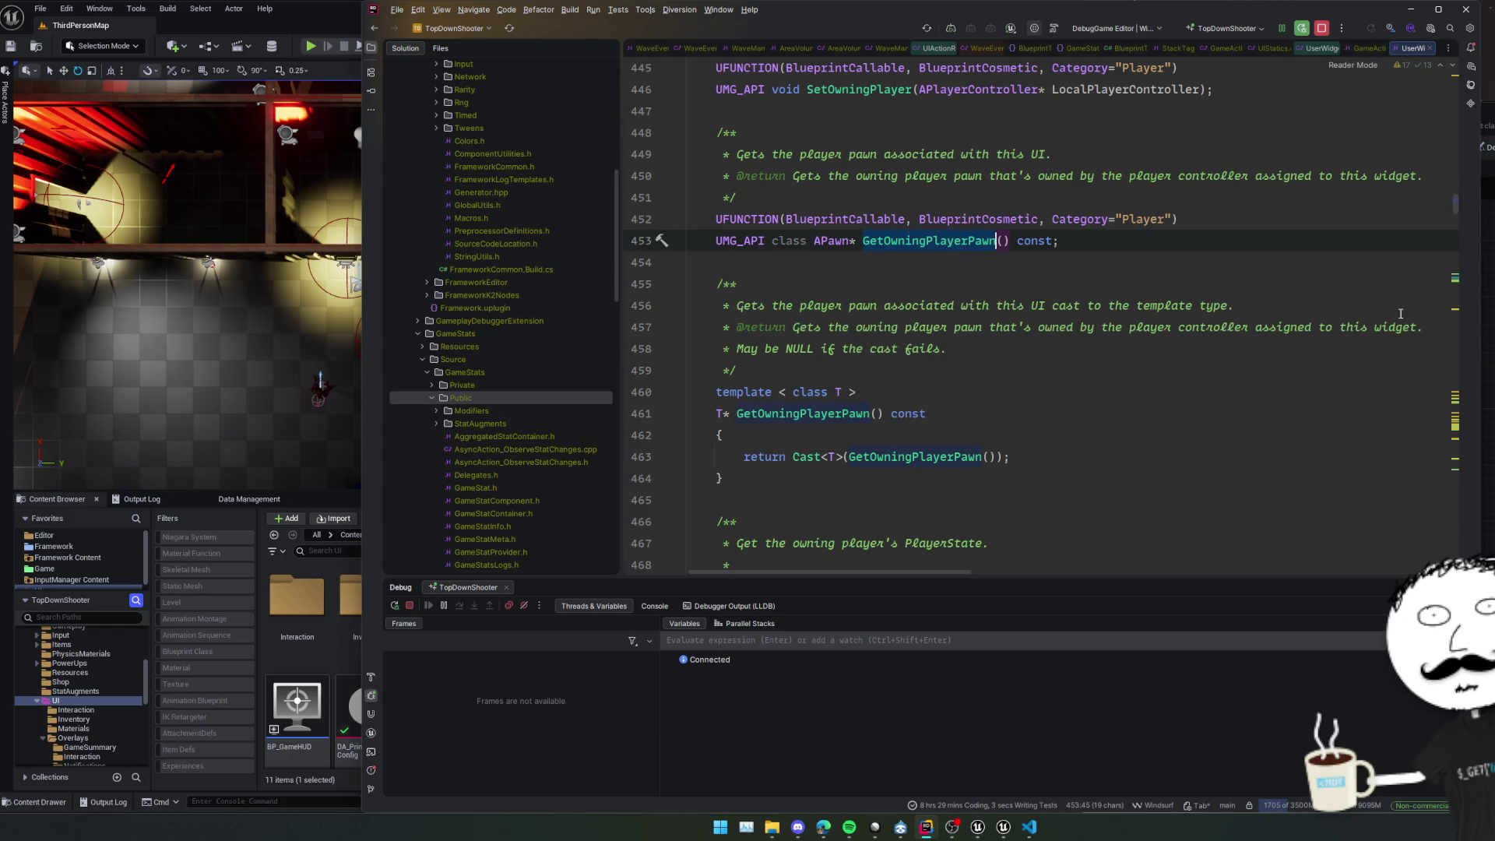
{"action": "key", "text": "alt+Tab"}
{"action": "right_click", "coordinate": [1402, 326]}
Add a Get Owning Player Pawn node above Get Owning Character and inspect its GetOwningPlayer source.
{"action": "type", "text": "GetOwningPlayerPawn"}
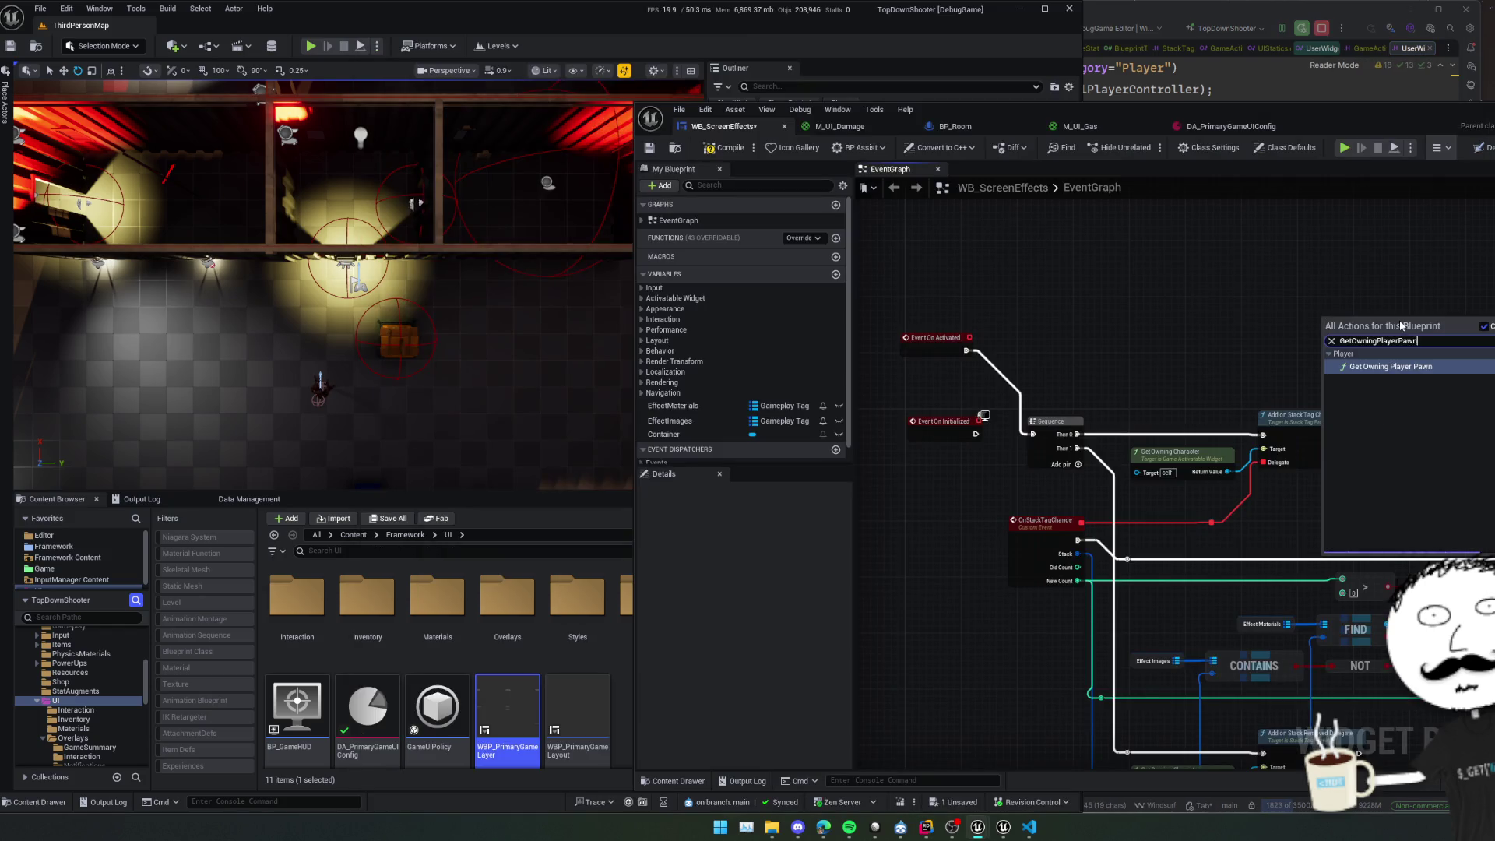
{"action": "left_click", "coordinate": [1459, 366]}
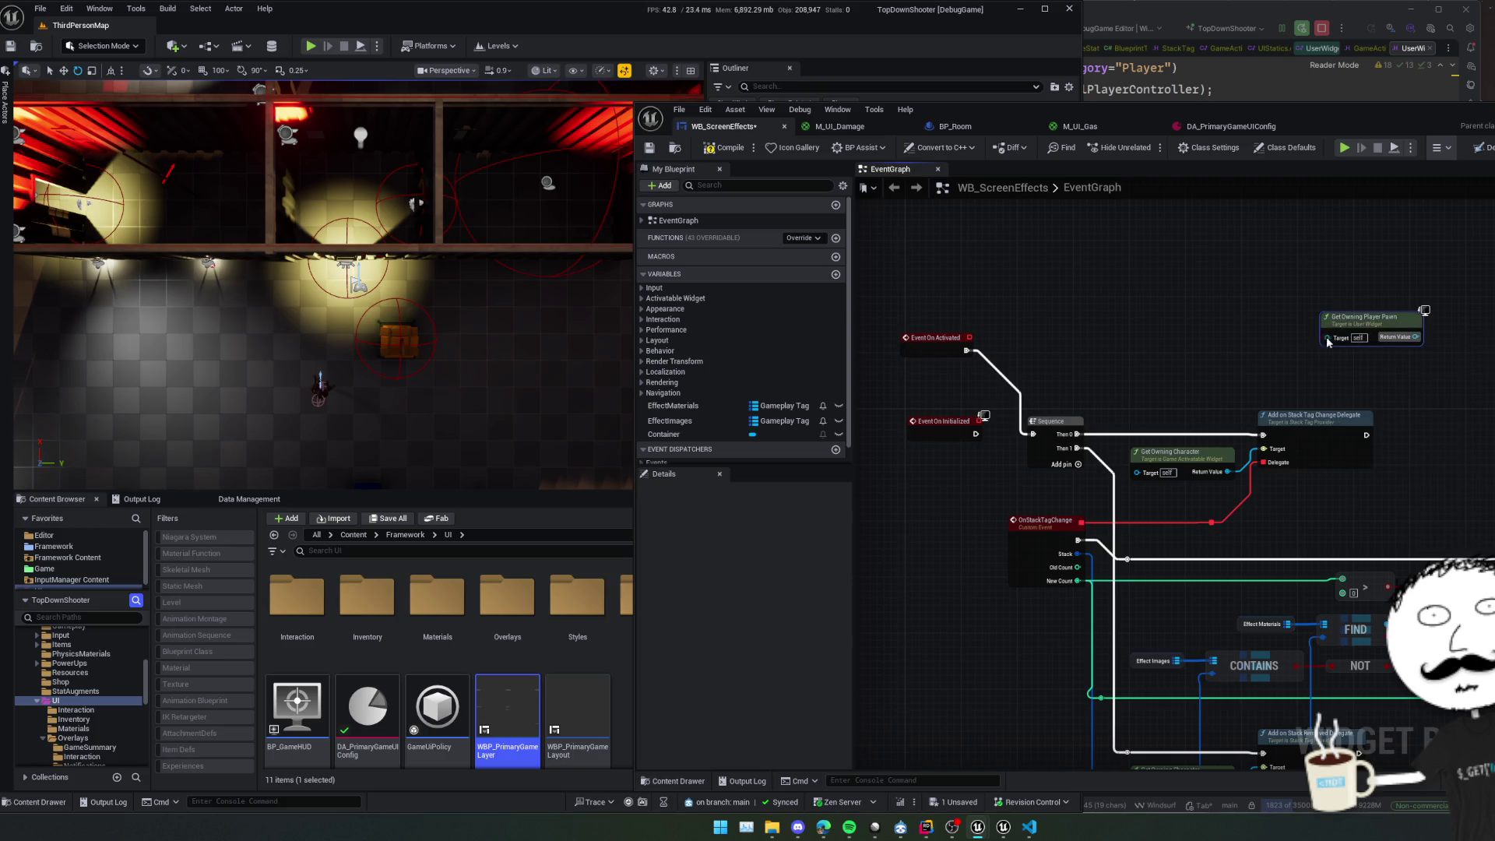
{"action": "mouse_move", "coordinate": [1368, 321]}
{"action": "left_mouse_down"}
{"action": "mouse_move", "coordinate": [1216, 319]}
{"action": "mouse_move", "coordinate": [1185, 372]}
{"action": "left_mouse_up"}
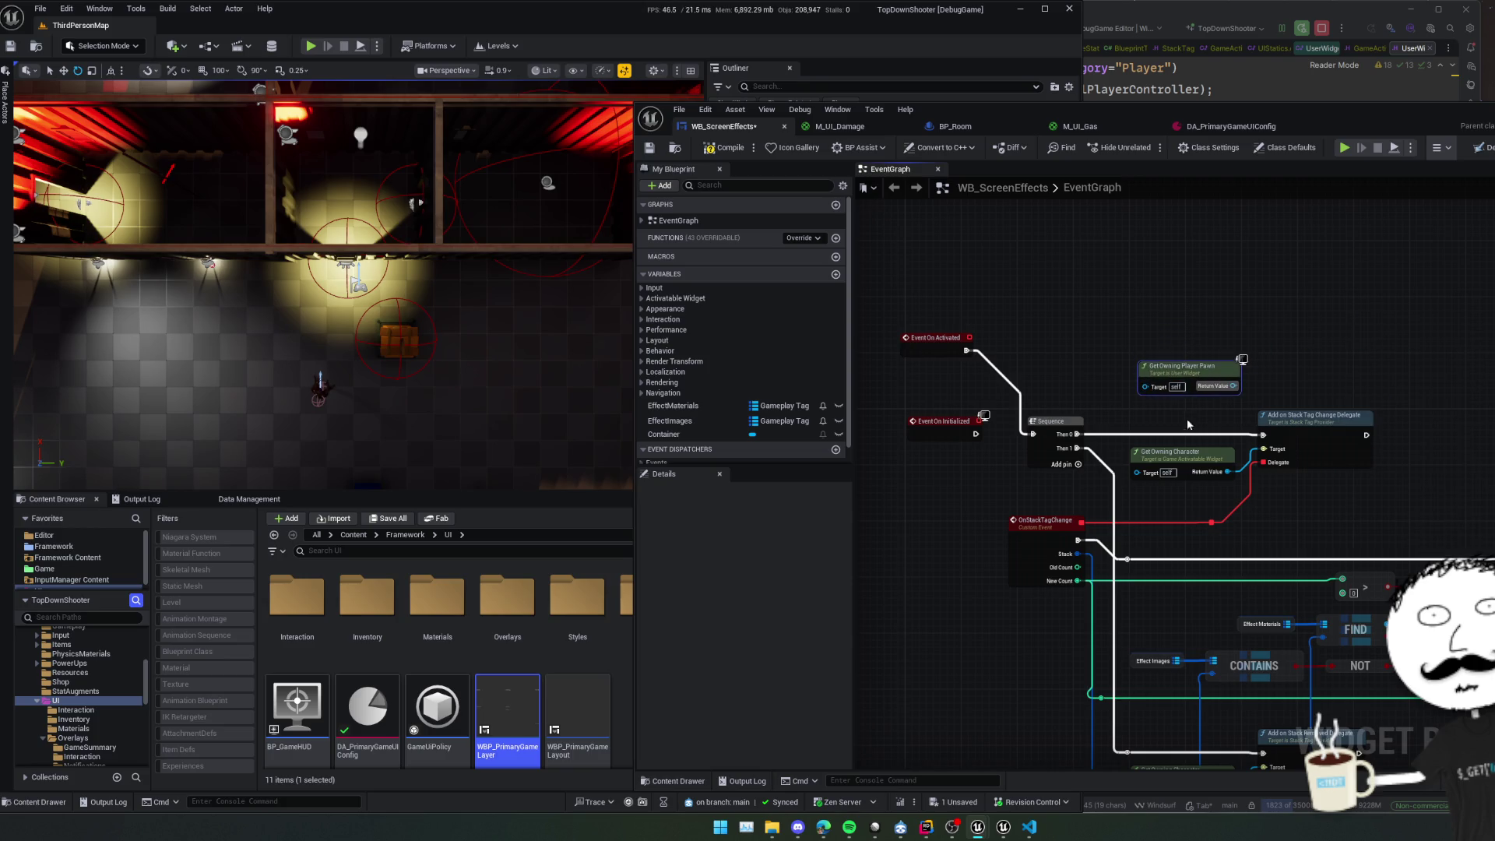
{"action": "double_click", "coordinate": [1171, 368]}
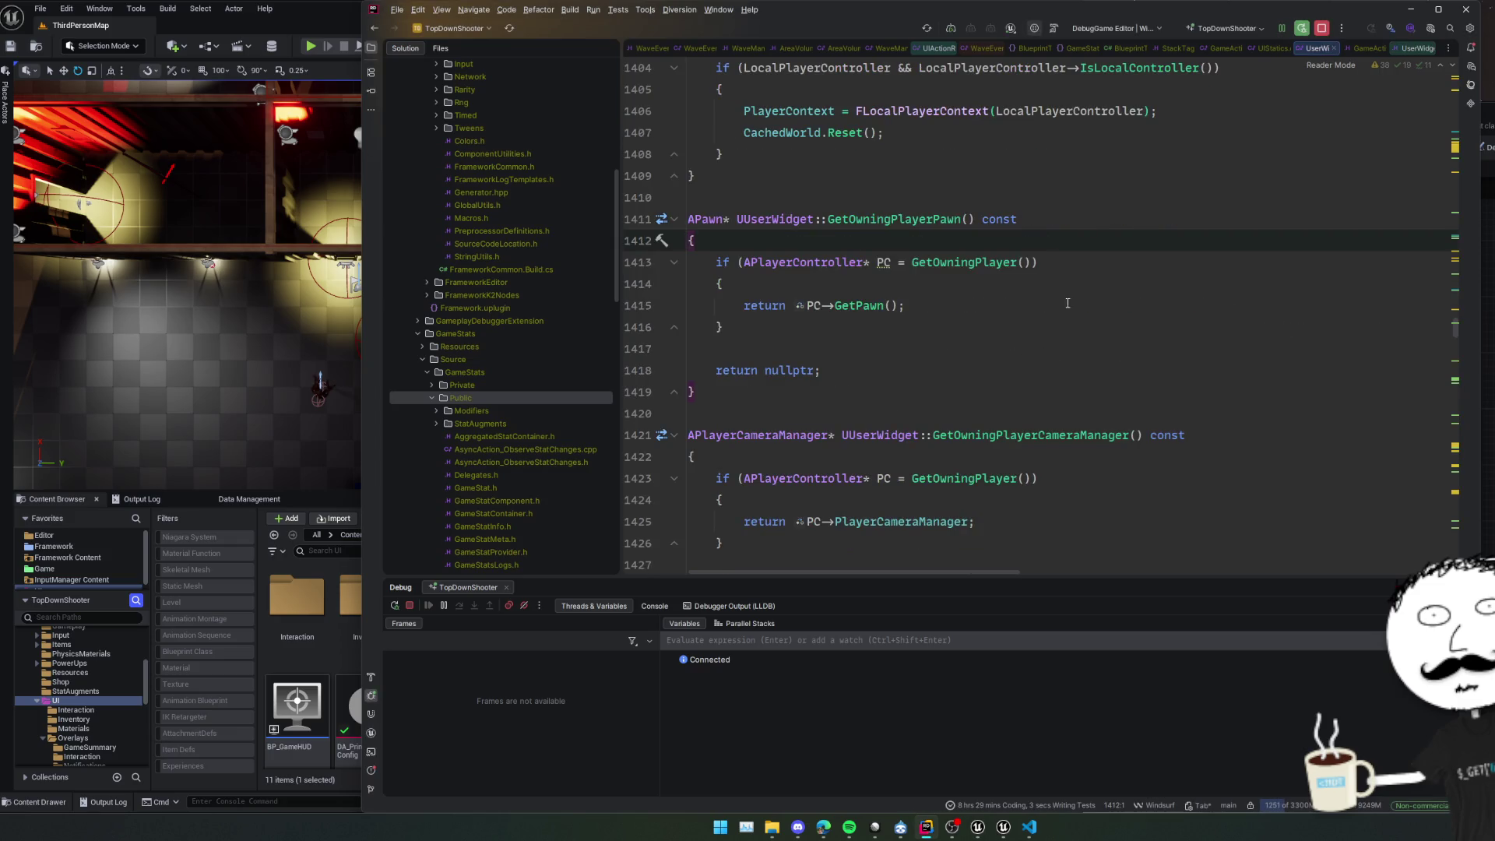
{"action": "left_click", "coordinate": [982, 263]}
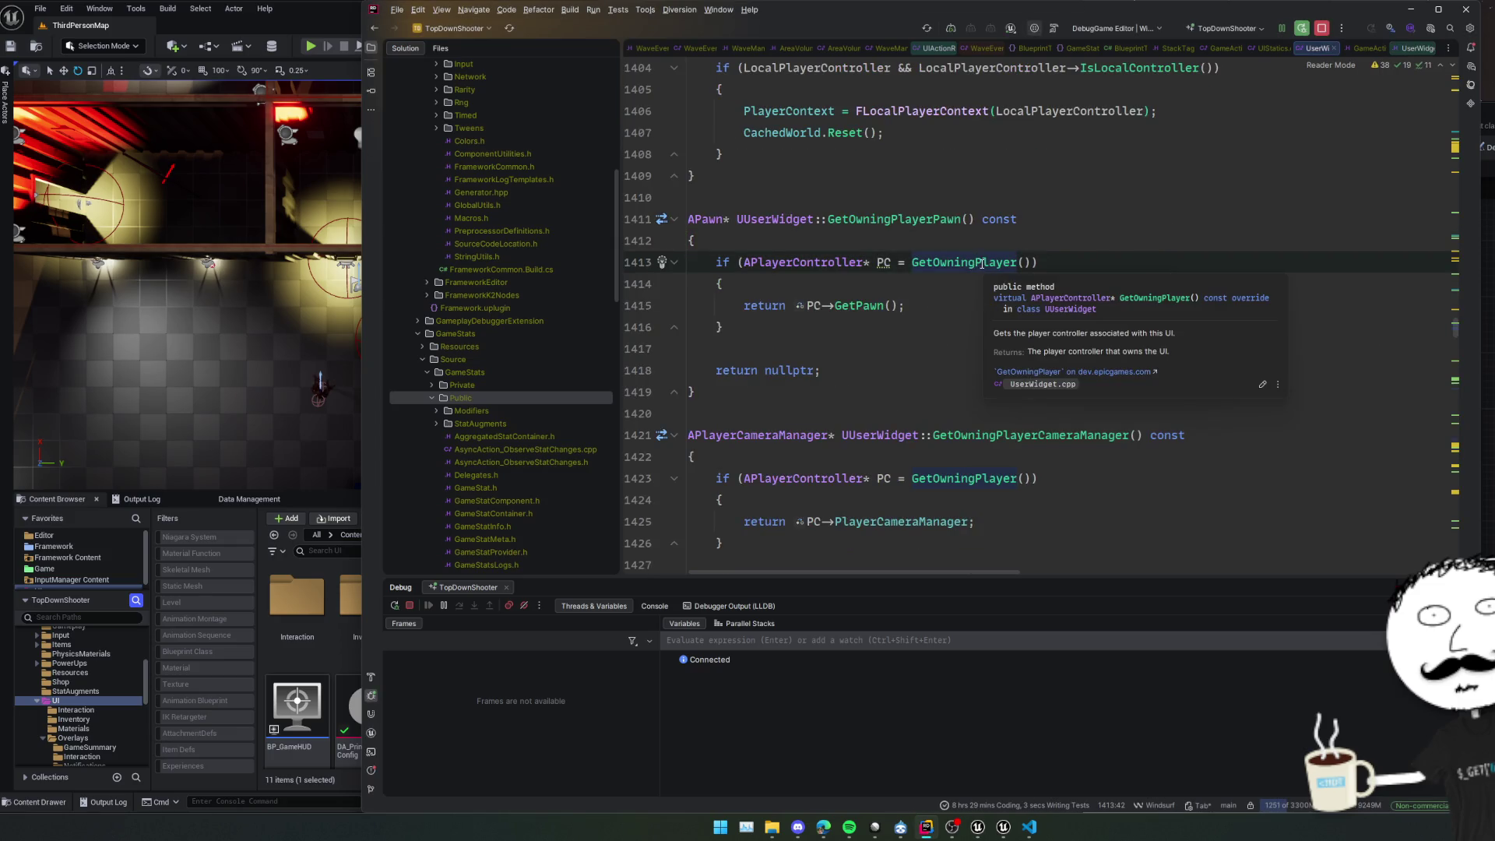
{"action": "left_click", "coordinate": [982, 263], "text": "ctrl"}
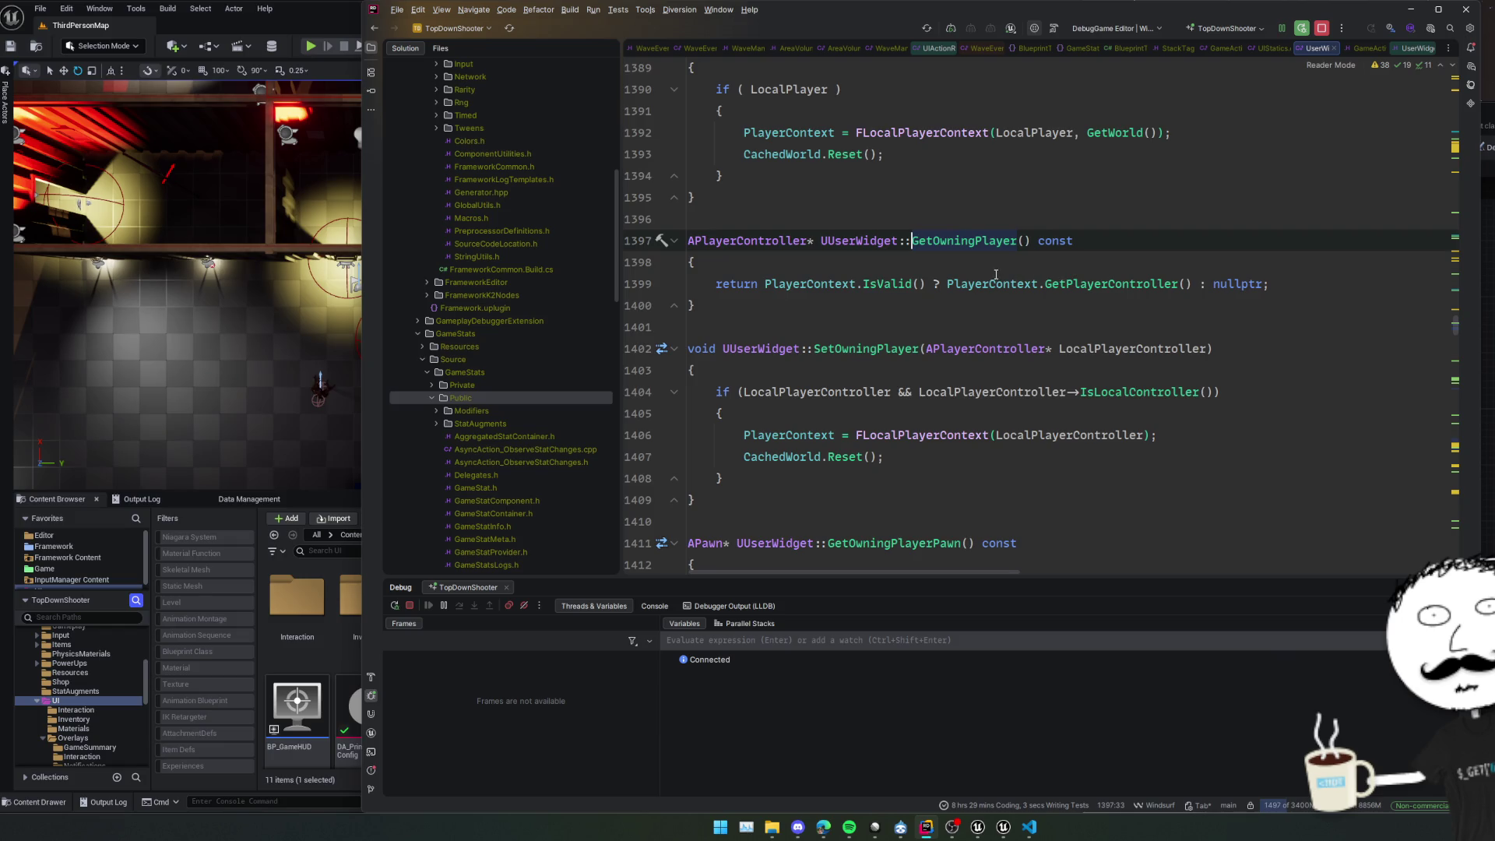
{"action": "key", "text": "ctrl+alt+Left"}
Back in the event graph, open the Get Owning Character node's C++ source in Rider.
{"action": "key", "text": "alt+Tab"}
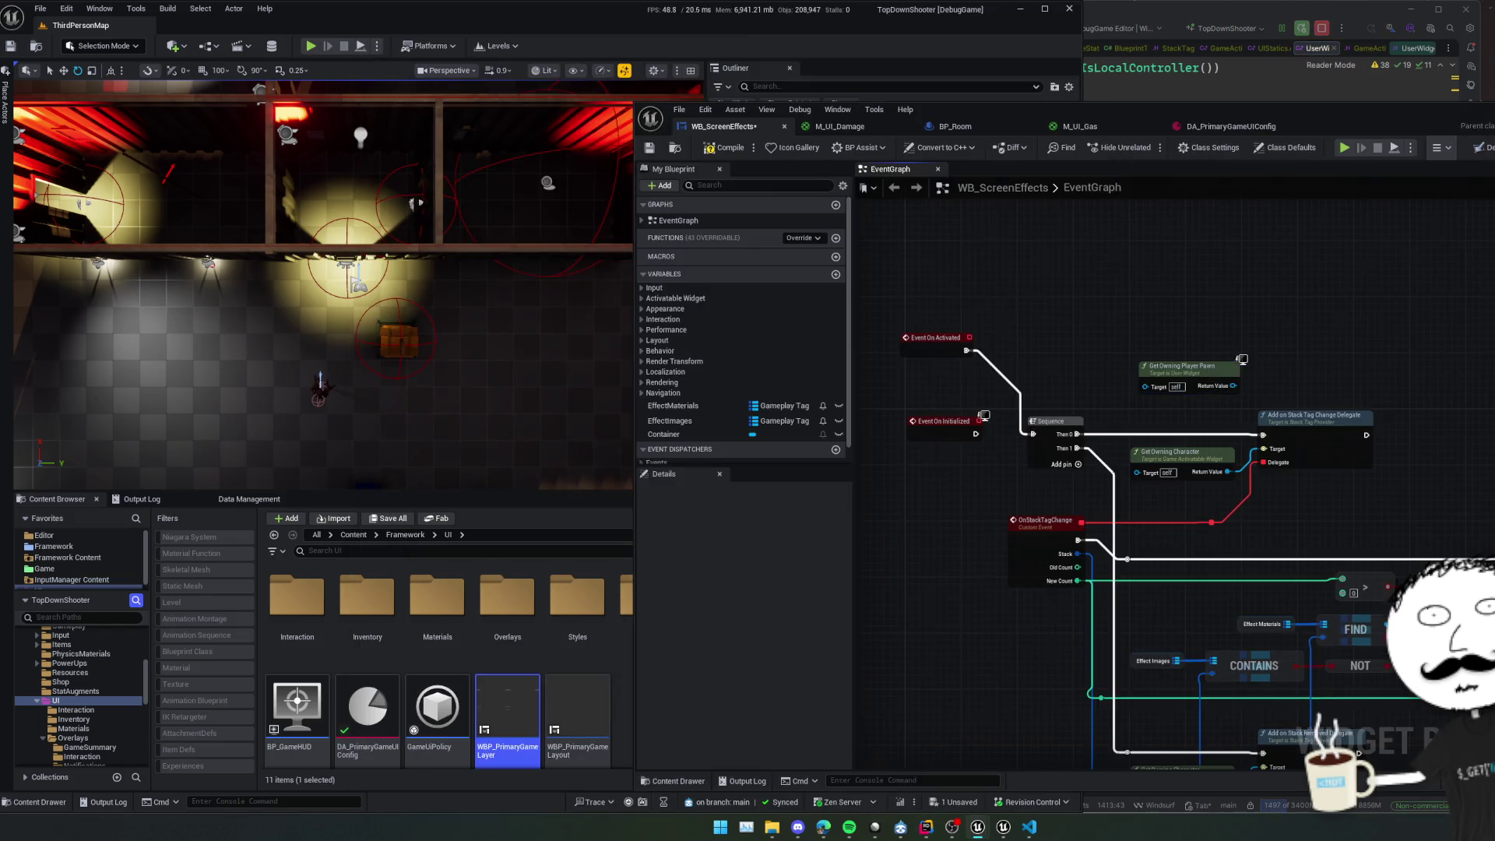
{"action": "scroll", "coordinate": [1233, 386], "scroll_direction": "up", "scroll_amount": 2}
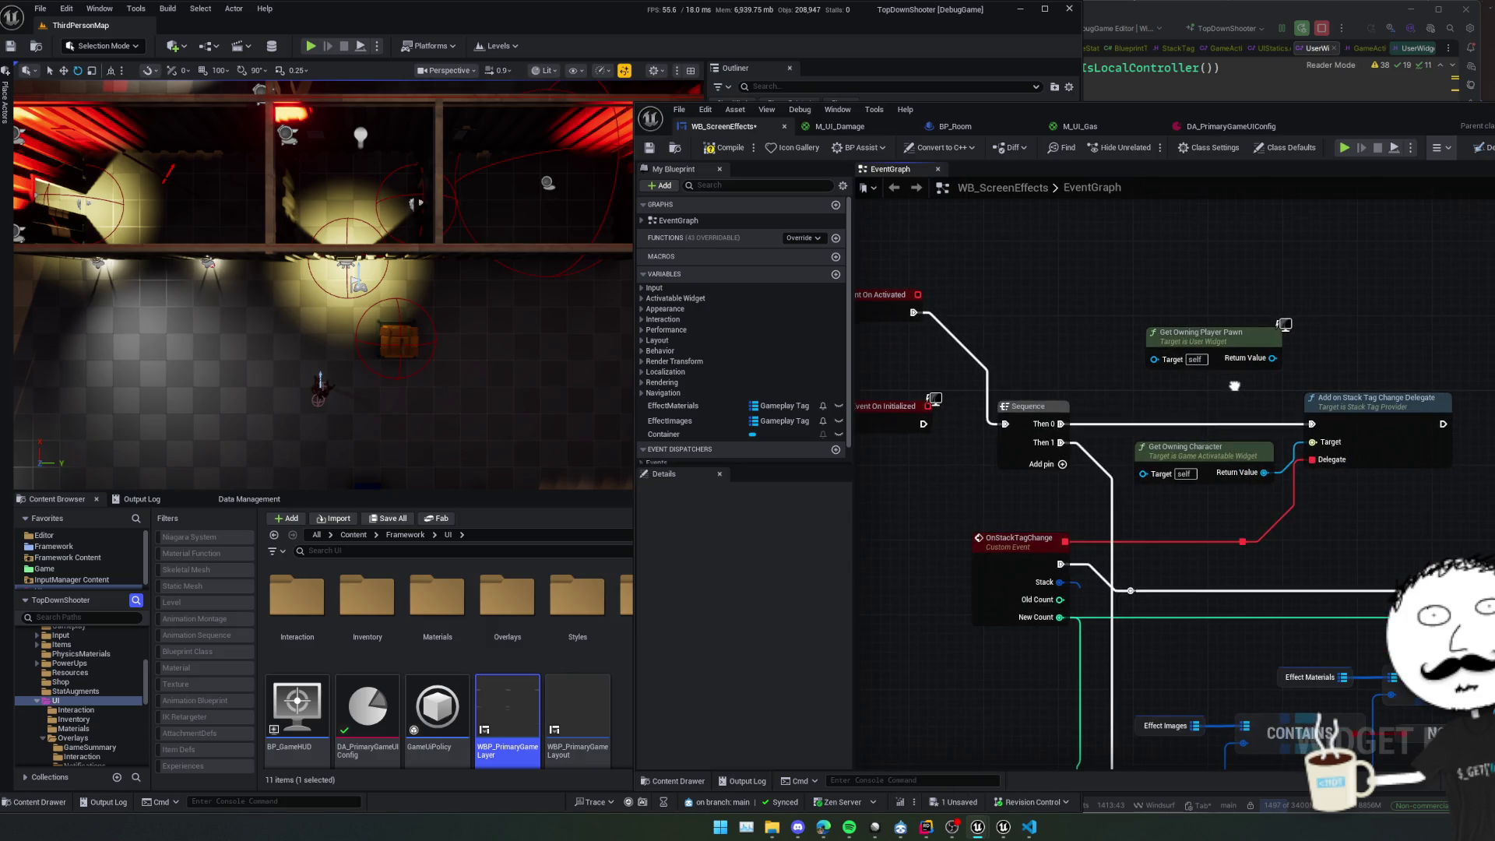
{"action": "scroll", "coordinate": [1233, 387], "scroll_direction": "down", "scroll_amount": 1}
{"action": "scroll", "coordinate": [1234, 387], "scroll_direction": "up", "scroll_amount": 1}
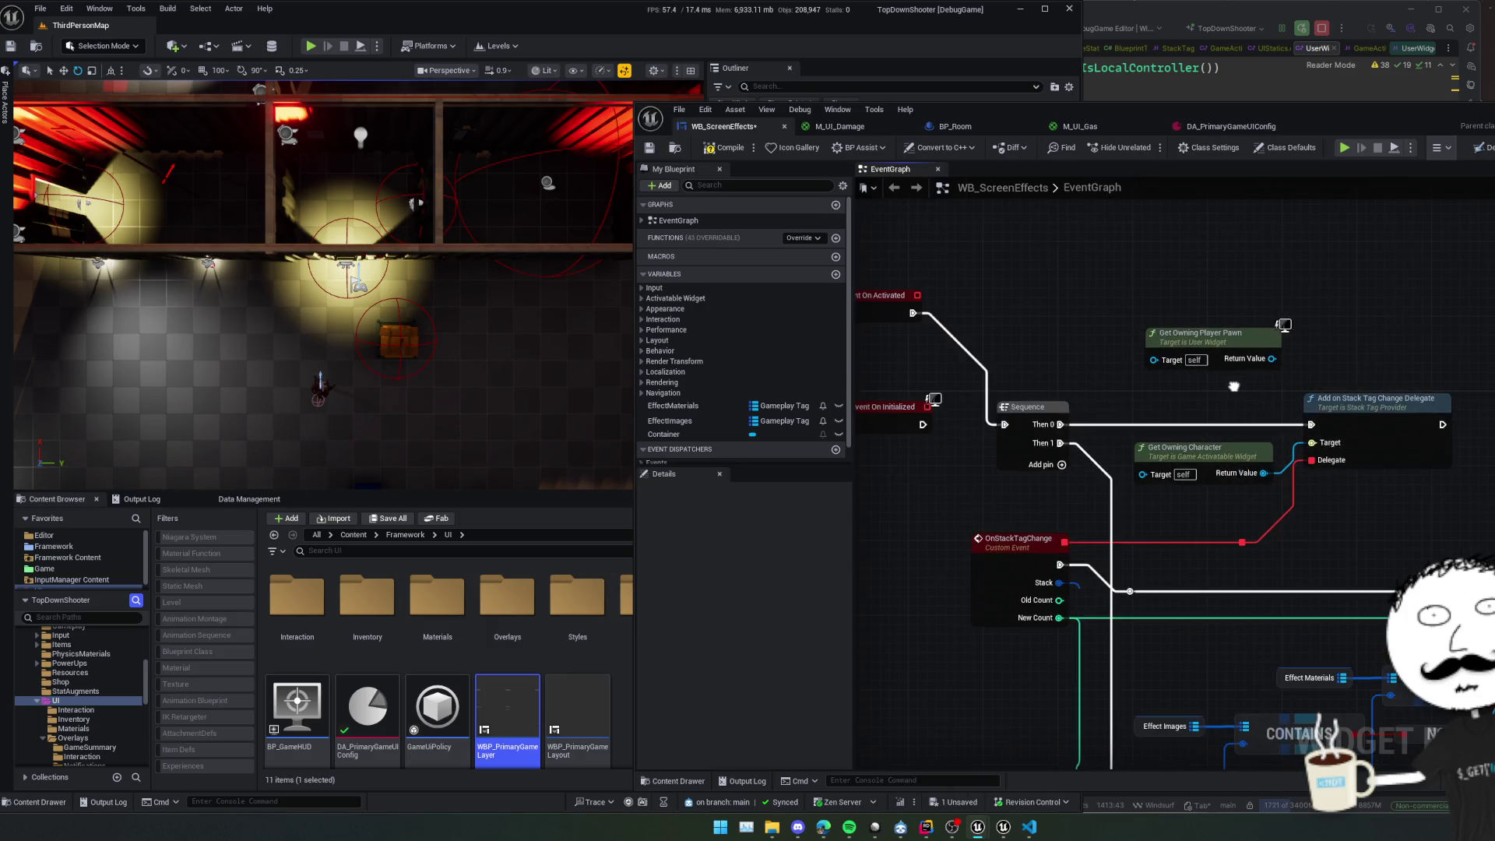
{"action": "scroll", "coordinate": [1234, 390], "scroll_direction": "down", "scroll_amount": 1}
{"action": "left_click_drag", "start_coordinate": [1234, 389], "coordinate": [1274, 389]}
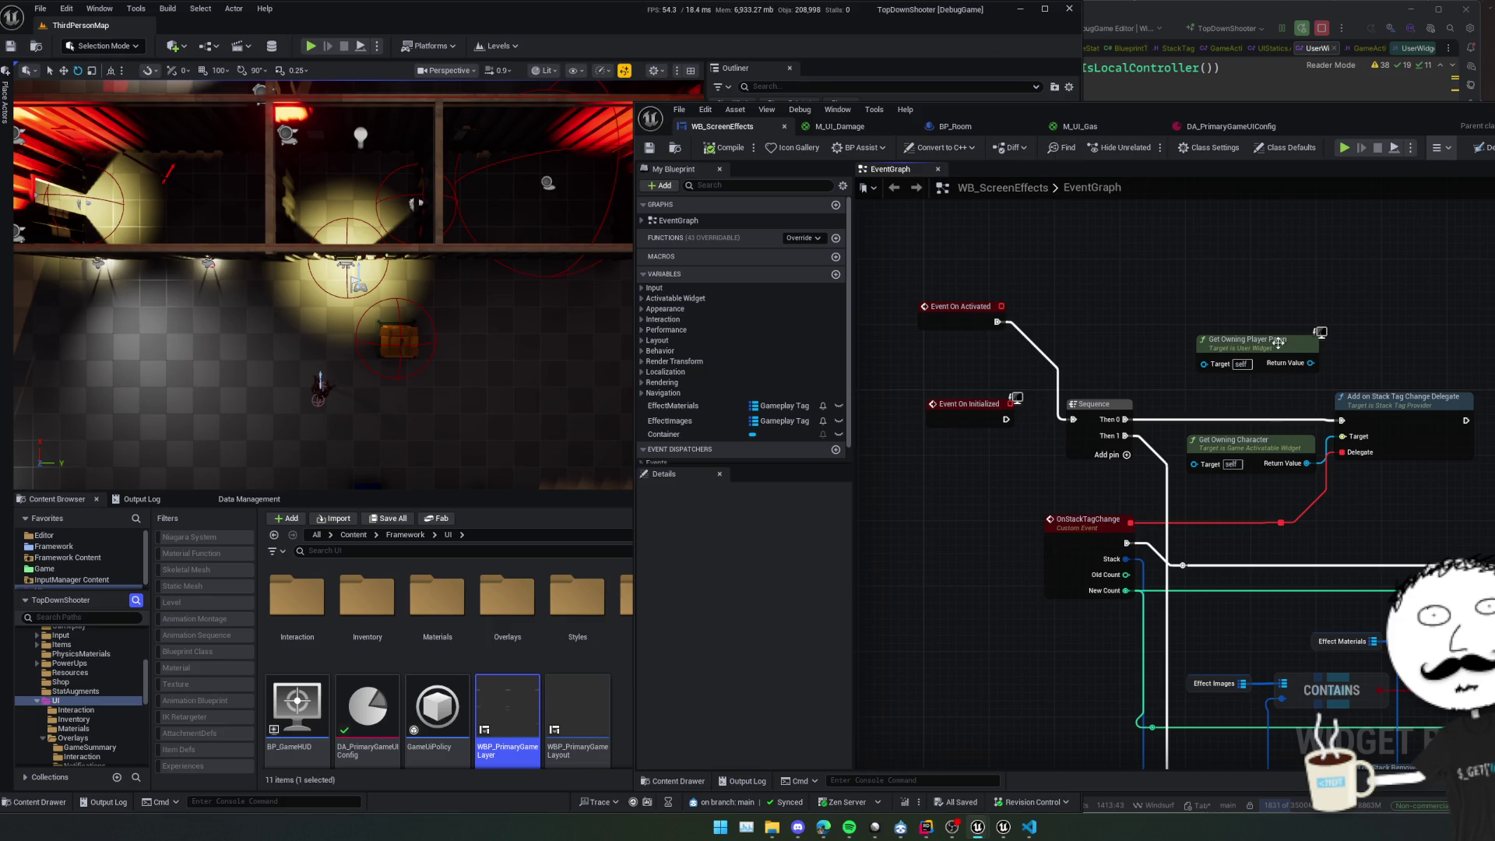
{"action": "double_click", "coordinate": [1277, 446]}
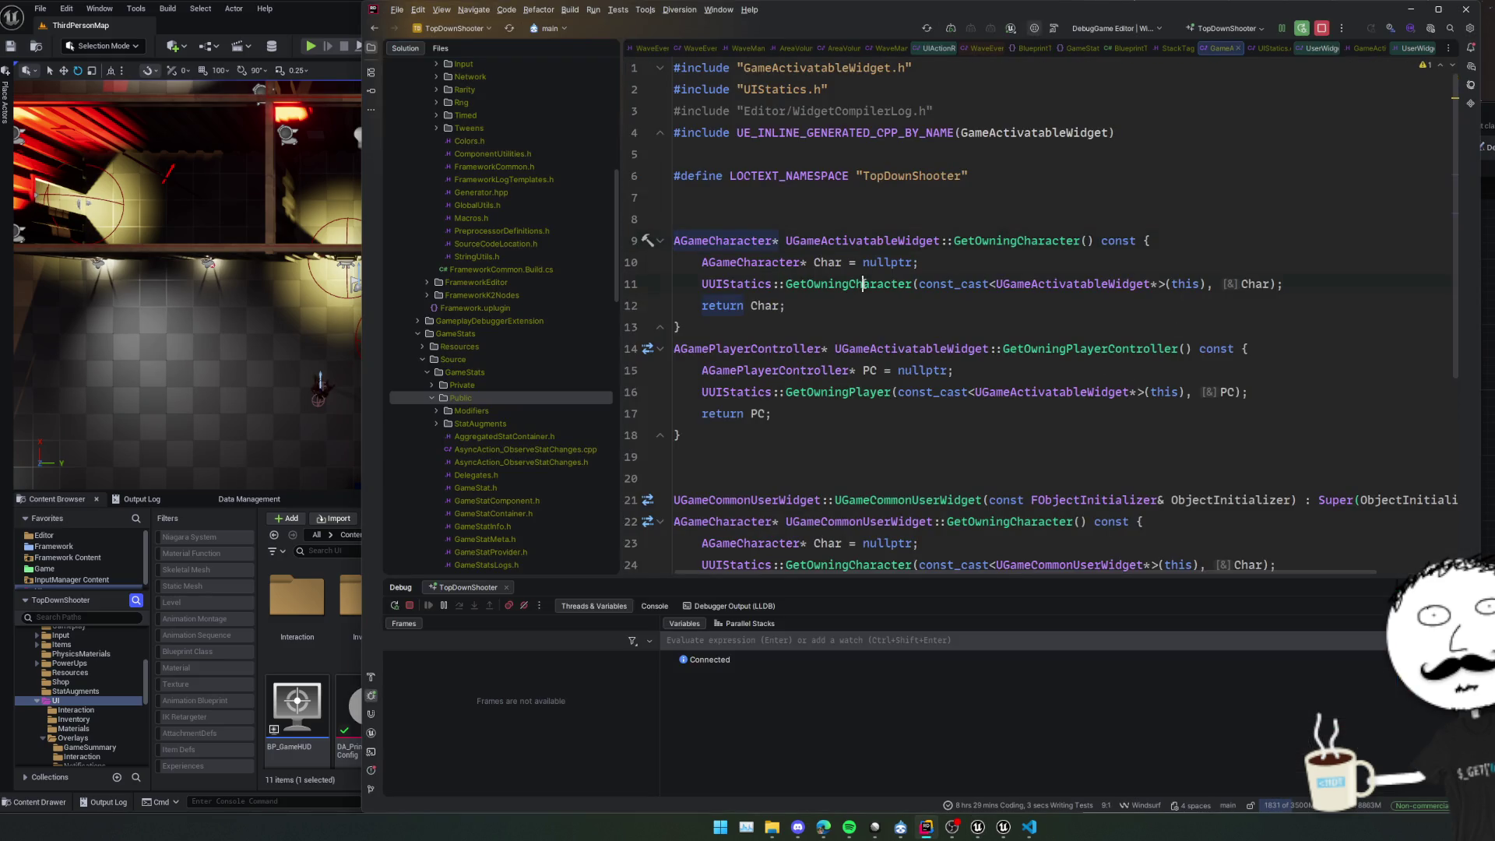
Break on line 8 of UUIStatics::GetOwningCharacter and step over to the return false line.
{"action": "left_click", "coordinate": [865, 283], "text": "ctrl"}
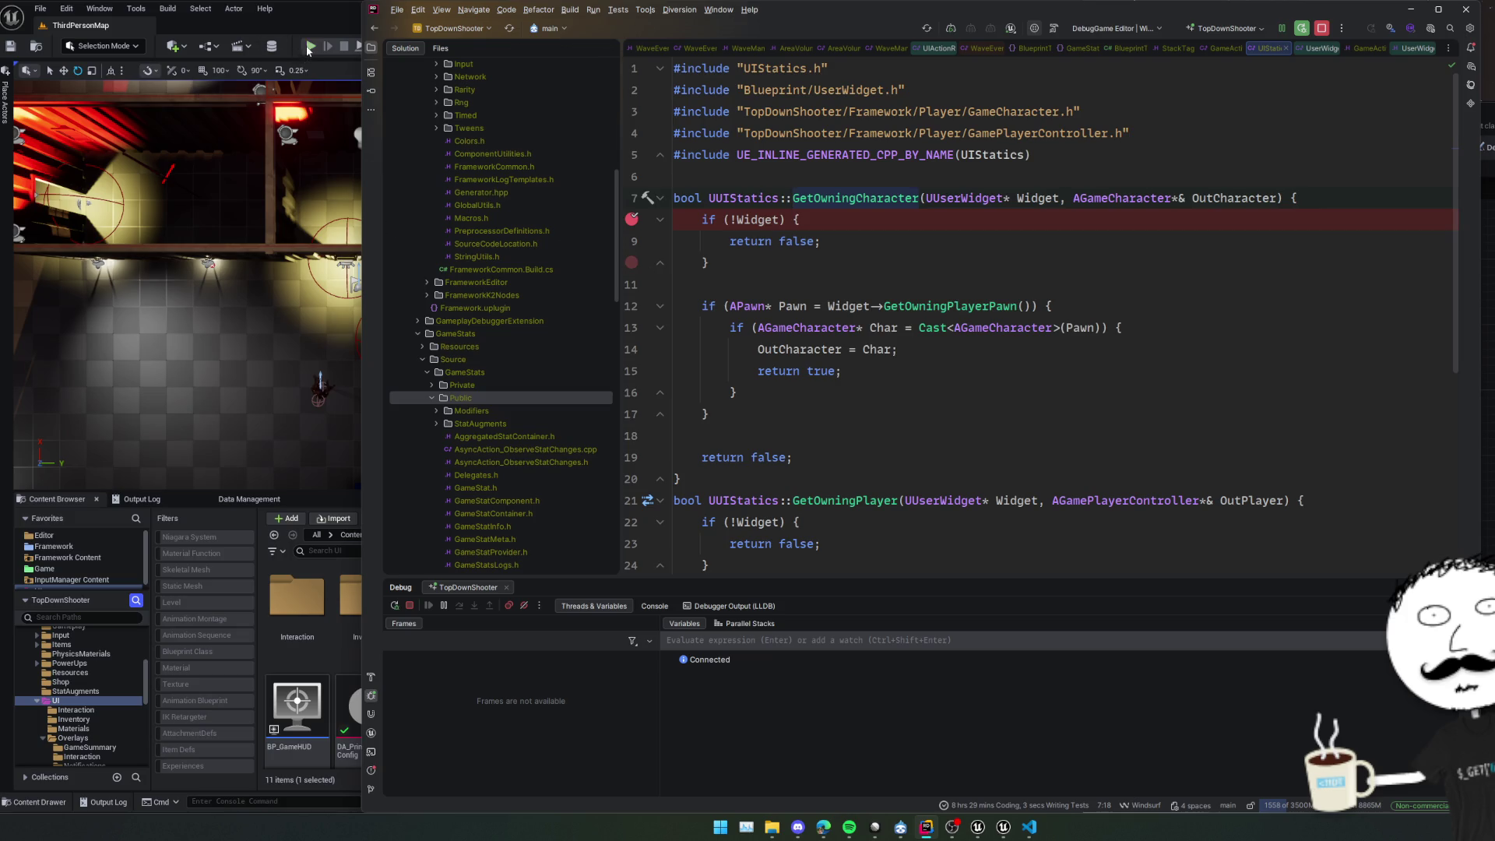
{"action": "left_click", "coordinate": [282, 150]}
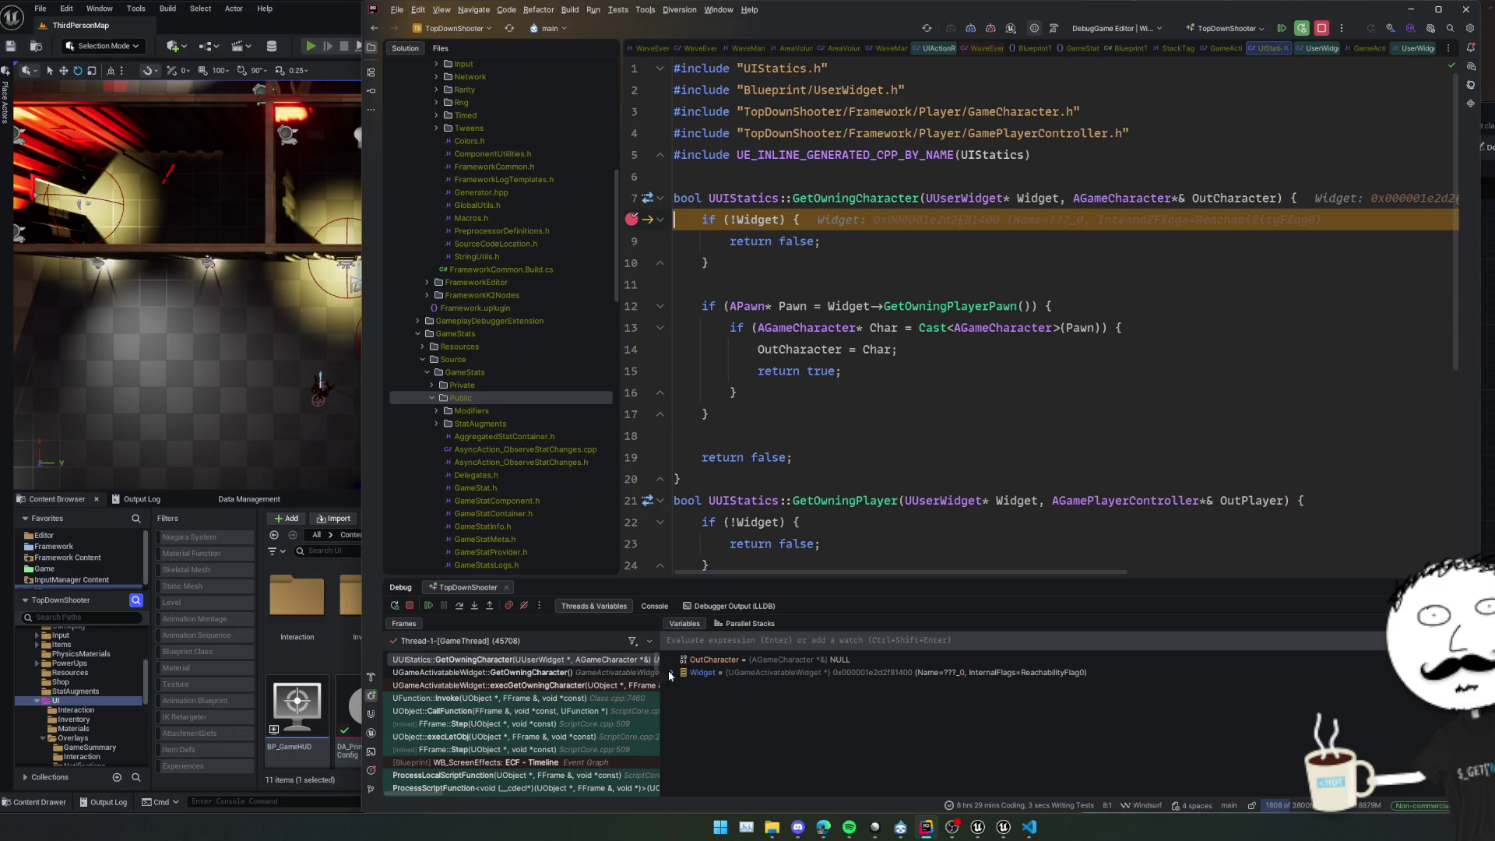
{"action": "left_click", "coordinate": [459, 606]}
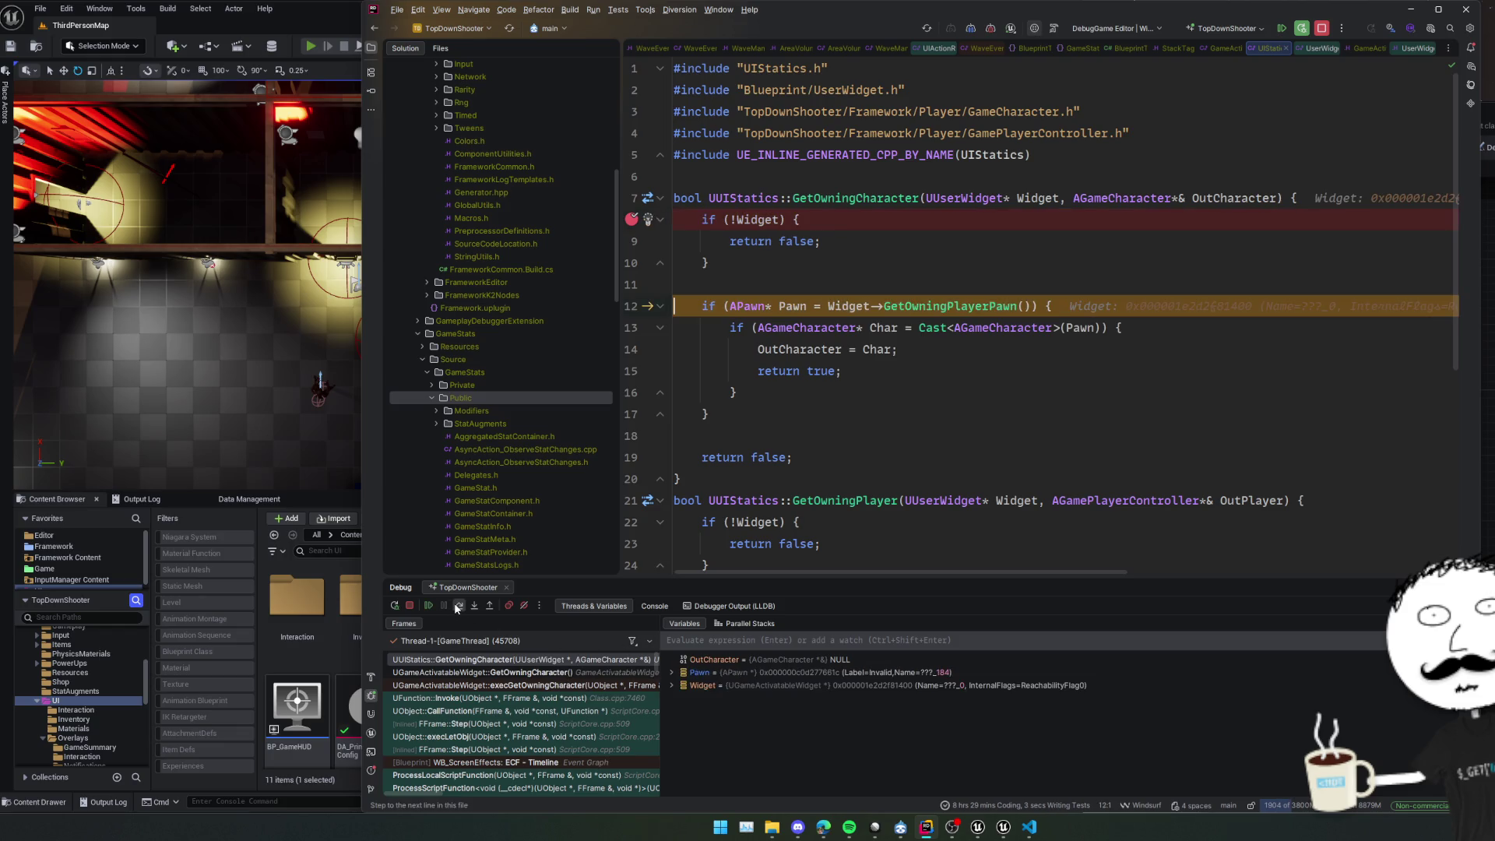
{"action": "left_click", "coordinate": [459, 606]}
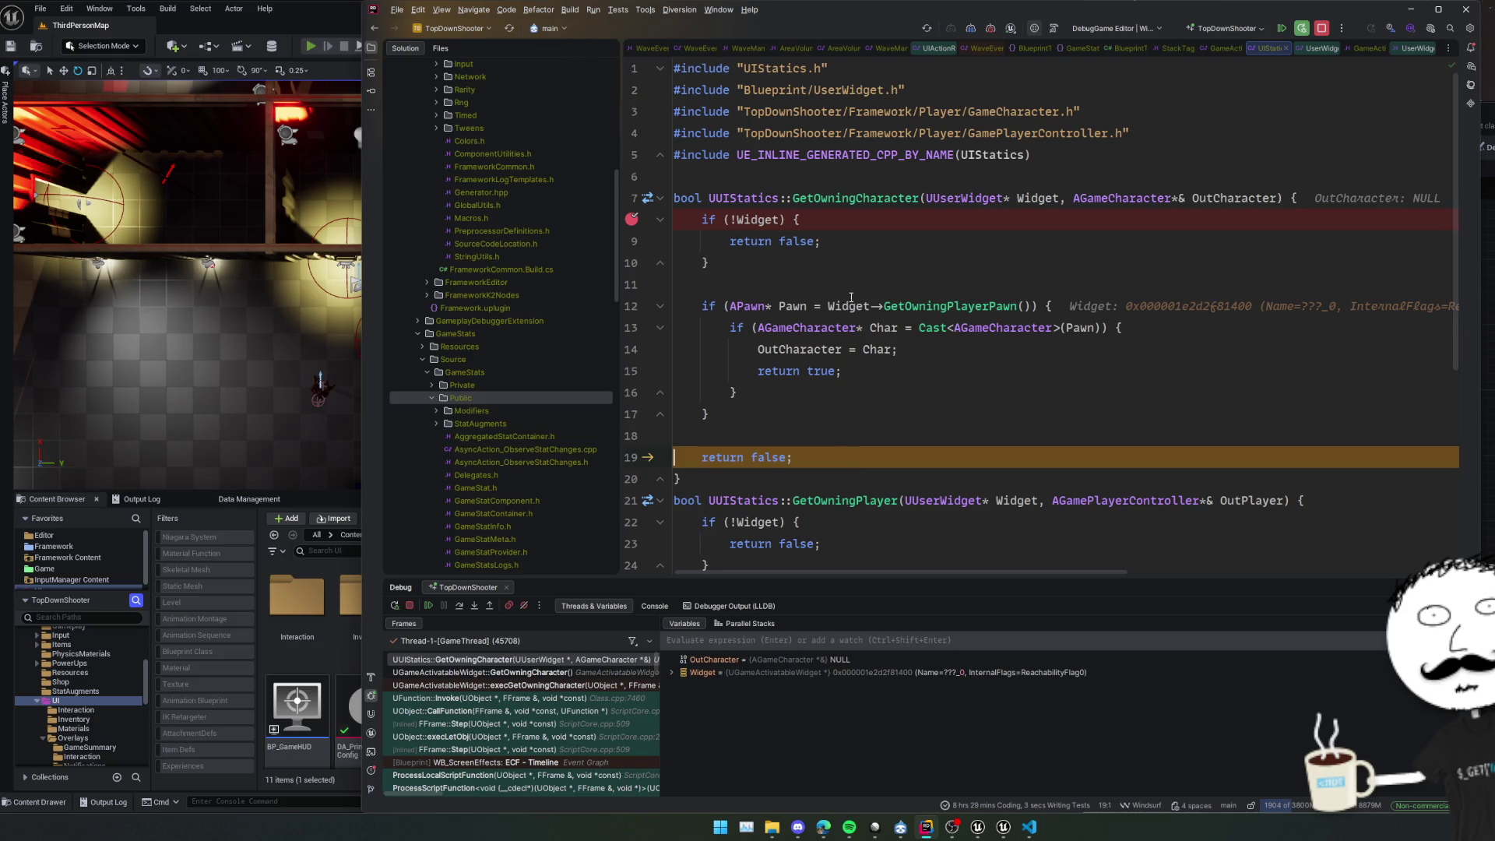
Inspect the Widget value's base-class fields, then remove the line 8 breakpoint and resume the game.
{"action": "mouse_move", "coordinate": [850, 306]}
{"action": "left_click", "coordinate": [912, 331]}
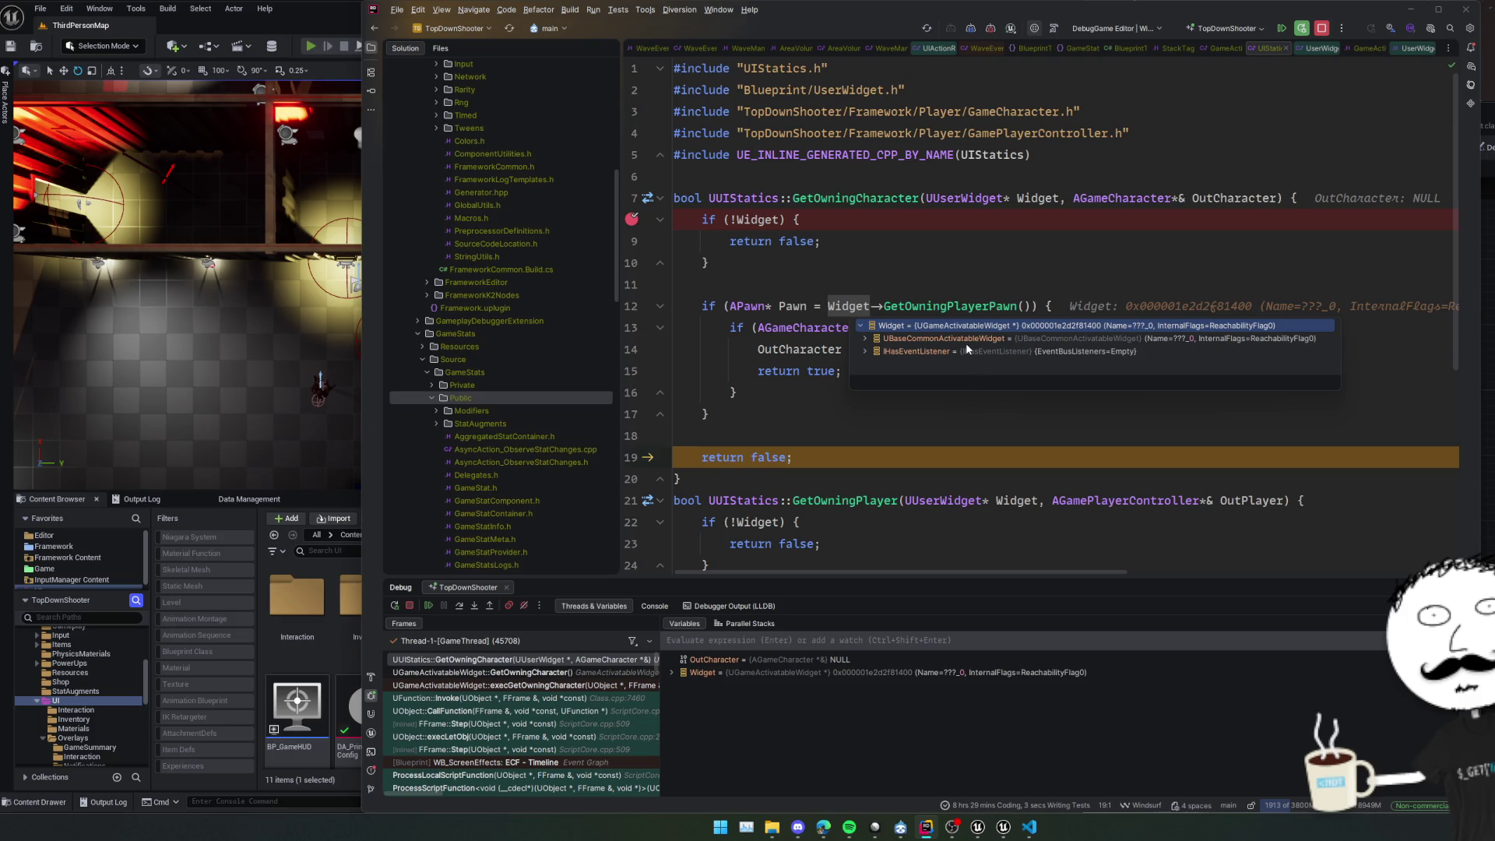
{"action": "double_click", "coordinate": [946, 338]}
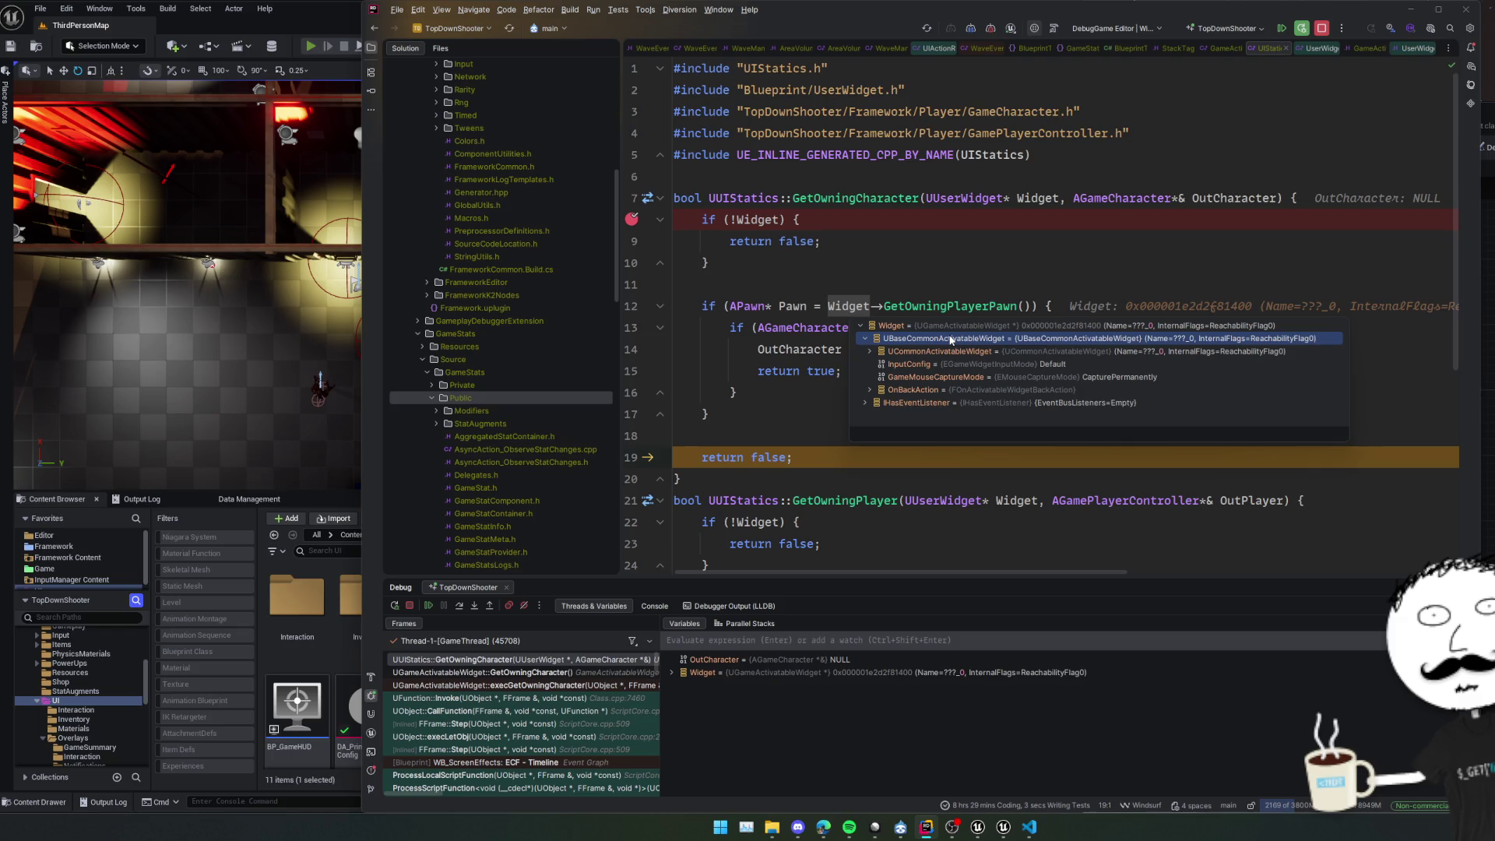
{"action": "double_click", "coordinate": [993, 351]}
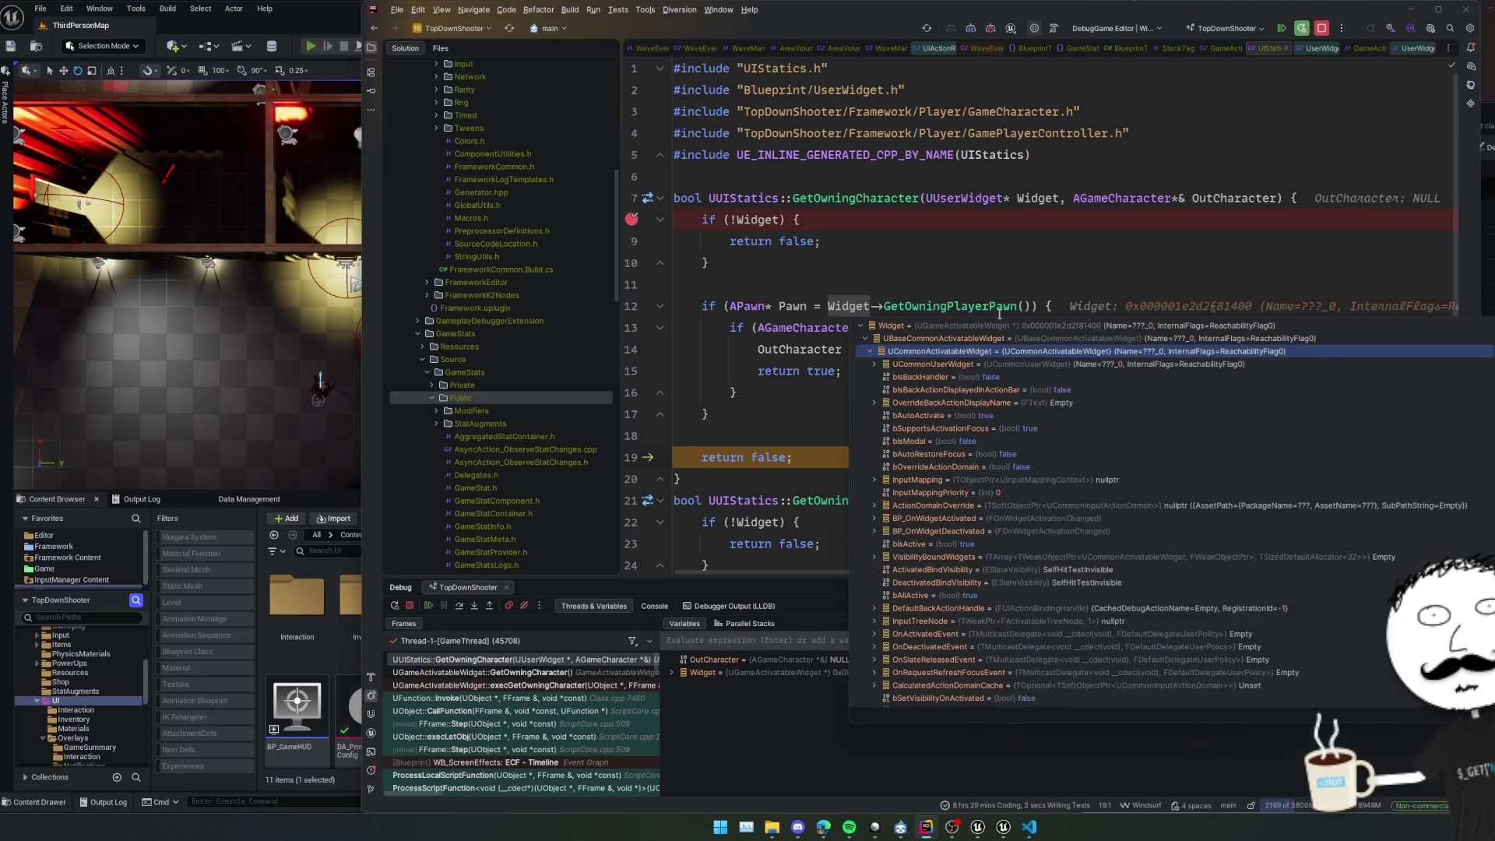
{"action": "left_click", "coordinate": [997, 269]}
{"action": "left_click", "coordinate": [637, 221]}
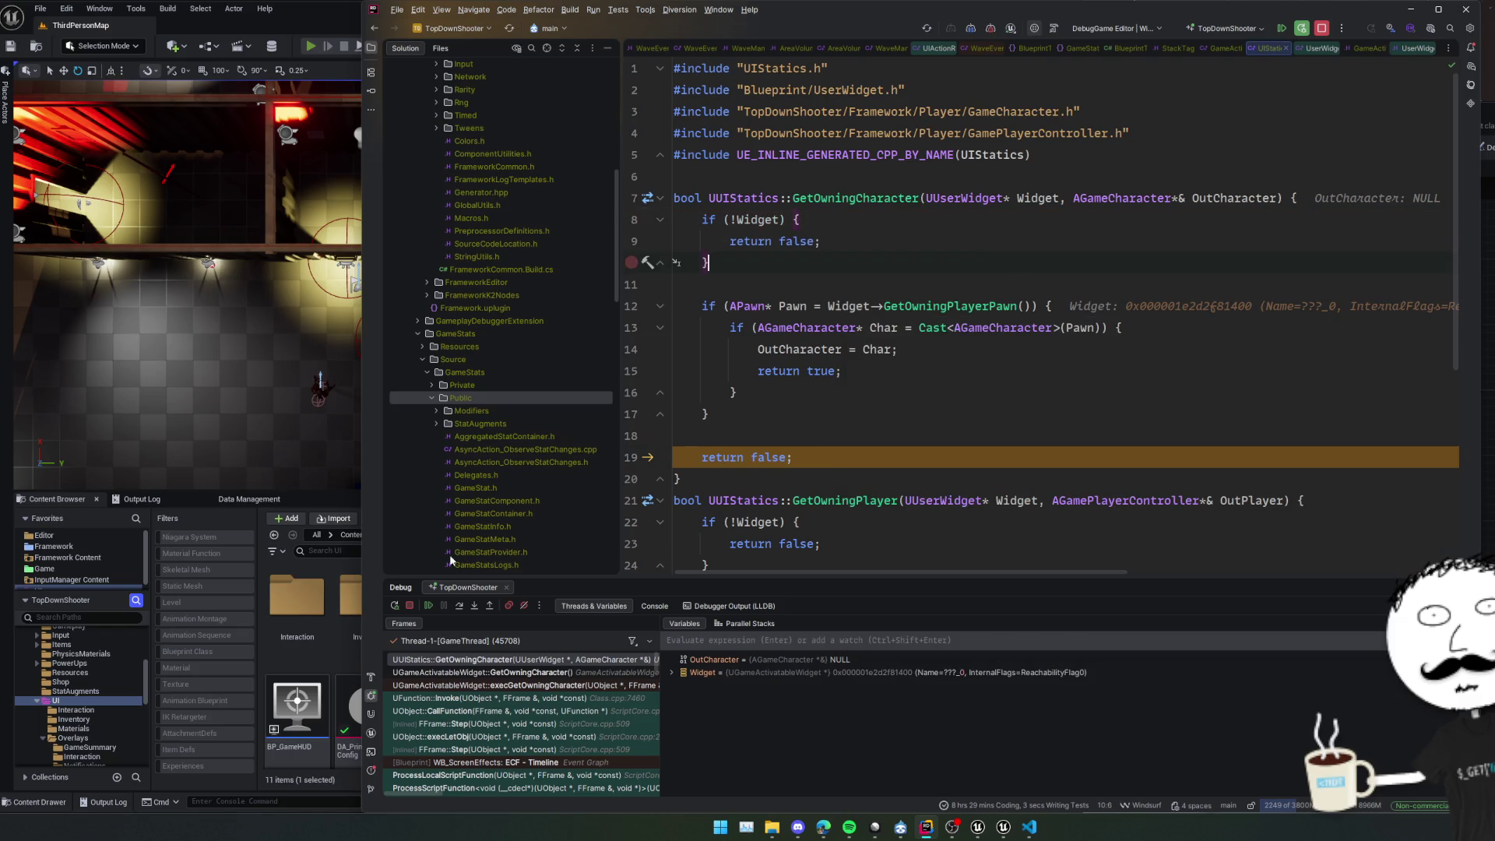
{"action": "left_click", "coordinate": [428, 605]}
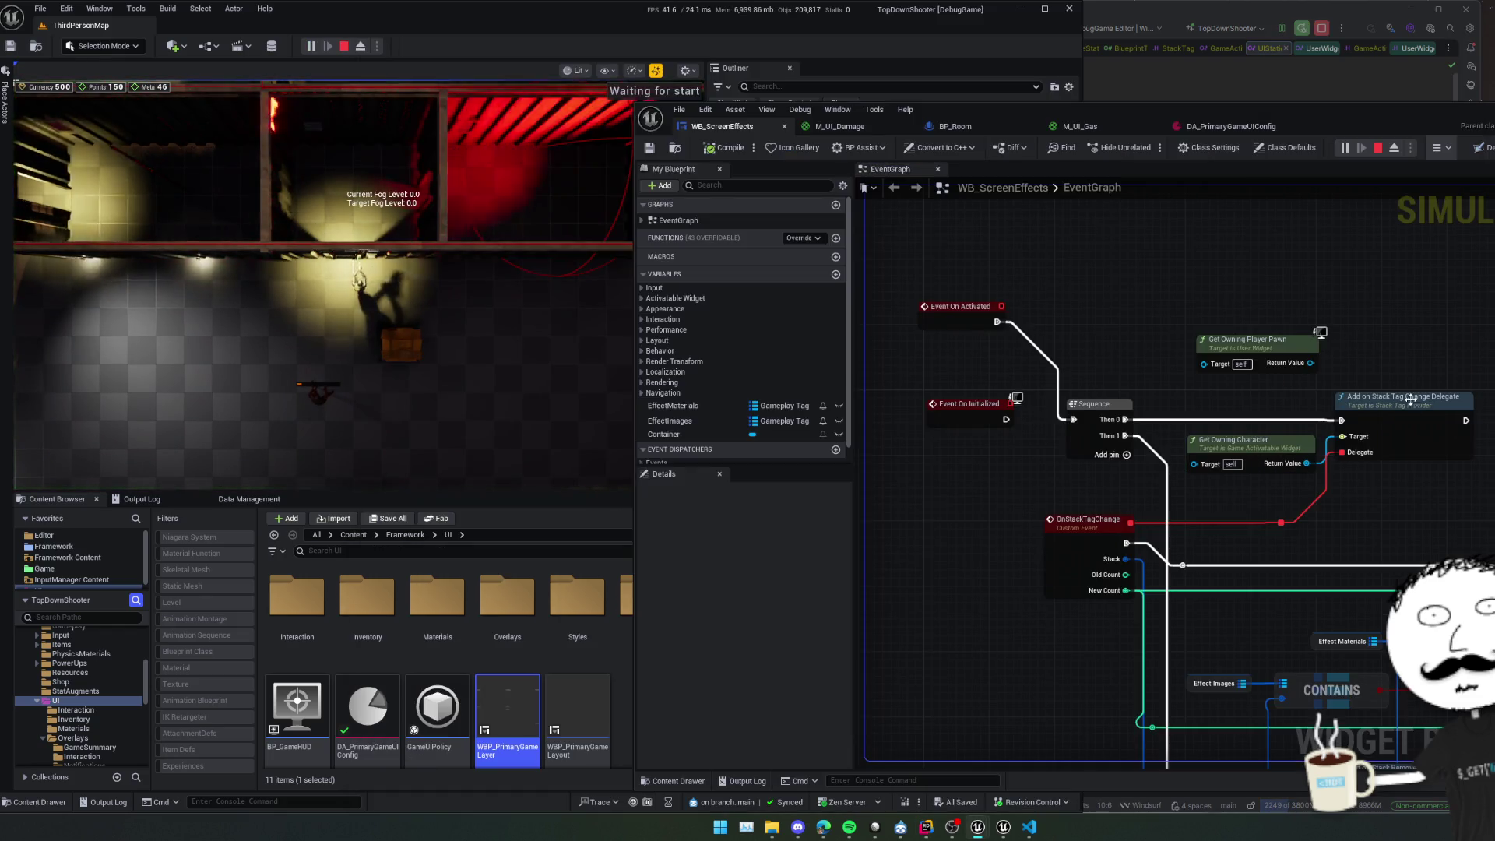
Delete the Get Owning Player Pawn node and save WB_ScreenEffects.
{"action": "left_click_drag", "start_coordinate": [1298, 309], "coordinate": [1188, 357]}
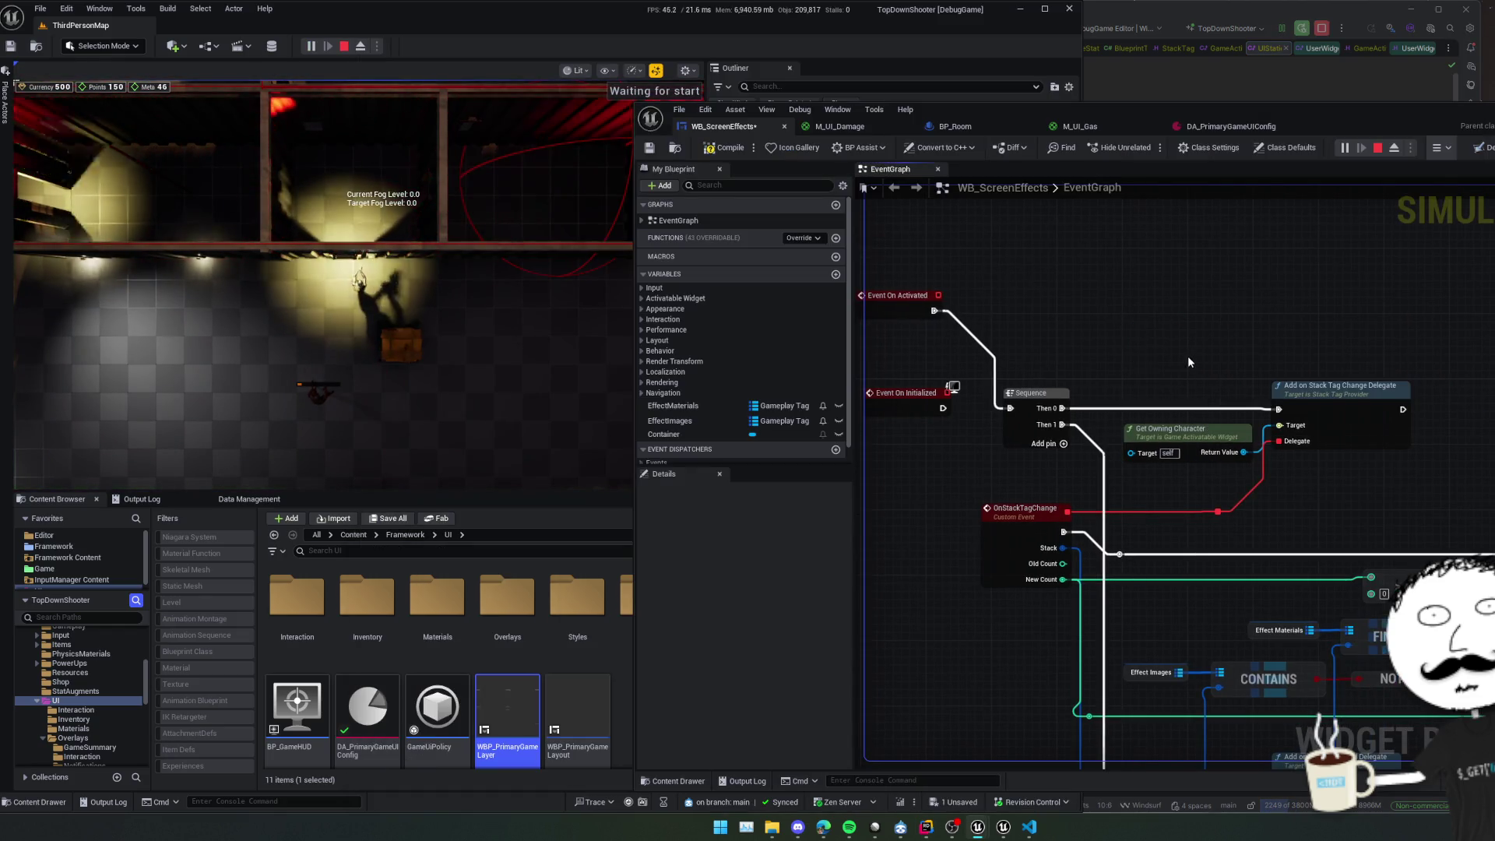
{"action": "key", "text": "Delete"}
{"action": "scroll", "coordinate": [1217, 352], "scroll_direction": "up", "scroll_amount": 1}
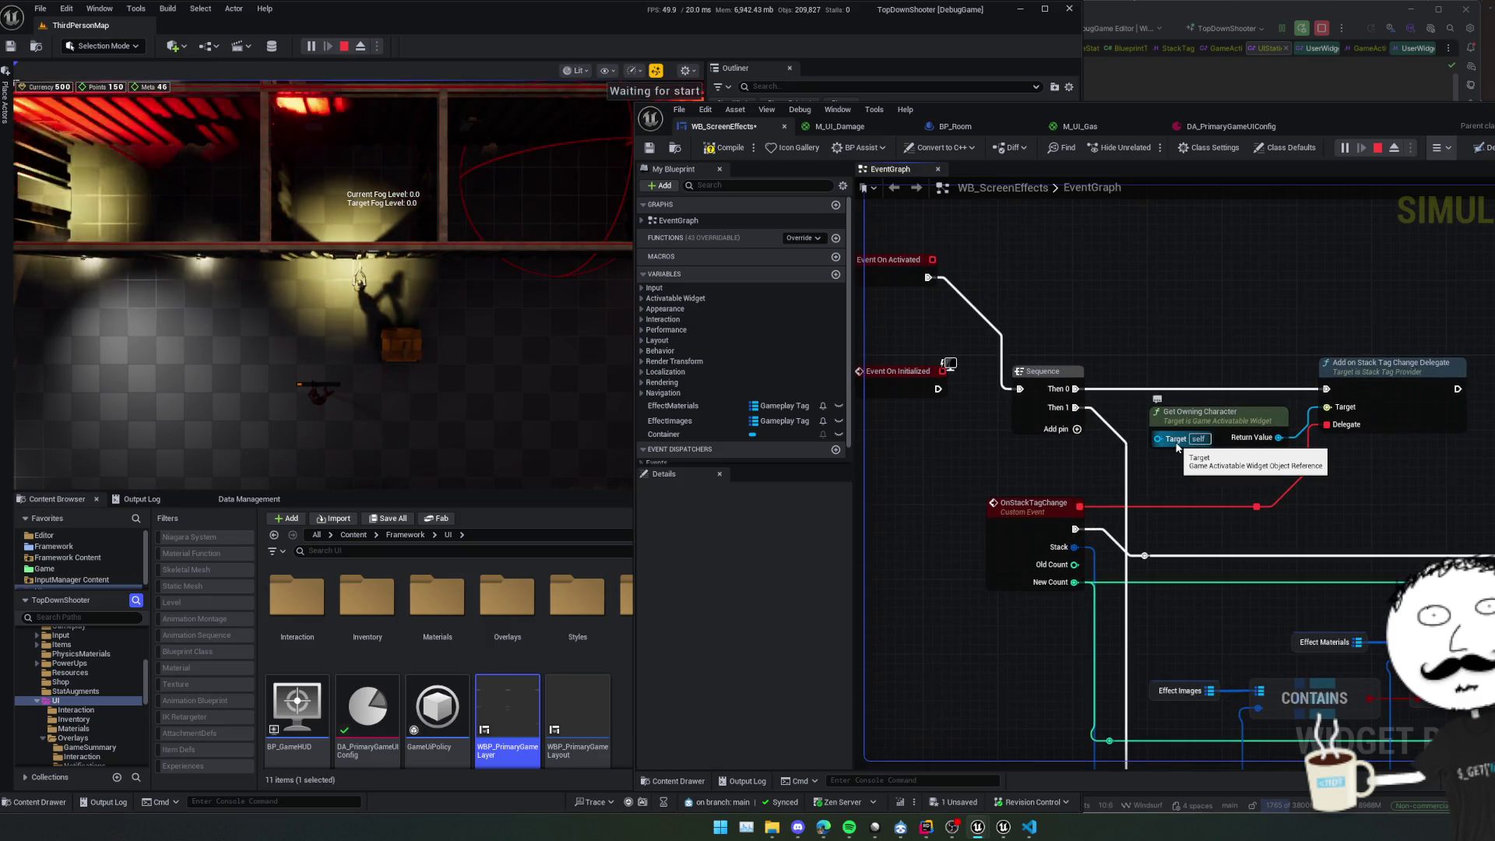
{"action": "left_click_drag", "start_coordinate": [1214, 296], "coordinate": [1310, 305]}
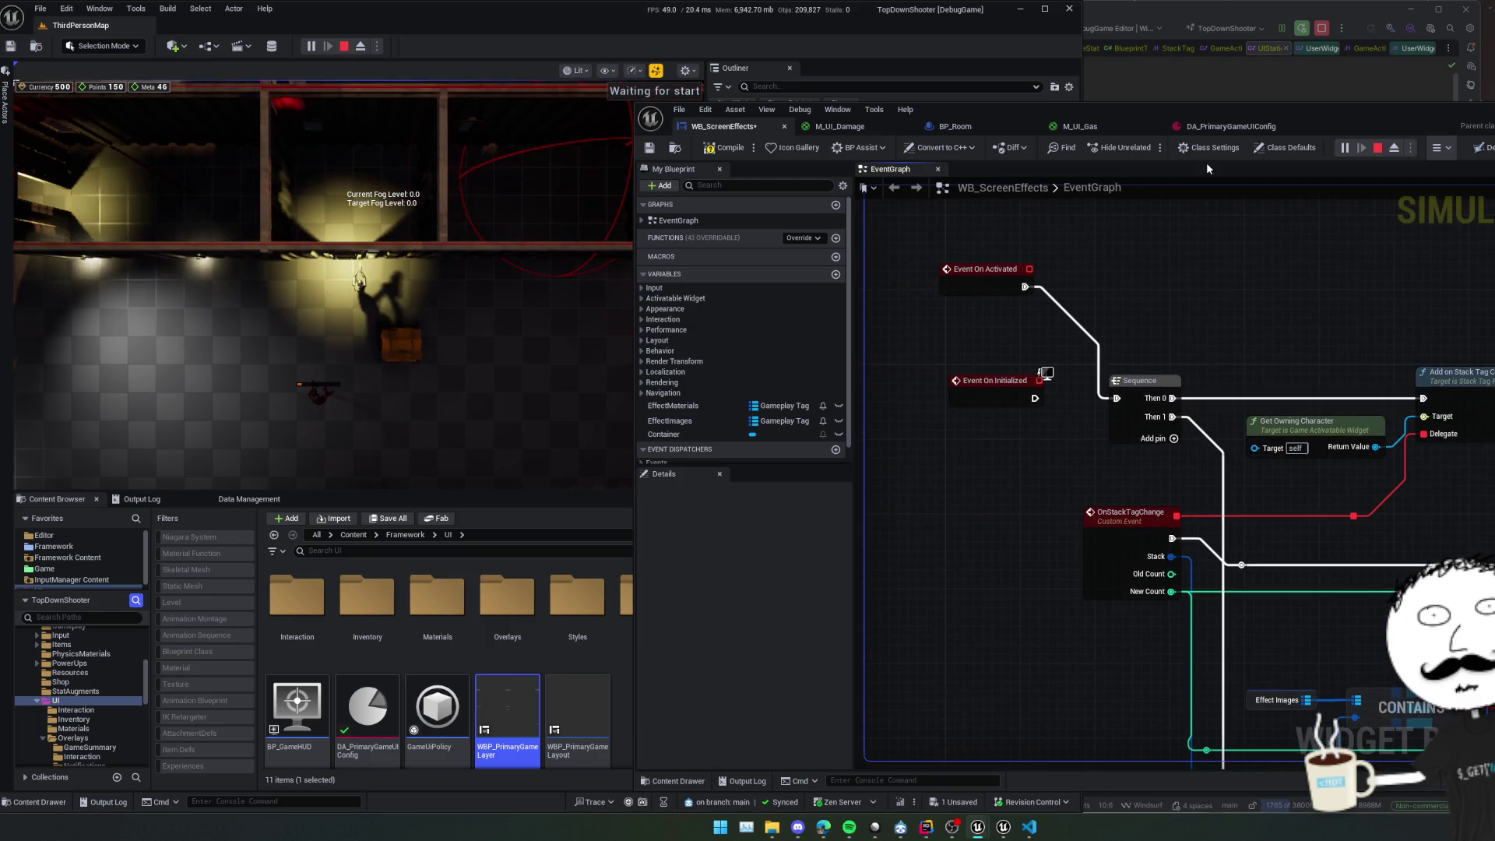
{"action": "key", "text": "ctrl+s"}
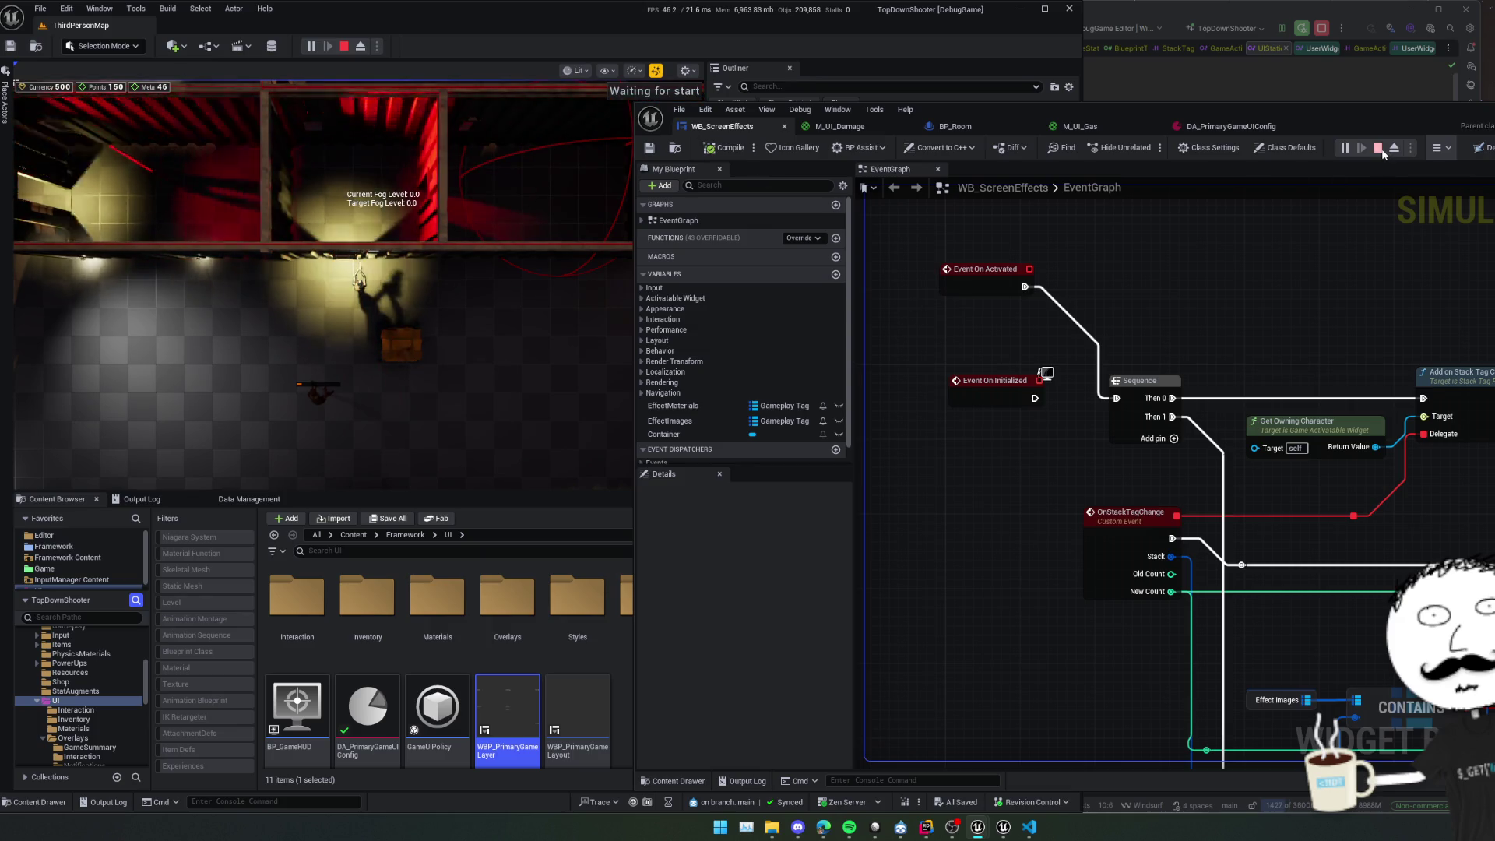
Stop play, apply and save the M_UI_Damage material changes, and return to Rider.
{"action": "left_click", "coordinate": [1377, 147]}
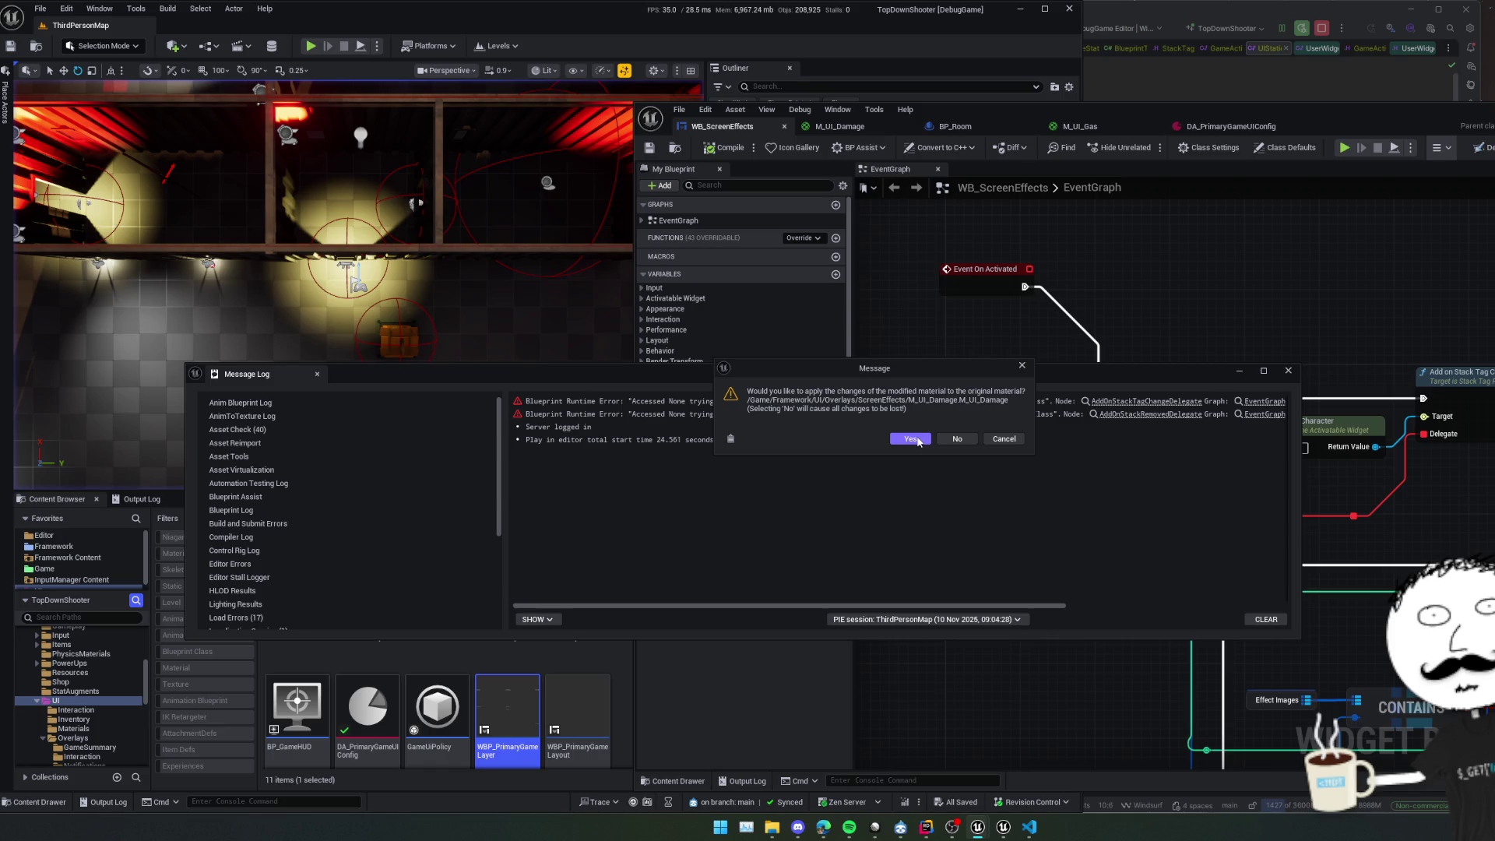
{"action": "left_click", "coordinate": [912, 439]}
{"action": "left_click", "coordinate": [921, 547]}
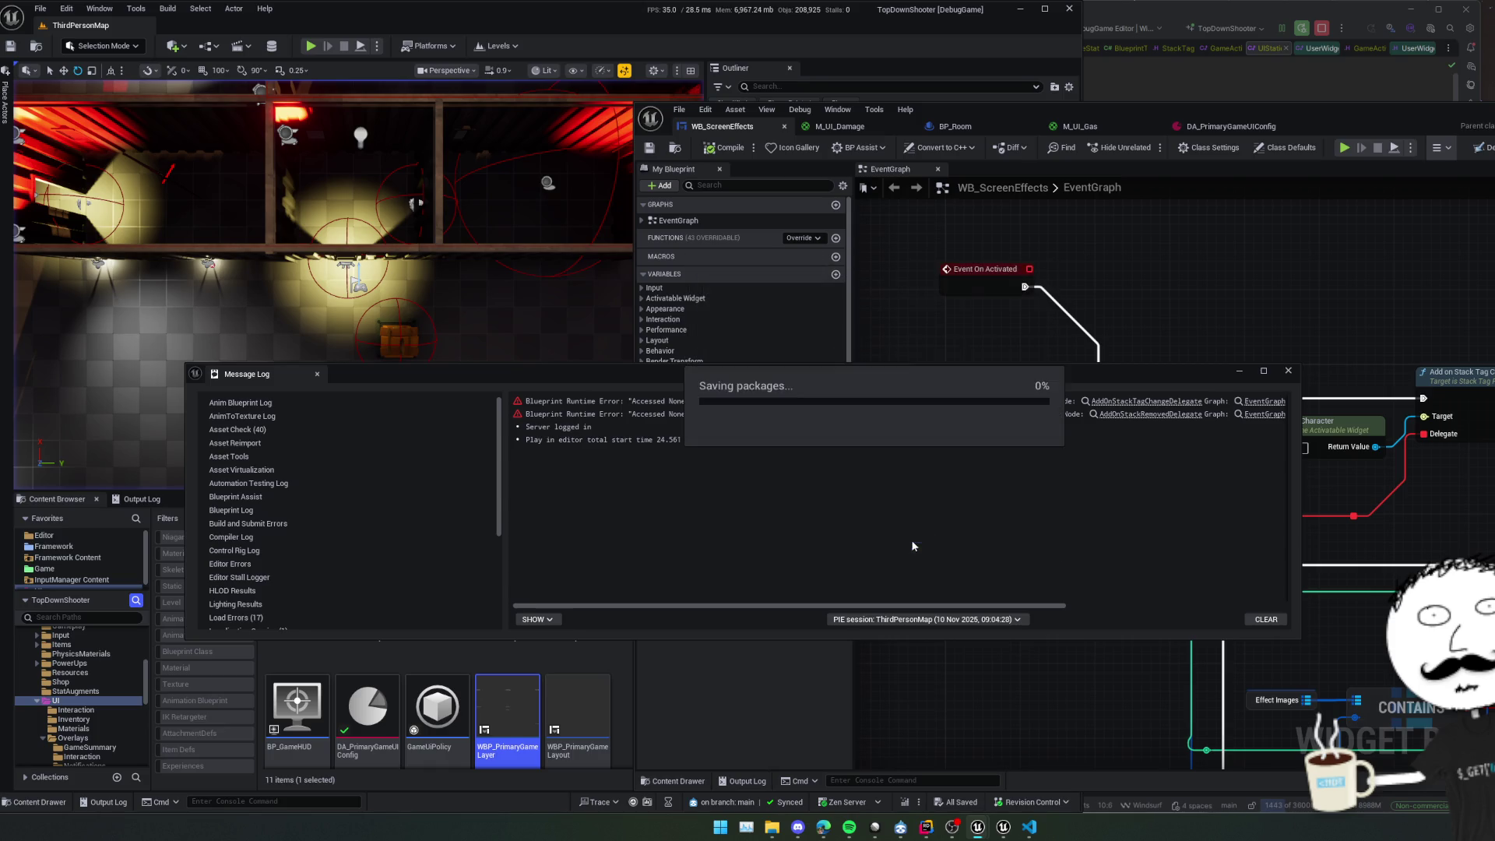
{"action": "key", "text": "alt+Tab"}
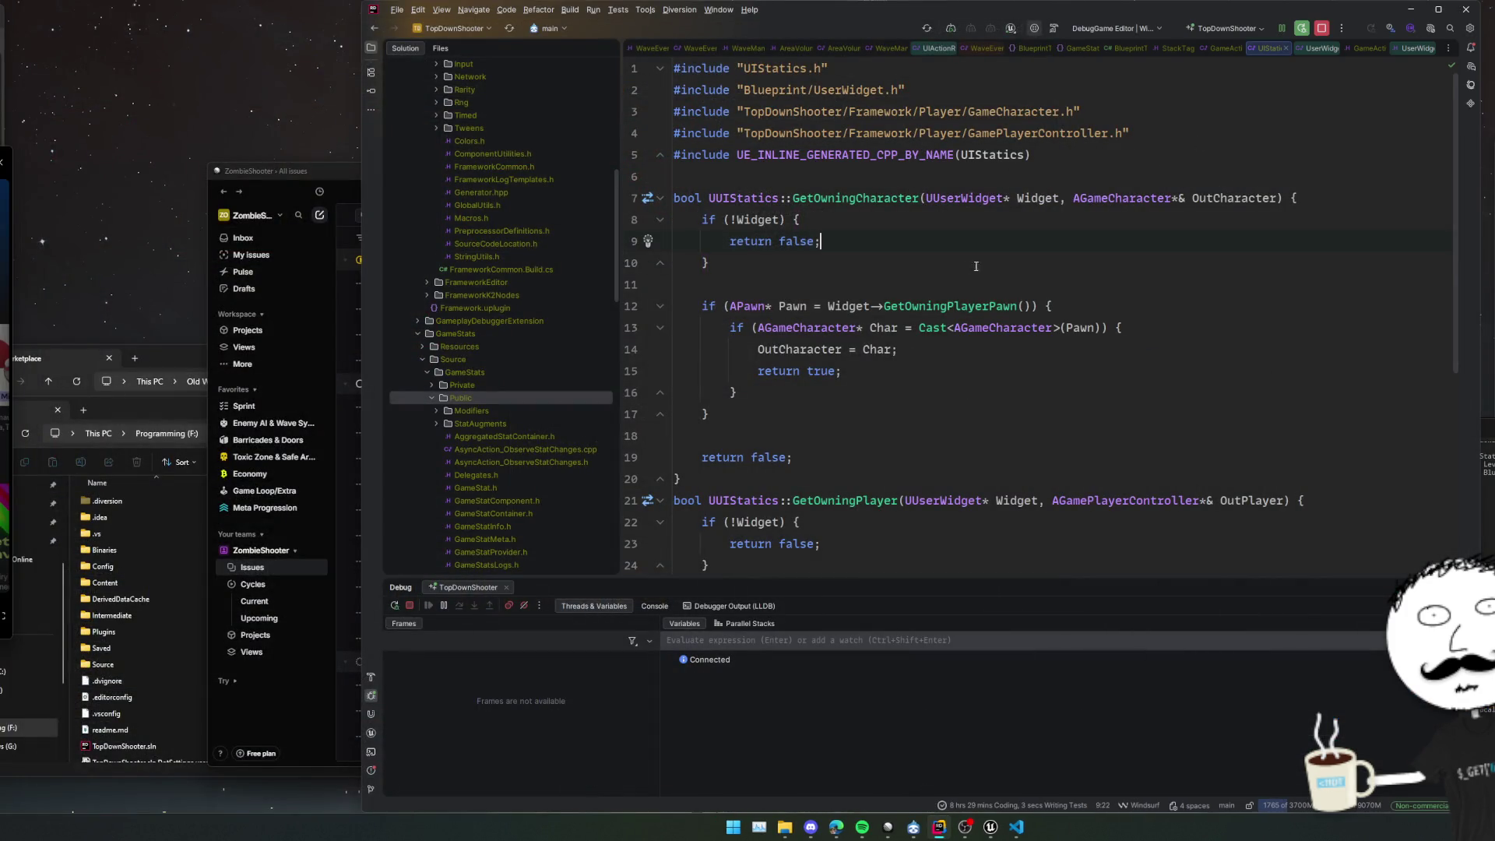
Rebuild and launch the project under Rider's debugger, closing the Epic Games launcher.
{"action": "left_click", "coordinate": [1143, 276]}
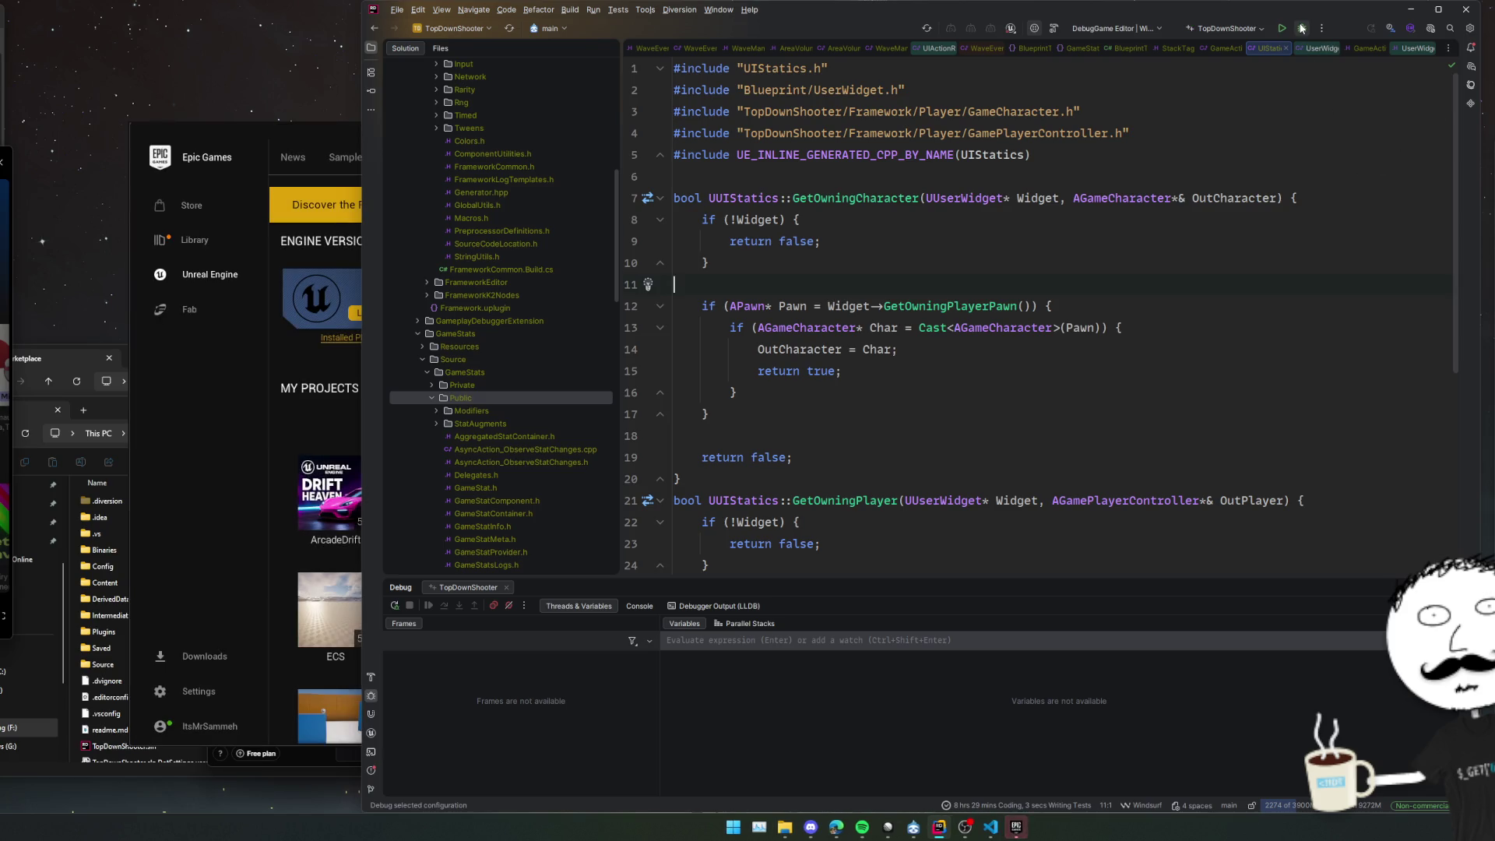
{"action": "left_click", "coordinate": [1283, 31]}
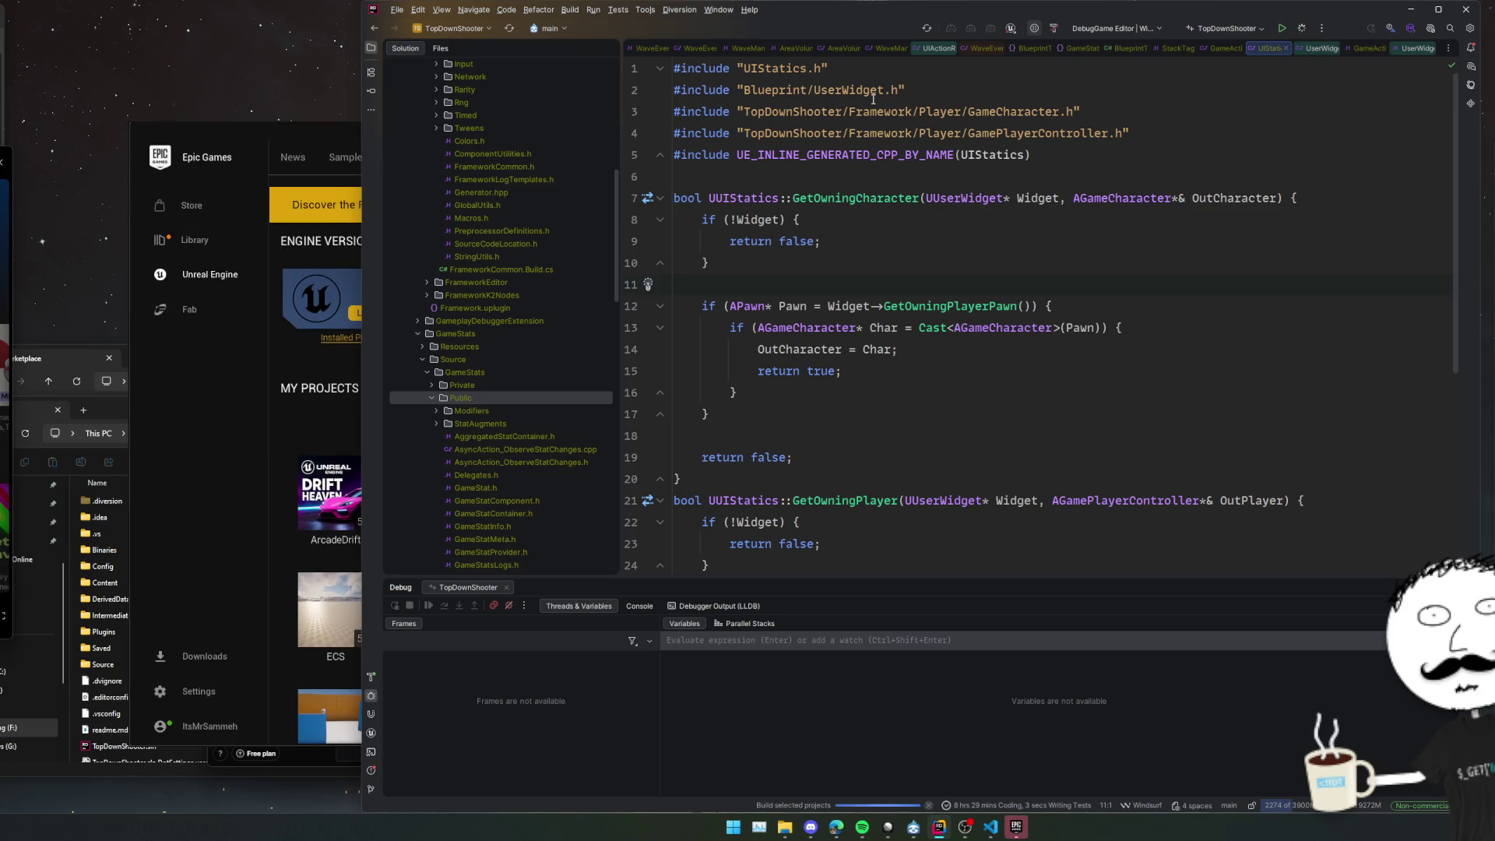
{"action": "left_click", "coordinate": [306, 131]}
{"action": "left_click", "coordinate": [1295, 132]}
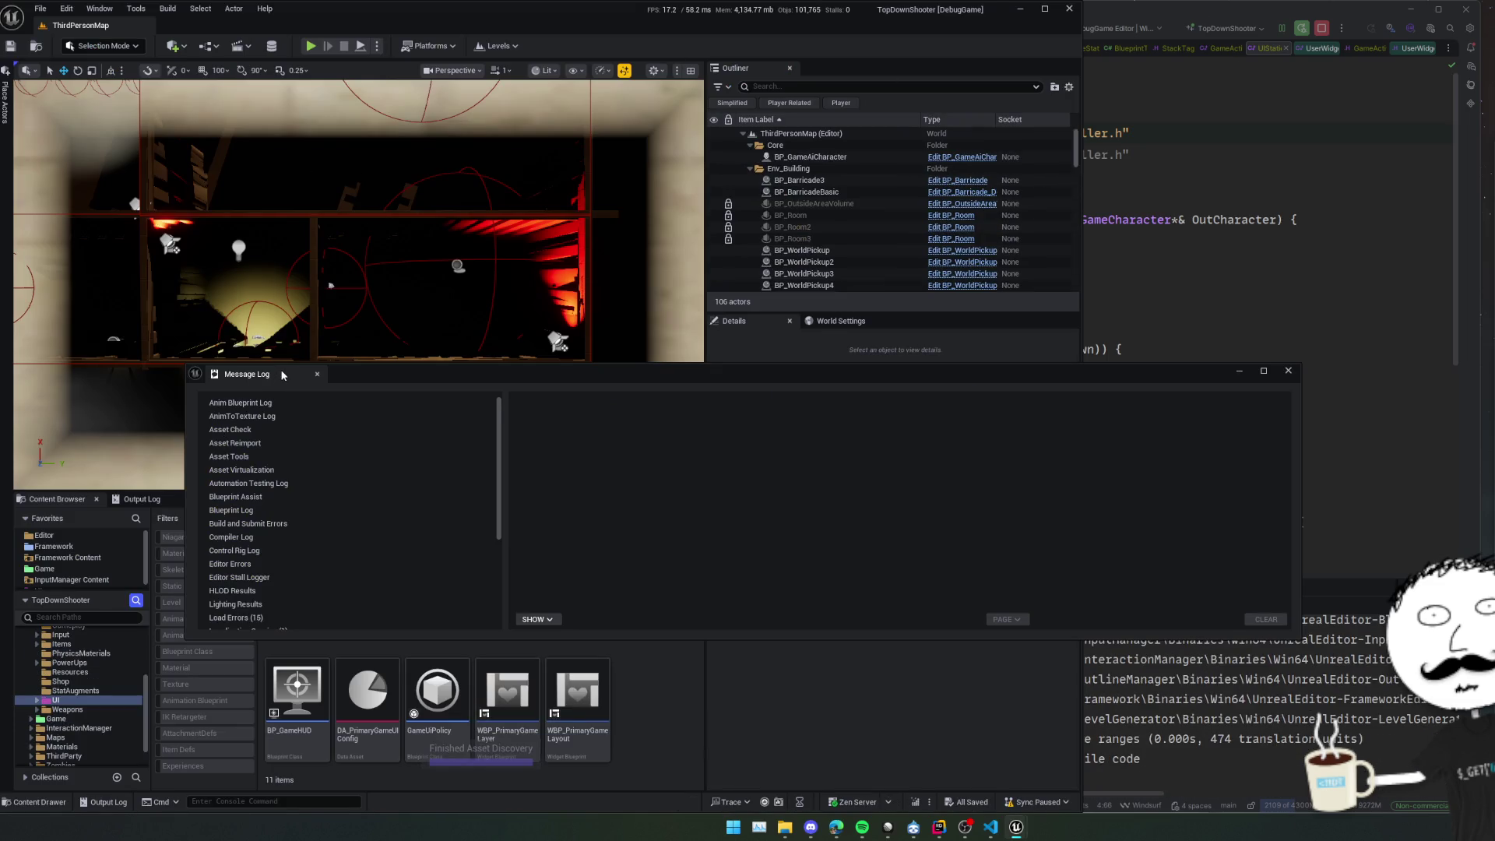
Break on line 8, play in Unreal, step to the return false line, then resume.
{"action": "left_click", "coordinate": [1230, 267]}
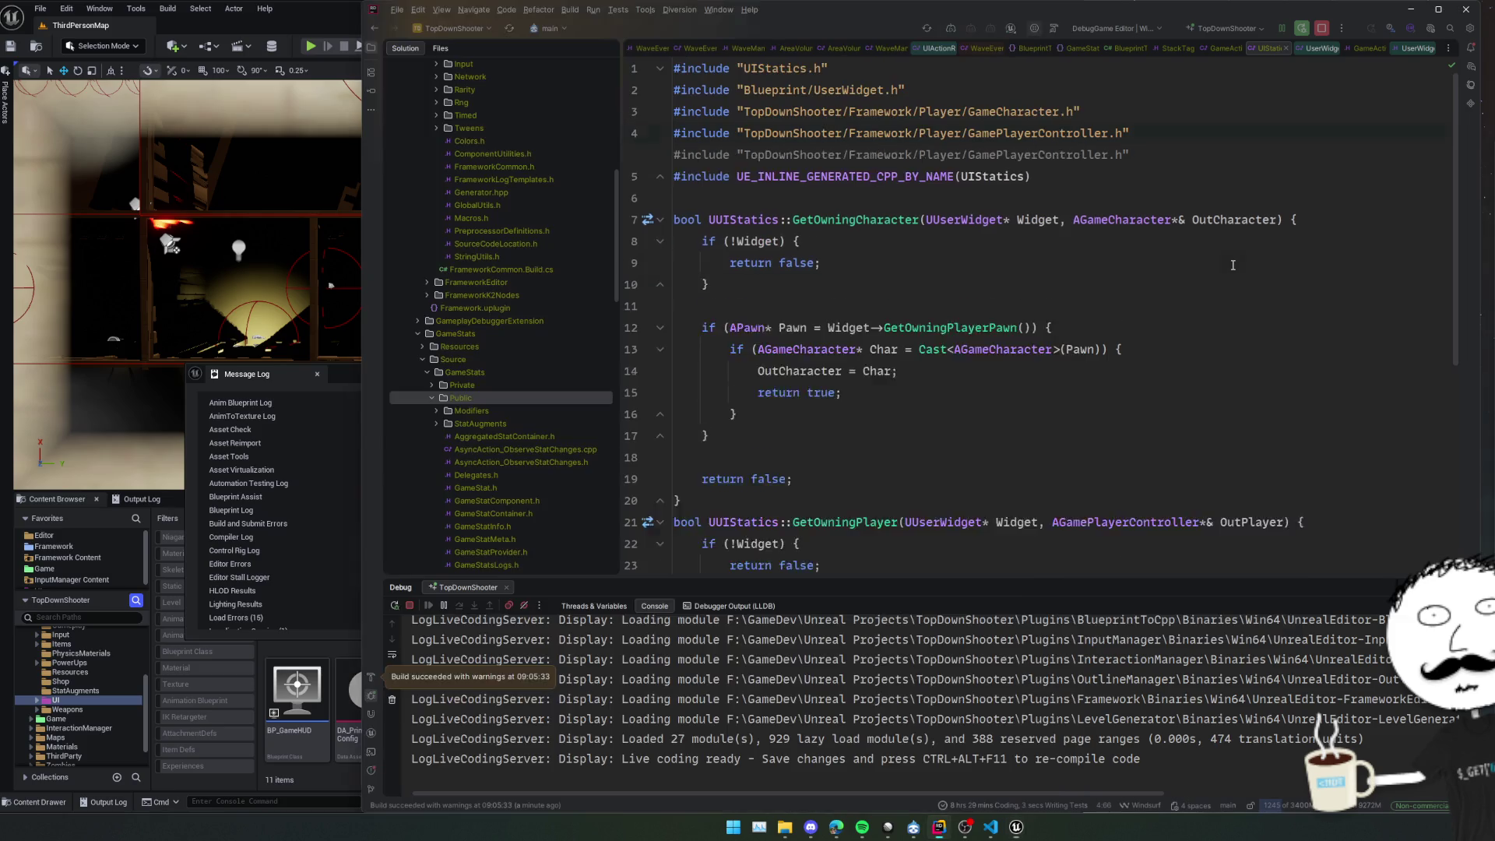
{"action": "left_click", "coordinate": [644, 221]}
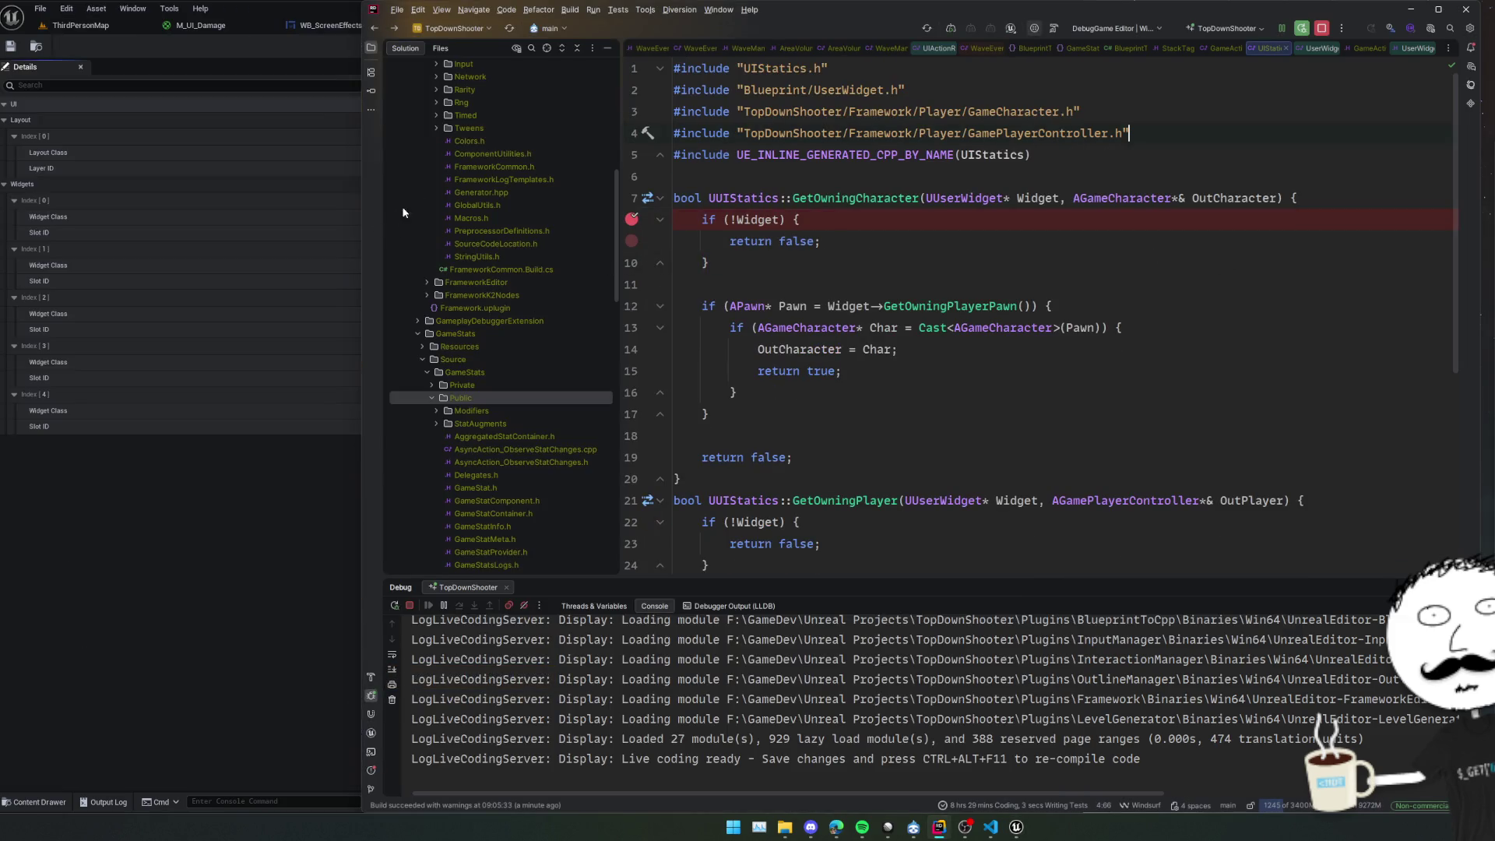
{"action": "left_click", "coordinate": [172, 47]}
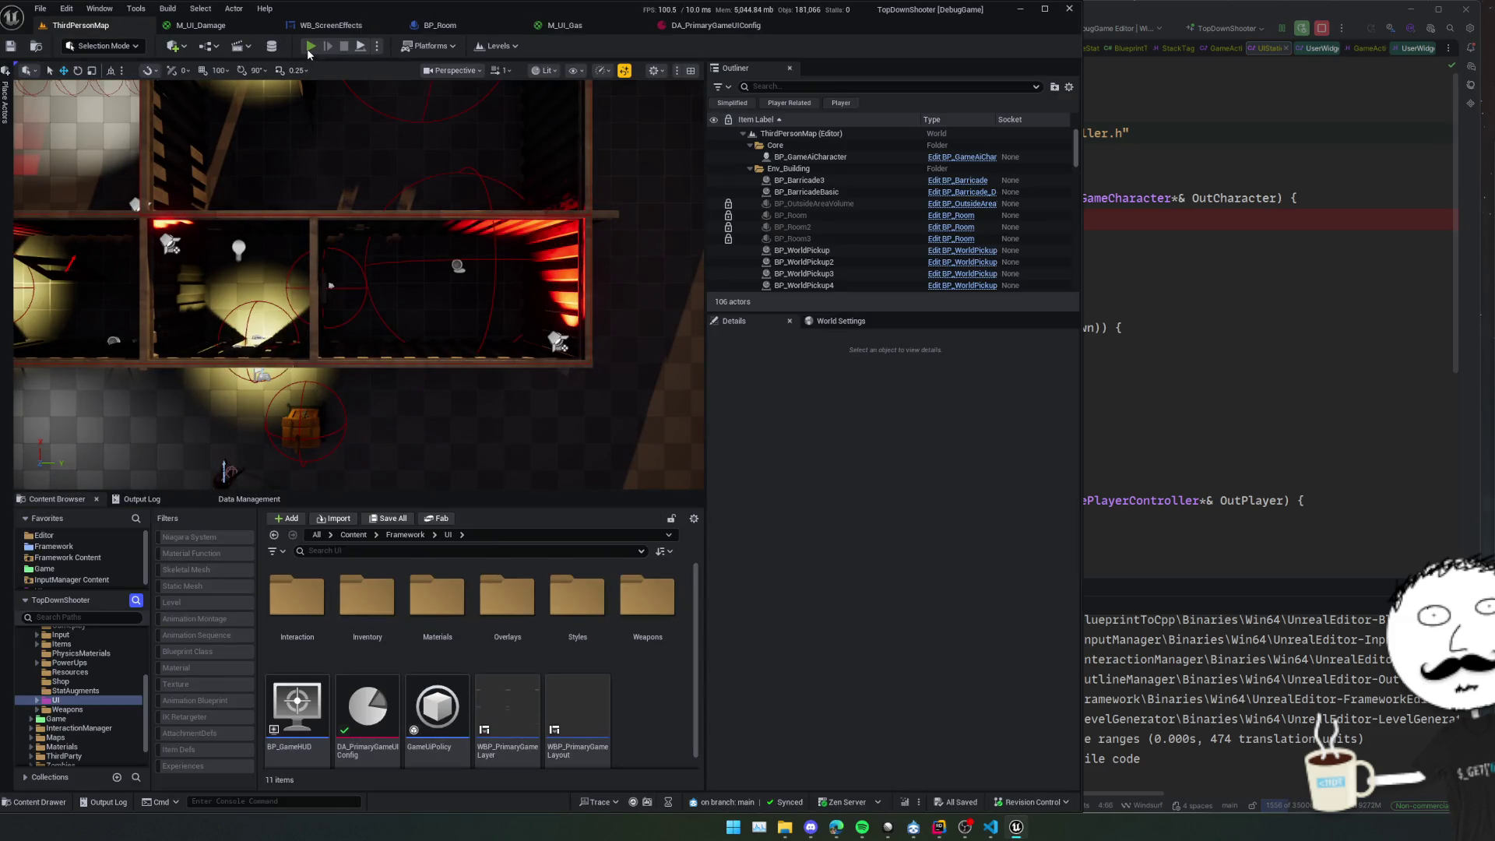
{"action": "left_click", "coordinate": [310, 46]}
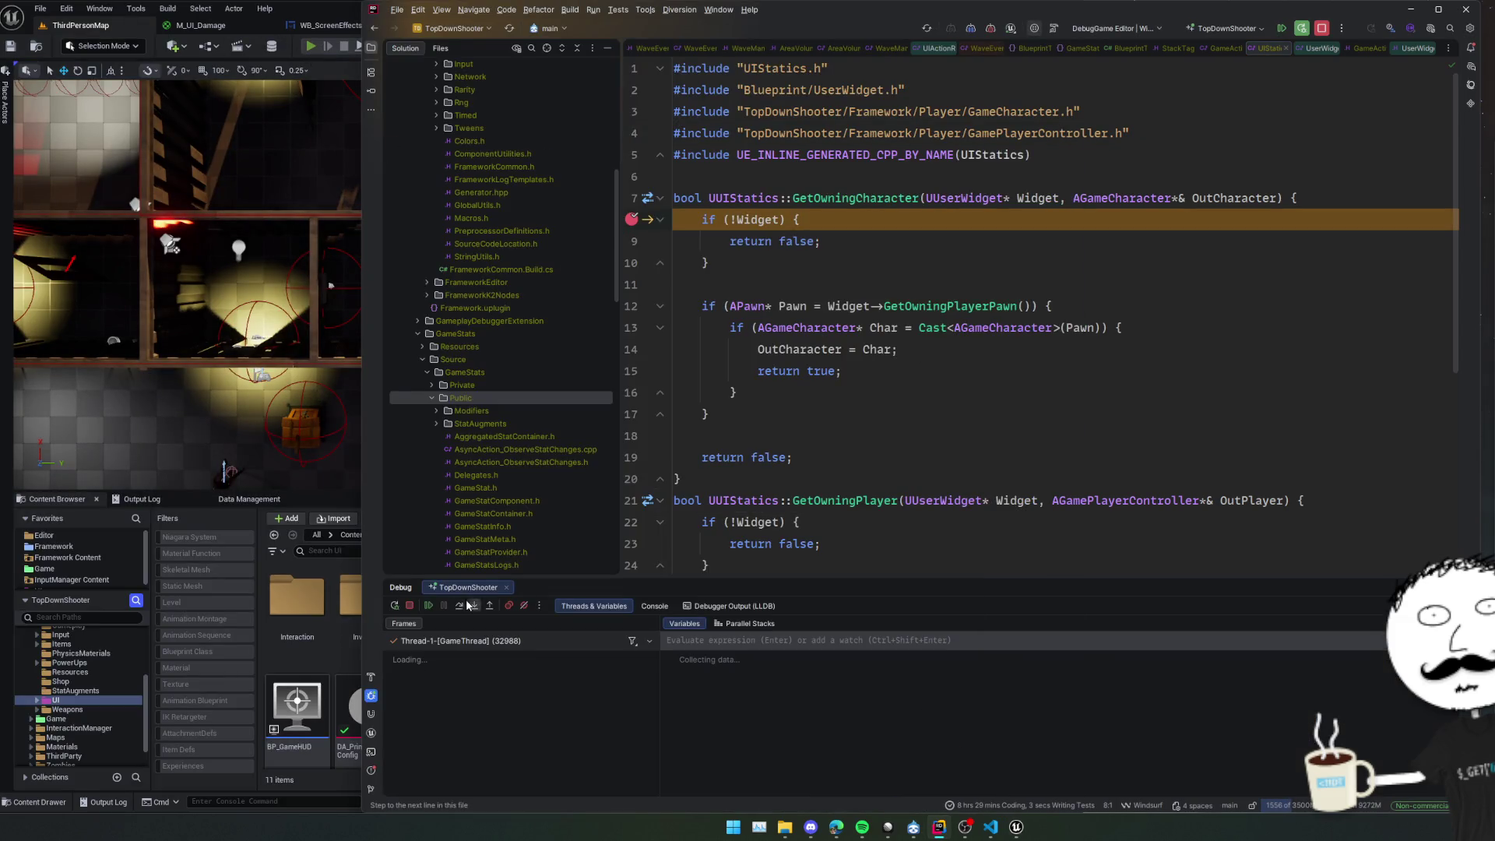
{"action": "left_click", "coordinate": [461, 606]}
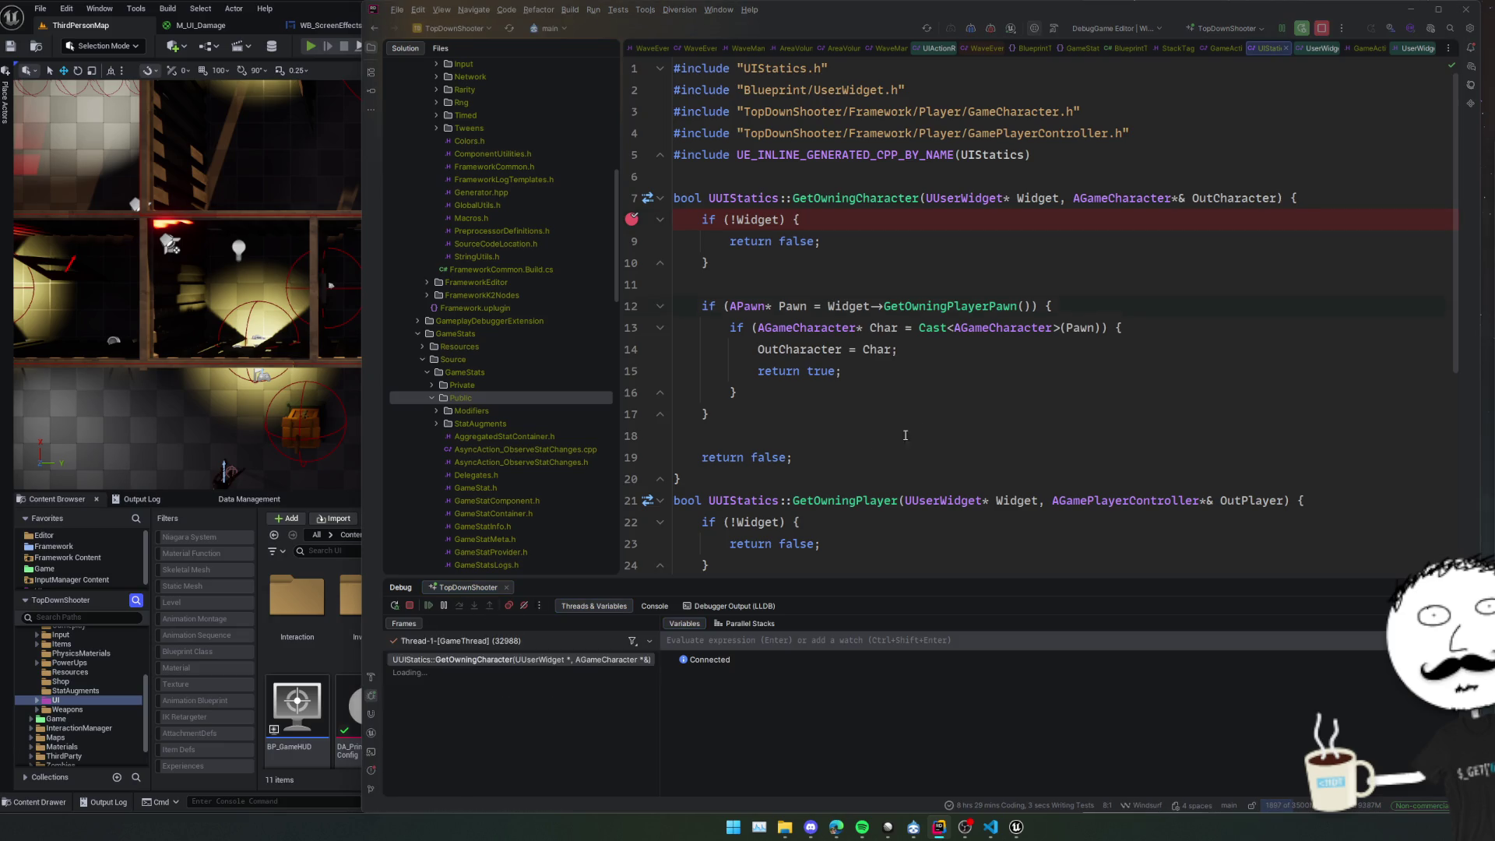
{"action": "left_click", "coordinate": [459, 606]}
{"action": "left_click", "coordinate": [463, 606]}
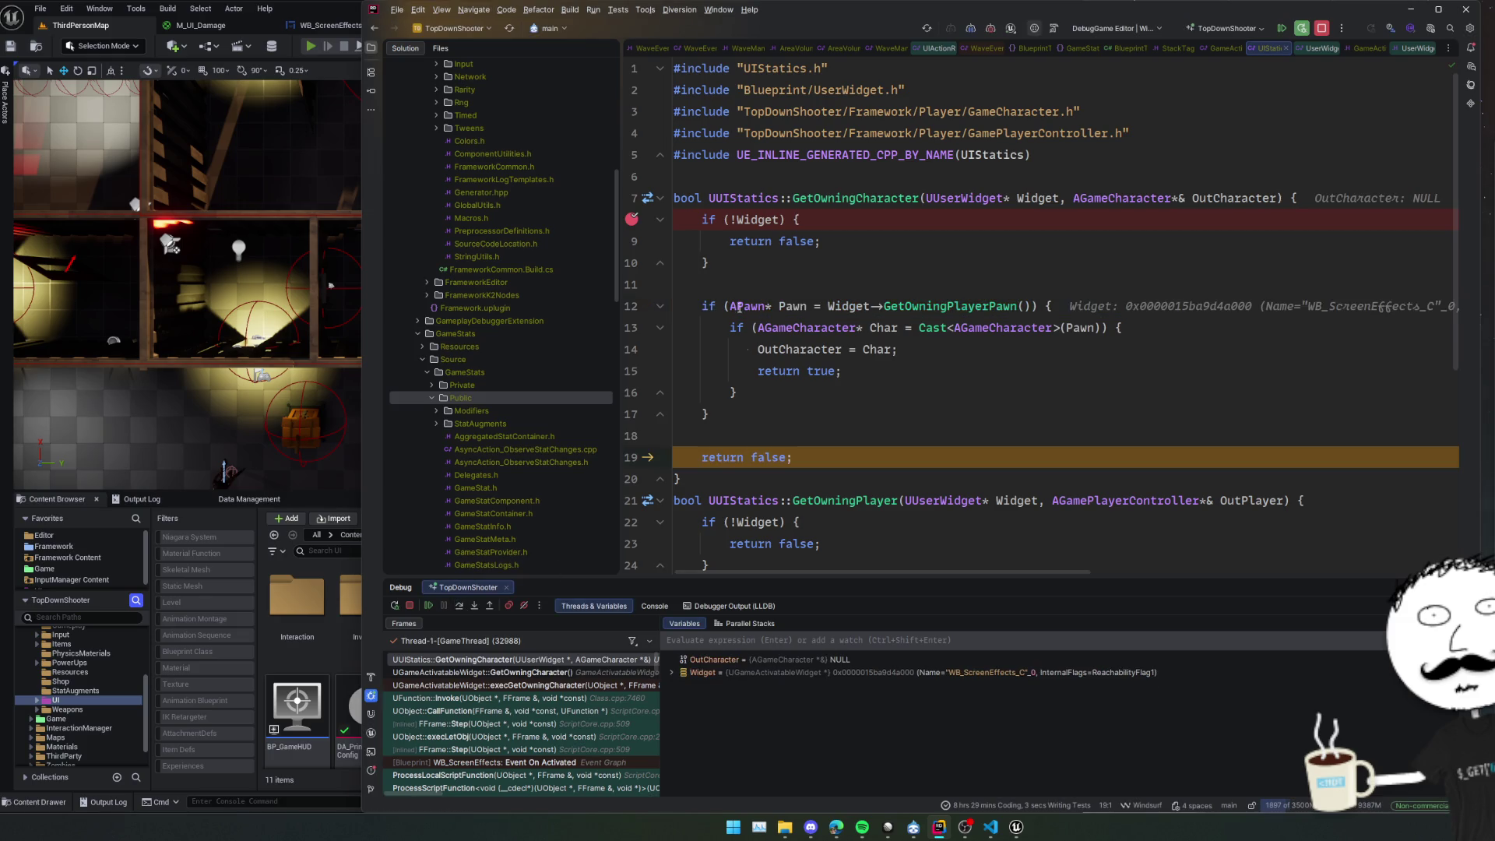
{"action": "left_click", "coordinate": [430, 605]}
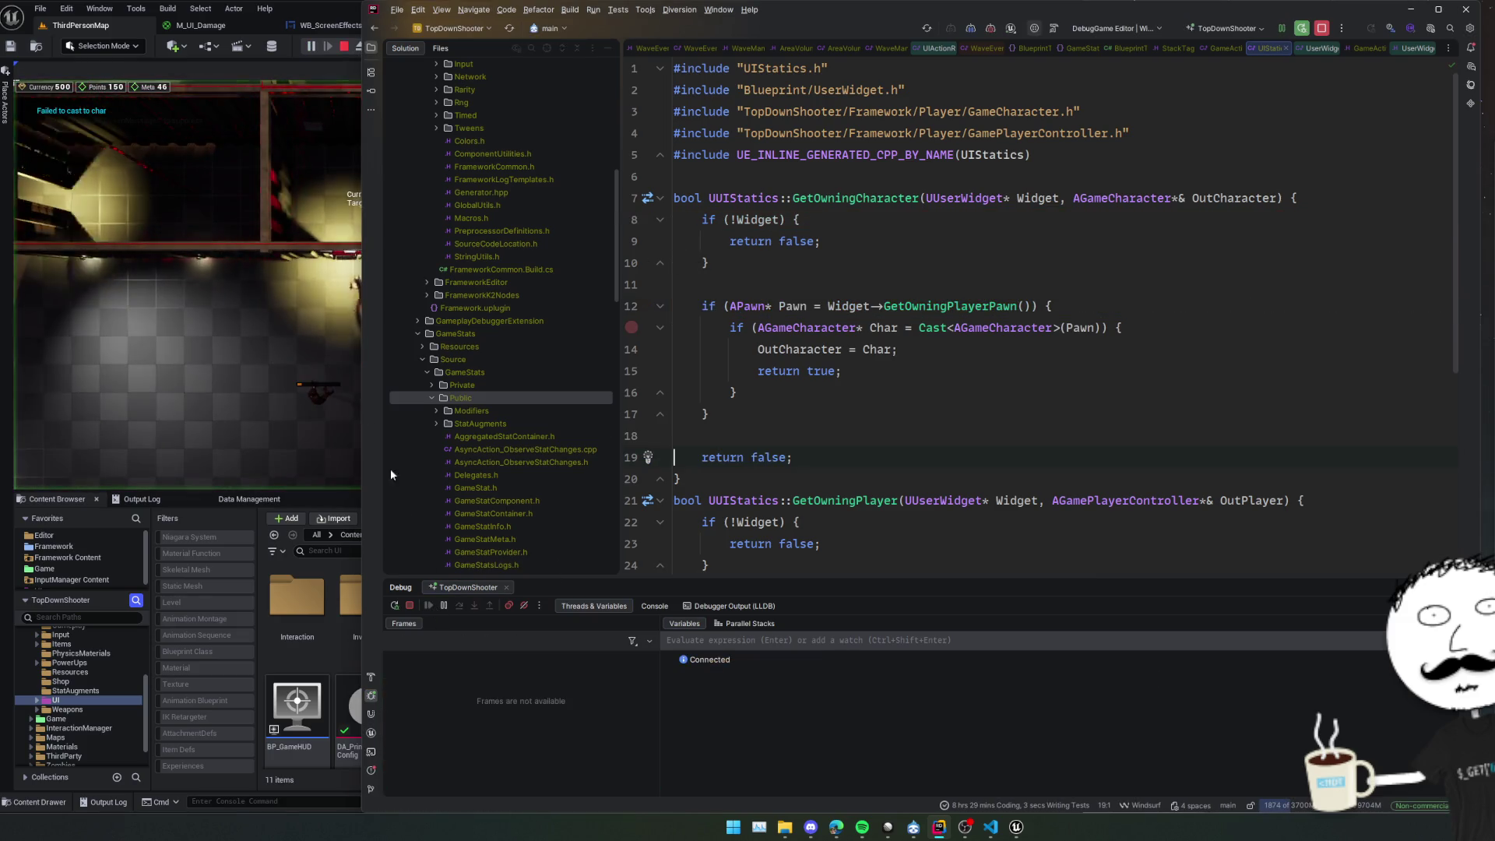
Stop play and bring up WB_ScreenEffects' event graph with the event nodes in view.
{"action": "left_click", "coordinate": [344, 47]}
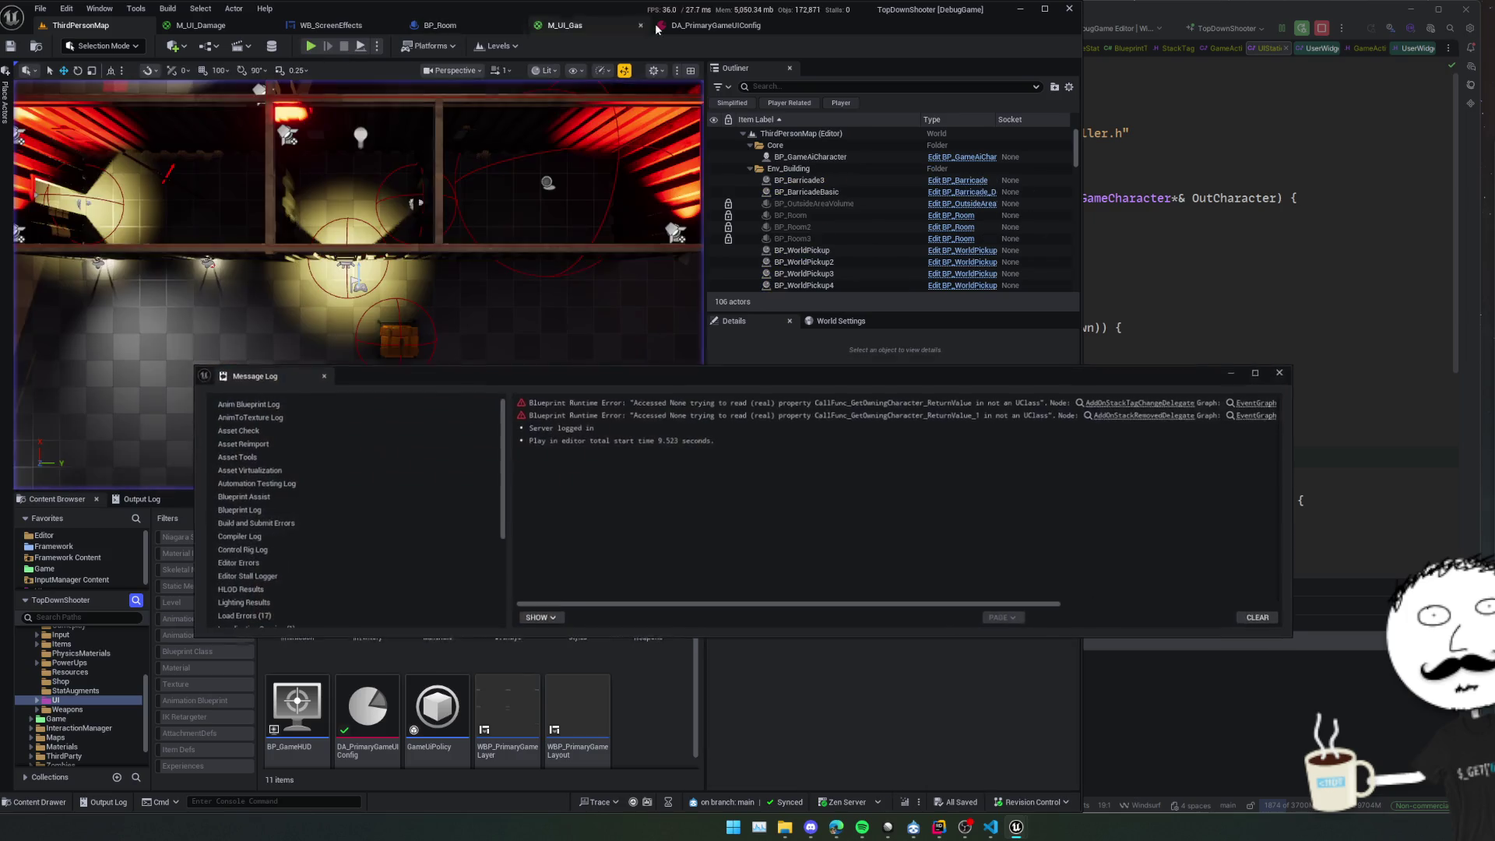
{"action": "left_click", "coordinate": [413, 248]}
{"action": "left_click", "coordinate": [331, 25]}
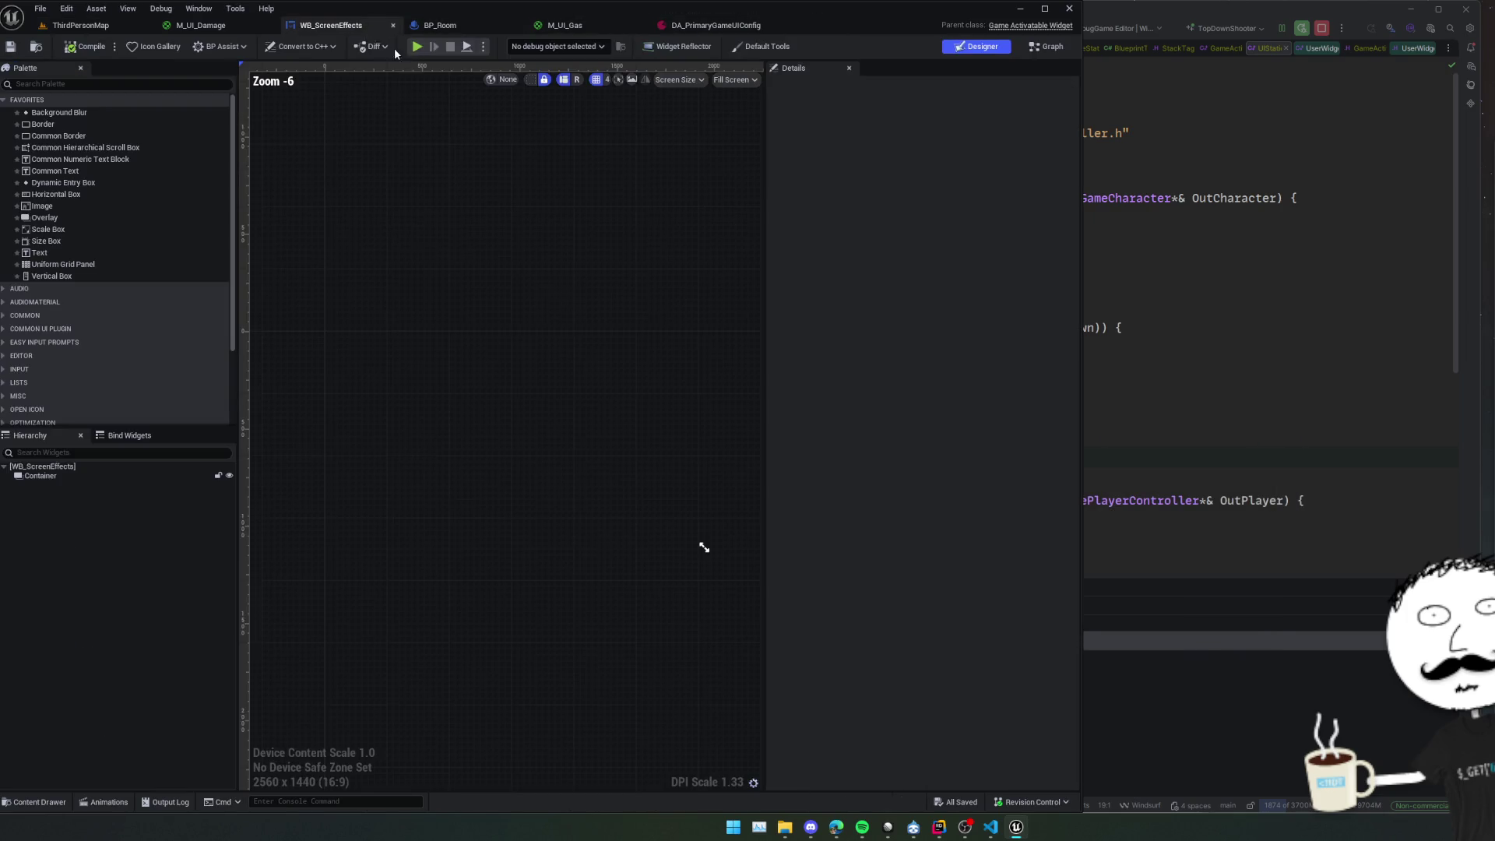
{"action": "left_click", "coordinate": [1047, 47]}
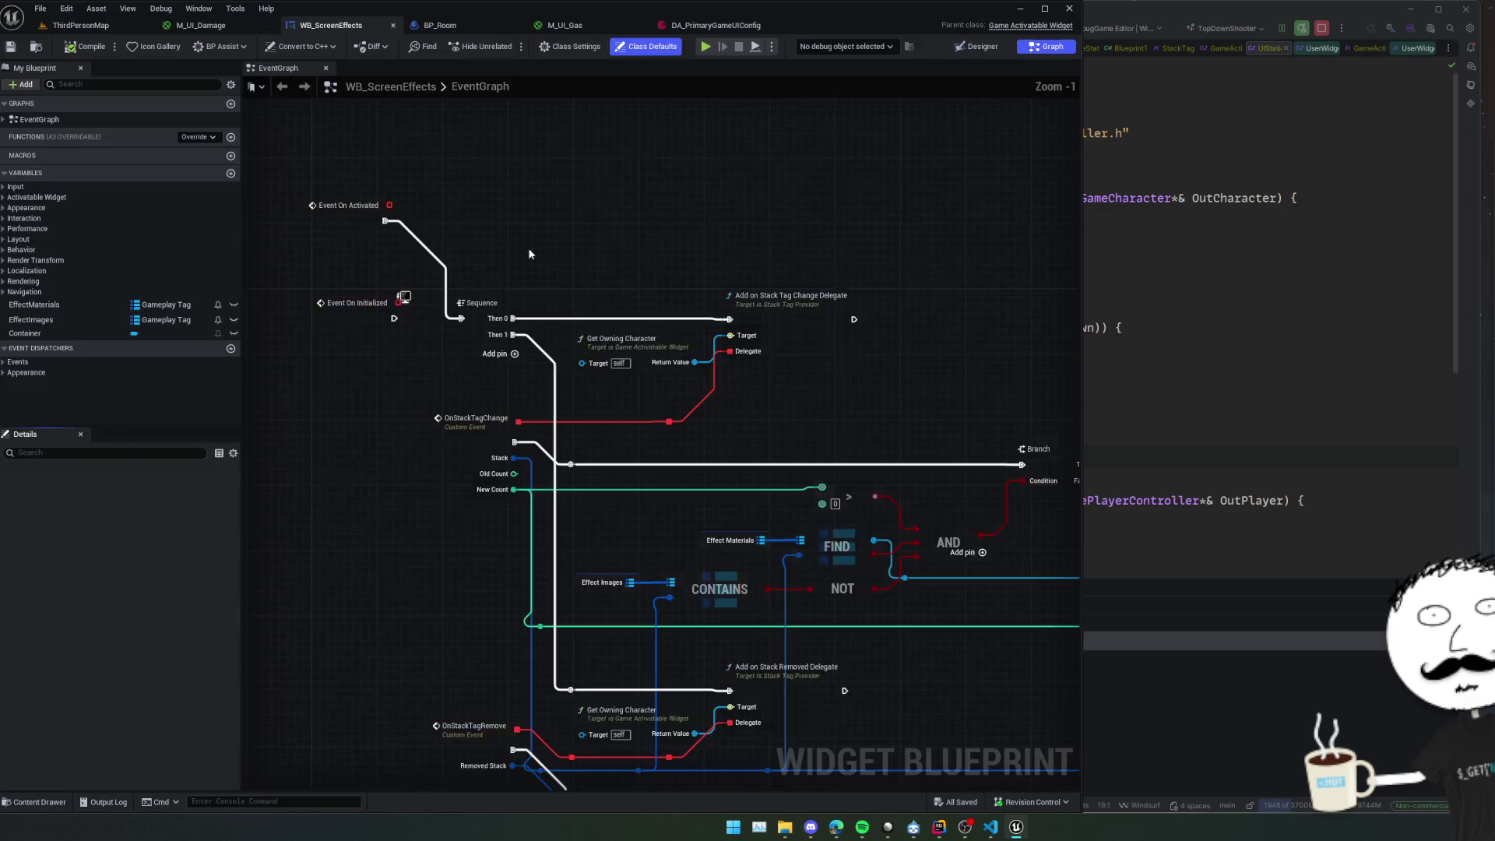
{"action": "left_click_drag", "start_coordinate": [580, 277], "coordinate": [577, 314]}
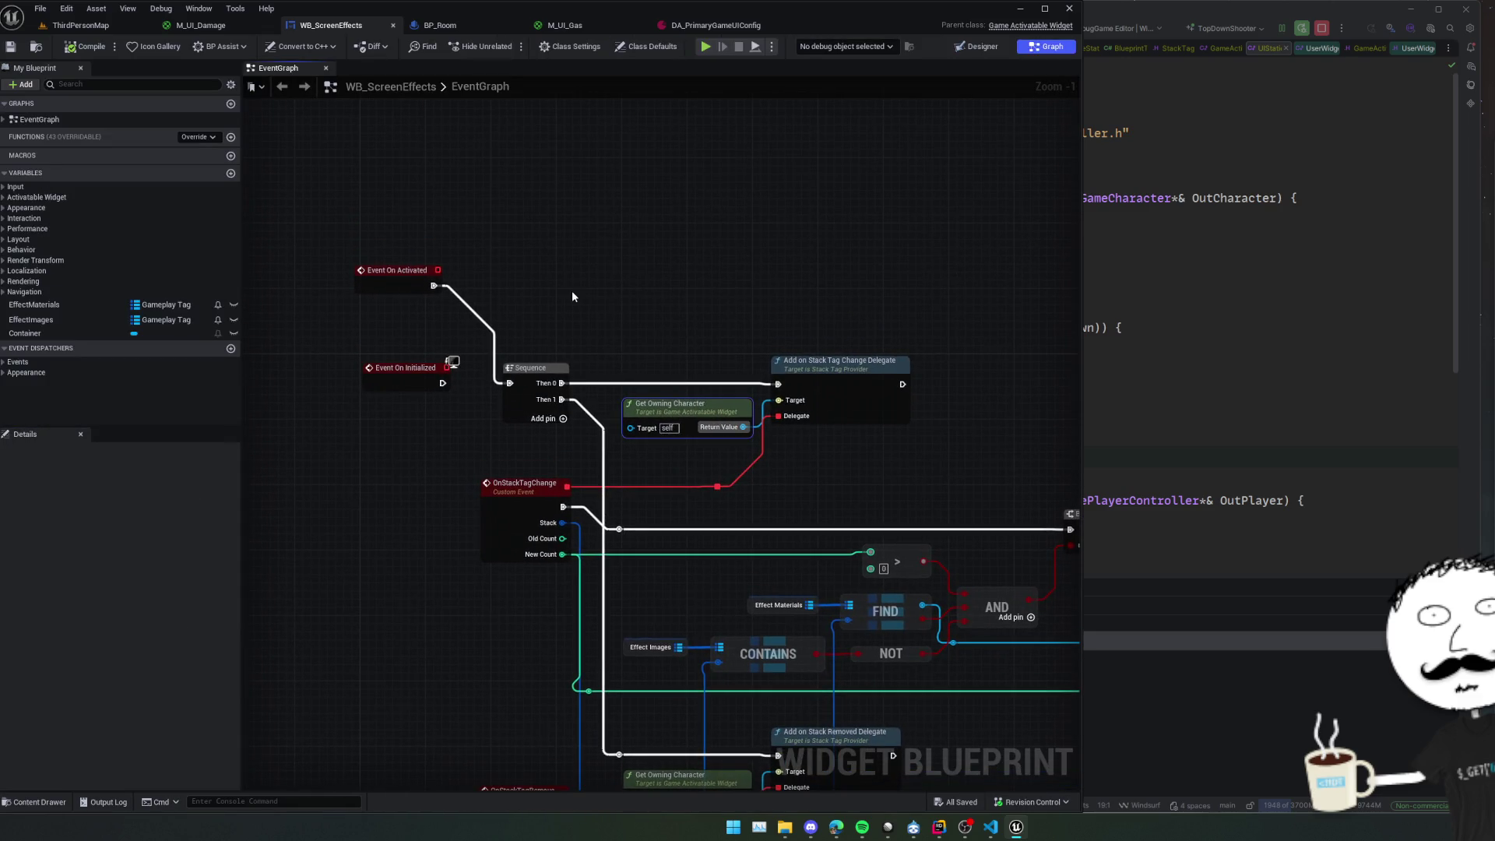
Select and copy the Get Owning Character node.
{"action": "left_click", "coordinate": [685, 311]}
{"action": "left_click", "coordinate": [689, 416]}
{"action": "key", "text": "ctrl+c"}
Paste Get Owning Character, add Is Valid on its Return Value, and wire Event On Activated into it.
{"action": "key", "text": "ctrl+v"}
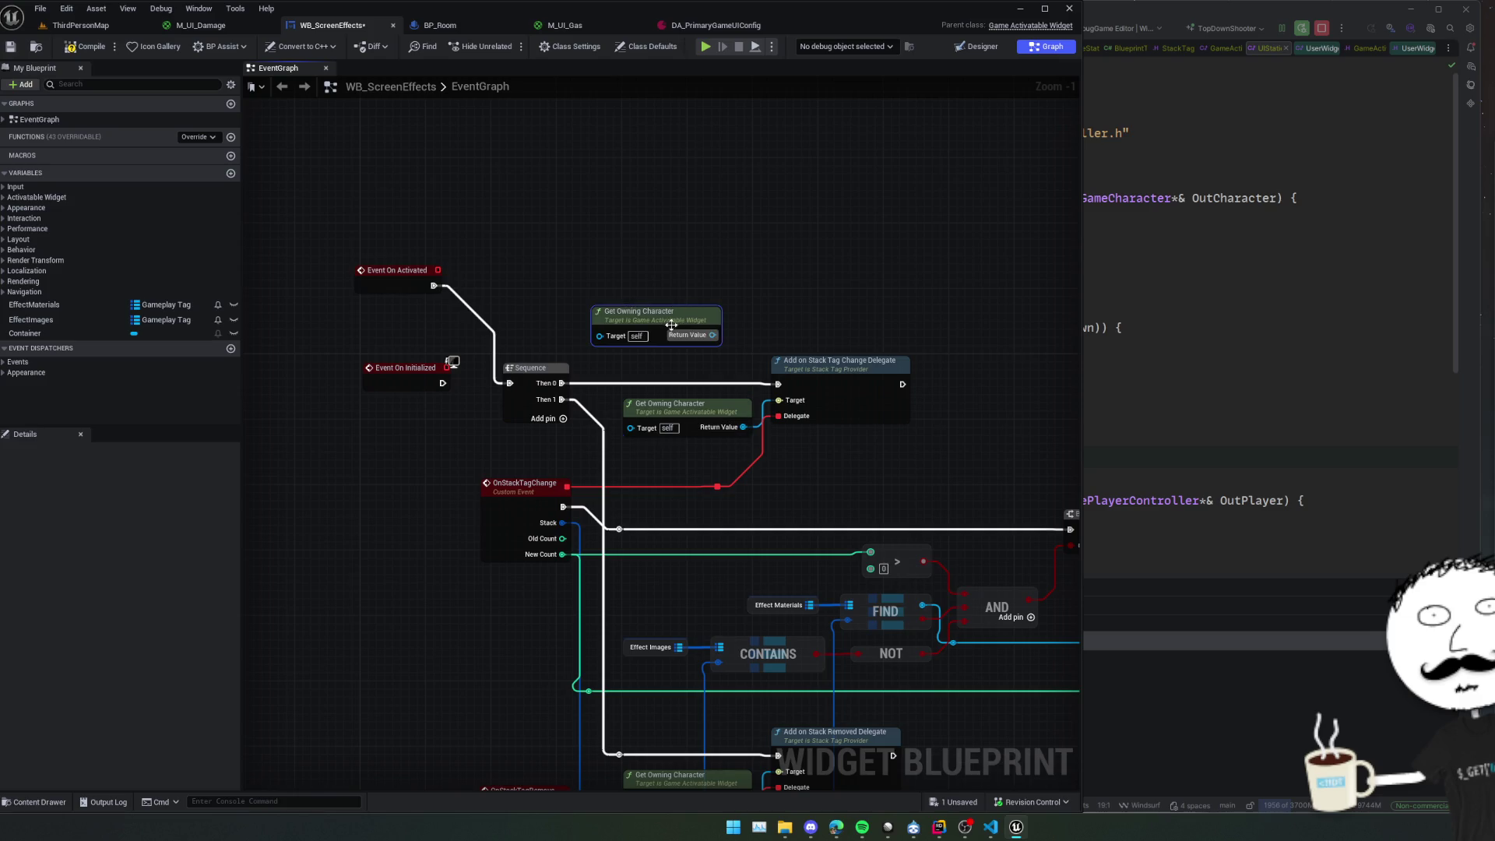
{"action": "left_click_drag", "start_coordinate": [709, 337], "coordinate": [745, 325]}
{"action": "type", "text": "isvalid"}
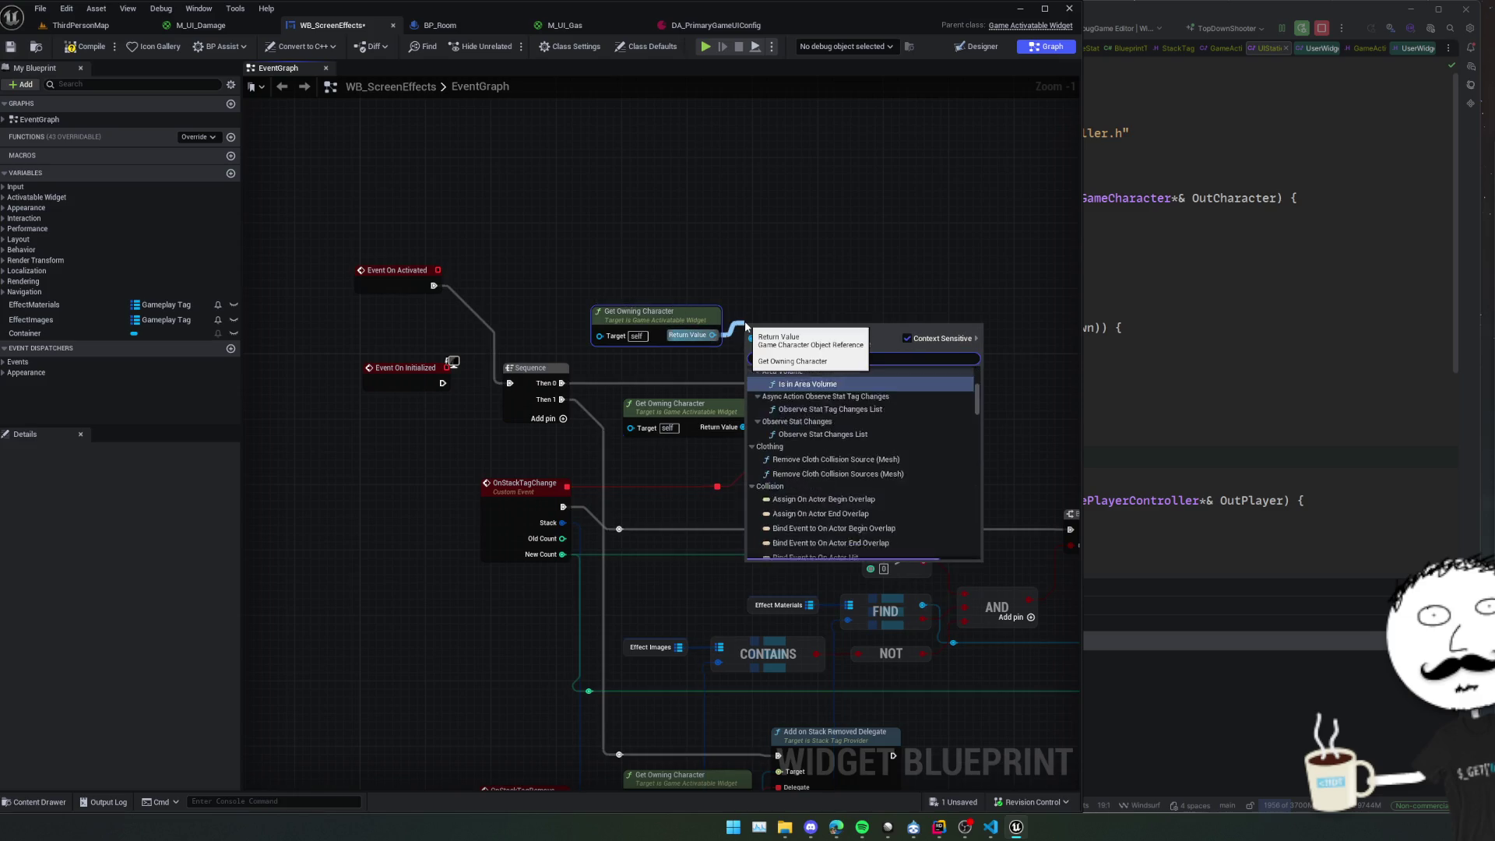
{"action": "key", "text": "Return"}
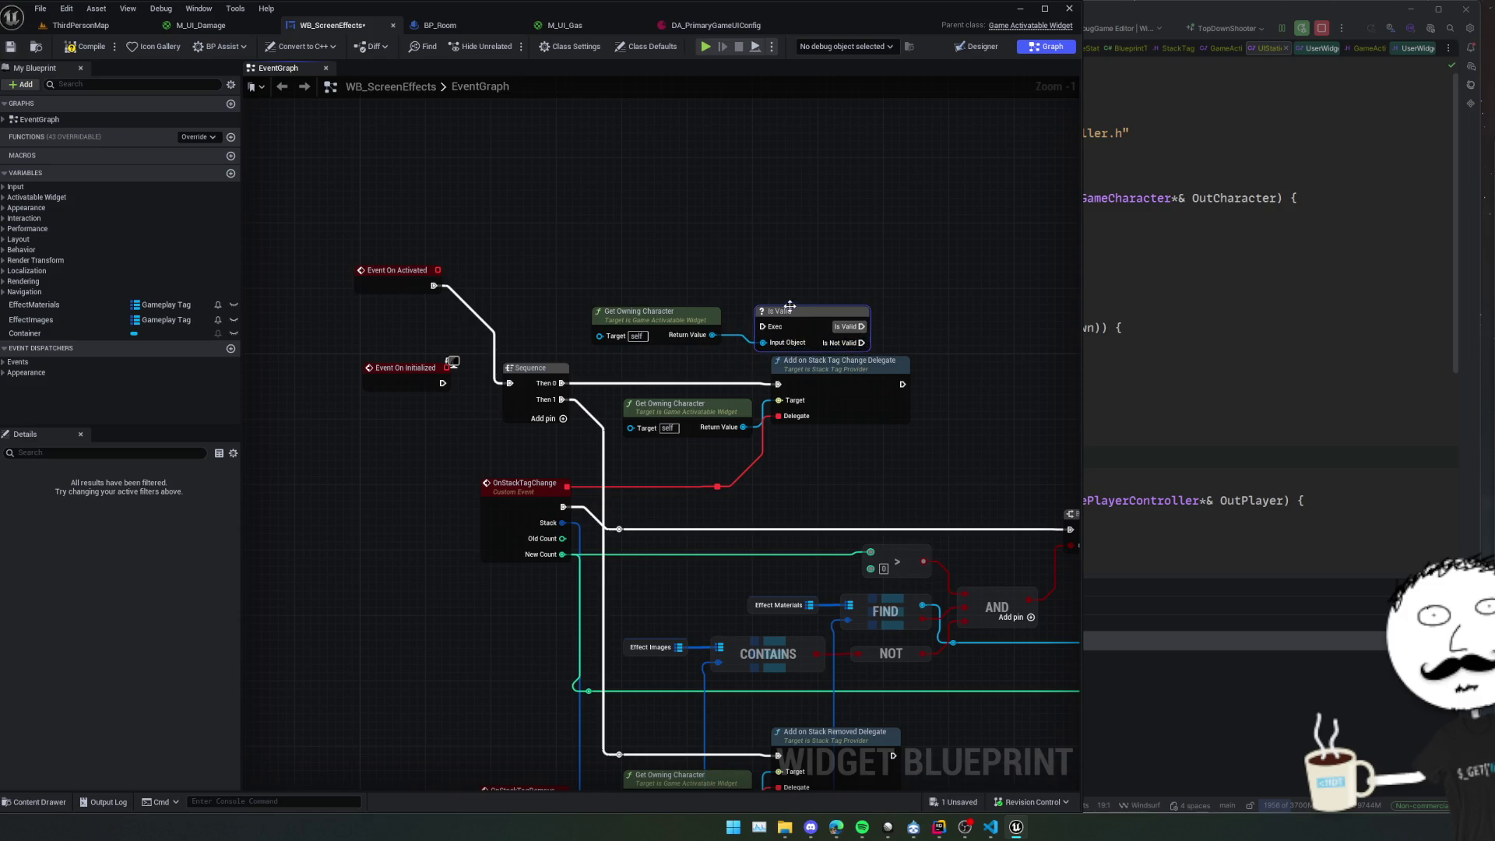
{"action": "left_click_drag", "start_coordinate": [433, 285], "coordinate": [763, 326]}
{"action": "left_click_drag", "start_coordinate": [815, 248], "coordinate": [632, 348]}
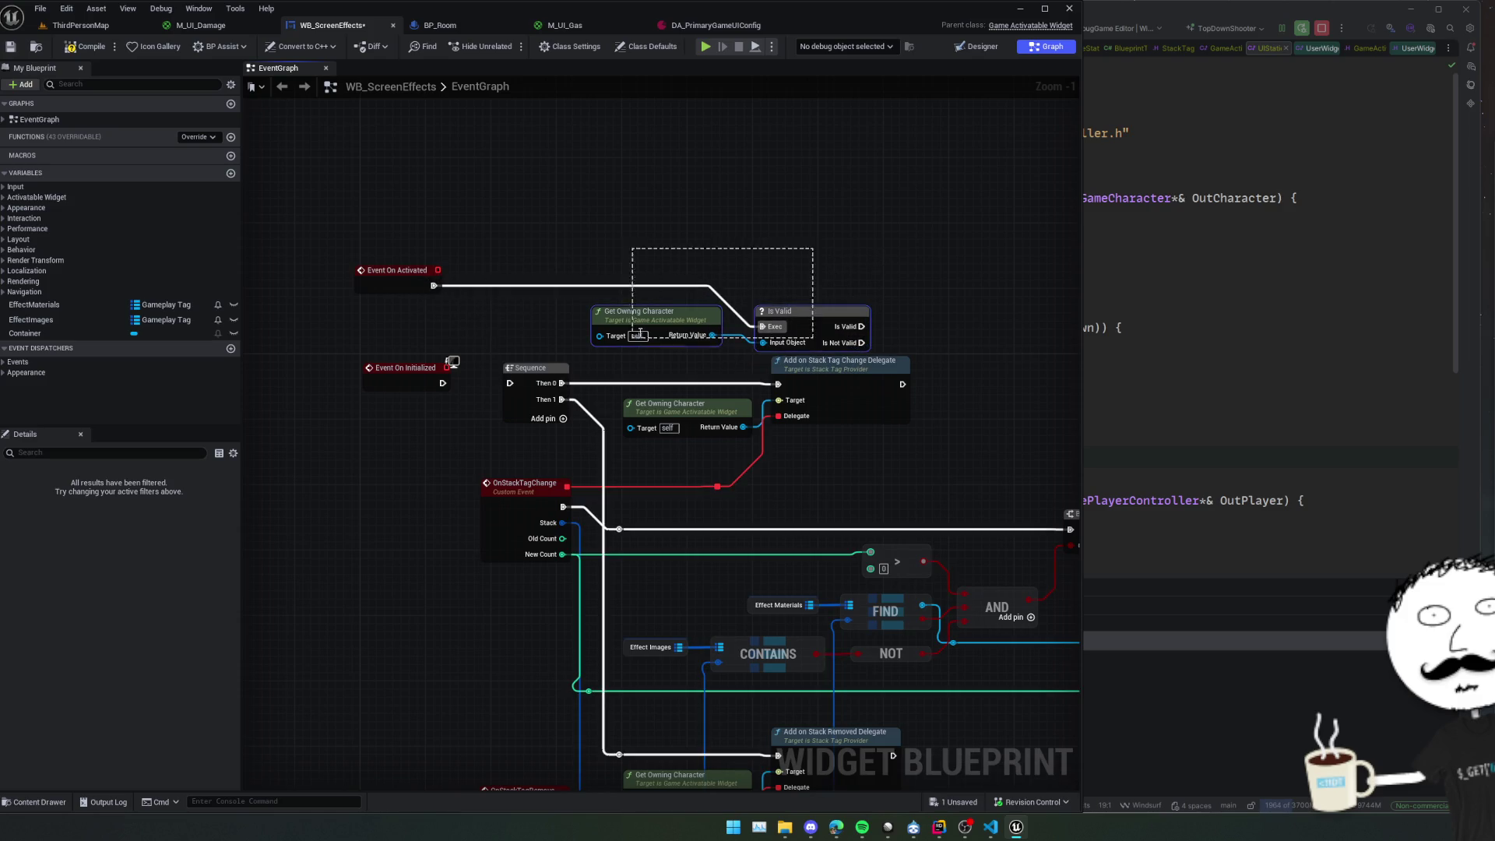
{"action": "mouse_move", "coordinate": [820, 326]}
{"action": "left_mouse_down"}
{"action": "mouse_move", "coordinate": [762, 277]}
{"action": "mouse_move", "coordinate": [873, 282]}
{"action": "left_mouse_up"}
Add Delay Until Next Tick on Is Not Valid, looping its Completed back into Is Valid.
{"action": "left_click", "coordinate": [762, 277]}
{"action": "type", "text": "dela"}
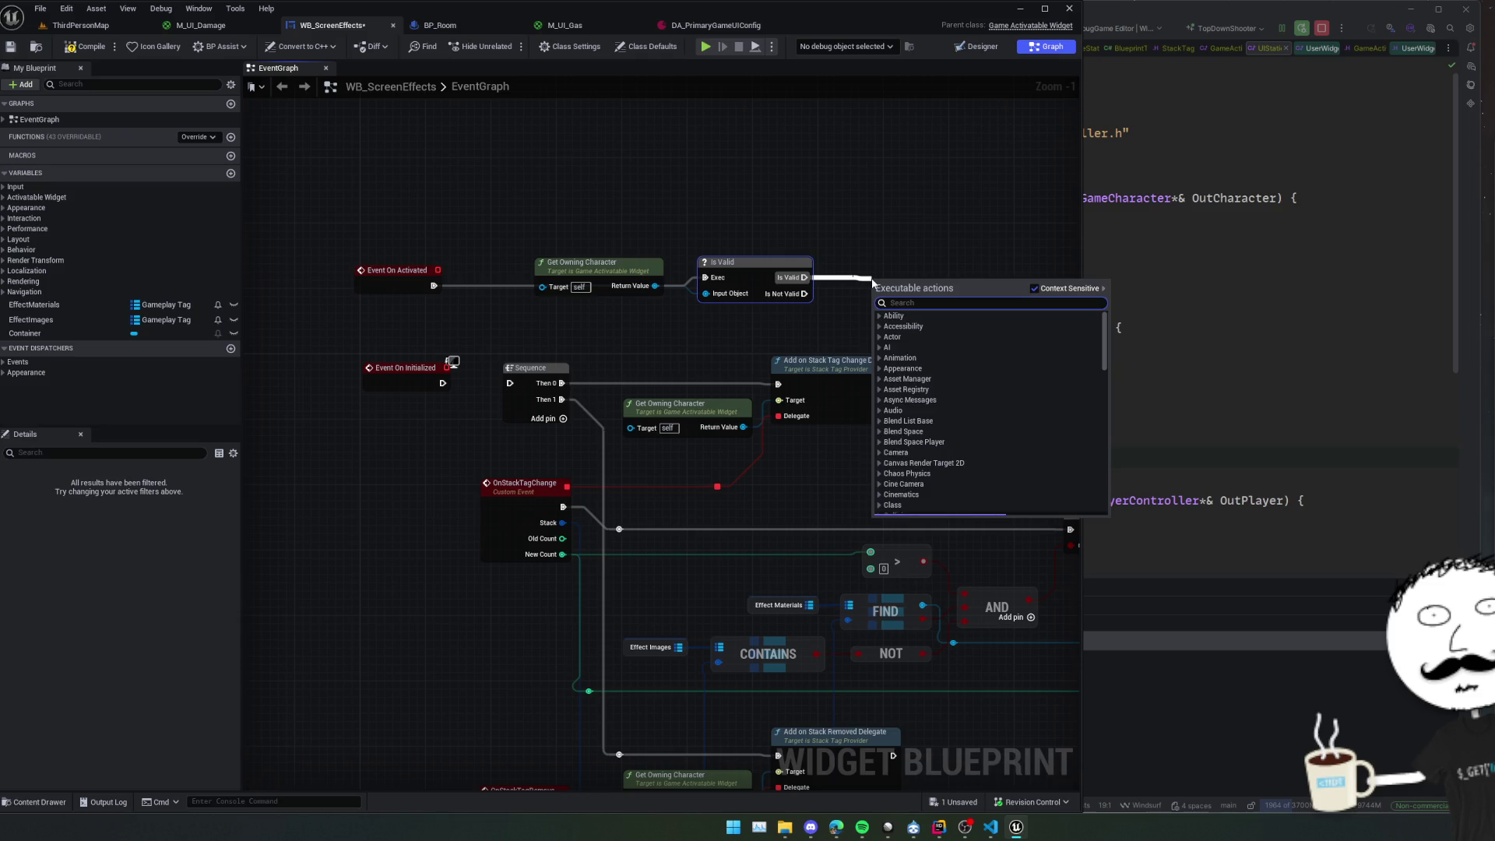
{"action": "left_click", "coordinate": [964, 348]}
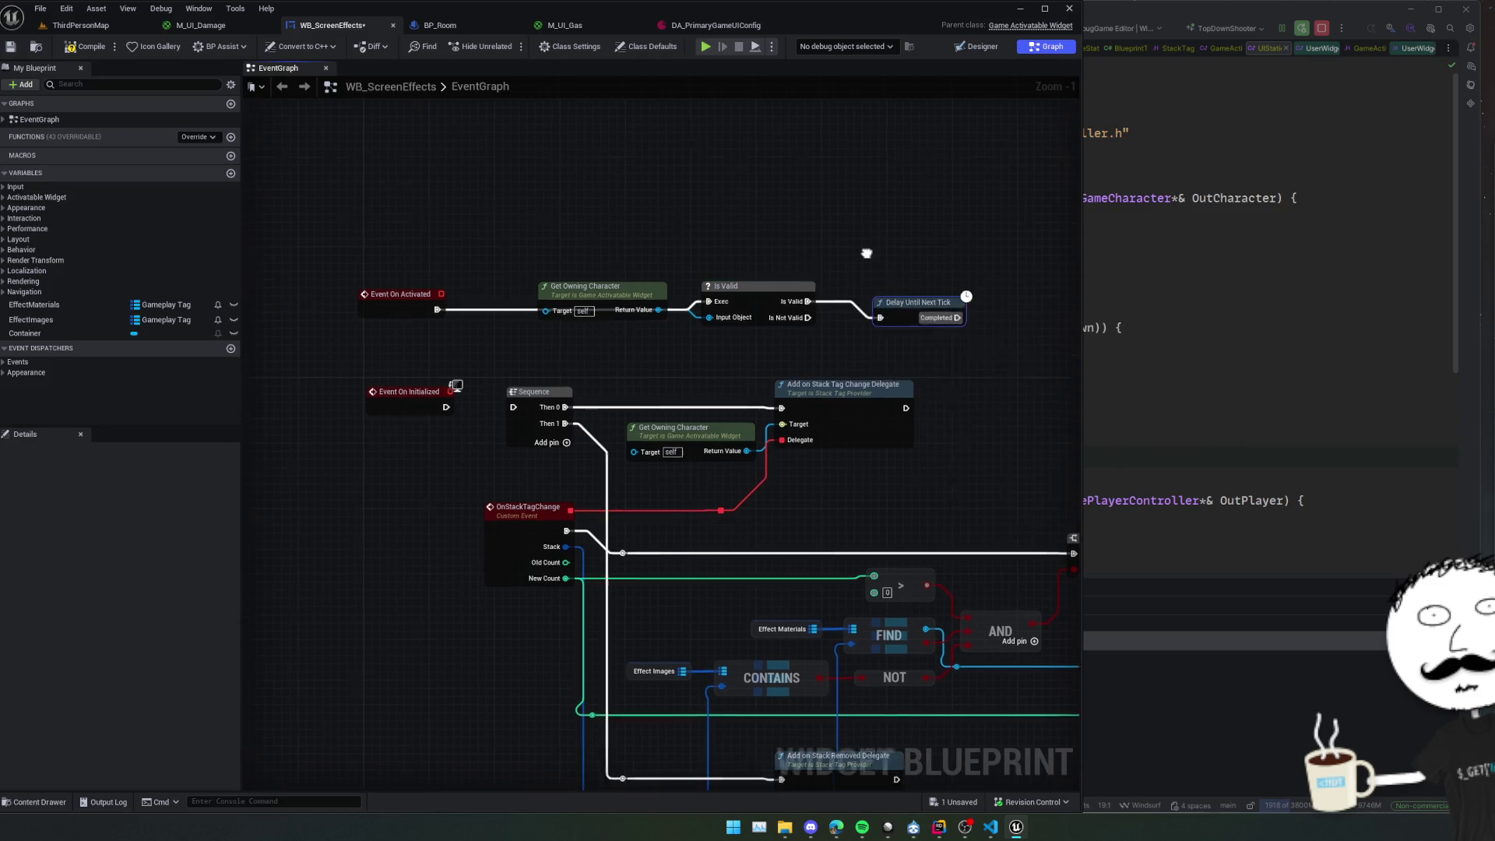
{"action": "left_click_drag", "start_coordinate": [965, 345], "coordinate": [896, 360]}
{"action": "left_click_drag", "start_coordinate": [734, 343], "coordinate": [733, 358]}
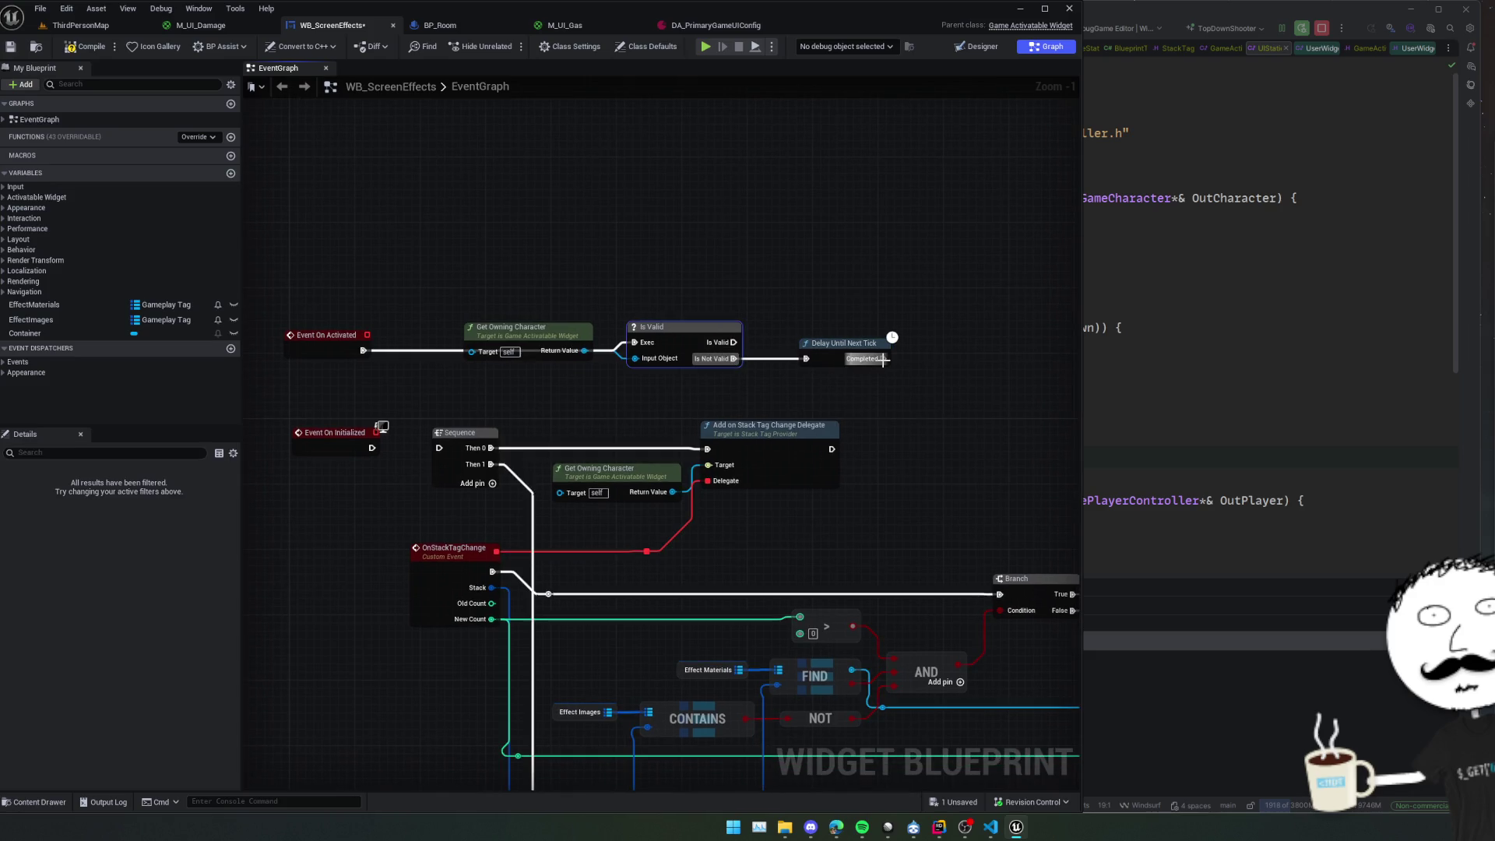
{"action": "mouse_move", "coordinate": [883, 358]}
{"action": "left_mouse_down"}
{"action": "mouse_move", "coordinate": [573, 315]}
{"action": "mouse_move", "coordinate": [740, 333]}
{"action": "mouse_move", "coordinate": [699, 282]}
{"action": "mouse_move", "coordinate": [656, 322]}
{"action": "left_mouse_up"}
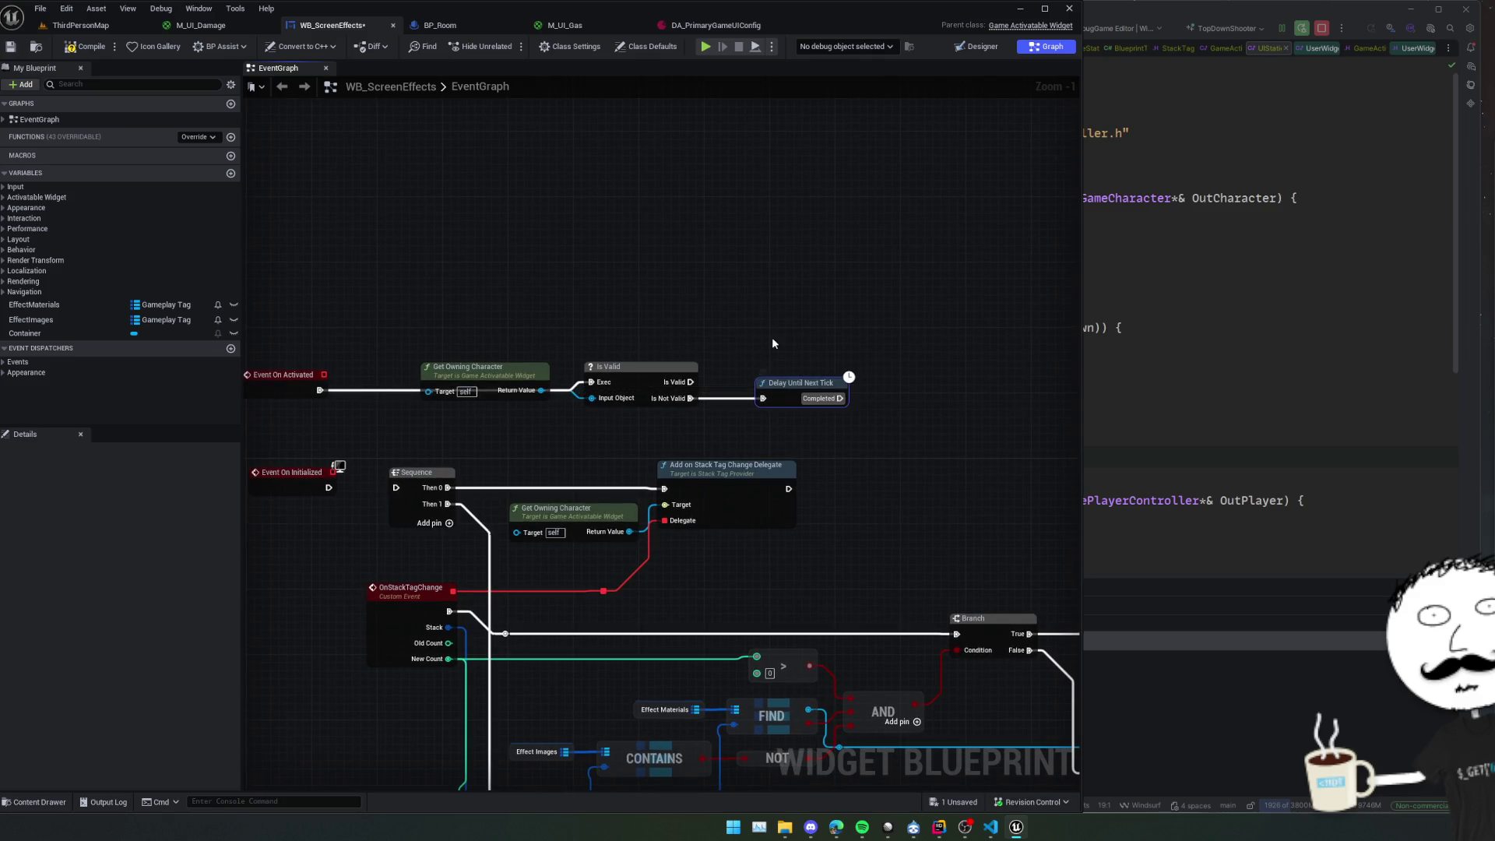
{"action": "left_click_drag", "start_coordinate": [772, 337], "coordinate": [750, 344]}
{"action": "mouse_move", "coordinate": [888, 404]}
{"action": "left_mouse_down"}
{"action": "mouse_move", "coordinate": [681, 355]}
{"action": "mouse_move", "coordinate": [658, 395]}
{"action": "mouse_move", "coordinate": [616, 402]}
{"action": "left_mouse_up"}
{"action": "mouse_move", "coordinate": [805, 400]}
{"action": "left_mouse_down"}
{"action": "mouse_move", "coordinate": [798, 433]}
{"action": "mouse_move", "coordinate": [774, 340]}
{"action": "mouse_move", "coordinate": [833, 324]}
{"action": "mouse_move", "coordinate": [859, 335]}
{"action": "mouse_move", "coordinate": [808, 334]}
{"action": "mouse_move", "coordinate": [848, 347]}
{"action": "mouse_move", "coordinate": [807, 324]}
{"action": "mouse_move", "coordinate": [841, 330]}
{"action": "mouse_move", "coordinate": [776, 346]}
{"action": "left_mouse_up"}
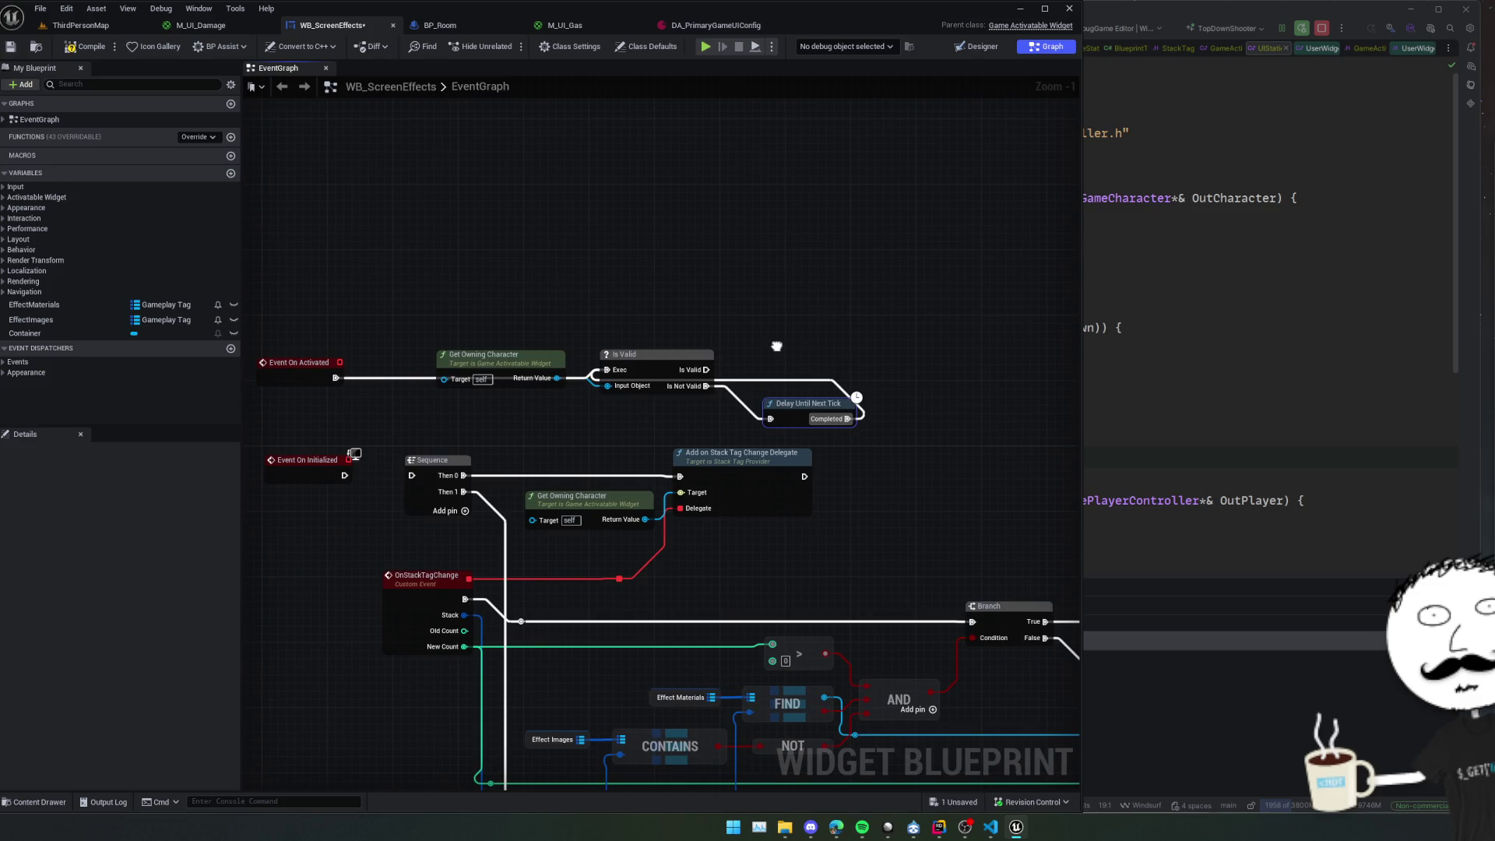
Connect Is Valid to Sequence, move Event On Initialized top-left, and straighten the chains.
{"action": "left_click_drag", "start_coordinate": [861, 334], "coordinate": [873, 332]}
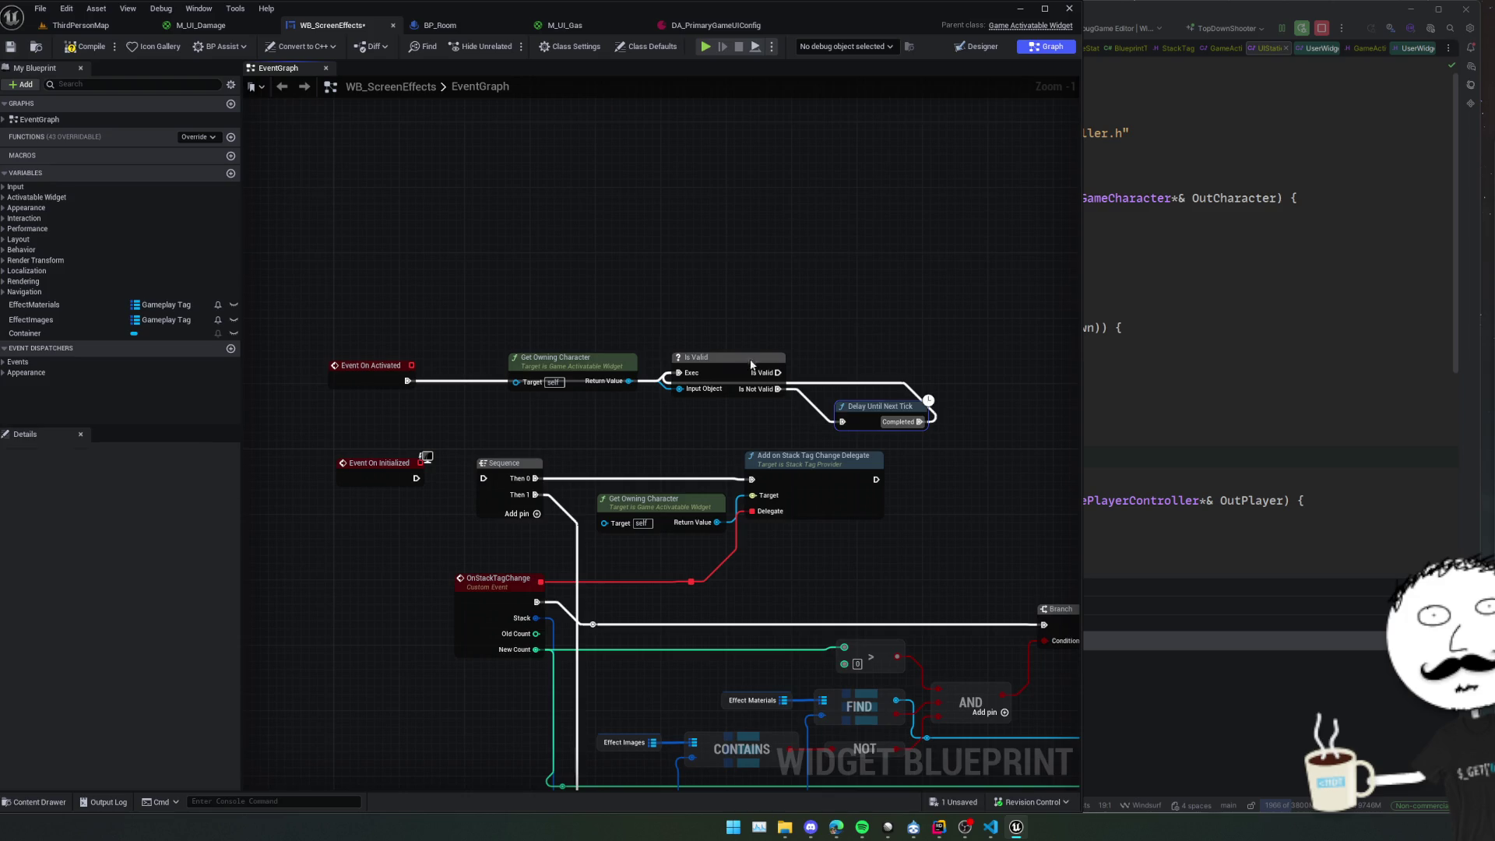
{"action": "mouse_move", "coordinate": [752, 364]}
{"action": "left_mouse_down"}
{"action": "mouse_move", "coordinate": [751, 316]}
{"action": "mouse_move", "coordinate": [778, 323]}
{"action": "mouse_move", "coordinate": [484, 481]}
{"action": "left_mouse_up"}
{"action": "left_click_drag", "start_coordinate": [507, 426], "coordinate": [479, 422]}
{"action": "left_click_drag", "start_coordinate": [343, 460], "coordinate": [331, 125]}
{"action": "key", "text": "ctrl+shift+r"}
Move Delay Until Next Tick up beside Sequence and zoom out to check both event chains.
{"action": "scroll", "coordinate": [490, 320], "scroll_direction": "down", "scroll_amount": 2}
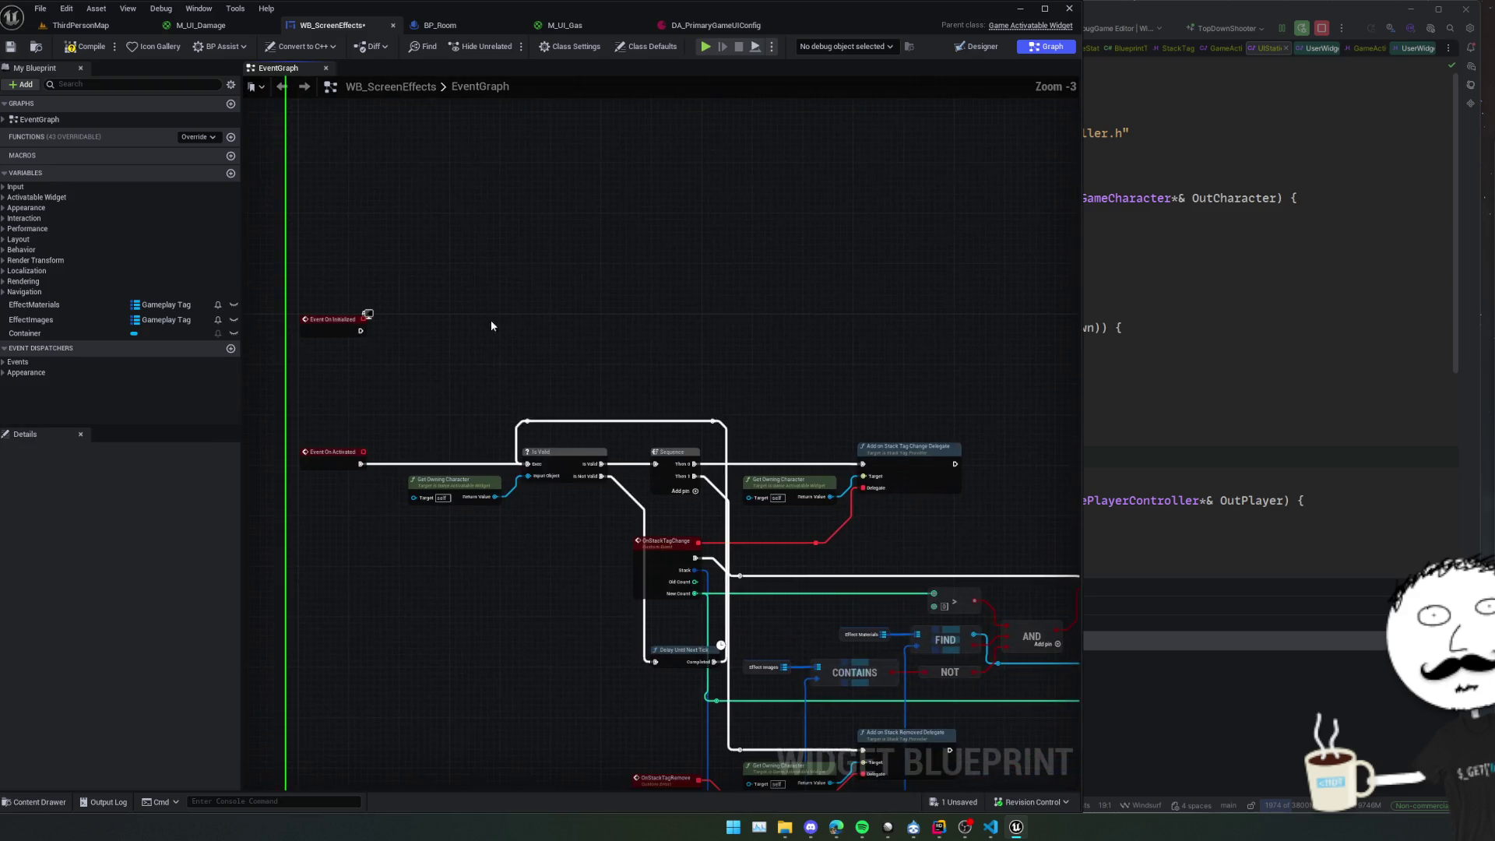
{"action": "mouse_move", "coordinate": [491, 325]}
{"action": "left_mouse_down"}
{"action": "mouse_move", "coordinate": [481, 357]}
{"action": "mouse_move", "coordinate": [501, 372]}
{"action": "mouse_move", "coordinate": [476, 388]}
{"action": "mouse_move", "coordinate": [493, 424]}
{"action": "mouse_move", "coordinate": [583, 450]}
{"action": "left_mouse_up"}
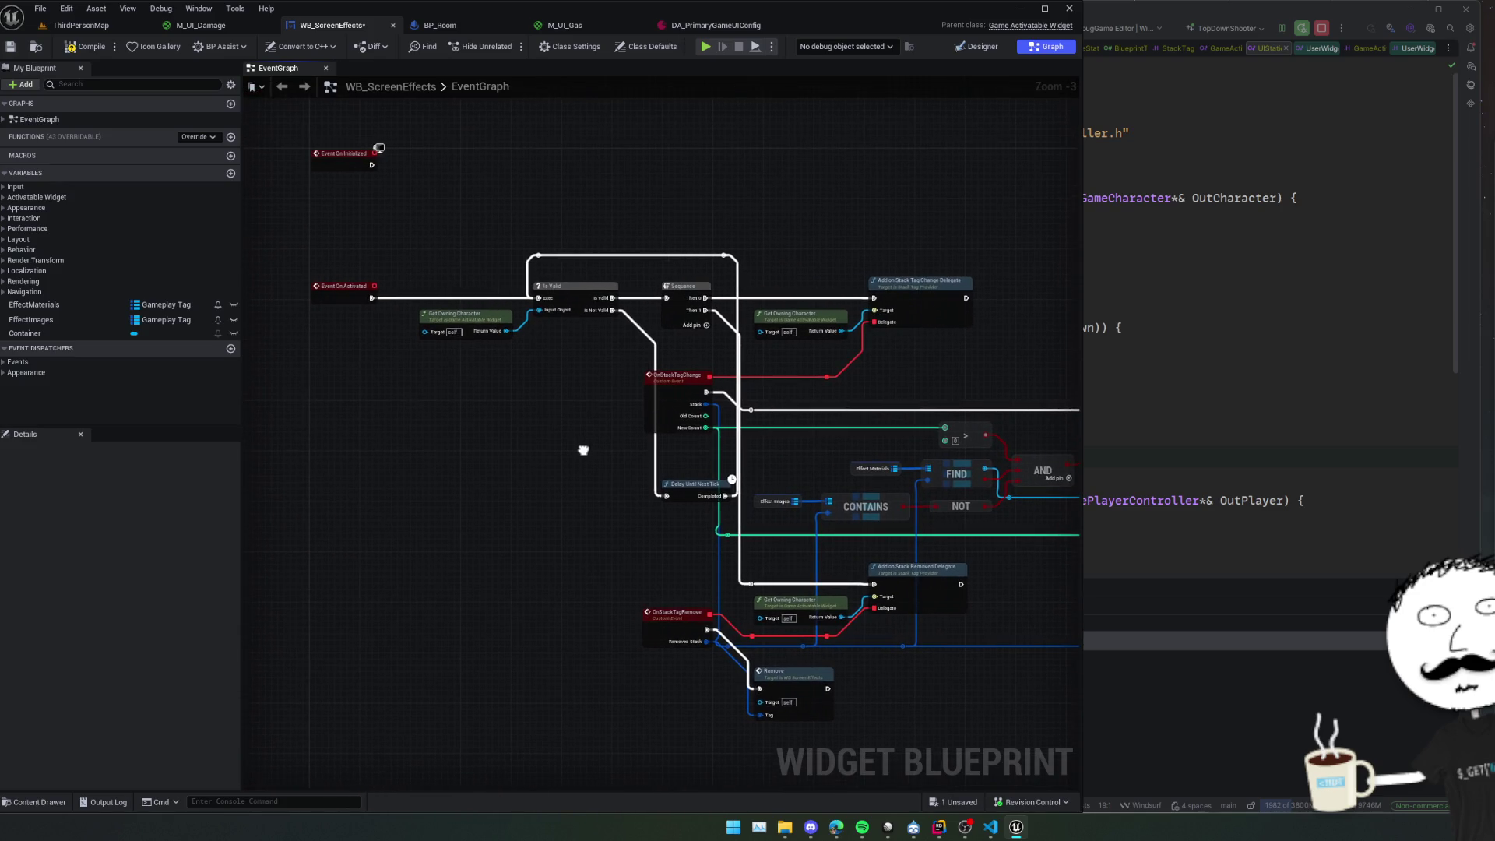
{"action": "scroll", "coordinate": [583, 450], "scroll_direction": "up", "scroll_amount": 2}
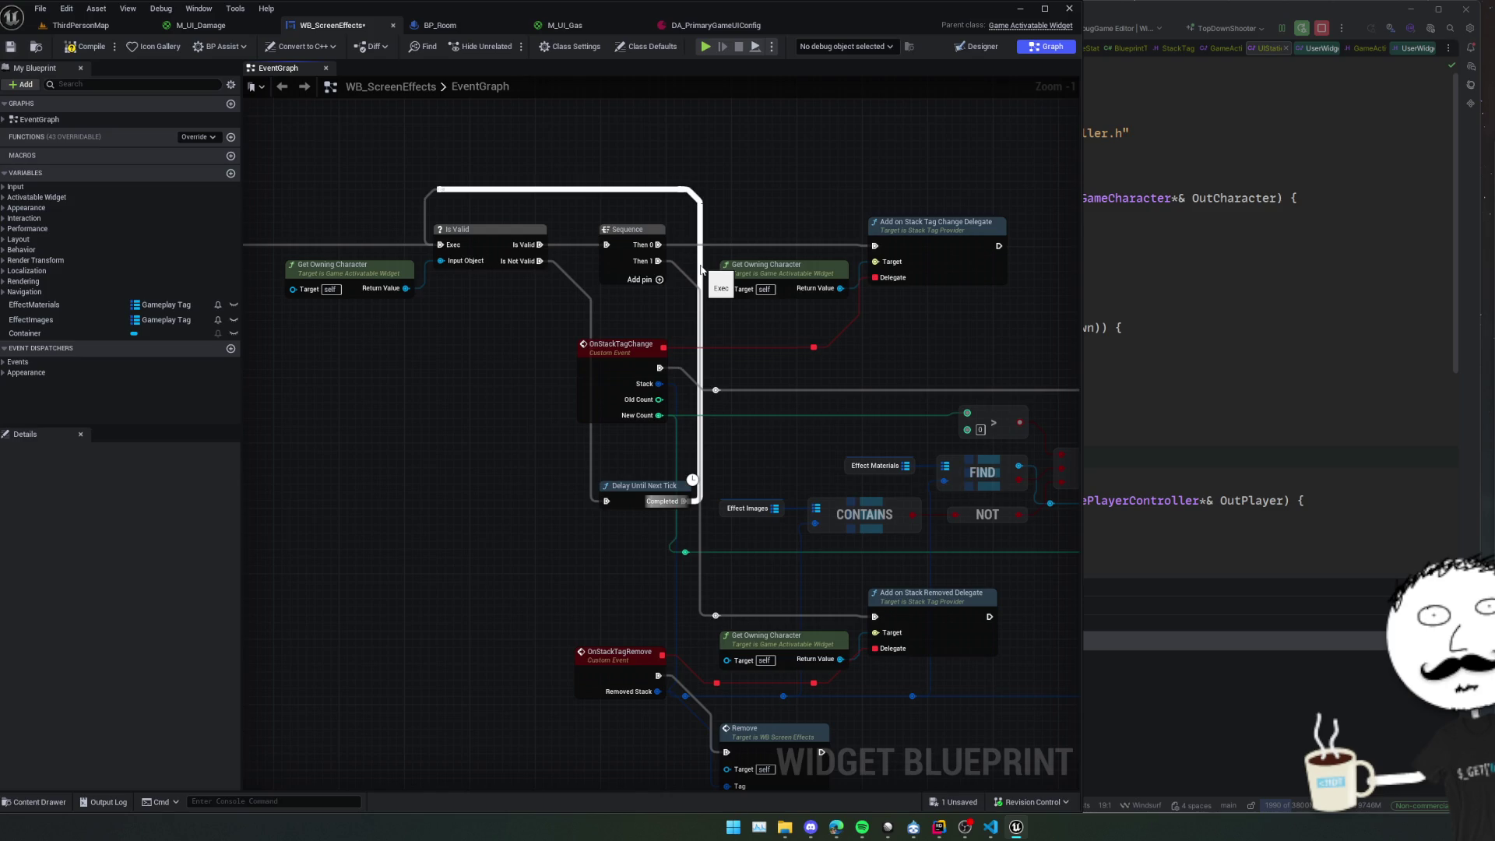
{"action": "mouse_move", "coordinate": [616, 485]}
{"action": "left_mouse_down"}
{"action": "mouse_move", "coordinate": [473, 471]}
{"action": "mouse_move", "coordinate": [479, 319]}
{"action": "mouse_move", "coordinate": [651, 221]}
{"action": "mouse_move", "coordinate": [592, 284]}
{"action": "mouse_move", "coordinate": [595, 305]}
{"action": "left_mouse_up"}
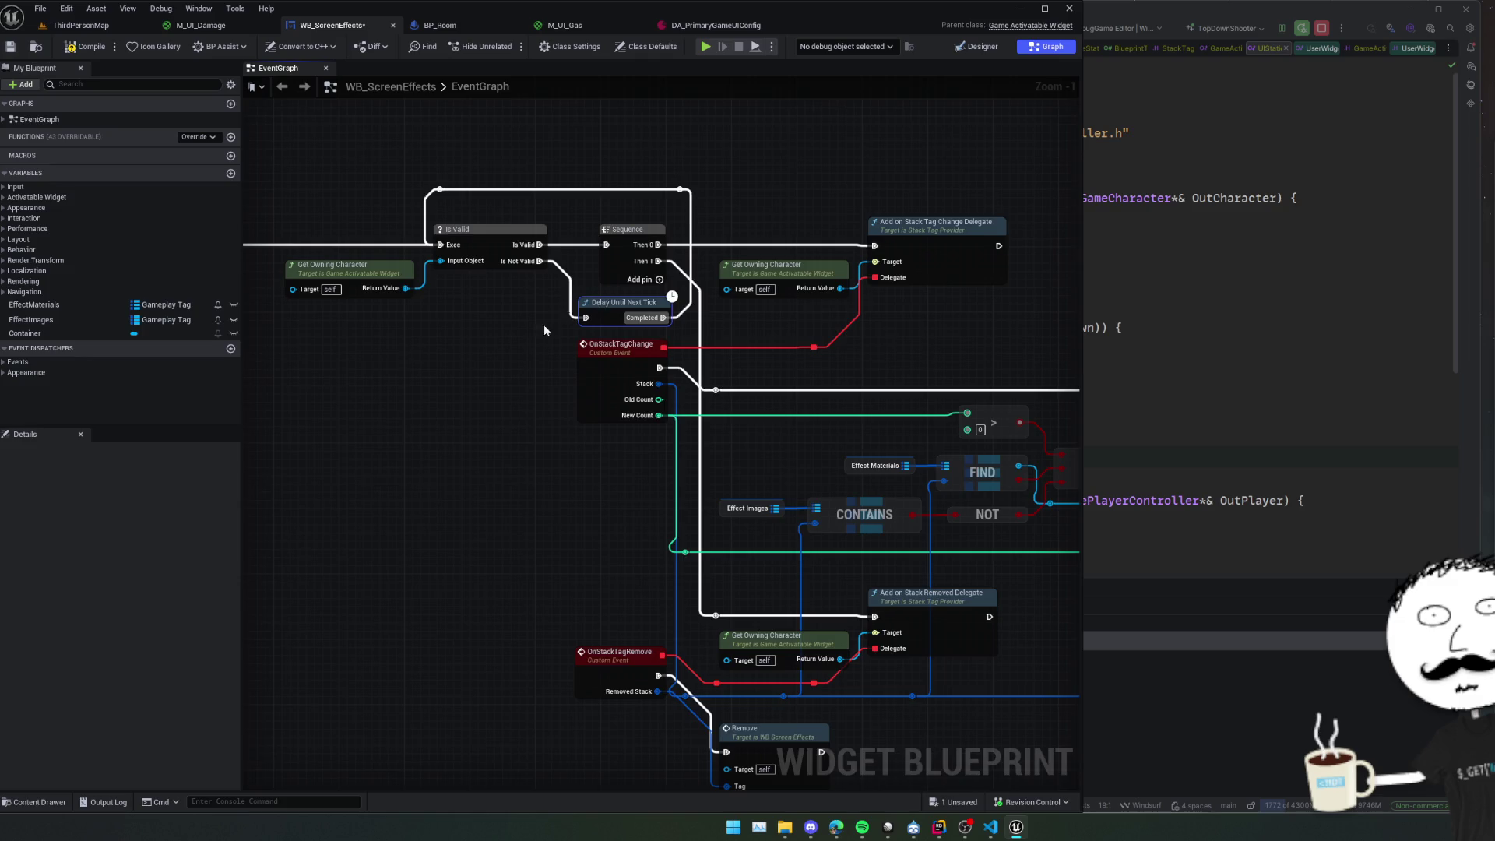
{"action": "scroll", "coordinate": [447, 371], "scroll_direction": "down", "scroll_amount": 1}
{"action": "mouse_move", "coordinate": [447, 370]}
{"action": "left_mouse_down"}
{"action": "mouse_move", "coordinate": [521, 401]}
{"action": "mouse_move", "coordinate": [605, 388]}
{"action": "mouse_move", "coordinate": [592, 426]}
{"action": "left_mouse_up"}
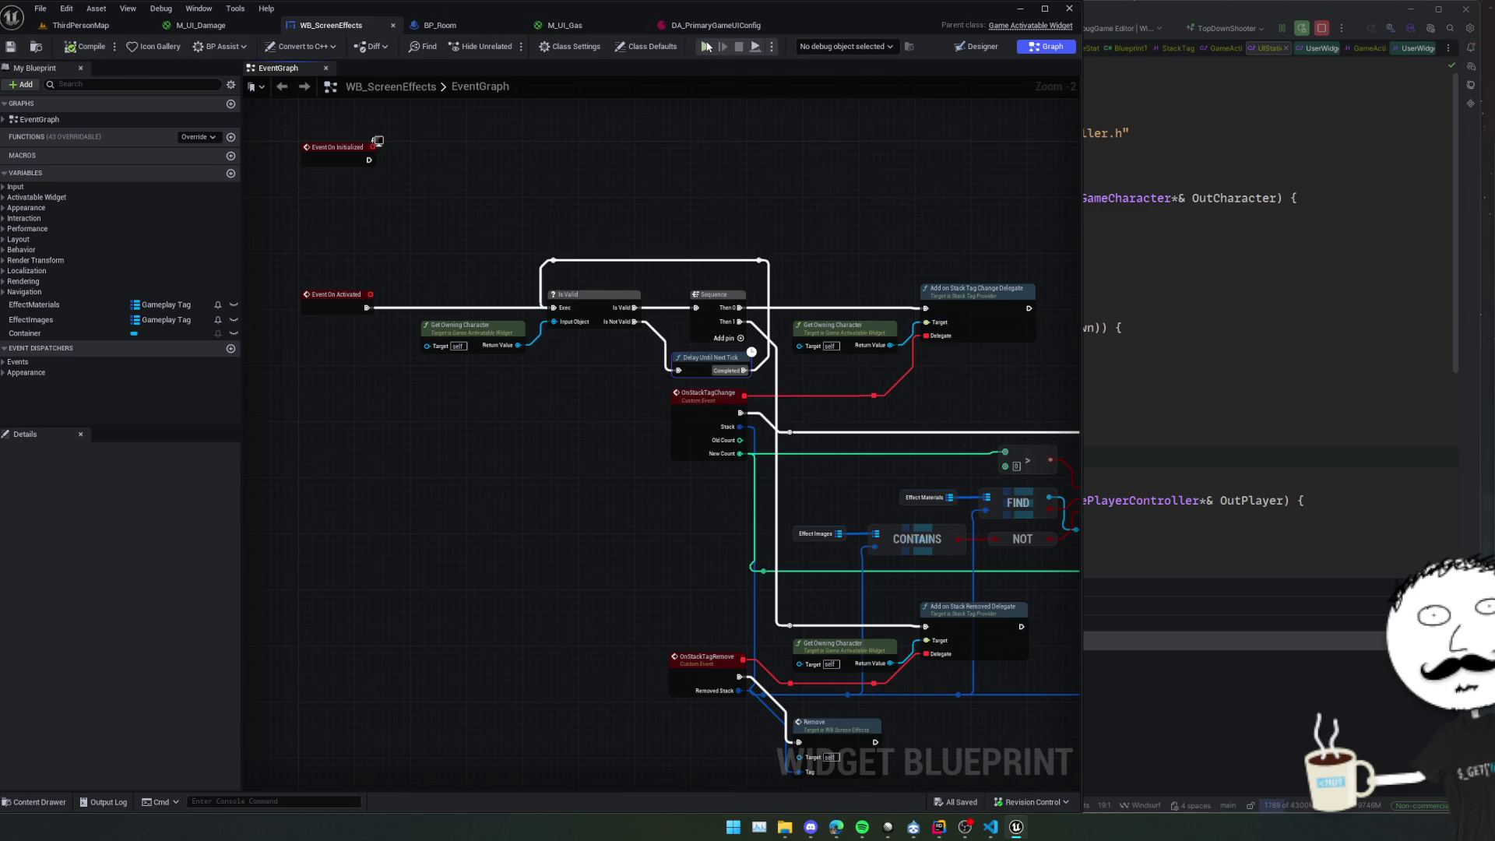
Play in the editor and set the graph's debug object to WB_ScreenEffects_C_0.
{"action": "left_click", "coordinate": [707, 47]}
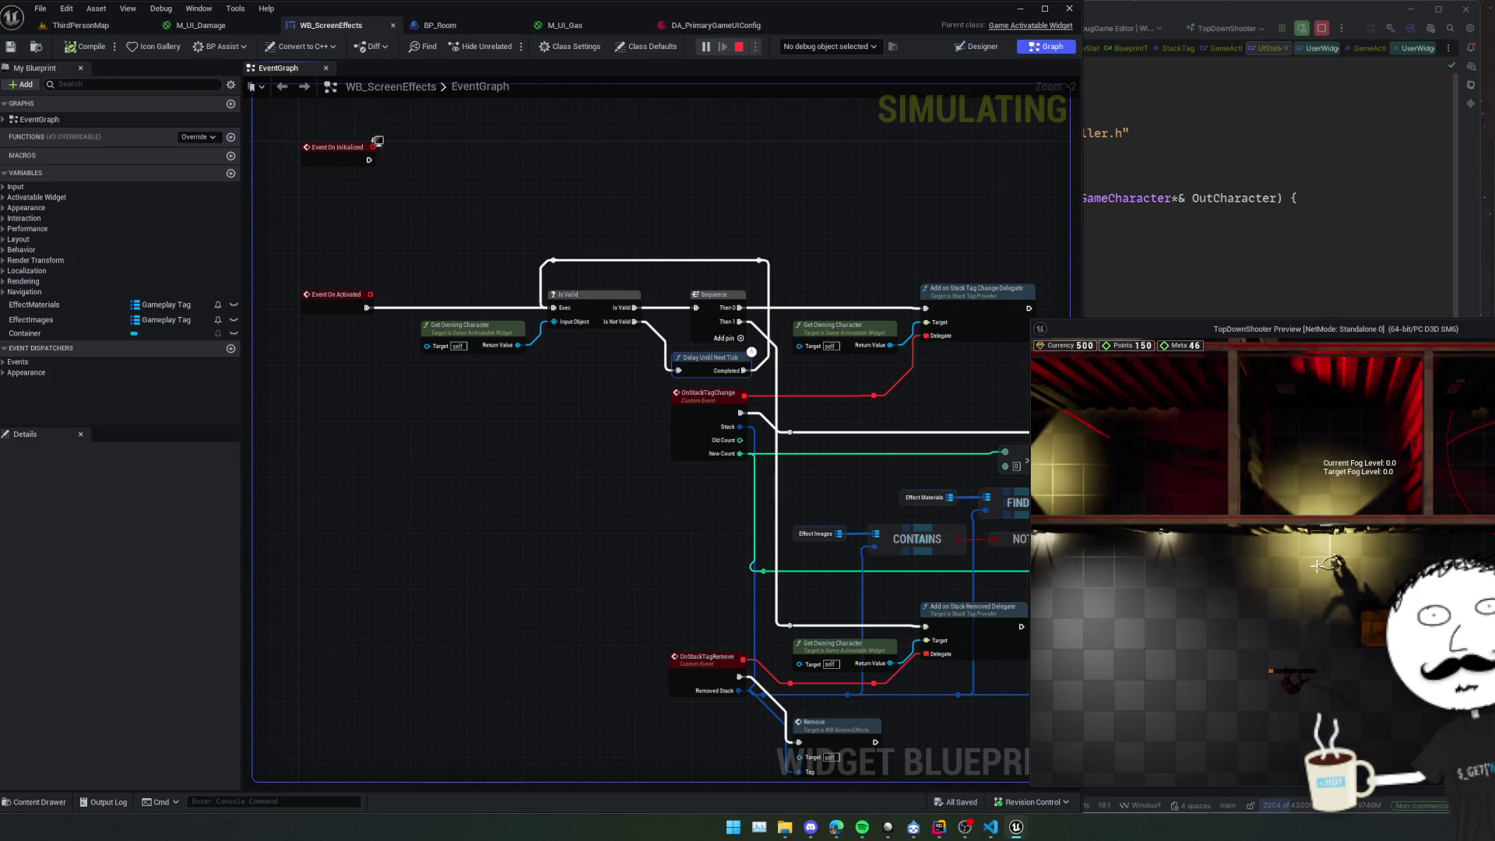
{"action": "left_click", "coordinate": [839, 48]}
{"action": "left_click", "coordinate": [825, 67]}
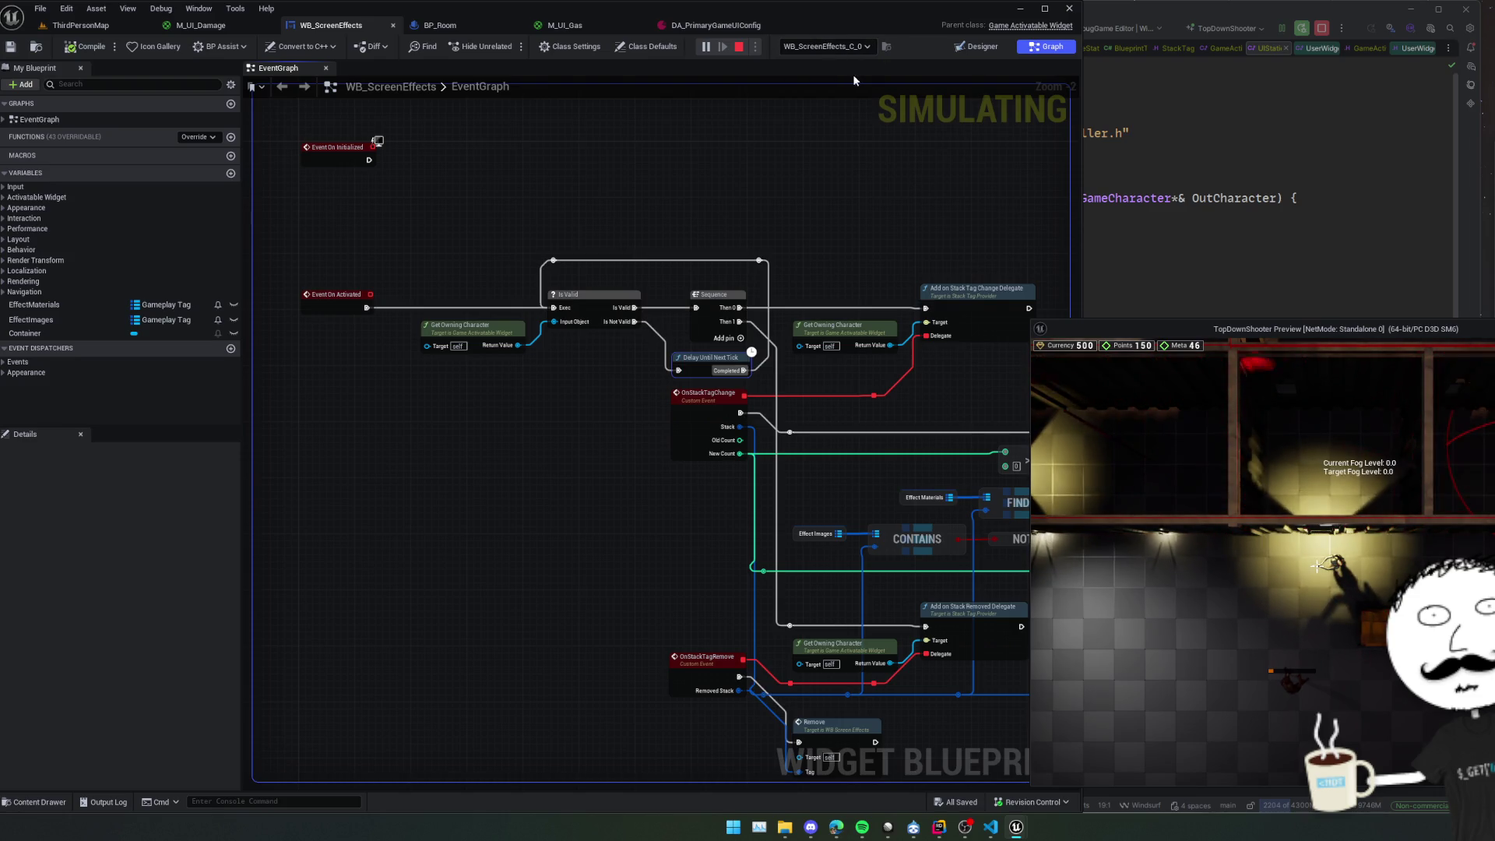
{"action": "mouse_move", "coordinate": [631, 473]}
{"action": "left_mouse_down"}
{"action": "mouse_move", "coordinate": [511, 450]}
{"action": "mouse_move", "coordinate": [424, 363]}
{"action": "mouse_move", "coordinate": [455, 333]}
{"action": "left_mouse_up"}
{"action": "scroll", "coordinate": [510, 451], "scroll_direction": "down", "scroll_amount": 1}
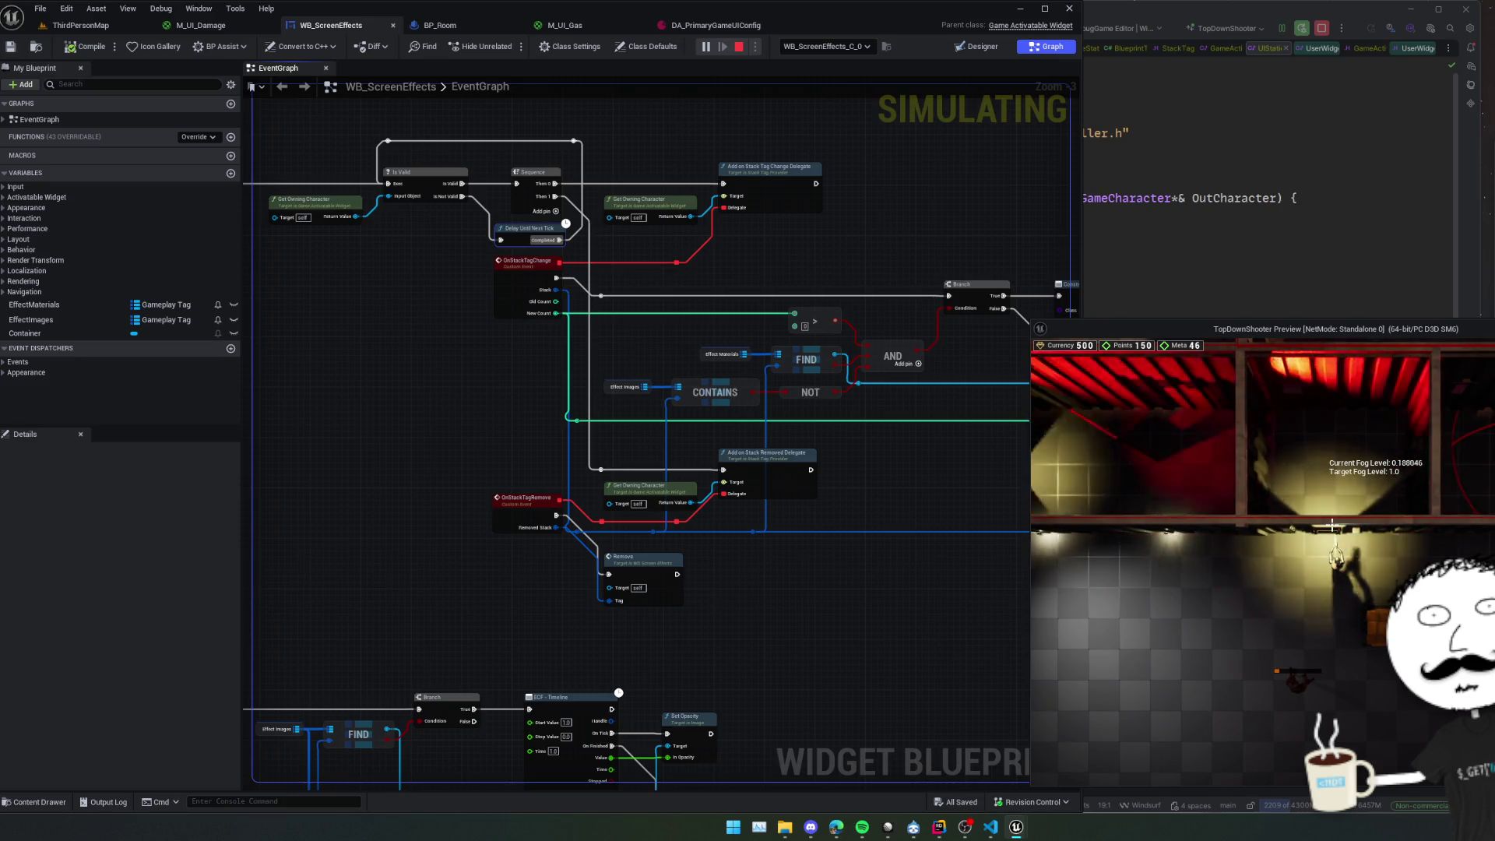
Walk the character through the doorway and inspect pin values in the simulating graph.
{"action": "key", "text": "w"}
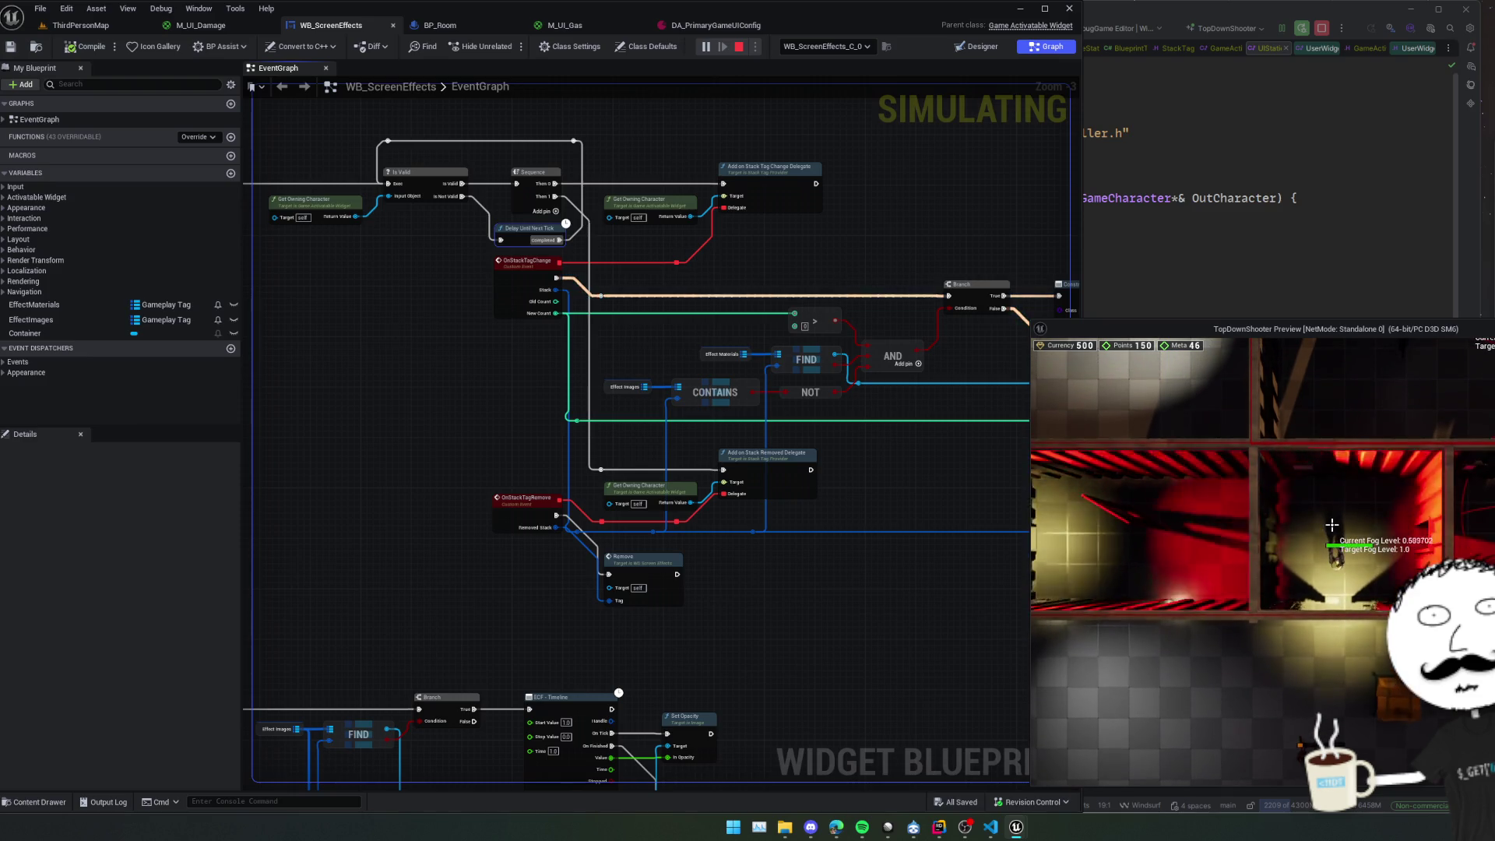
{"action": "scroll", "coordinate": [814, 663], "scroll_direction": "down", "scroll_amount": 3}
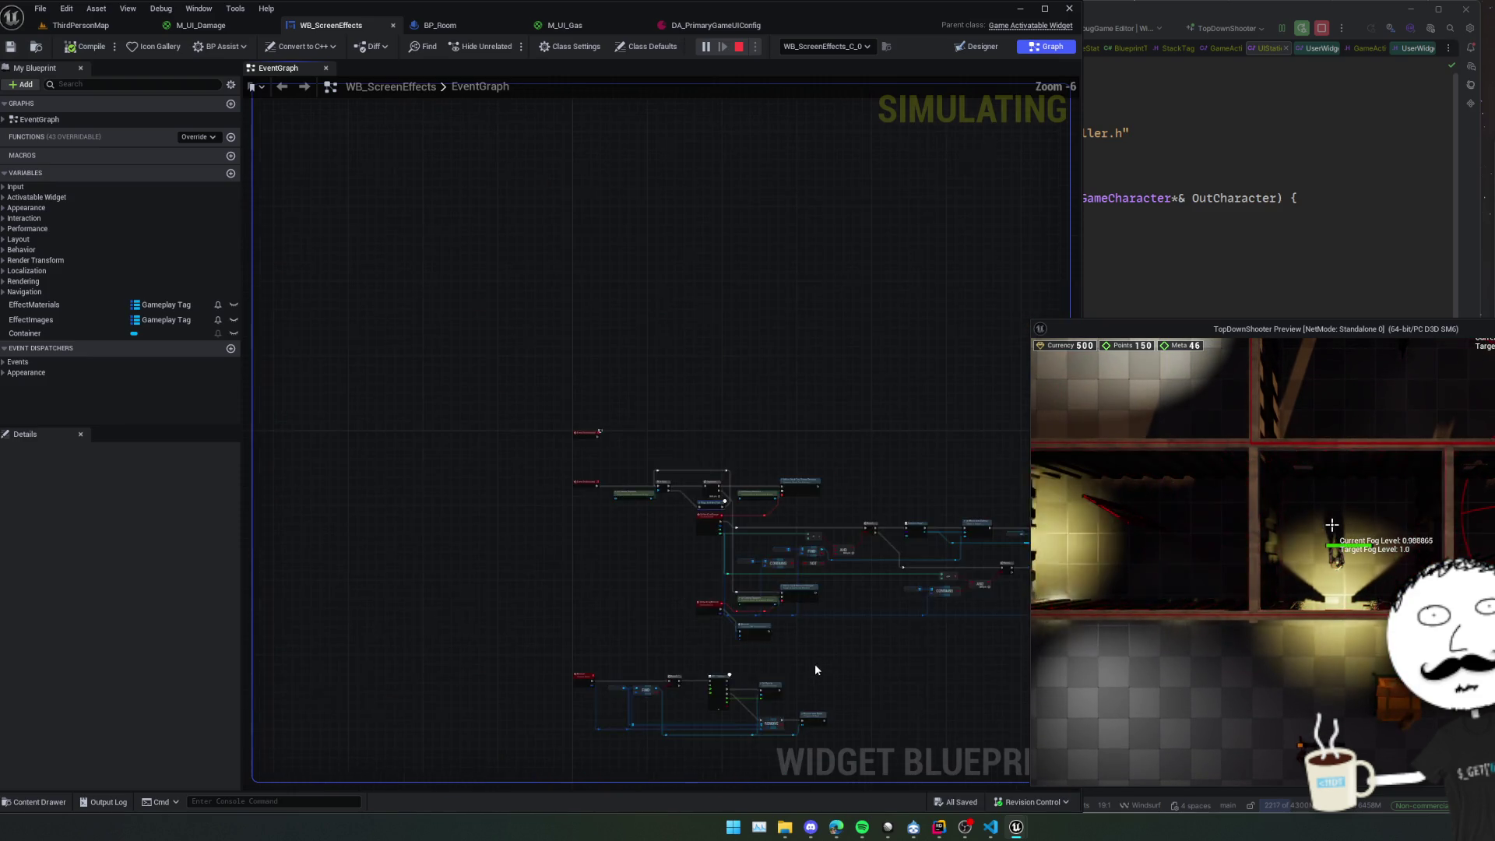
{"action": "scroll", "coordinate": [778, 615], "scroll_direction": "up", "scroll_amount": 2}
{"action": "scroll", "coordinate": [825, 586], "scroll_direction": "down", "scroll_amount": 1}
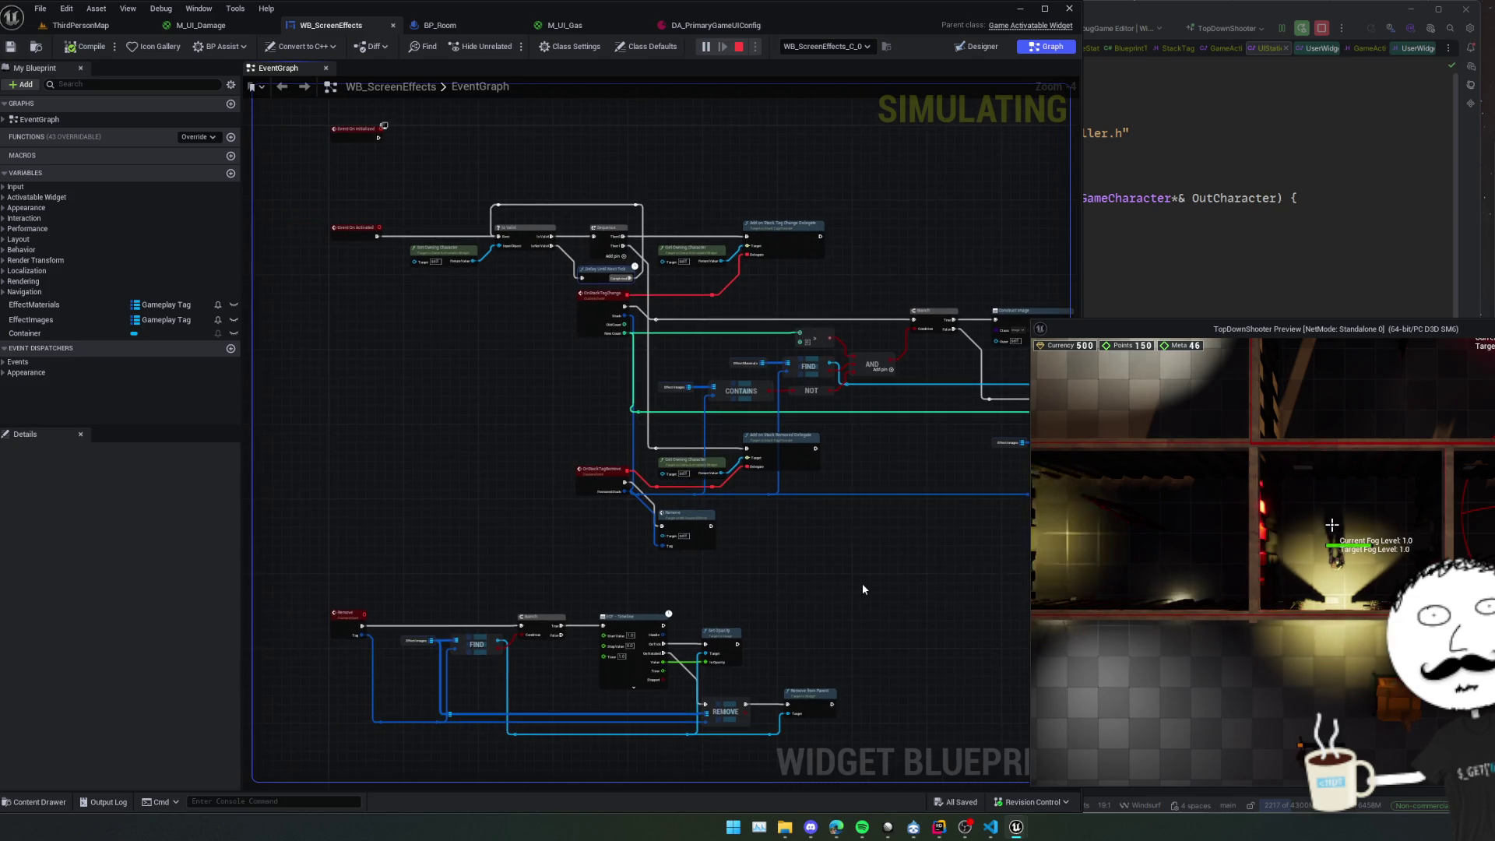
{"action": "scroll", "coordinate": [497, 497], "scroll_direction": "up", "scroll_amount": 1}
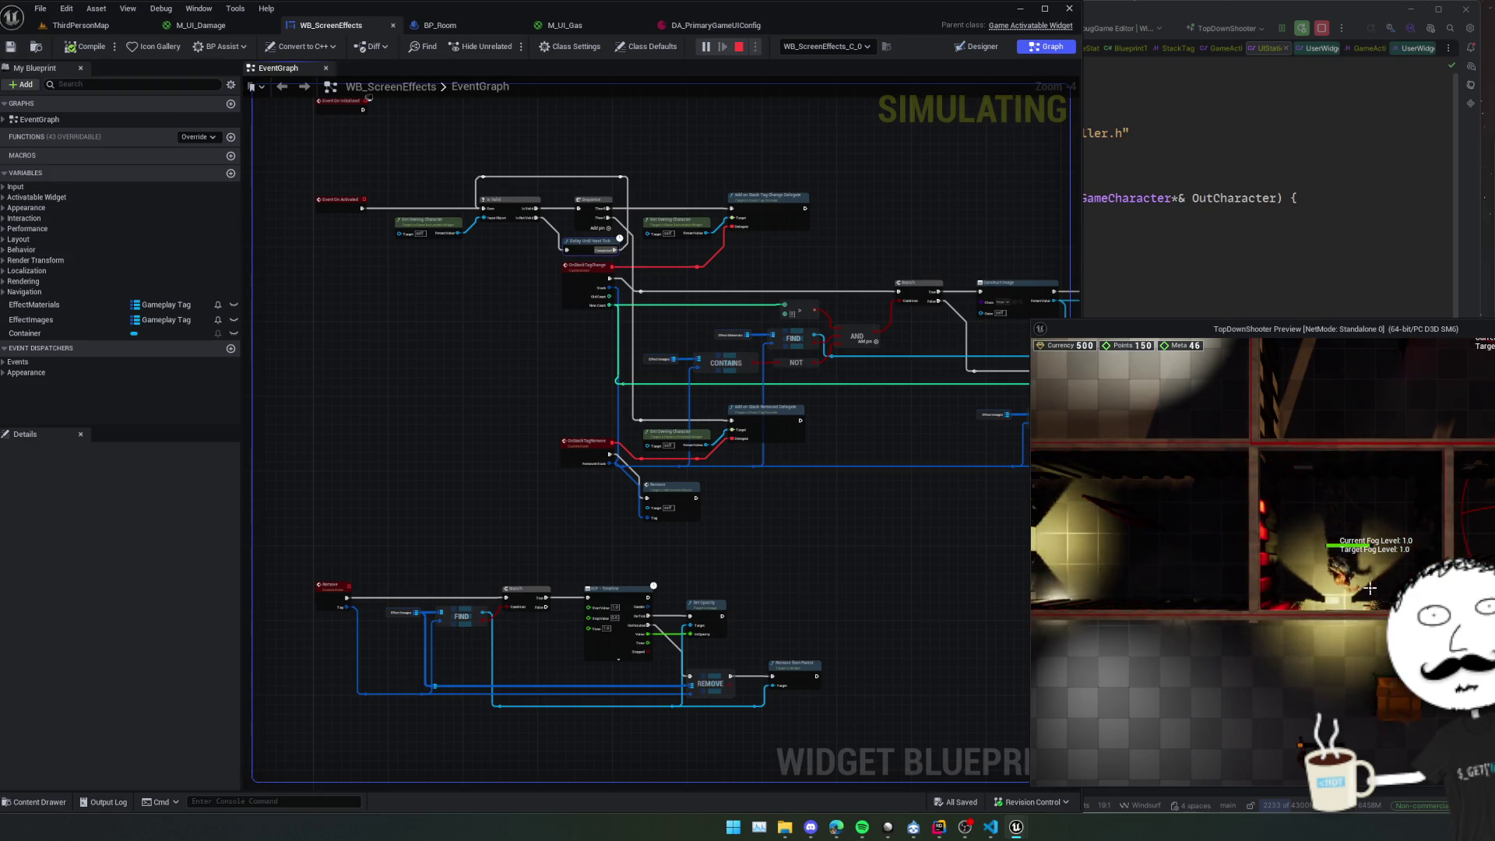
{"action": "left_click_drag", "start_coordinate": [851, 182], "coordinate": [865, 192]}
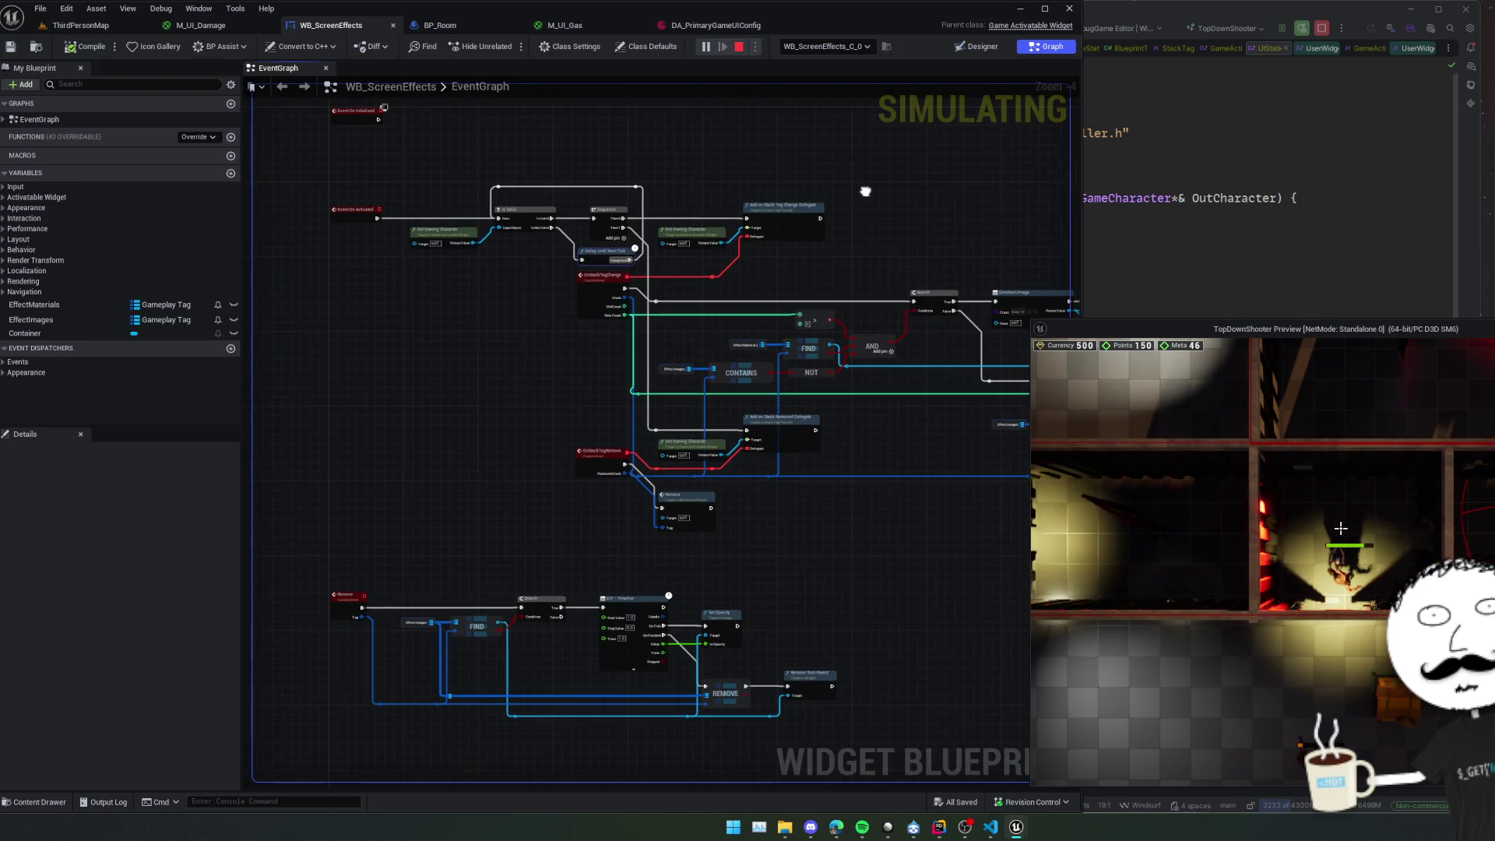
{"action": "scroll", "coordinate": [543, 373], "scroll_direction": "up", "scroll_amount": 3}
{"action": "mouse_move", "coordinate": [525, 258]}
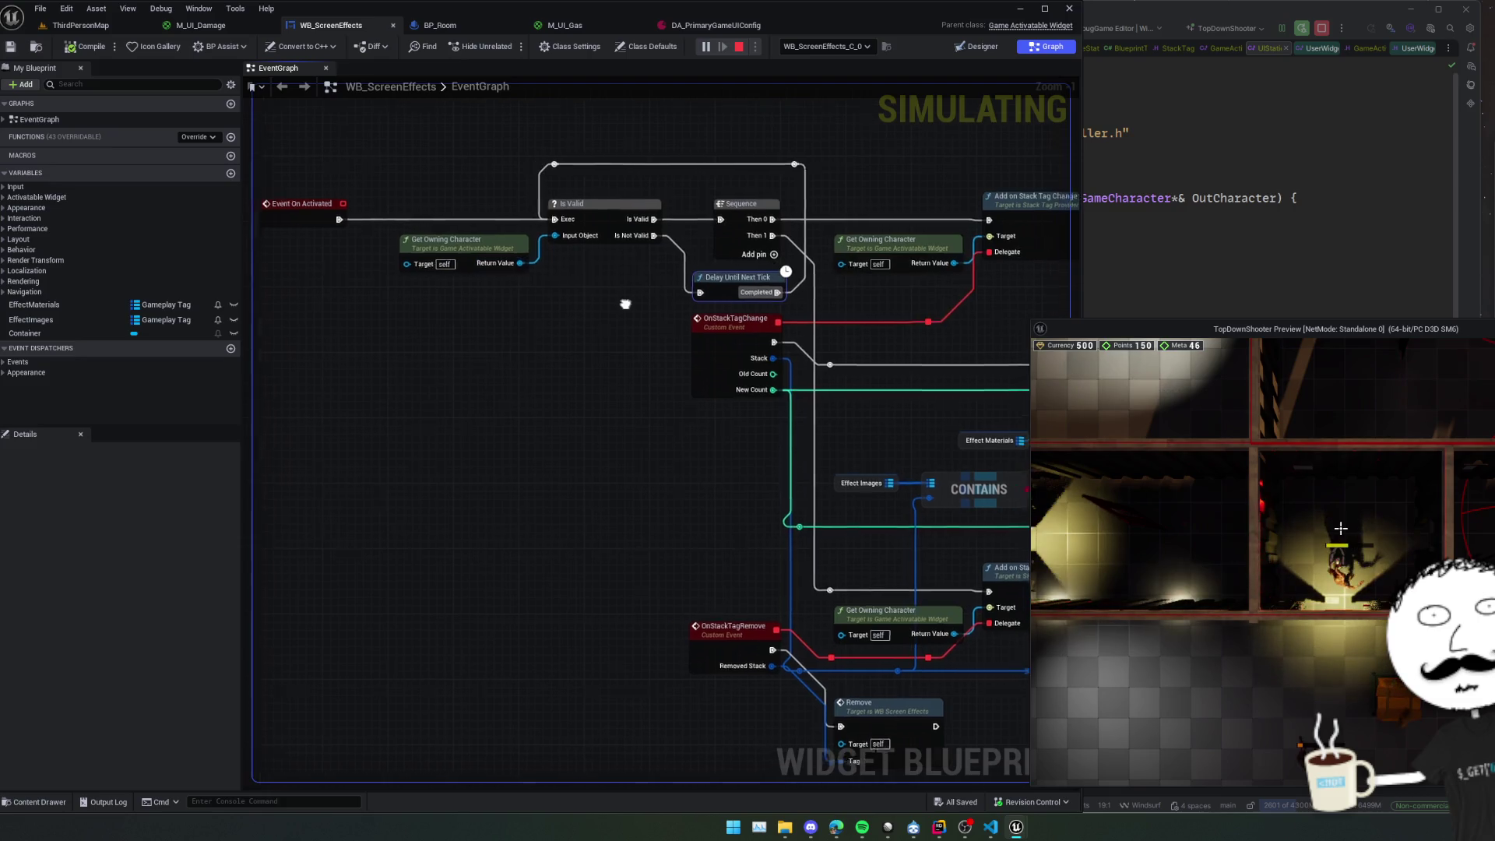
{"action": "mouse_move", "coordinate": [623, 301]}
{"action": "left_mouse_down"}
{"action": "mouse_move", "coordinate": [463, 299]}
{"action": "mouse_move", "coordinate": [547, 279]}
{"action": "left_mouse_up"}
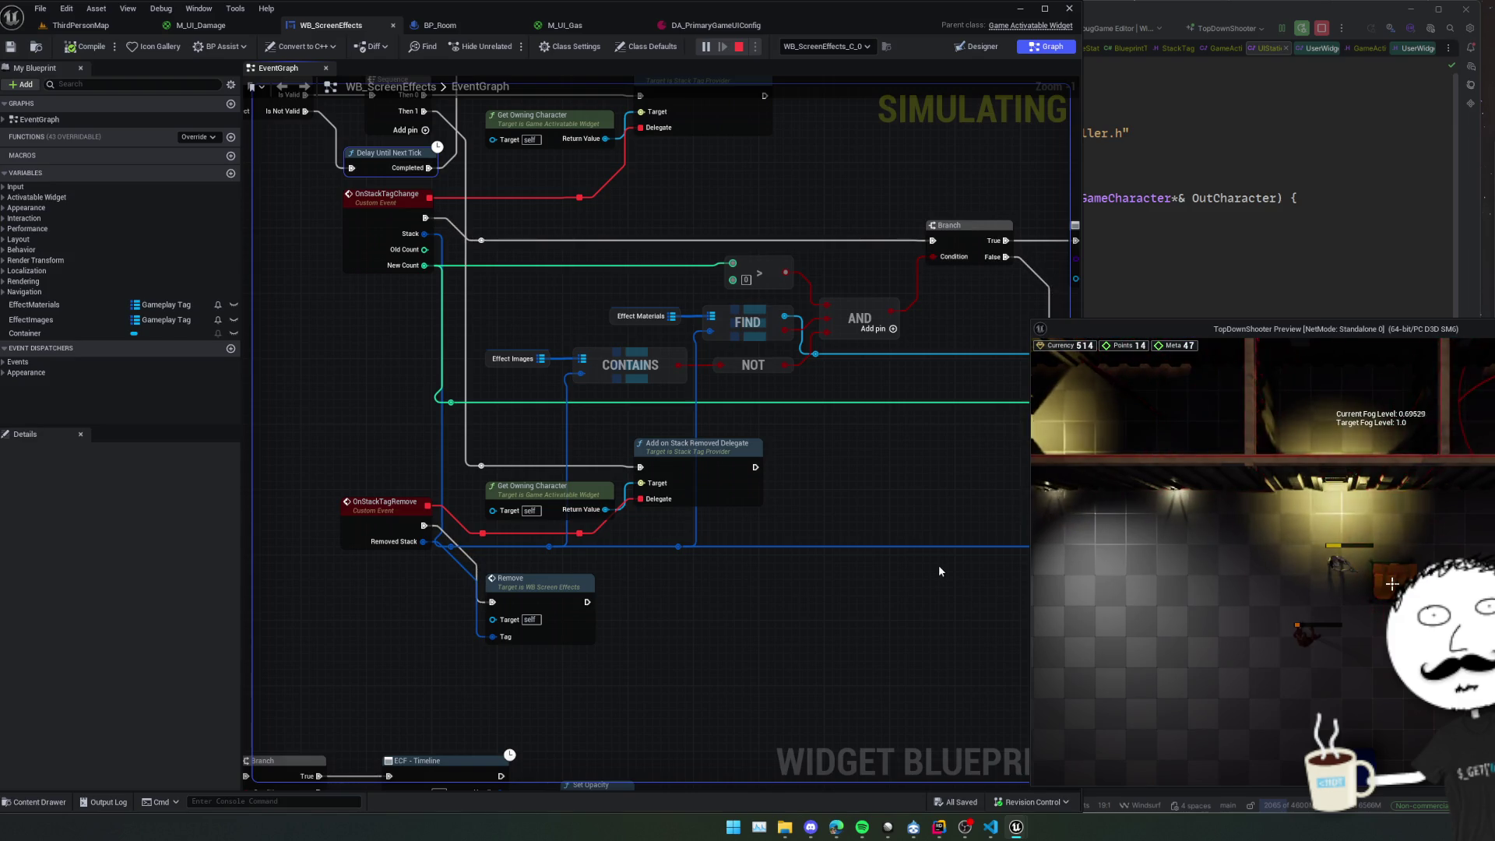
{"action": "scroll", "coordinate": [937, 564], "scroll_direction": "down", "scroll_amount": 3}
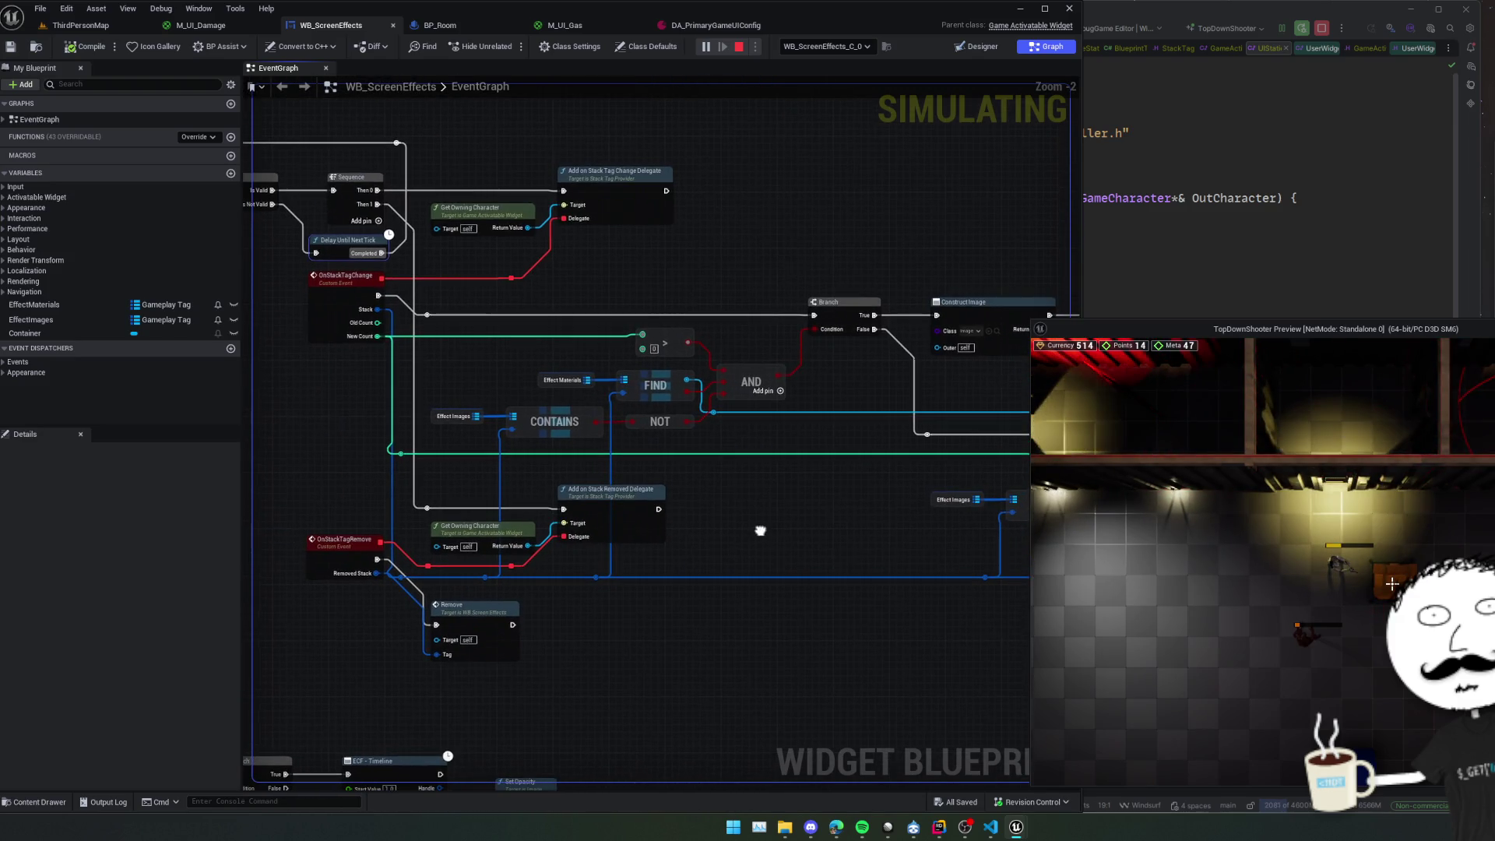
{"action": "mouse_move", "coordinate": [642, 340]}
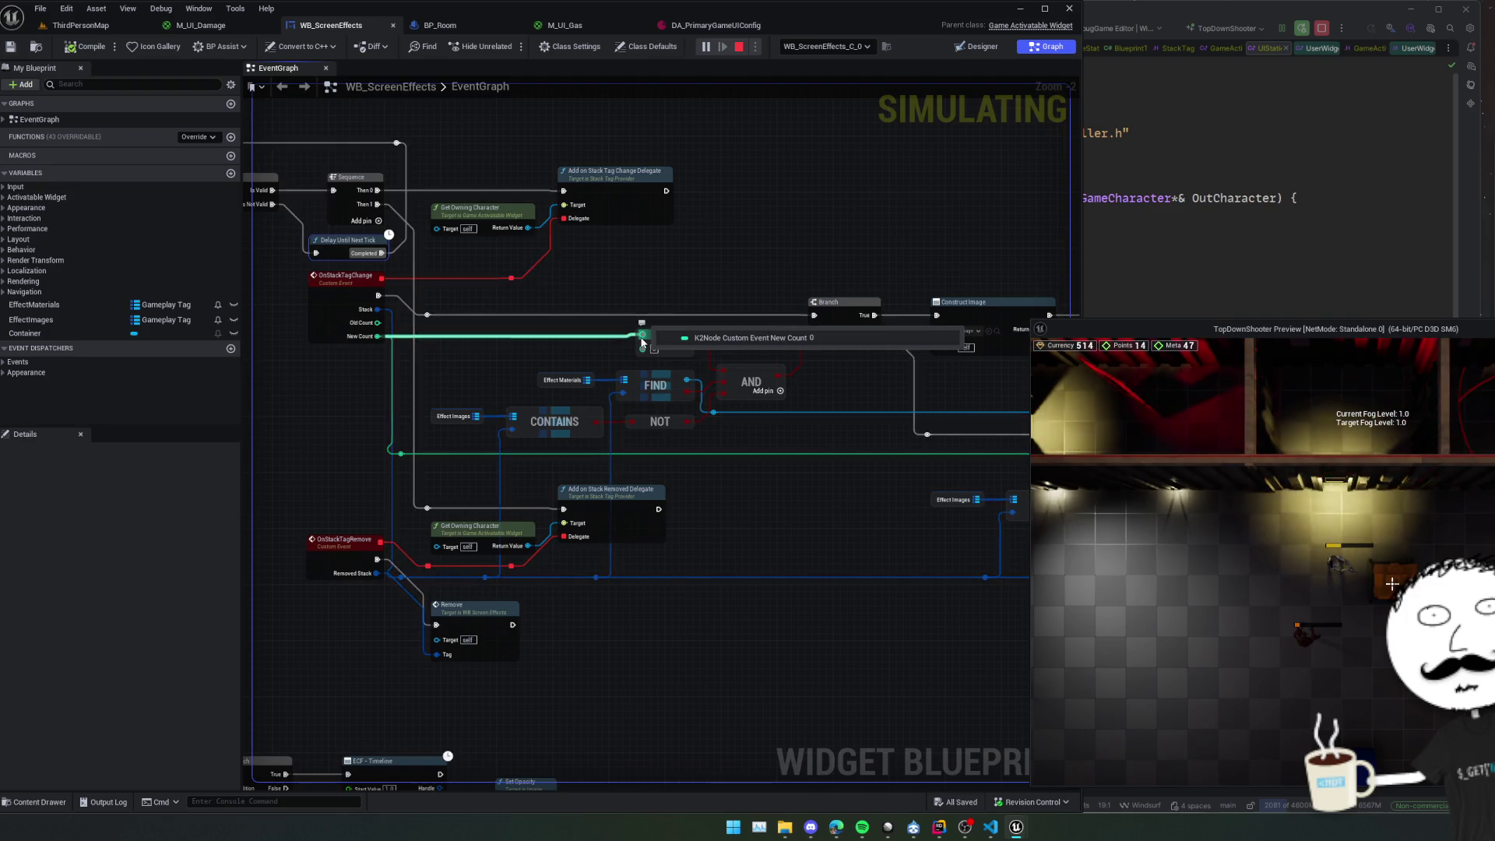
Inspect debug values on the Branch, Construct Image, Sequence and Effect Materials nodes.
{"action": "mouse_move", "coordinate": [838, 458]}
{"action": "left_mouse_down"}
{"action": "mouse_move", "coordinate": [759, 494]}
{"action": "mouse_move", "coordinate": [515, 486]}
{"action": "mouse_move", "coordinate": [728, 448]}
{"action": "mouse_move", "coordinate": [468, 438]}
{"action": "left_mouse_up"}
{"action": "mouse_move", "coordinate": [990, 506]}
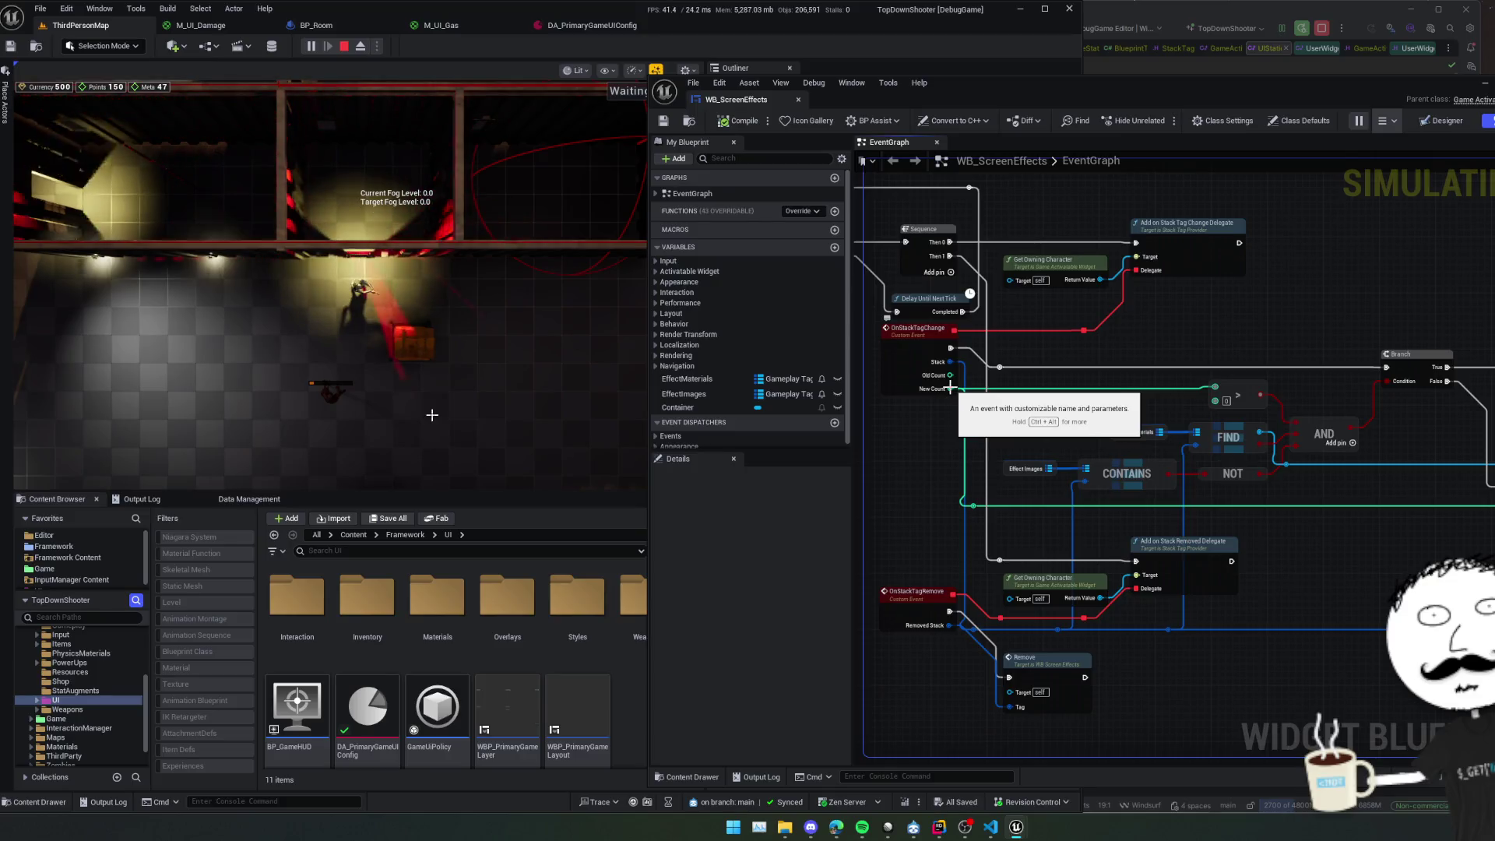
{"action": "mouse_move", "coordinate": [949, 379]}
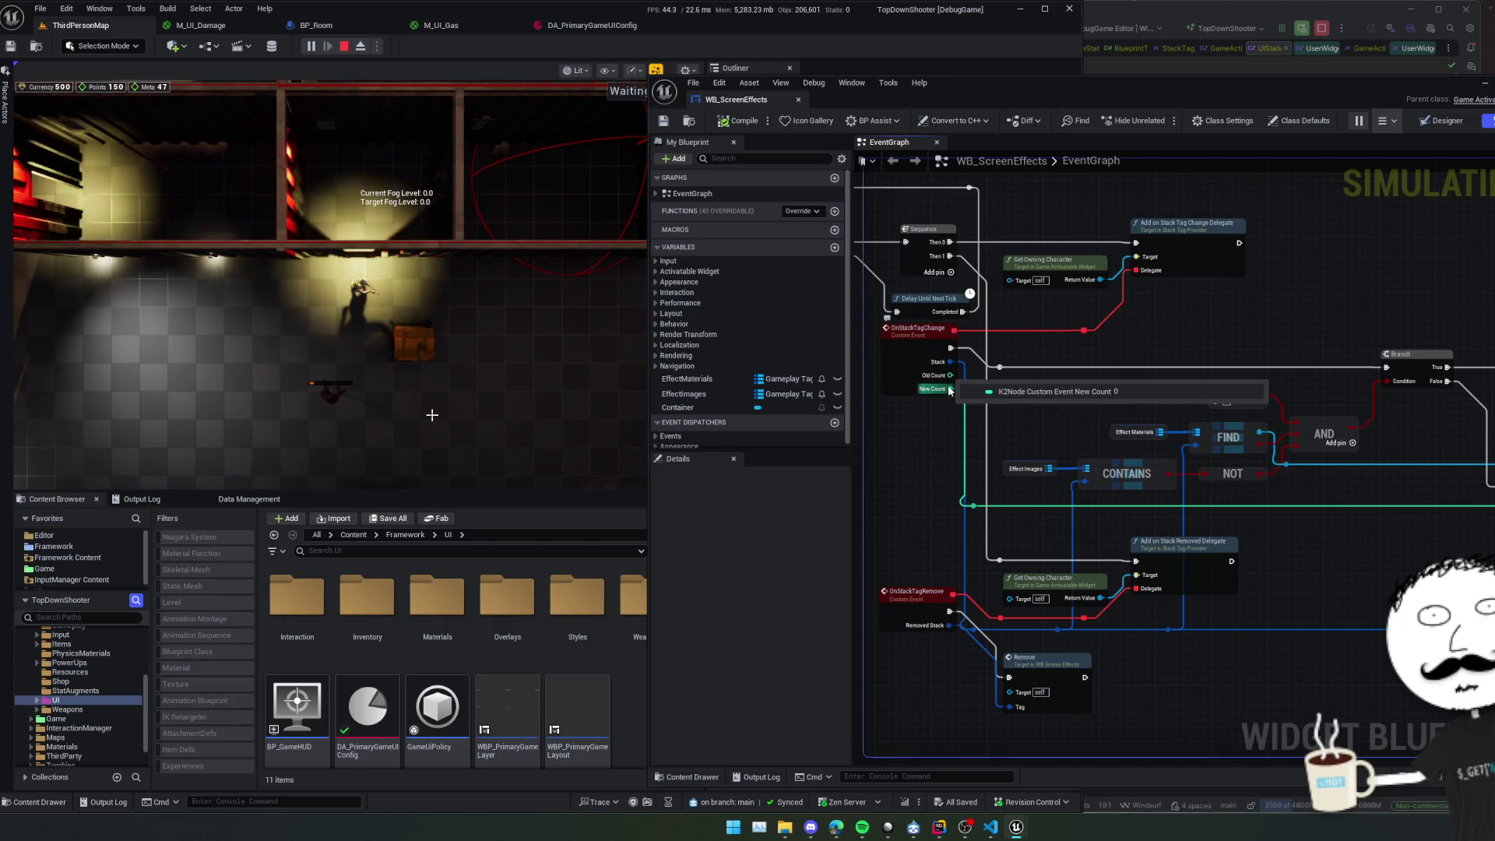
{"action": "left_click_drag", "start_coordinate": [1404, 537], "coordinate": [1078, 523]}
{"action": "left_click", "coordinate": [420, 344]}
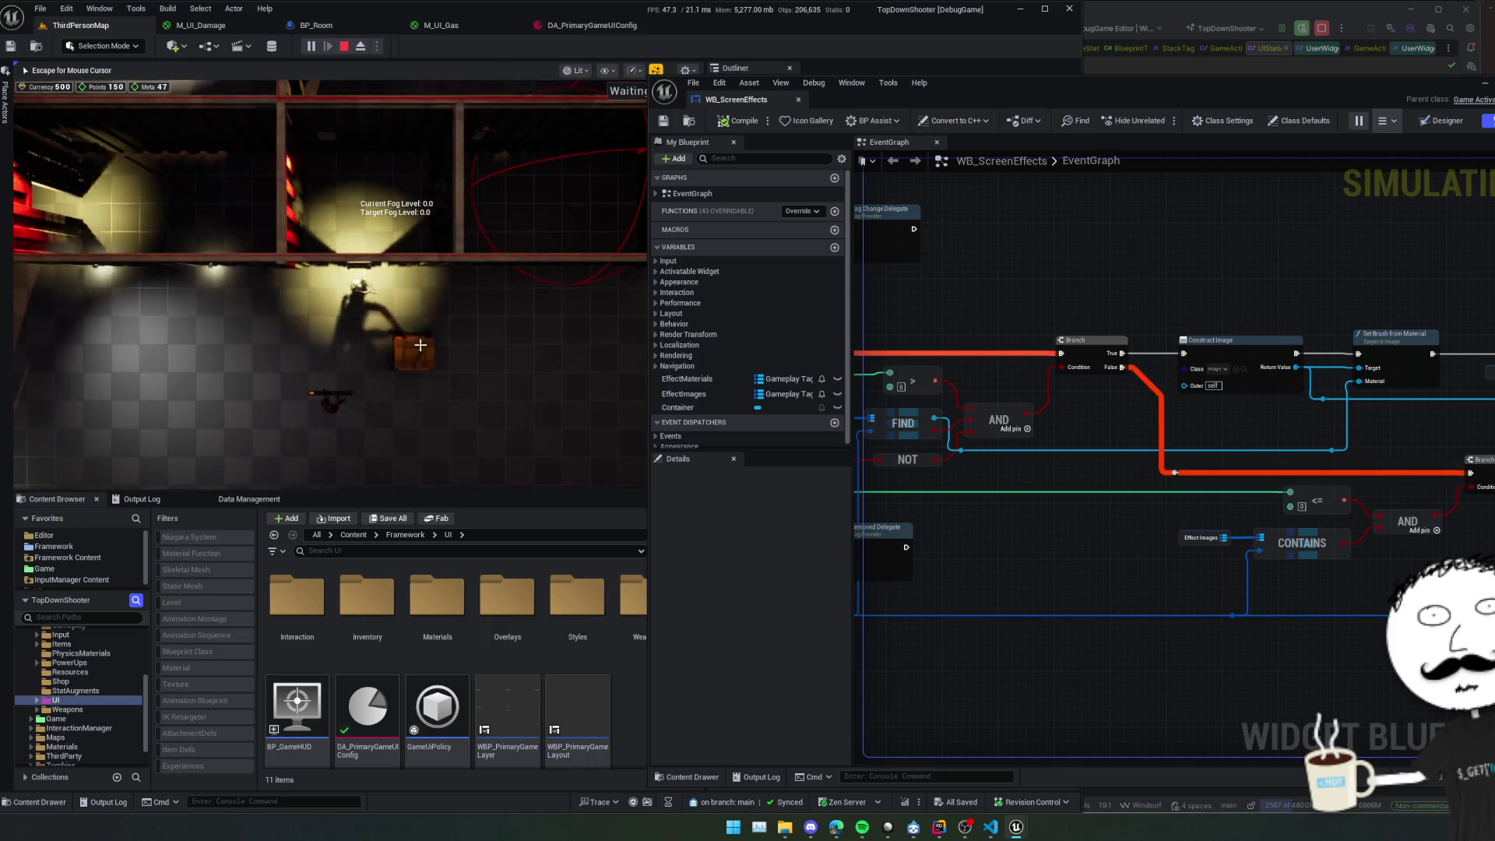
{"action": "mouse_move", "coordinate": [1023, 518]}
{"action": "left_mouse_down"}
{"action": "mouse_move", "coordinate": [1335, 503]}
{"action": "mouse_move", "coordinate": [1213, 505]}
{"action": "left_mouse_up"}
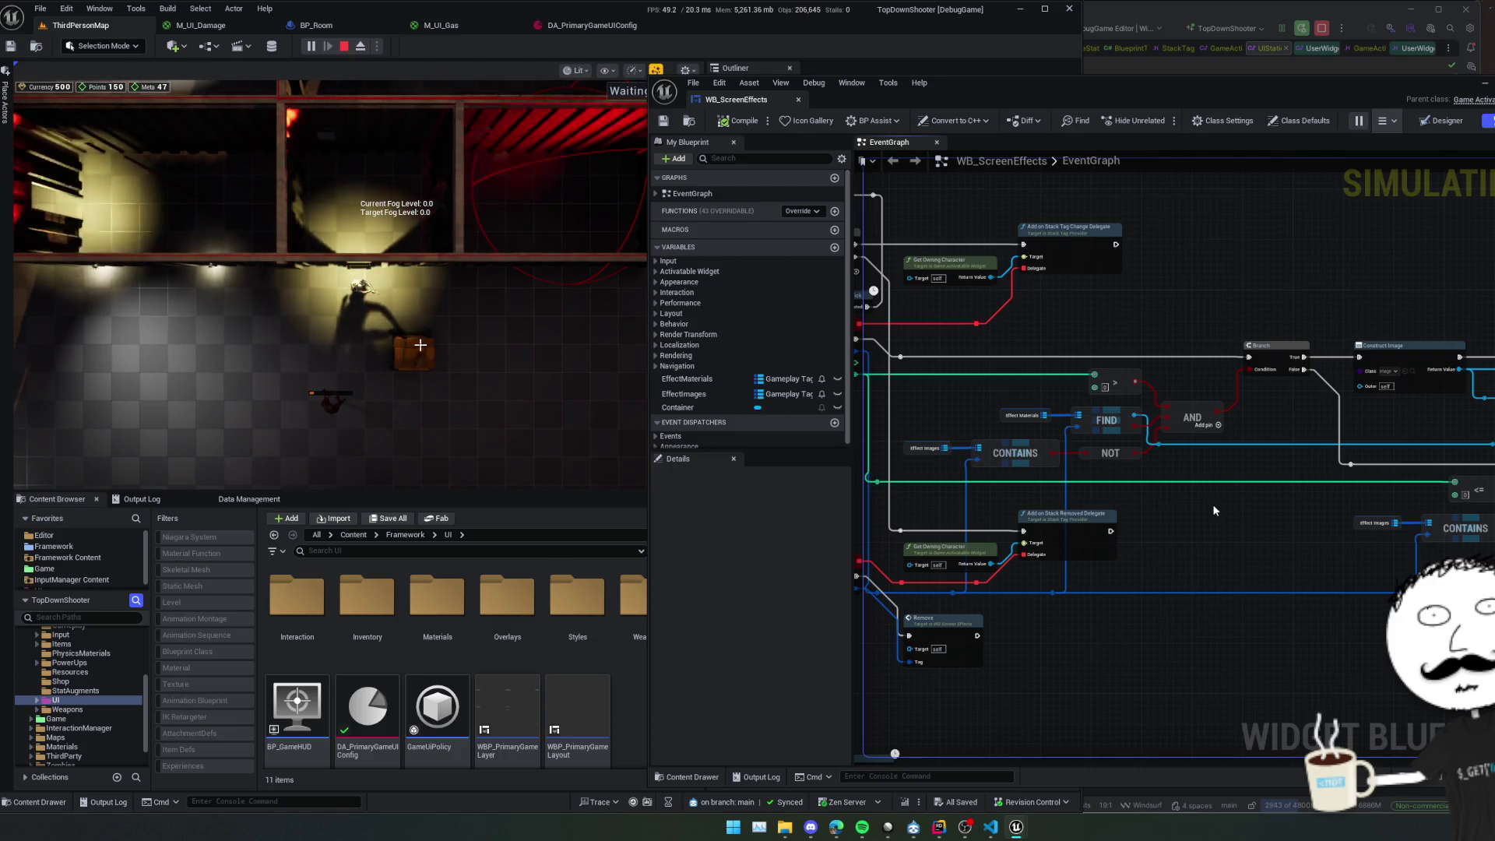
{"action": "scroll", "coordinate": [1215, 518], "scroll_direction": "up", "scroll_amount": 1}
{"action": "left_click_drag", "start_coordinate": [1249, 509], "coordinate": [1343, 516]}
{"action": "scroll", "coordinate": [1261, 475], "scroll_direction": "up", "scroll_amount": 1}
{"action": "mouse_move", "coordinate": [1098, 399]}
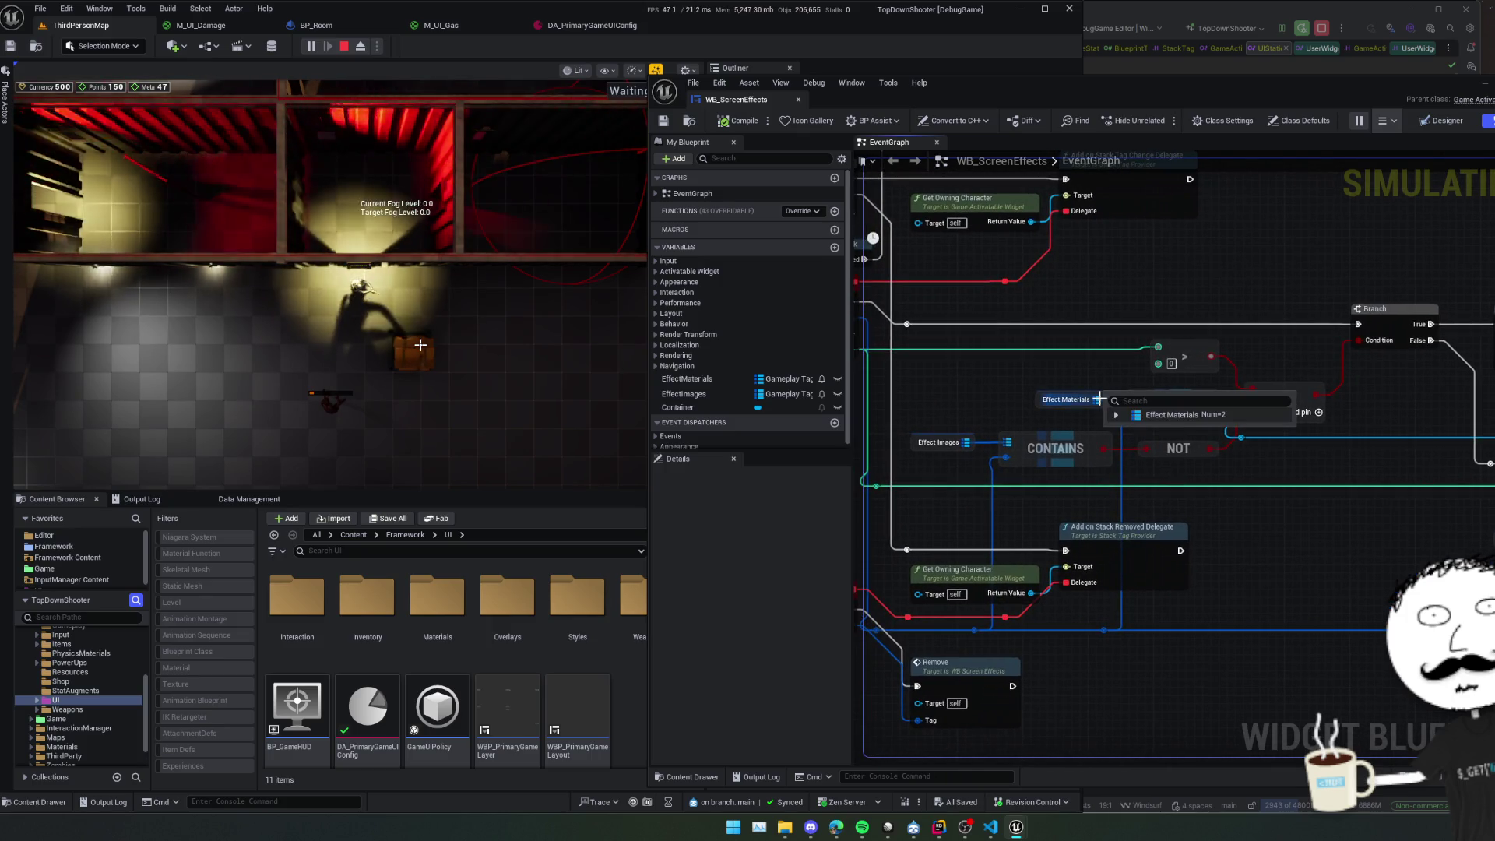
{"action": "mouse_move", "coordinate": [1063, 358]}
{"action": "left_mouse_down"}
{"action": "mouse_move", "coordinate": [1039, 361]}
{"action": "mouse_move", "coordinate": [1199, 396]}
{"action": "left_mouse_up"}
Walk the character into the lit room and move the blueprint window aside to uncover the Outliner.
{"action": "mouse_move", "coordinate": [987, 352]}
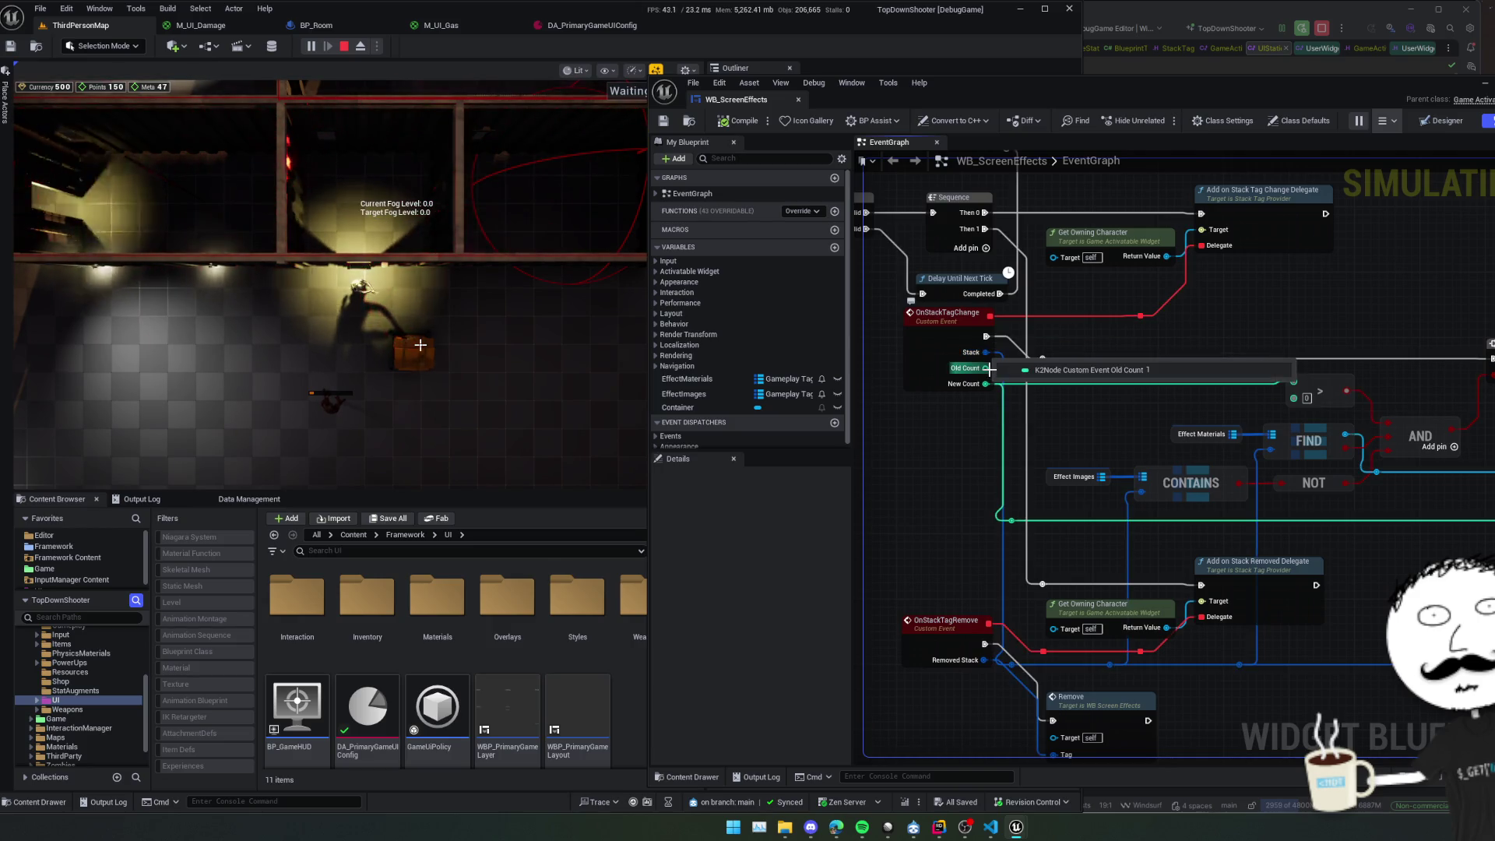
{"action": "mouse_move", "coordinate": [987, 383]}
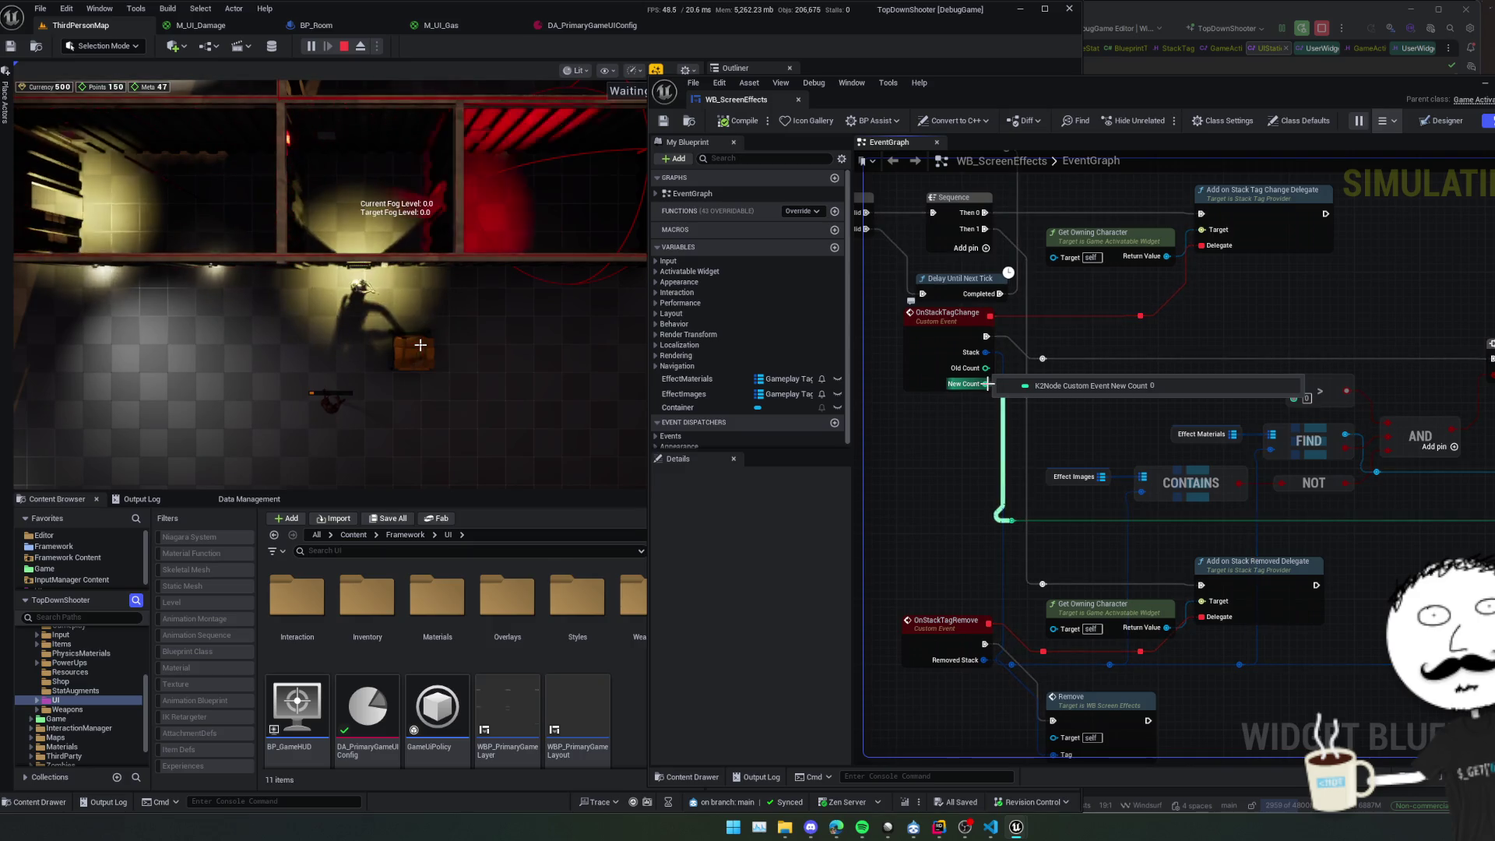
{"action": "key", "text": "w"}
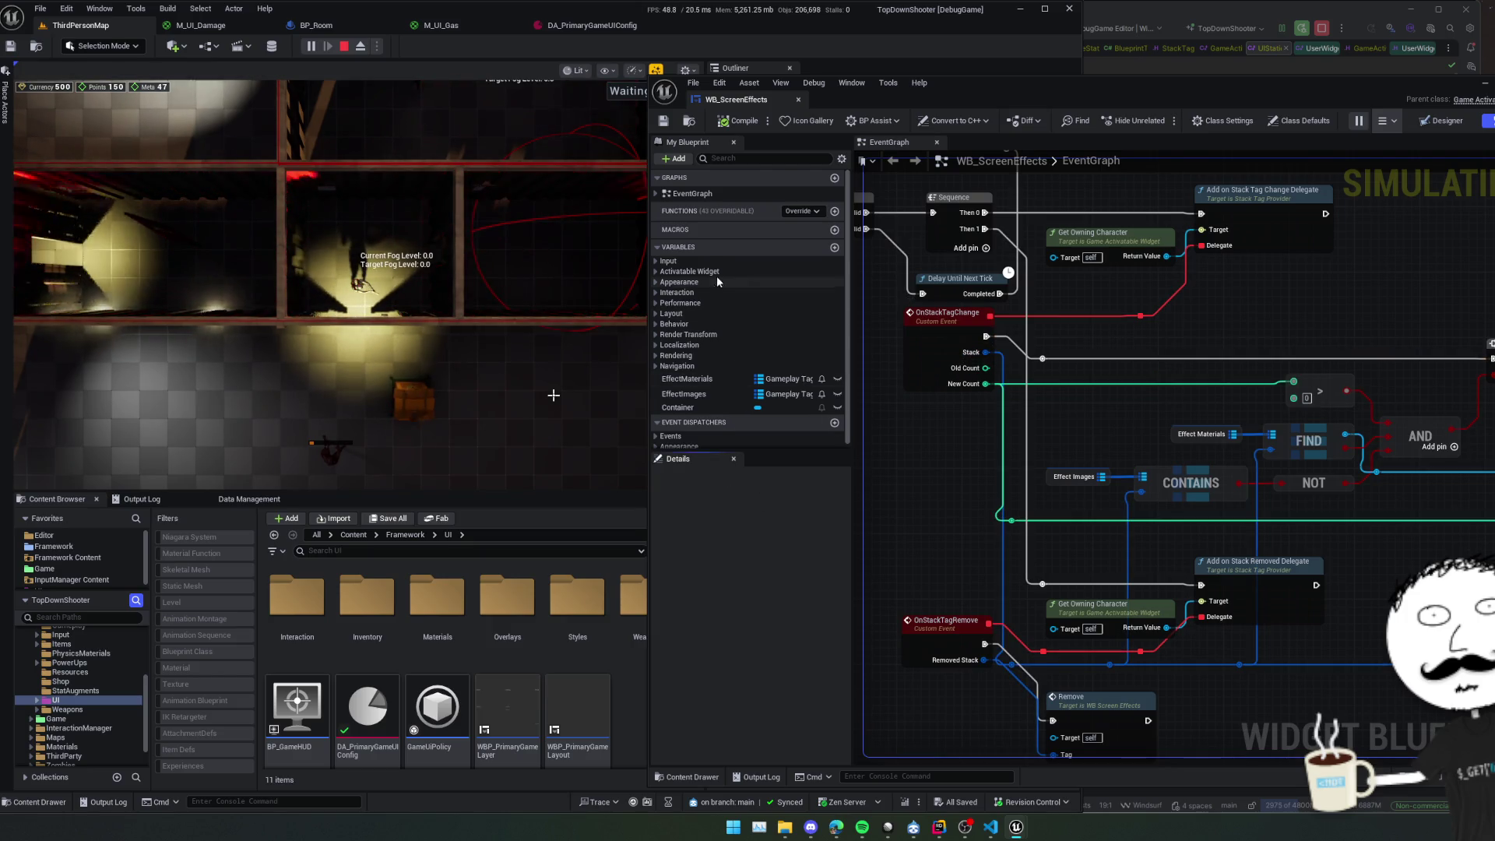
{"action": "left_click_drag", "start_coordinate": [1016, 106], "coordinate": [1494, 94]}
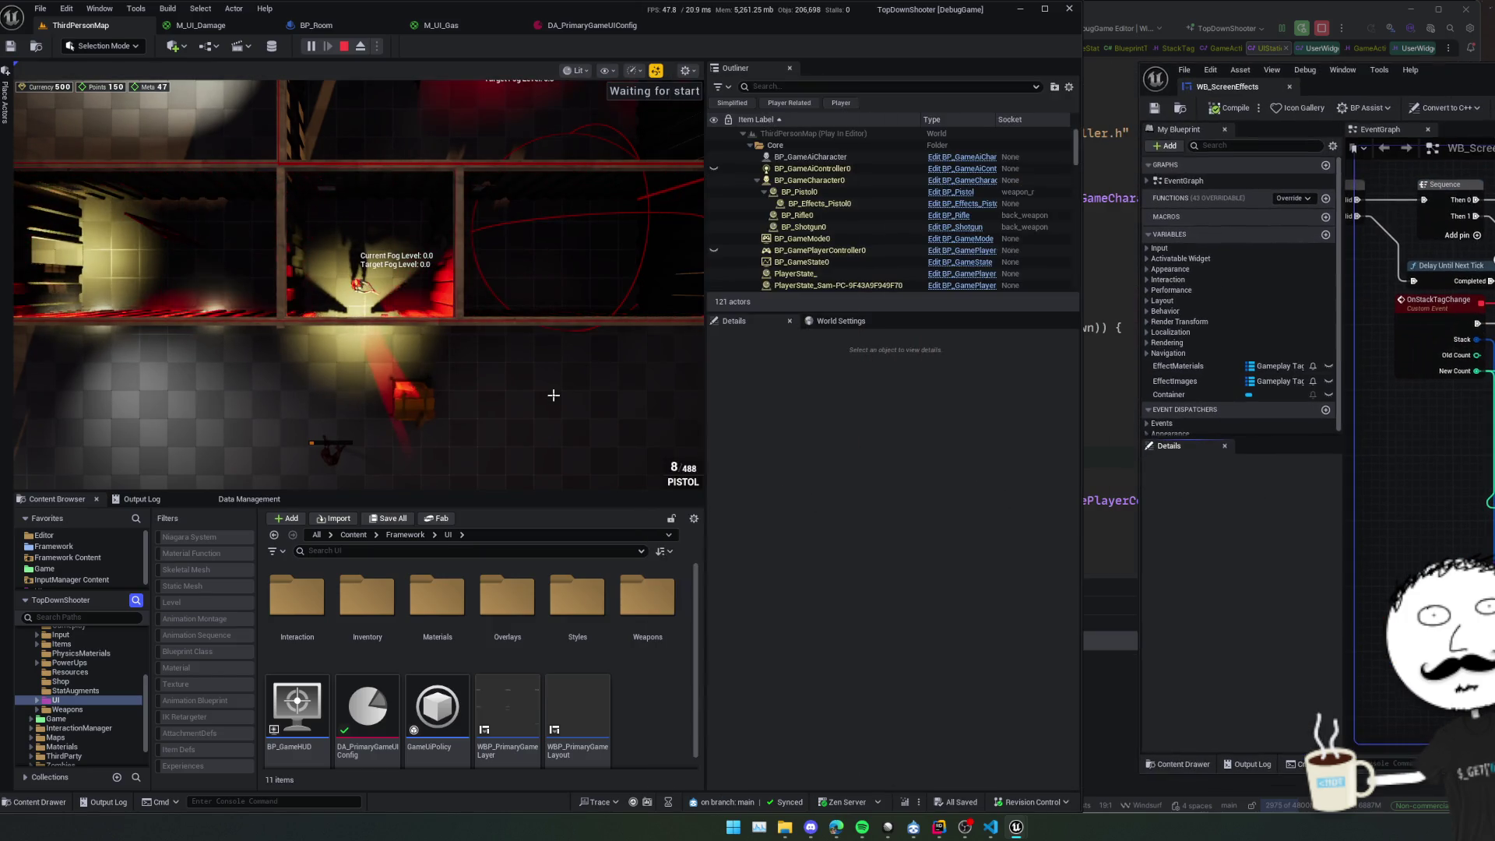
Filter the Outliner by 'room', select BP_Room, and enable Can Tick Gas to trigger TestToggleGas.
{"action": "left_click", "coordinate": [801, 86]}
{"action": "type", "text": "room"}
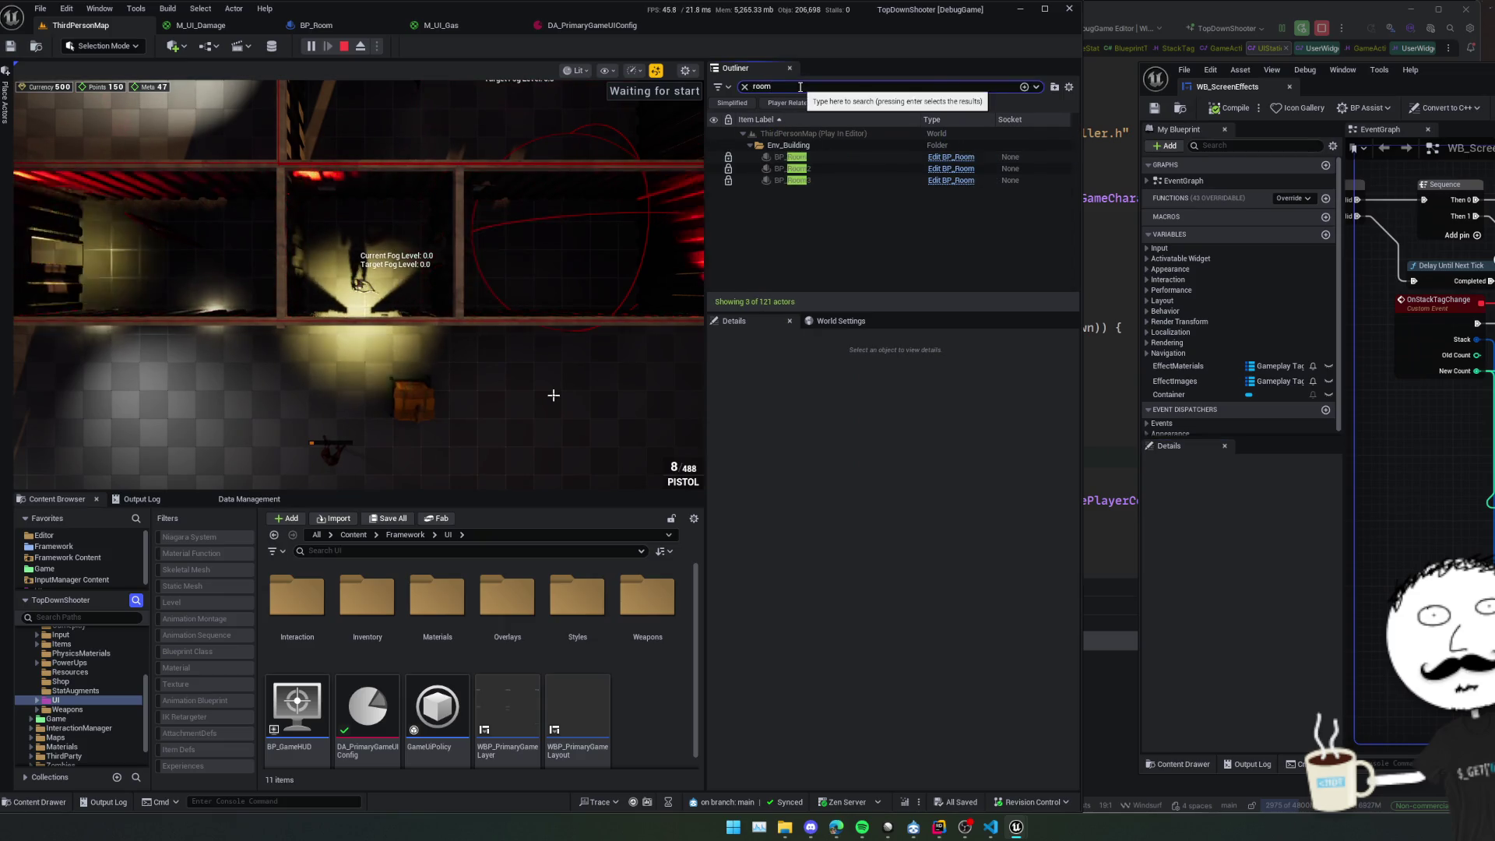
{"action": "left_click", "coordinate": [785, 158]}
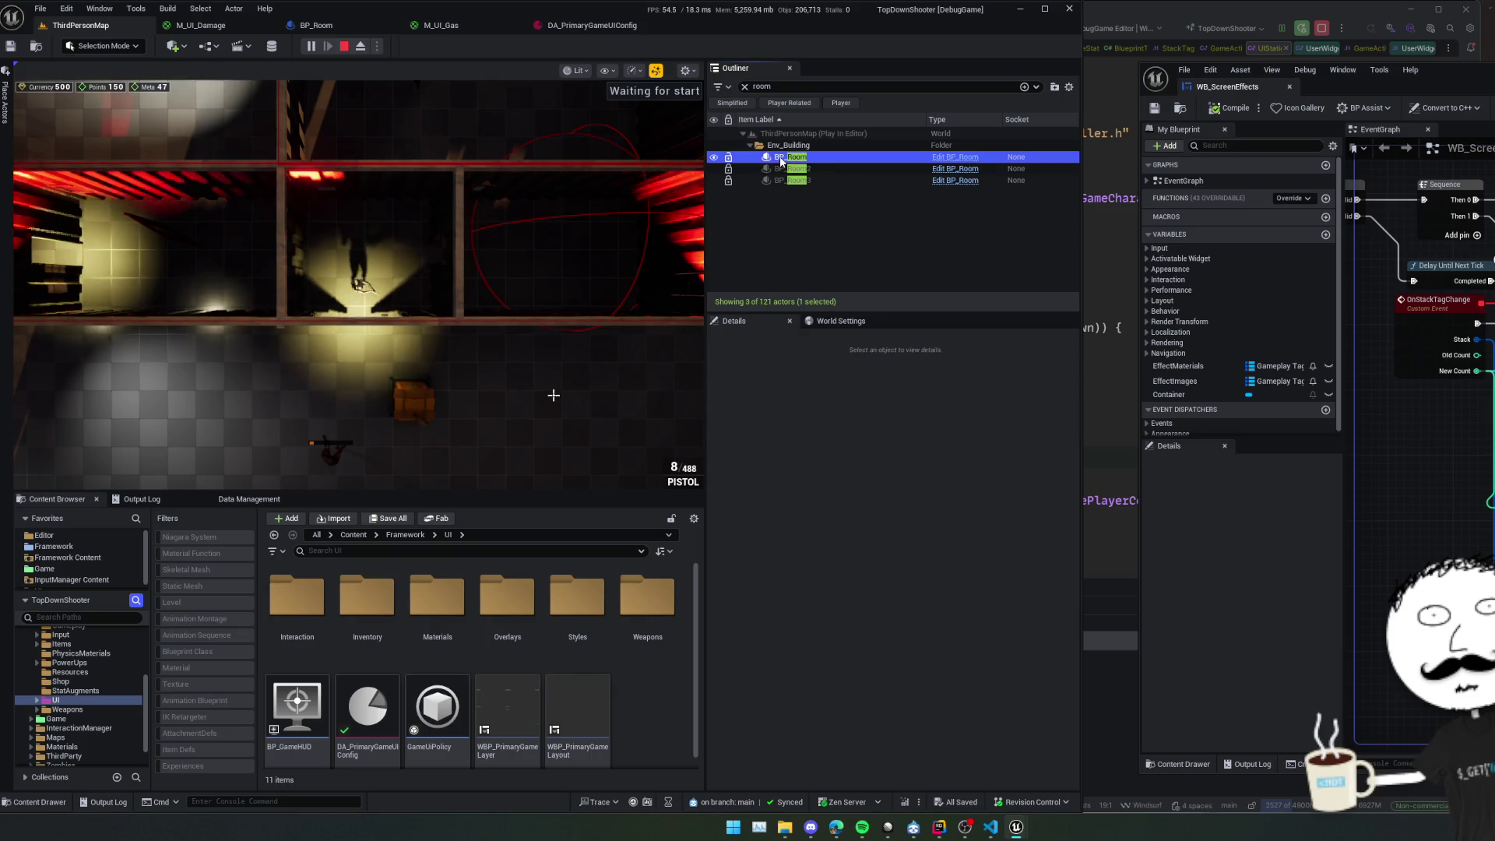
{"action": "scroll", "coordinate": [843, 600], "scroll_direction": "down", "scroll_amount": 3}
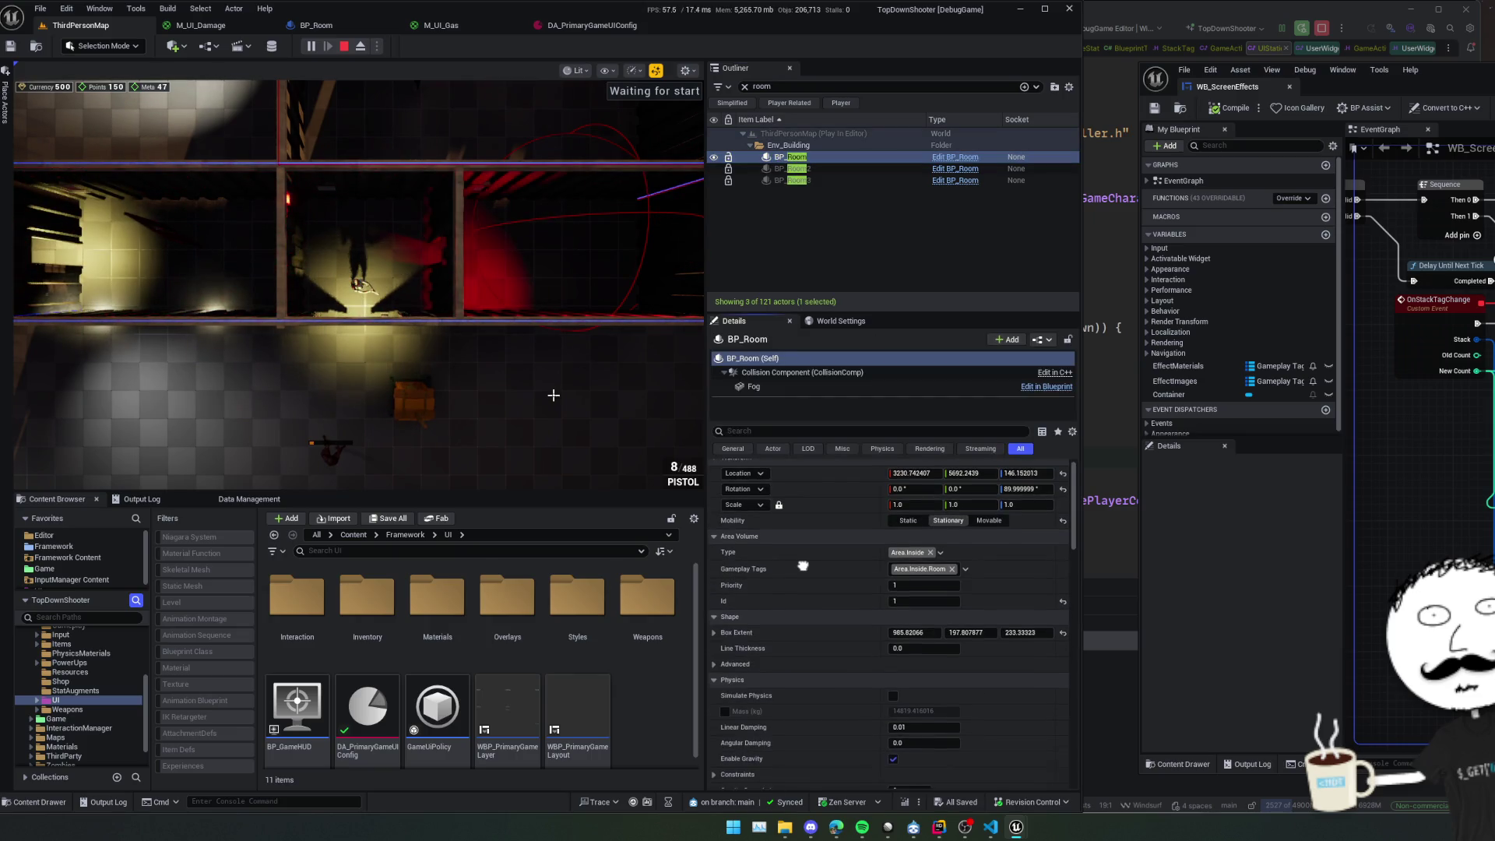
{"action": "left_click", "coordinate": [793, 613]}
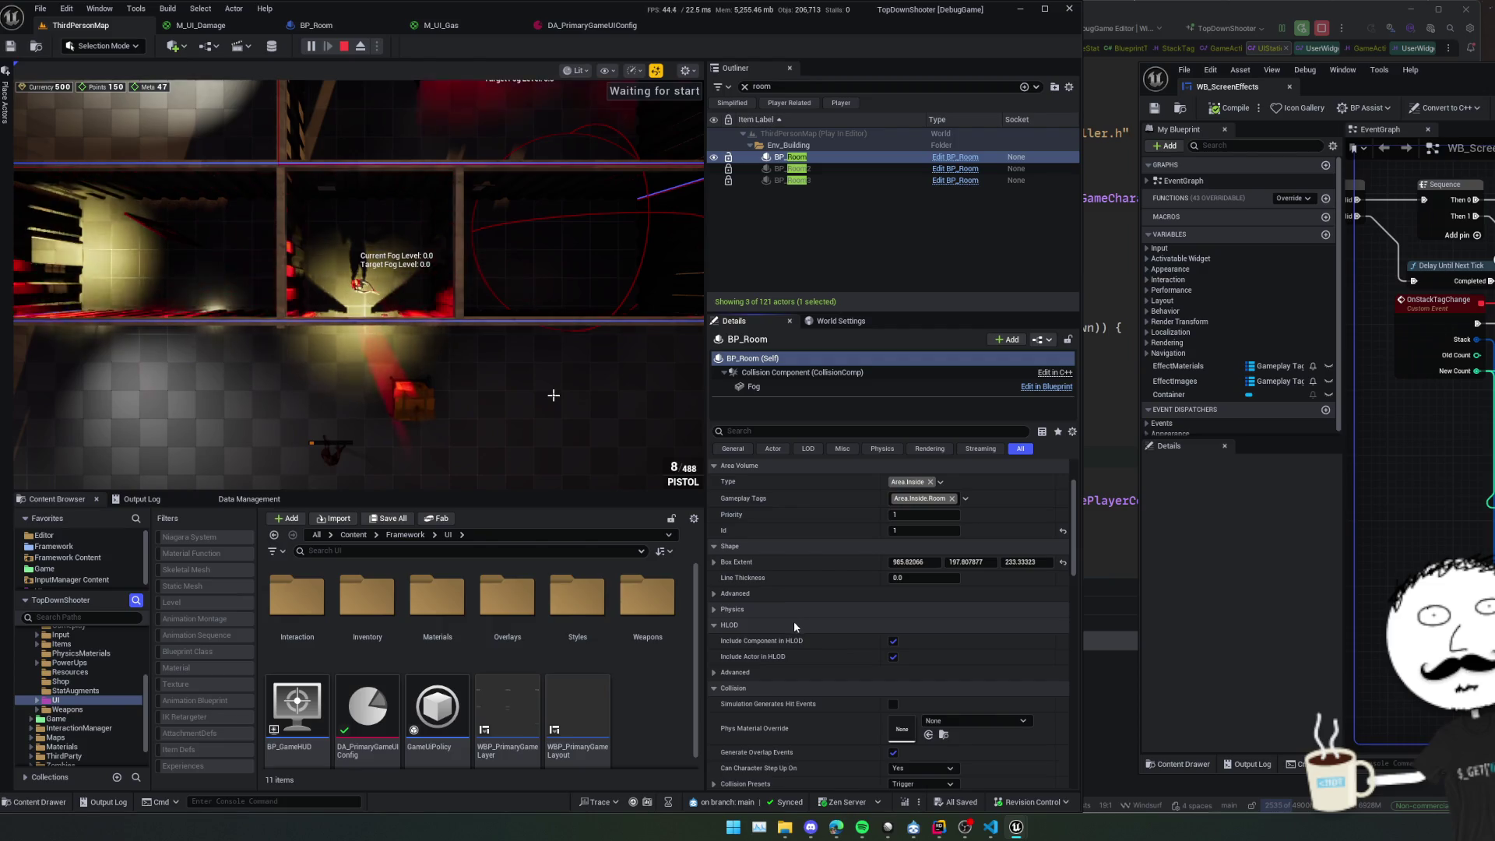
{"action": "scroll", "coordinate": [778, 537], "scroll_direction": "down", "scroll_amount": 5}
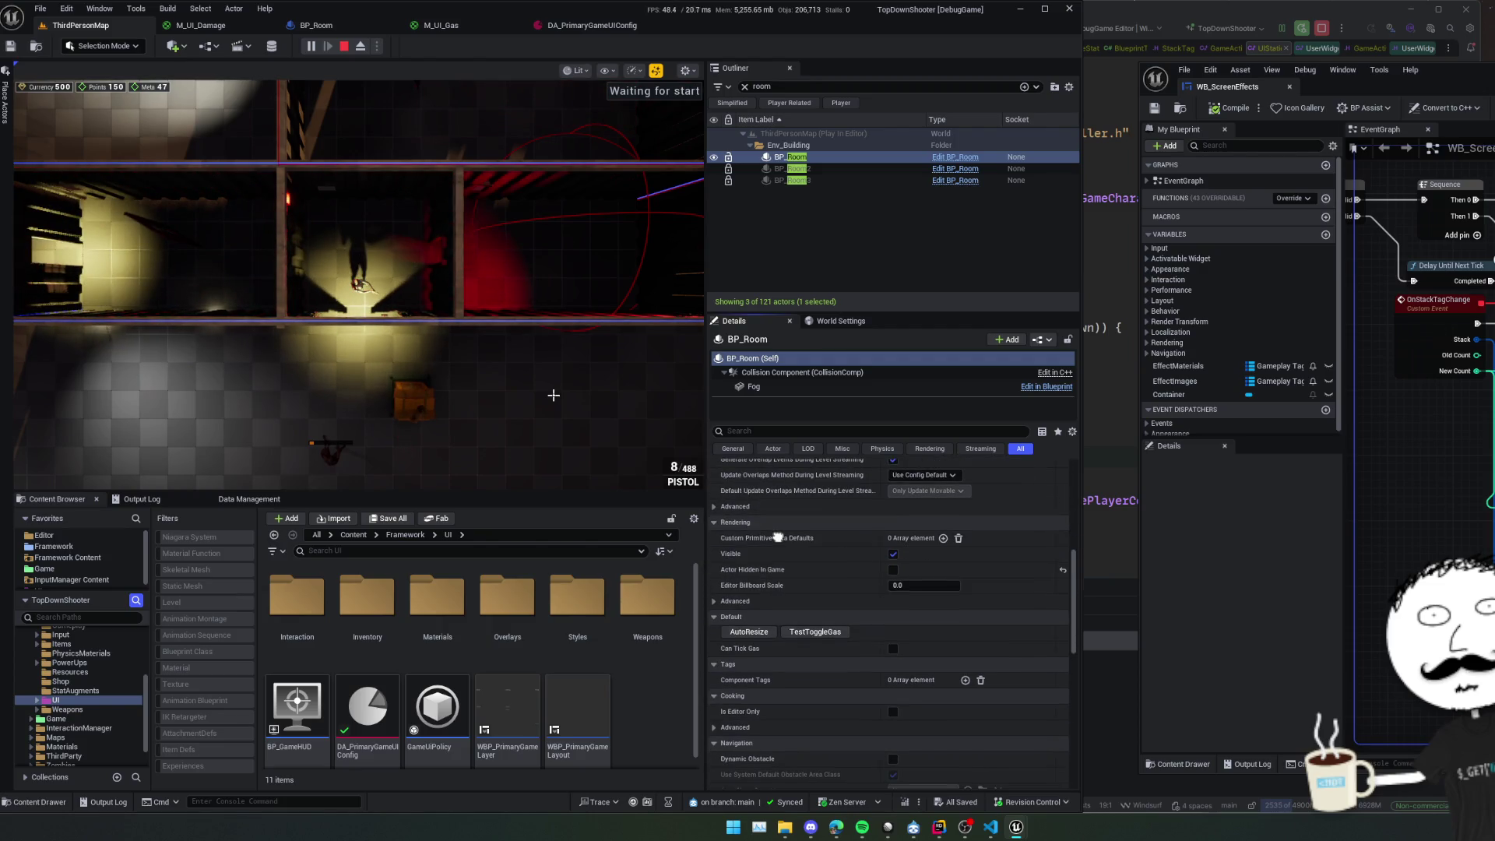
{"action": "left_click", "coordinate": [815, 632]}
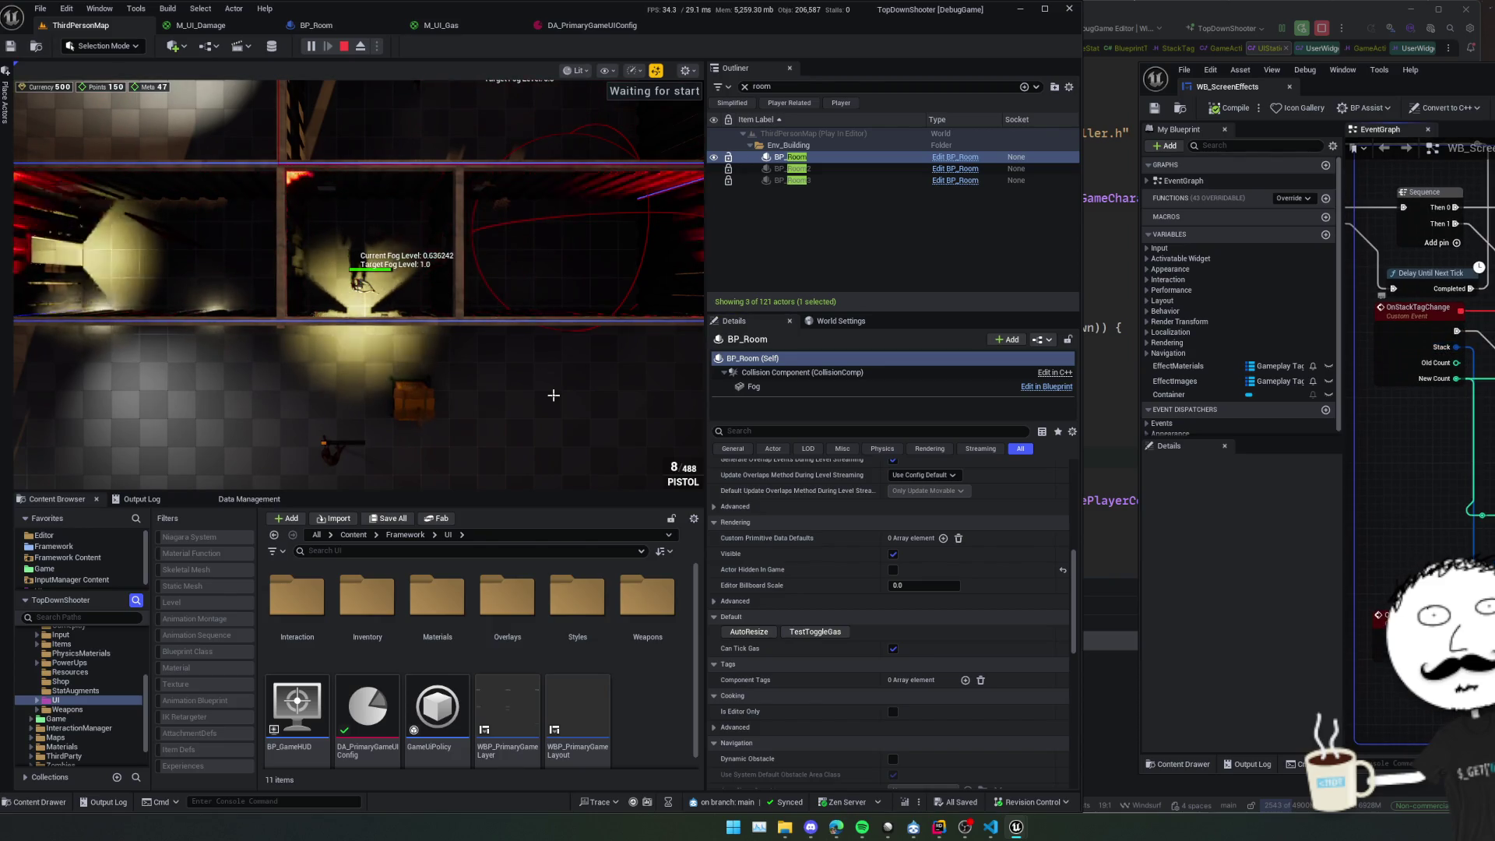
Pause the game while checking the AND and Construct Image nodes in the event graph.
{"action": "left_click_drag", "start_coordinate": [1453, 354], "coordinate": [1377, 313]}
{"action": "scroll", "coordinate": [1417, 374], "scroll_direction": "down", "scroll_amount": 2}
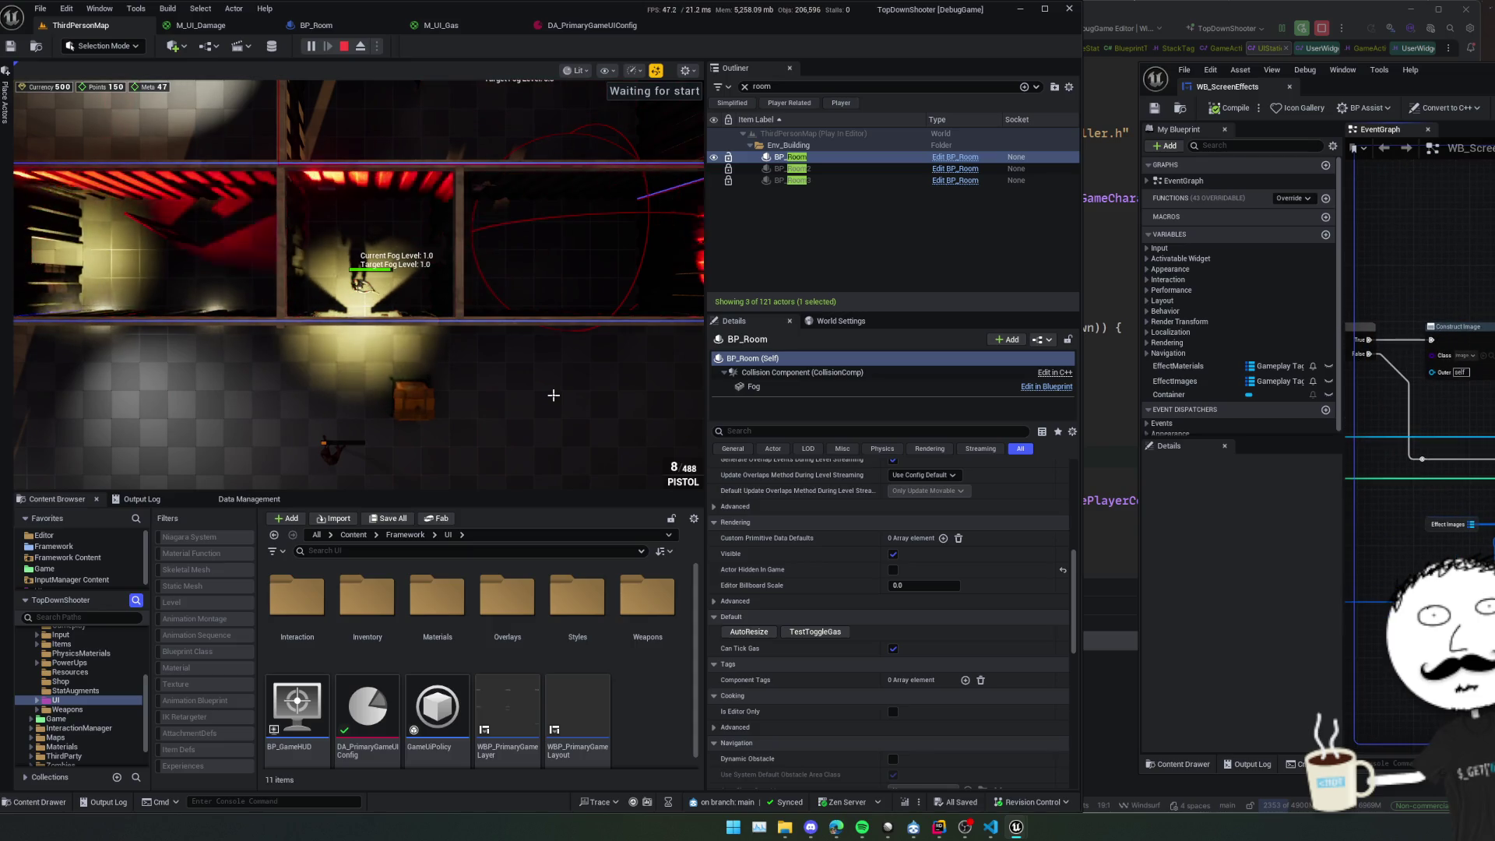
{"action": "scroll", "coordinate": [1417, 389], "scroll_direction": "up", "scroll_amount": 3}
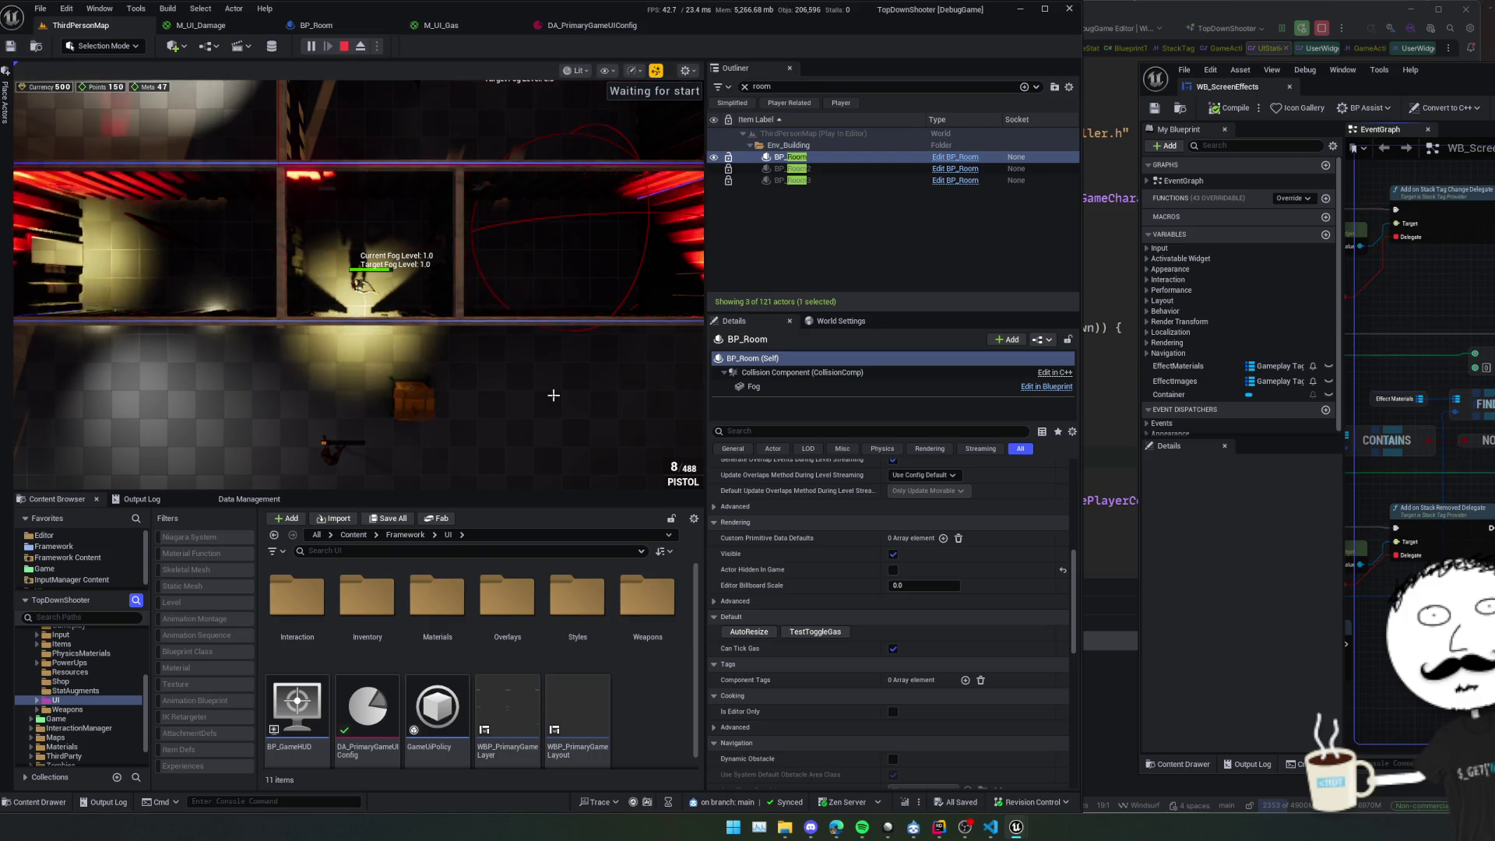
{"action": "scroll", "coordinate": [1417, 389], "scroll_direction": "up", "scroll_amount": 2}
{"action": "left_click_drag", "start_coordinate": [1417, 389], "coordinate": [1301, 392]}
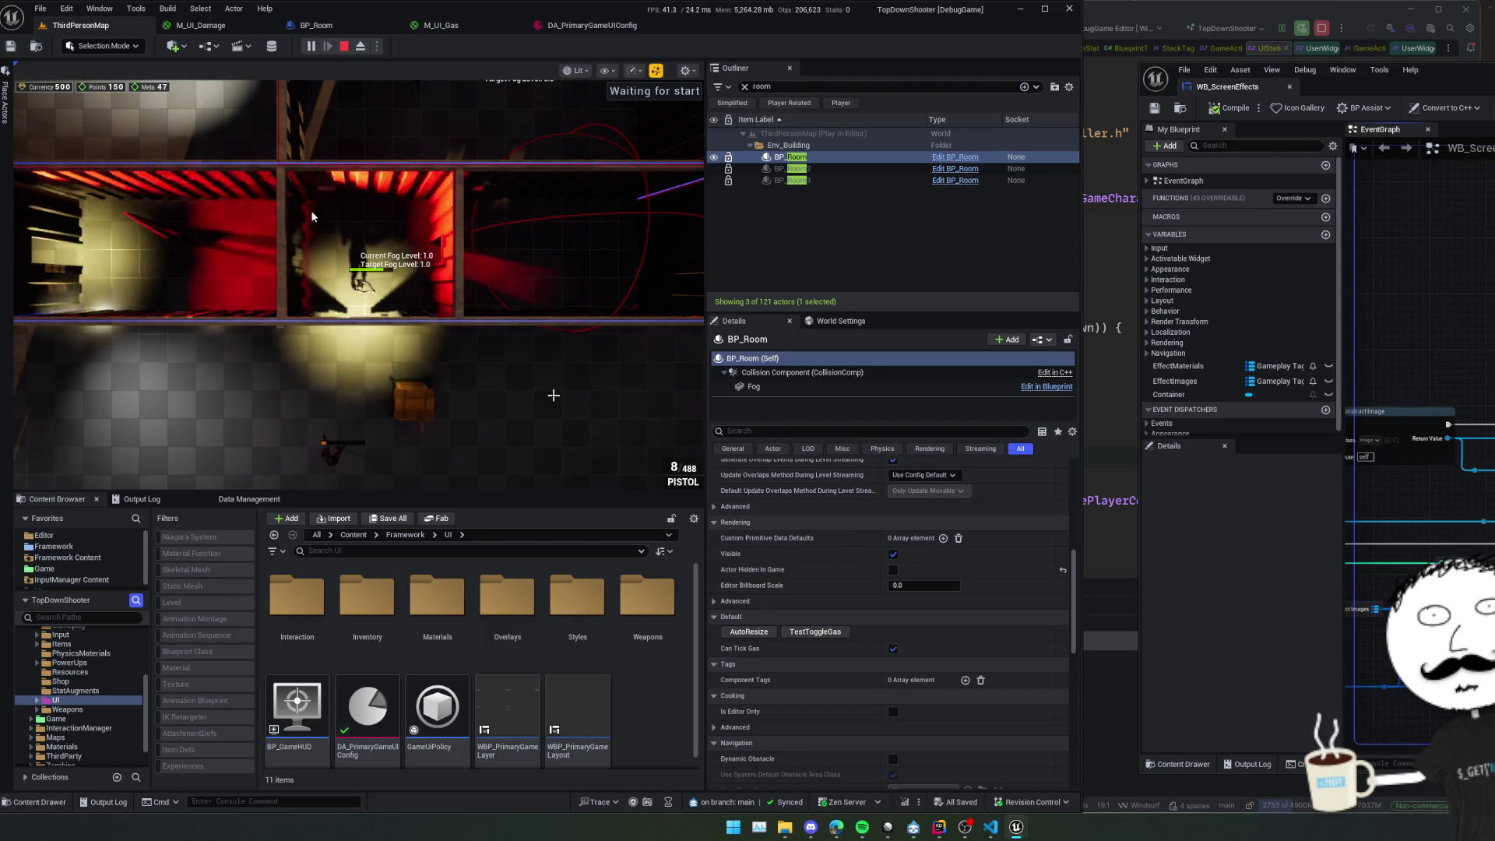
{"action": "left_click", "coordinate": [311, 46]}
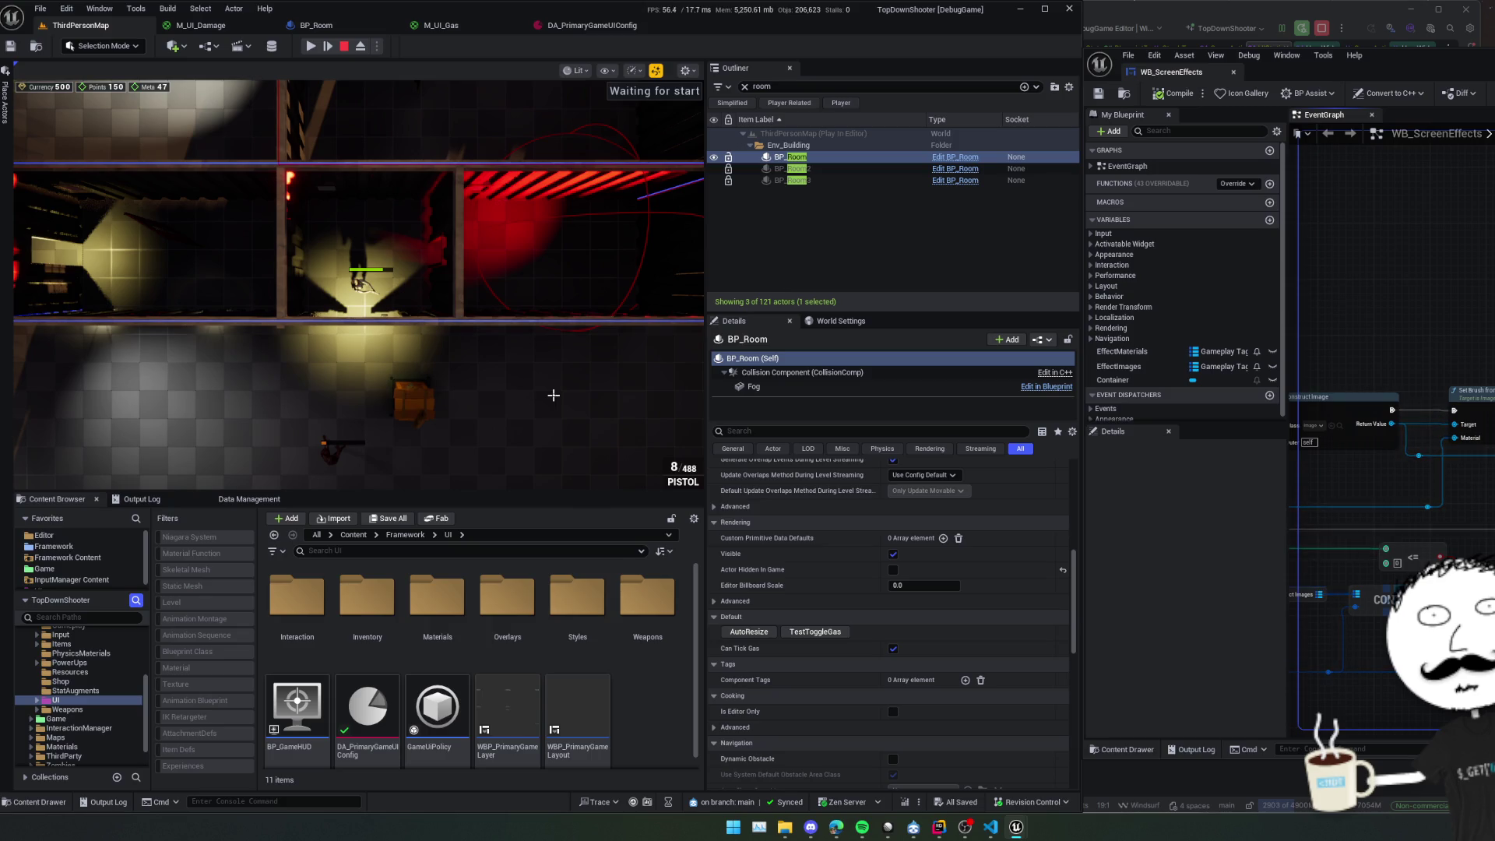
{"action": "left_click_drag", "start_coordinate": [1447, 435], "coordinate": [1472, 441]}
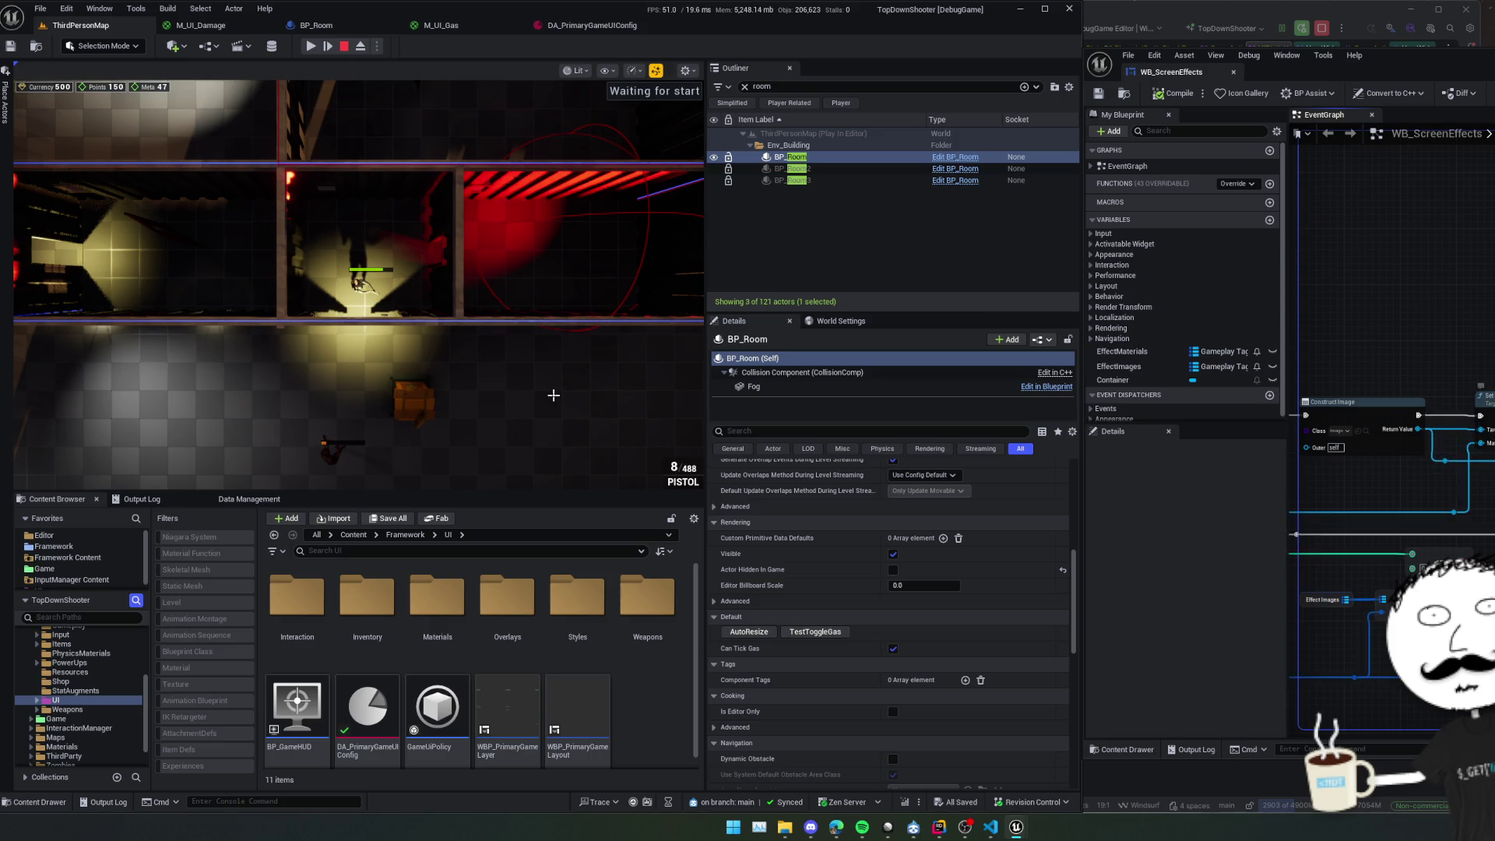
{"action": "left_click_drag", "start_coordinate": [1478, 429], "coordinate": [1478, 452]}
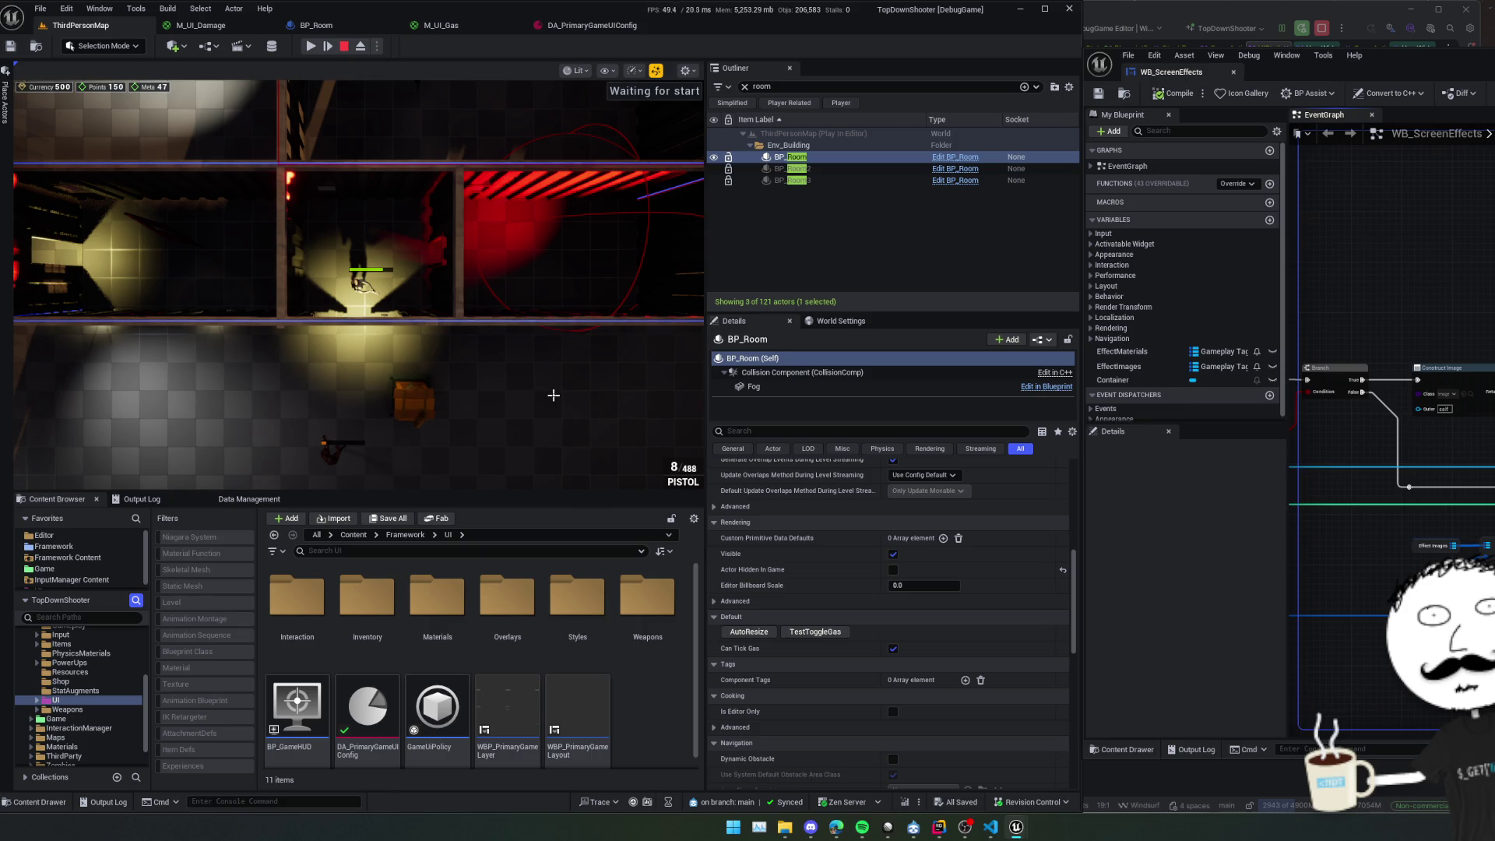
Open the Widget Reflector on the game viewport with UMG as the tree root.
{"action": "key", "text": "ctrl+shift+w"}
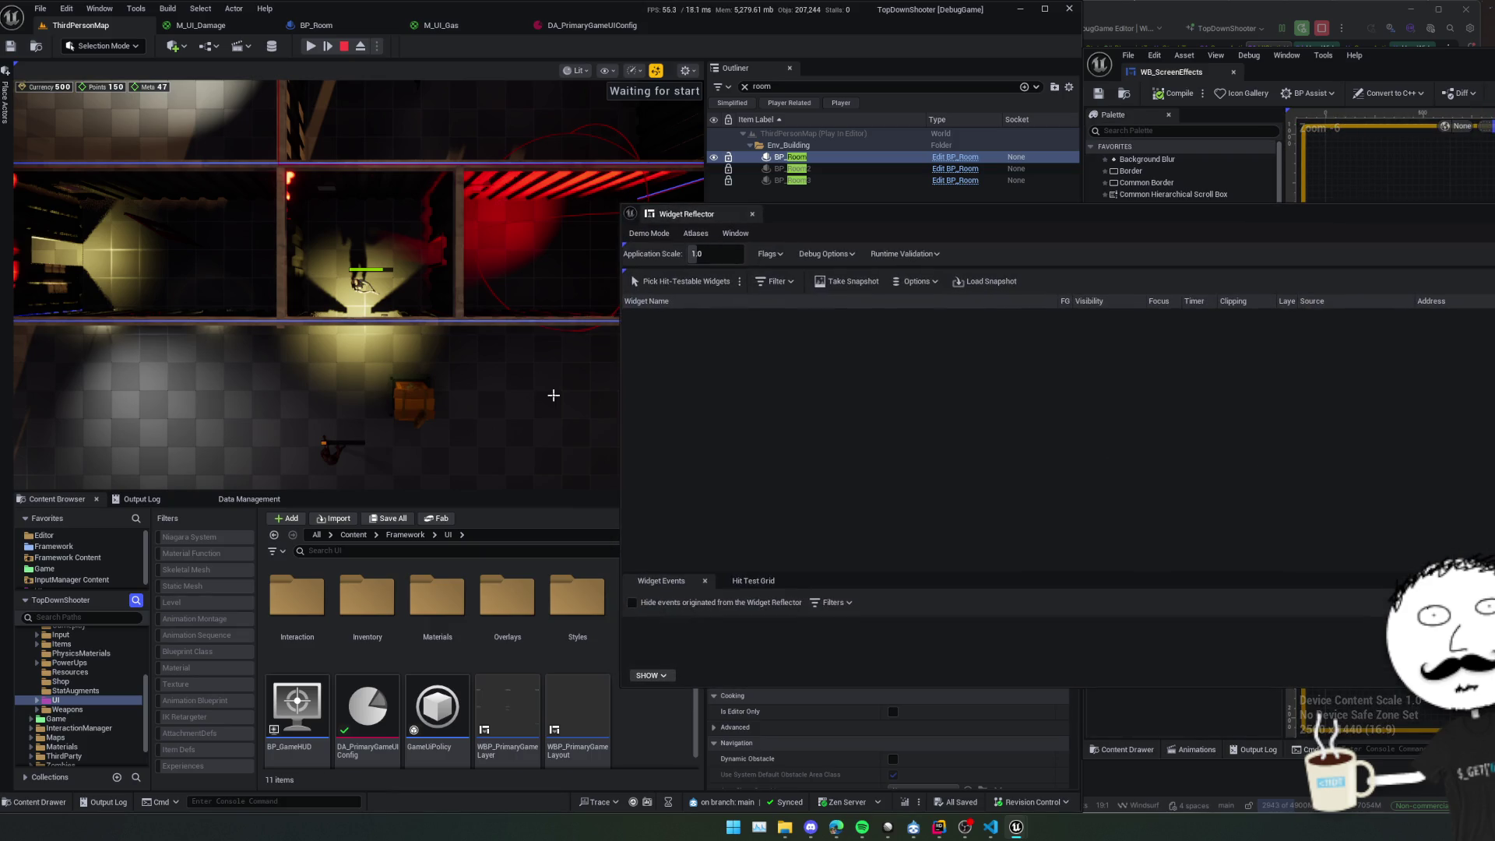
{"action": "left_click", "coordinate": [665, 284]}
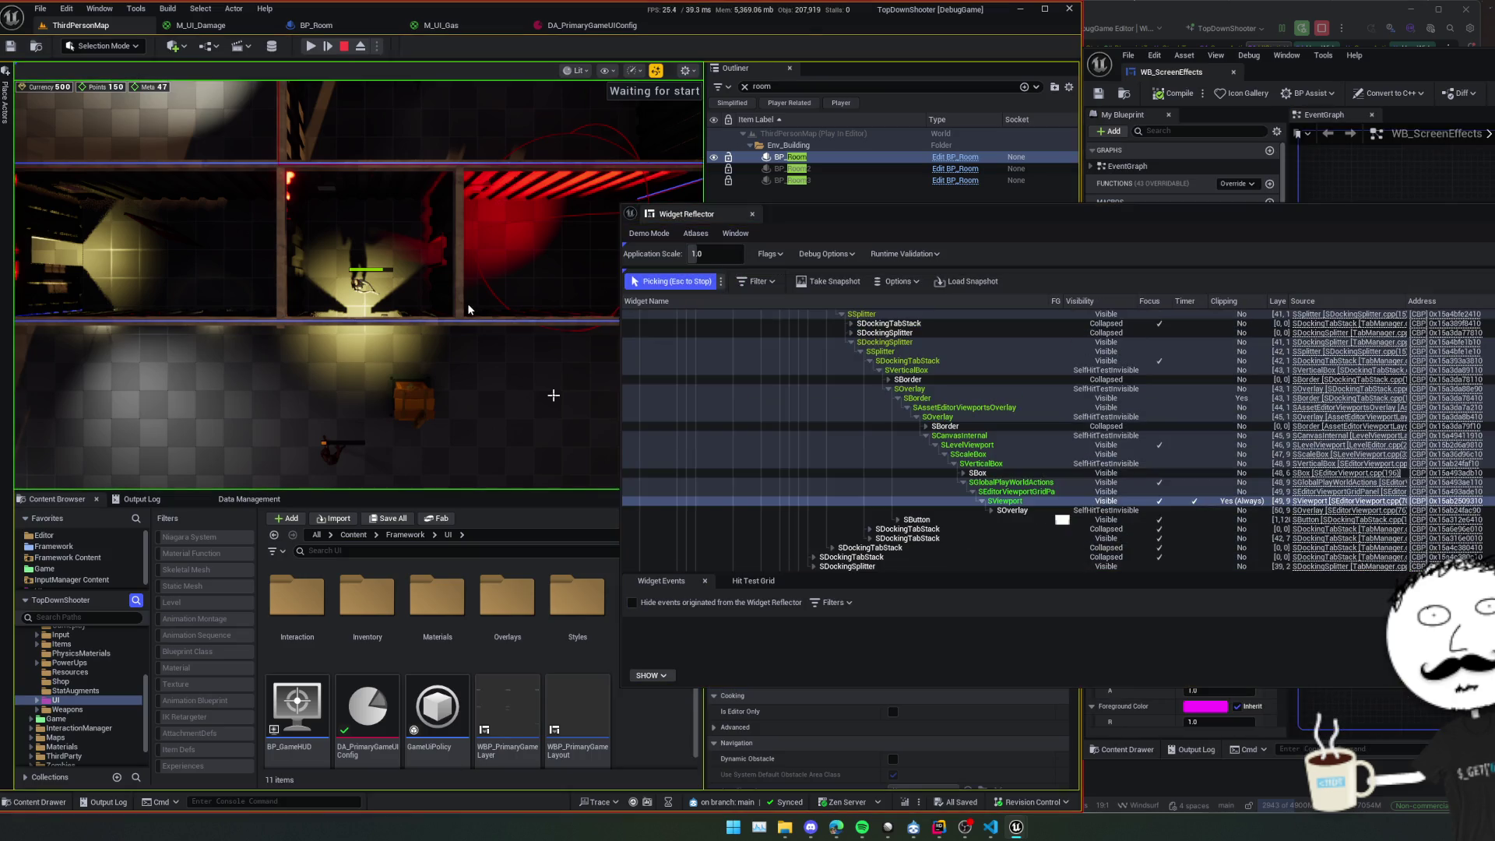
{"action": "right_click", "coordinate": [1004, 502]}
{"action": "left_click", "coordinate": [1074, 525]}
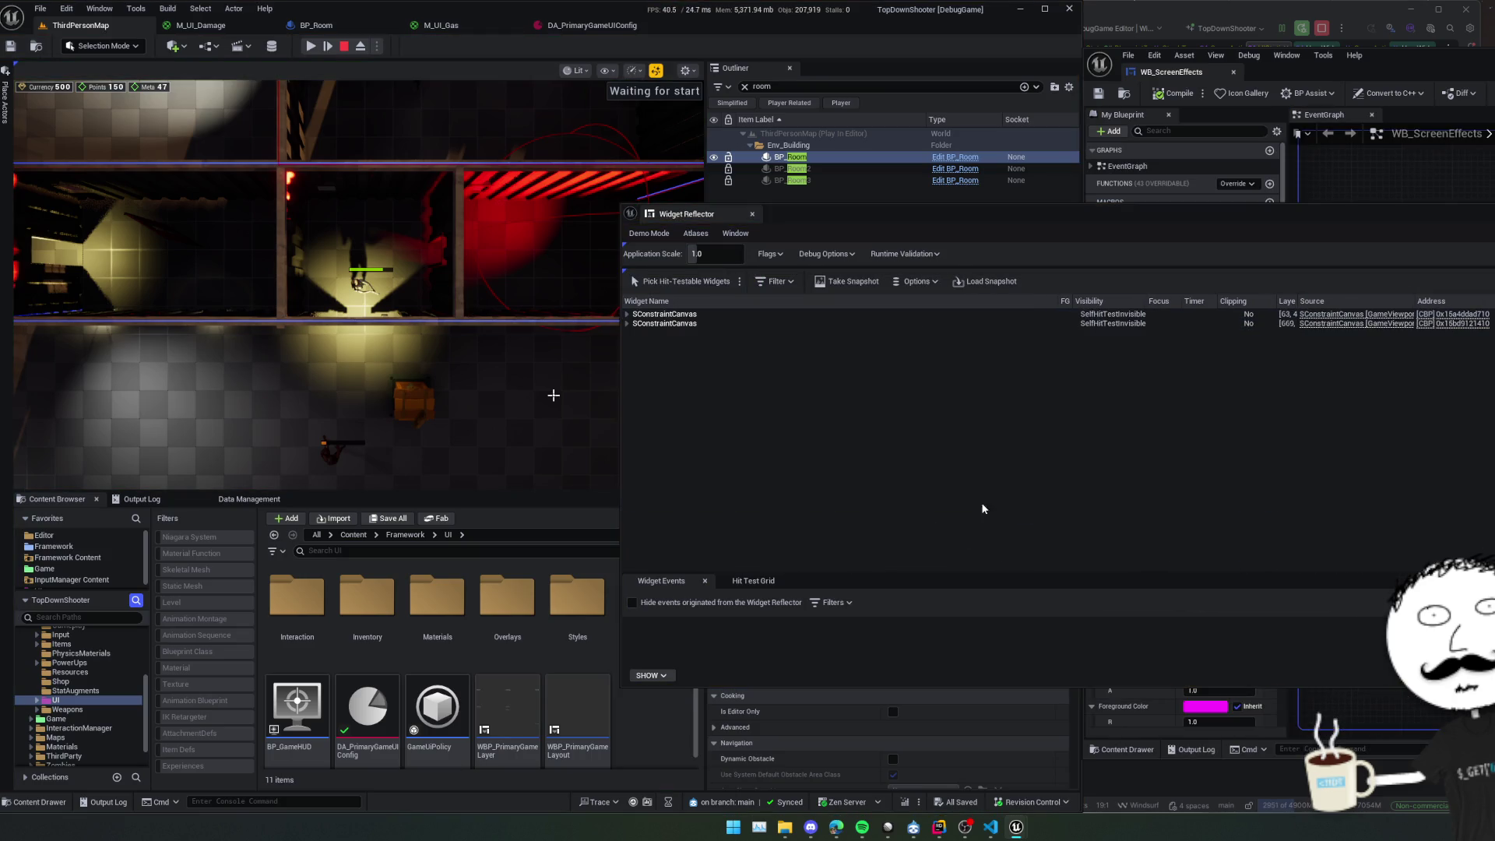
{"action": "left_click", "coordinate": [713, 315]}
Expand the widget tree through GameLayer_Stack and SafeZone down to Overlay_0.
{"action": "key", "text": "Down"}
{"action": "key", "text": "Right"}
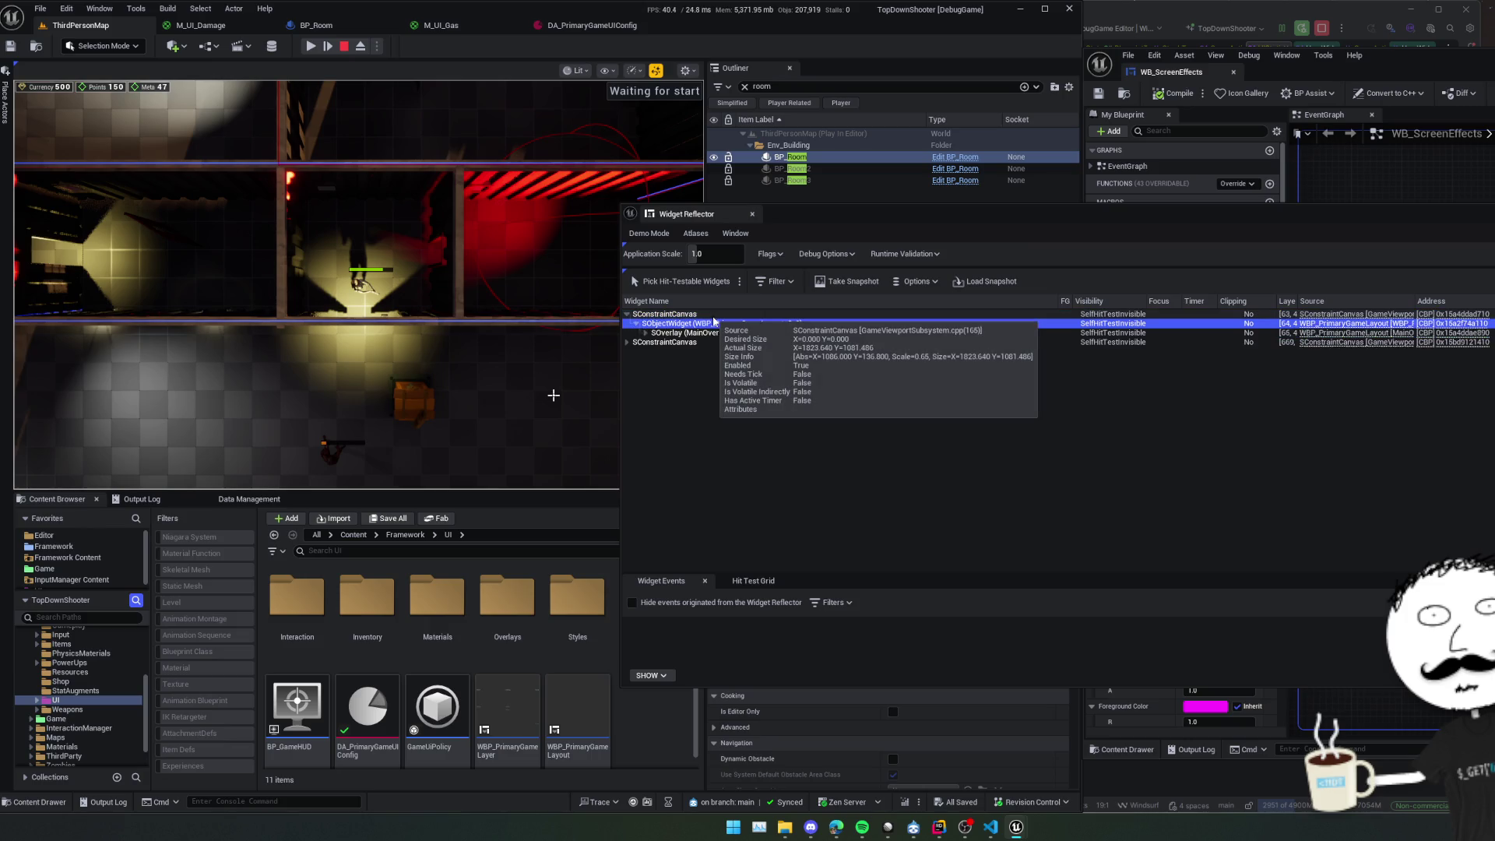
{"action": "key", "text": "Down"}
{"action": "key", "text": "Right"}
{"action": "key", "text": "Down"}
{"action": "key", "text": "Right"}
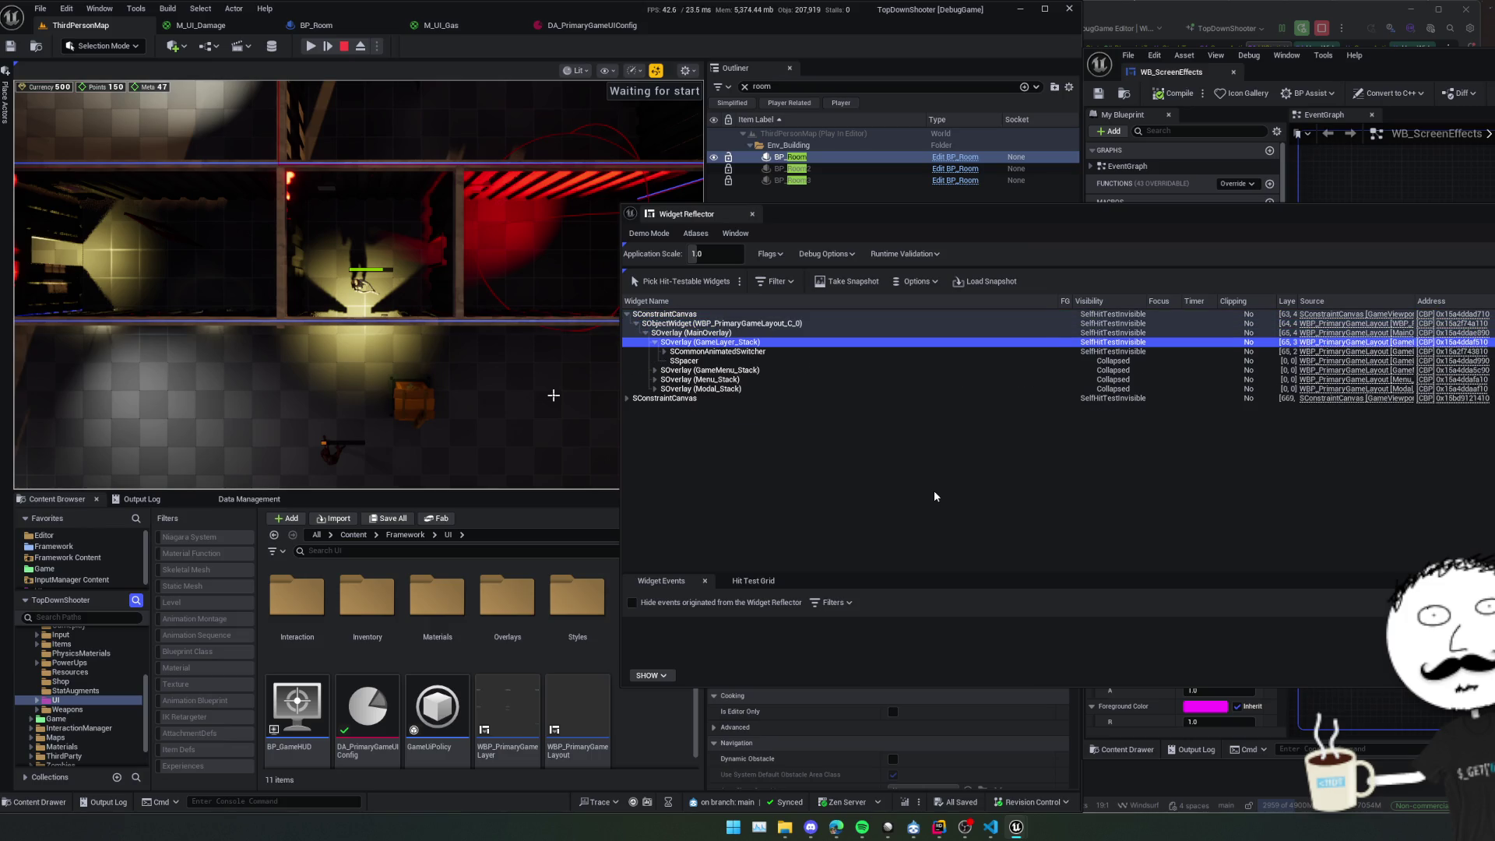
{"action": "key", "text": "Left"}
{"action": "key", "text": "Right"}
{"action": "key", "text": "Down"}
{"action": "key", "text": "Right"}
{"action": "key", "text": "Down"}
{"action": "key", "text": "Right"}
{"action": "key", "text": "Down"}
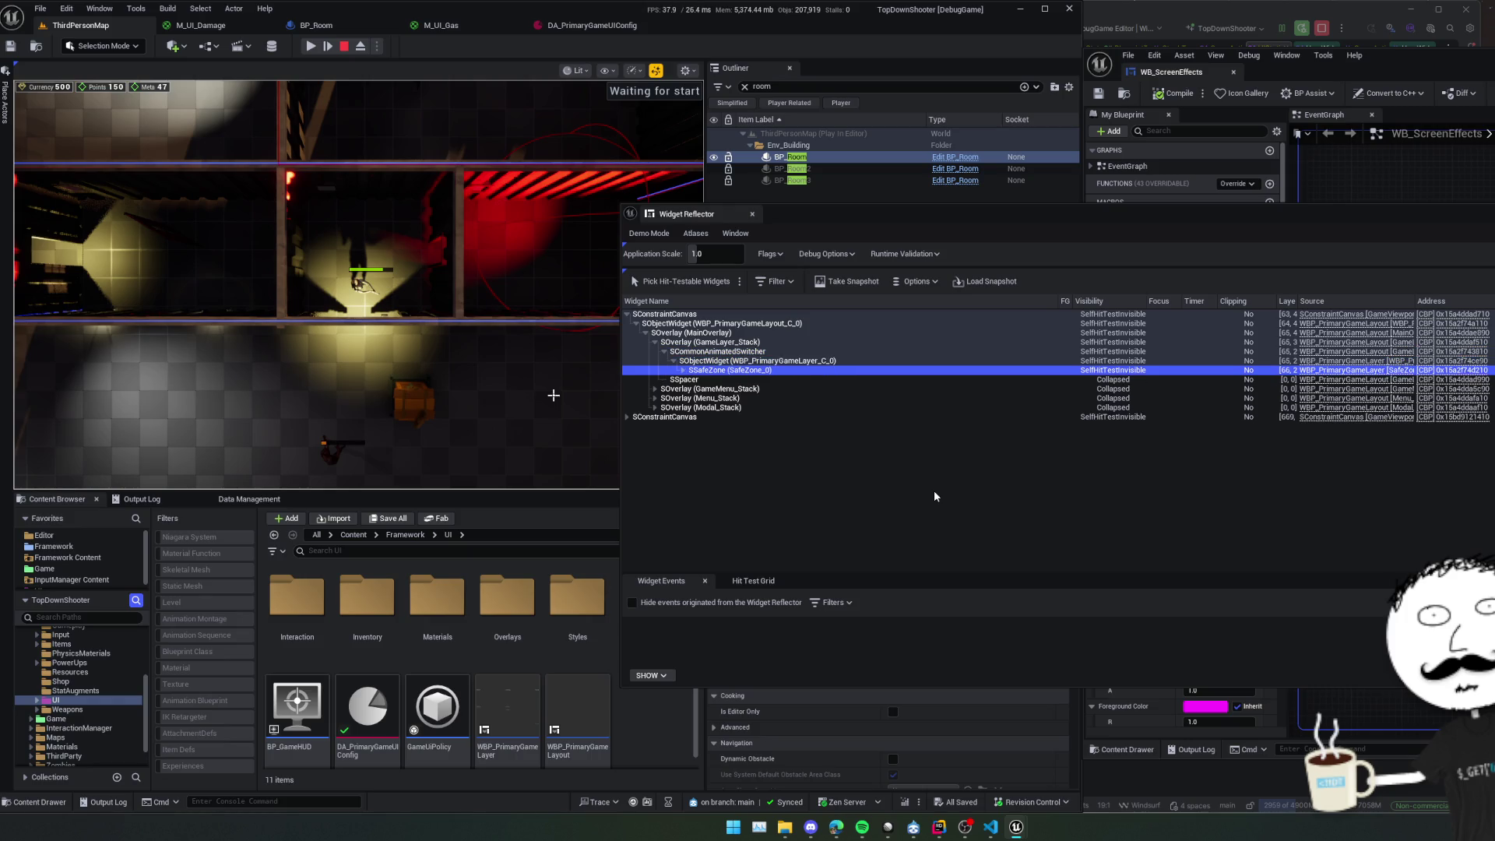
{"action": "key", "text": "Right"}
{"action": "key", "text": "Down"}
{"action": "key", "text": "Right"}
Expand CanvasPanel_0's Overlays down to WB_ScreenEffects > Container > Image_0, then move the reflector left.
{"action": "key", "text": "Down"}
{"action": "key", "text": "Right"}
{"action": "key", "text": "Down"}
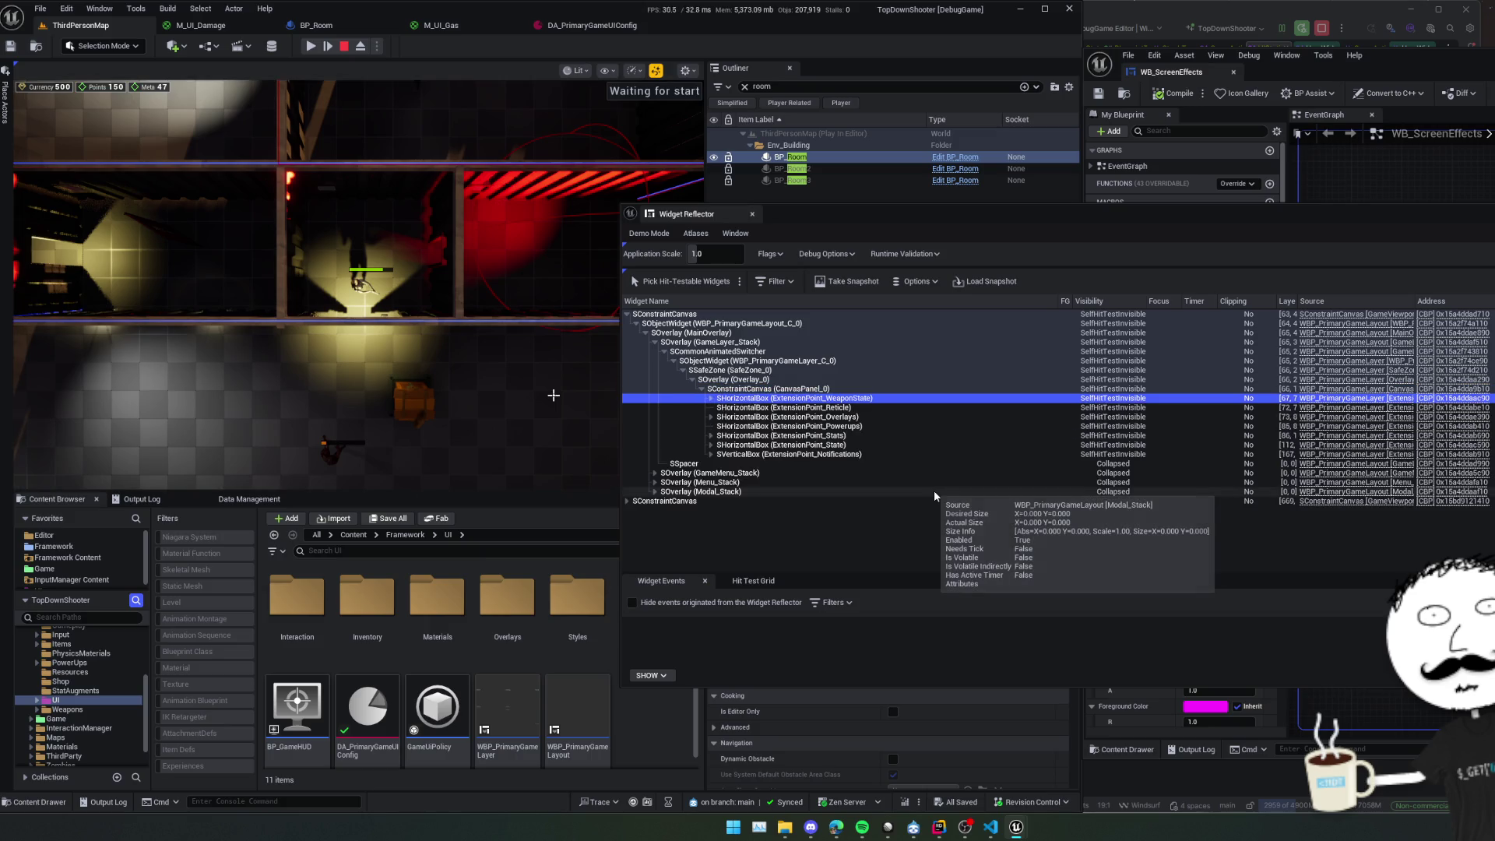
{"action": "key", "text": "Down"}
{"action": "key", "text": "Down"}
{"action": "key", "text": "Right"}
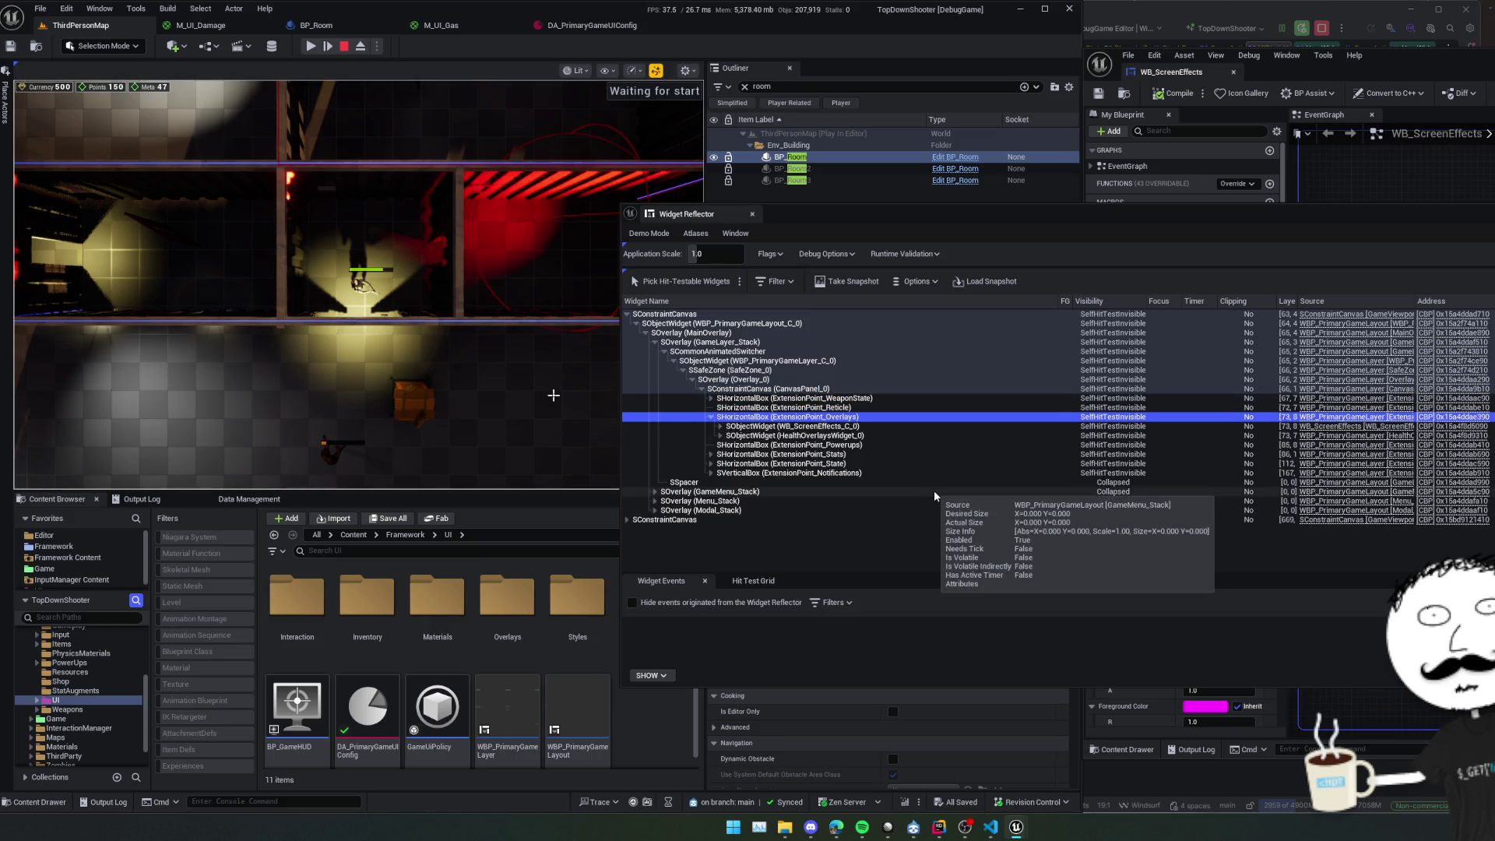
{"action": "key", "text": "Down"}
{"action": "key", "text": "Right"}
{"action": "key", "text": "Down"}
{"action": "key", "text": "Right"}
{"action": "key", "text": "Down"}
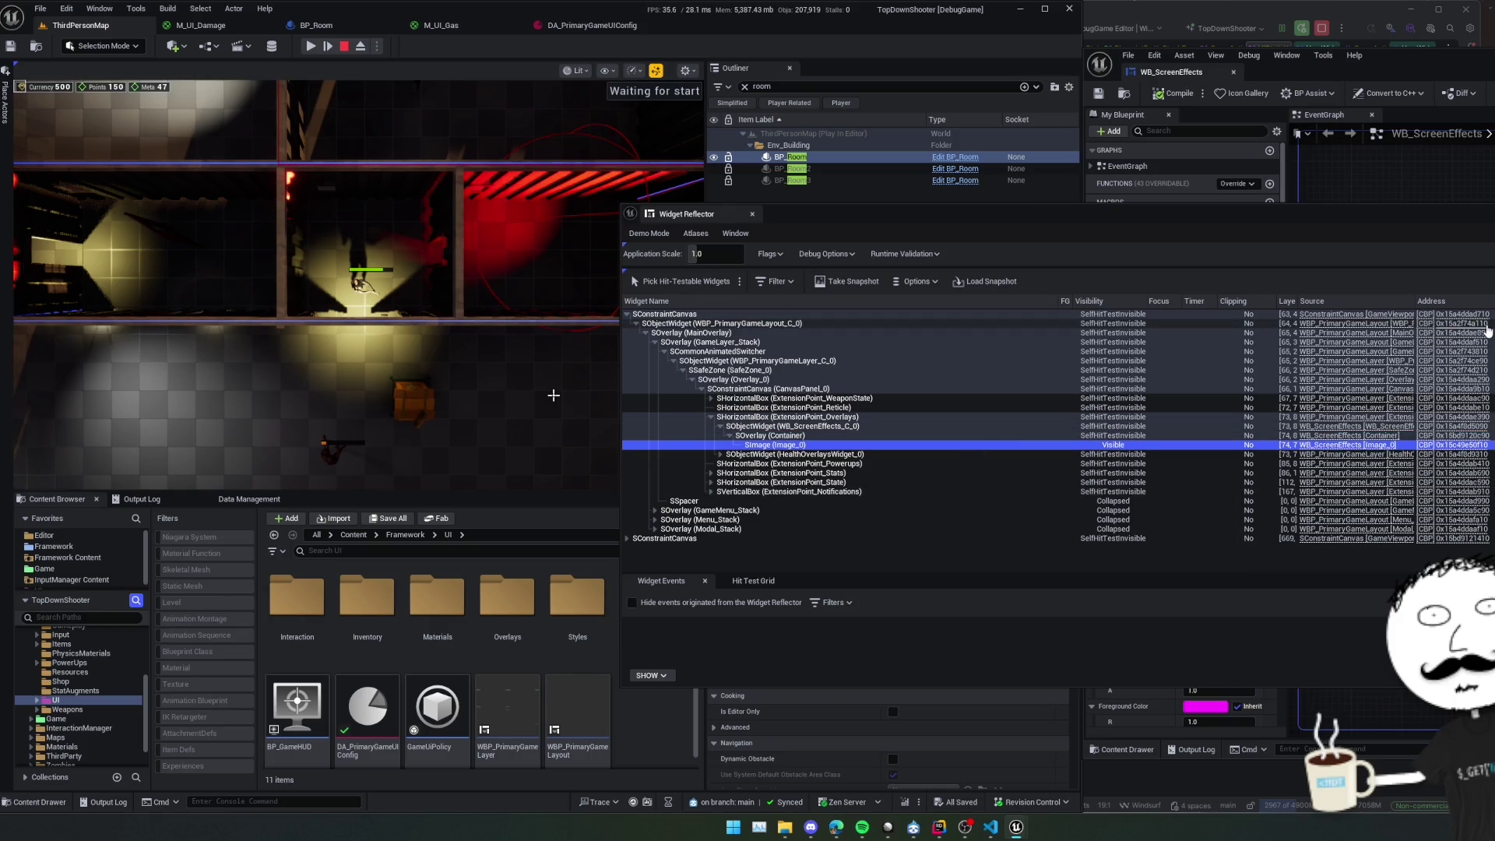
{"action": "left_click", "coordinate": [553, 395]}
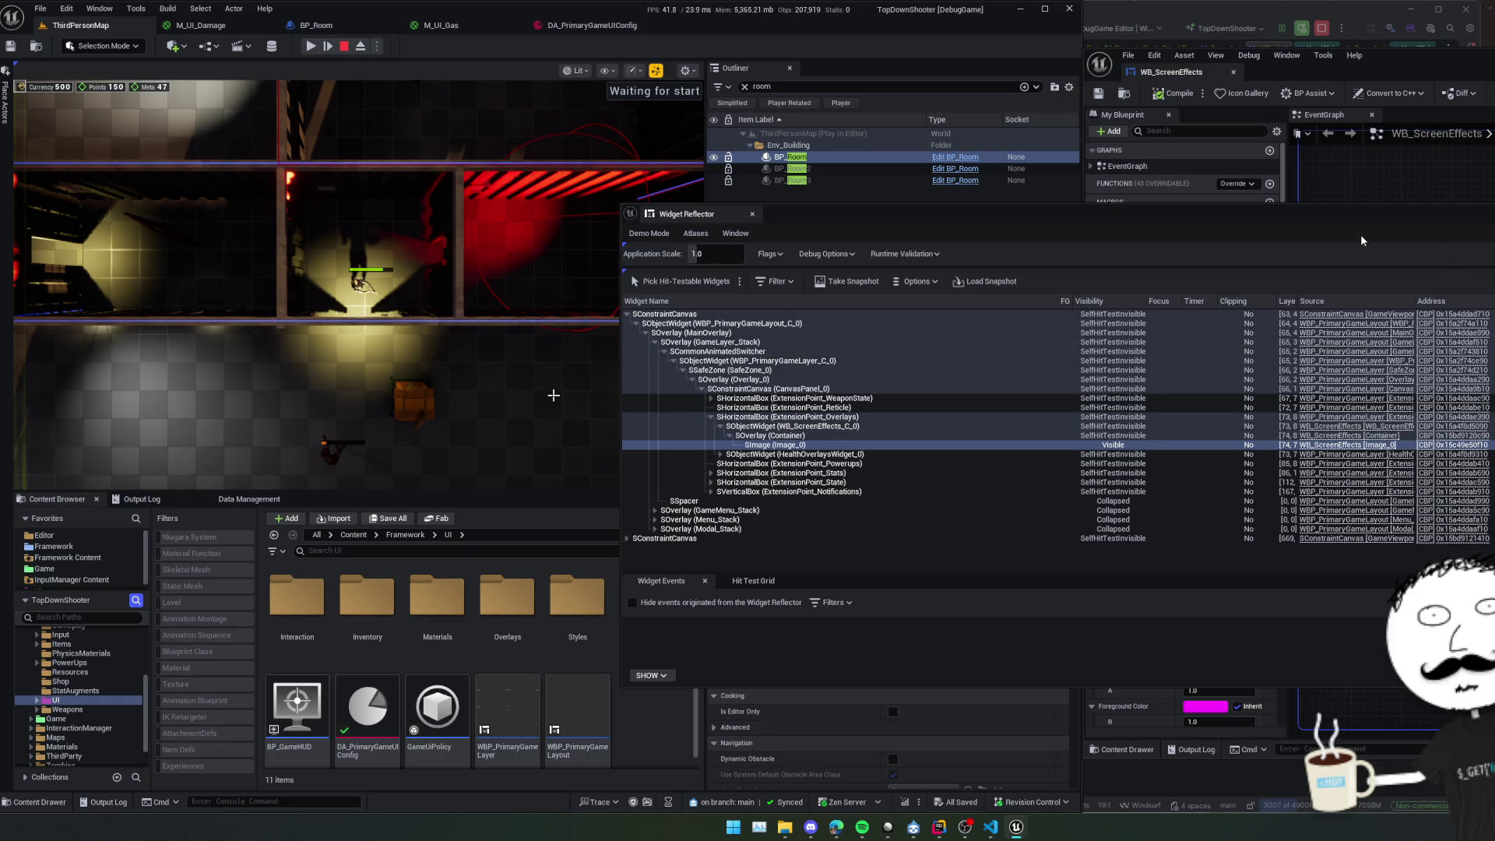
{"action": "mouse_move", "coordinate": [1393, 218]}
{"action": "left_mouse_down"}
{"action": "mouse_move", "coordinate": [1189, 203]}
{"action": "mouse_move", "coordinate": [1489, 435]}
{"action": "mouse_move", "coordinate": [1455, 446]}
{"action": "mouse_move", "coordinate": [781, 207]}
{"action": "left_mouse_up"}
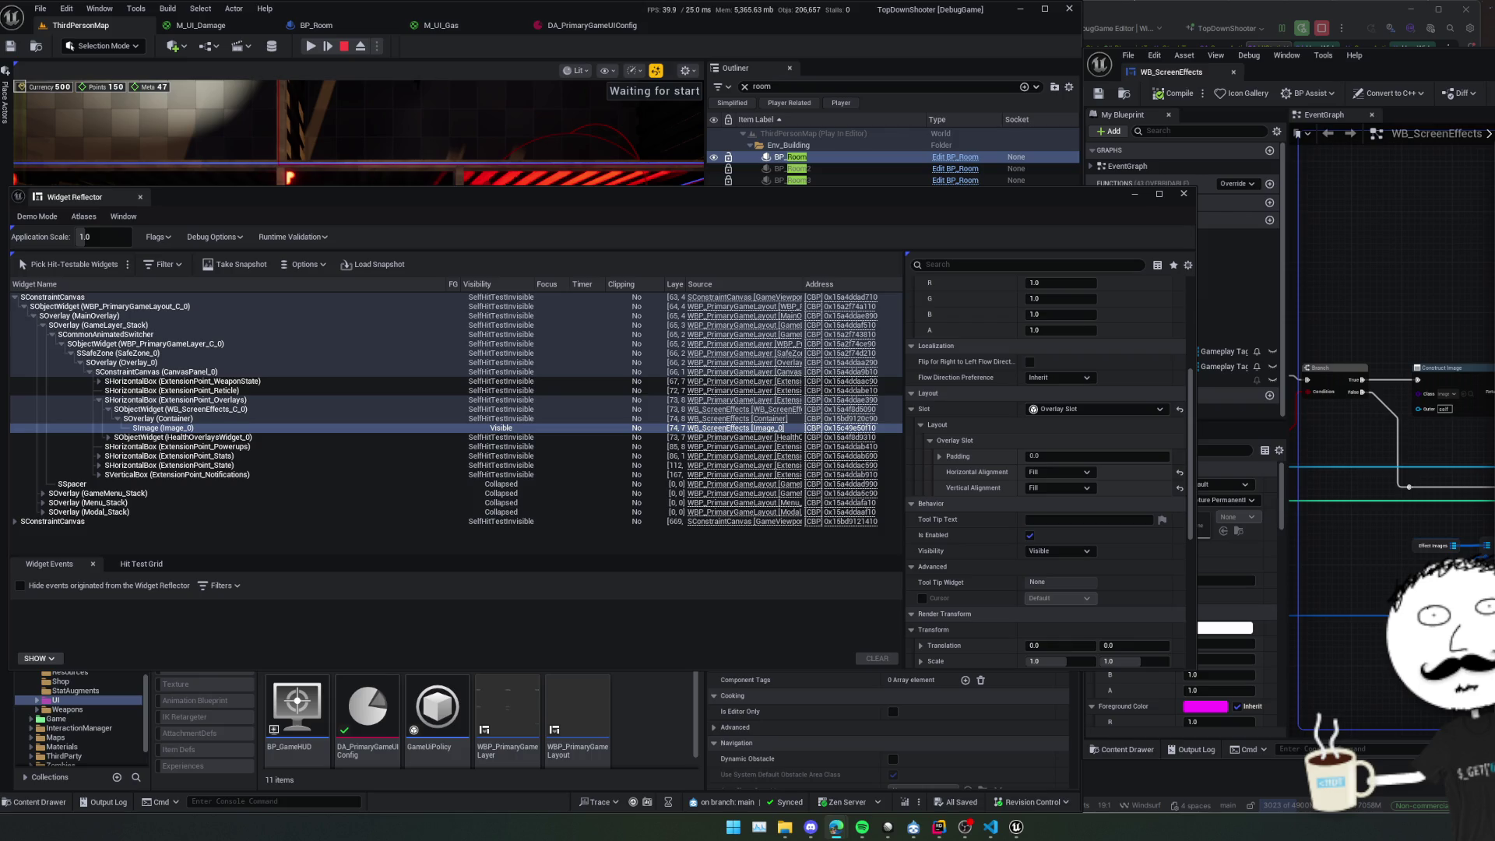
Browse actions for Add Child's returned slot, then open Add Child's source at the UPanelSlot header in Rider.
{"action": "left_click", "coordinate": [1411, 288]}
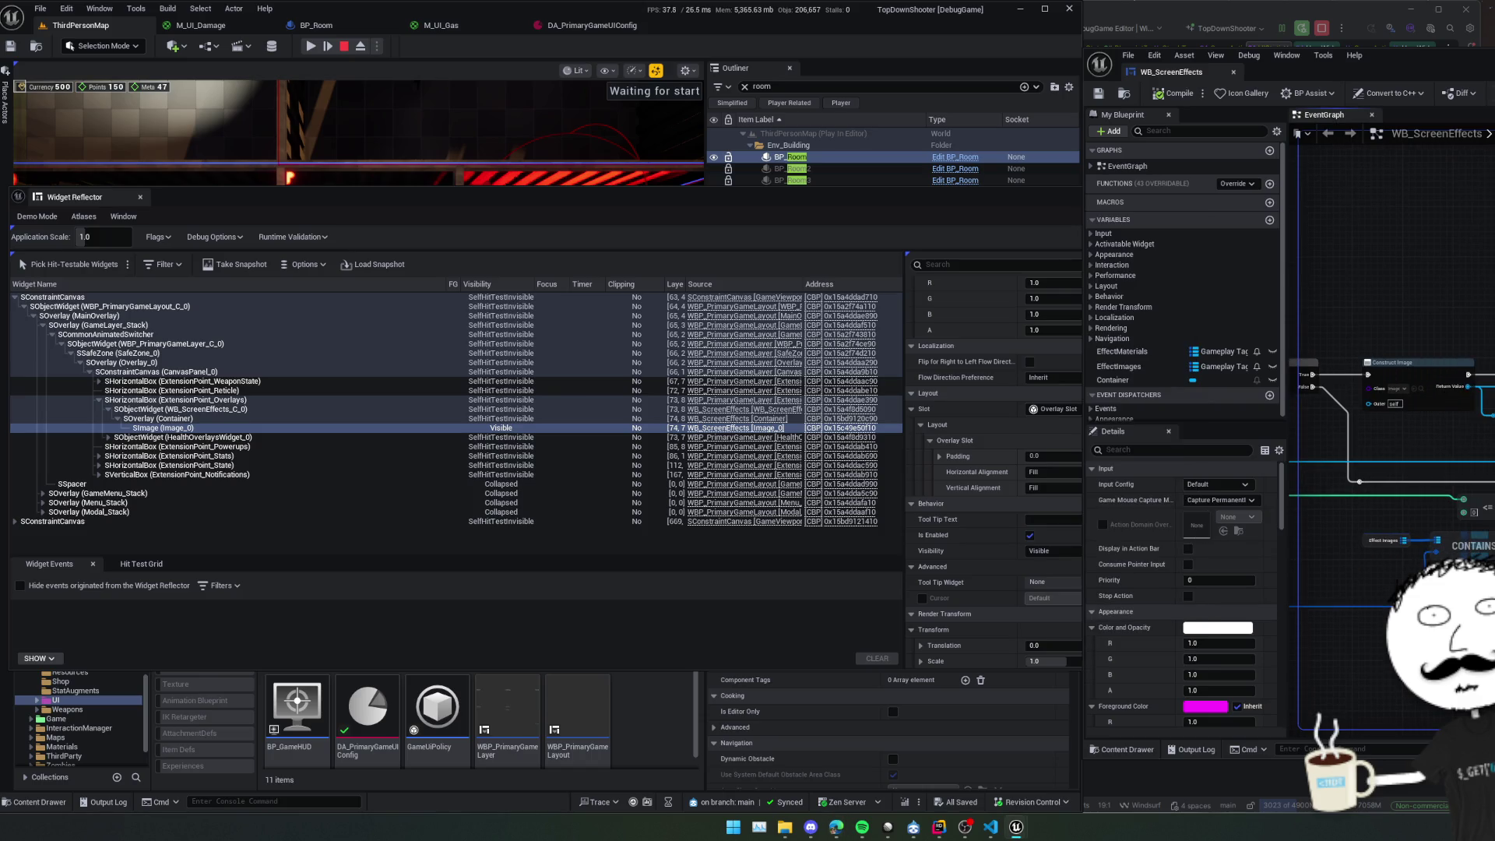
{"action": "scroll", "coordinate": [1370, 281], "scroll_direction": "up", "scroll_amount": 2}
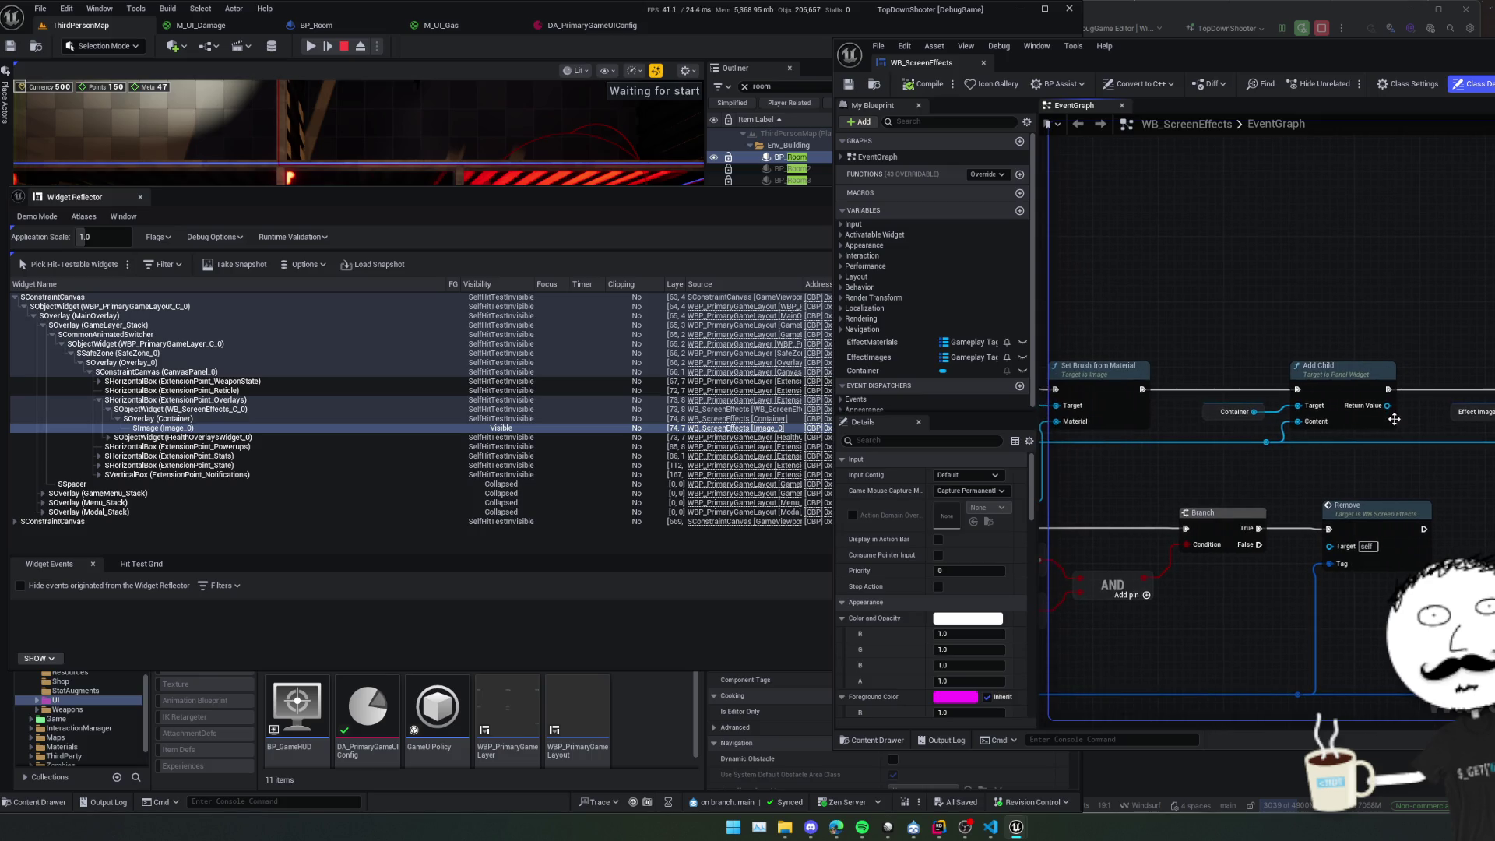
{"action": "left_click_drag", "start_coordinate": [1356, 454], "coordinate": [1349, 458]}
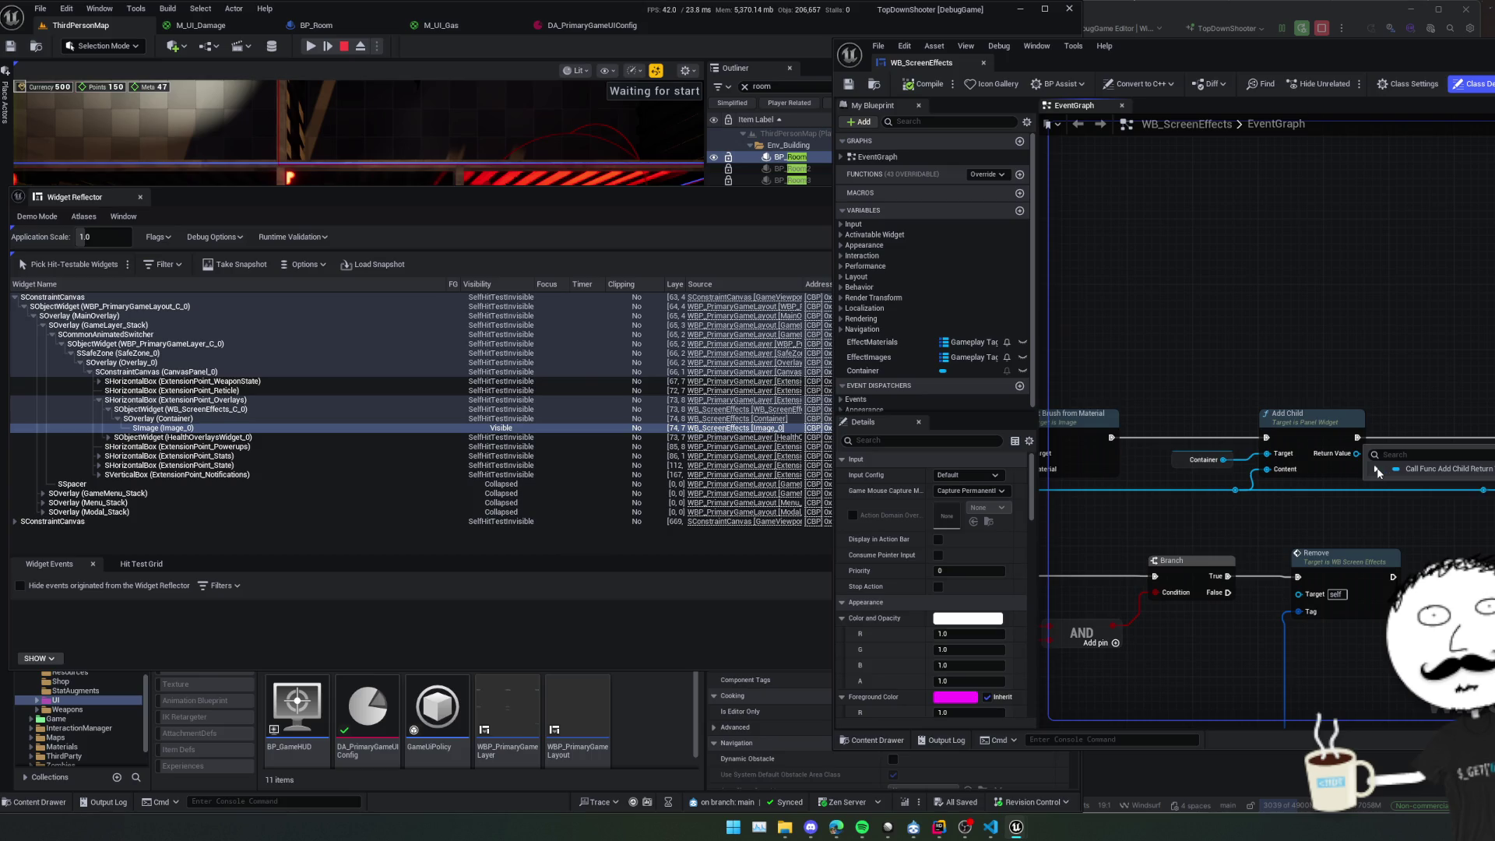
{"action": "left_click", "coordinate": [1377, 469]}
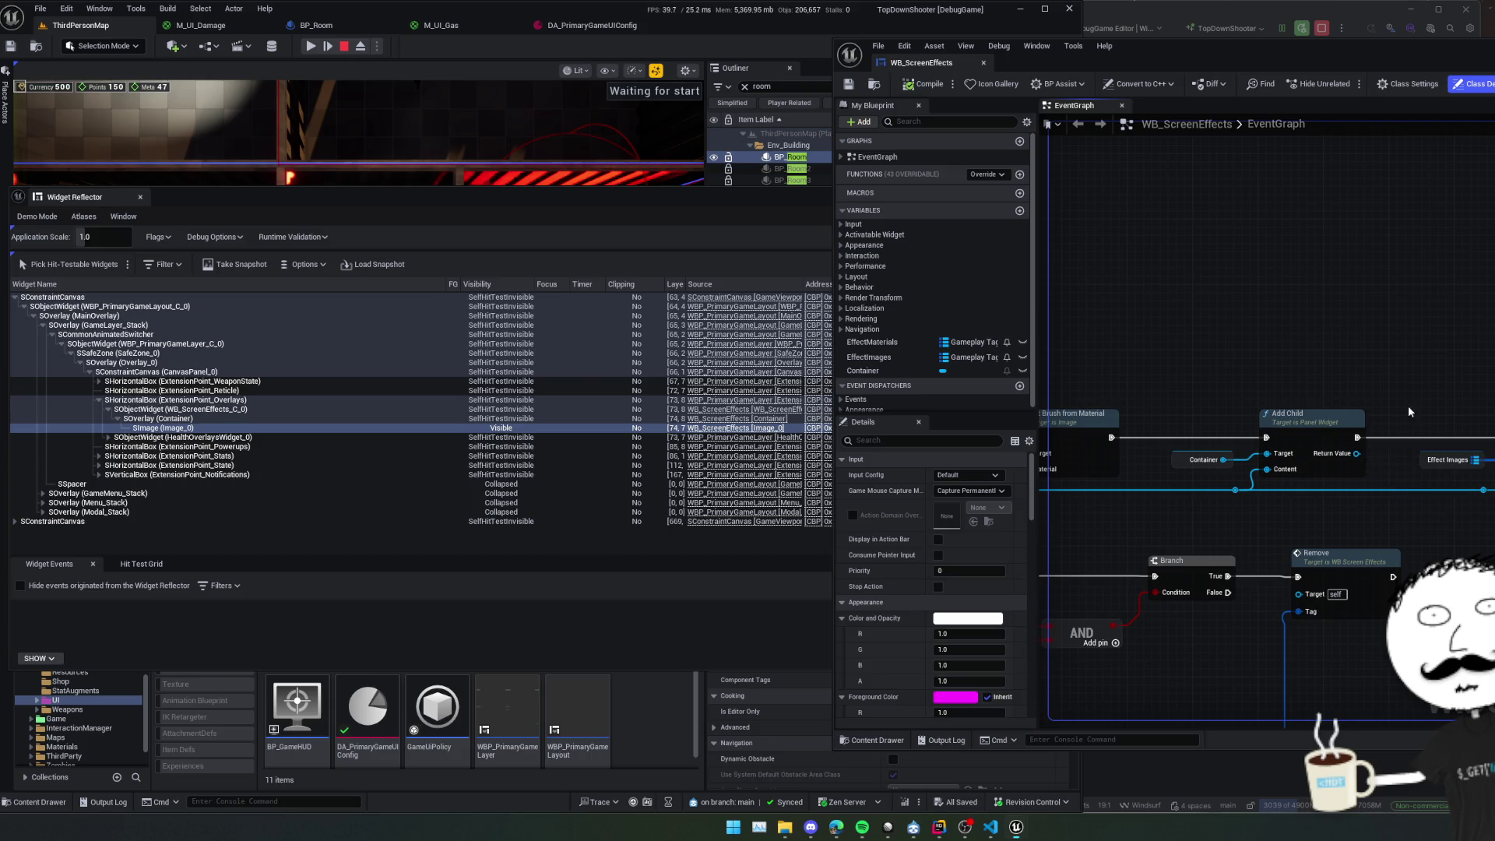
{"action": "left_click_drag", "start_coordinate": [1336, 442], "coordinate": [1443, 356]}
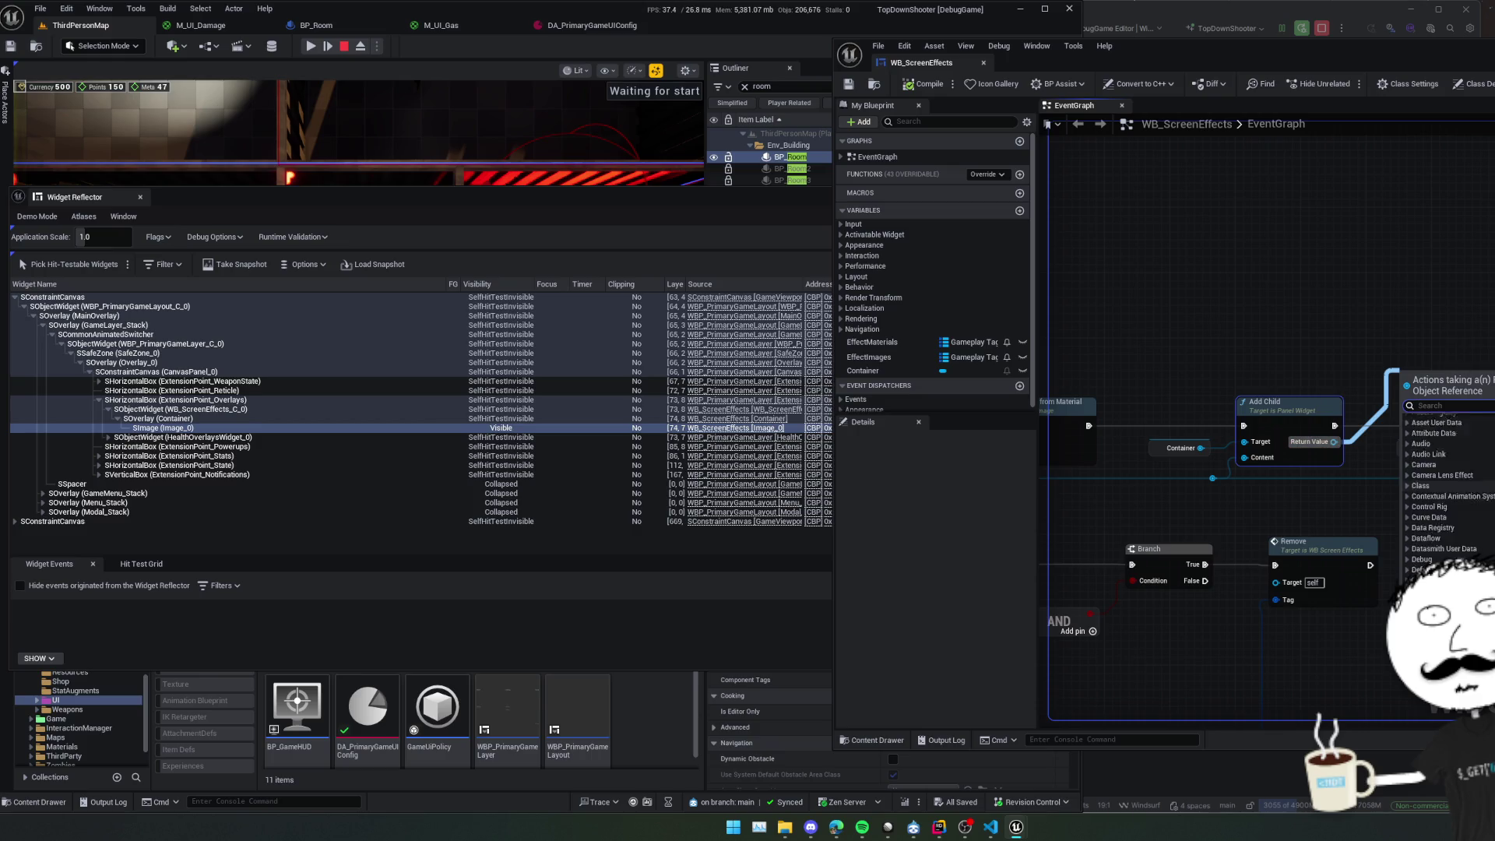
{"action": "scroll", "coordinate": [1449, 491], "scroll_direction": "down", "scroll_amount": 10}
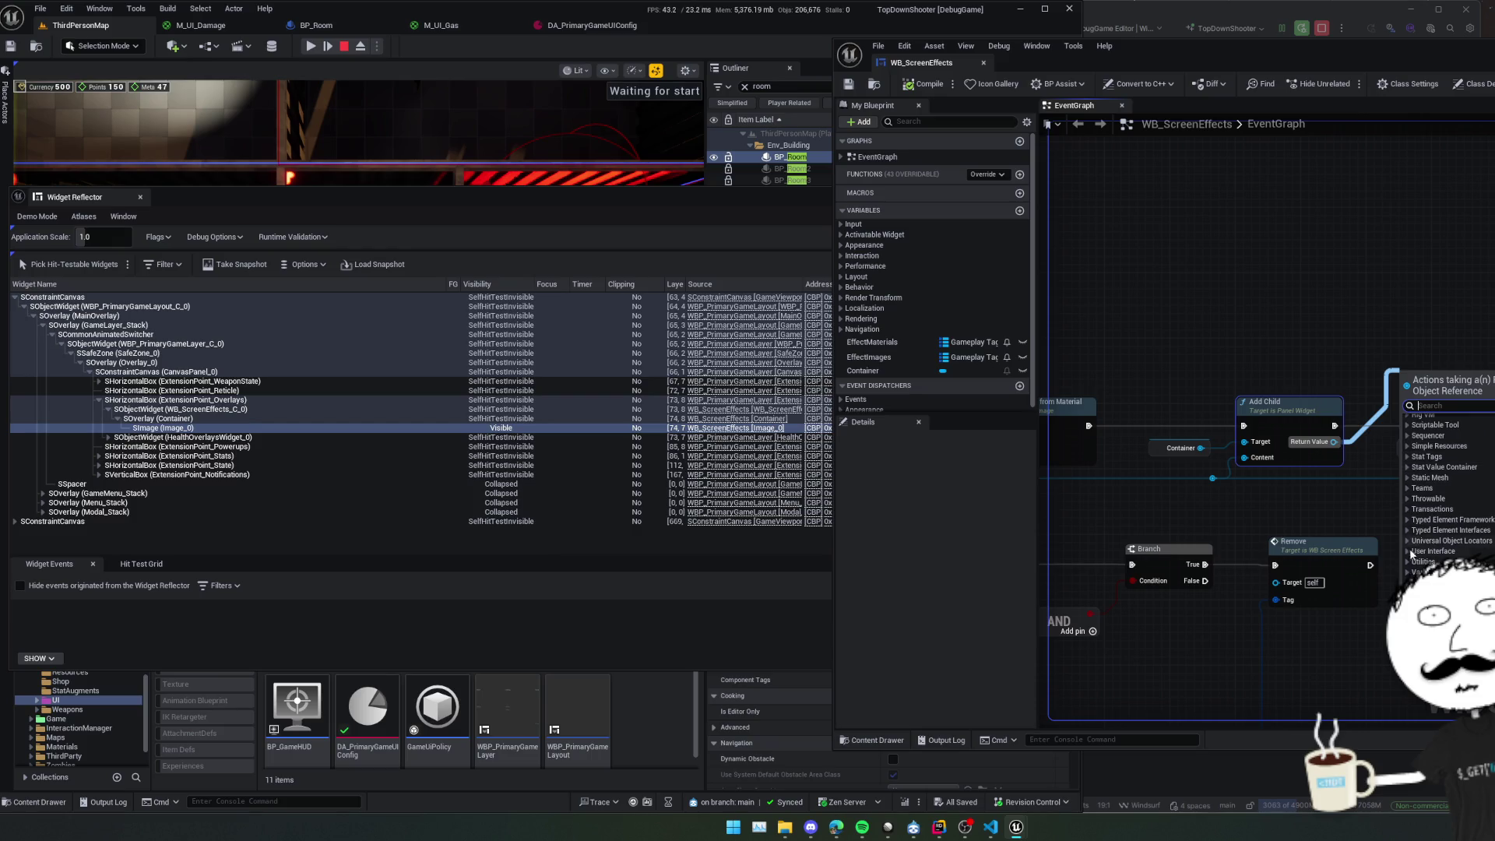
{"action": "left_click", "coordinate": [1410, 551]}
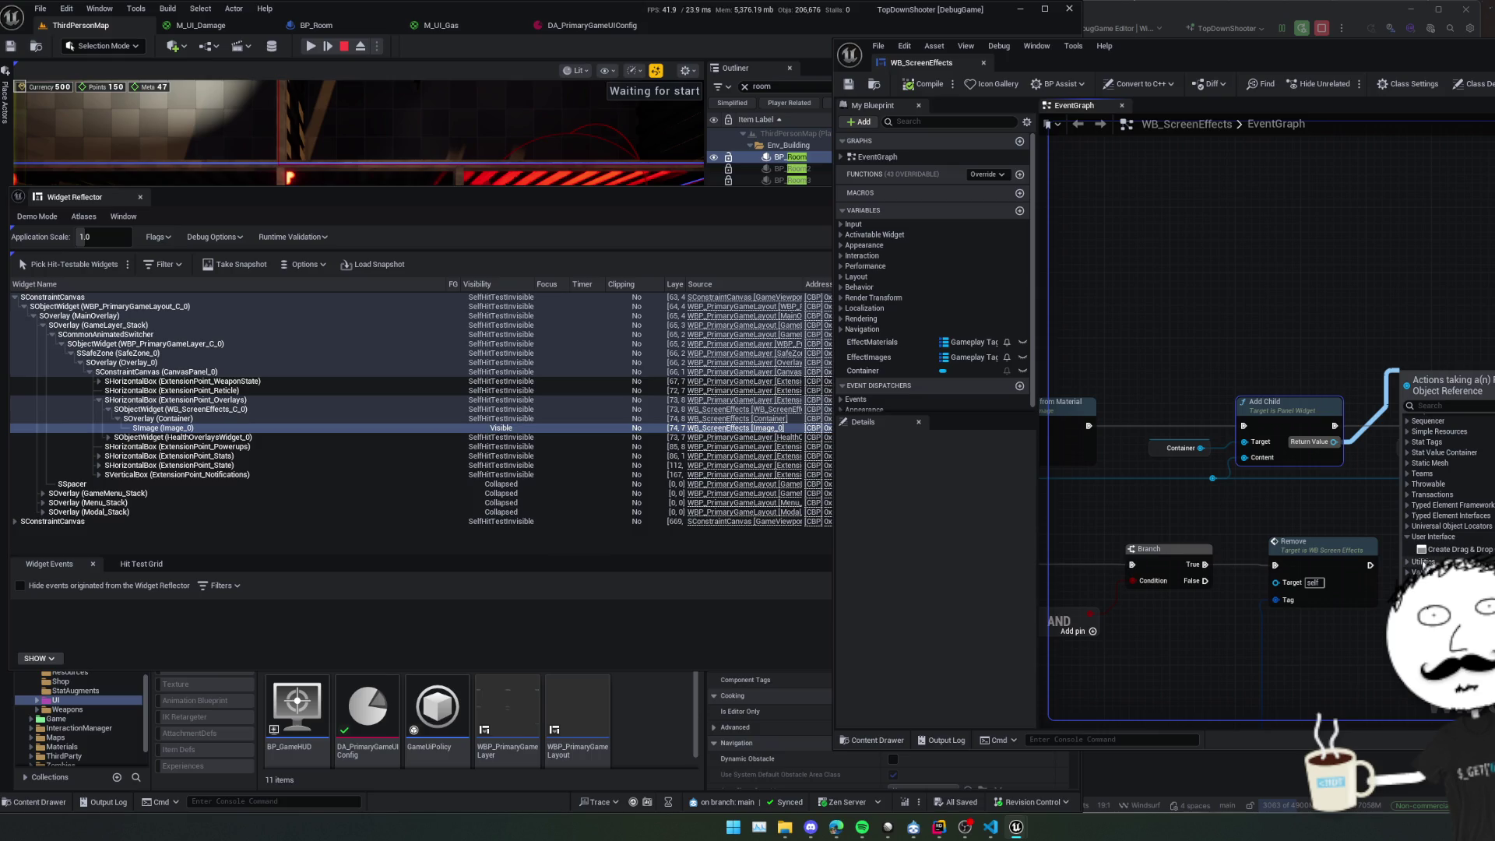
{"action": "scroll", "coordinate": [1422, 555], "scroll_direction": "up", "scroll_amount": 4}
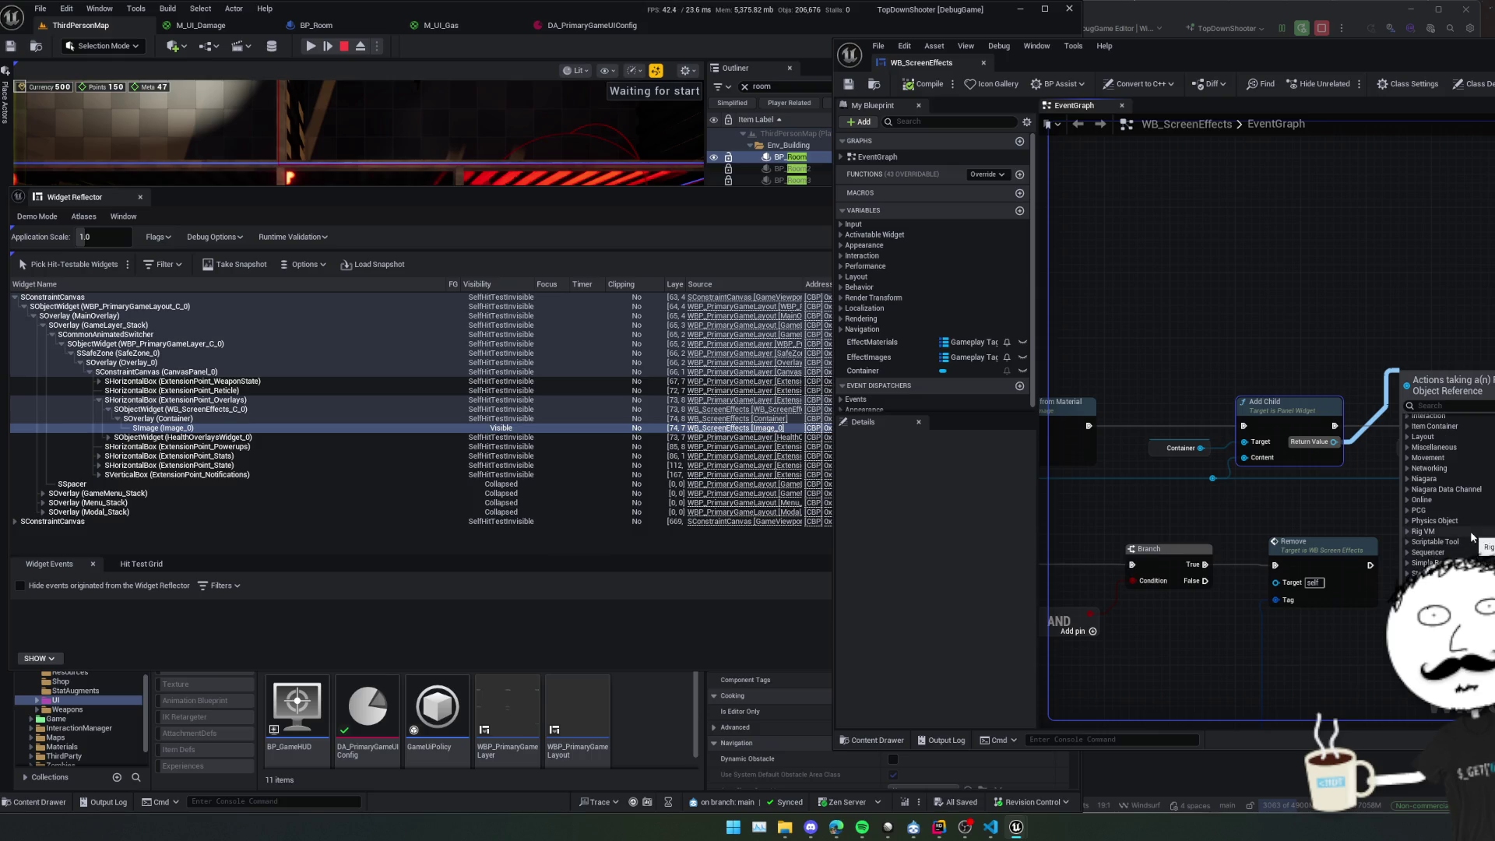
{"action": "double_click", "coordinate": [1304, 407]}
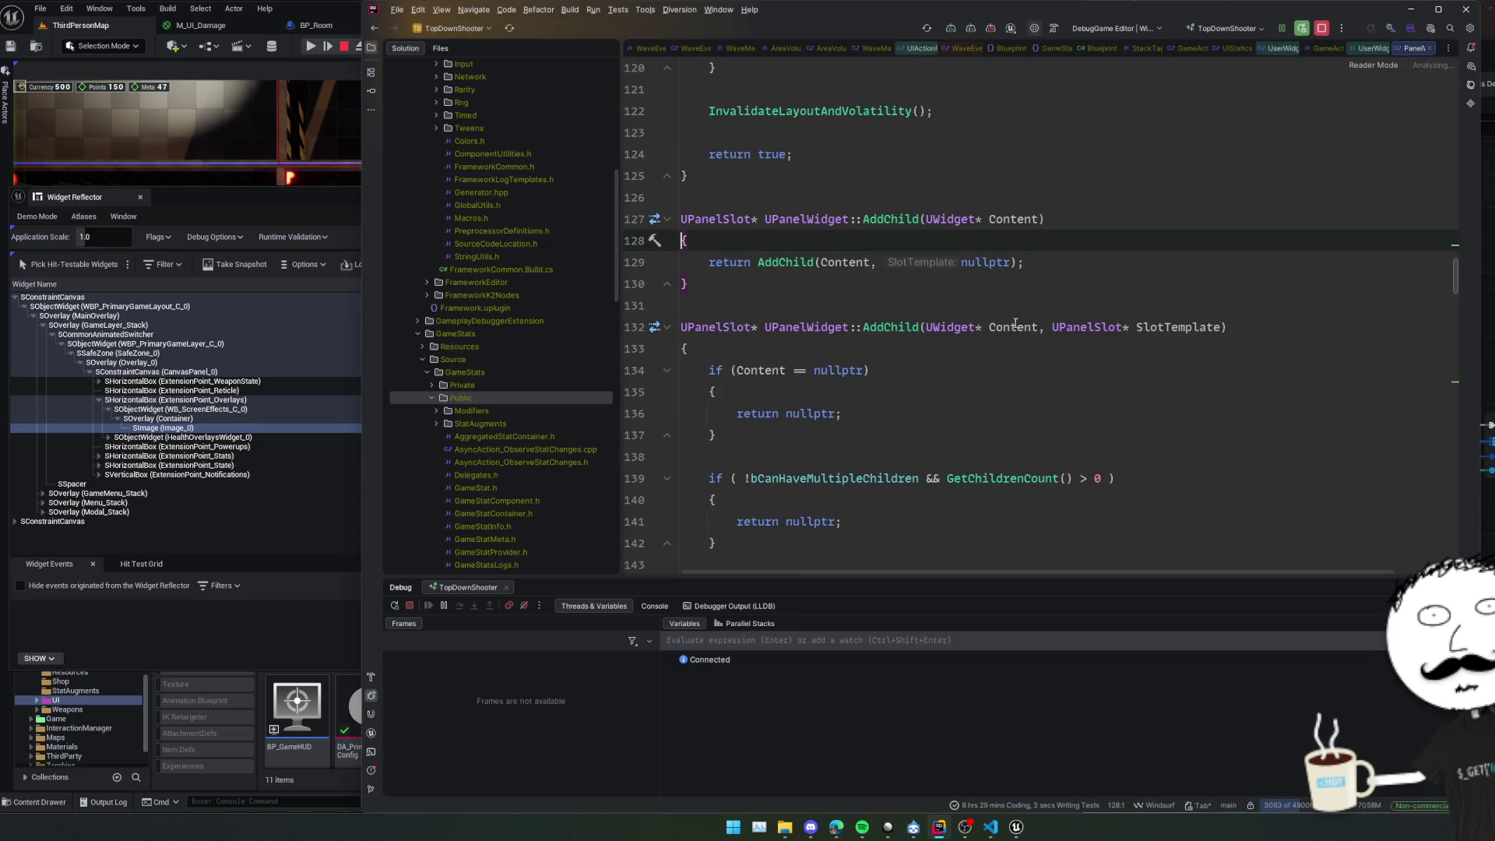
{"action": "left_click", "coordinate": [717, 219], "text": "ctrl"}
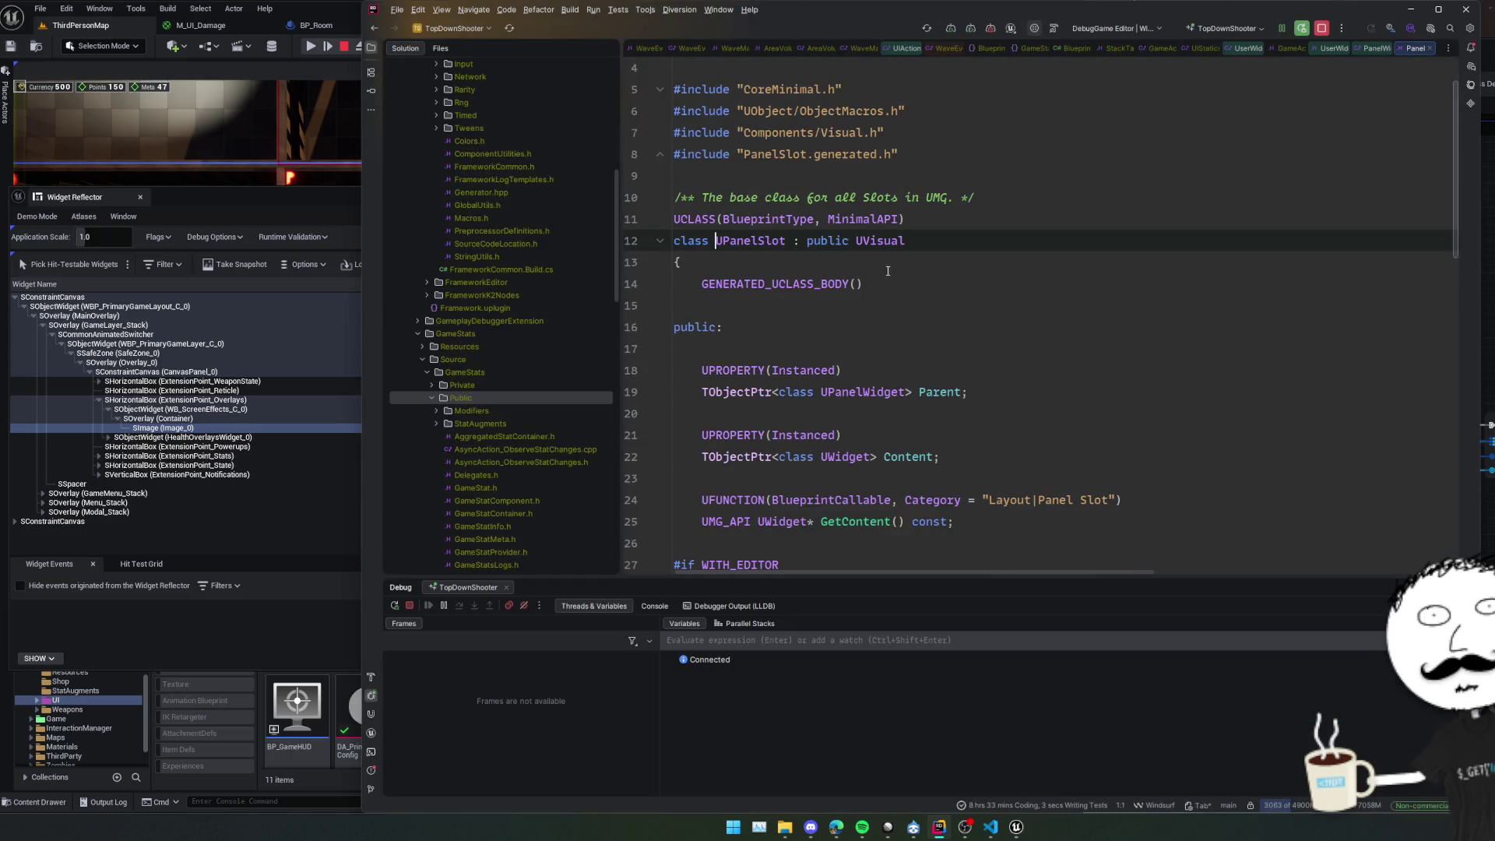
Read through PanelSlot.h in Rider and return to the Unreal Editor.
{"action": "scroll", "coordinate": [997, 292], "scroll_direction": "down", "scroll_amount": 3}
{"action": "scroll", "coordinate": [1155, 311], "scroll_direction": "up", "scroll_amount": 2}
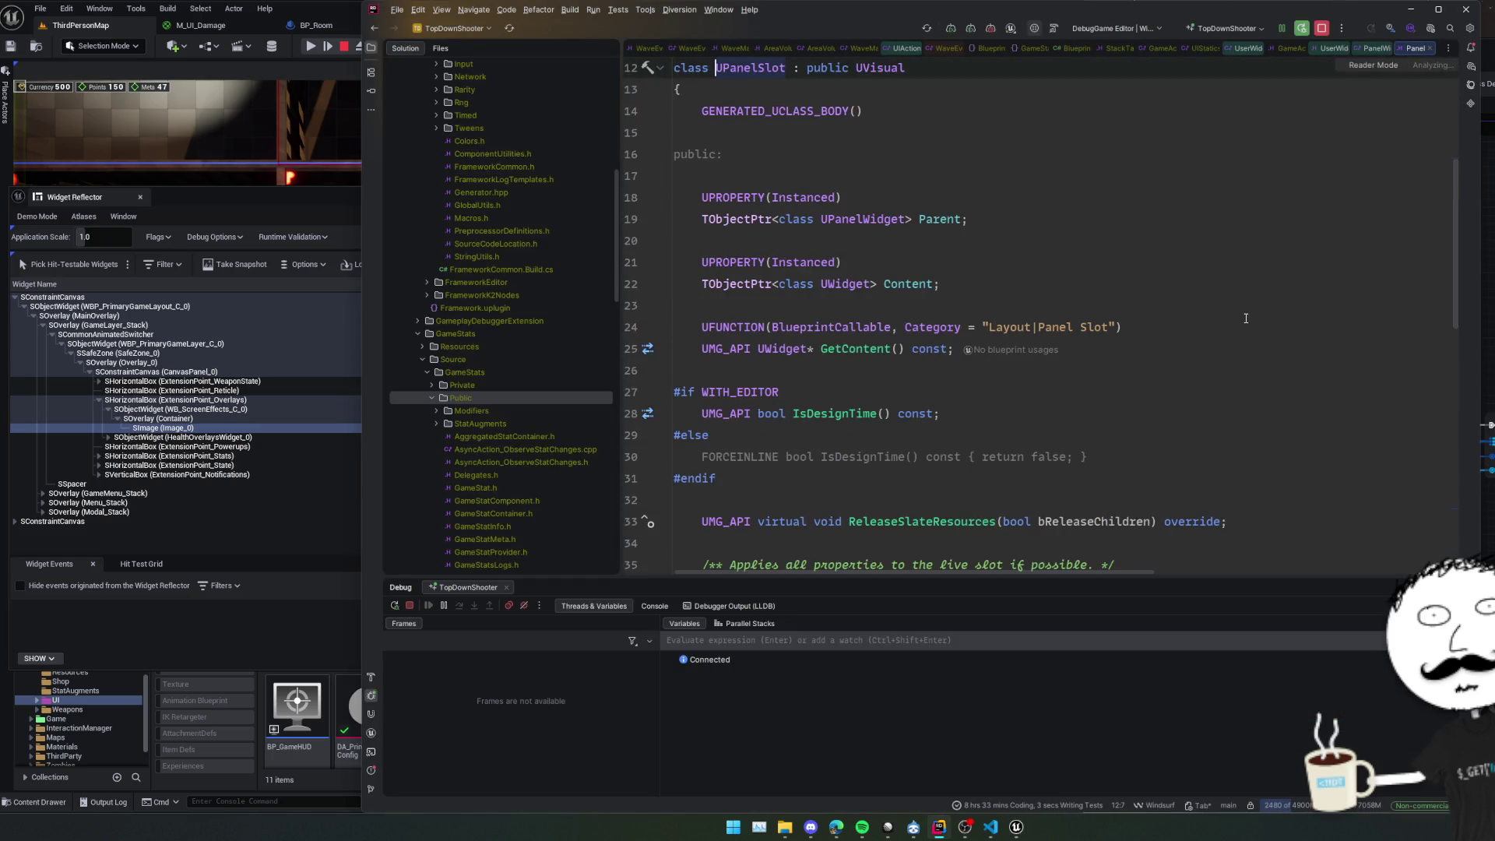
{"action": "scroll", "coordinate": [1244, 320], "scroll_direction": "down", "scroll_amount": 12}
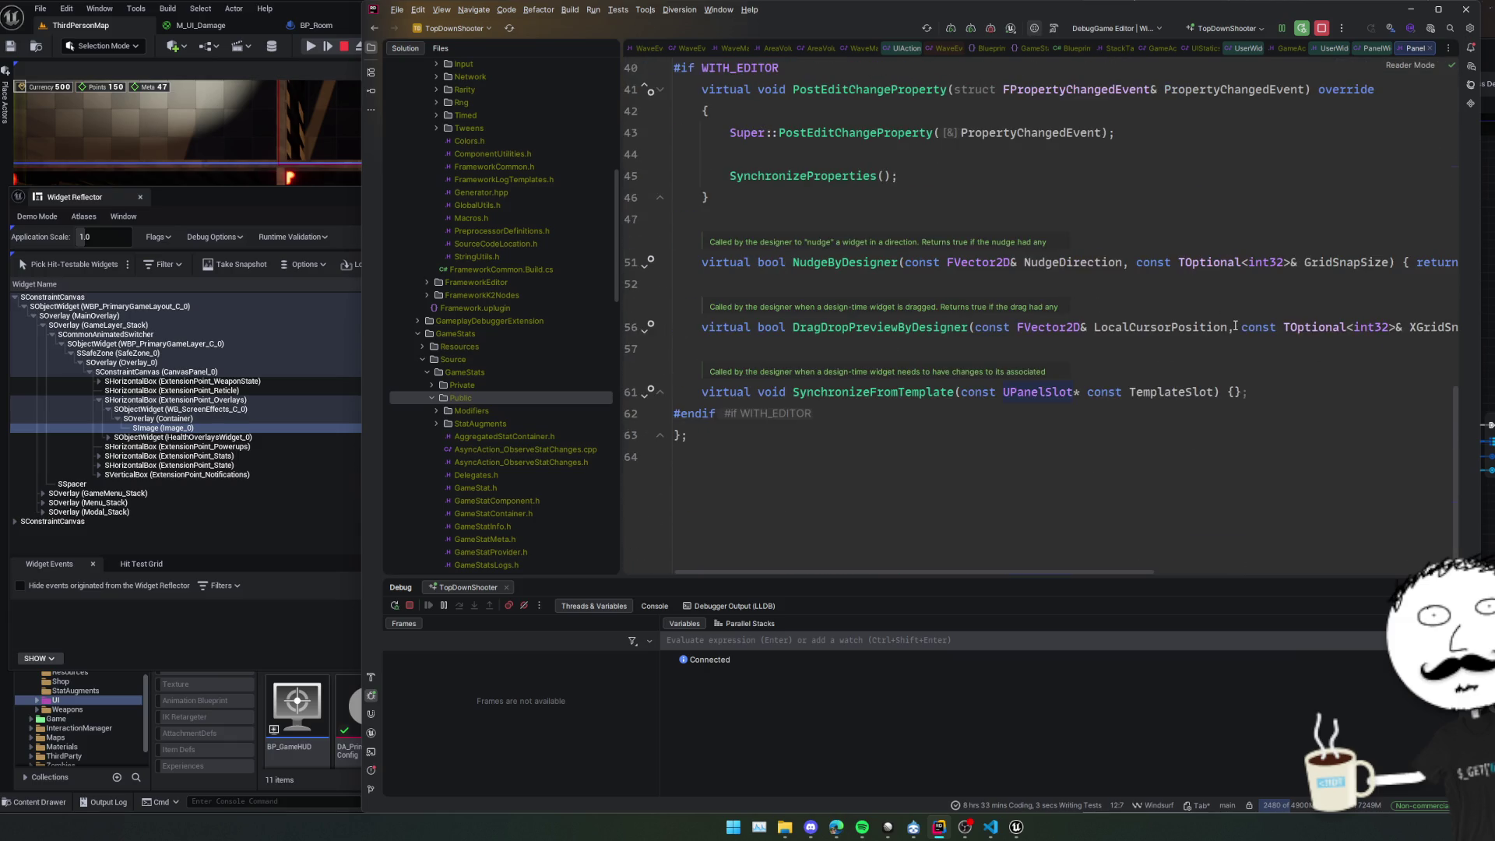
{"action": "key", "text": "alt+Tab"}
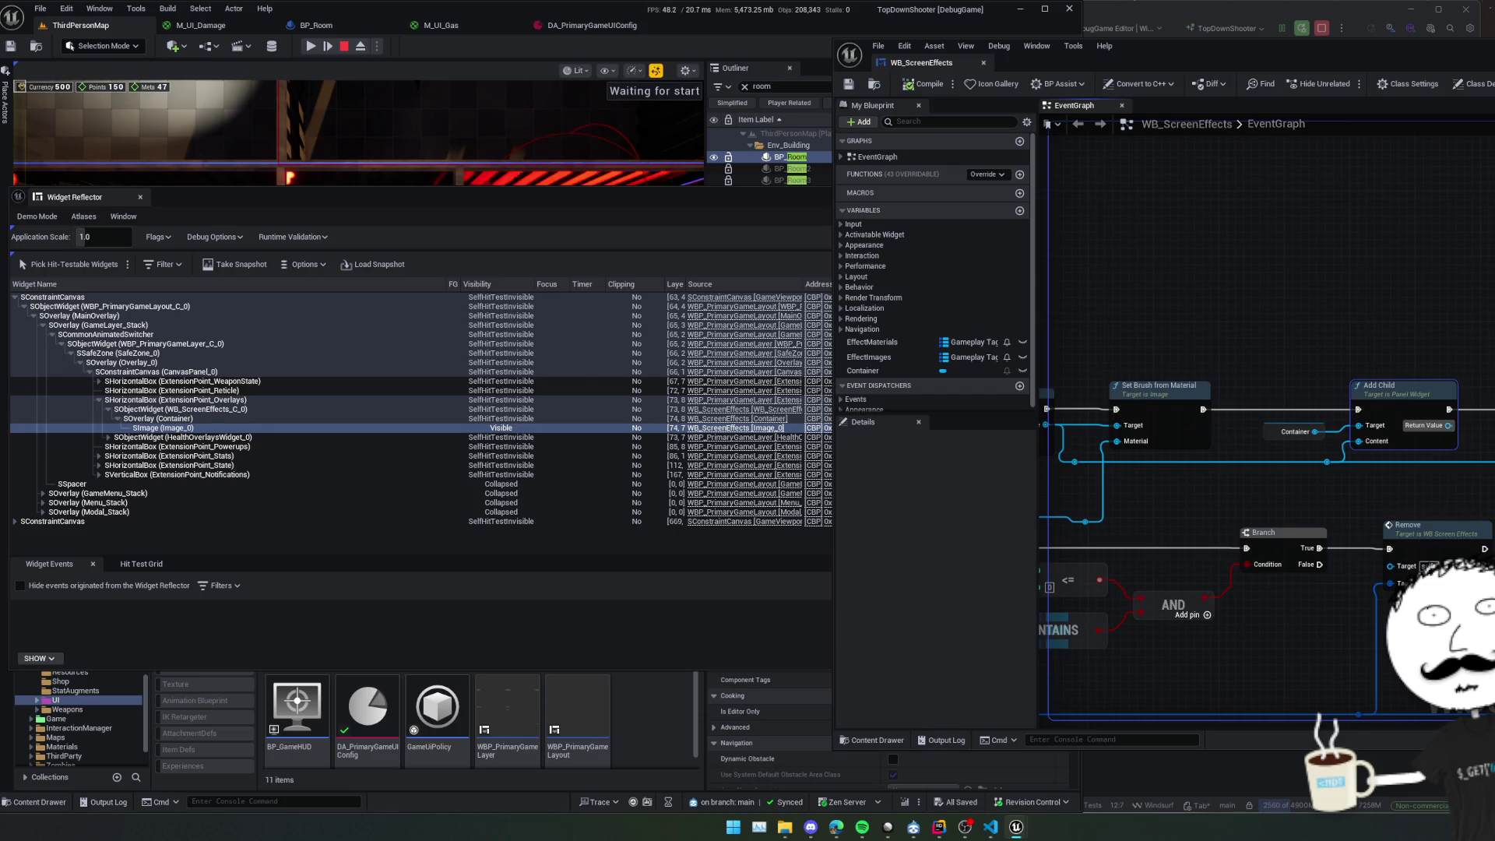
Add an Add Child to Overlay node for Container, run after Set Brush from Material.
{"action": "left_click", "coordinate": [1304, 436]}
{"action": "type", "text": "ad"}
{"action": "mouse_move", "coordinate": [1323, 435]}
{"action": "left_mouse_down"}
{"action": "mouse_move", "coordinate": [1419, 487]}
{"action": "mouse_move", "coordinate": [1434, 283]}
{"action": "mouse_move", "coordinate": [1365, 331]}
{"action": "left_mouse_up"}
{"action": "type", "text": "d chi"}
{"action": "left_click", "coordinate": [1456, 592]}
{"action": "mouse_move", "coordinate": [1212, 412]}
{"action": "left_mouse_down"}
{"action": "mouse_move", "coordinate": [1310, 324]}
{"action": "mouse_move", "coordinate": [1328, 331]}
{"action": "left_mouse_up"}
{"action": "left_click_drag", "start_coordinate": [1461, 333], "coordinate": [1491, 335]}
Wire the effect image into Add Child to Overlay, delete the old Add Child, and open its source.
{"action": "right_click", "coordinate": [1357, 465]}
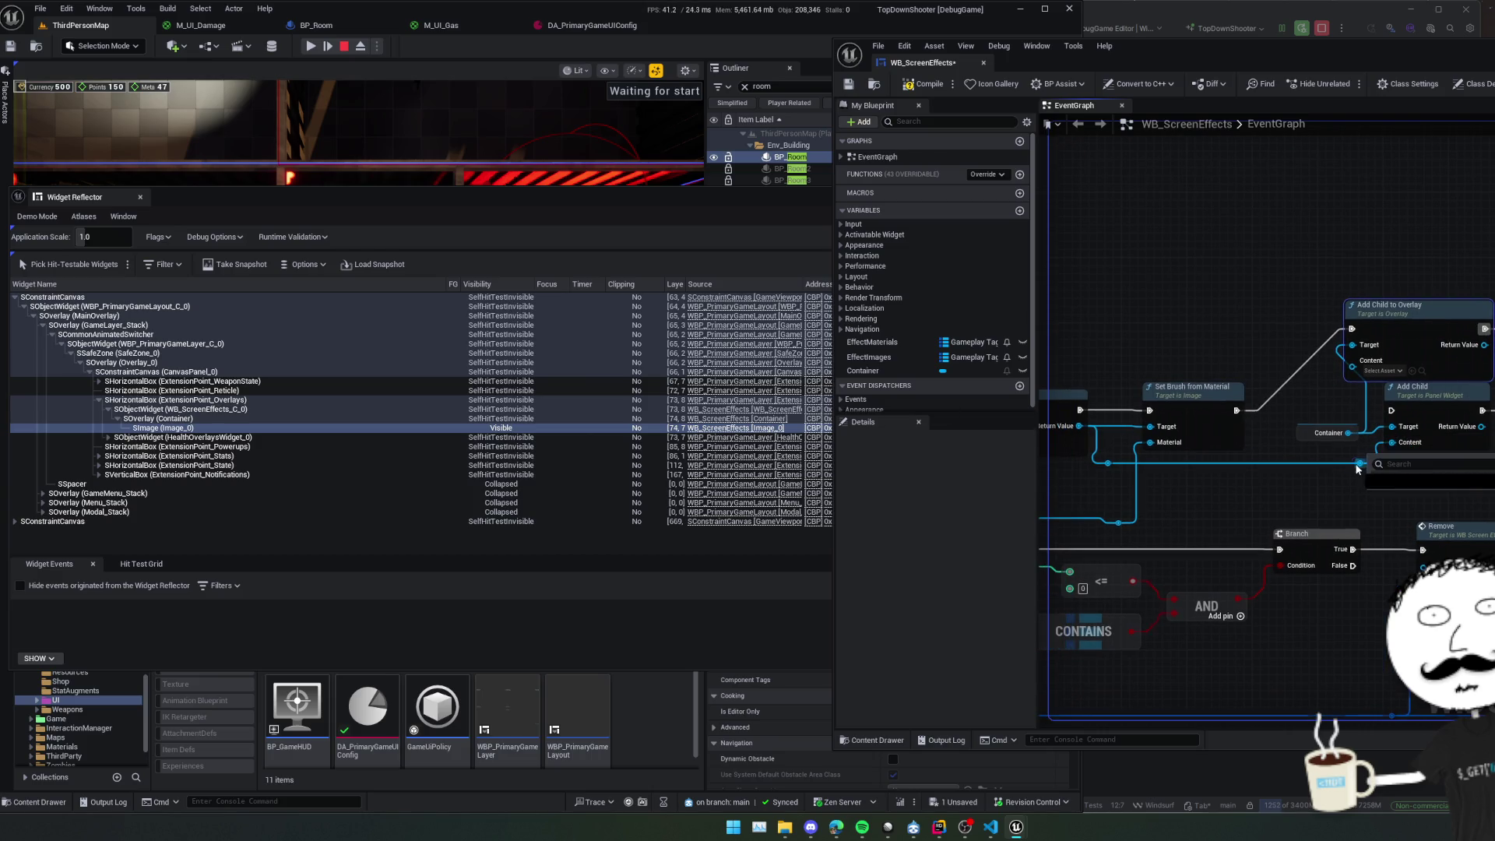
{"action": "key", "text": "Escape"}
{"action": "left_click_drag", "start_coordinate": [1359, 462], "coordinate": [1352, 360]}
{"action": "left_click", "coordinate": [1462, 387]}
{"action": "key", "text": "Delete"}
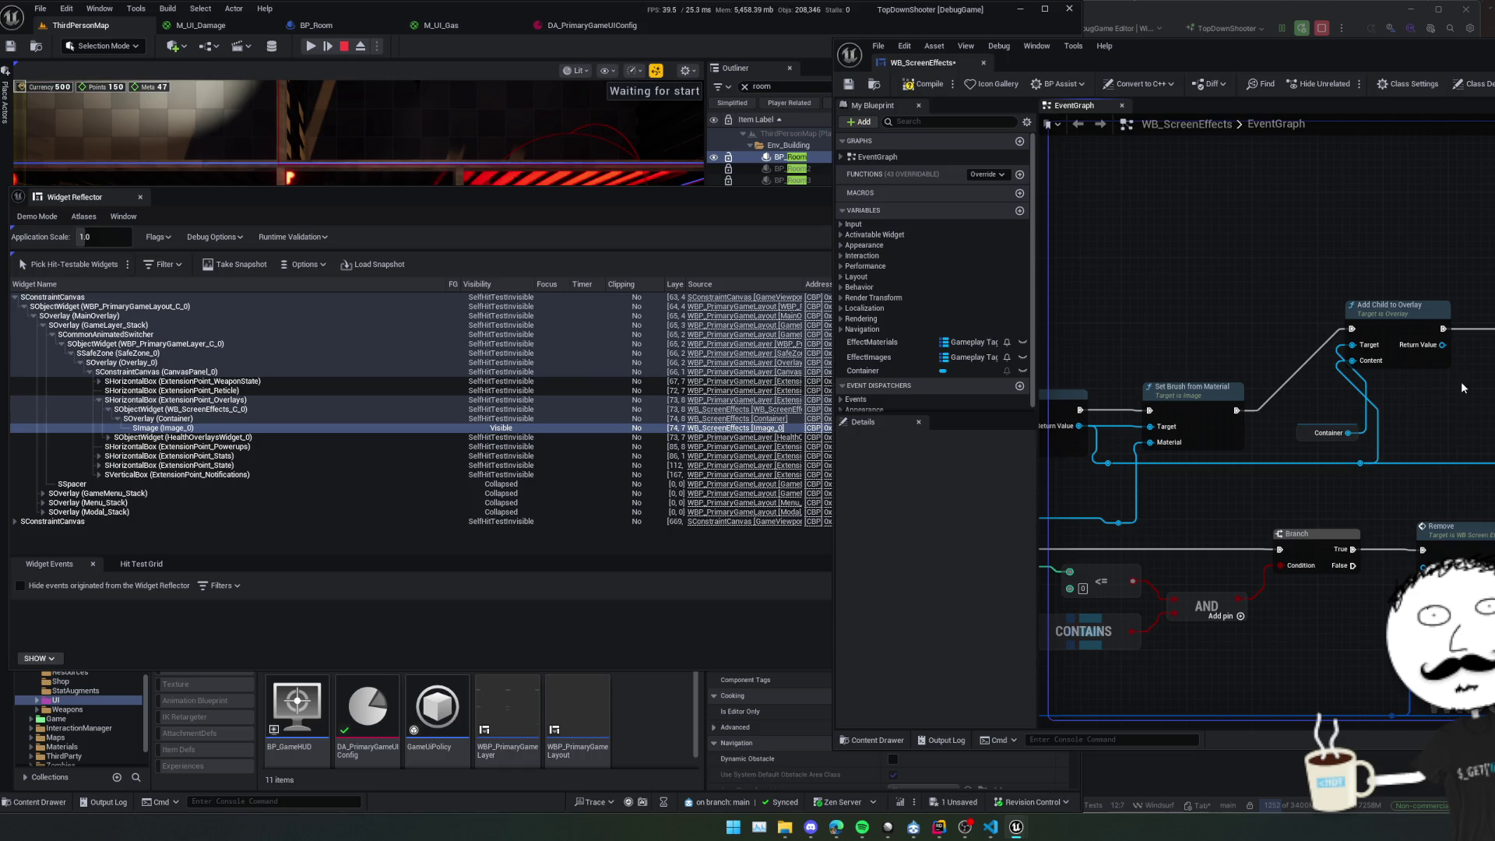
{"action": "mouse_move", "coordinate": [1417, 305]}
{"action": "left_mouse_down"}
{"action": "mouse_move", "coordinate": [1425, 343]}
{"action": "mouse_move", "coordinate": [1476, 386]}
{"action": "mouse_move", "coordinate": [1430, 386]}
{"action": "mouse_move", "coordinate": [1489, 452]}
{"action": "mouse_move", "coordinate": [1489, 342]}
{"action": "left_mouse_up"}
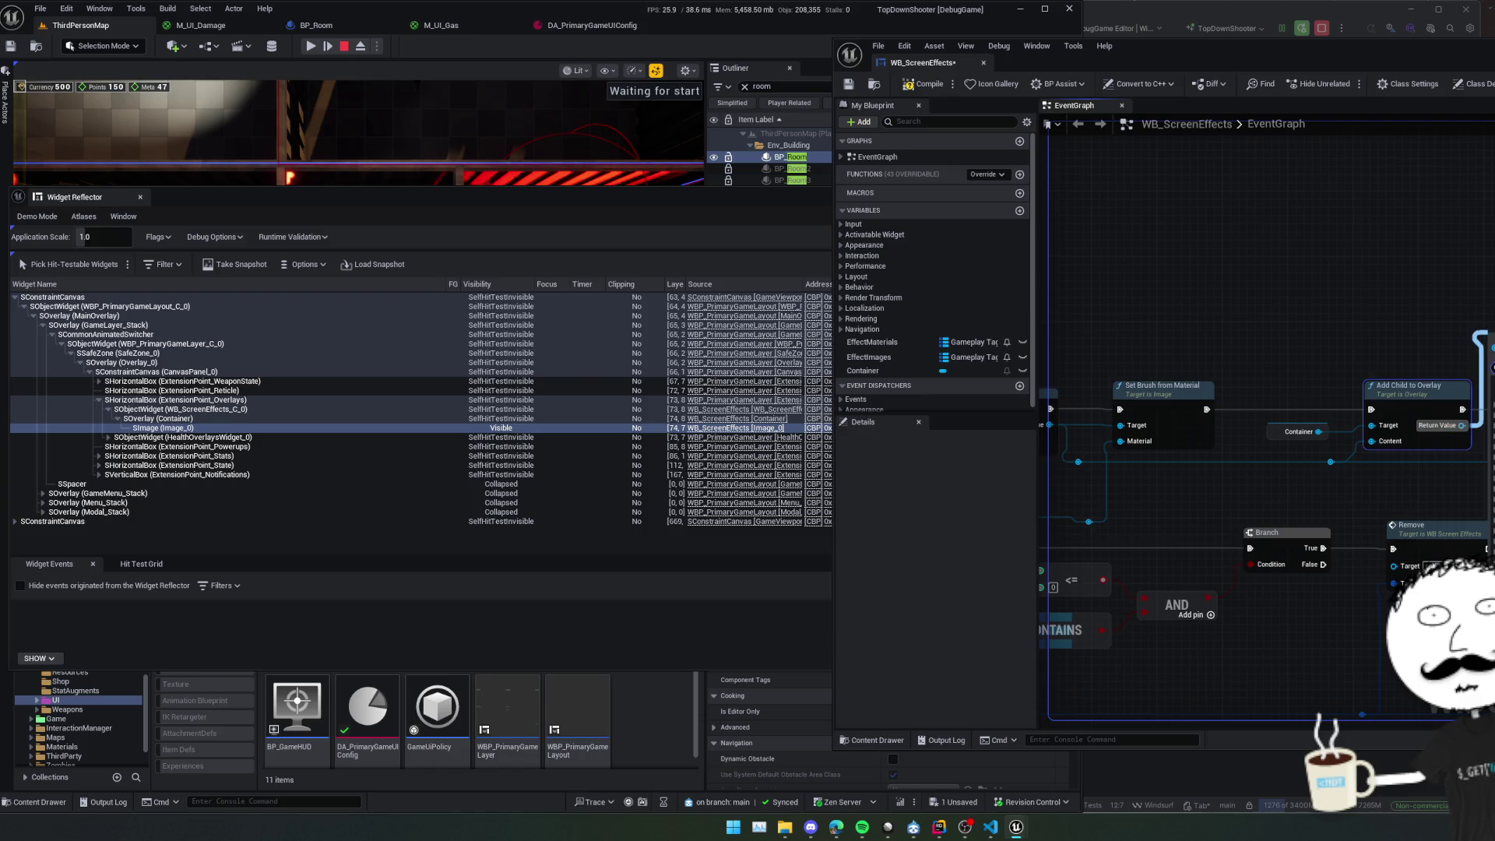
{"action": "double_click", "coordinate": [1419, 404]}
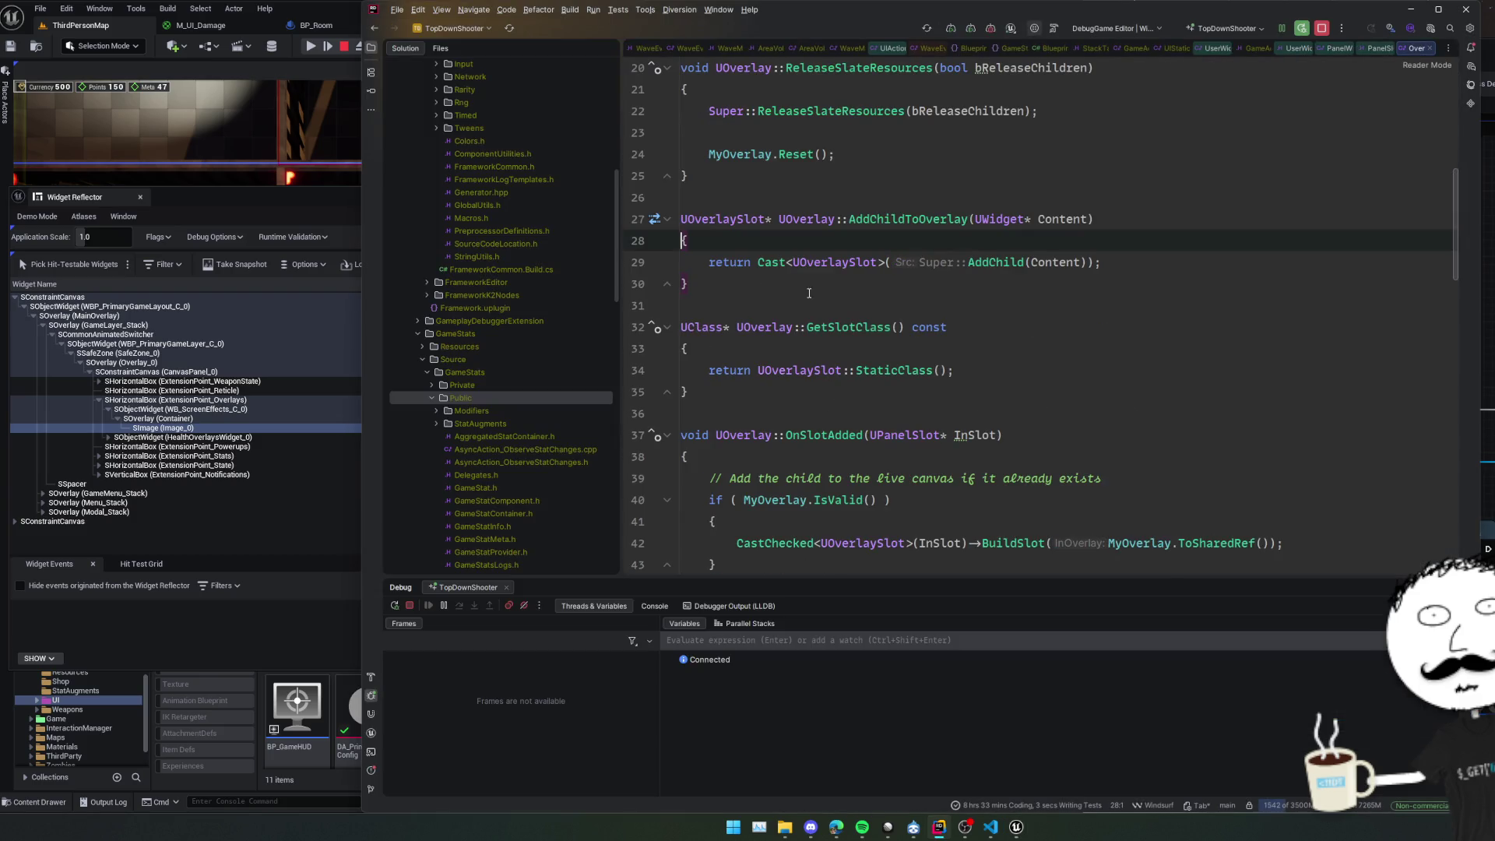
Look up UOverlaySlot's SetHorizontalAlignment and SetVerticalAlignment in Rider, then return to the graph.
{"action": "left_click", "coordinate": [744, 224], "text": "ctrl"}
{"action": "scroll", "coordinate": [1013, 306], "scroll_direction": "down", "scroll_amount": 4}
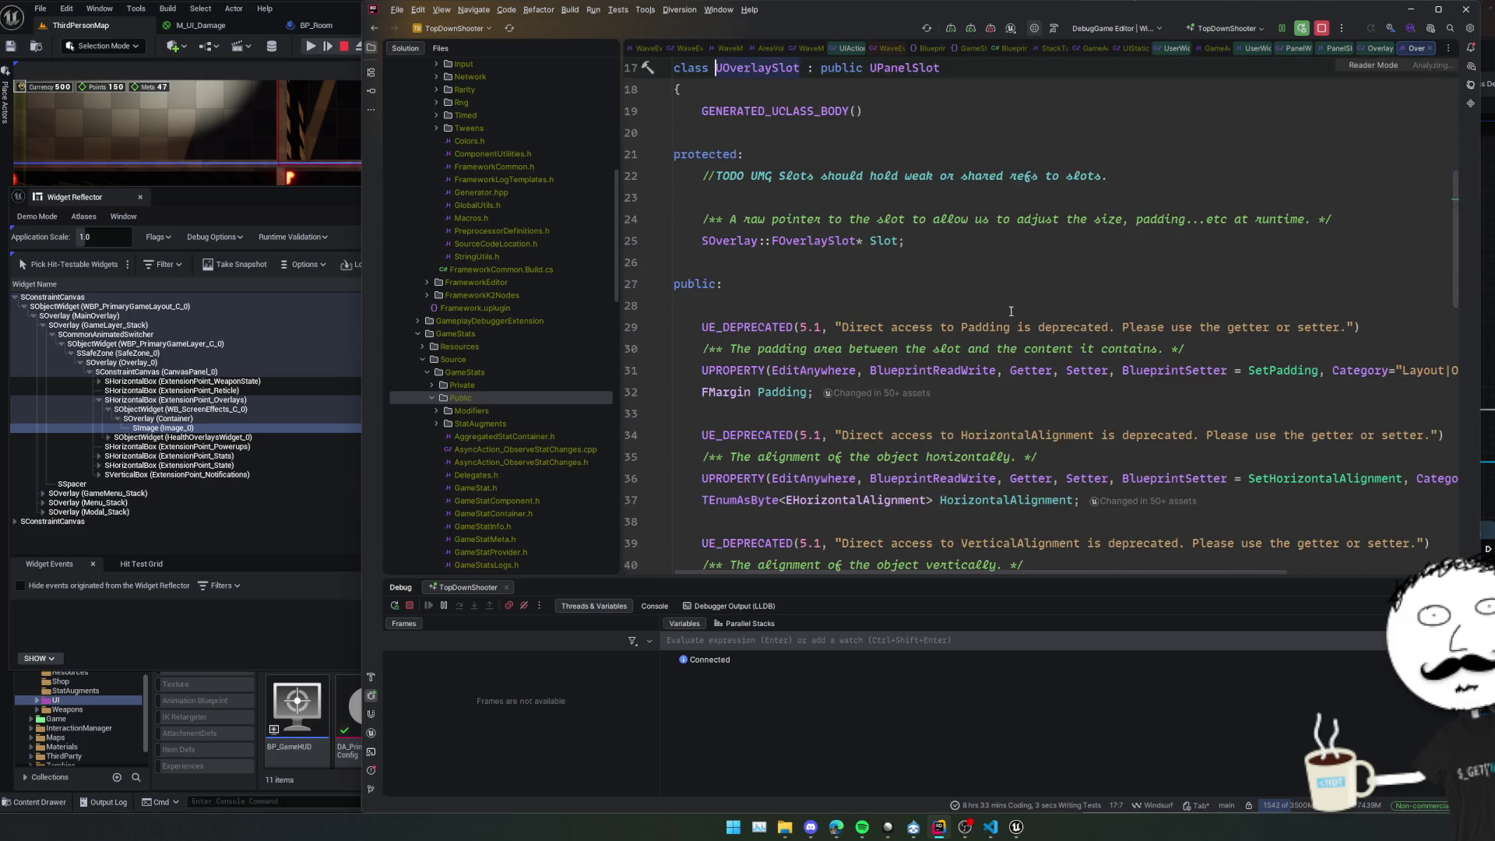
{"action": "scroll", "coordinate": [1015, 303], "scroll_direction": "down", "scroll_amount": 6}
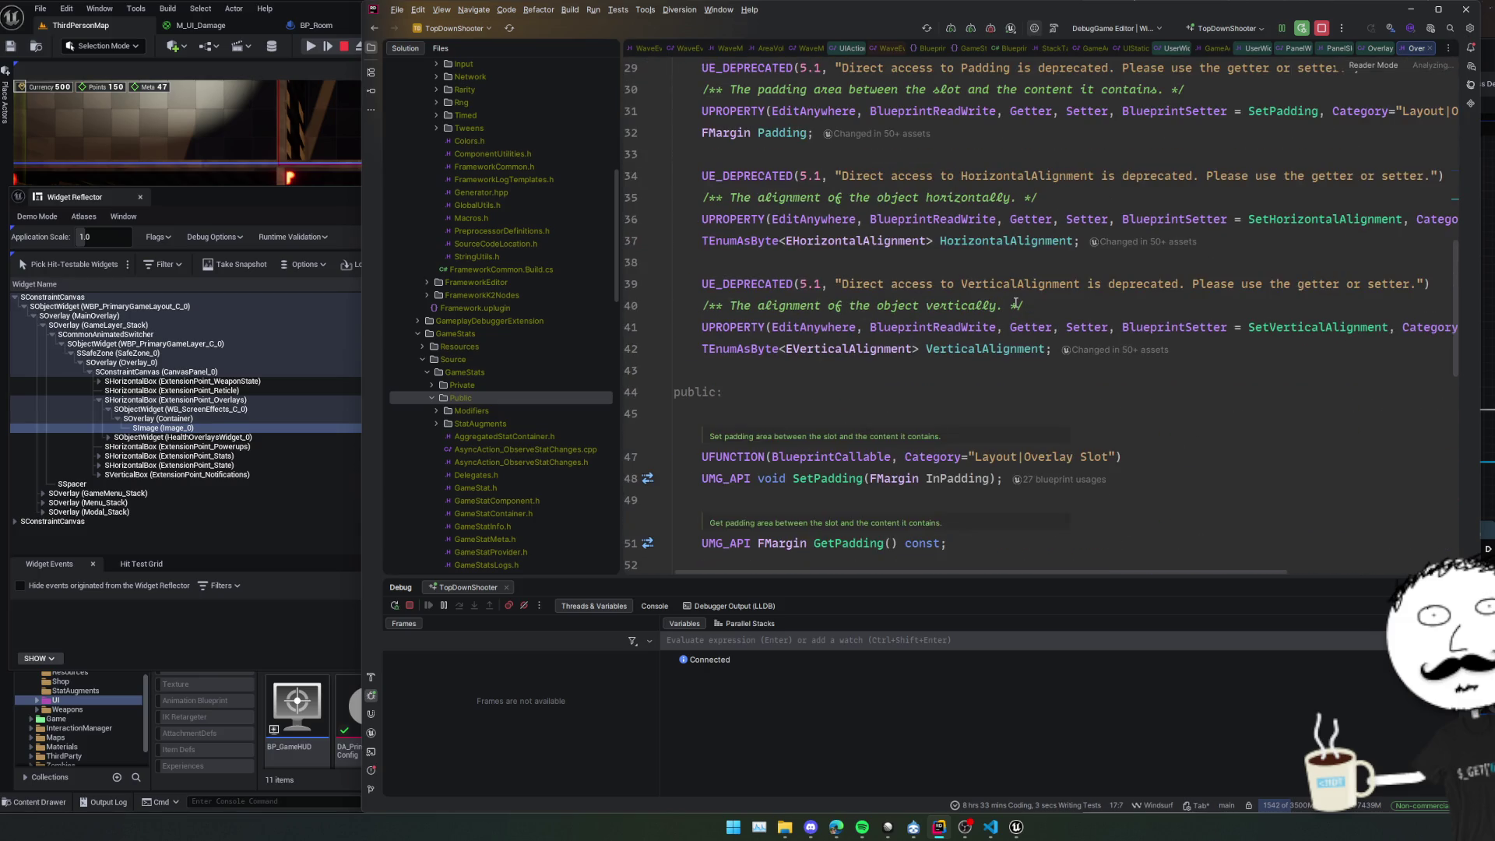
{"action": "scroll", "coordinate": [1015, 304], "scroll_direction": "down", "scroll_amount": 2}
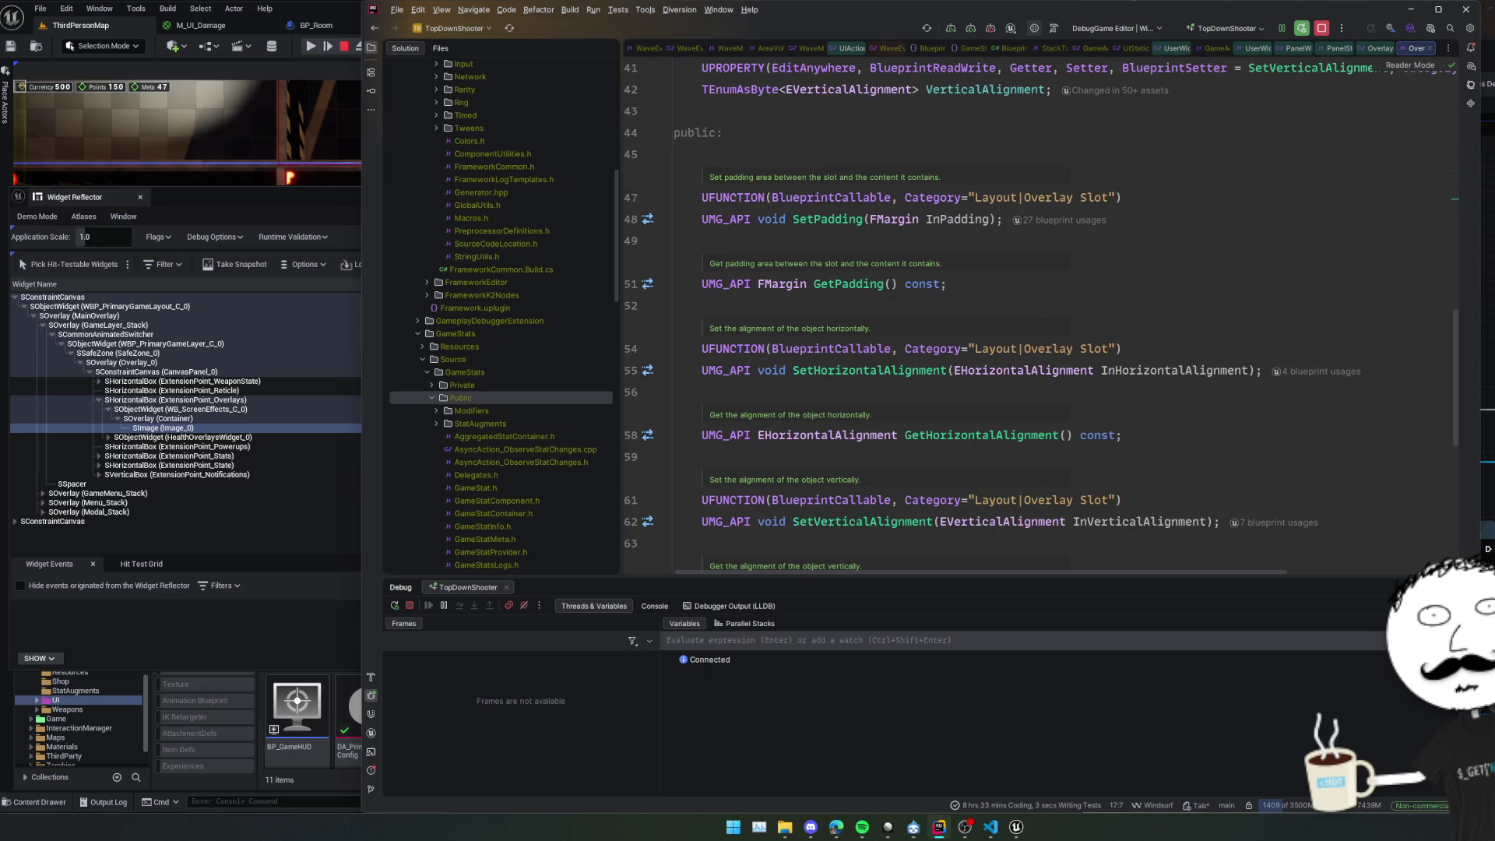
{"action": "left_click", "coordinate": [1486, 364]}
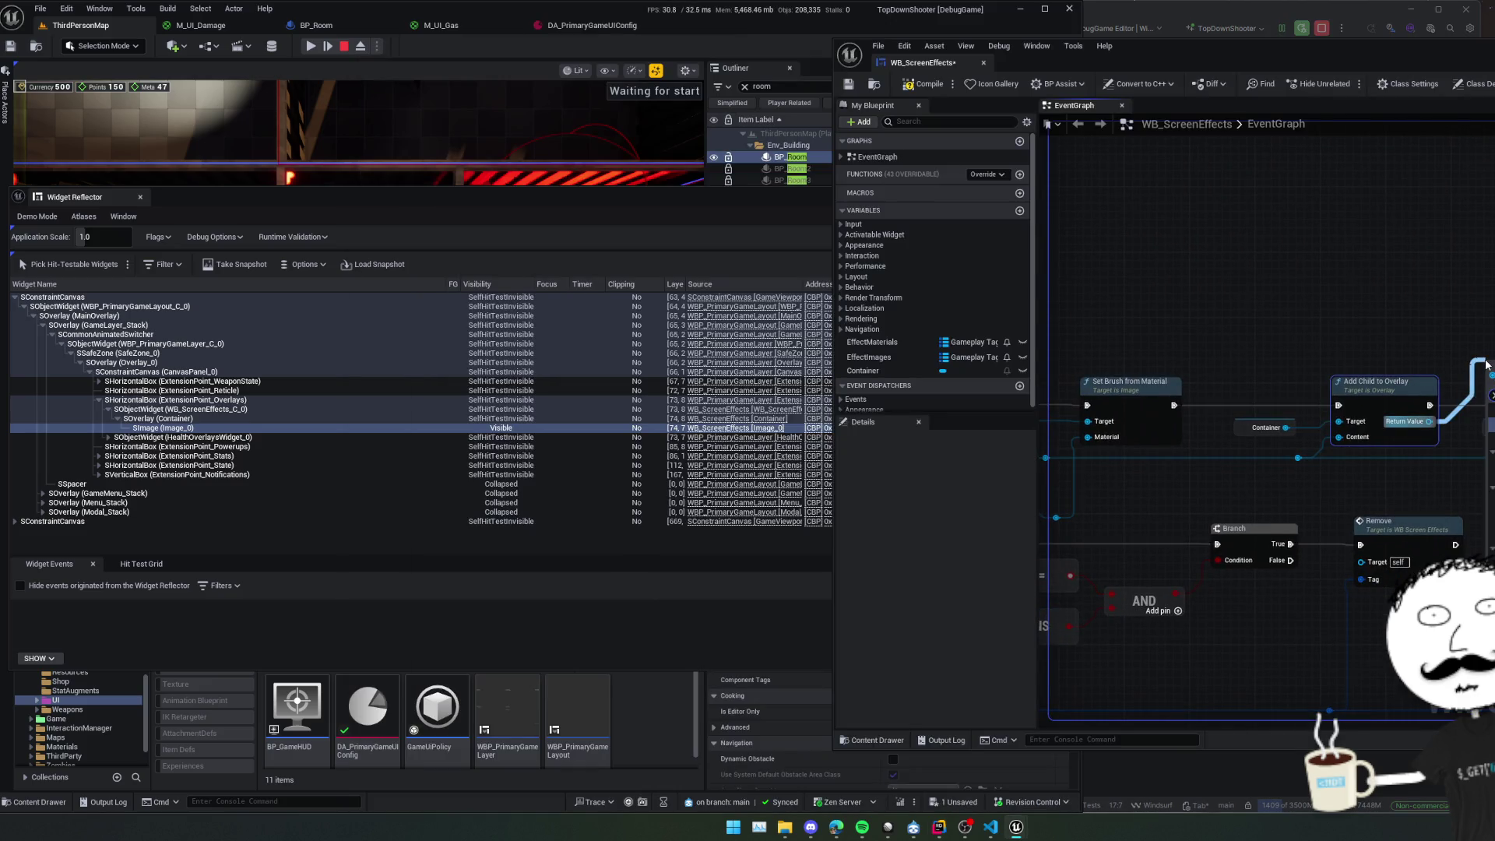
Feed the overlay slot into Set Horizontal and Set Vertical Alignment, then compile and save.
{"action": "mouse_move", "coordinate": [1485, 364]}
{"action": "left_mouse_down"}
{"action": "mouse_move", "coordinate": [1450, 283]}
{"action": "mouse_move", "coordinate": [1326, 310]}
{"action": "mouse_move", "coordinate": [1330, 406]}
{"action": "mouse_move", "coordinate": [1198, 417]}
{"action": "mouse_move", "coordinate": [1225, 321]}
{"action": "left_mouse_up"}
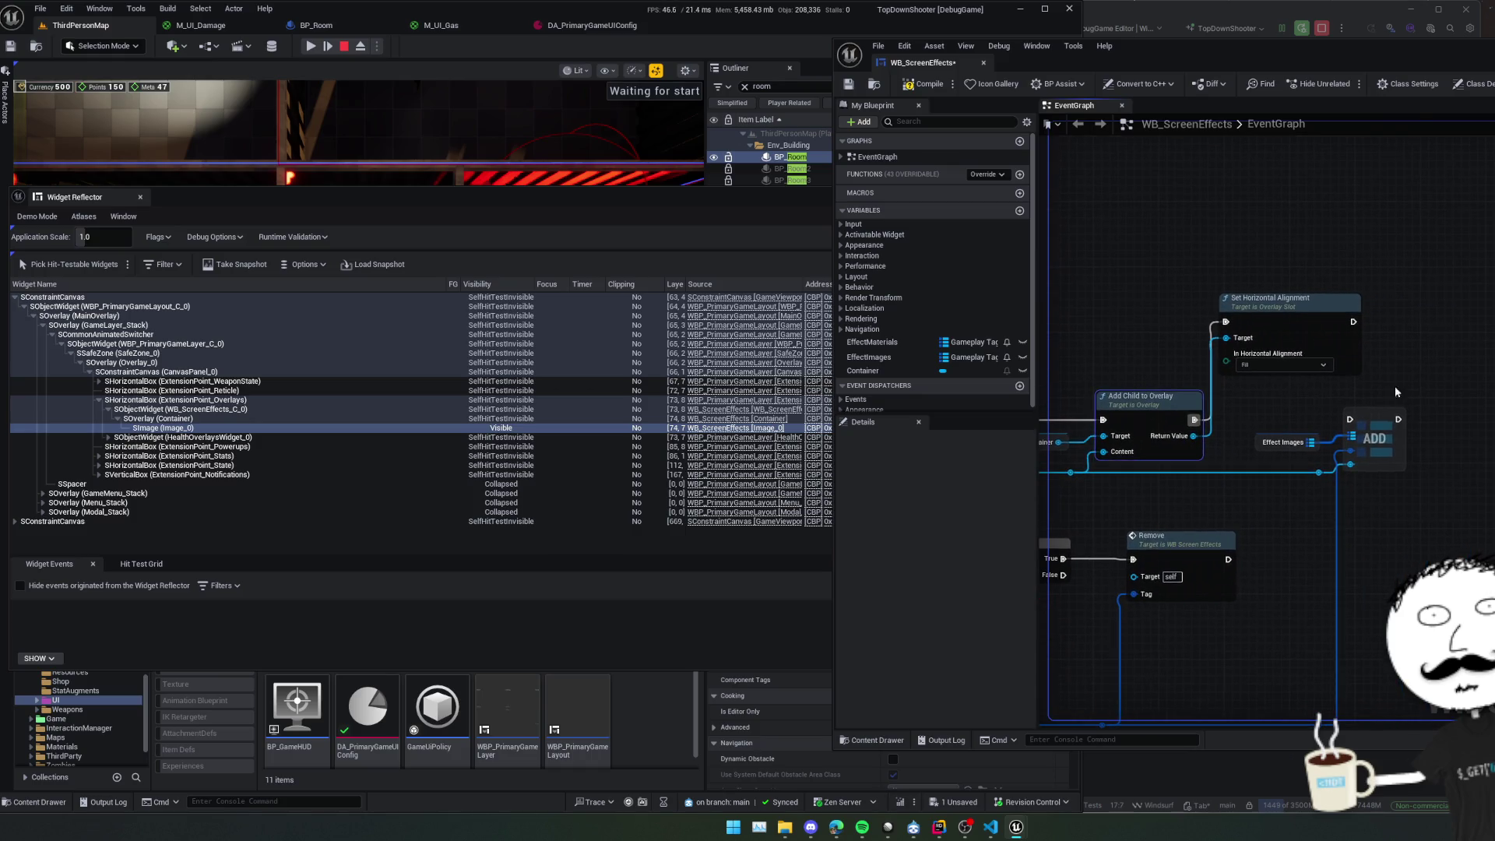
{"action": "left_click", "coordinate": [1339, 336]}
{"action": "left_click_drag", "start_coordinate": [1194, 436], "coordinate": [1374, 396]}
{"action": "type", "text": "set ver"}
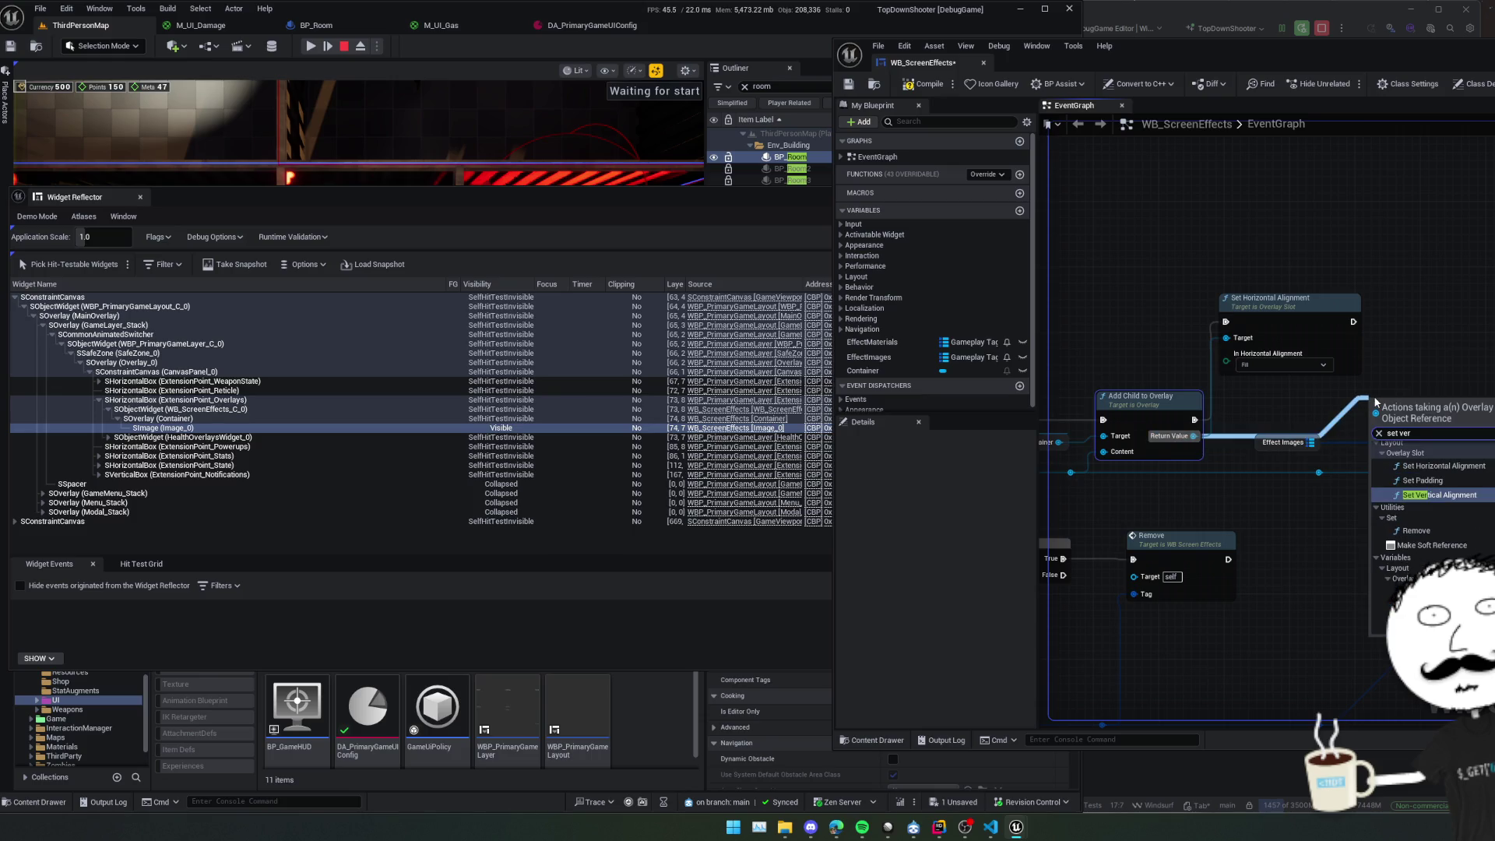
{"action": "key", "text": "Return"}
{"action": "left_click_drag", "start_coordinate": [1464, 427], "coordinate": [1479, 321]}
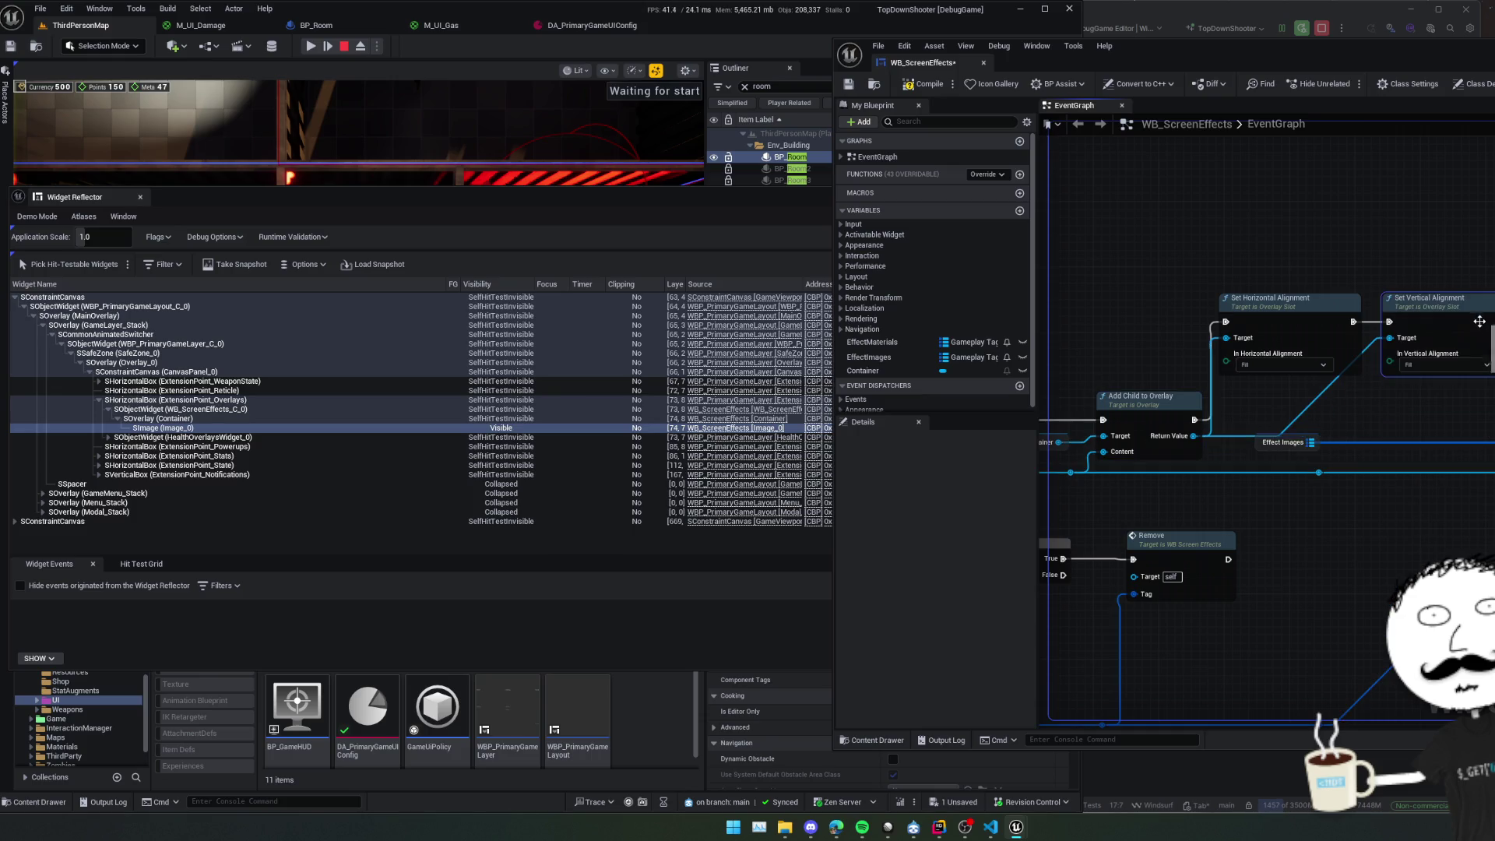
{"action": "mouse_move", "coordinate": [1450, 427]}
{"action": "left_mouse_down"}
{"action": "mouse_move", "coordinate": [1391, 418]}
{"action": "mouse_move", "coordinate": [1413, 418]}
{"action": "left_mouse_up"}
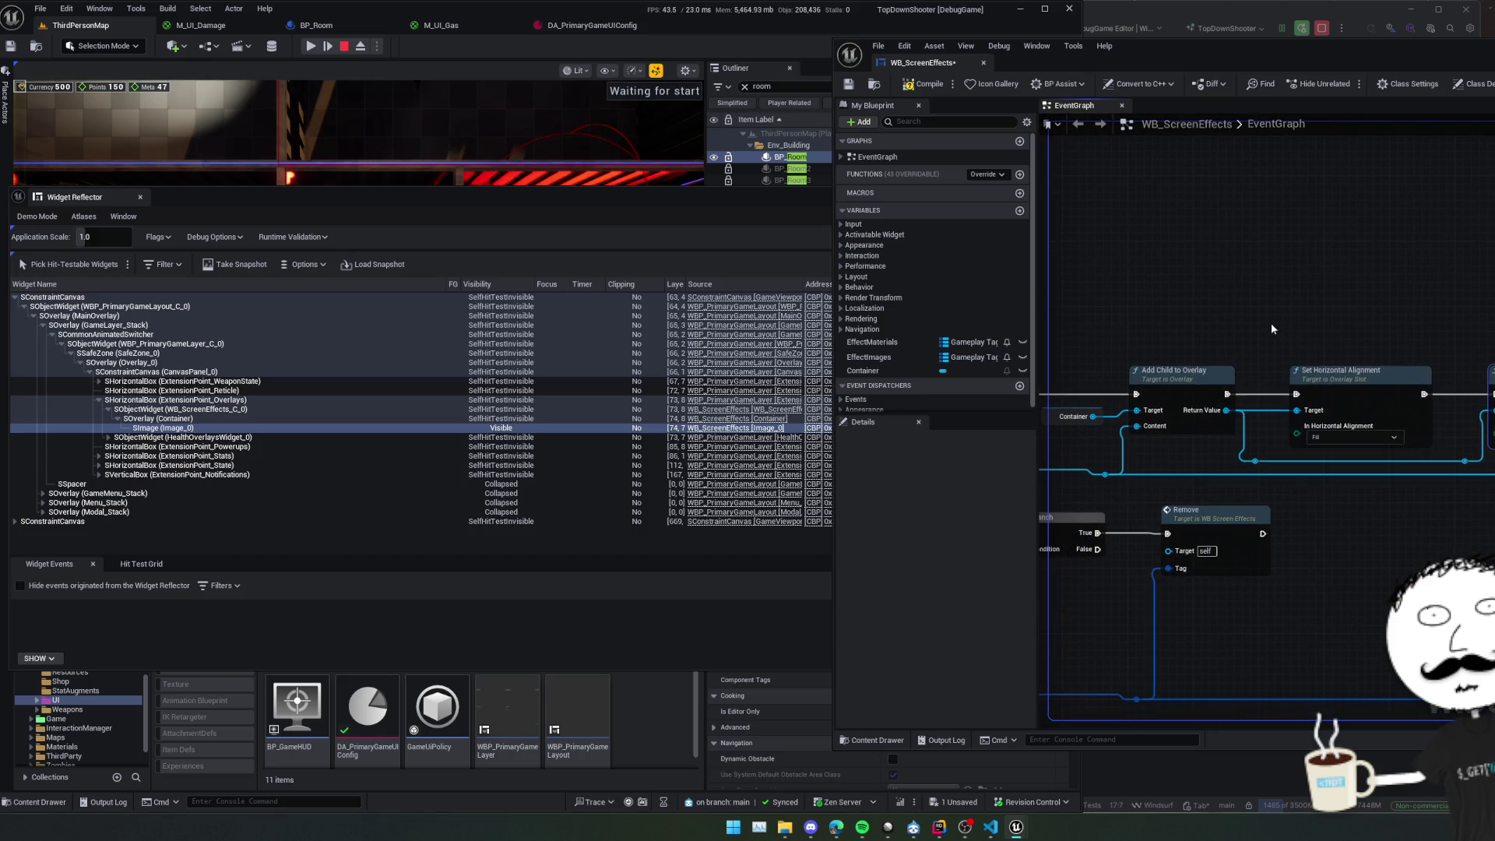
{"action": "left_click", "coordinate": [941, 84]}
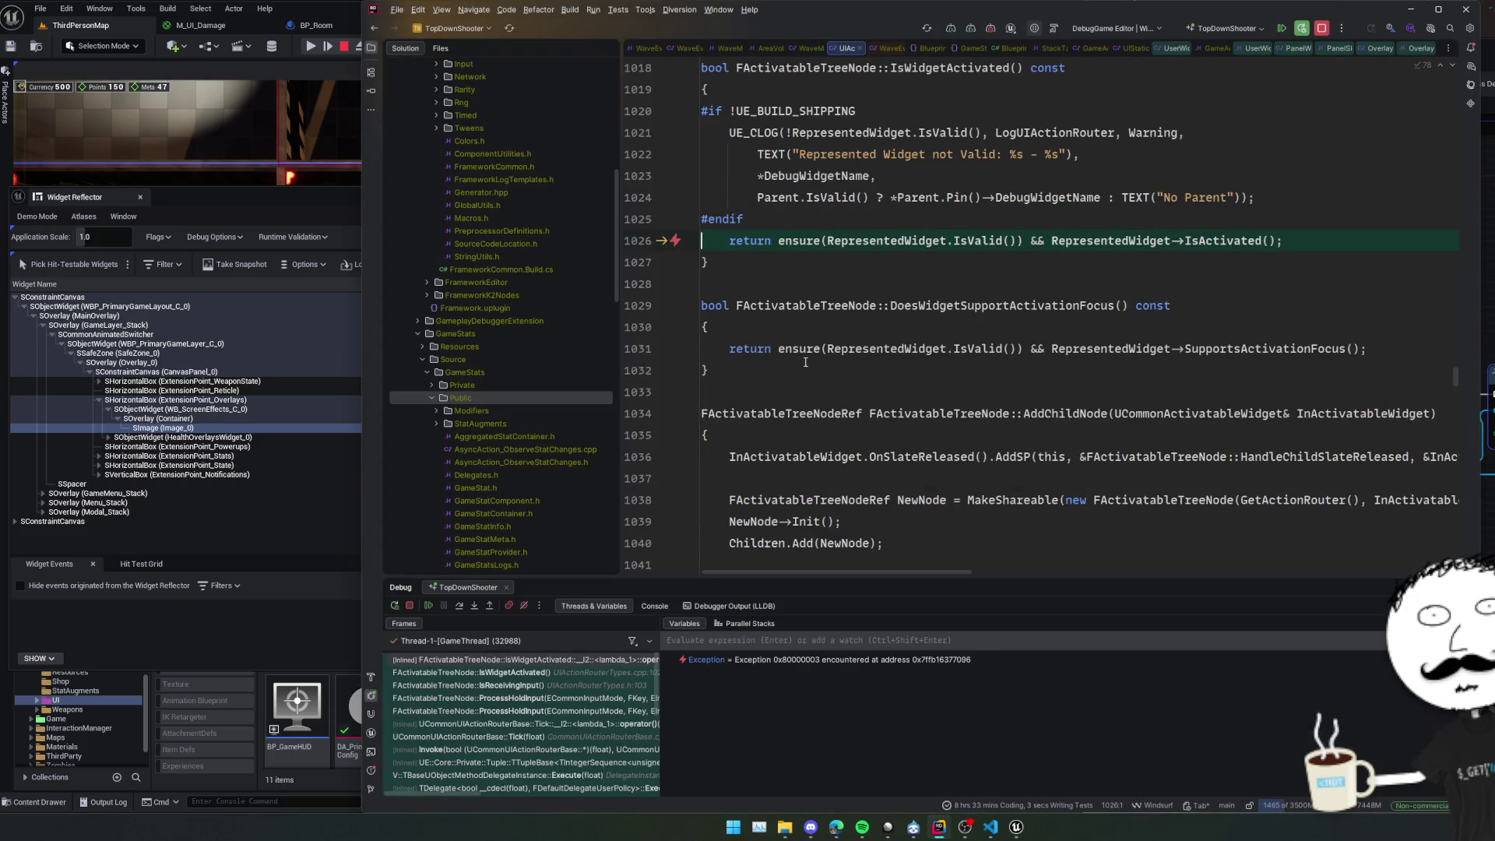
Resume past the debugger break twice, stop the session, and rerun the TopDownShooter build.
{"action": "left_click", "coordinate": [427, 606]}
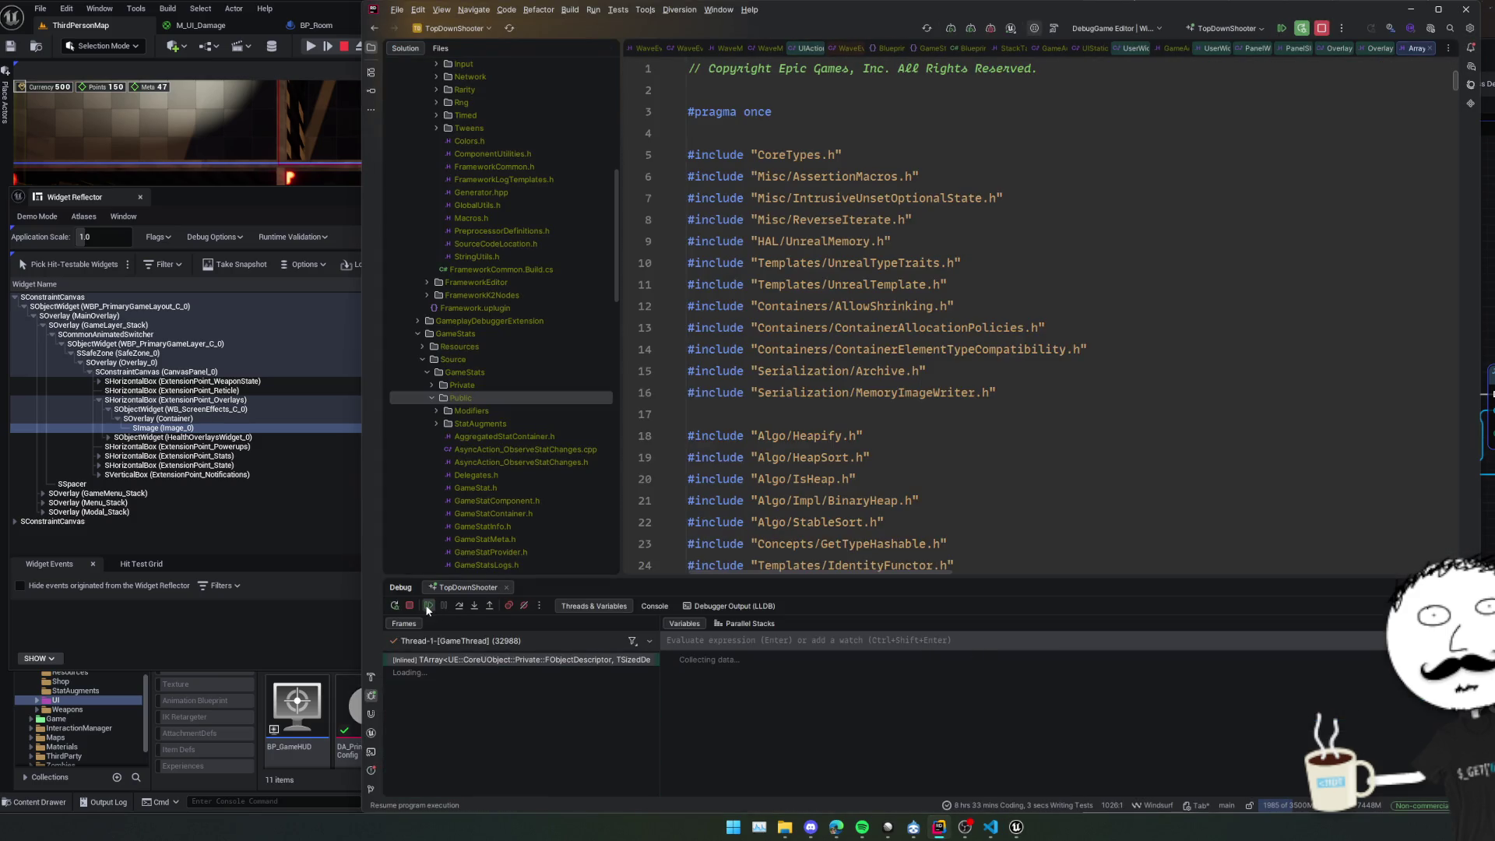
{"action": "left_click", "coordinate": [428, 607]}
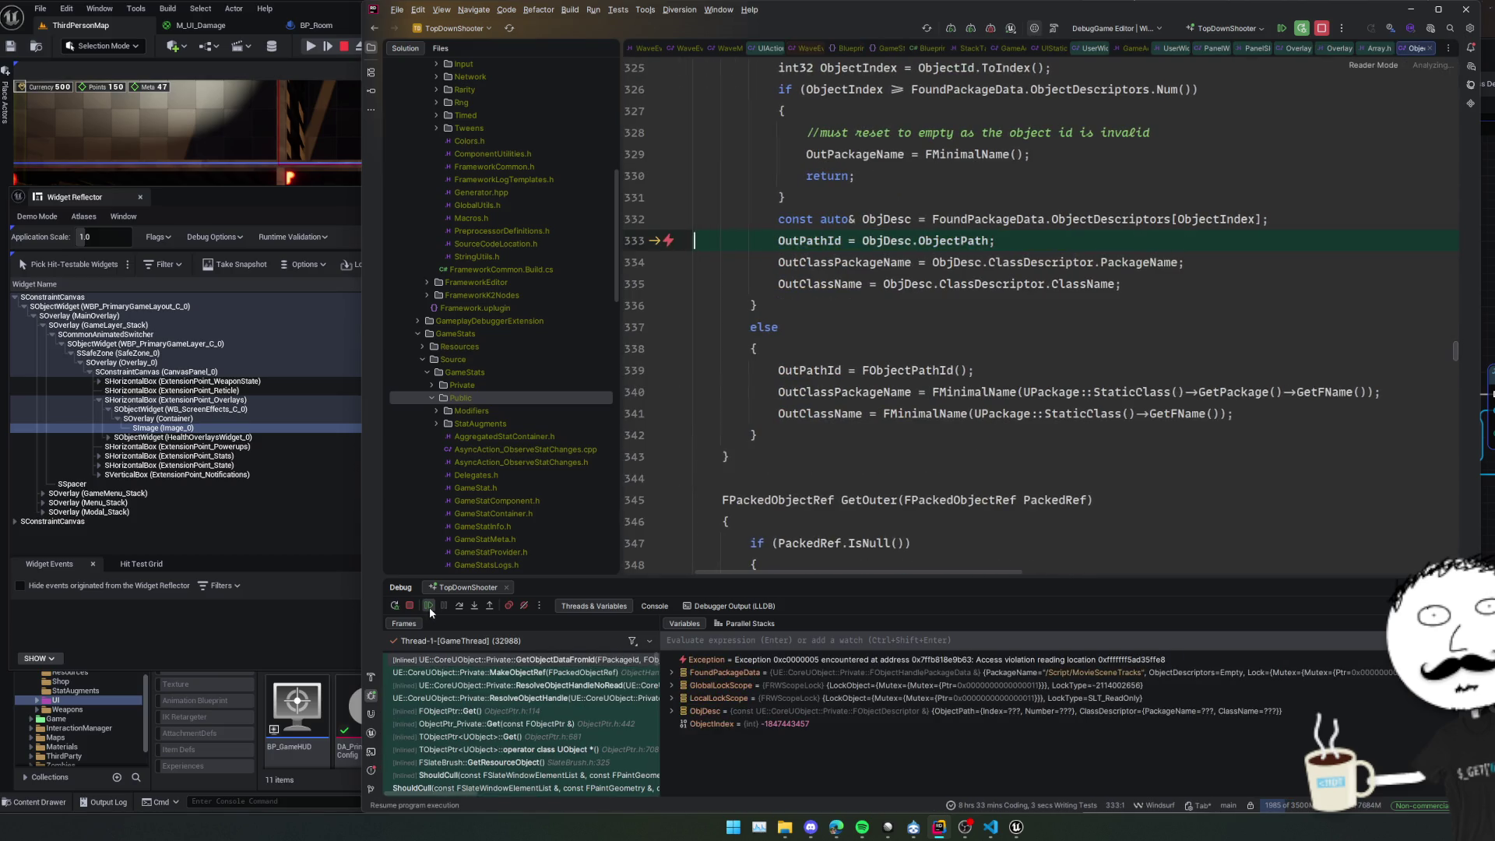
{"action": "left_click", "coordinate": [428, 605]}
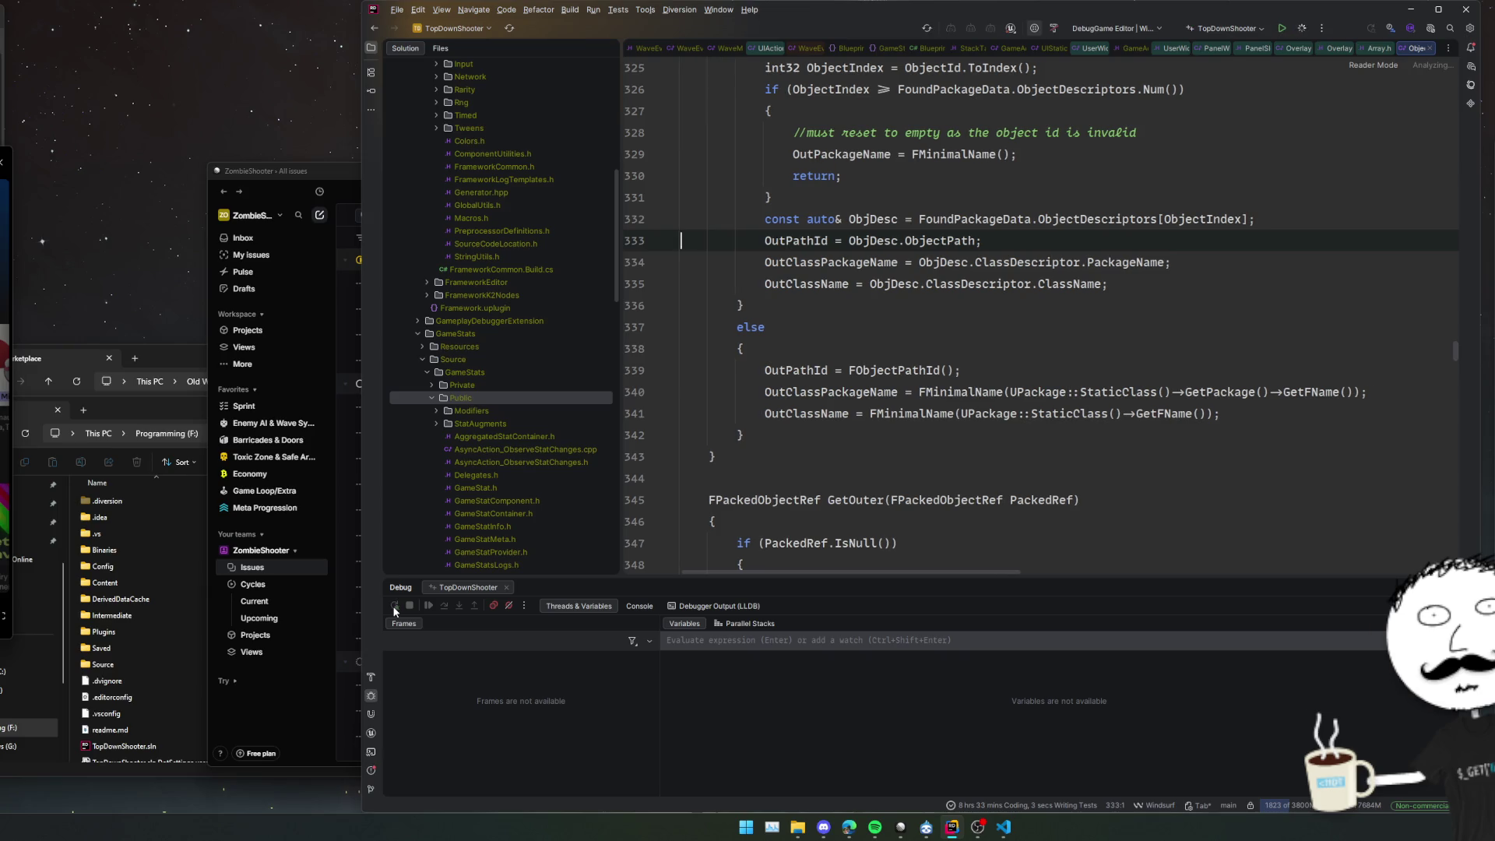
{"action": "left_click", "coordinate": [395, 609]}
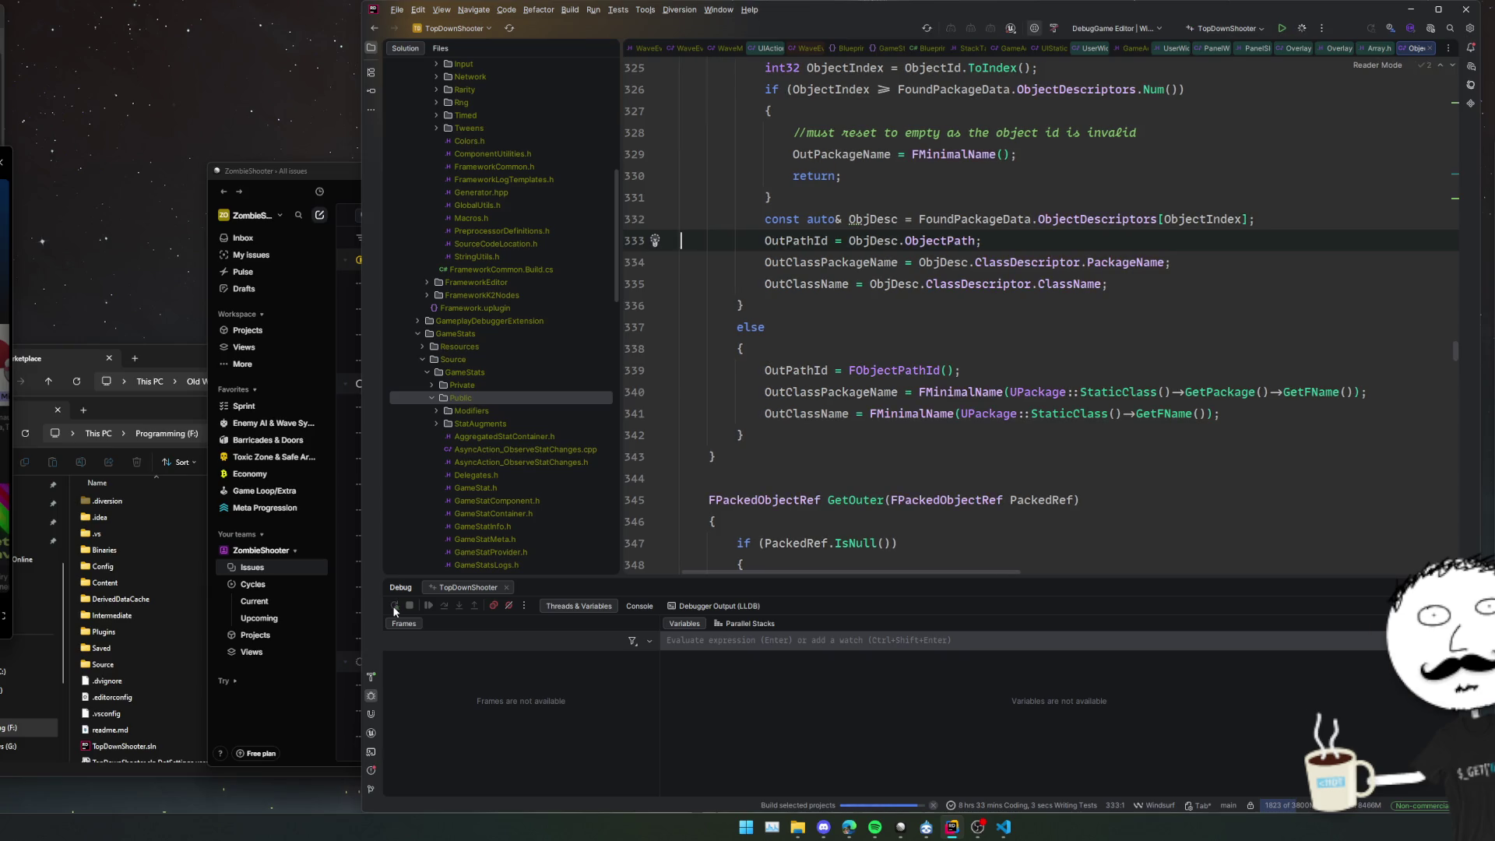
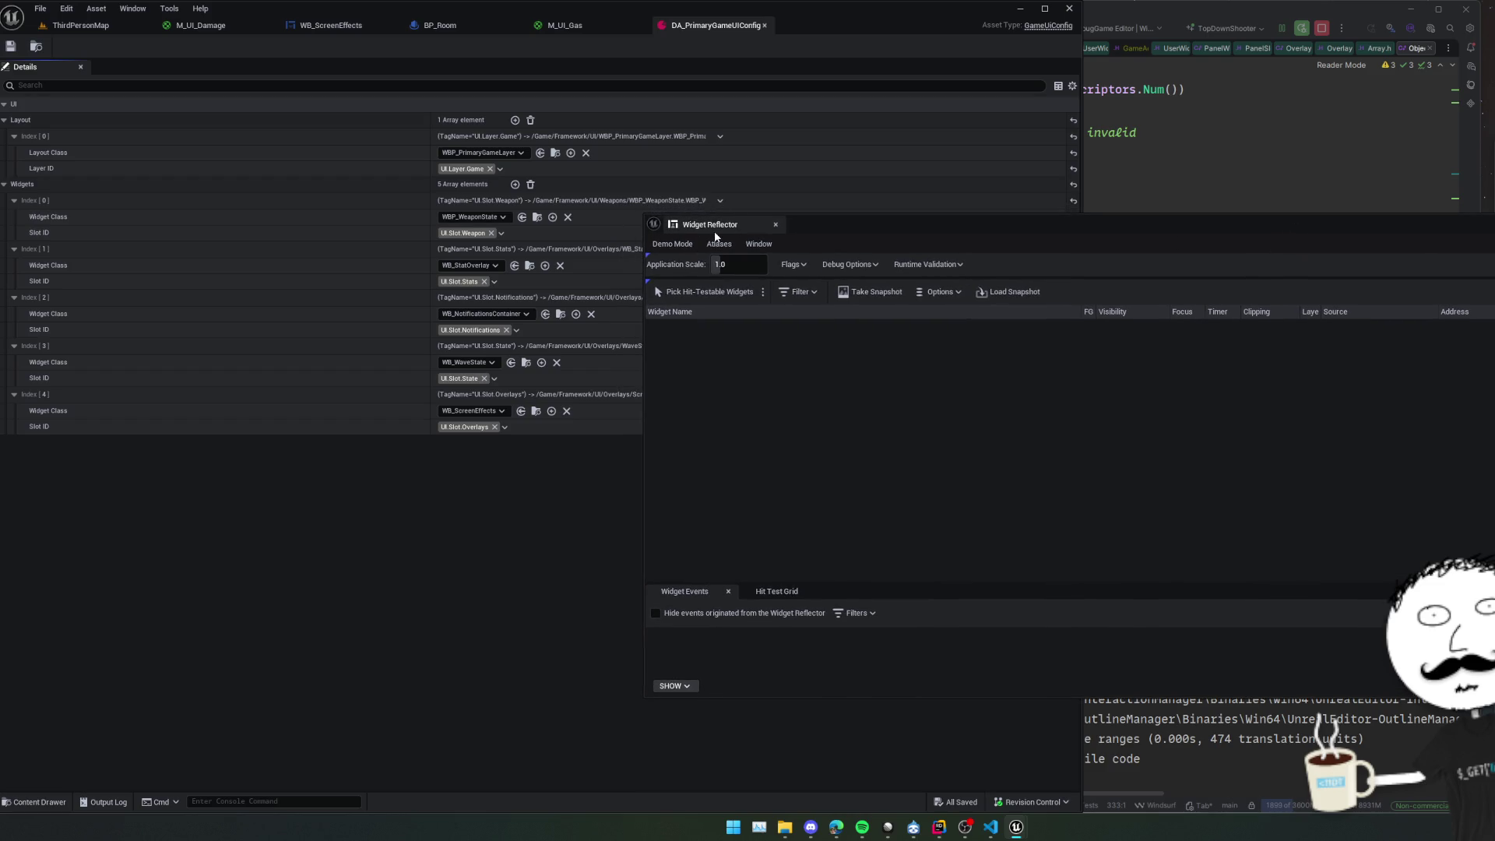
Filter the Outliner by 'room' and select the first BP_Room actor.
{"action": "left_click", "coordinate": [775, 224]}
{"action": "left_click", "coordinate": [92, 28]}
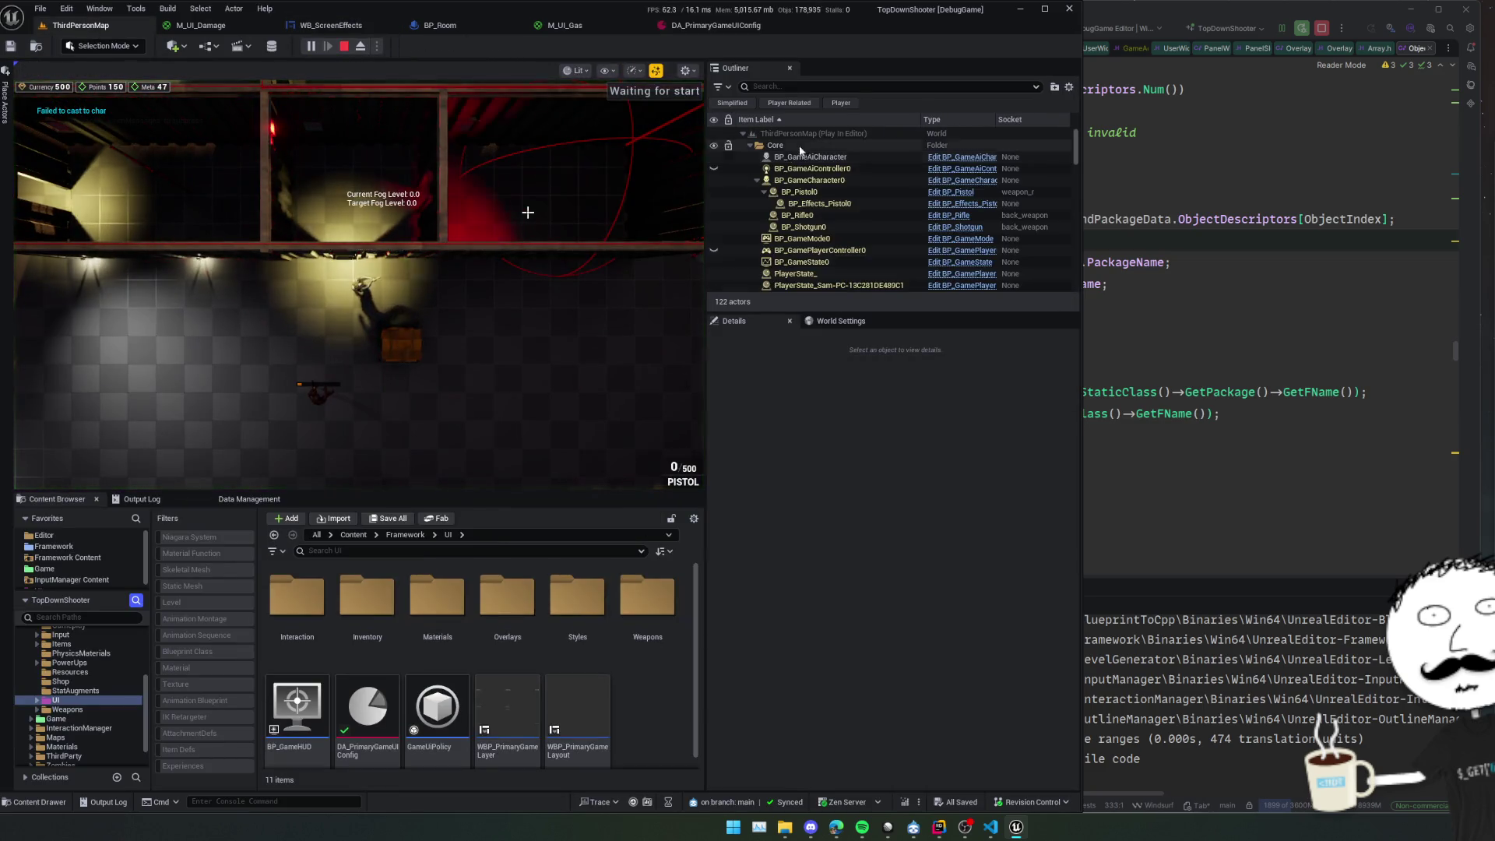
{"action": "left_click", "coordinate": [840, 86]}
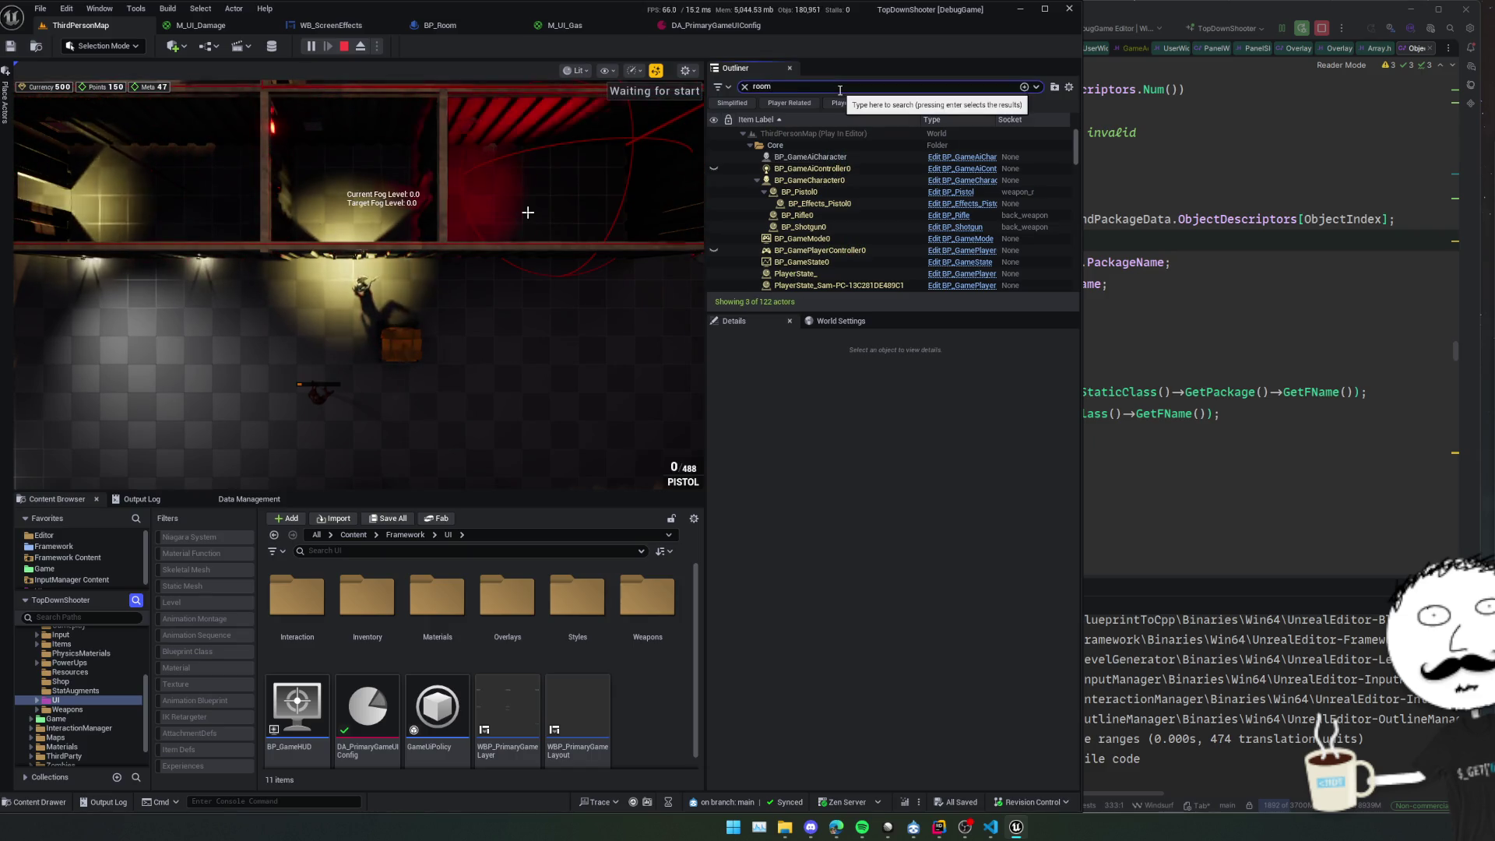
{"action": "type", "text": "room"}
{"action": "left_click", "coordinate": [790, 157]}
Toggle the room's gas fog on with TestToggleGas, walk the player through it, then eject.
{"action": "scroll", "coordinate": [844, 473], "scroll_direction": "down", "scroll_amount": 5}
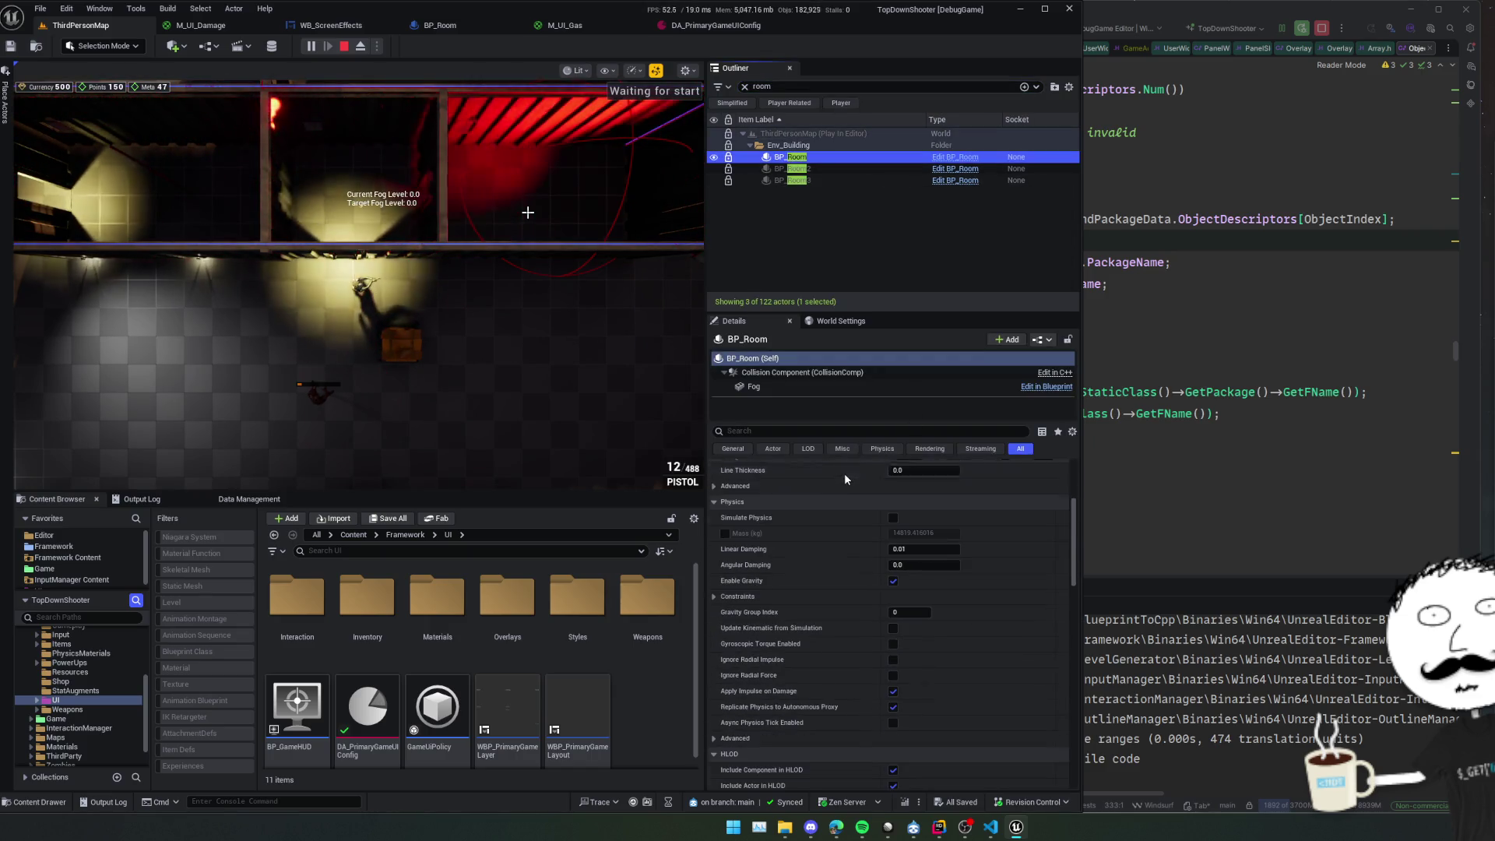
{"action": "scroll", "coordinate": [838, 545], "scroll_direction": "down", "scroll_amount": 6}
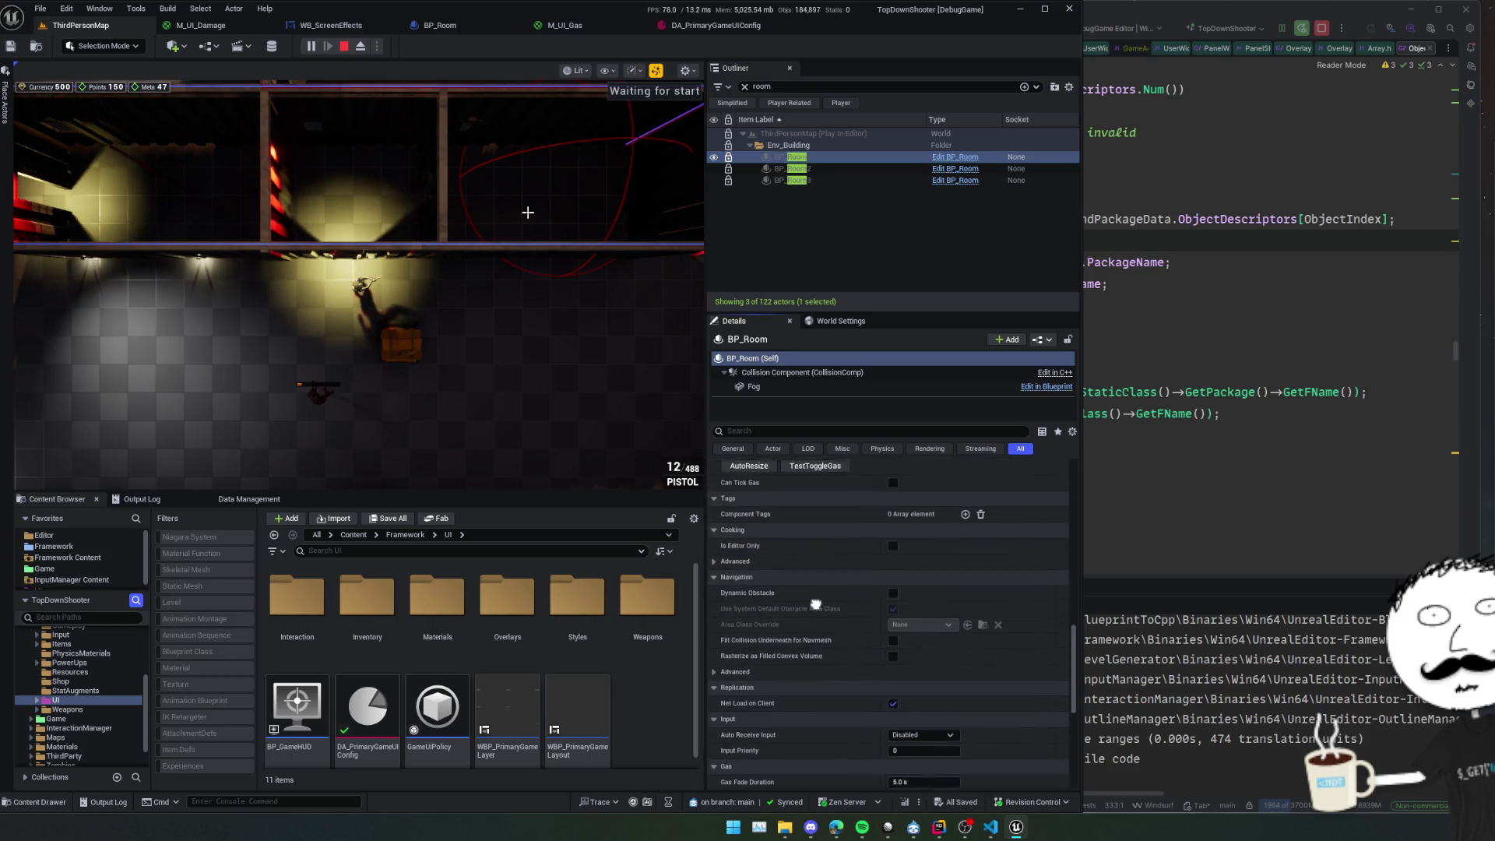
{"action": "left_click", "coordinate": [815, 565]}
{"action": "left_click", "coordinate": [600, 371]}
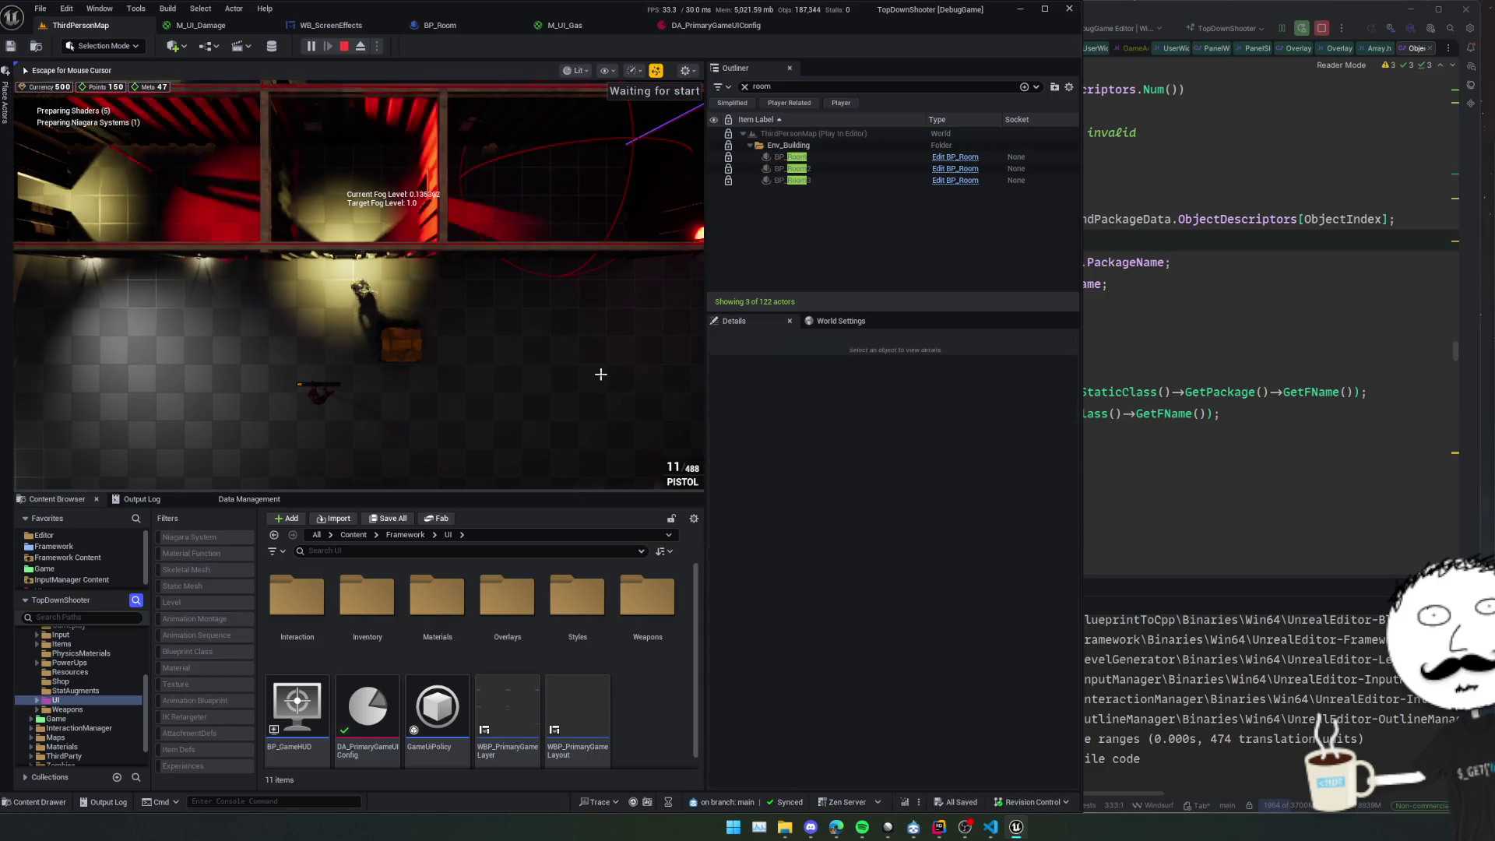
{"action": "key", "text": "w"}
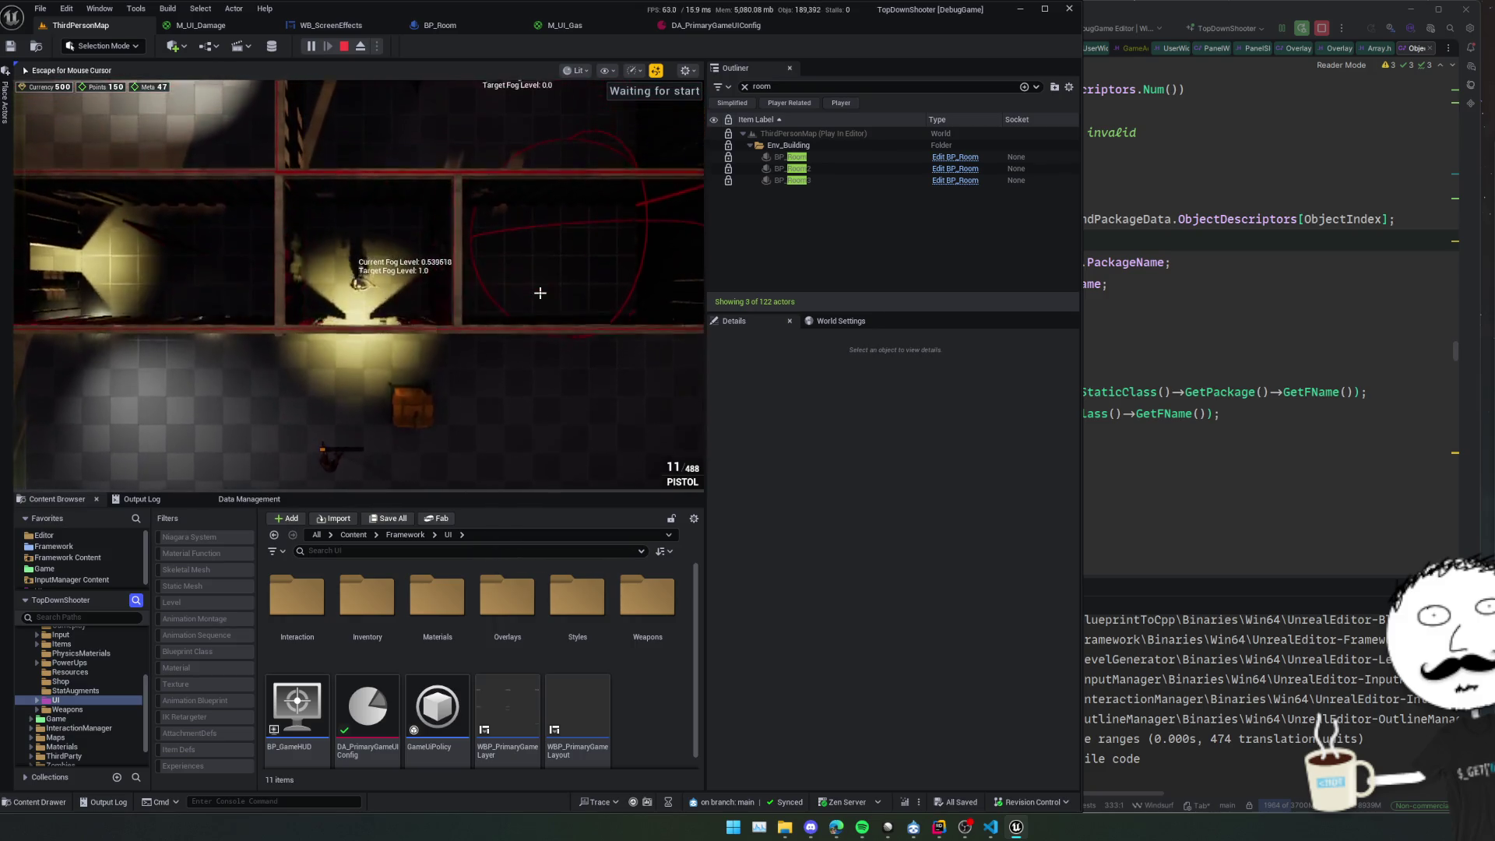
{"action": "key", "text": "d"}
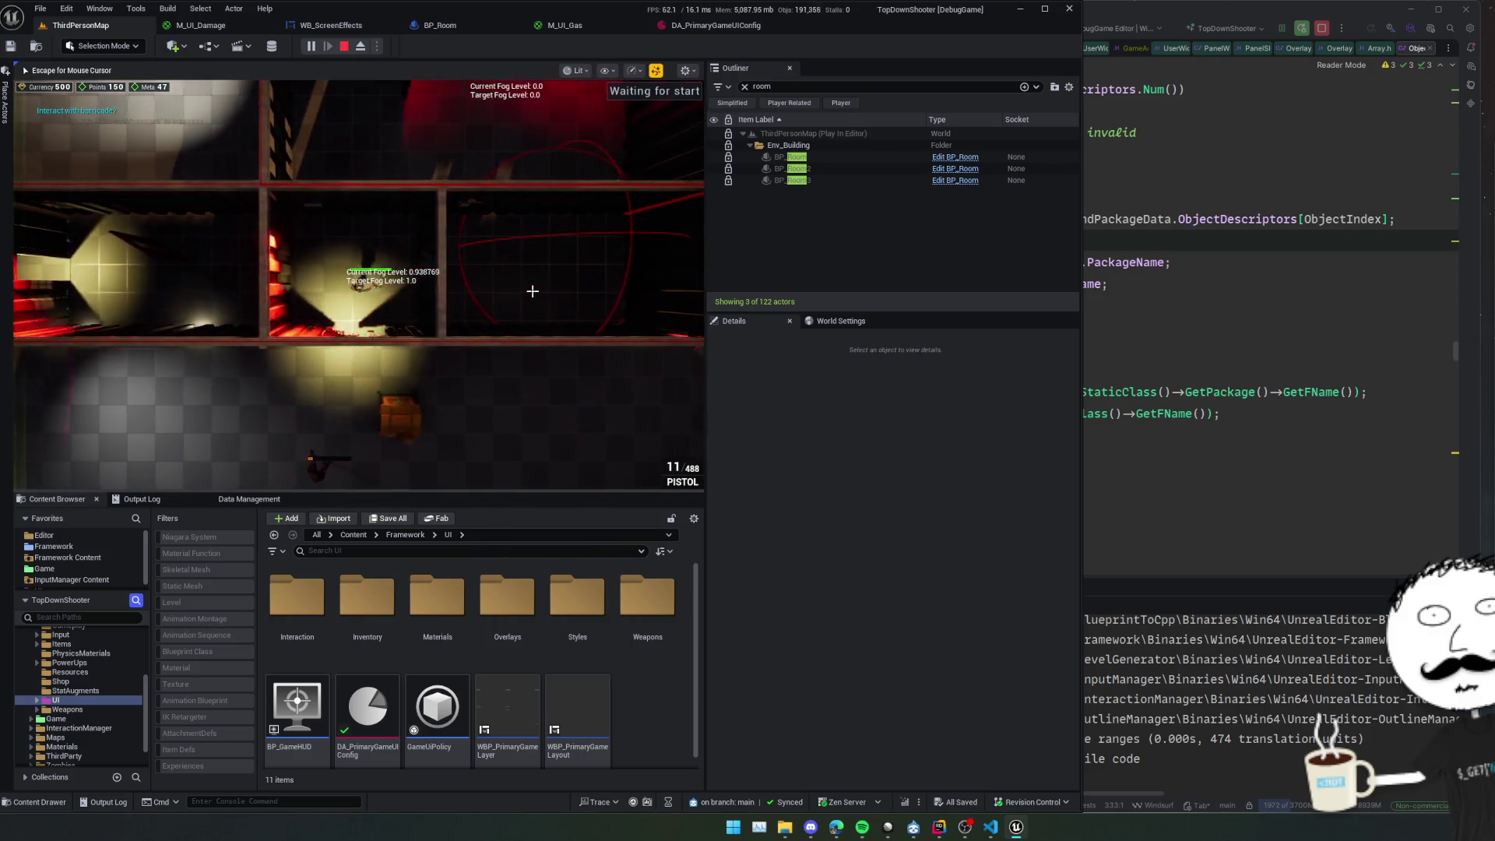
{"action": "key", "text": "Escape"}
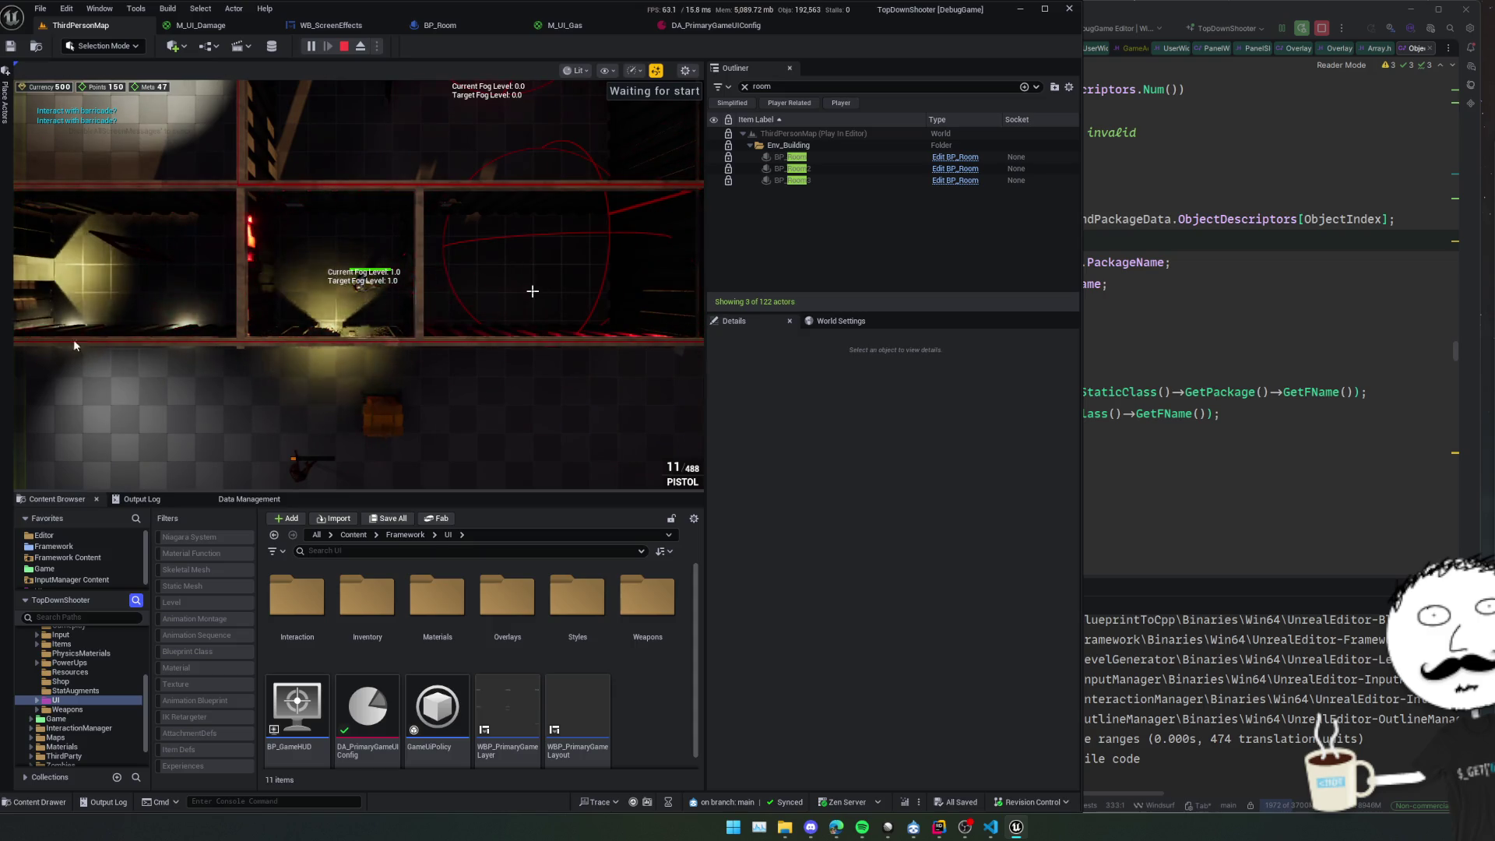
{"action": "left_click", "coordinate": [361, 46]}
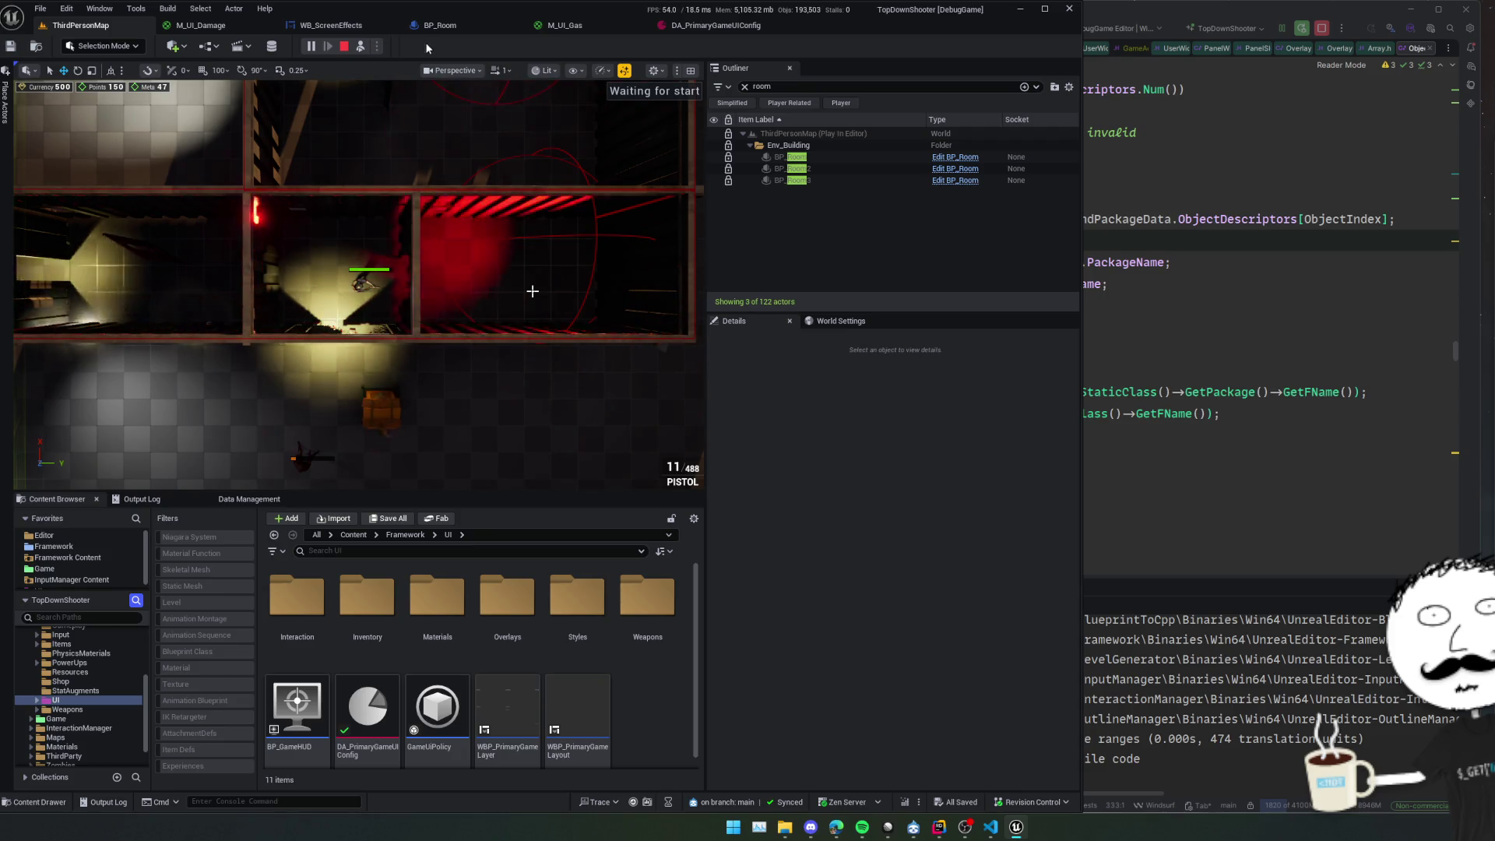
Open the Widget Reflector and pick the game view to locate WB_ScreenEffects' Image_0.
{"action": "left_click", "coordinate": [366, 26]}
{"action": "left_click", "coordinate": [675, 46]}
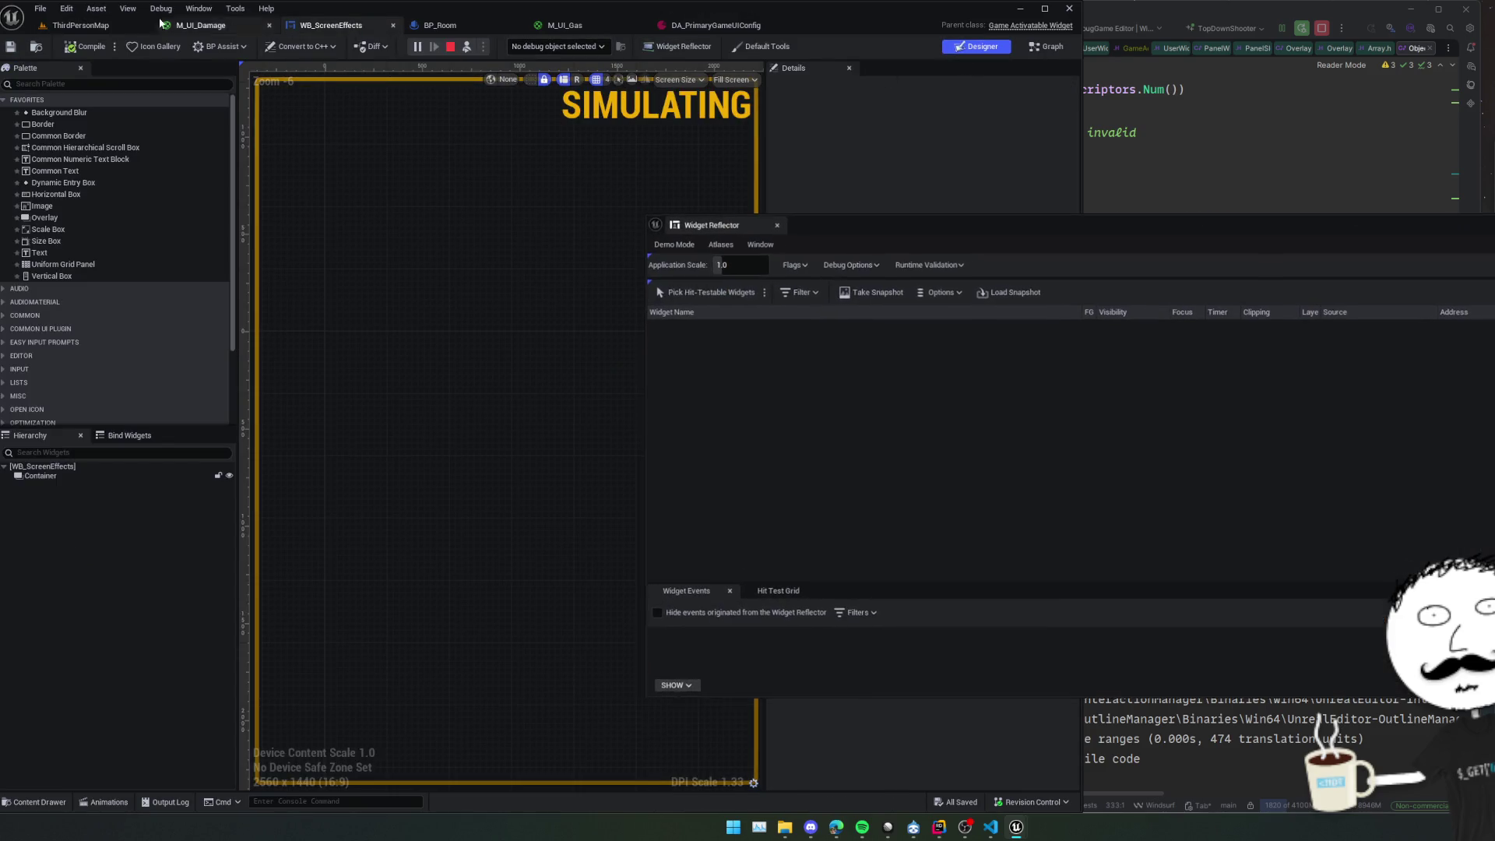
{"action": "left_click", "coordinate": [705, 292]}
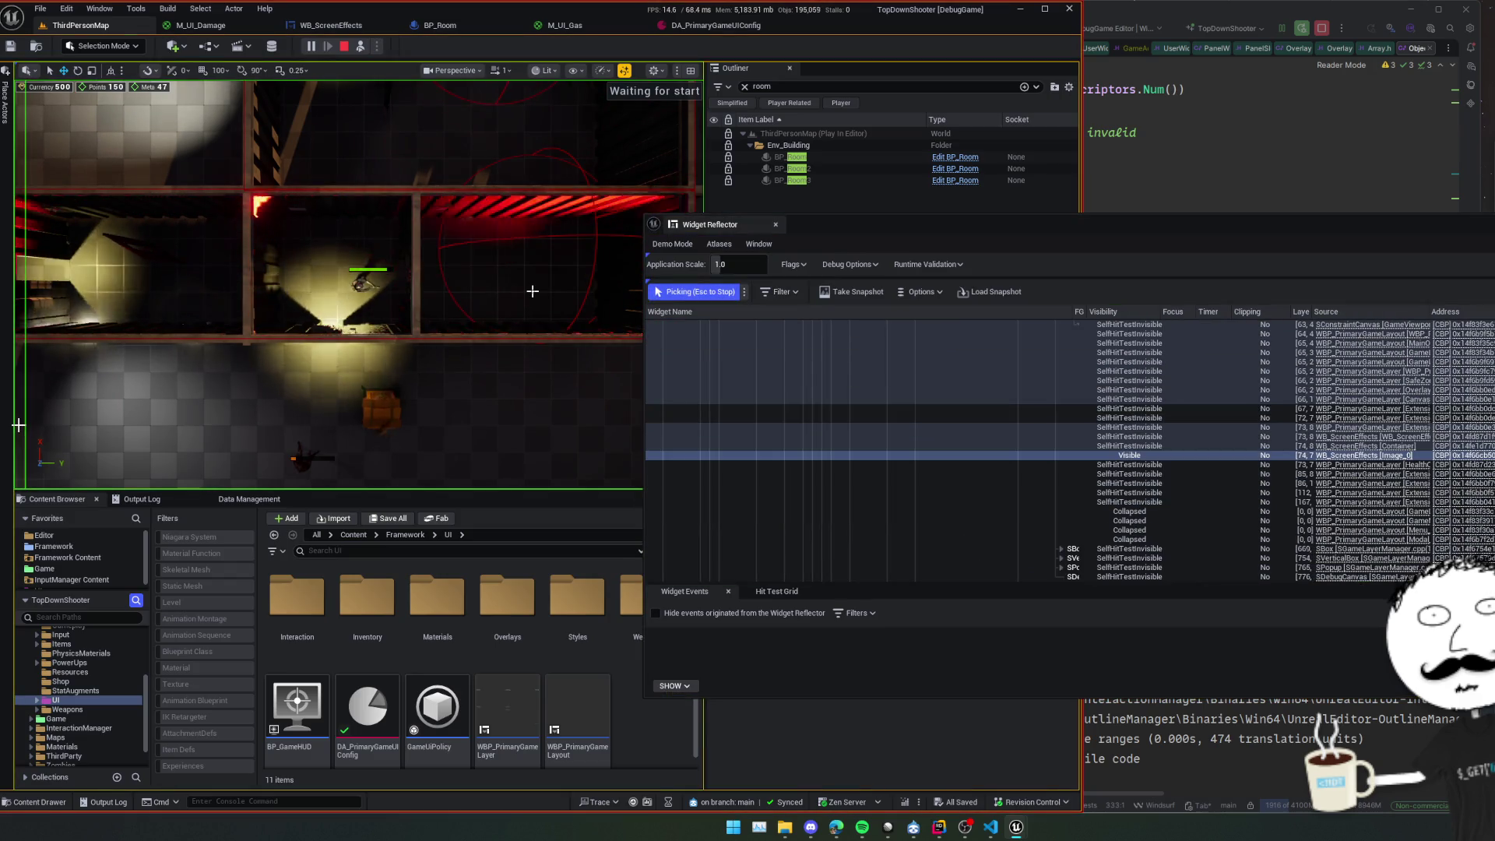
{"action": "key", "text": "Escape"}
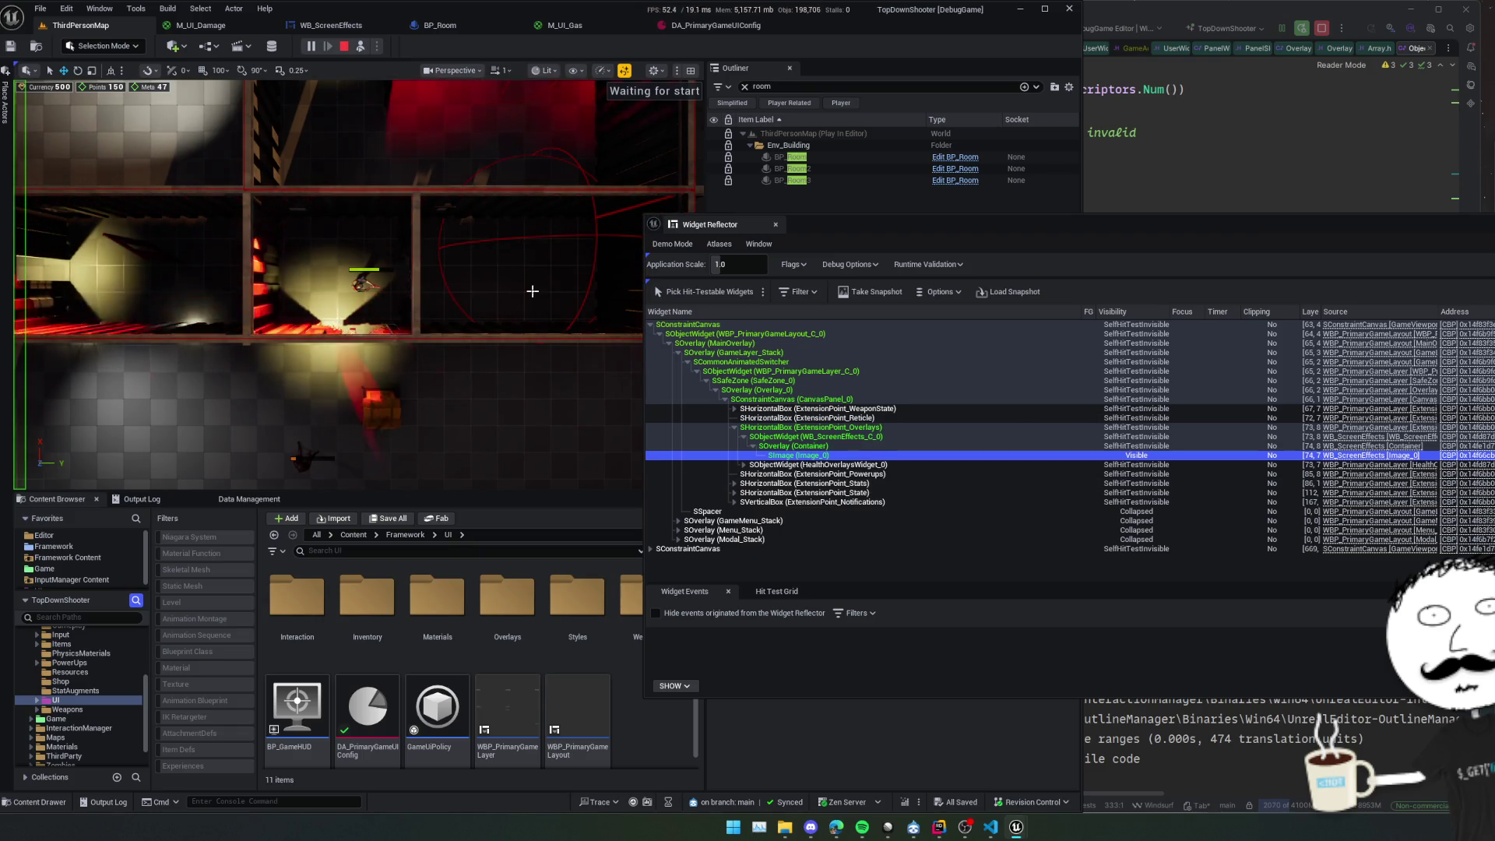
{"action": "left_click", "coordinate": [532, 291]}
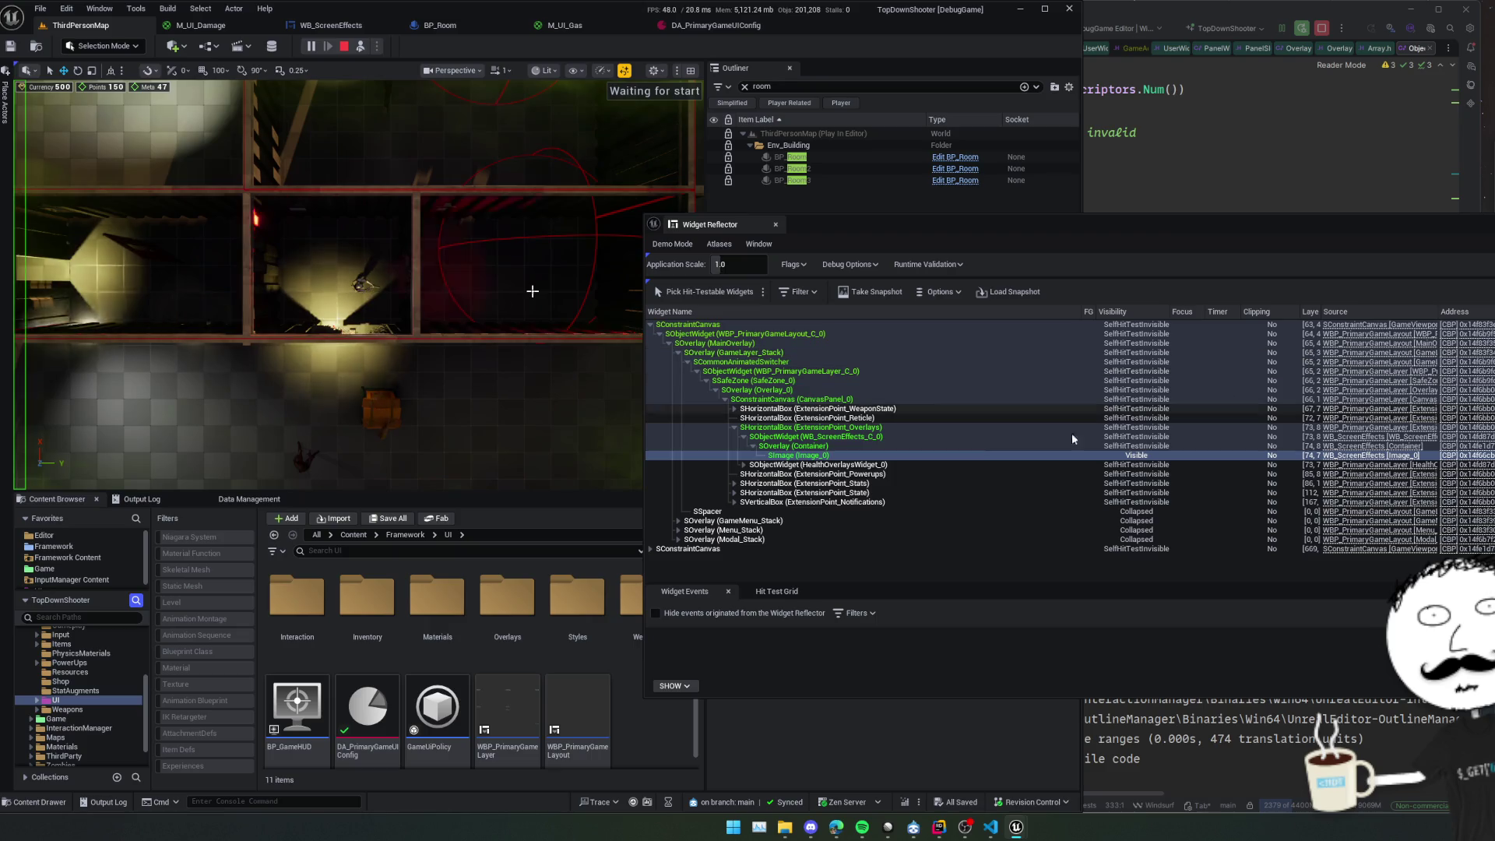
{"action": "left_click", "coordinate": [809, 456]}
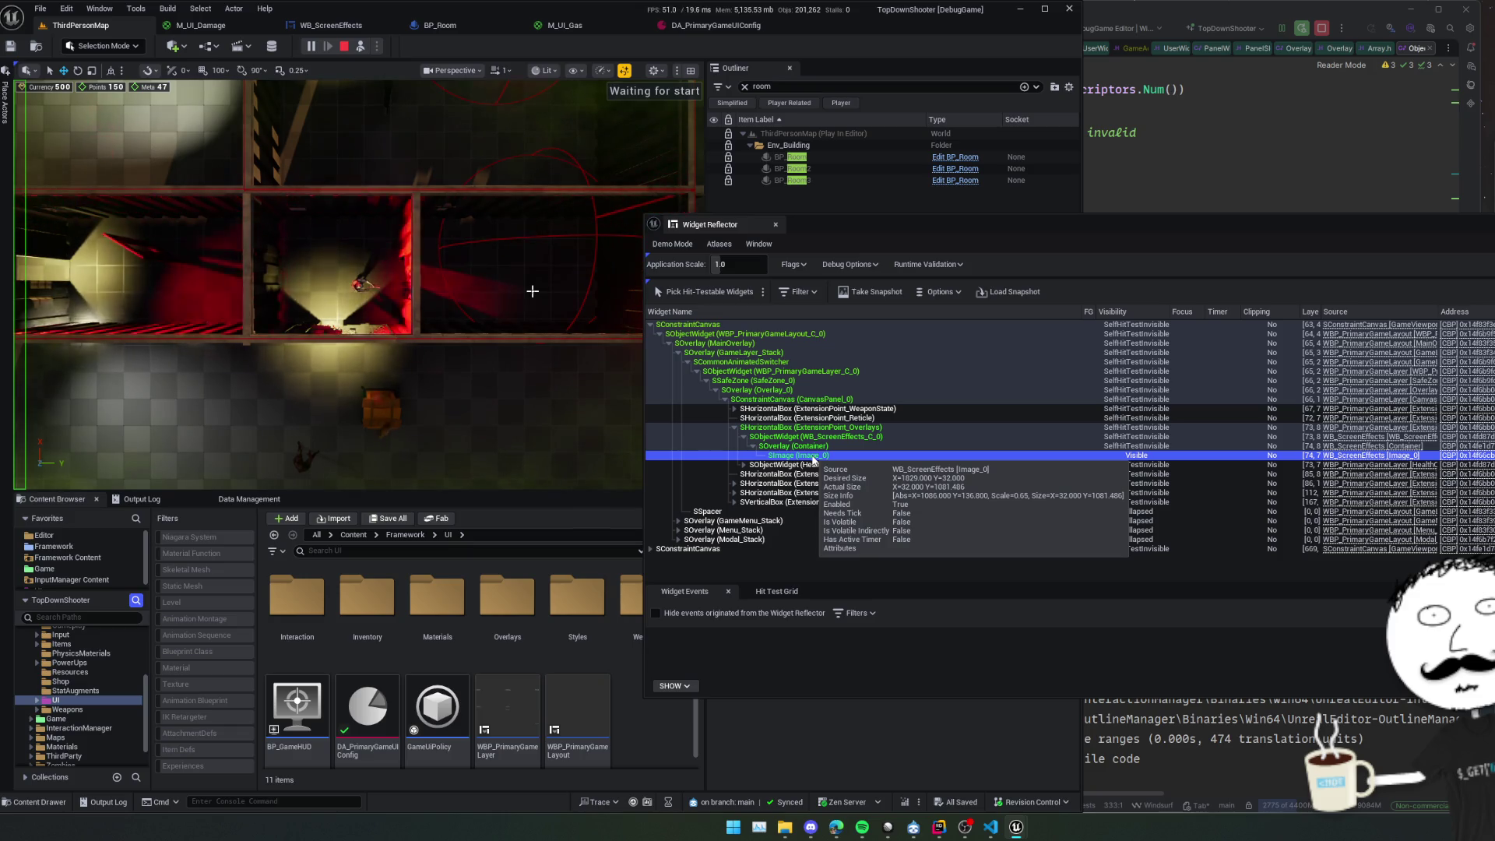
{"action": "left_click", "coordinate": [814, 437]}
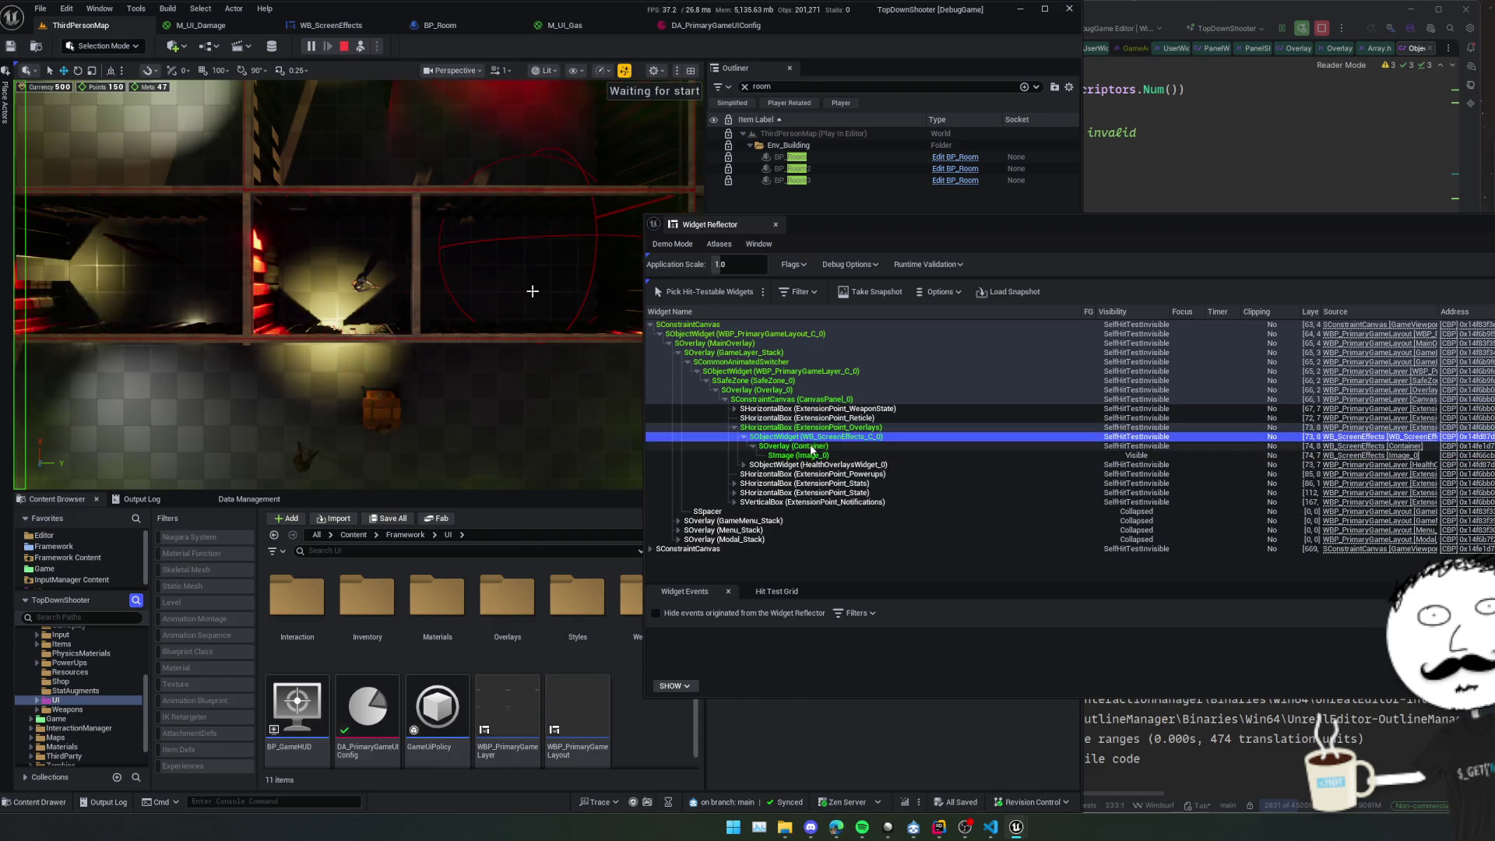
{"action": "left_click", "coordinate": [811, 446]}
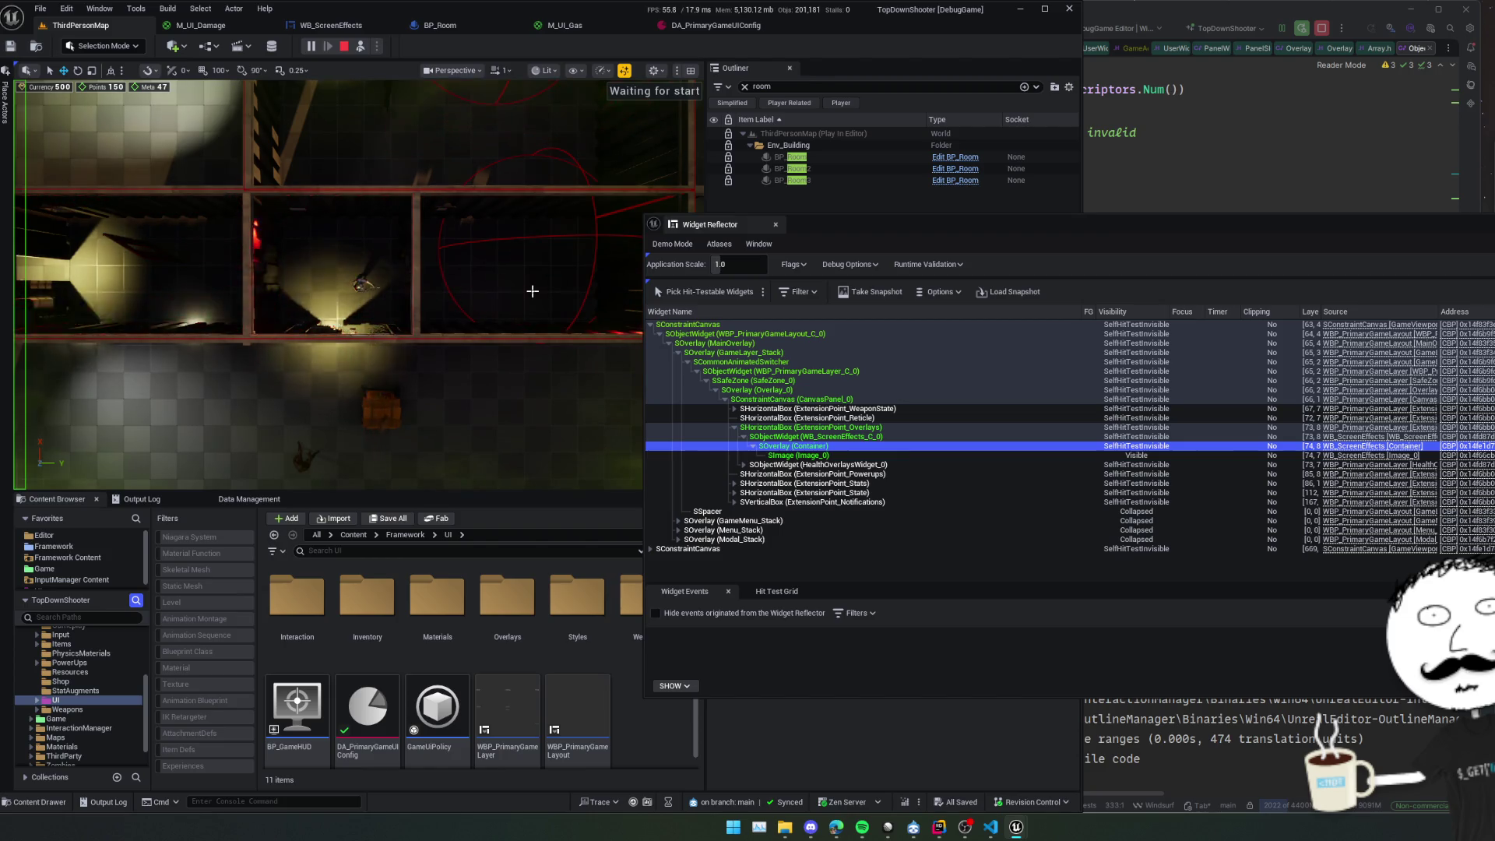
{"action": "left_click", "coordinate": [861, 437]}
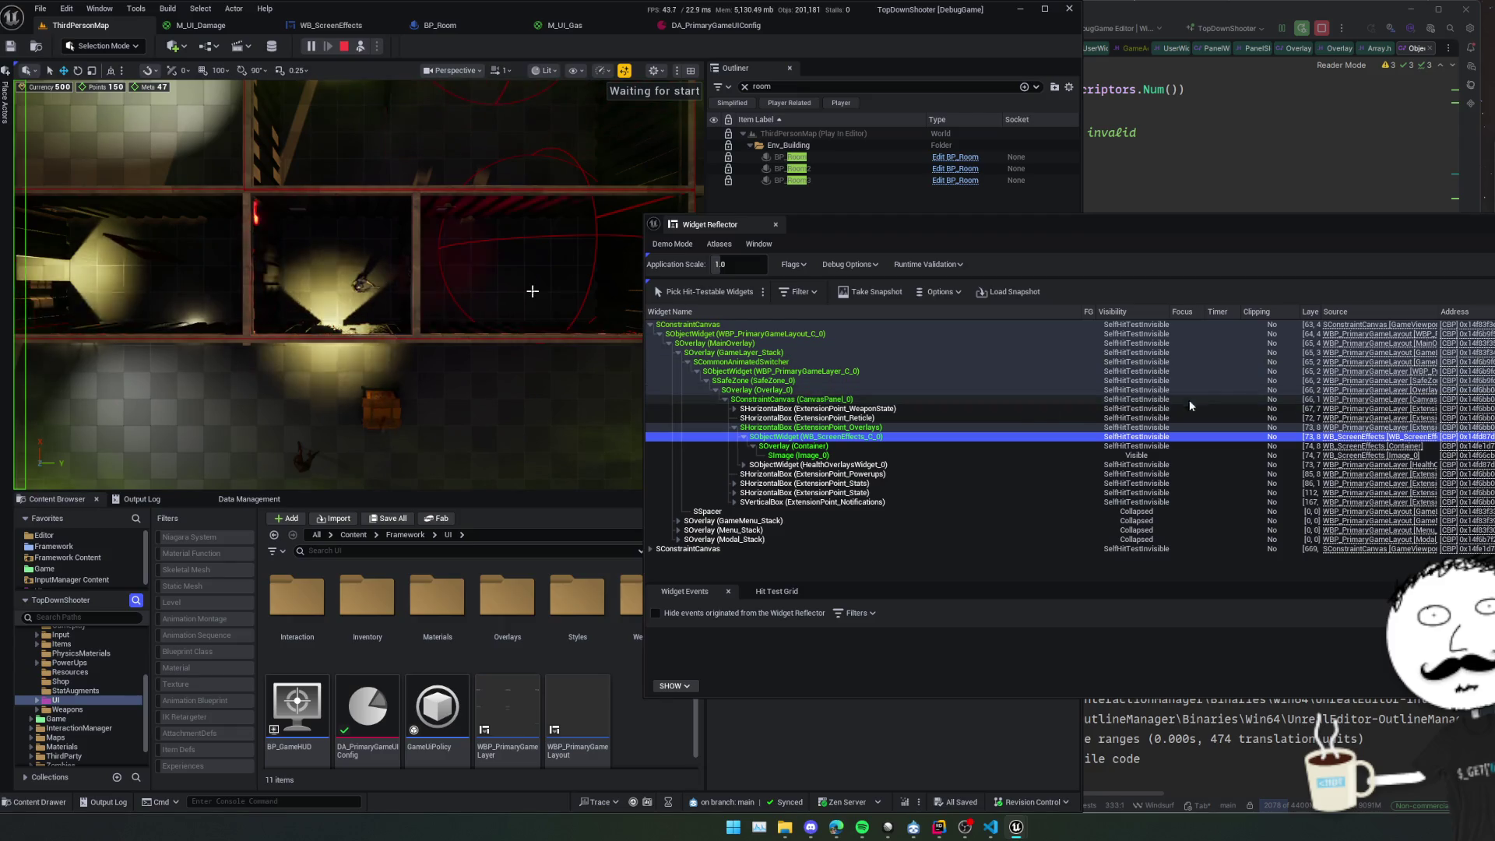
{"action": "left_click", "coordinate": [896, 427]}
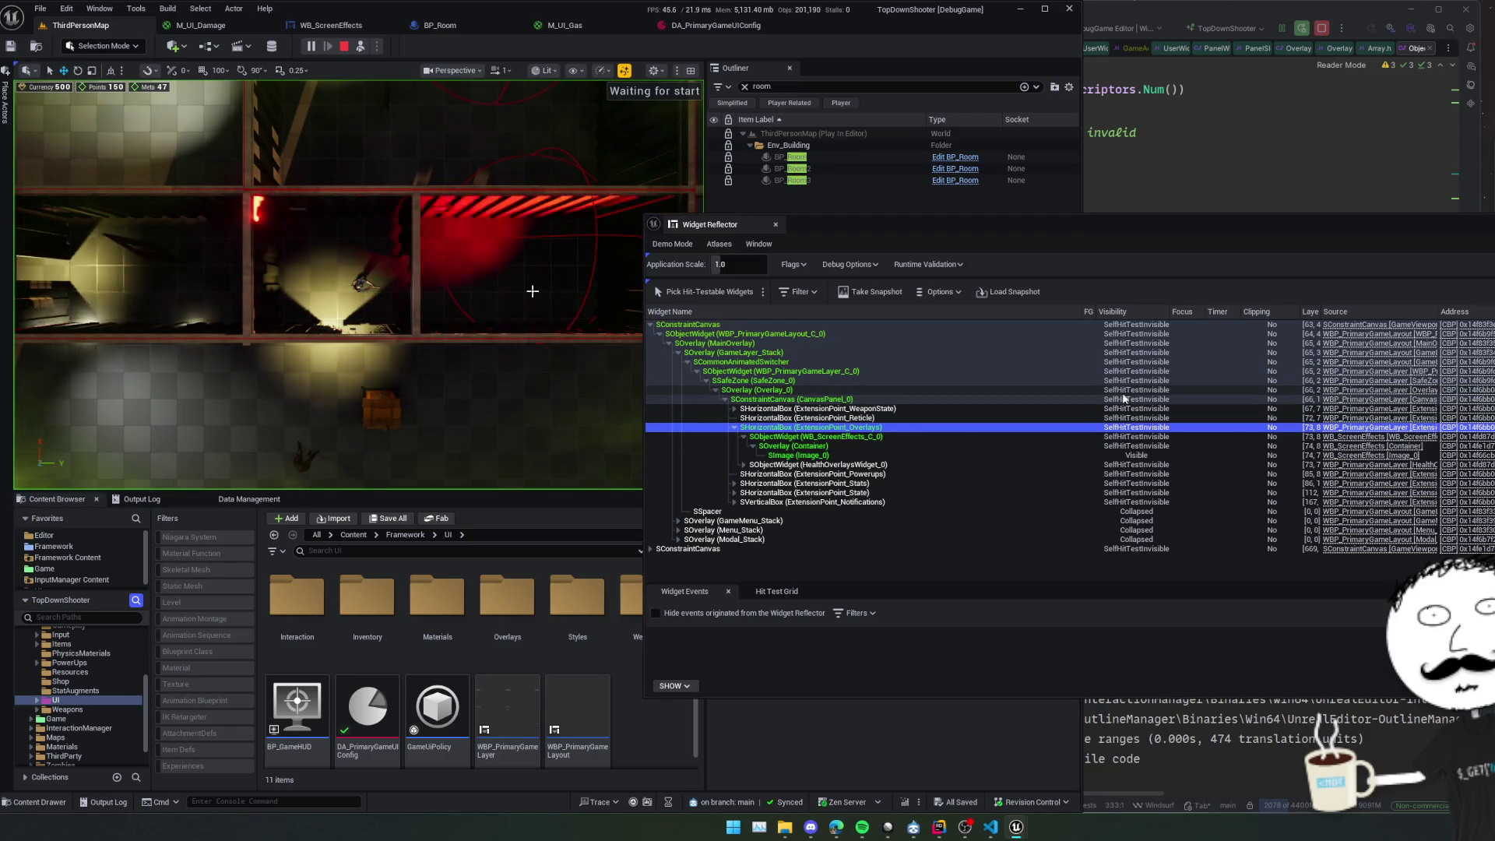
{"action": "left_click", "coordinate": [532, 291]}
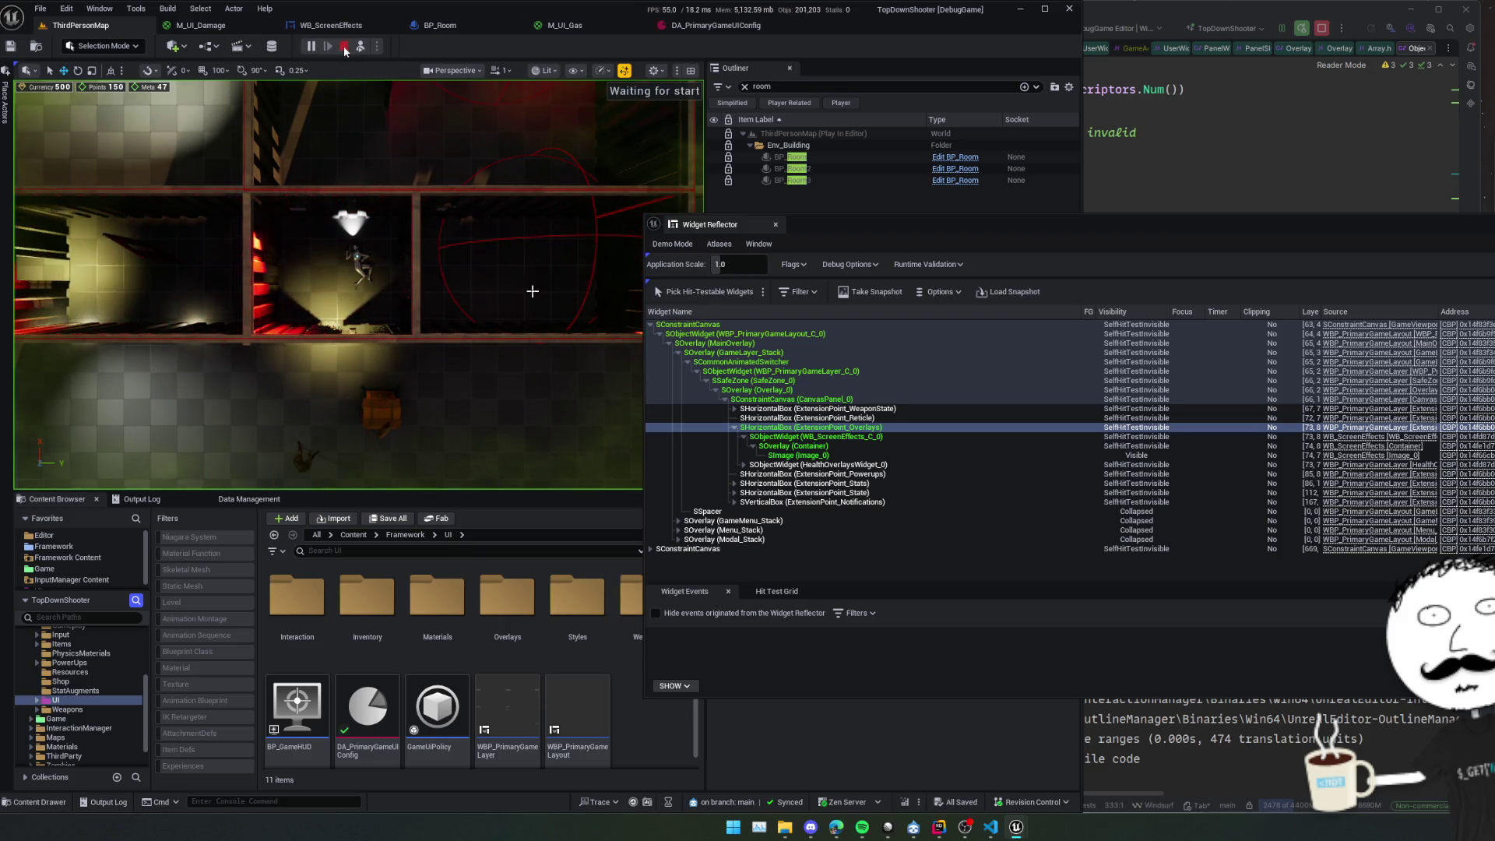
Stop play, review and close the Accessed None error log, and move the Widget Reflector right.
{"action": "left_click", "coordinate": [343, 48]}
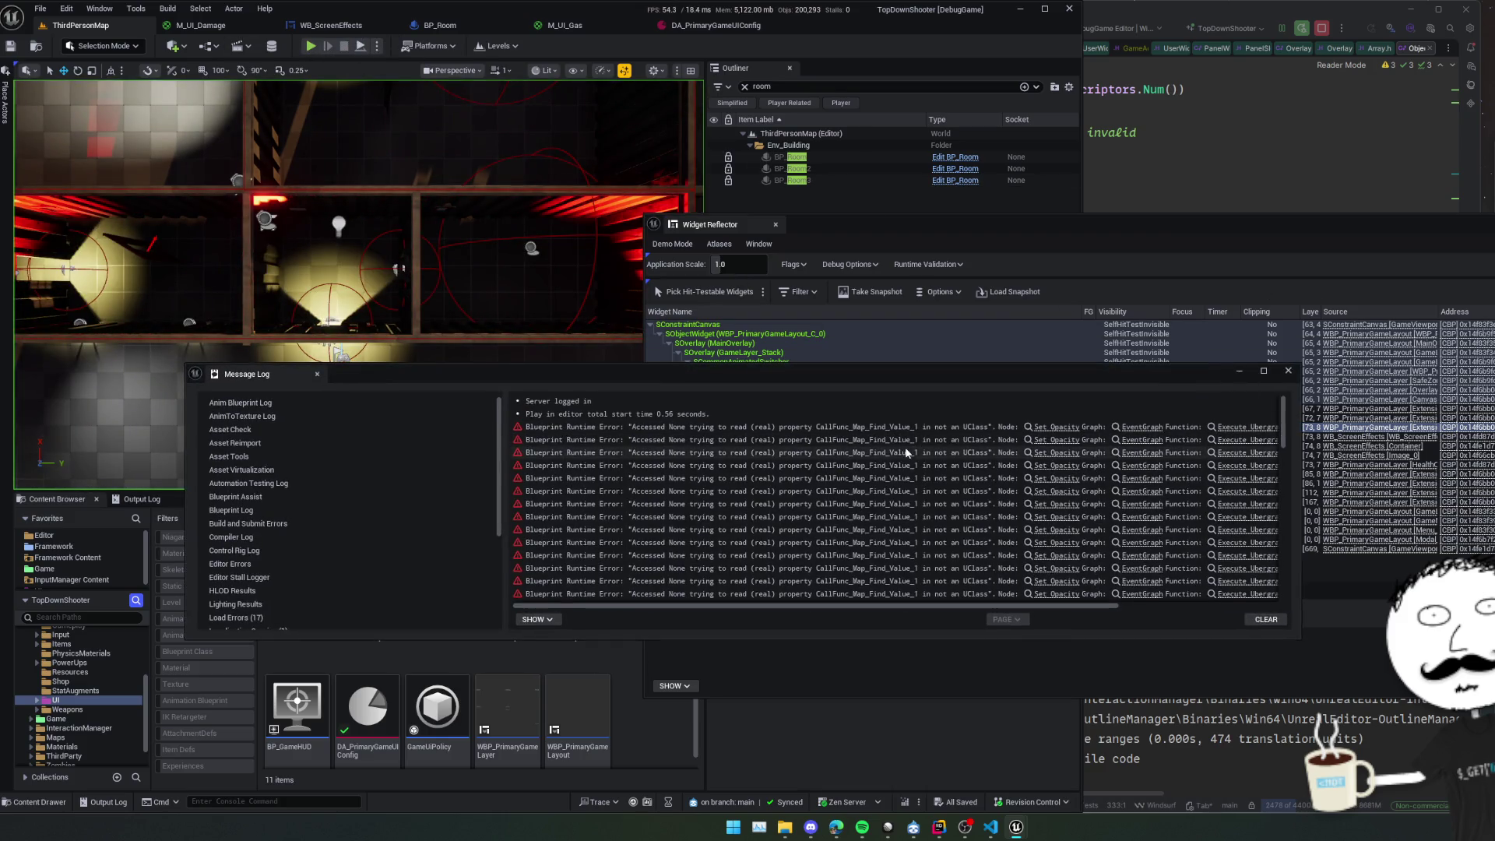
{"action": "scroll", "coordinate": [908, 450], "scroll_direction": "down", "scroll_amount": 5}
{"action": "scroll", "coordinate": [907, 450], "scroll_direction": "down", "scroll_amount": 5}
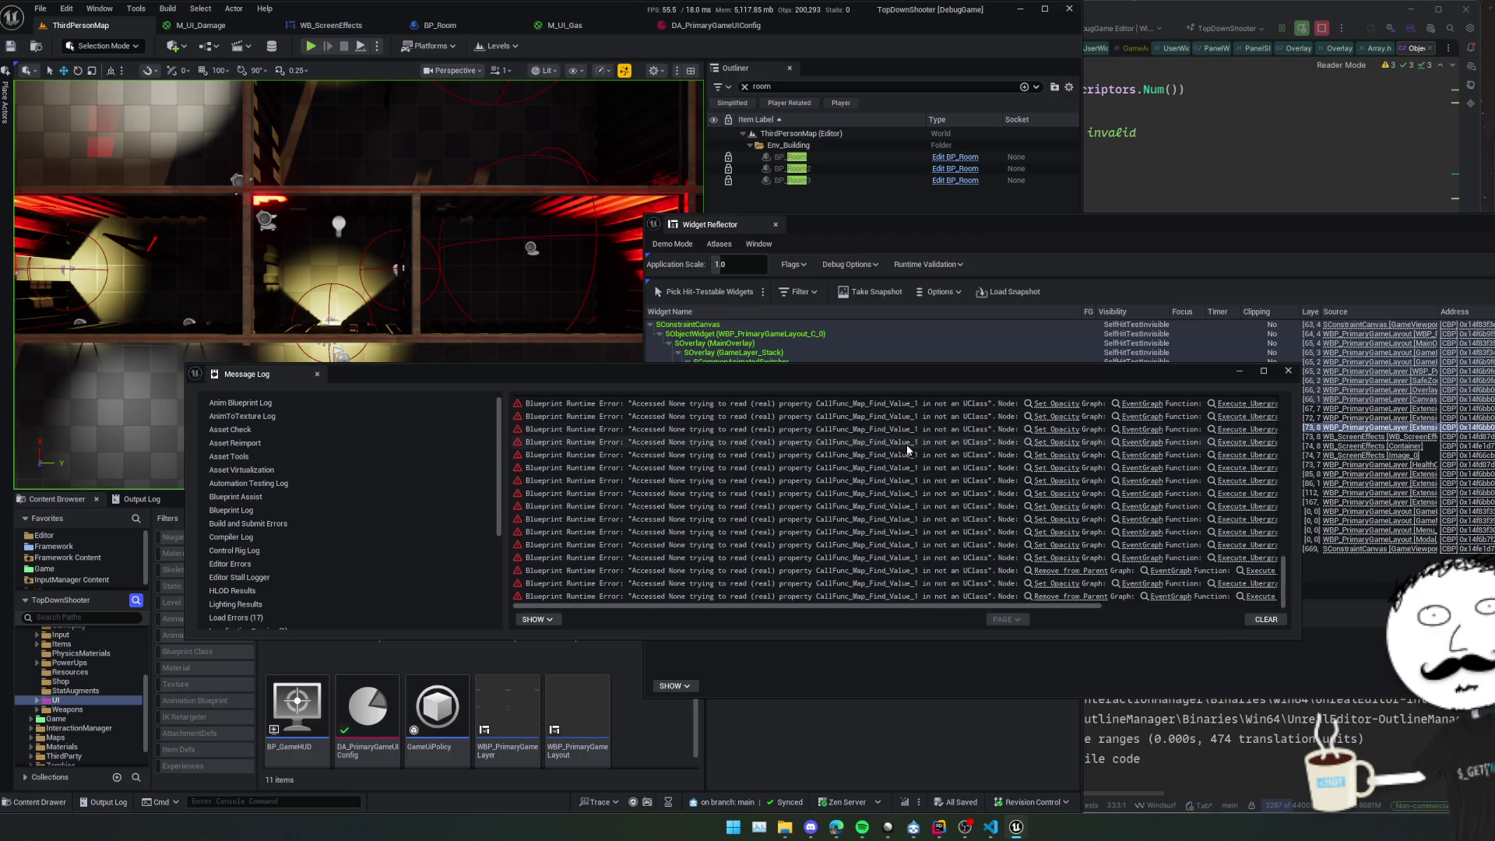
{"action": "scroll", "coordinate": [908, 450], "scroll_direction": "up", "scroll_amount": 10}
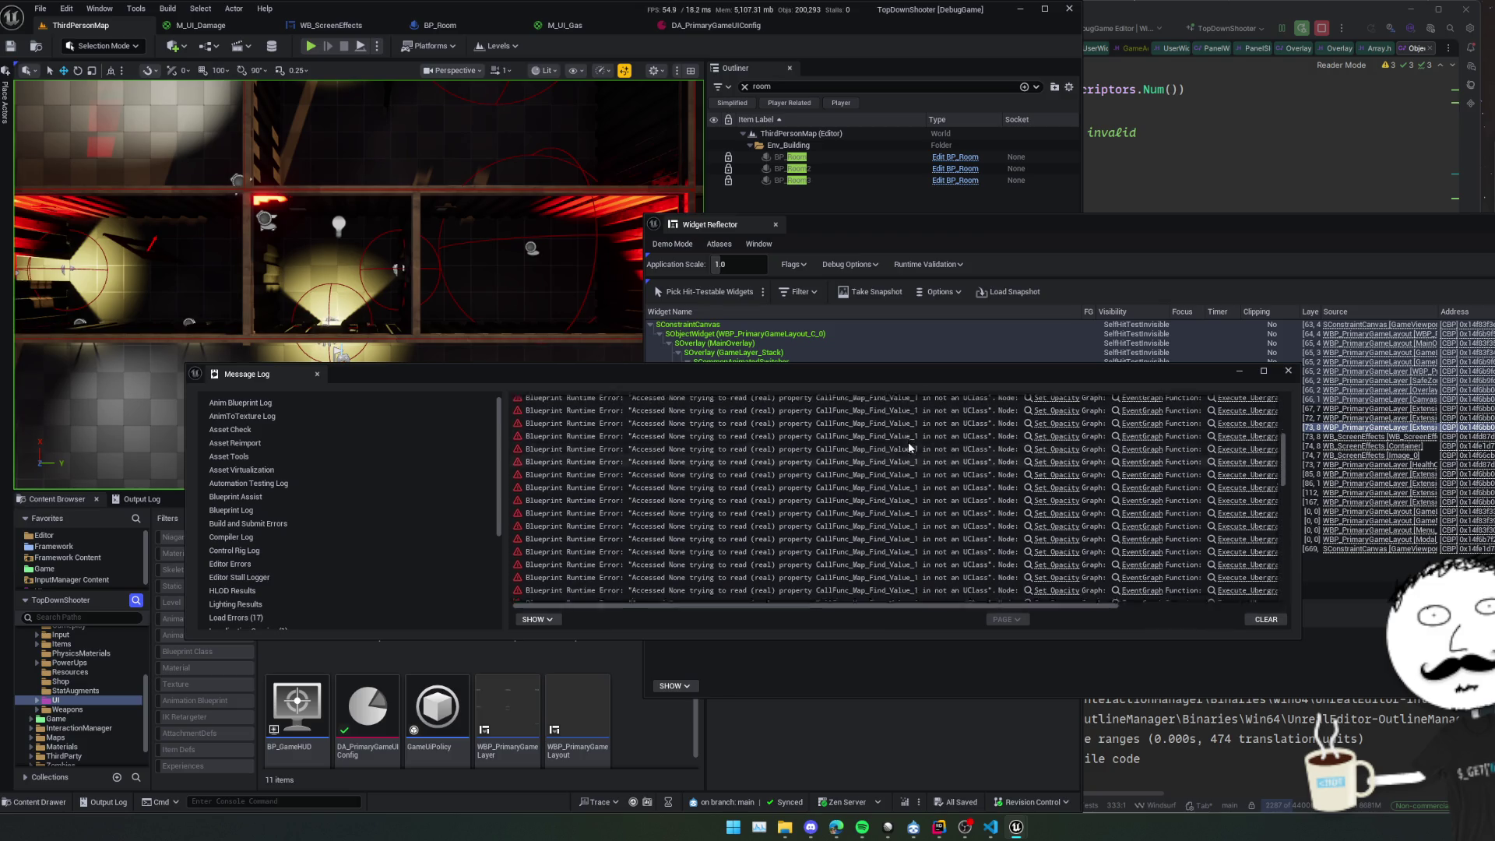
{"action": "left_click", "coordinate": [1181, 278]}
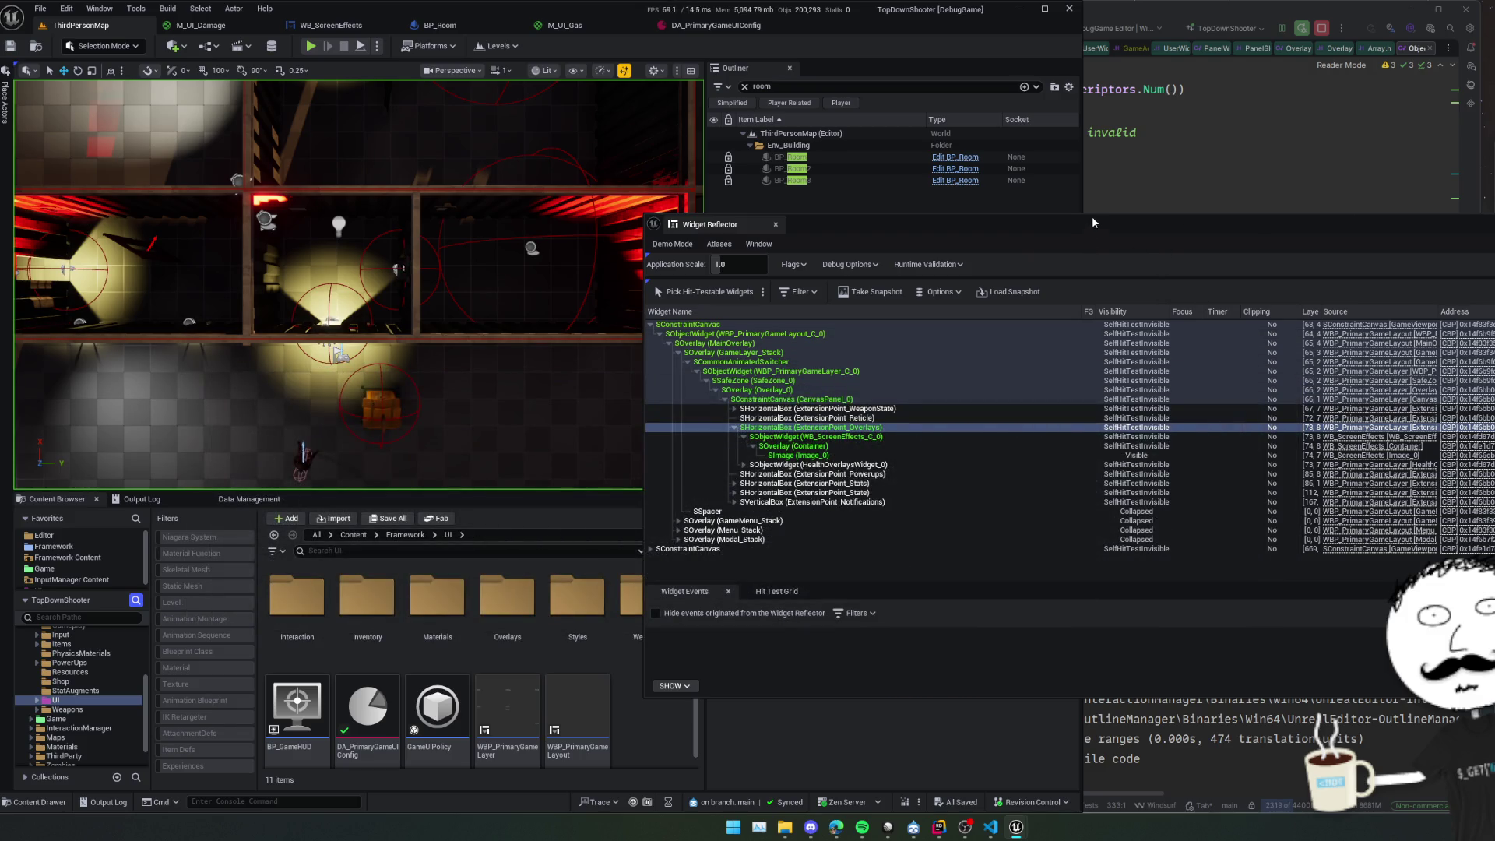
{"action": "left_click_drag", "start_coordinate": [1092, 222], "coordinate": [1344, 203]}
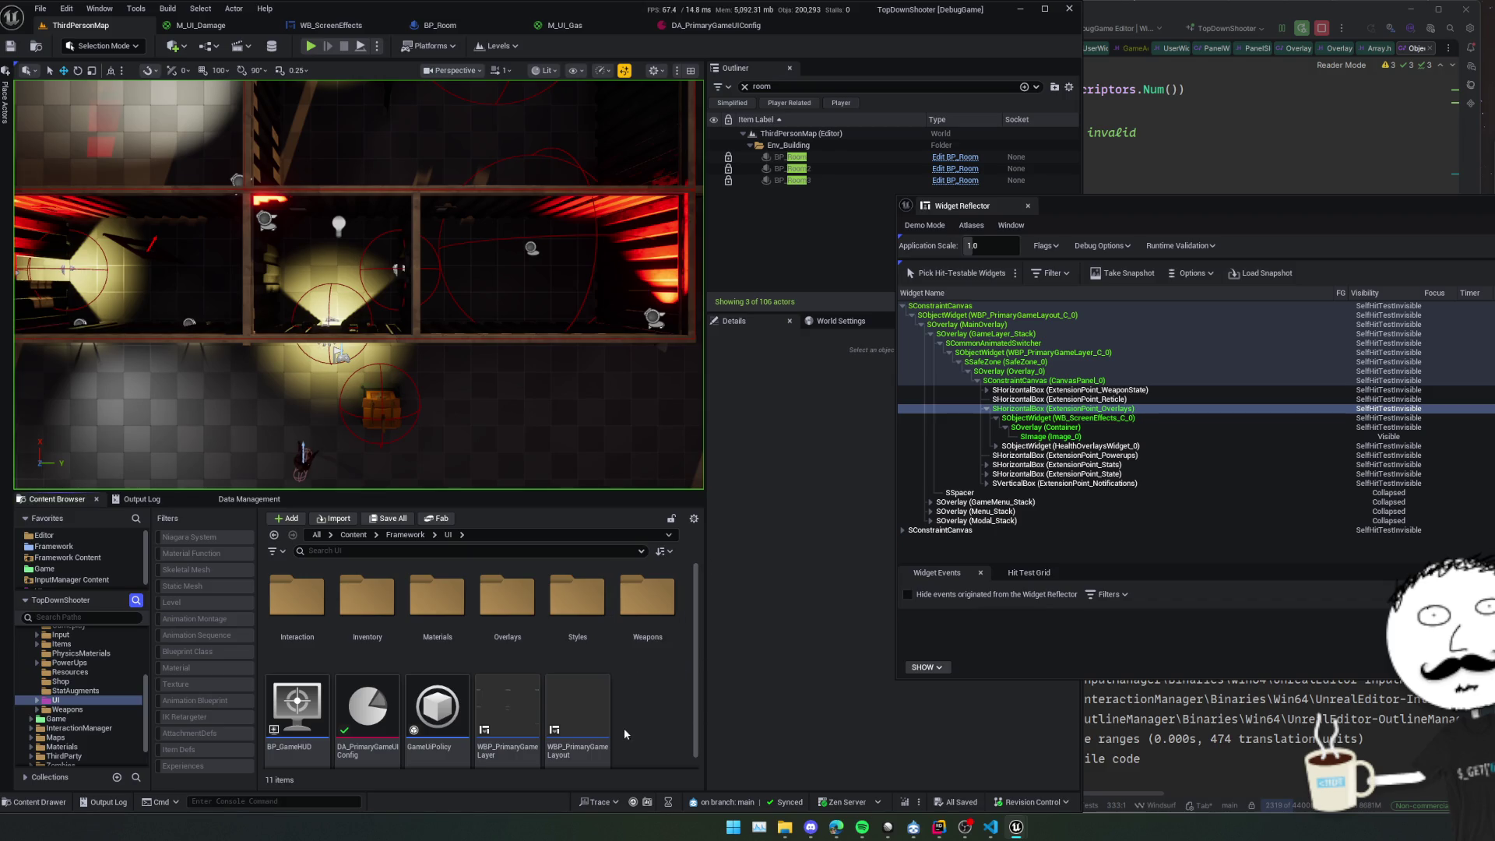
Open WBP_PrimaryGameLayer, close the Widget Reflector, and select ExtensionPoint_Overlays in the Hierarchy.
{"action": "double_click", "coordinate": [563, 726]}
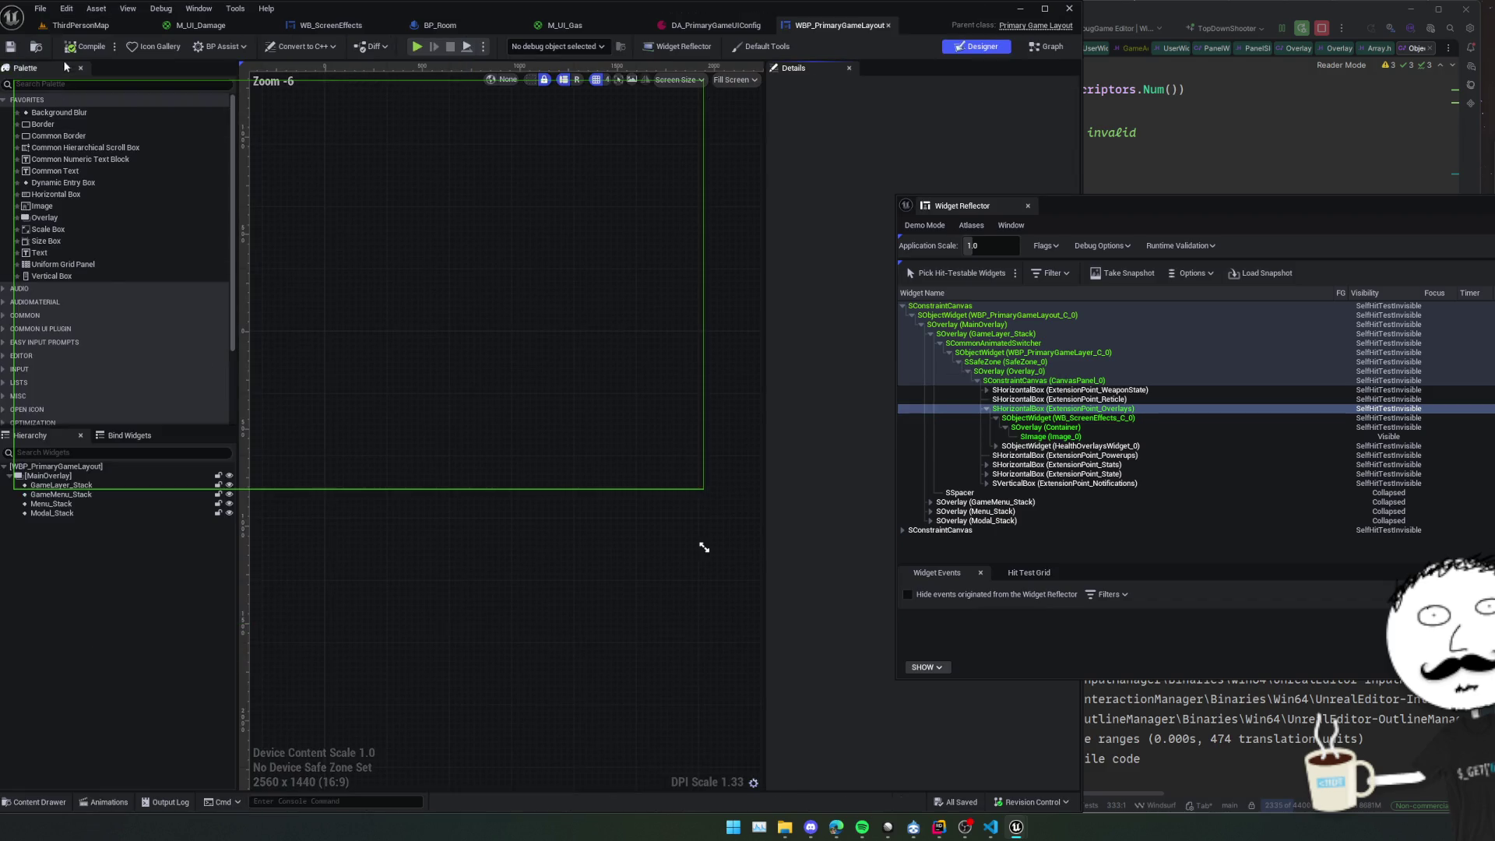
{"action": "left_click", "coordinate": [36, 47]}
{"action": "double_click", "coordinate": [507, 717]}
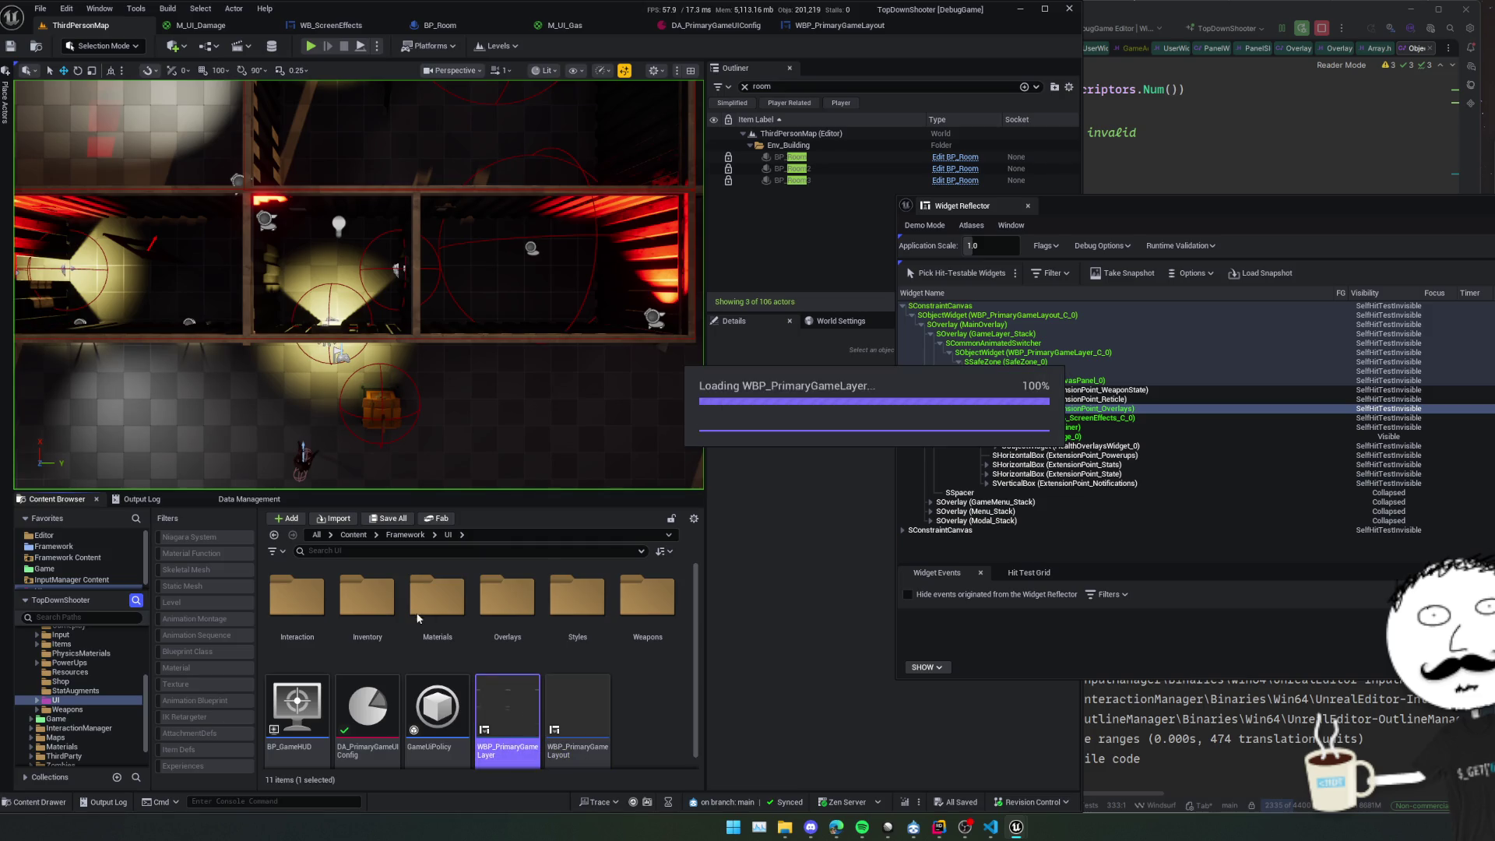
{"action": "scroll", "coordinate": [519, 467], "scroll_direction": "up", "scroll_amount": 3}
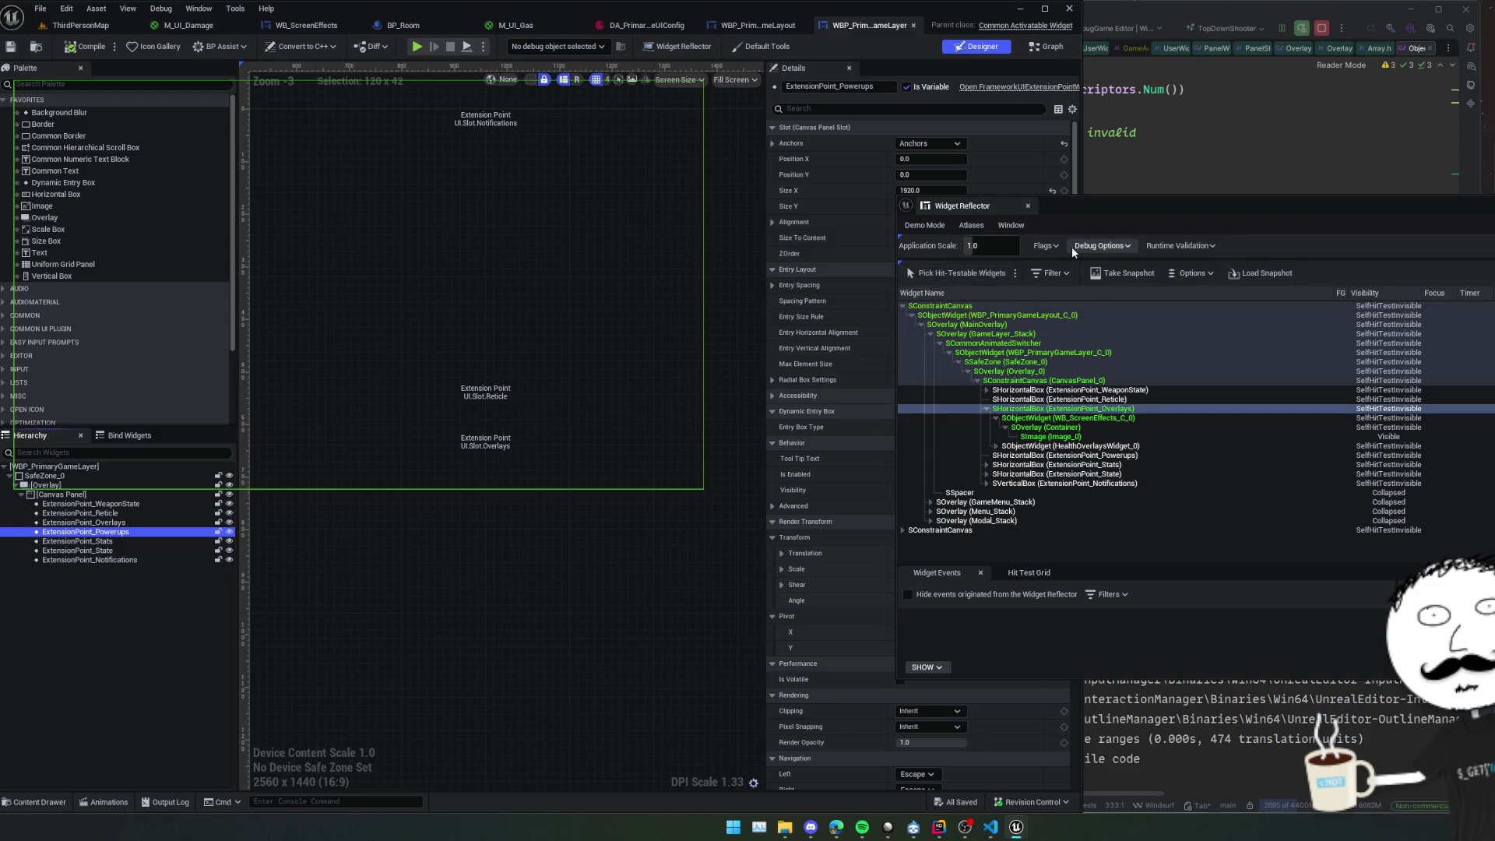
{"action": "left_click", "coordinate": [940, 306]}
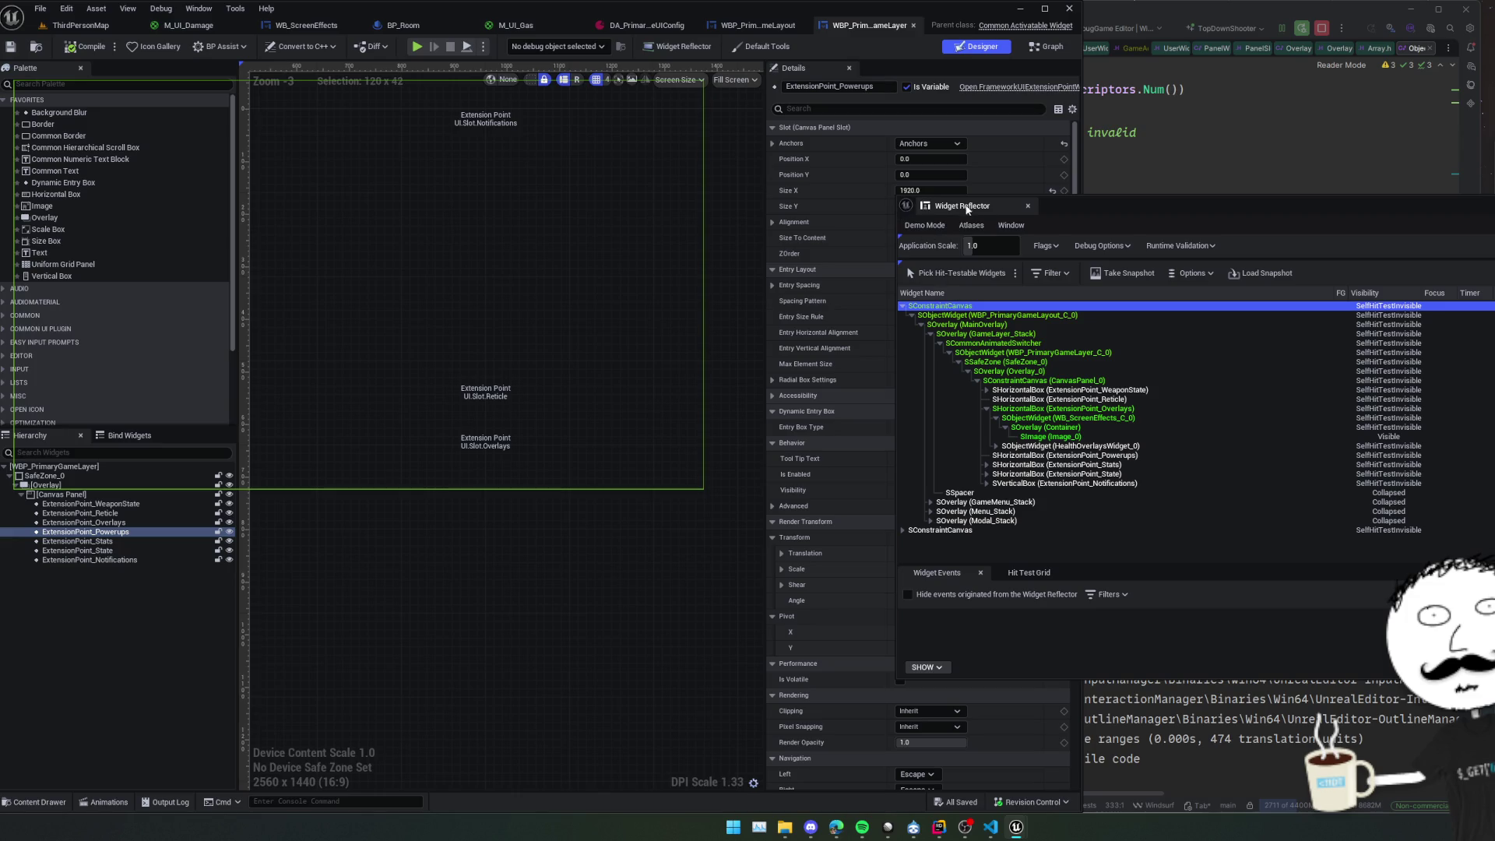
{"action": "left_click", "coordinate": [1028, 206]}
{"action": "left_click", "coordinate": [809, 315]}
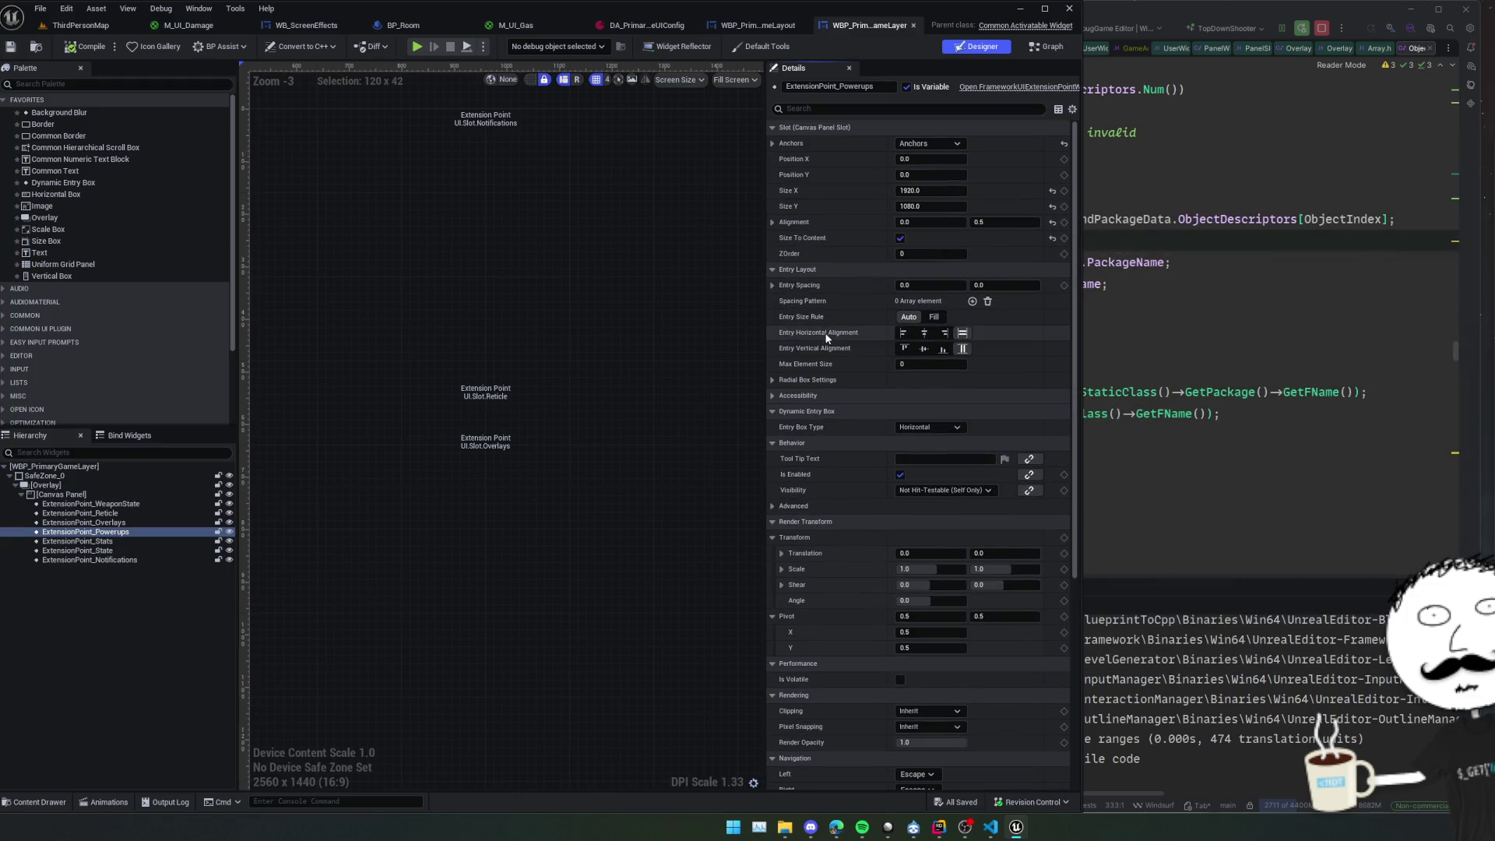
{"action": "left_click", "coordinate": [94, 524]}
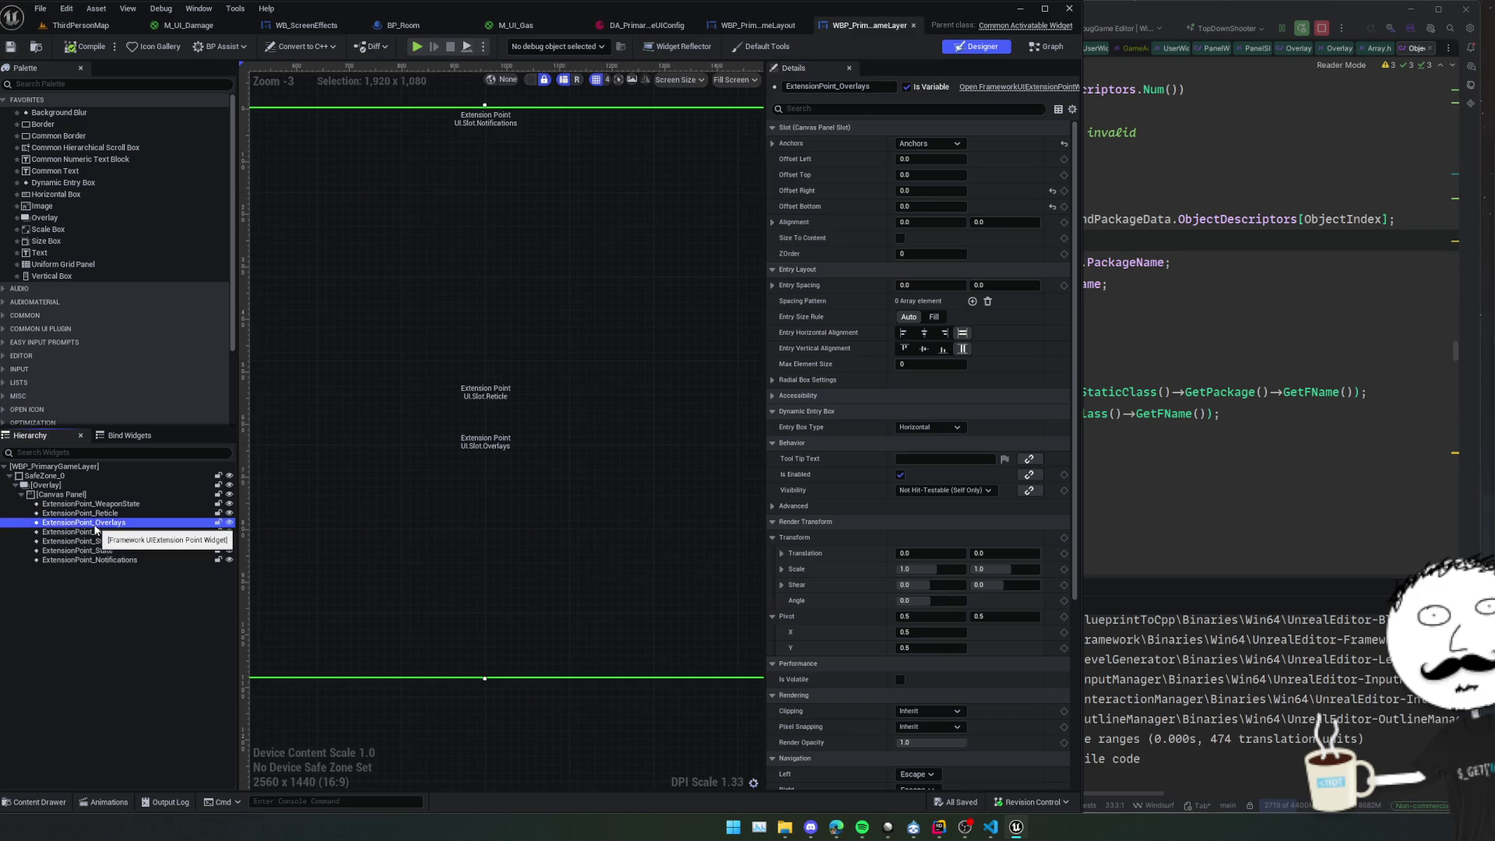
Set ExtensionPoint_Overlays' Entry Size Rule to Fill and Entry Box Type to Overlay.
{"action": "left_click", "coordinate": [932, 318]}
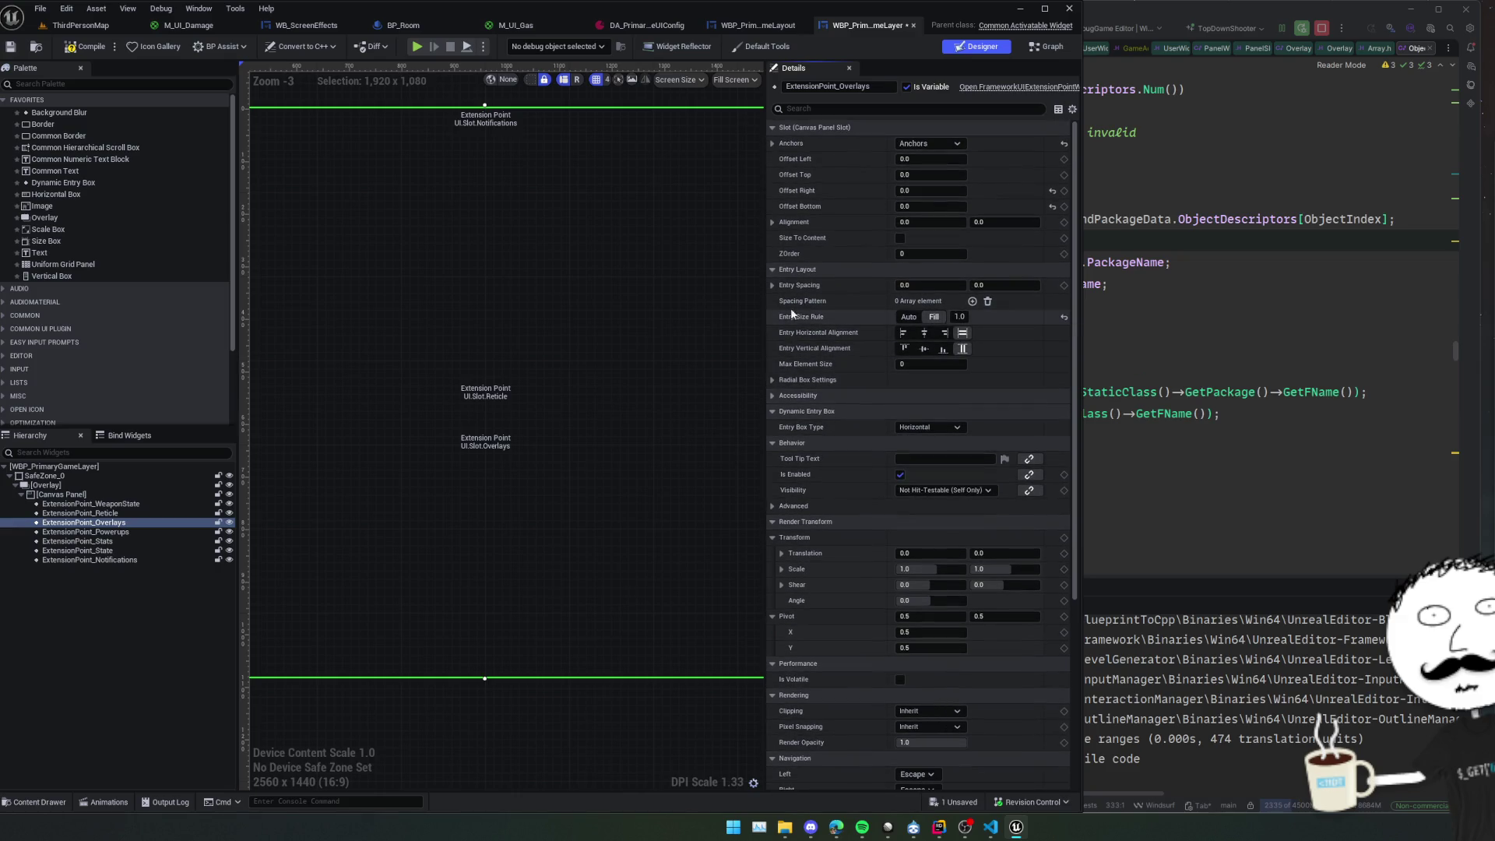
{"action": "scroll", "coordinate": [779, 300], "scroll_direction": "up", "scroll_amount": 1}
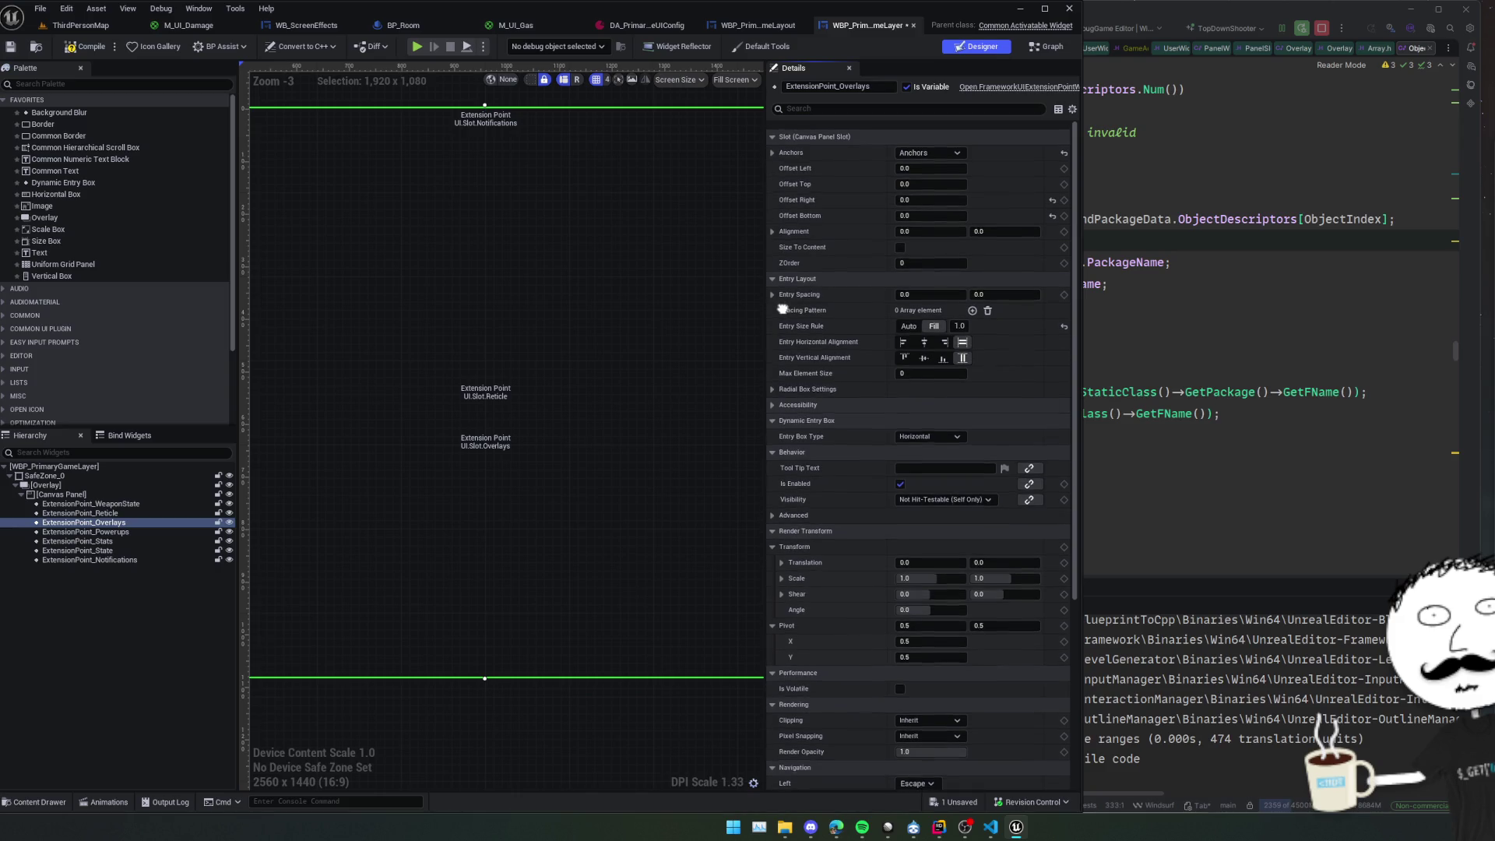
{"action": "scroll", "coordinate": [782, 310], "scroll_direction": "down", "scroll_amount": 2}
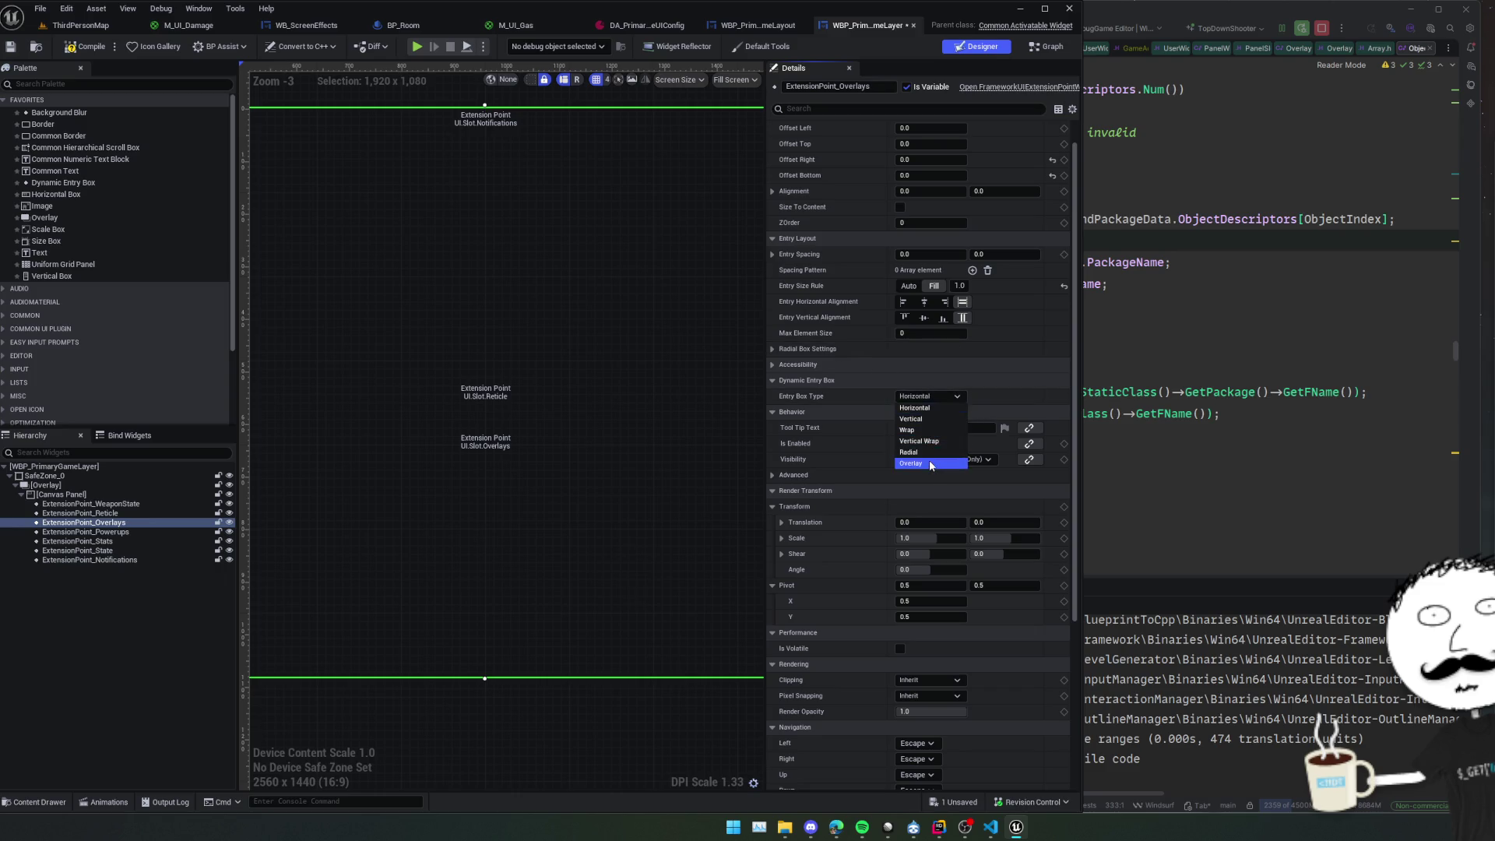
{"action": "left_click", "coordinate": [928, 461]}
{"action": "scroll", "coordinate": [841, 316], "scroll_direction": "up", "scroll_amount": 1}
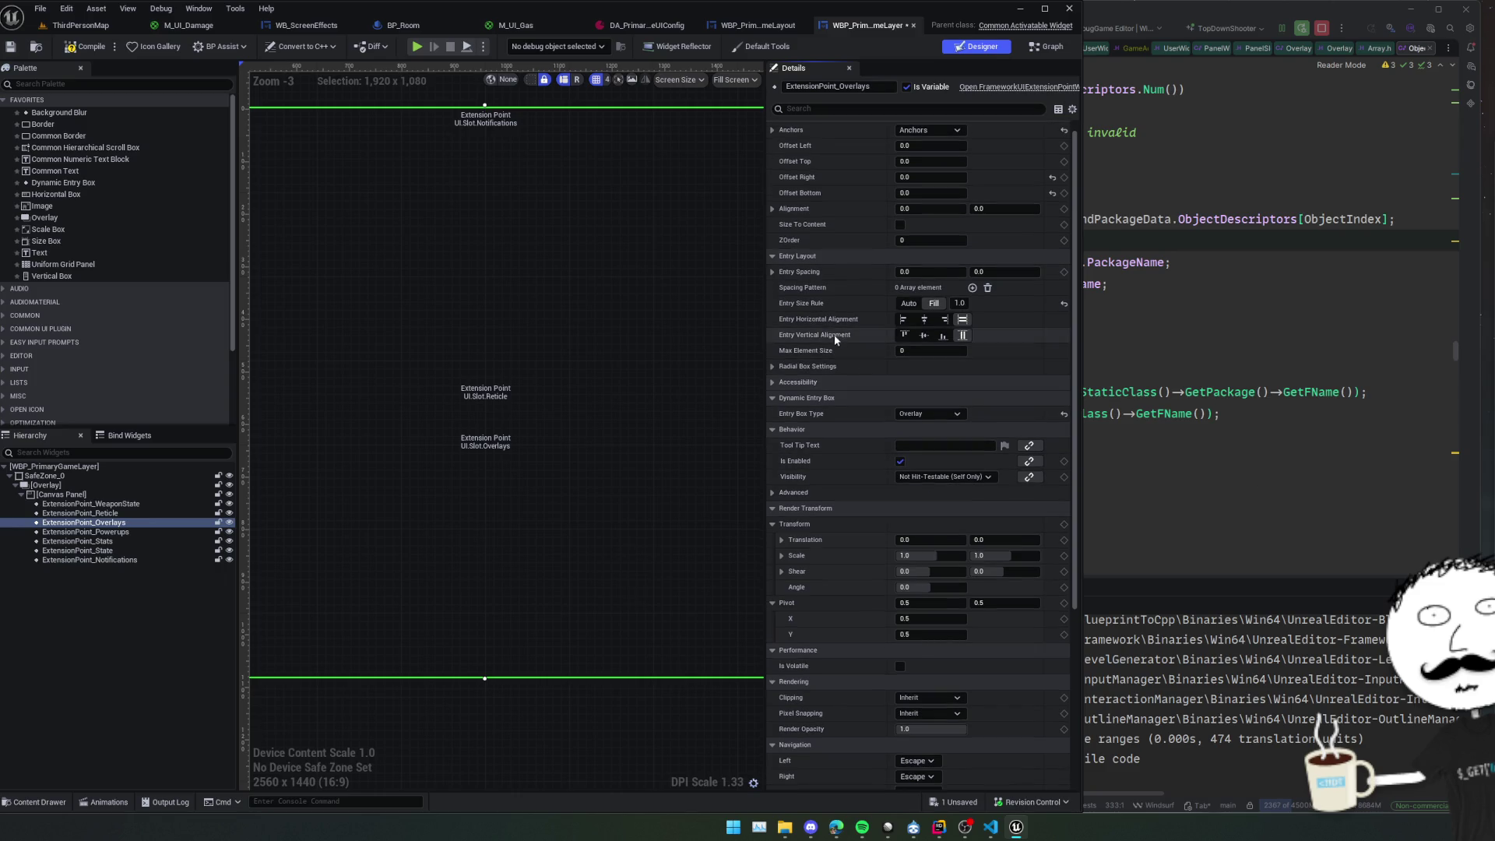
Compile and save the layer widget, then start play in ThirdPersonMap.
{"action": "left_click", "coordinate": [92, 49]}
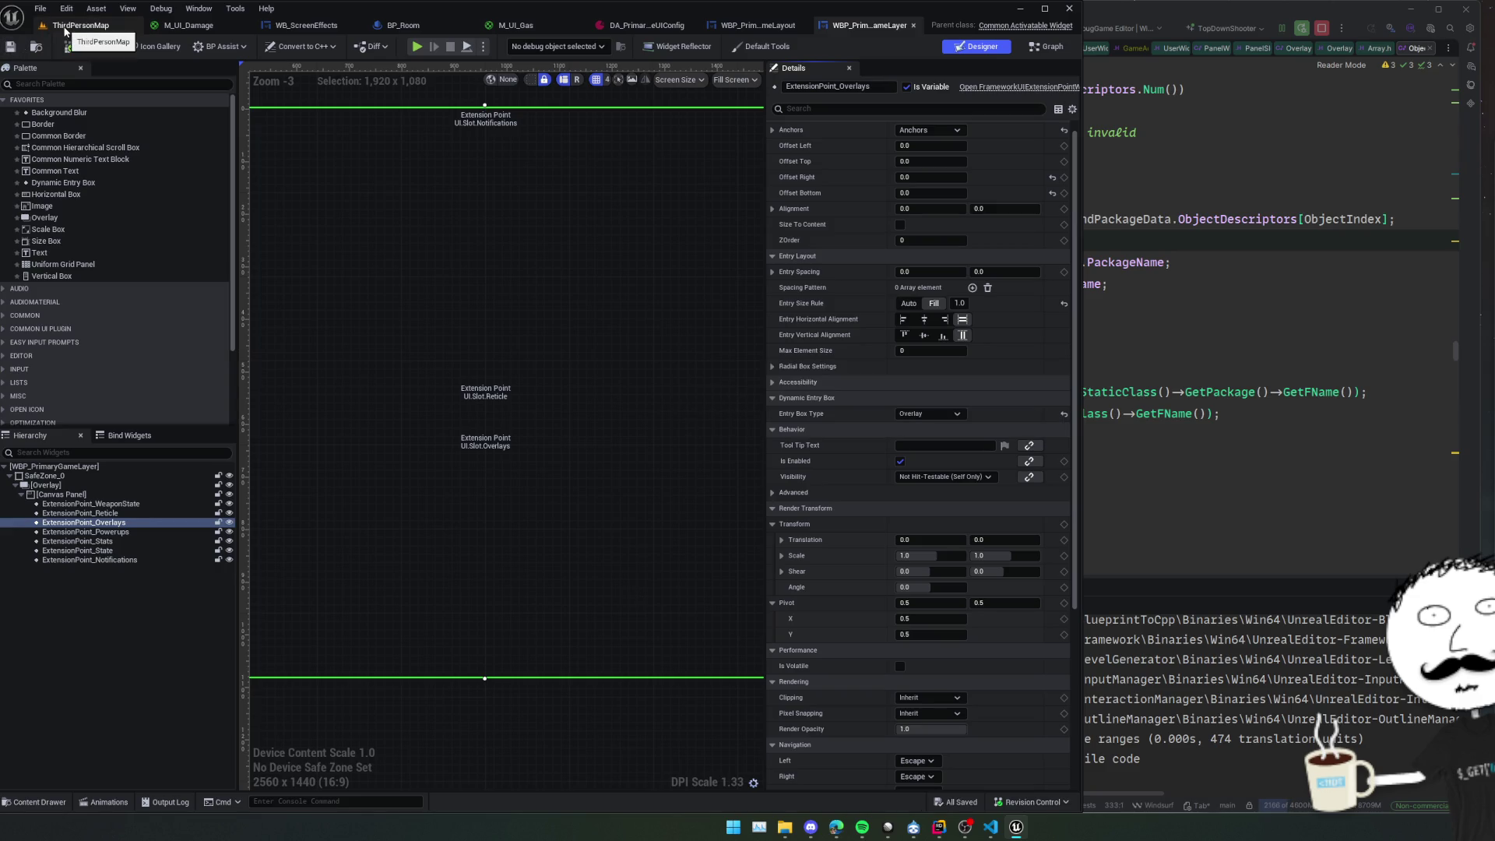
{"action": "left_click", "coordinate": [66, 30]}
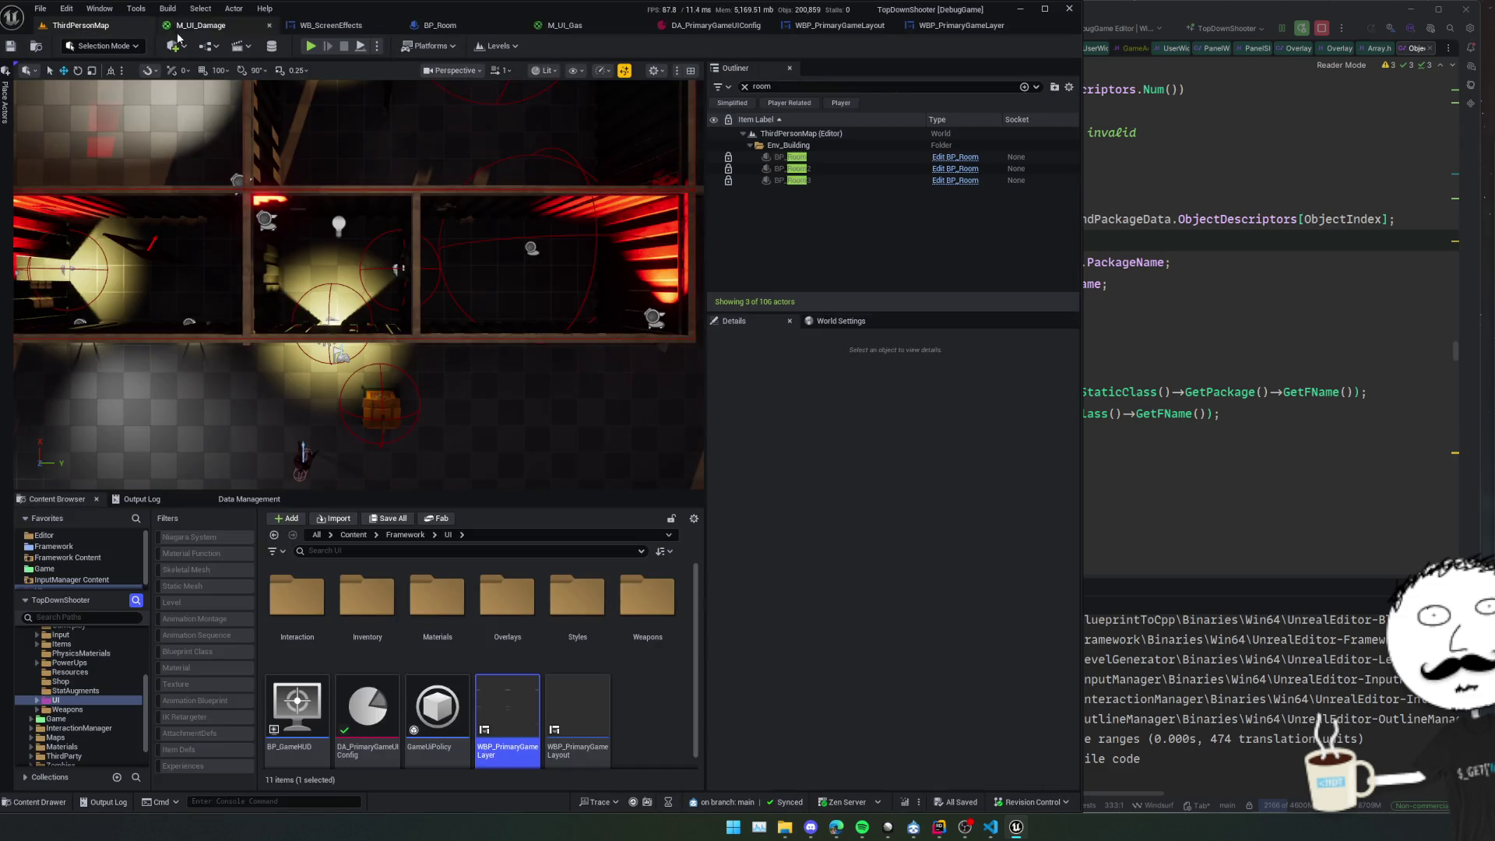
{"action": "left_click", "coordinate": [310, 47]}
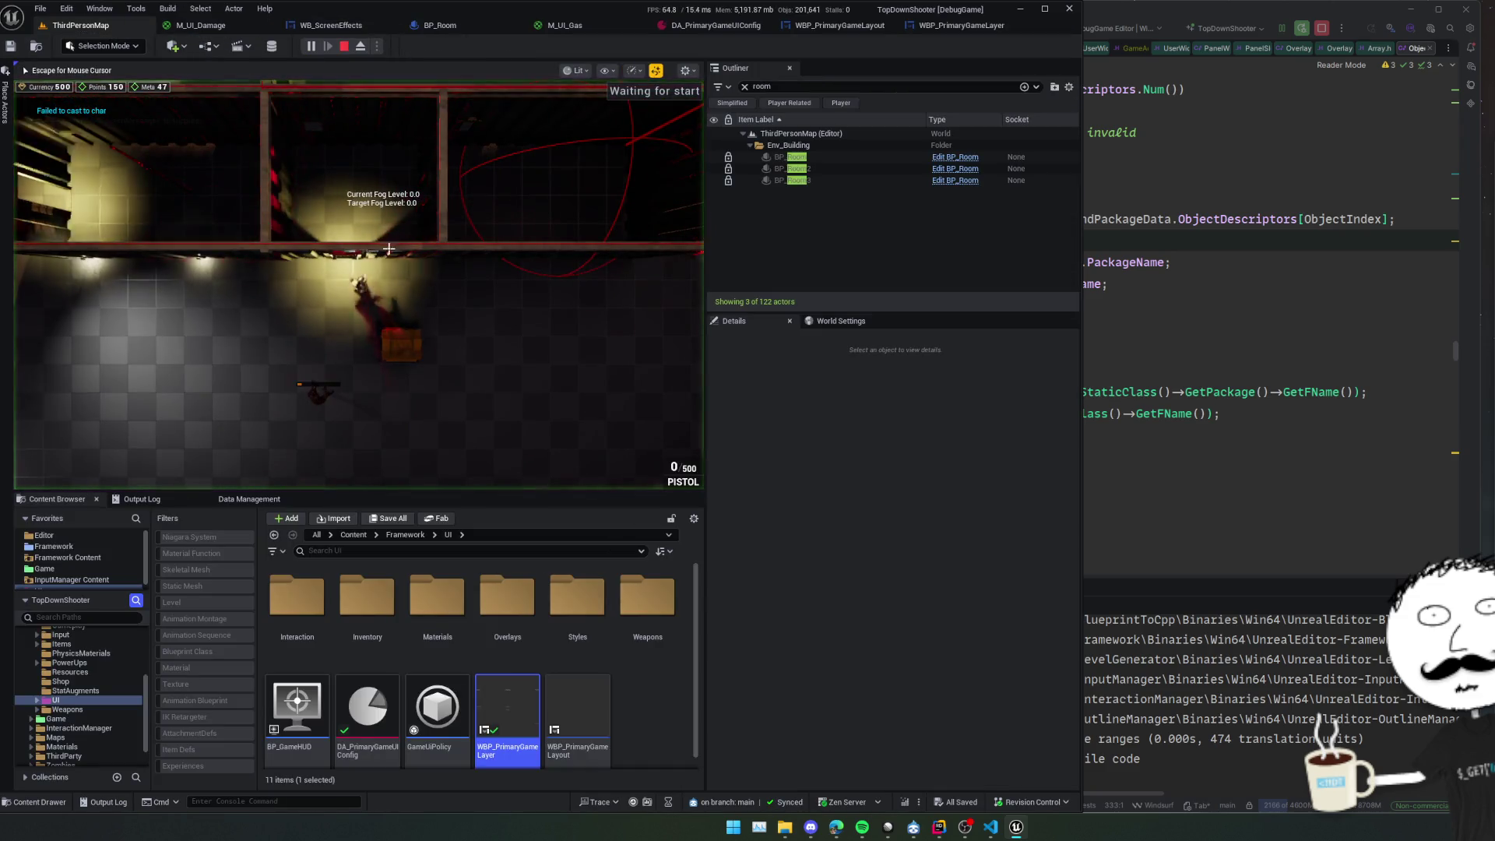
{"action": "key", "text": "w"}
{"action": "left_click", "coordinate": [325, 273]}
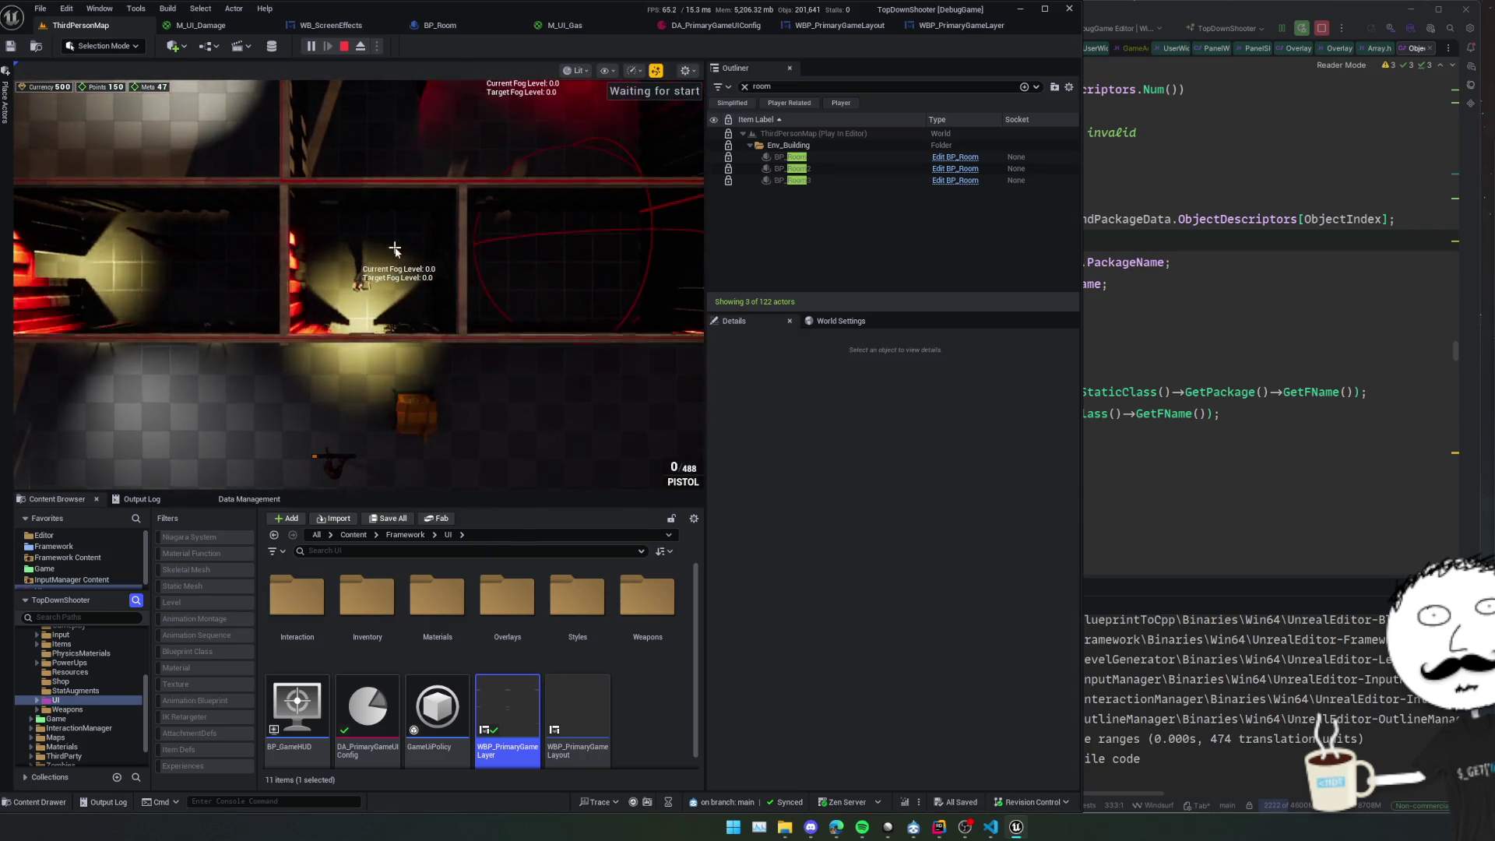
Select the first BP_Room, trigger TestToggleGas and enable Can Tick Gas.
{"action": "left_click", "coordinate": [821, 159]}
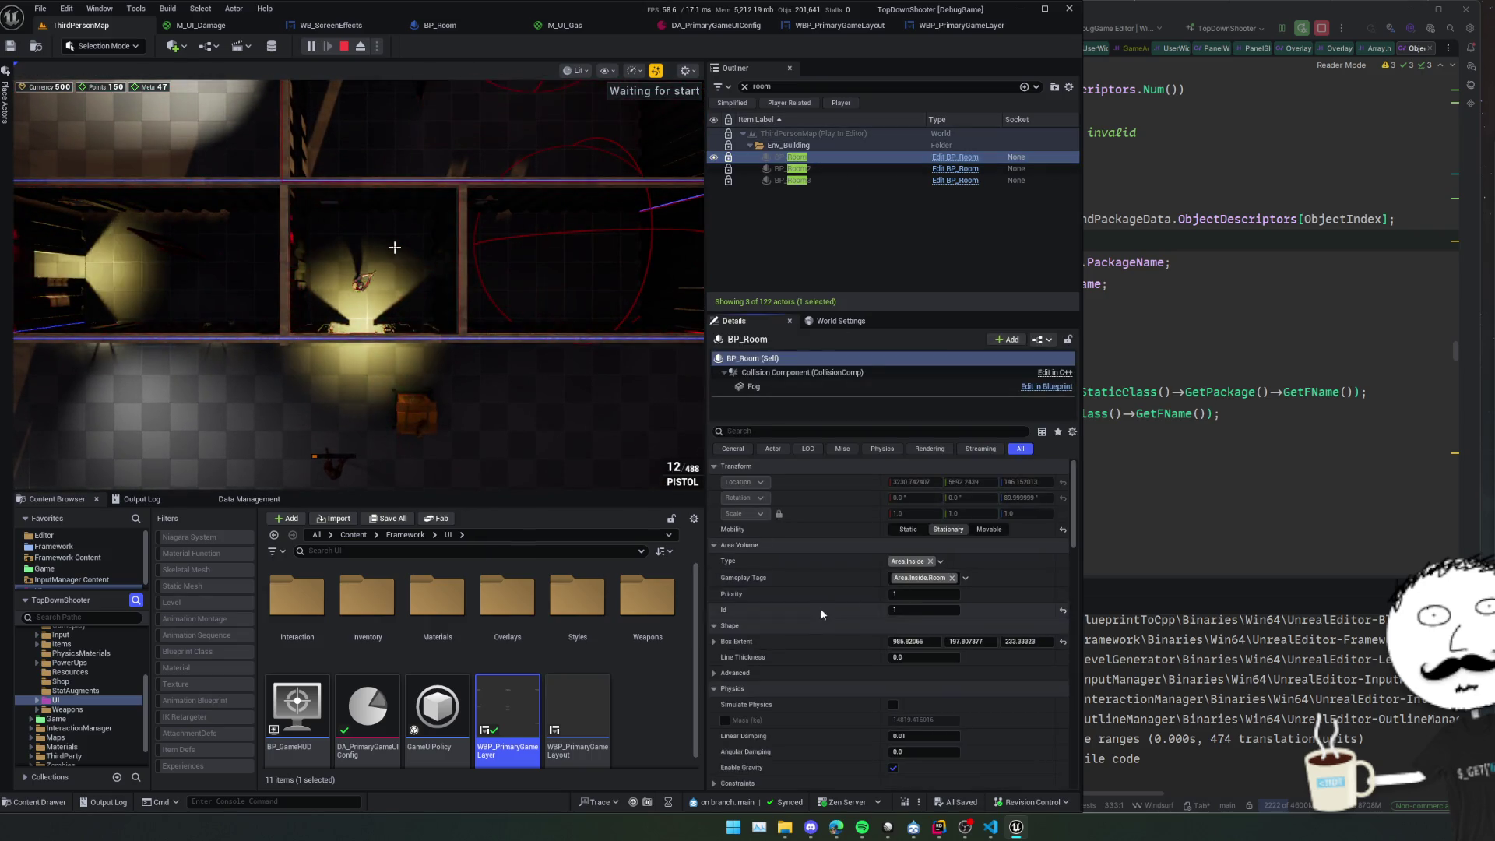
{"action": "scroll", "coordinate": [820, 600], "scroll_direction": "down", "scroll_amount": 5}
{"action": "scroll", "coordinate": [819, 592], "scroll_direction": "down", "scroll_amount": 7}
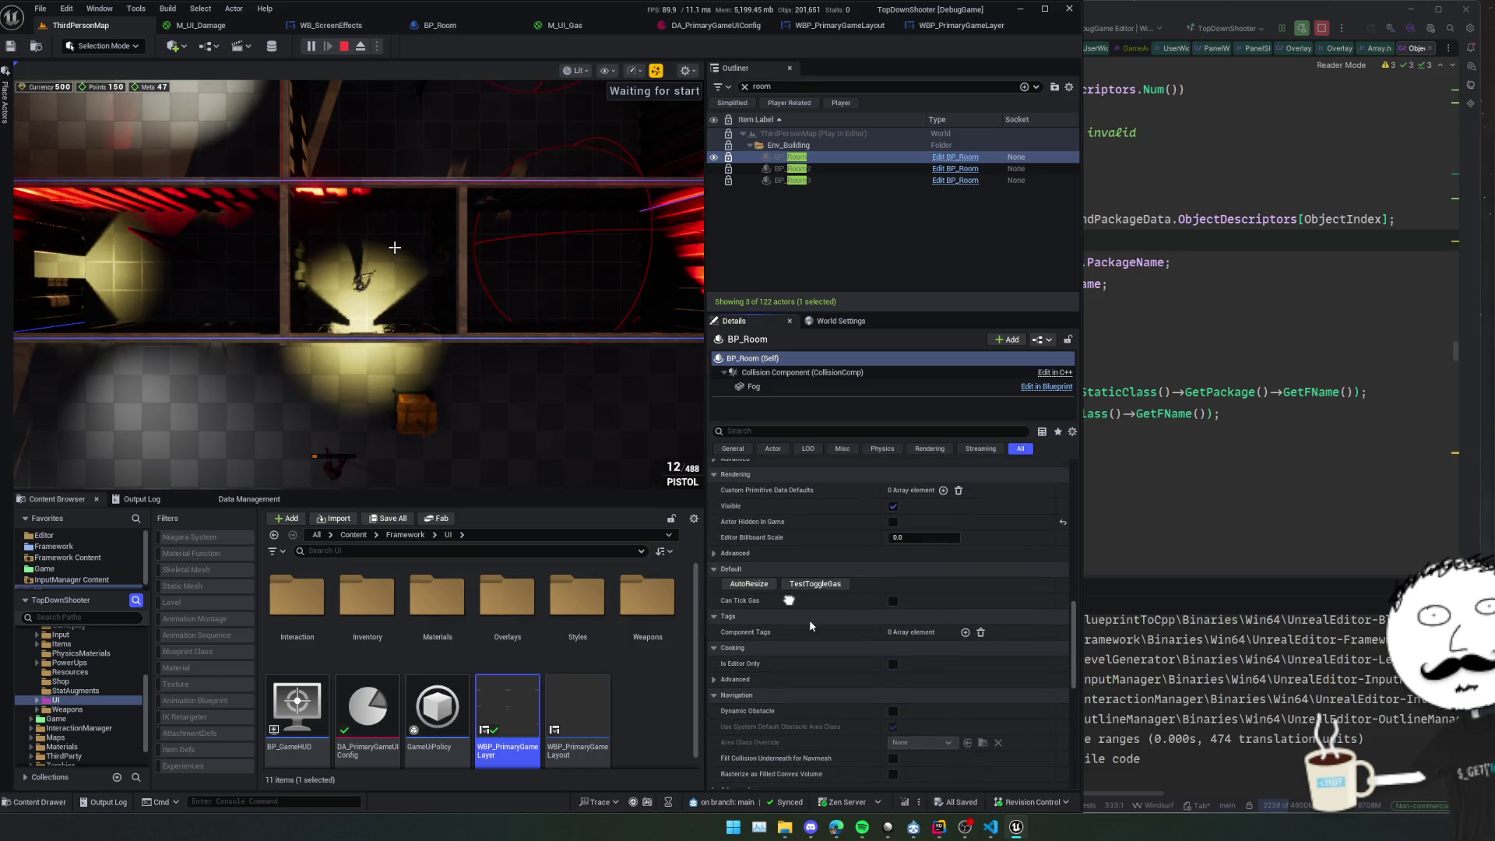
{"action": "left_click", "coordinate": [818, 585]}
{"action": "left_click", "coordinate": [817, 586]}
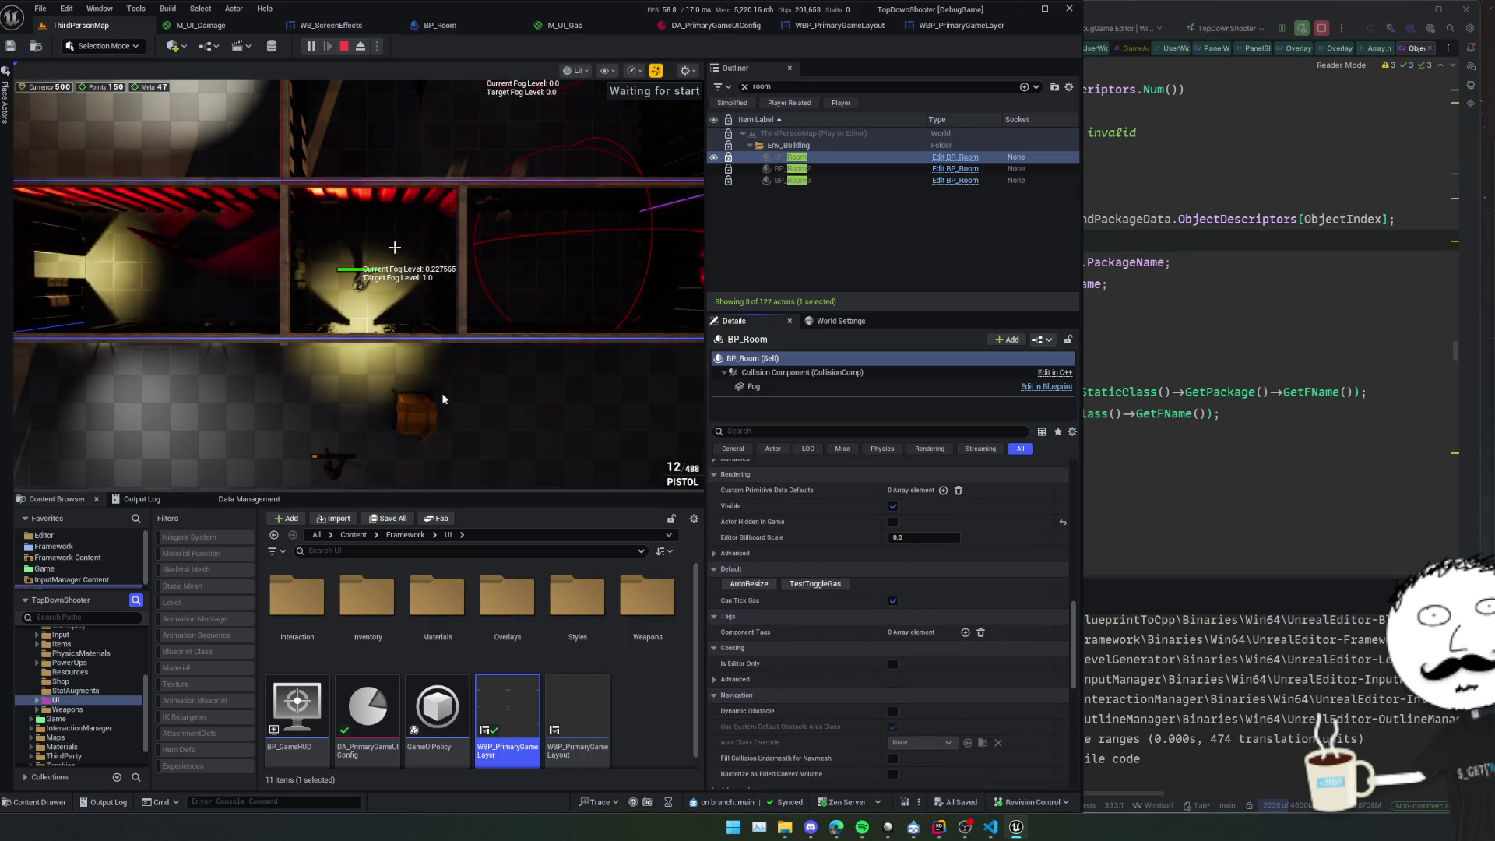
Walk the character in and out of the room as its fog rises to 1.0.
{"action": "left_click", "coordinate": [485, 455]}
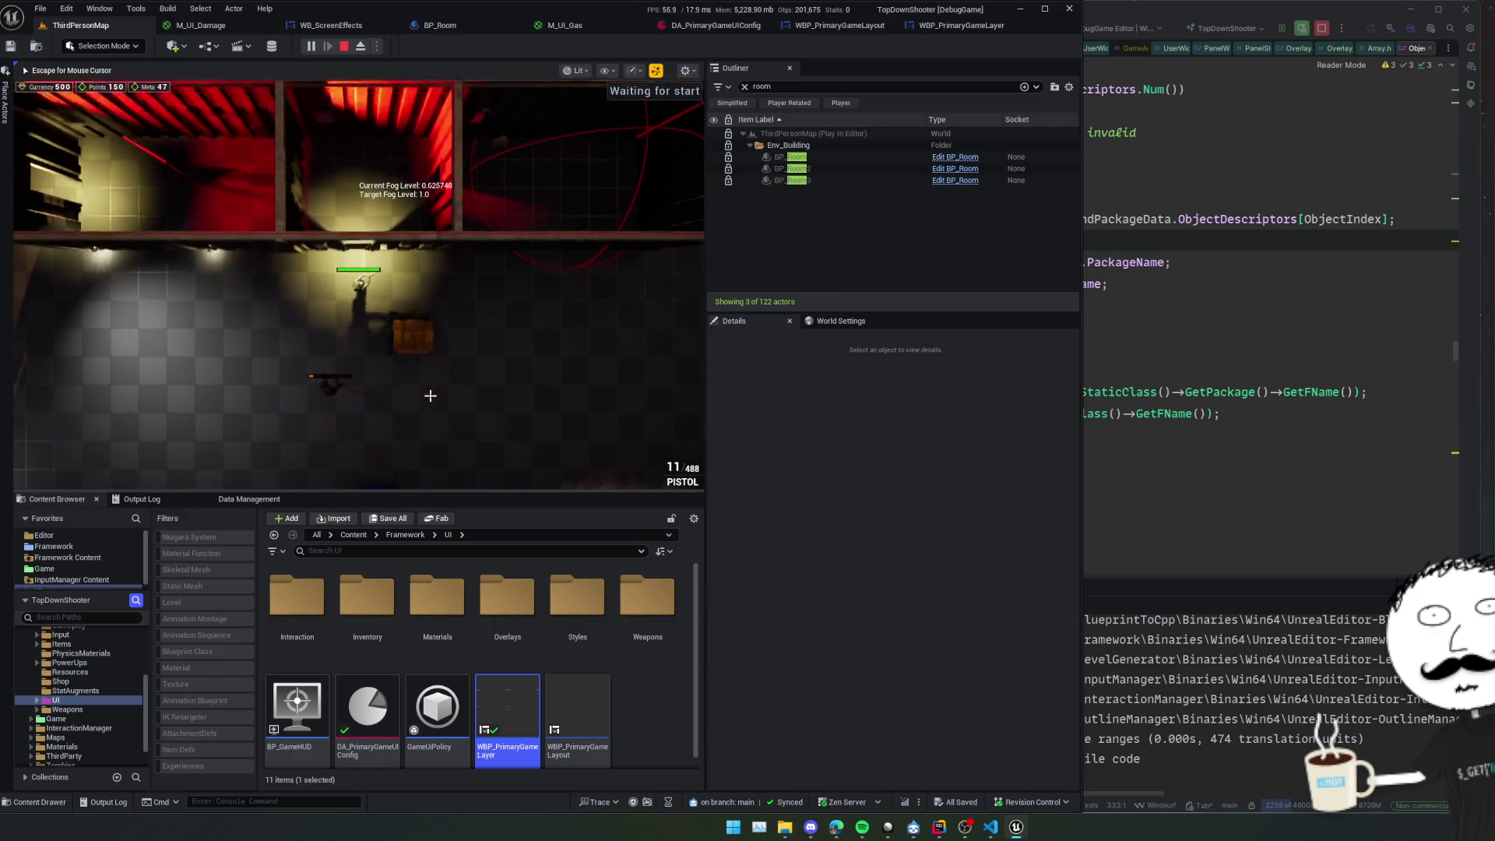
{"action": "key", "text": "w"}
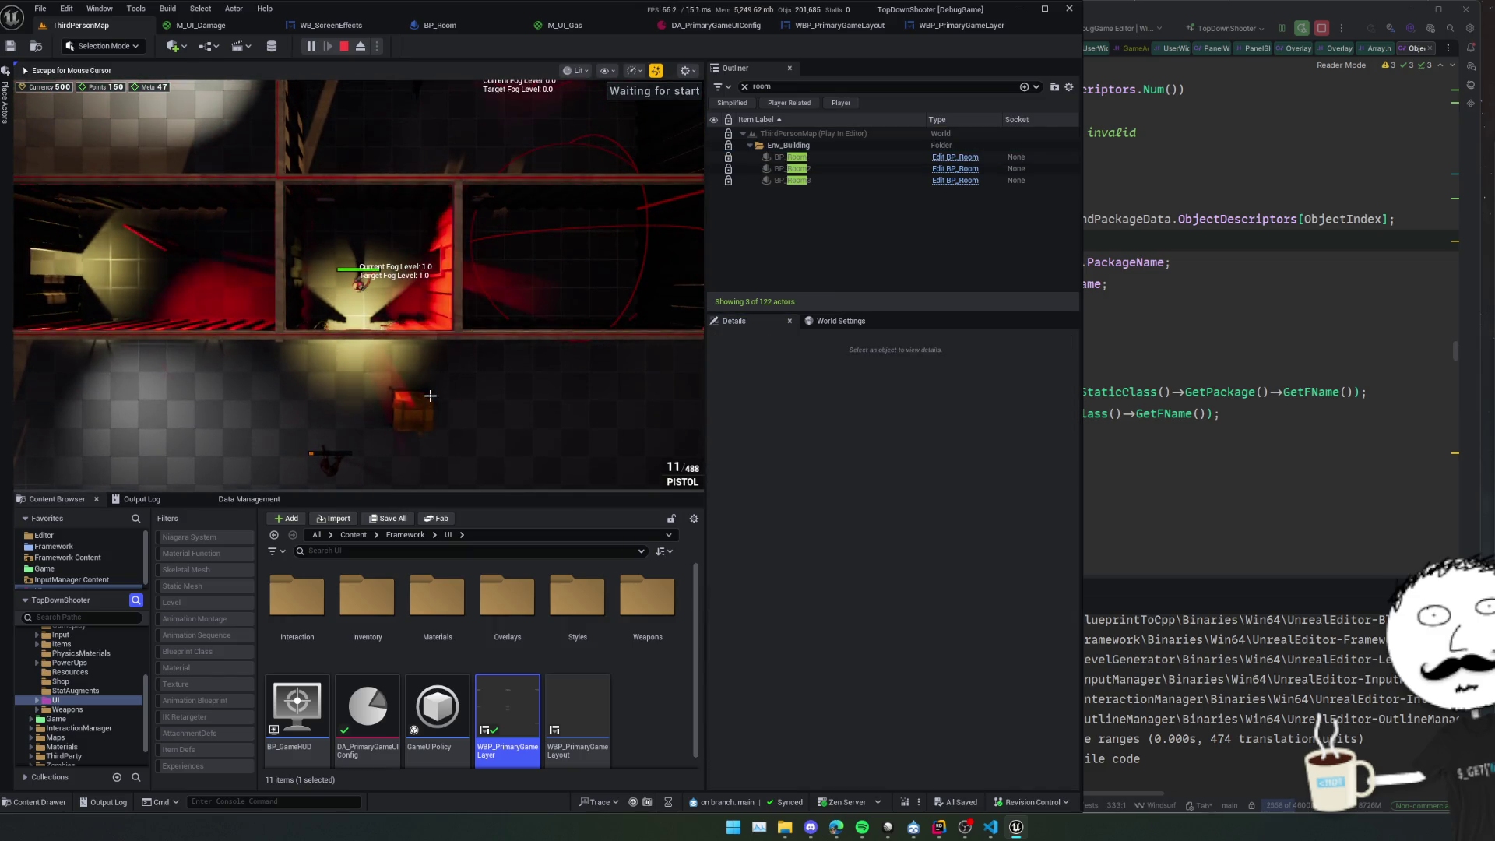
{"action": "key", "text": "s"}
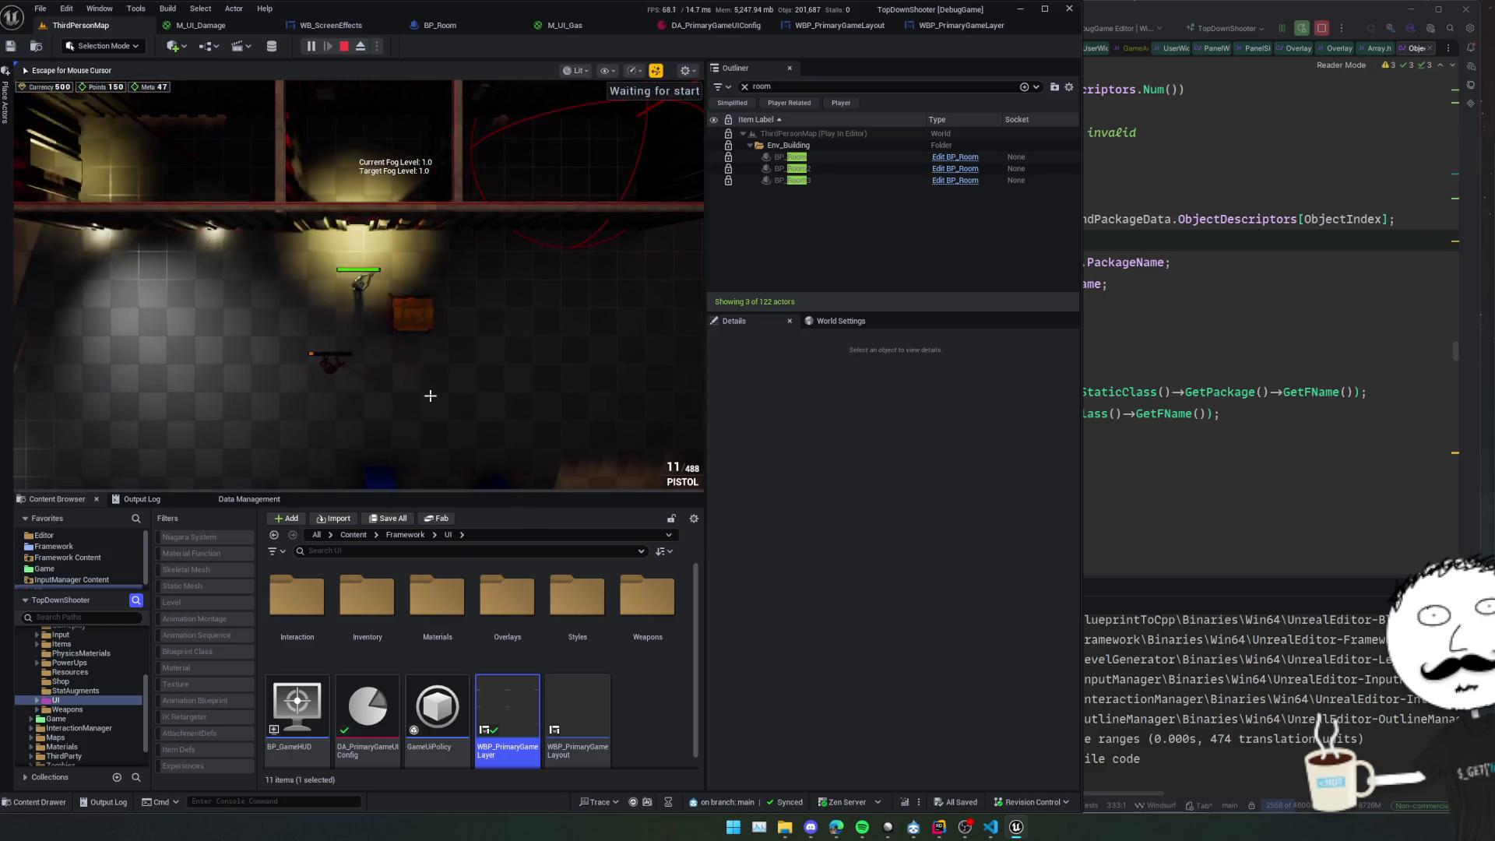
{"action": "key", "text": "w"}
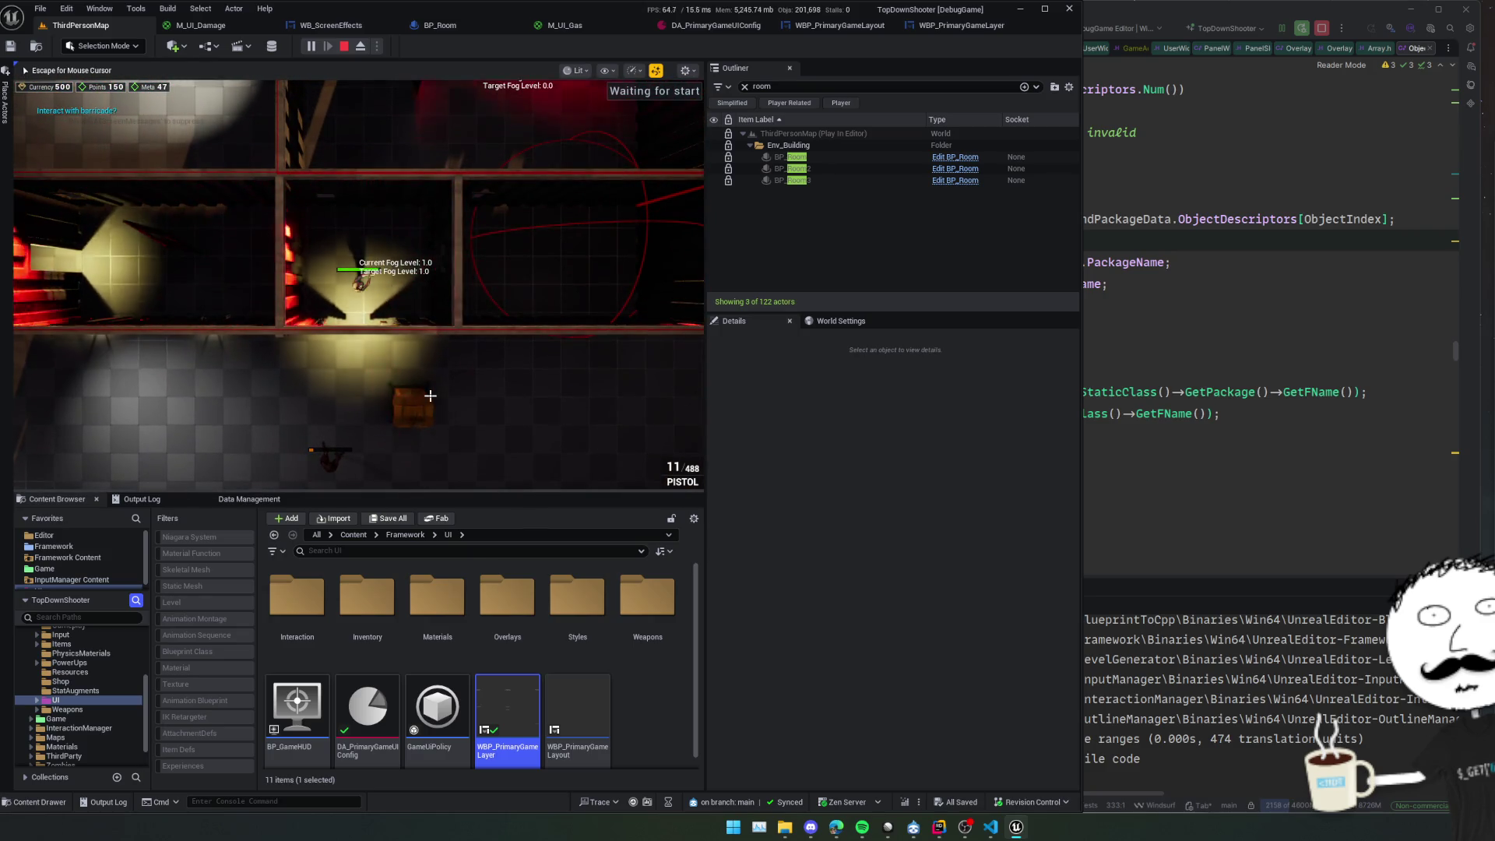
{"action": "key", "text": "s"}
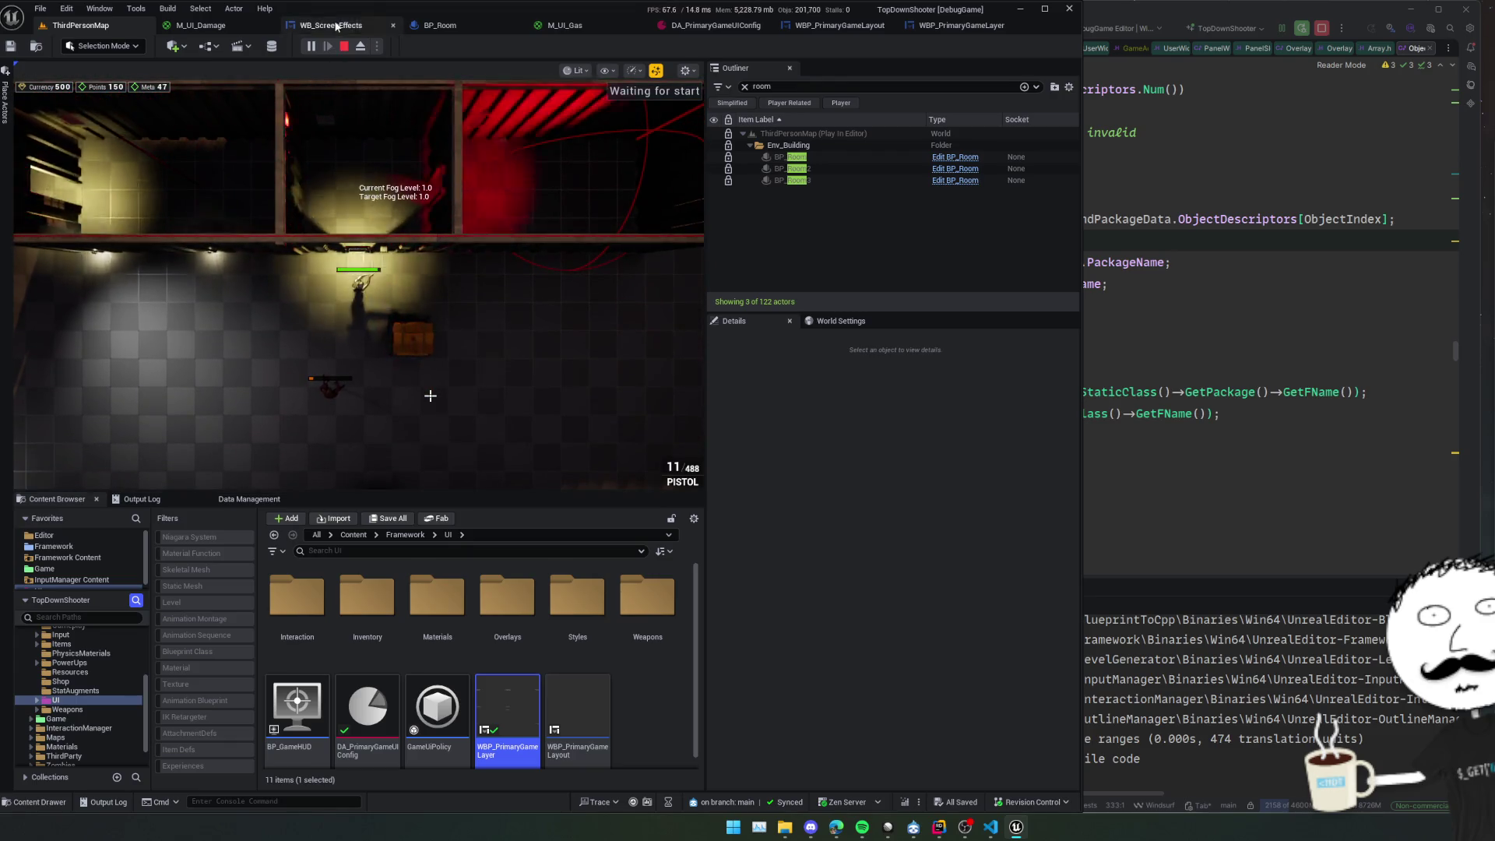
Reopen the Widget Reflector, pick the game view's widgets, and show the tree with UMG as root.
{"action": "left_click", "coordinate": [327, 25]}
{"action": "left_click", "coordinate": [705, 47]}
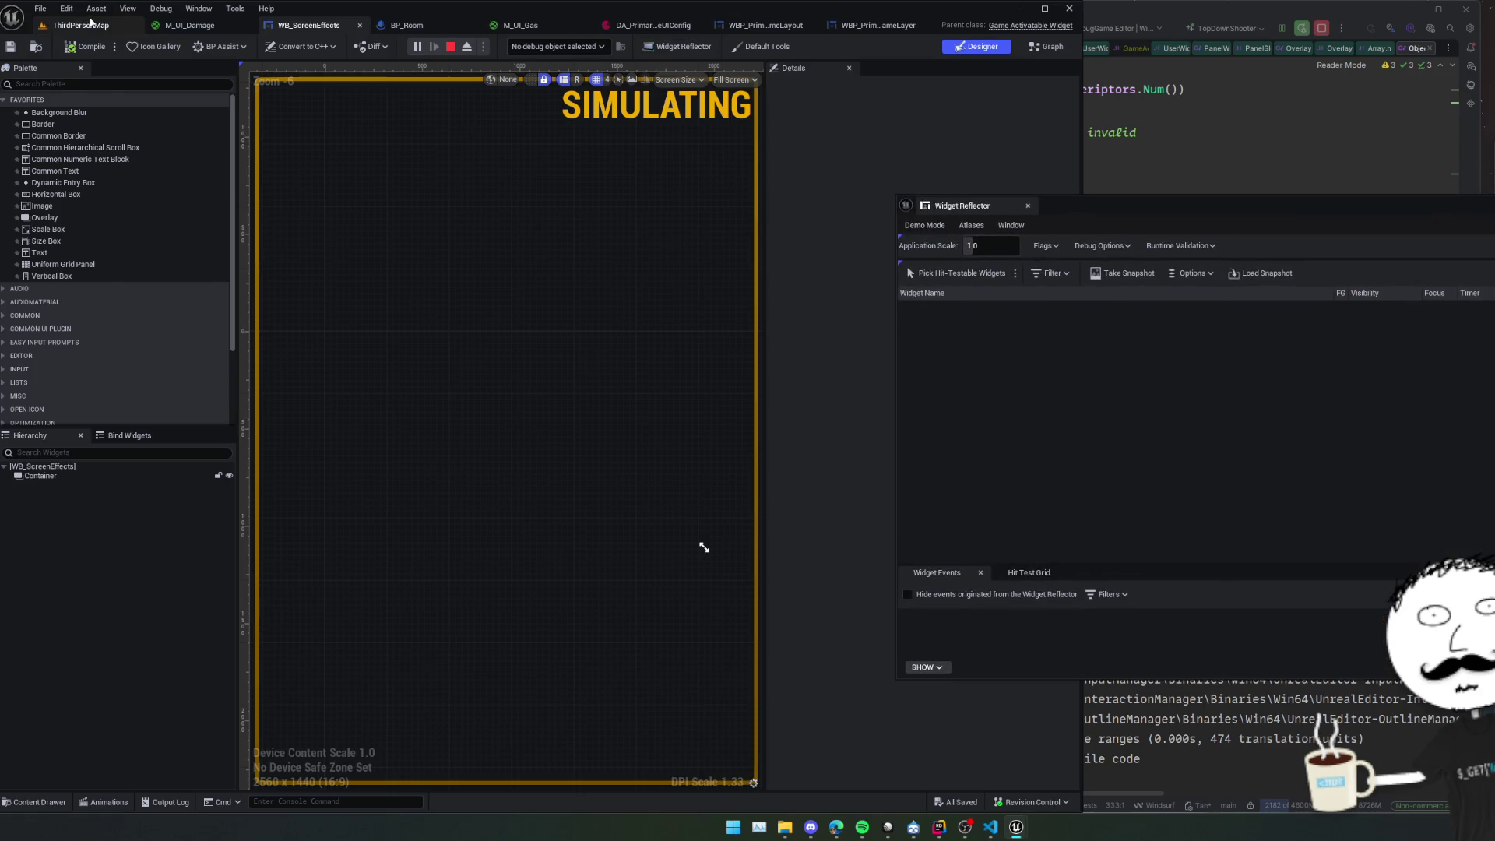
{"action": "left_click", "coordinate": [81, 25]}
{"action": "left_click", "coordinate": [960, 273]}
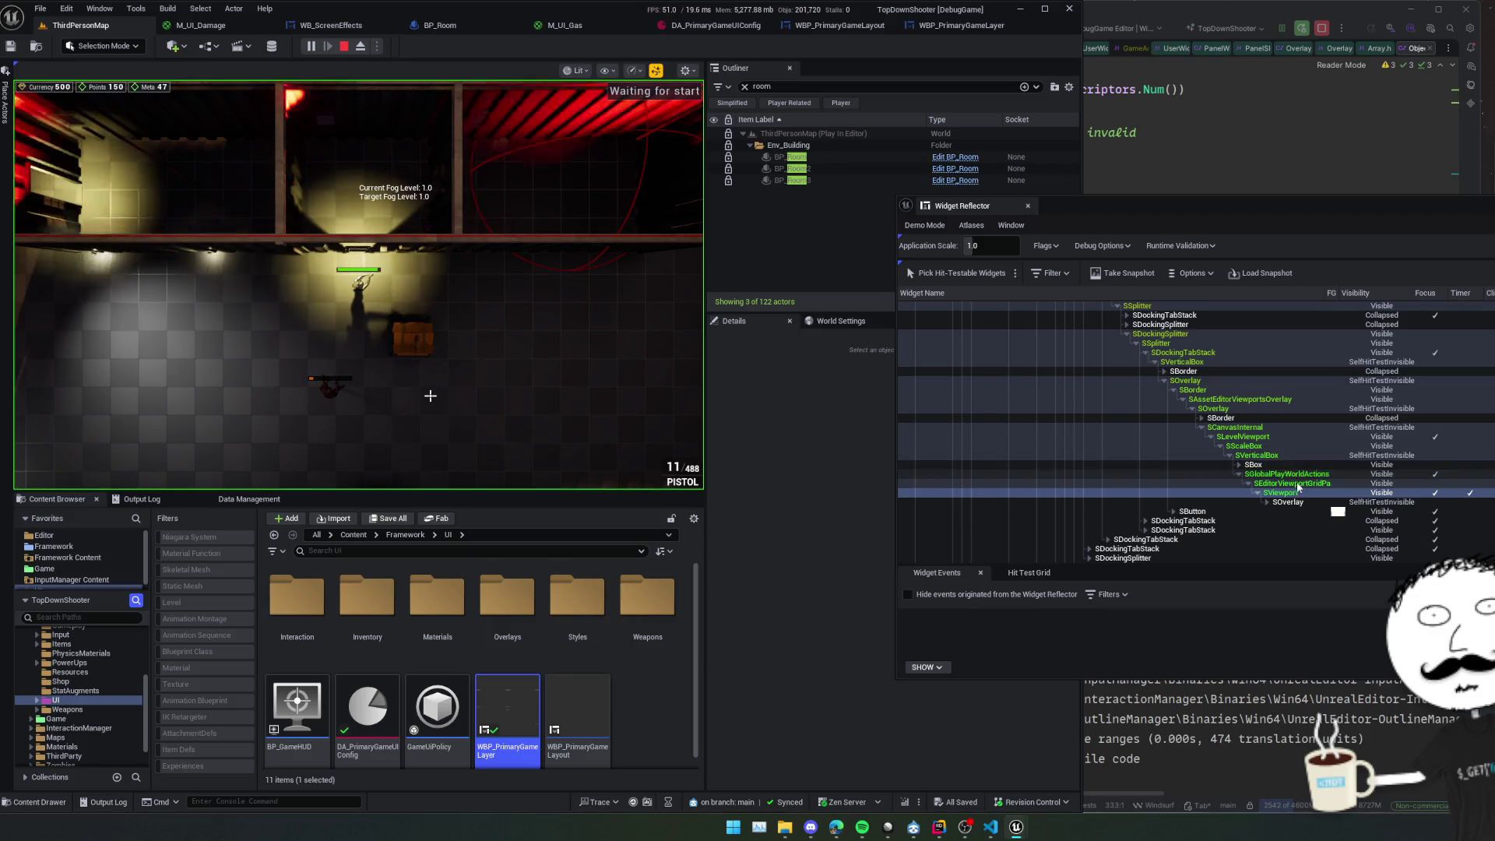
{"action": "key", "text": "Escape"}
{"action": "right_click", "coordinate": [1291, 501]}
{"action": "left_click", "coordinate": [1339, 523]}
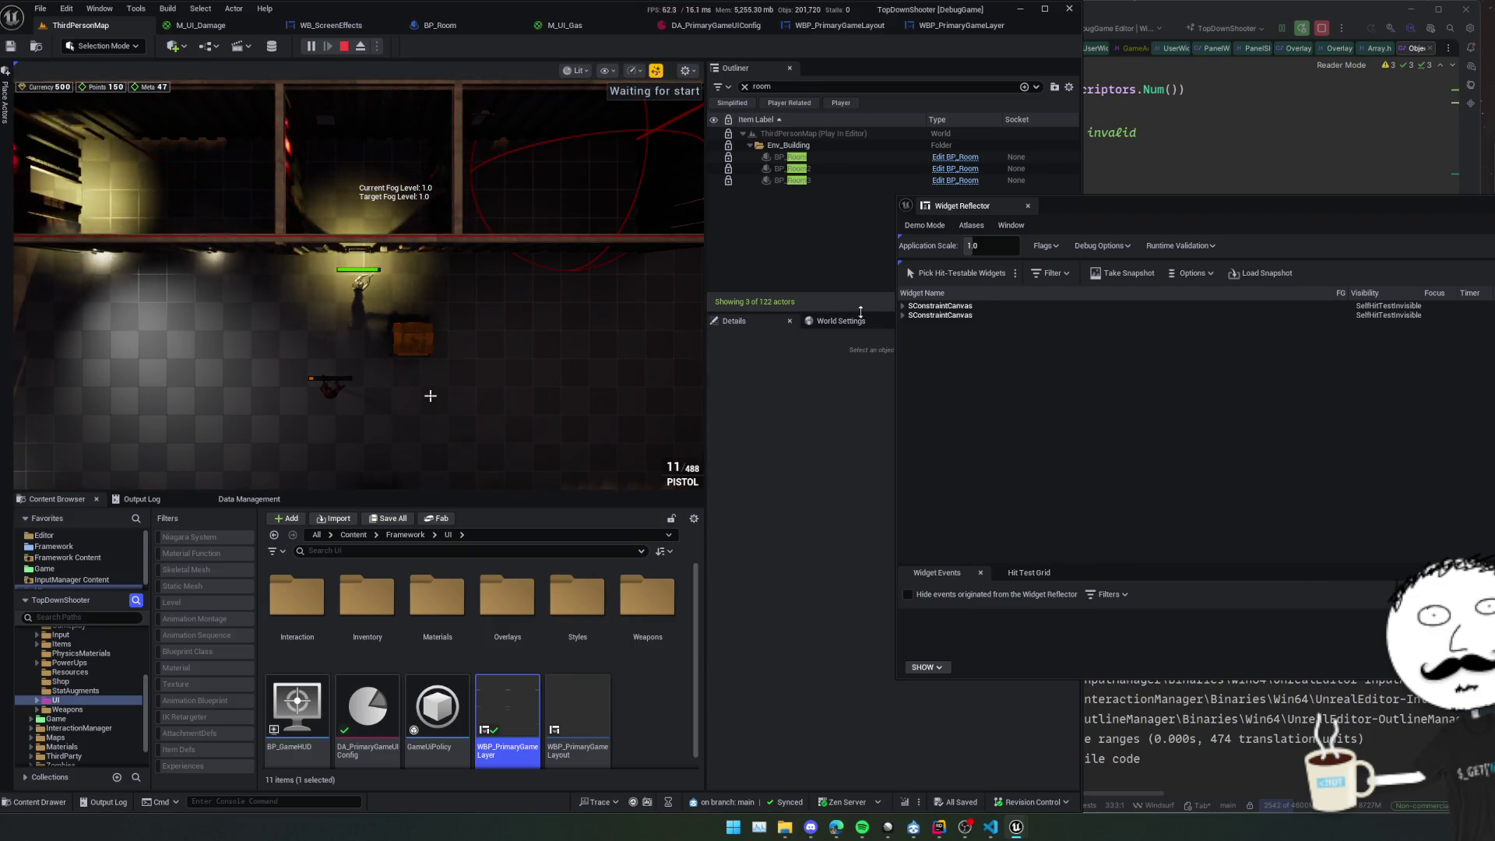
Expand the widget tree through CanvasPanel_0 down to ExtensionPoint_Overlays' children.
{"action": "key", "text": "Right"}
{"action": "key", "text": "Right"}
{"action": "key", "text": "Right"}
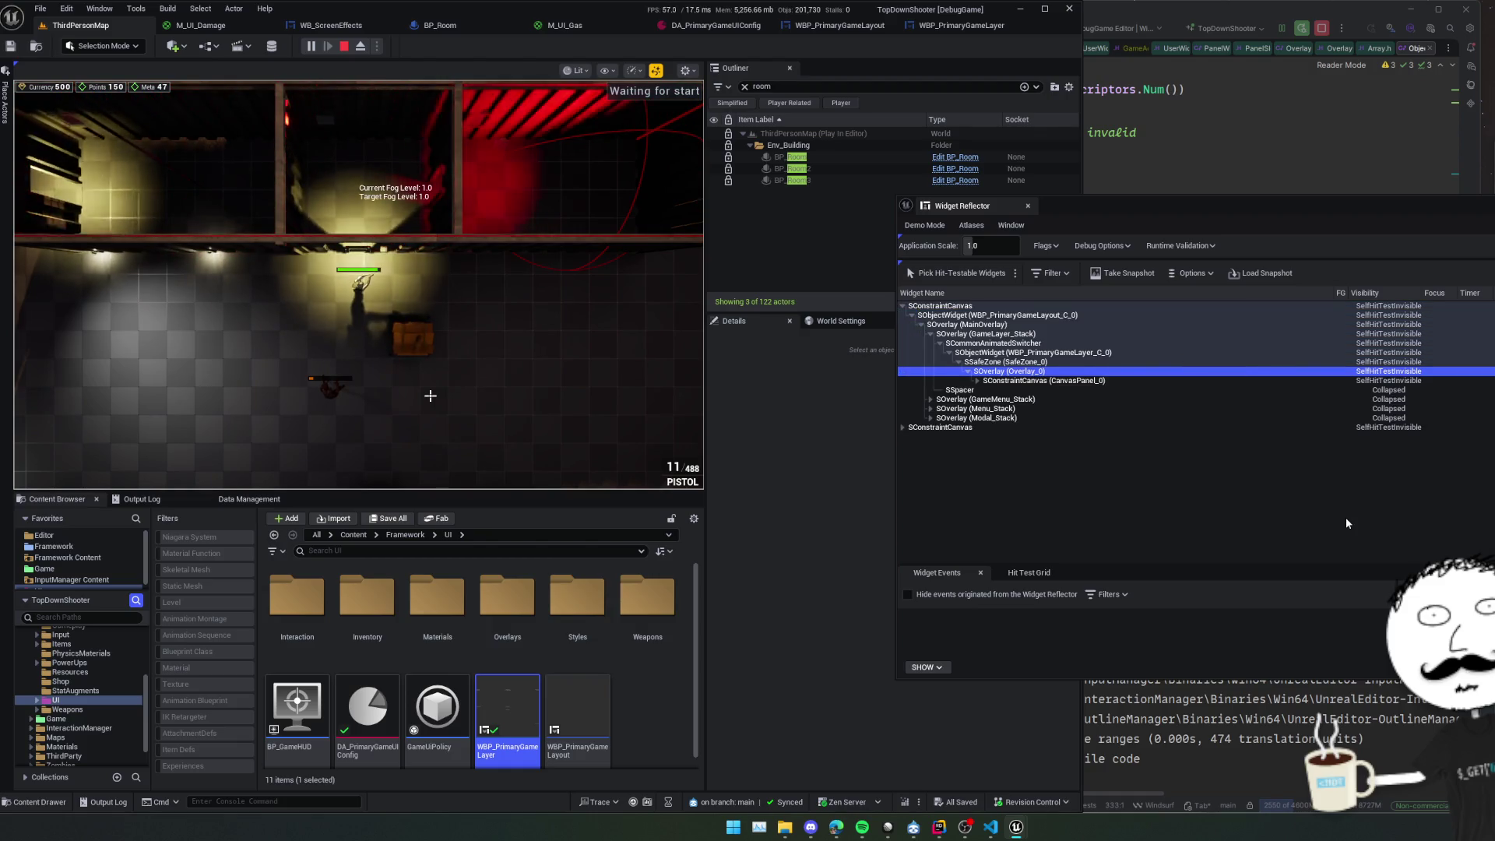
{"action": "key", "text": "Right"}
{"action": "key", "text": "Right"}
{"action": "key", "text": "Down"}
{"action": "key", "text": "Down"}
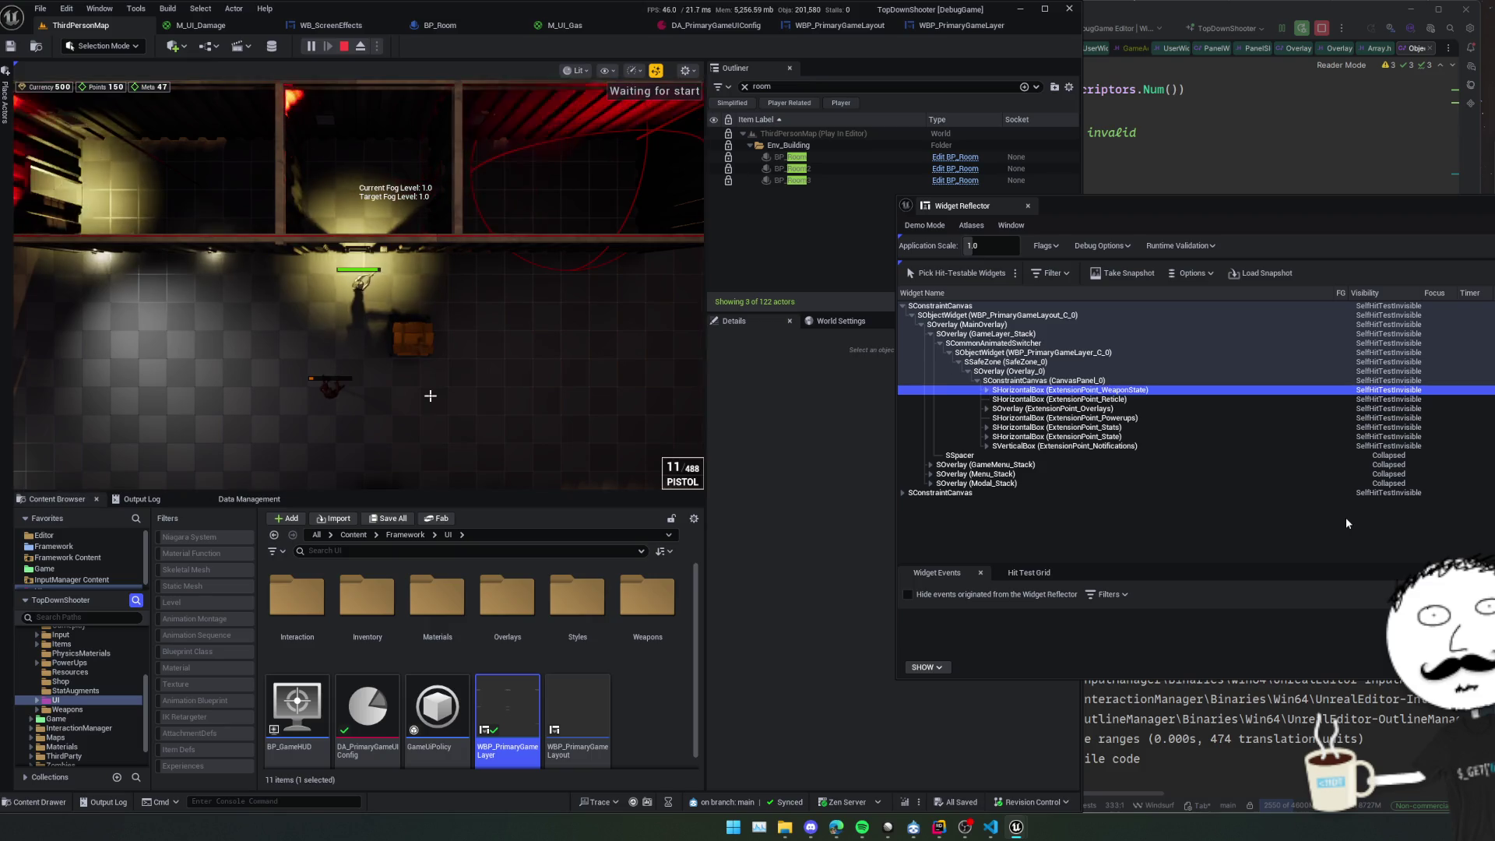
{"action": "key", "text": "Down"}
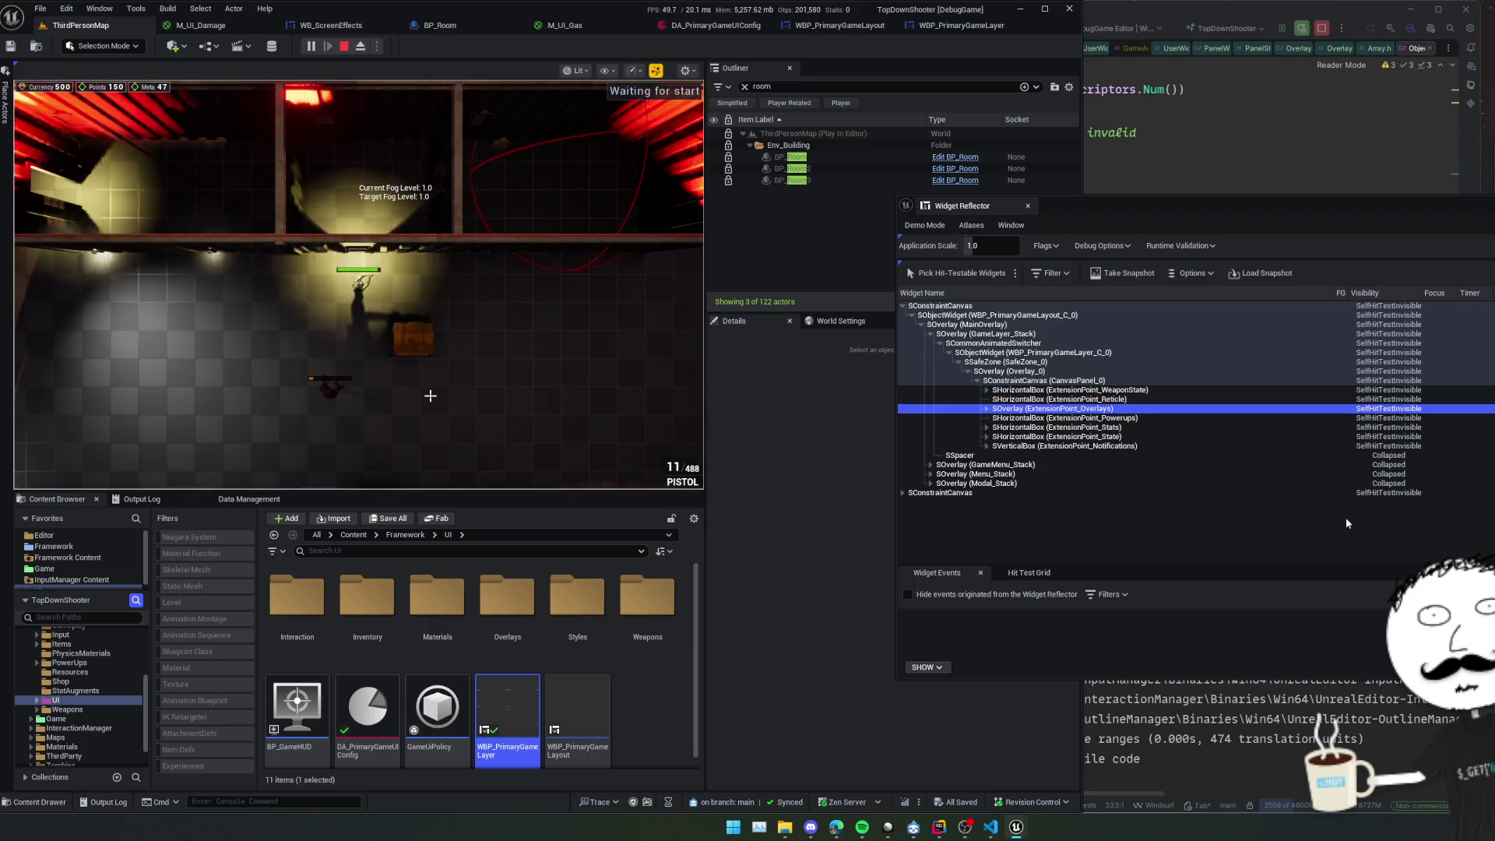
{"action": "key", "text": "Right"}
Expand WB_ScreenEffects_C_0 and its Container overlay to reveal Image_0.
{"action": "key", "text": "Down"}
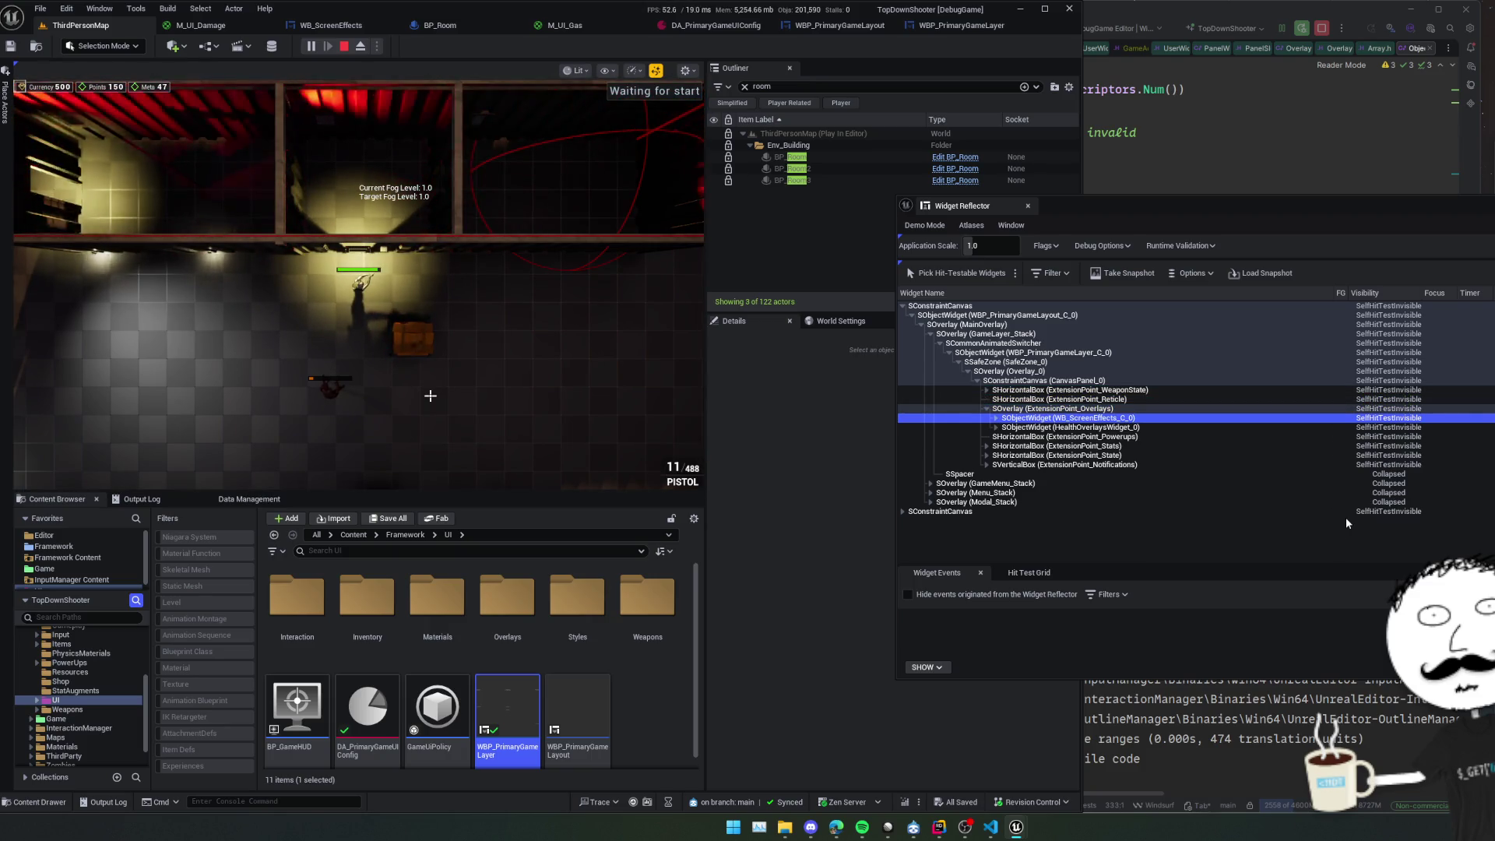
{"action": "key", "text": "Down"}
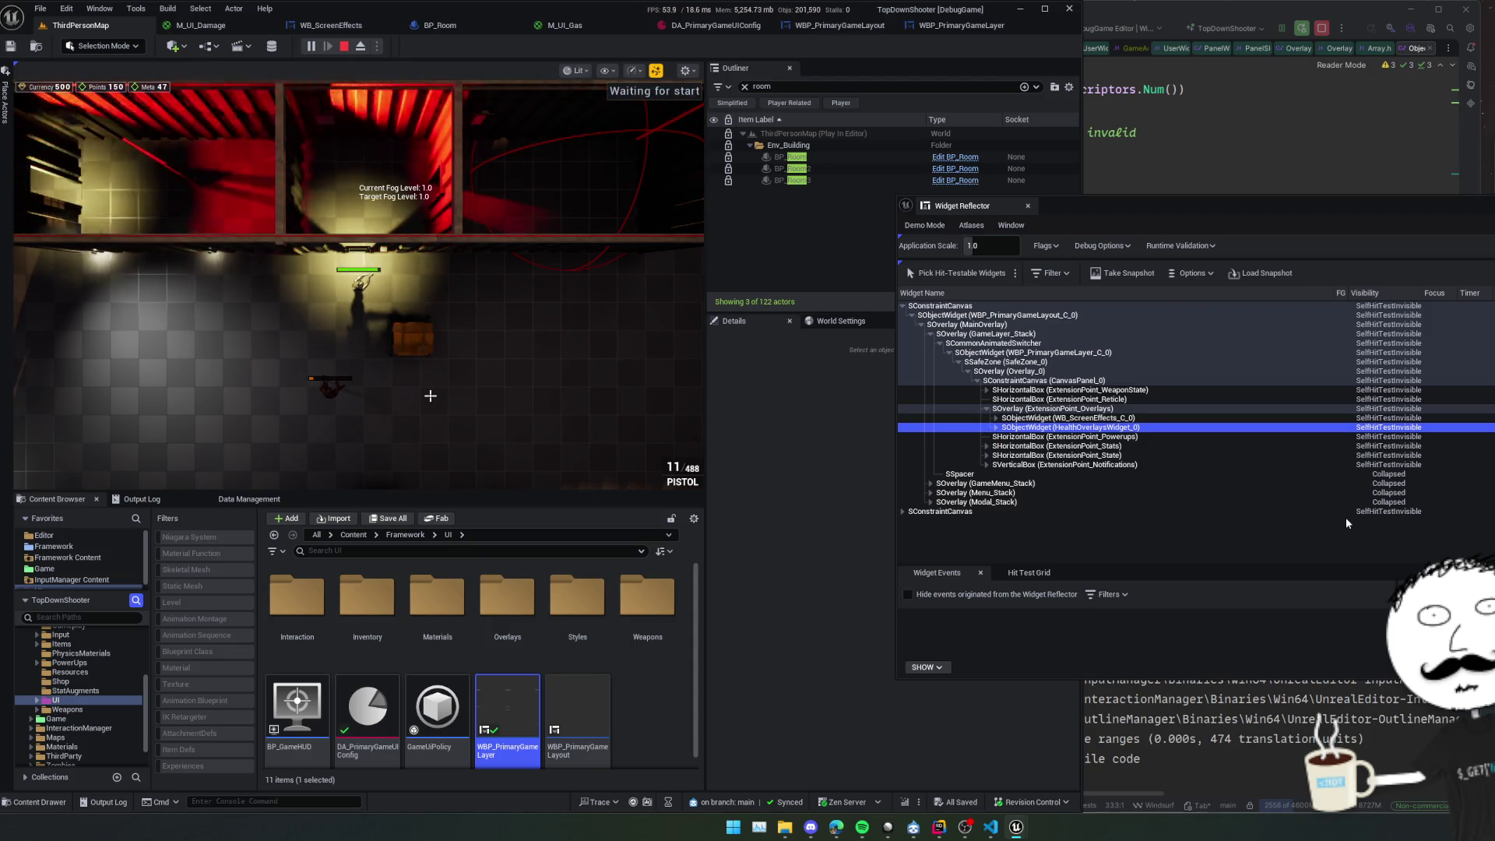
{"action": "key", "text": "Up"}
{"action": "key", "text": "Right"}
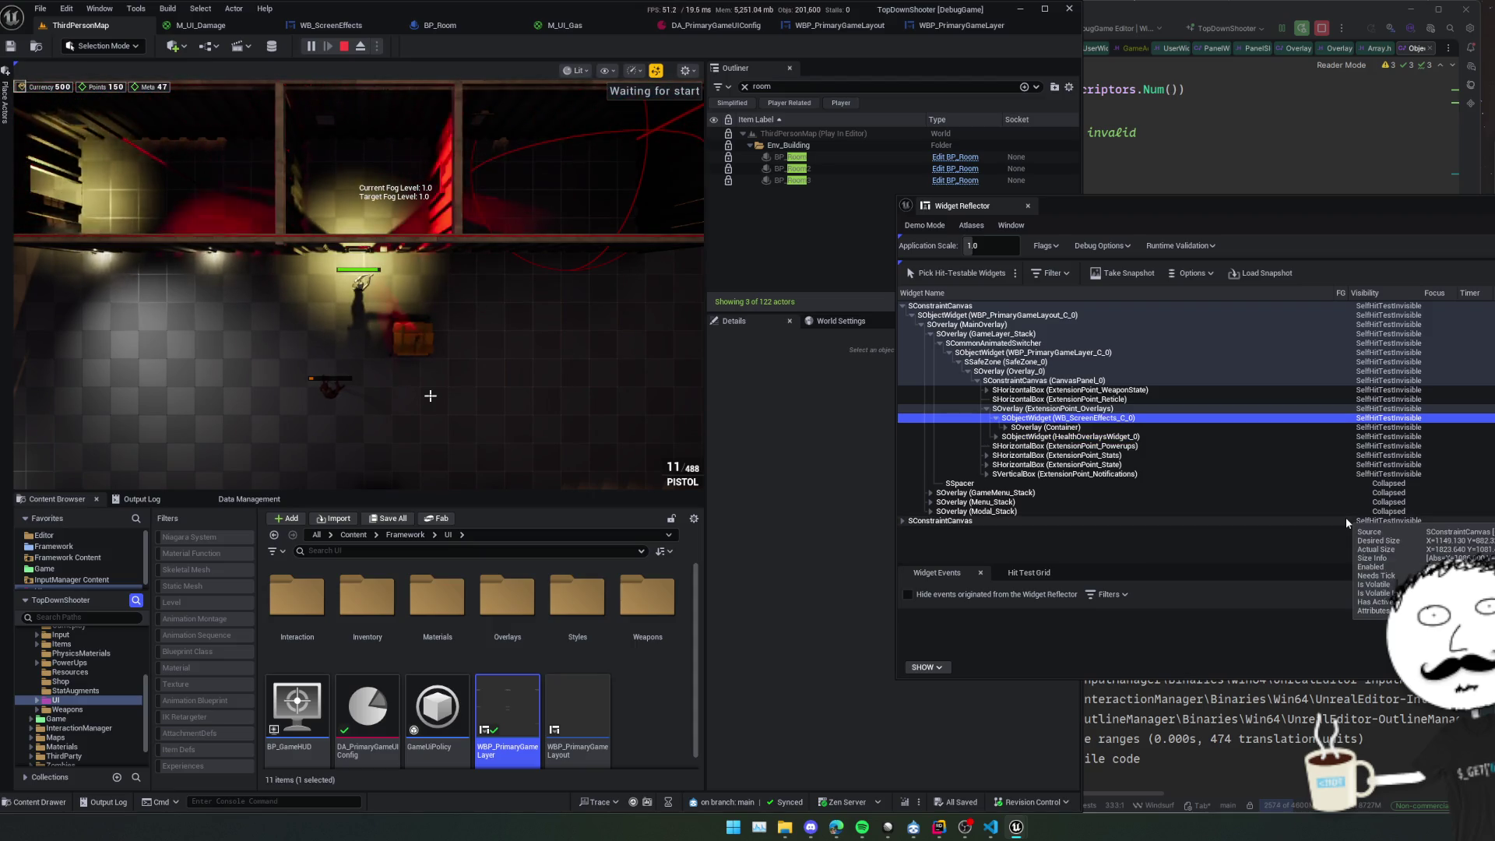
{"action": "key", "text": "Down"}
{"action": "key", "text": "Right"}
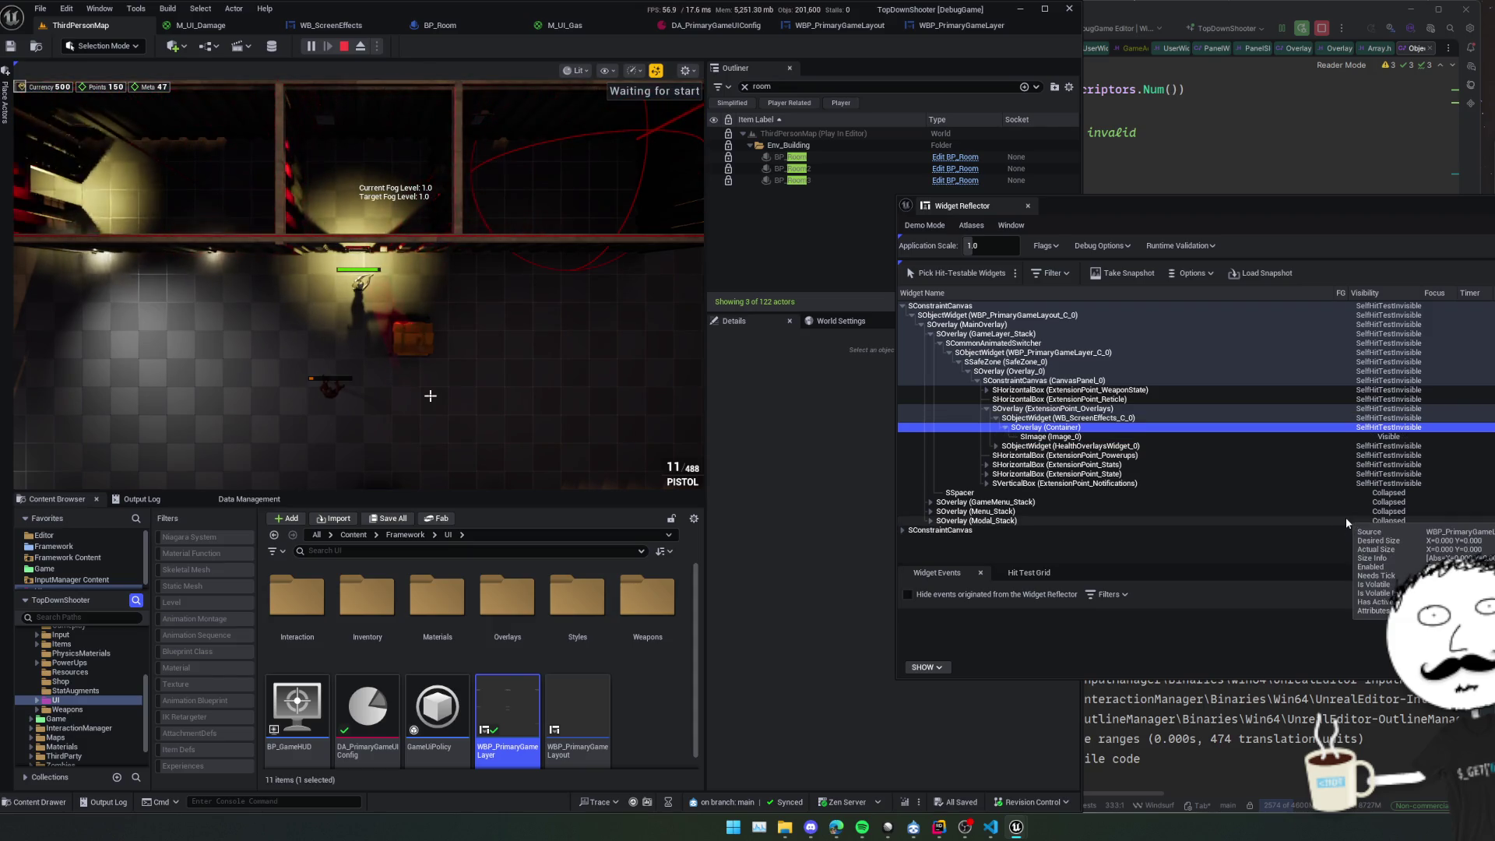
{"action": "key", "text": "Down"}
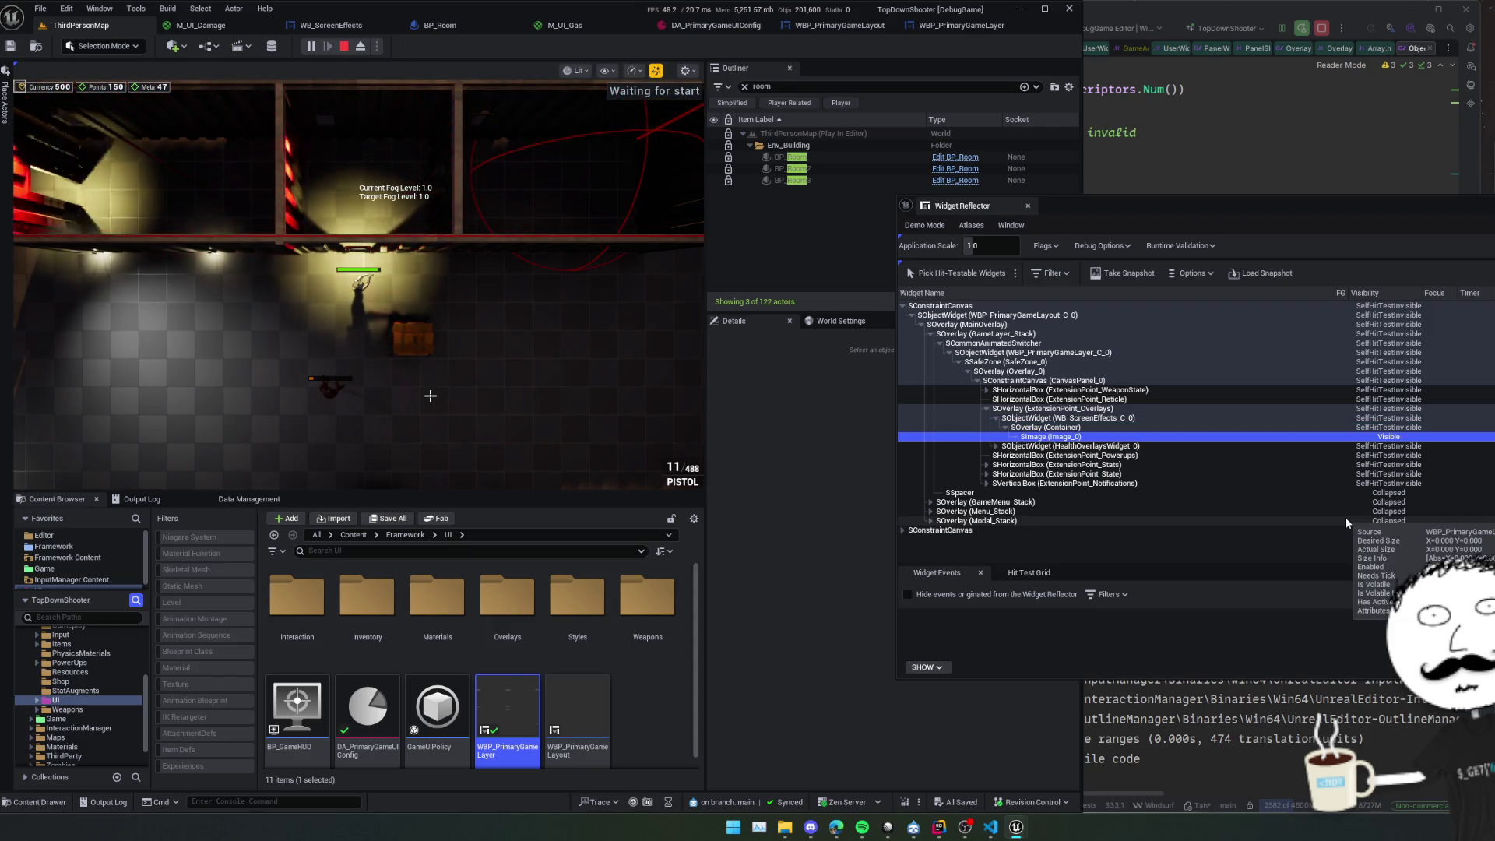
{"action": "key", "text": "Up"}
{"action": "key", "text": "Up"}
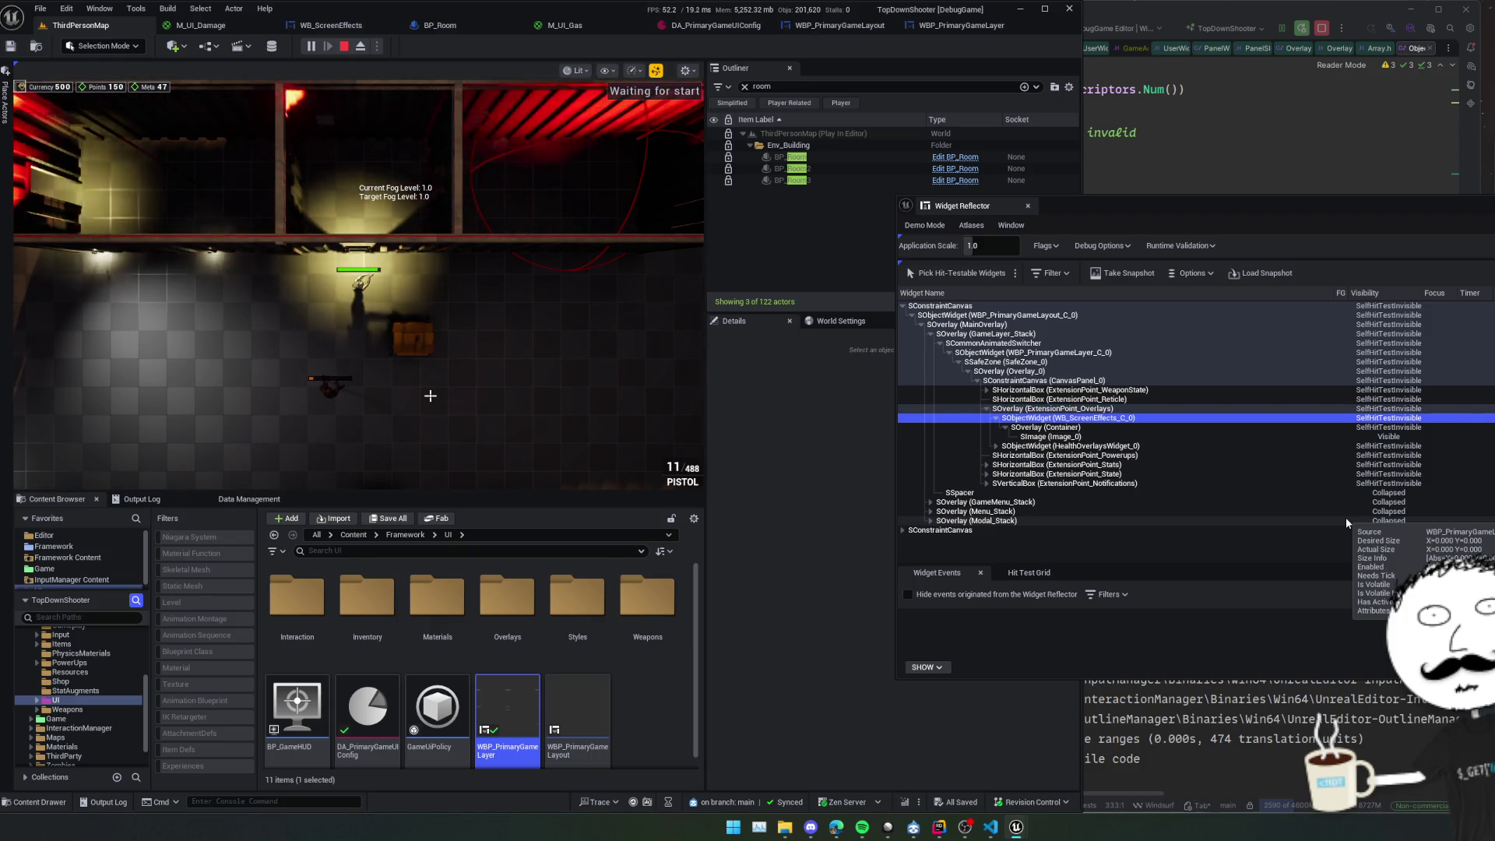
Expand HealthOverlaysWidget_0 to its SSpacer, recheck ExtensionPoint_Overlays, and return to the game.
{"action": "key", "text": "Down"}
{"action": "key", "text": "Down"}
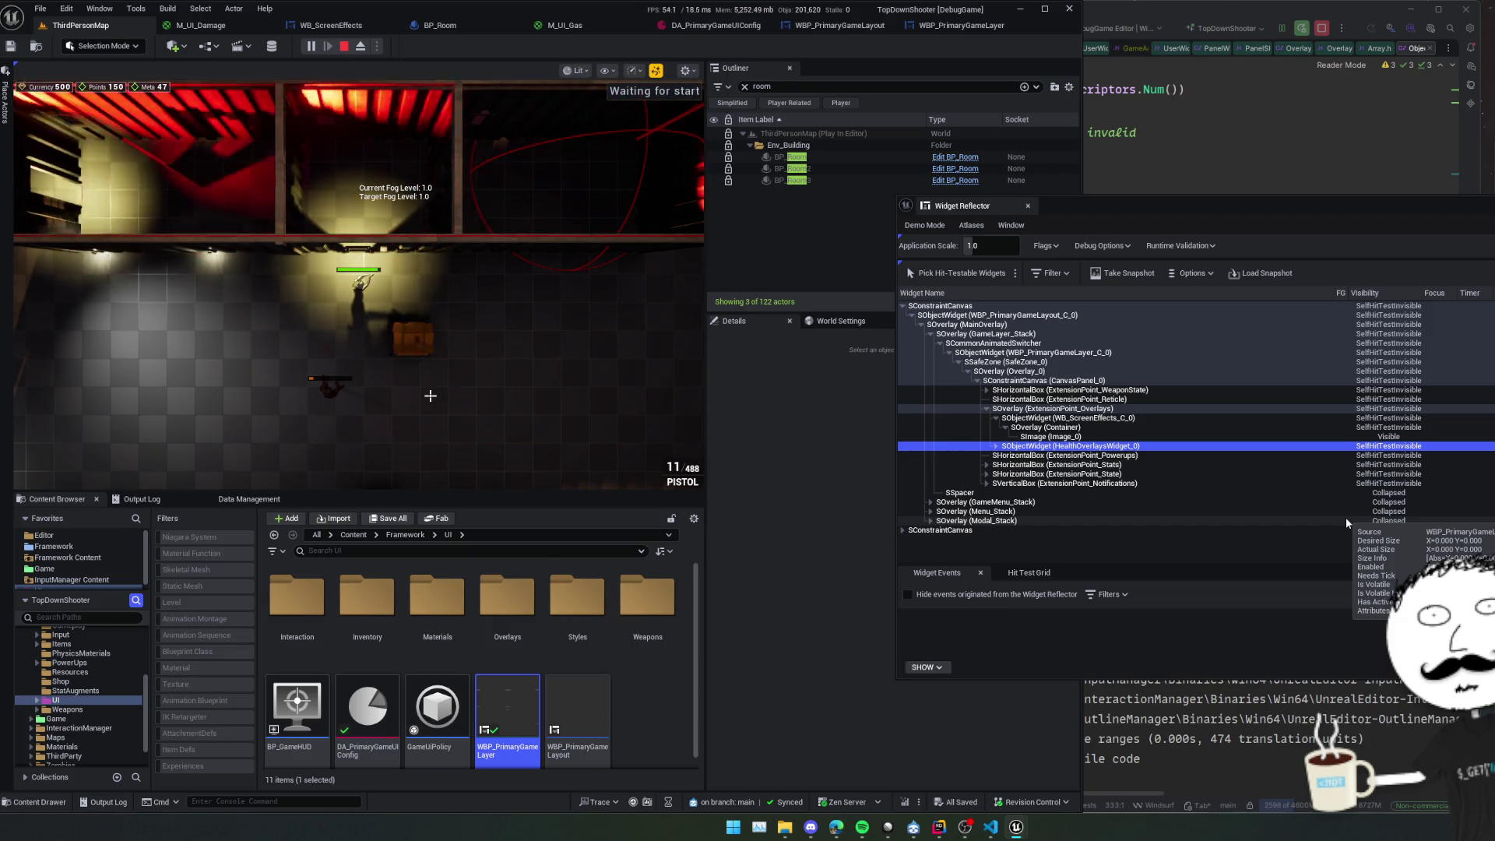
{"action": "key", "text": "Up"}
{"action": "key", "text": "Up"}
{"action": "key", "text": "Up"}
{"action": "key", "text": "Down"}
{"action": "key", "text": "Down"}
{"action": "key", "text": "Down"}
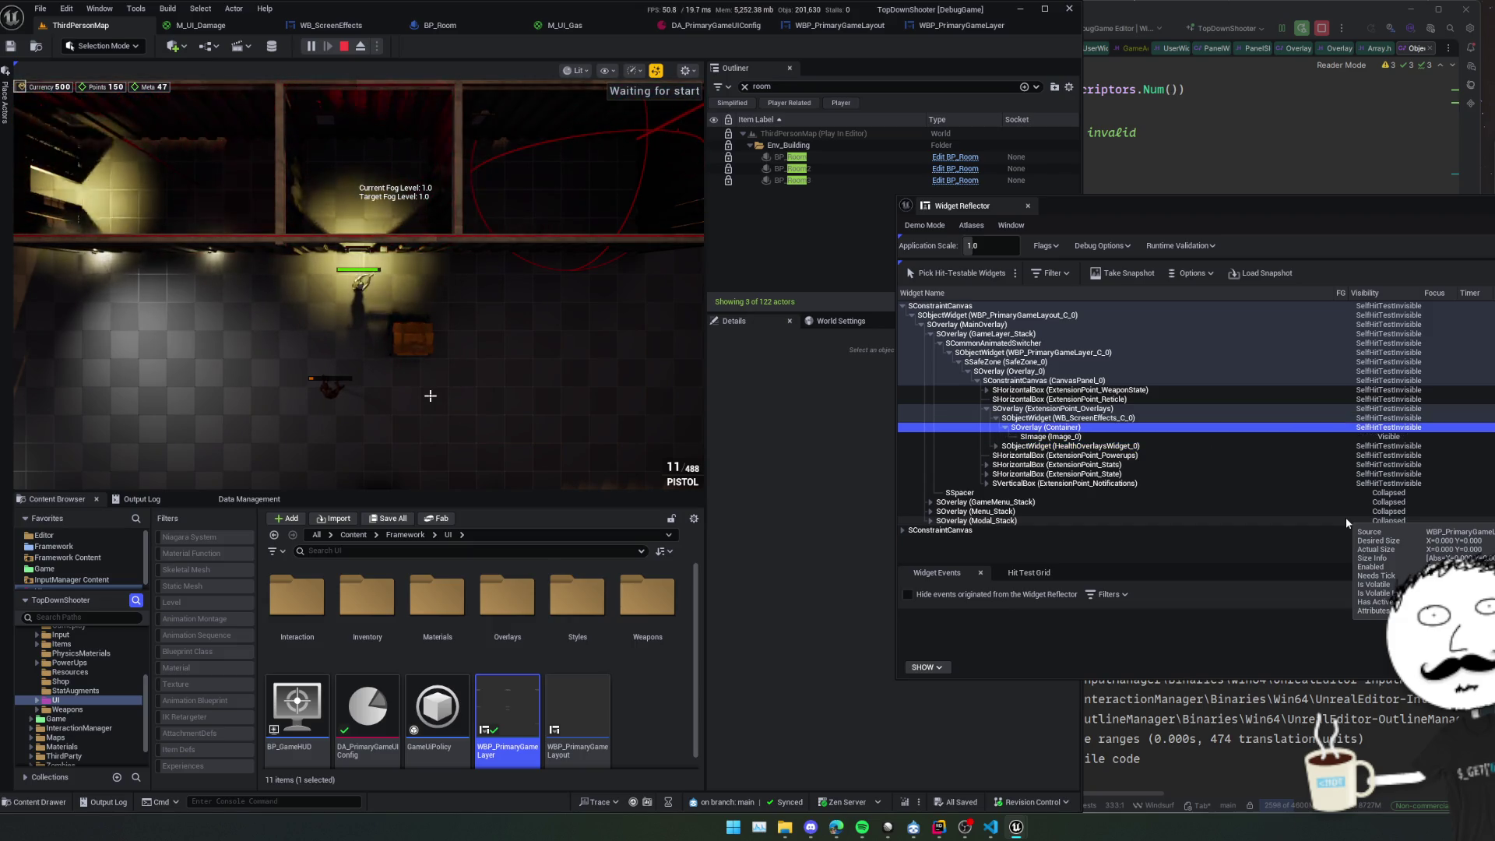
{"action": "key", "text": "Right"}
{"action": "key", "text": "Down"}
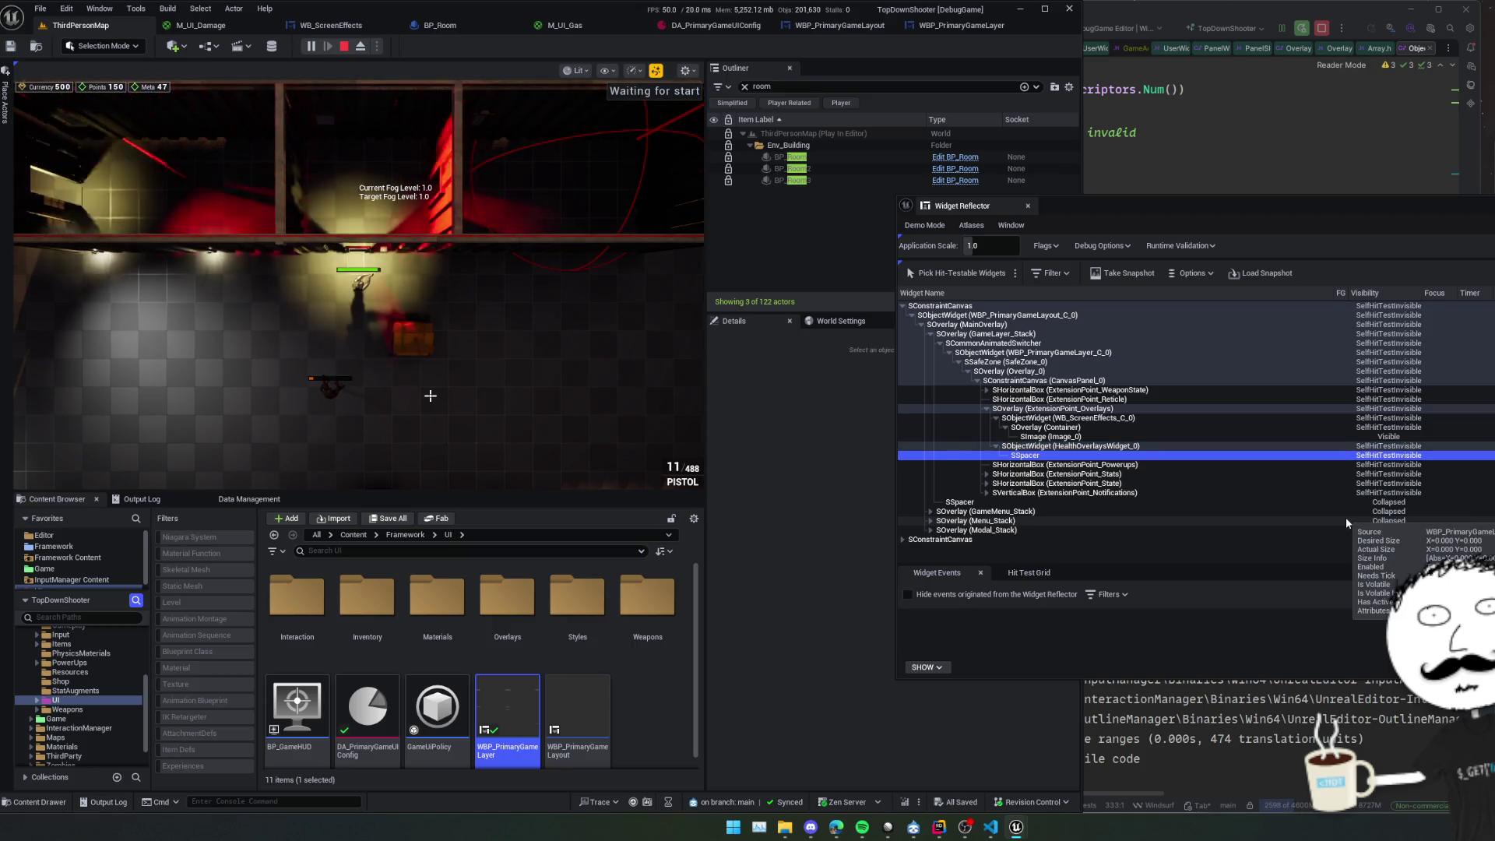
{"action": "key", "text": "Up"}
{"action": "key", "text": "Up"}
{"action": "key", "text": "Up"}
{"action": "key", "text": "Up"}
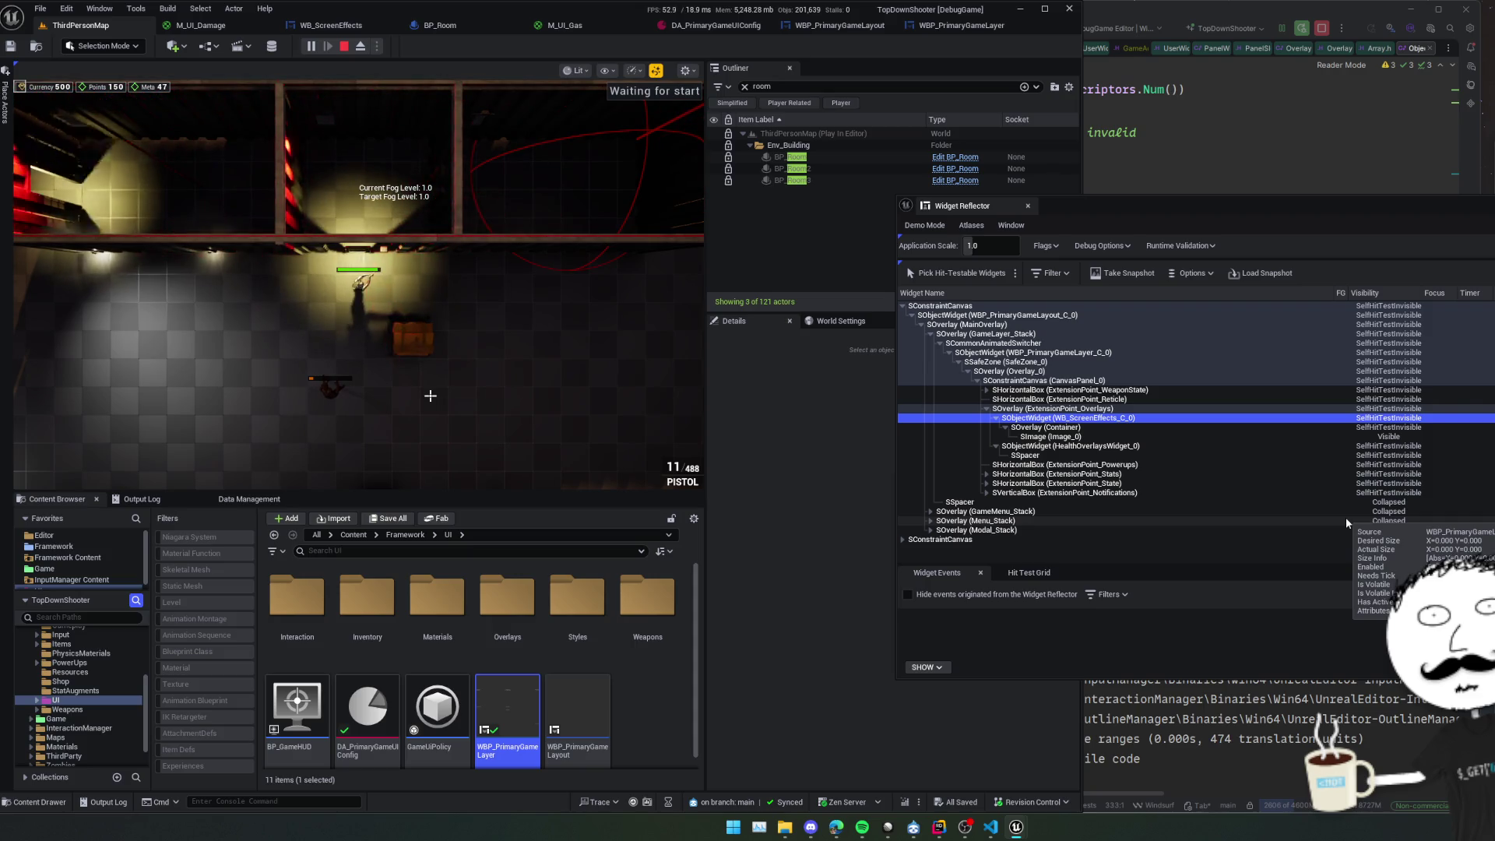
{"action": "key", "text": "Up"}
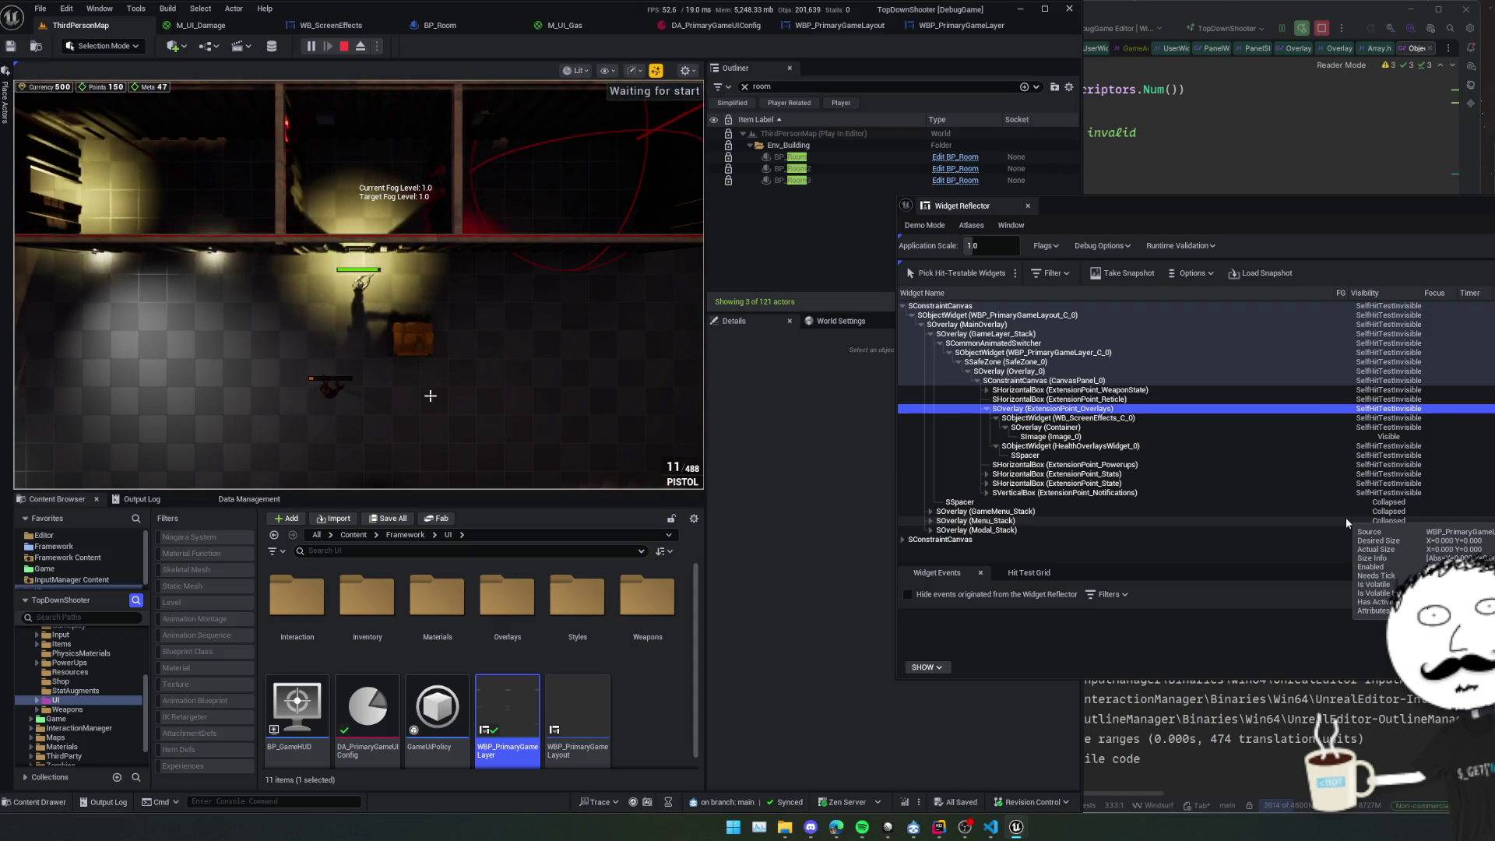
{"action": "key", "text": "Down"}
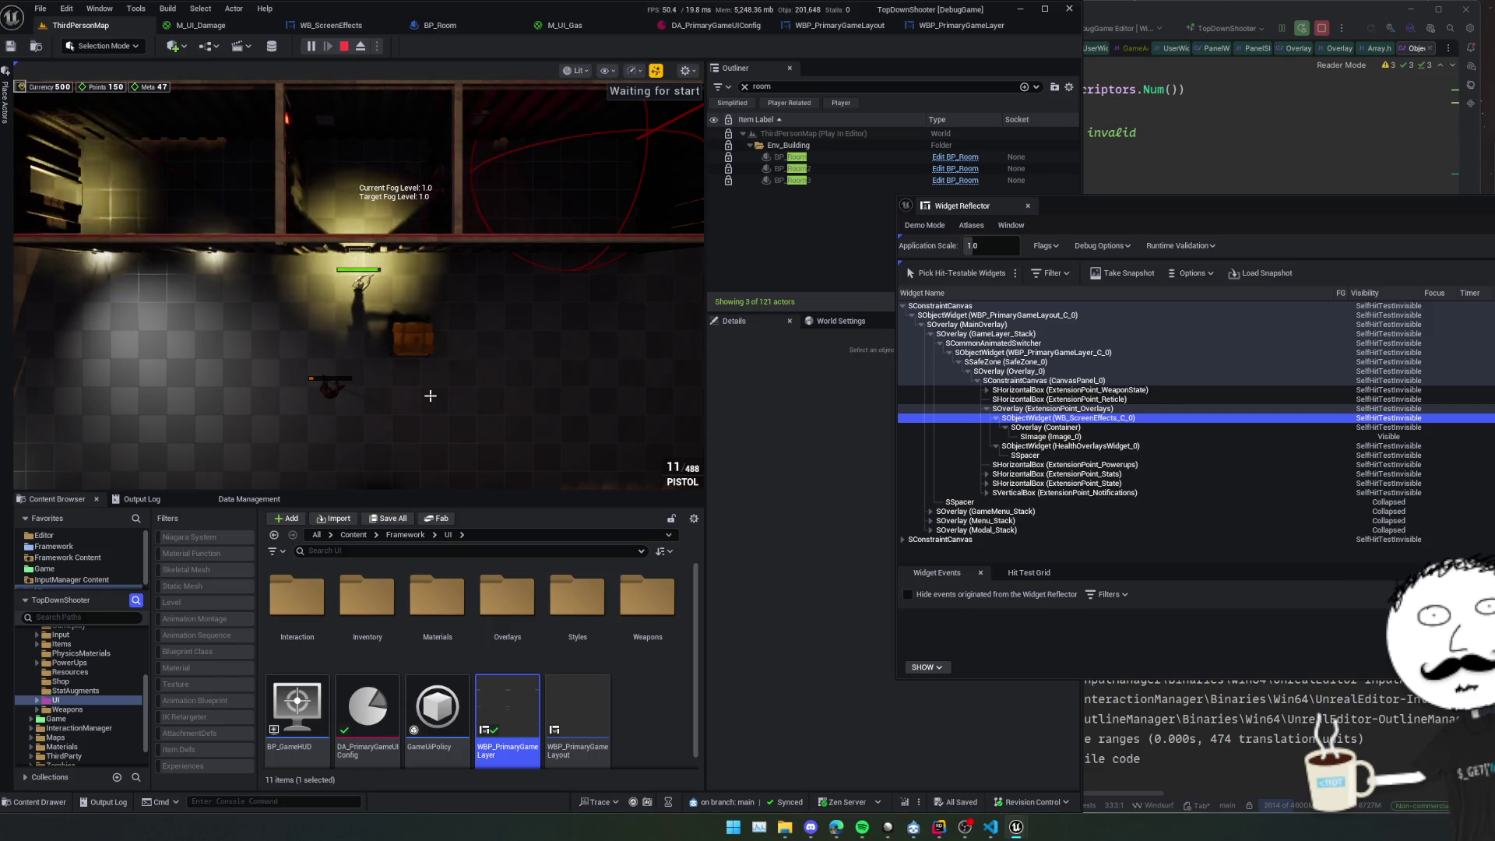
{"action": "left_click", "coordinate": [429, 396]}
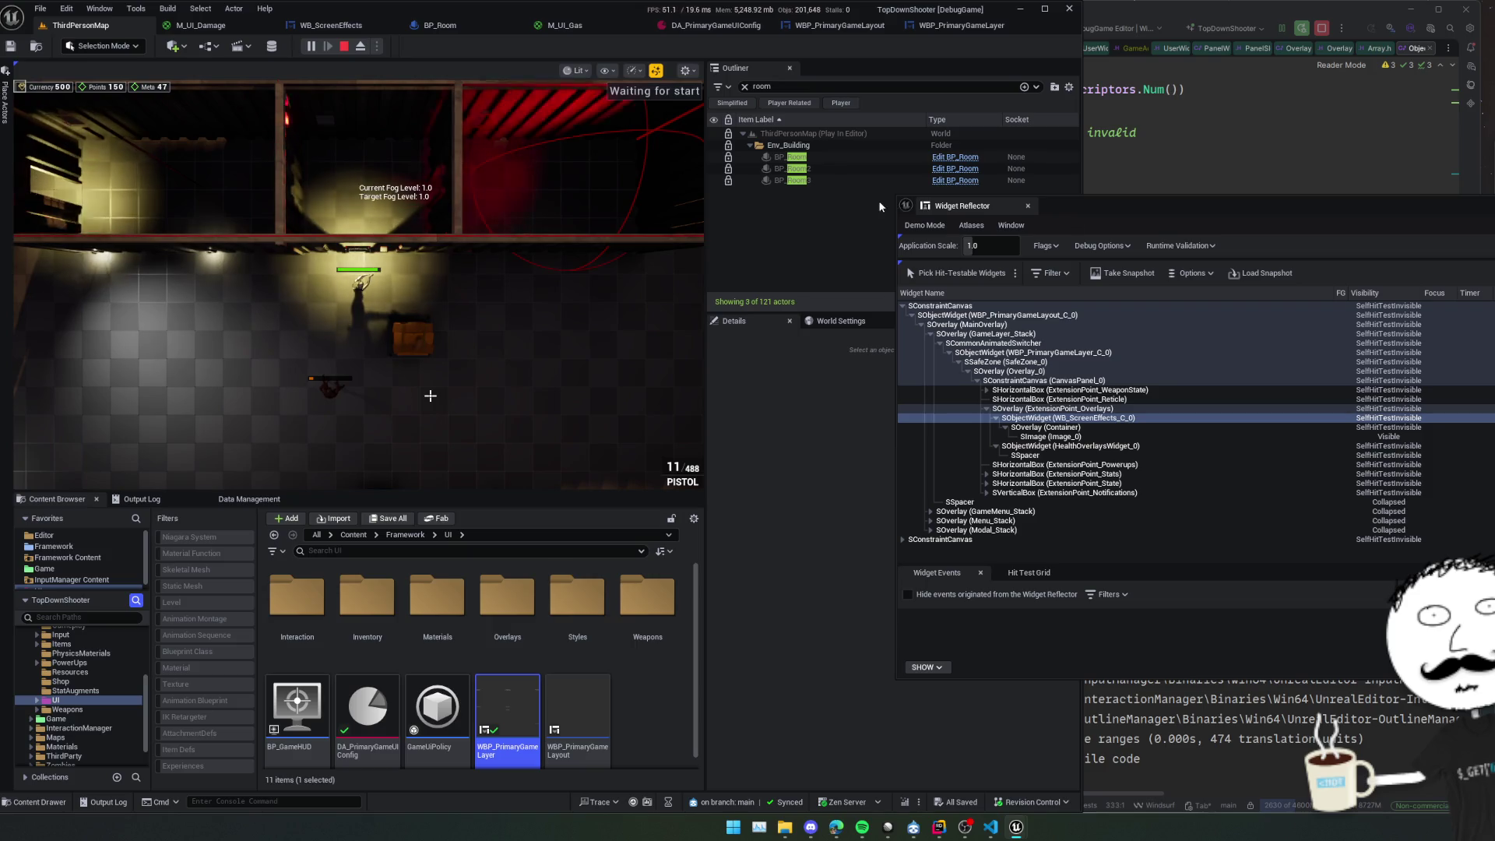
Move the Widget Reflector aside and check ExtensionPoint_Overlays in WBP_PrimaryGameLayer.
{"action": "mouse_move", "coordinate": [1078, 202]}
{"action": "left_mouse_down"}
{"action": "mouse_move", "coordinate": [1281, 221]}
{"action": "mouse_move", "coordinate": [1273, 210]}
{"action": "left_mouse_up"}
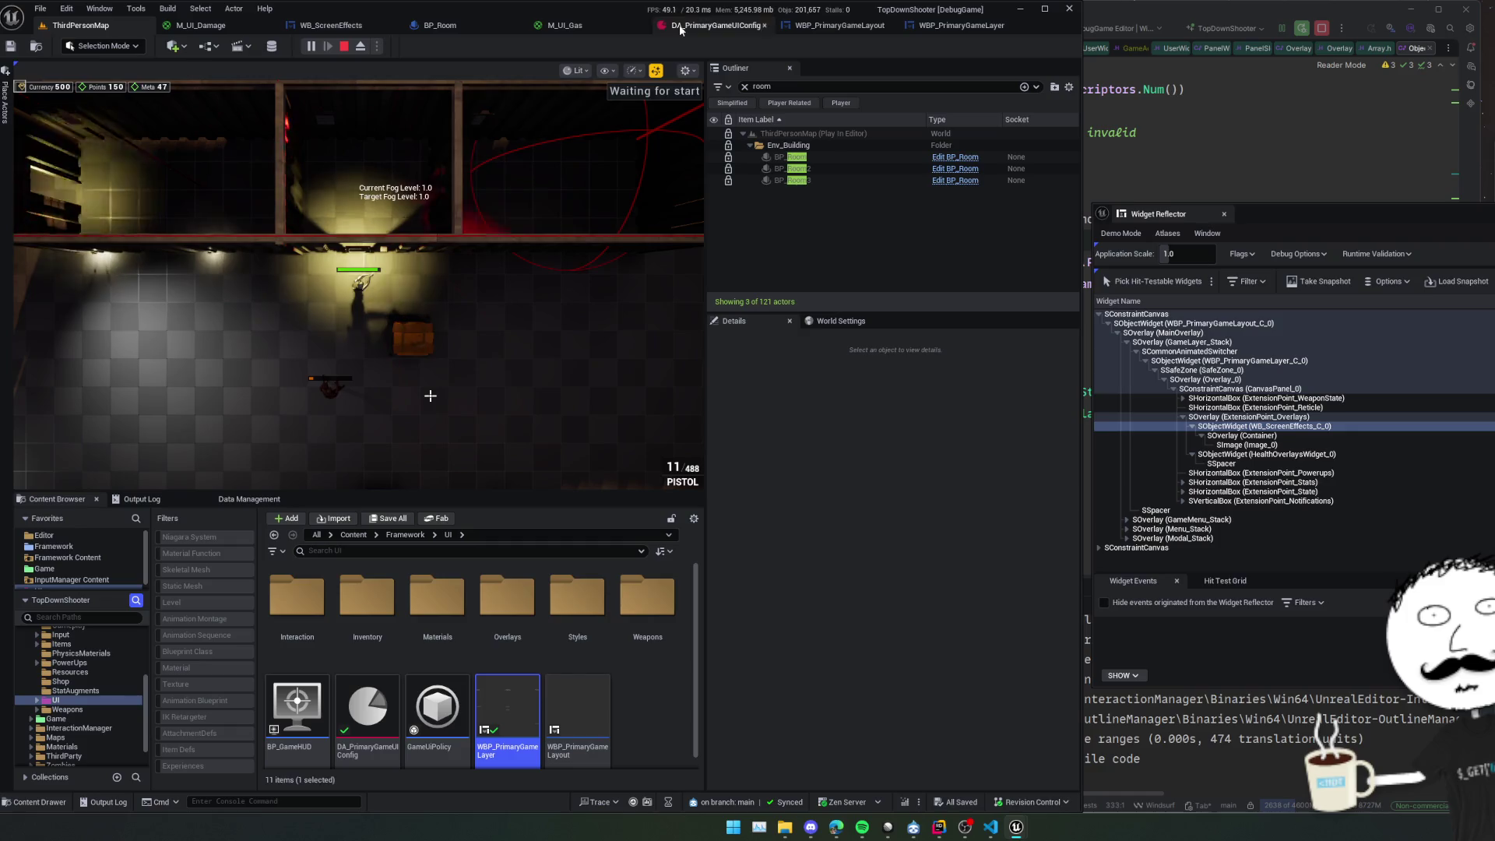
{"action": "left_click", "coordinate": [923, 32]}
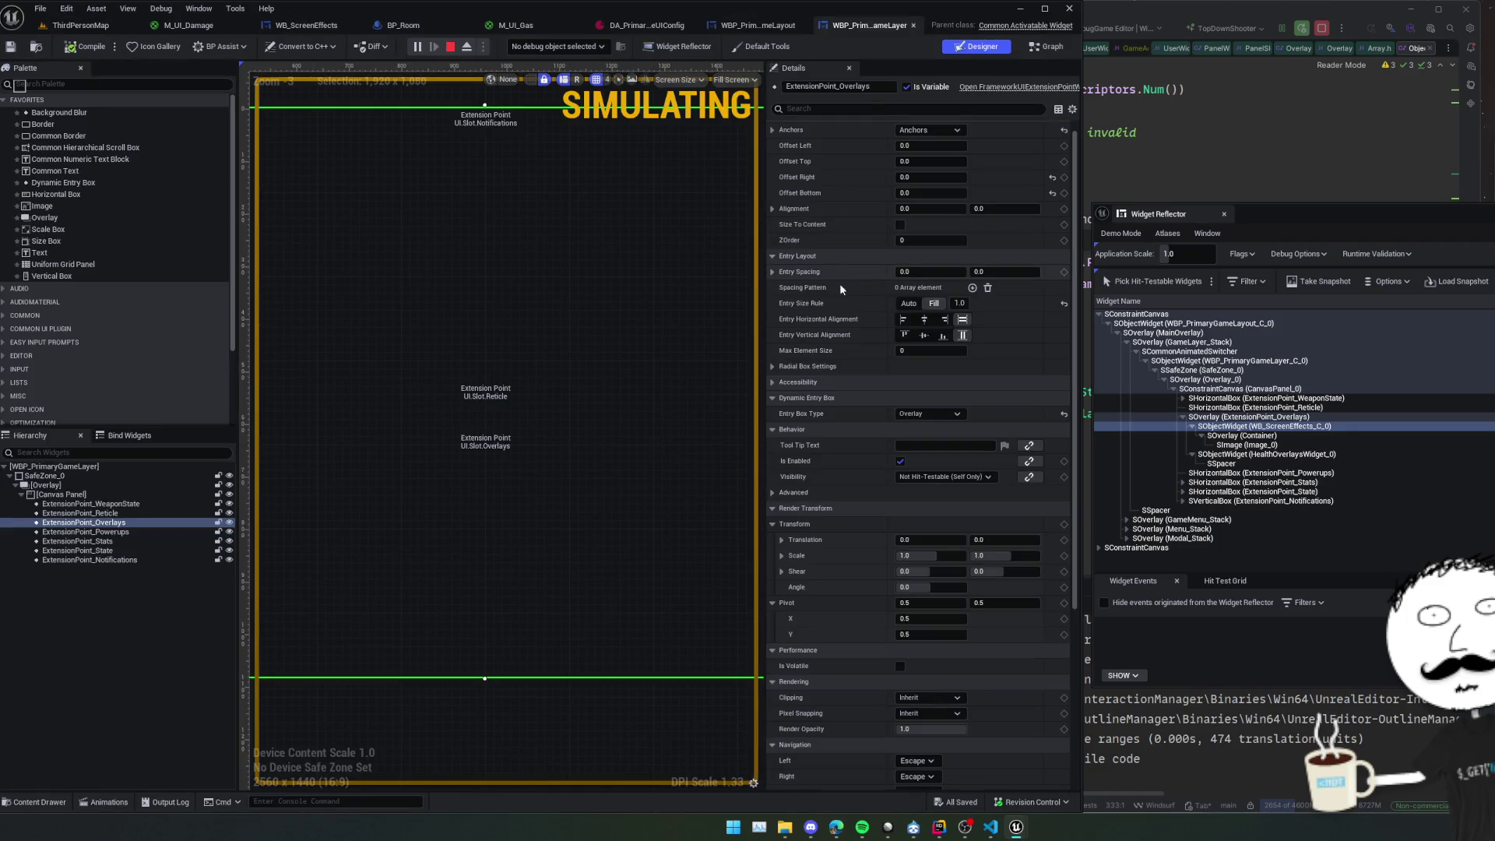
{"action": "scroll", "coordinate": [839, 282], "scroll_direction": "up", "scroll_amount": 1}
{"action": "scroll", "coordinate": [826, 478], "scroll_direction": "up", "scroll_amount": 2}
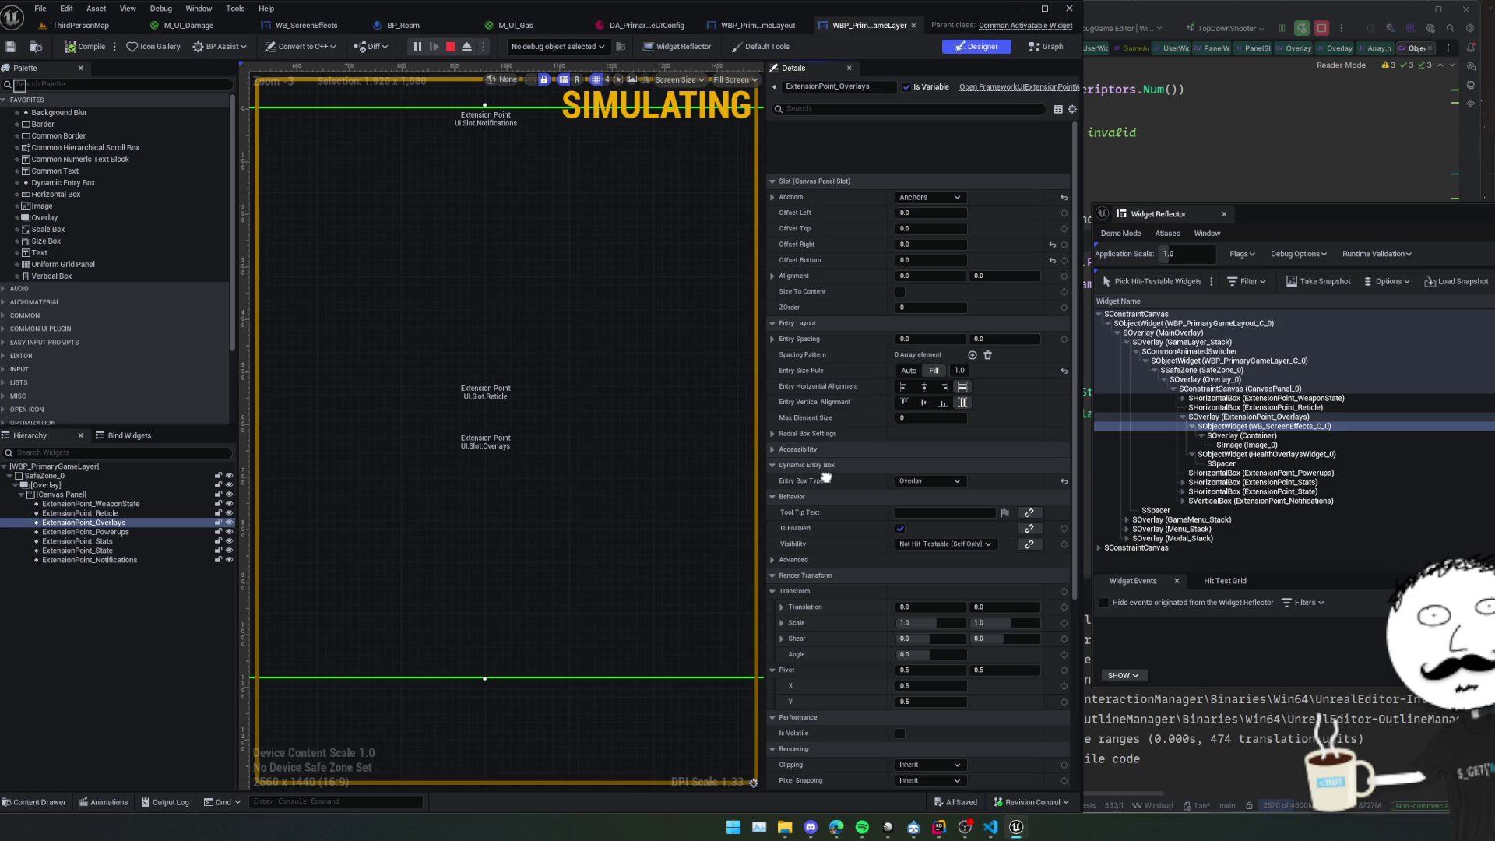
{"action": "scroll", "coordinate": [826, 478], "scroll_direction": "down", "scroll_amount": 2}
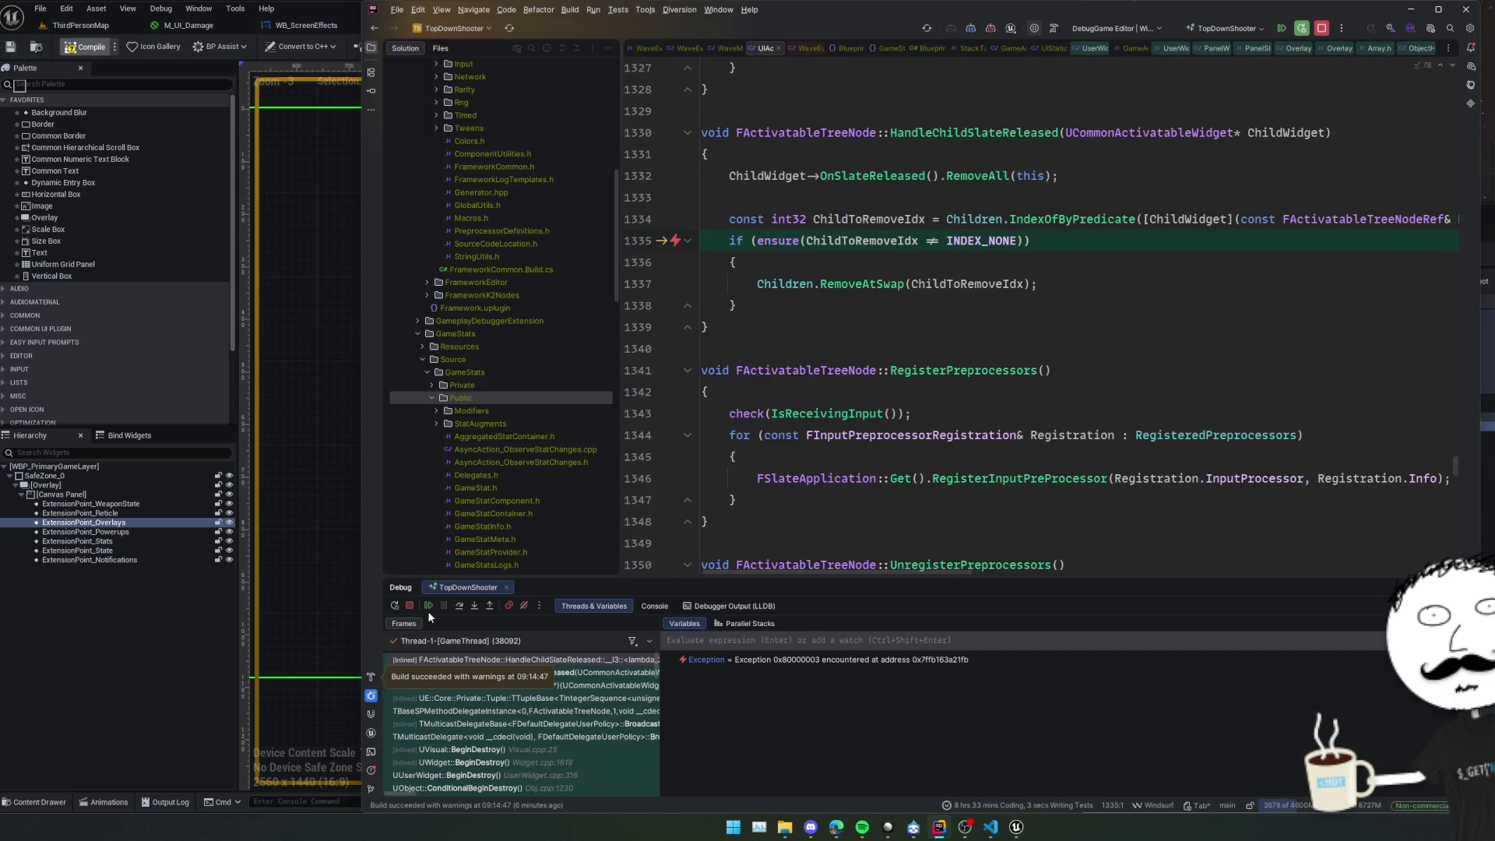
Resume past both ensure breaks in the debugger and return to the running ThirdPersonMap.
{"action": "left_click", "coordinate": [429, 607]}
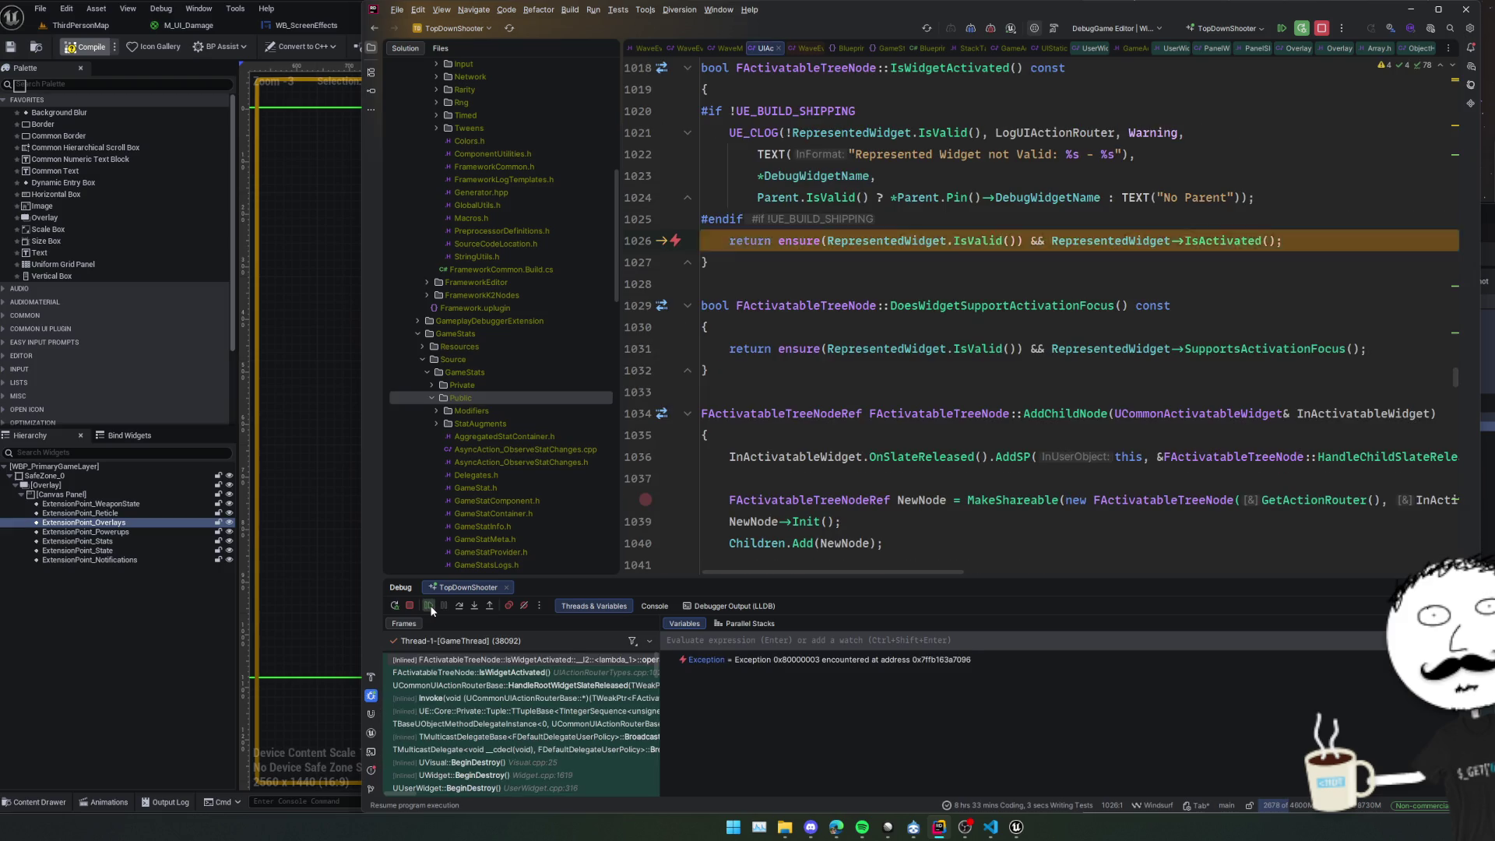
{"action": "left_click", "coordinate": [429, 606]}
{"action": "left_click", "coordinate": [332, 433]}
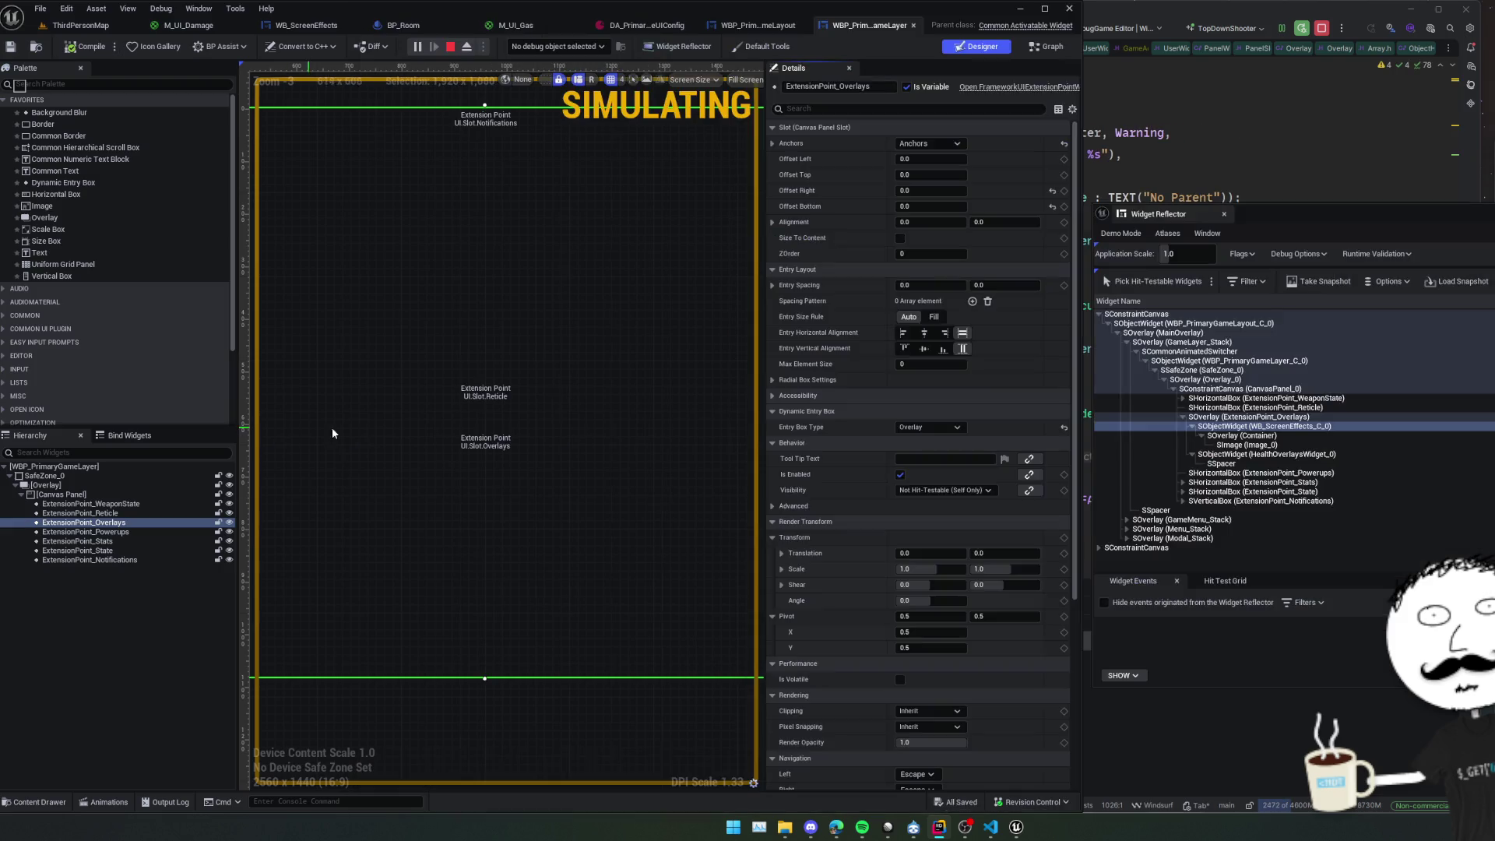
{"action": "left_click", "coordinate": [76, 28]}
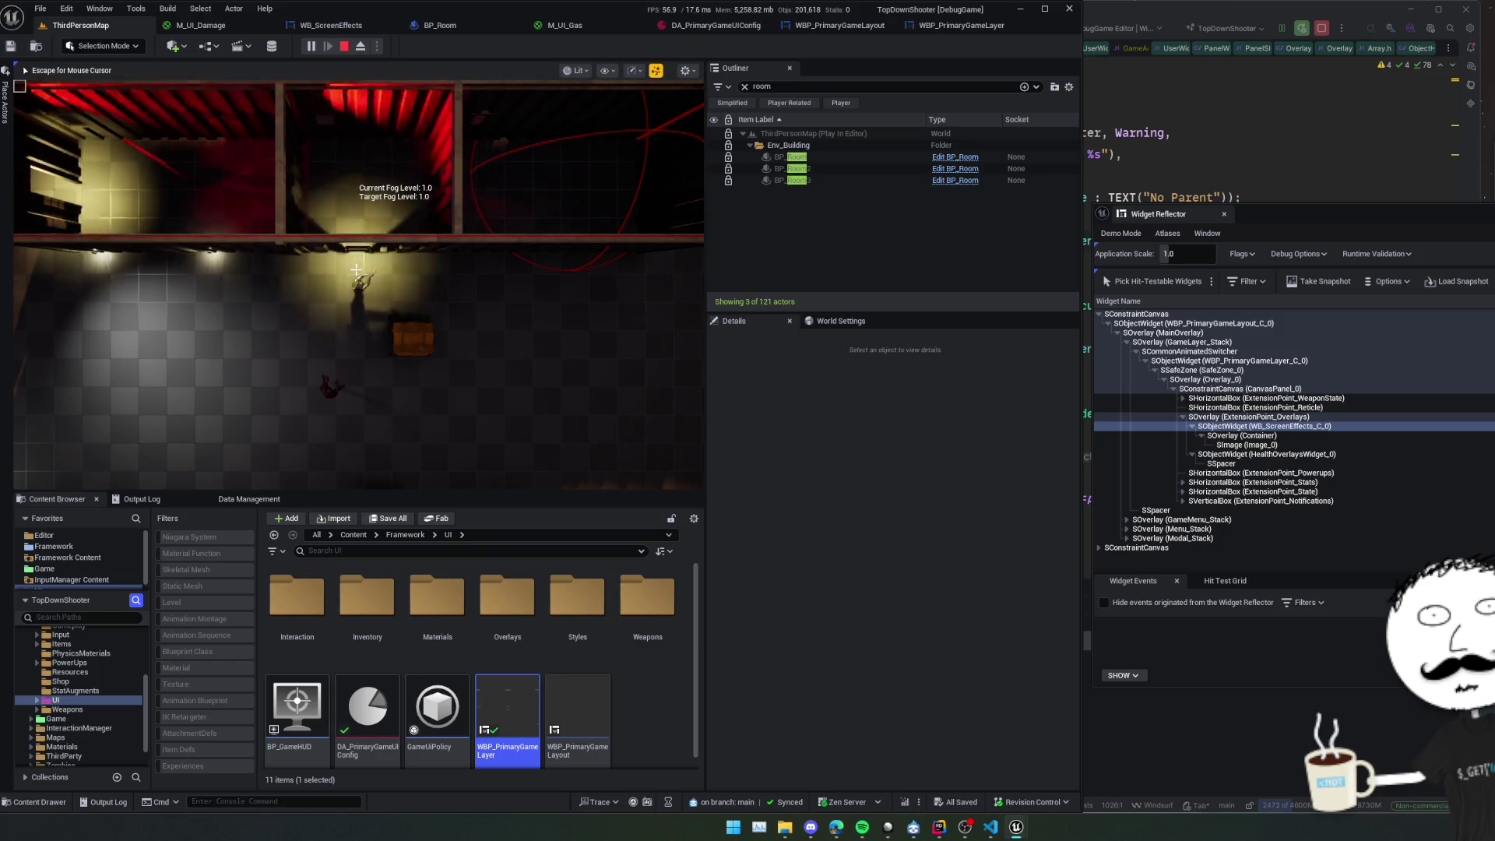
Walk the character north and south between the rooms with the camera zoomed out.
{"action": "key", "text": "w"}
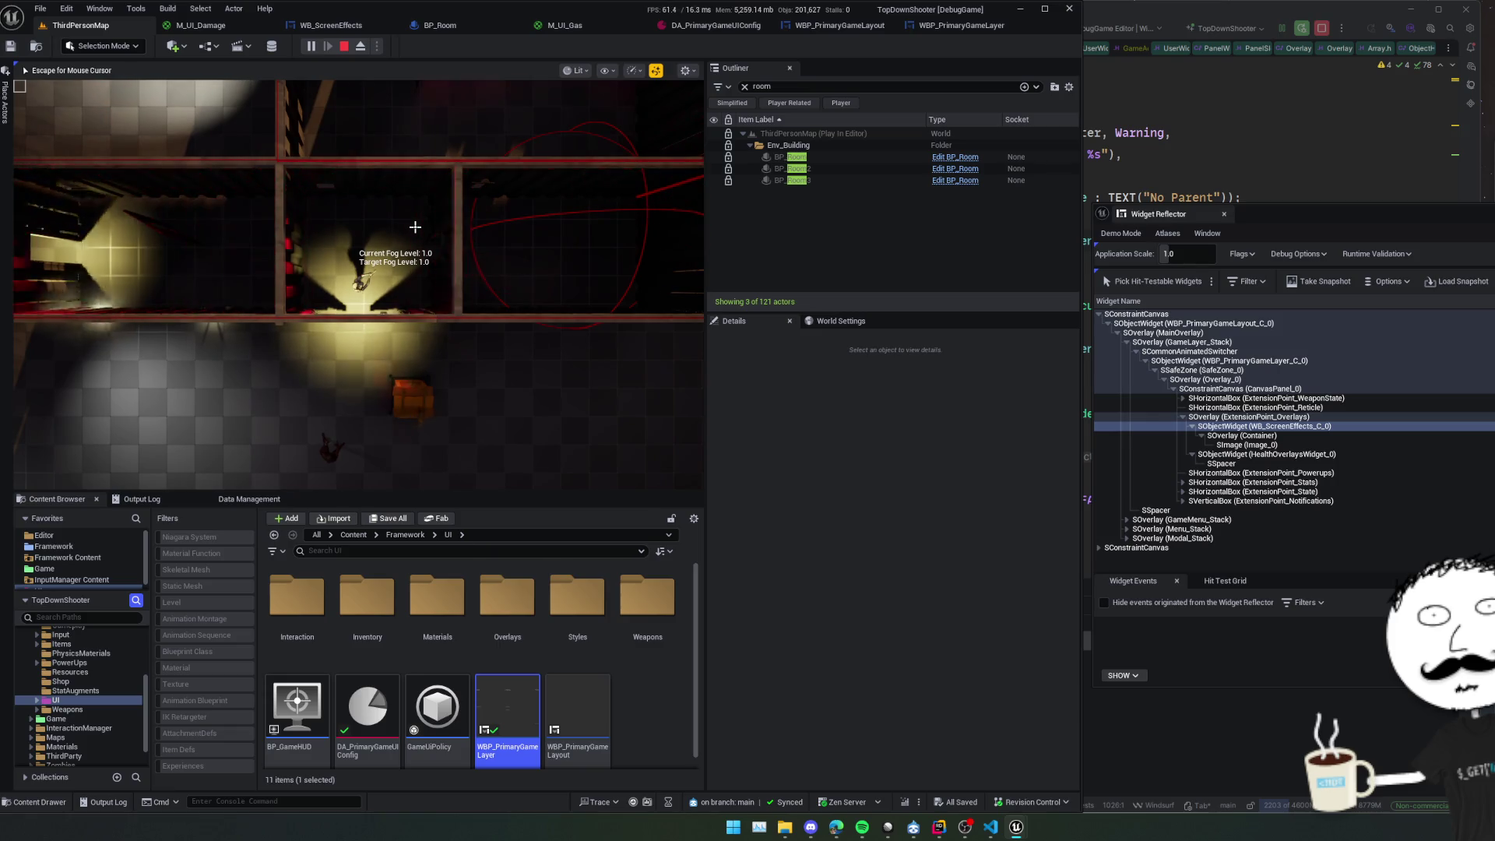
{"action": "scroll", "coordinate": [415, 227], "scroll_direction": "down", "scroll_amount": 5}
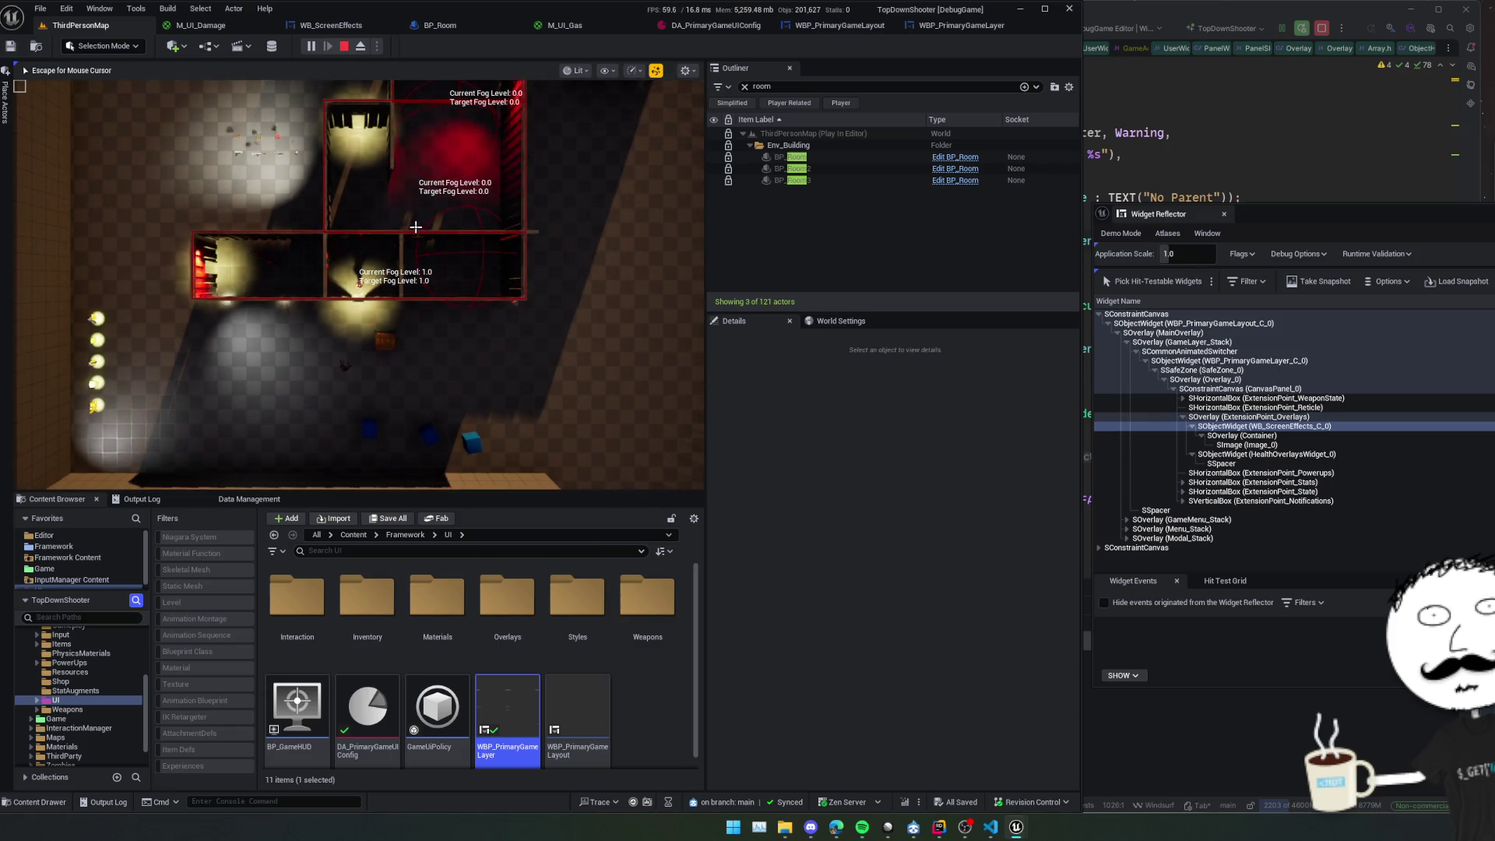
{"action": "key", "text": "s"}
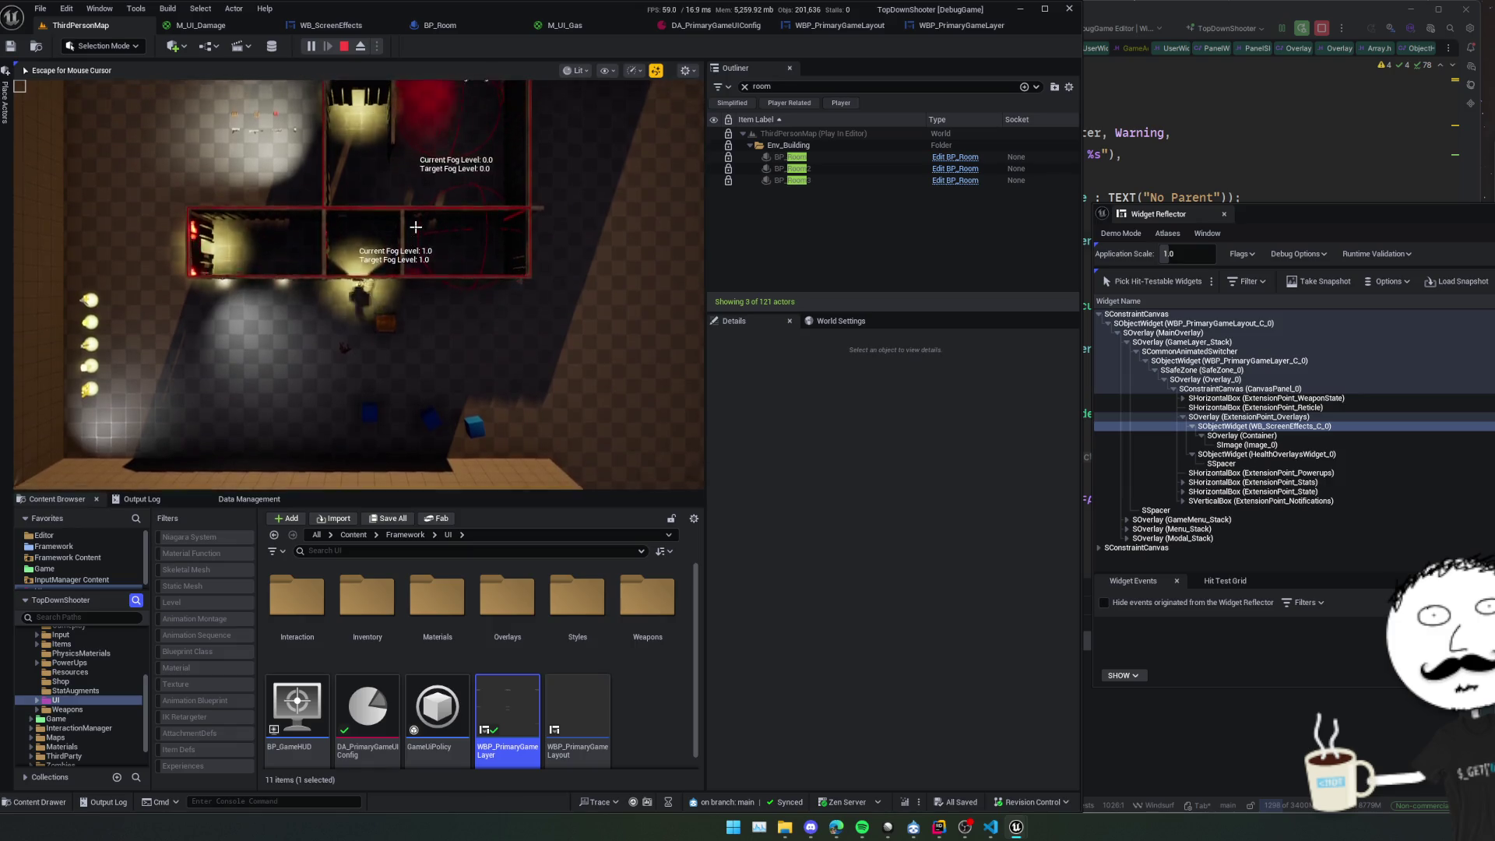
{"action": "key", "text": "w"}
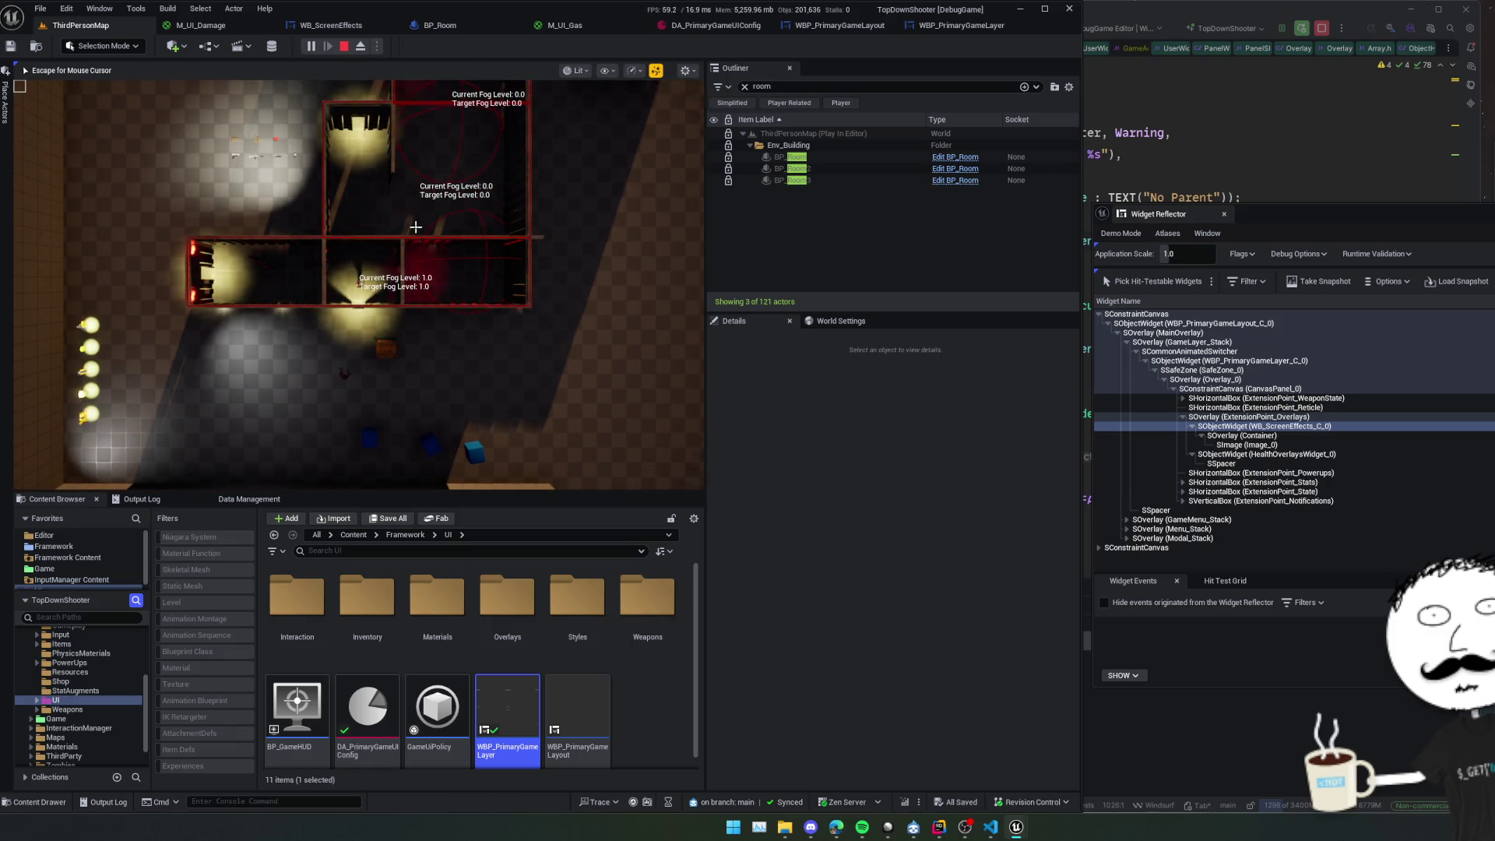
{"action": "key", "text": "s"}
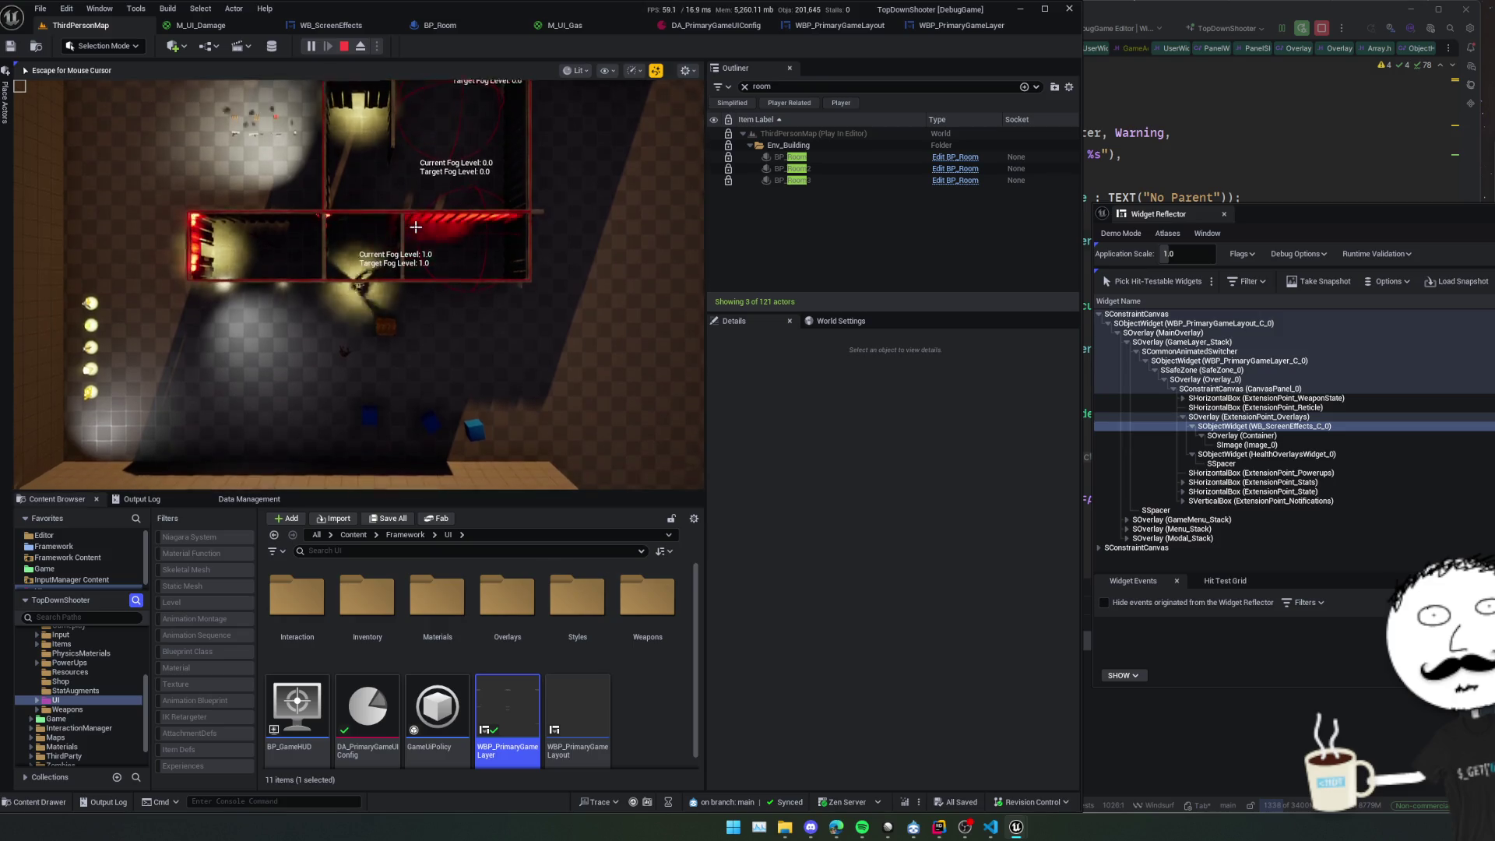
{"action": "key", "text": "s"}
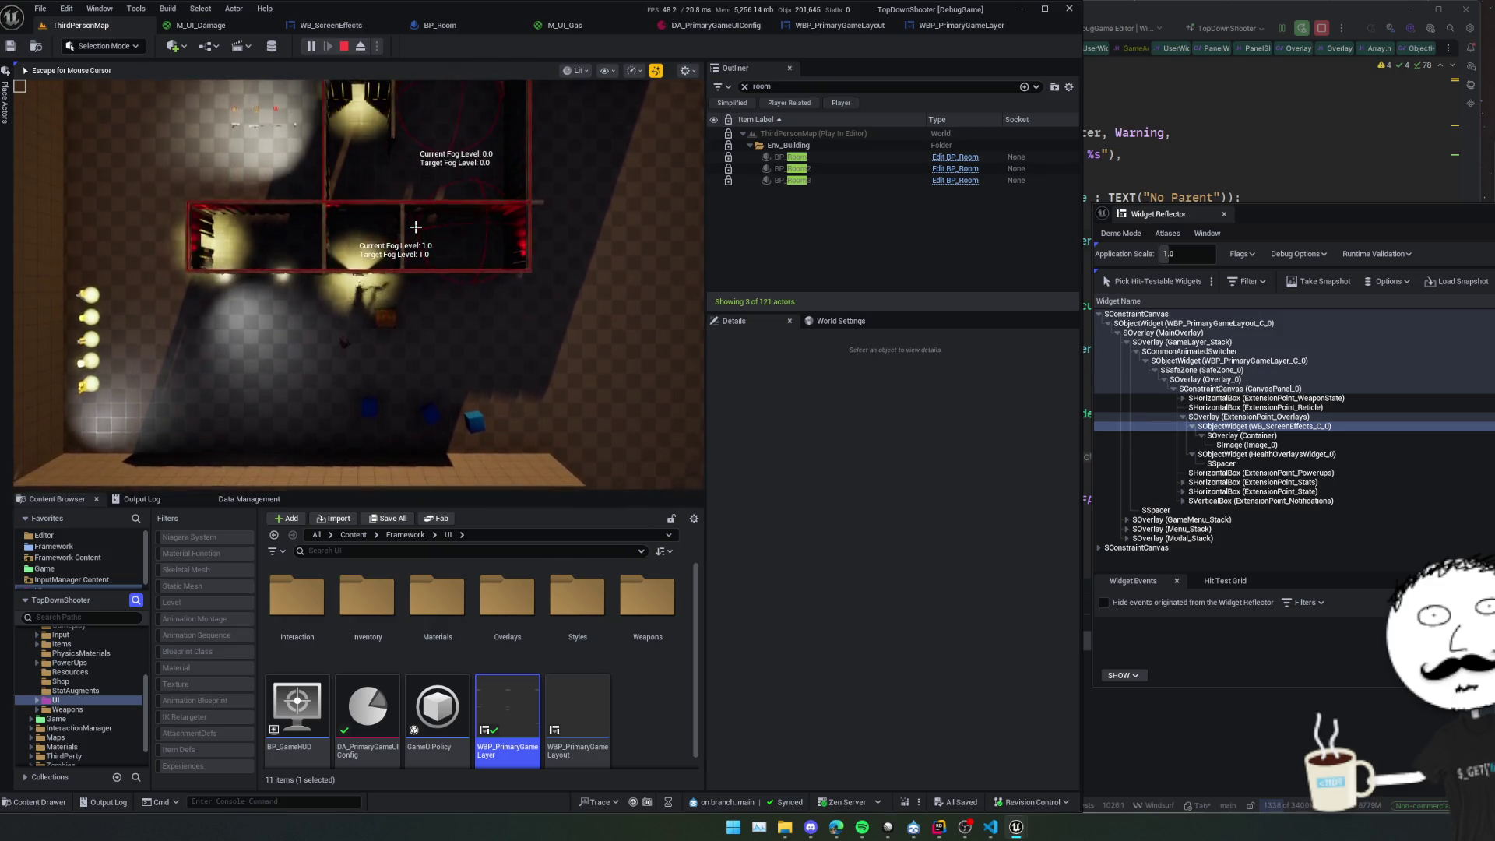
{"action": "key", "text": "w"}
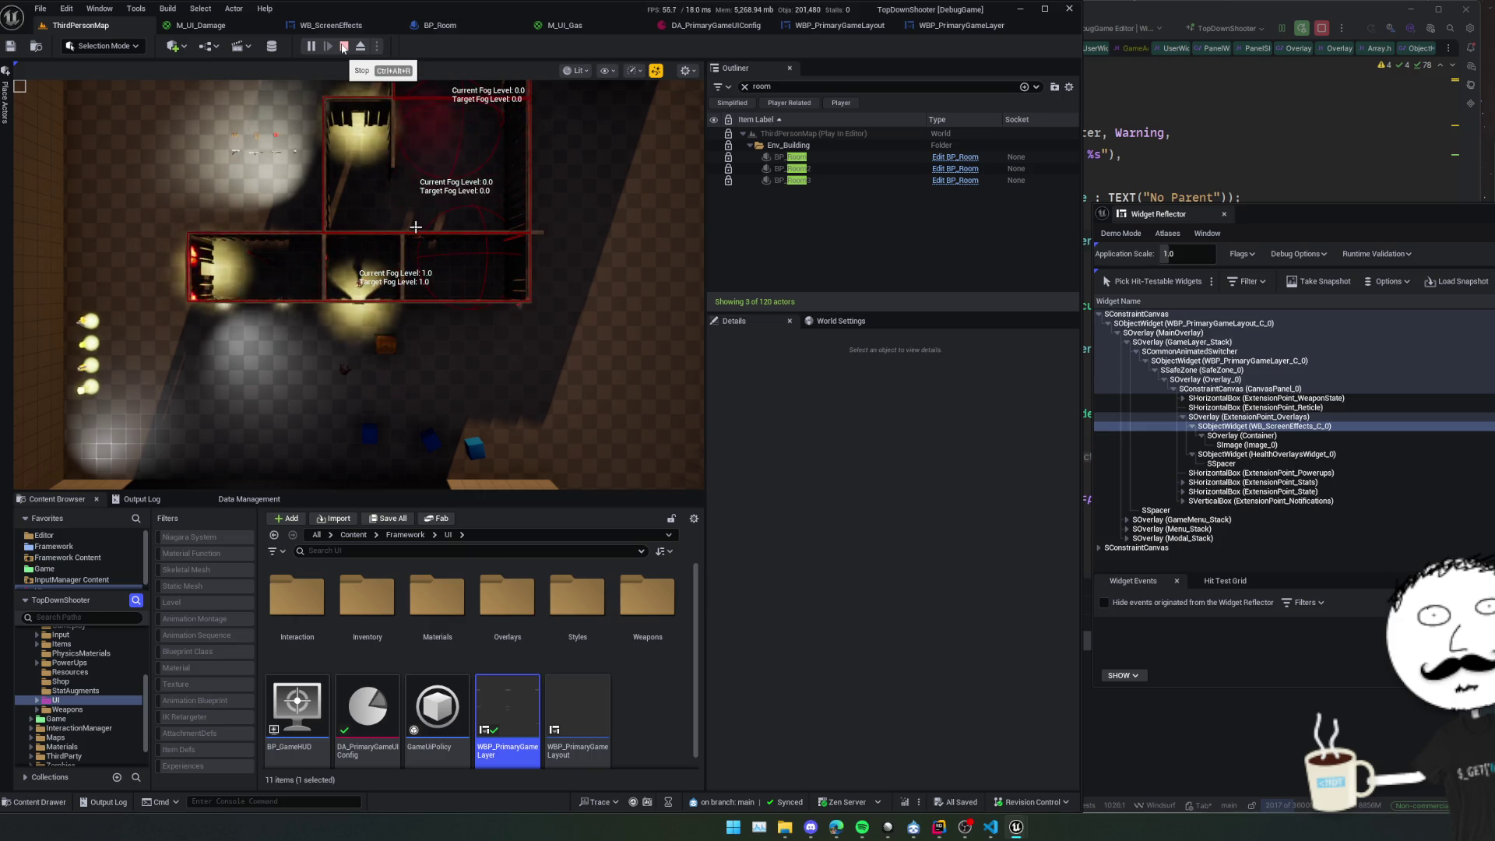
Inspect ExtensionPoint_Overlays and WB_ScreenEffects_C_0, then pick a hit-testable widget from the game.
{"action": "left_click", "coordinate": [1275, 418]}
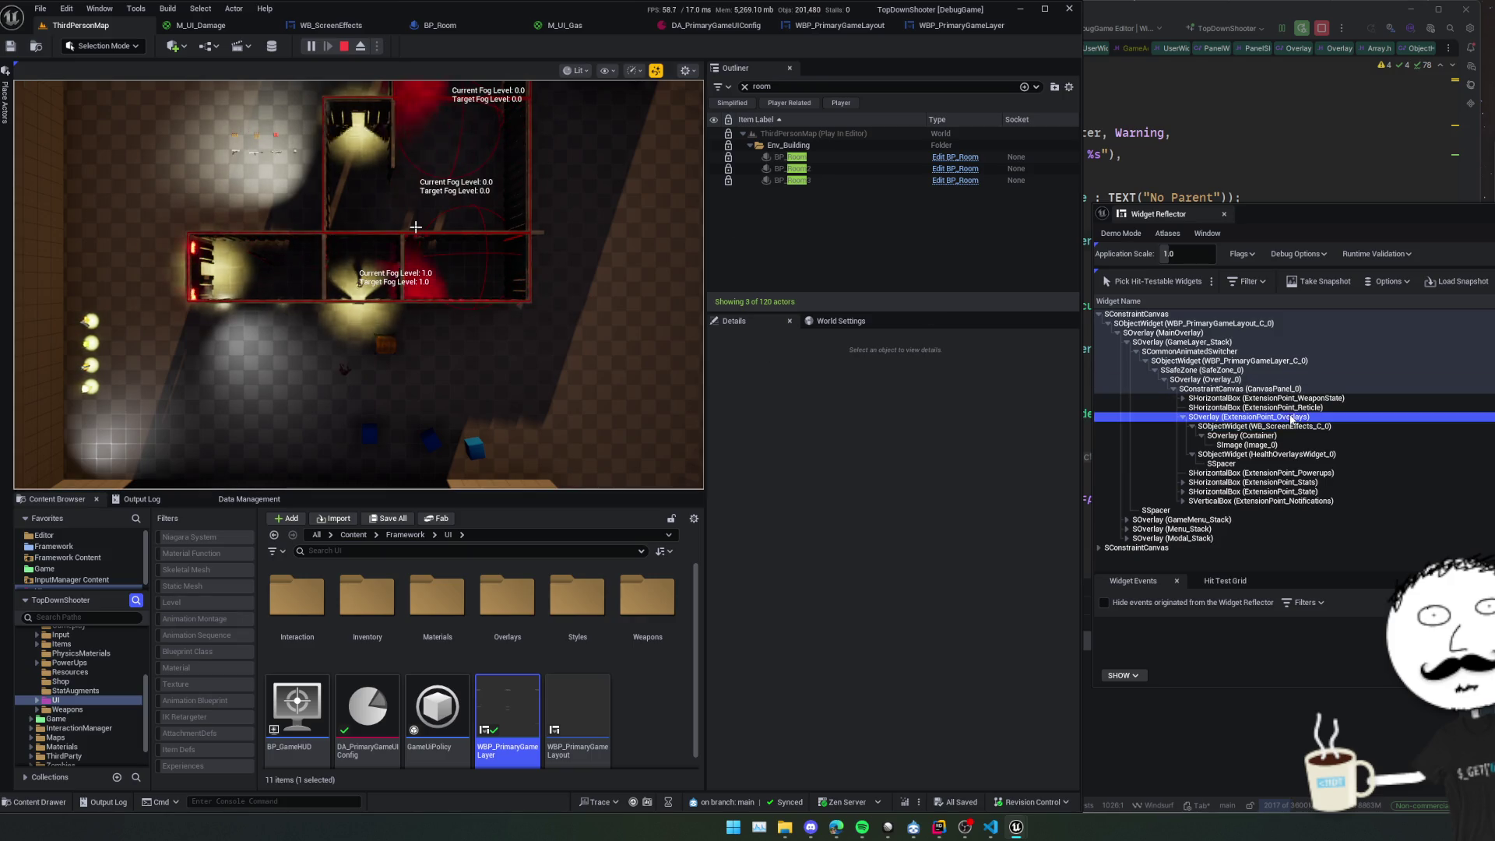
{"action": "left_click", "coordinate": [1276, 427]}
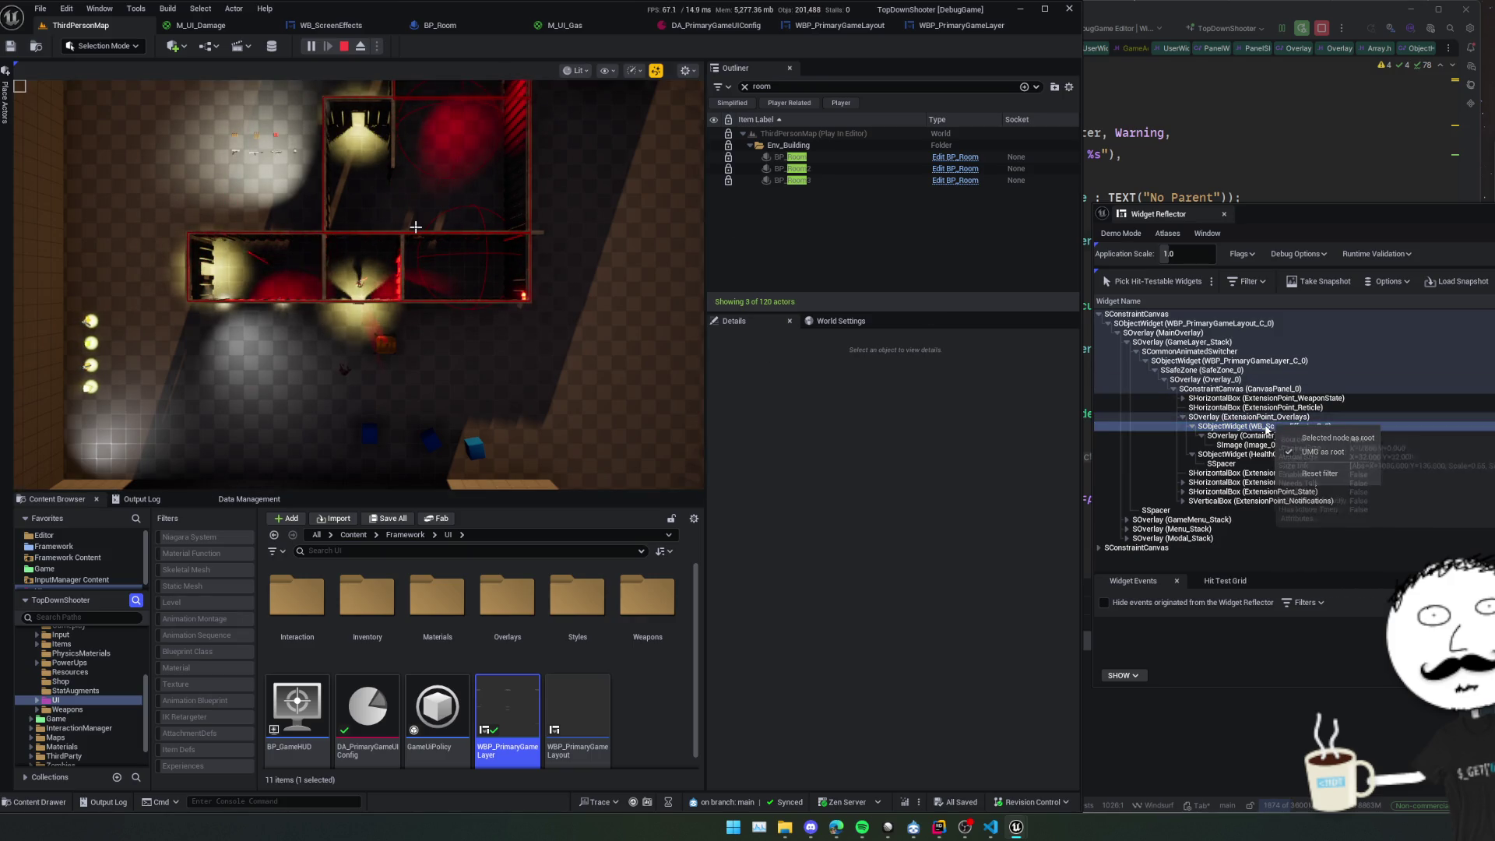
{"action": "key", "text": "Down"}
{"action": "key", "text": "Down"}
{"action": "key", "text": "Down"}
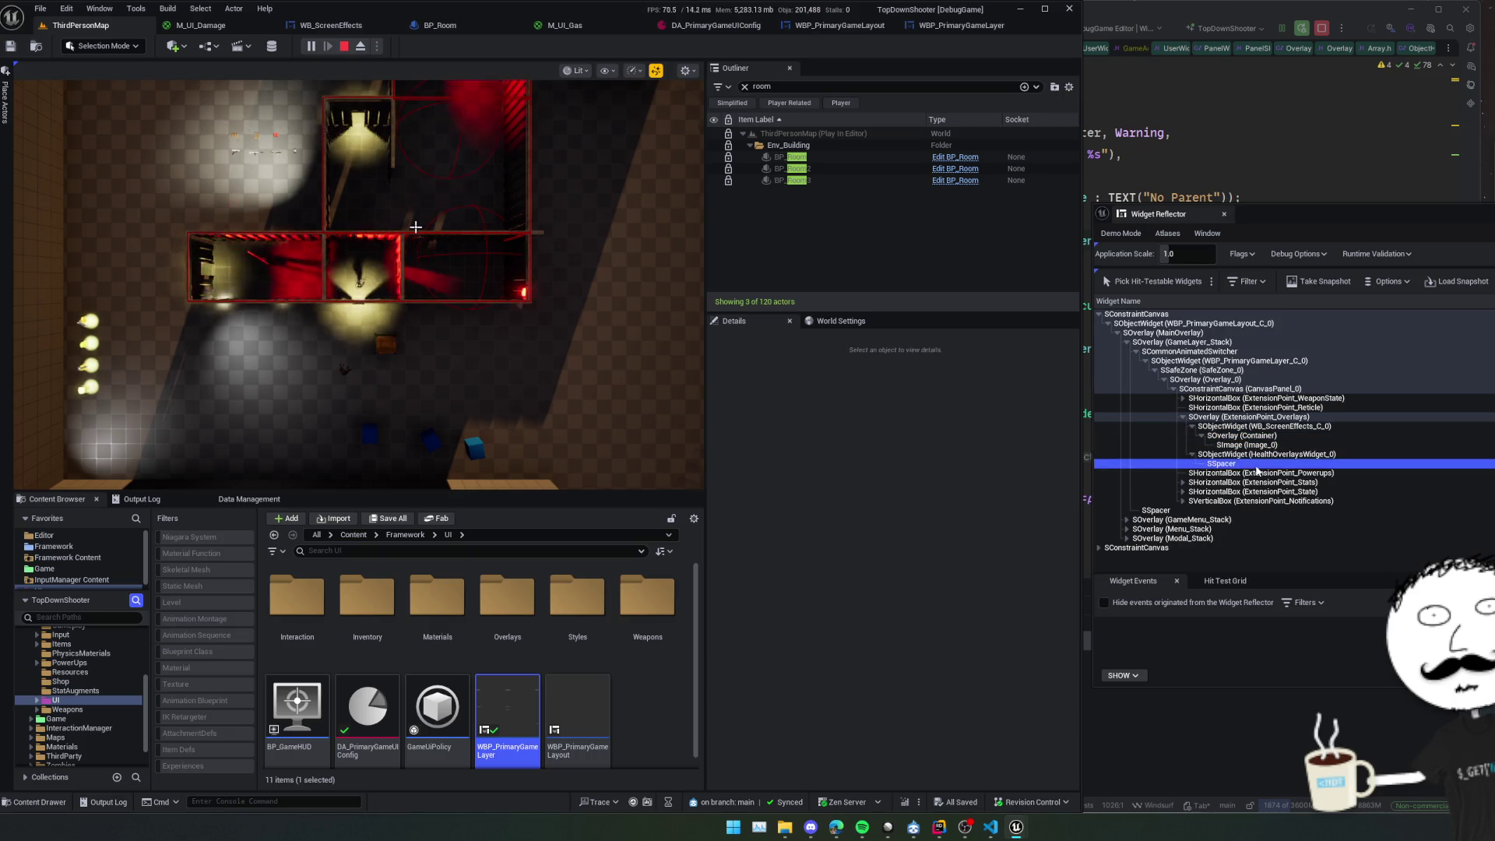
{"action": "left_click", "coordinate": [1152, 281]}
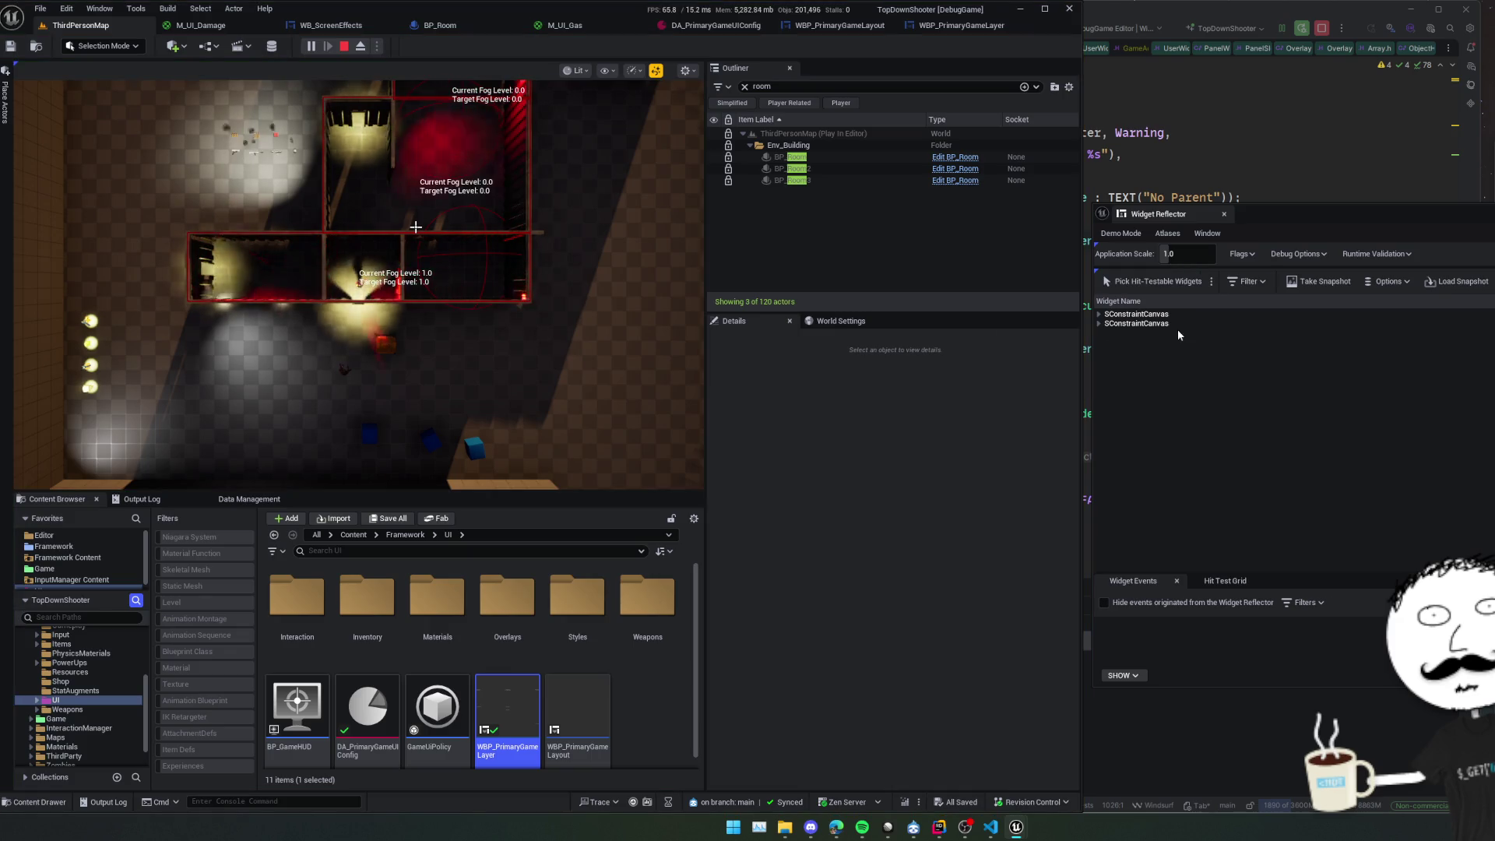
{"action": "key", "text": "Escape"}
Walk up the tree to WBP_PrimaryGameLayer_C_0 and MainOverlay, then stop the play session.
{"action": "key", "text": "Right"}
{"action": "key", "text": "Right"}
{"action": "key", "text": "Right"}
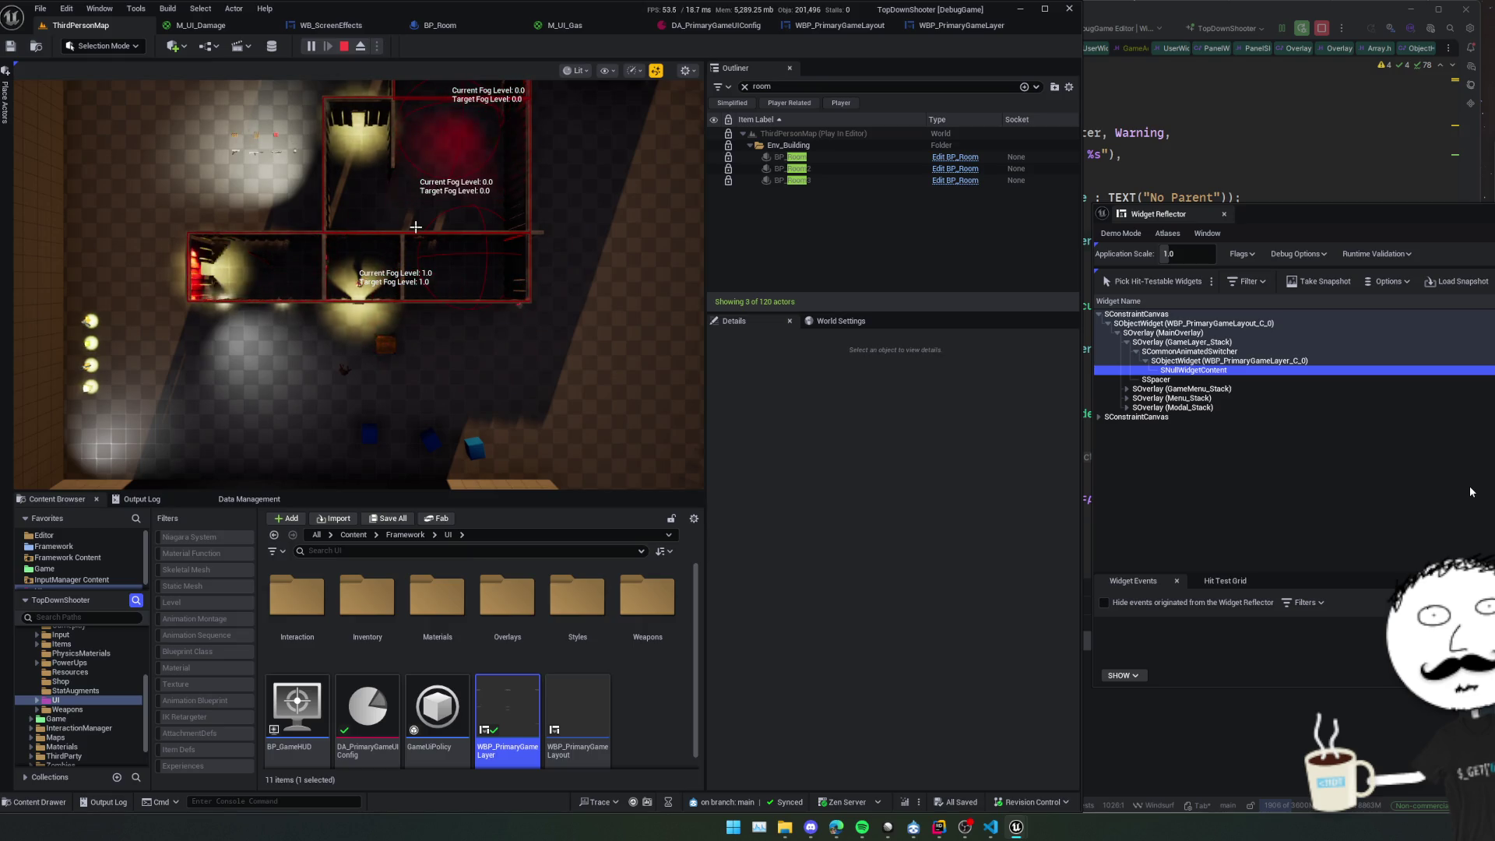
{"action": "key", "text": "Up"}
{"action": "key", "text": "Up"}
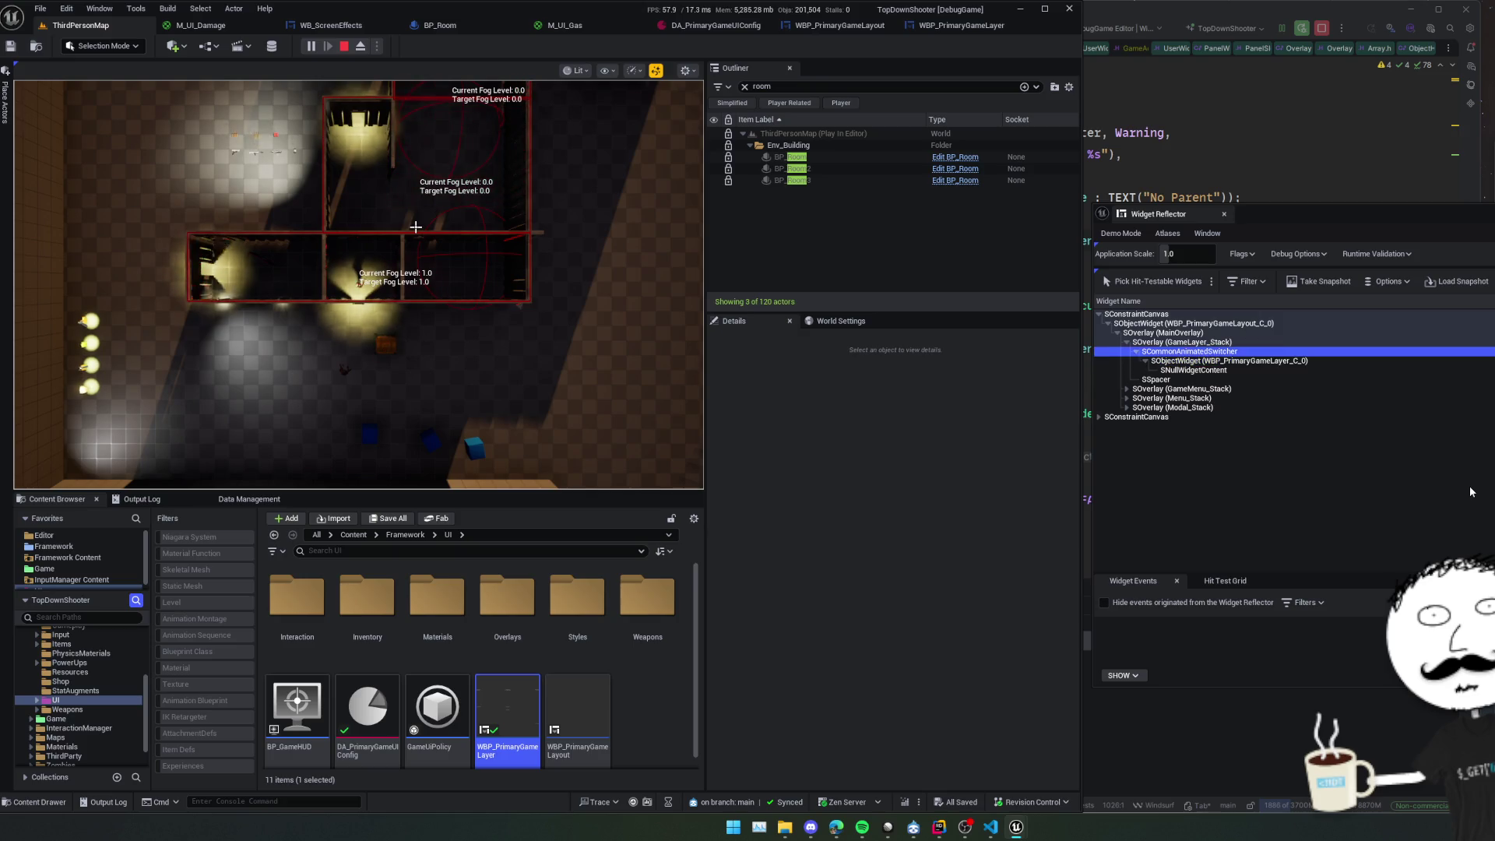
{"action": "key", "text": "Up"}
{"action": "key", "text": "Up"}
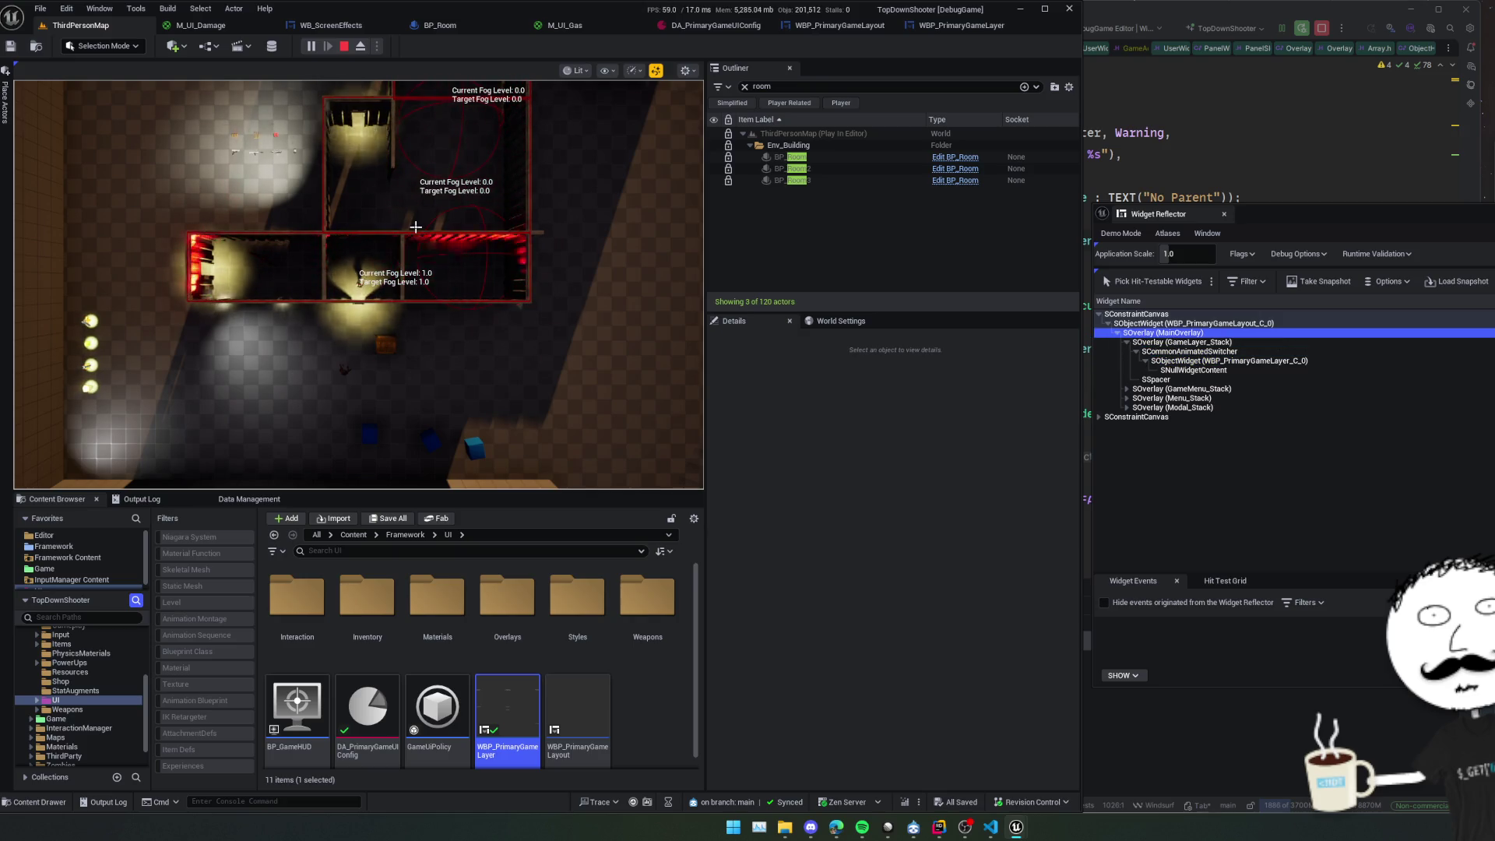
{"action": "left_click", "coordinate": [344, 47]}
{"action": "left_click", "coordinate": [312, 46]}
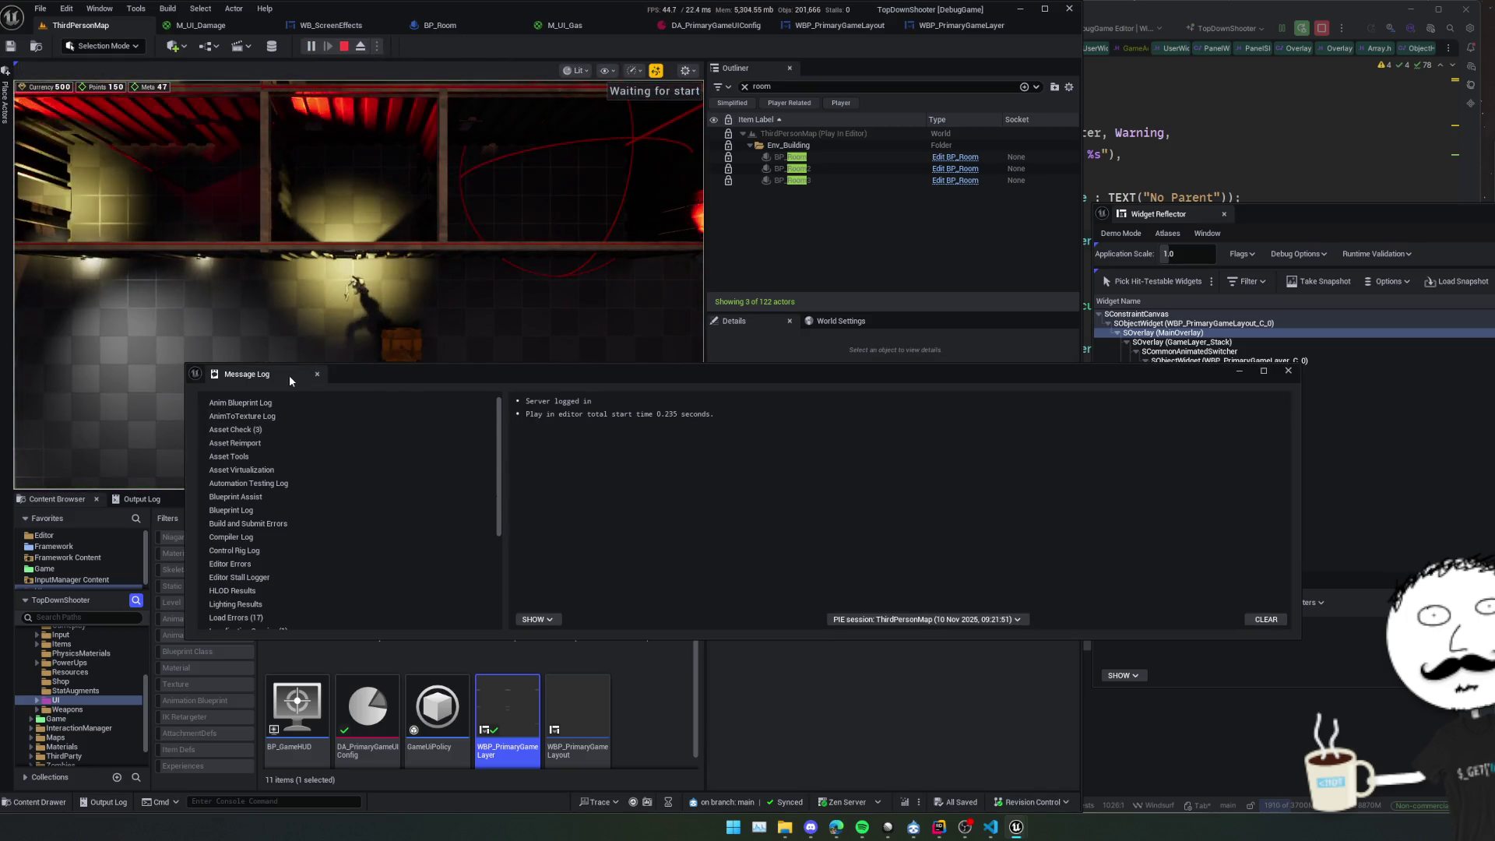
Close the Message Log, pick a widget in the game, and select ExtensionPoint_Overlays in the tree.
{"action": "left_click", "coordinate": [489, 317]}
{"action": "left_click", "coordinate": [1151, 281]}
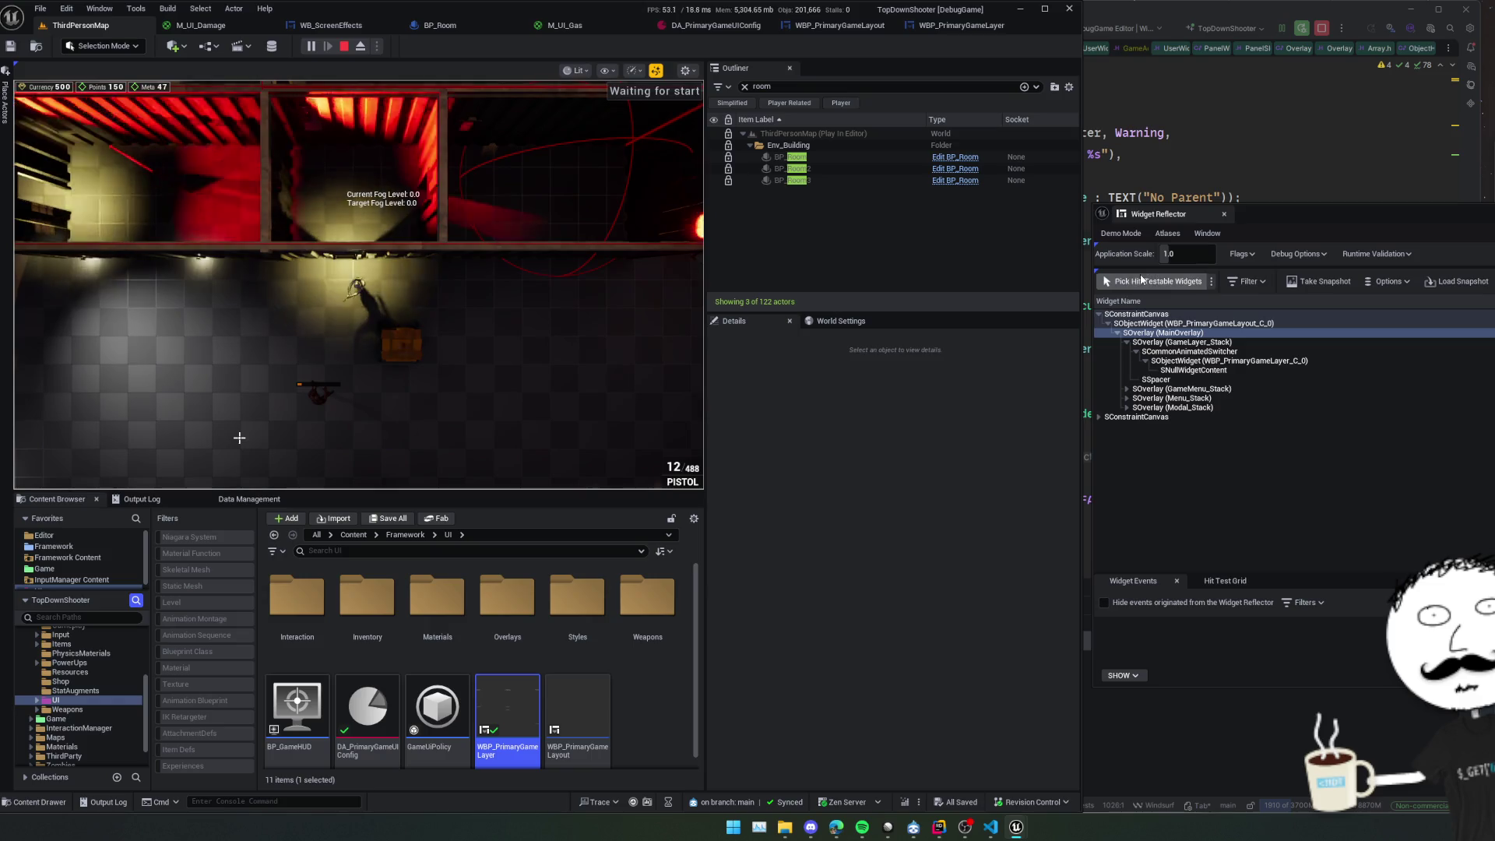
{"action": "key", "text": "Escape"}
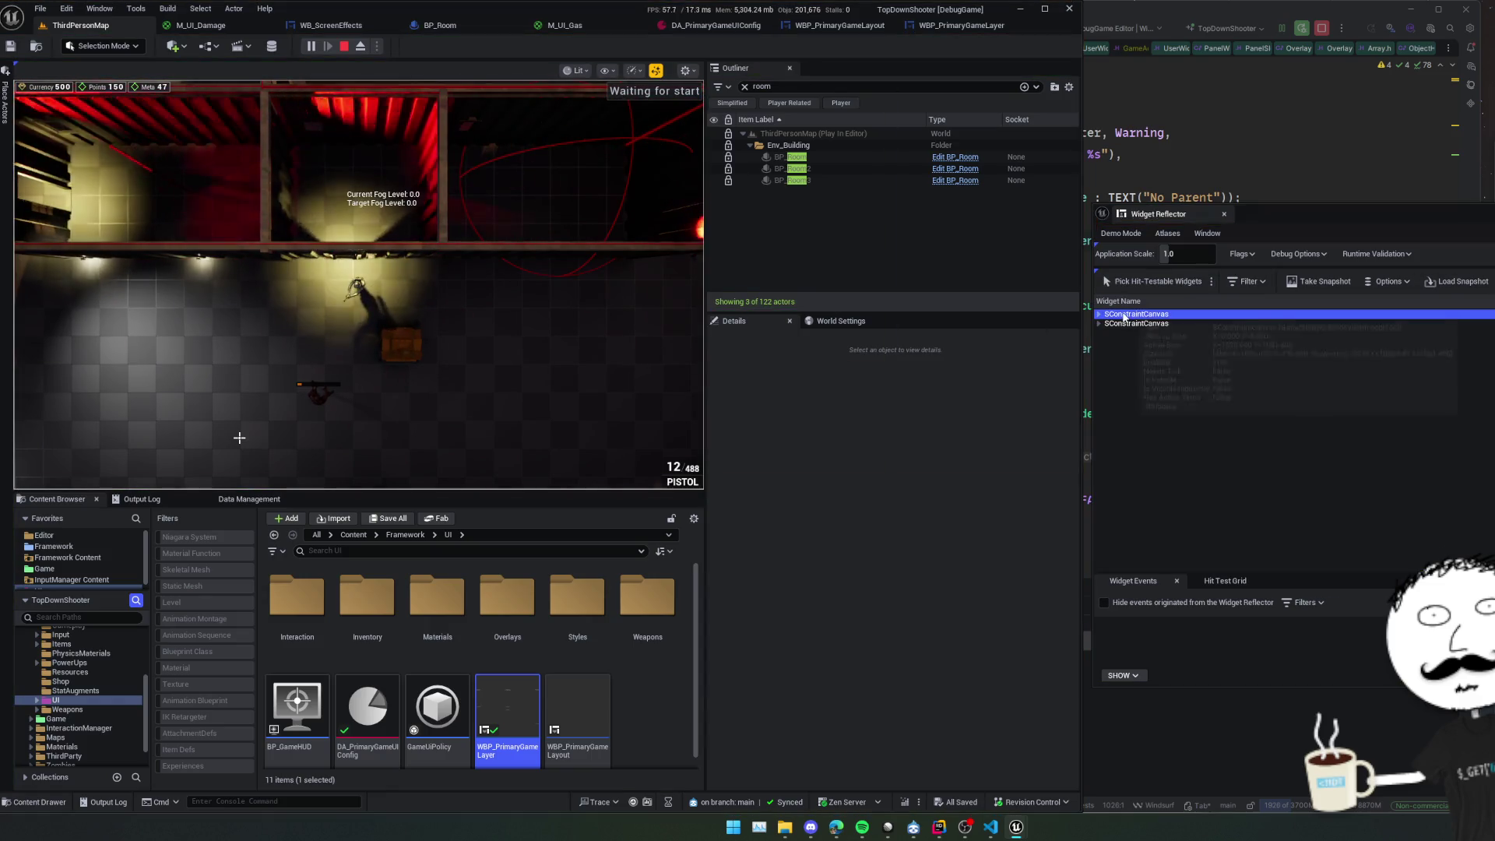
{"action": "mouse_move", "coordinate": [1125, 318]}
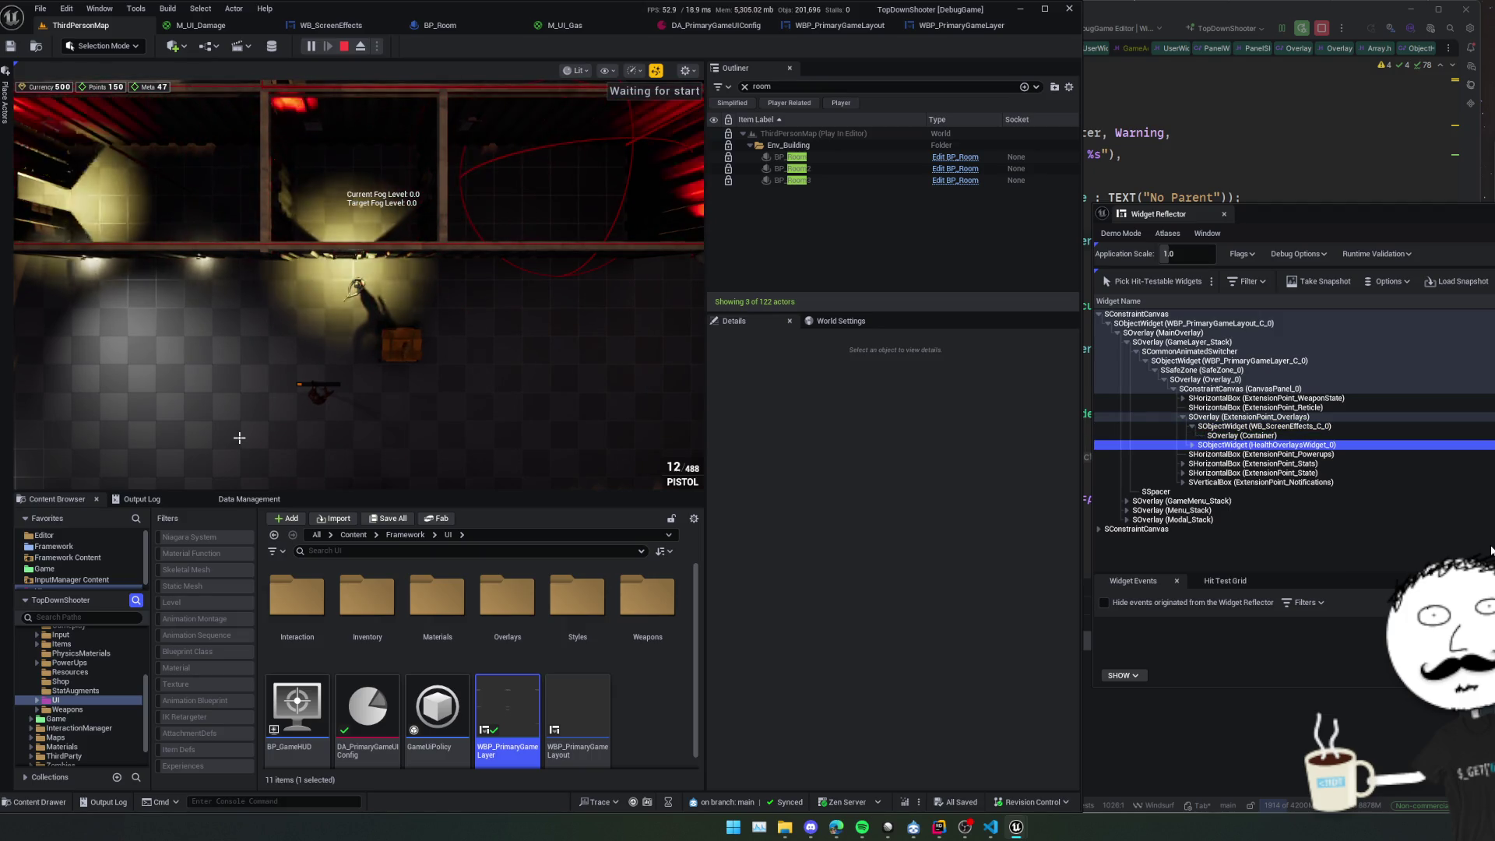
{"action": "mouse_move", "coordinate": [1255, 452]}
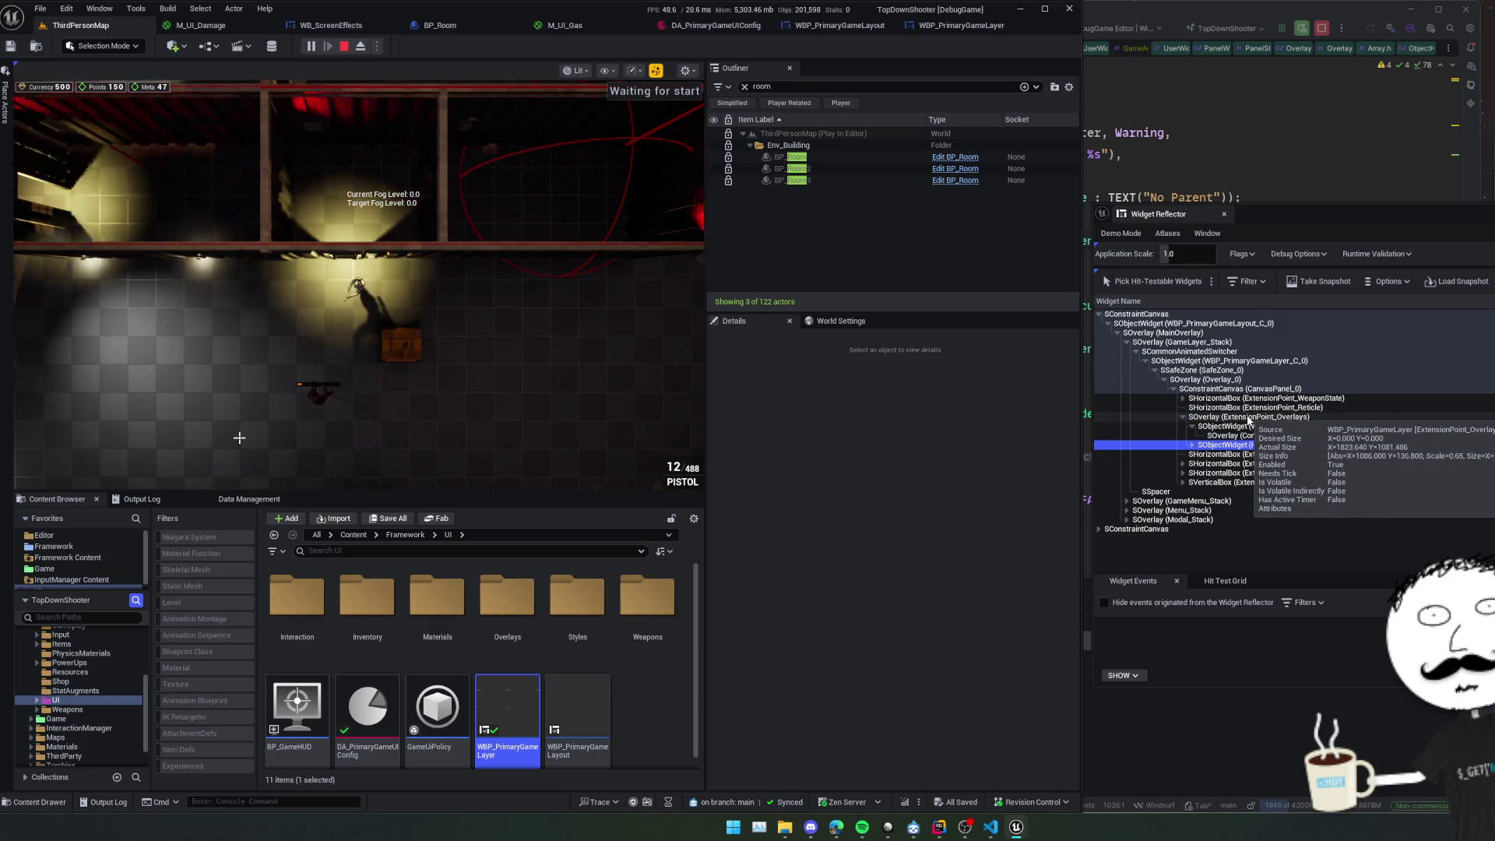
{"action": "left_click", "coordinate": [1269, 417]}
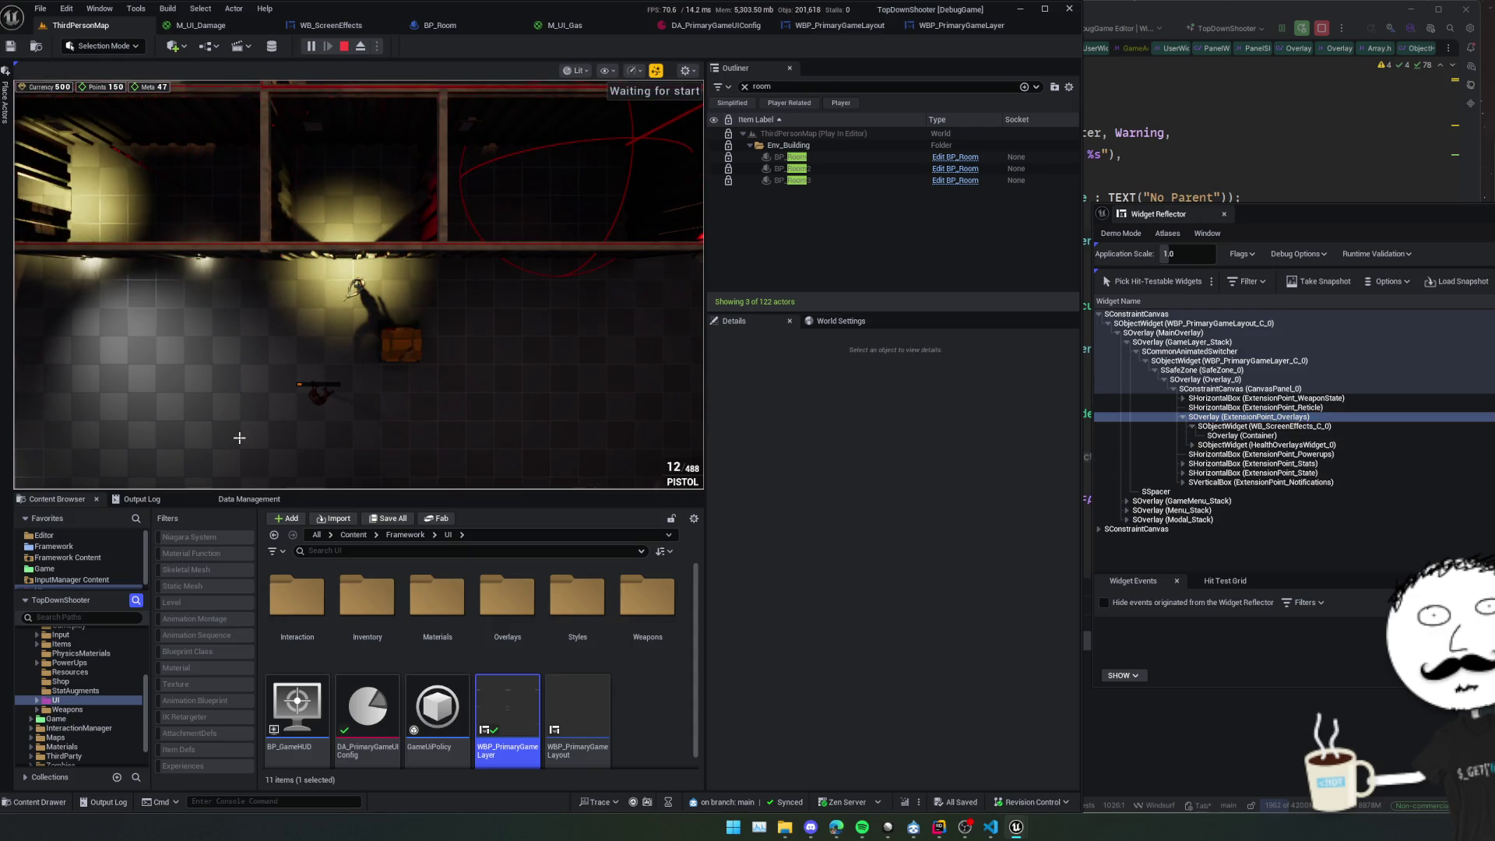
Move and fire briefly in the game, then open the WB_ScreenEffects designer.
{"action": "key", "text": "w"}
{"action": "left_click", "coordinate": [559, 410]}
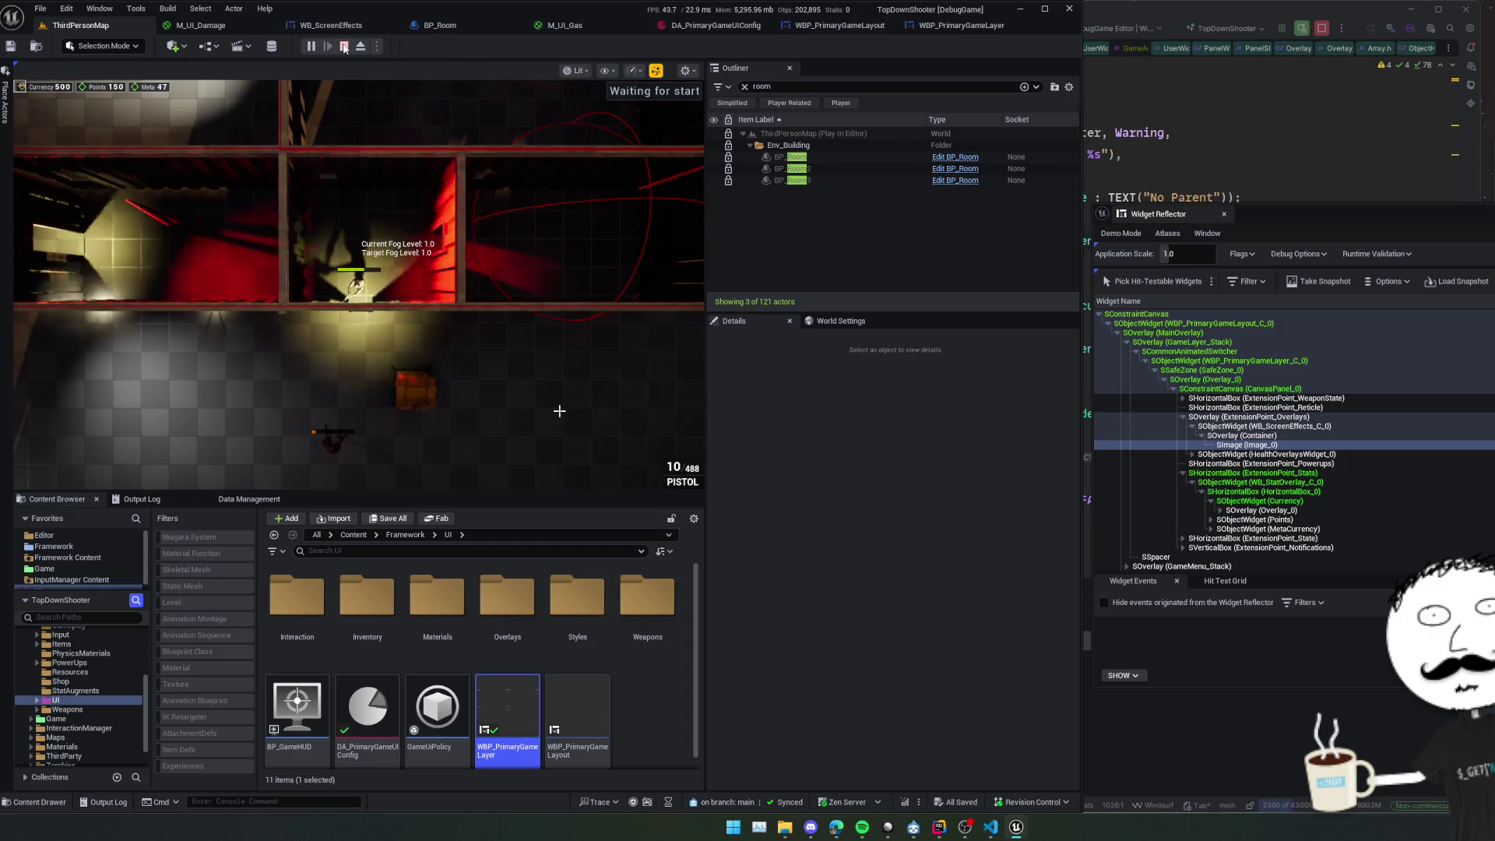
{"action": "left_click", "coordinate": [331, 25]}
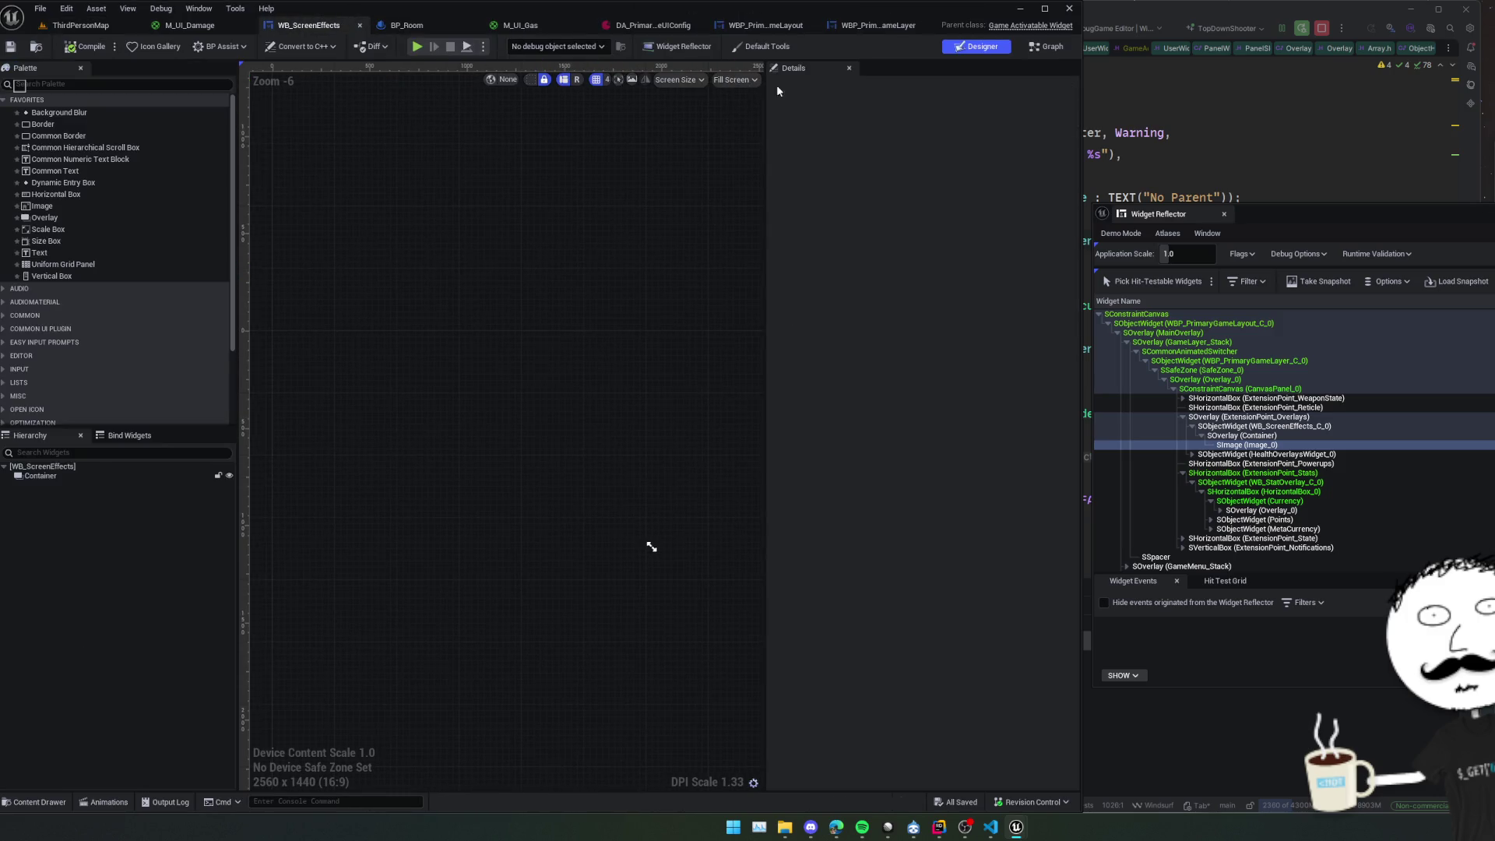
Look over WBP_PrimaryGameLayer, WBP_PrimaryGameLayout and DA_PrimaryGameUIConfig, then close DA_PrimaryGameUIConfig and M_UI_Gas.
{"action": "left_click", "coordinate": [888, 27]}
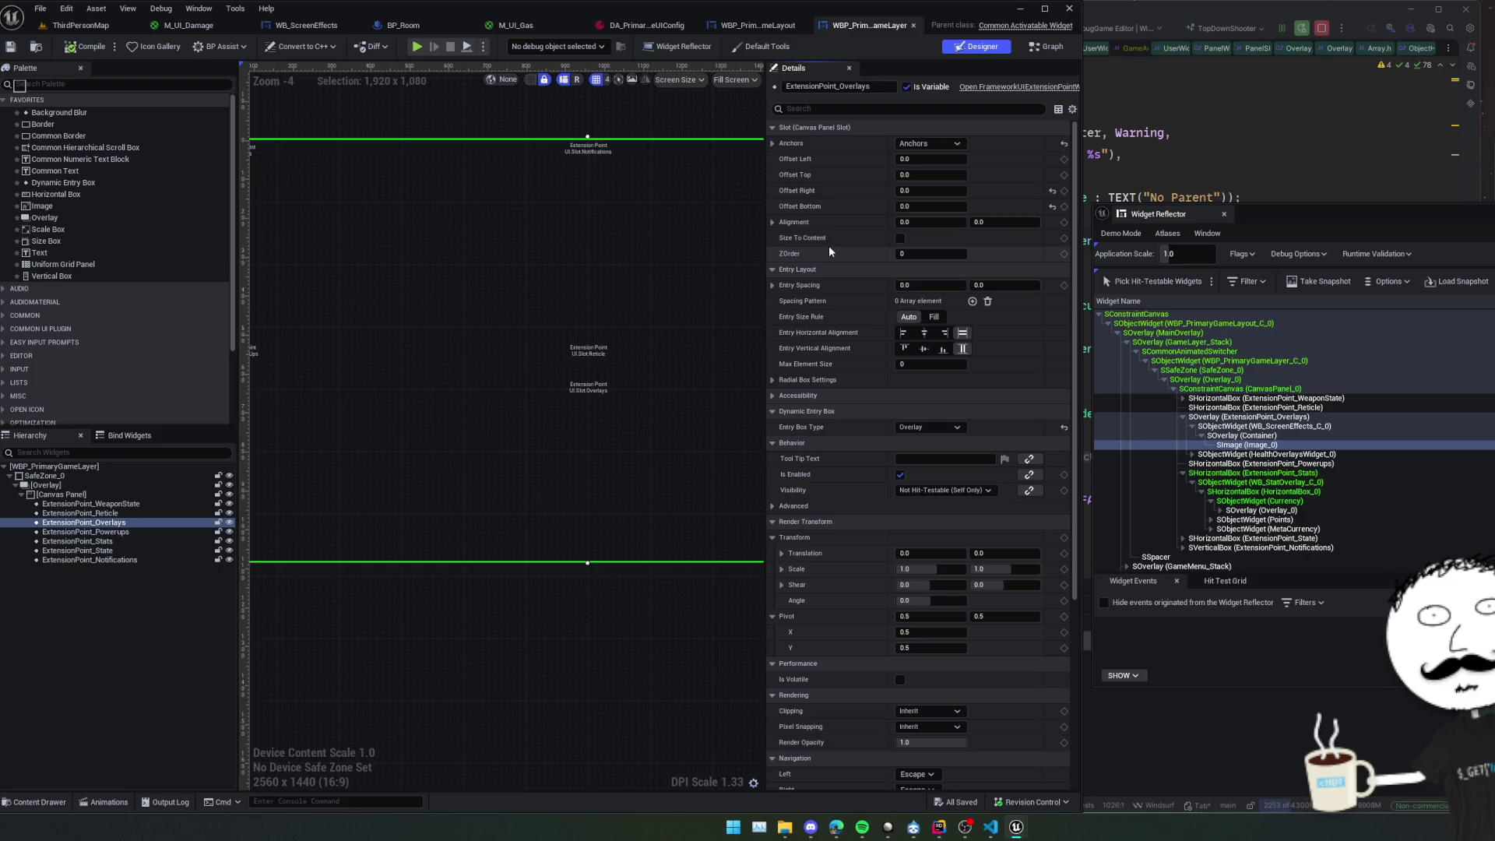
{"action": "left_click", "coordinate": [759, 25]}
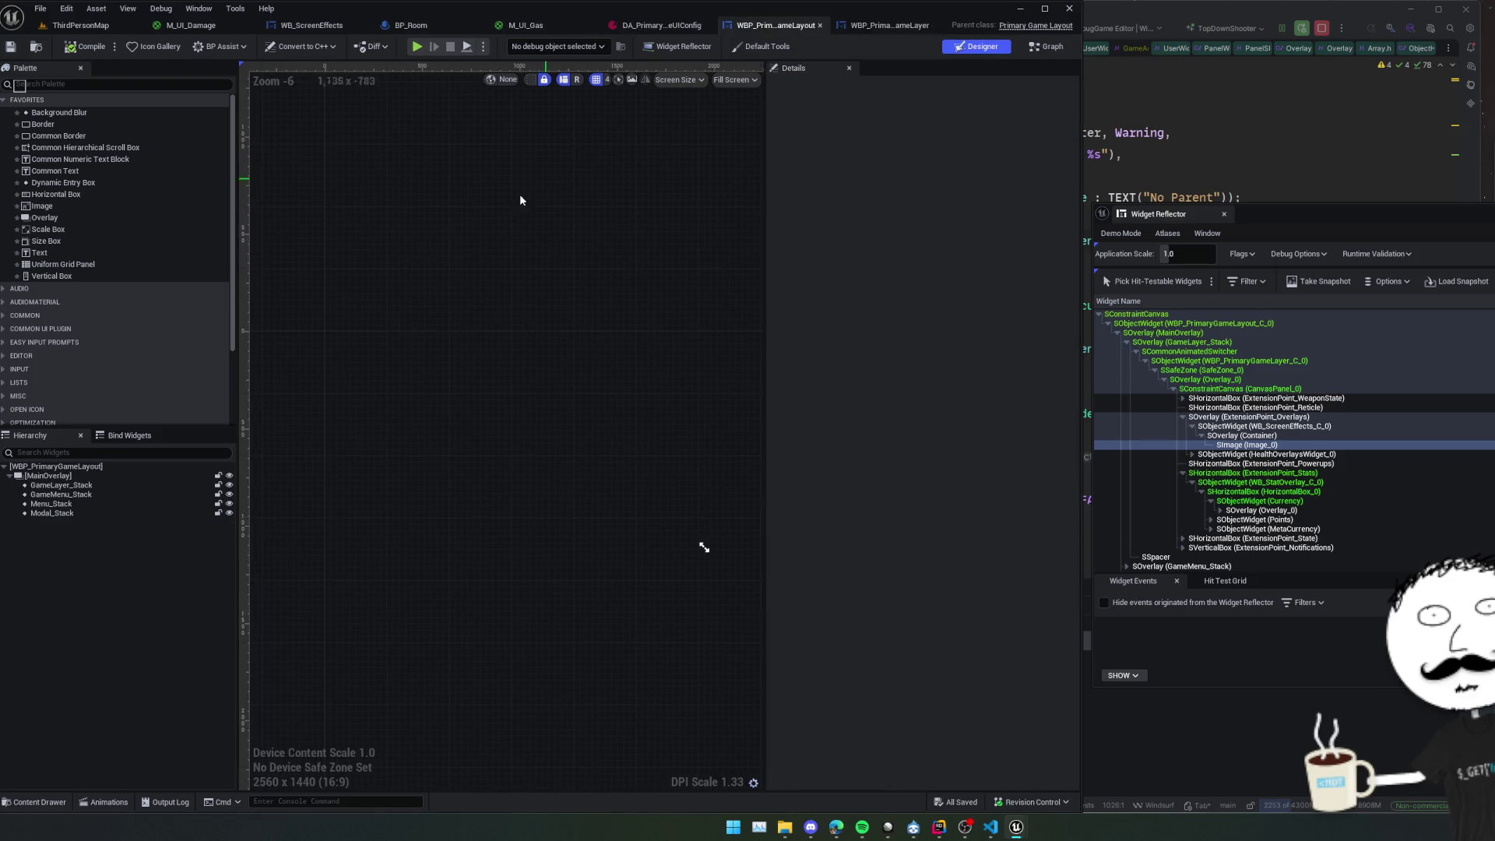
{"action": "left_click", "coordinate": [686, 31]}
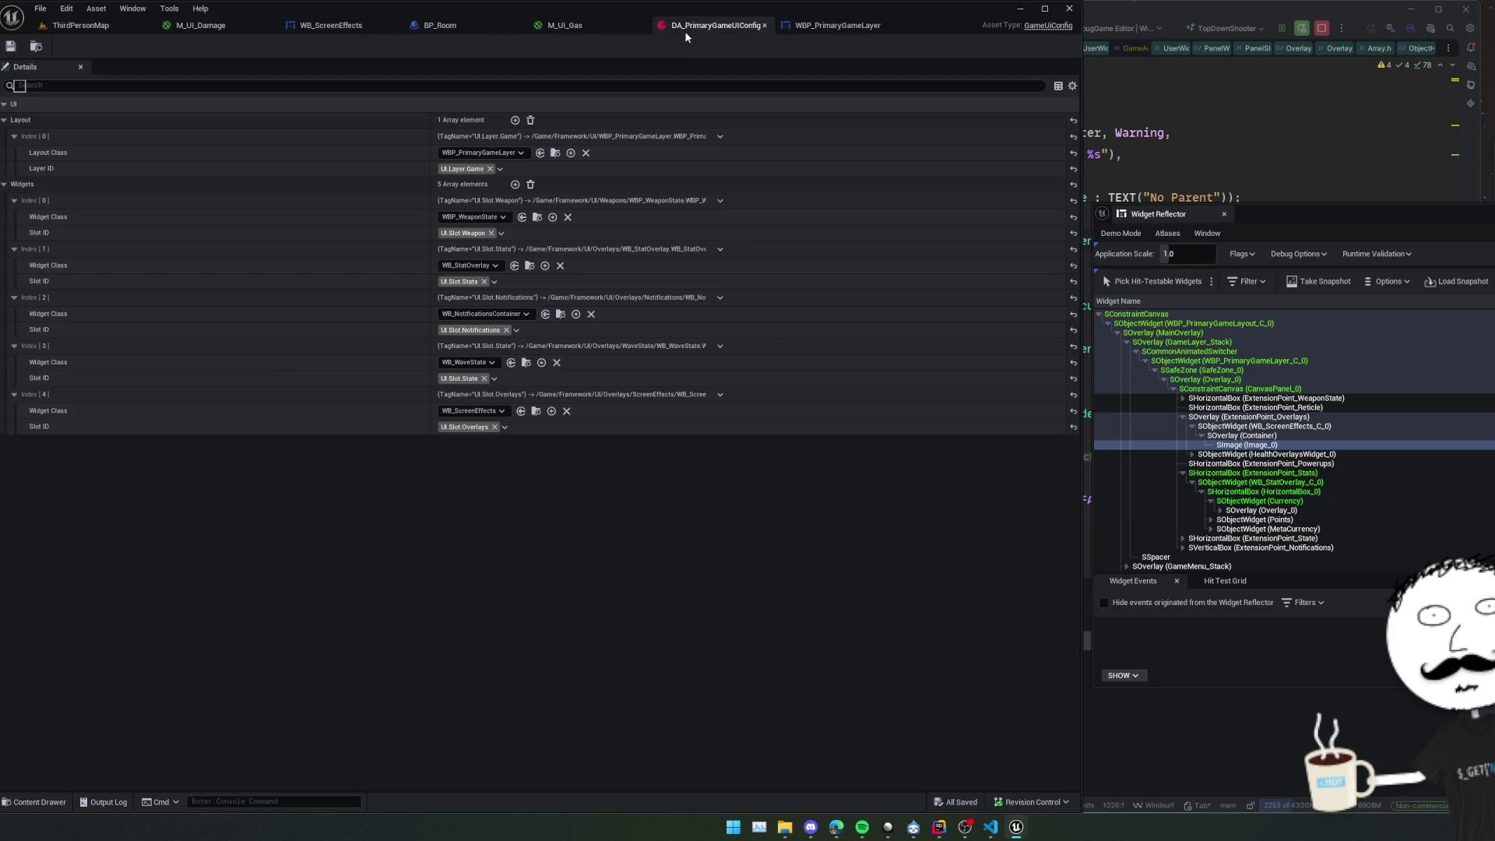
{"action": "middle_click", "coordinate": [686, 25]}
{"action": "middle_click", "coordinate": [565, 25]}
Return to WB_ScreenEffects and scroll its Details to the Effect Materials, M_UI_Damage and M_UI_Gas.
{"action": "left_click", "coordinate": [335, 25]}
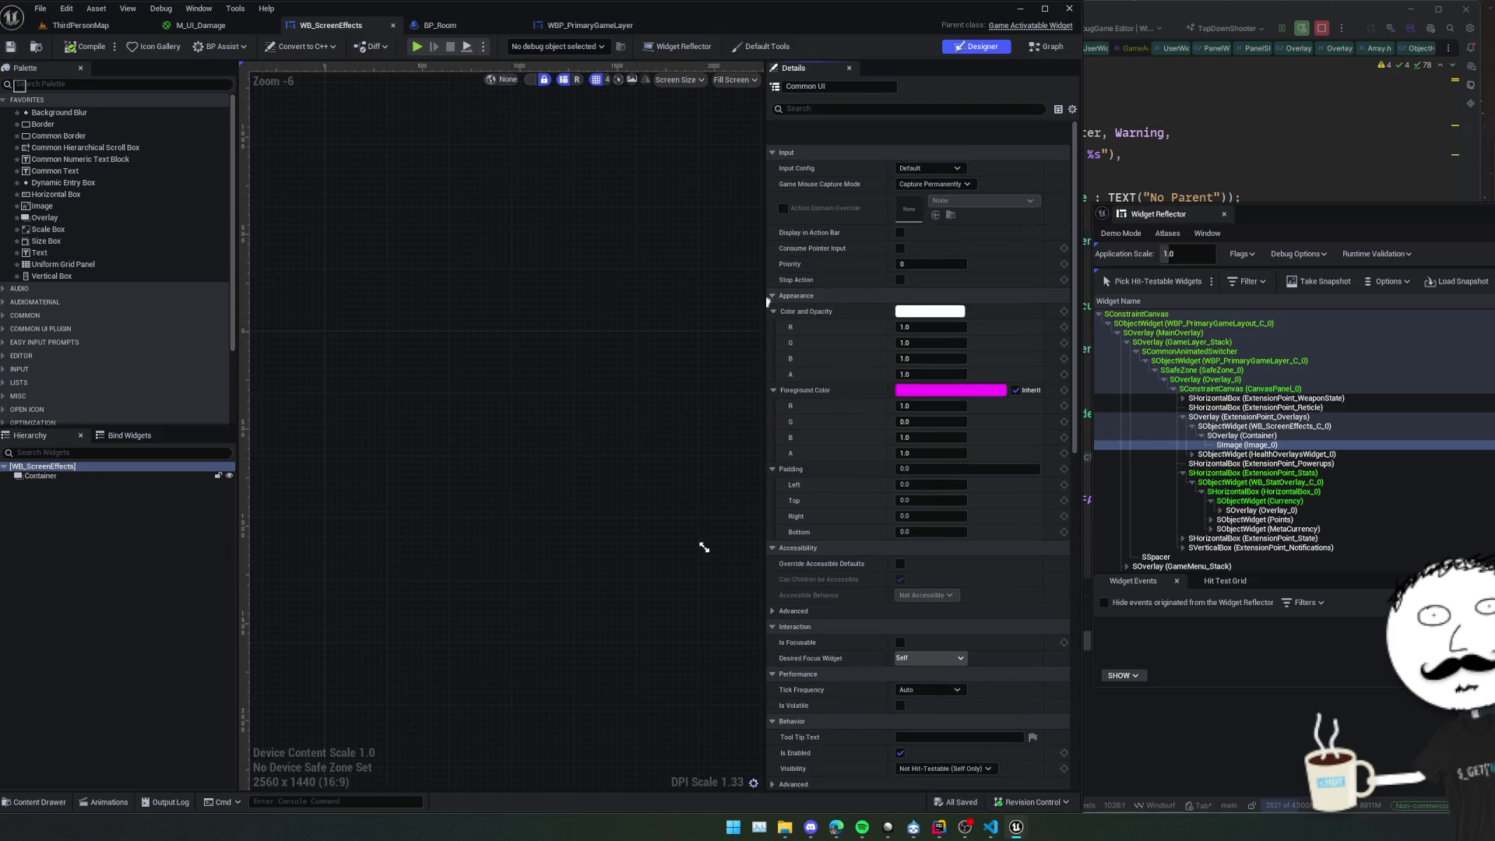
{"action": "scroll", "coordinate": [801, 380], "scroll_direction": "down", "scroll_amount": 7}
{"action": "scroll", "coordinate": [776, 358], "scroll_direction": "down", "scroll_amount": 8}
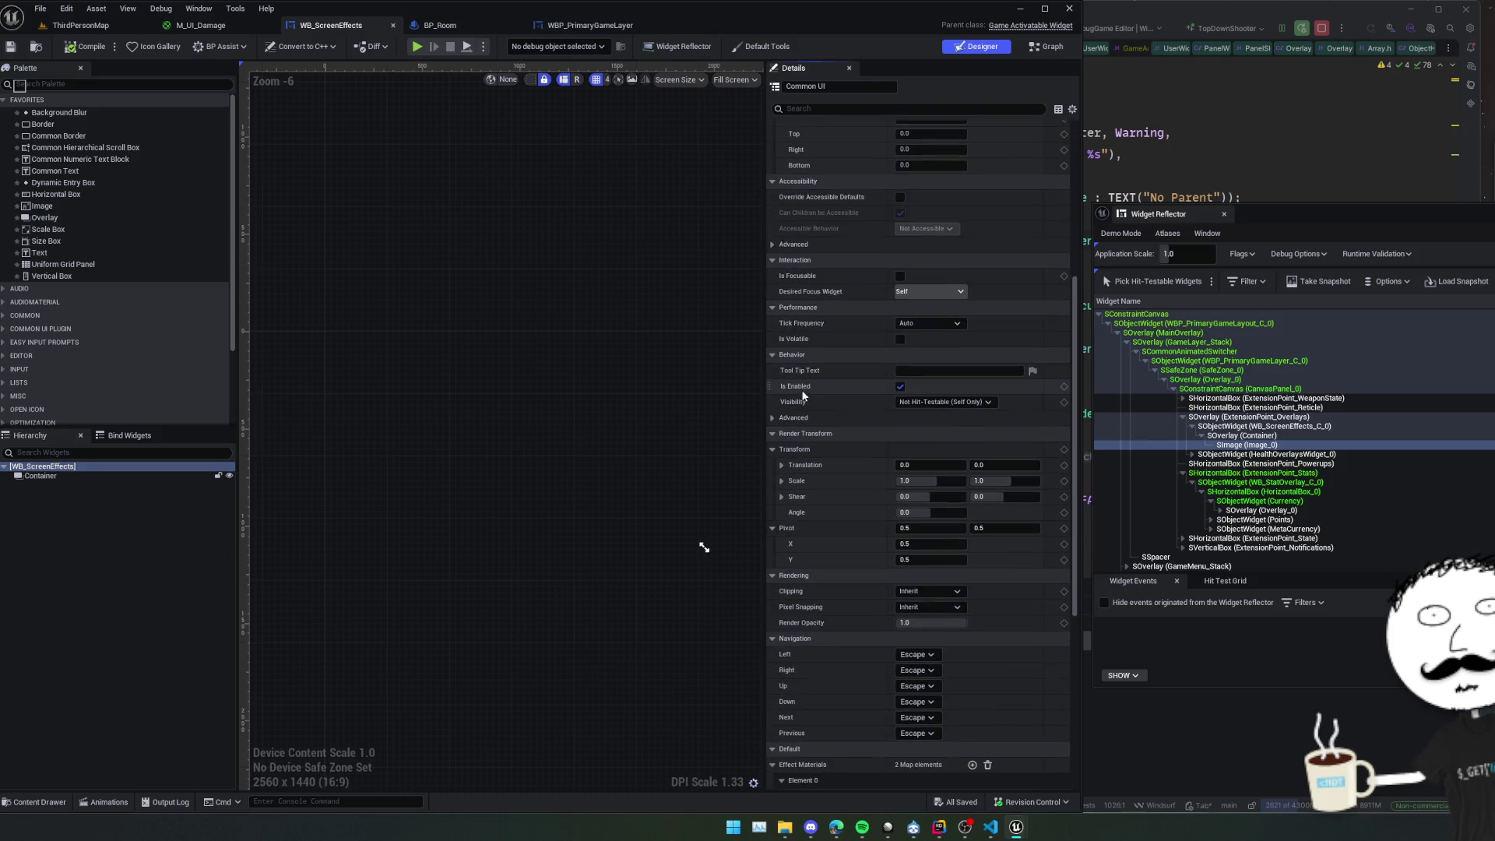
{"action": "scroll", "coordinate": [787, 286], "scroll_direction": "down", "scroll_amount": 7}
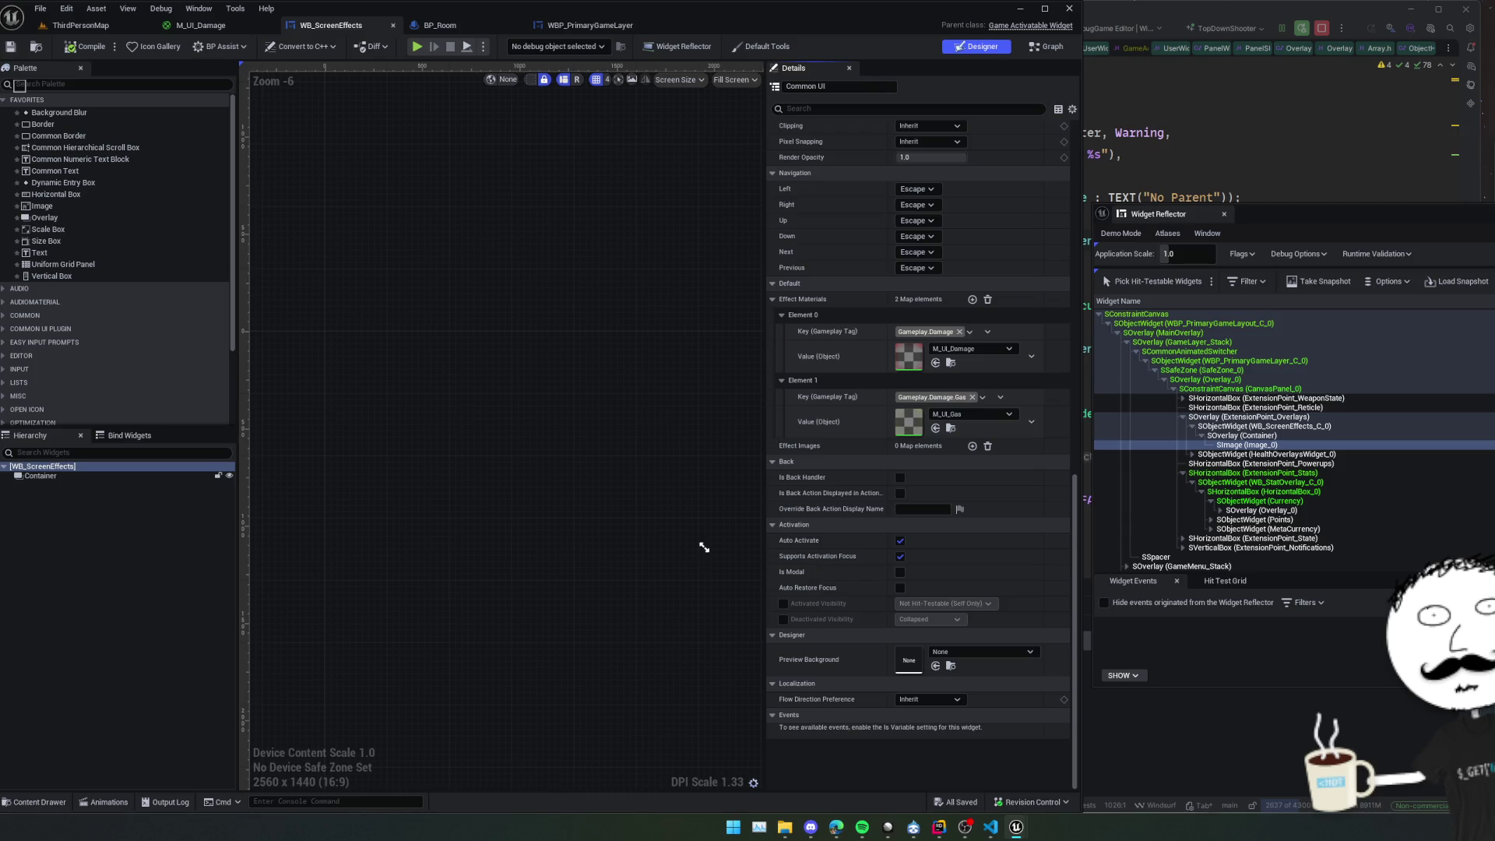
{"action": "scroll", "coordinate": [919, 428], "scroll_direction": "up", "scroll_amount": 1}
Select the Container overlay in WB_ScreenEffects and pan the designer canvas around it.
{"action": "left_click", "coordinate": [86, 474]}
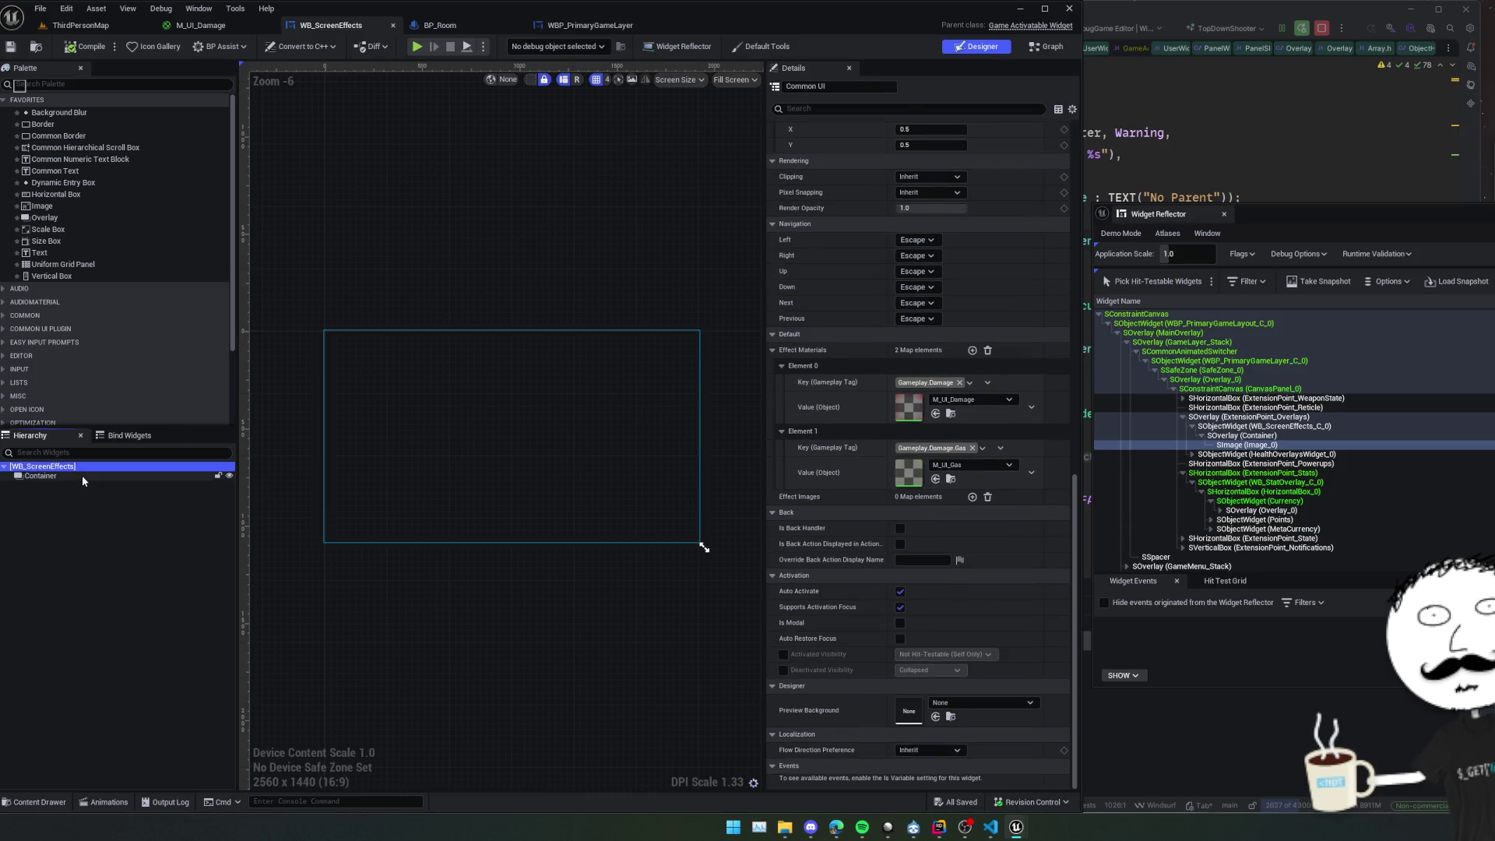
{"action": "scroll", "coordinate": [825, 288], "scroll_direction": "up", "scroll_amount": 1}
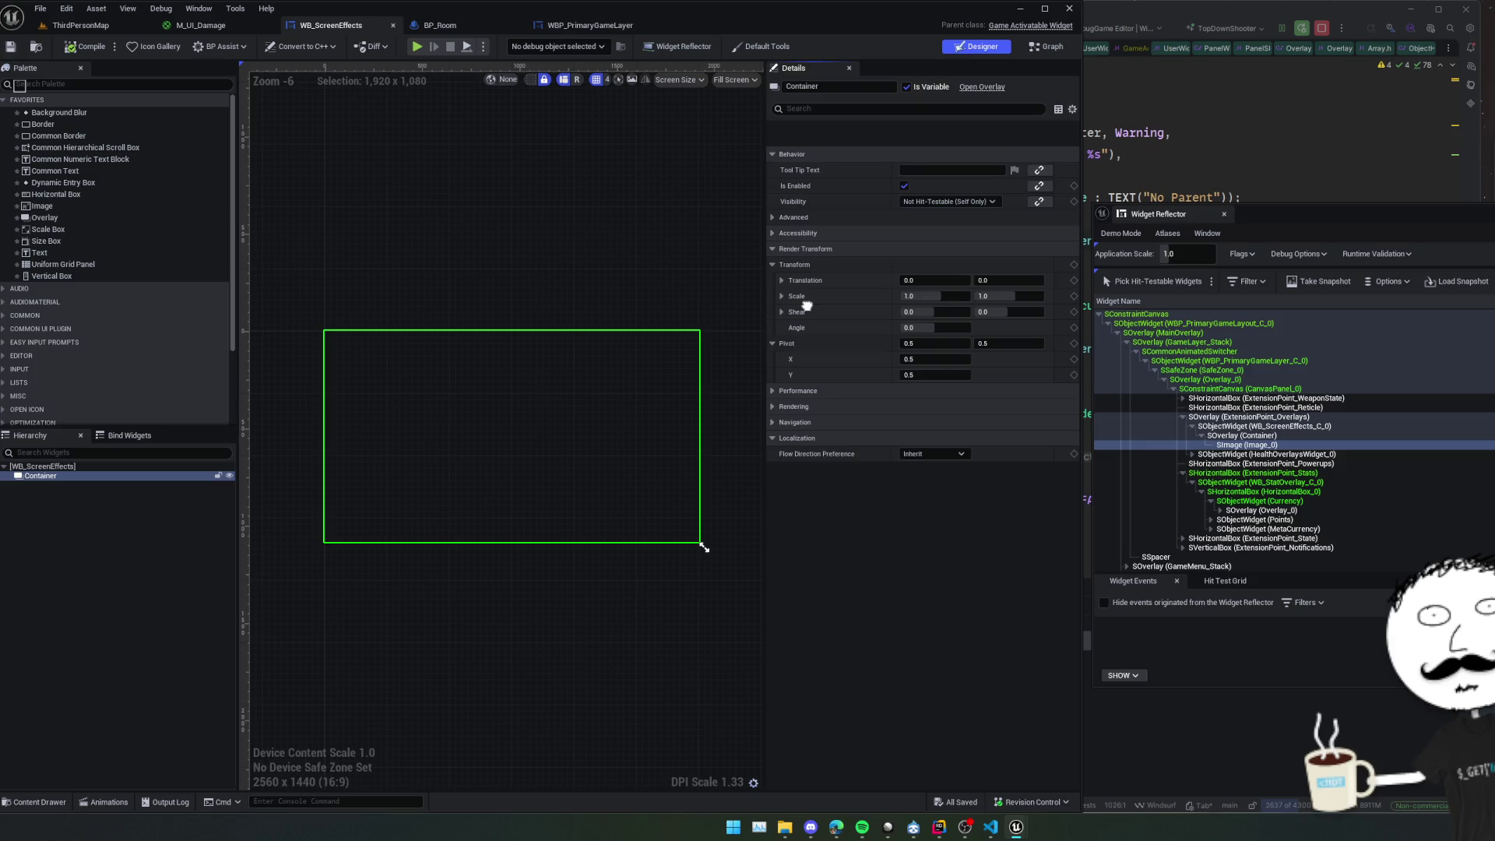
{"action": "scroll", "coordinate": [806, 305], "scroll_direction": "down", "scroll_amount": 1}
{"action": "mouse_move", "coordinate": [529, 285]}
{"action": "left_mouse_down"}
{"action": "mouse_move", "coordinate": [572, 259]}
{"action": "mouse_move", "coordinate": [538, 234]}
{"action": "left_mouse_up"}
{"action": "mouse_move", "coordinate": [79, 205]}
{"action": "left_mouse_down"}
{"action": "mouse_move", "coordinate": [95, 265]}
{"action": "mouse_move", "coordinate": [42, 477]}
{"action": "left_mouse_up"}
Test an Image in Container with Fill alignments, delete it, save, and return to the play session.
{"action": "left_click_drag", "start_coordinate": [397, 386], "coordinate": [439, 419]}
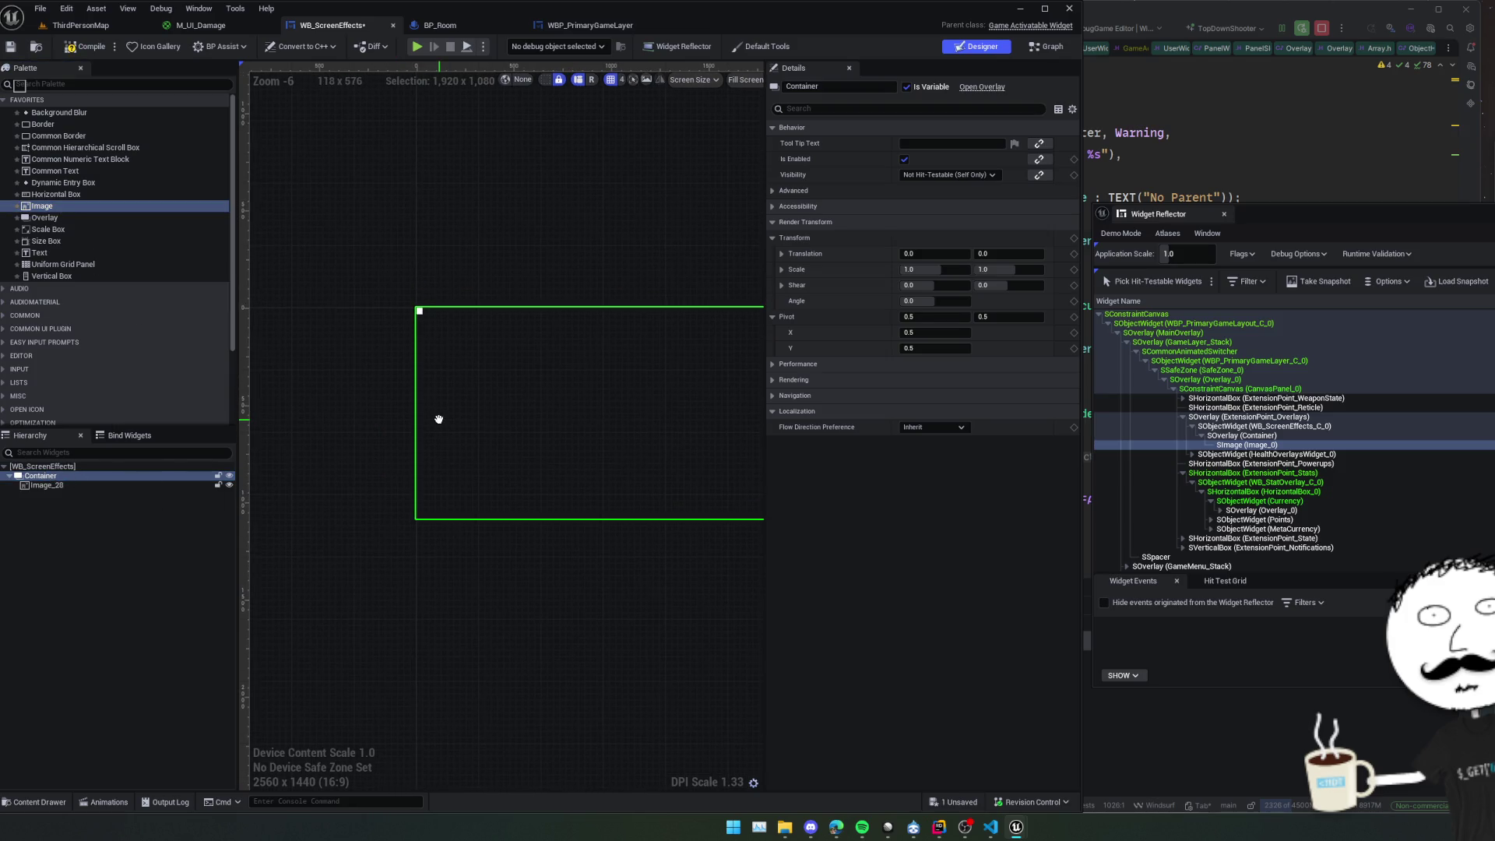
{"action": "left_click", "coordinate": [47, 484]}
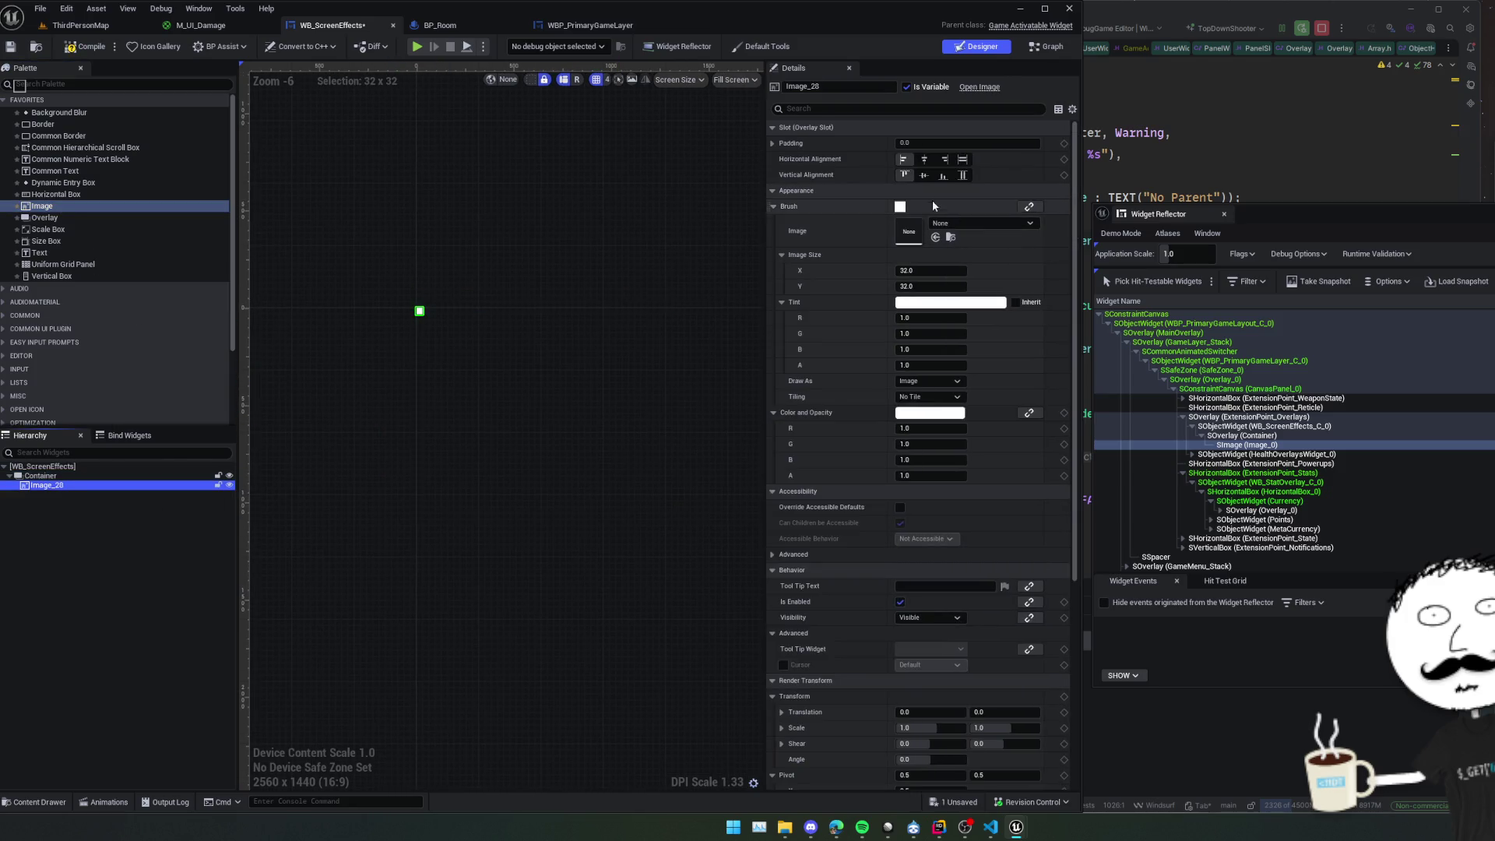
{"action": "left_click", "coordinate": [963, 159]}
{"action": "left_click", "coordinate": [963, 175]}
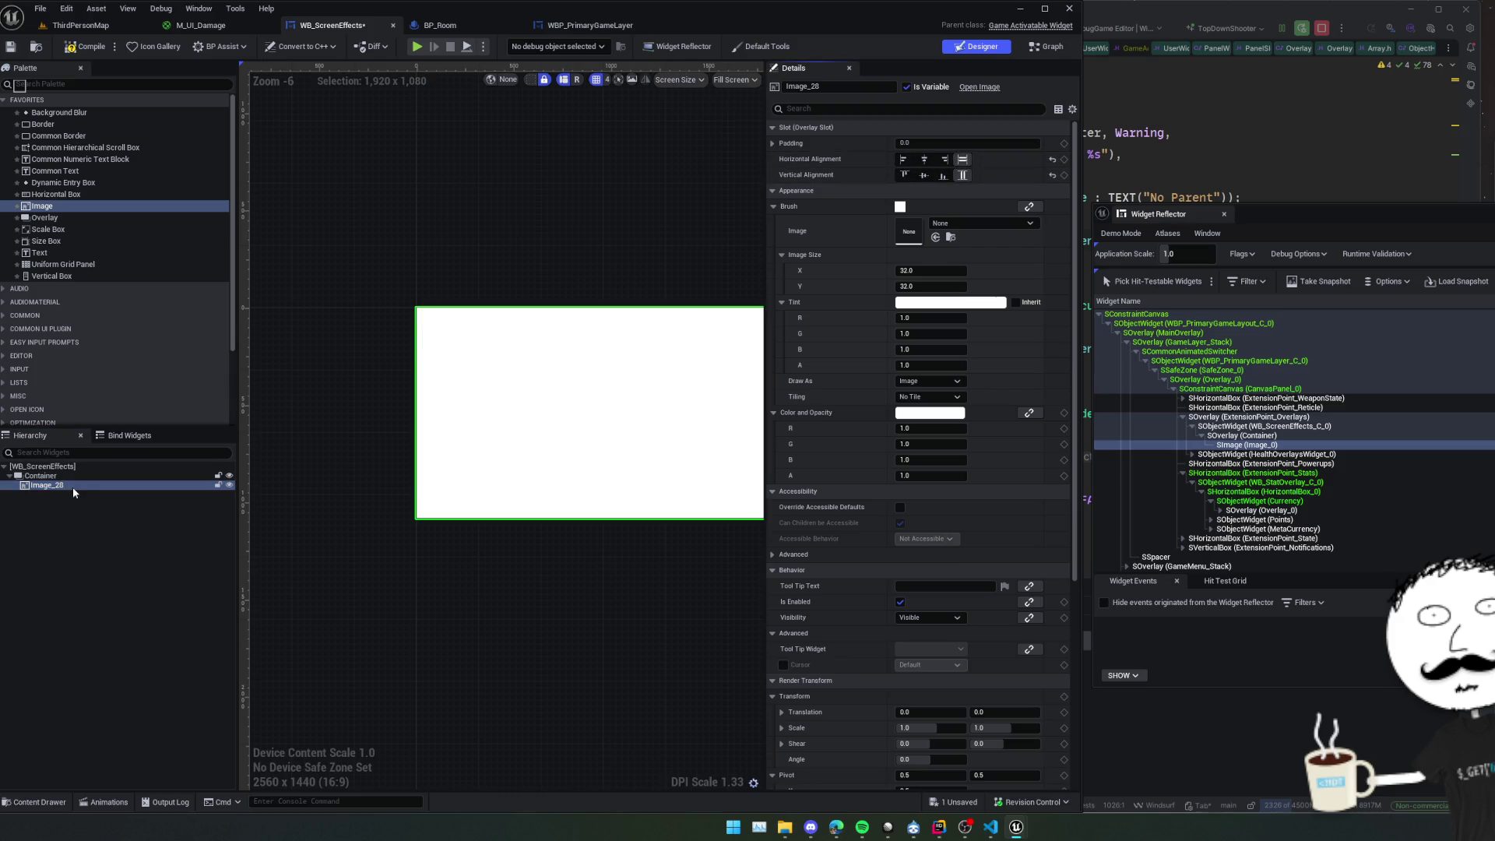
{"action": "key", "text": "Delete"}
{"action": "key", "text": "ctrl+s"}
{"action": "left_click", "coordinate": [80, 25]}
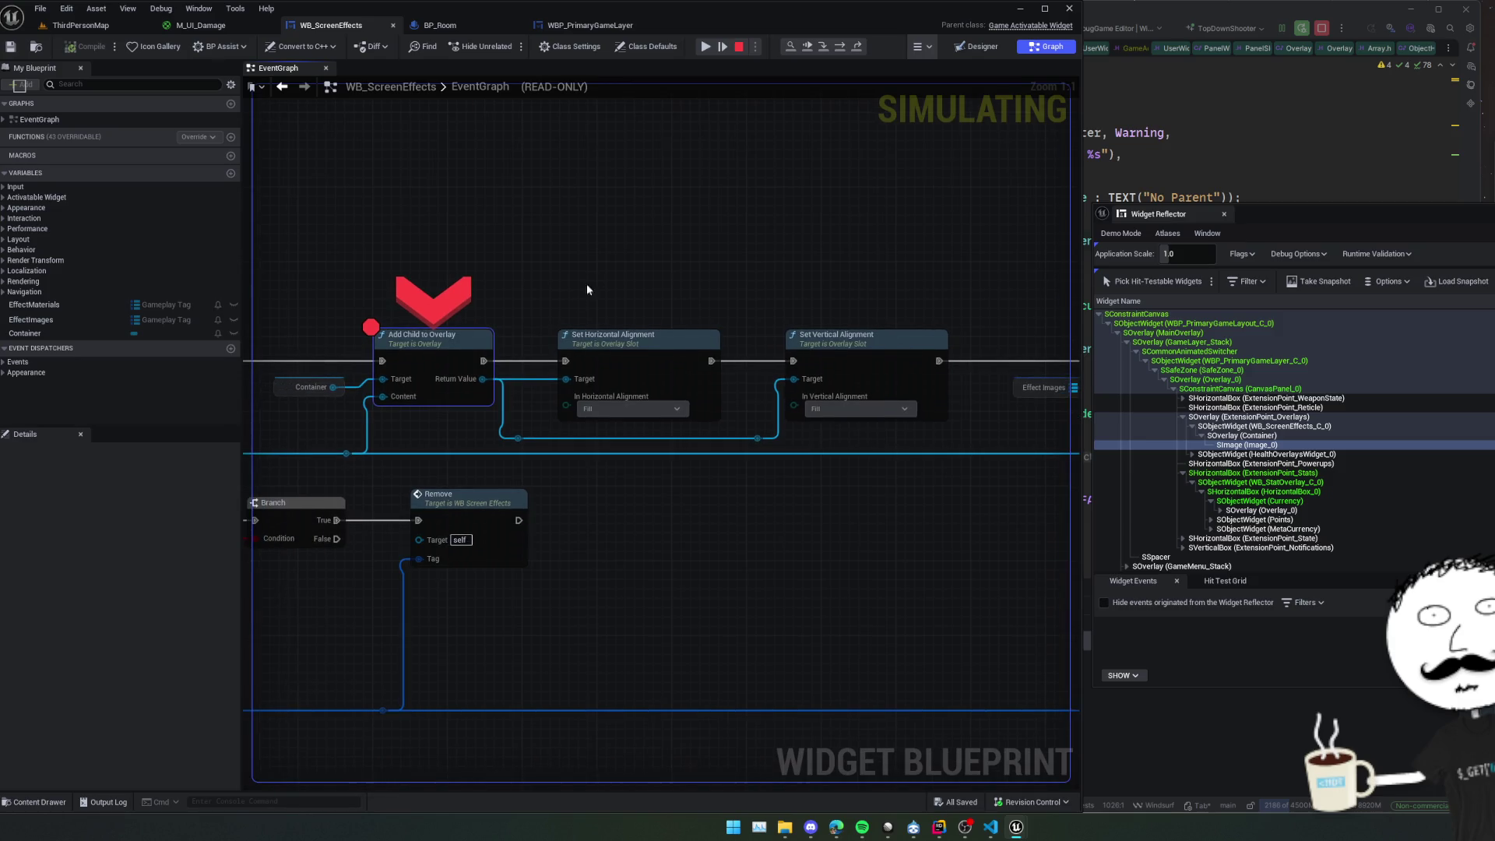
Step past Set Horizontal and Vertical Alignment to the Effect Images ADD node.
{"action": "mouse_move", "coordinate": [381, 387]}
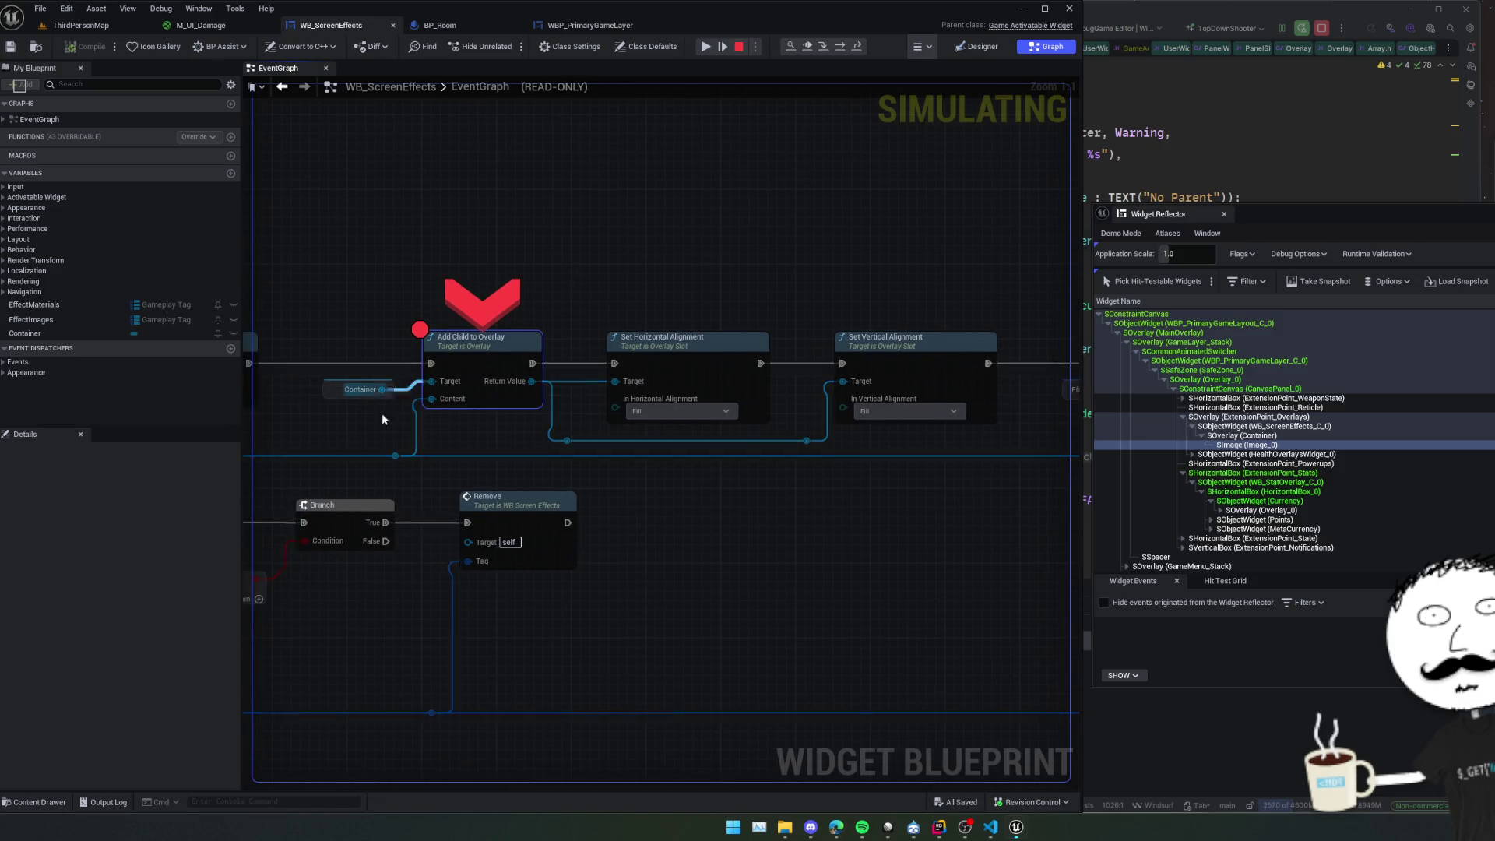
{"action": "mouse_move", "coordinate": [394, 455]}
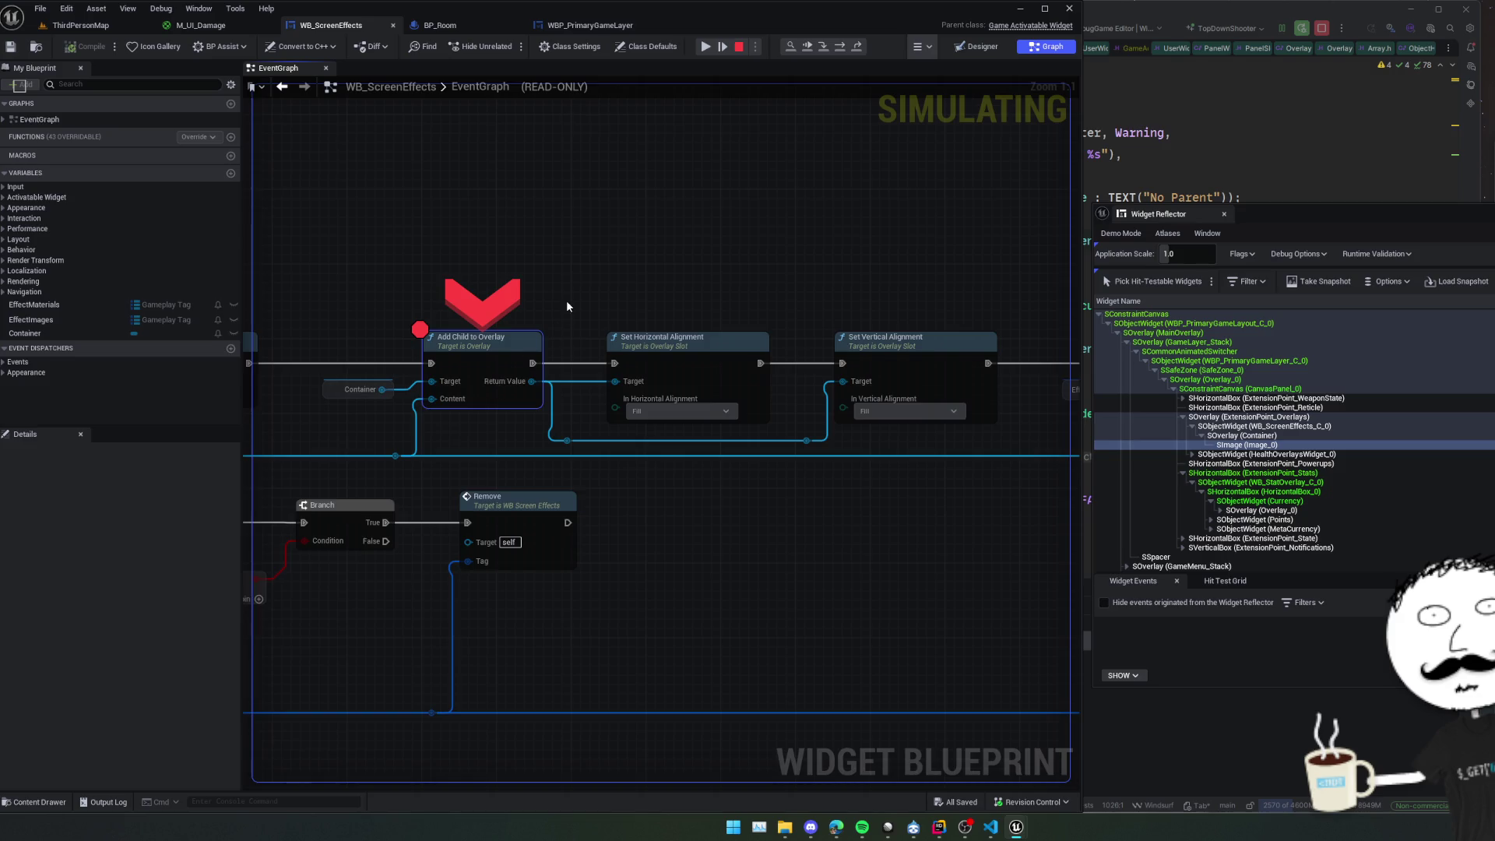
{"action": "left_click", "coordinate": [840, 47]}
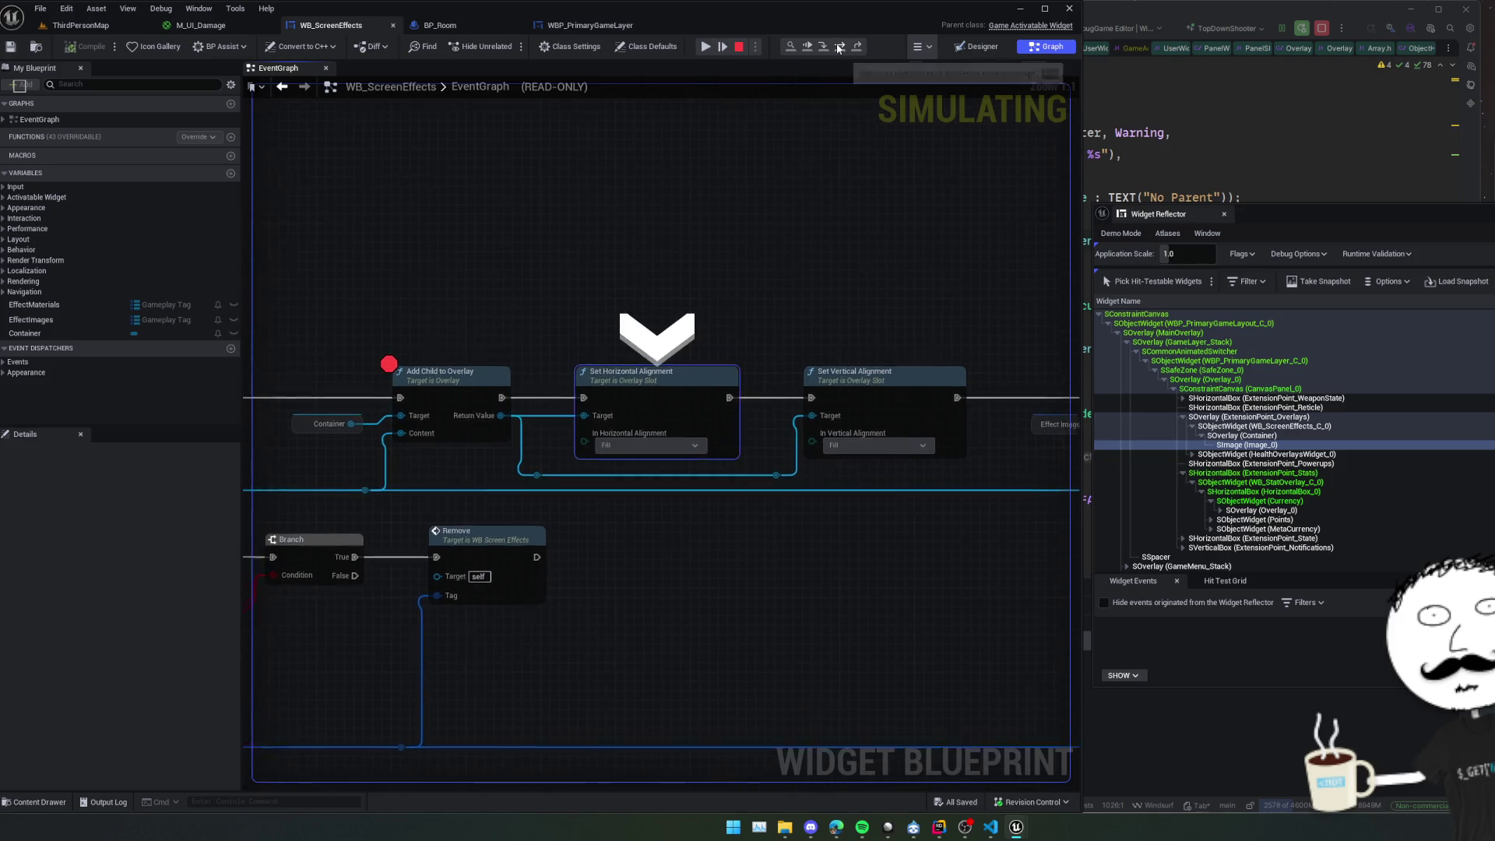
{"action": "left_click", "coordinate": [839, 47]}
{"action": "left_click", "coordinate": [840, 47]}
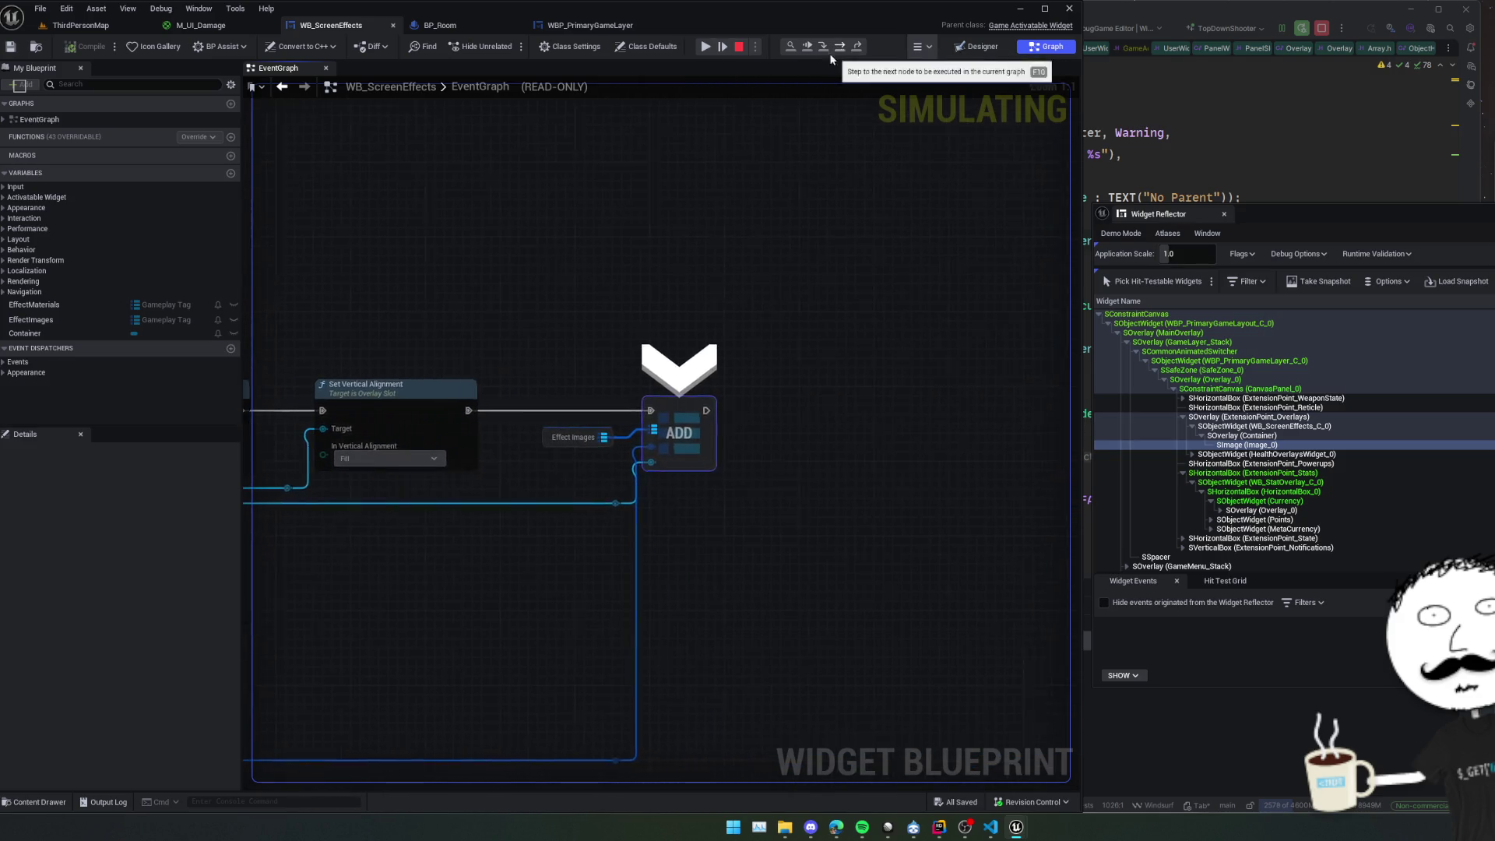
Pan back to inspect the Add Child to Overlay return value, then bring Rider forward.
{"action": "scroll", "coordinate": [698, 280], "scroll_direction": "down", "scroll_amount": 2}
{"action": "mouse_move", "coordinate": [698, 281]}
{"action": "left_mouse_down"}
{"action": "mouse_move", "coordinate": [745, 292]}
{"action": "mouse_move", "coordinate": [600, 273]}
{"action": "mouse_move", "coordinate": [614, 274]}
{"action": "left_mouse_up"}
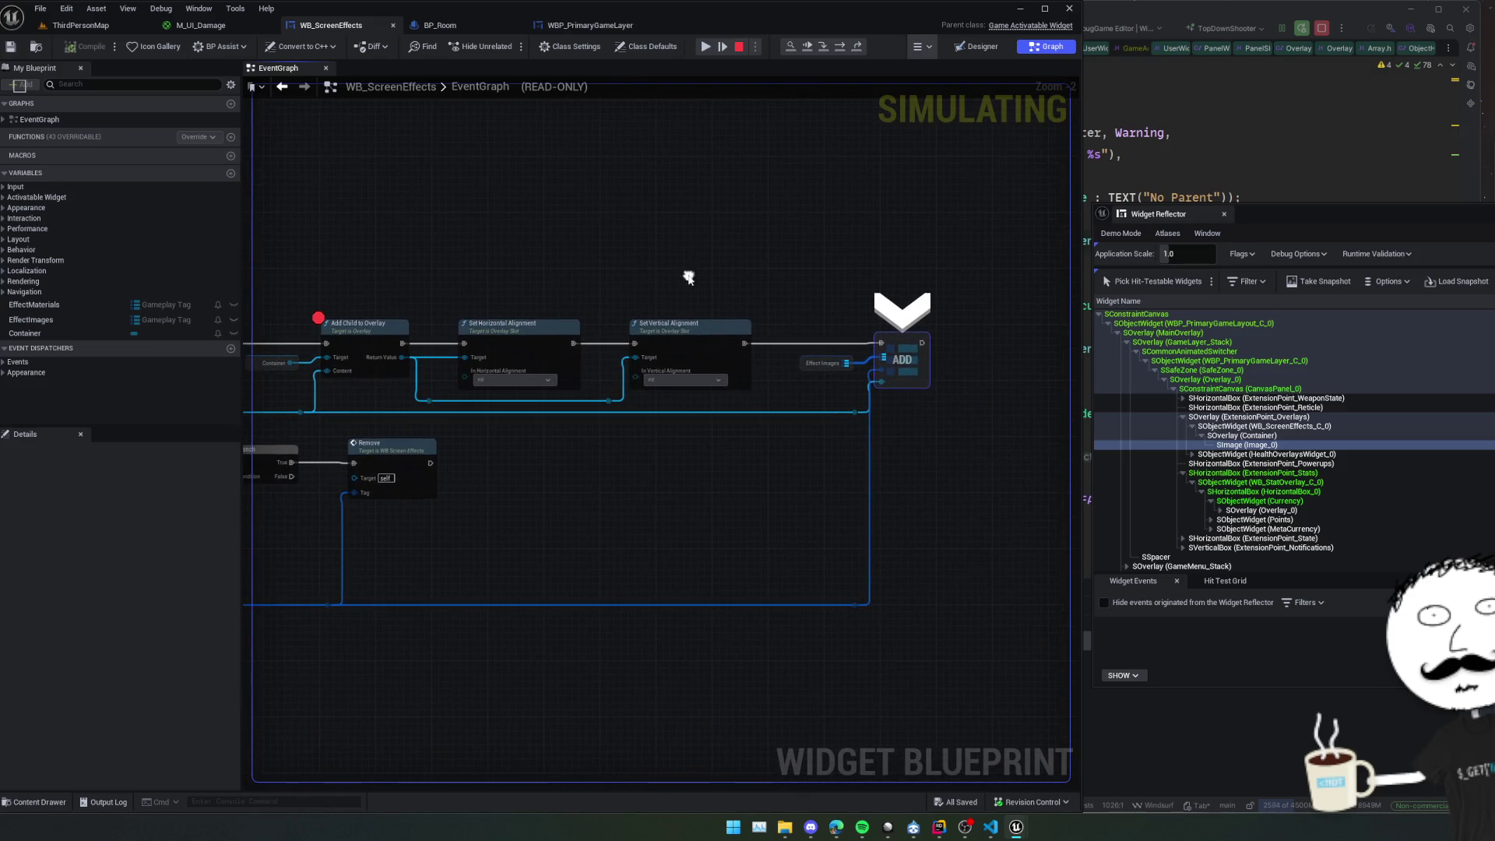
{"action": "mouse_move", "coordinate": [656, 360]}
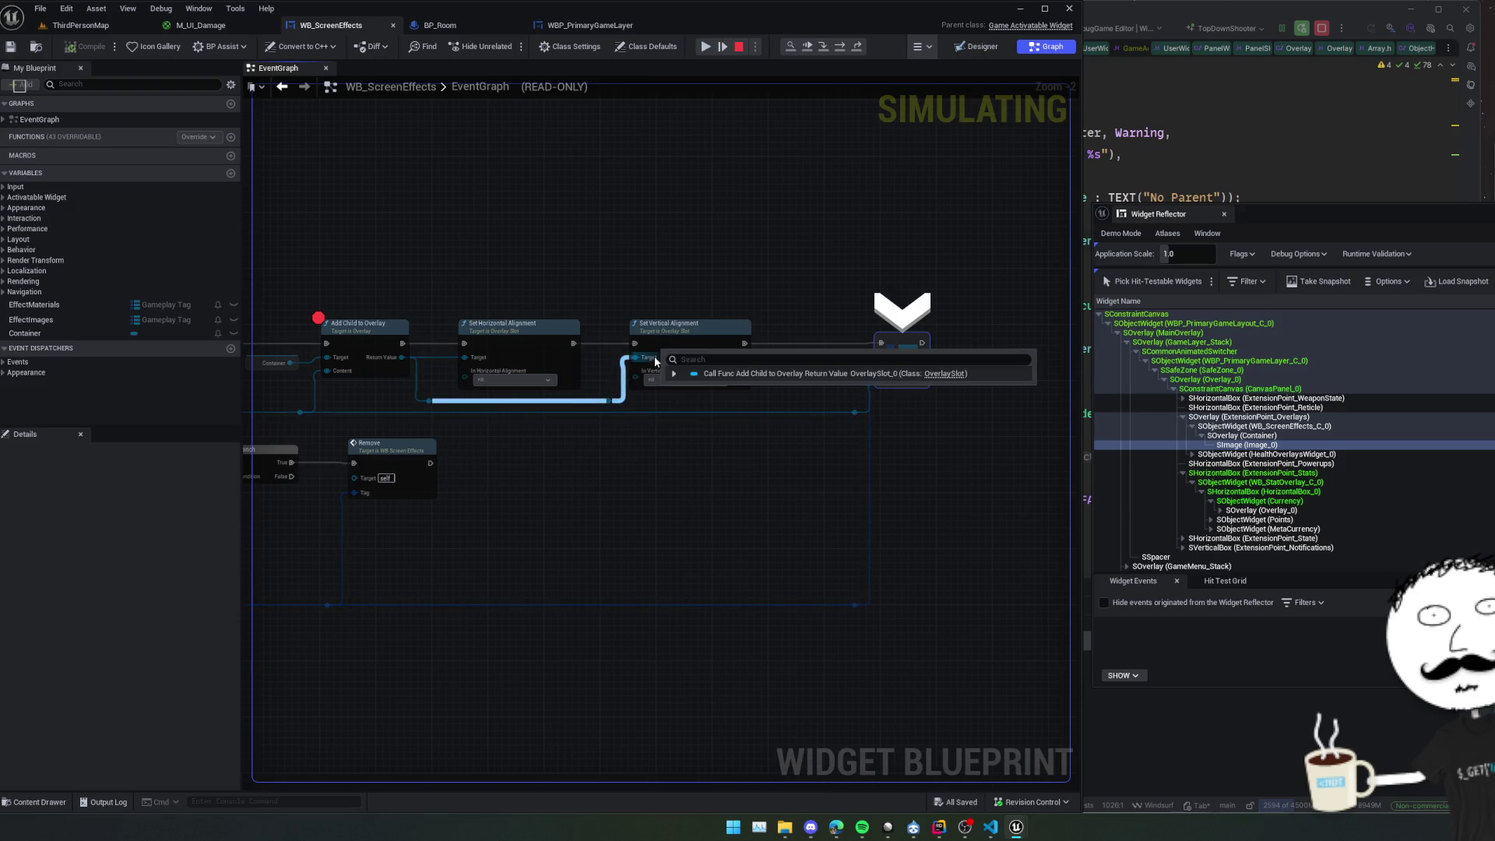
{"action": "mouse_move", "coordinate": [658, 389]}
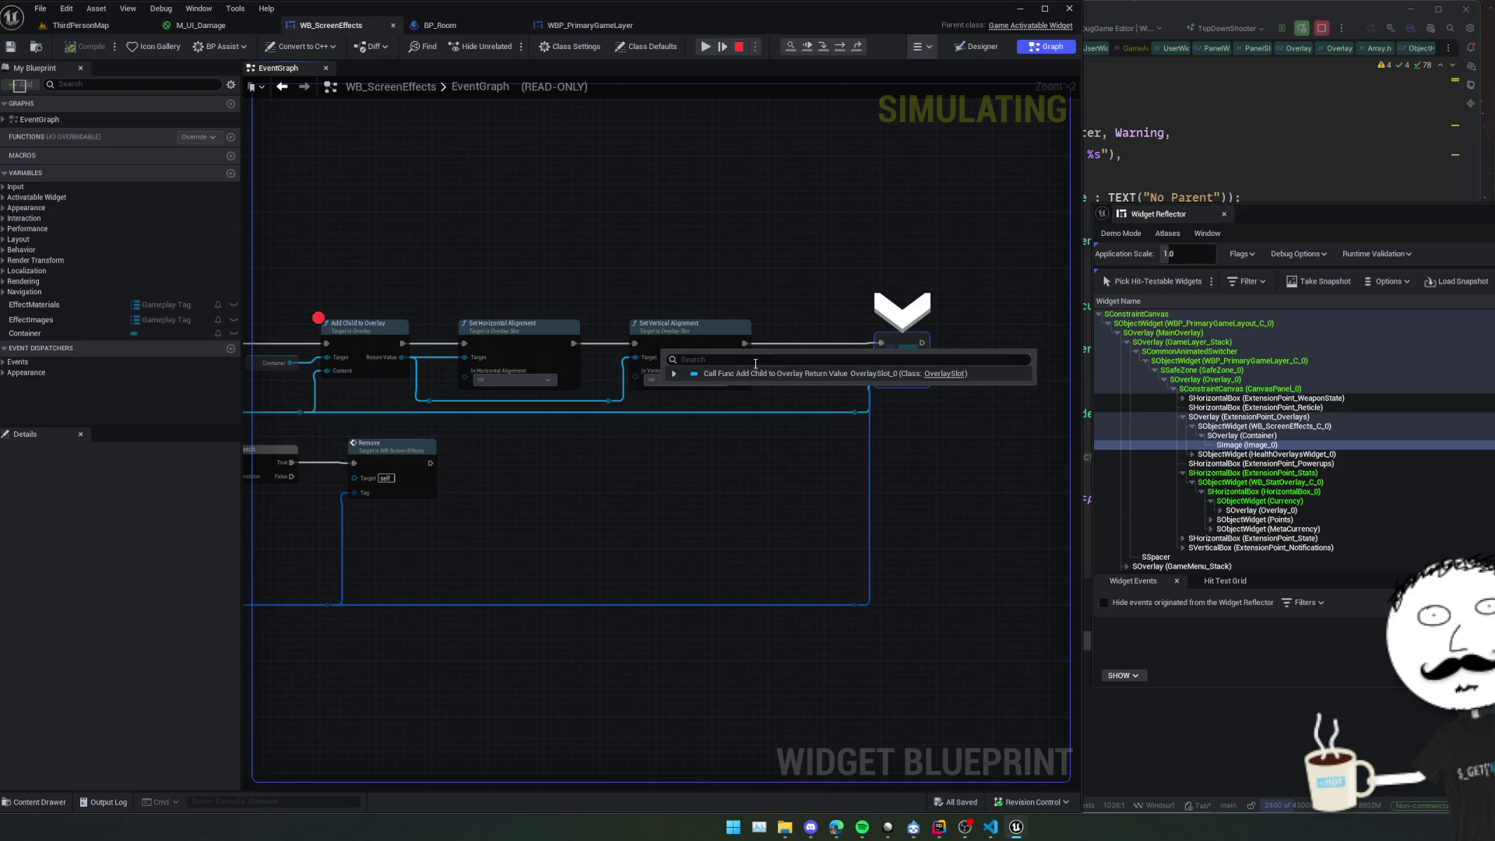
{"action": "left_click", "coordinate": [674, 374]}
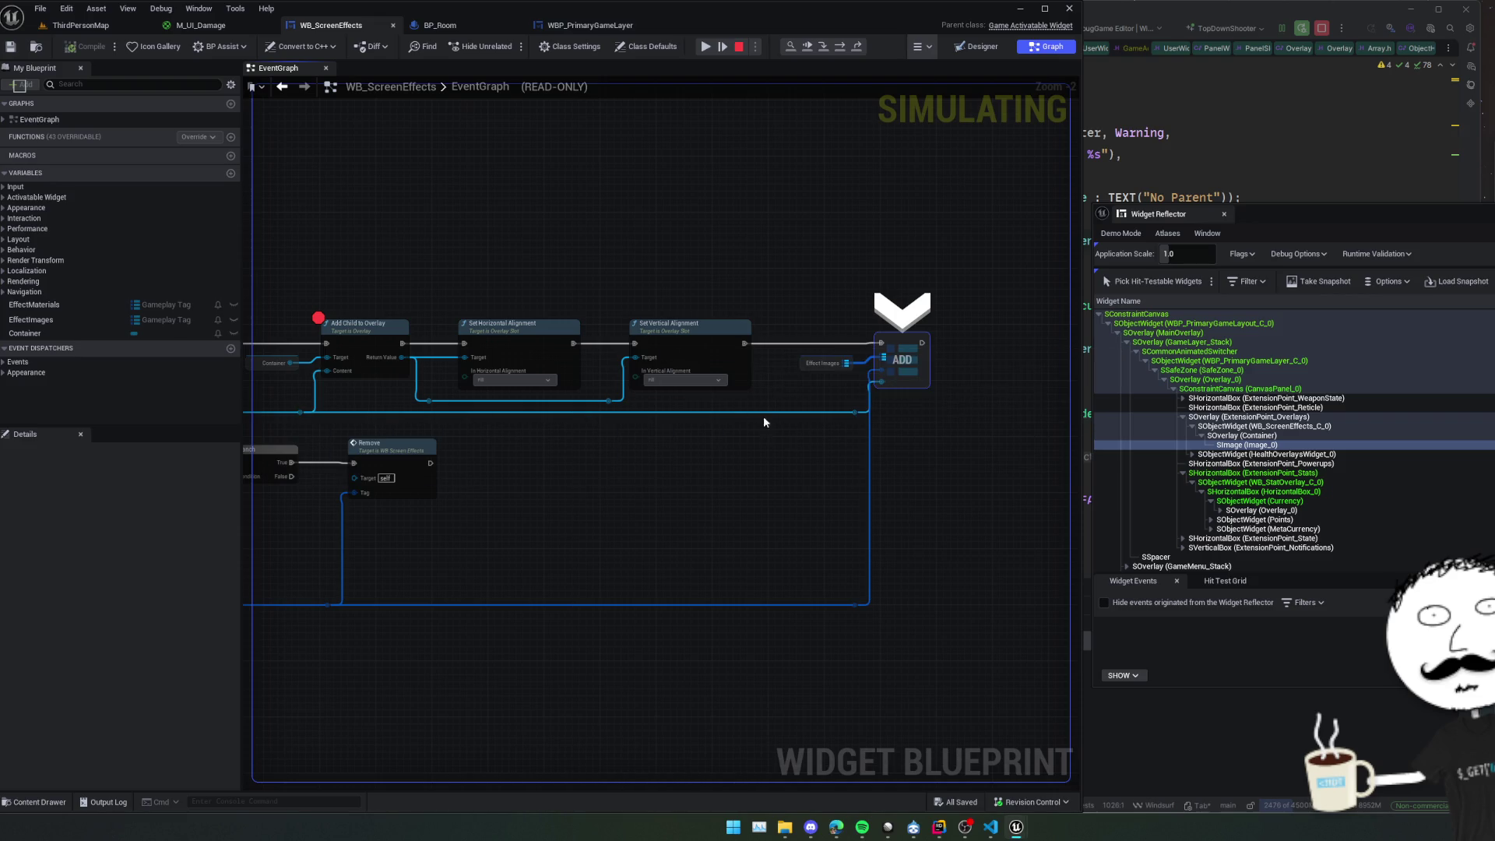
{"action": "mouse_move", "coordinate": [711, 445]}
{"action": "left_mouse_down"}
{"action": "mouse_move", "coordinate": [675, 436]}
{"action": "mouse_move", "coordinate": [948, 428]}
{"action": "mouse_move", "coordinate": [880, 437]}
{"action": "left_mouse_up"}
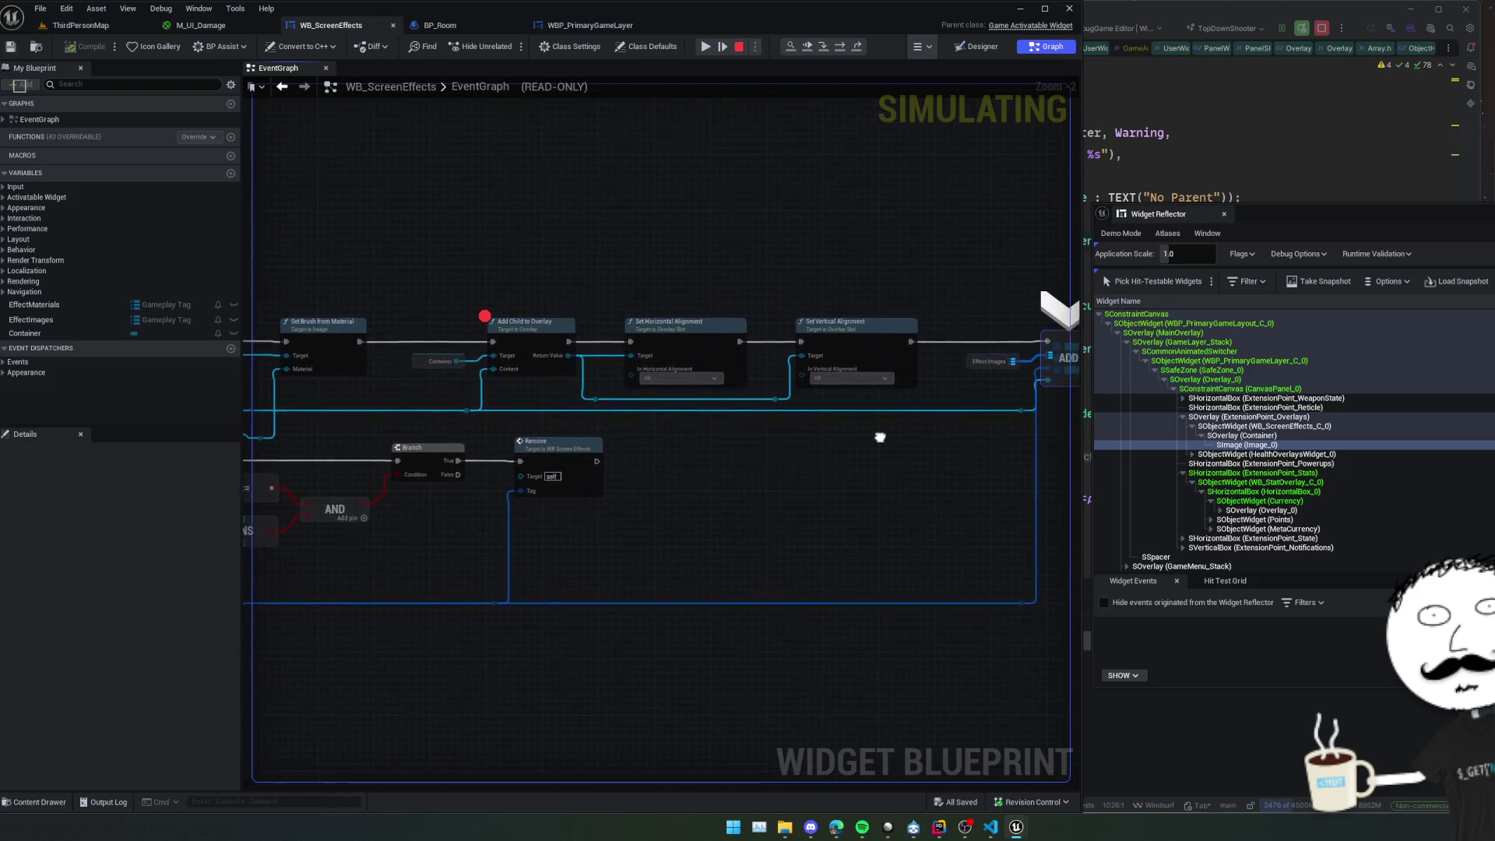
{"action": "left_click", "coordinate": [1204, 173]}
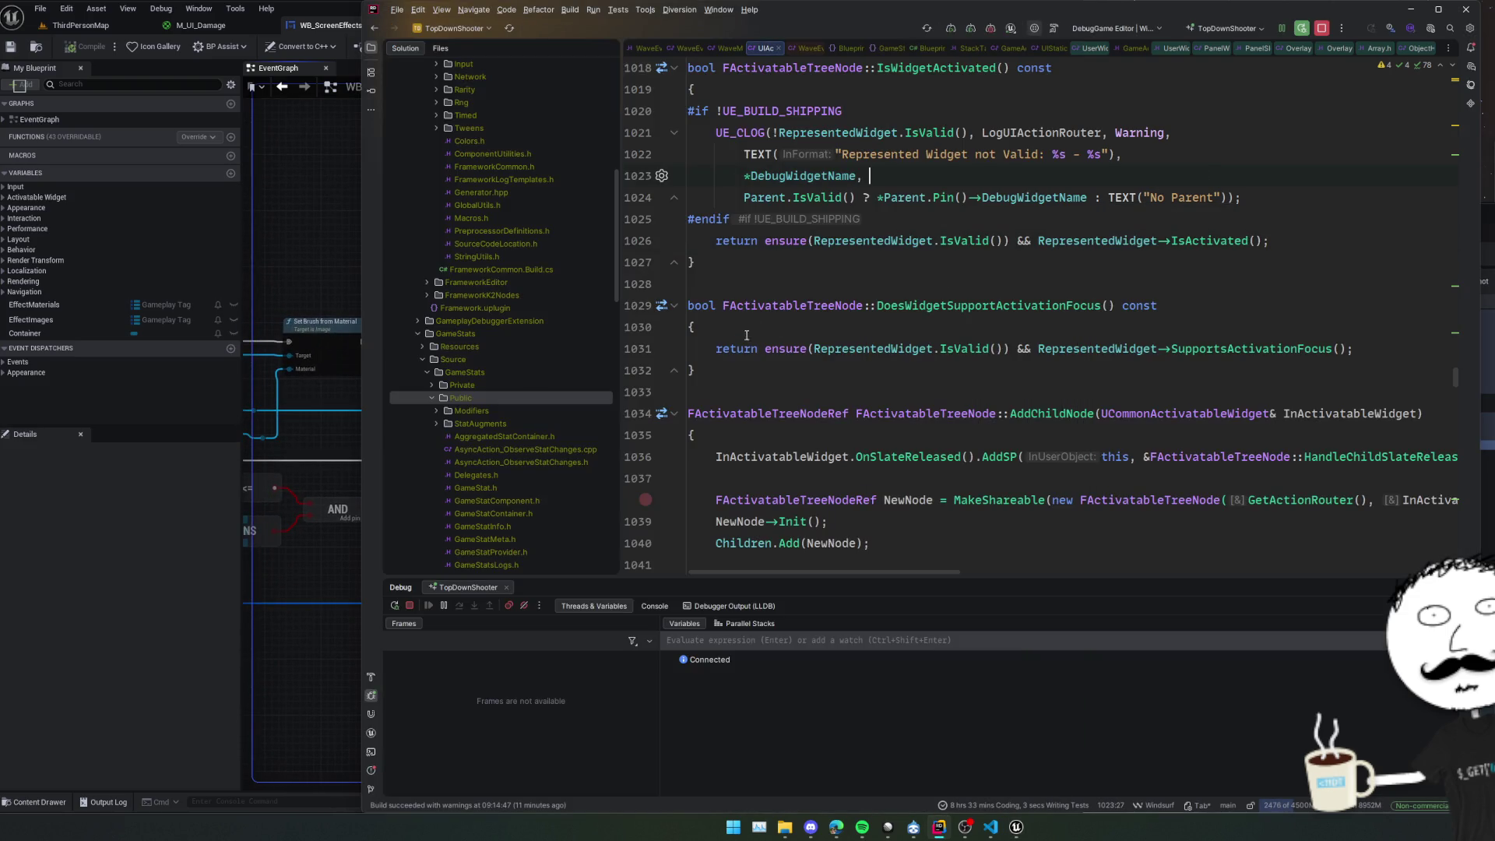
Back in Rider's OverlaySlot.cpp, jump to the SetHorizontalAlignment declaration.
{"action": "left_click", "coordinate": [328, 503]}
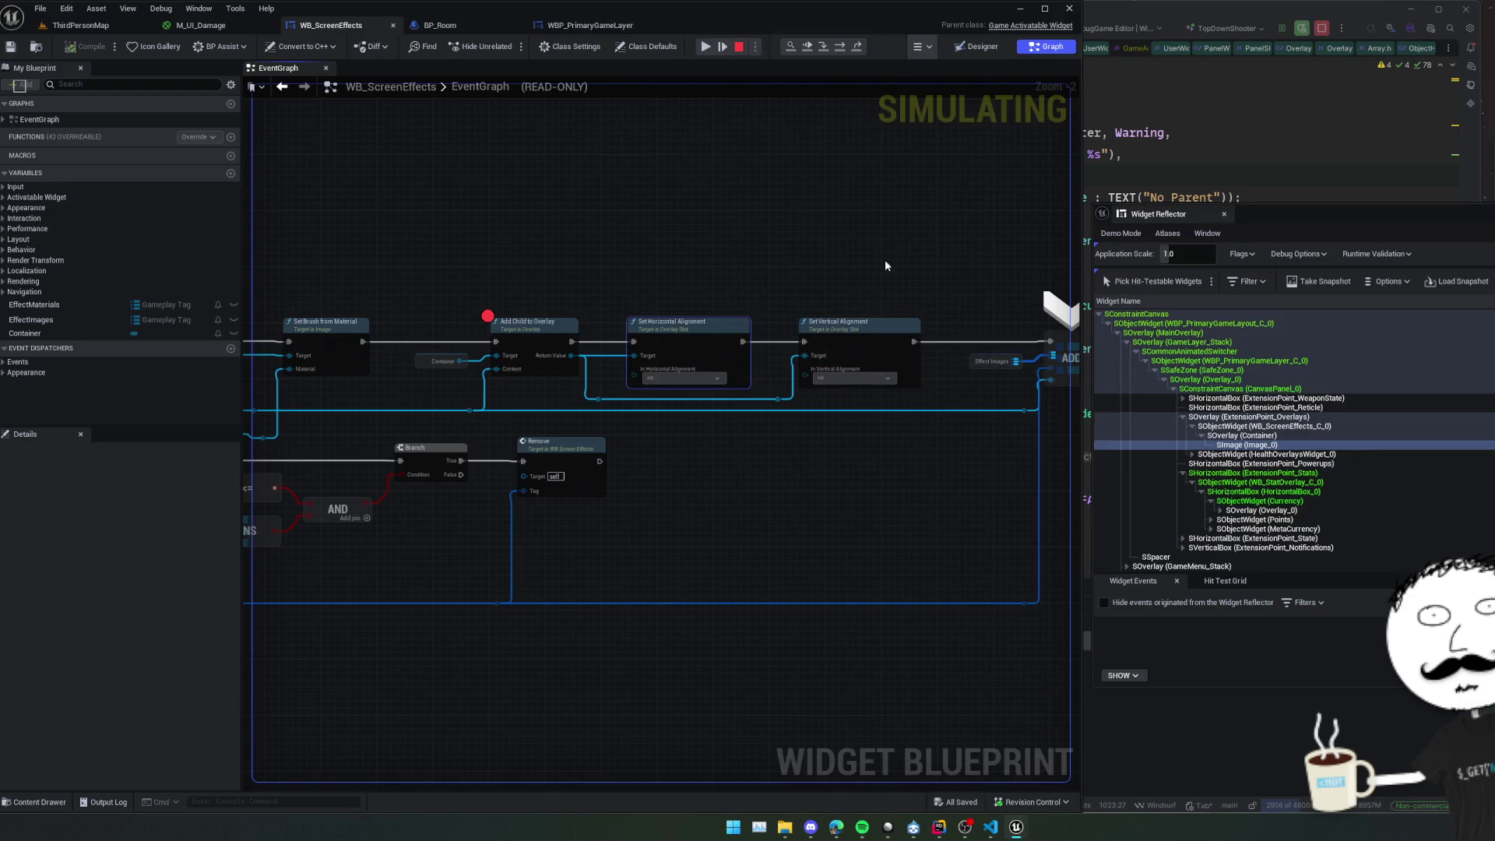
{"action": "left_click", "coordinate": [704, 47]}
{"action": "left_click", "coordinate": [1090, 168]}
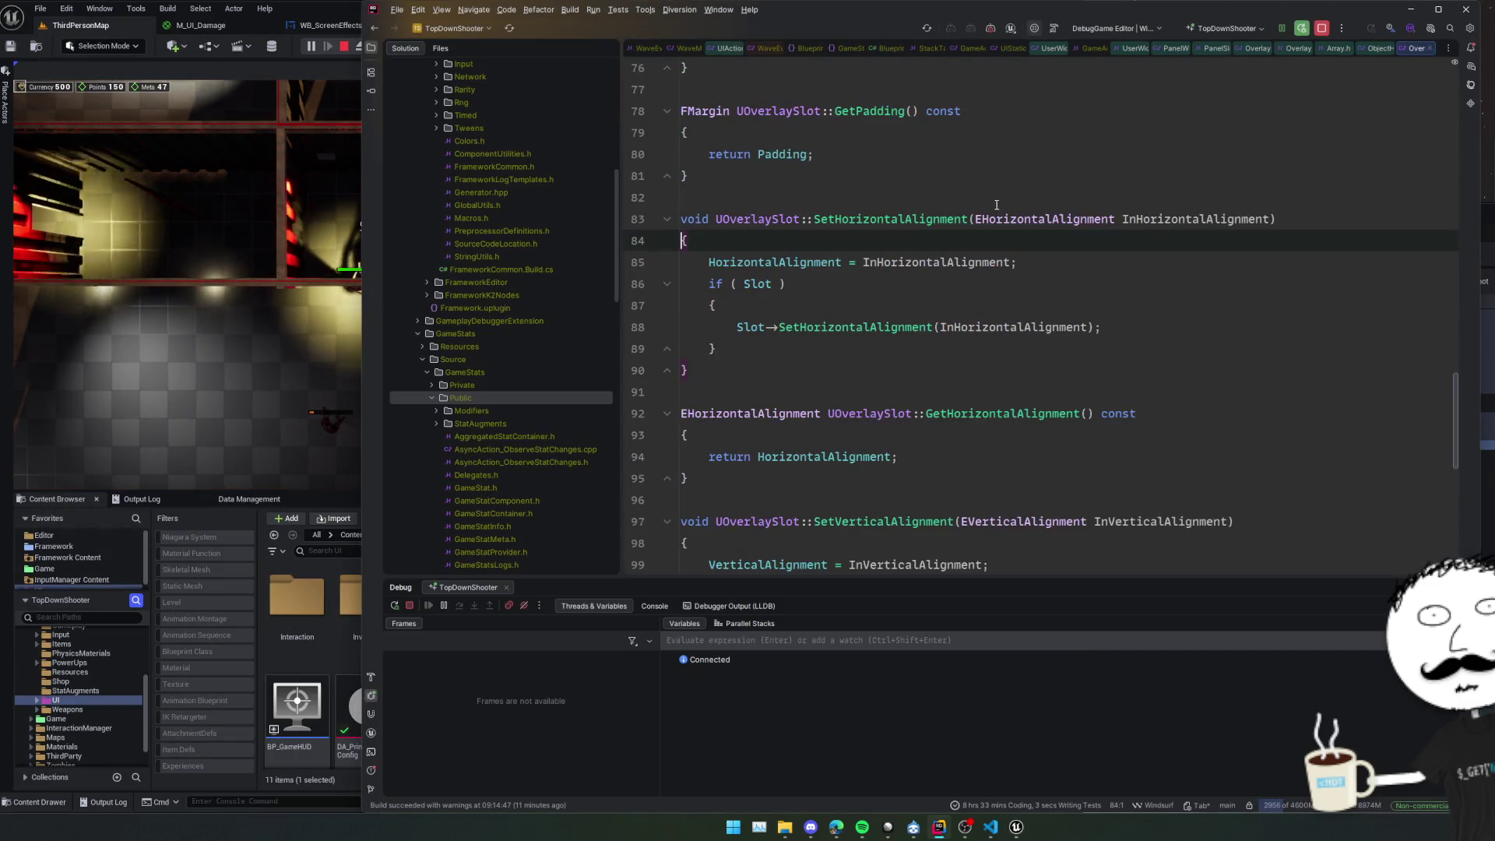
{"action": "left_click", "coordinate": [940, 248]}
{"action": "left_click", "coordinate": [891, 219]}
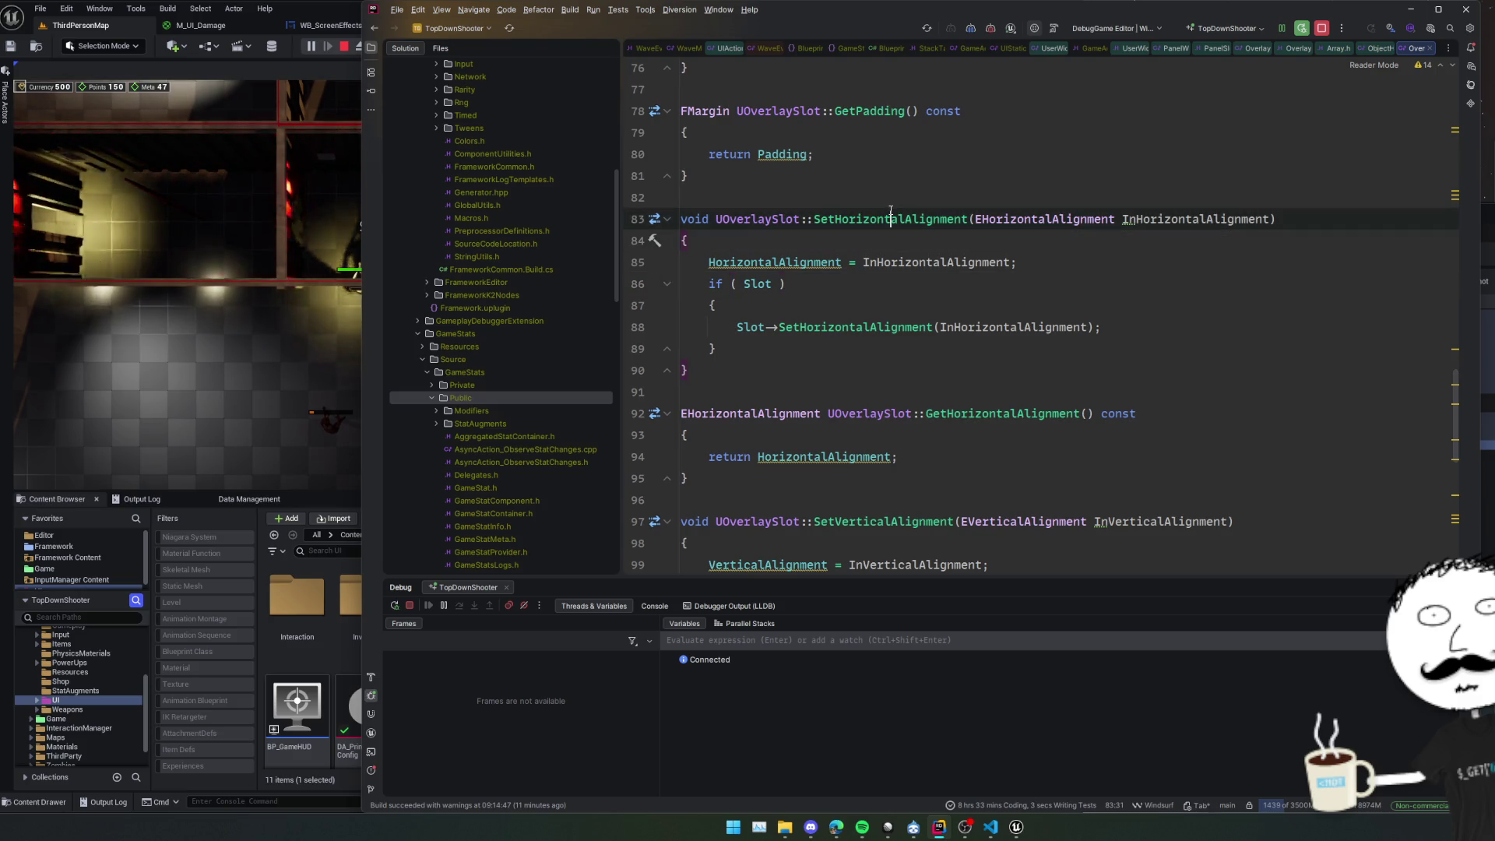
{"action": "left_click", "coordinate": [932, 220], "text": "ctrl"}
Read SetHorizontalAlignment in OverlaySlot.h, navigate back to its definition, and return to Unreal Editor.
{"action": "scroll", "coordinate": [1048, 298], "scroll_direction": "down", "scroll_amount": 5}
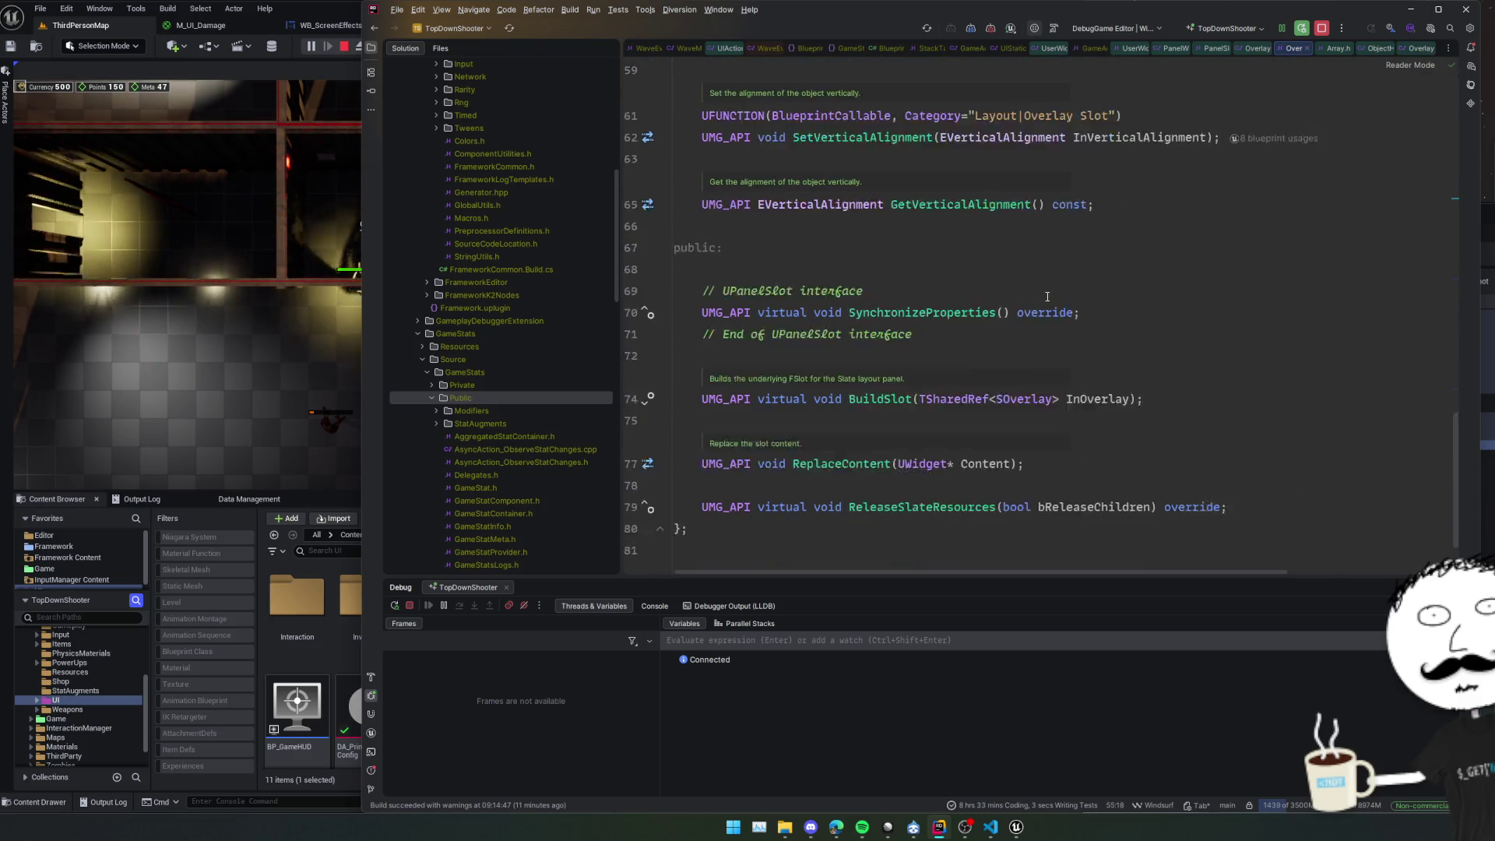
{"action": "scroll", "coordinate": [1048, 299], "scroll_direction": "up", "scroll_amount": 5}
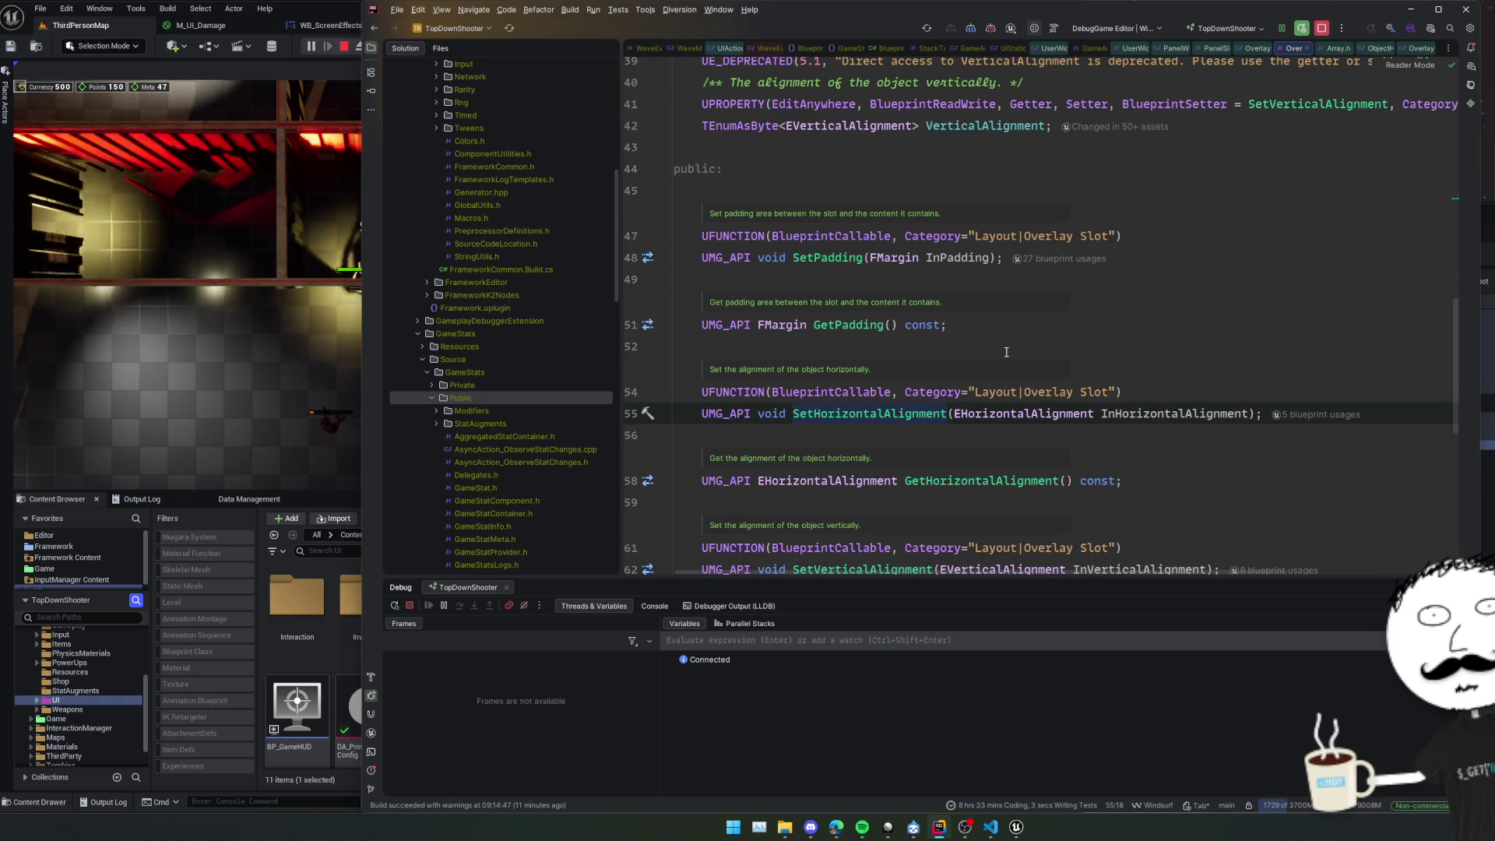
{"action": "scroll", "coordinate": [1006, 351], "scroll_direction": "up", "scroll_amount": 3}
{"action": "scroll", "coordinate": [987, 384], "scroll_direction": "up", "scroll_amount": 5}
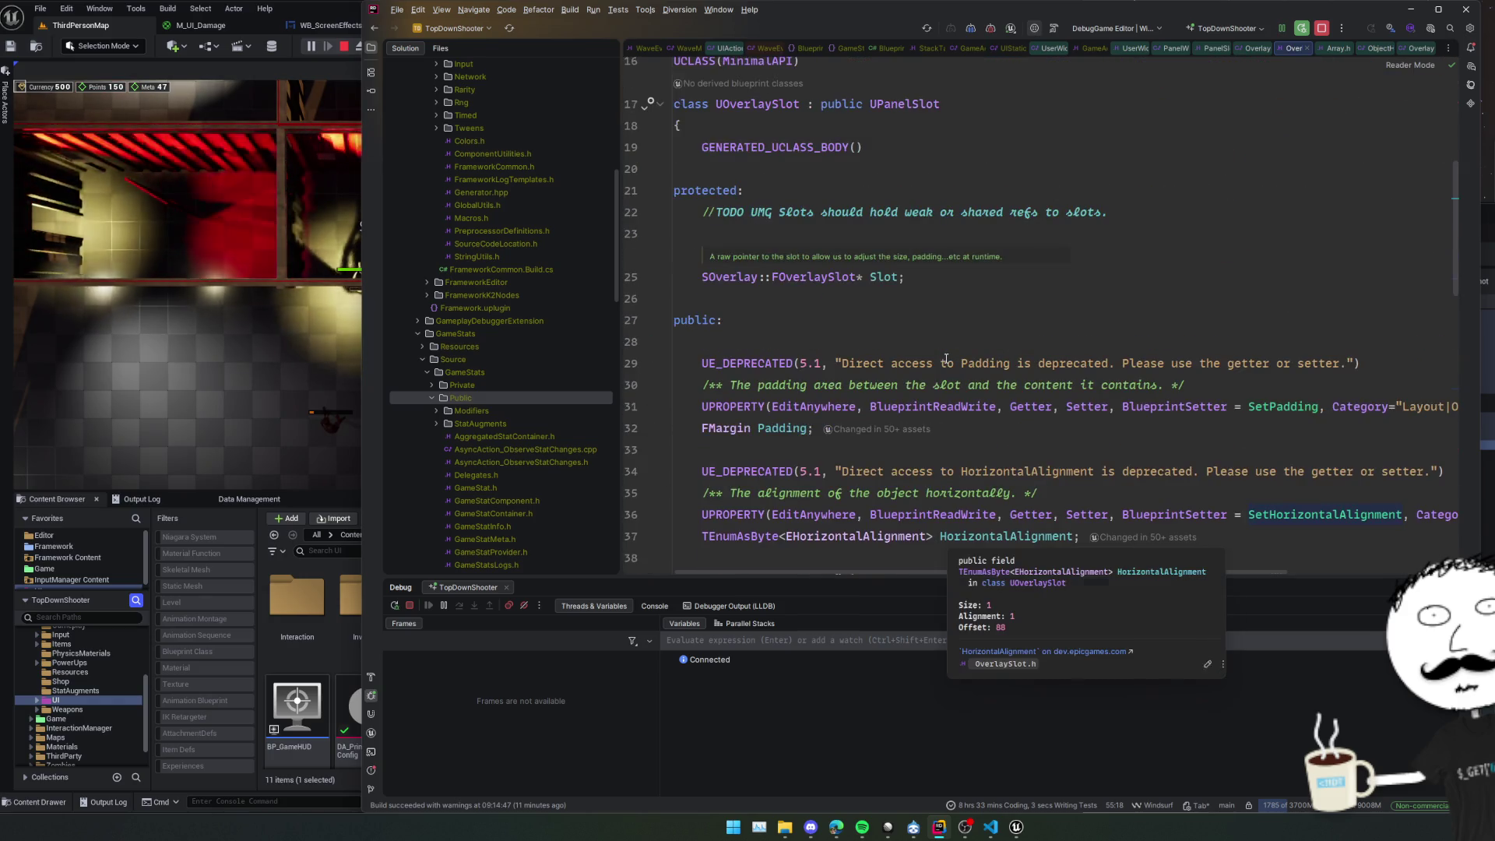
{"action": "scroll", "coordinate": [946, 359], "scroll_direction": "down", "scroll_amount": 10}
{"action": "key", "text": "ctrl+b"}
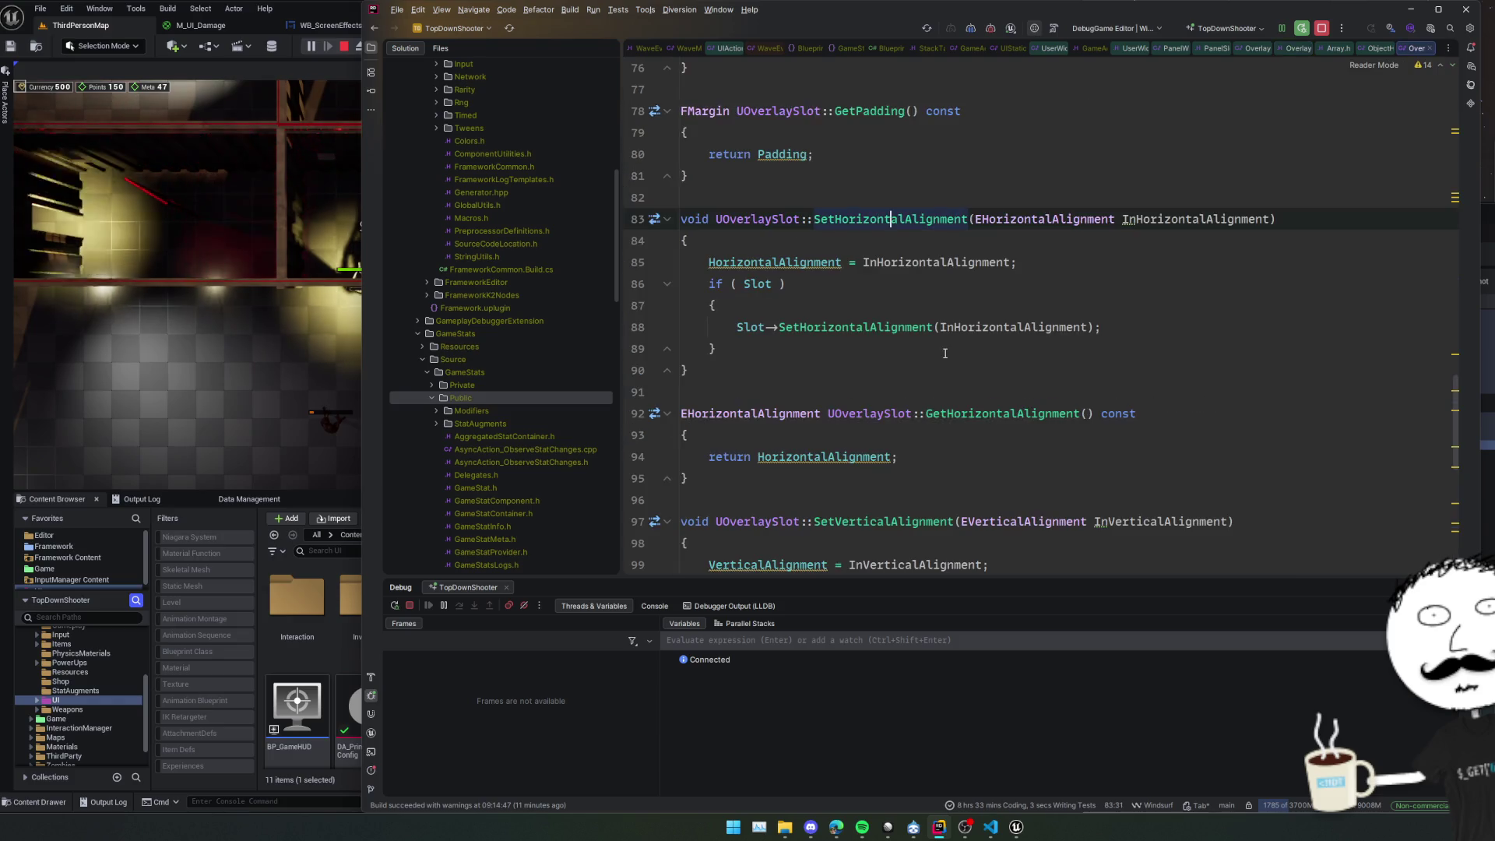
{"action": "key", "text": "alt+Tab"}
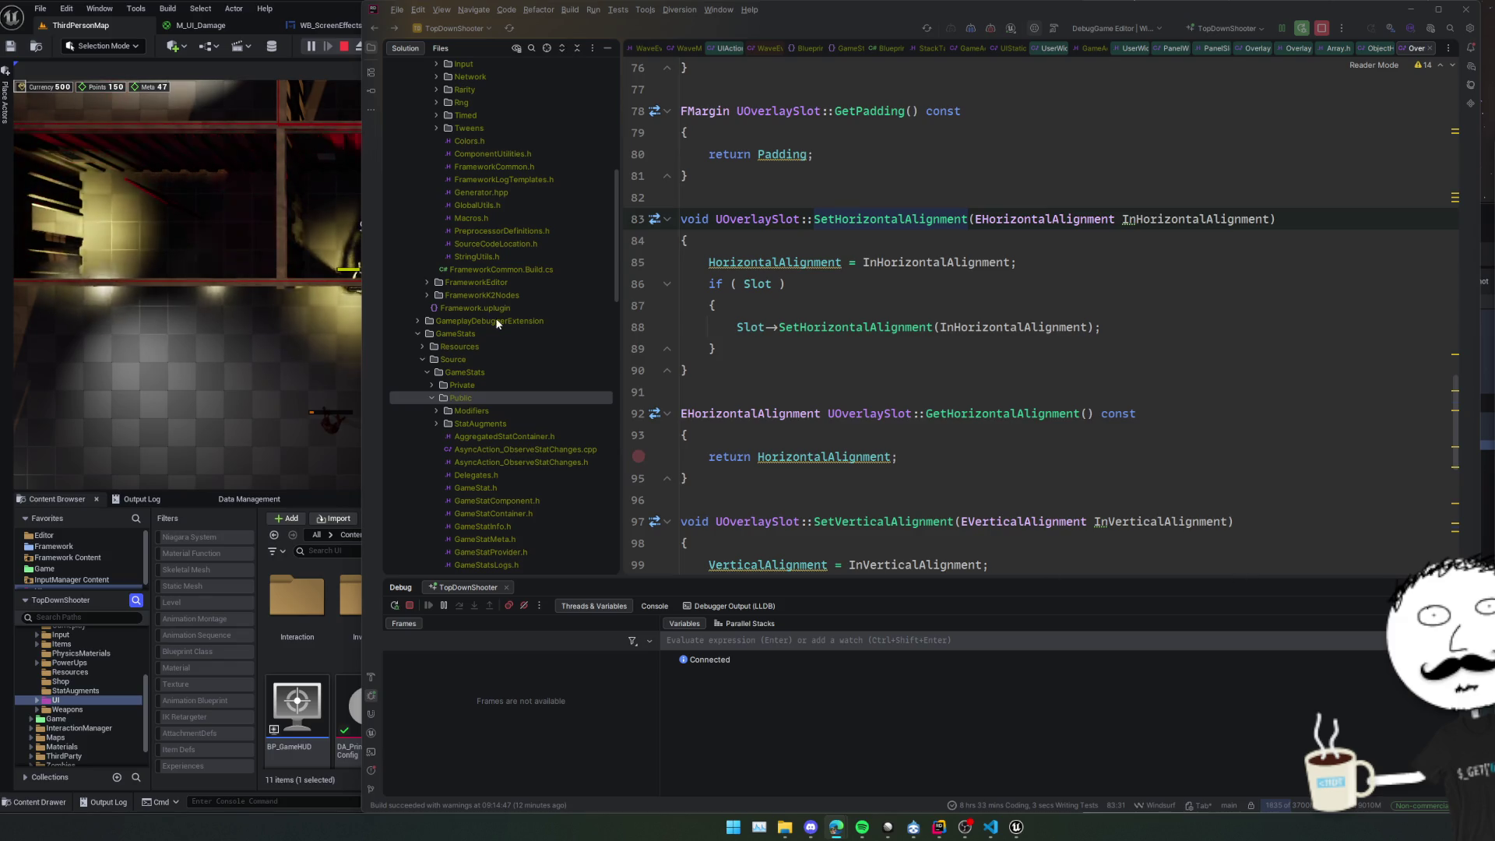
{"action": "left_click", "coordinate": [348, 46]}
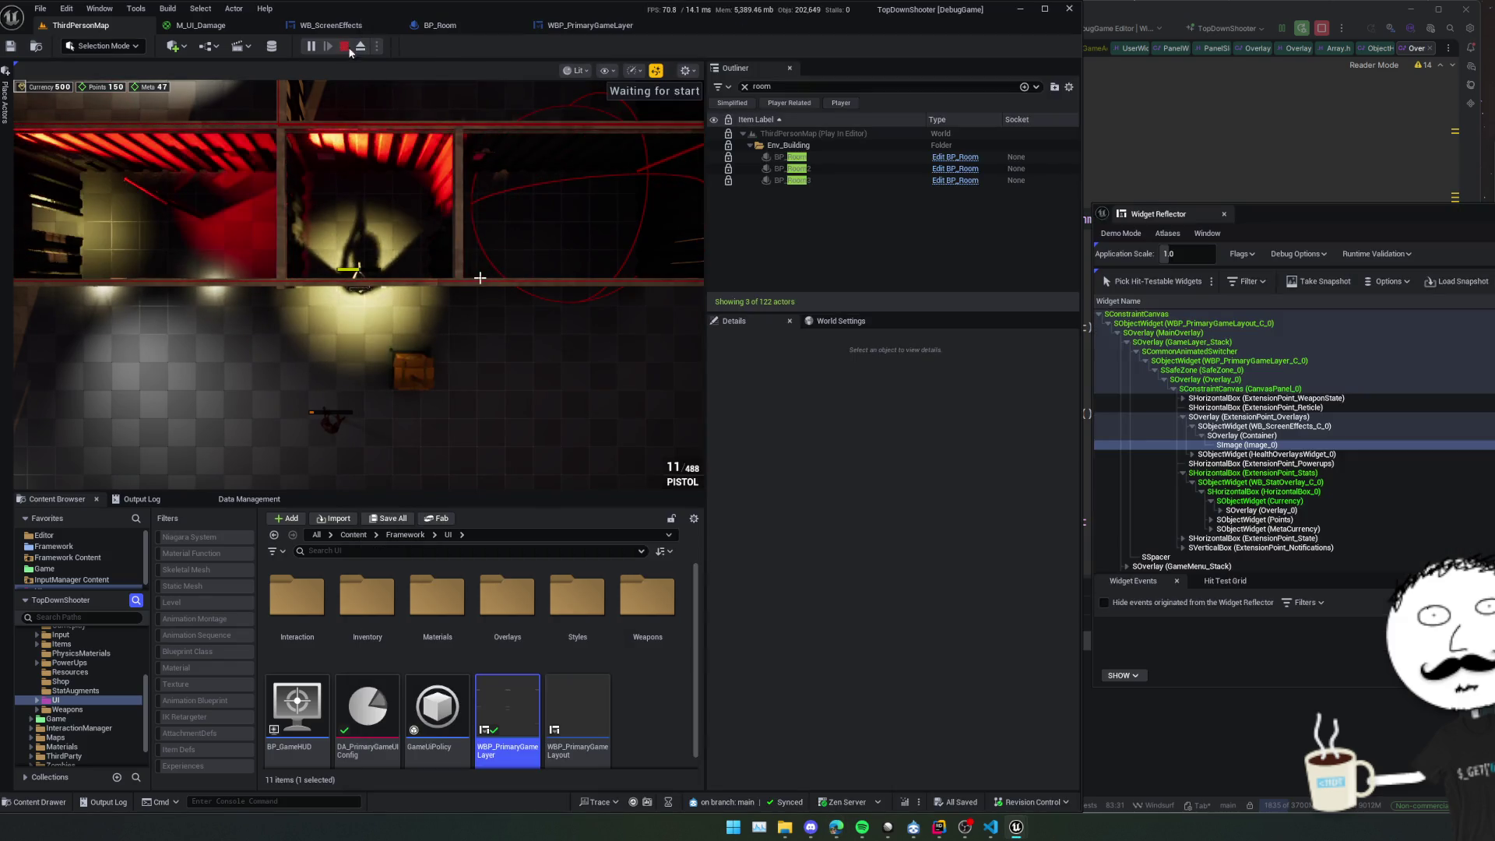
Stop the play-in-editor session and return to the level editor's Content Browser.
{"action": "left_click", "coordinate": [348, 45]}
{"action": "left_click", "coordinate": [584, 26]}
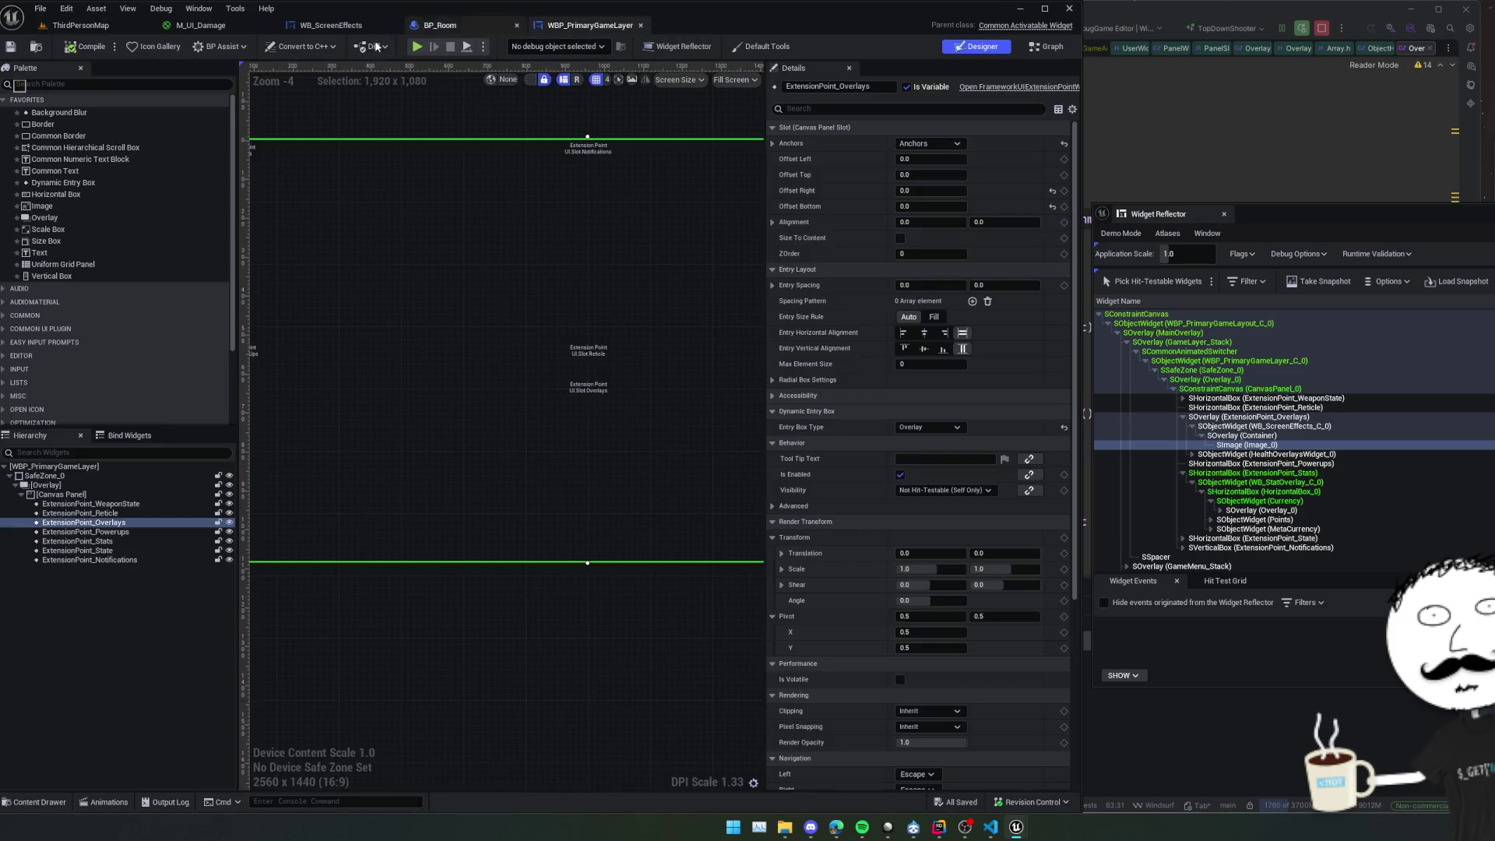
{"action": "left_click", "coordinate": [323, 26]}
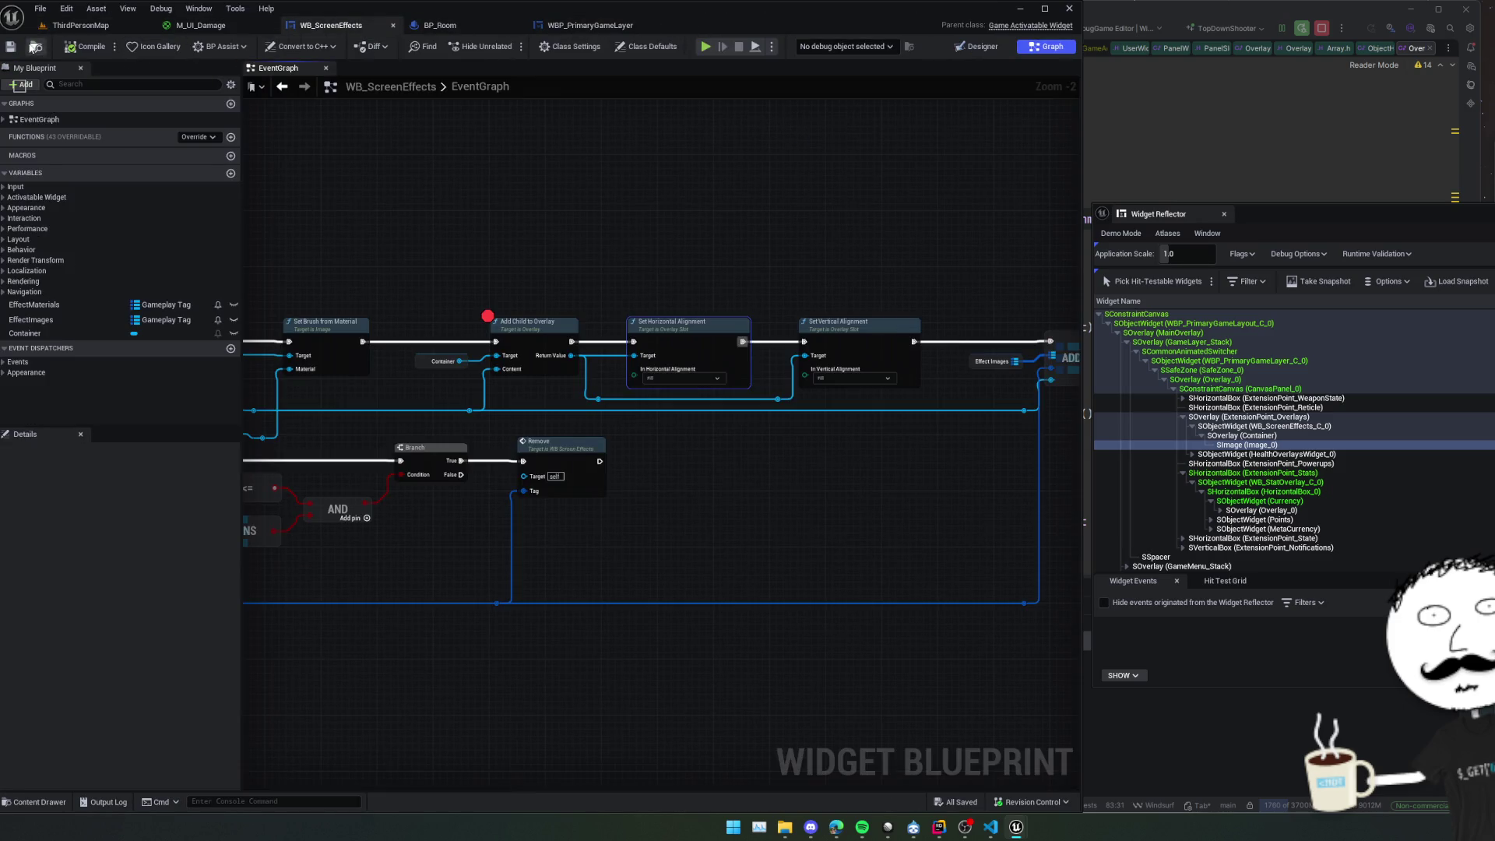
{"action": "left_click", "coordinate": [35, 47]}
Create a Widget Blueprint with UserWidget as parent in the ScreenEffects folder.
{"action": "right_click", "coordinate": [524, 668]}
{"action": "type", "text": "widget bluepri"}
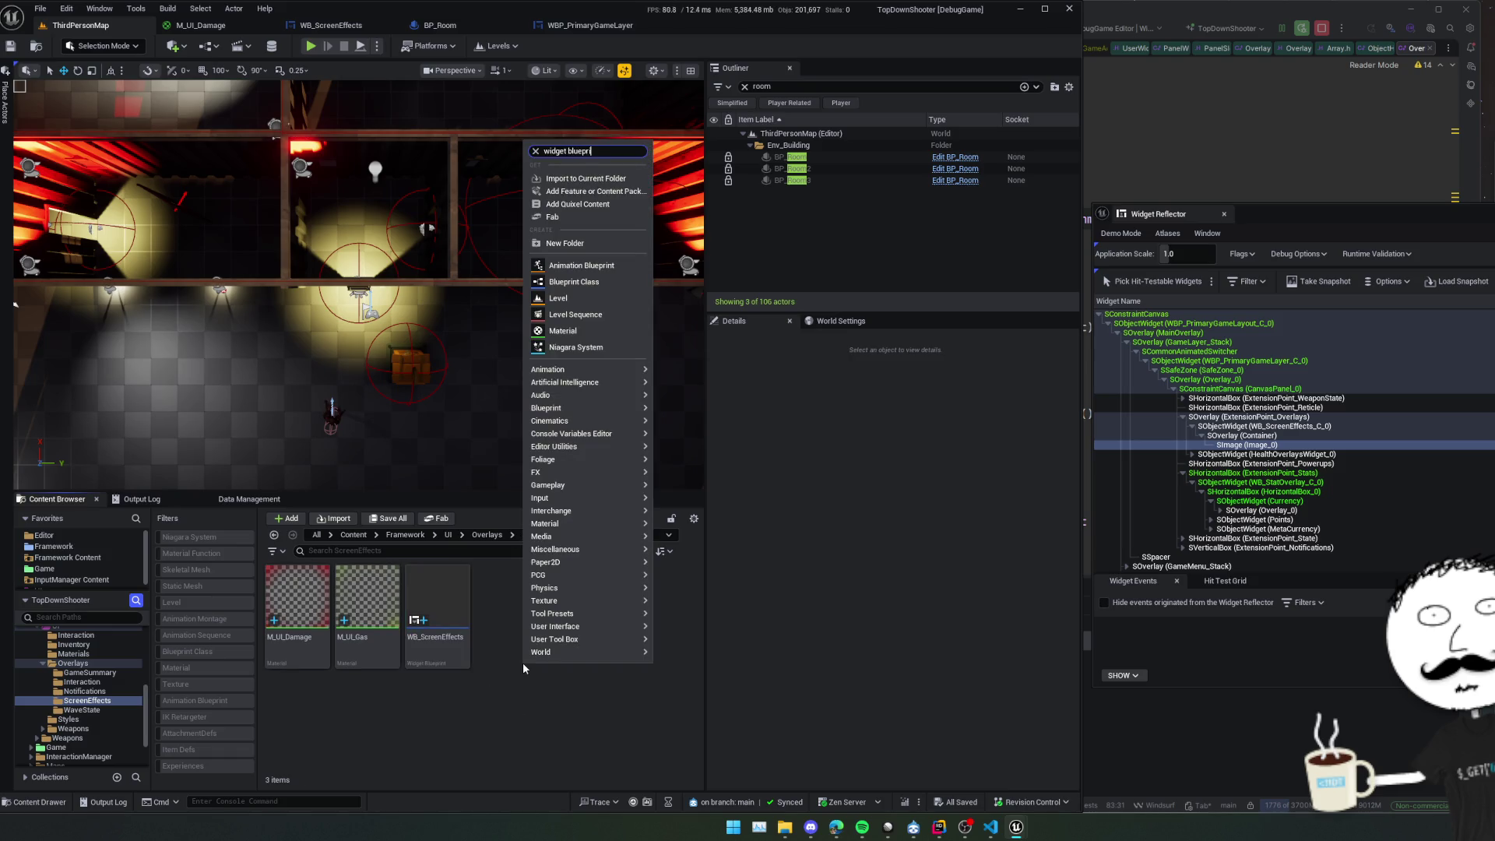
{"action": "type", "text": "nt"}
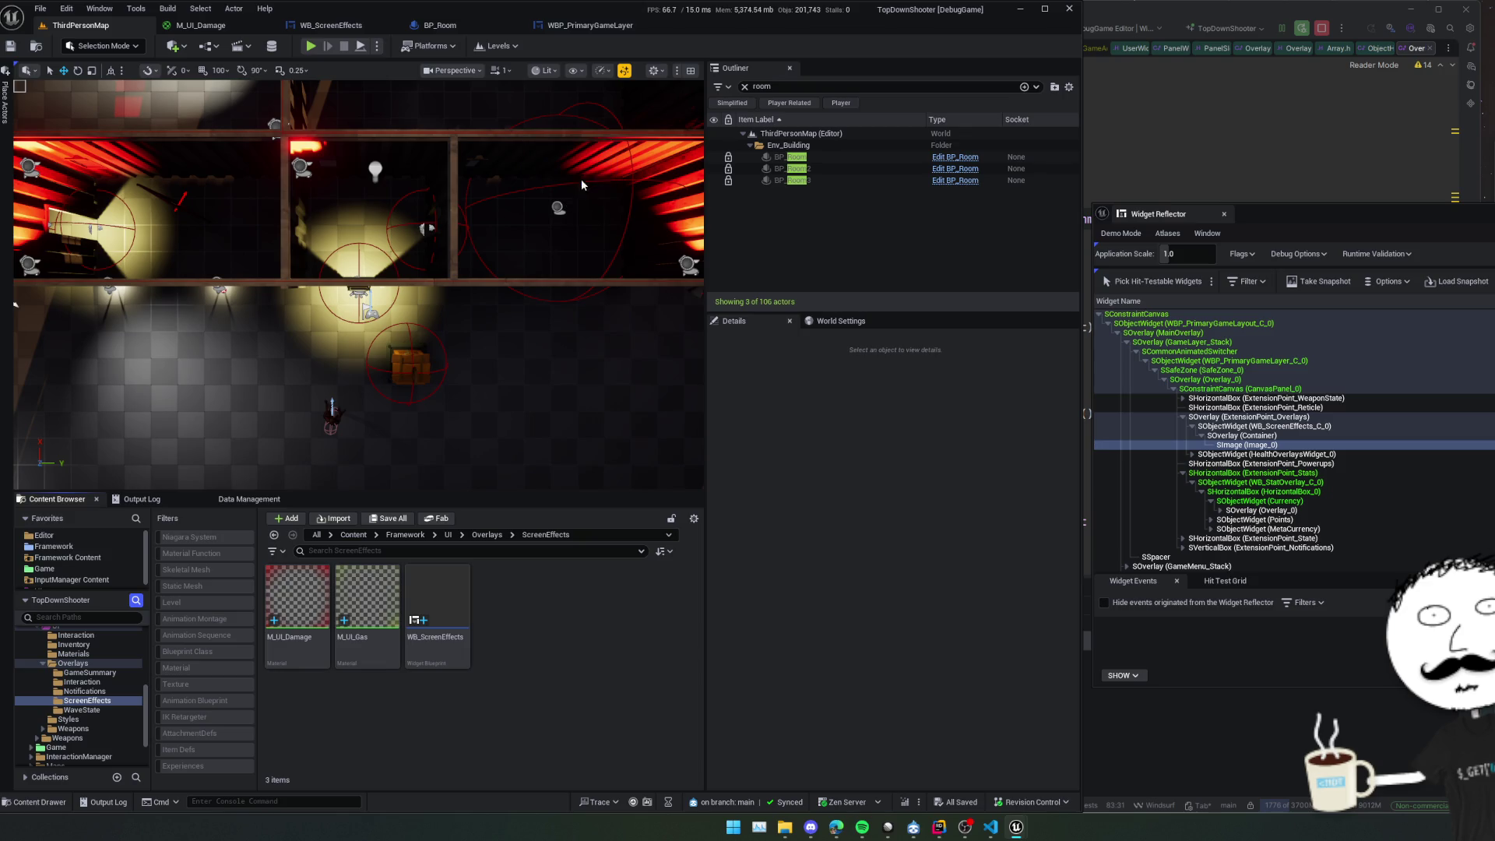
{"action": "left_click", "coordinate": [919, 401]}
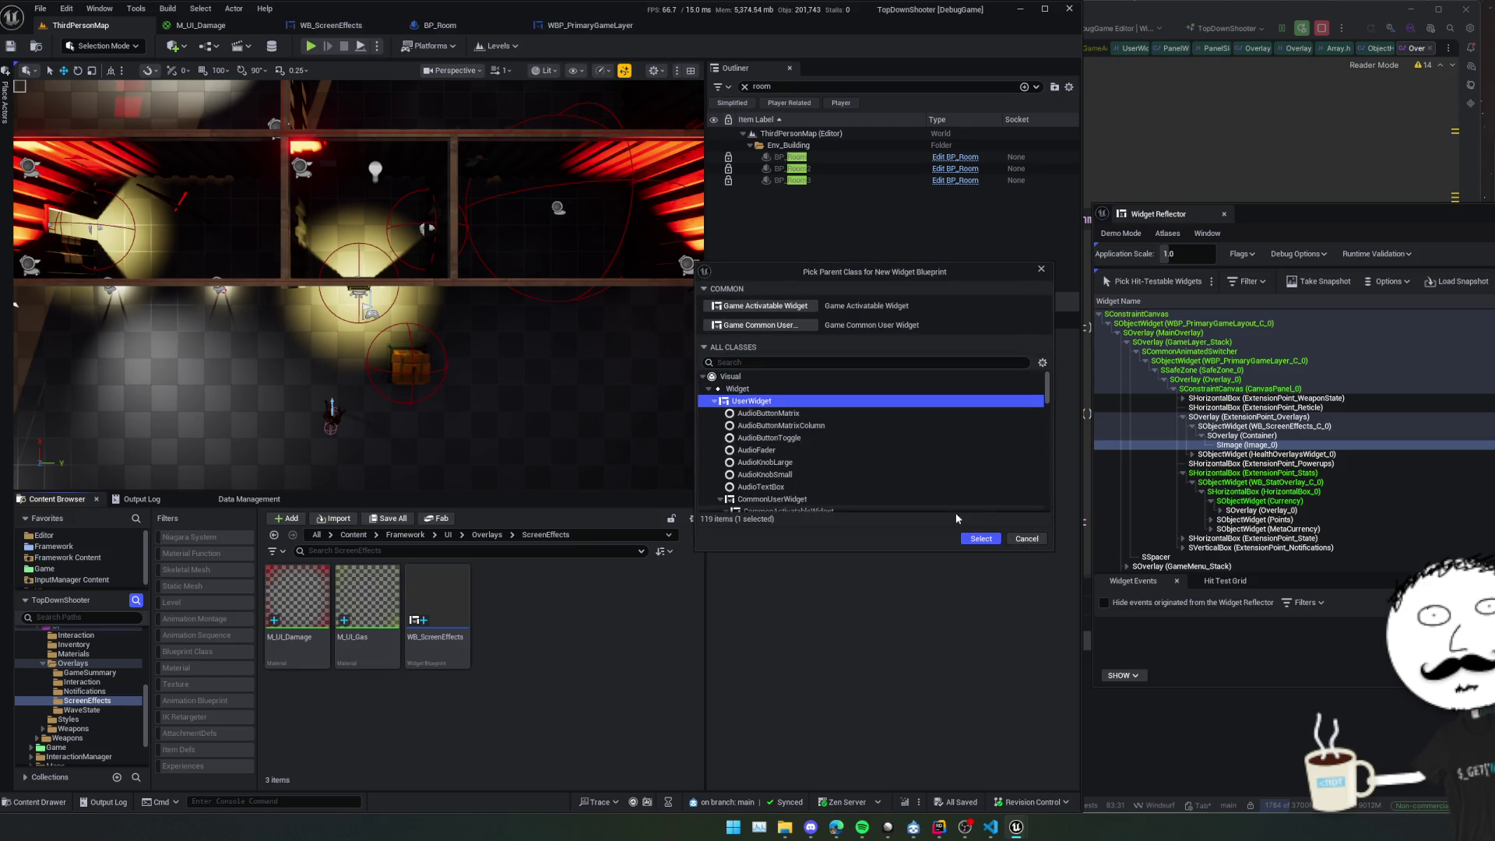
{"action": "left_click", "coordinate": [981, 539]}
{"action": "type", "text": "WB_Effect"}
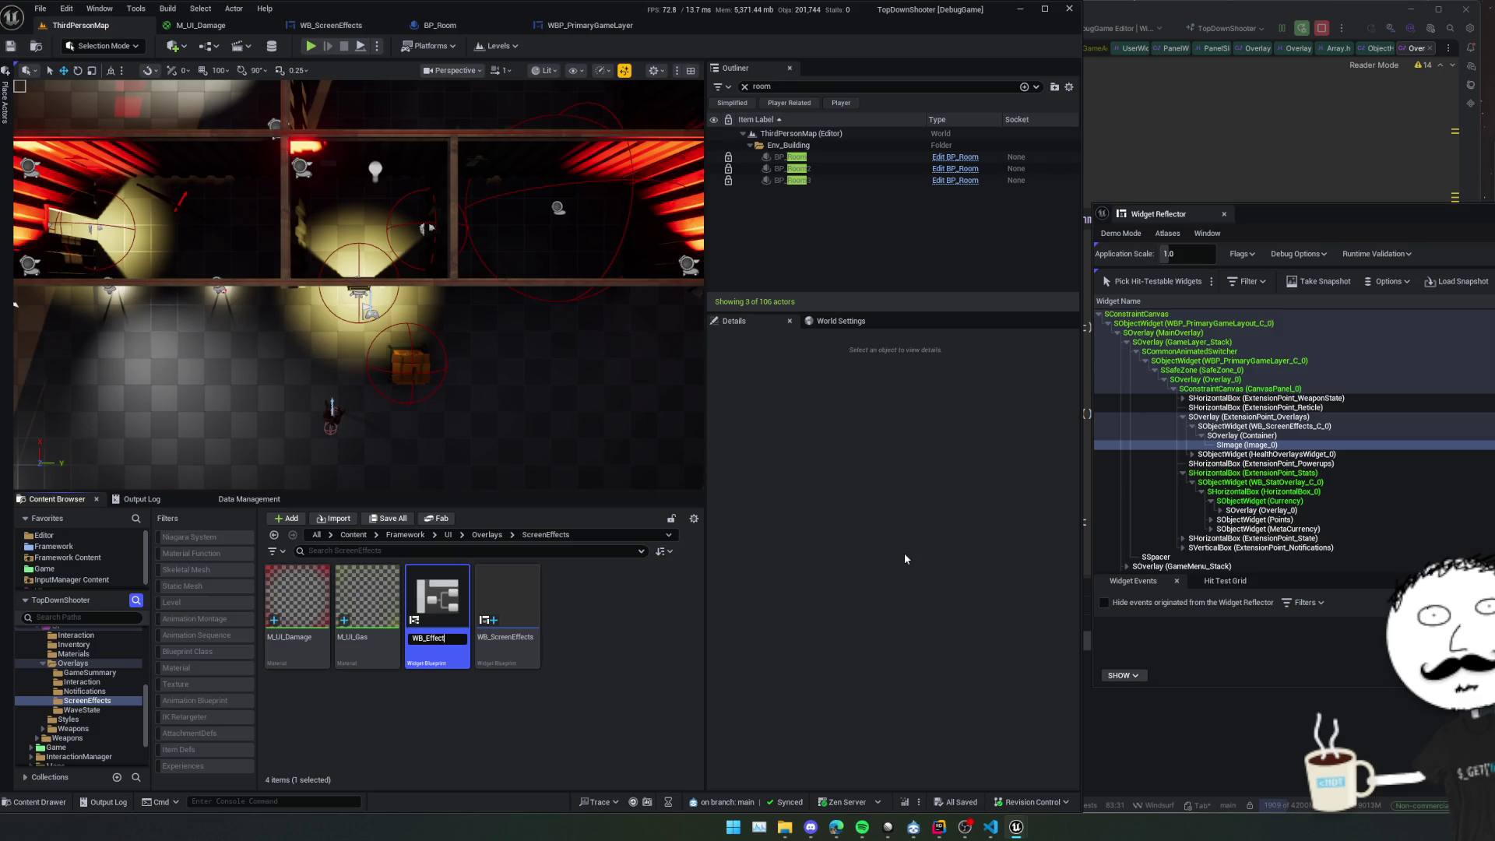
Name it WB_Effect, give it an Overlay root with an Image filling both ways, and save.
{"action": "key", "text": "Return"}
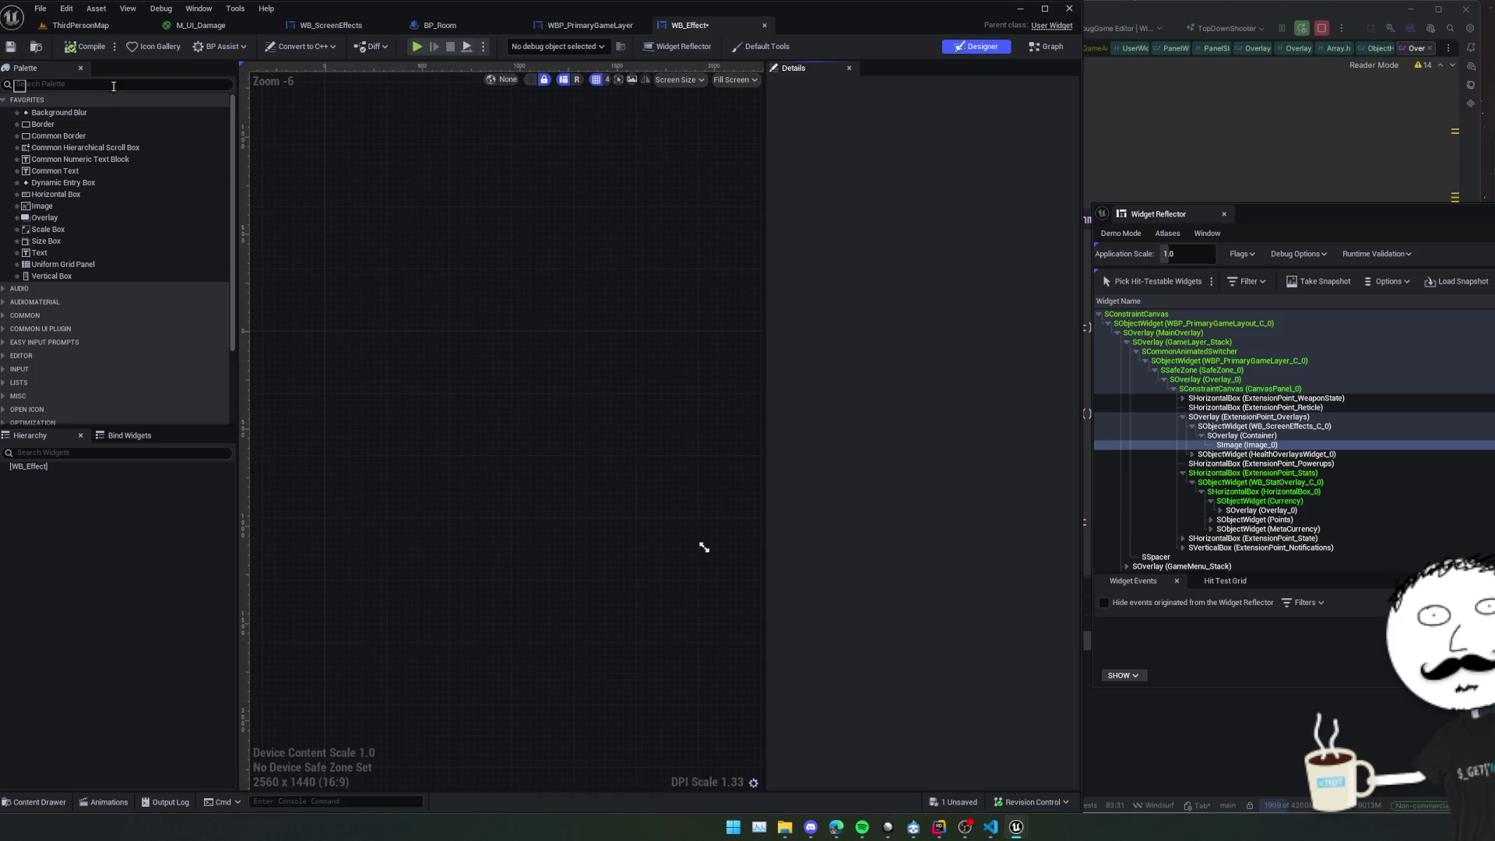
{"action": "mouse_move", "coordinate": [44, 218]}
{"action": "left_mouse_down"}
{"action": "mouse_move", "coordinate": [166, 310]}
{"action": "mouse_move", "coordinate": [31, 468]}
{"action": "mouse_move", "coordinate": [53, 212]}
{"action": "mouse_move", "coordinate": [51, 478]}
{"action": "left_mouse_up"}
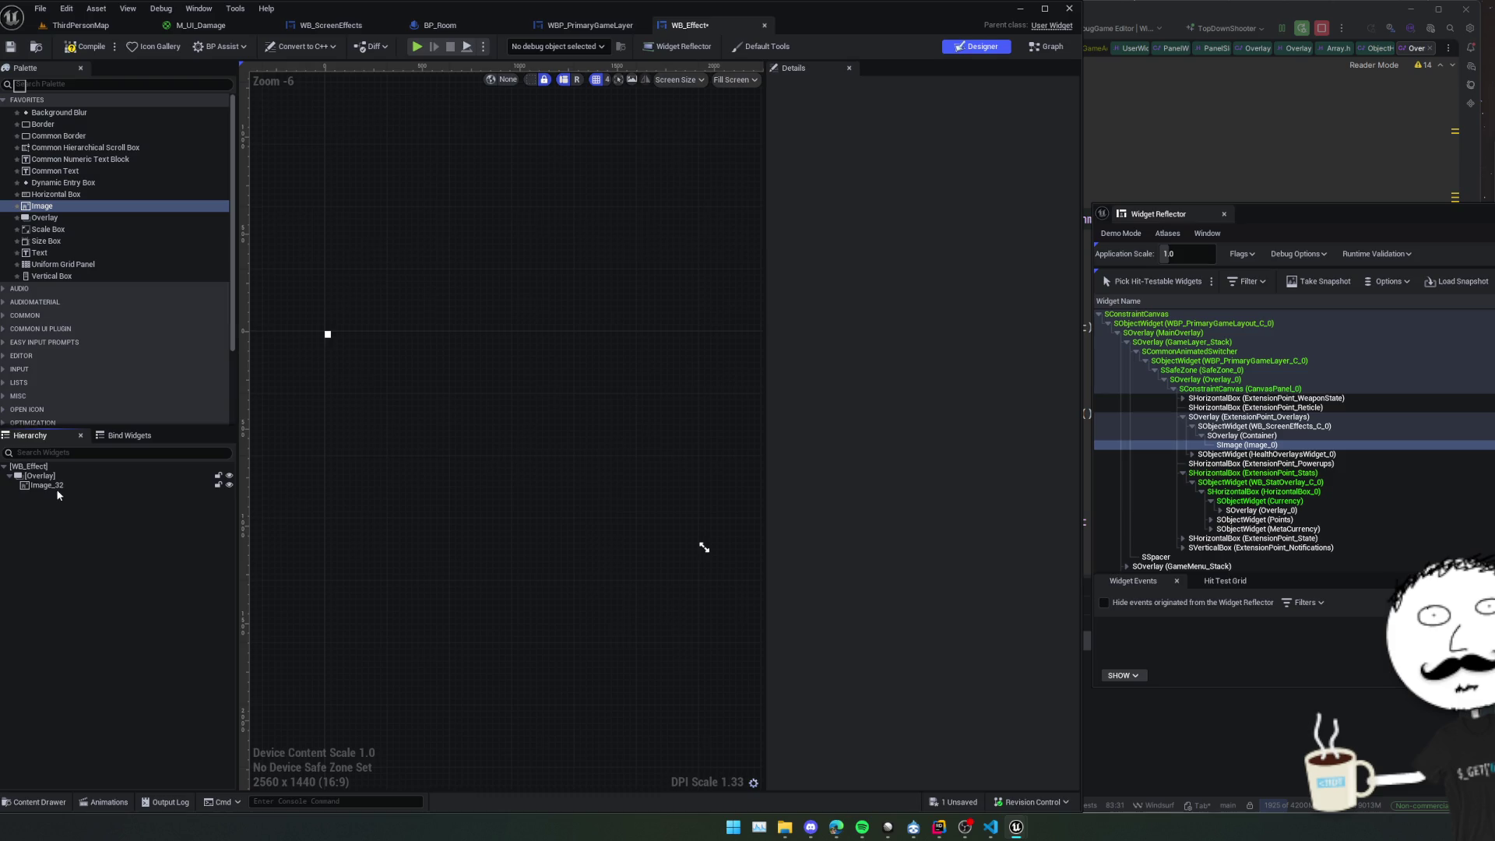
{"action": "left_click", "coordinate": [873, 86]}
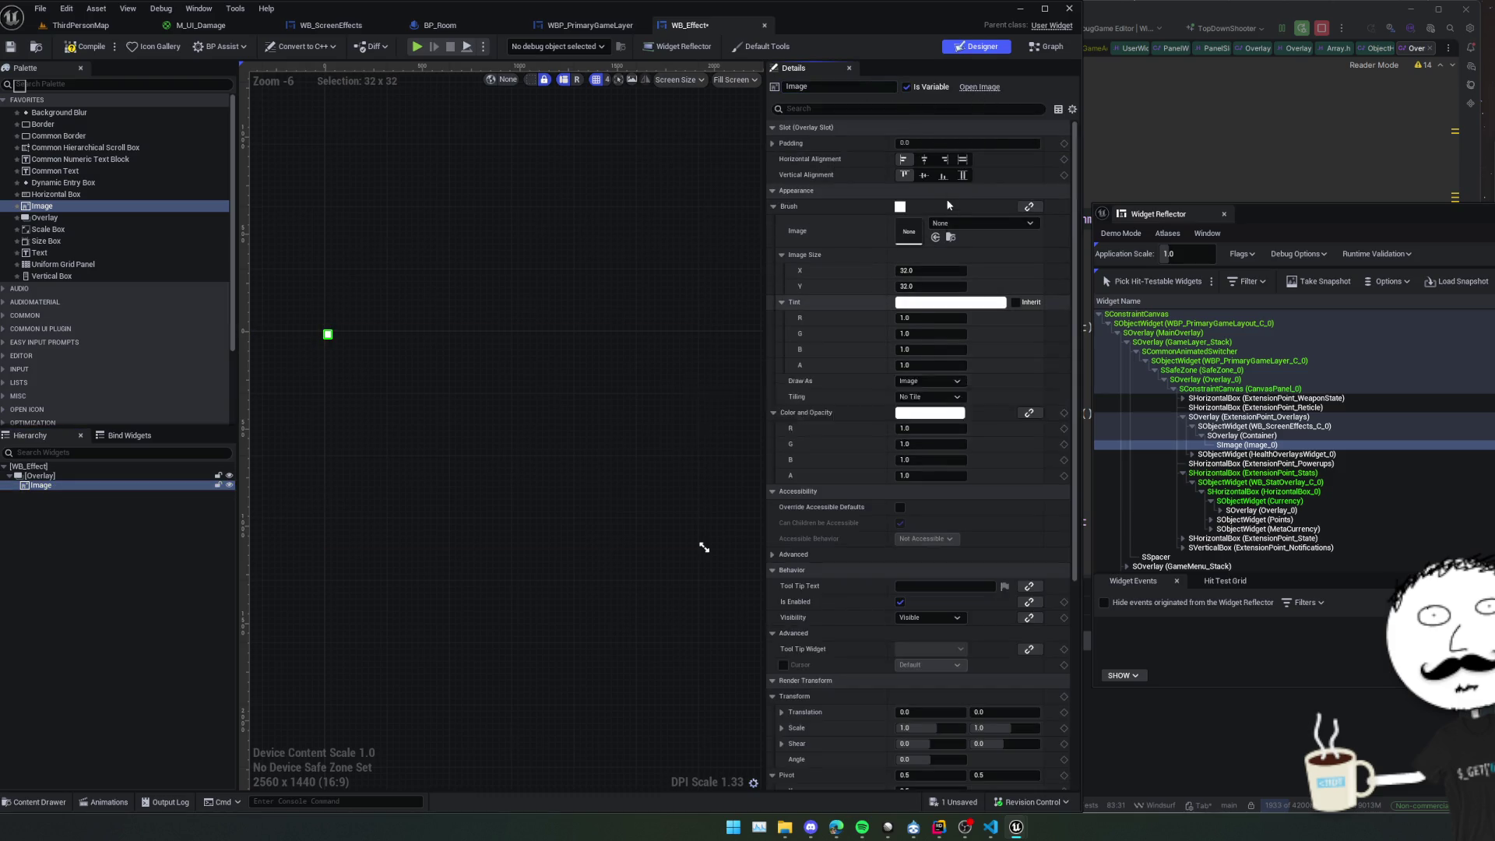
{"action": "left_click", "coordinate": [962, 158]}
{"action": "left_click", "coordinate": [962, 174]}
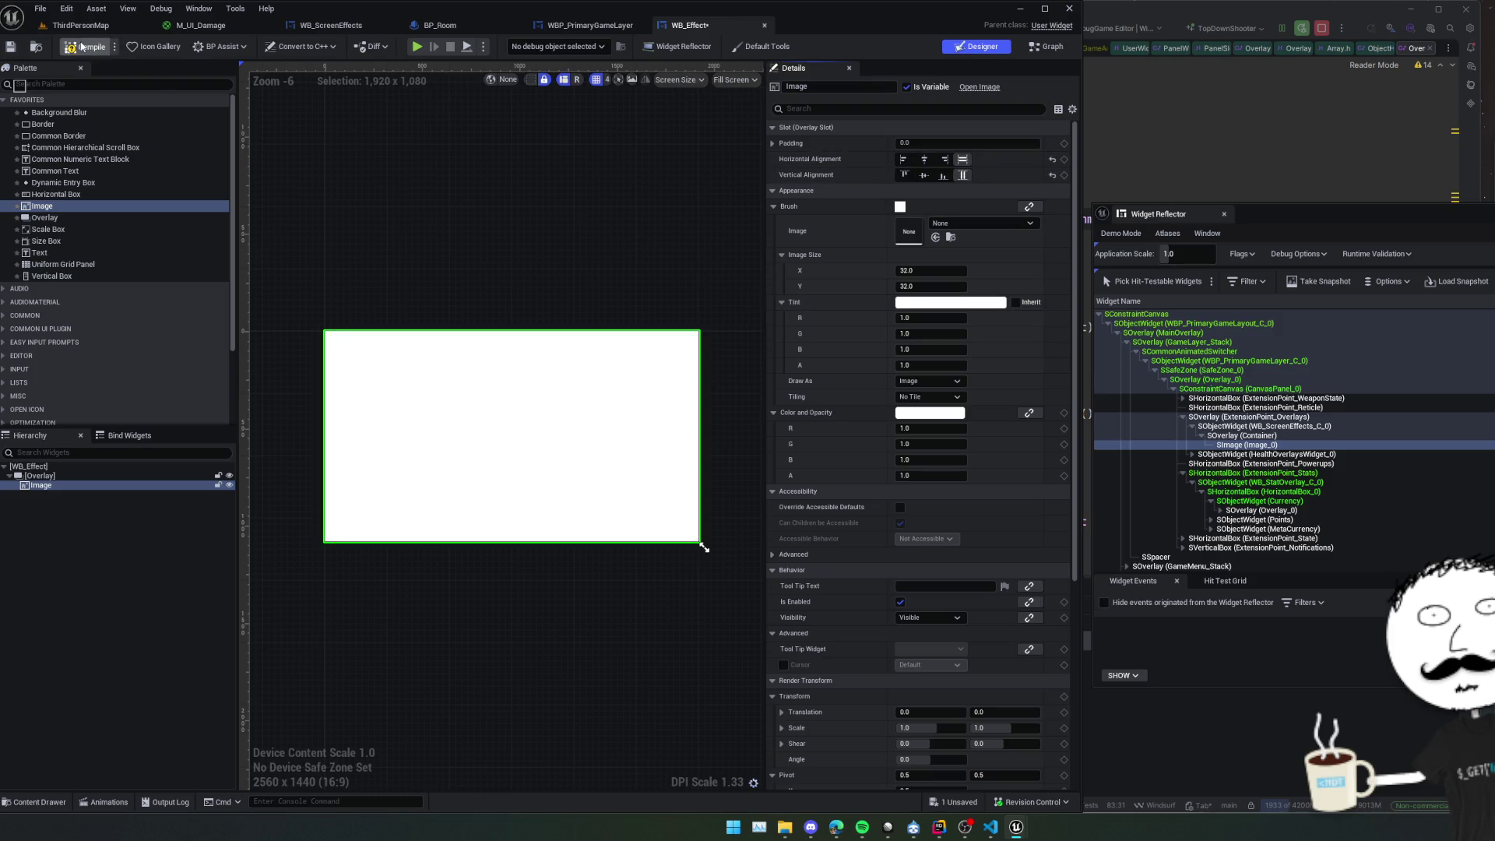
{"action": "left_click", "coordinate": [10, 47]}
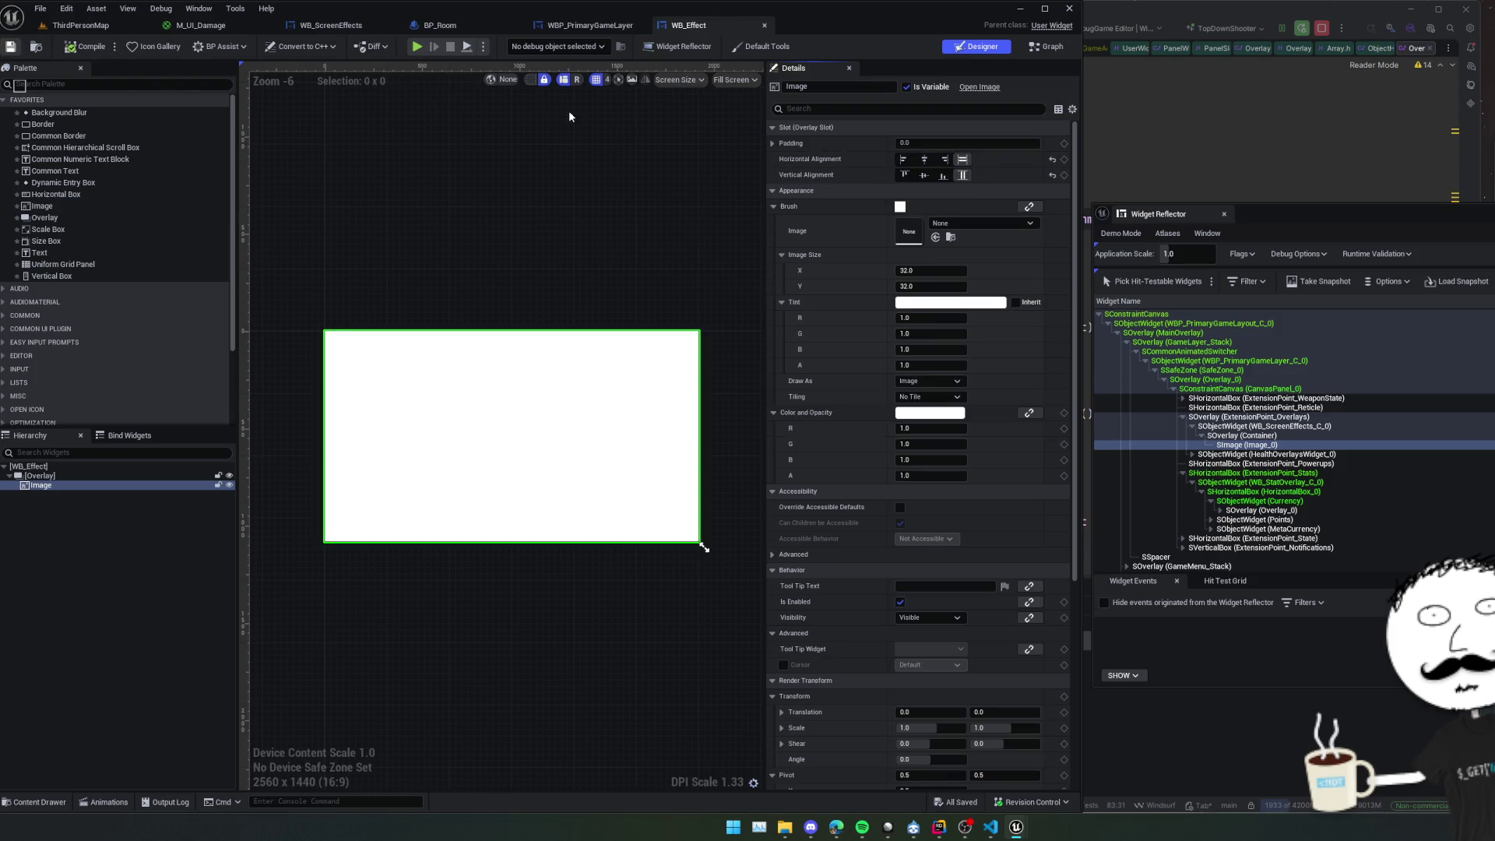
In WB_Effect's event graph, make the Image a variable, then save and compile.
{"action": "left_click", "coordinate": [1041, 49]}
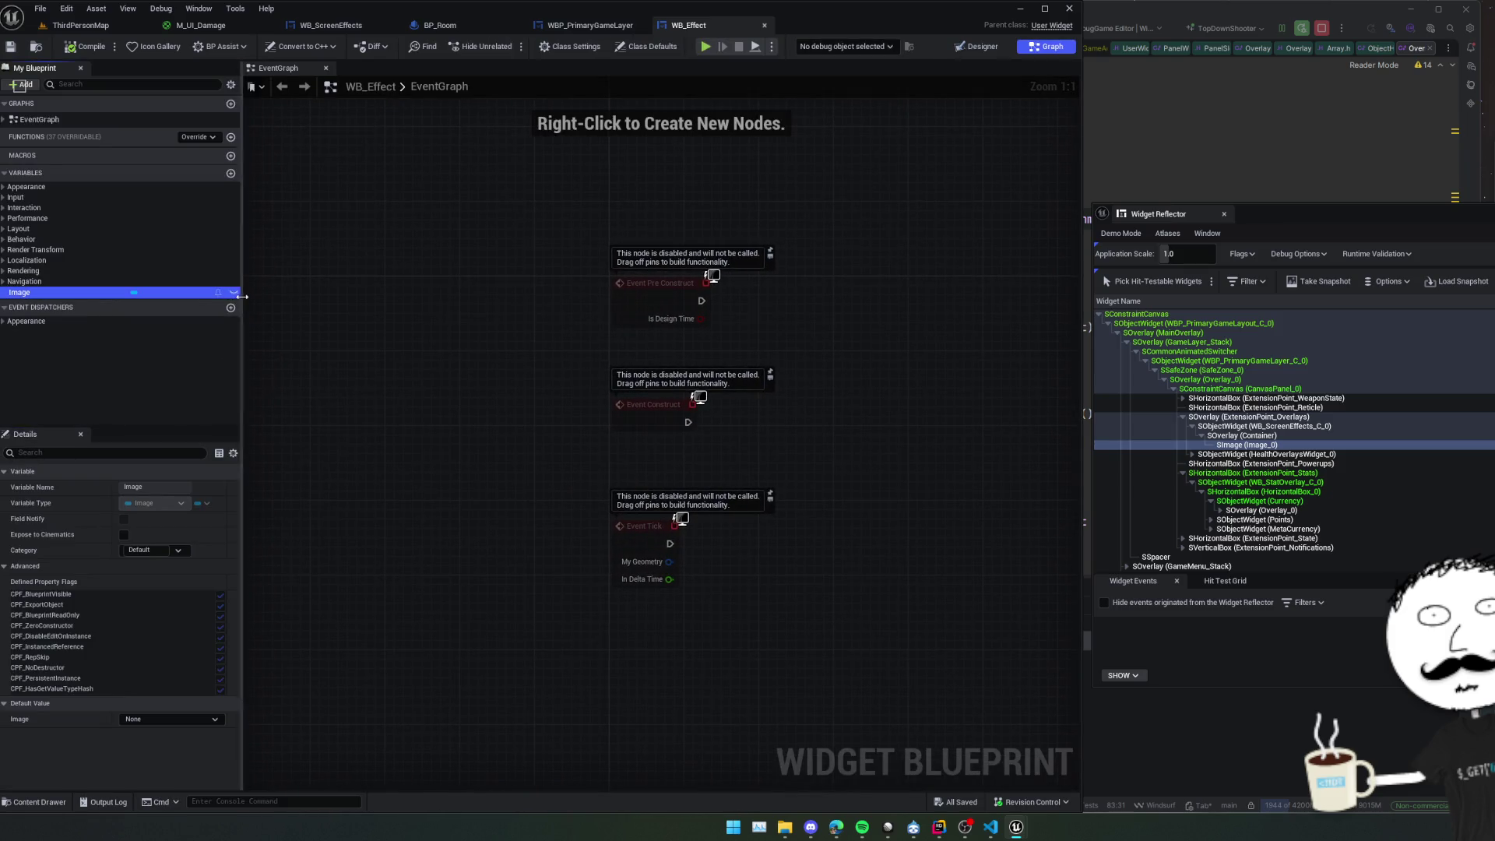
{"action": "left_click_drag", "start_coordinate": [355, 277], "coordinate": [405, 297]}
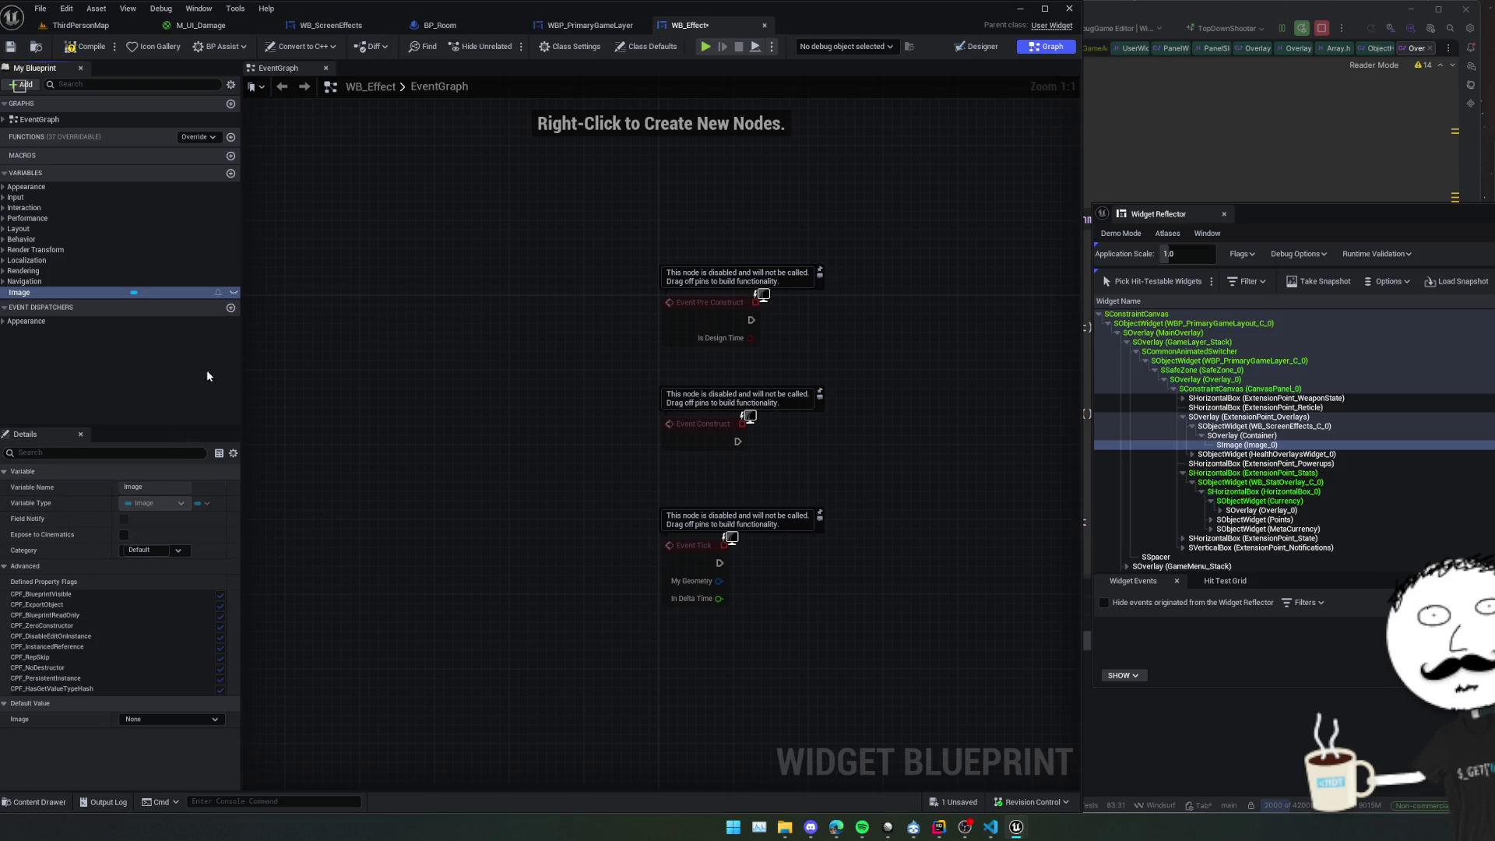
{"action": "left_click_drag", "start_coordinate": [373, 457], "coordinate": [381, 429]}
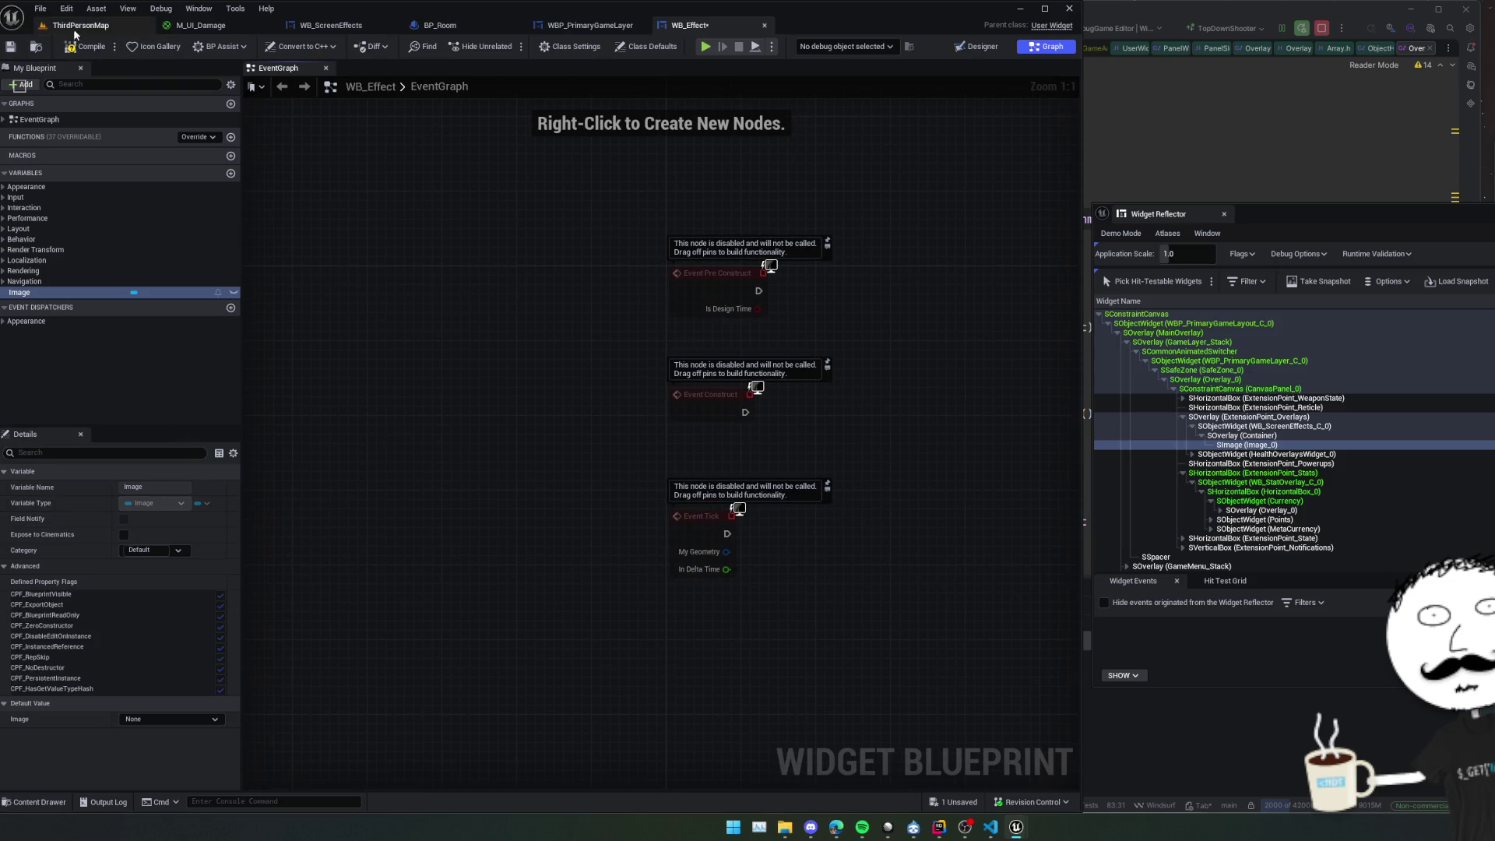
{"action": "left_click", "coordinate": [84, 48]}
{"action": "left_click", "coordinate": [234, 294]}
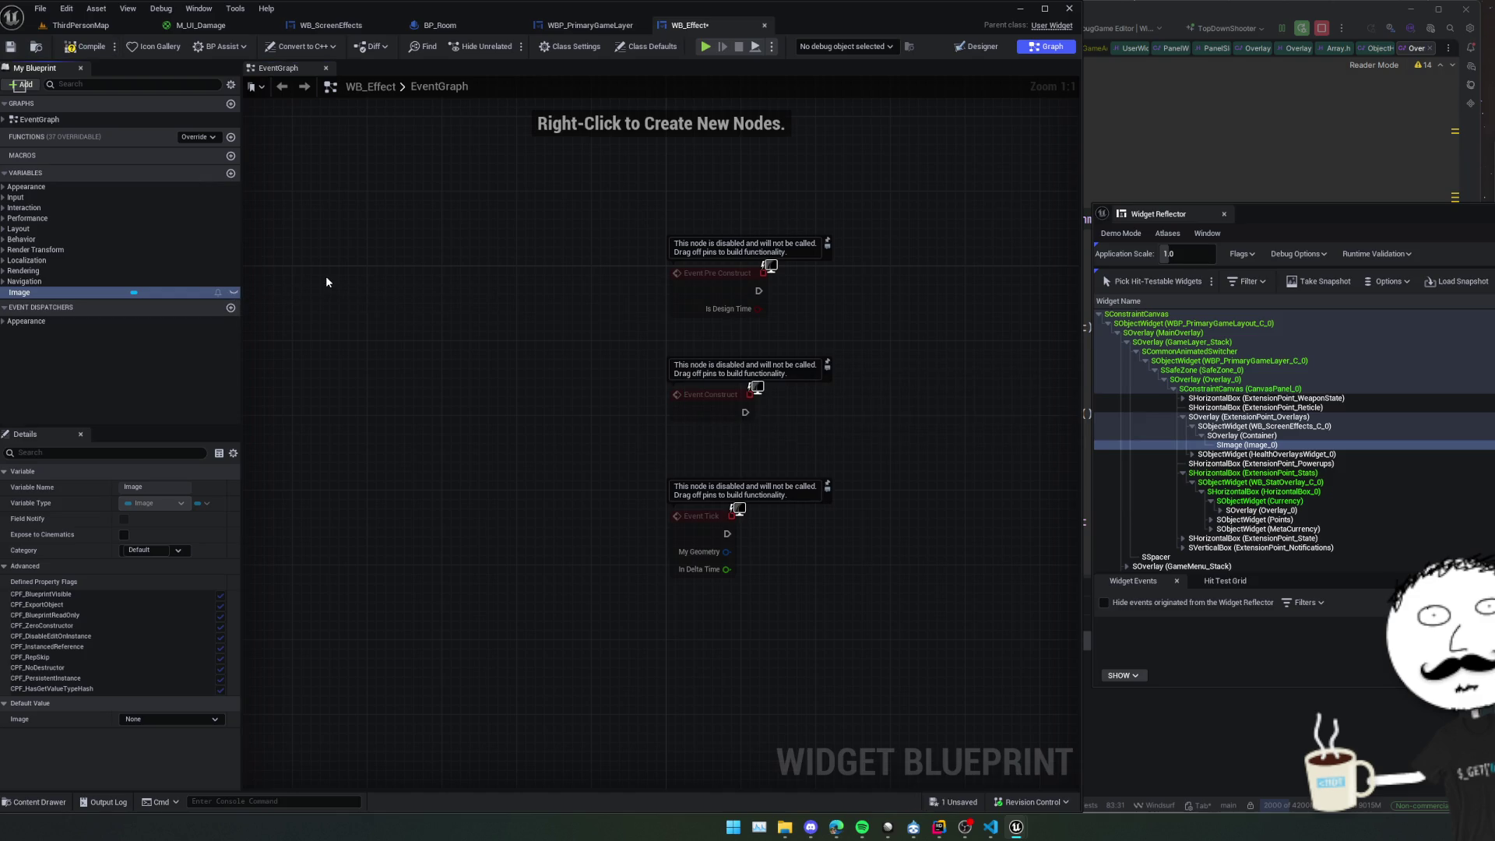
{"action": "left_click_drag", "start_coordinate": [328, 282], "coordinate": [349, 249]}
{"action": "left_click", "coordinate": [11, 49]}
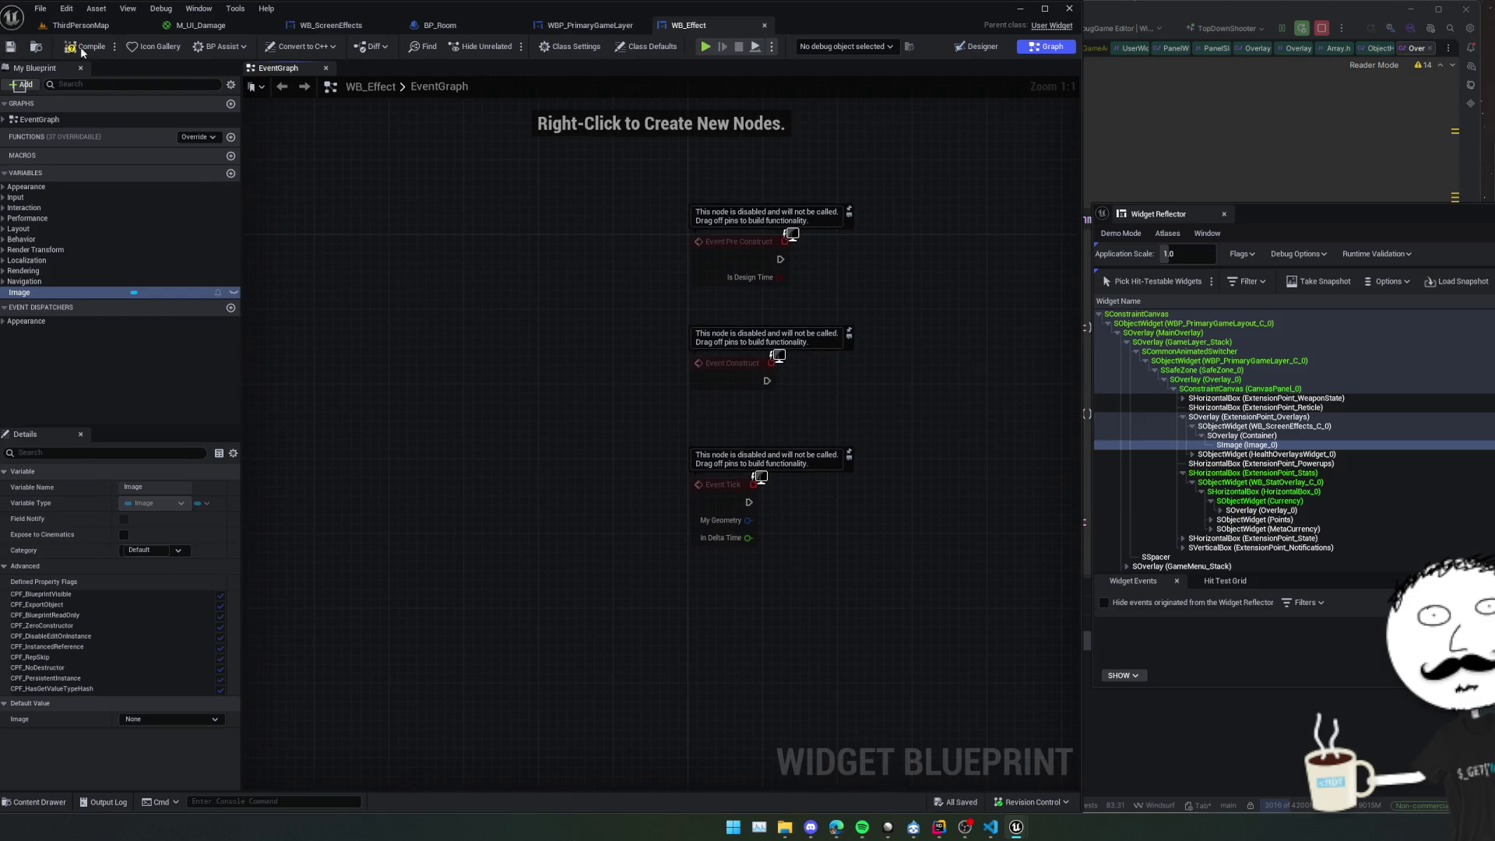
{"action": "left_click", "coordinate": [90, 49]}
Toggle the Image variable's exposure, save WB_Effect, and go back to WB_ScreenEffects' event graph.
{"action": "left_click", "coordinate": [234, 294]}
{"action": "left_click_drag", "start_coordinate": [323, 333], "coordinate": [334, 337]}
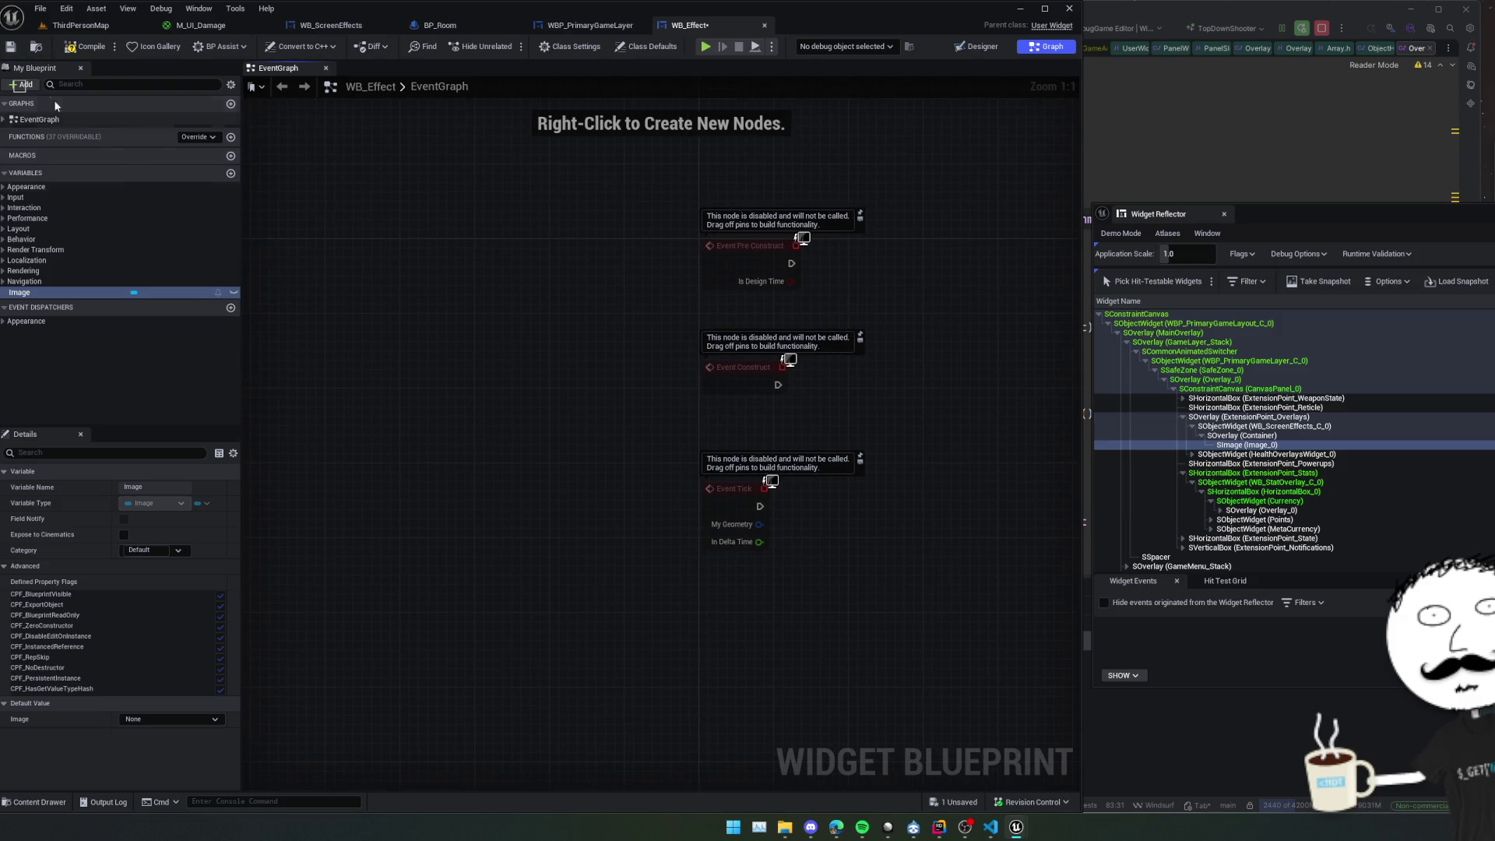
{"action": "left_click", "coordinate": [10, 48]}
{"action": "left_click", "coordinate": [590, 25]}
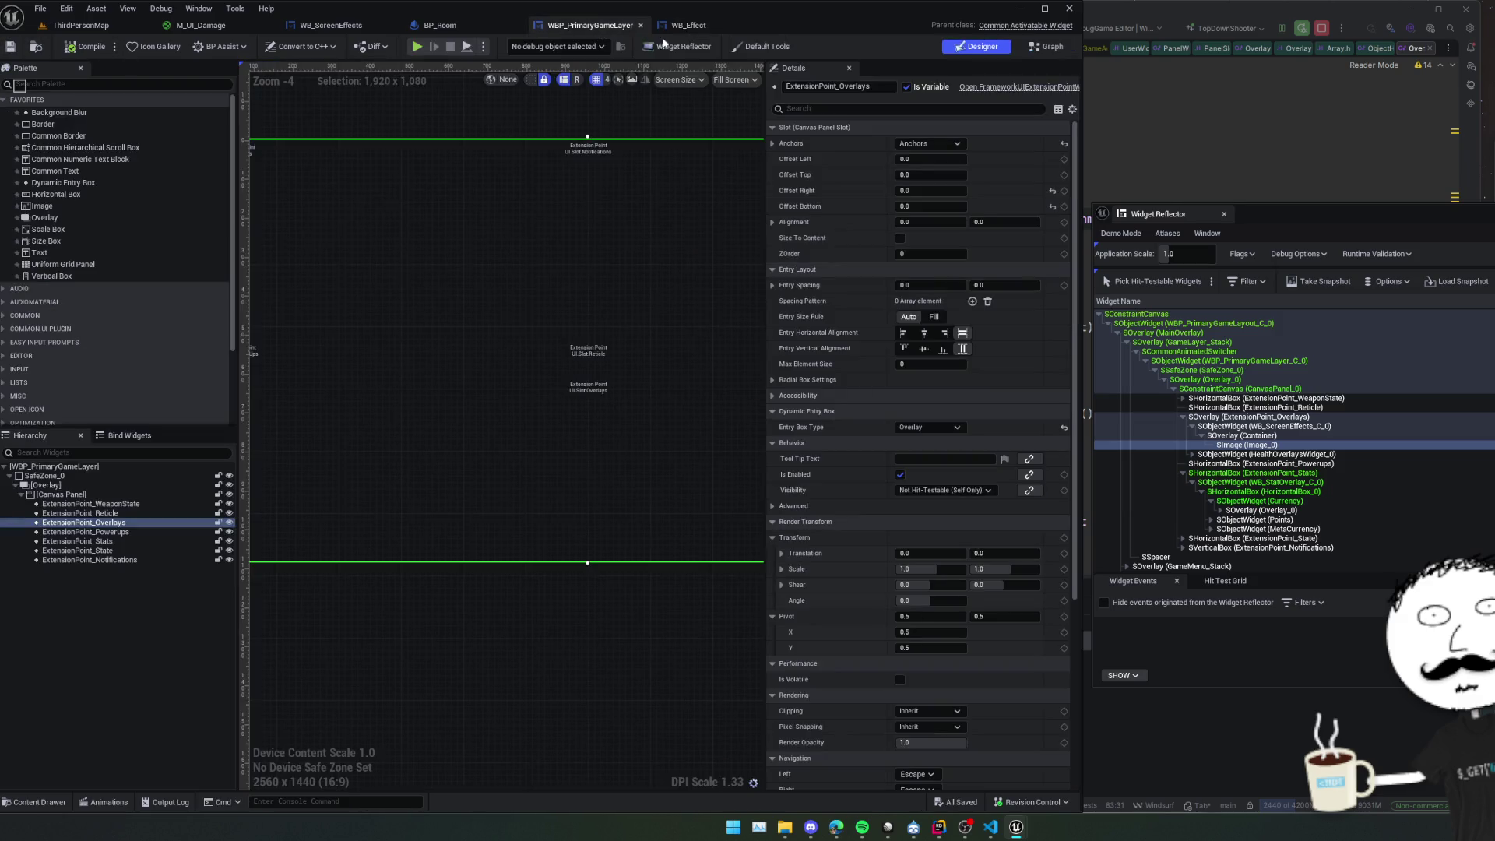
{"action": "scroll", "coordinate": [639, 279], "scroll_direction": "down", "scroll_amount": 2}
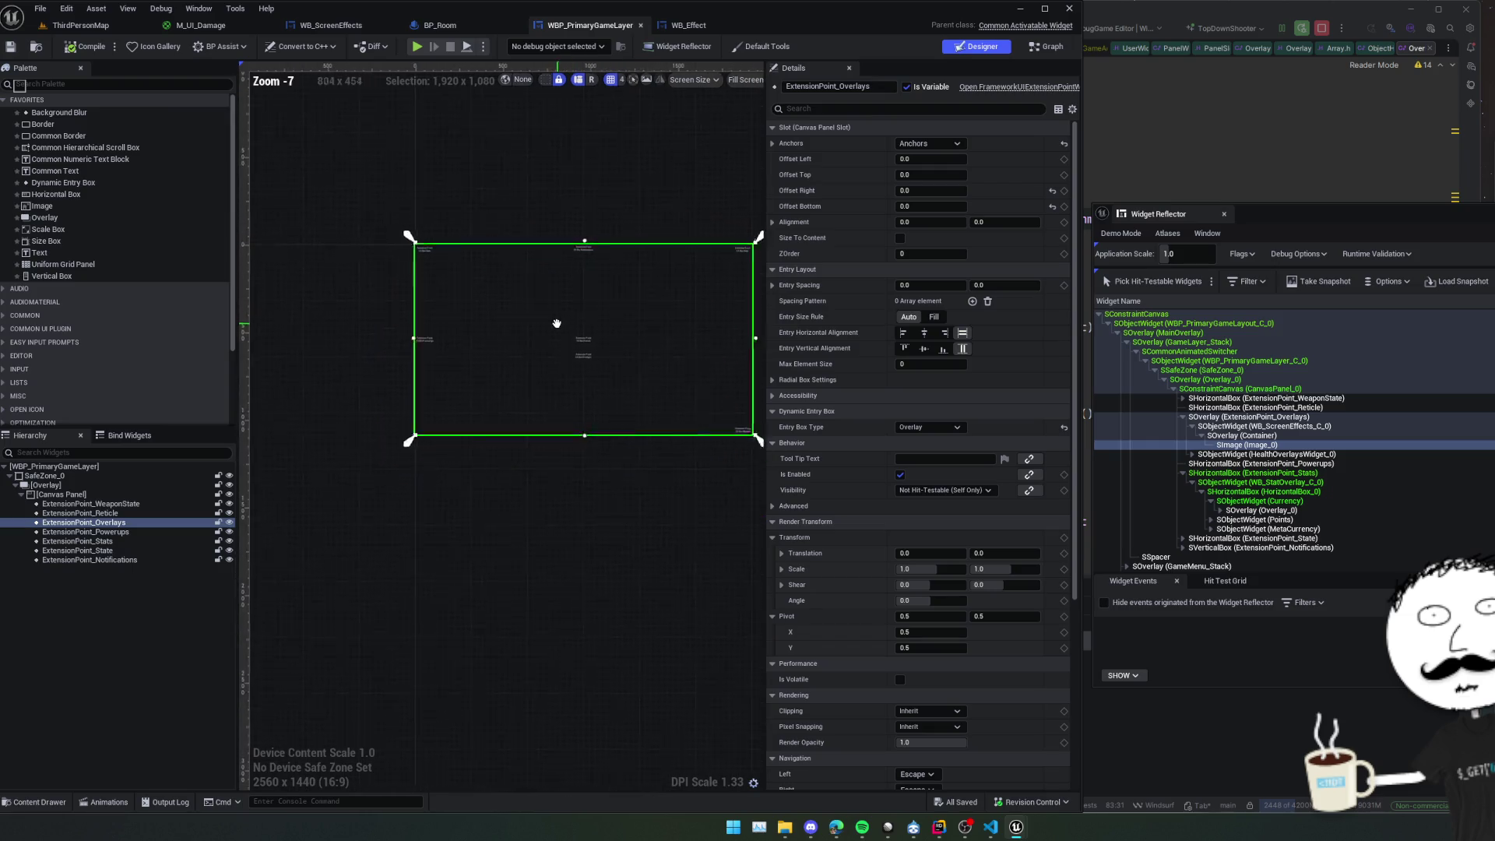
{"action": "left_click", "coordinate": [641, 25]}
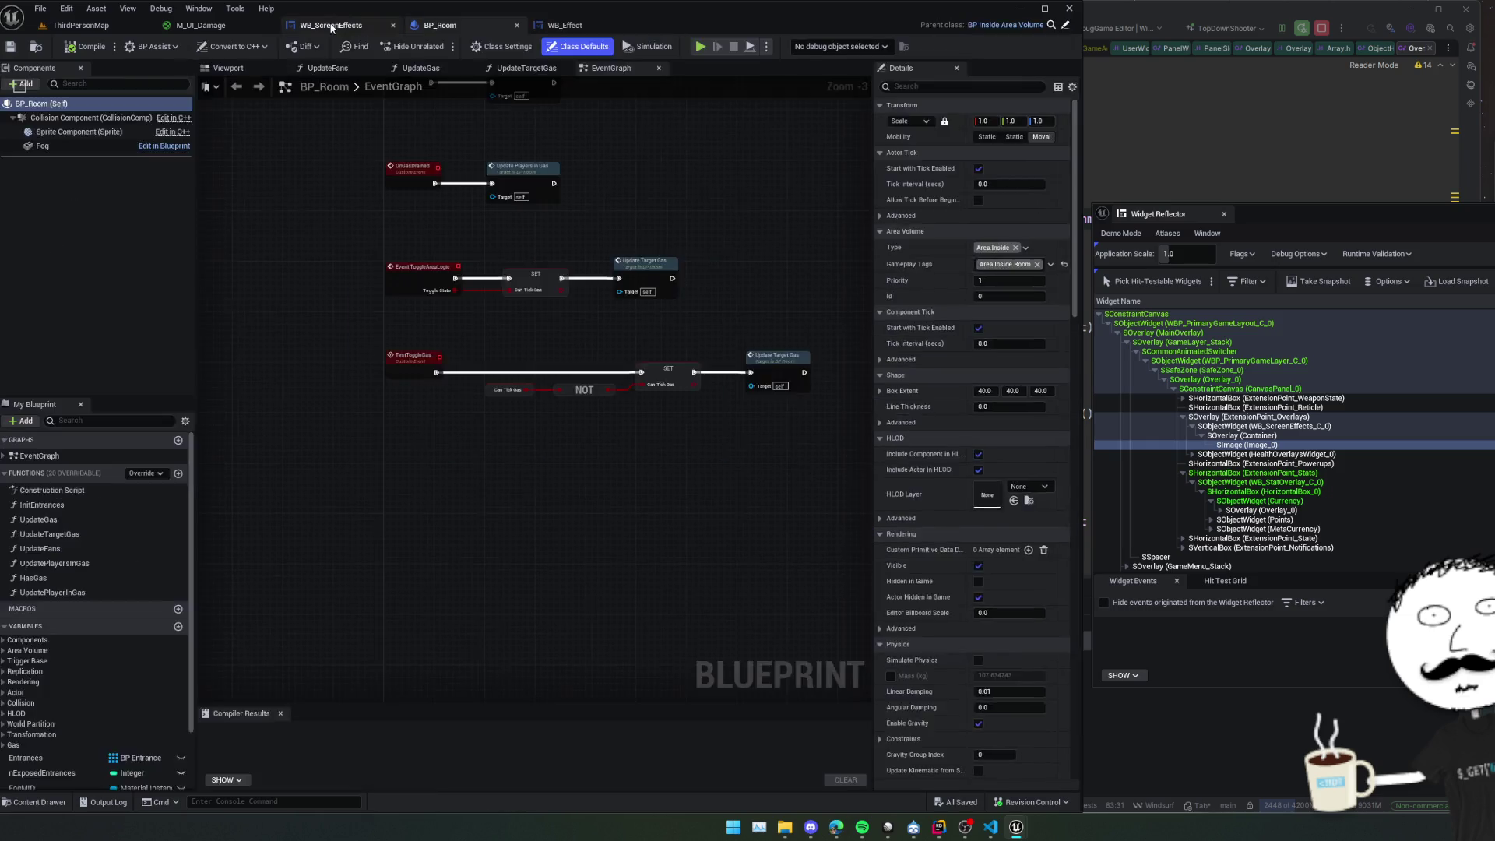
Disable and remove the breakpoint on Add Child to Overlay.
{"action": "right_click", "coordinate": [584, 321]}
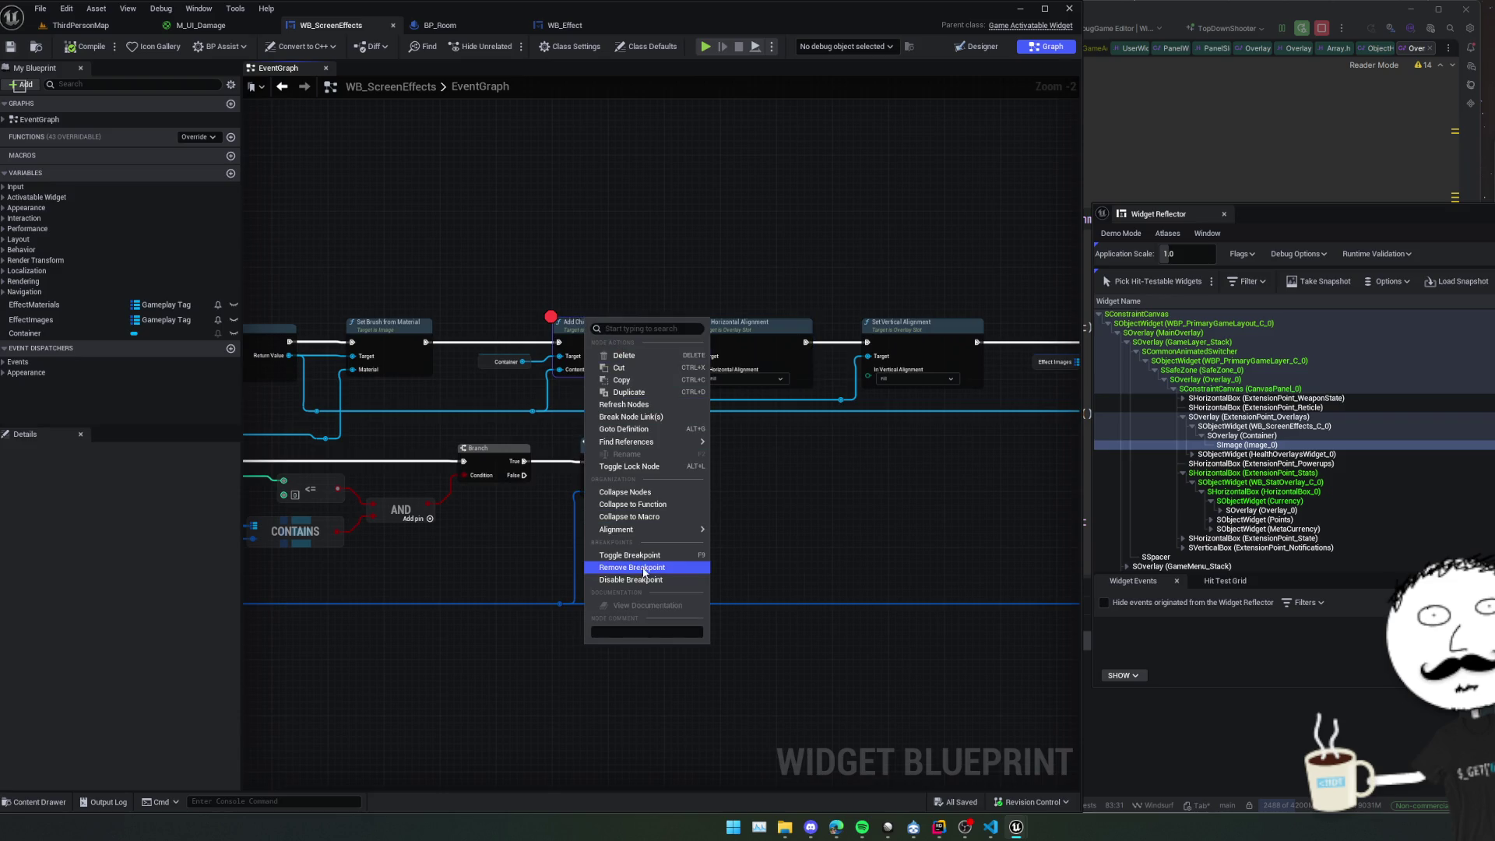
{"action": "left_click", "coordinate": [645, 580]}
{"action": "right_click", "coordinate": [592, 342]}
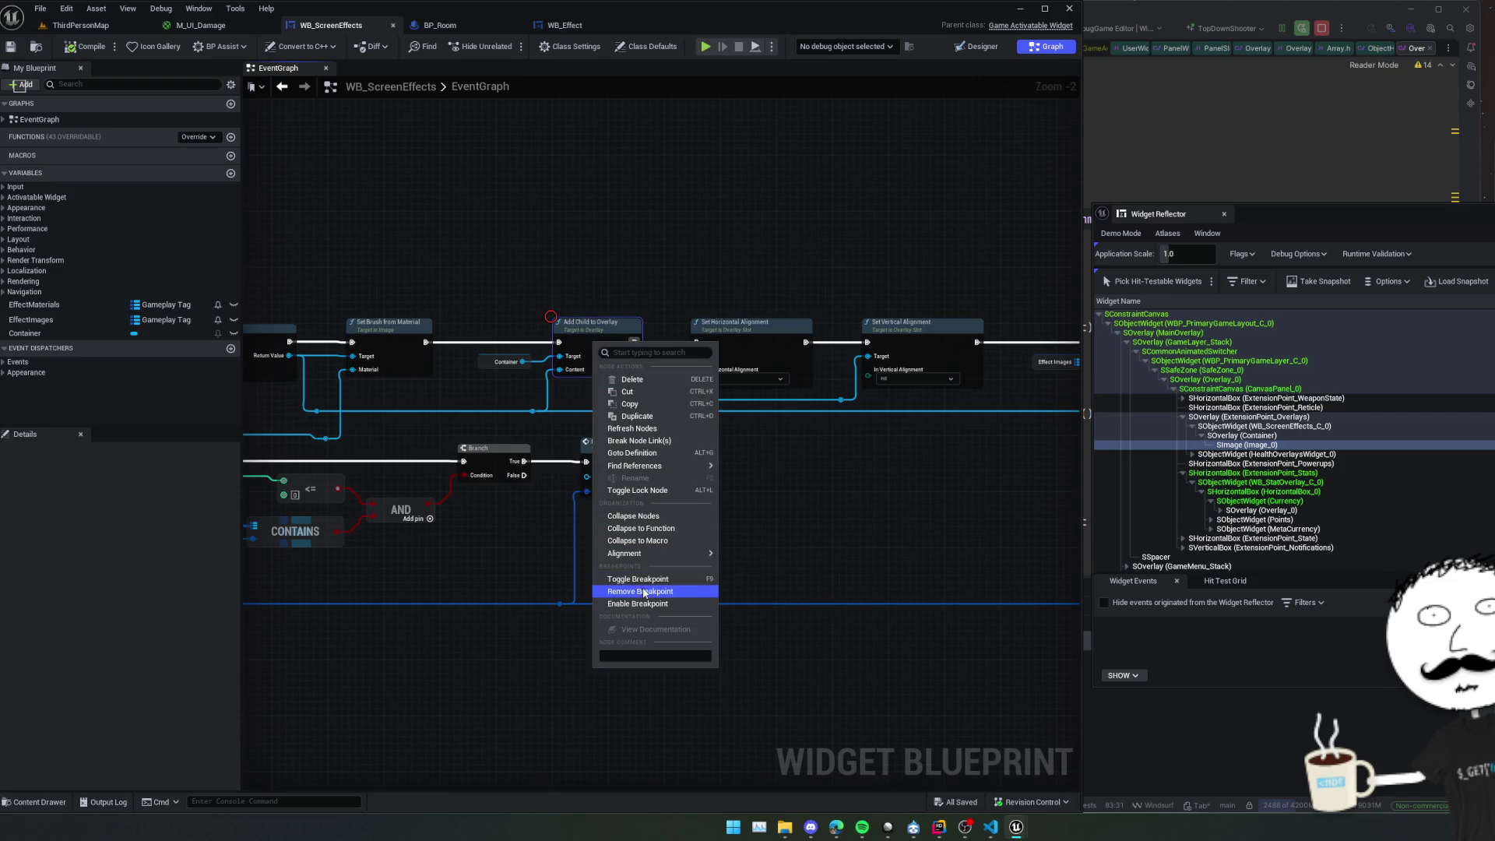
{"action": "left_click", "coordinate": [631, 593]}
{"action": "mouse_move", "coordinate": [745, 492]}
{"action": "left_mouse_down"}
{"action": "mouse_move", "coordinate": [733, 327]}
{"action": "mouse_move", "coordinate": [751, 331]}
{"action": "mouse_move", "coordinate": [734, 278]}
{"action": "mouse_move", "coordinate": [801, 311]}
{"action": "mouse_move", "coordinate": [787, 294]}
{"action": "mouse_move", "coordinate": [705, 310]}
{"action": "left_mouse_up"}
{"action": "scroll", "coordinate": [733, 327], "scroll_direction": "up", "scroll_amount": 1}
Add a Create Widget node of class WB Effect fed by Get Owning Player.
{"action": "right_click", "coordinate": [705, 310]}
{"action": "type", "text": "create "}
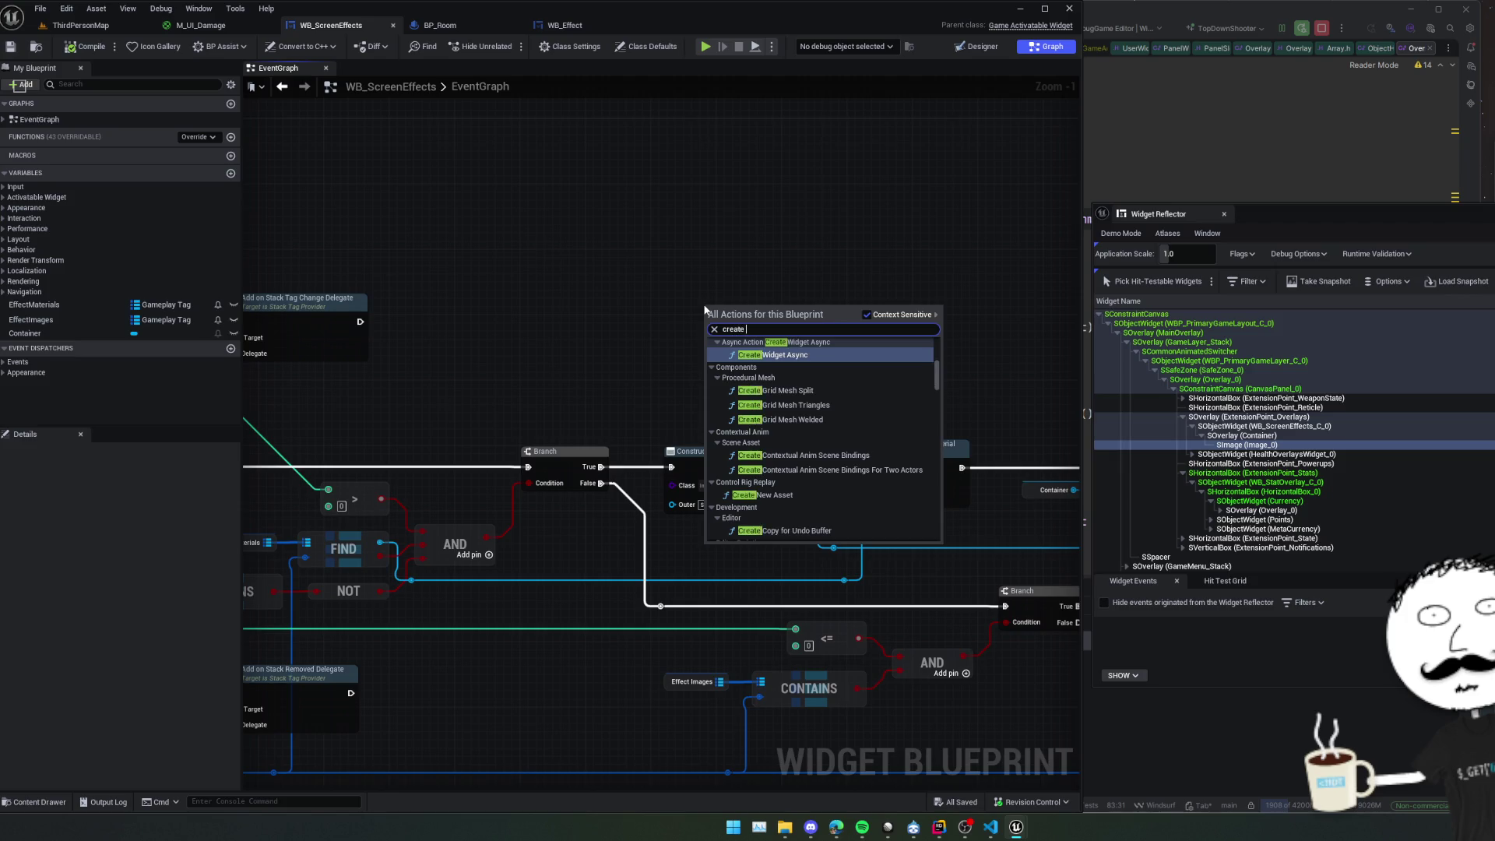
{"action": "type", "text": "widget"}
{"action": "left_click", "coordinate": [756, 390]}
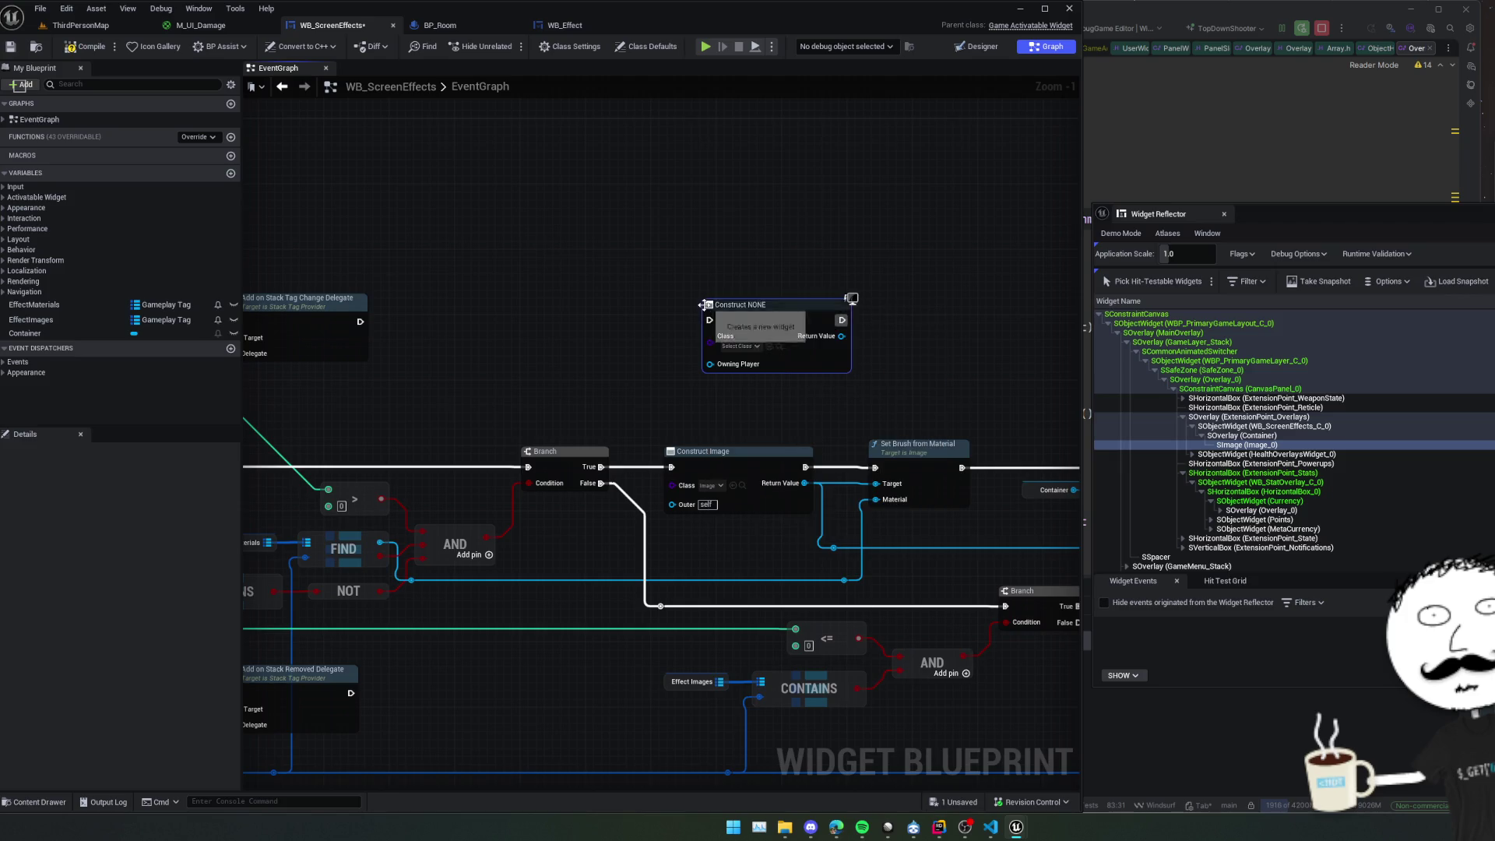
{"action": "left_click", "coordinate": [754, 346]}
{"action": "type", "text": "wb_e"}
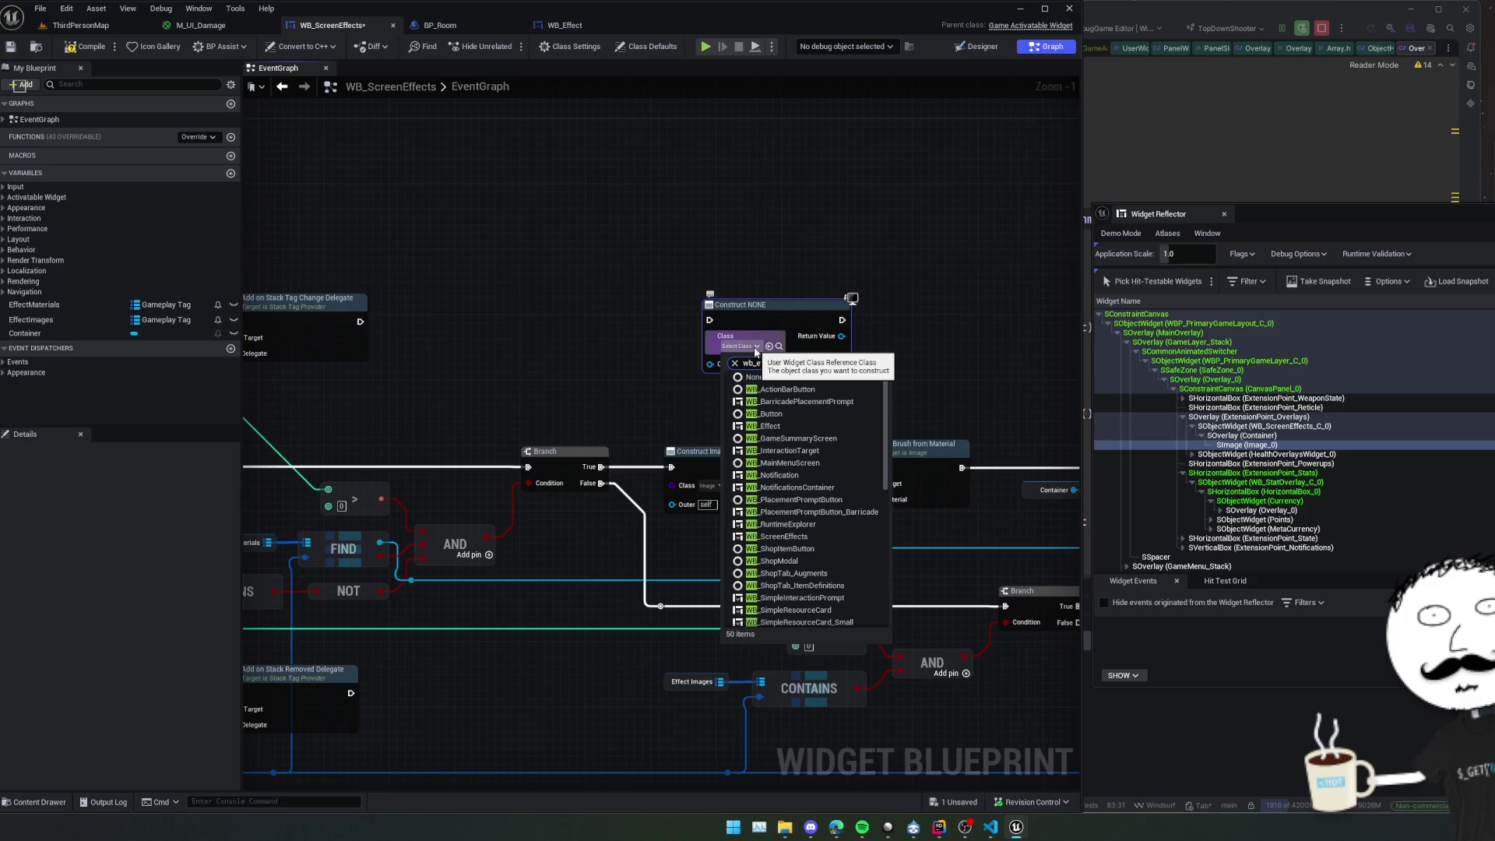
{"action": "left_click", "coordinate": [769, 426]}
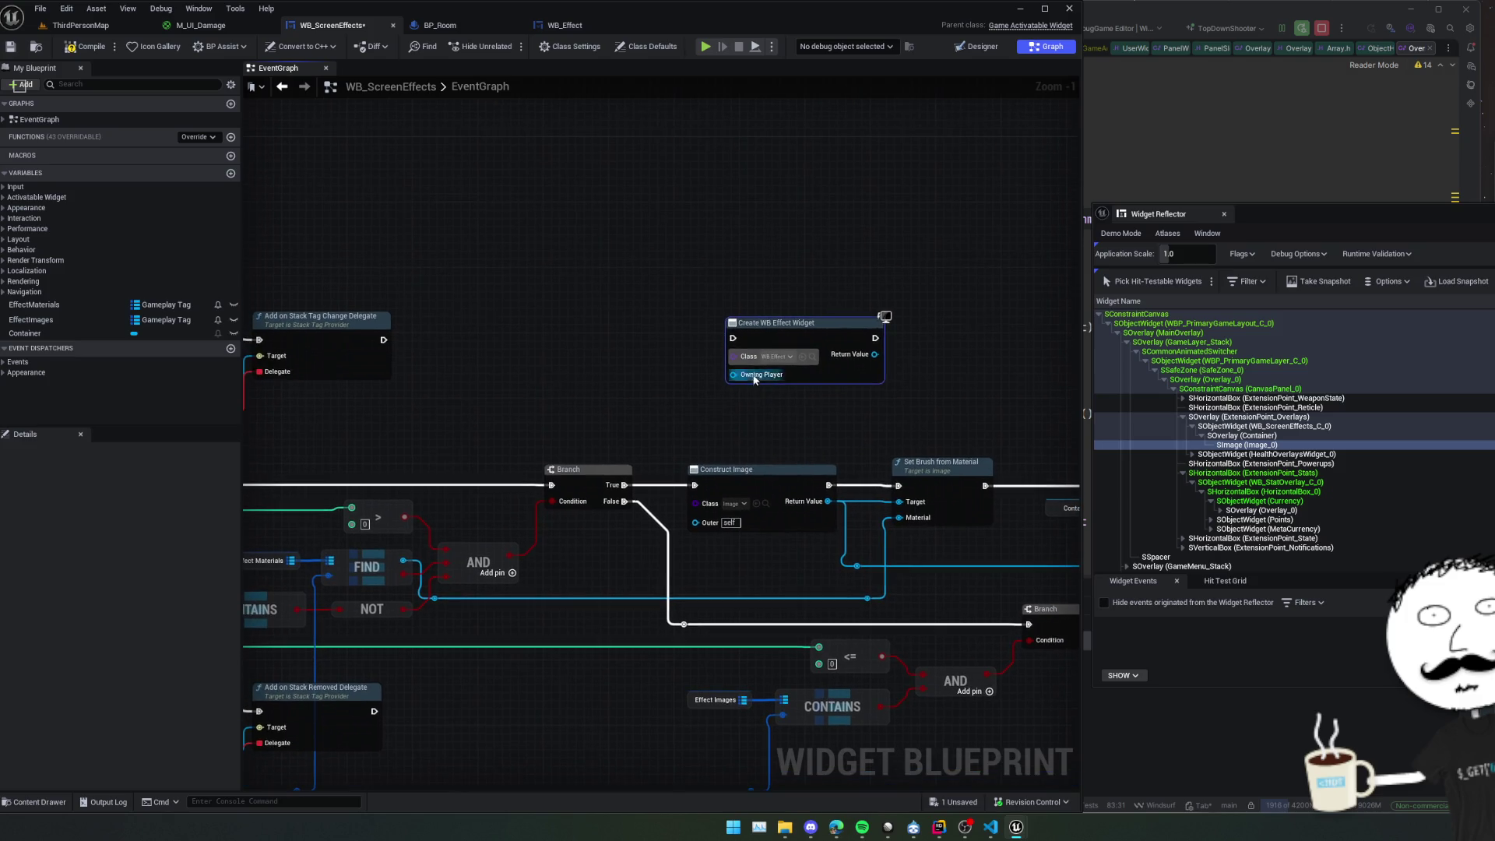
{"action": "mouse_move", "coordinate": [753, 380]}
{"action": "left_mouse_down"}
{"action": "mouse_move", "coordinate": [728, 375]}
{"action": "mouse_move", "coordinate": [795, 387]}
{"action": "left_mouse_up"}
{"action": "type", "text": "get owning pla"}
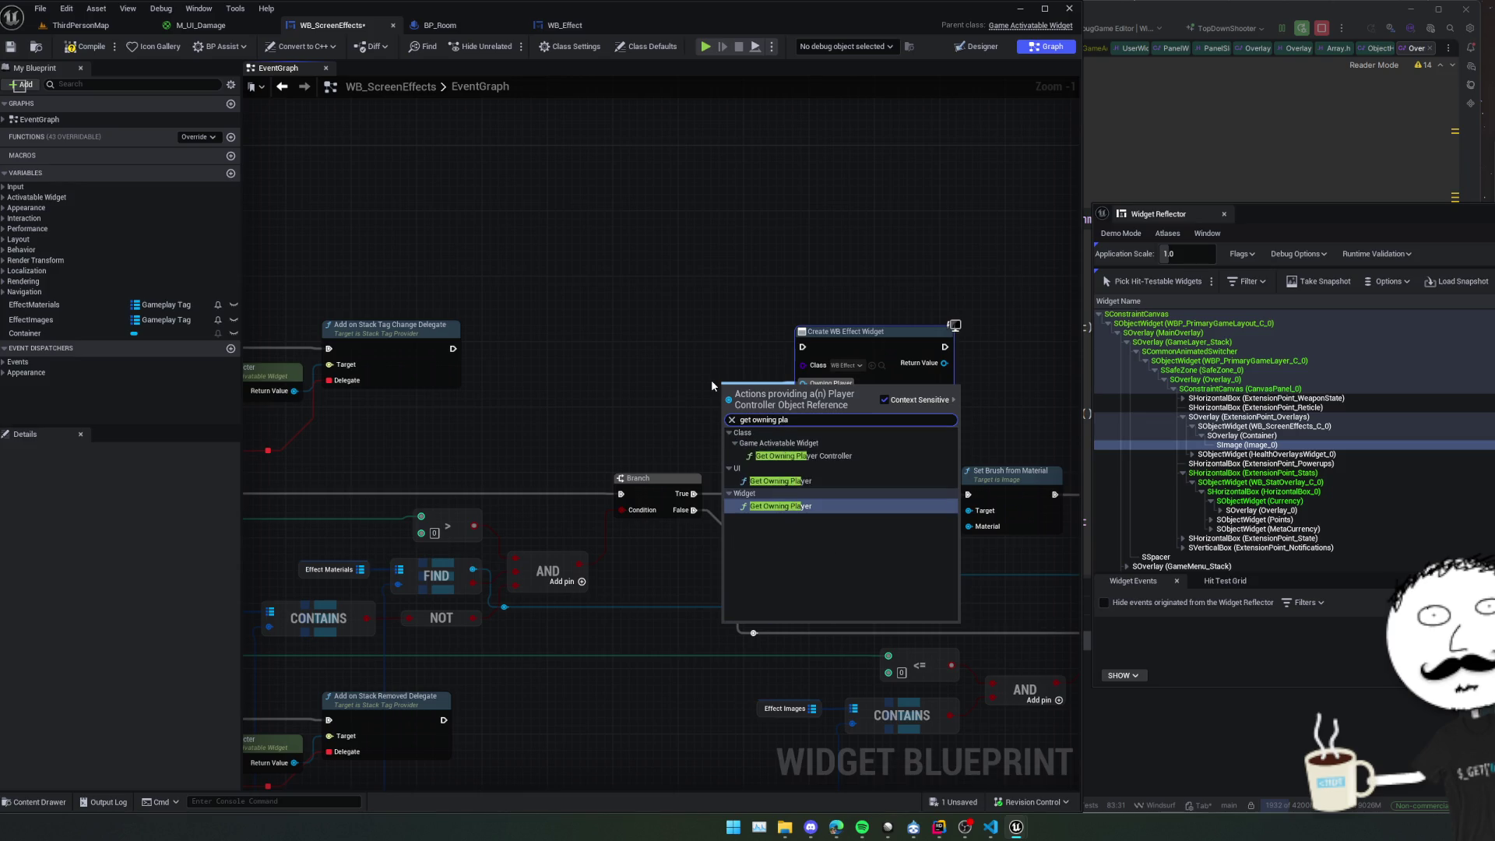
{"action": "key", "text": "Return"}
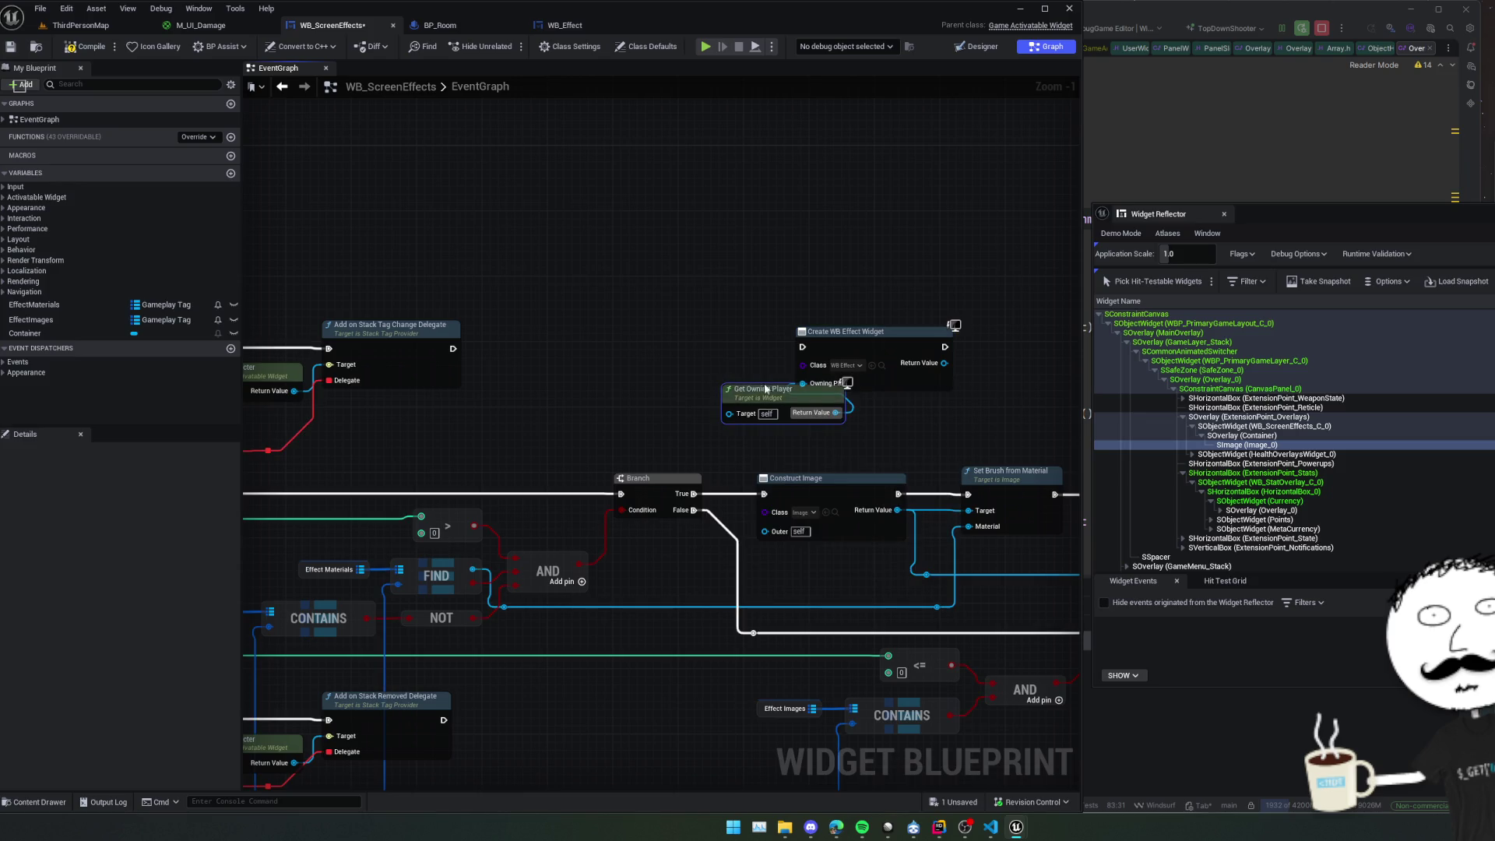
{"action": "left_click_drag", "start_coordinate": [736, 389], "coordinate": [696, 361]}
Wire Branch True into Create WB Effect Widget and its Get Image into Set Brush from Material's Target.
{"action": "left_click_drag", "start_coordinate": [672, 420], "coordinate": [671, 412]}
{"action": "left_click_drag", "start_coordinate": [576, 420], "coordinate": [689, 278]}
{"action": "mouse_move", "coordinate": [689, 278]}
{"action": "left_mouse_down"}
{"action": "mouse_move", "coordinate": [682, 368]}
{"action": "mouse_move", "coordinate": [495, 351]}
{"action": "mouse_move", "coordinate": [398, 360]}
{"action": "mouse_move", "coordinate": [533, 286]}
{"action": "mouse_move", "coordinate": [580, 304]}
{"action": "mouse_move", "coordinate": [643, 291]}
{"action": "left_mouse_up"}
{"action": "type", "text": "image"}
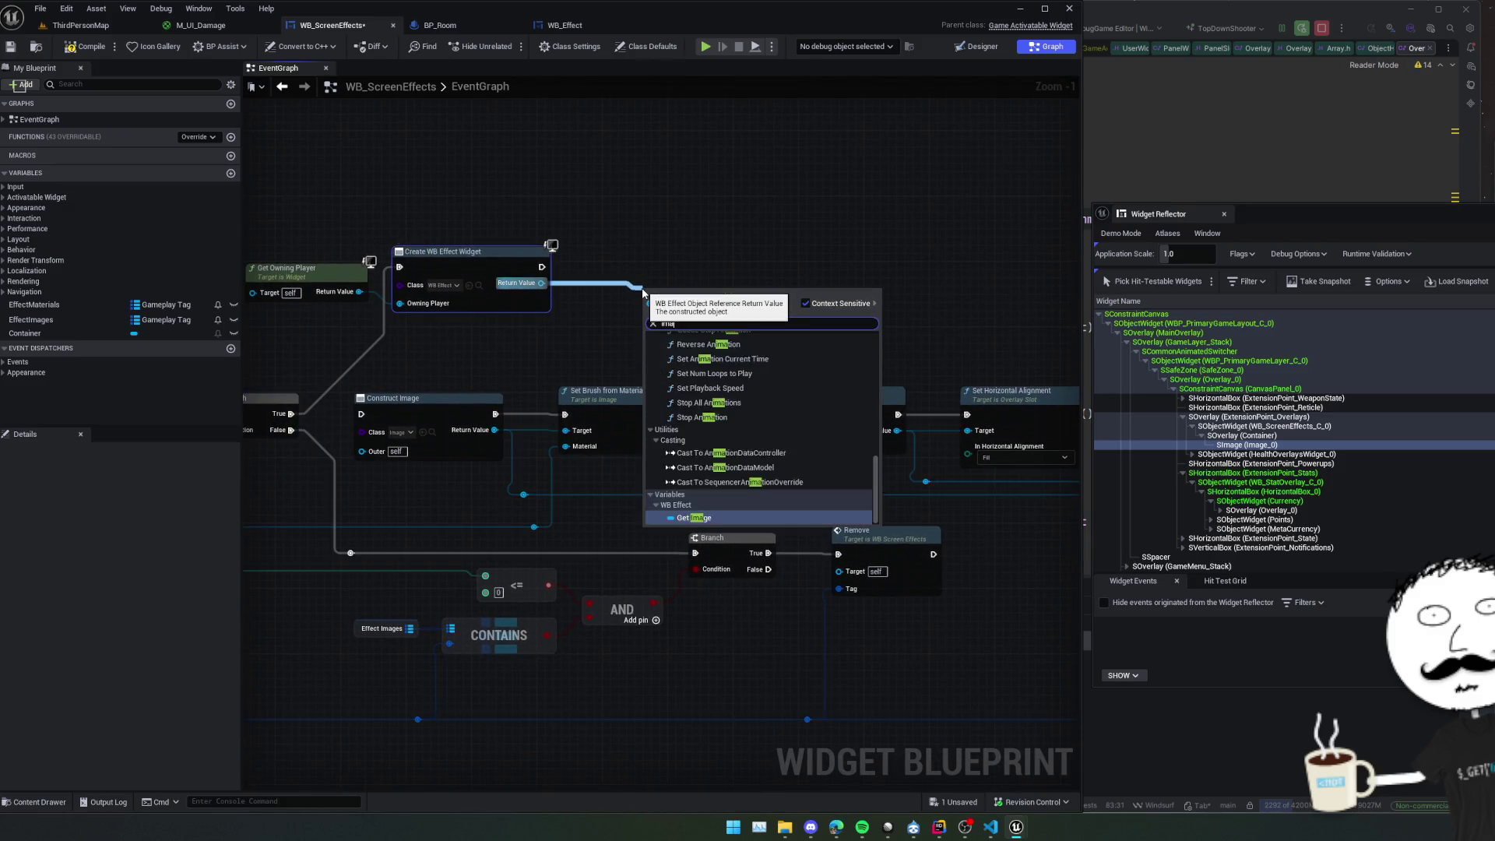
{"action": "key", "text": "Return"}
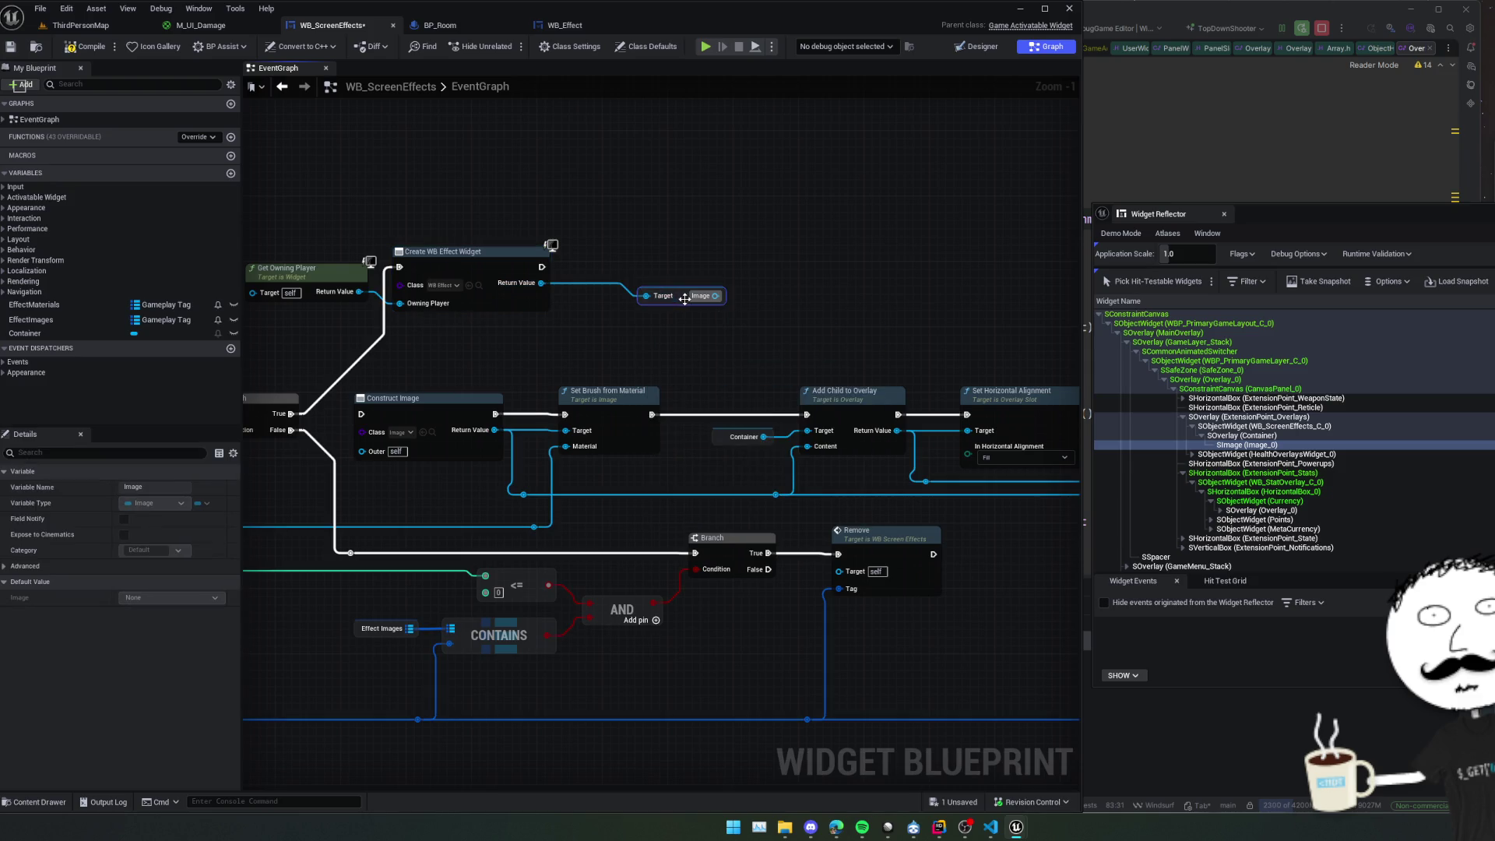
{"action": "left_click_drag", "start_coordinate": [653, 314], "coordinate": [737, 321]}
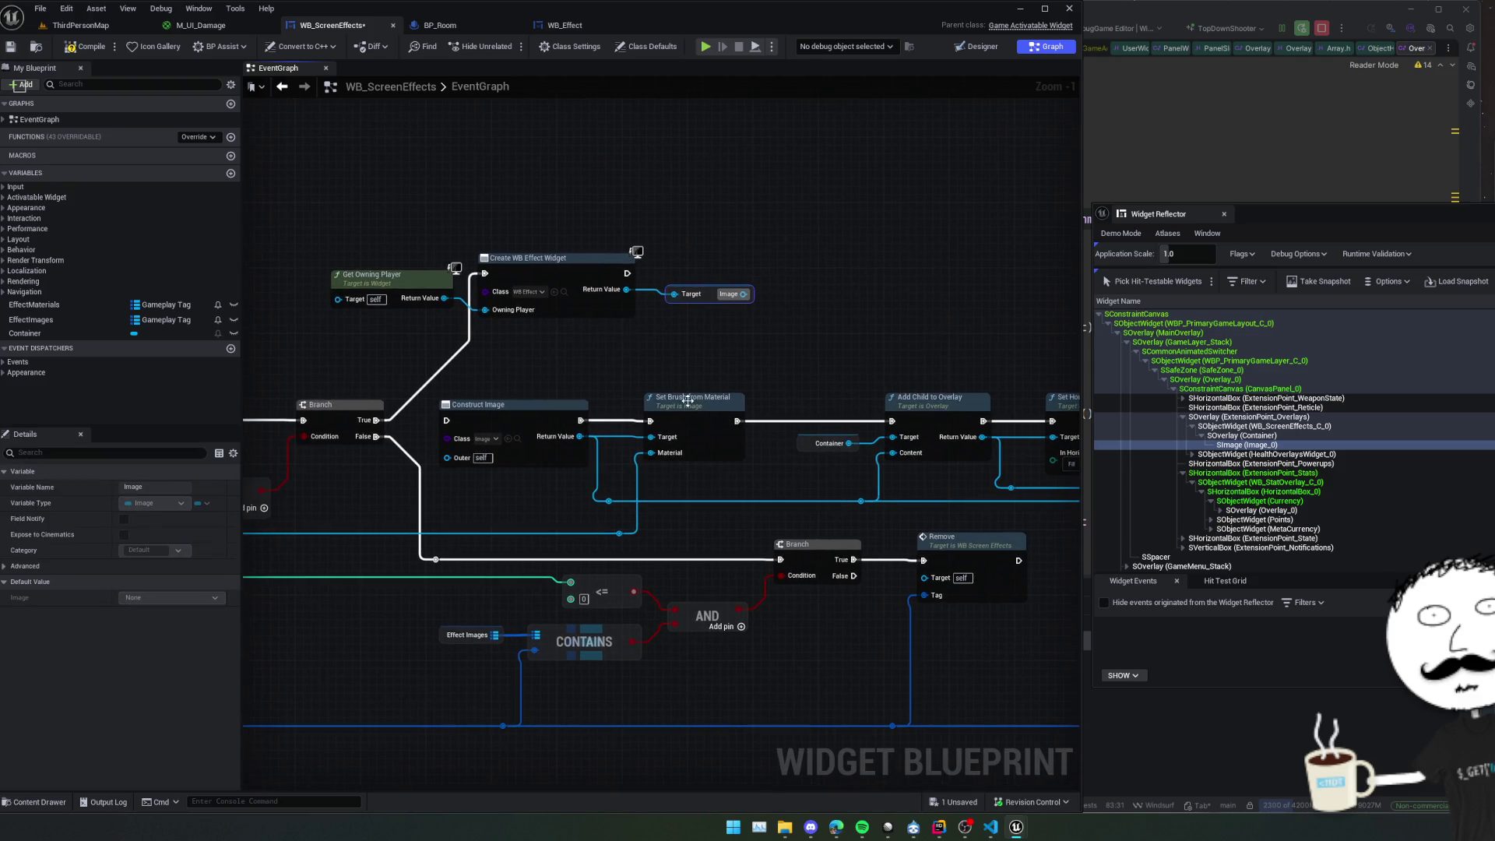
{"action": "left_click_drag", "start_coordinate": [689, 406], "coordinate": [745, 380]}
{"action": "mouse_move", "coordinate": [743, 294]}
{"action": "left_mouse_down"}
{"action": "mouse_move", "coordinate": [711, 411]}
{"action": "mouse_move", "coordinate": [657, 429]}
{"action": "mouse_move", "coordinate": [667, 335]}
{"action": "mouse_move", "coordinate": [598, 283]}
{"action": "left_mouse_up"}
{"action": "left_click", "coordinate": [666, 419]}
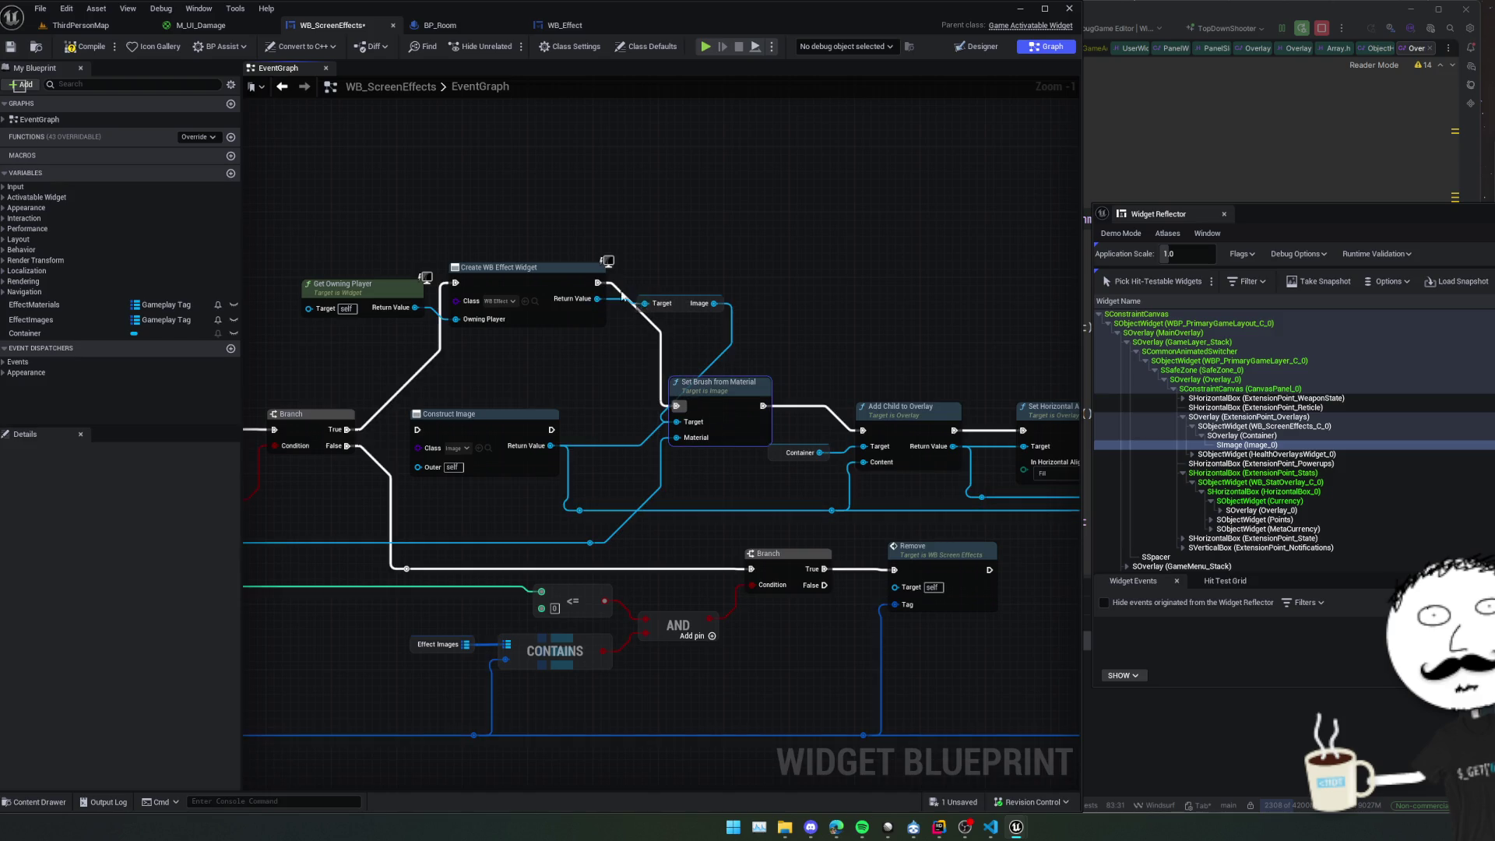
Chain widget creation into Set Brush from Material, positioned above Add Child to Overlay.
{"action": "right_click", "coordinate": [783, 296]}
{"action": "key", "text": "Escape"}
{"action": "left_click_drag", "start_coordinate": [552, 382], "coordinate": [629, 296]}
{"action": "left_click_drag", "start_coordinate": [693, 449], "coordinate": [751, 393]}
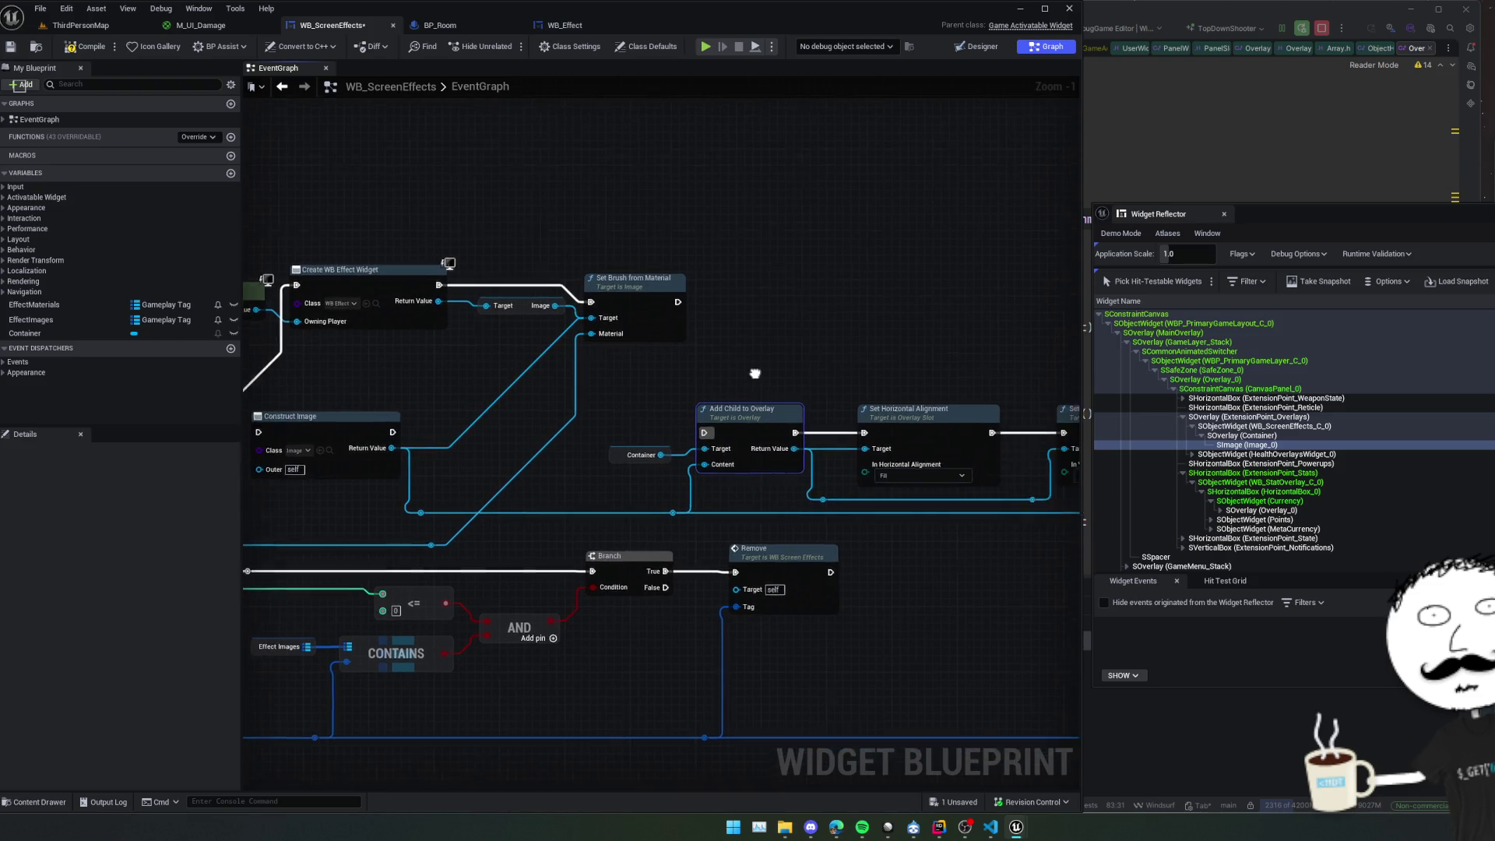
{"action": "left_click", "coordinate": [640, 314]}
{"action": "mouse_move", "coordinate": [640, 315]}
{"action": "left_mouse_down"}
{"action": "mouse_move", "coordinate": [768, 344]}
{"action": "mouse_move", "coordinate": [972, 352]}
{"action": "mouse_move", "coordinate": [948, 358]}
{"action": "left_mouse_up"}
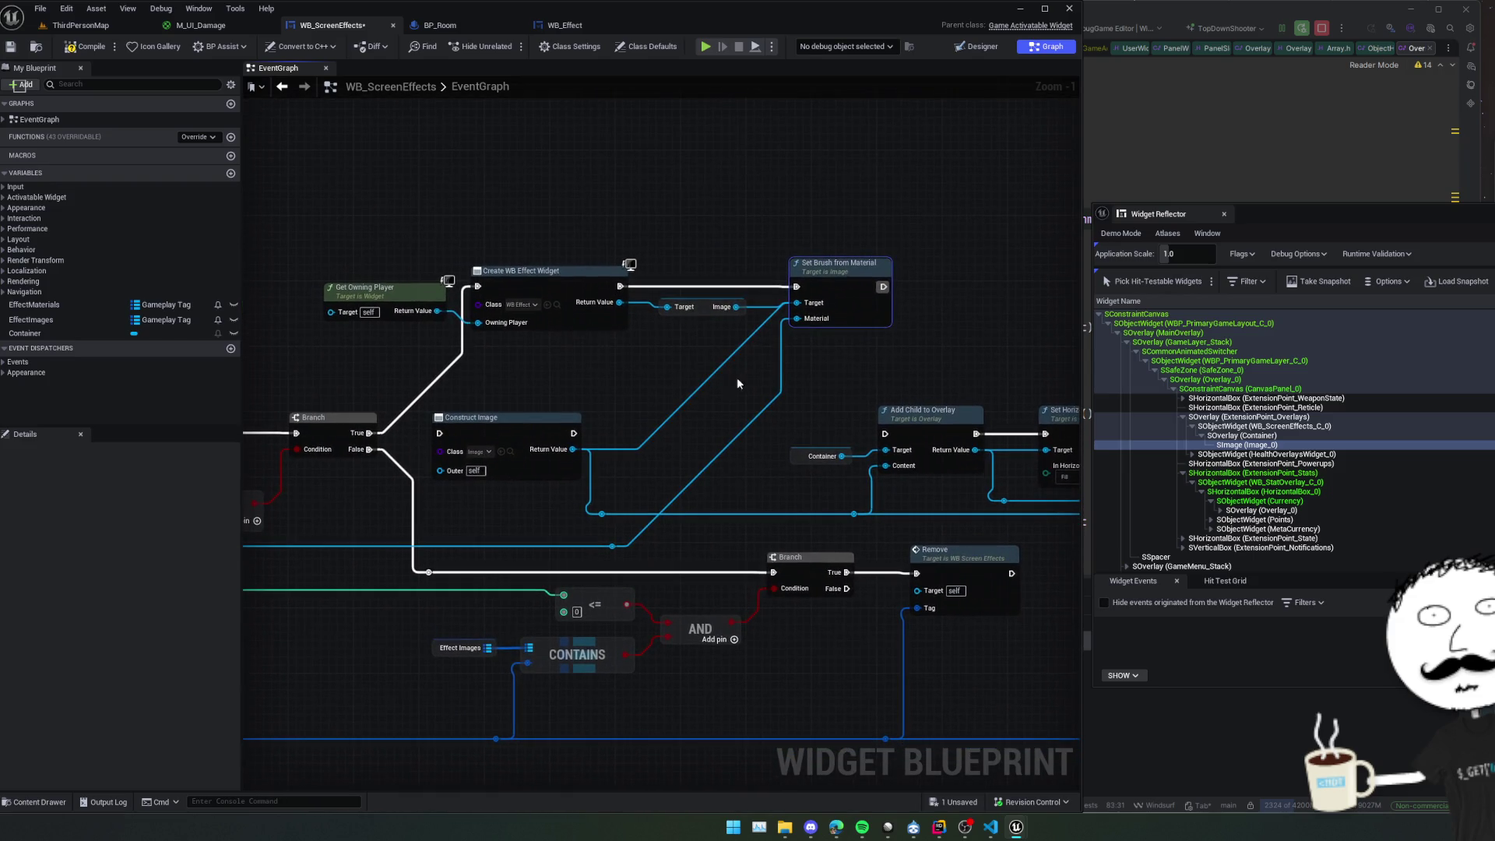
Connect Set Brush from Material's output to the Effect Images ADD node and save.
{"action": "scroll", "coordinate": [695, 397], "scroll_direction": "down", "scroll_amount": 1}
{"action": "left_click_drag", "start_coordinate": [695, 397], "coordinate": [479, 388]}
{"action": "left_click_drag", "start_coordinate": [814, 361], "coordinate": [690, 356]}
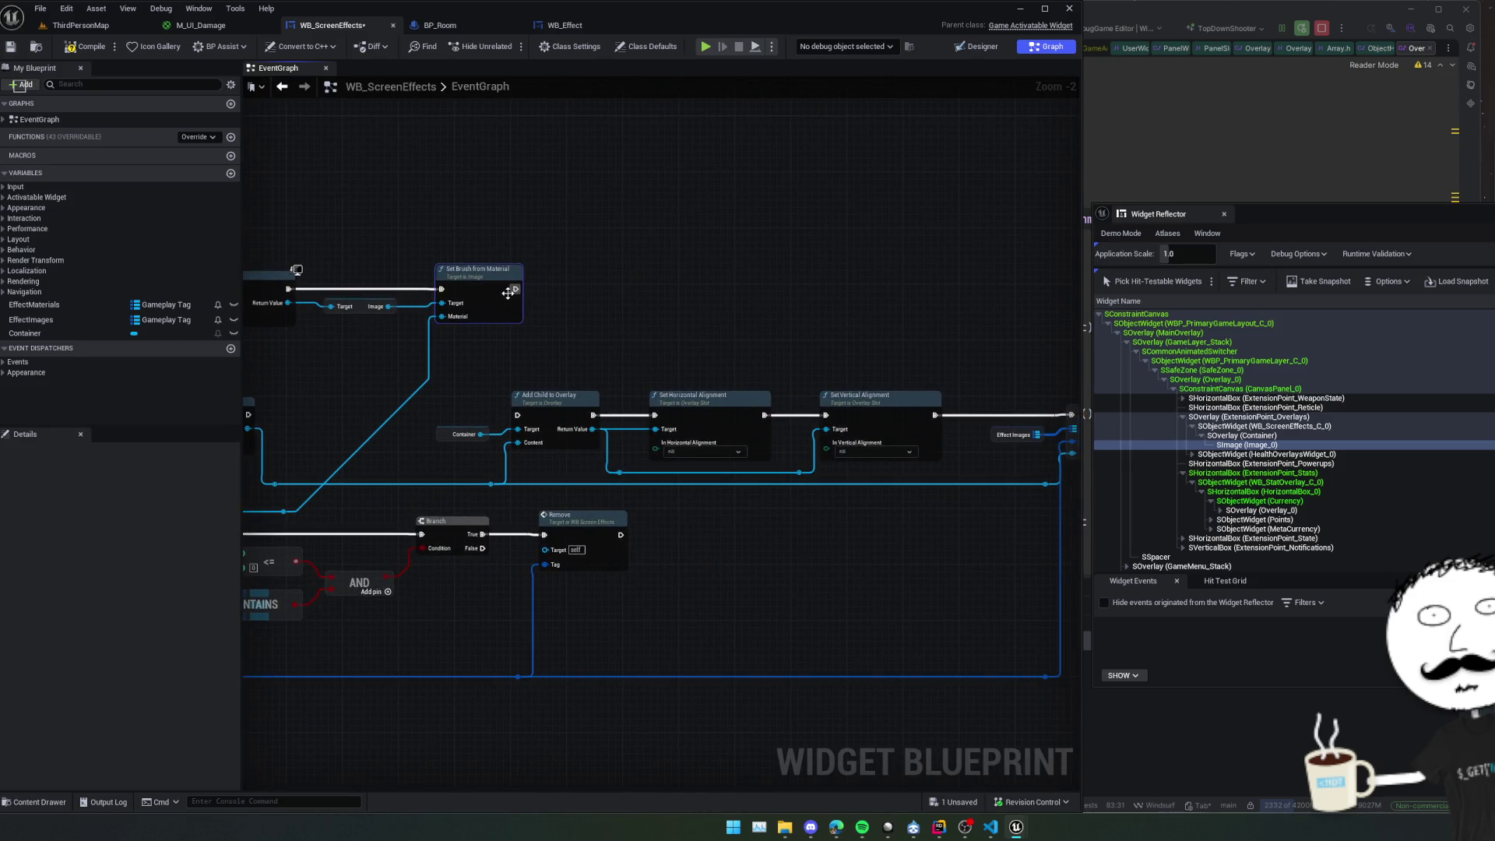
{"action": "mouse_move", "coordinate": [514, 290]}
{"action": "left_mouse_down"}
{"action": "mouse_move", "coordinate": [1001, 321]}
{"action": "mouse_move", "coordinate": [964, 407]}
{"action": "mouse_move", "coordinate": [897, 414]}
{"action": "left_mouse_up"}
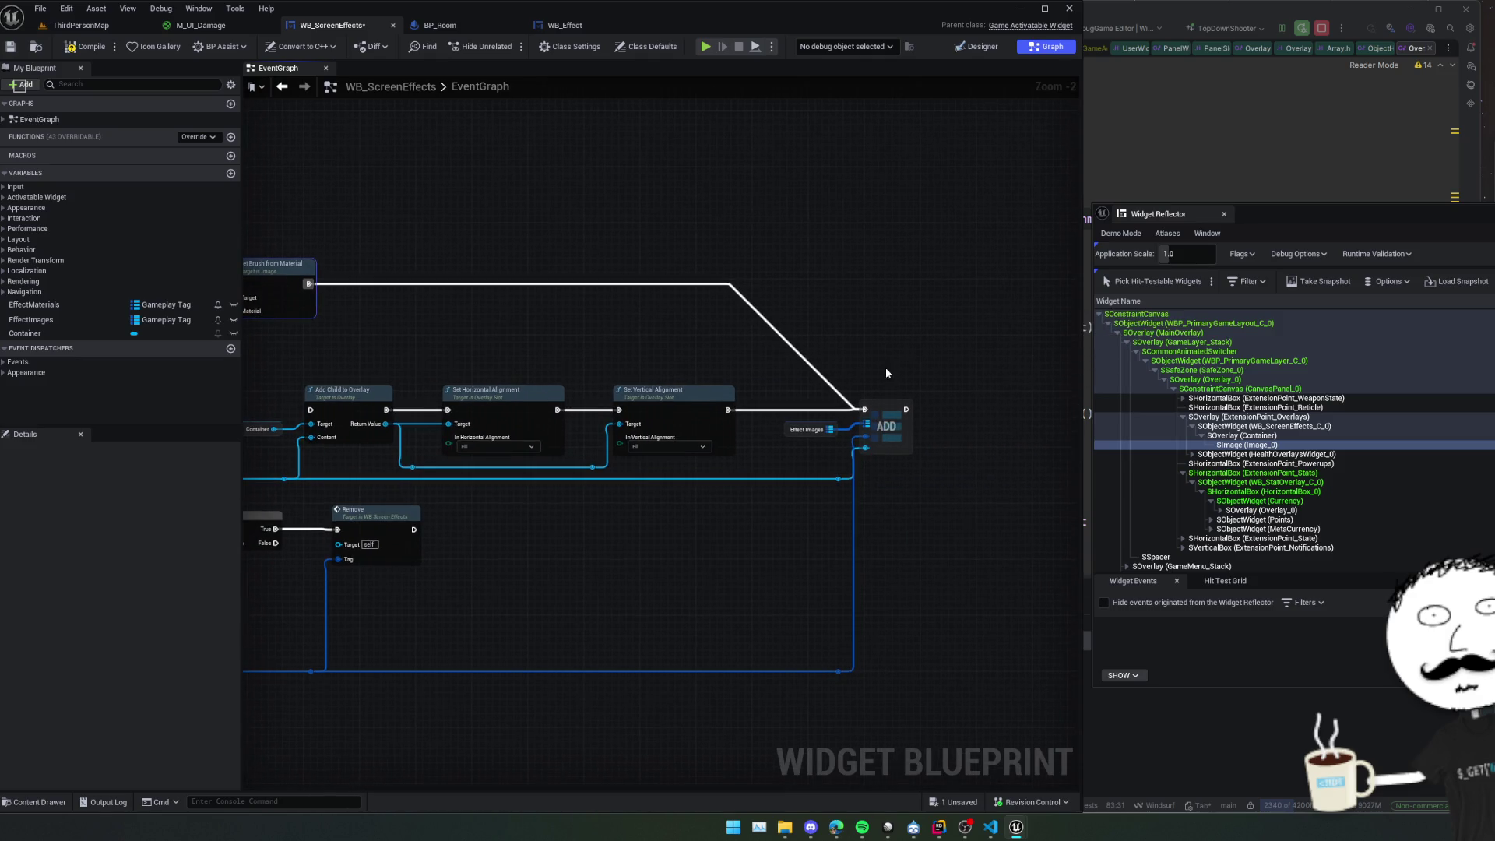
{"action": "left_click_drag", "start_coordinate": [981, 371], "coordinate": [924, 331]}
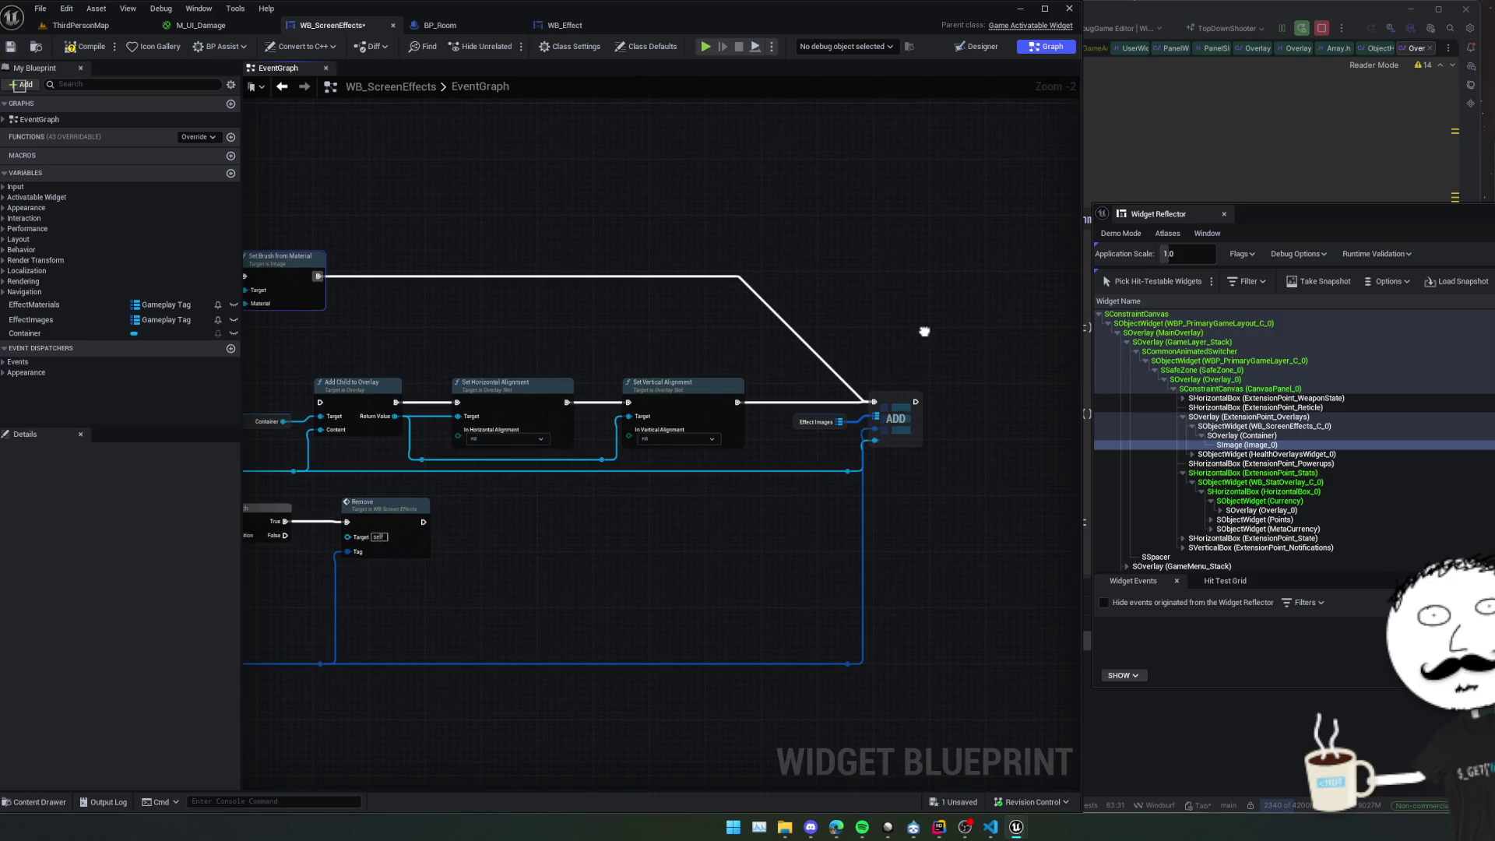
{"action": "key", "text": "ctrl+s"}
{"action": "left_click_drag", "start_coordinate": [600, 320], "coordinate": [661, 321]}
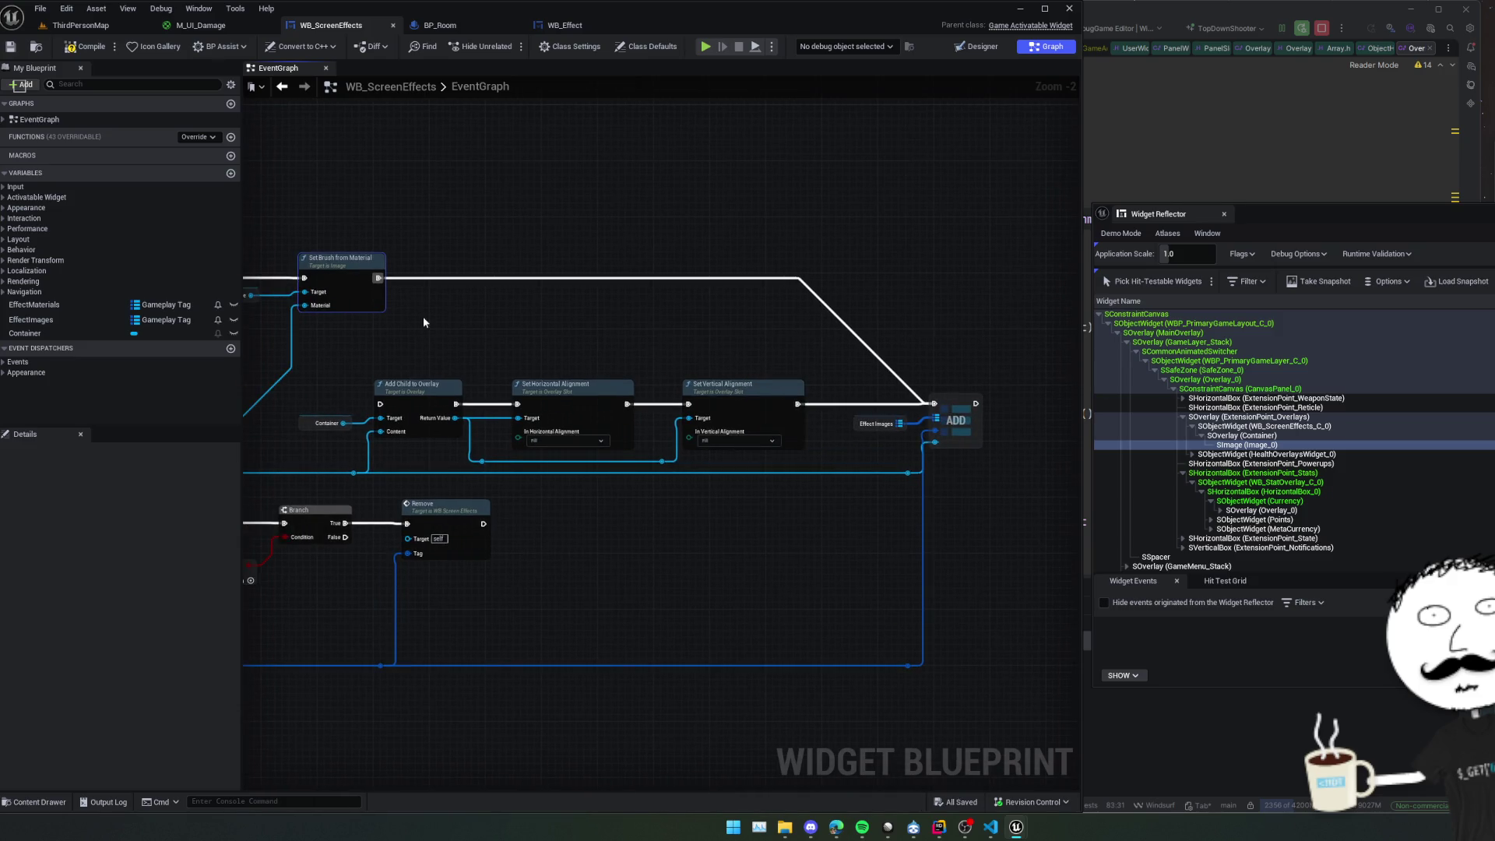
Change the EffectImages map value type to WB Effect Object Reference.
{"action": "left_click", "coordinate": [46, 320]}
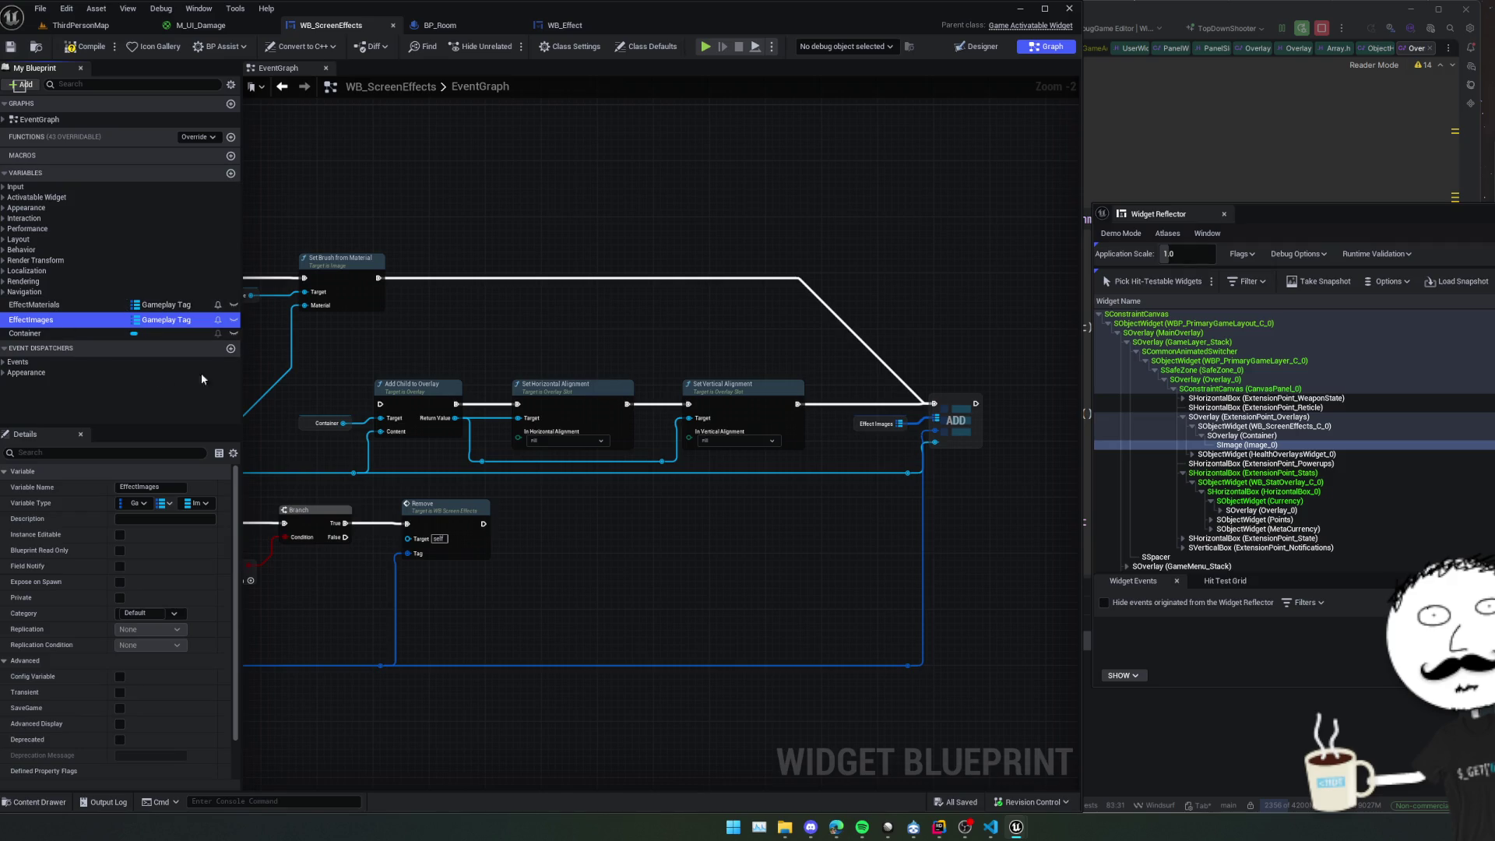
{"action": "left_click", "coordinate": [204, 503]}
{"action": "type", "text": "wb"}
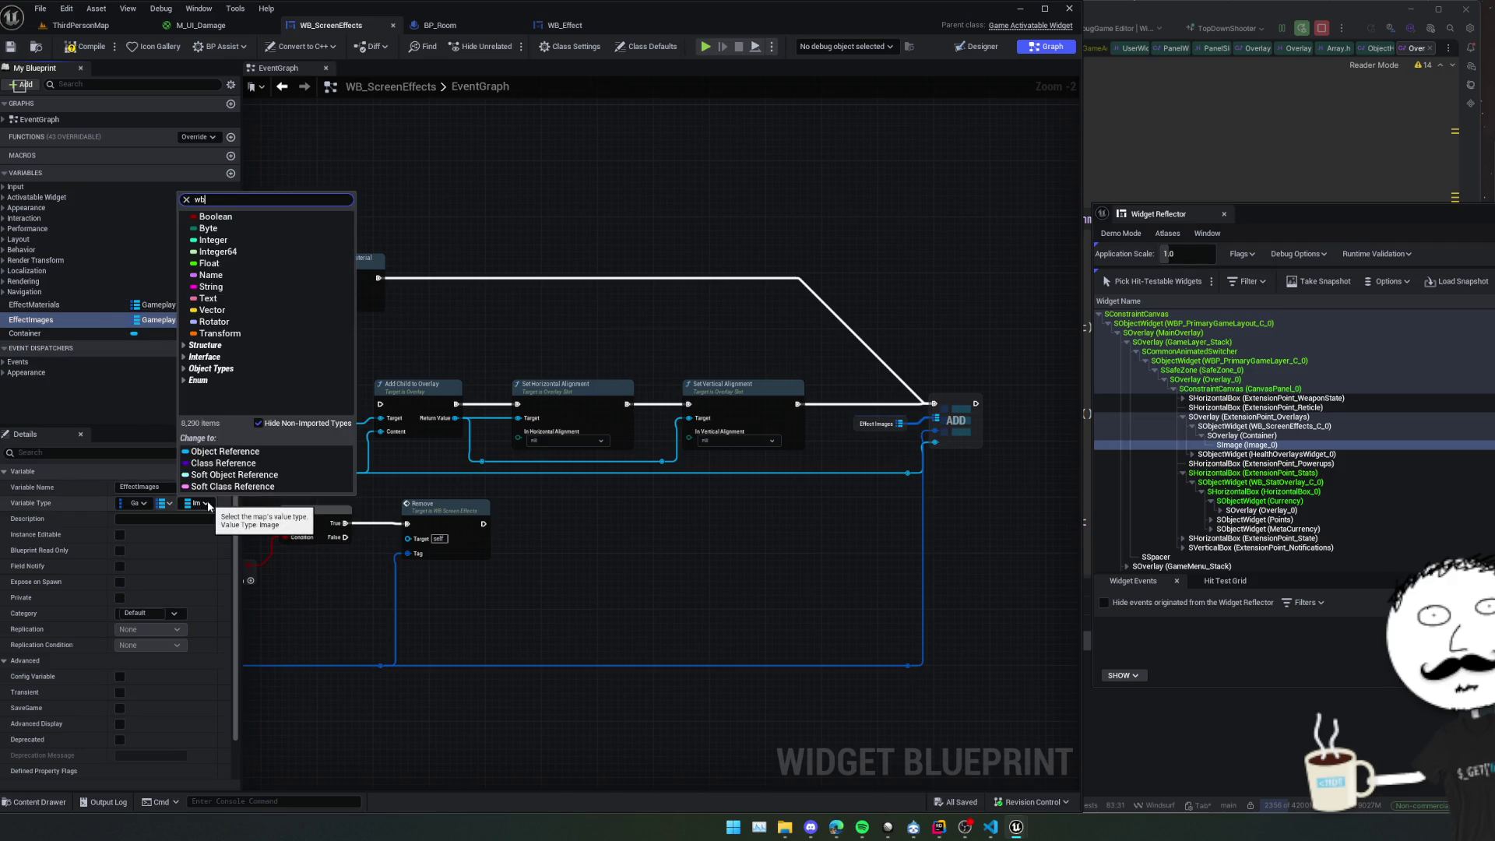
{"action": "type", "text": "_ef"}
{"action": "mouse_move", "coordinate": [257, 550]}
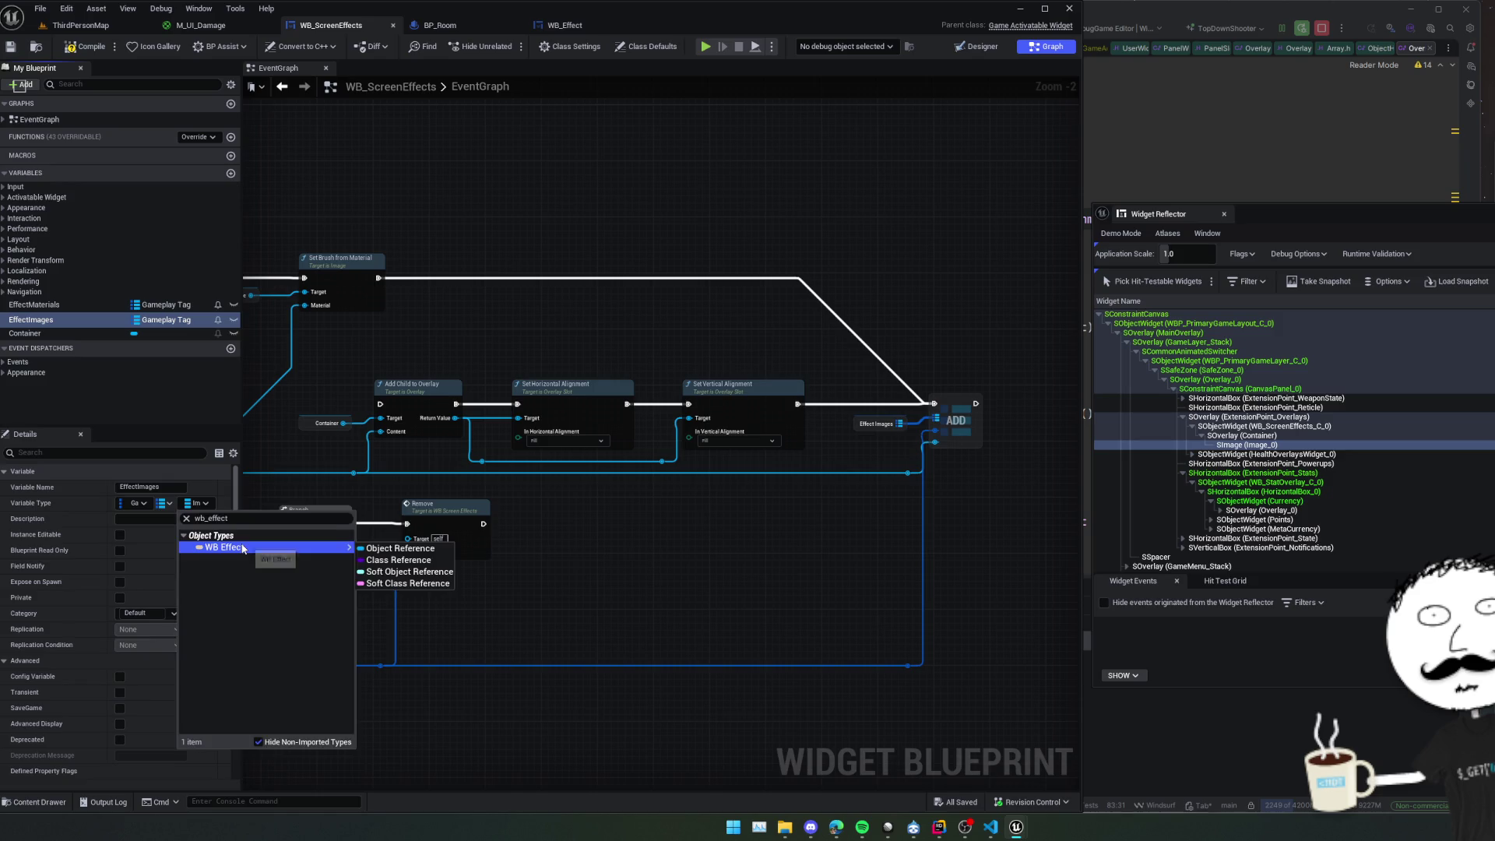
{"action": "left_click", "coordinate": [413, 541]}
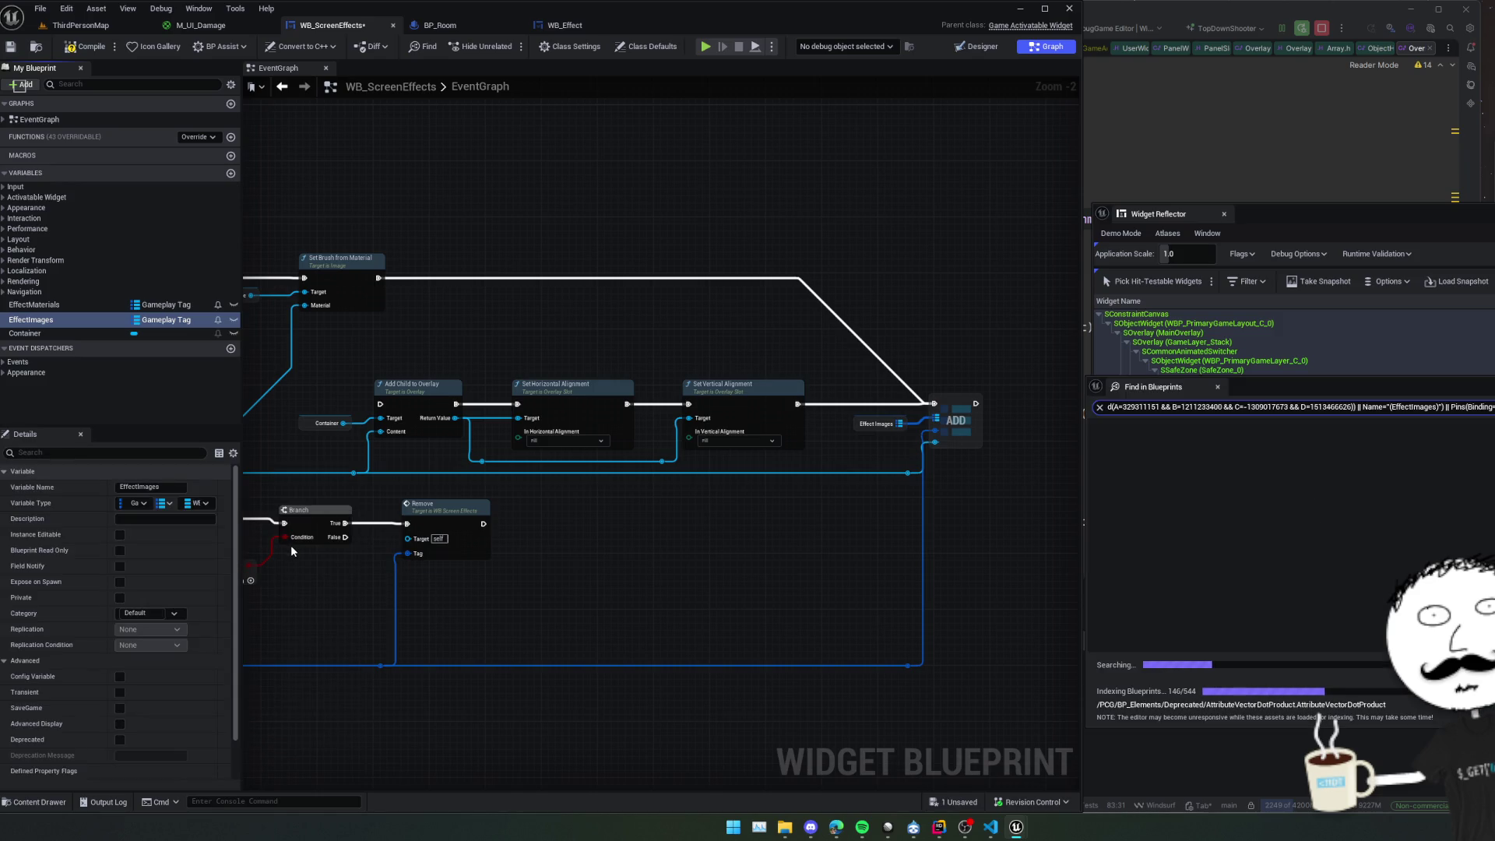
Pan across the graph to review Create WB Effect Widget, the Branch and the Remove event nodes.
{"action": "left_click_drag", "start_coordinate": [787, 524], "coordinate": [837, 516]}
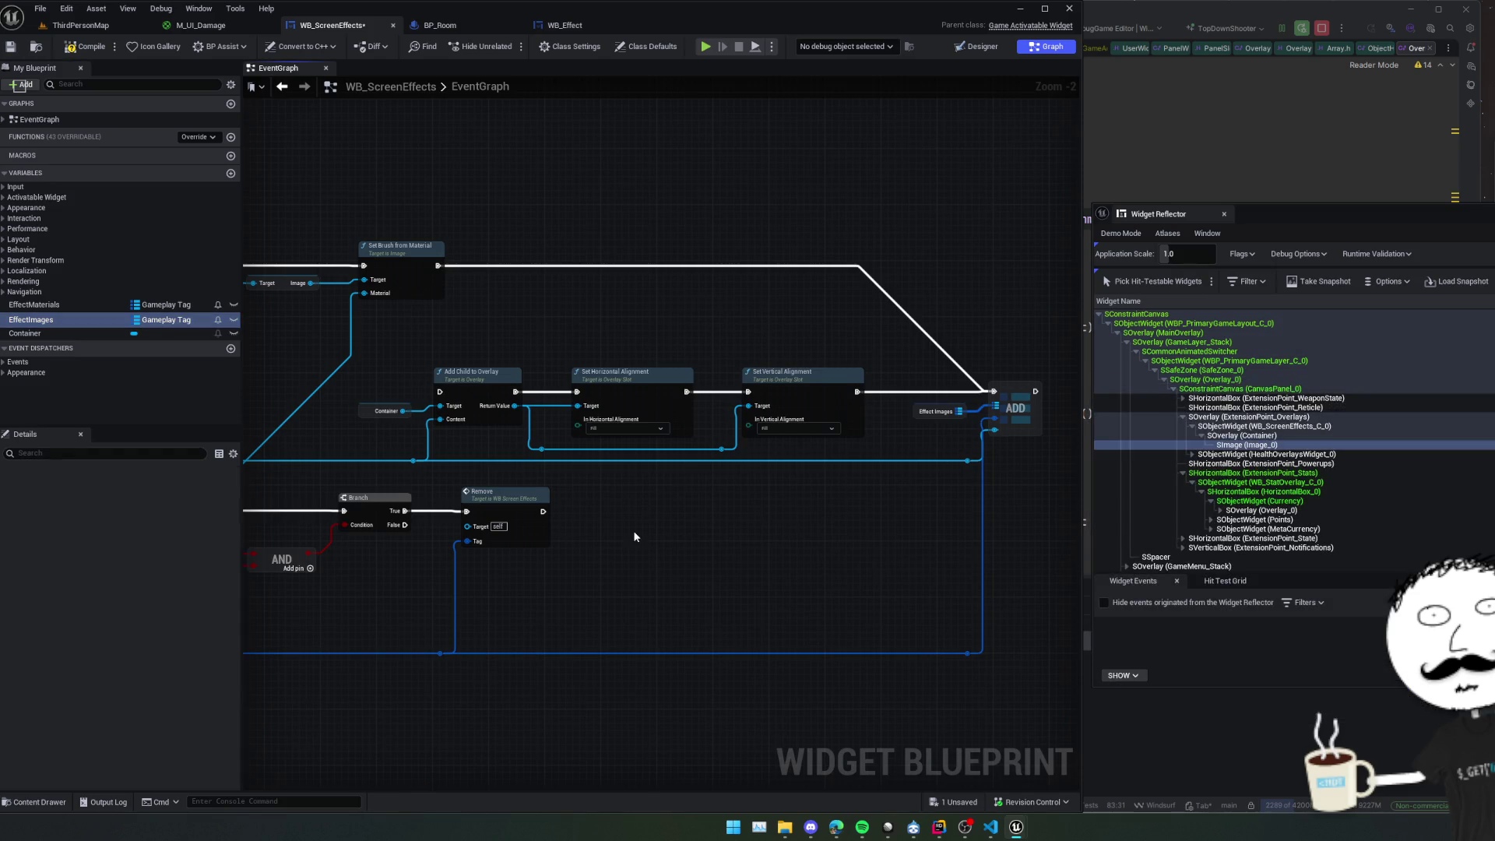
{"action": "mouse_move", "coordinate": [633, 530]}
{"action": "left_mouse_down"}
{"action": "mouse_move", "coordinate": [760, 499]}
{"action": "mouse_move", "coordinate": [701, 505]}
{"action": "mouse_move", "coordinate": [791, 501]}
{"action": "left_mouse_up"}
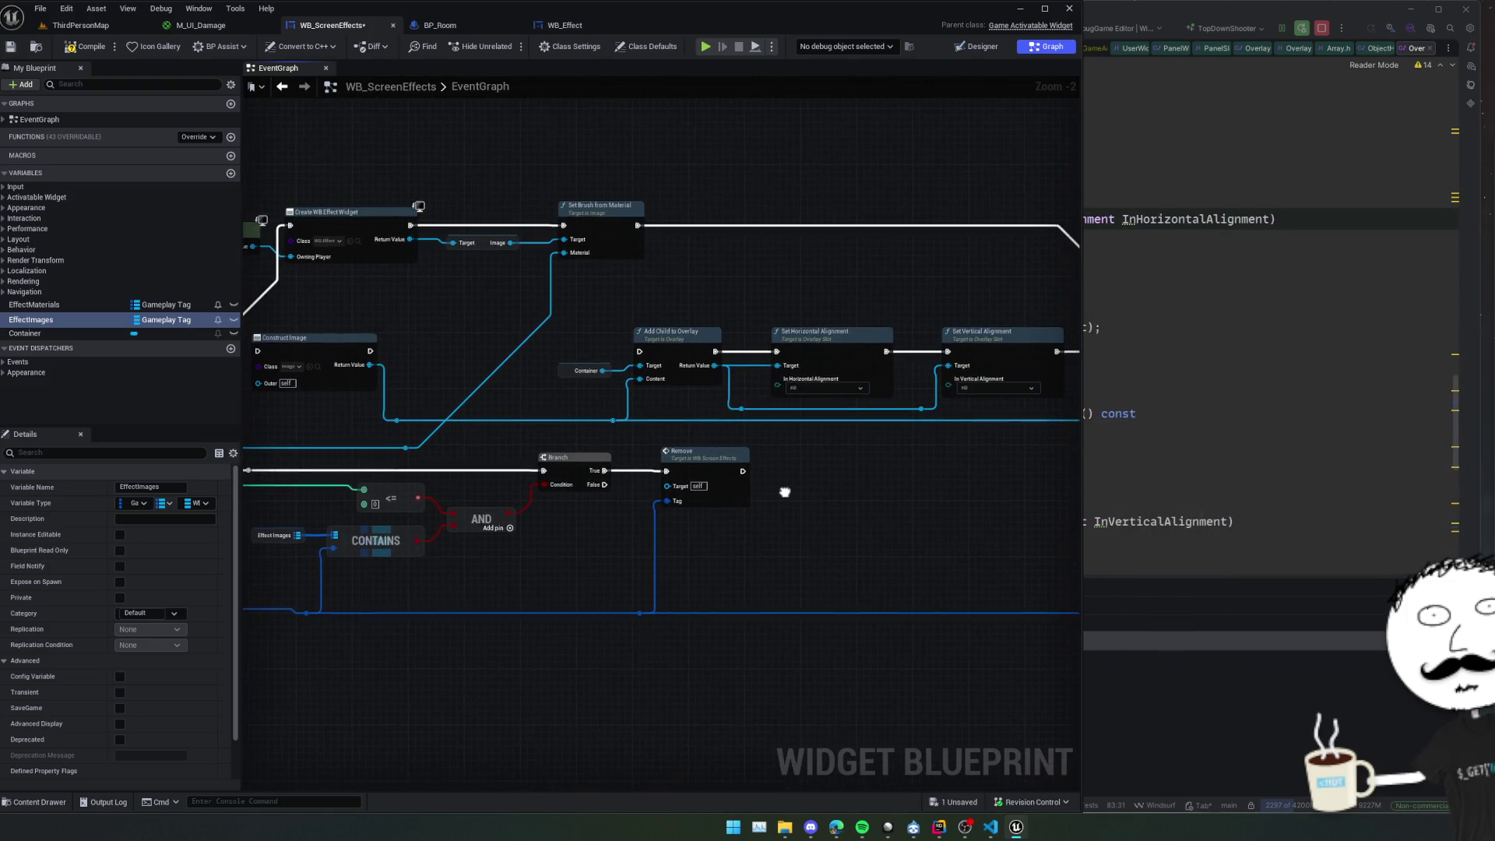
{"action": "mouse_move", "coordinate": [605, 574]}
{"action": "left_mouse_down"}
{"action": "mouse_move", "coordinate": [635, 532]}
{"action": "mouse_move", "coordinate": [777, 517]}
{"action": "mouse_move", "coordinate": [641, 481]}
{"action": "mouse_move", "coordinate": [421, 491]}
{"action": "mouse_move", "coordinate": [850, 482]}
{"action": "left_mouse_up"}
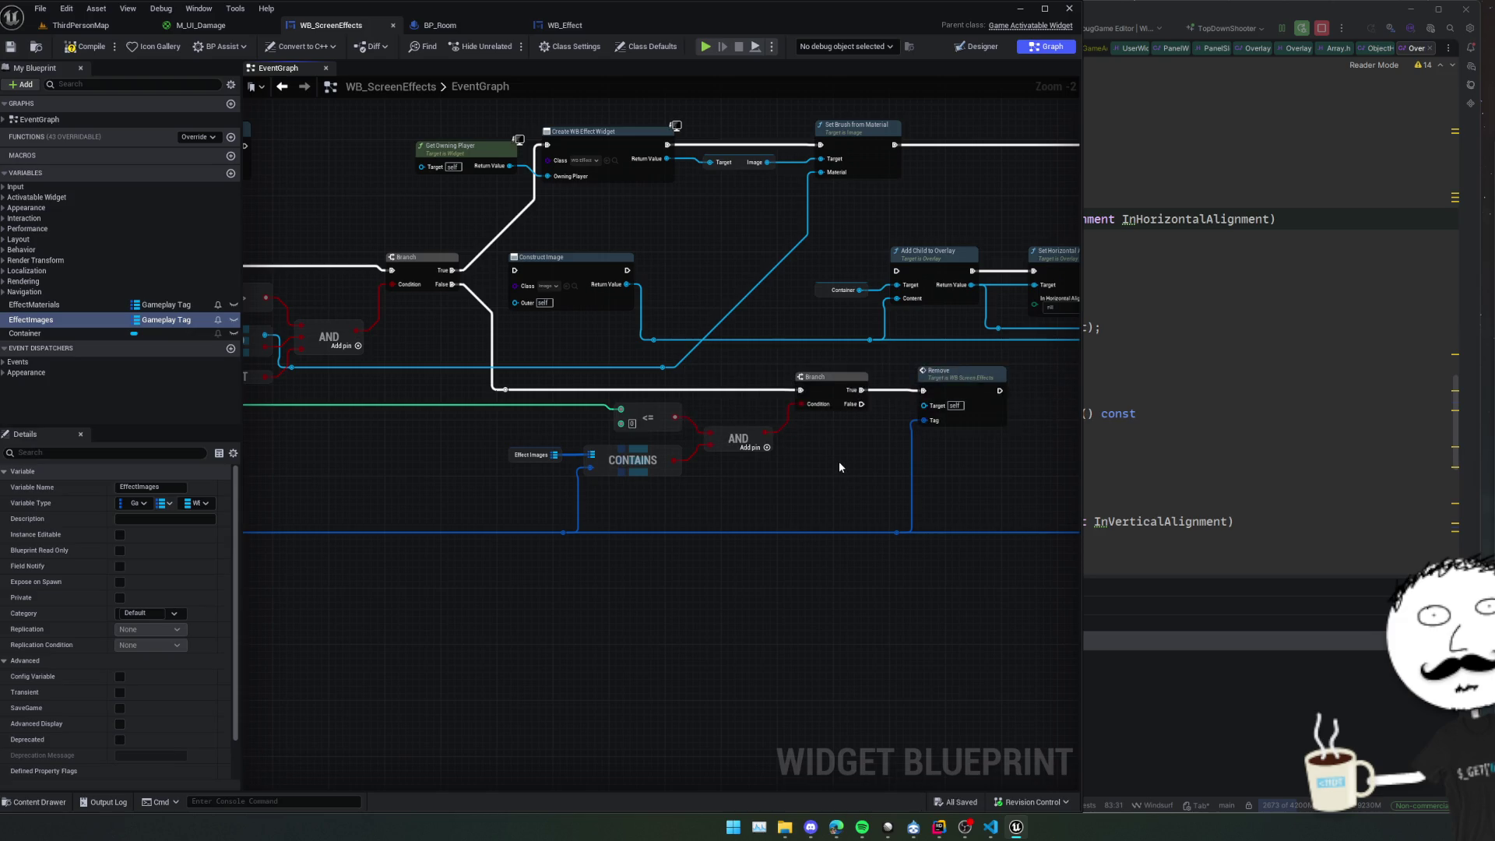
{"action": "left_click_drag", "start_coordinate": [839, 461], "coordinate": [977, 465]}
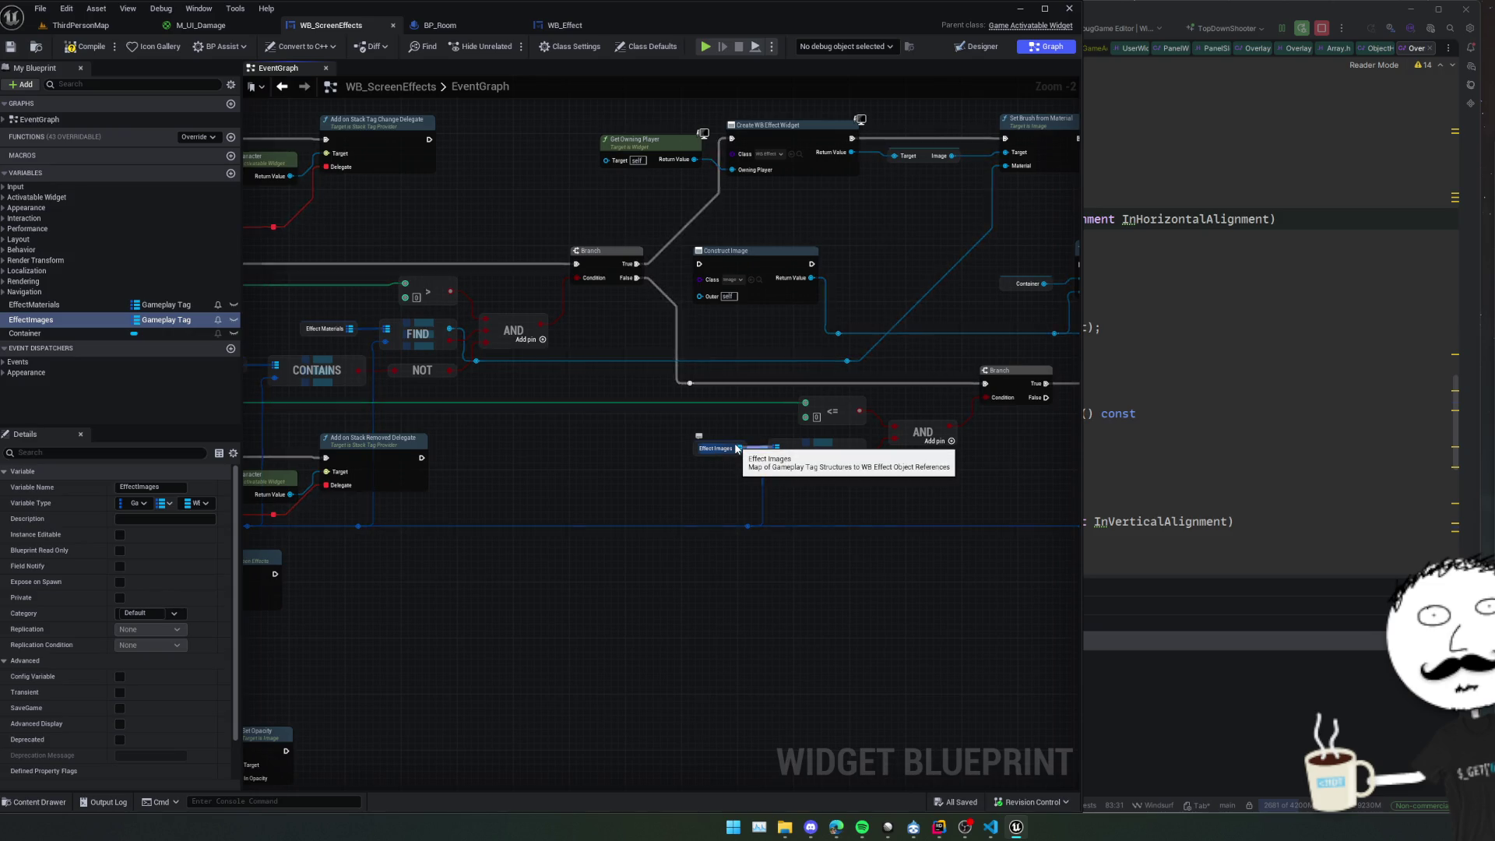
{"action": "mouse_move", "coordinate": [568, 446]}
{"action": "left_mouse_down"}
{"action": "mouse_move", "coordinate": [780, 415]}
{"action": "mouse_move", "coordinate": [828, 447]}
{"action": "mouse_move", "coordinate": [829, 584]}
{"action": "mouse_move", "coordinate": [805, 584]}
{"action": "mouse_move", "coordinate": [819, 436]}
{"action": "mouse_move", "coordinate": [890, 384]}
{"action": "mouse_move", "coordinate": [942, 297]}
{"action": "mouse_move", "coordinate": [918, 298]}
{"action": "left_mouse_up"}
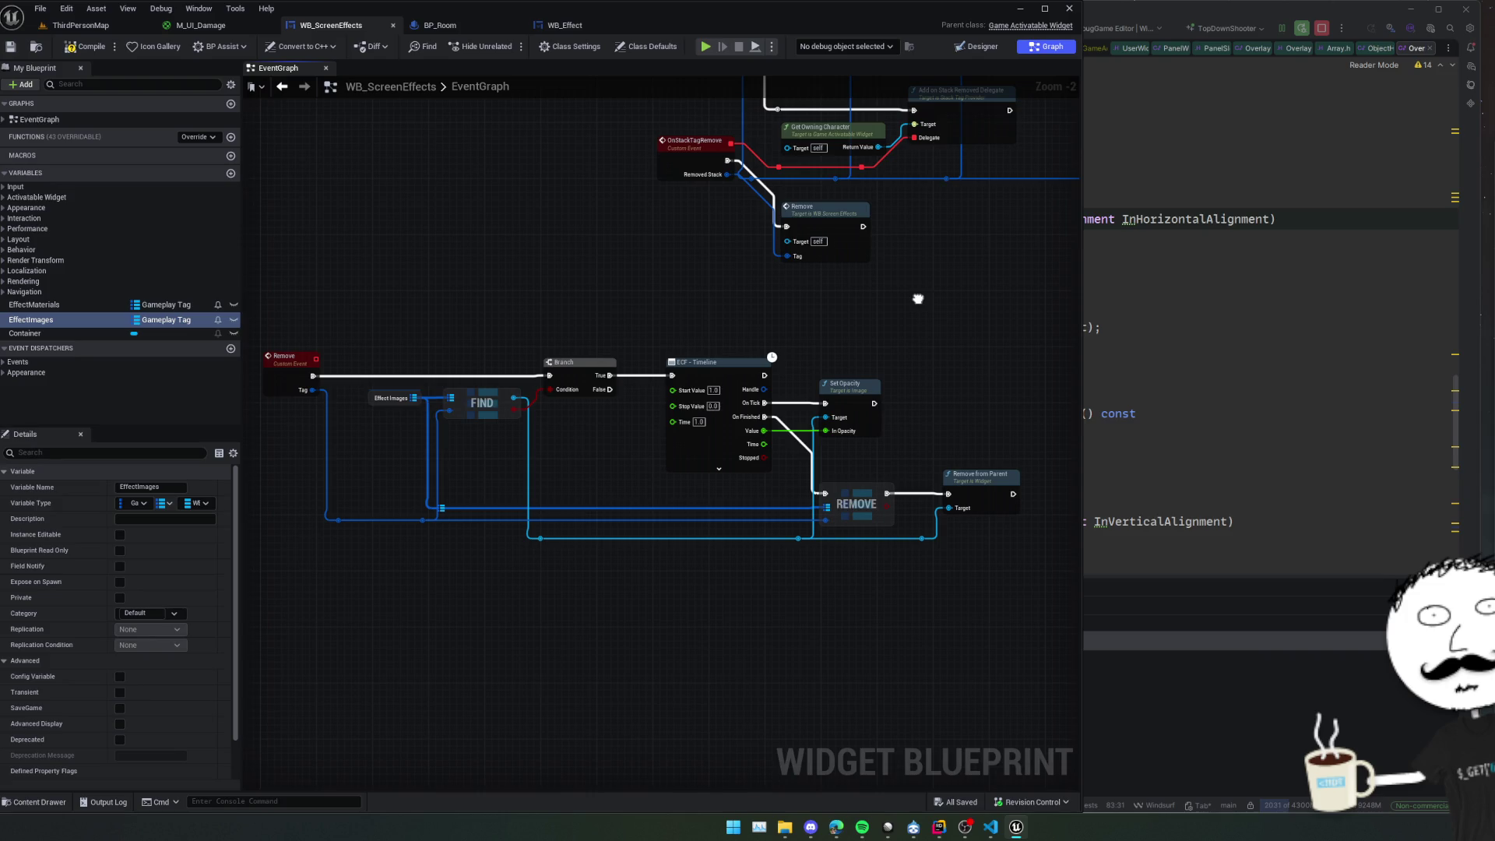
{"action": "mouse_move", "coordinate": [918, 298]}
{"action": "left_mouse_down"}
{"action": "mouse_move", "coordinate": [823, 326]}
{"action": "mouse_move", "coordinate": [1017, 337]}
{"action": "mouse_move", "coordinate": [623, 503]}
{"action": "mouse_move", "coordinate": [701, 456]}
{"action": "mouse_move", "coordinate": [702, 486]}
{"action": "mouse_move", "coordinate": [658, 324]}
{"action": "mouse_move", "coordinate": [830, 349]}
{"action": "mouse_move", "coordinate": [487, 366]}
{"action": "mouse_move", "coordinate": [609, 338]}
{"action": "left_mouse_up"}
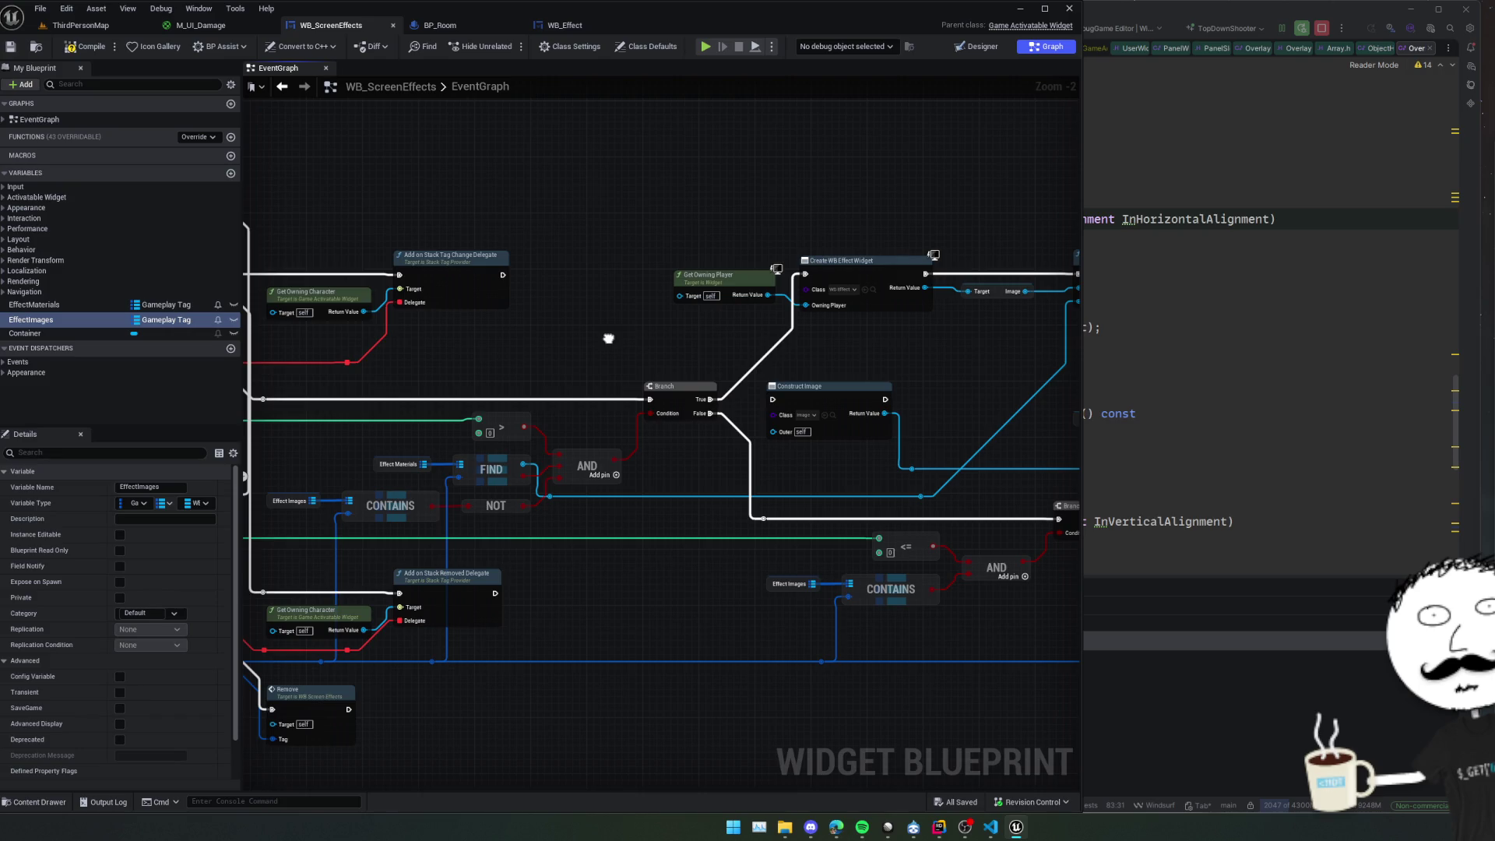
Compile WB_ScreenEffects, jump to the first error, and refresh the erroring Remove node.
{"action": "left_click", "coordinate": [86, 48]}
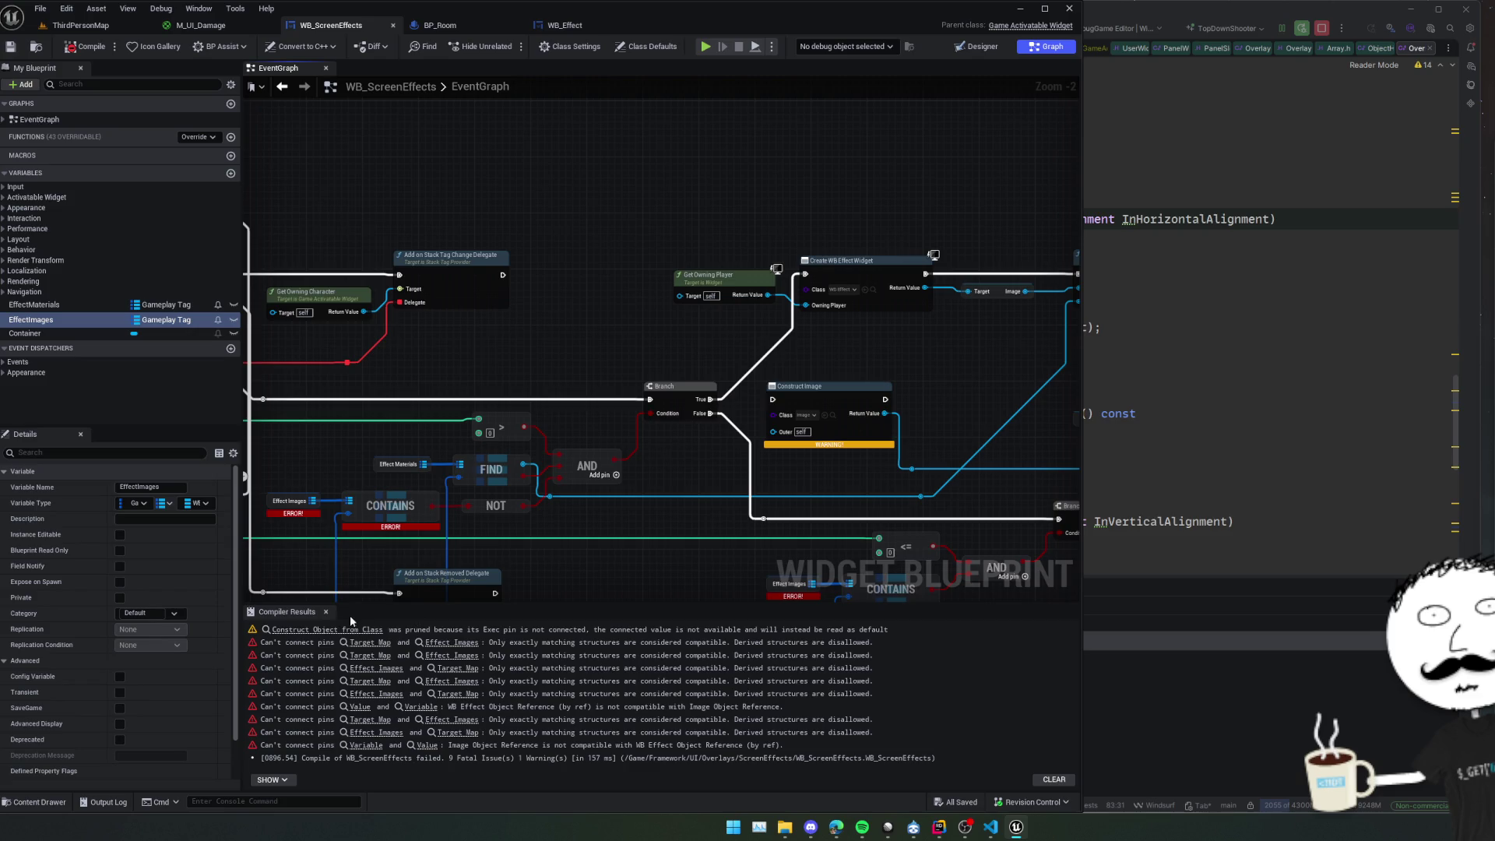
{"action": "left_click", "coordinate": [540, 631]}
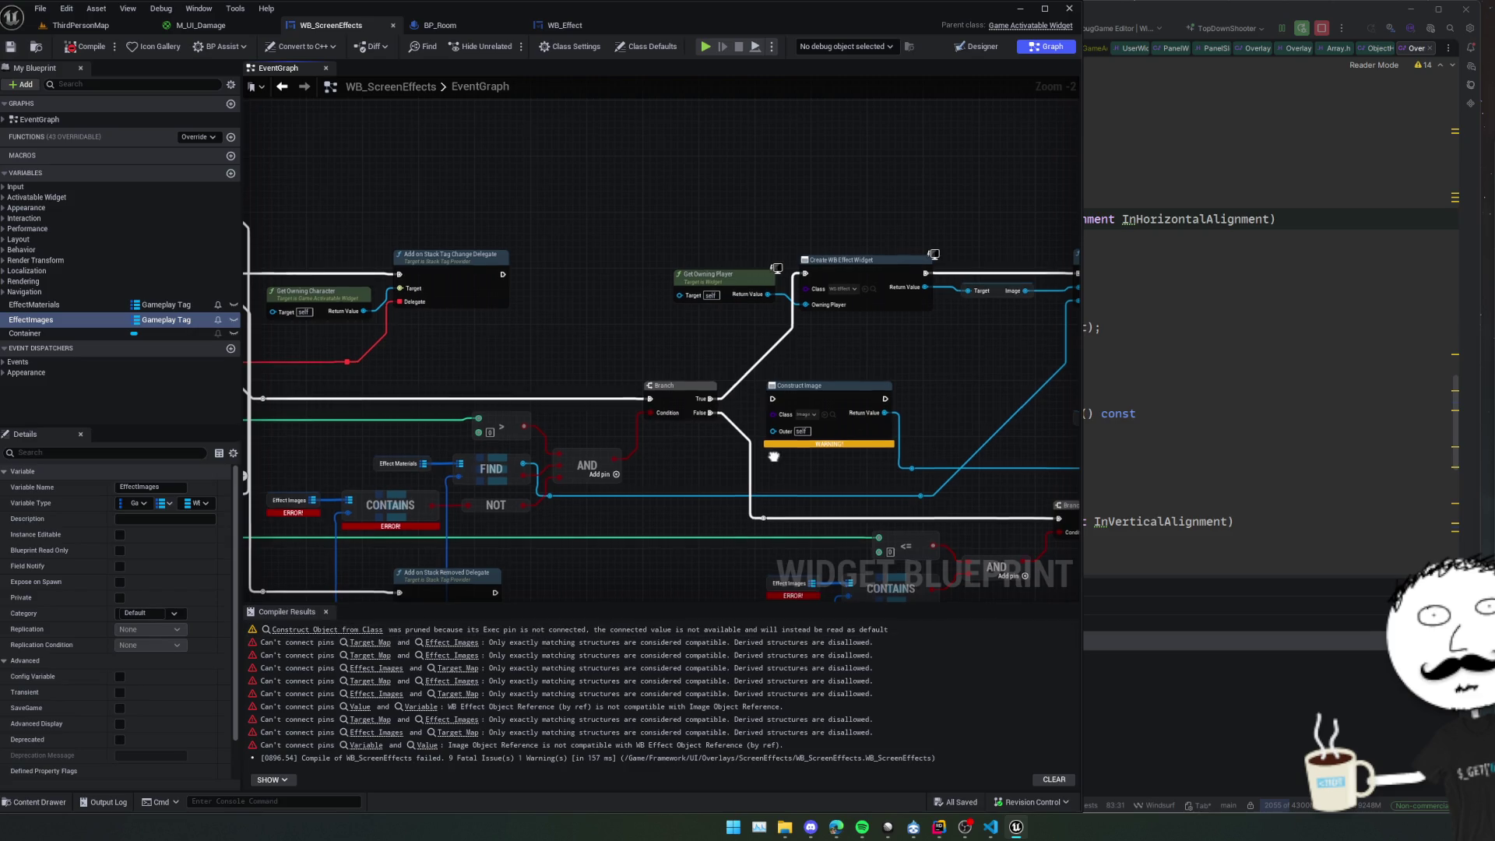
{"action": "left_click", "coordinate": [370, 644]}
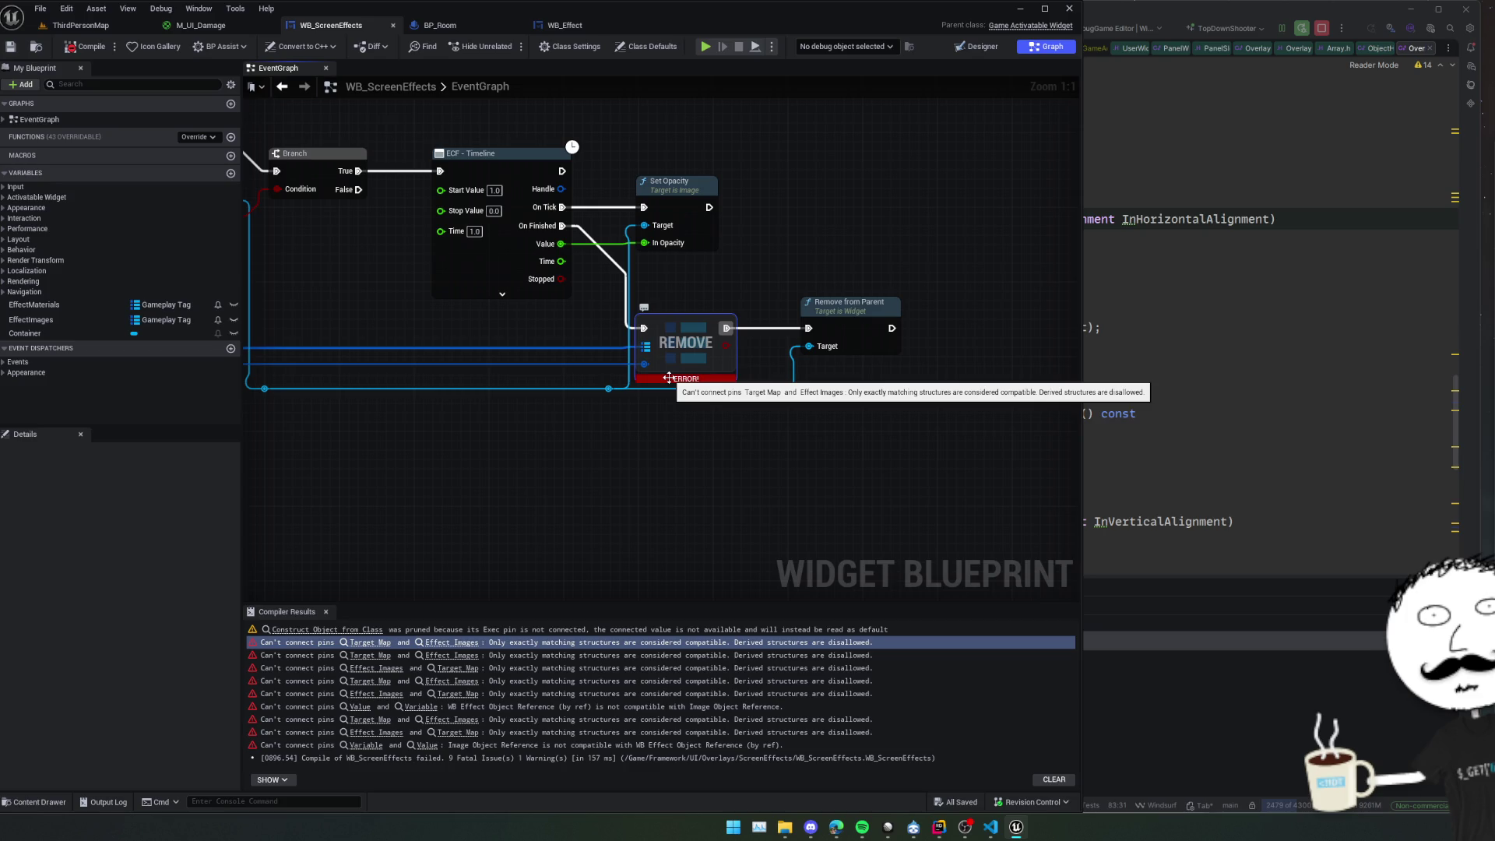
{"action": "right_click", "coordinate": [674, 373]}
{"action": "left_click", "coordinate": [737, 454]}
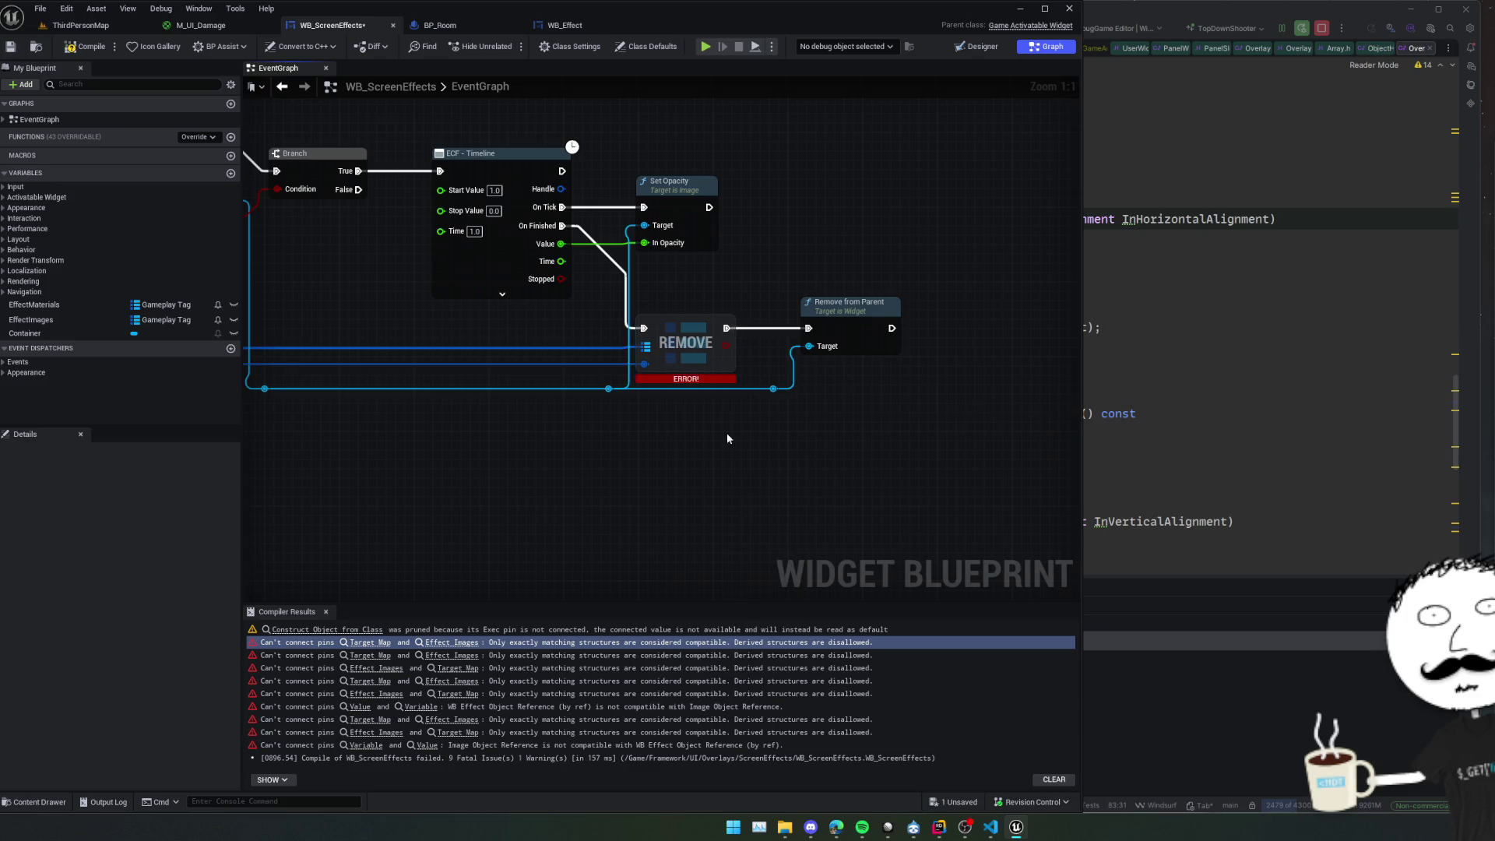
{"action": "right_click", "coordinate": [695, 374]}
{"action": "left_click", "coordinate": [737, 456]}
{"action": "left_click_drag", "start_coordinate": [659, 429], "coordinate": [767, 443]}
{"action": "key", "text": "ctrl+s"}
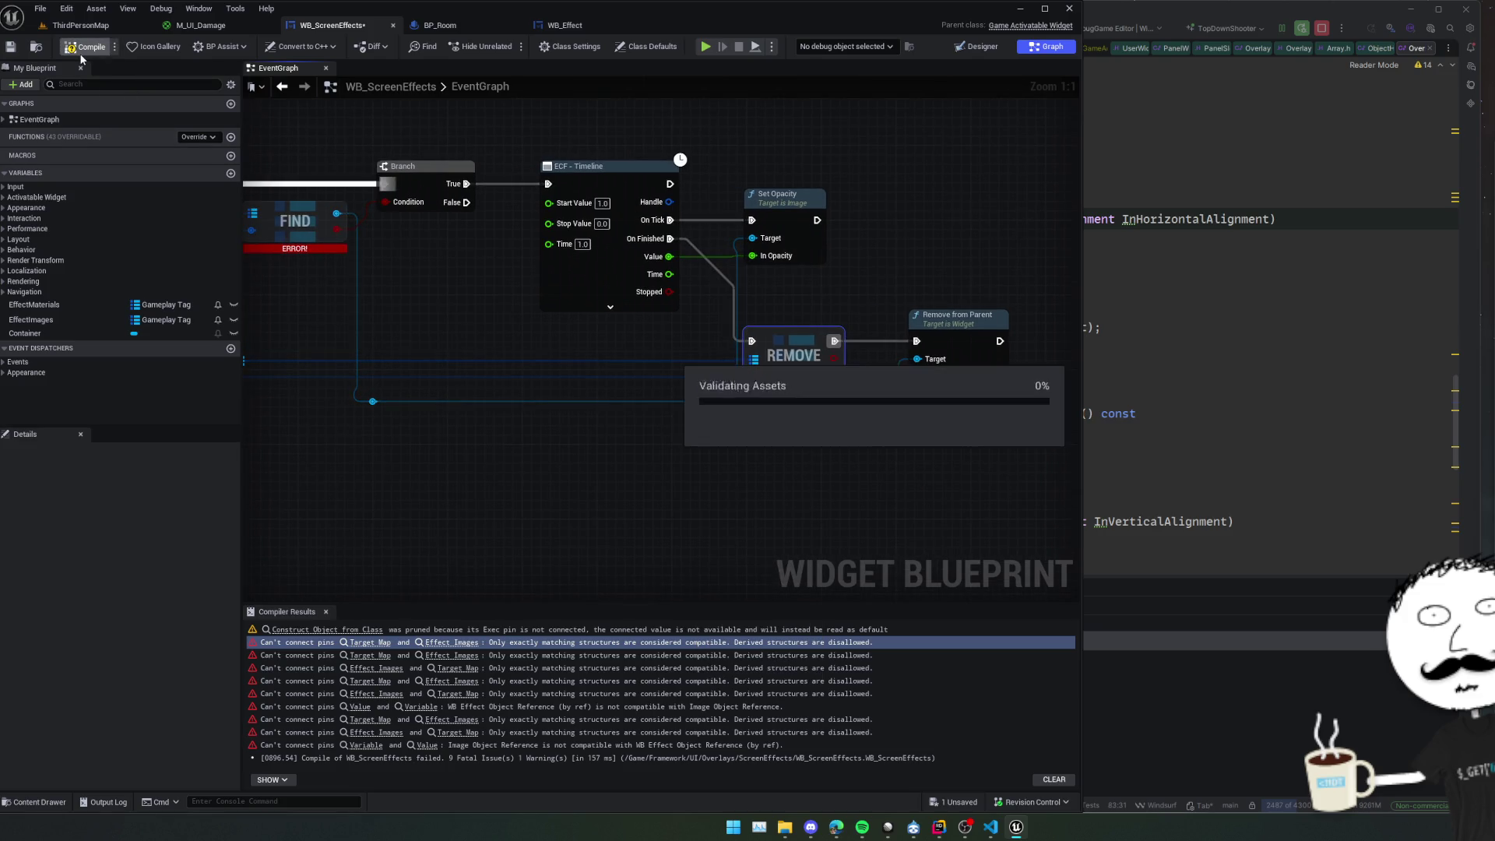
Refresh the Find node together with its Effect Images node.
{"action": "mouse_move", "coordinate": [454, 379]}
{"action": "left_mouse_down"}
{"action": "mouse_move", "coordinate": [573, 353]}
{"action": "mouse_move", "coordinate": [656, 433]}
{"action": "left_mouse_up"}
{"action": "right_click", "coordinate": [545, 335]}
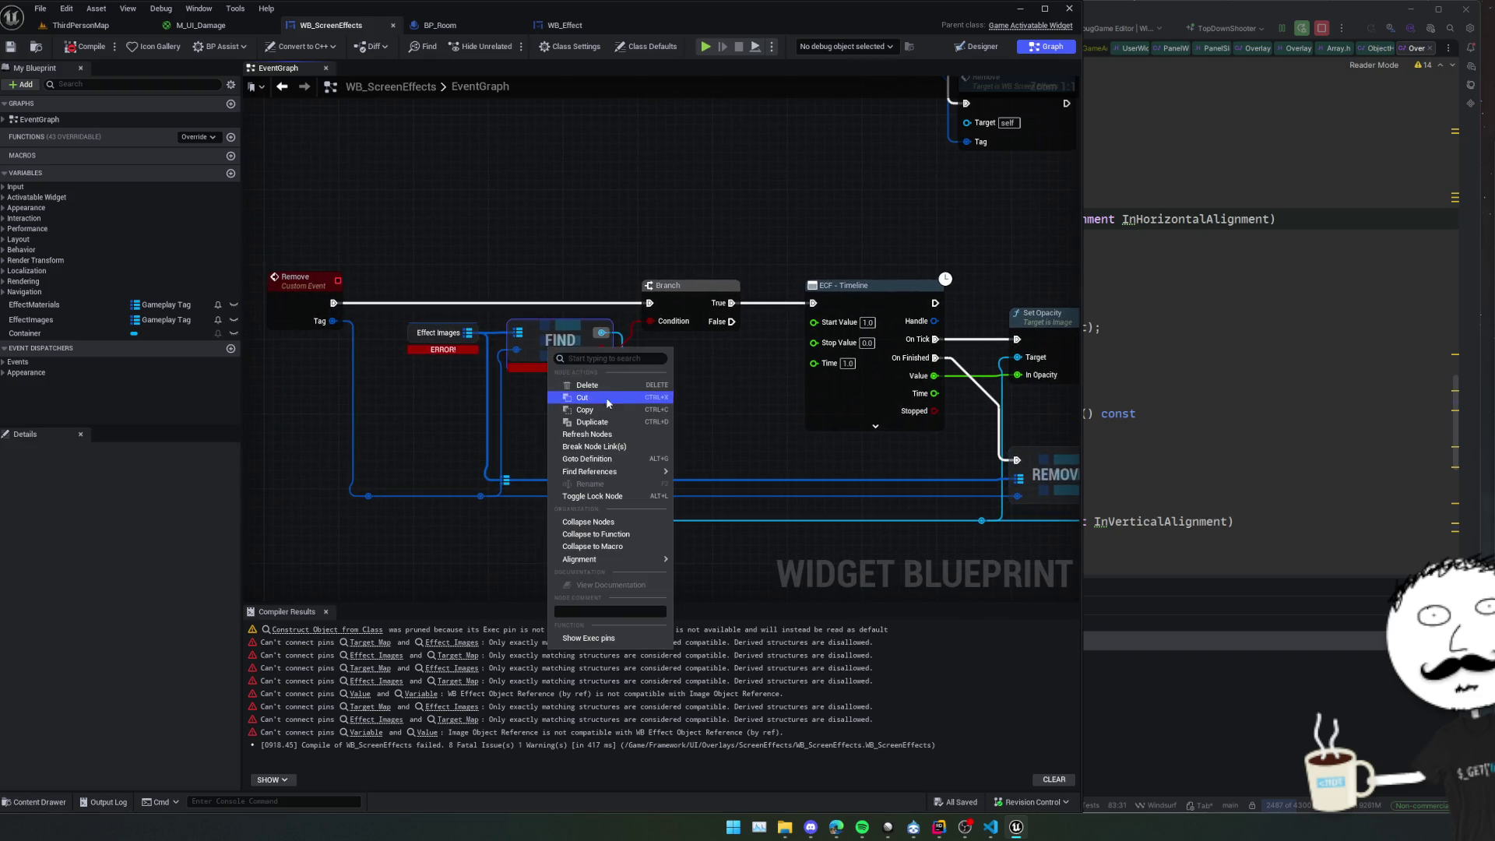
{"action": "left_click_drag", "start_coordinate": [368, 326], "coordinate": [583, 346]}
{"action": "right_click", "coordinate": [583, 347]}
{"action": "left_click", "coordinate": [643, 434]}
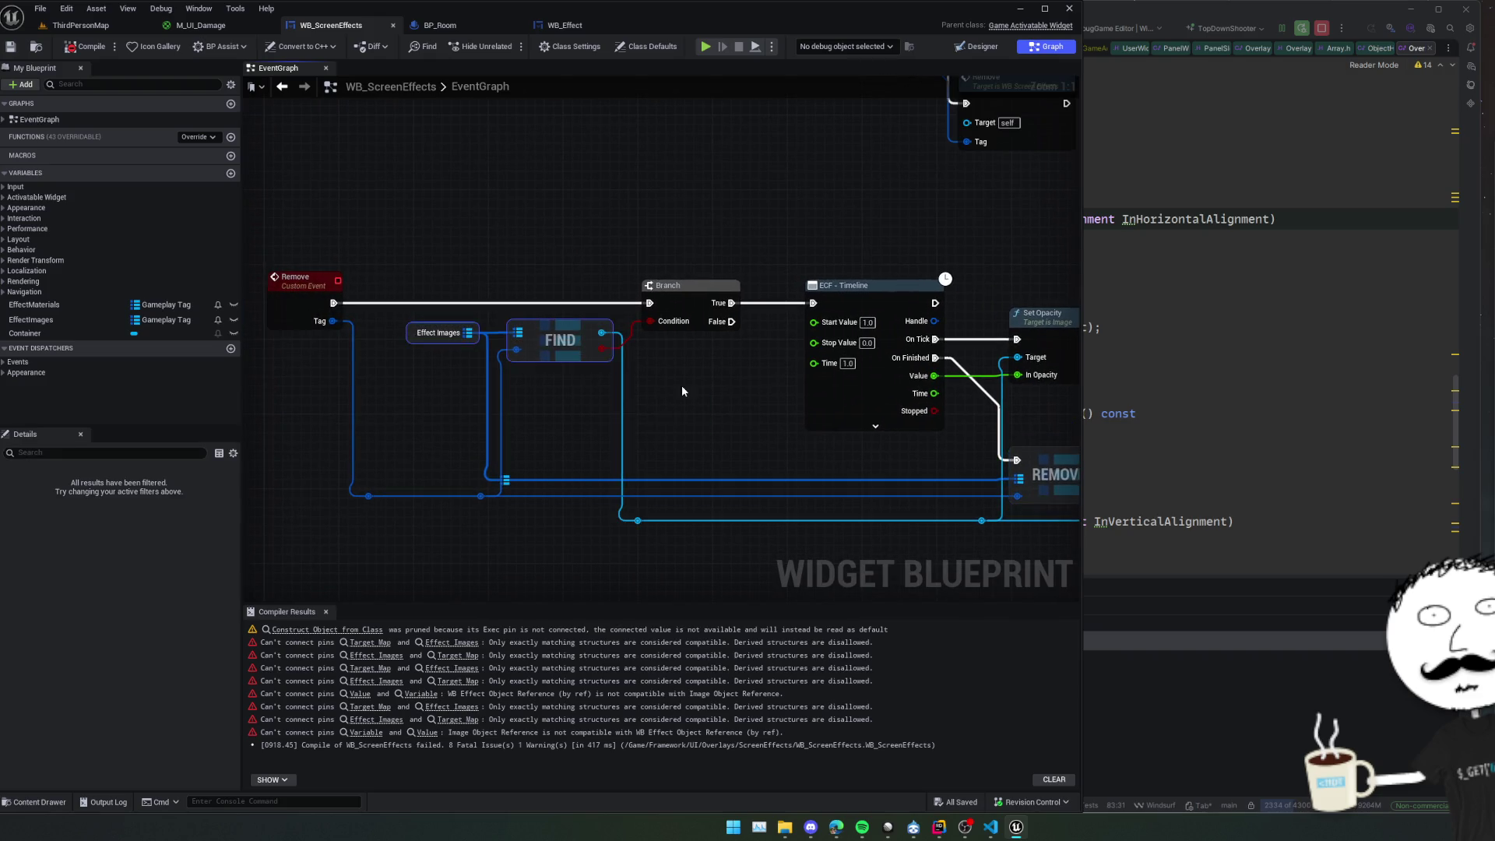
Refresh the first Contains node and its Effect Images node until its error clears.
{"action": "mouse_move", "coordinate": [652, 225]}
{"action": "left_mouse_down"}
{"action": "mouse_move", "coordinate": [666, 381]}
{"action": "mouse_move", "coordinate": [581, 455]}
{"action": "mouse_move", "coordinate": [603, 292]}
{"action": "left_mouse_up"}
{"action": "scroll", "coordinate": [666, 382], "scroll_direction": "down", "scroll_amount": 2}
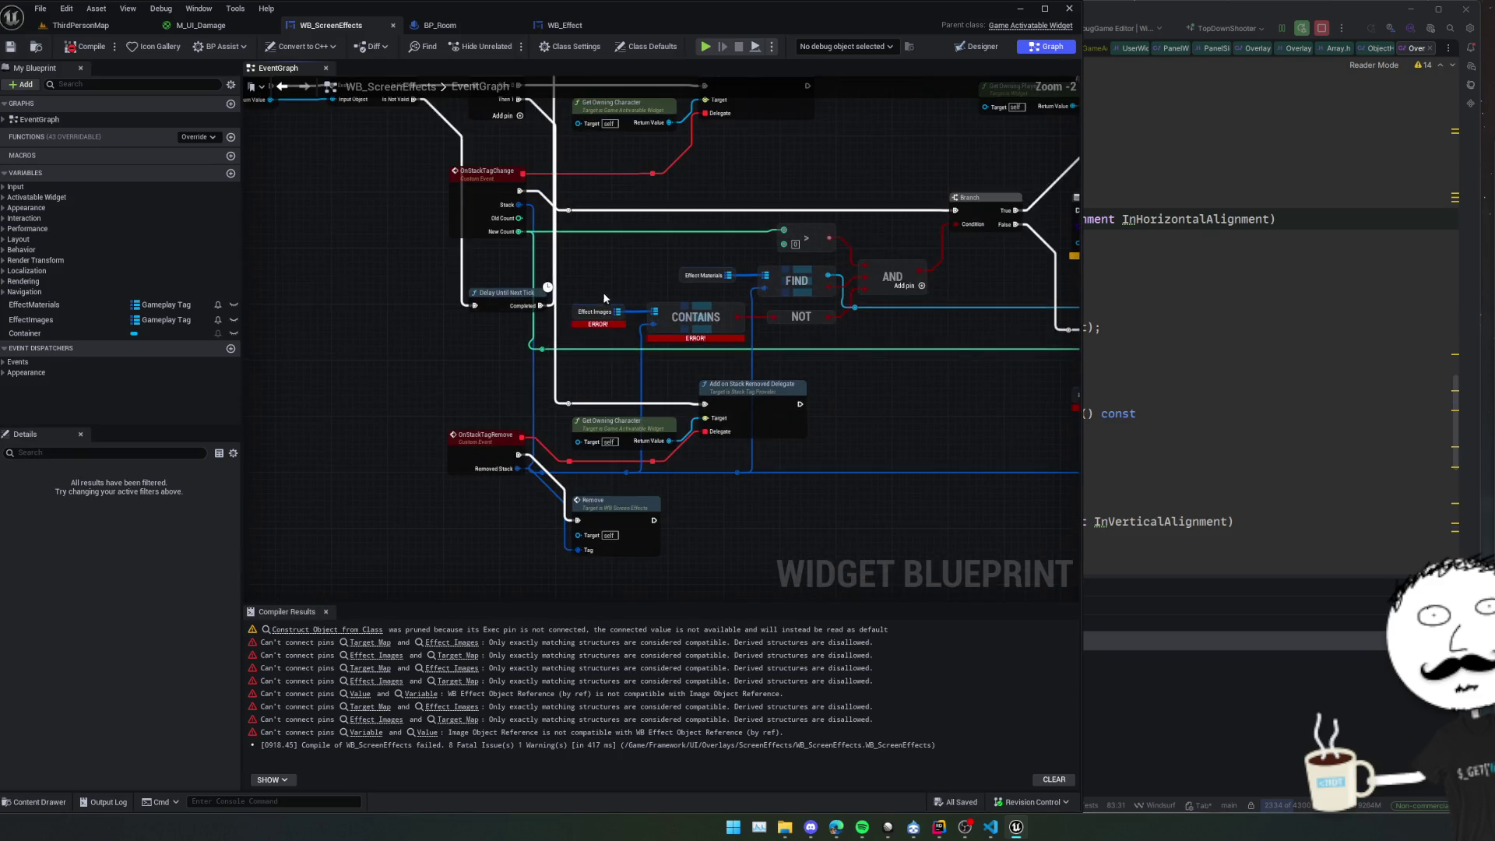
{"action": "left_click_drag", "start_coordinate": [700, 327], "coordinate": [703, 331]}
{"action": "right_click", "coordinate": [705, 332]}
{"action": "left_click", "coordinate": [743, 399]}
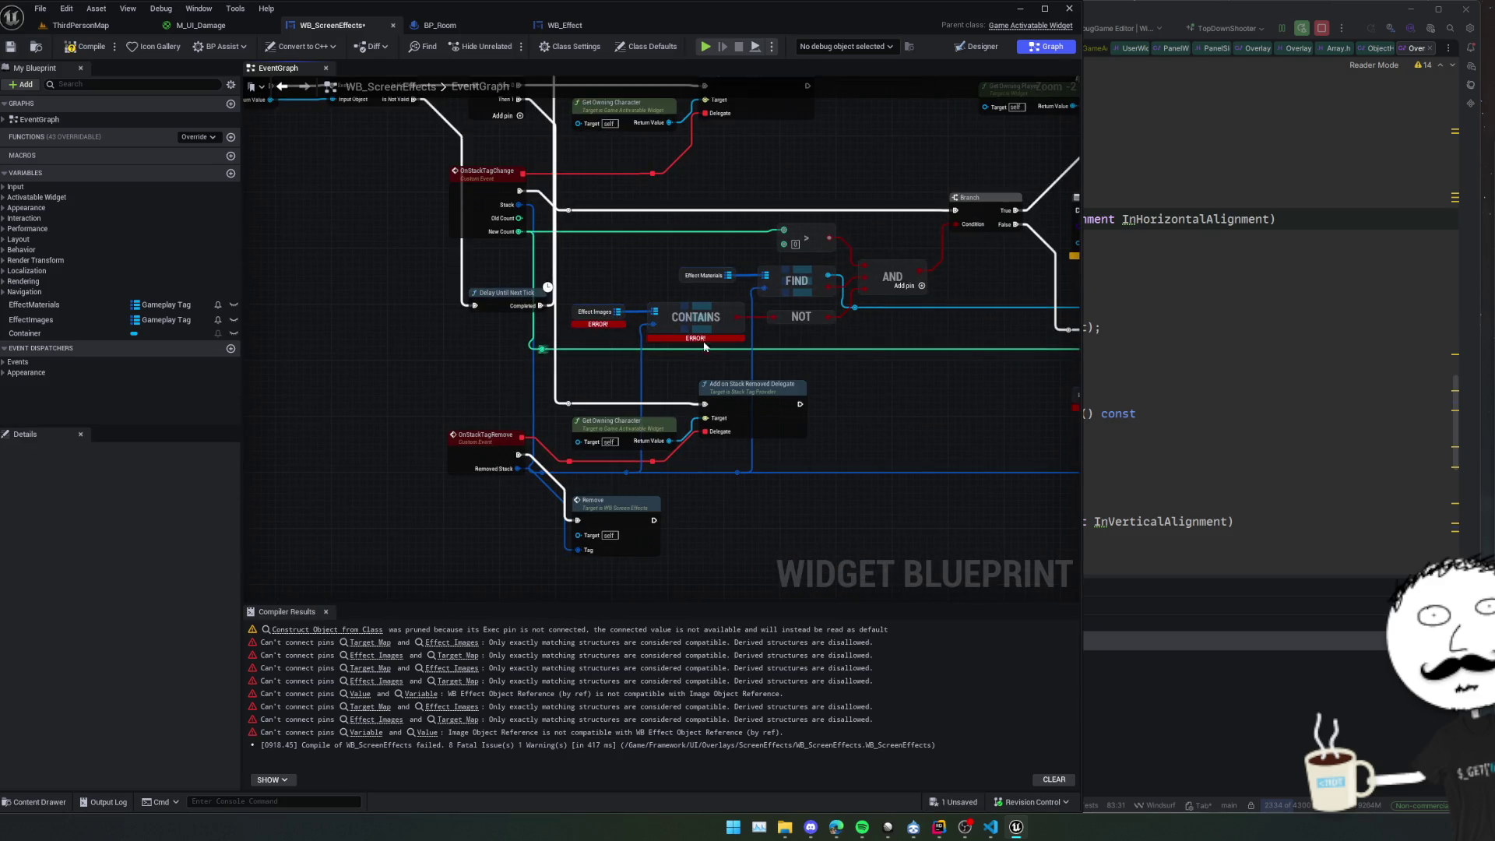
{"action": "left_click_drag", "start_coordinate": [603, 301], "coordinate": [689, 327]}
{"action": "right_click", "coordinate": [689, 327]}
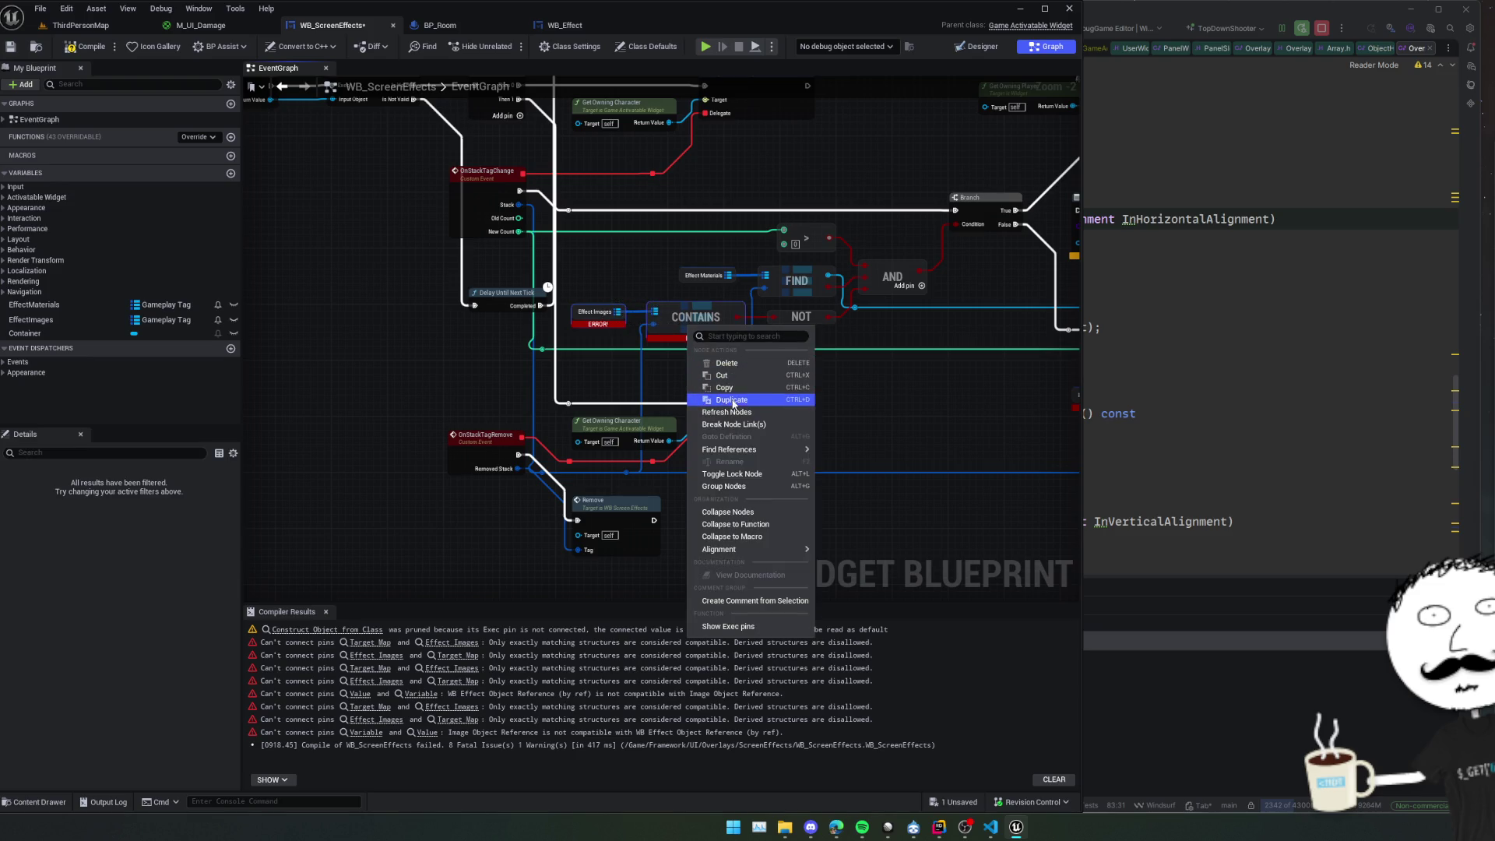
{"action": "left_click", "coordinate": [726, 394]}
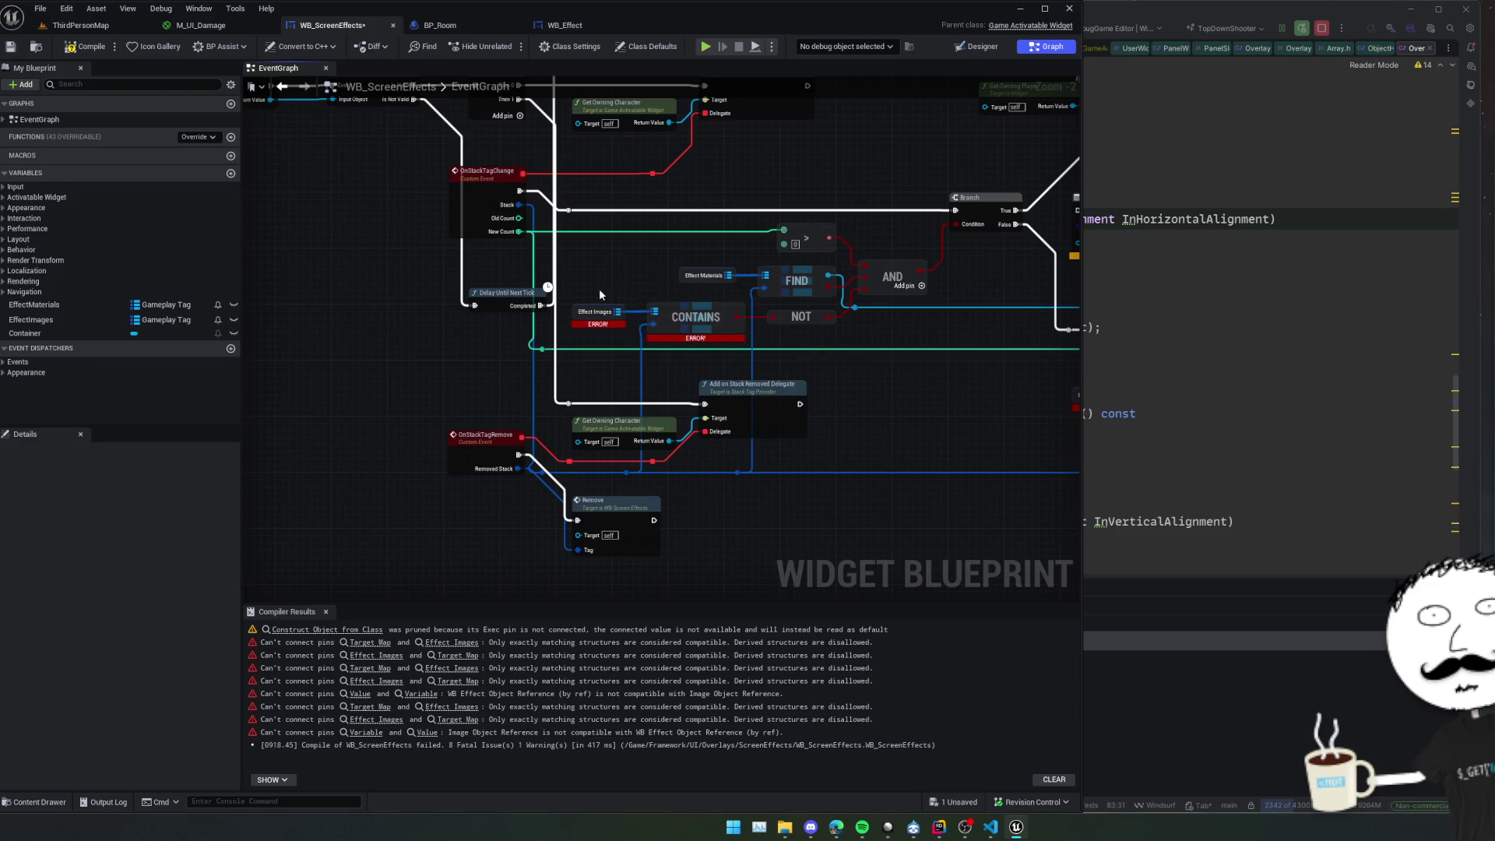
{"action": "right_click", "coordinate": [692, 322]}
{"action": "left_click", "coordinate": [727, 405]}
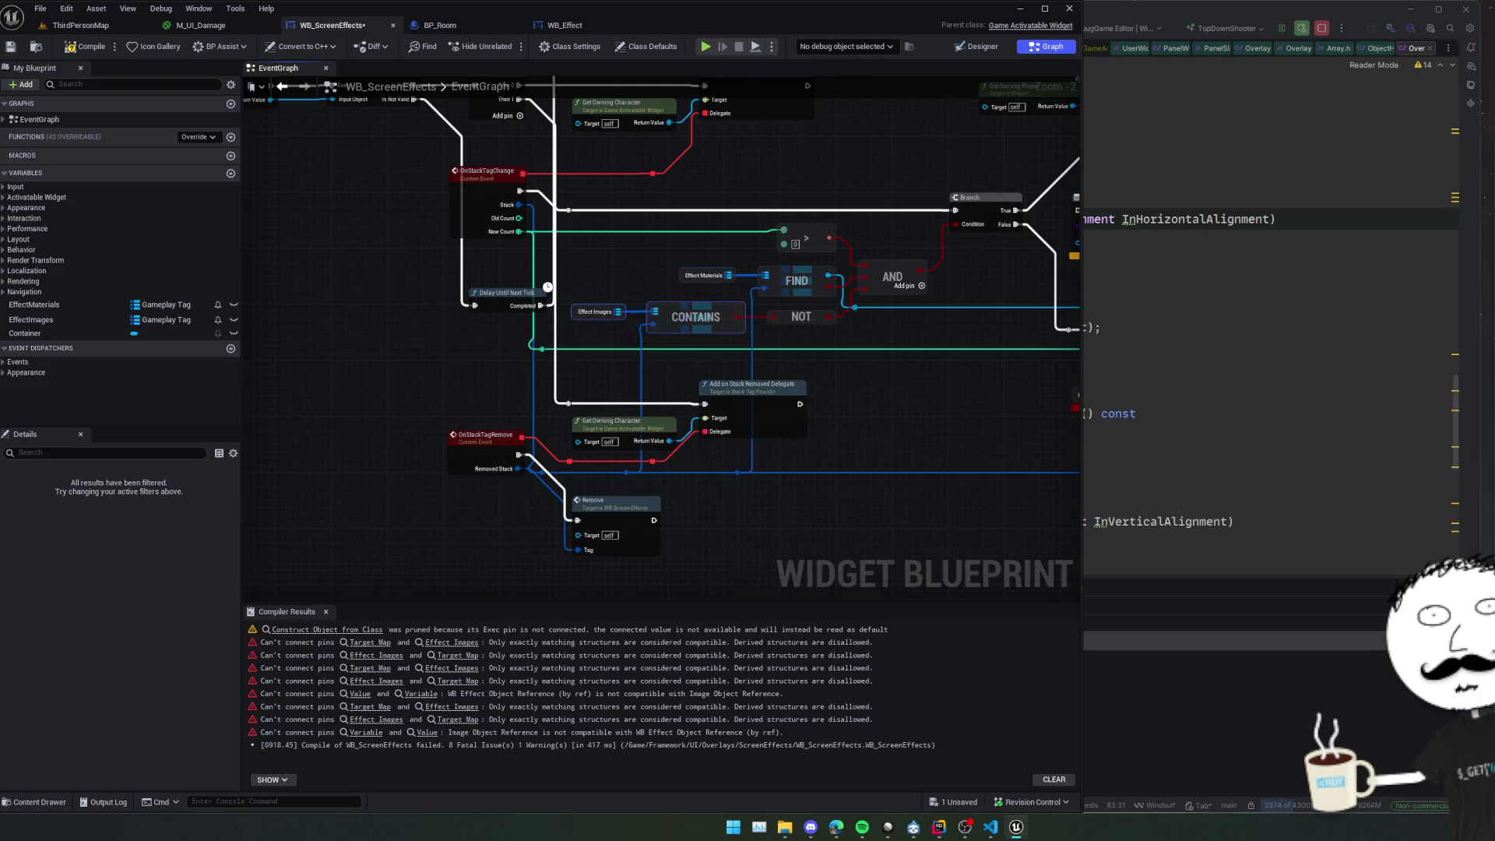
Refresh the second Contains node and the erroring Add node.
{"action": "left_click_drag", "start_coordinate": [956, 360], "coordinate": [563, 394]}
{"action": "key", "text": "ctrl+s"}
{"action": "left_click_drag", "start_coordinate": [655, 442], "coordinate": [784, 433]}
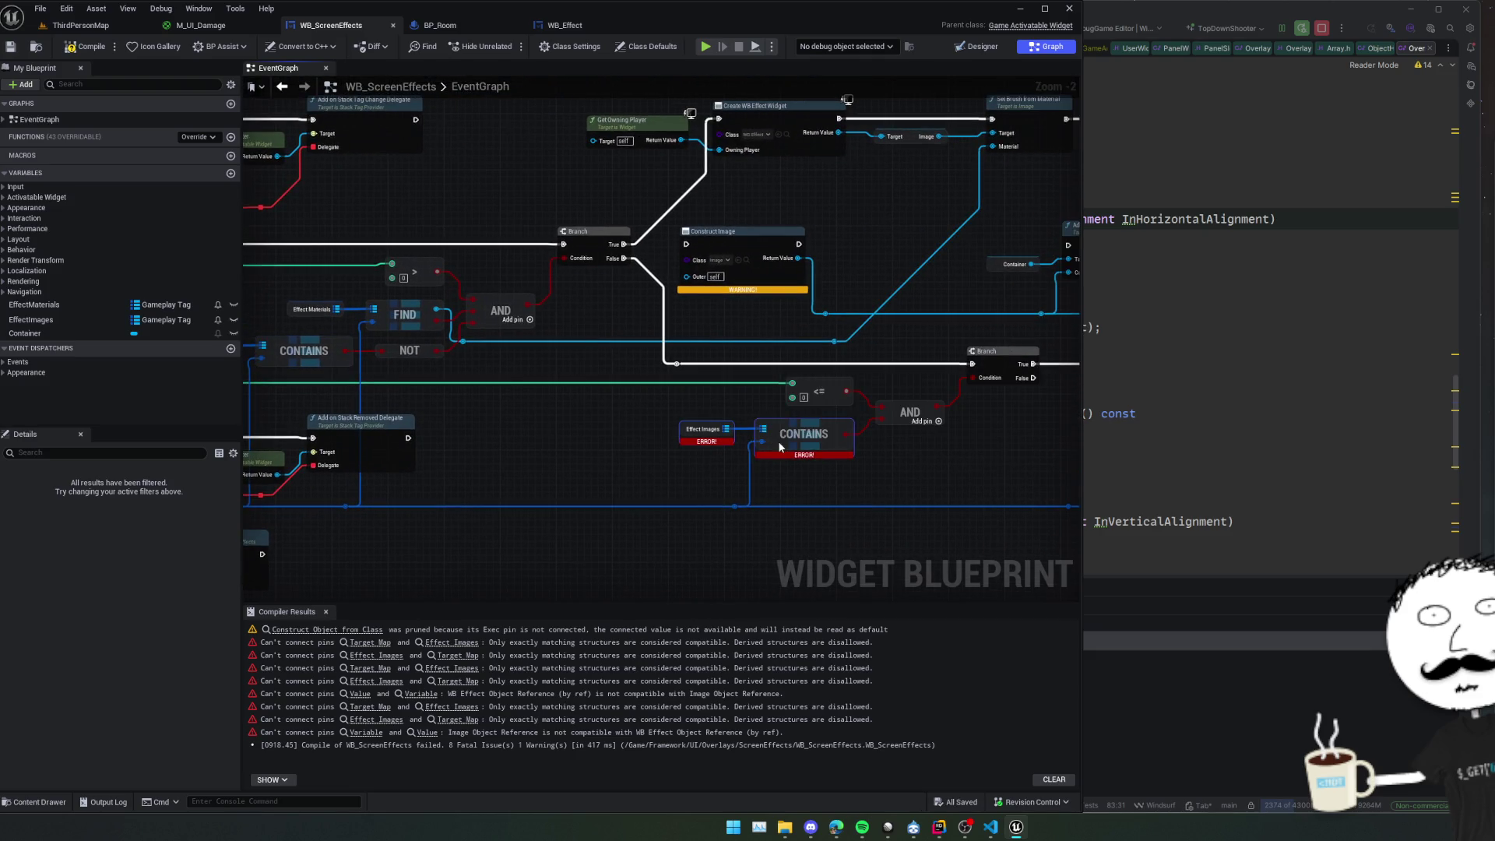
{"action": "right_click", "coordinate": [779, 442]}
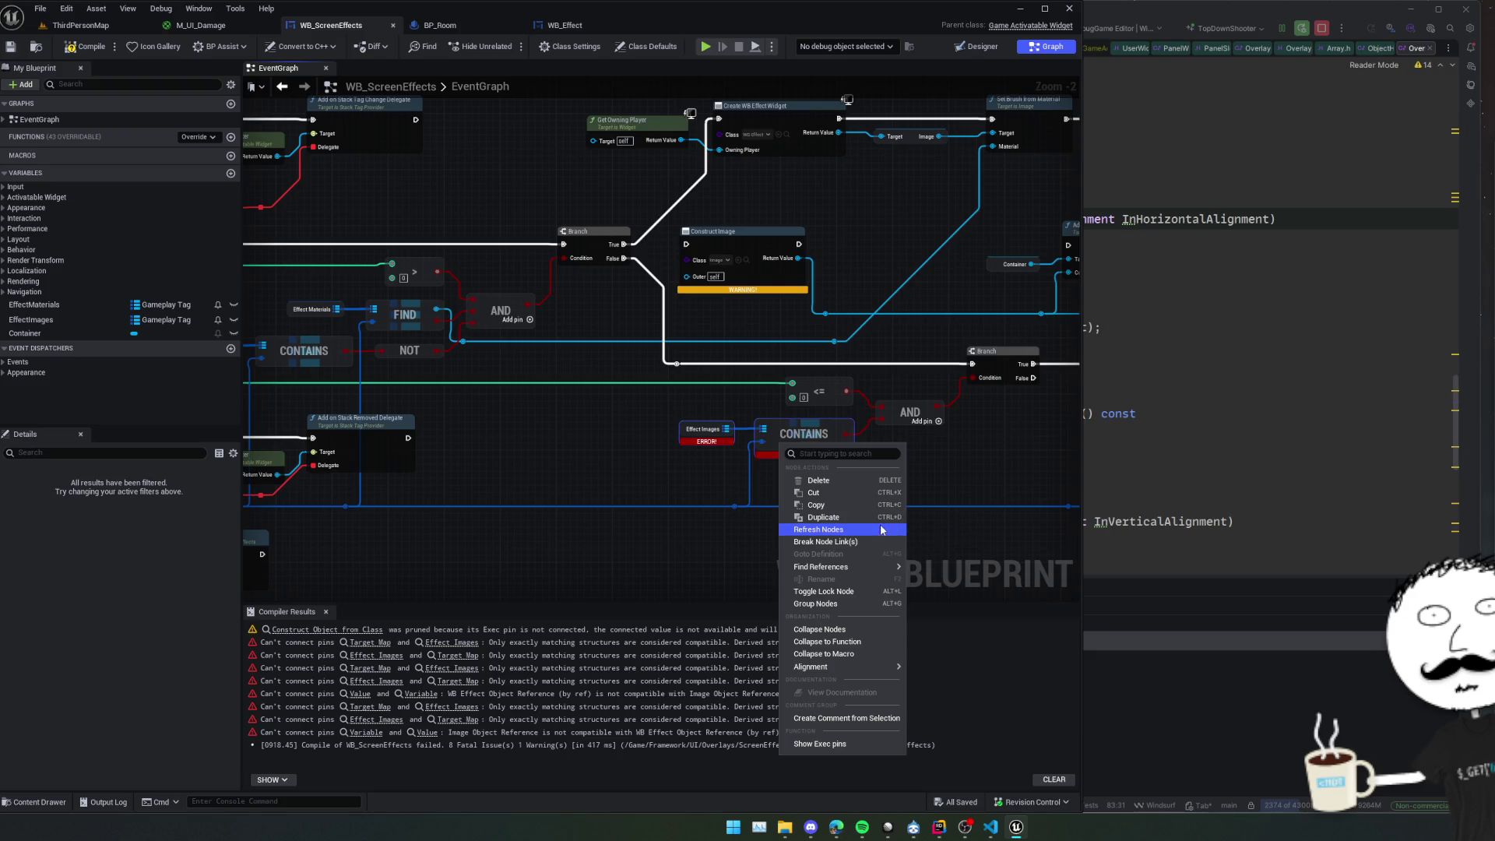
{"action": "left_click", "coordinate": [878, 517]}
{"action": "scroll", "coordinate": [593, 484], "scroll_direction": "down", "scroll_amount": 2}
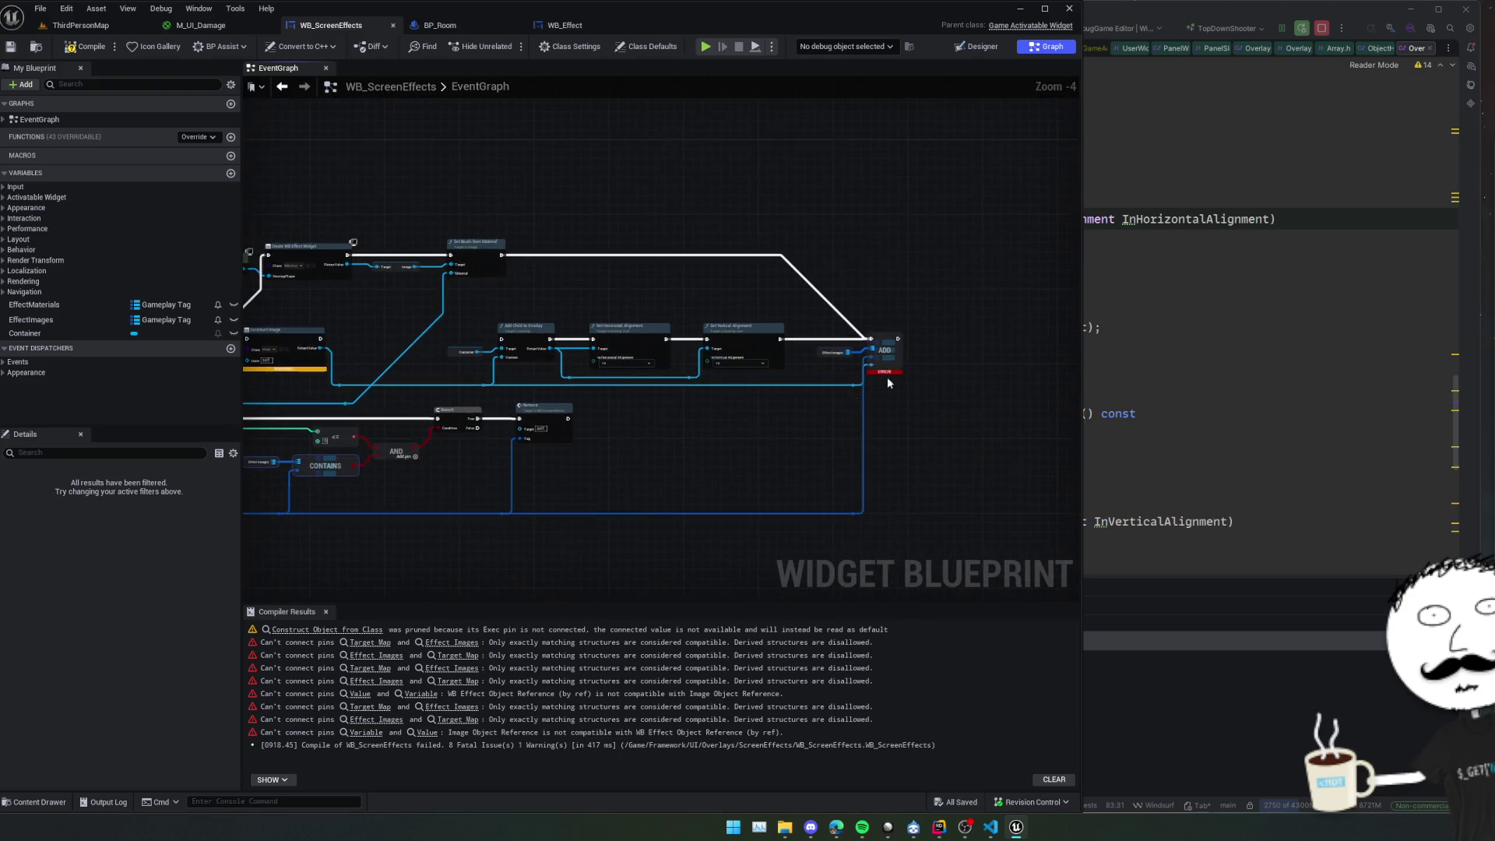
{"action": "scroll", "coordinate": [868, 352], "scroll_direction": "up", "scroll_amount": 2}
{"action": "right_click", "coordinate": [868, 352]}
{"action": "left_click", "coordinate": [934, 441]}
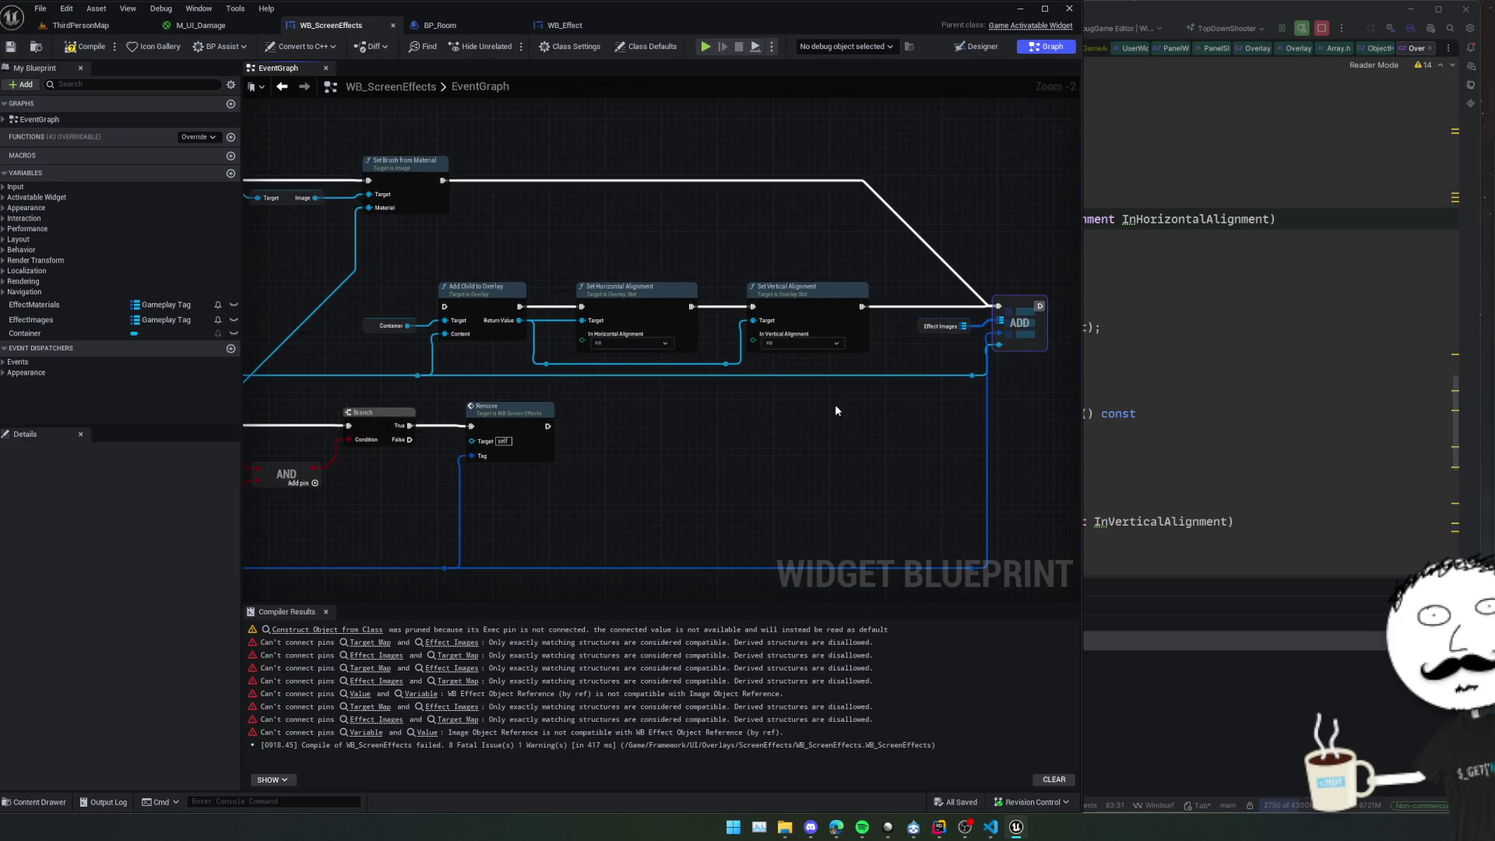
Recompile and scan the graph for the 2 remaining fatal errors.
{"action": "left_click", "coordinate": [68, 52]}
{"action": "scroll", "coordinate": [400, 299], "scroll_direction": "down", "scroll_amount": 1}
{"action": "left_click_drag", "start_coordinate": [401, 299], "coordinate": [1063, 302]}
{"action": "scroll", "coordinate": [802, 297], "scroll_direction": "down", "scroll_amount": 1}
{"action": "mouse_move", "coordinate": [436, 545]}
{"action": "left_mouse_down"}
{"action": "mouse_move", "coordinate": [427, 420]}
{"action": "mouse_move", "coordinate": [480, 401]}
{"action": "left_mouse_up"}
{"action": "scroll", "coordinate": [426, 417], "scroll_direction": "up", "scroll_amount": 1}
Refresh the Remove event's Find and Set Opacity nodes, then recompile and inspect the Find node.
{"action": "right_click", "coordinate": [481, 401]}
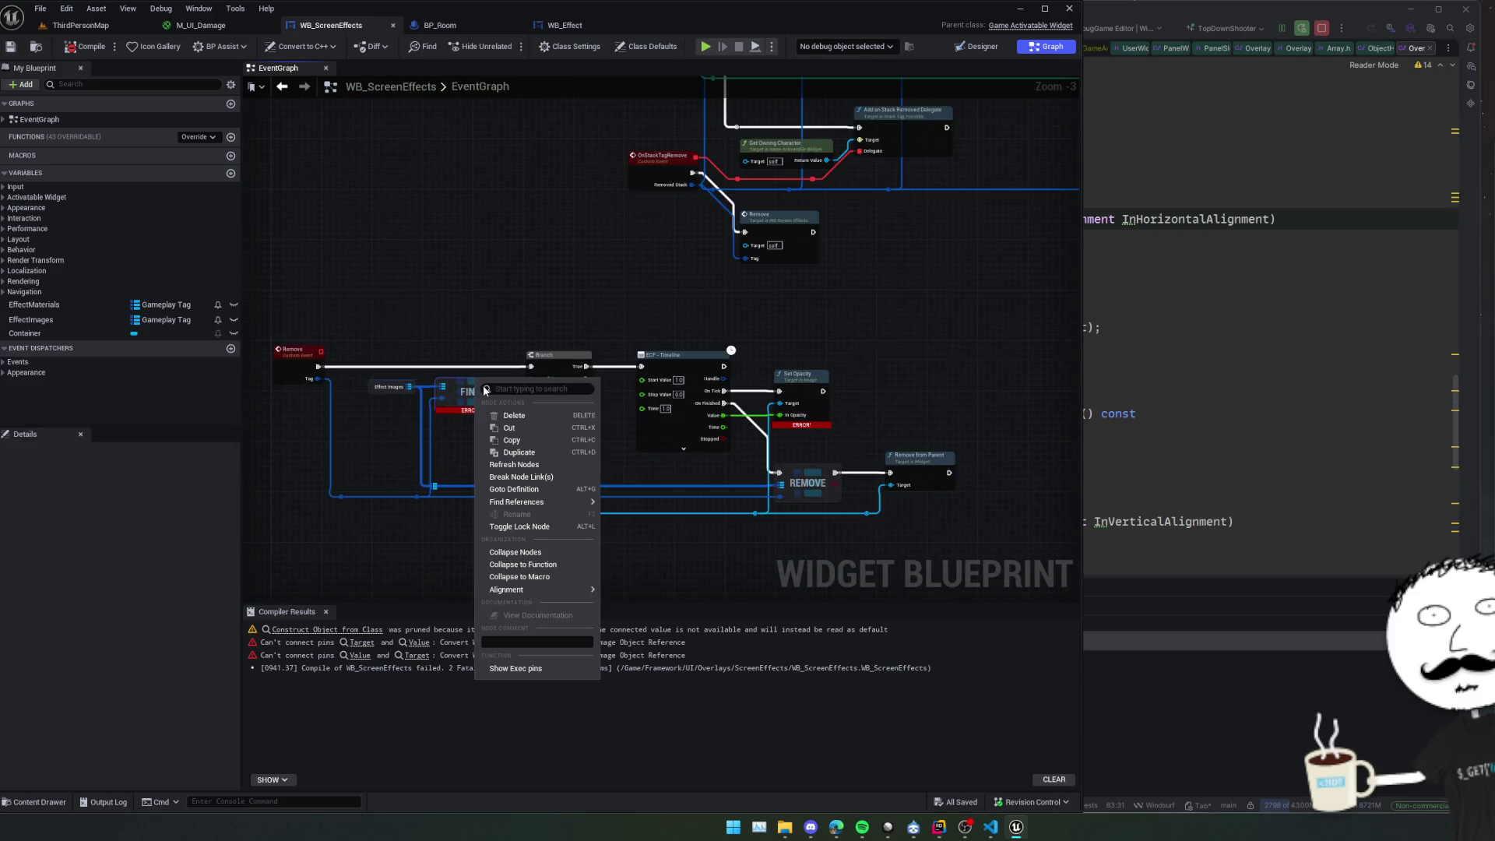
{"action": "left_click", "coordinate": [551, 474]}
{"action": "right_click", "coordinate": [819, 380]}
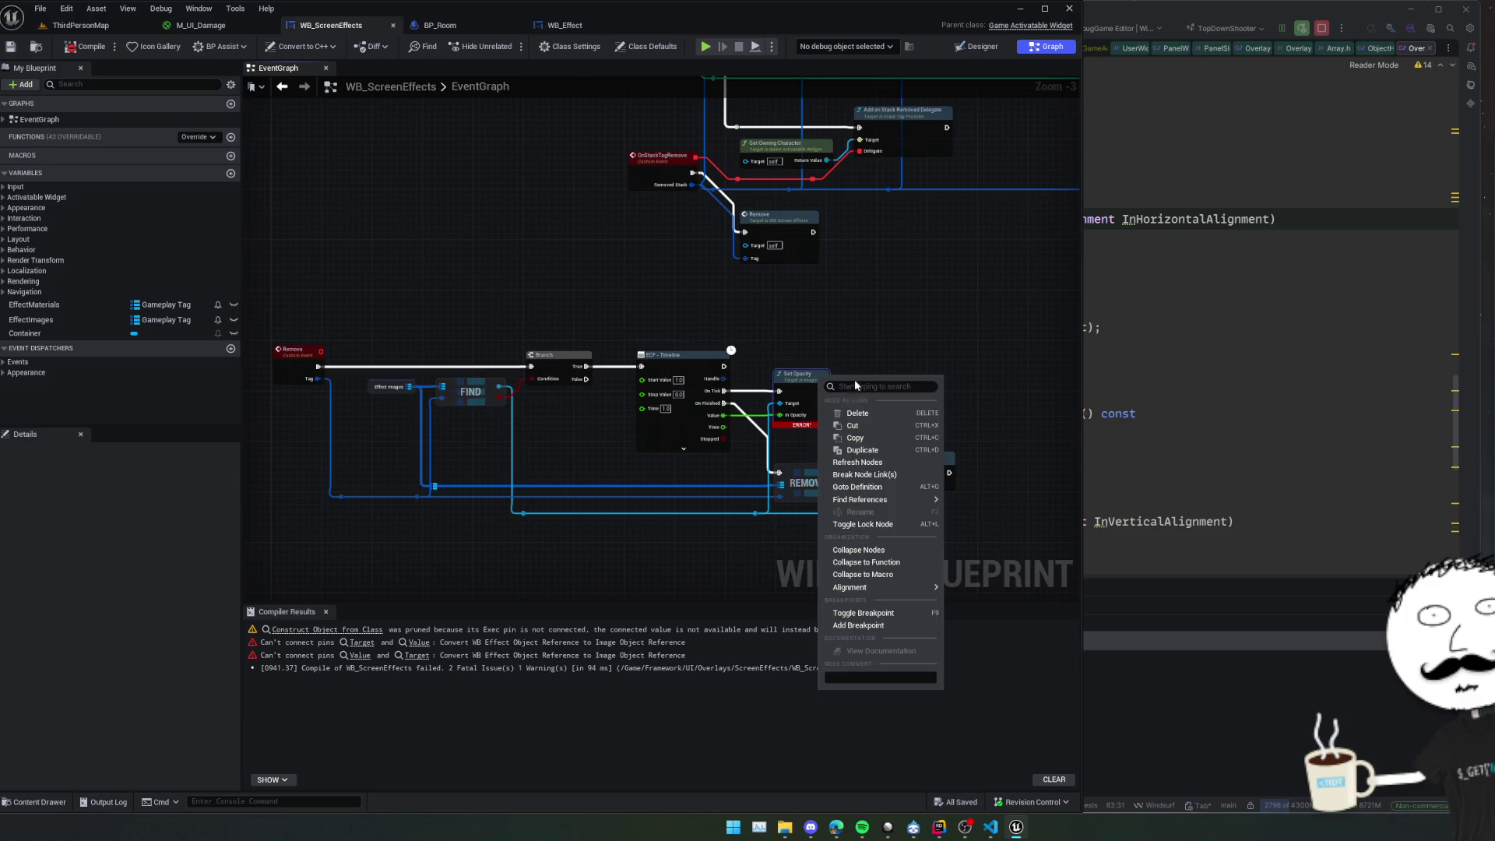
{"action": "left_click", "coordinate": [866, 460]}
{"action": "left_click", "coordinate": [91, 52]}
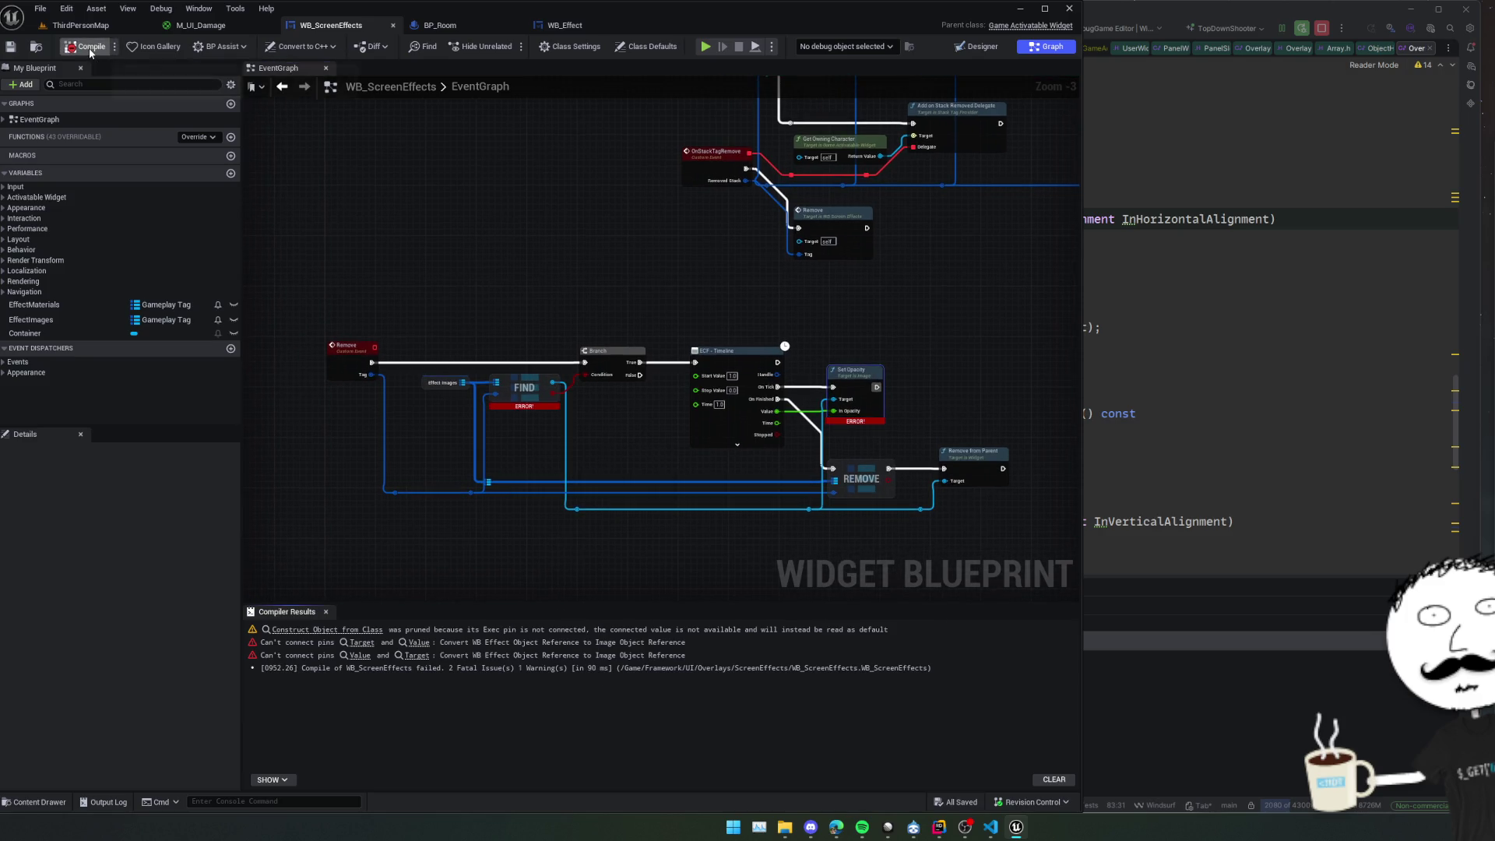
{"action": "scroll", "coordinate": [531, 431], "scroll_direction": "up", "scroll_amount": 3}
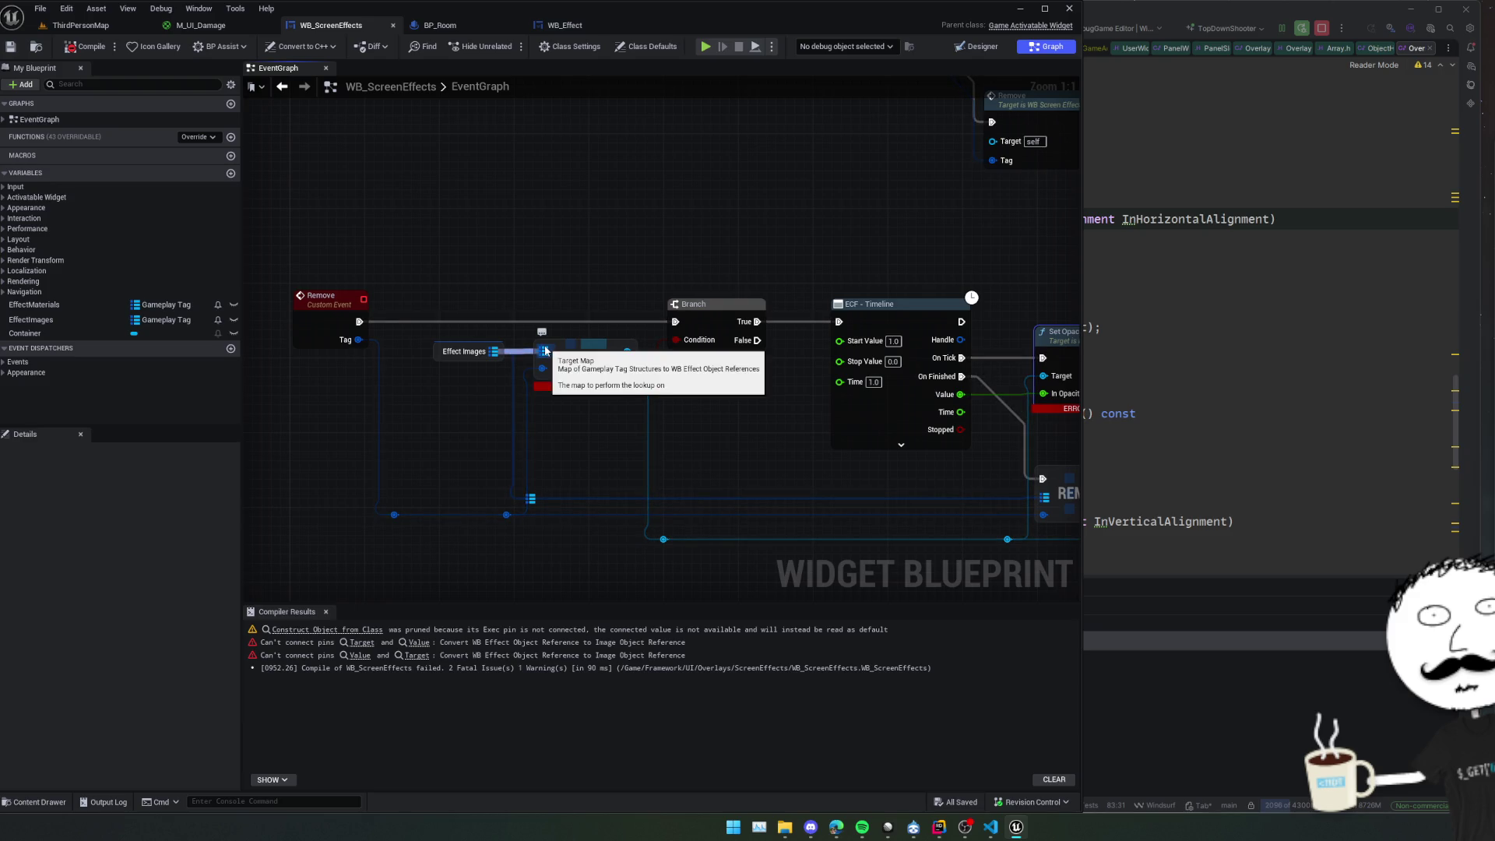
{"action": "left_click_drag", "start_coordinate": [545, 350], "coordinate": [440, 361]}
{"action": "mouse_move", "coordinate": [487, 418]}
{"action": "left_mouse_down"}
{"action": "mouse_move", "coordinate": [584, 419]}
{"action": "mouse_move", "coordinate": [568, 362]}
{"action": "mouse_move", "coordinate": [532, 352]}
{"action": "left_mouse_up"}
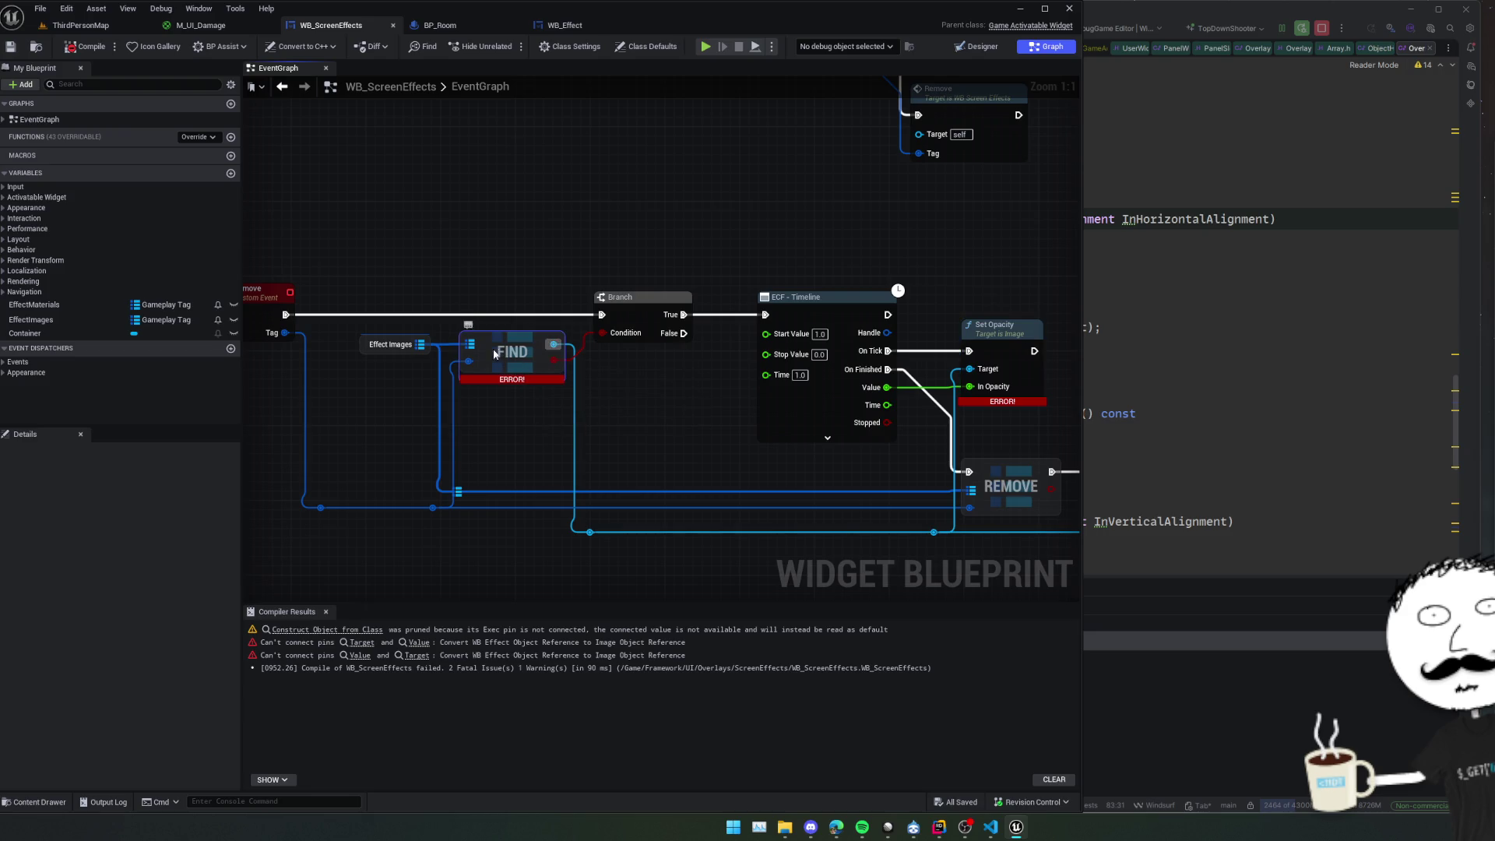
Replace the old Find with a new map Find on Effect Images, wired to Tag and the Branch.
{"action": "key", "text": "Delete"}
{"action": "left_click_drag", "start_coordinate": [421, 344], "coordinate": [460, 359]}
{"action": "type", "text": "find"}
{"action": "key", "text": "Return"}
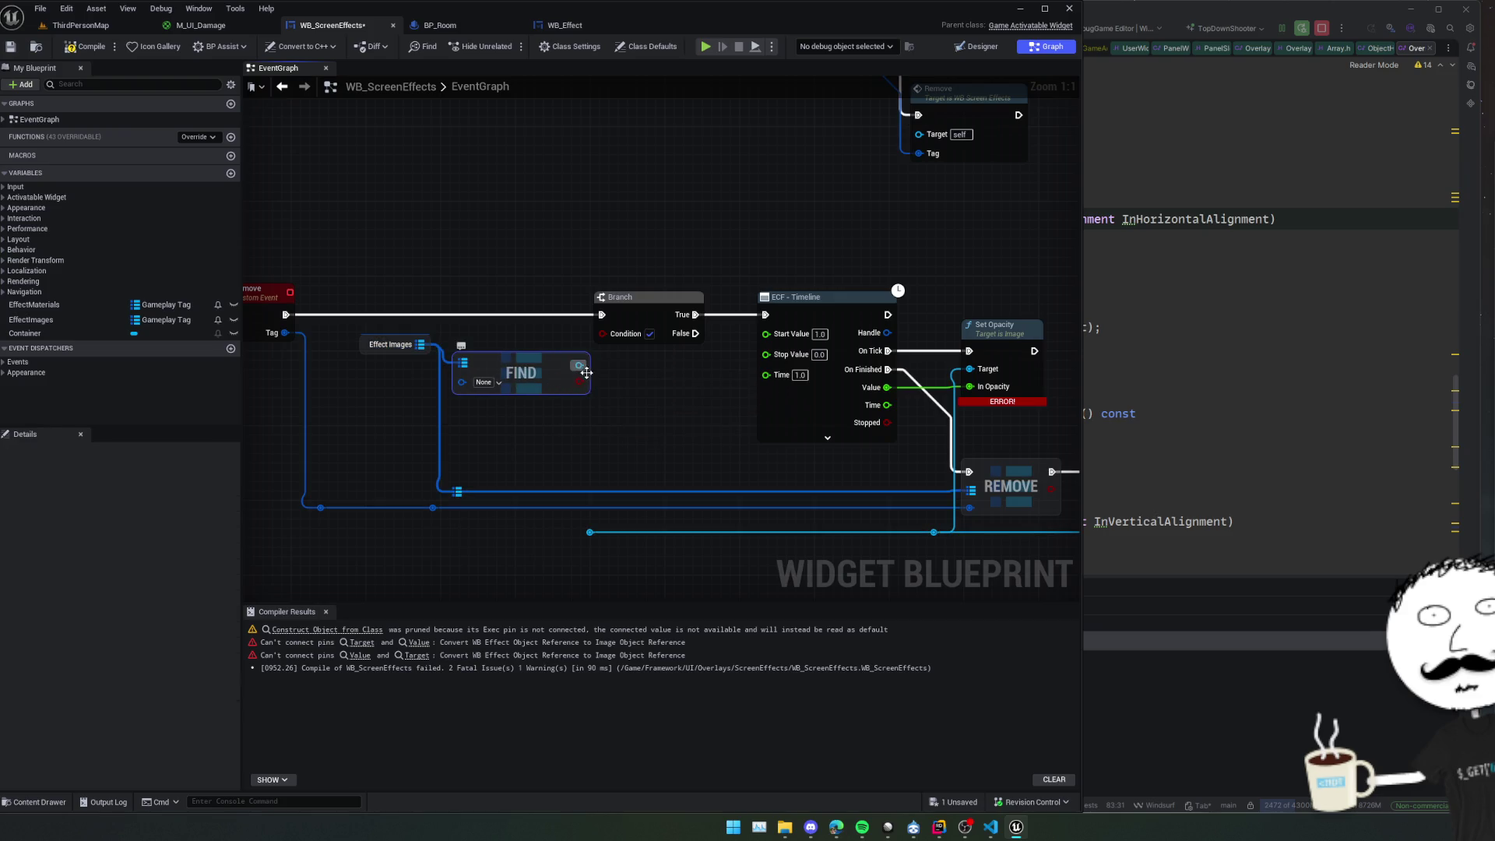
{"action": "mouse_move", "coordinate": [505, 406]}
{"action": "left_mouse_down"}
{"action": "mouse_move", "coordinate": [556, 442]}
{"action": "mouse_move", "coordinate": [597, 445]}
{"action": "left_mouse_up"}
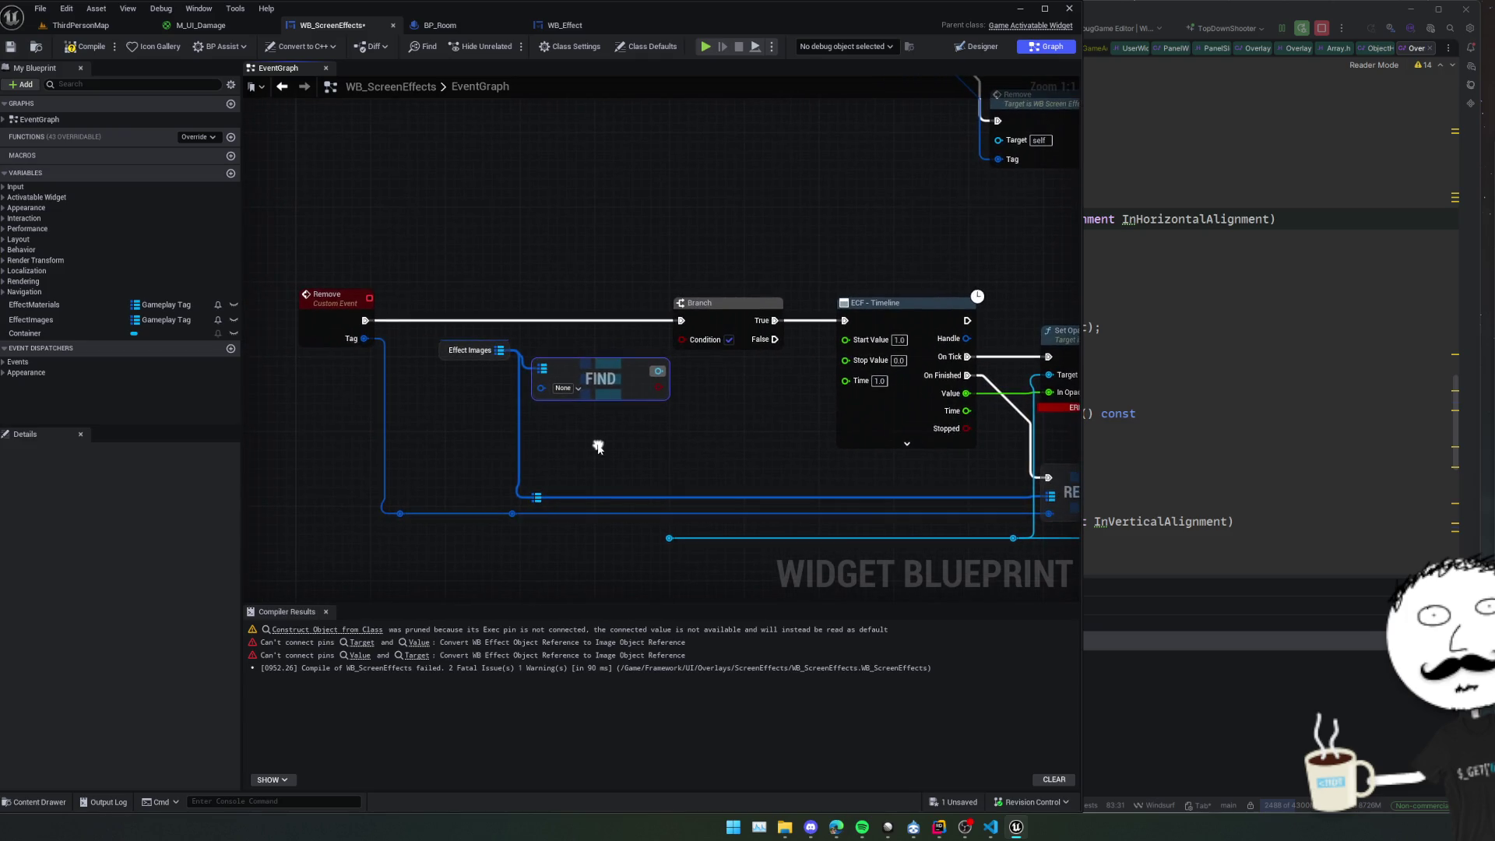
{"action": "left_click_drag", "start_coordinate": [515, 515], "coordinate": [439, 549]}
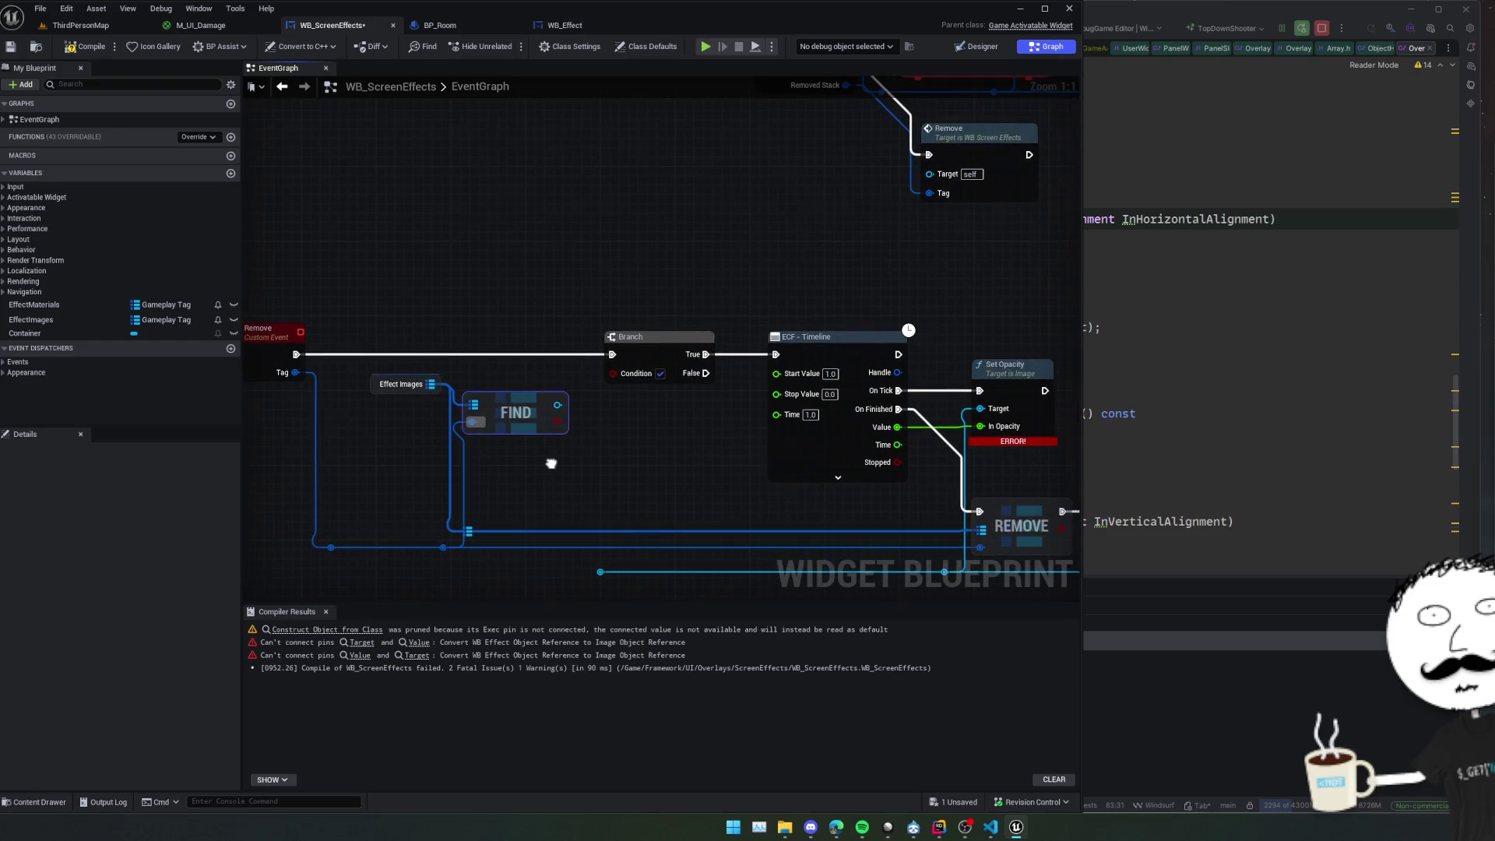
{"action": "left_click_drag", "start_coordinate": [610, 376], "coordinate": [611, 376]}
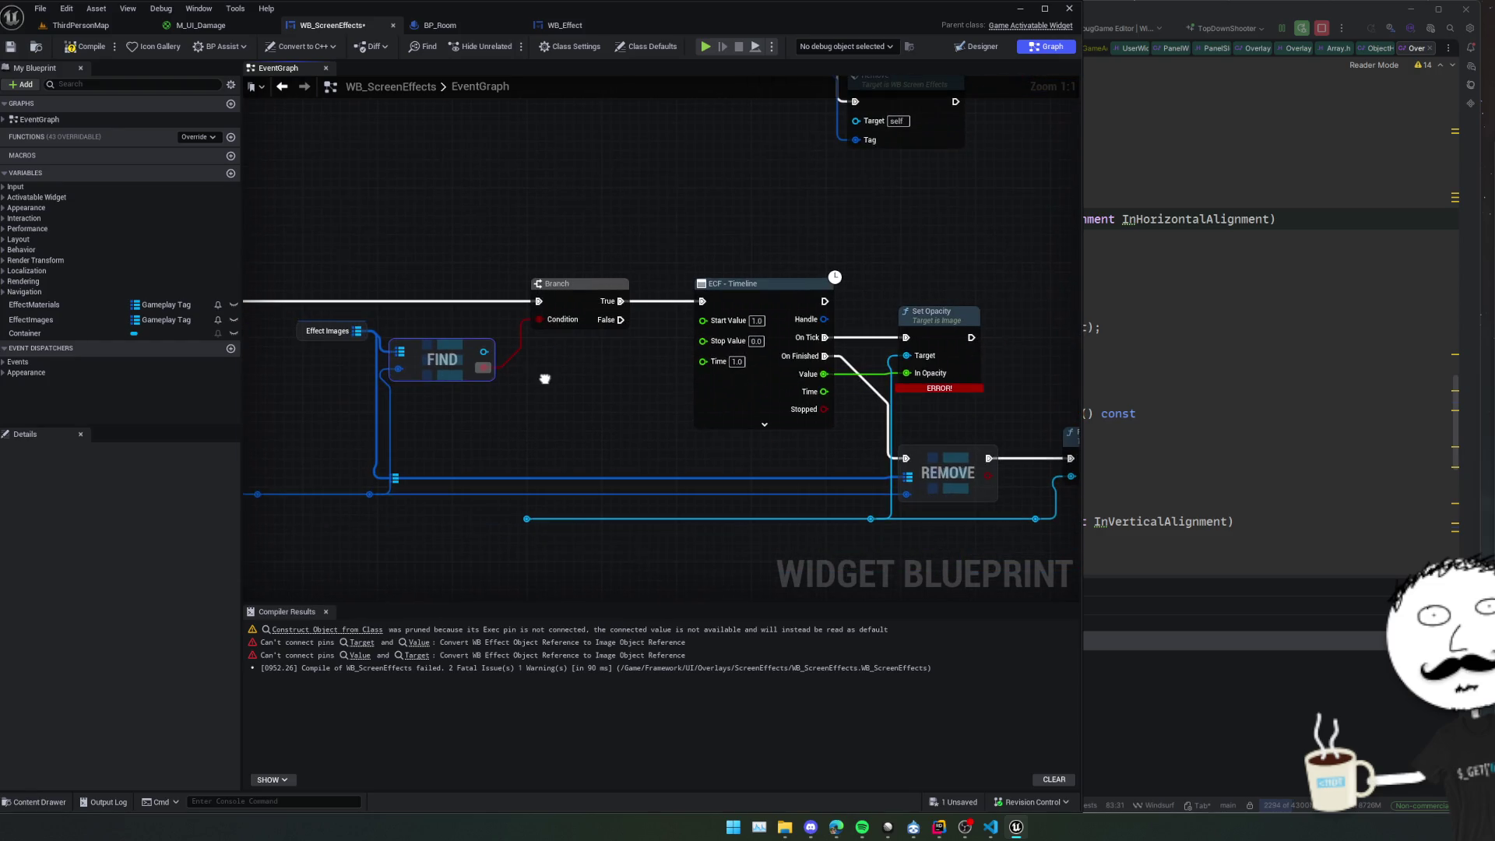
{"action": "scroll", "coordinate": [544, 377], "scroll_direction": "down", "scroll_amount": 1}
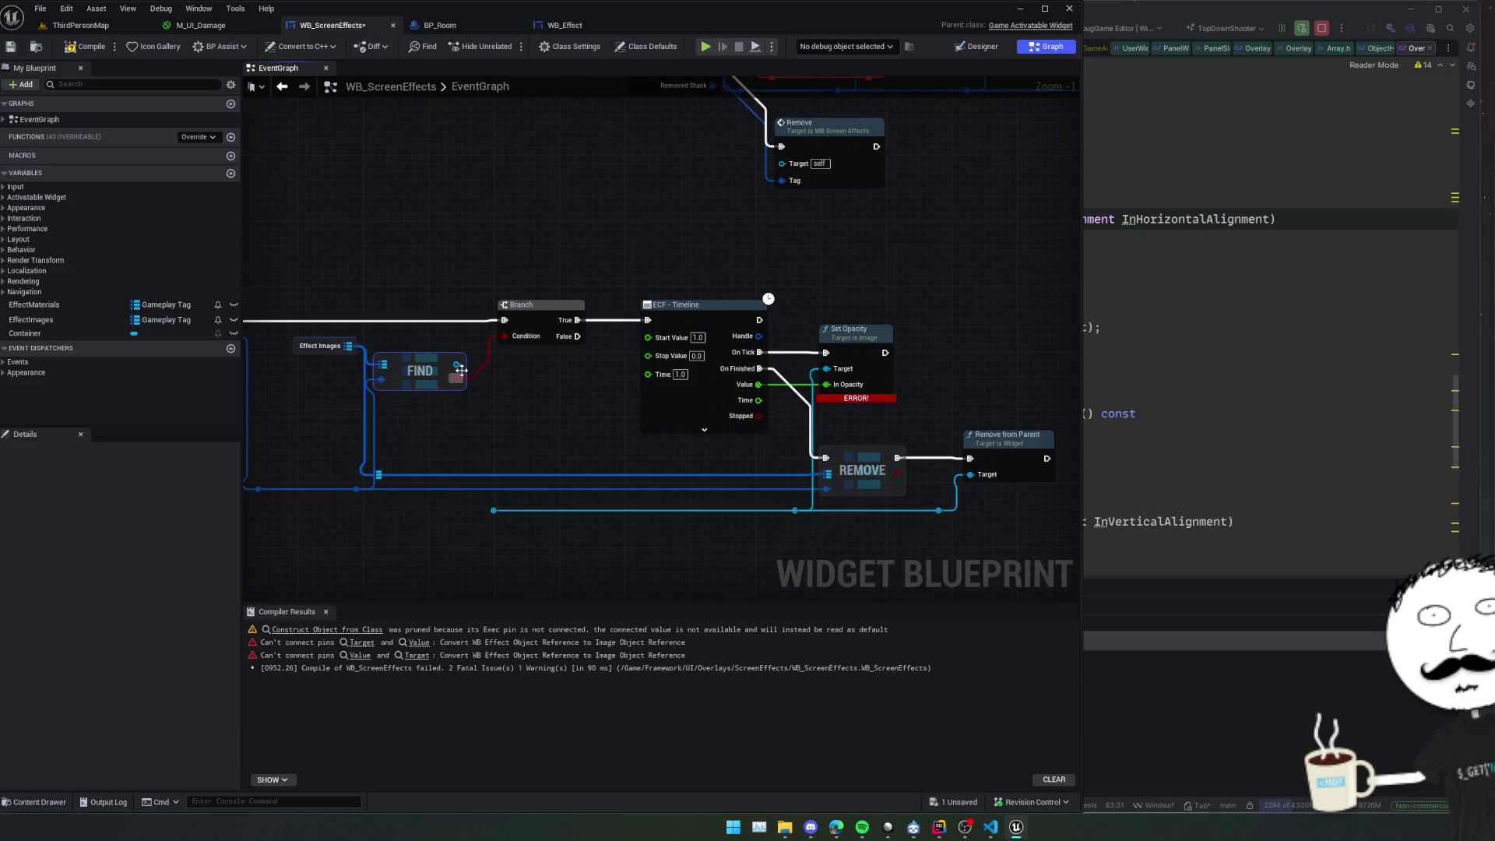
{"action": "left_click_drag", "start_coordinate": [461, 370], "coordinate": [882, 374]}
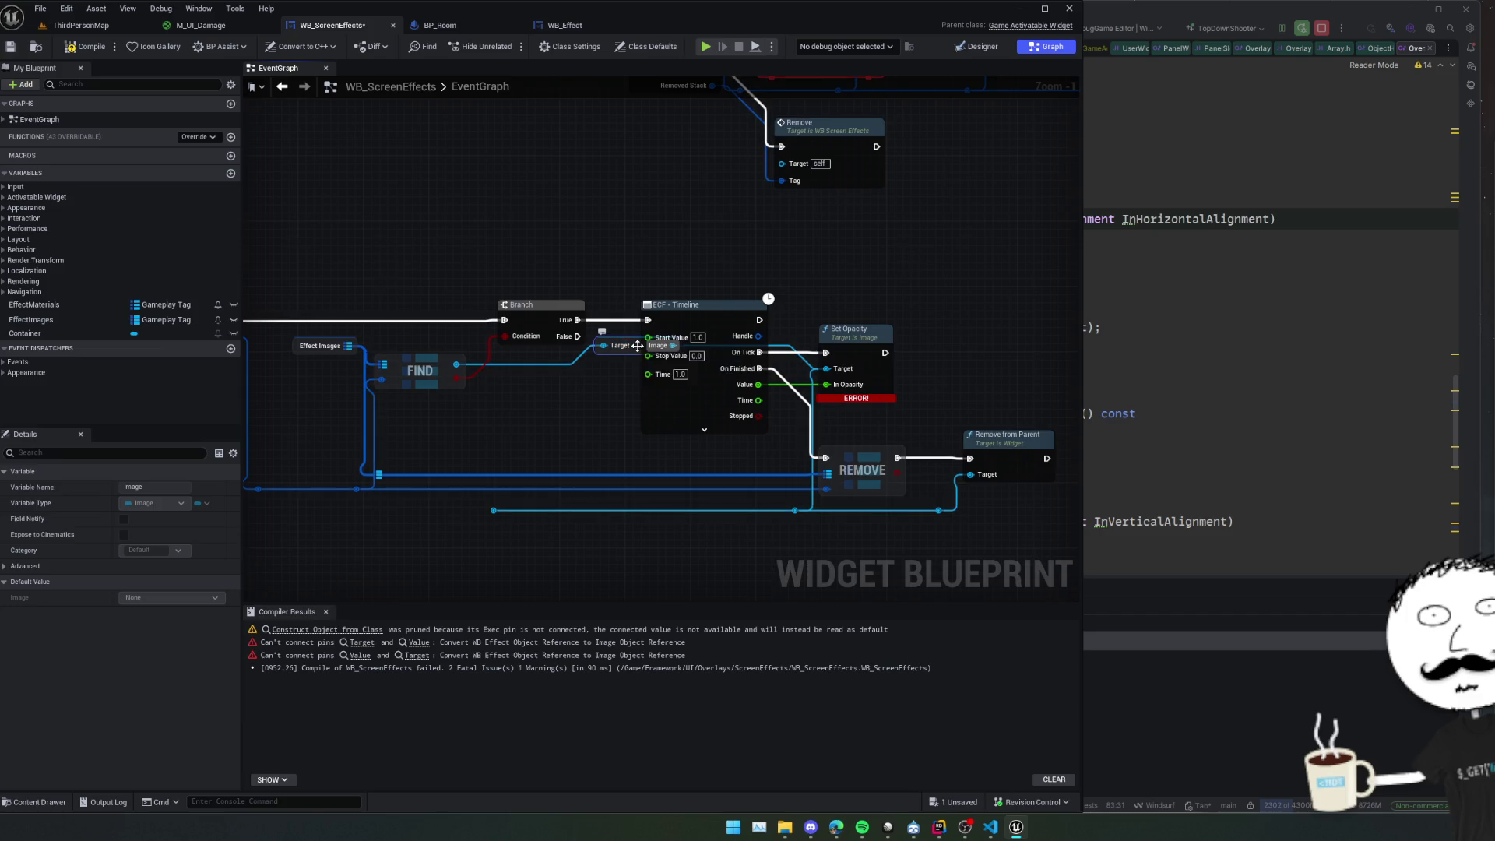
Delete the Image conversion and broken Set Opacity nodes, adding Set Render Opacity on FIND's result.
{"action": "key", "text": "Delete"}
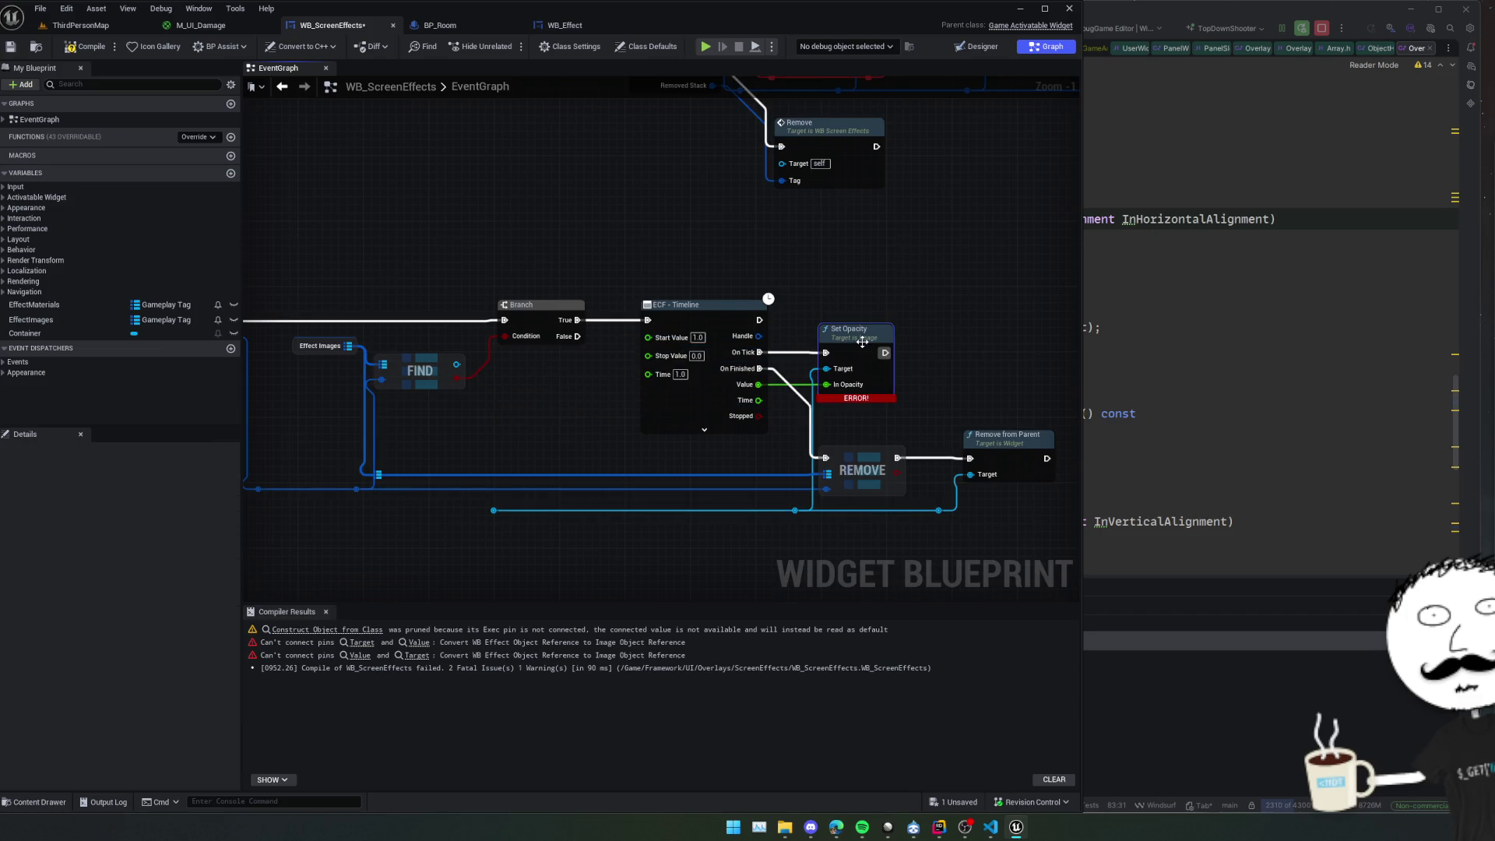
{"action": "left_click", "coordinate": [862, 341]}
{"action": "key", "text": "Delete"}
{"action": "left_click_drag", "start_coordinate": [454, 365], "coordinate": [514, 396]}
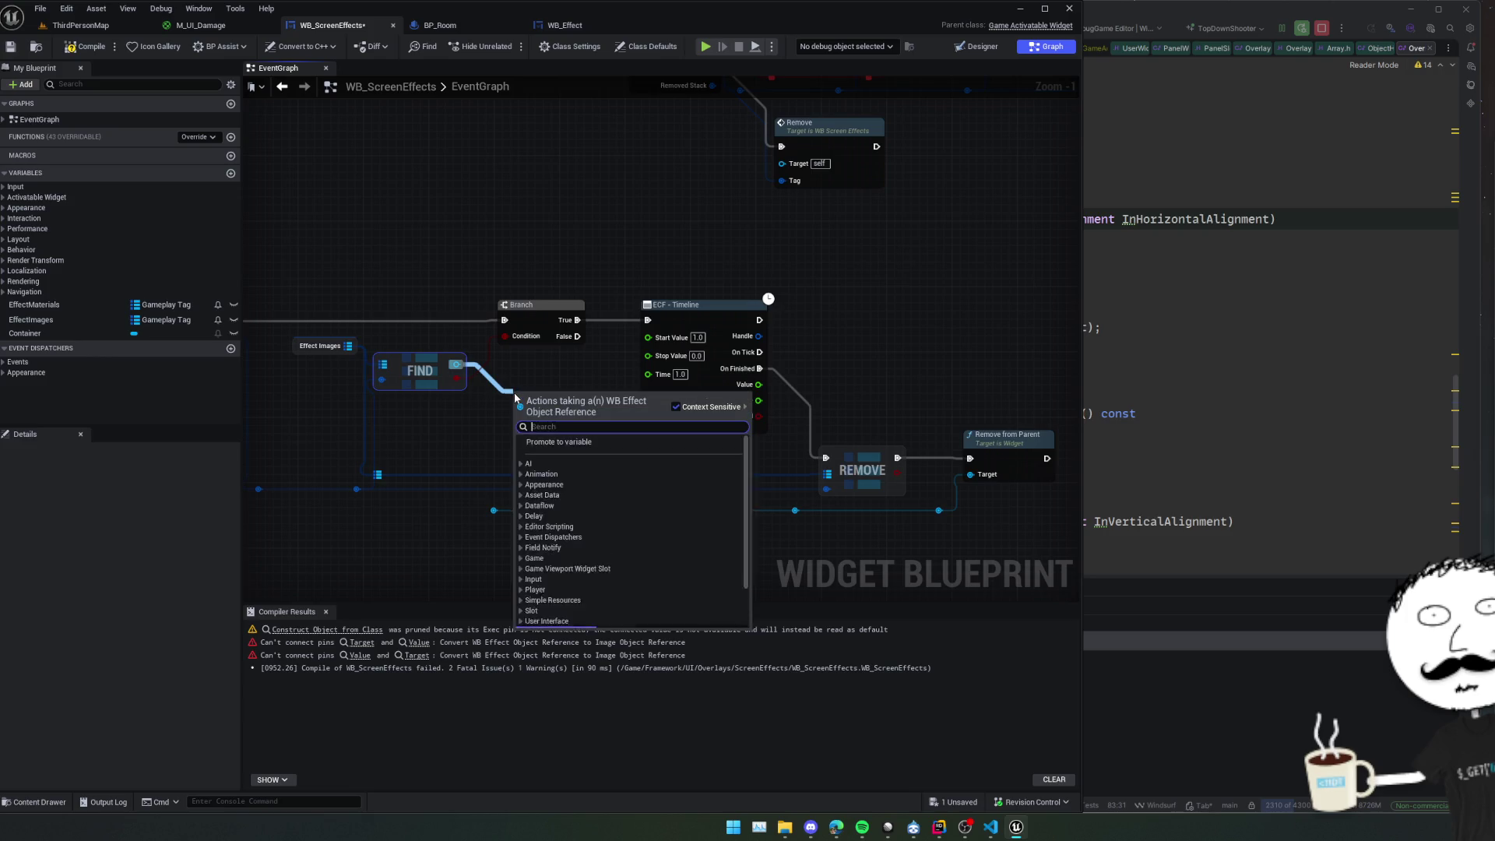
{"action": "type", "text": "set opac"}
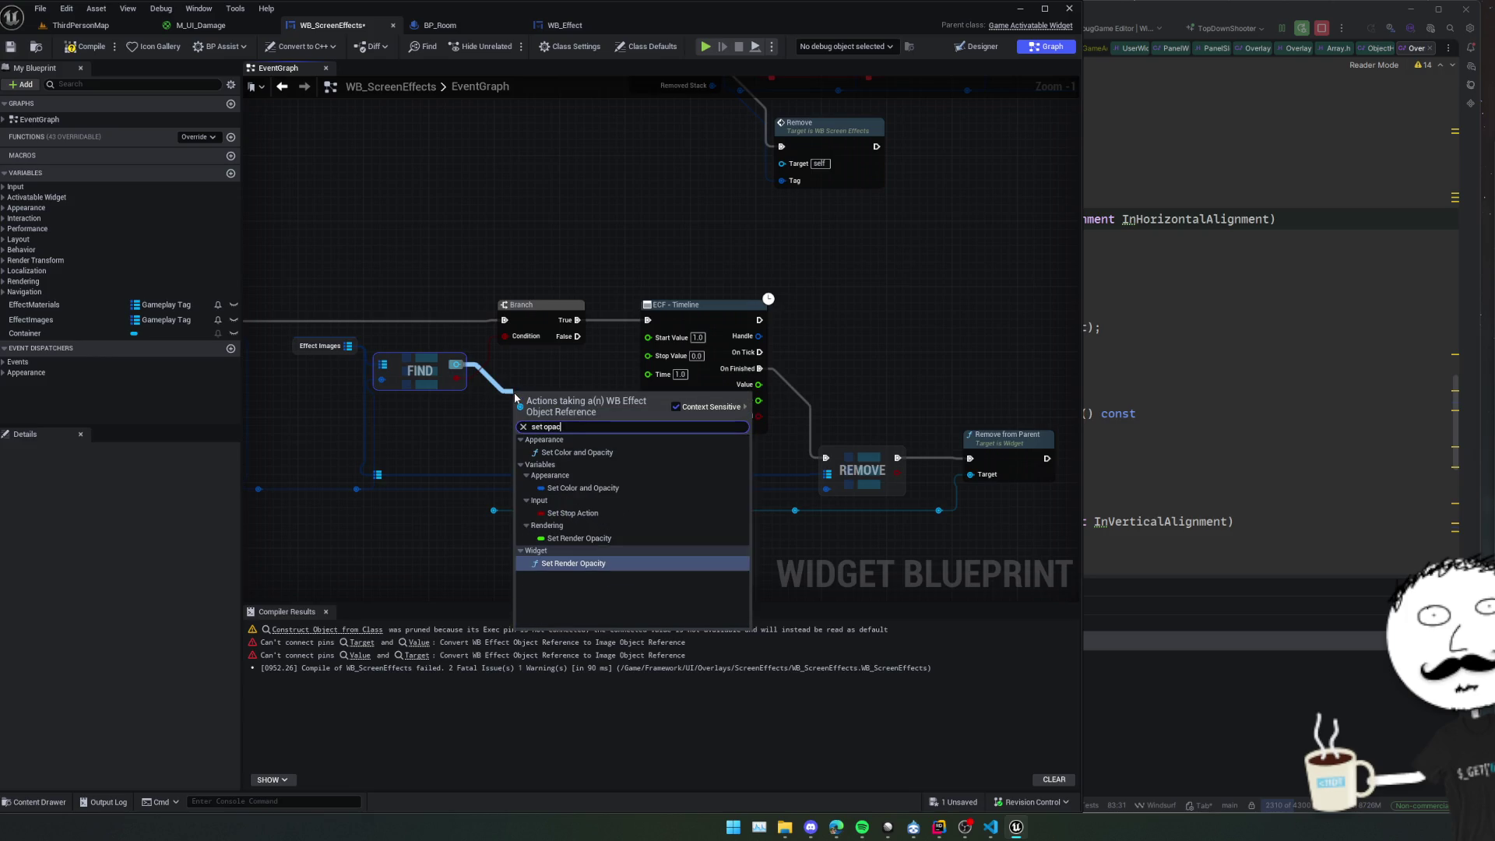
{"action": "key", "text": "Return"}
Drive Set Render Opacity from Timeline On Tick, delete the leftover reroute node and rewire its connection.
{"action": "left_click_drag", "start_coordinate": [836, 326], "coordinate": [721, 355]}
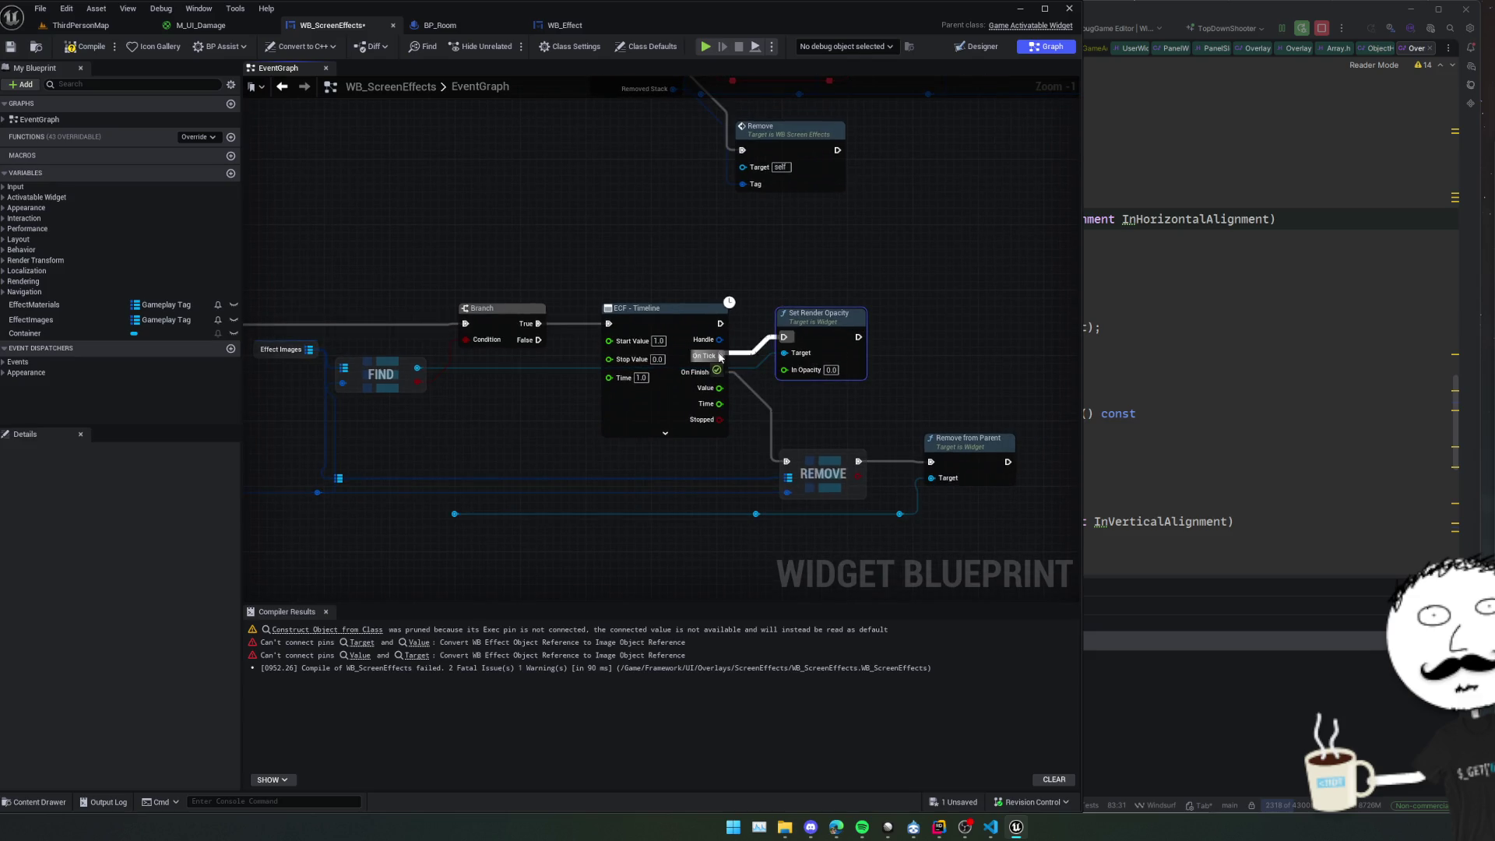
{"action": "left_click_drag", "start_coordinate": [849, 414], "coordinate": [851, 370]}
{"action": "left_click_drag", "start_coordinate": [710, 501], "coordinate": [586, 499]}
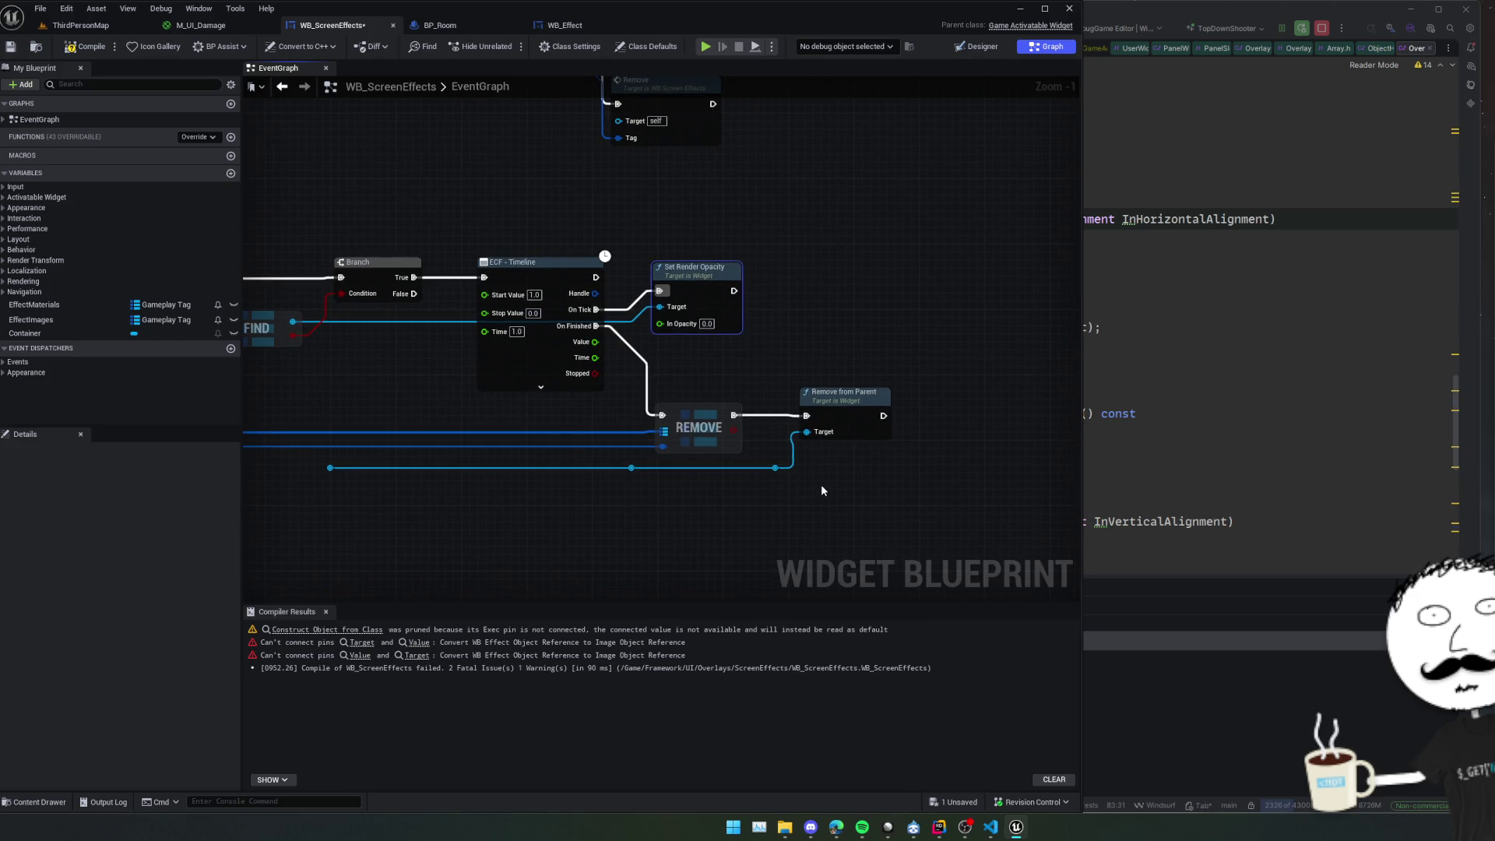
{"action": "left_click", "coordinate": [775, 467]}
{"action": "key", "text": "Delete"}
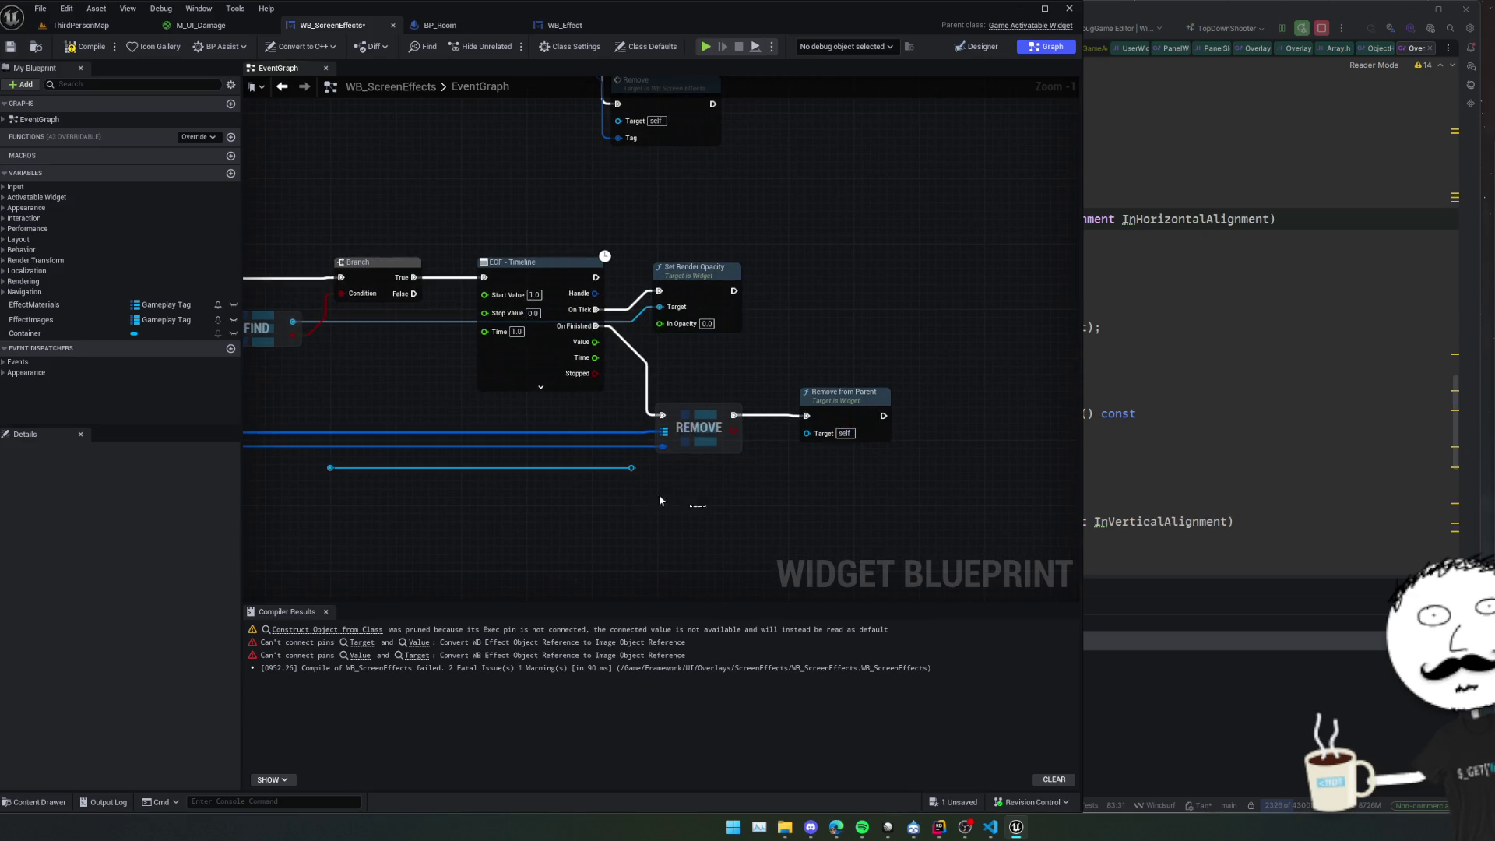
{"action": "mouse_move", "coordinate": [663, 431]}
{"action": "left_mouse_down"}
{"action": "mouse_move", "coordinate": [810, 421]}
{"action": "mouse_move", "coordinate": [693, 372]}
{"action": "left_mouse_up"}
{"action": "mouse_move", "coordinate": [1009, 502]}
{"action": "left_mouse_down"}
{"action": "mouse_move", "coordinate": [671, 508]}
{"action": "mouse_move", "coordinate": [783, 595]}
{"action": "mouse_move", "coordinate": [979, 387]}
{"action": "mouse_move", "coordinate": [942, 370]}
{"action": "mouse_move", "coordinate": [781, 371]}
{"action": "mouse_move", "coordinate": [688, 386]}
{"action": "mouse_move", "coordinate": [673, 413]}
{"action": "left_mouse_up"}
Move the Construct Image node out of the cluster and recompile, leaving one warning.
{"action": "scroll", "coordinate": [702, 516], "scroll_direction": "down", "scroll_amount": 2}
{"action": "scroll", "coordinate": [980, 386], "scroll_direction": "down", "scroll_amount": 1}
{"action": "left_click_drag", "start_coordinate": [790, 311], "coordinate": [775, 202]}
{"action": "mouse_move", "coordinate": [881, 286]}
{"action": "left_mouse_down"}
{"action": "mouse_move", "coordinate": [652, 275]}
{"action": "mouse_move", "coordinate": [675, 251]}
{"action": "left_mouse_up"}
{"action": "scroll", "coordinate": [683, 322], "scroll_direction": "up", "scroll_amount": 2}
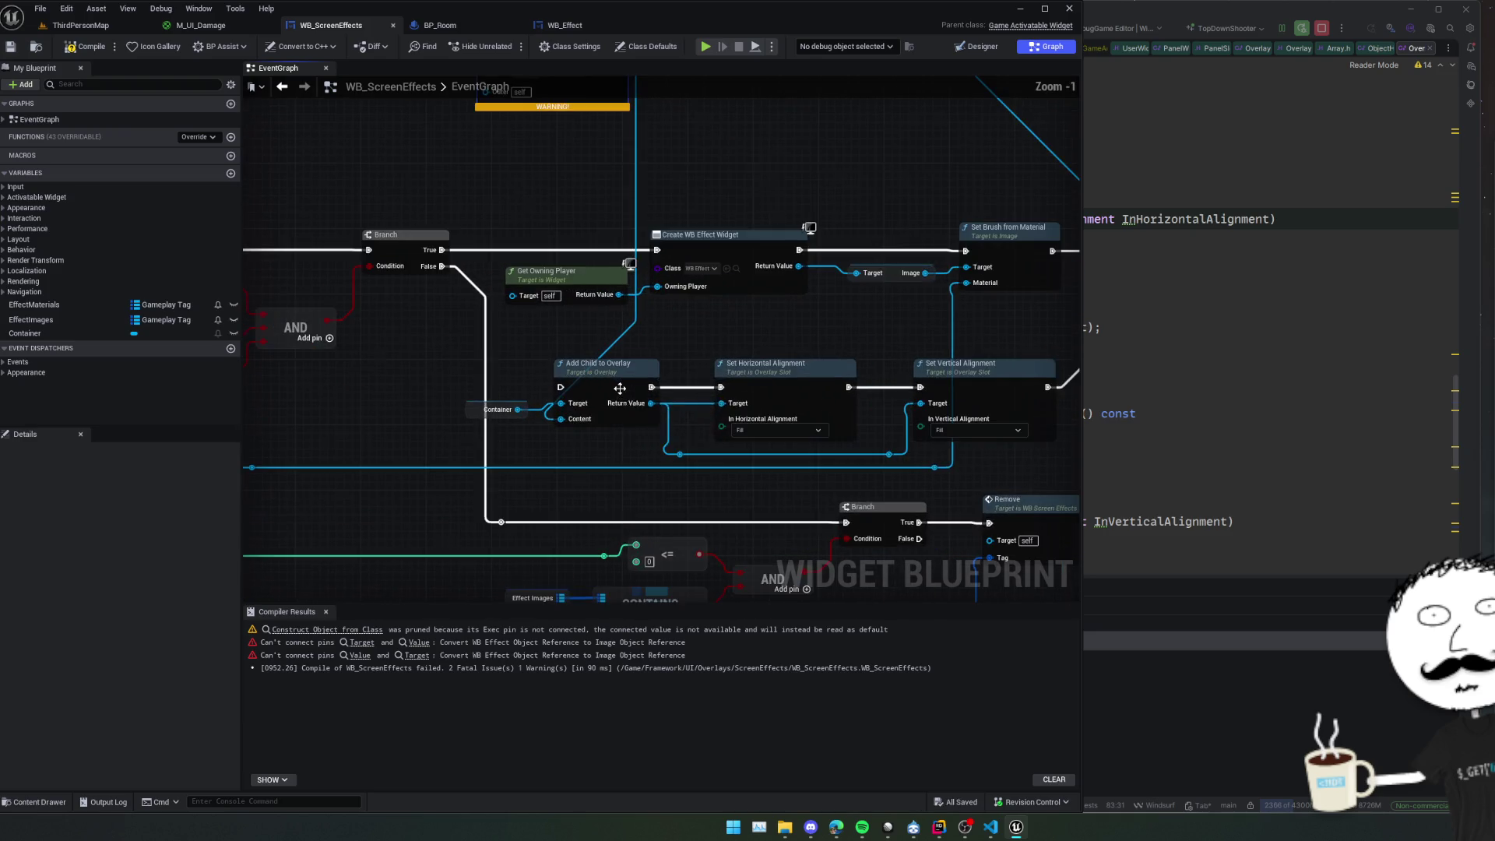
{"action": "left_click_drag", "start_coordinate": [684, 323], "coordinate": [740, 294]}
{"action": "left_click", "coordinate": [92, 47]}
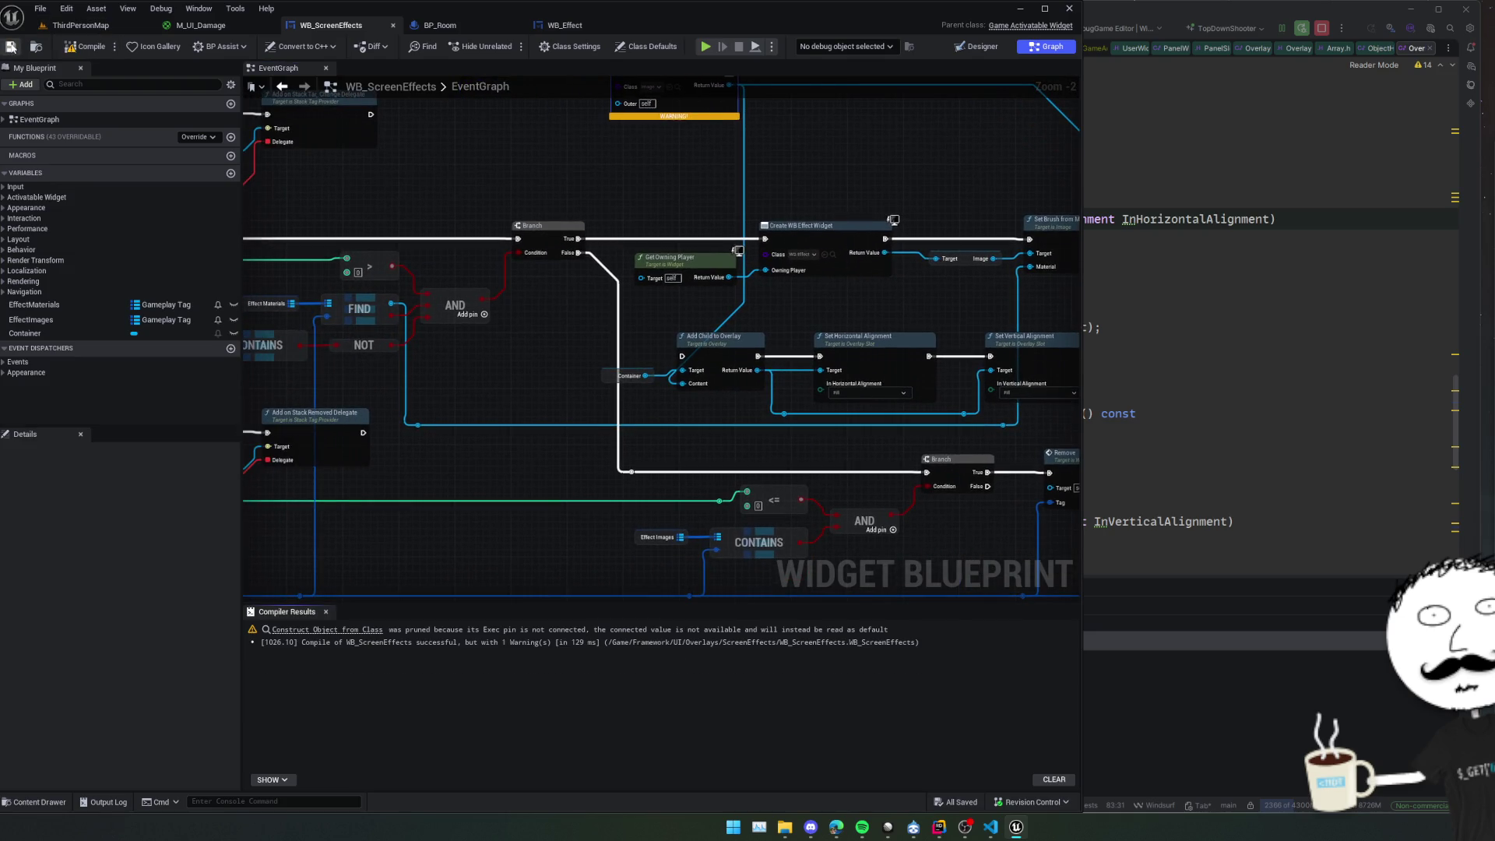
In the running ThirdPersonMap, select BP_Room and trigger TestToggleGas to raise the red gas fog.
{"action": "left_click", "coordinate": [78, 25]}
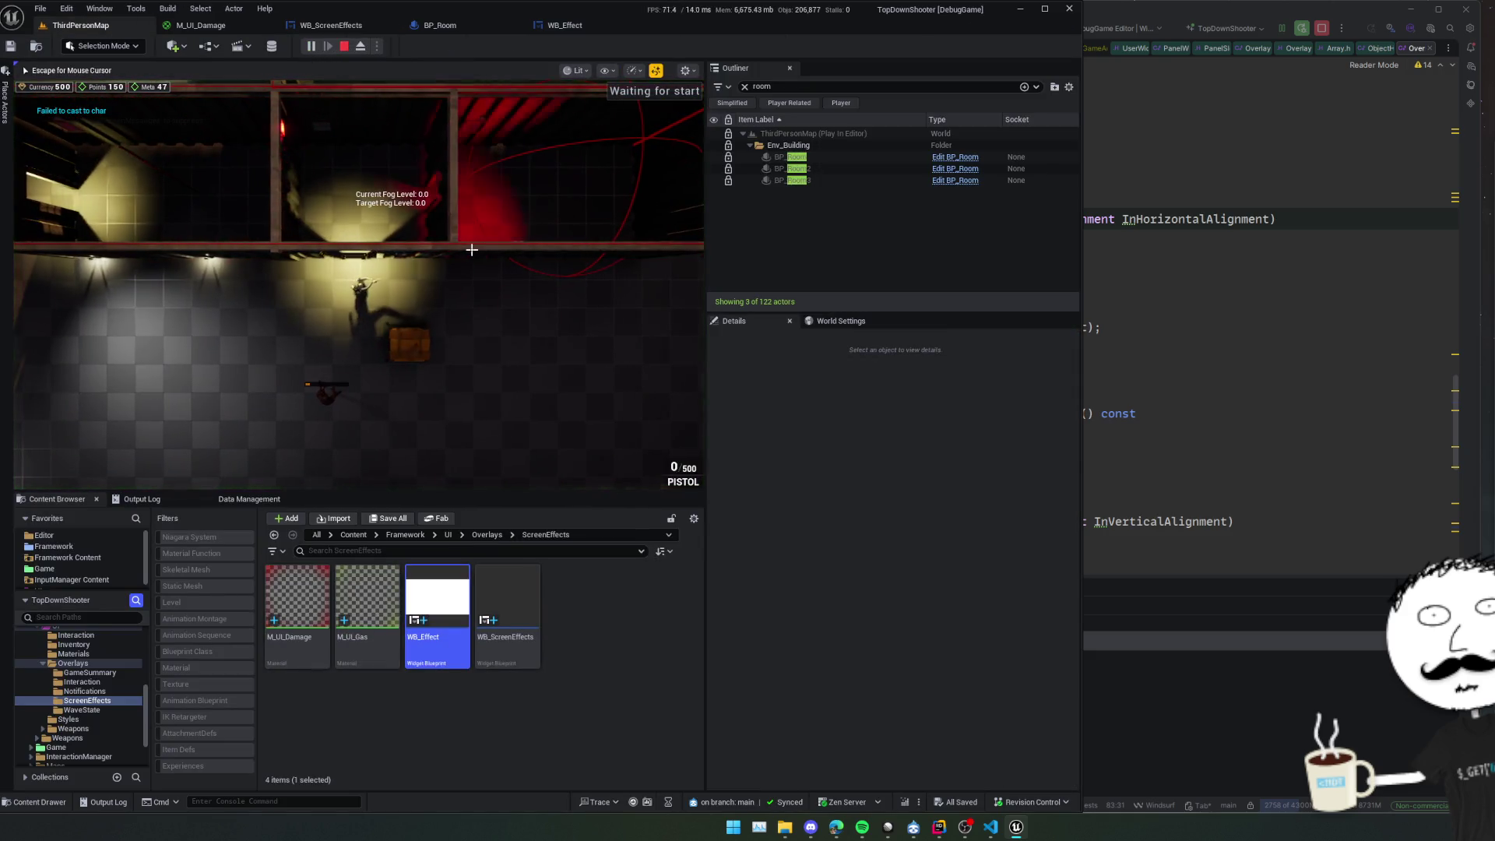
{"action": "left_click", "coordinate": [826, 161]}
{"action": "scroll", "coordinate": [816, 478], "scroll_direction": "down", "scroll_amount": 10}
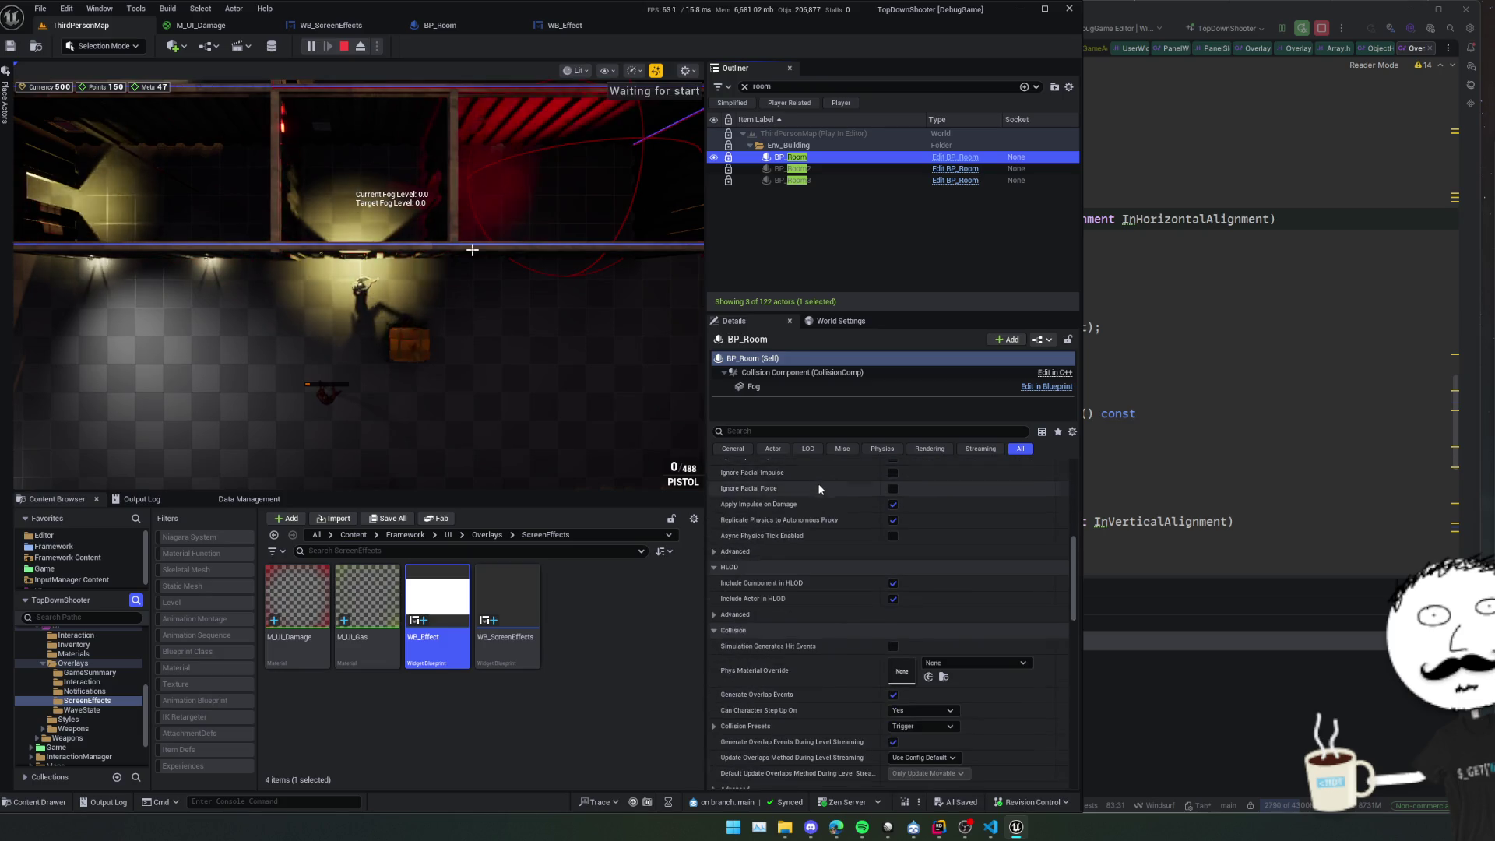
{"action": "scroll", "coordinate": [818, 483], "scroll_direction": "down", "scroll_amount": 5}
{"action": "left_click", "coordinate": [822, 597]}
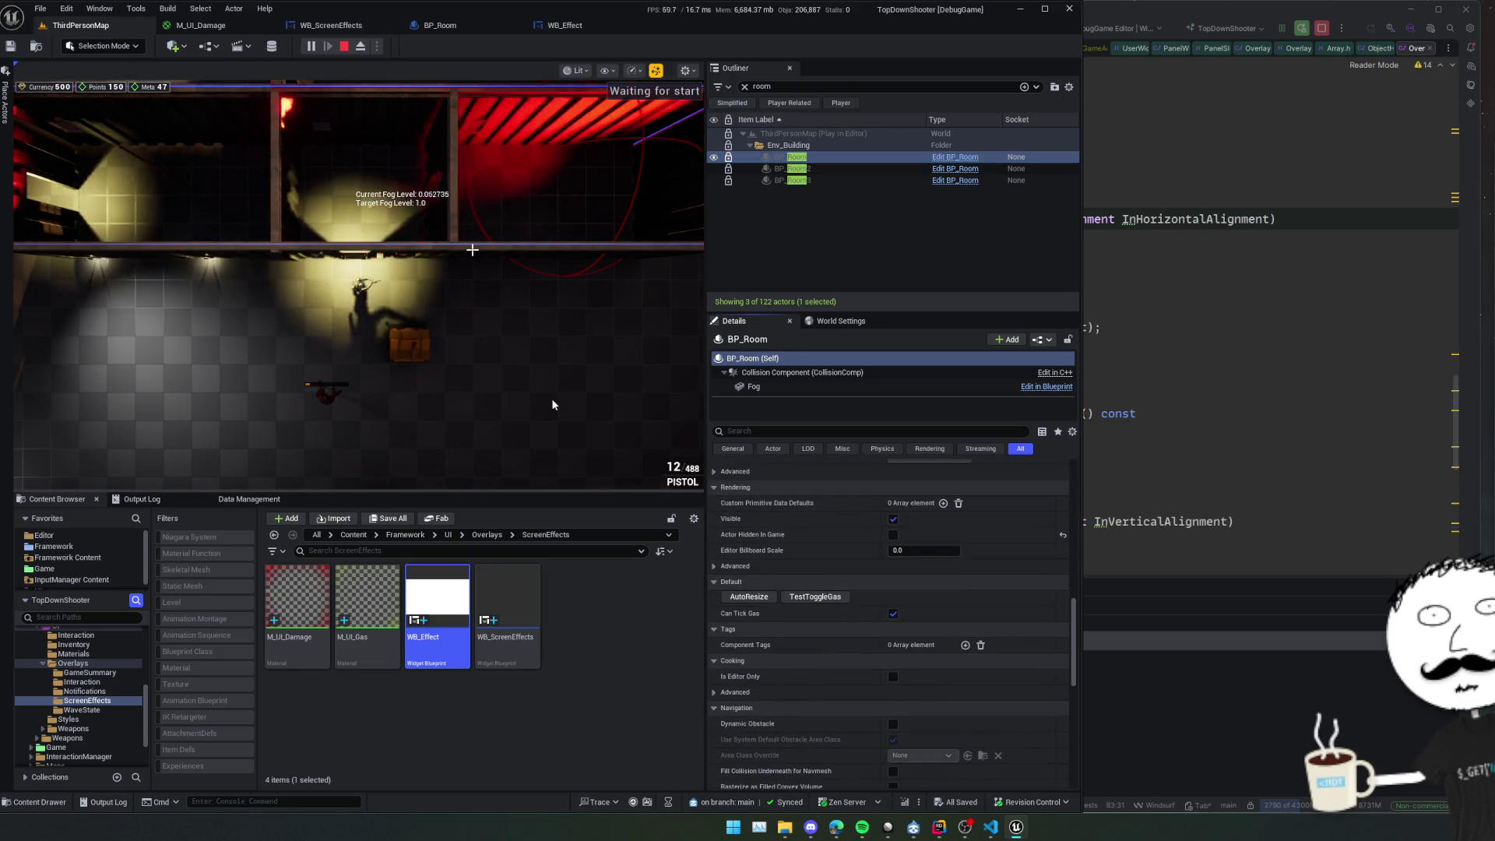
{"action": "left_click", "coordinate": [523, 385]}
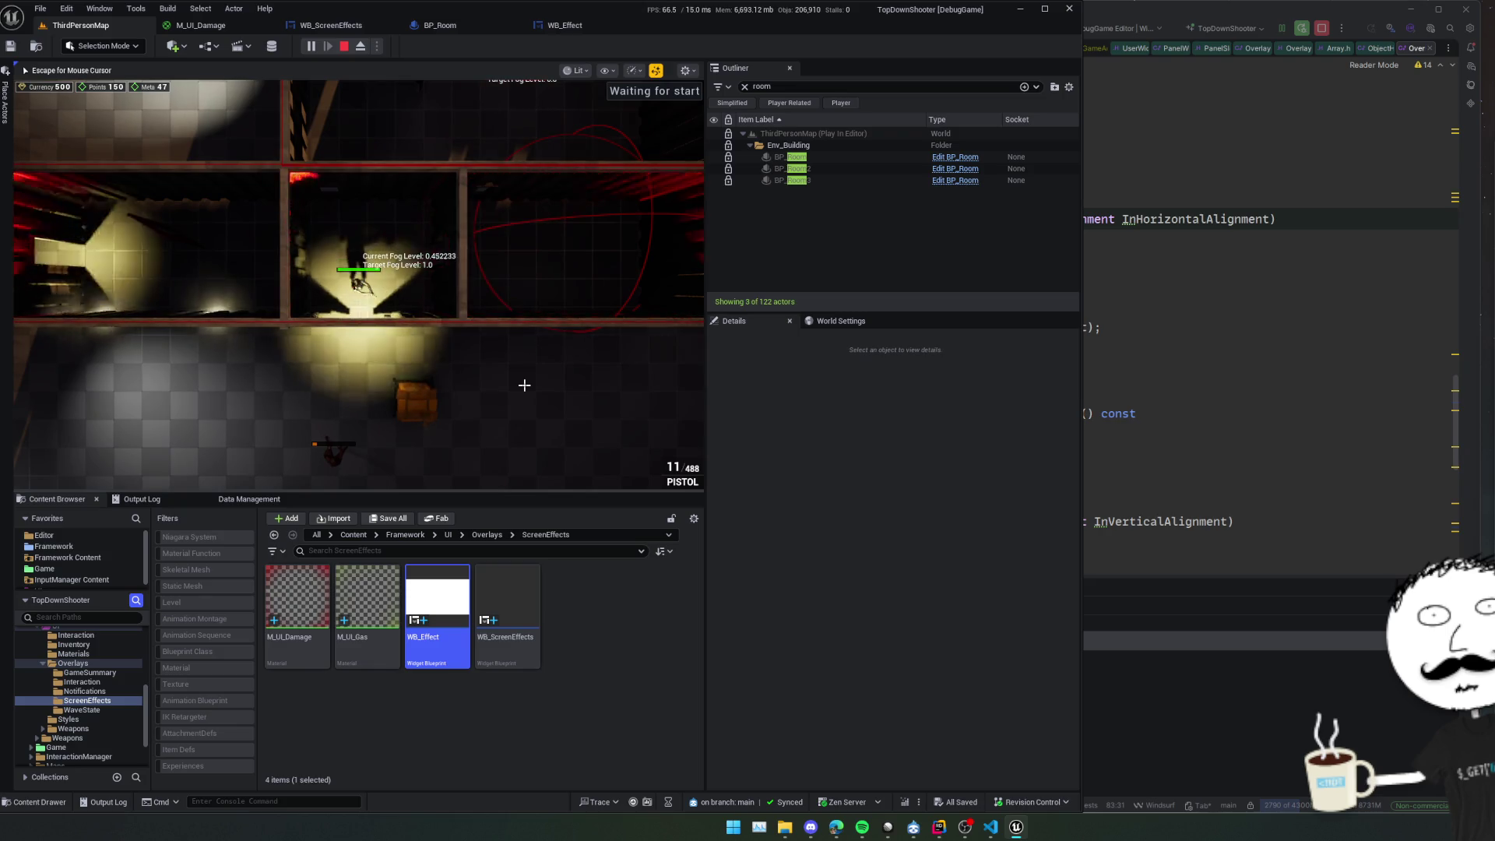
{"action": "key", "text": "Escape"}
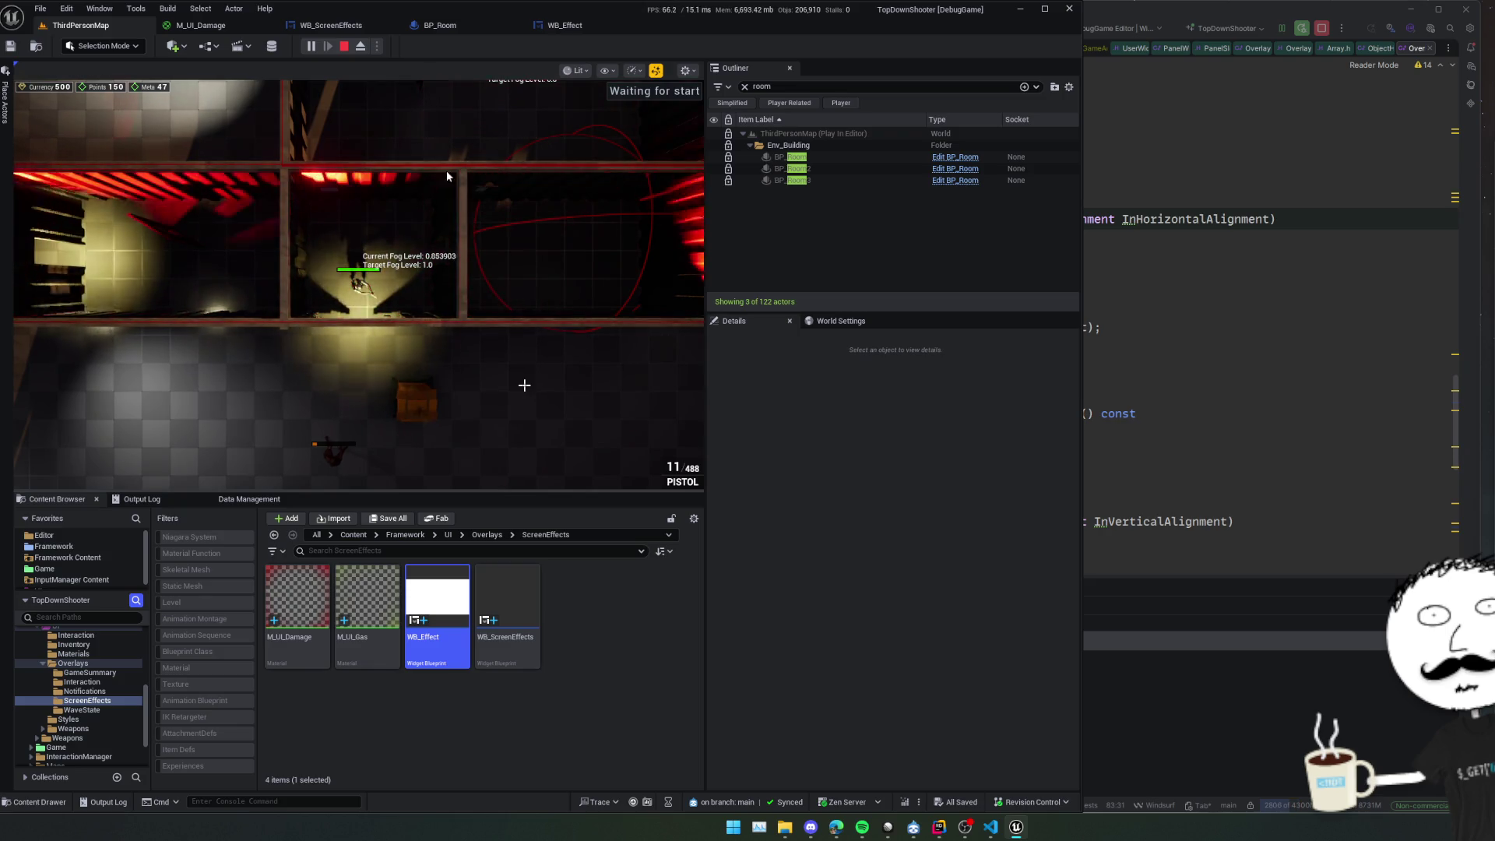
Open WB_Effect's Designer, launch the Widget Reflector, and return to ThirdPersonMap.
{"action": "left_click", "coordinate": [560, 25]}
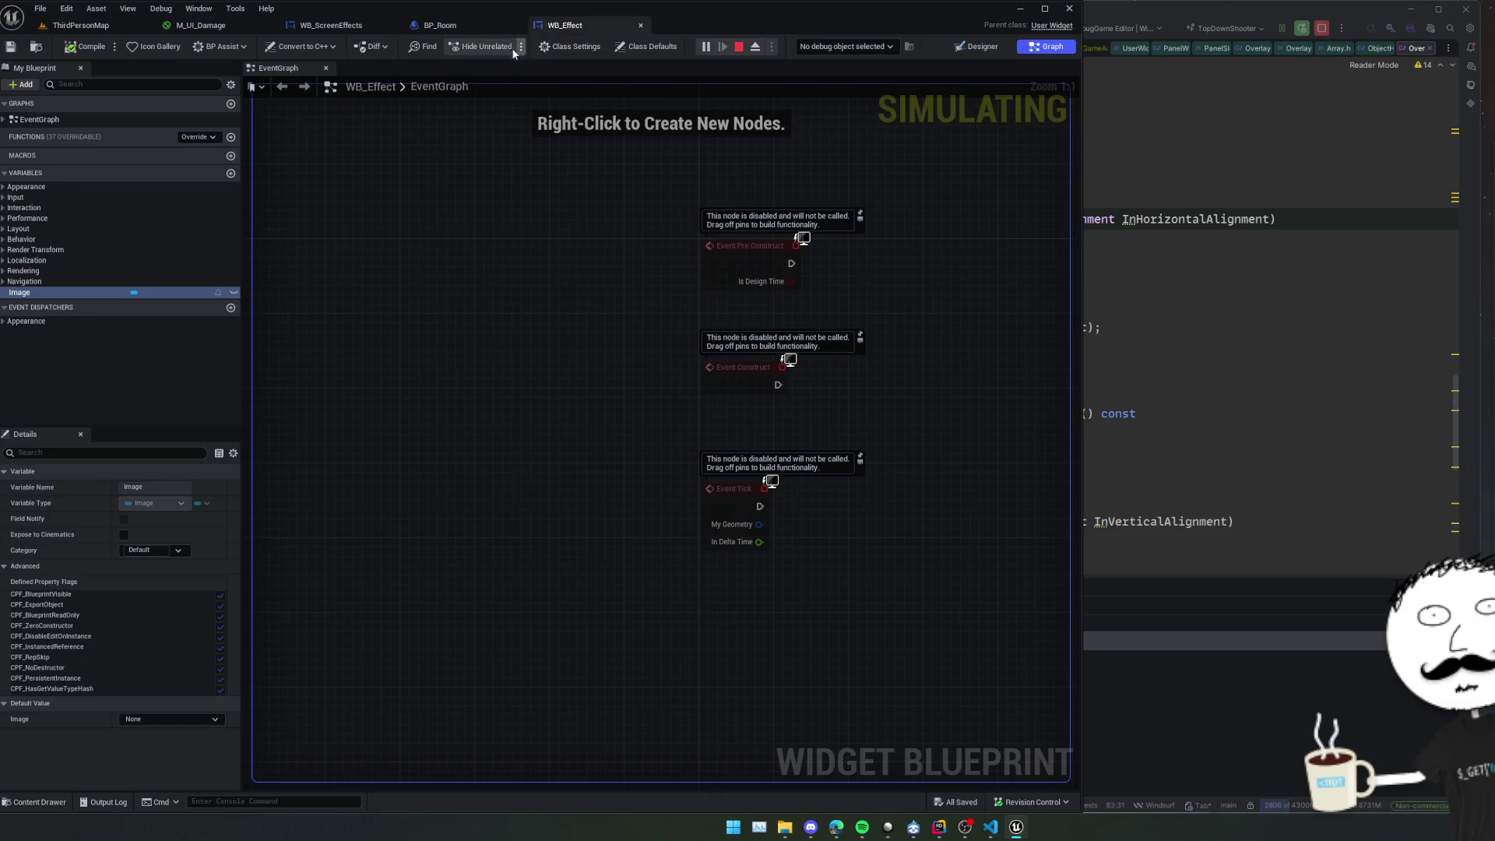
{"action": "left_click", "coordinate": [976, 46]}
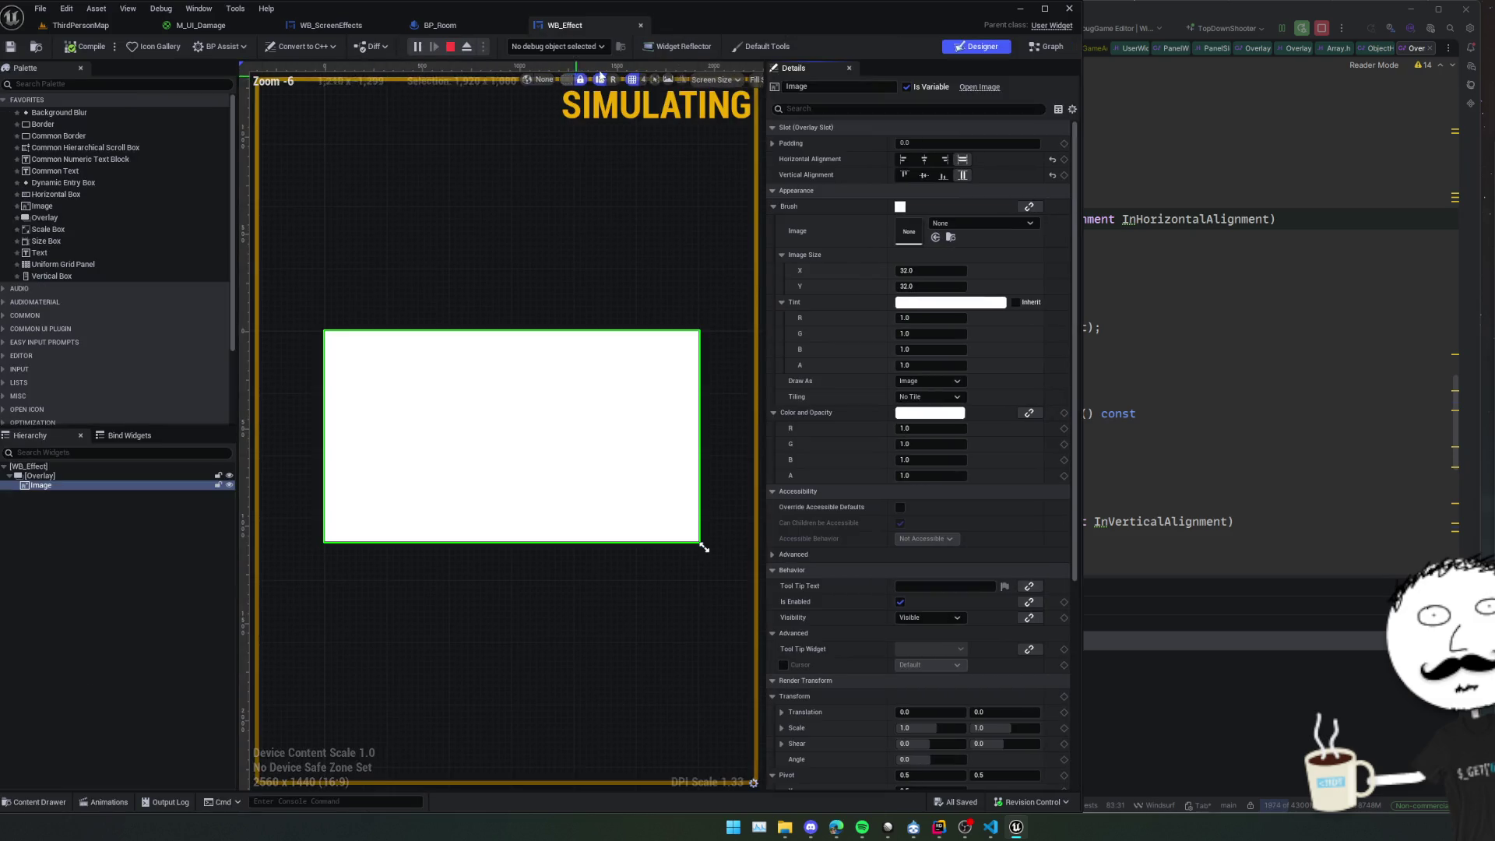
{"action": "left_click", "coordinate": [673, 47]}
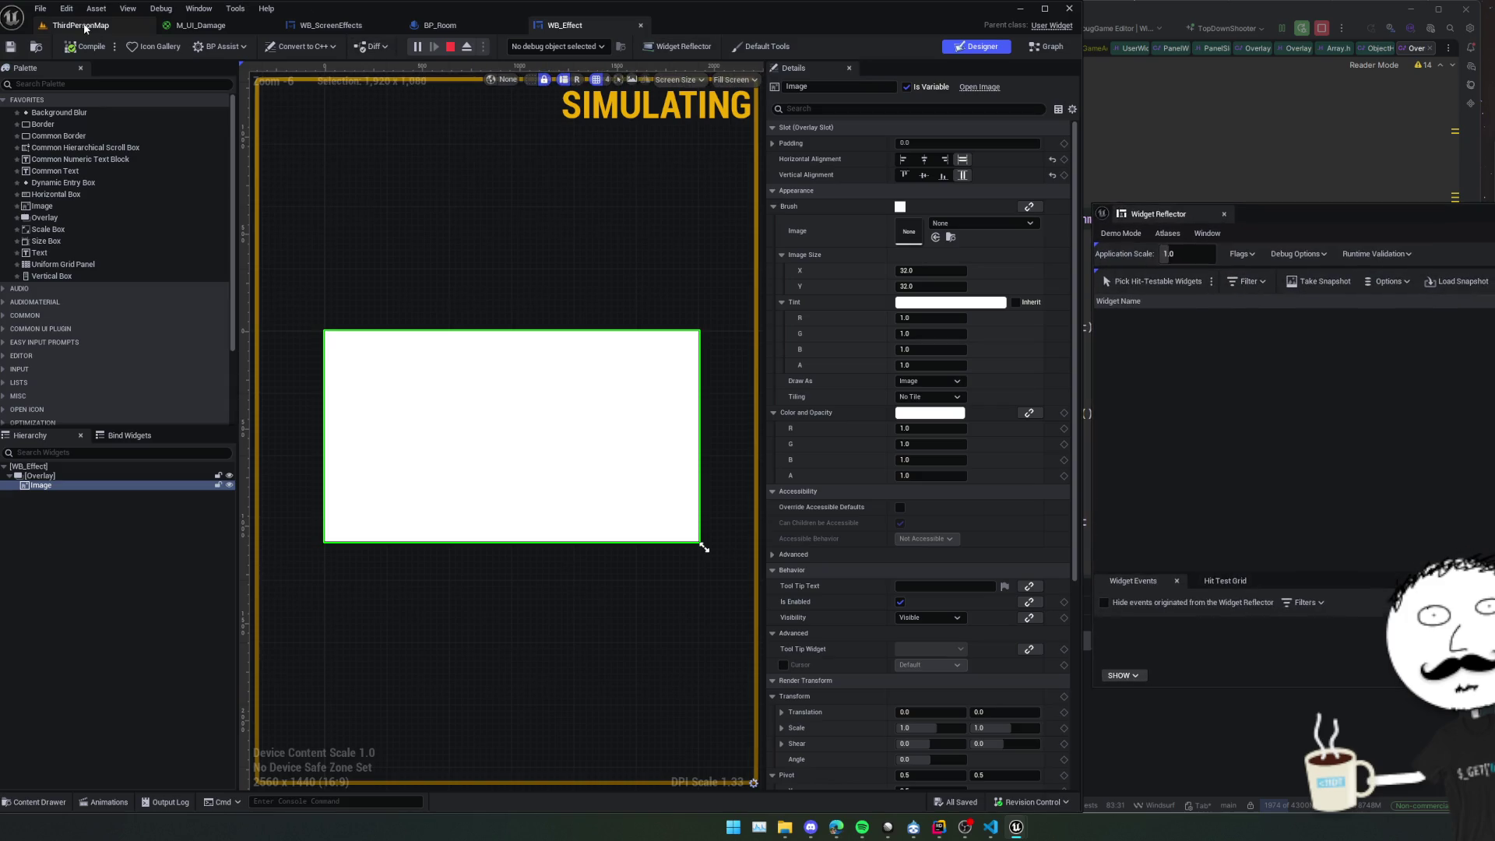
{"action": "left_click", "coordinate": [81, 25]}
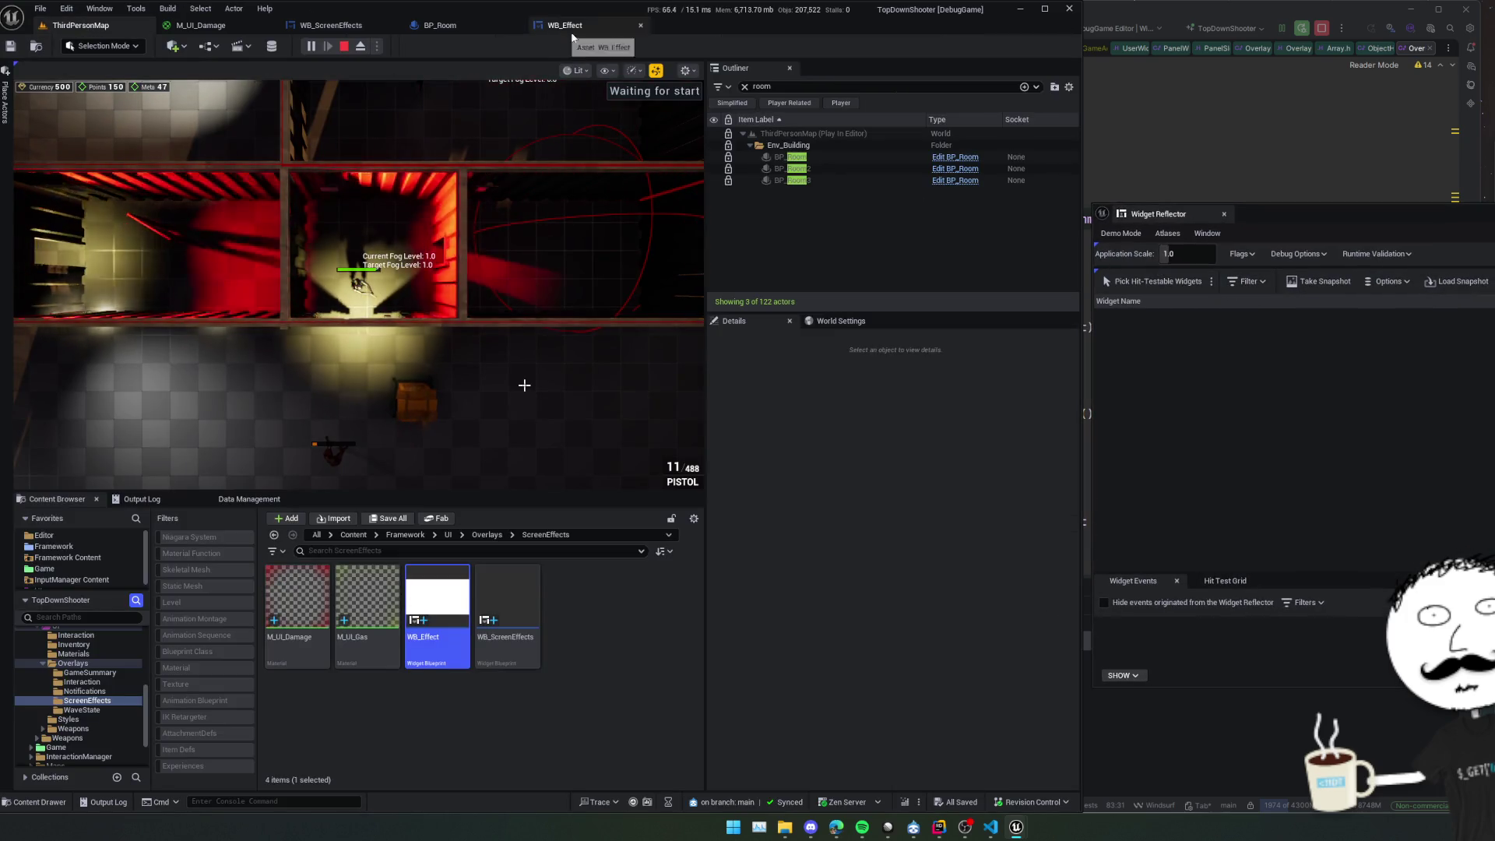
Pick hit-testable widgets and expand ExtensionPoint_Overlays to WB_ScreenEffects_C_0 and its Container.
{"action": "left_click", "coordinate": [1147, 282]}
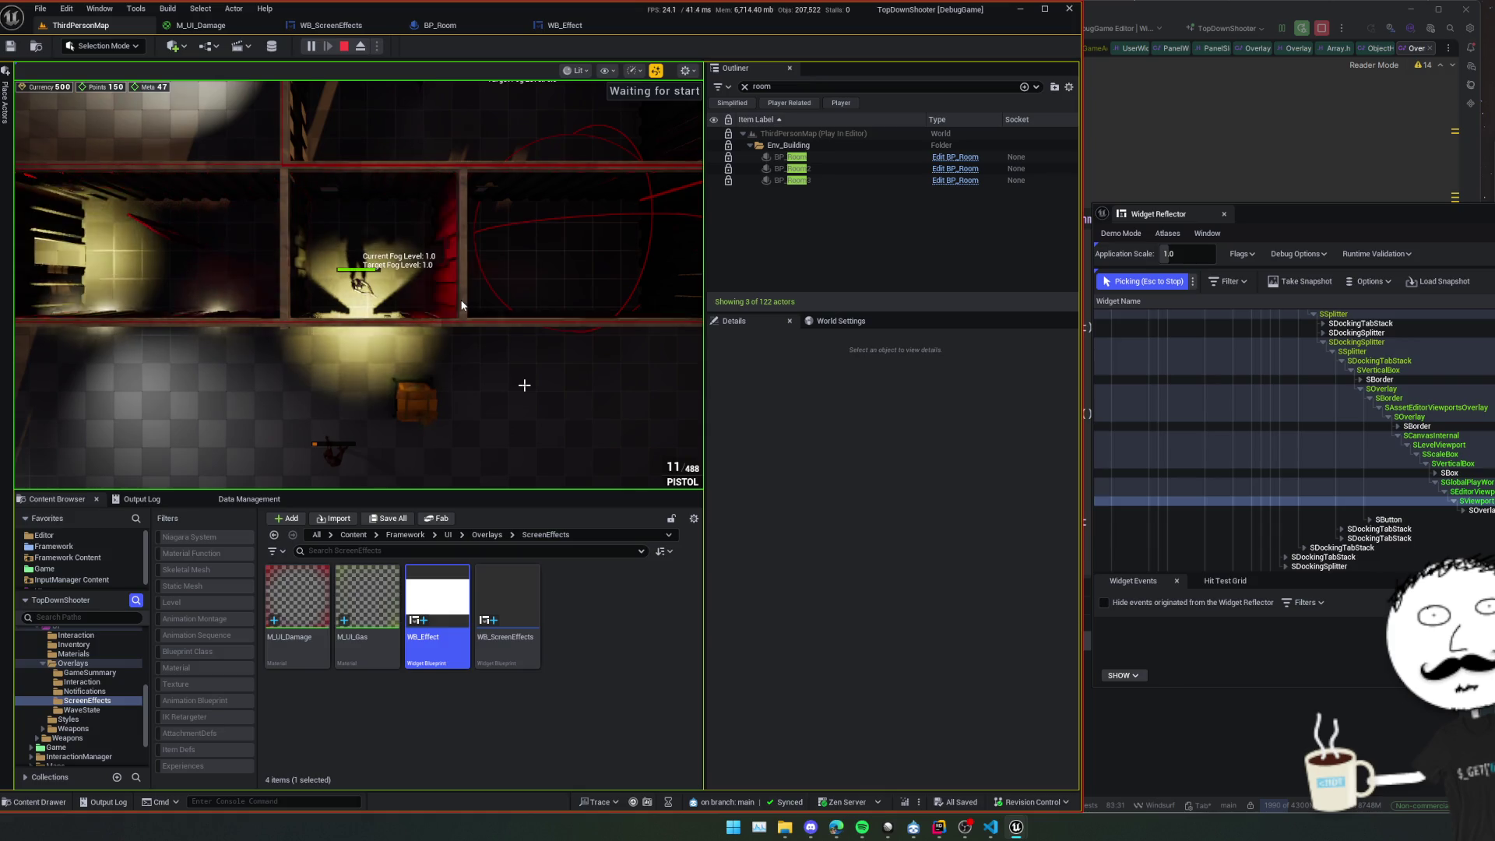
{"action": "key", "text": "Escape"}
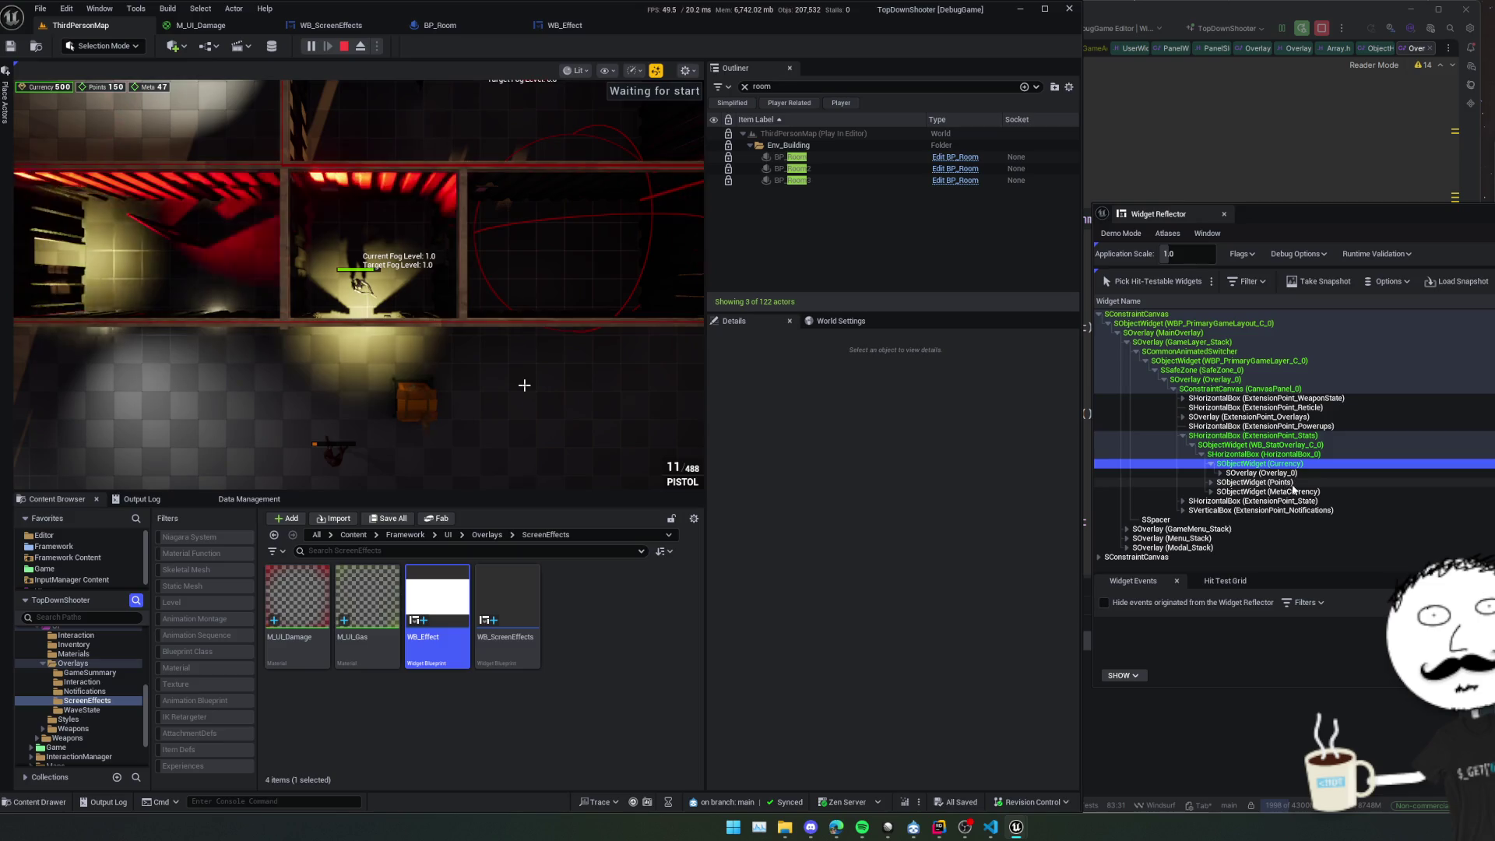
{"action": "mouse_move", "coordinate": [1290, 502]}
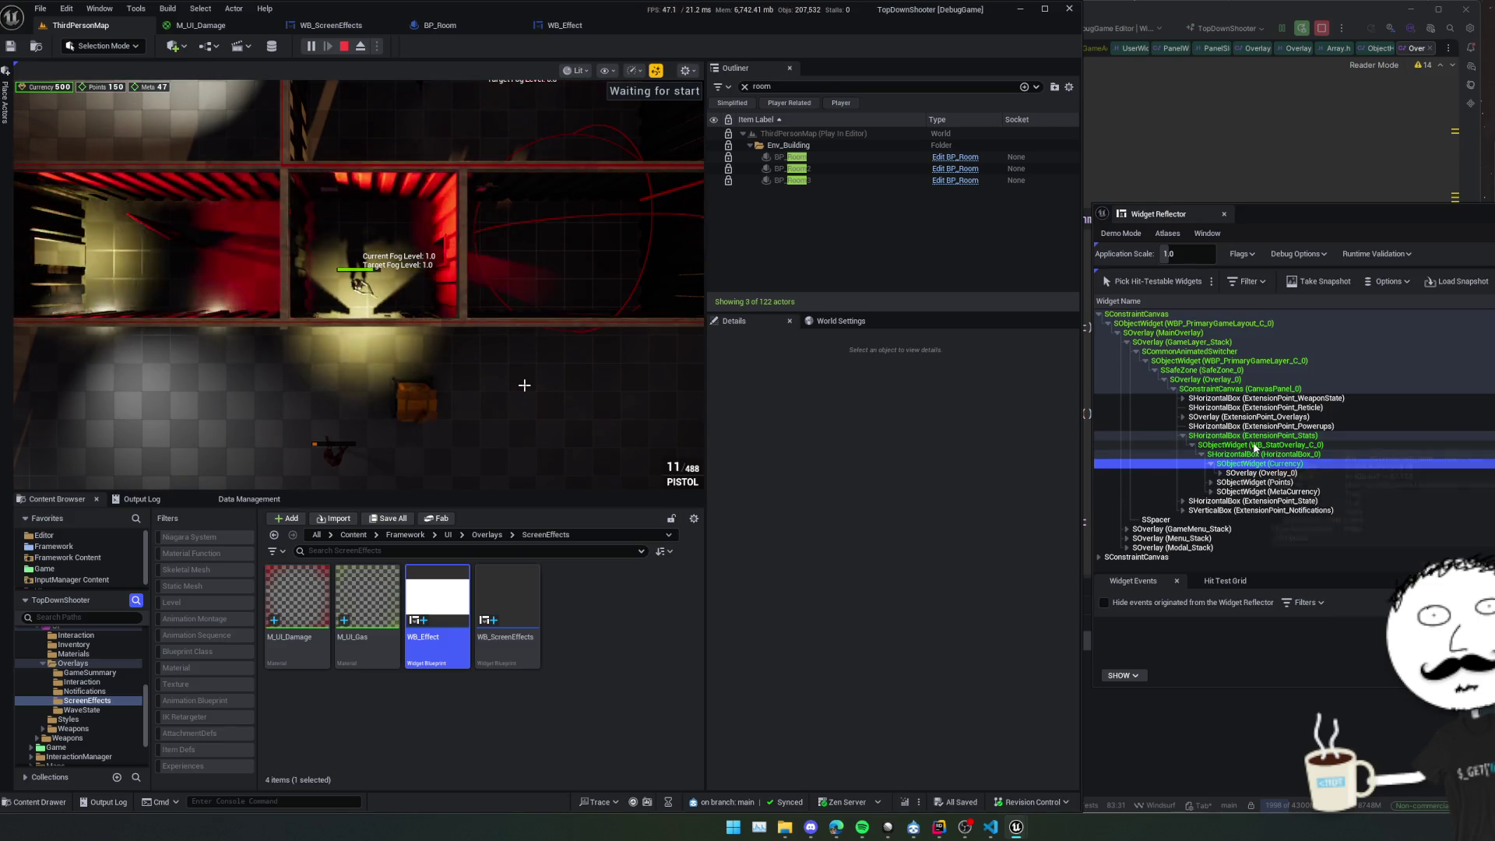
{"action": "left_click", "coordinate": [1291, 418]}
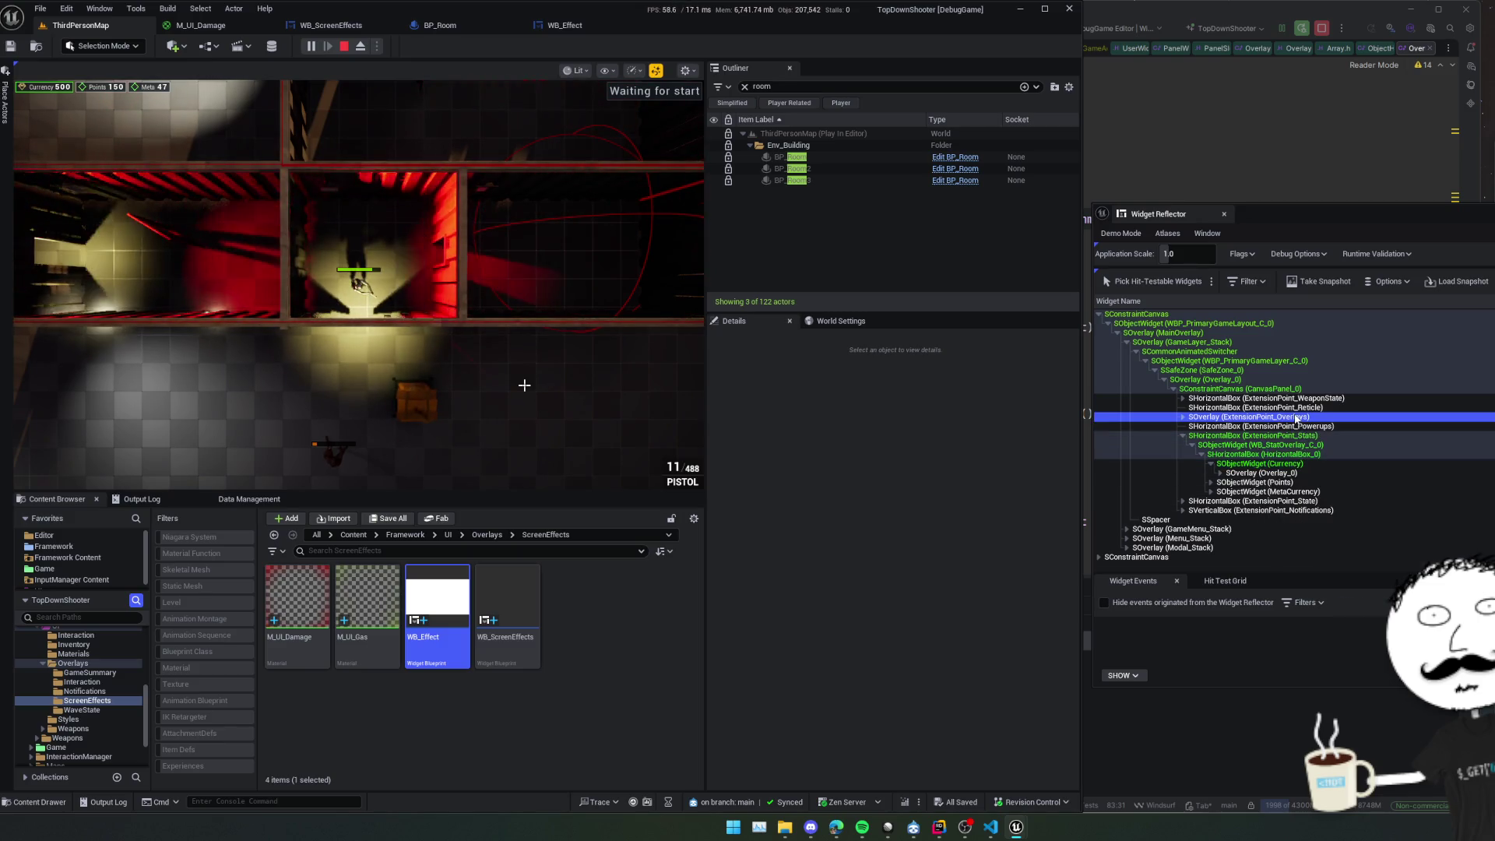
{"action": "left_click", "coordinate": [1460, 427]}
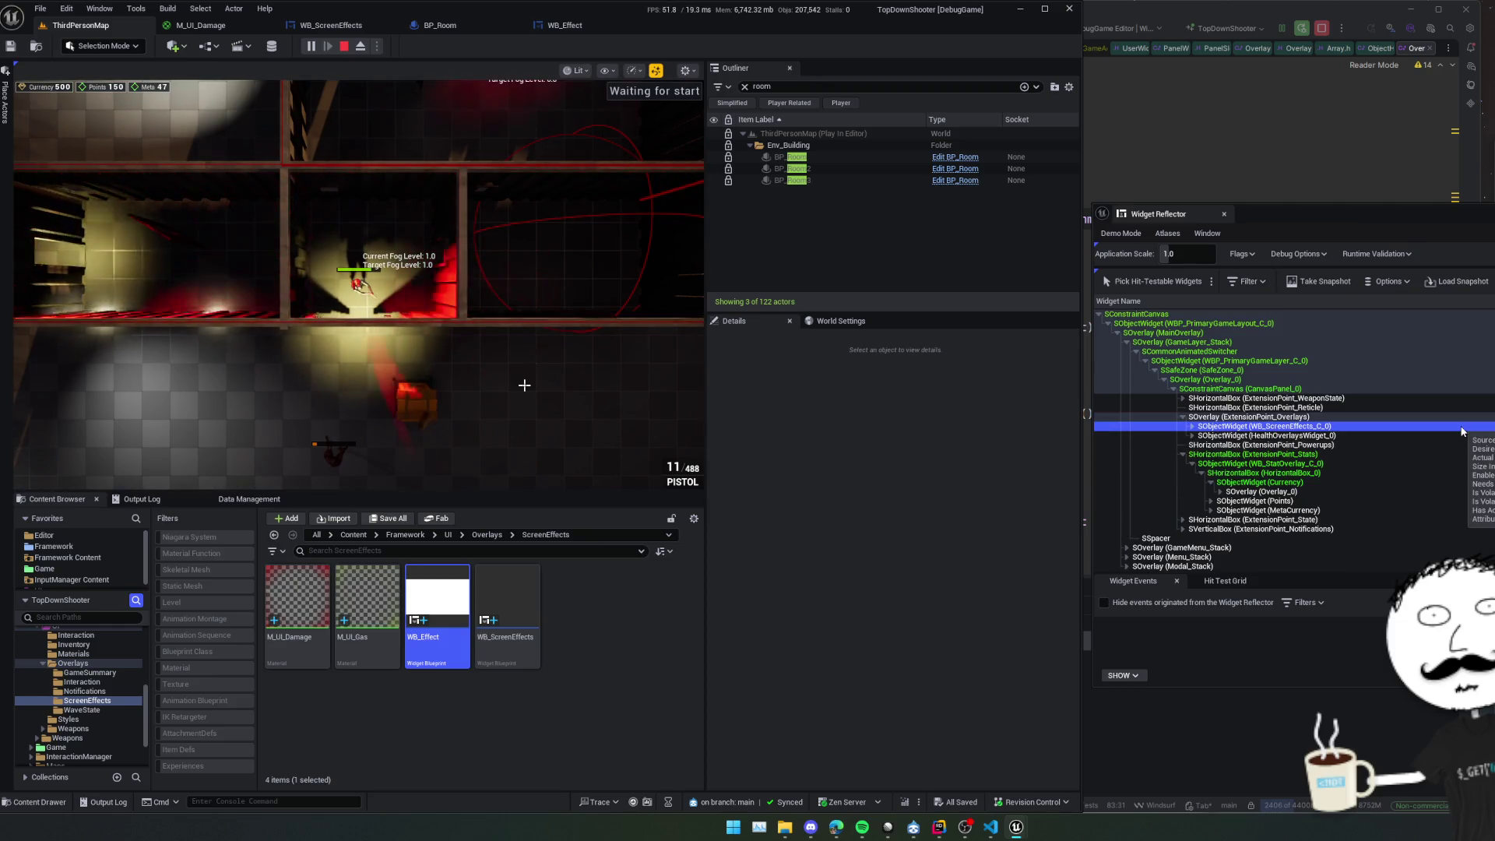
{"action": "key", "text": "Right"}
{"action": "key", "text": "Down"}
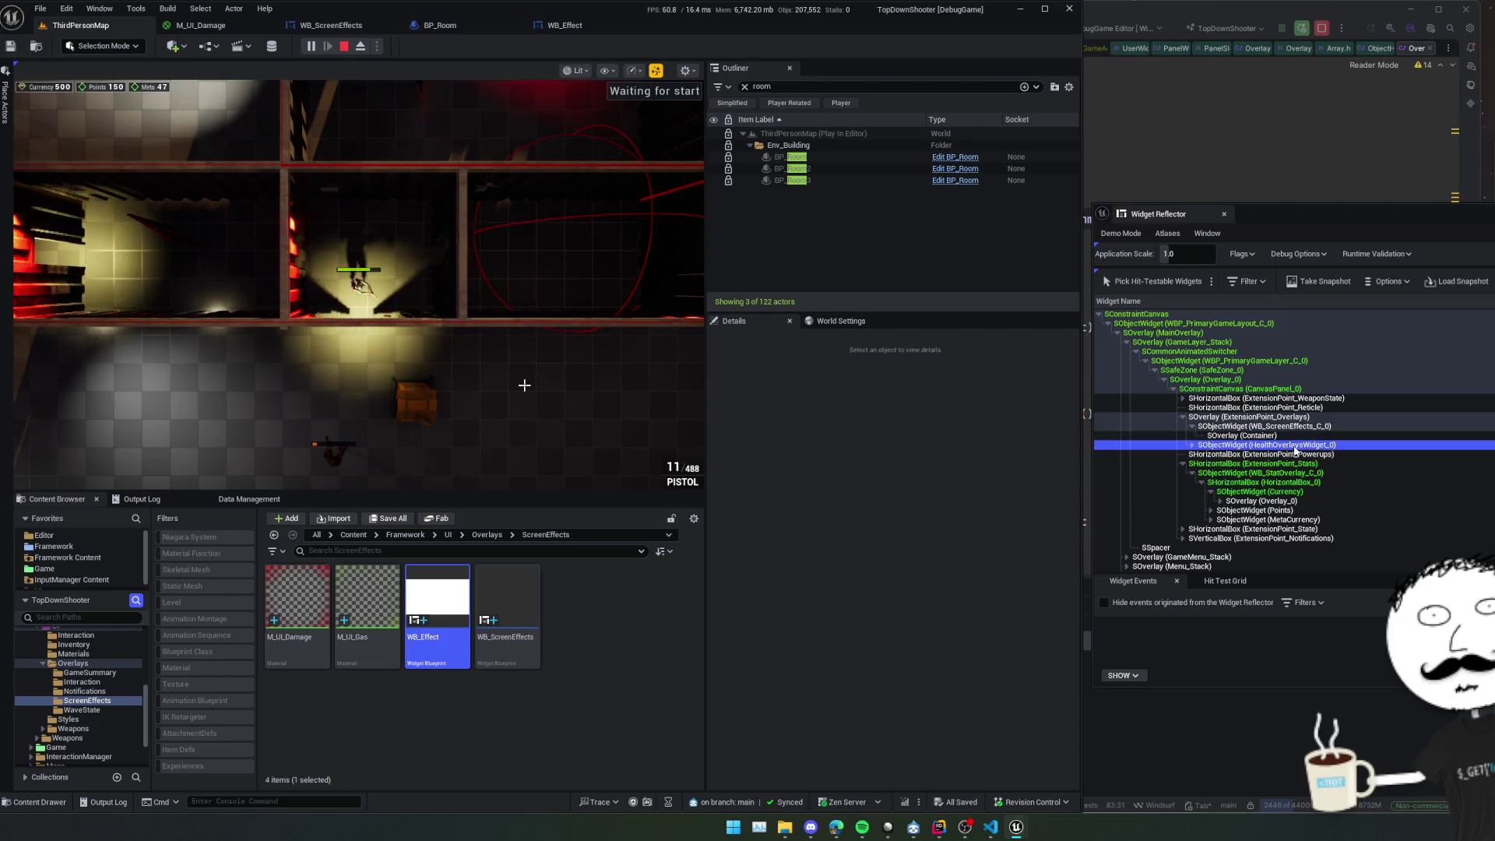
{"action": "key", "text": "Down"}
{"action": "key", "text": "Right"}
Stop the play-in-editor session and close the Message Log.
{"action": "left_click", "coordinate": [520, 405]}
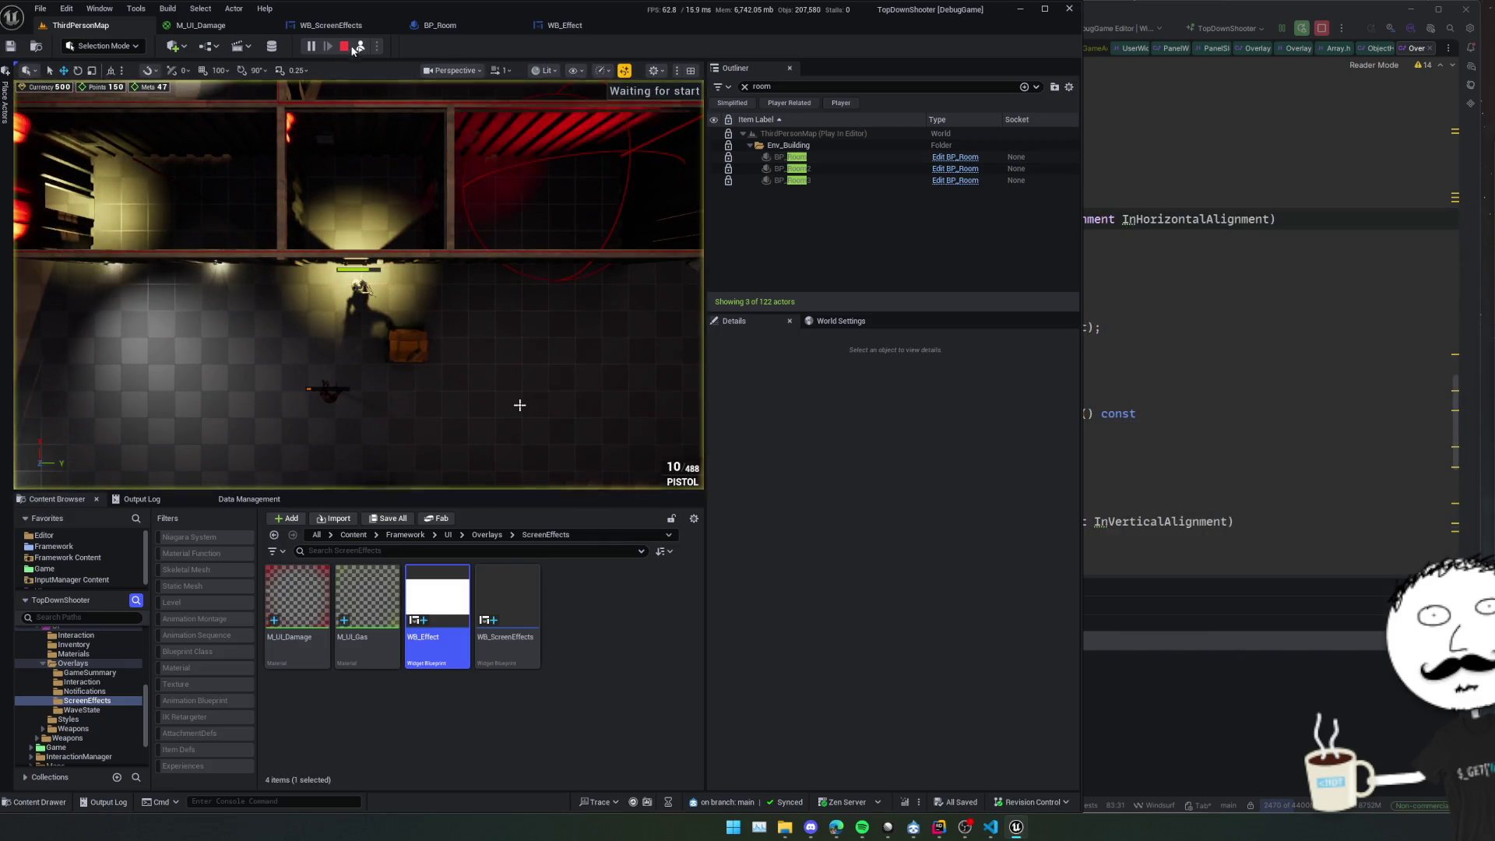
{"action": "left_click", "coordinate": [344, 46]}
{"action": "left_click", "coordinate": [1287, 371]}
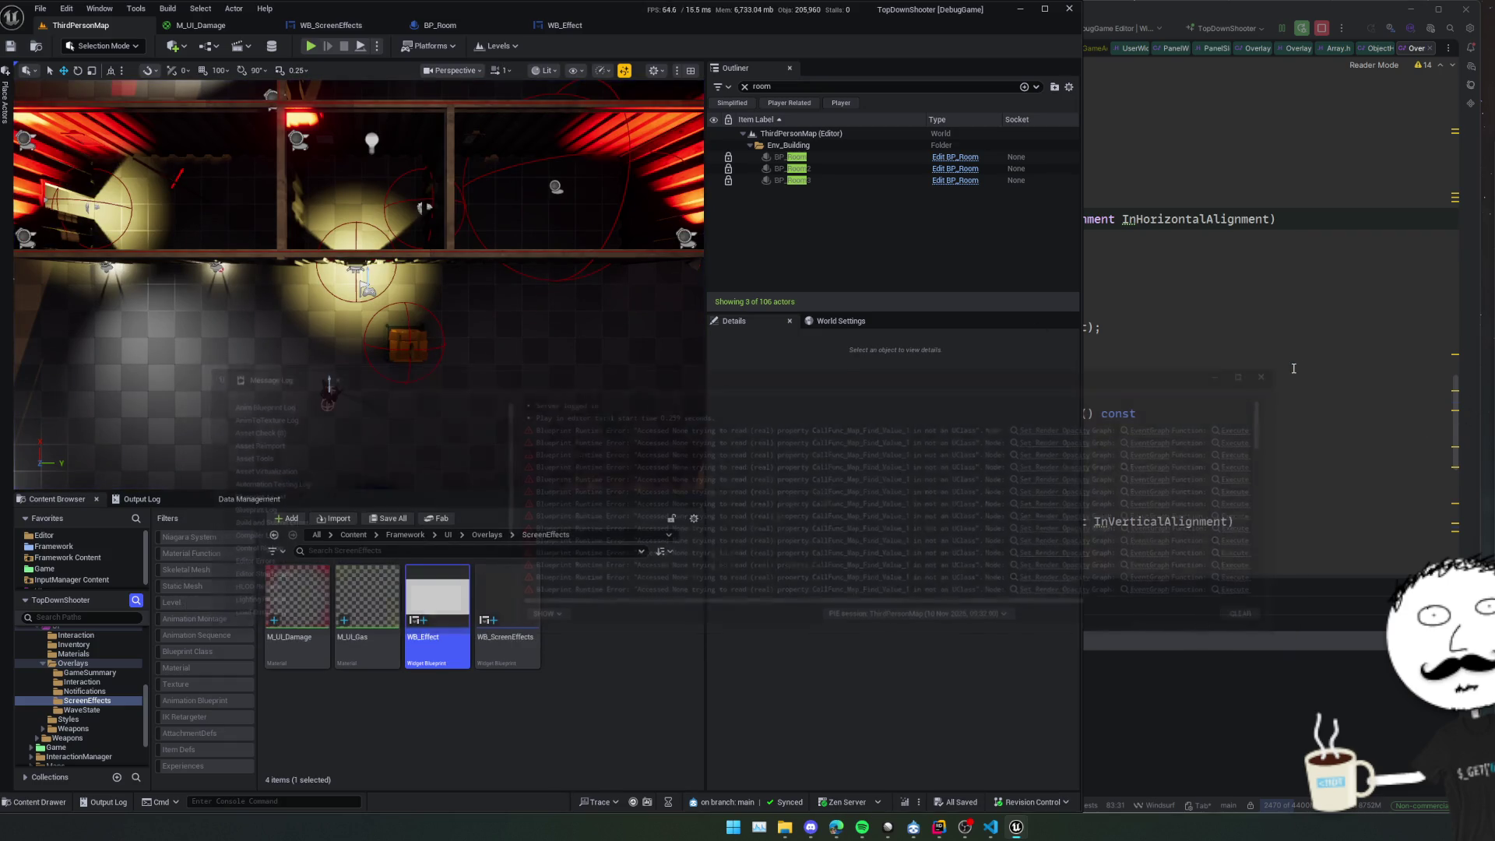
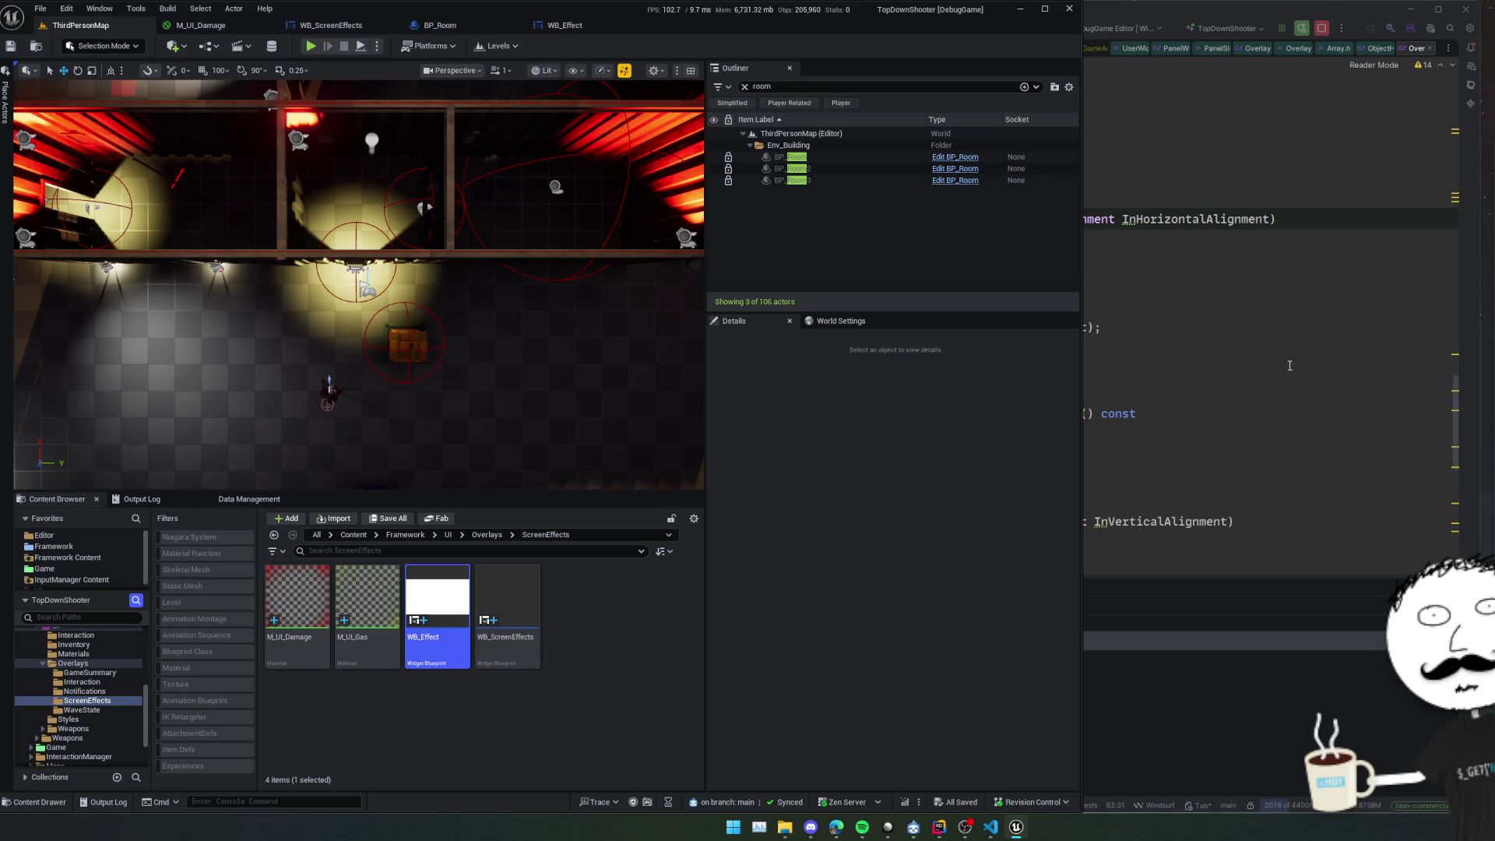
Open ThirdPersonMap's Level Blueprint from the Blueprints toolbar menu and view its empty EventGraph.
{"action": "left_click", "coordinate": [243, 50]}
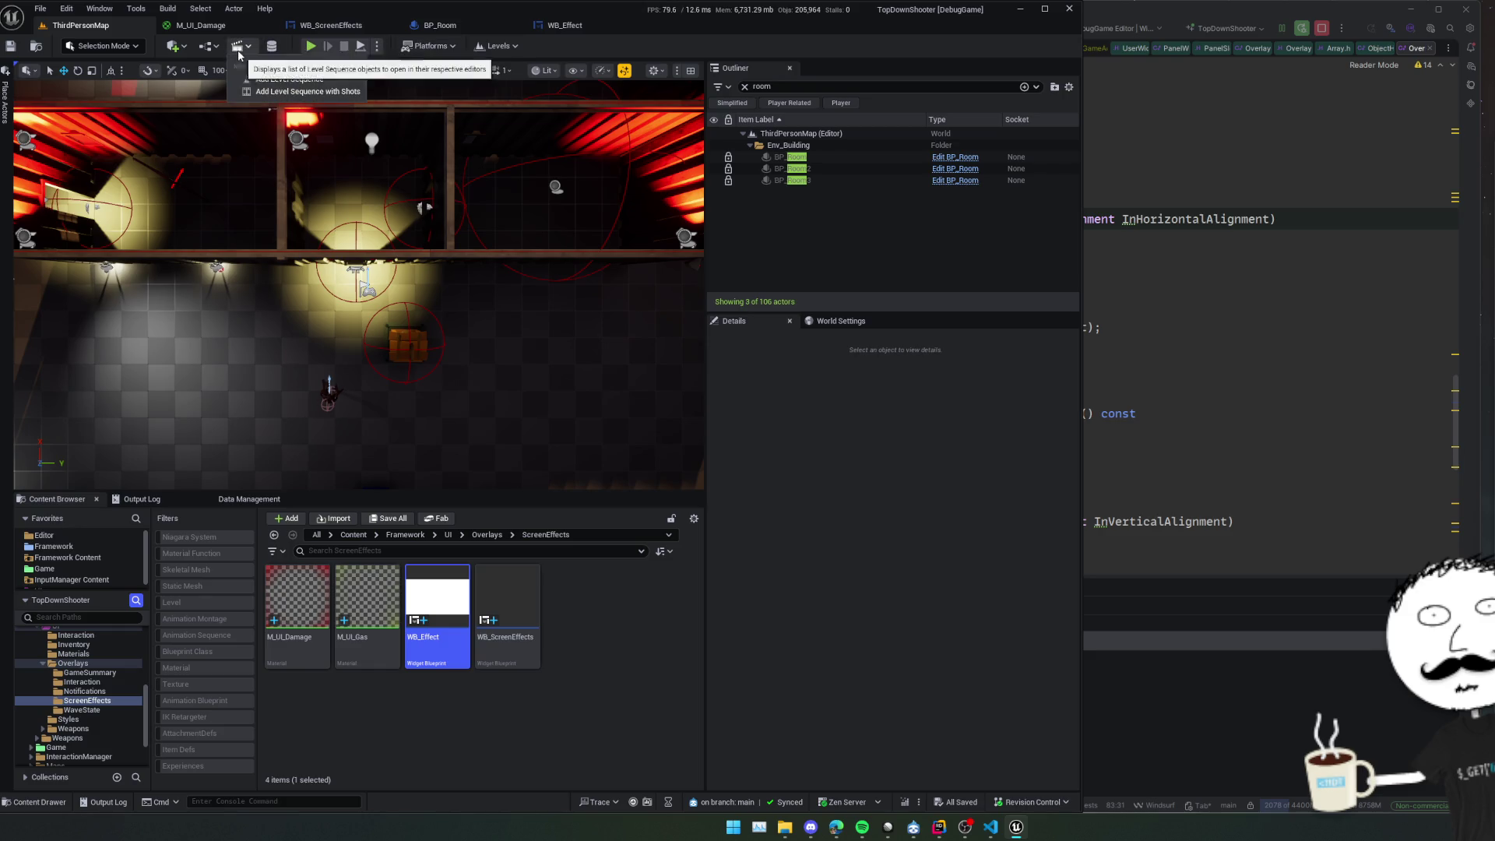
{"action": "left_click", "coordinate": [221, 50]}
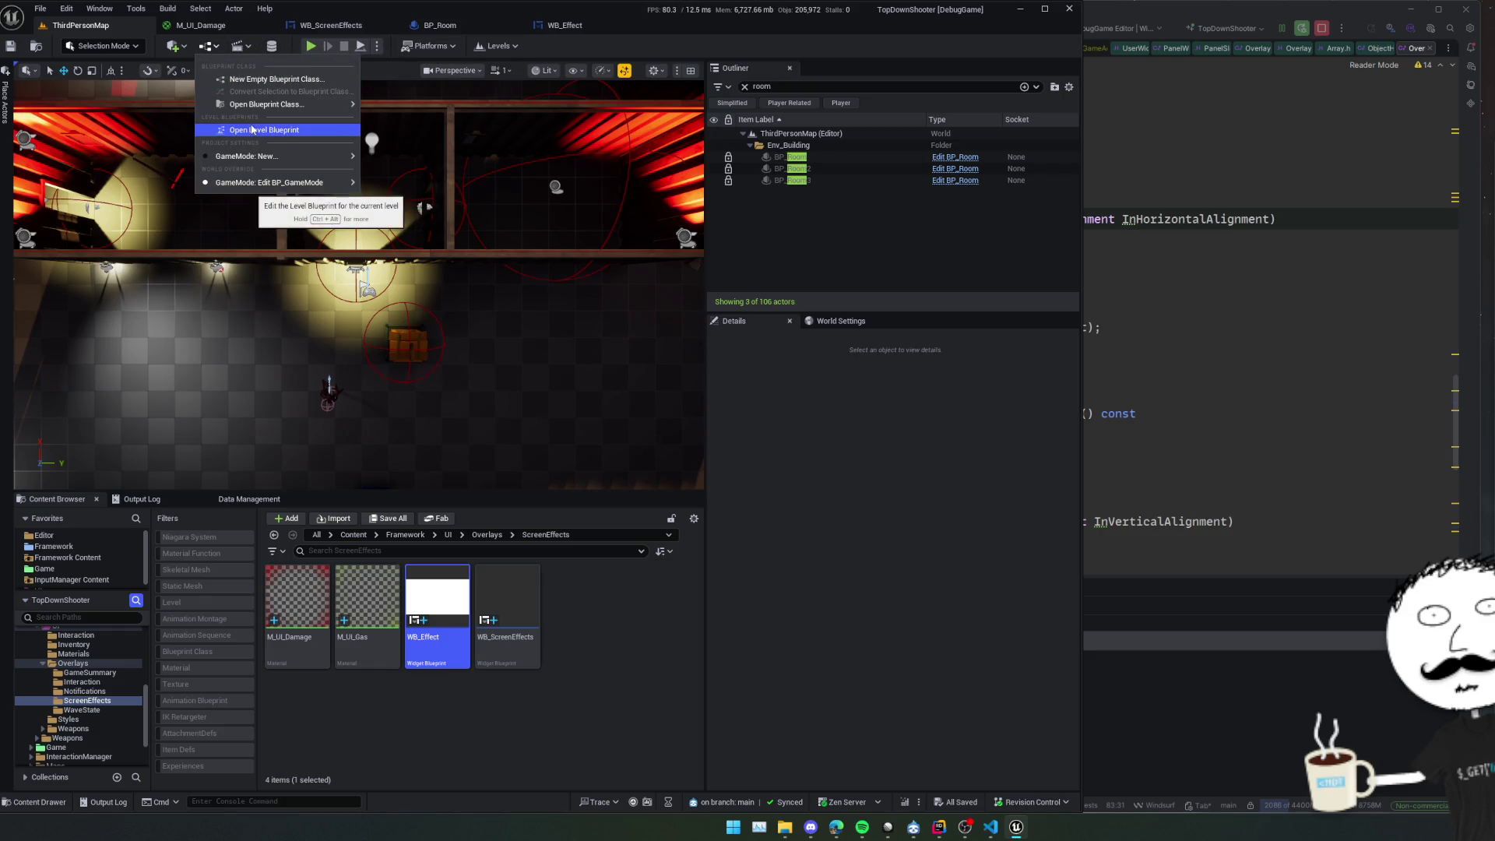
{"action": "left_click", "coordinate": [280, 131]}
{"action": "left_click_drag", "start_coordinate": [461, 248], "coordinate": [463, 281]}
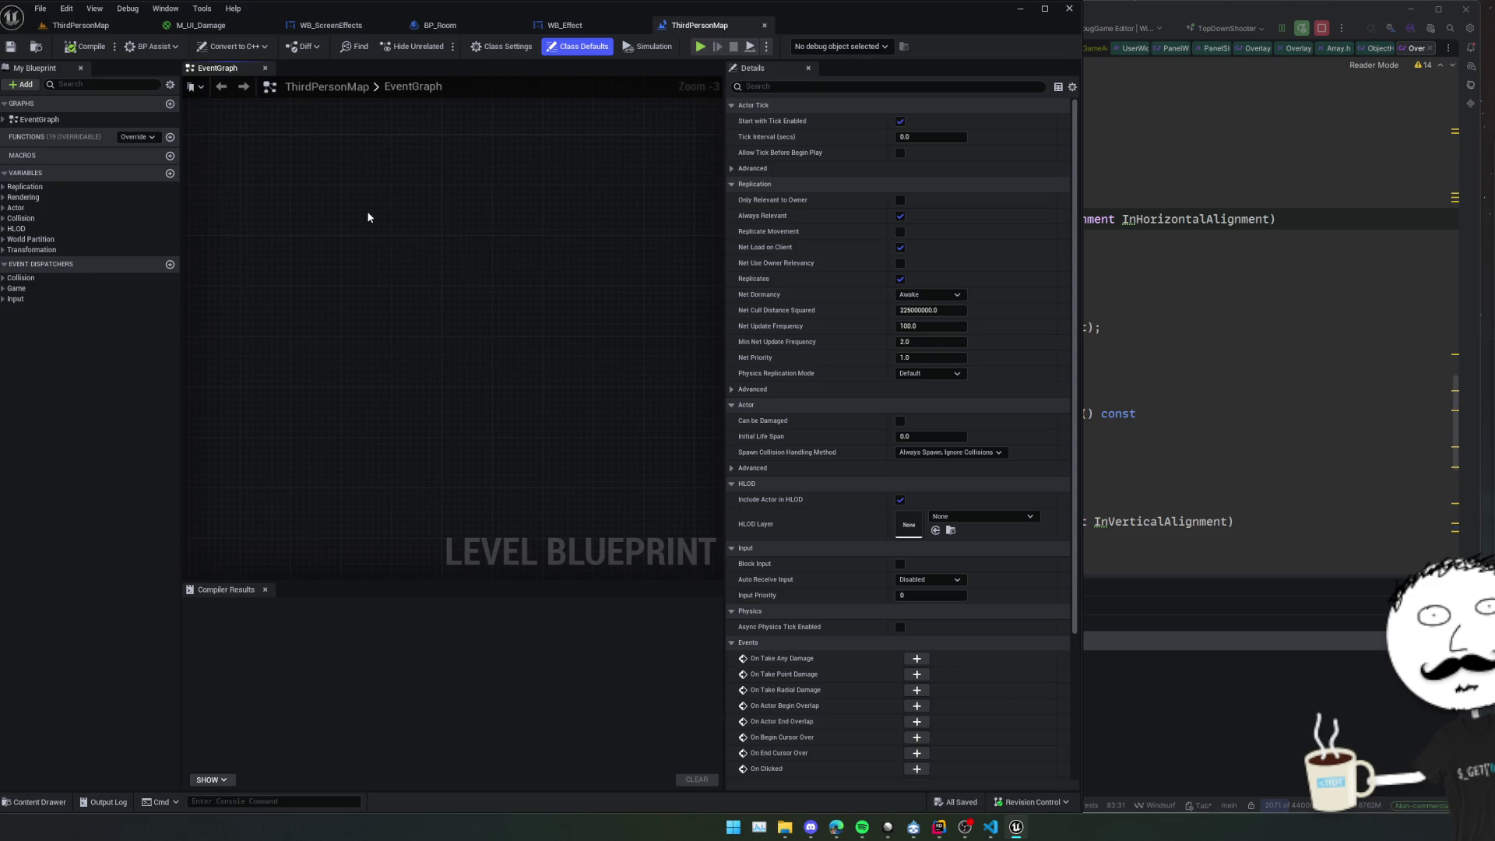
Delete the Create Dynamic Material Instance node from the Level Blueprint graph.
{"action": "left_click", "coordinate": [3, 120]}
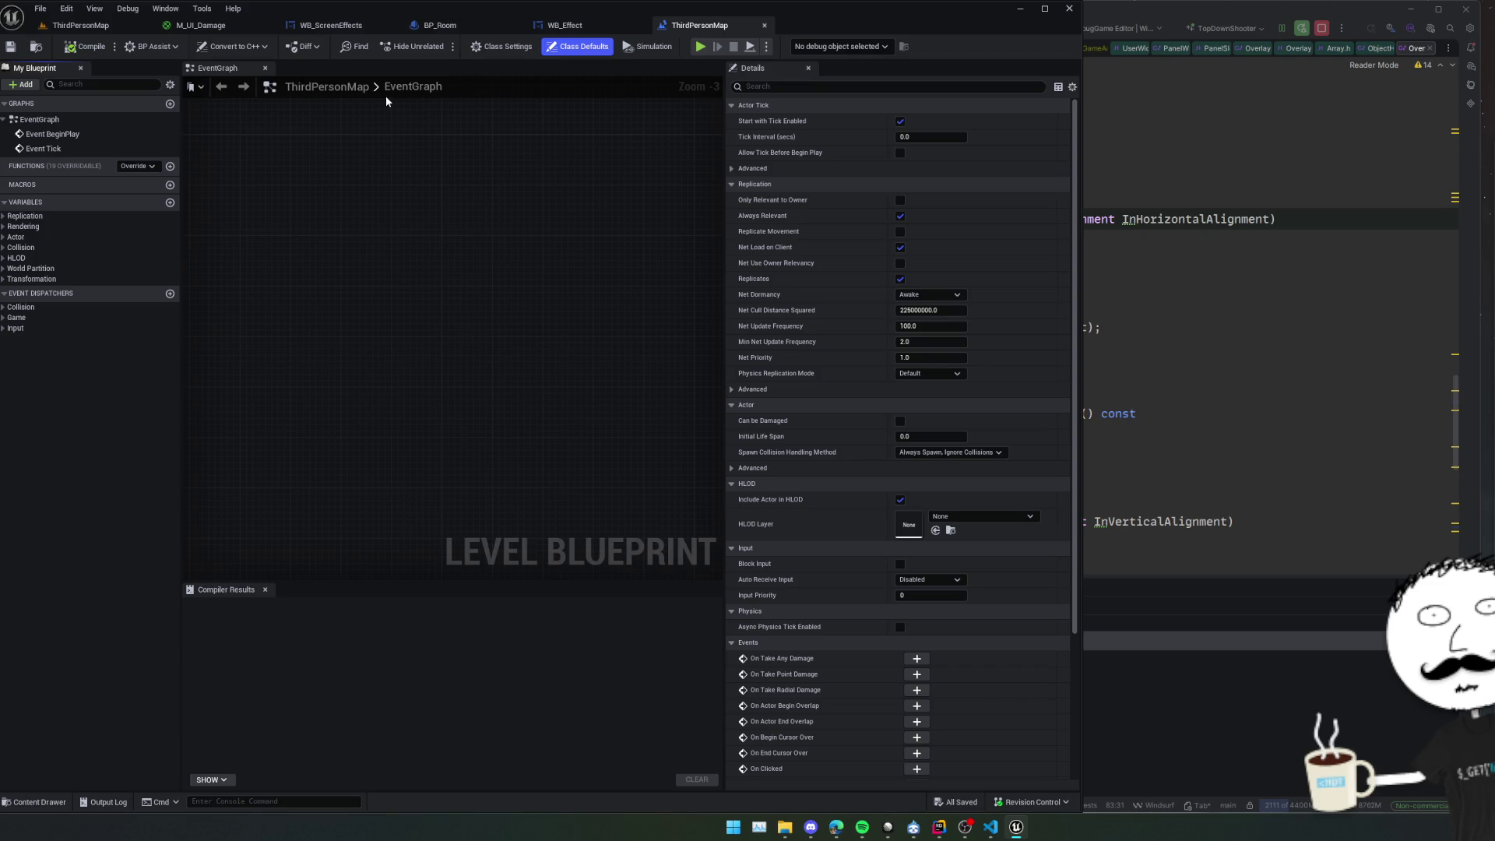
{"action": "mouse_move", "coordinate": [366, 178]}
{"action": "left_mouse_down"}
{"action": "mouse_move", "coordinate": [357, 241]}
{"action": "mouse_move", "coordinate": [408, 238]}
{"action": "mouse_move", "coordinate": [467, 274]}
{"action": "mouse_move", "coordinate": [430, 324]}
{"action": "left_mouse_up"}
{"action": "left_click_drag", "start_coordinate": [594, 207], "coordinate": [403, 328]}
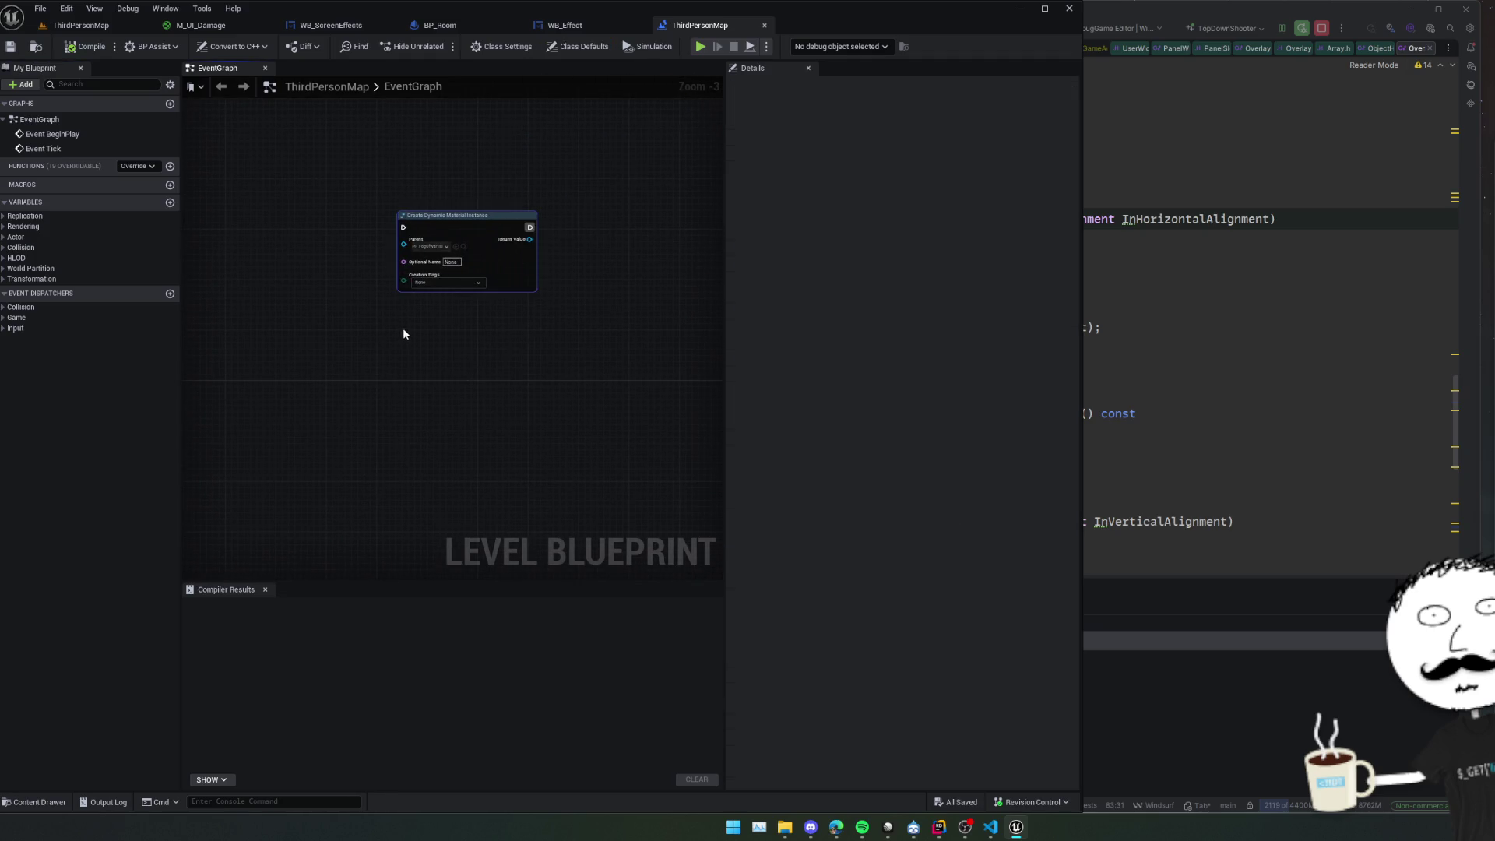
{"action": "scroll", "coordinate": [427, 307], "scroll_direction": "down", "scroll_amount": 6}
{"action": "scroll", "coordinate": [426, 311], "scroll_direction": "up", "scroll_amount": 5}
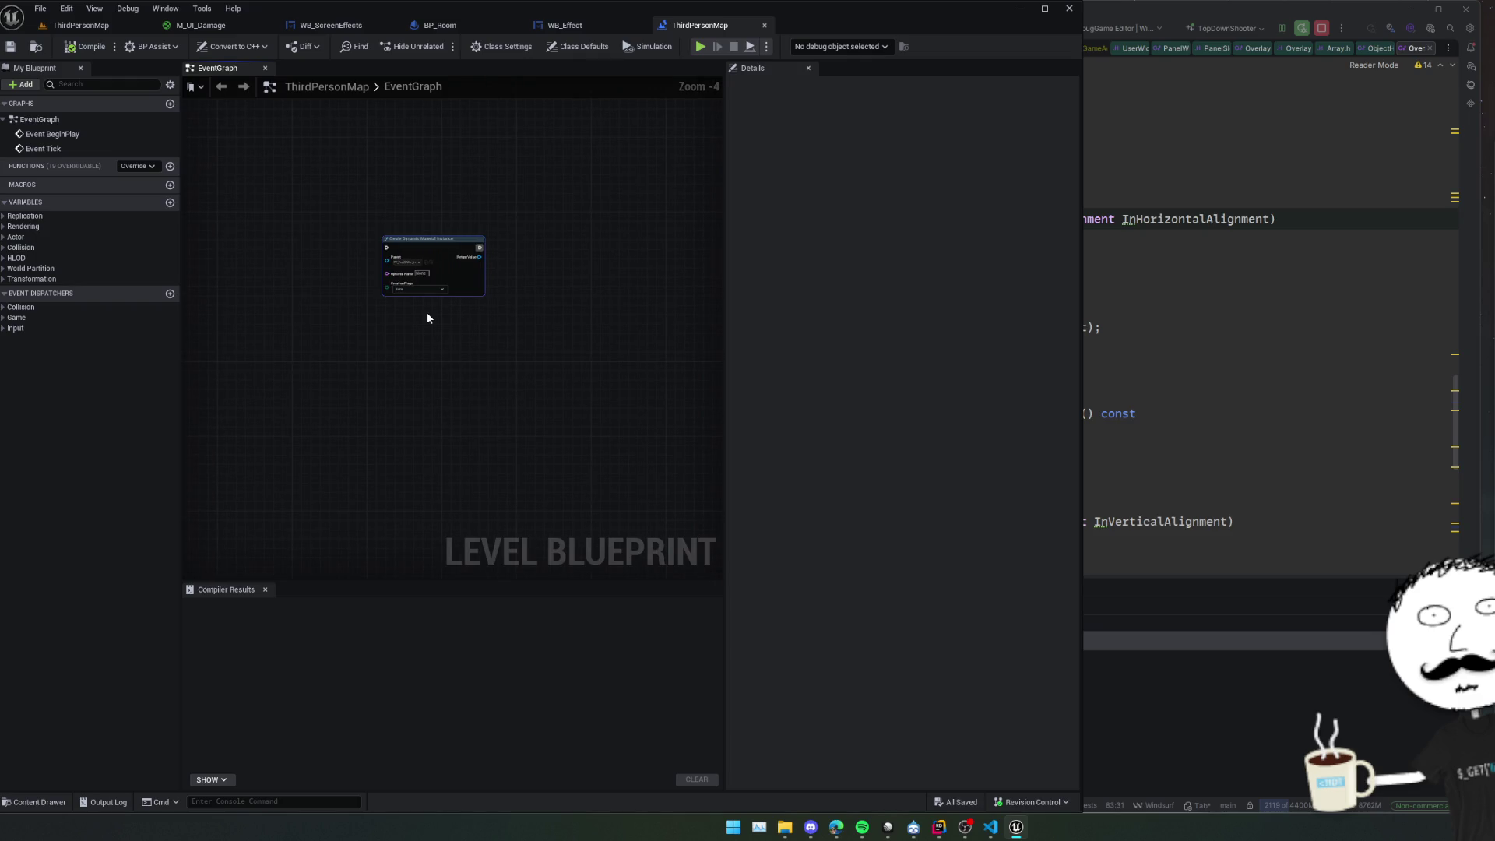
{"action": "key", "text": "Delete"}
Check the BeginPlay and Tick events, then compile, save and close the Level Blueprint.
{"action": "left_click_drag", "start_coordinate": [366, 360], "coordinate": [587, 327]}
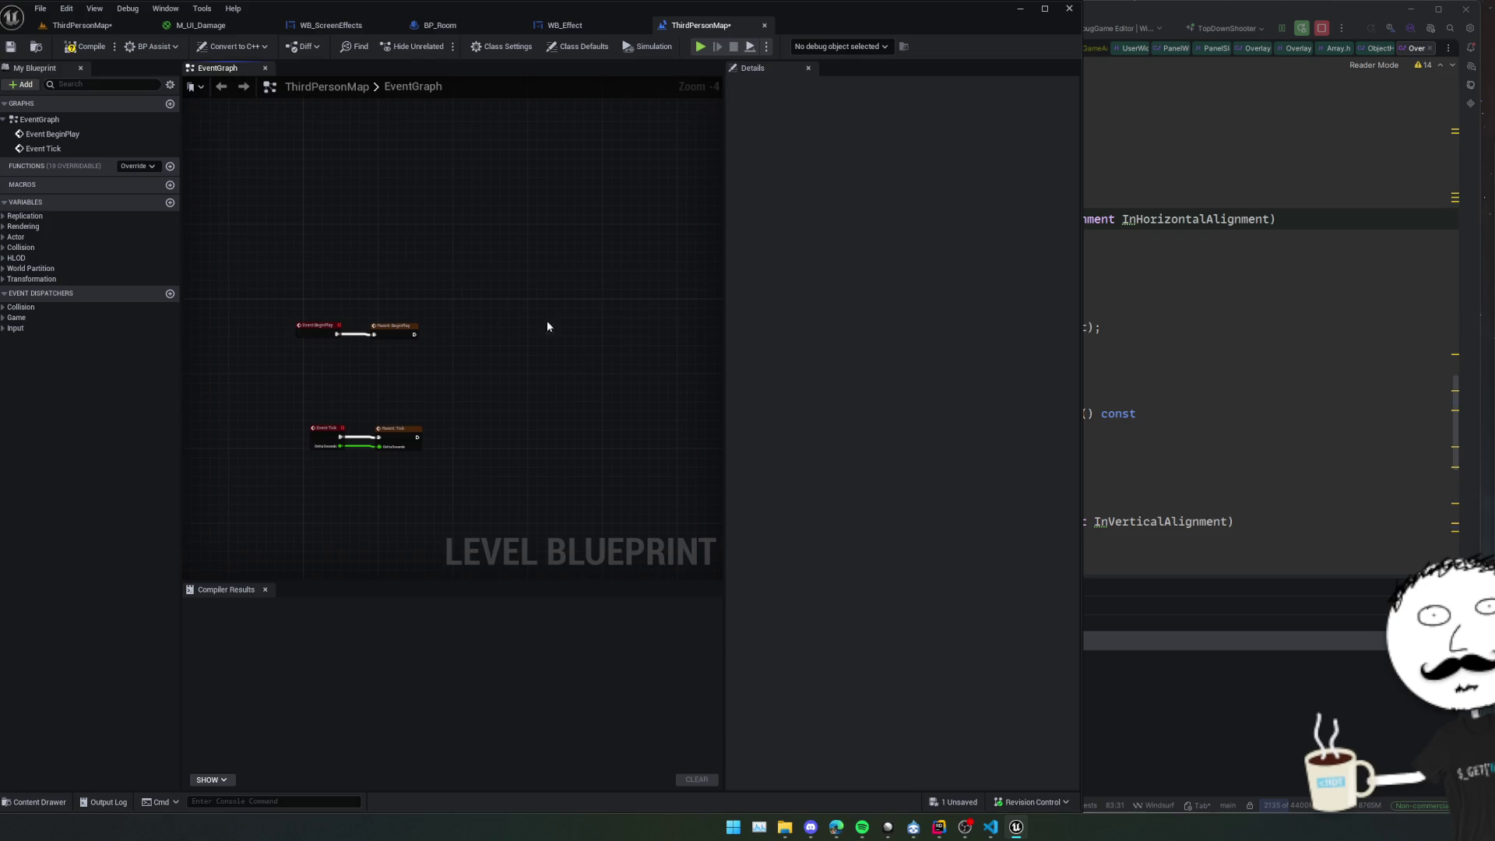
{"action": "left_click_drag", "start_coordinate": [620, 334], "coordinate": [573, 330]}
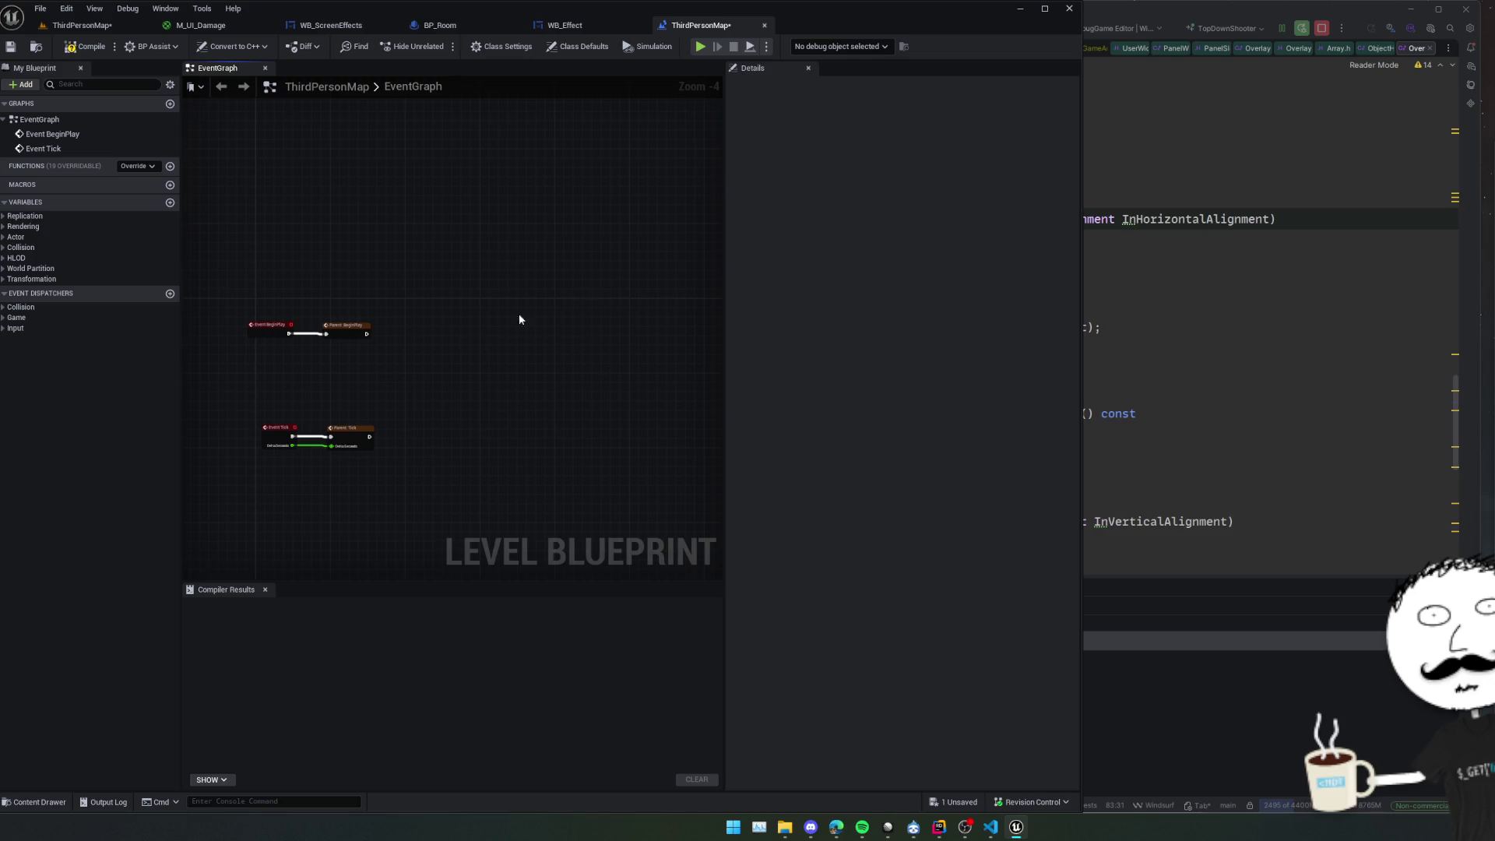
{"action": "left_click_drag", "start_coordinate": [527, 304], "coordinate": [551, 300]}
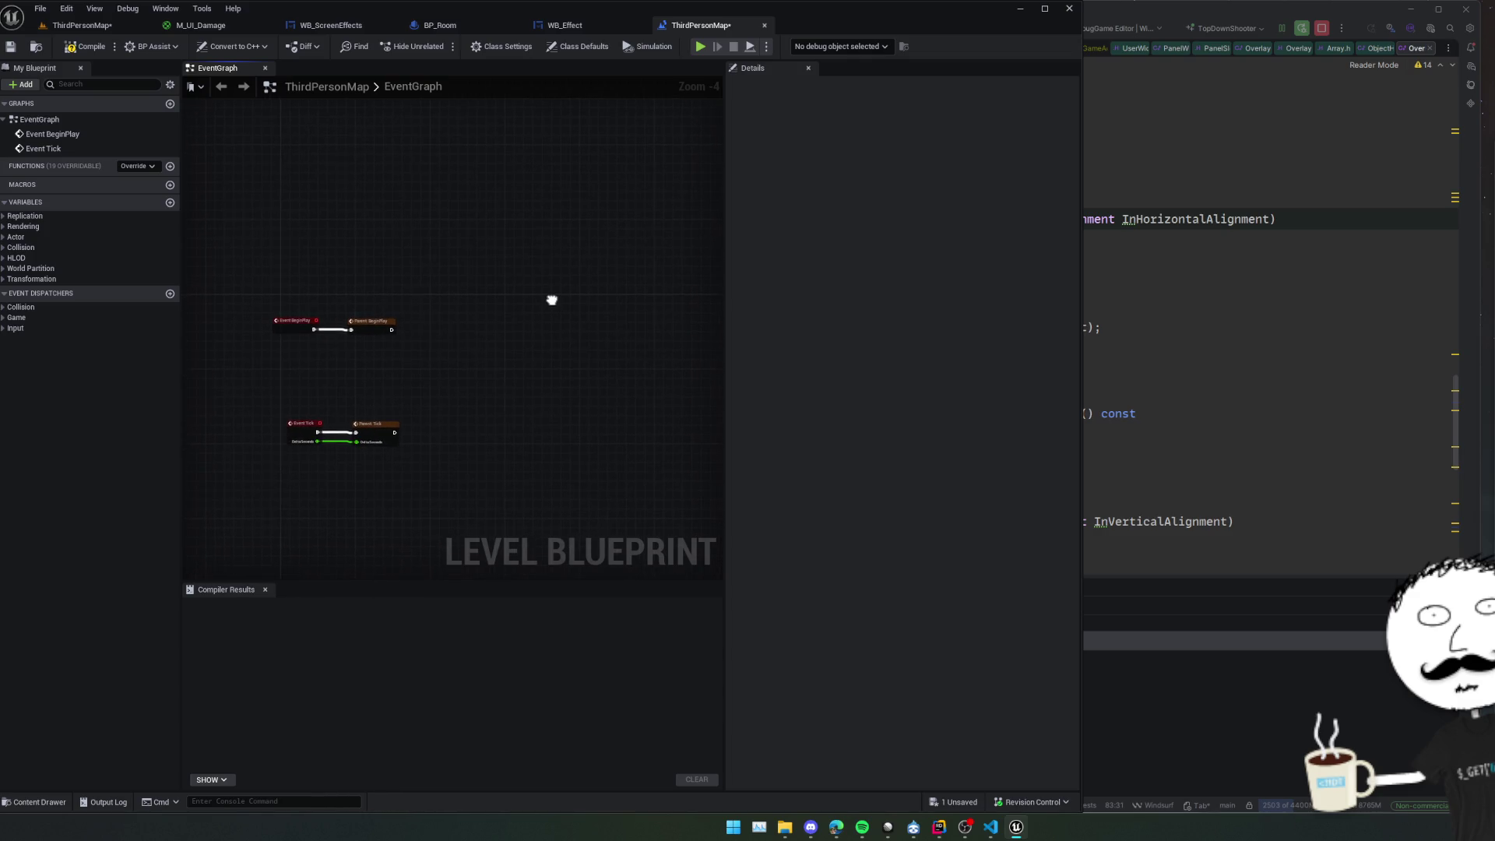
{"action": "left_click_drag", "start_coordinate": [541, 361], "coordinate": [571, 358]}
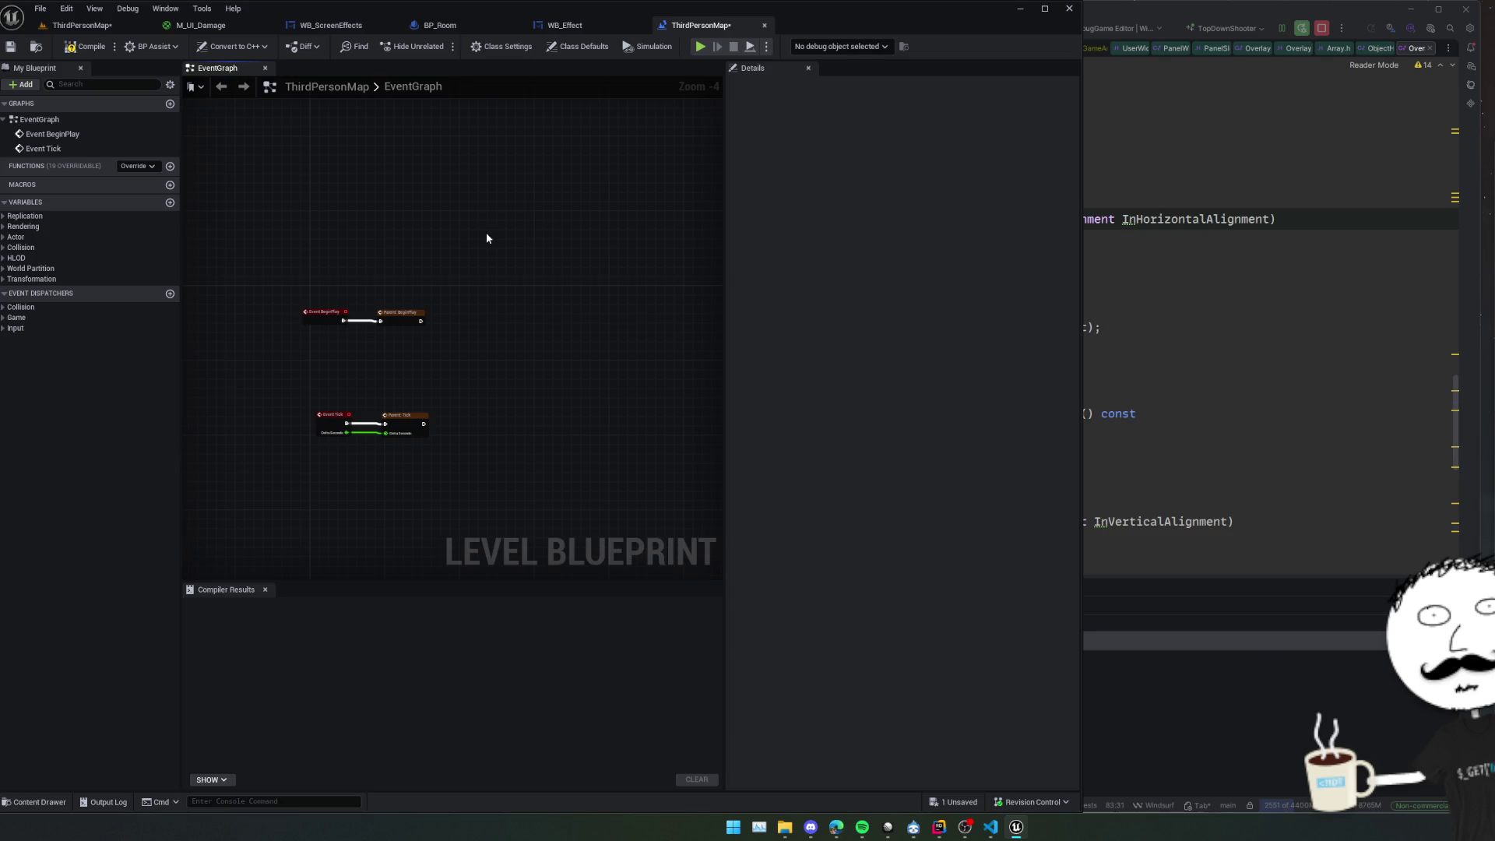
{"action": "left_click", "coordinate": [85, 45]}
{"action": "middle_click", "coordinate": [707, 27]}
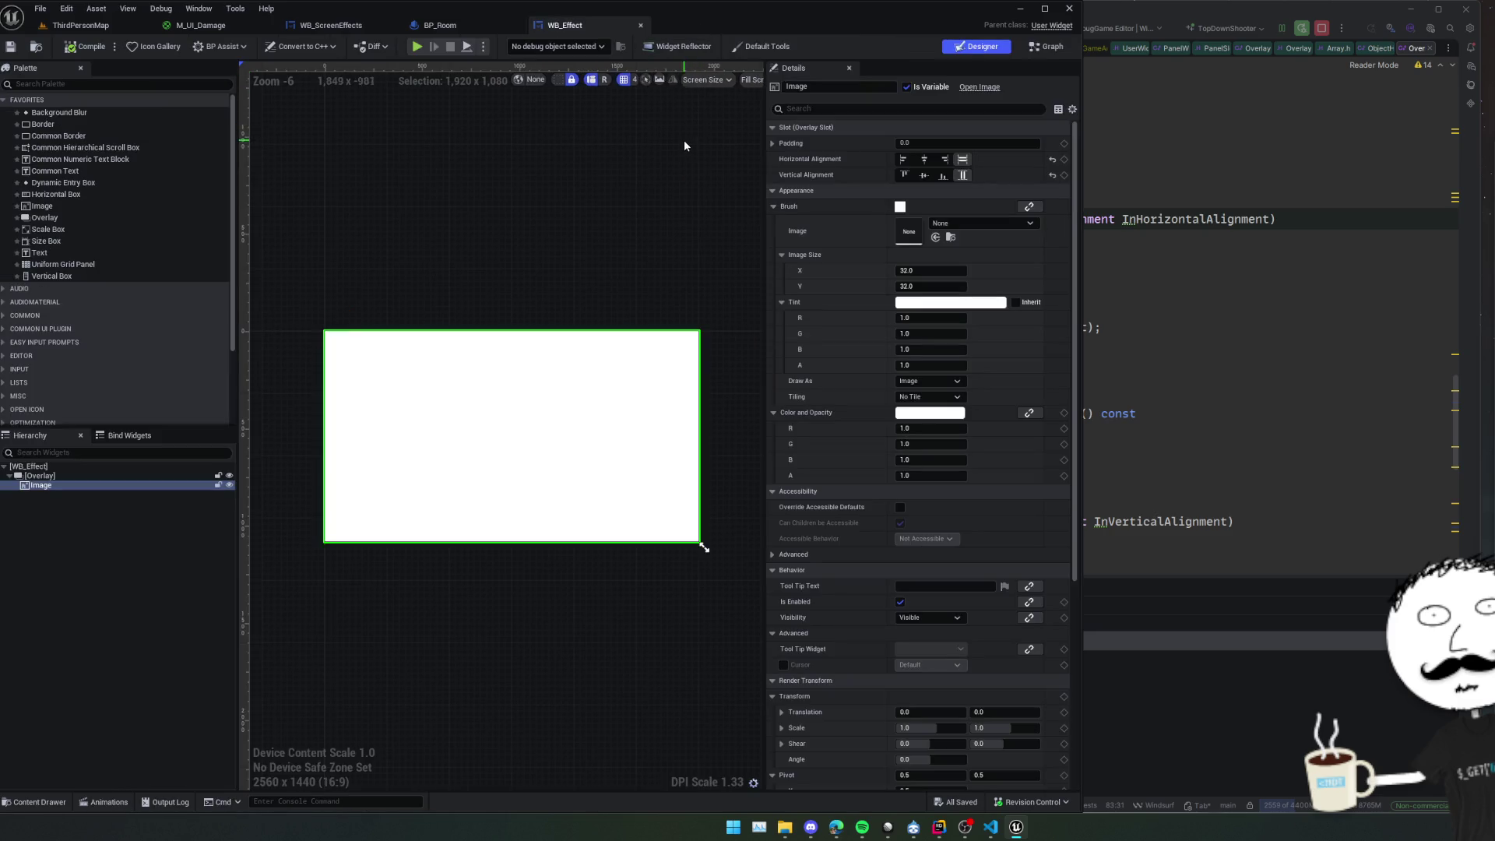
Generate C++ header and source for WB_ScreenEffects into the common BlueprintToCpp folder.
{"action": "left_click", "coordinate": [461, 30]}
{"action": "left_click", "coordinate": [335, 25]}
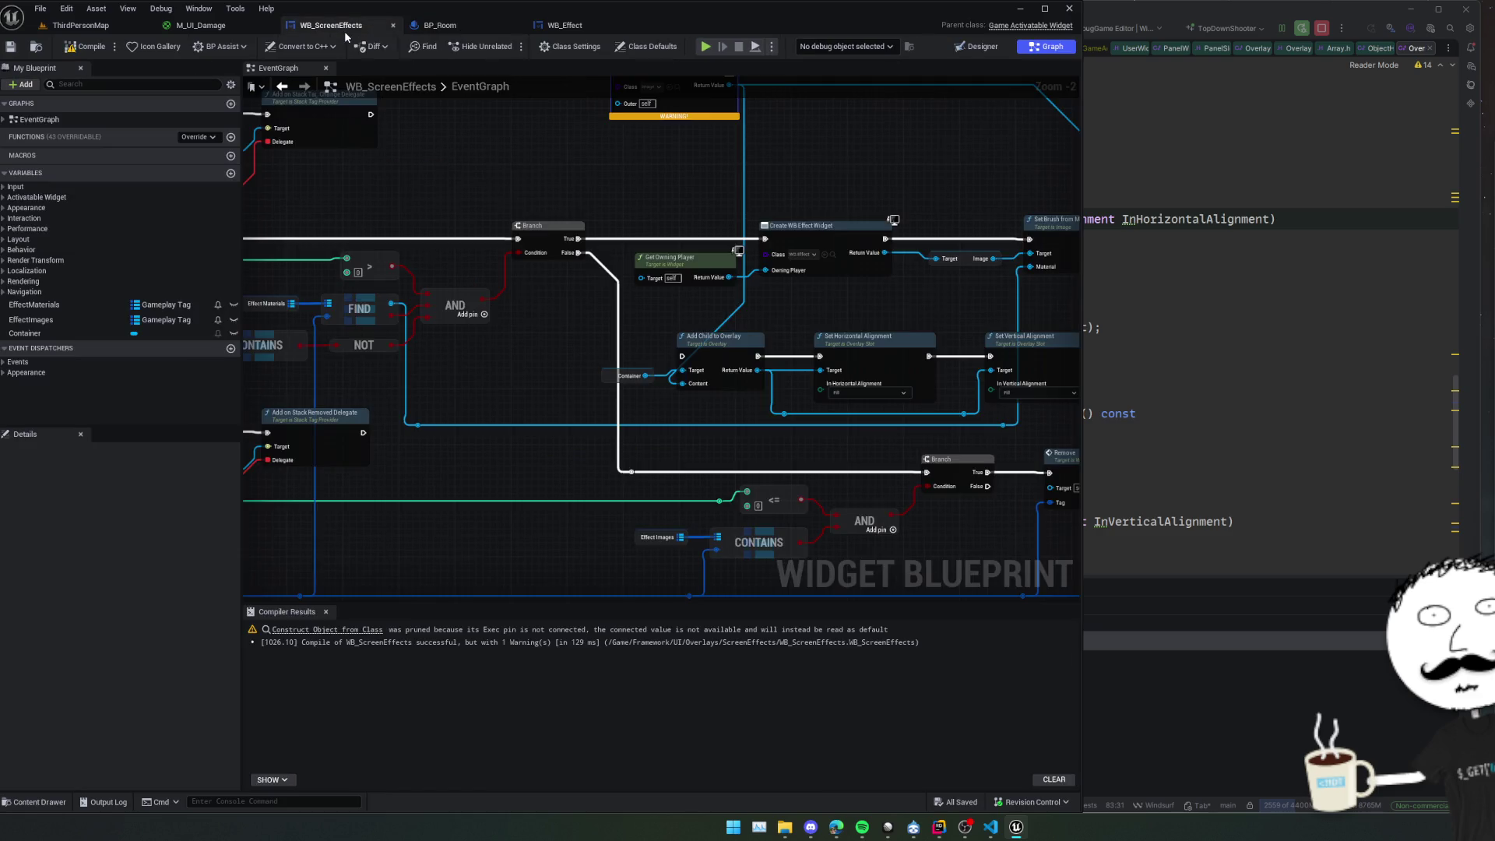
{"action": "scroll", "coordinate": [791, 196], "scroll_direction": "up", "scroll_amount": 2}
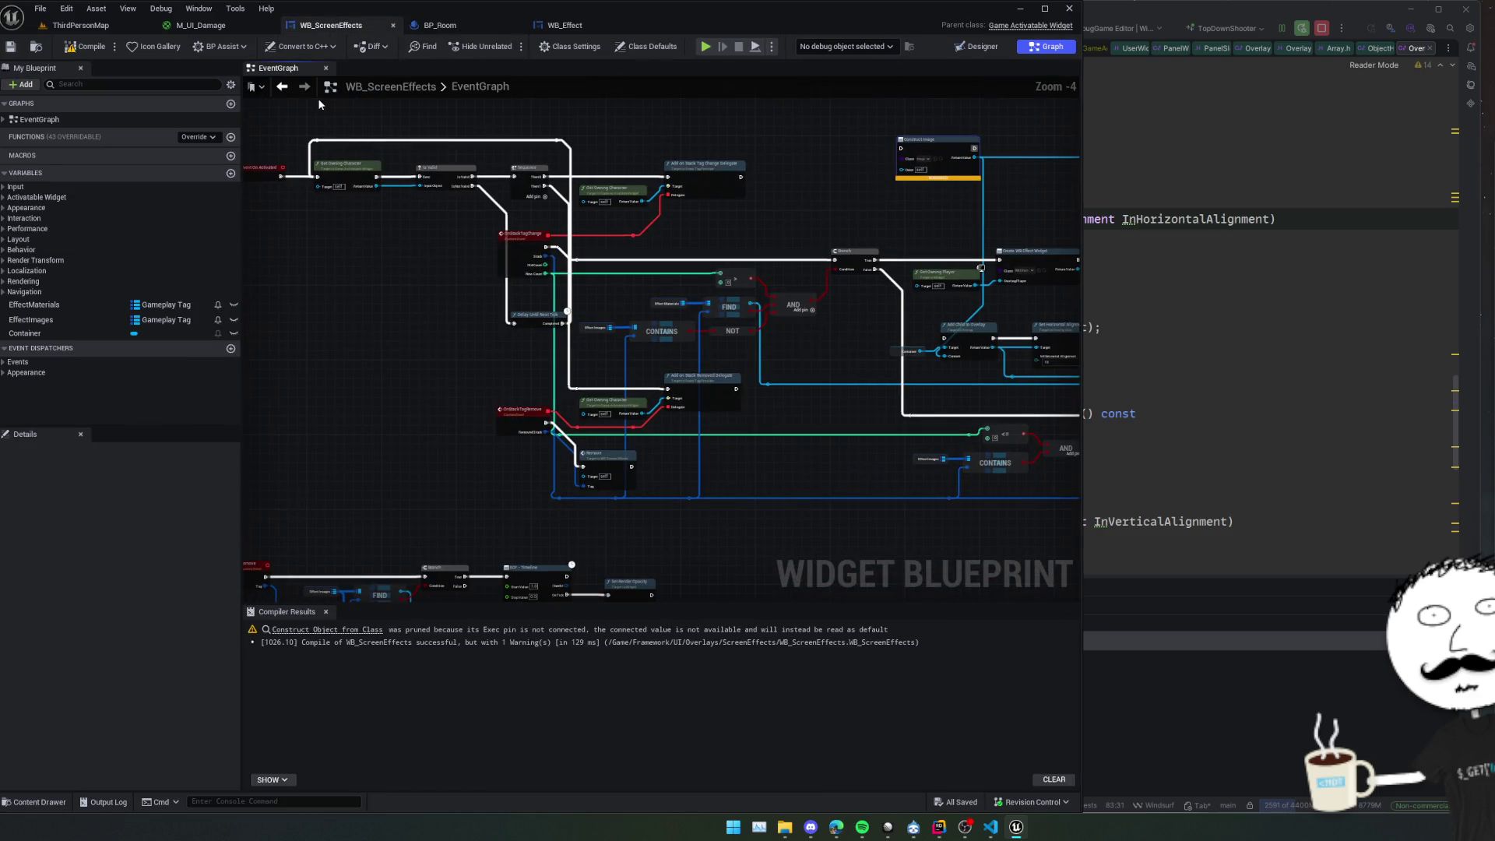
{"action": "left_click", "coordinate": [302, 47]}
{"action": "left_click", "coordinate": [366, 68]}
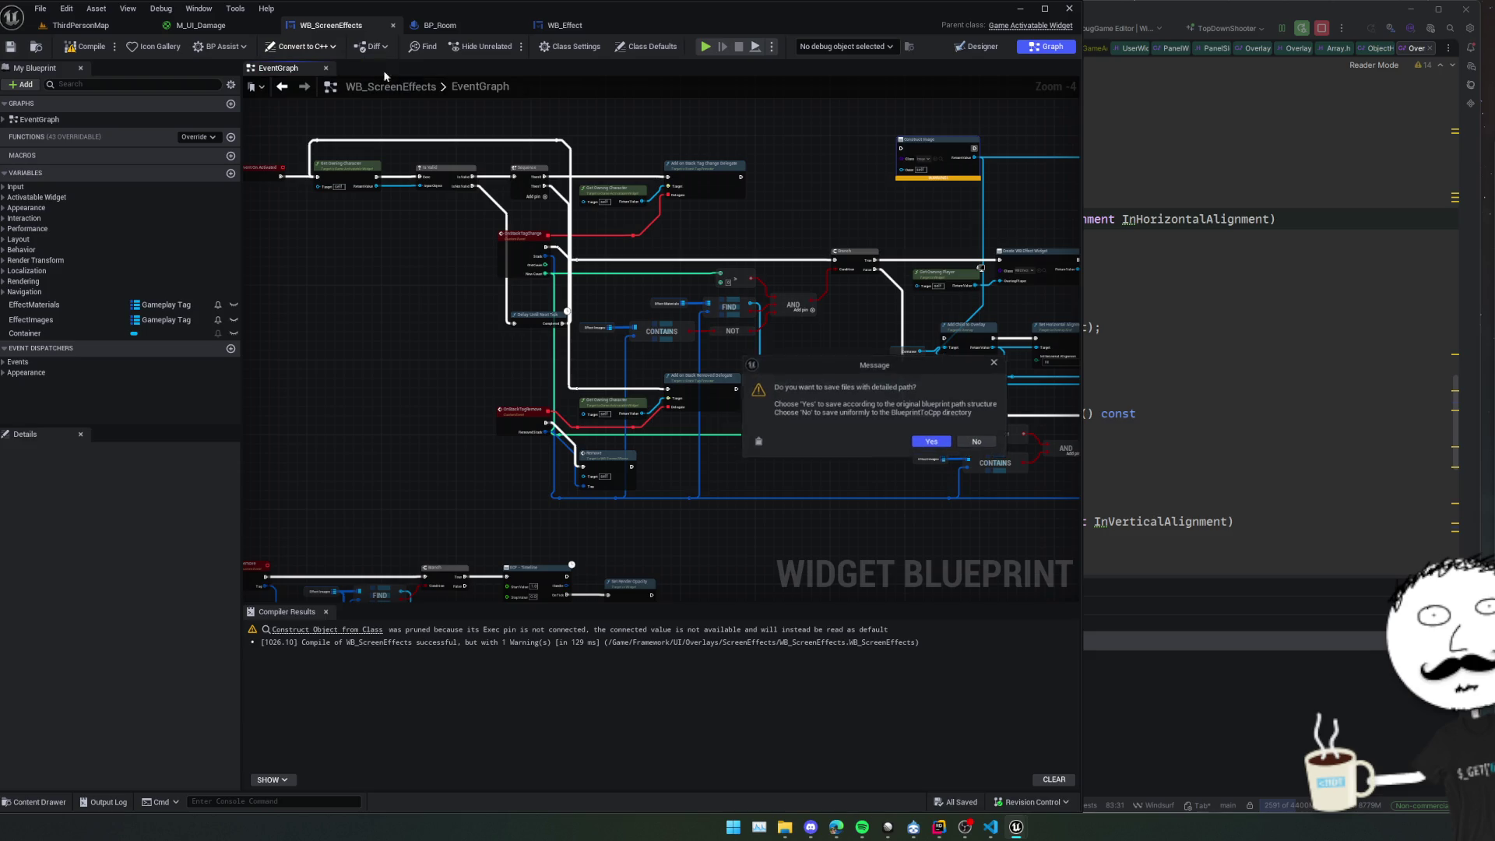
{"action": "left_click", "coordinate": [980, 443]}
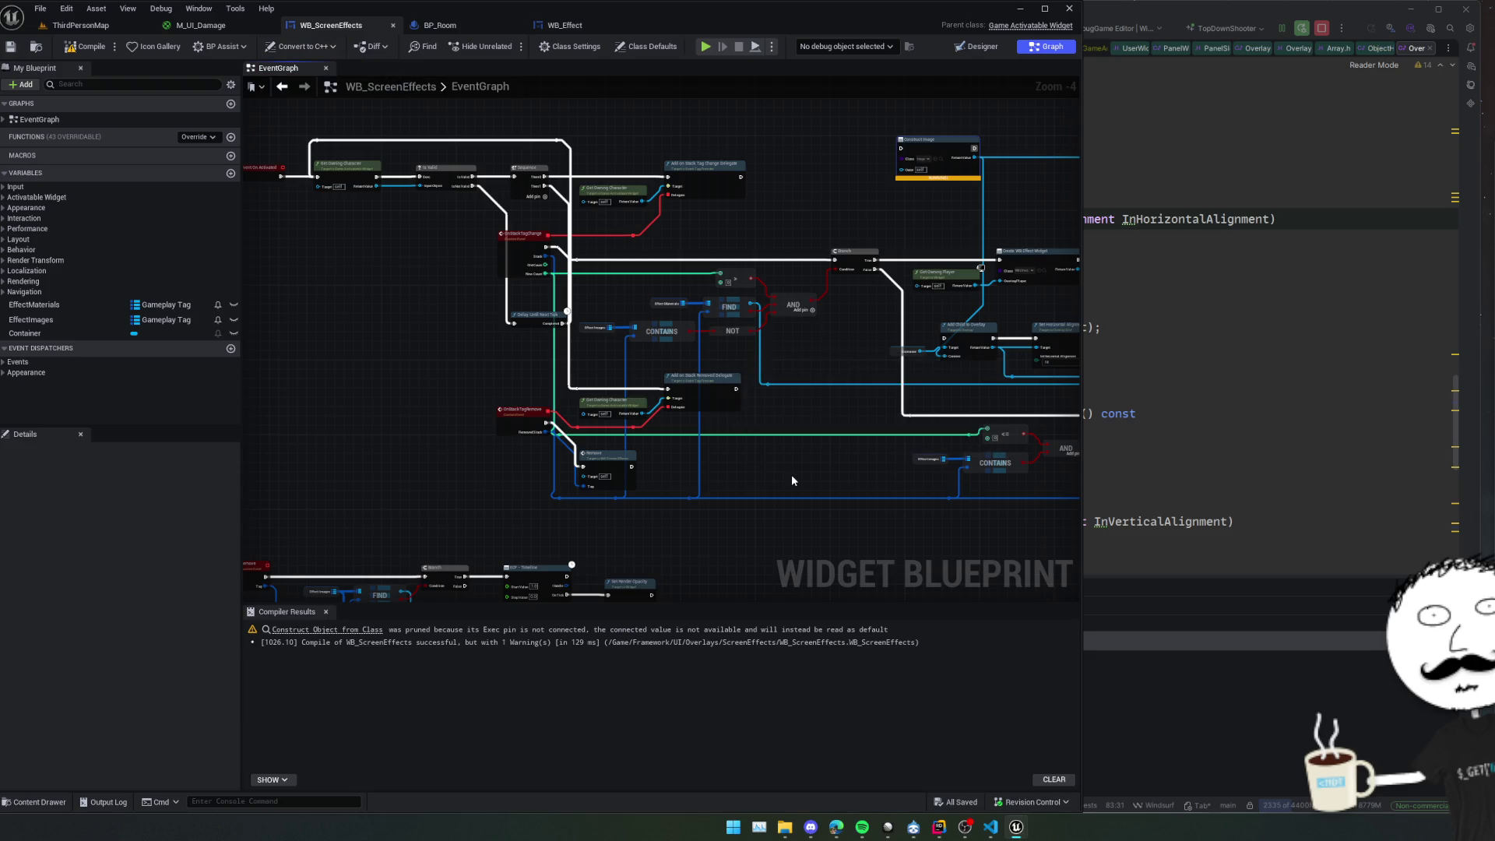
Open TopDownShooter's BlueprintToCpp folder and load WB_ScreenEffects.h into the code editor.
{"action": "mouse_move", "coordinate": [784, 825]}
{"action": "mouse_move", "coordinate": [829, 772]}
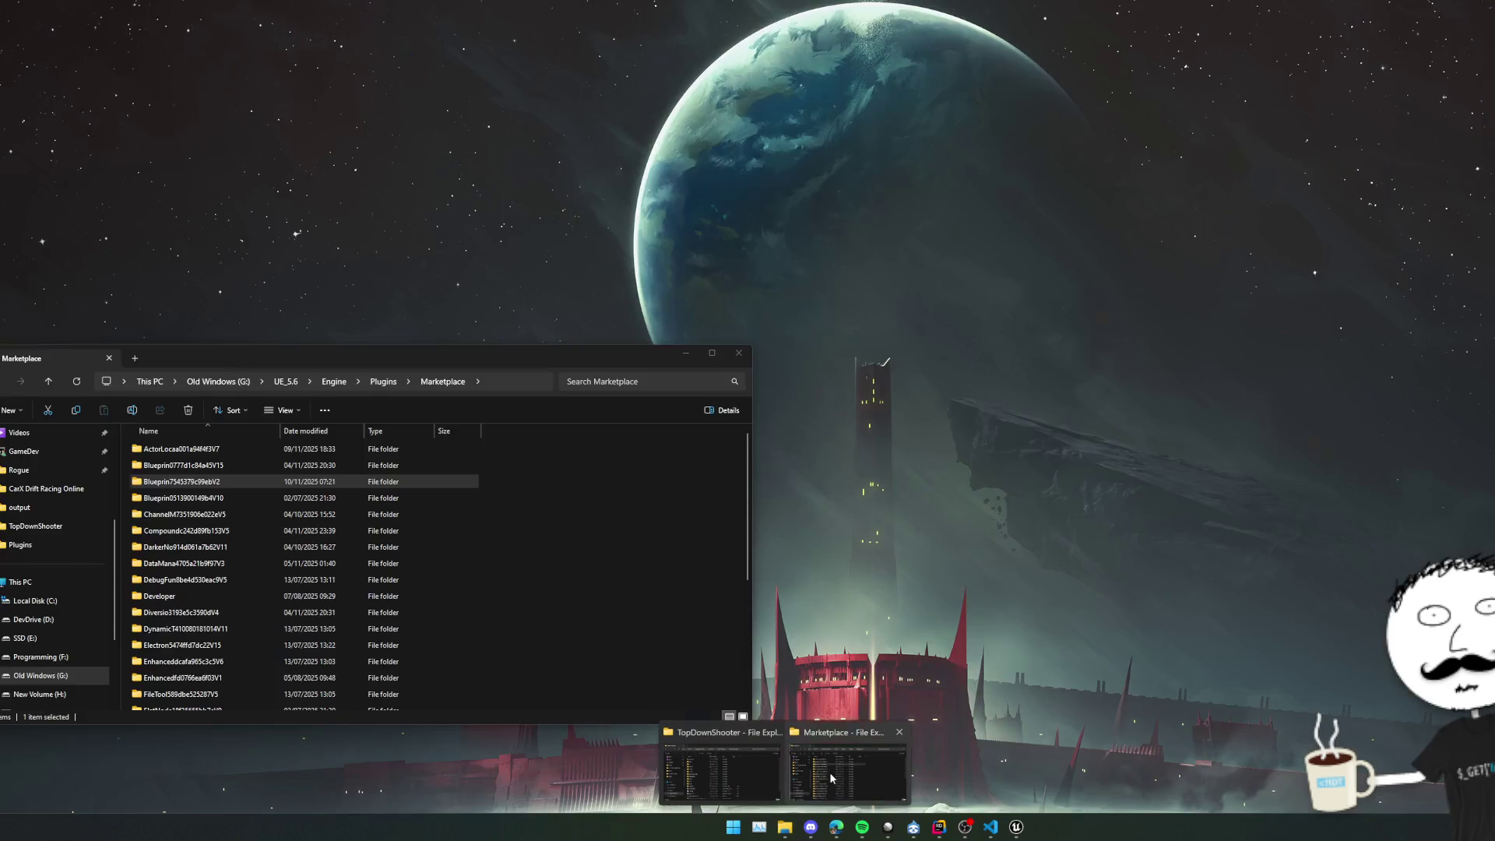
{"action": "left_click", "coordinate": [749, 774]}
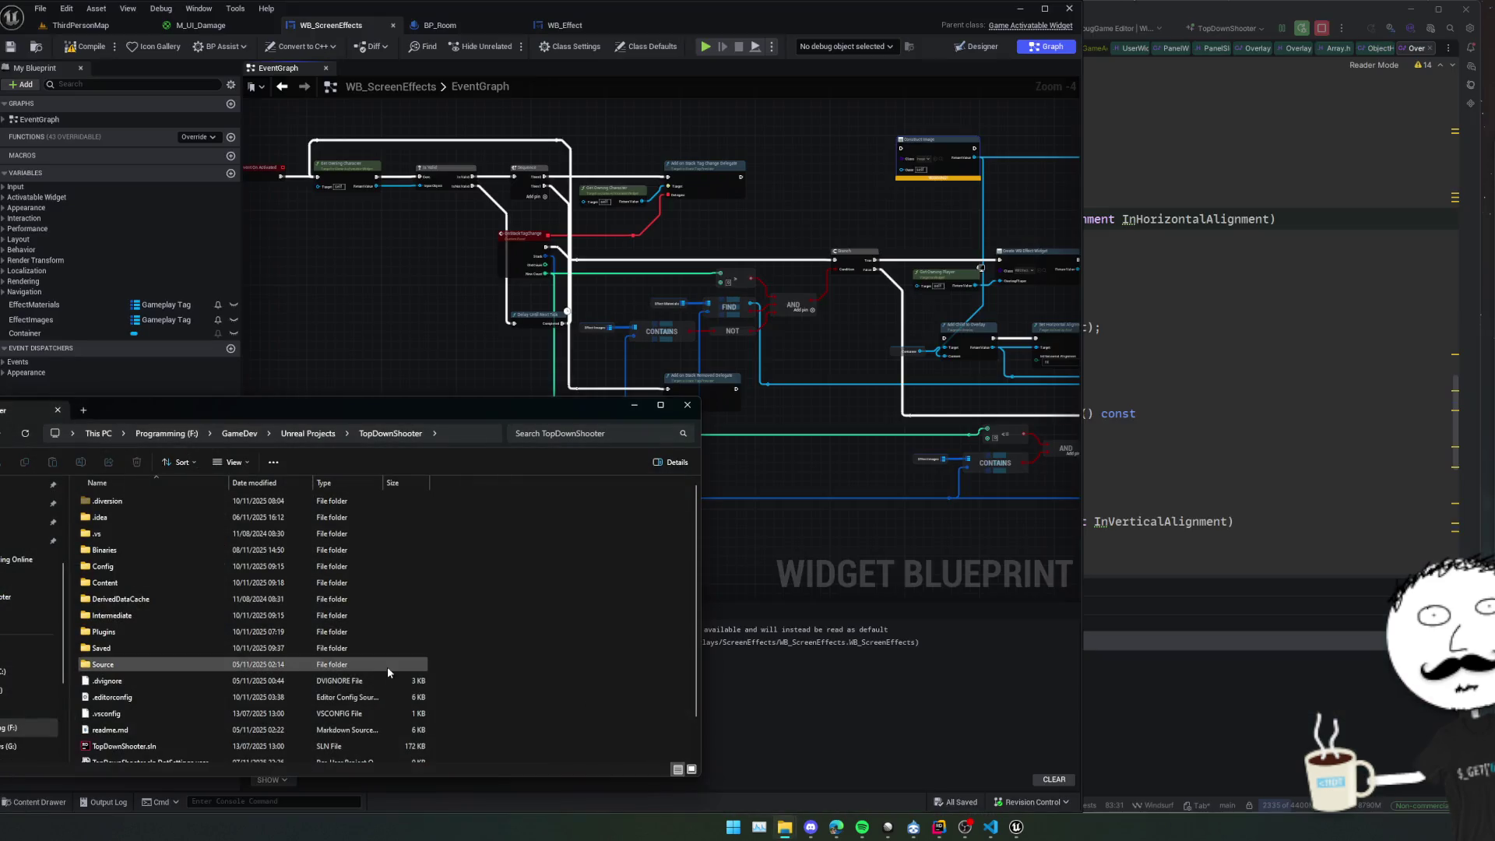
{"action": "left_click", "coordinate": [168, 550]}
{"action": "left_click_drag", "start_coordinate": [352, 413], "coordinate": [405, 373]}
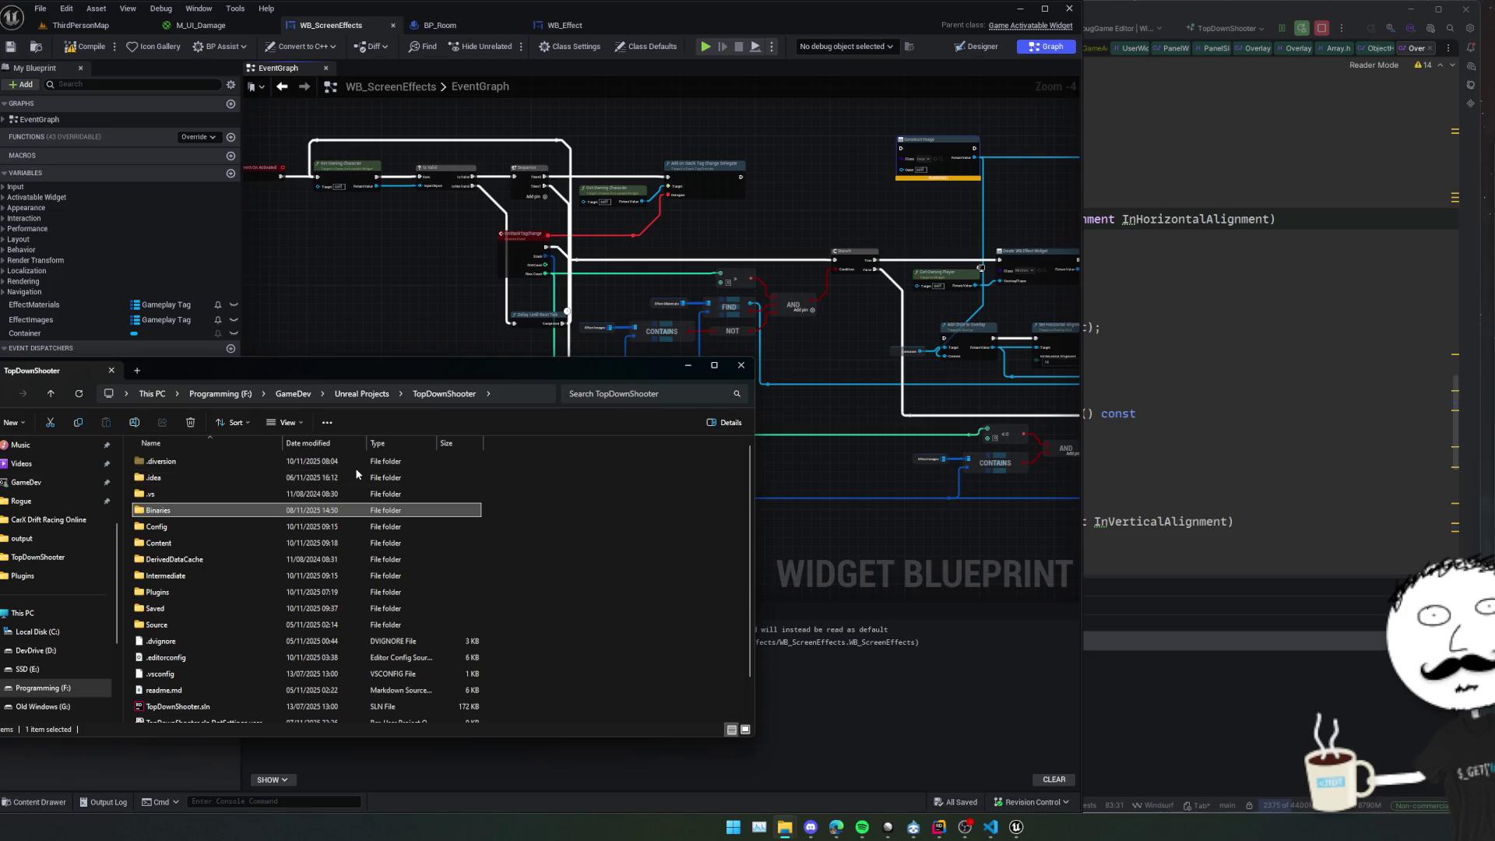
{"action": "scroll", "coordinate": [405, 514], "scroll_direction": "down", "scroll_amount": 1}
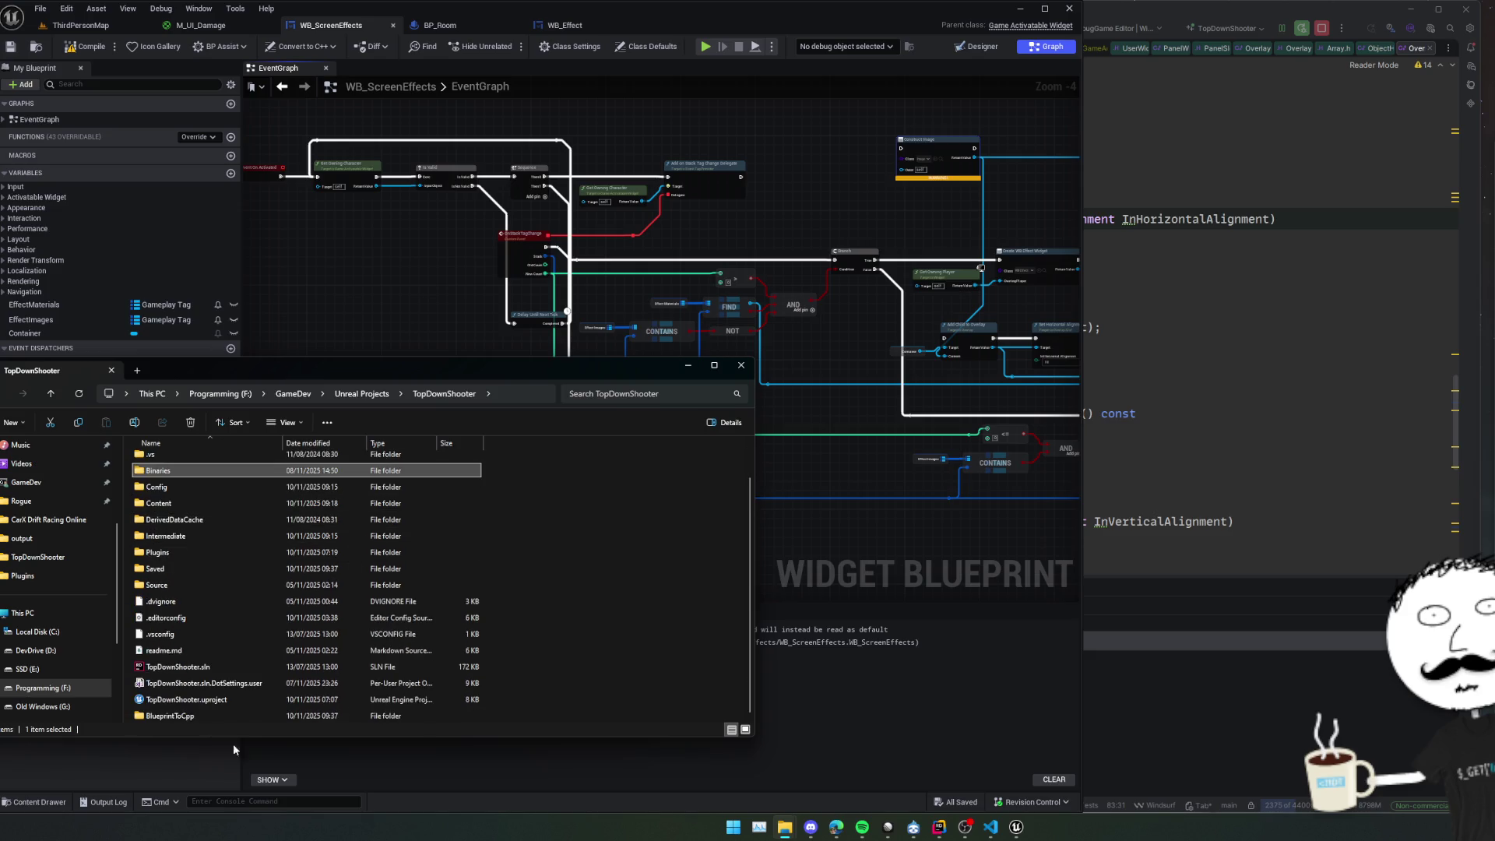
{"action": "double_click", "coordinate": [168, 715]}
{"action": "mouse_move", "coordinate": [189, 465]}
{"action": "left_mouse_down"}
{"action": "mouse_move", "coordinate": [1138, 452]}
{"action": "mouse_move", "coordinate": [1051, 374]}
{"action": "left_mouse_up"}
Read through the generated OnStackTagChange function in UWB_ScreenEffects.
{"action": "scroll", "coordinate": [1003, 319], "scroll_direction": "down", "scroll_amount": 6}
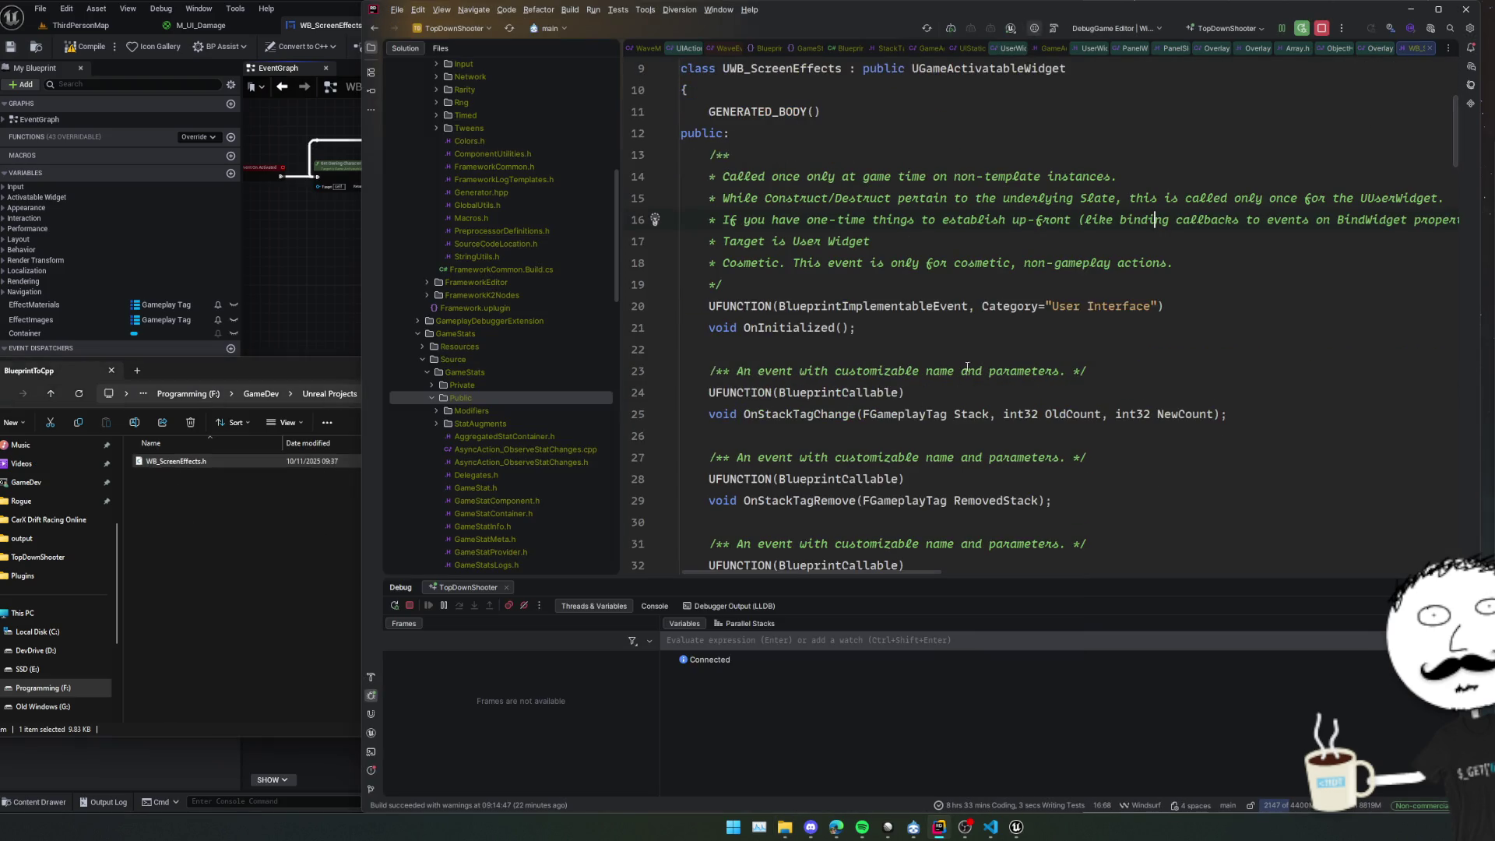
{"action": "scroll", "coordinate": [1004, 311], "scroll_direction": "down", "scroll_amount": 10}
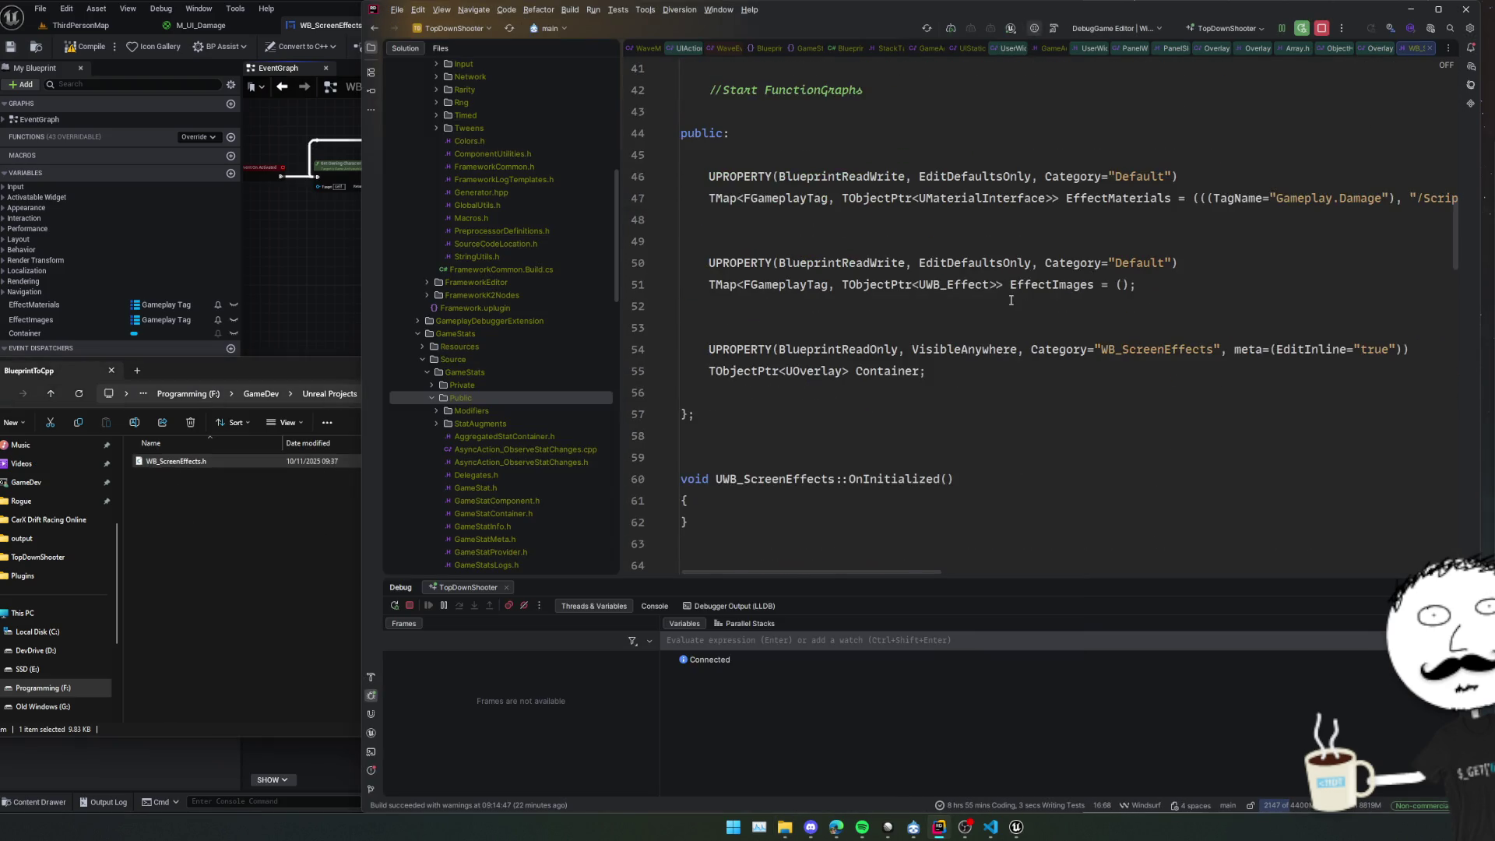
{"action": "scroll", "coordinate": [1014, 301], "scroll_direction": "down", "scroll_amount": 1}
{"action": "left_click", "coordinate": [1286, 306]}
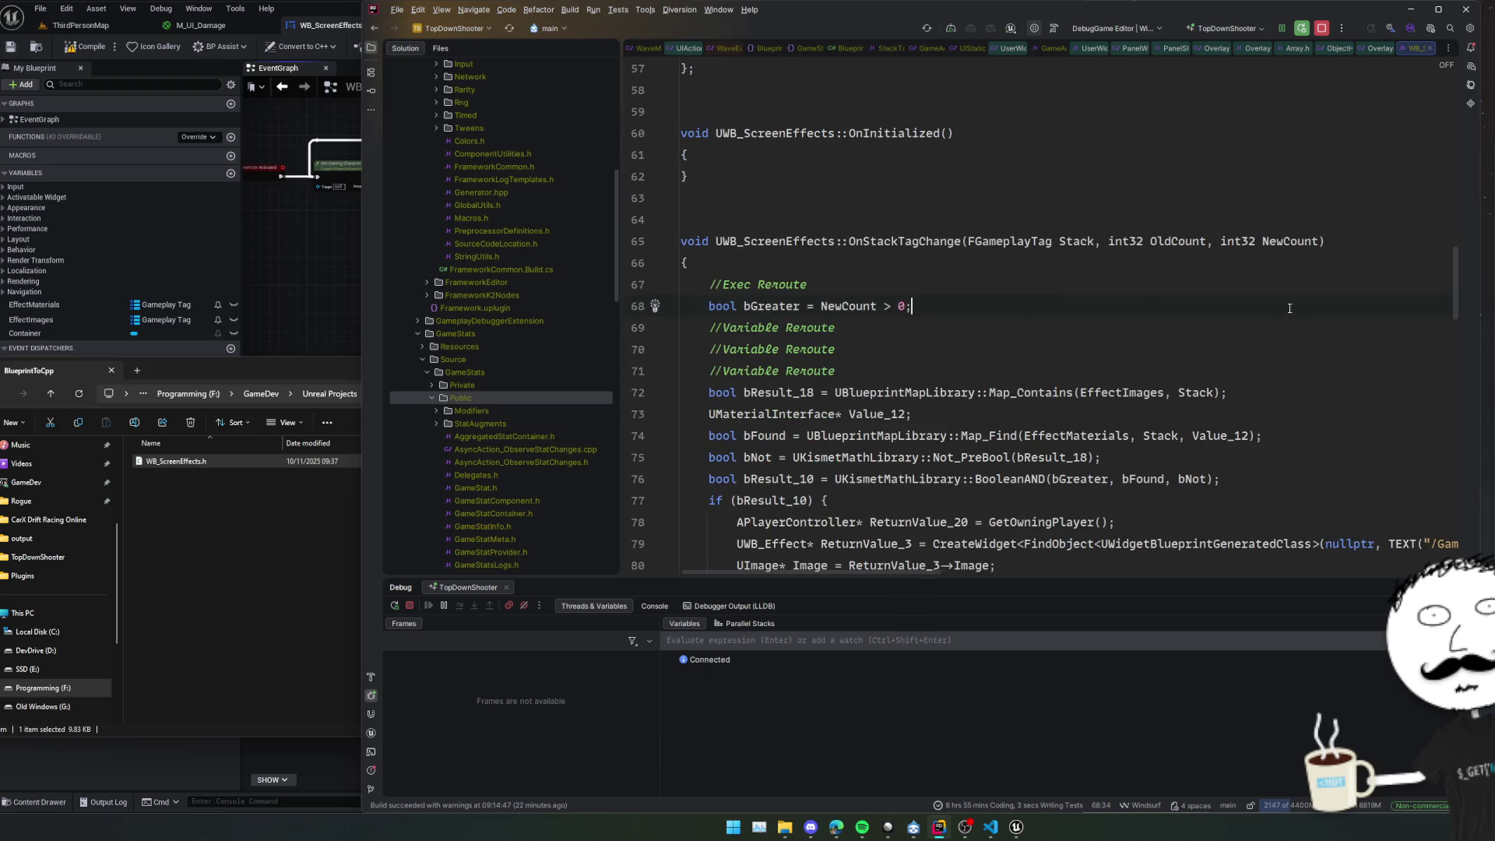
{"action": "scroll", "coordinate": [1289, 306], "scroll_direction": "down", "scroll_amount": 1}
{"action": "left_click", "coordinate": [1338, 268]}
{"action": "scroll", "coordinate": [1339, 273], "scroll_direction": "up", "scroll_amount": 5}
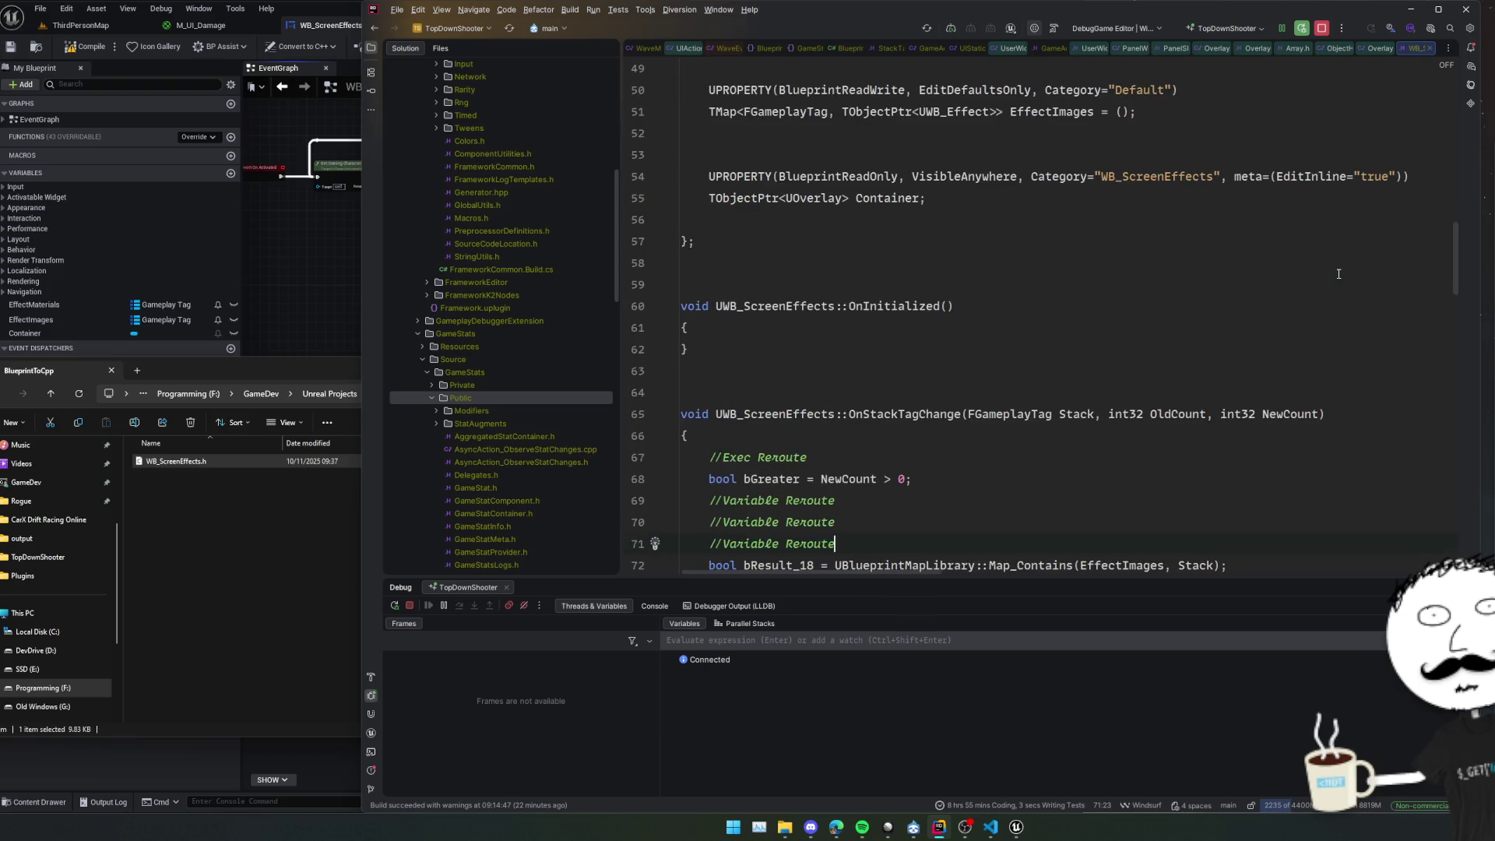
{"action": "scroll", "coordinate": [1338, 273], "scroll_direction": "up", "scroll_amount": 9}
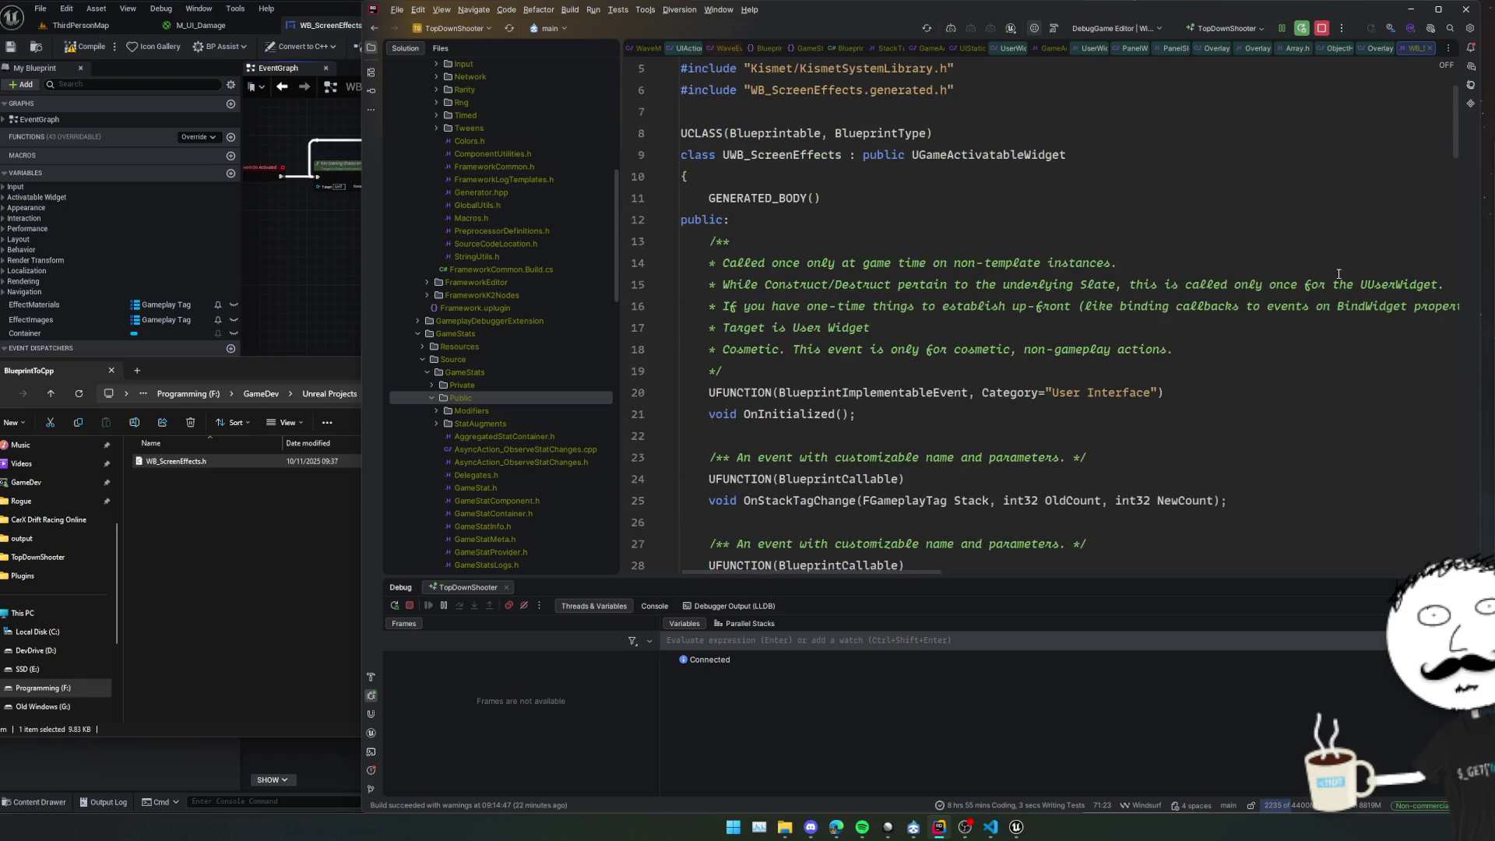
{"action": "scroll", "coordinate": [1339, 274], "scroll_direction": "down", "scroll_amount": 18}
{"action": "scroll", "coordinate": [1339, 275], "scroll_direction": "up", "scroll_amount": 2}
{"action": "scroll", "coordinate": [1339, 275], "scroll_direction": "down", "scroll_amount": 11}
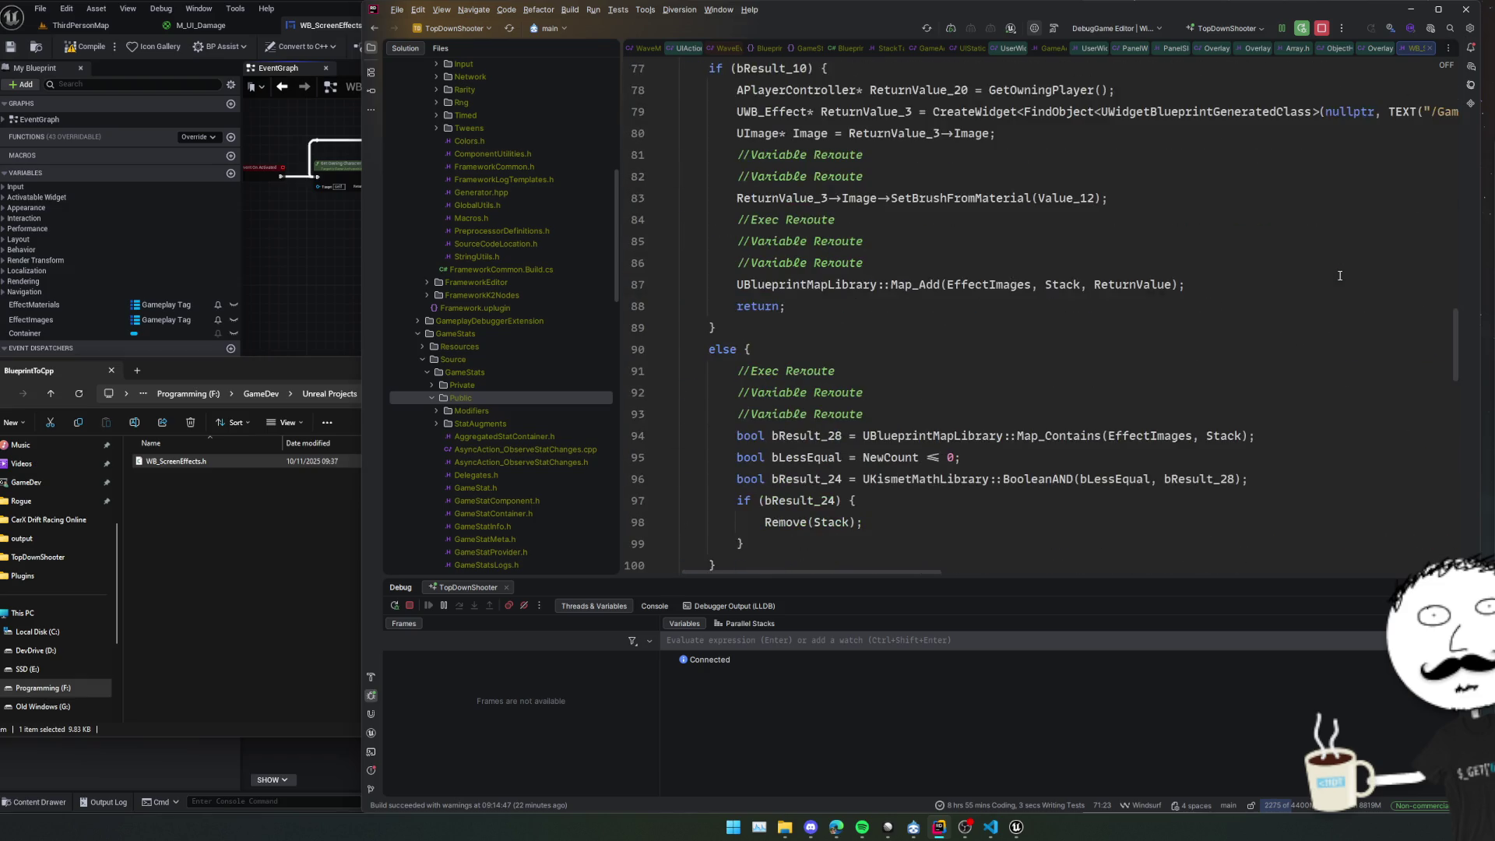
{"action": "scroll", "coordinate": [1339, 275], "scroll_direction": "down", "scroll_amount": 6}
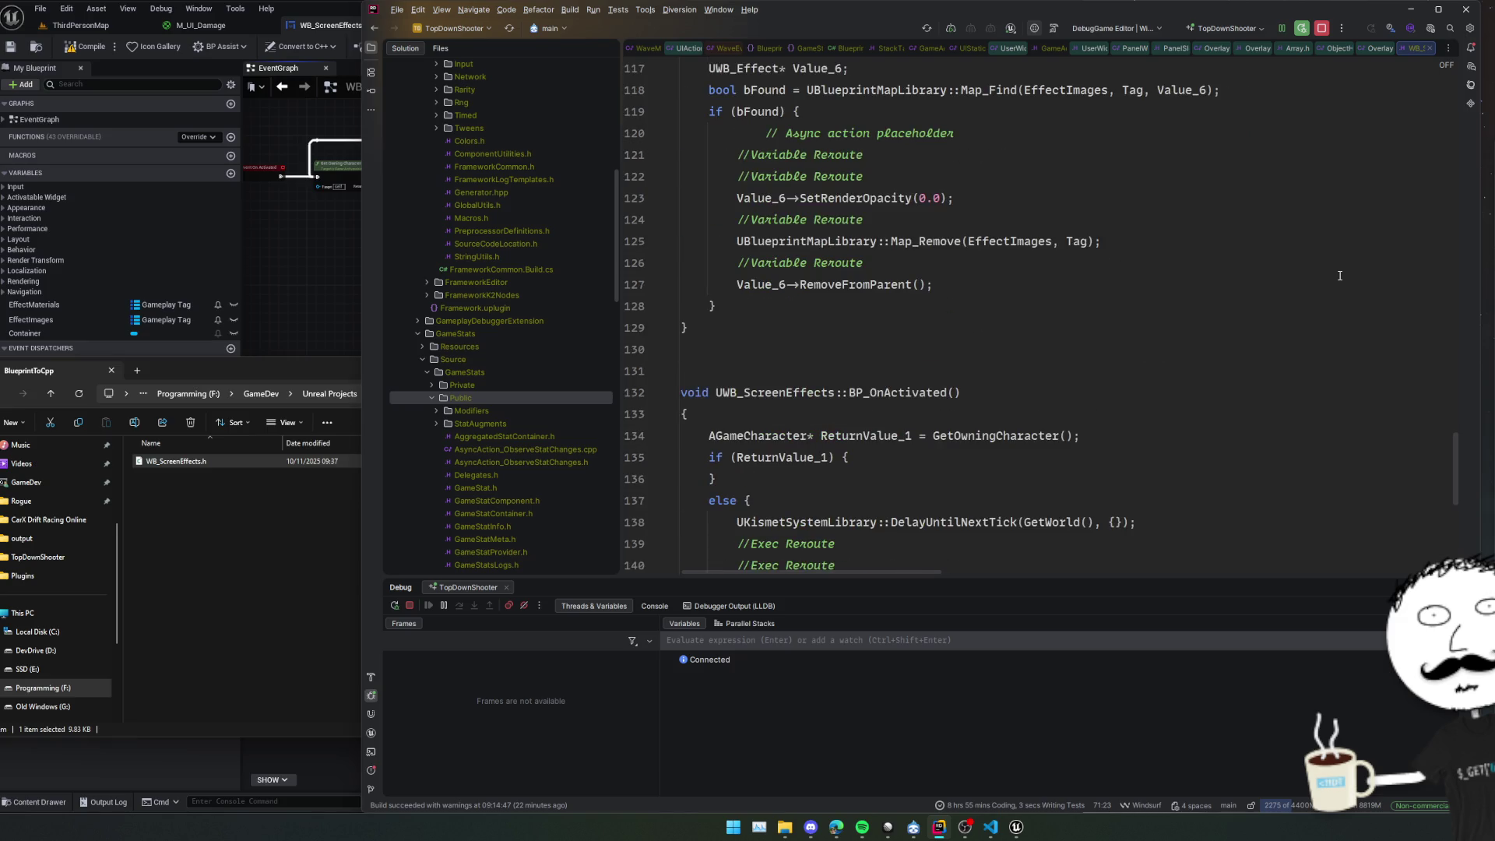
Step through the if/else branches and return statement, selecting the DelayUntilNextTick call.
{"action": "left_click", "coordinate": [1218, 225]}
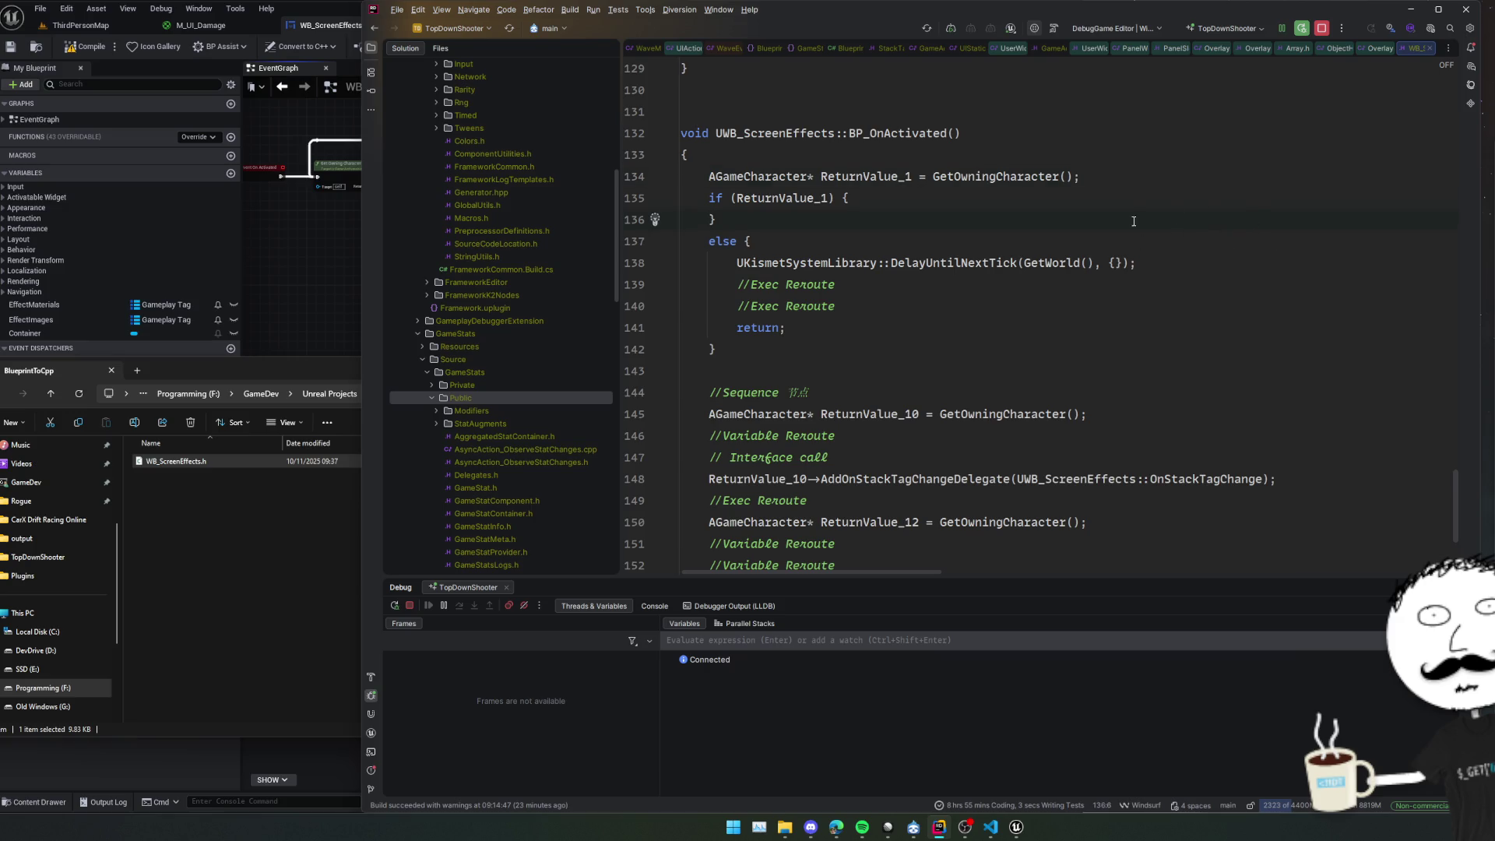
{"action": "left_click", "coordinate": [1127, 193]}
{"action": "key", "text": "Down"}
{"action": "key", "text": "Down"}
{"action": "key", "text": "Down"}
{"action": "key", "text": "Down"}
{"action": "left_click", "coordinate": [1211, 323]}
{"action": "key", "text": "Escape"}
{"action": "key", "text": "Down"}
{"action": "scroll", "coordinate": [1012, 264], "scroll_direction": "down", "scroll_amount": 2}
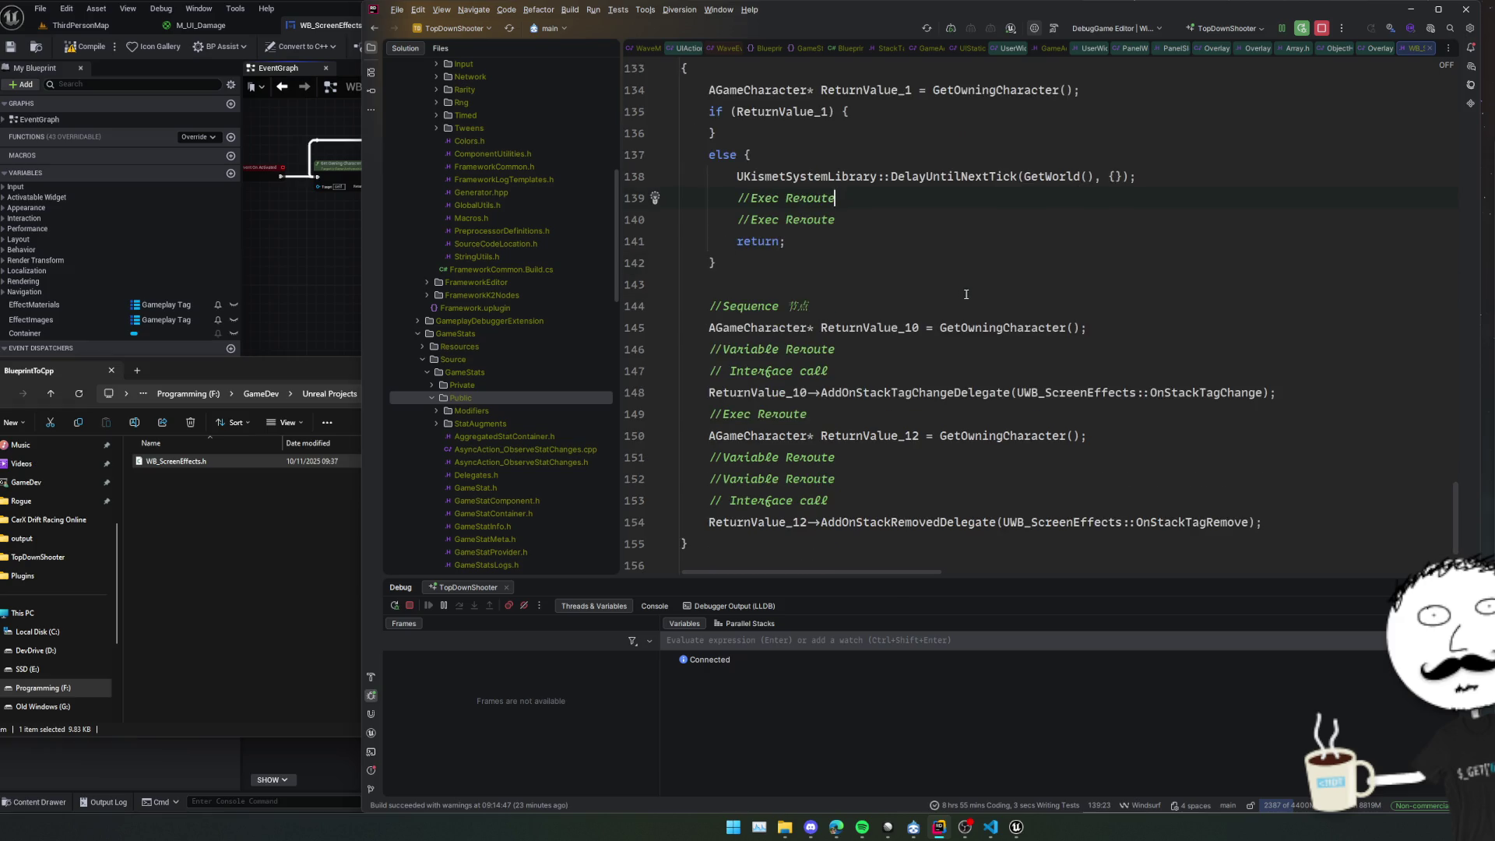
{"action": "scroll", "coordinate": [1082, 264], "scroll_direction": "up", "scroll_amount": 2}
{"action": "double_click", "coordinate": [1004, 264]}
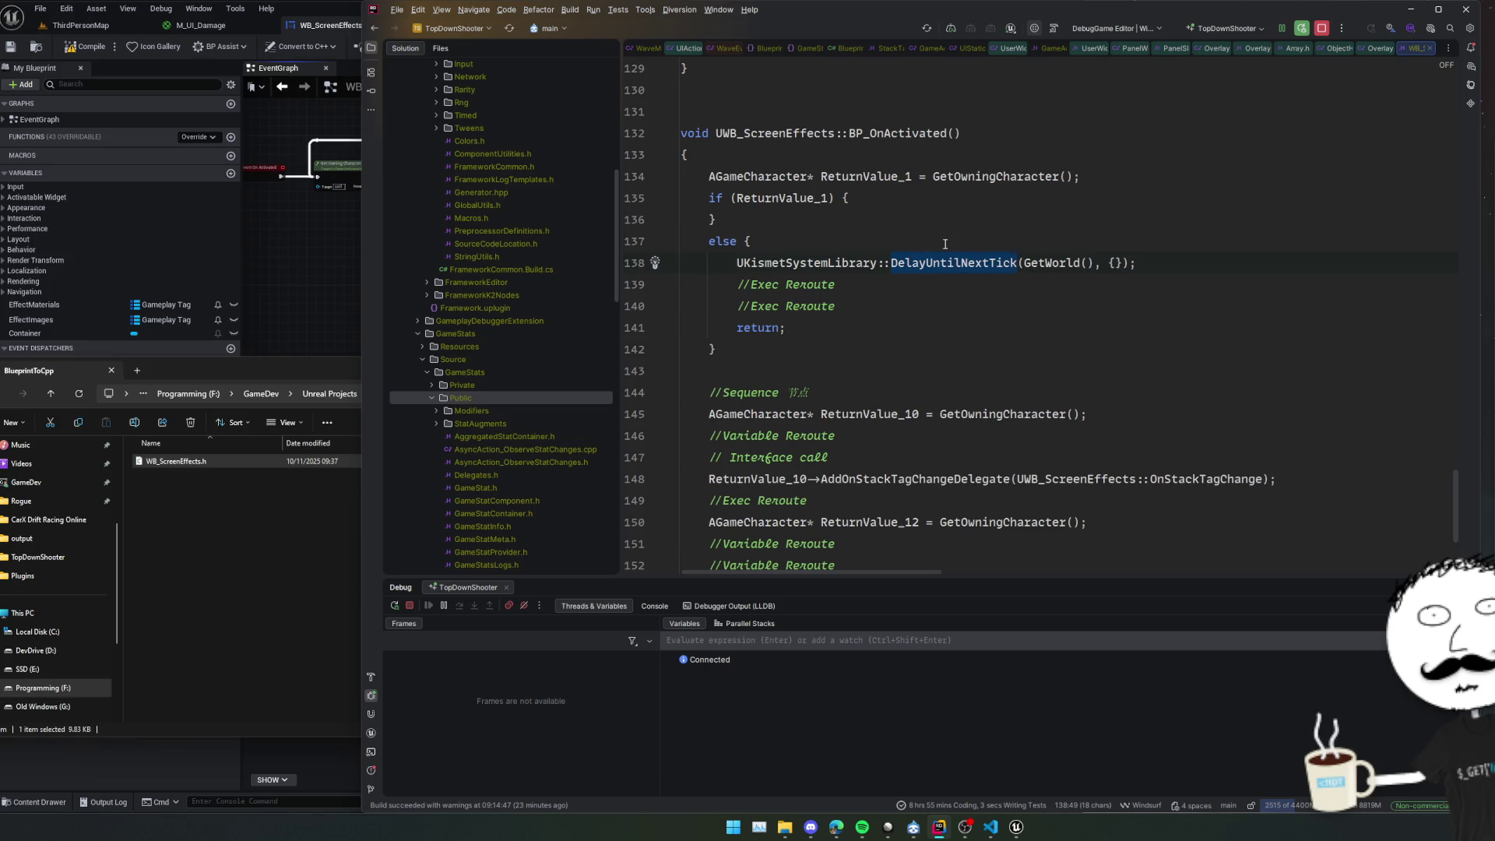
Scroll back over the Remove and BP_OnActivated function bodies.
{"action": "scroll", "coordinate": [944, 244], "scroll_direction": "down", "scroll_amount": 4}
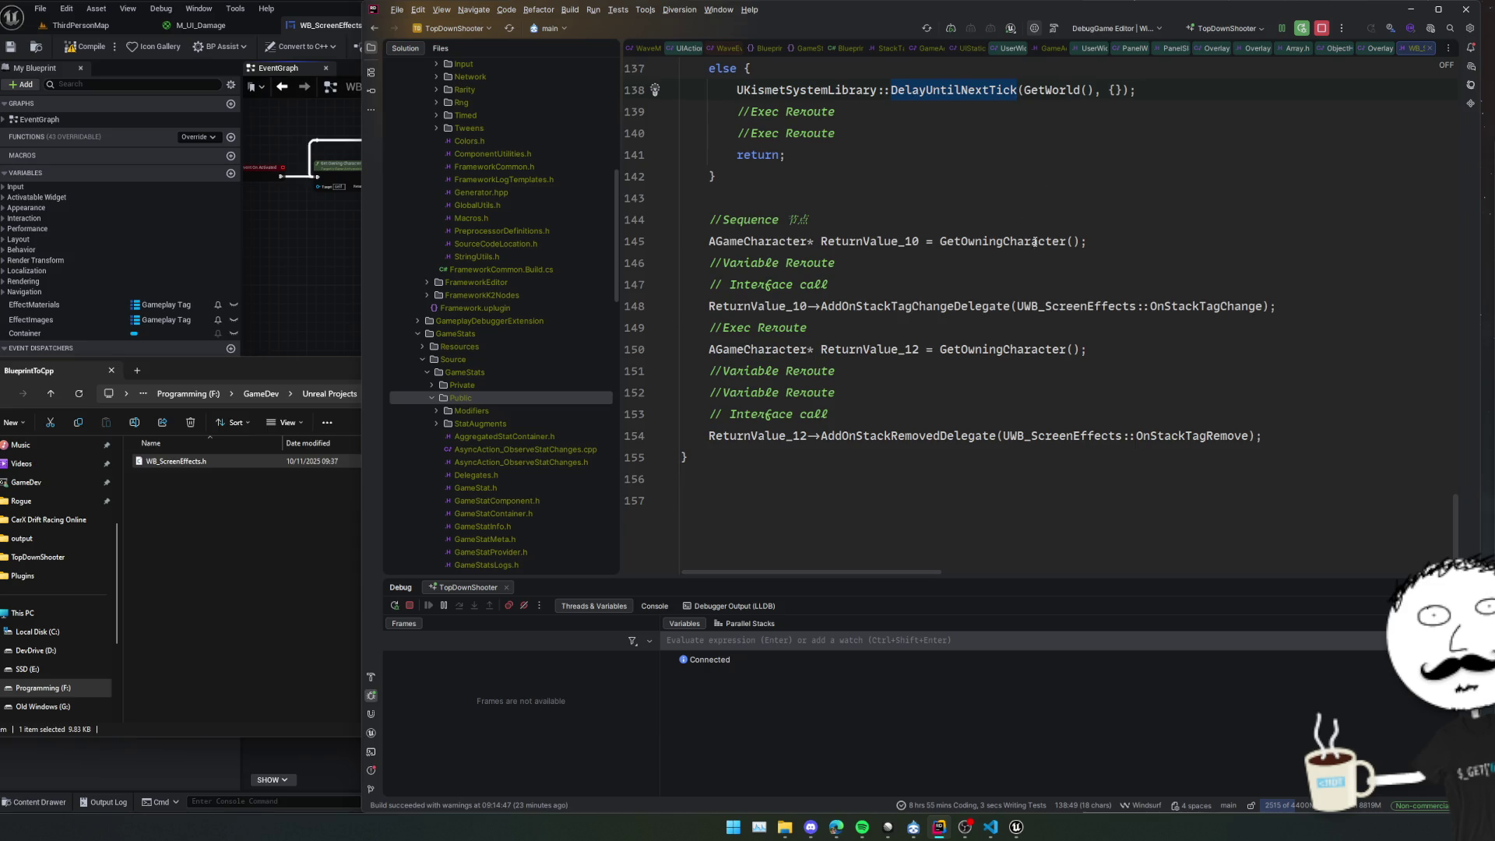
{"action": "scroll", "coordinate": [1036, 243], "scroll_direction": "up", "scroll_amount": 2}
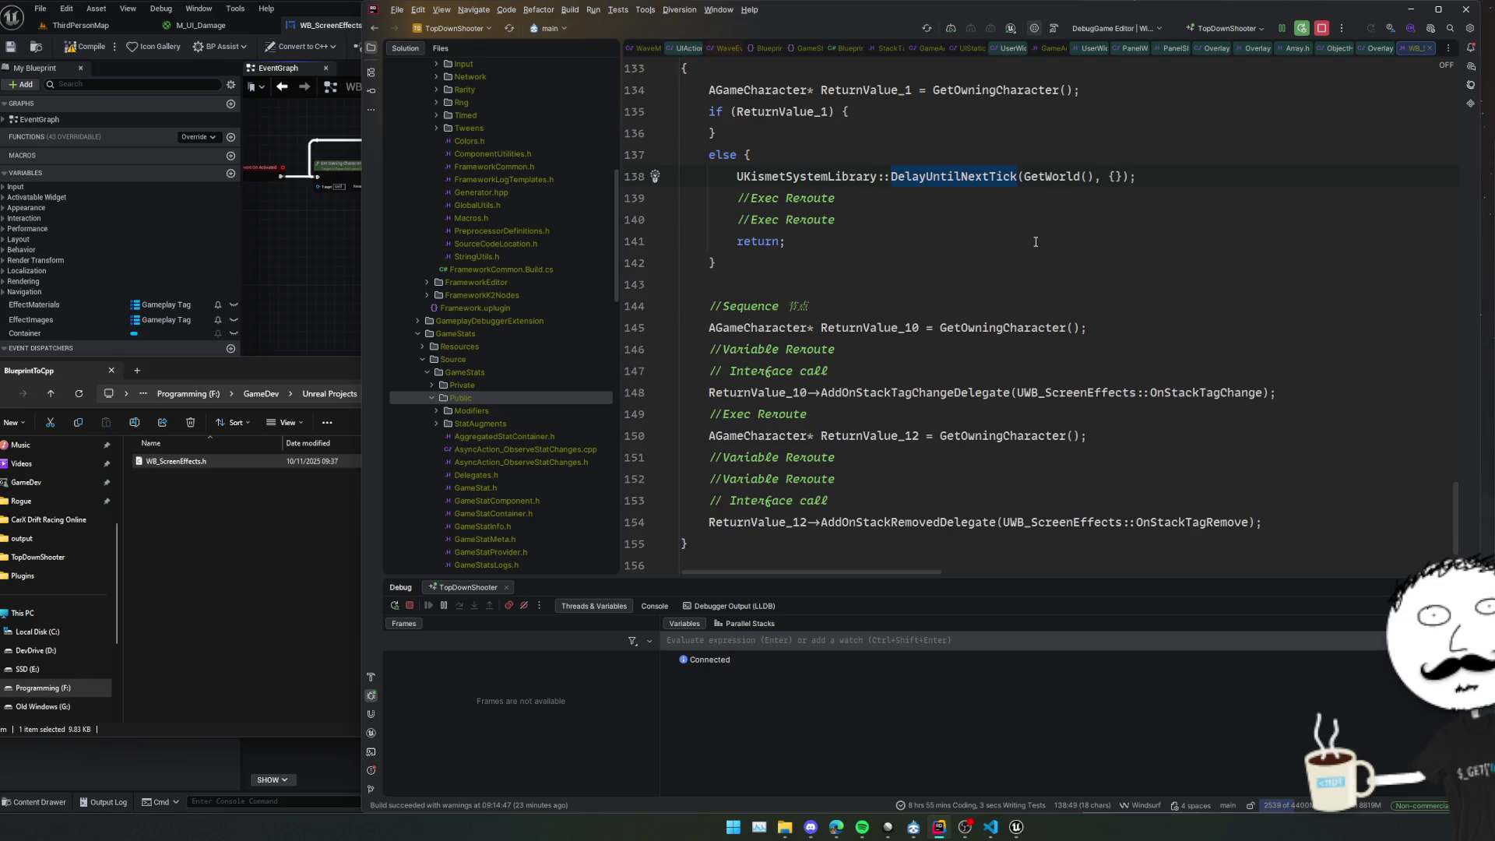
{"action": "scroll", "coordinate": [1035, 242], "scroll_direction": "up", "scroll_amount": 6}
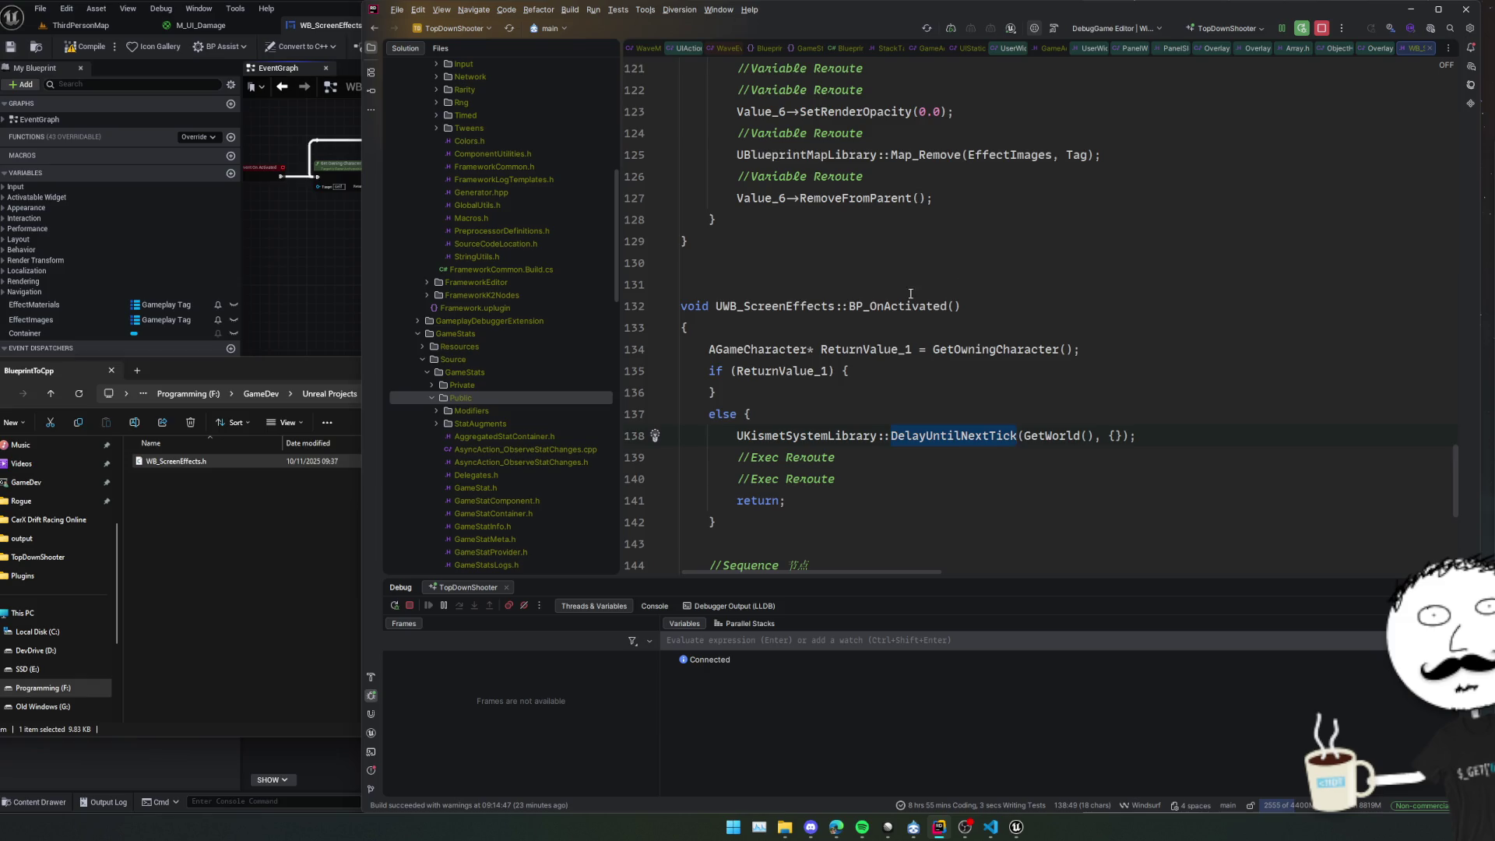
{"action": "scroll", "coordinate": [910, 294], "scroll_direction": "up", "scroll_amount": 5}
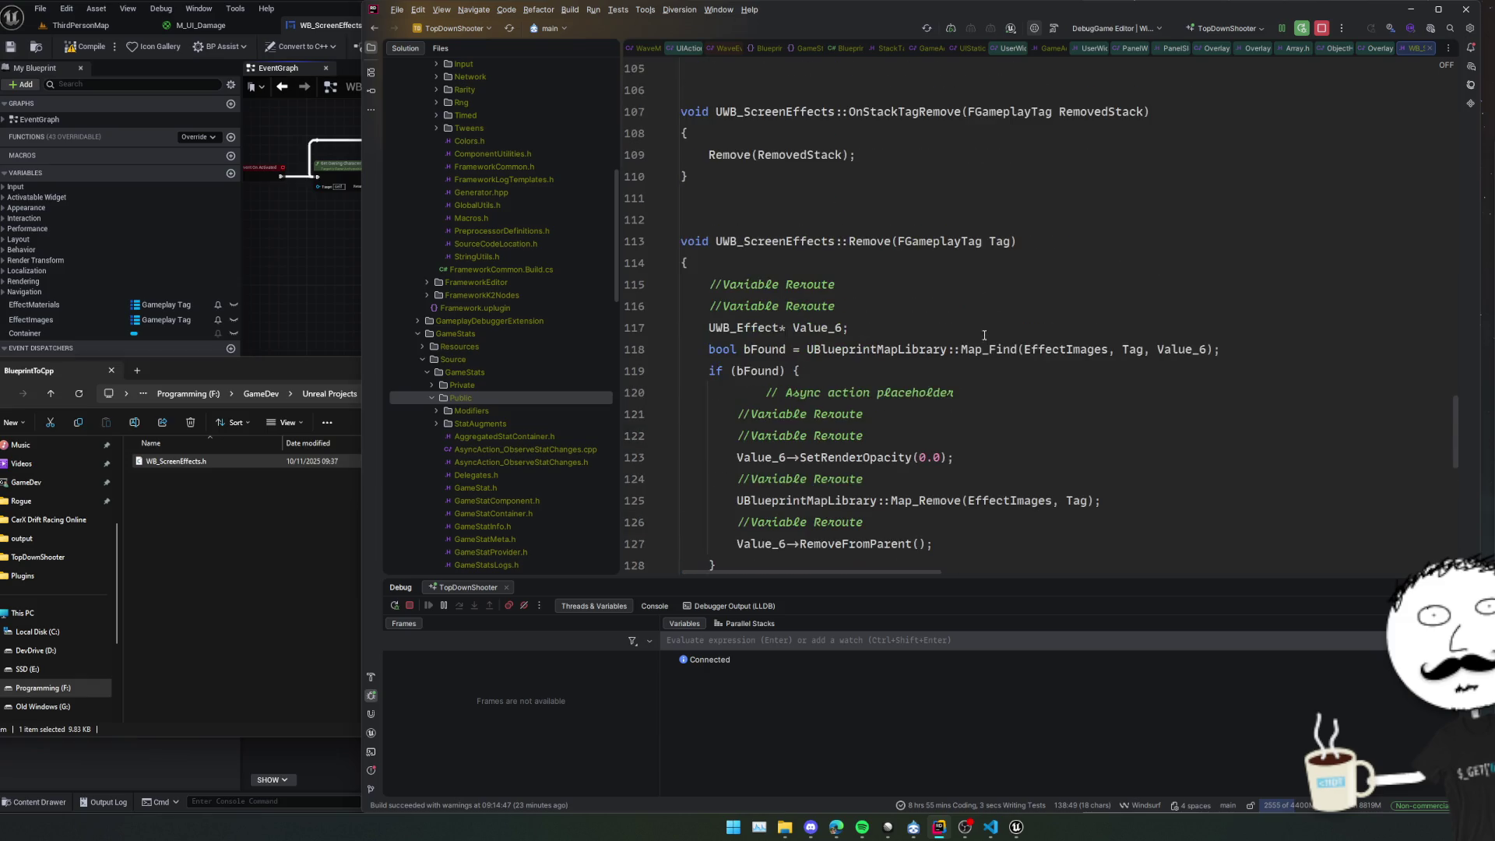
{"action": "scroll", "coordinate": [995, 354], "scroll_direction": "up", "scroll_amount": 1}
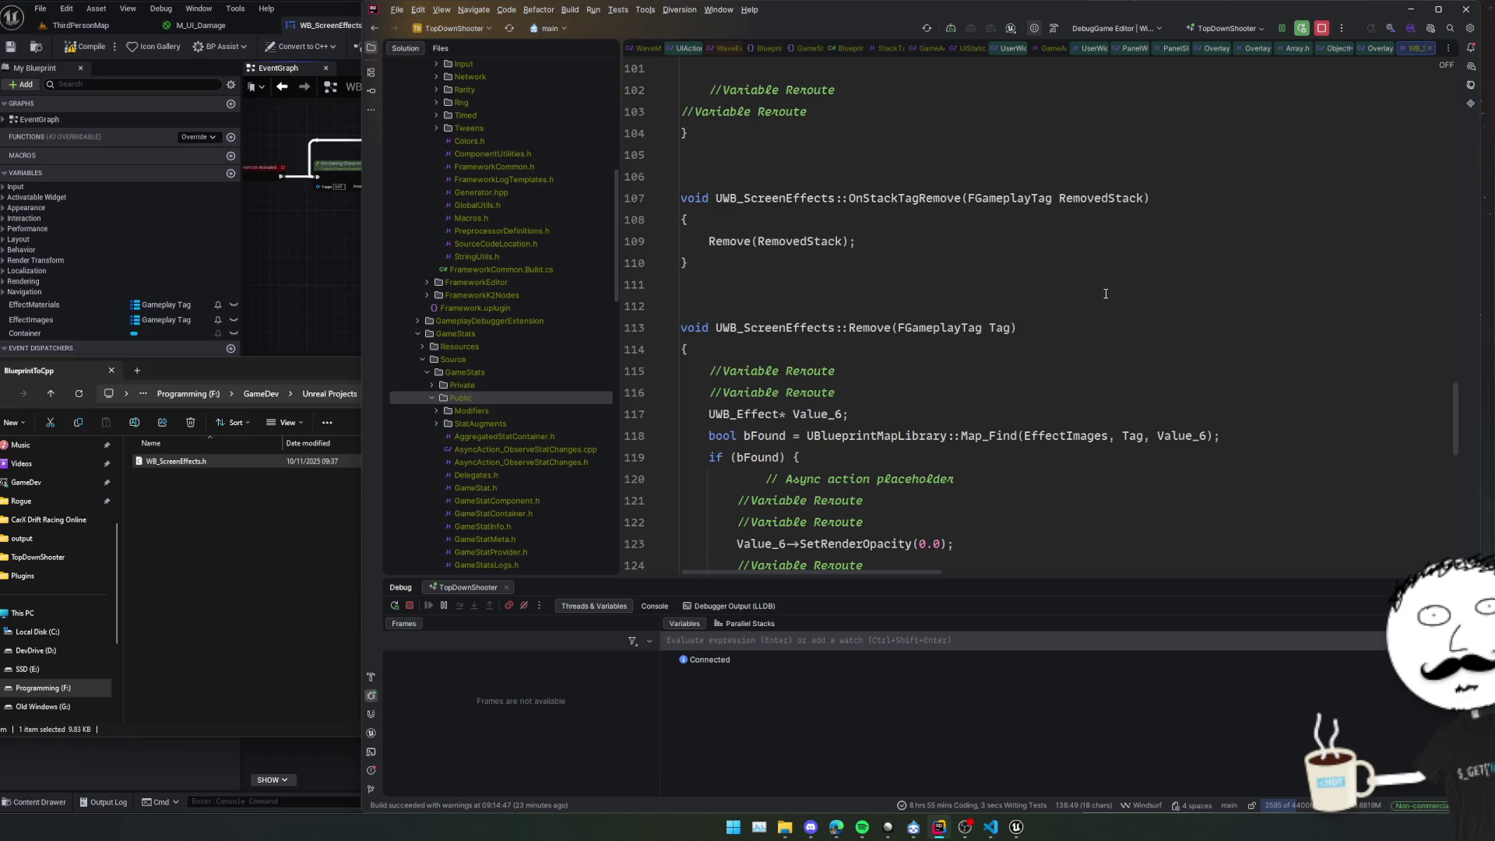
{"action": "scroll", "coordinate": [1105, 293], "scroll_direction": "up", "scroll_amount": 11}
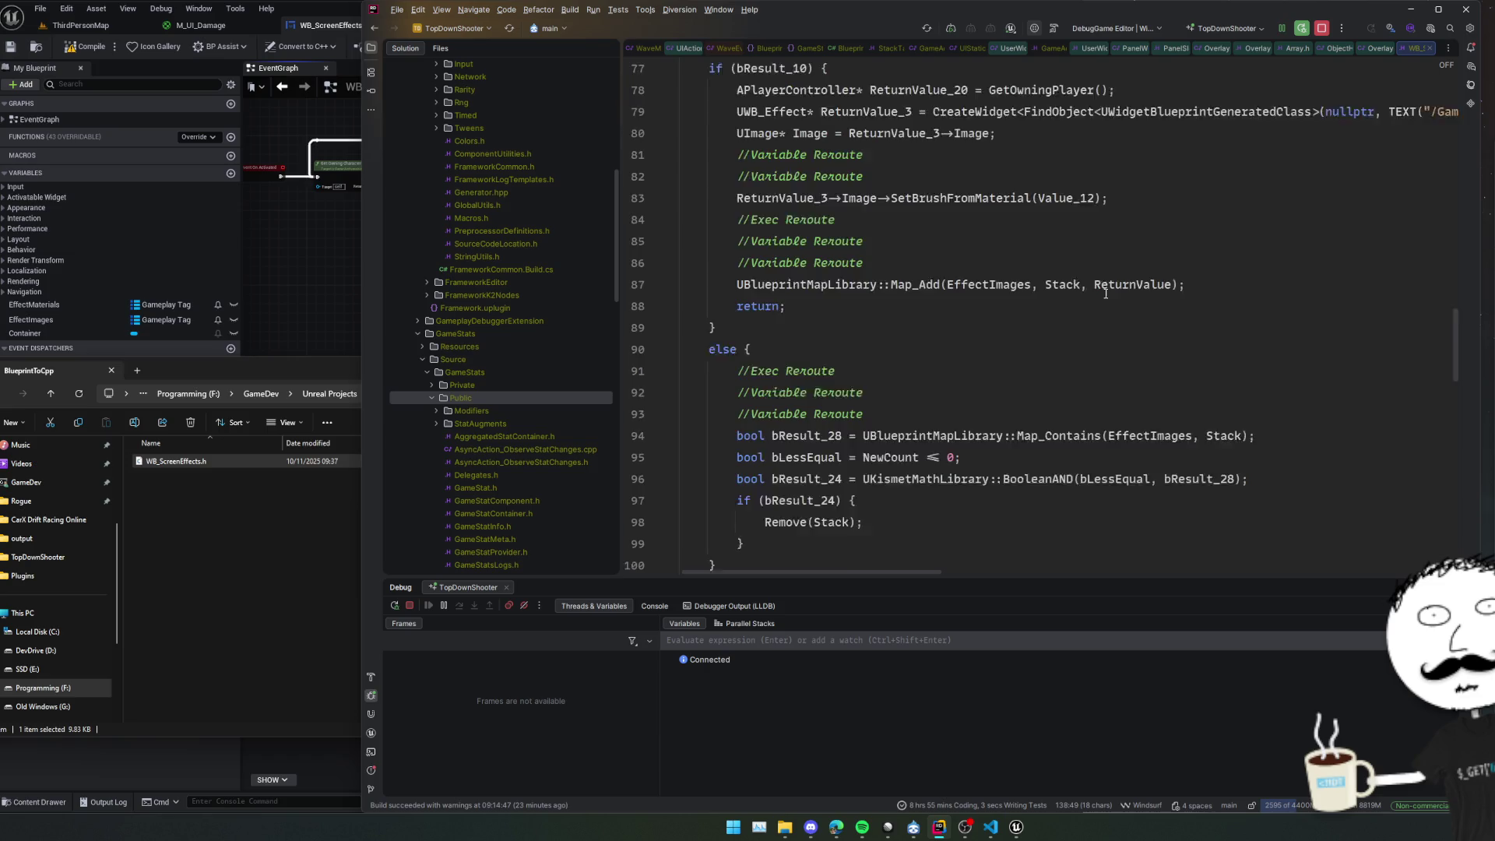
{"action": "scroll", "coordinate": [1106, 293], "scroll_direction": "down", "scroll_amount": 1}
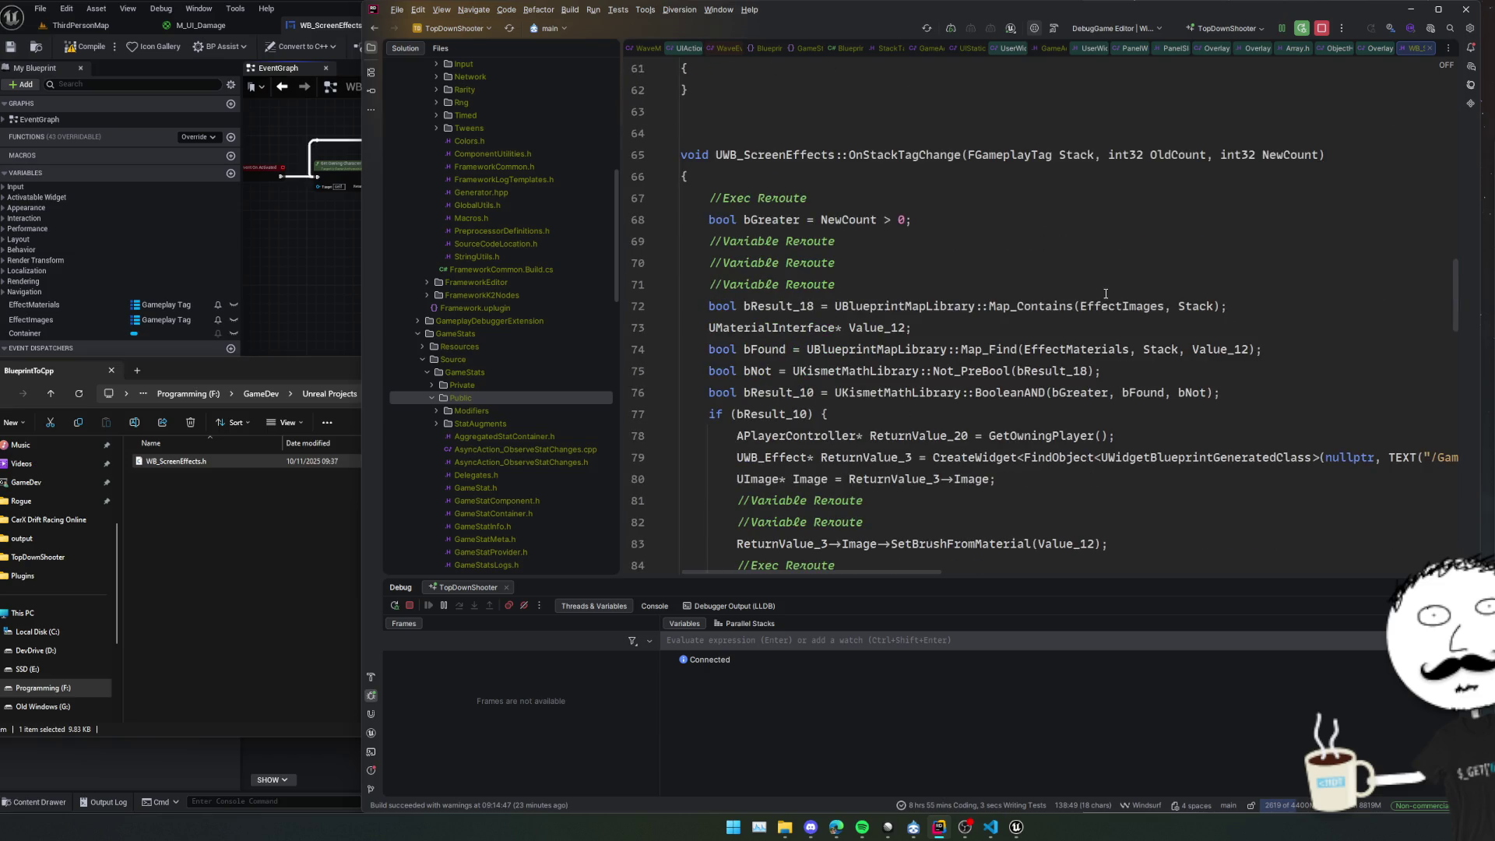
{"action": "scroll", "coordinate": [1105, 294], "scroll_direction": "down", "scroll_amount": 1}
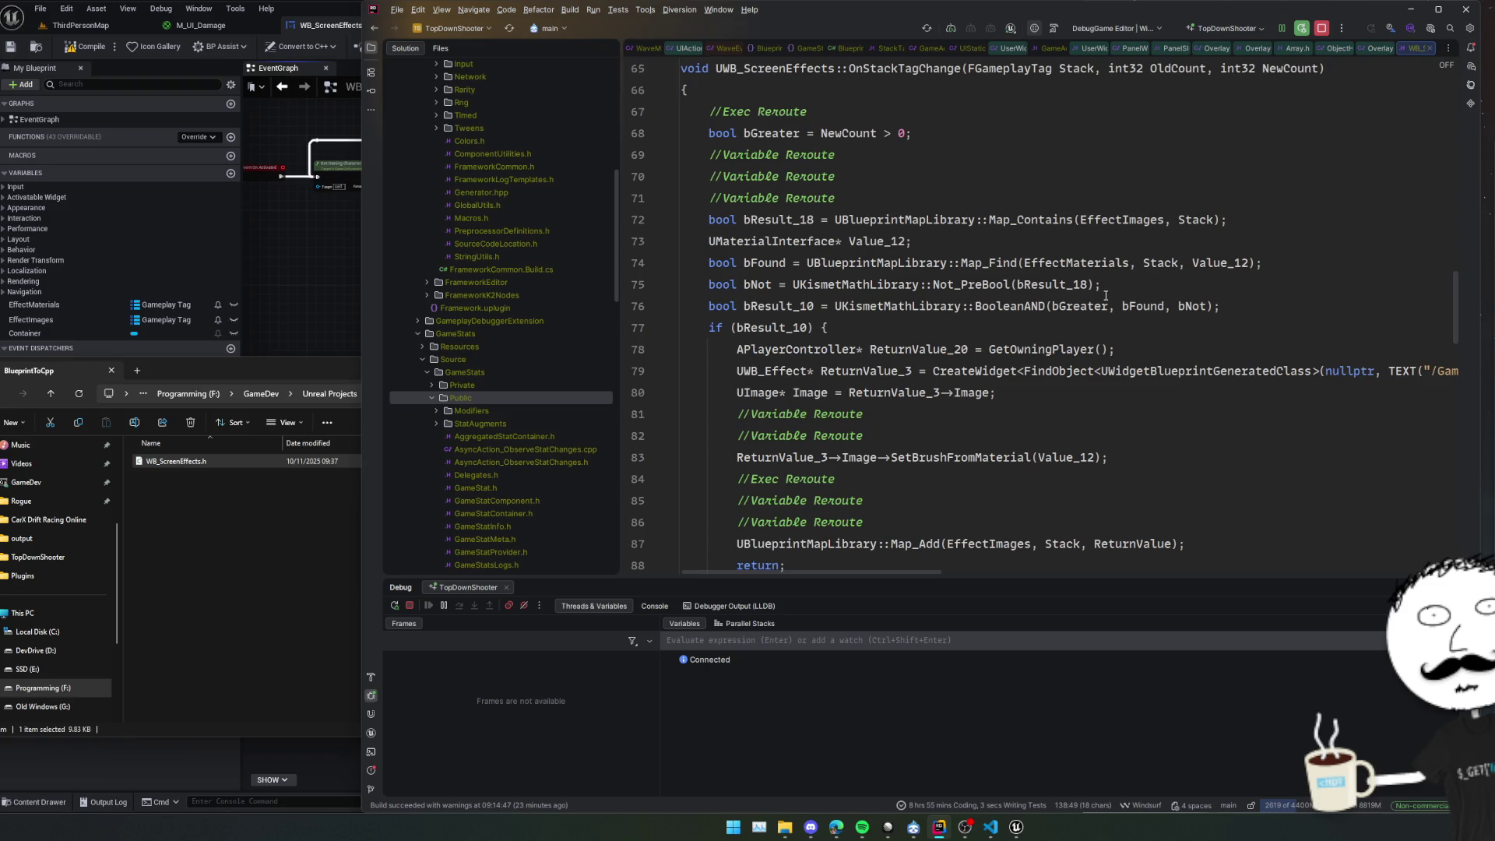
Add a Damage image inside Container in the Designer and duplicate it as Gas.
{"action": "left_click", "coordinate": [331, 241]}
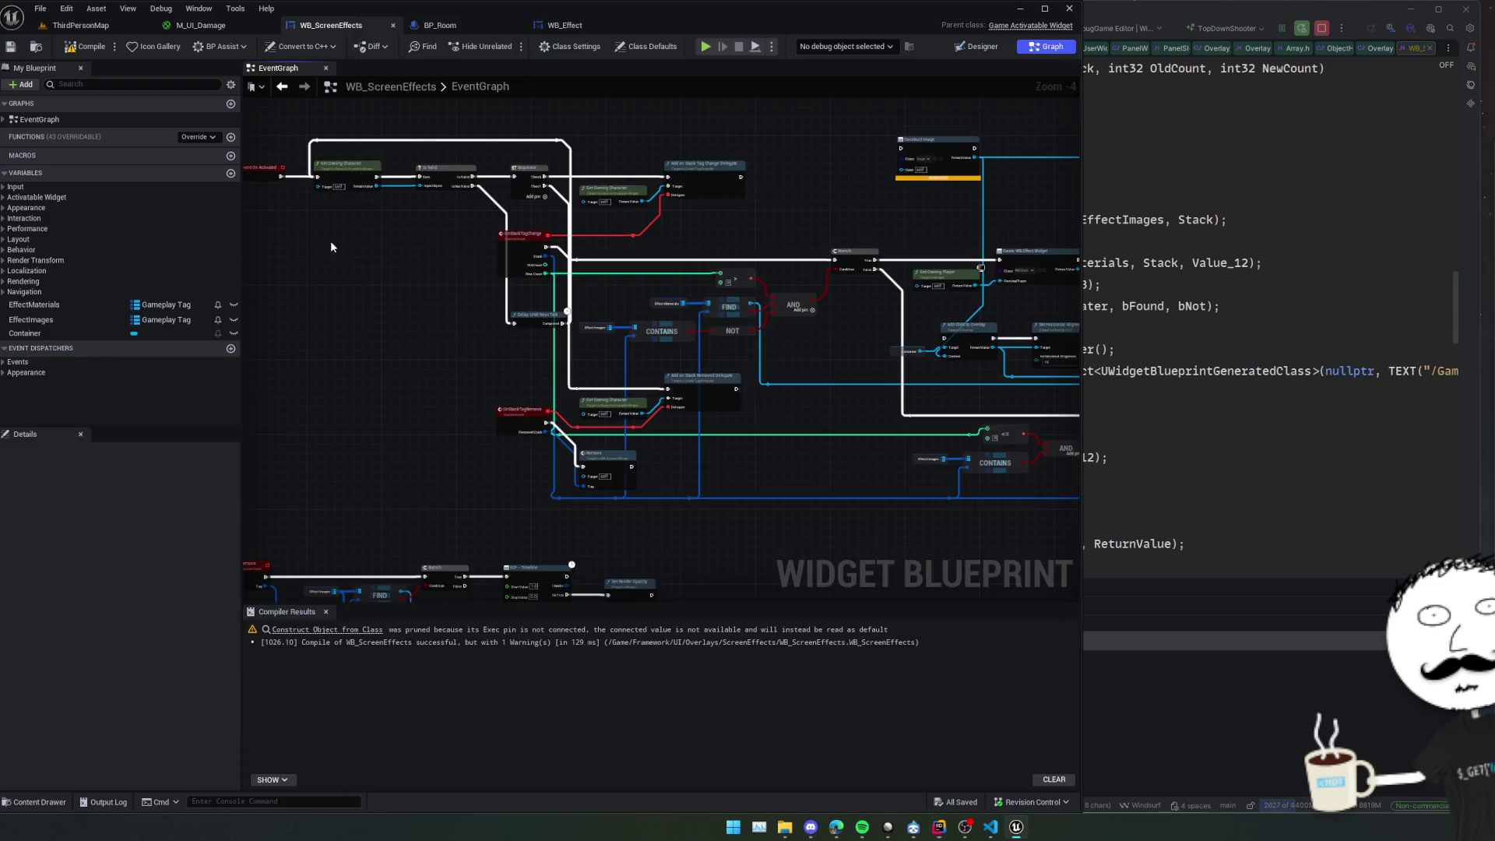
{"action": "left_click", "coordinate": [973, 46]}
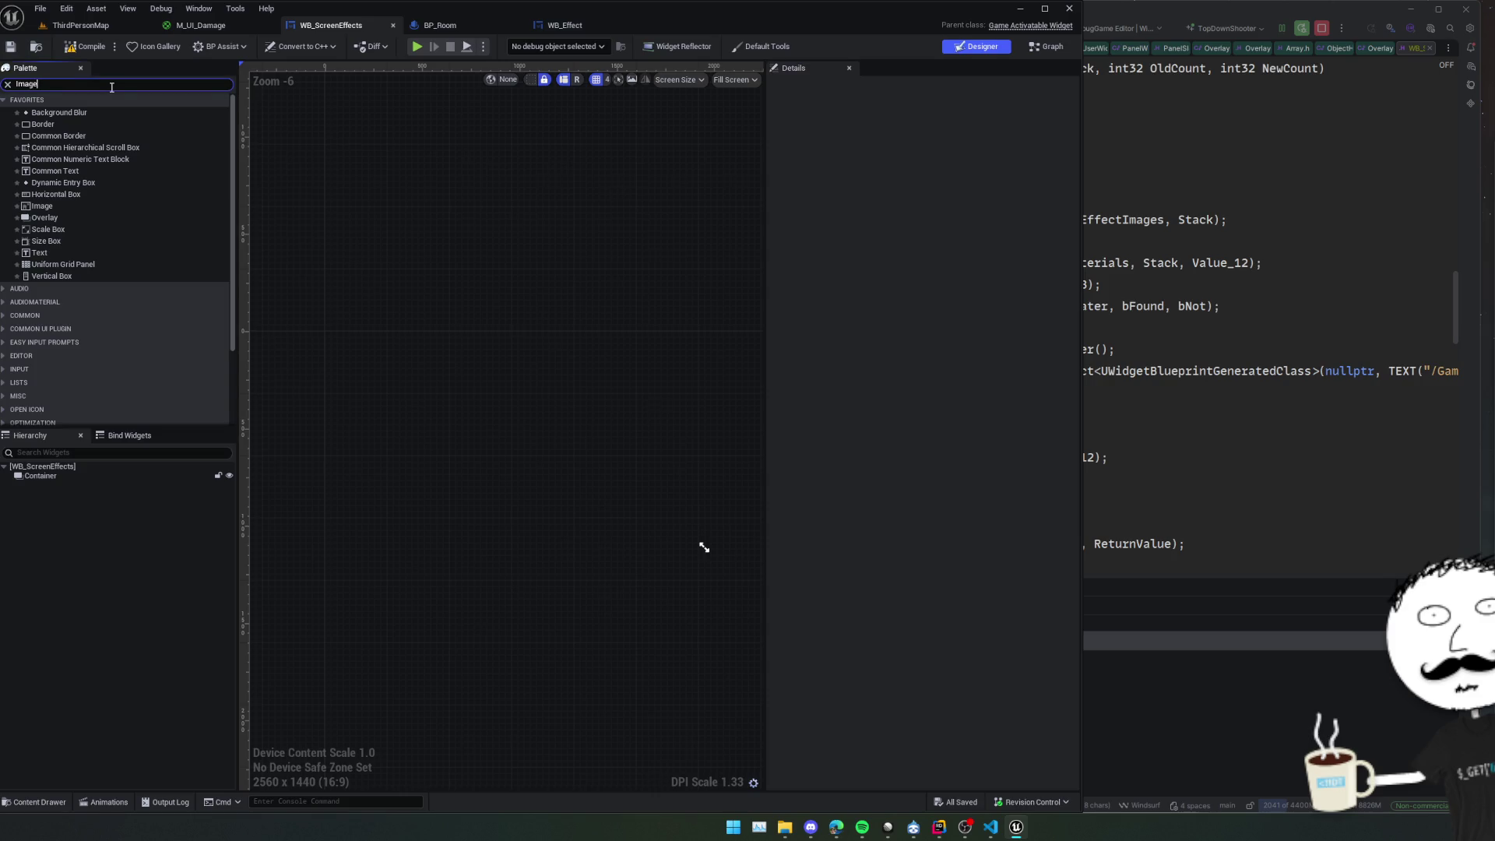
{"action": "mouse_move", "coordinate": [54, 113]}
{"action": "left_mouse_down"}
{"action": "mouse_move", "coordinate": [83, 445]}
{"action": "mouse_move", "coordinate": [66, 473]}
{"action": "left_mouse_up"}
{"action": "type", "text": "Damage"}
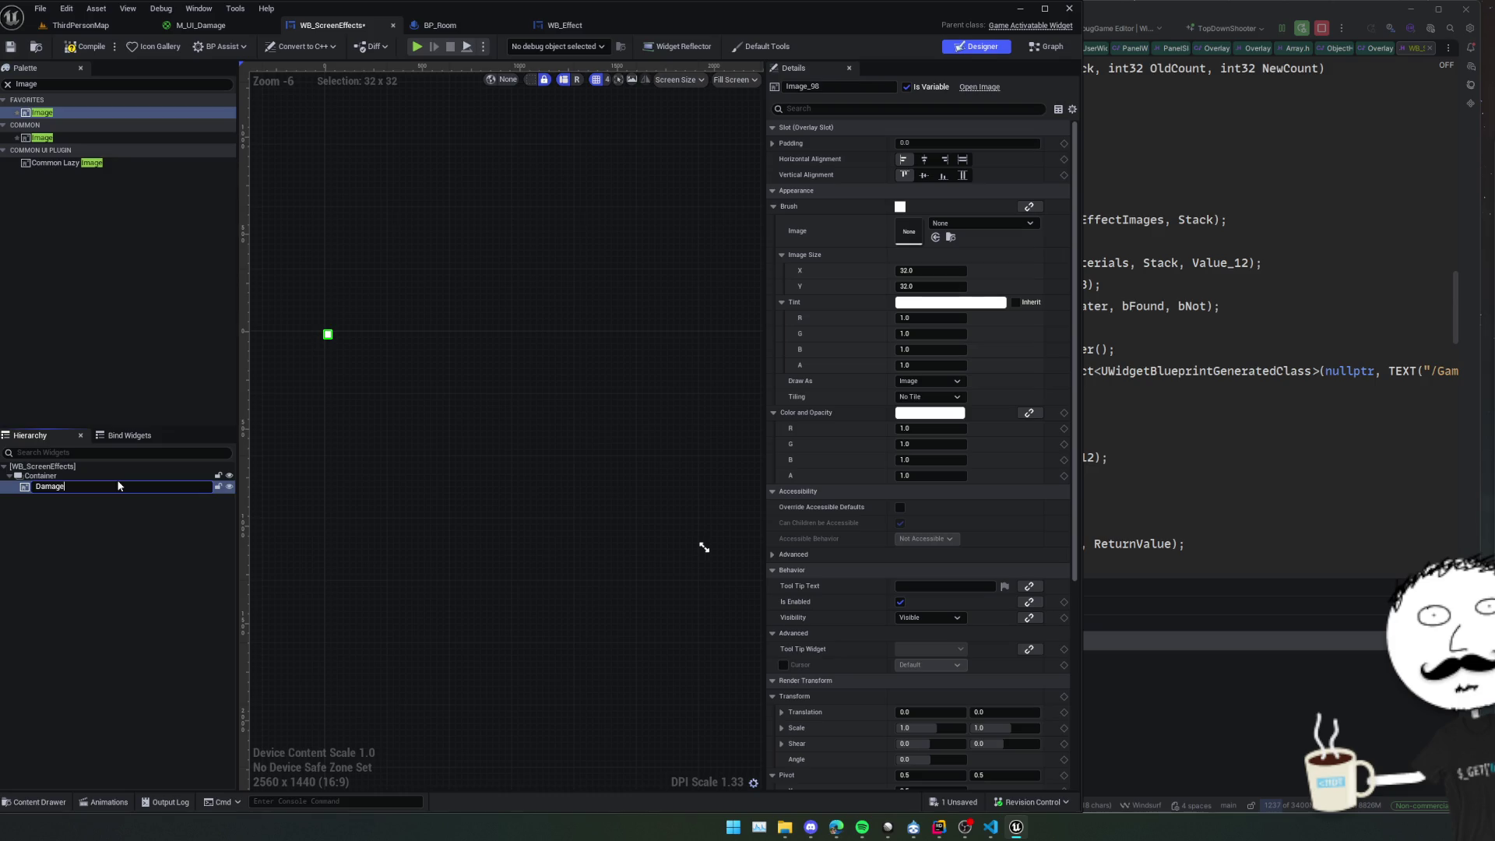
{"action": "key", "text": "Return"}
{"action": "key", "text": "ctrl+d"}
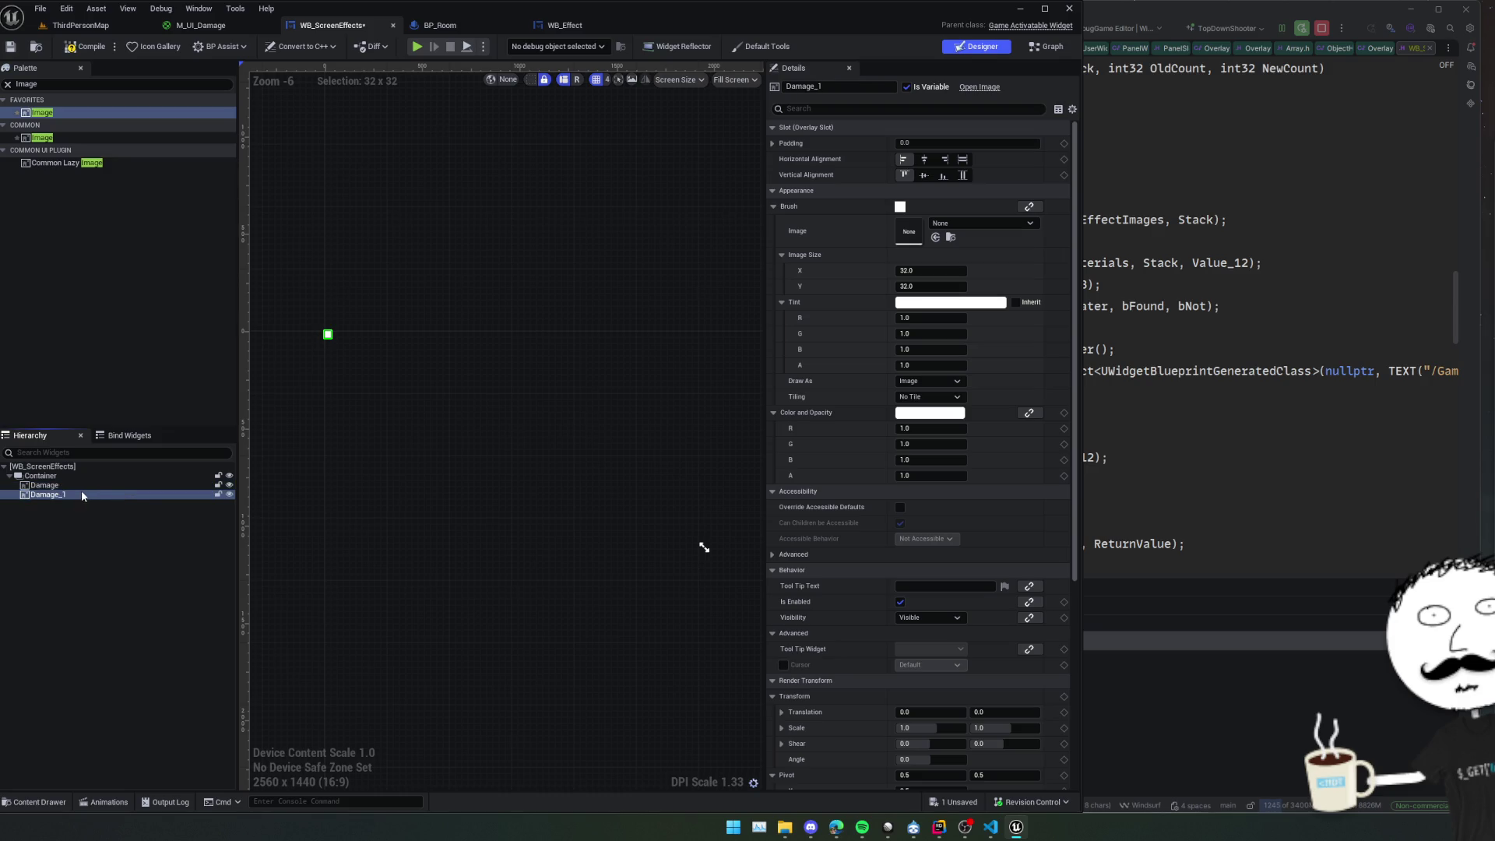
{"action": "key", "text": "F2"}
{"action": "type", "text": "Gas"}
{"action": "key", "text": "Return"}
Set both images to Fill alignment and assign M_UI_Damage and M_UI_Gas brushes.
{"action": "left_click", "coordinate": [94, 486], "text": "ctrl"}
{"action": "left_click", "coordinate": [963, 159]}
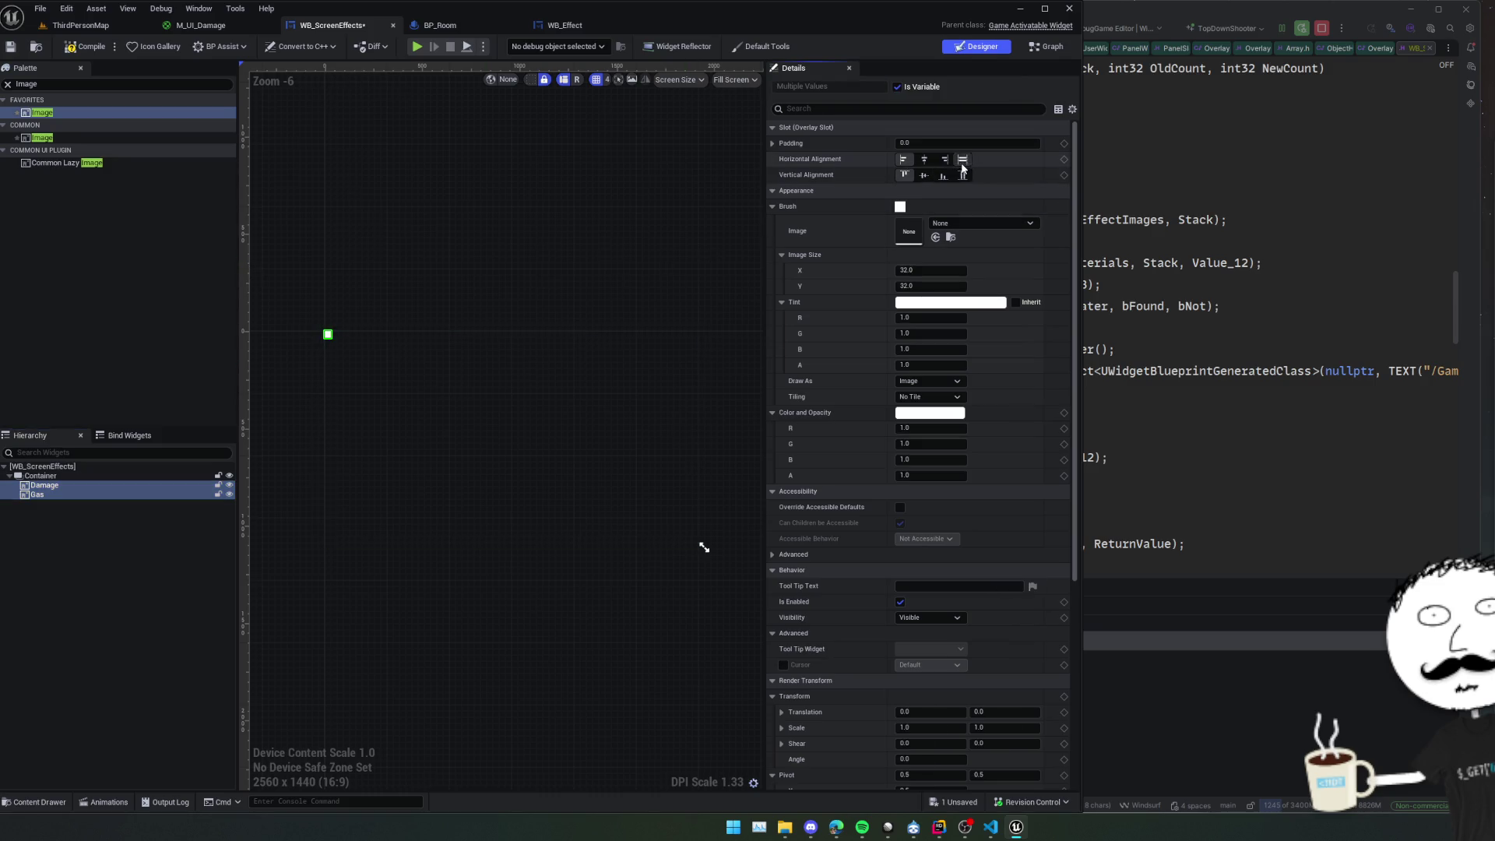
{"action": "left_click", "coordinate": [962, 175]}
{"action": "left_click", "coordinate": [124, 486]}
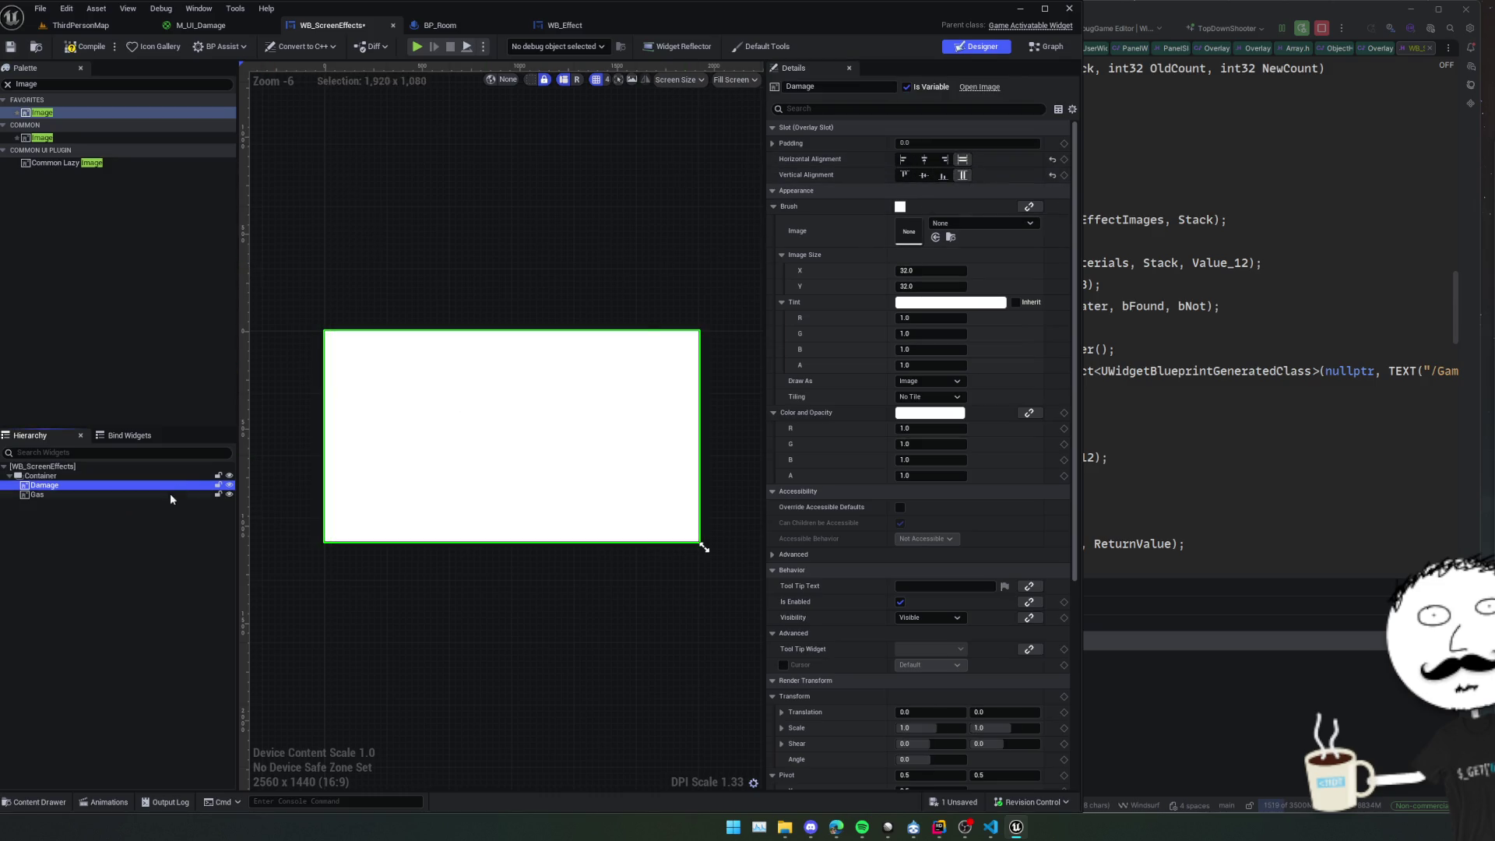
{"action": "left_click", "coordinate": [984, 224]}
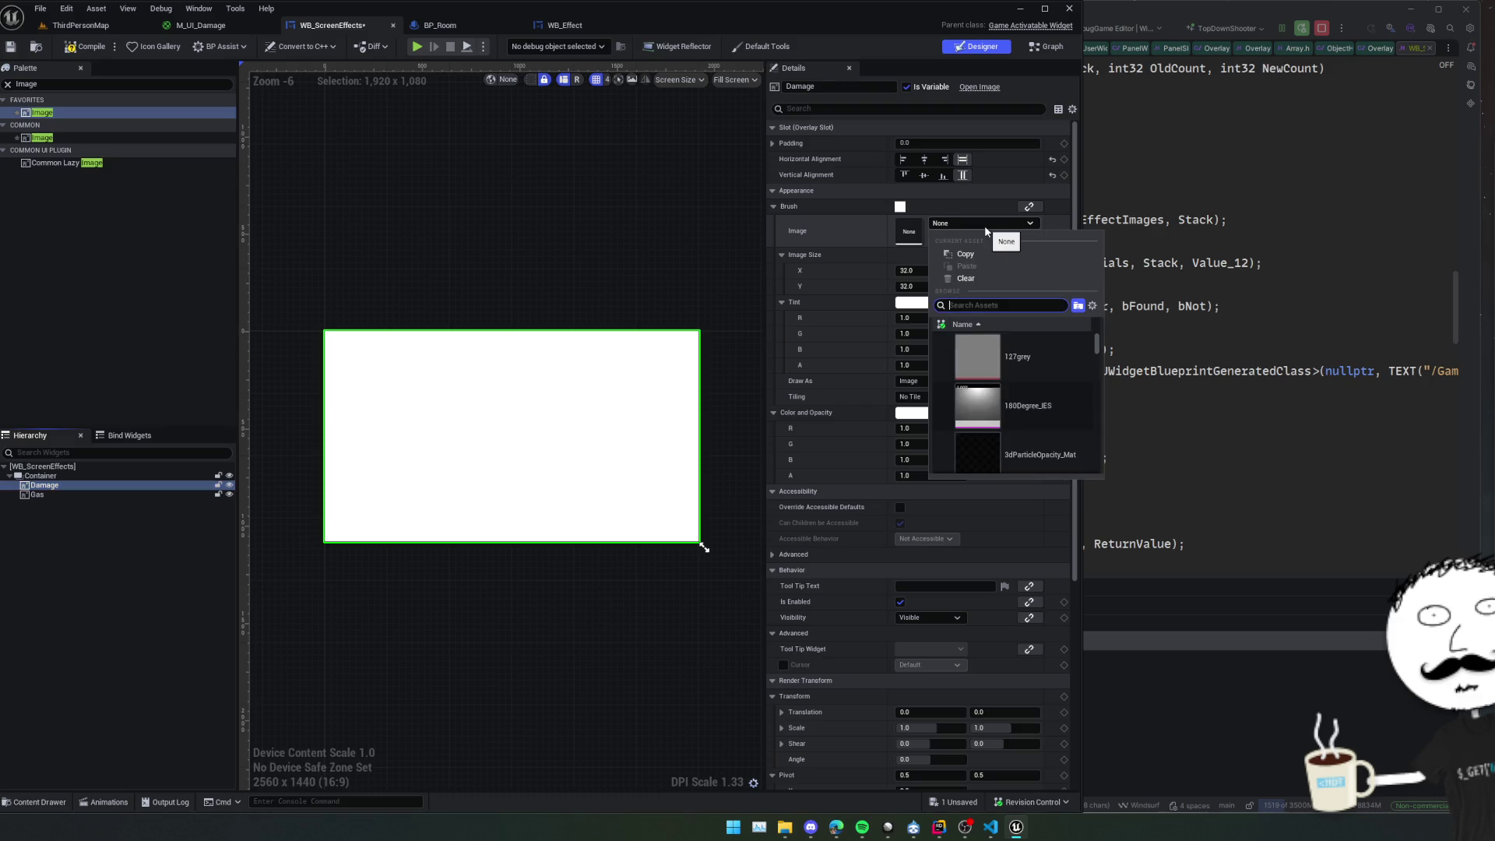
{"action": "key", "text": "Escape"}
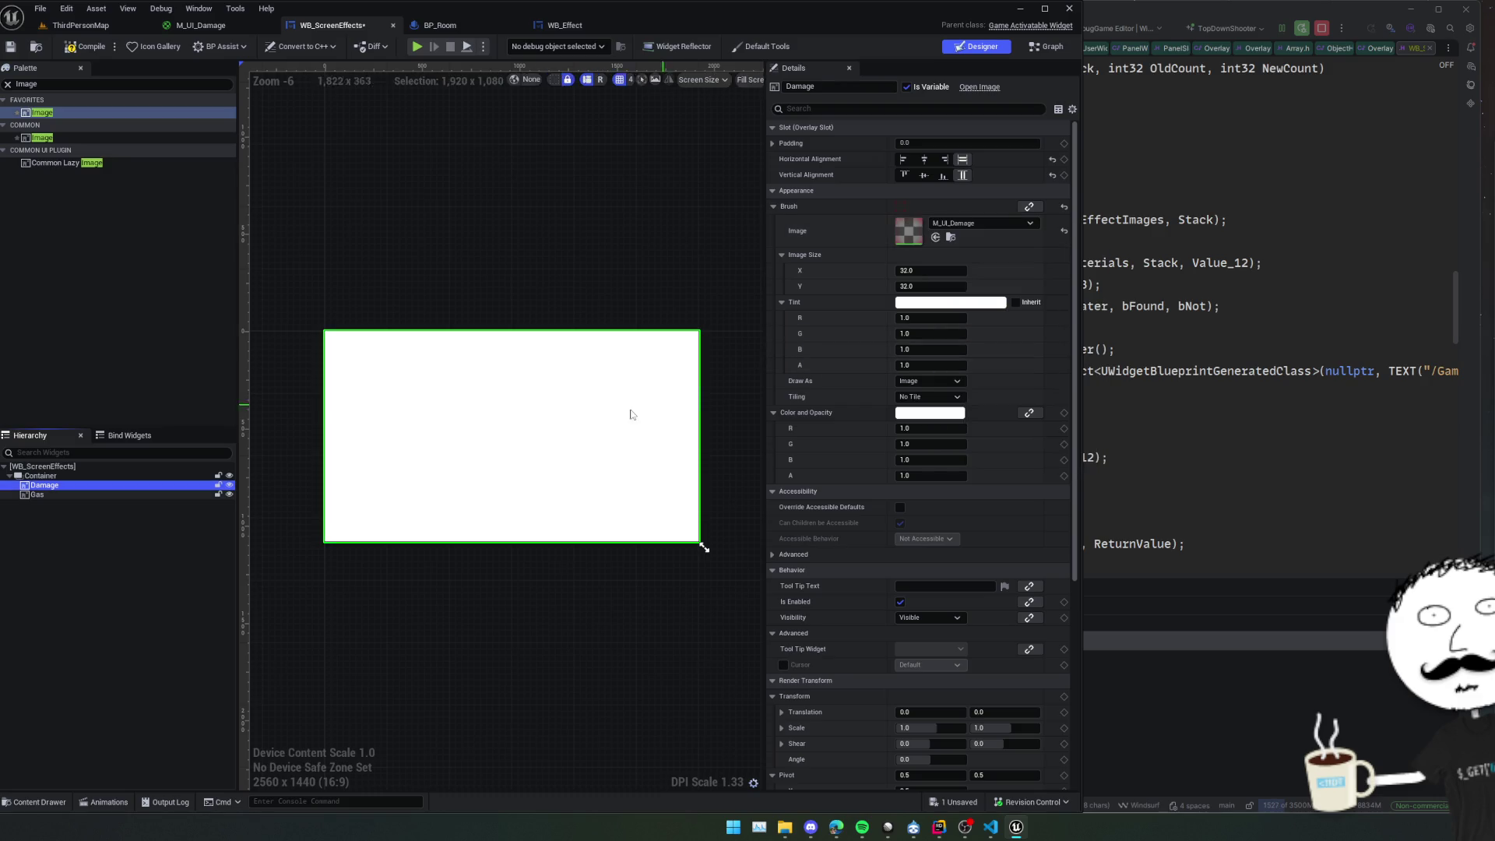
{"action": "left_click", "coordinate": [130, 494]}
{"action": "left_click", "coordinate": [983, 223]}
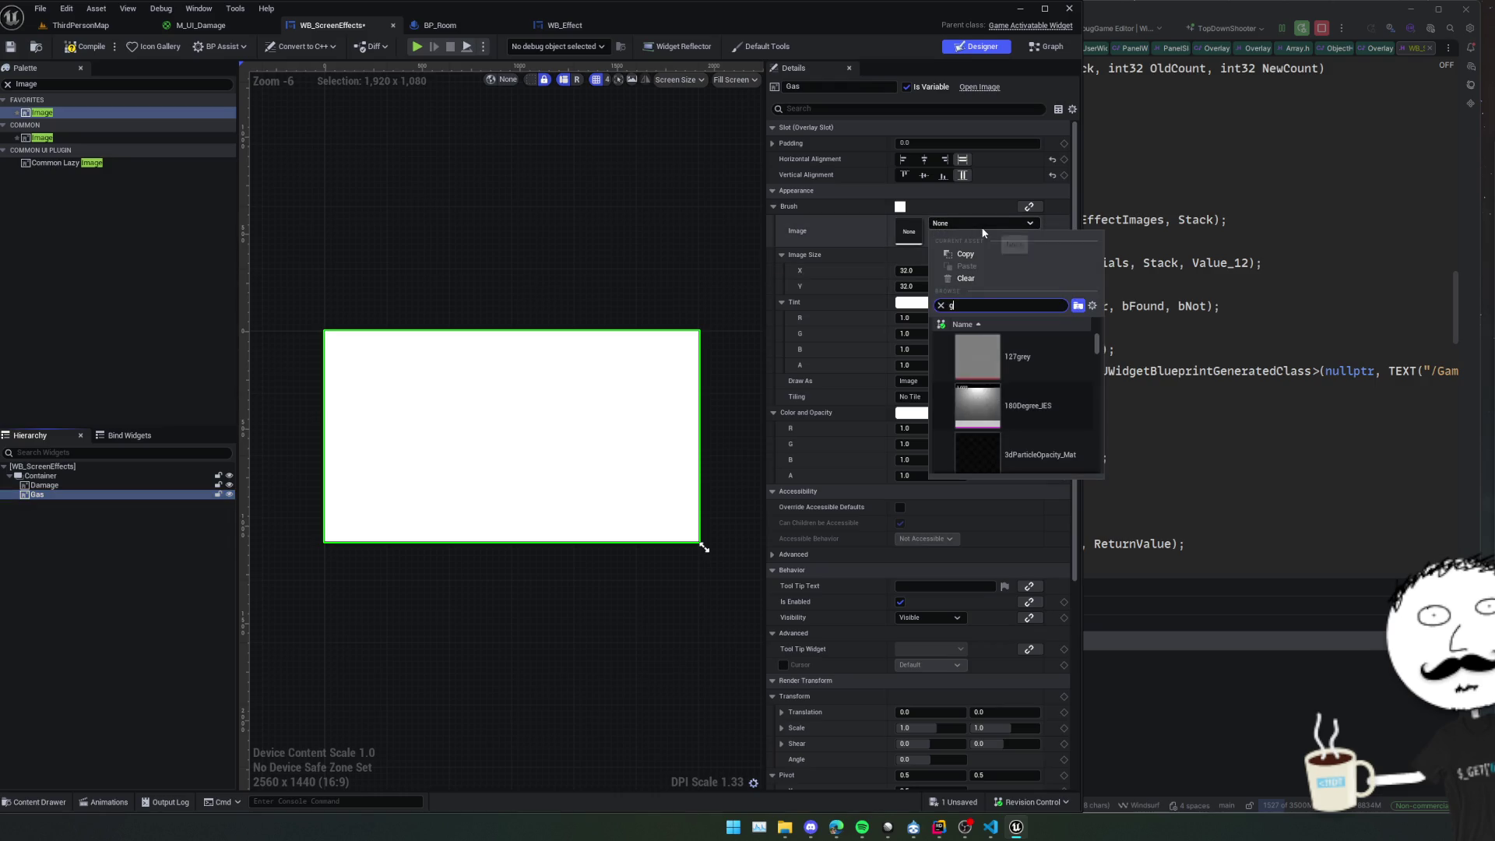
{"action": "type", "text": "gas"}
{"action": "left_click", "coordinate": [1068, 360]}
Save and compile the WB_ScreenEffects widget blueprint.
{"action": "left_click", "coordinate": [681, 294]}
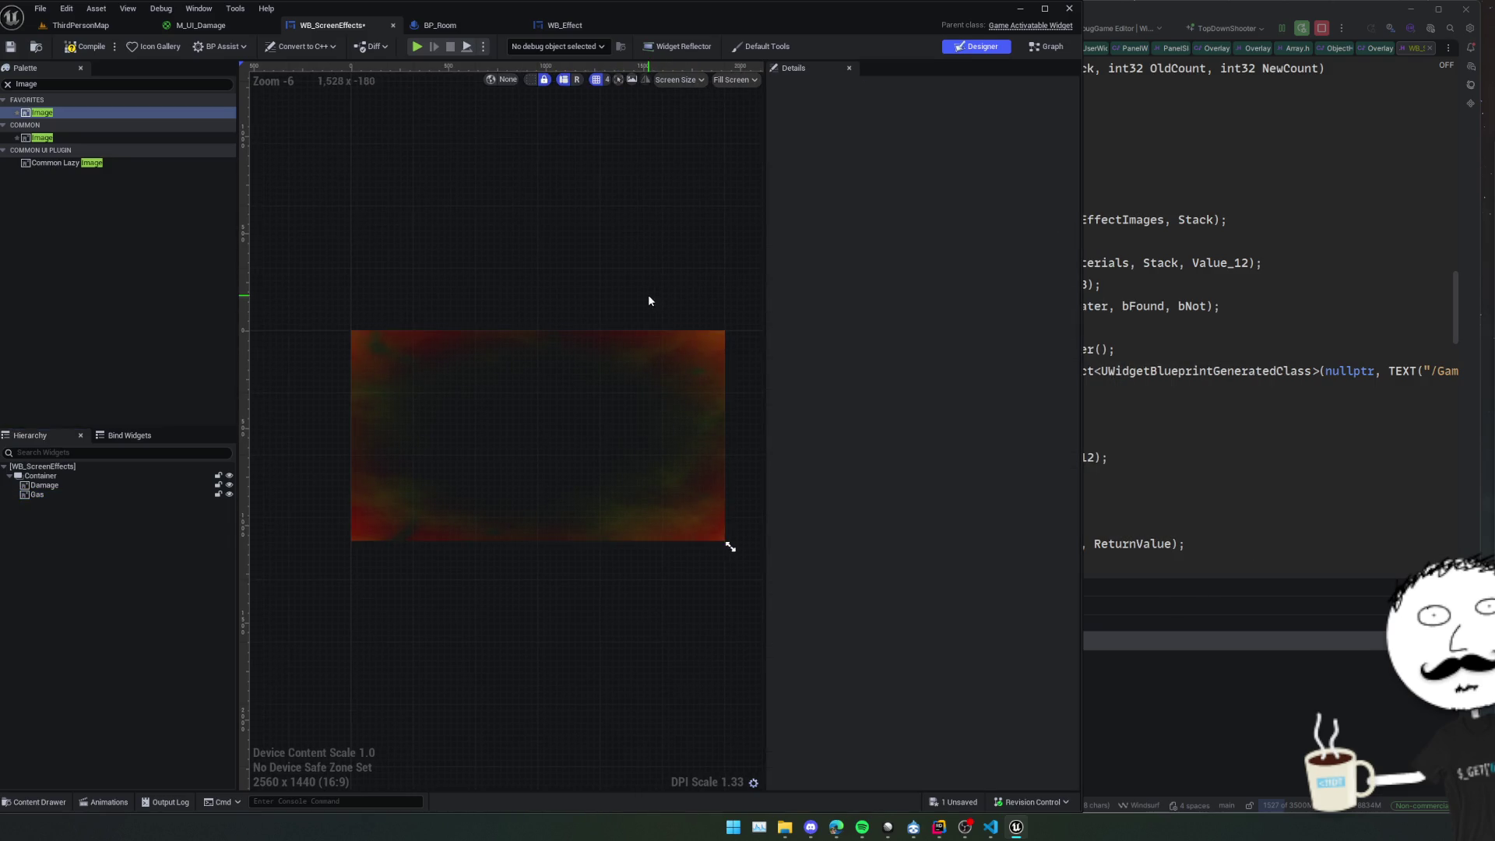
{"action": "mouse_move", "coordinate": [648, 301]}
{"action": "left_mouse_down"}
{"action": "mouse_move", "coordinate": [552, 295]}
{"action": "mouse_move", "coordinate": [551, 279]}
{"action": "left_mouse_up"}
{"action": "key", "text": "ctrl+s"}
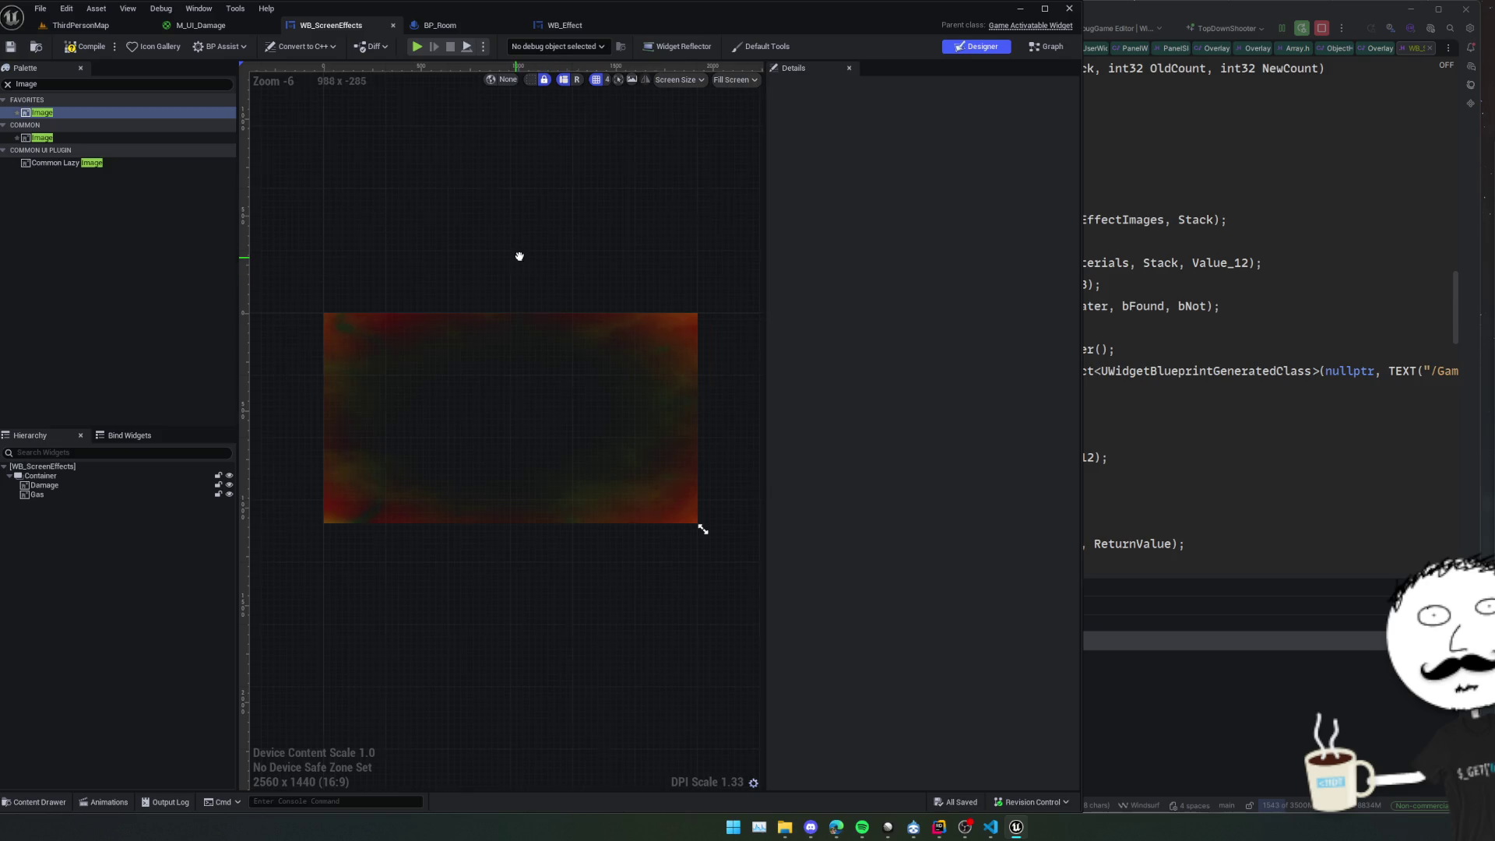
{"action": "left_click", "coordinate": [86, 46]}
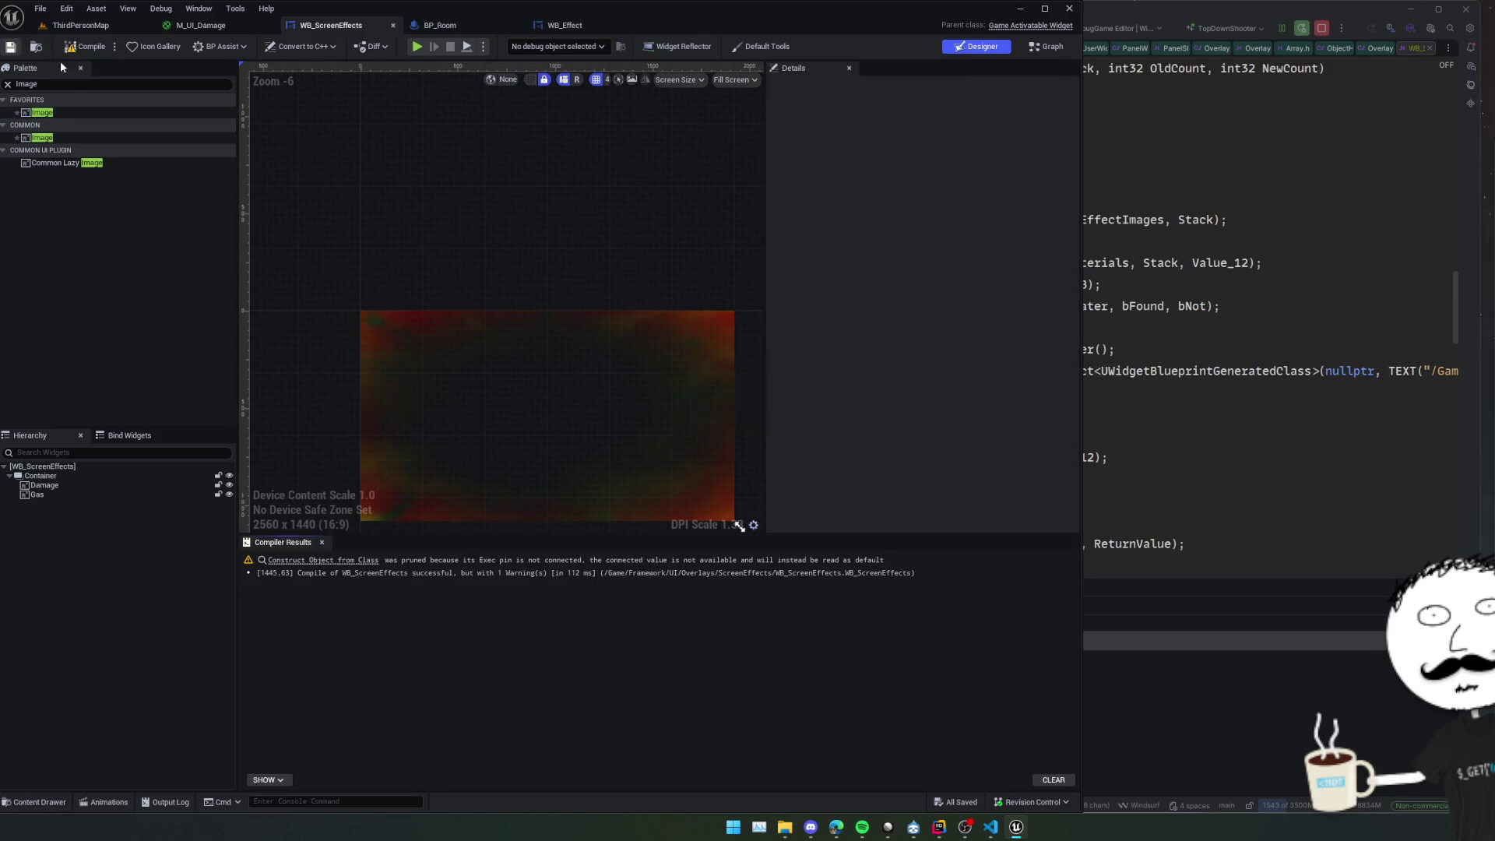
{"action": "mouse_move", "coordinate": [403, 194]}
{"action": "left_mouse_down"}
{"action": "mouse_move", "coordinate": [481, 175]}
{"action": "mouse_move", "coordinate": [474, 190]}
{"action": "mouse_move", "coordinate": [527, 221]}
{"action": "mouse_move", "coordinate": [501, 190]}
{"action": "mouse_move", "coordinate": [514, 179]}
{"action": "left_mouse_up"}
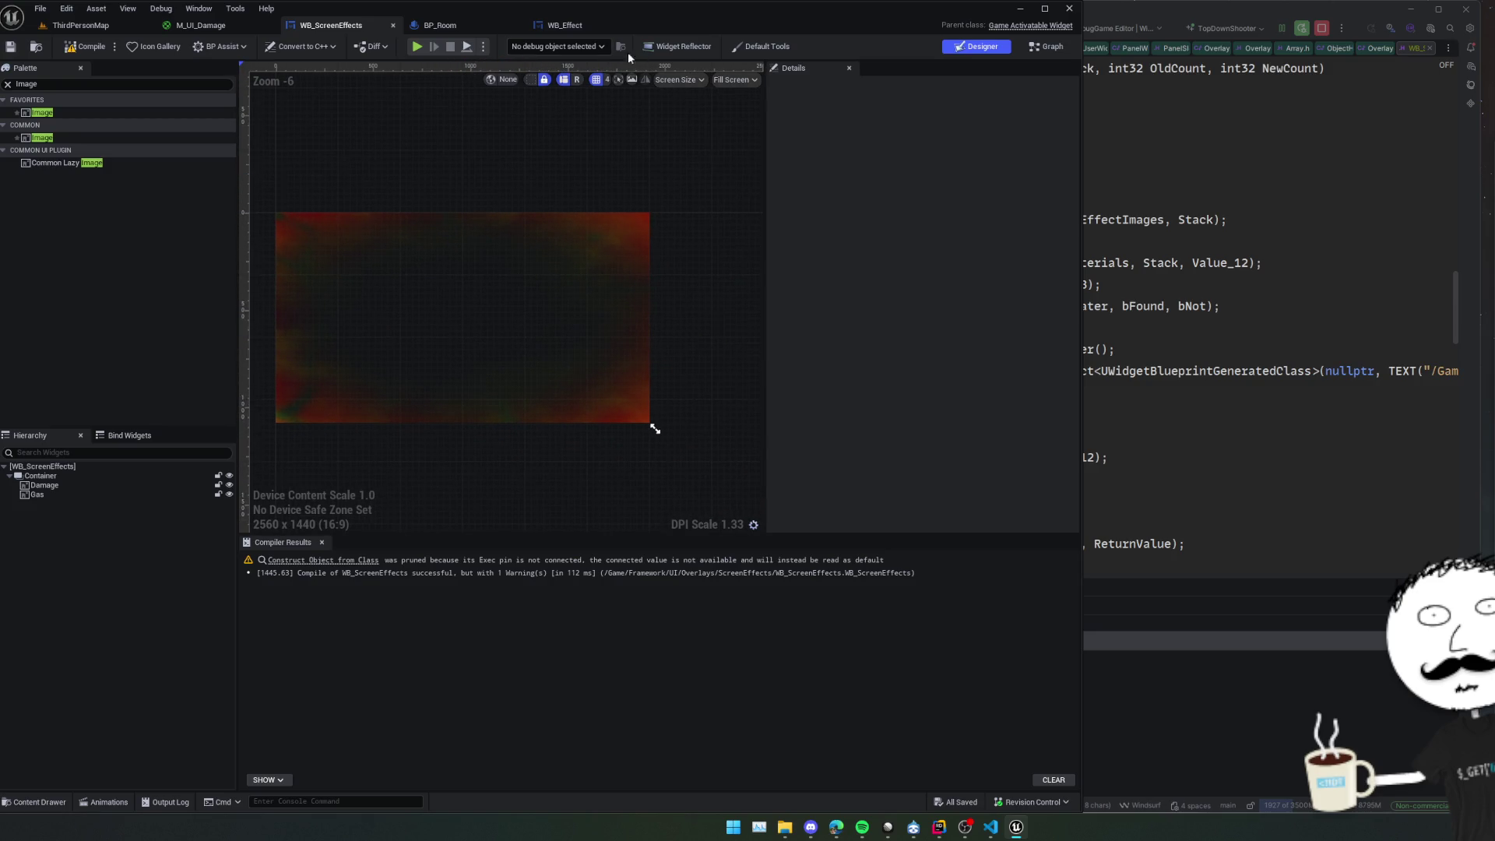
{"action": "left_click", "coordinate": [564, 24]}
{"action": "left_click", "coordinate": [381, 25]}
Delete the Construct Image node from the tag-change logic in the EventGraph.
{"action": "left_click", "coordinate": [1052, 47]}
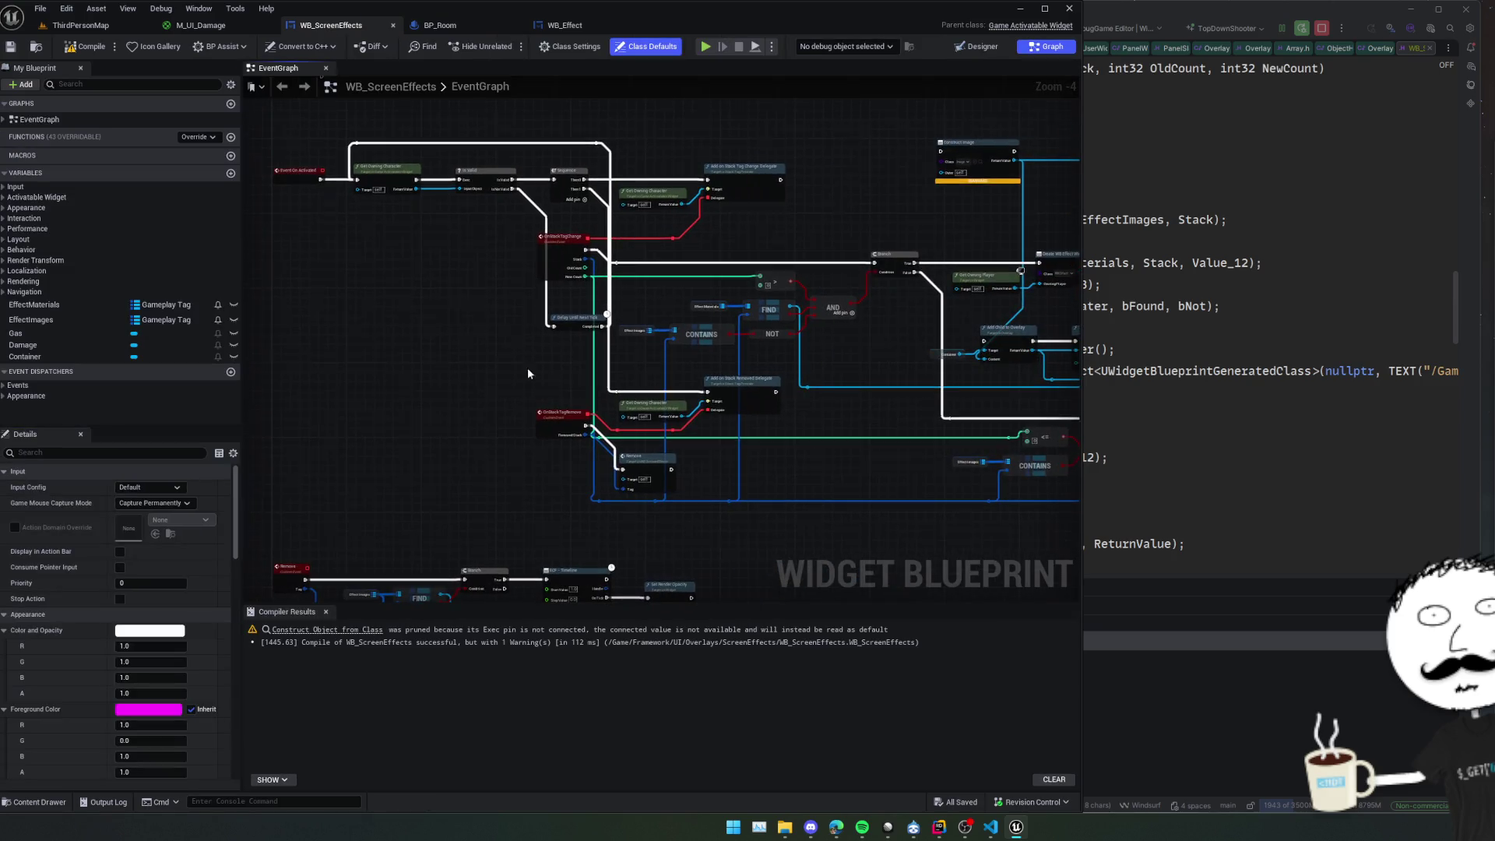
{"action": "scroll", "coordinate": [528, 373], "scroll_direction": "up", "scroll_amount": 2}
{"action": "left_click_drag", "start_coordinate": [895, 424], "coordinate": [654, 434]}
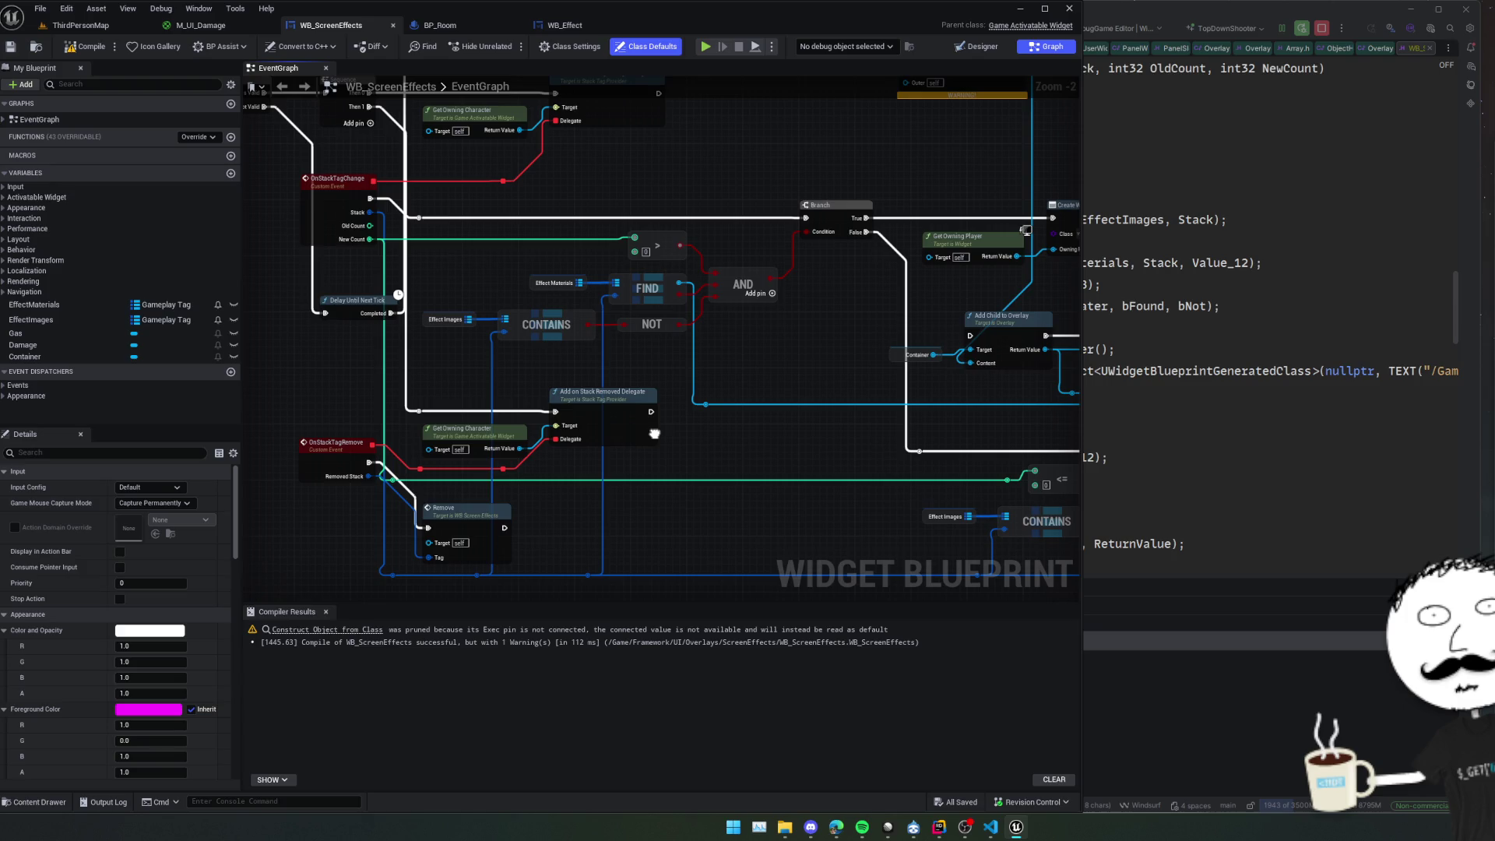
{"action": "scroll", "coordinate": [654, 434], "scroll_direction": "down", "scroll_amount": 1}
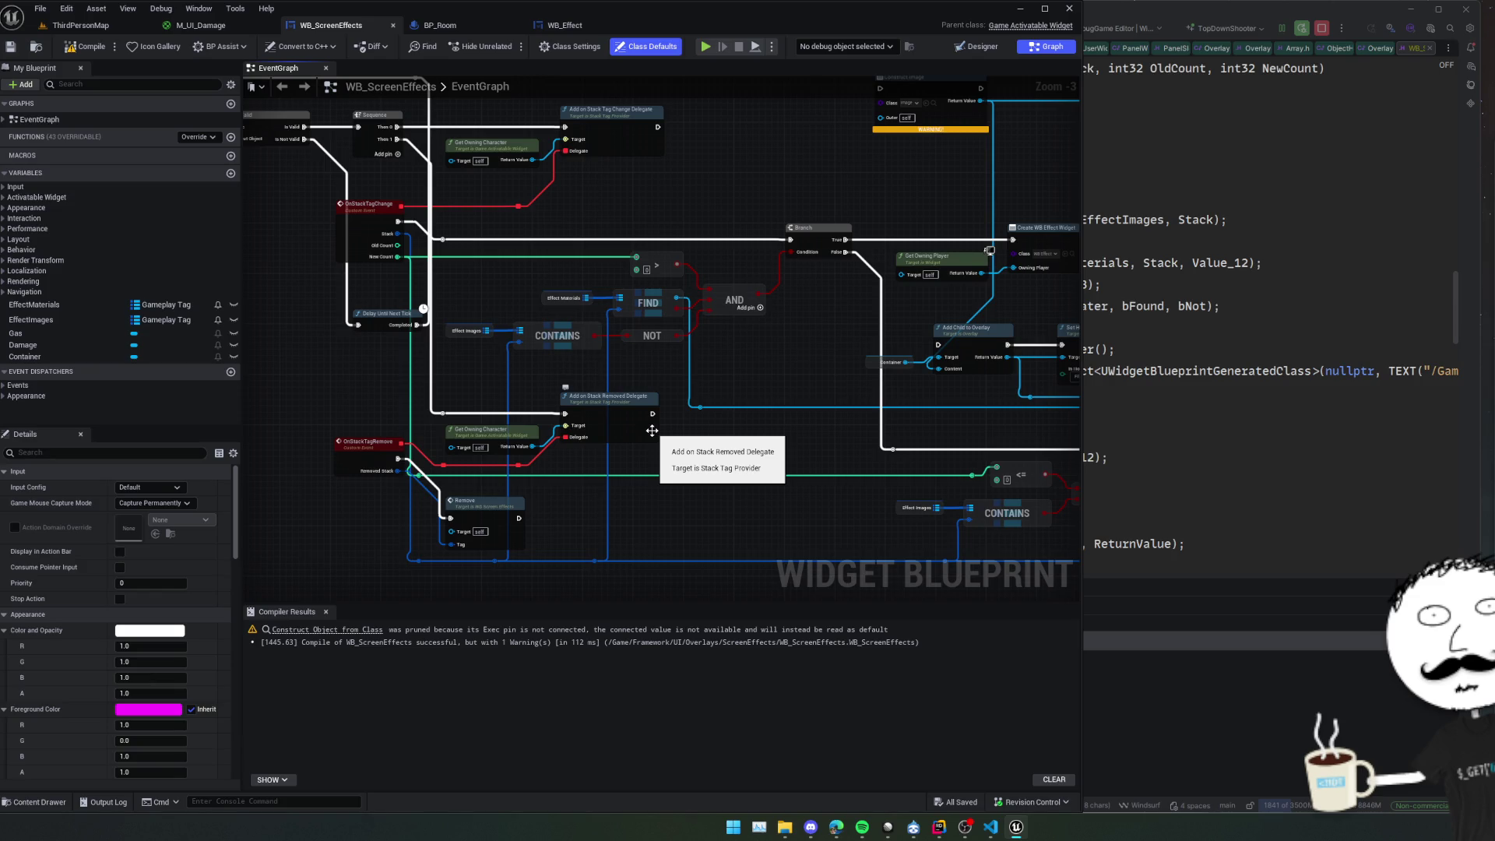
{"action": "left_click_drag", "start_coordinate": [858, 338], "coordinate": [622, 355]}
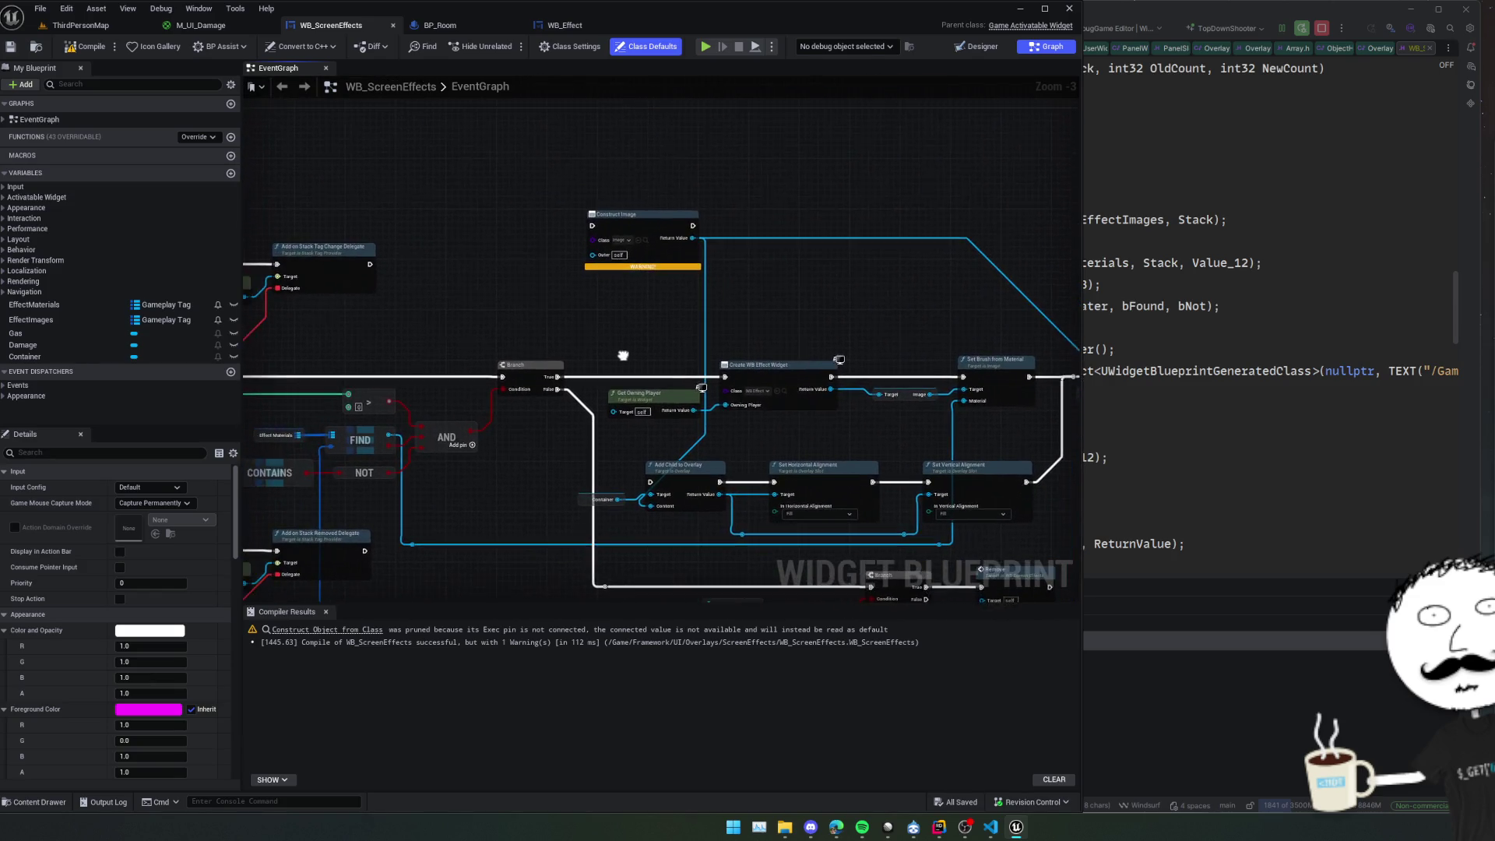
{"action": "left_click", "coordinate": [599, 218]}
{"action": "key", "text": "Delete"}
Delete the Add Child, alignment, Container getter, owning player, create widget and brush nodes.
{"action": "mouse_move", "coordinate": [834, 254]}
{"action": "left_mouse_down"}
{"action": "mouse_move", "coordinate": [693, 274]}
{"action": "mouse_move", "coordinate": [683, 169]}
{"action": "left_mouse_up"}
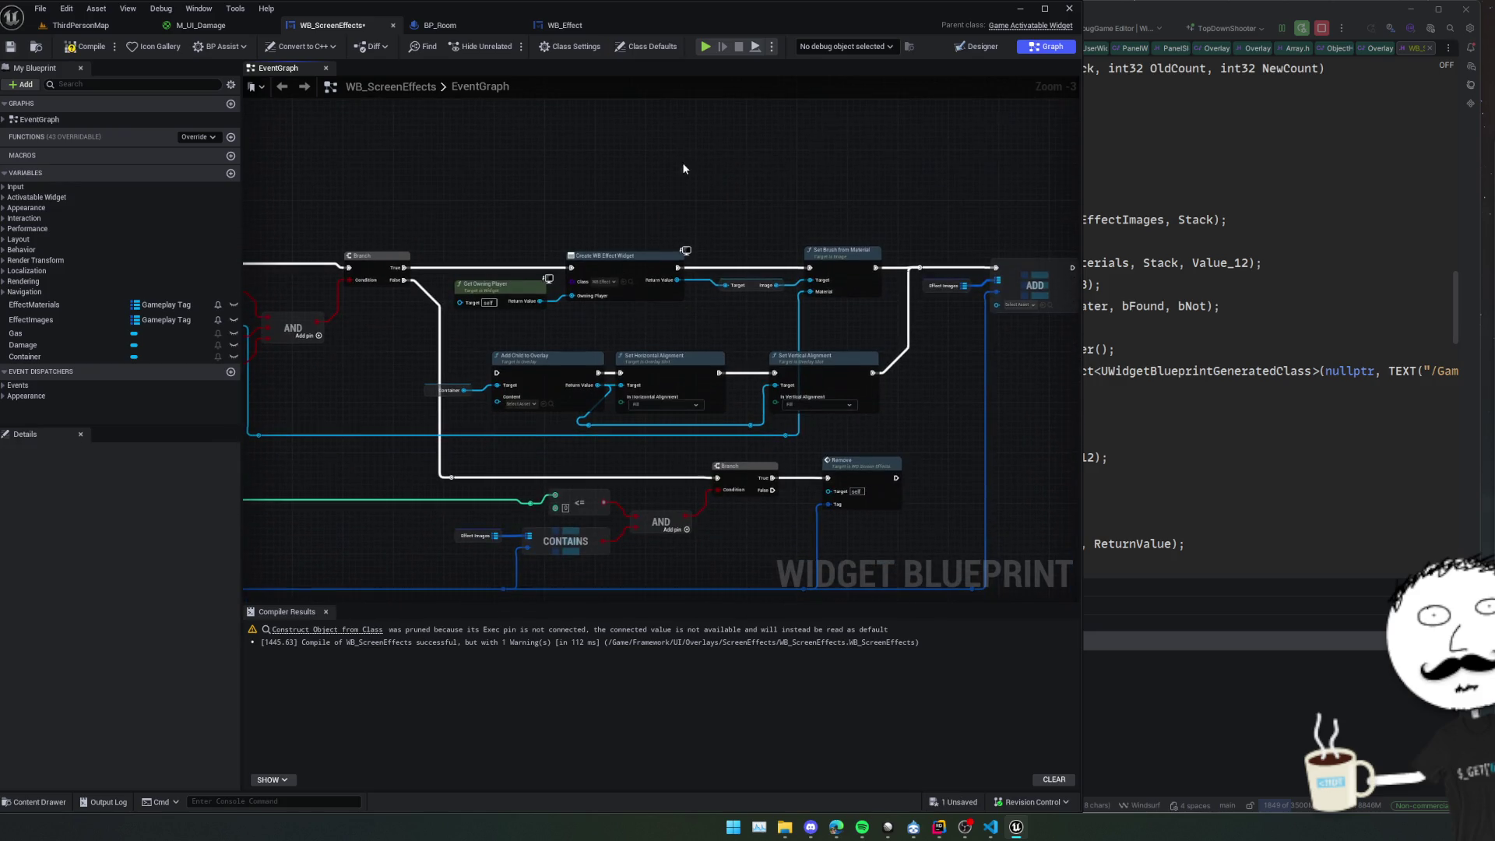
{"action": "mouse_move", "coordinate": [412, 357]}
{"action": "left_mouse_down"}
{"action": "mouse_move", "coordinate": [771, 428]}
{"action": "mouse_move", "coordinate": [810, 389]}
{"action": "left_mouse_up"}
{"action": "key", "text": "Delete"}
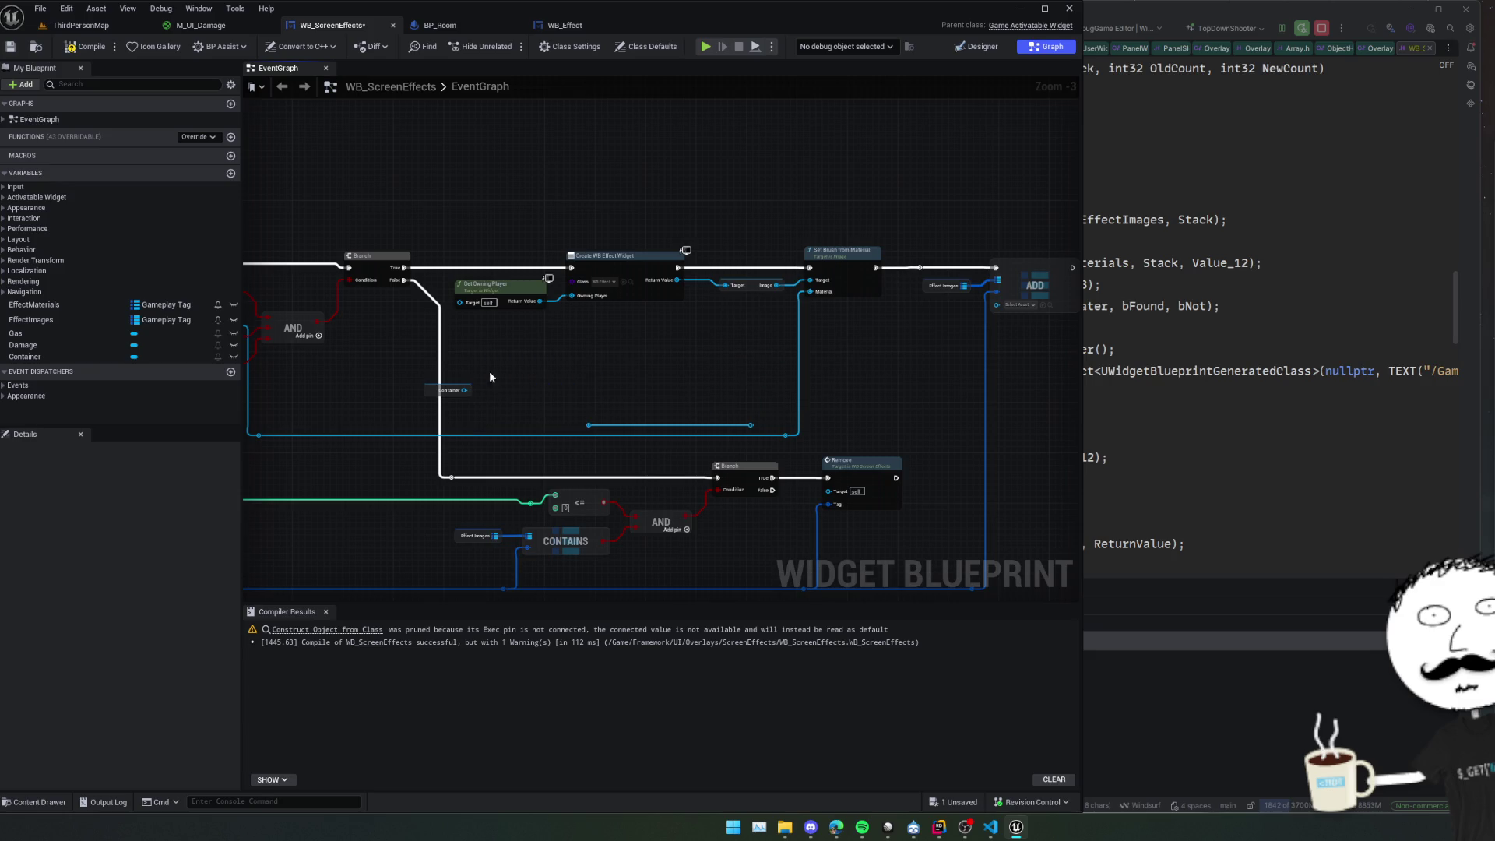
{"action": "left_click_drag", "start_coordinate": [562, 414], "coordinate": [774, 433]}
{"action": "key", "text": "Delete"}
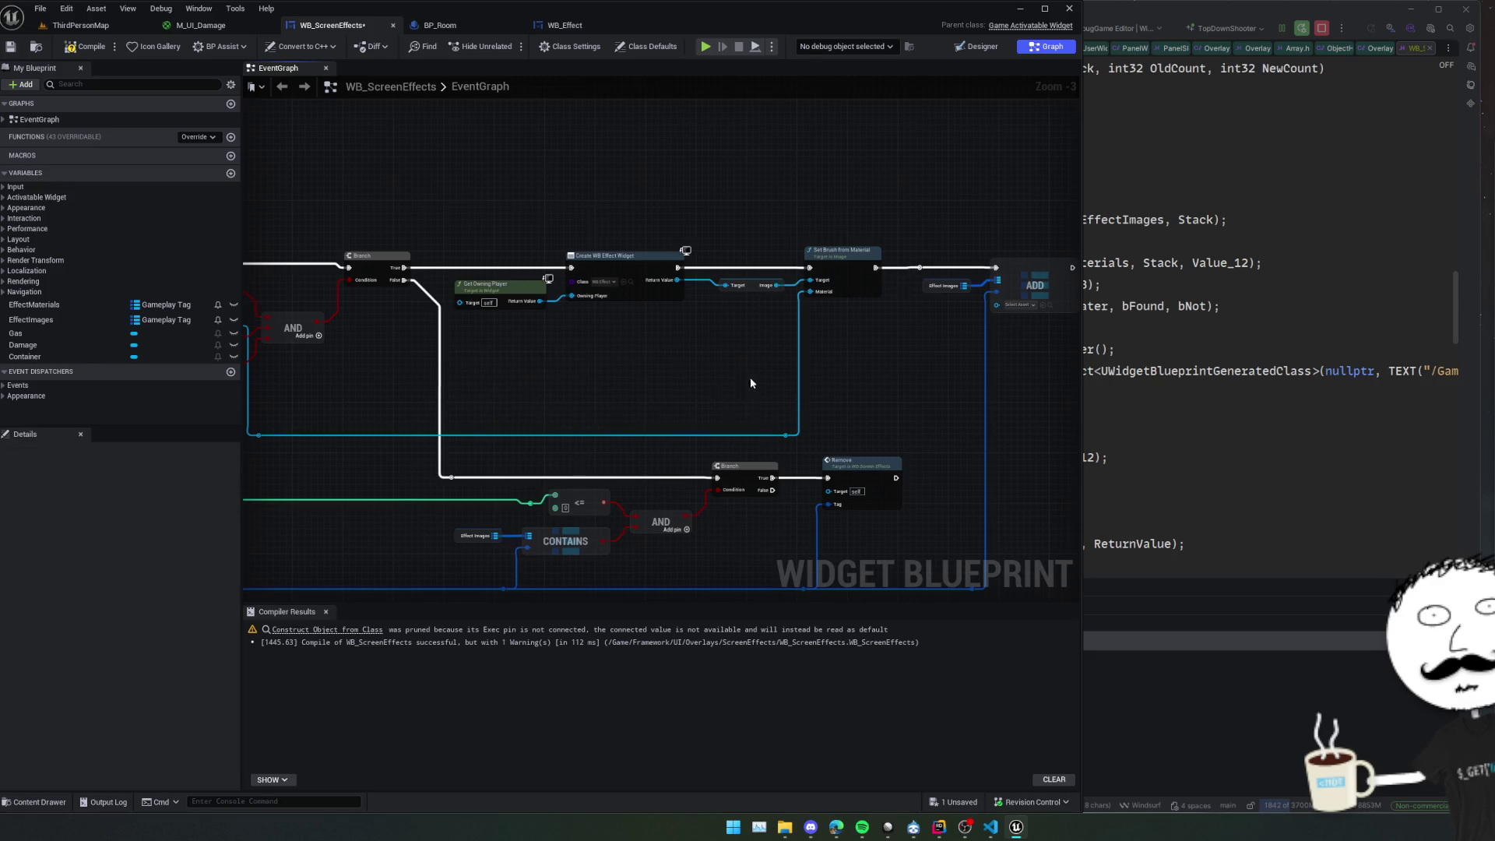
{"action": "mouse_move", "coordinate": [750, 377]}
{"action": "left_mouse_down"}
{"action": "mouse_move", "coordinate": [772, 405]}
{"action": "mouse_move", "coordinate": [724, 384]}
{"action": "left_mouse_up"}
{"action": "left_click_drag", "start_coordinate": [534, 383], "coordinate": [664, 297]}
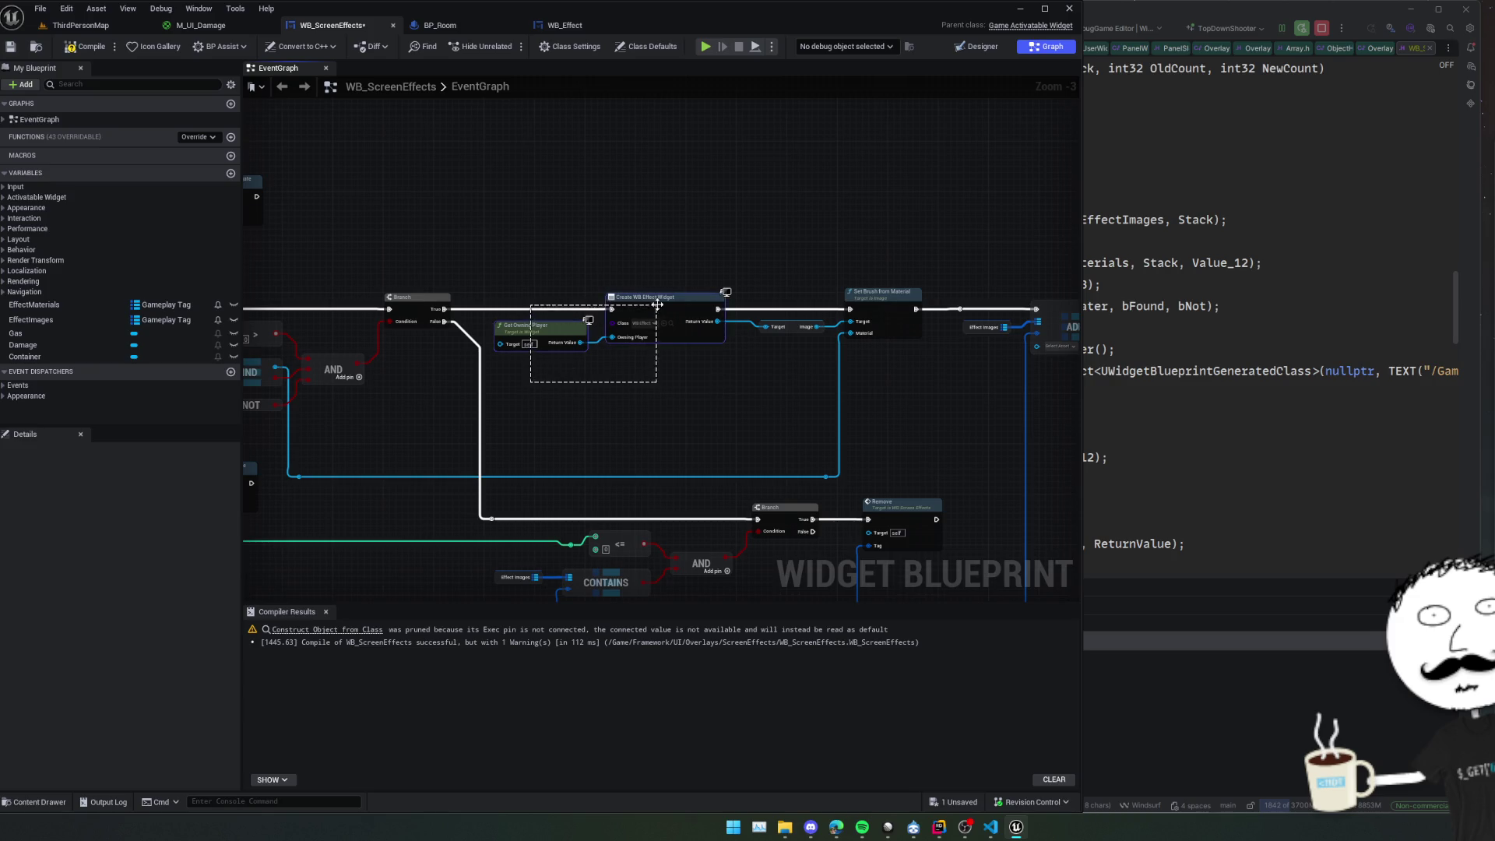
{"action": "key", "text": "Delete"}
{"action": "mouse_move", "coordinate": [747, 358]}
{"action": "left_mouse_down"}
{"action": "mouse_move", "coordinate": [926, 285]}
{"action": "mouse_move", "coordinate": [781, 288]}
{"action": "mouse_move", "coordinate": [764, 327]}
{"action": "mouse_move", "coordinate": [800, 312]}
{"action": "mouse_move", "coordinate": [707, 322]}
{"action": "mouse_move", "coordinate": [773, 184]}
{"action": "mouse_move", "coordinate": [681, 254]}
{"action": "mouse_move", "coordinate": [969, 261]}
{"action": "mouse_move", "coordinate": [754, 423]}
{"action": "mouse_move", "coordinate": [667, 377]}
{"action": "left_mouse_up"}
{"action": "key", "text": "Delete"}
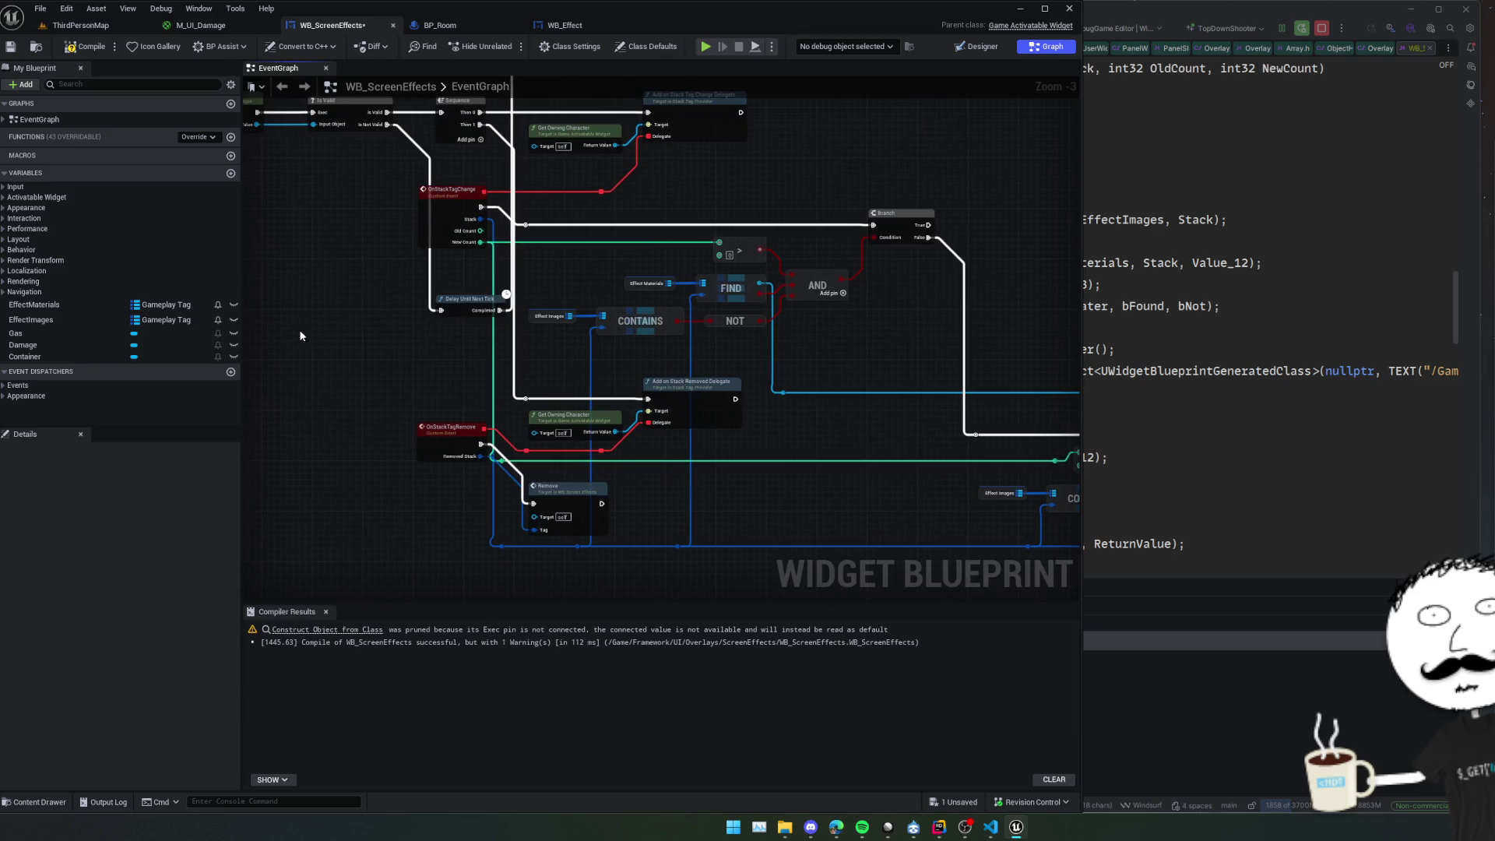
Delete the EffectMaterials variable and the FIND node.
{"action": "left_click", "coordinate": [58, 307]}
{"action": "key", "text": "Delete"}
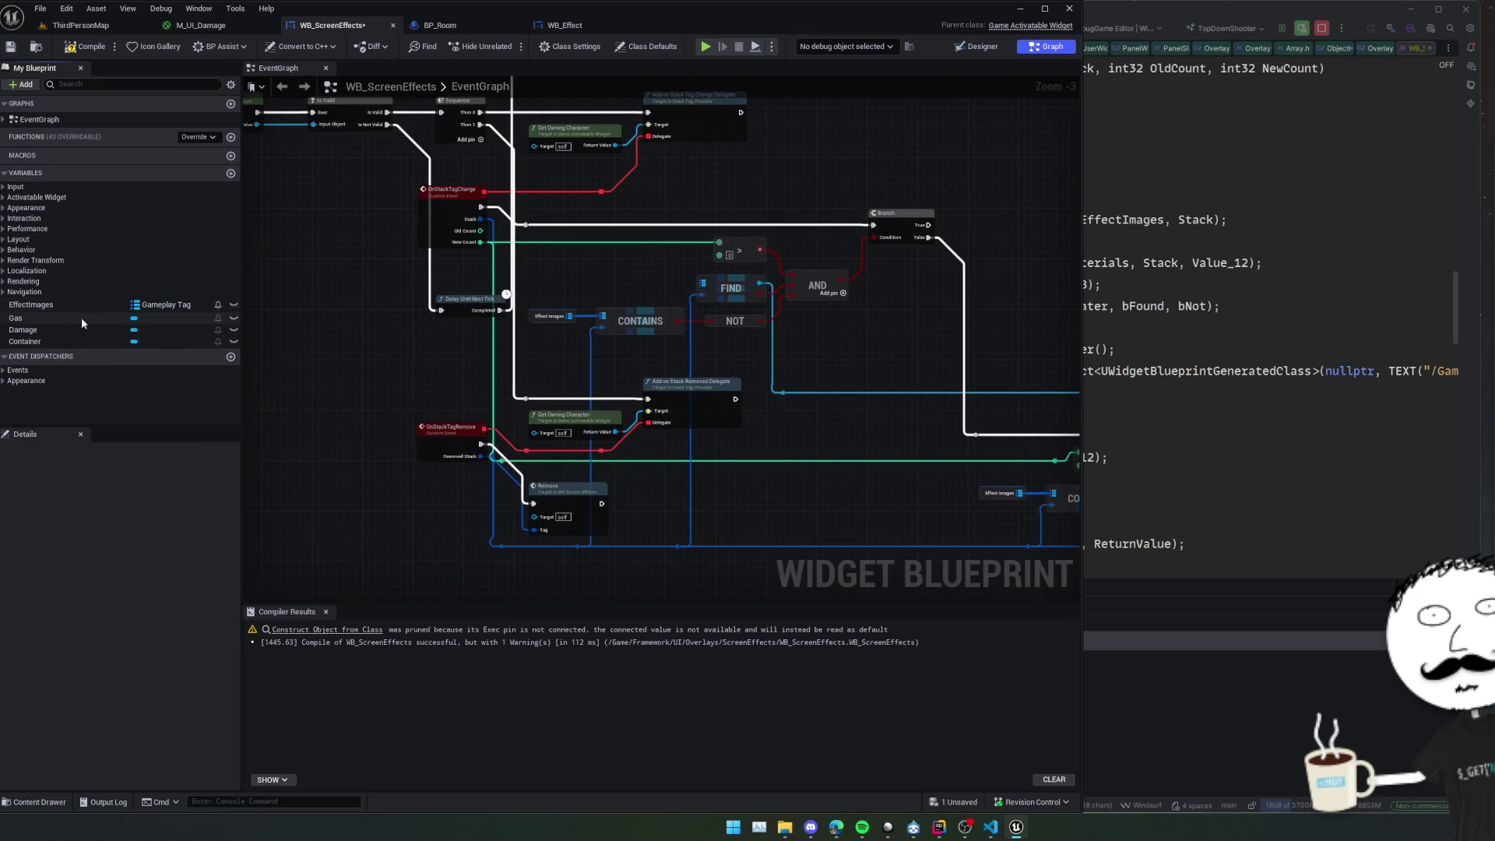
{"action": "left_click_drag", "start_coordinate": [366, 350], "coordinate": [544, 367]}
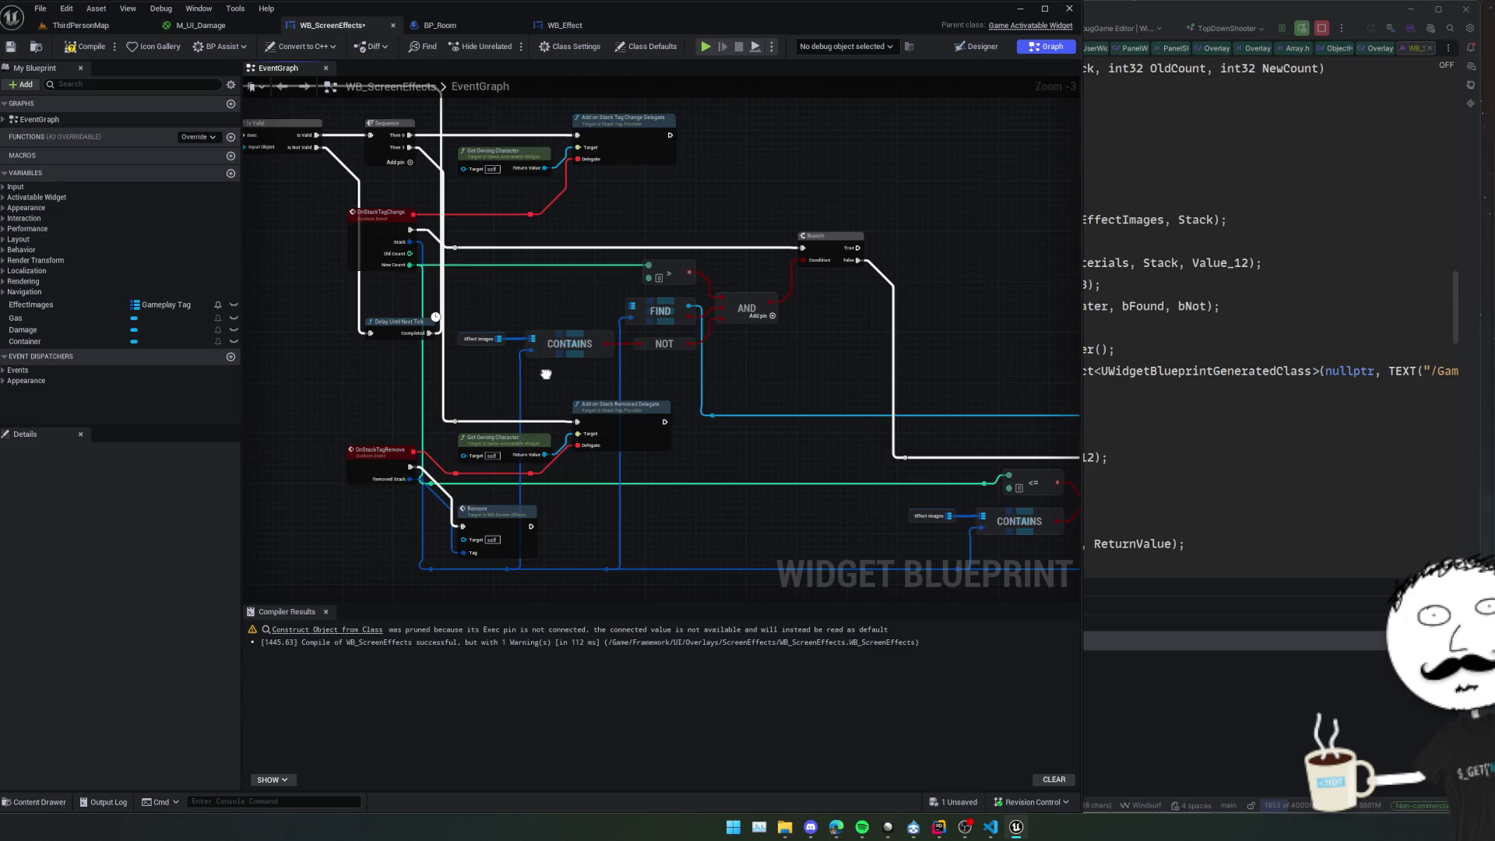
{"action": "left_click", "coordinate": [662, 310]}
{"action": "key", "text": "Delete"}
{"action": "left_click_drag", "start_coordinate": [748, 303], "coordinate": [761, 367]}
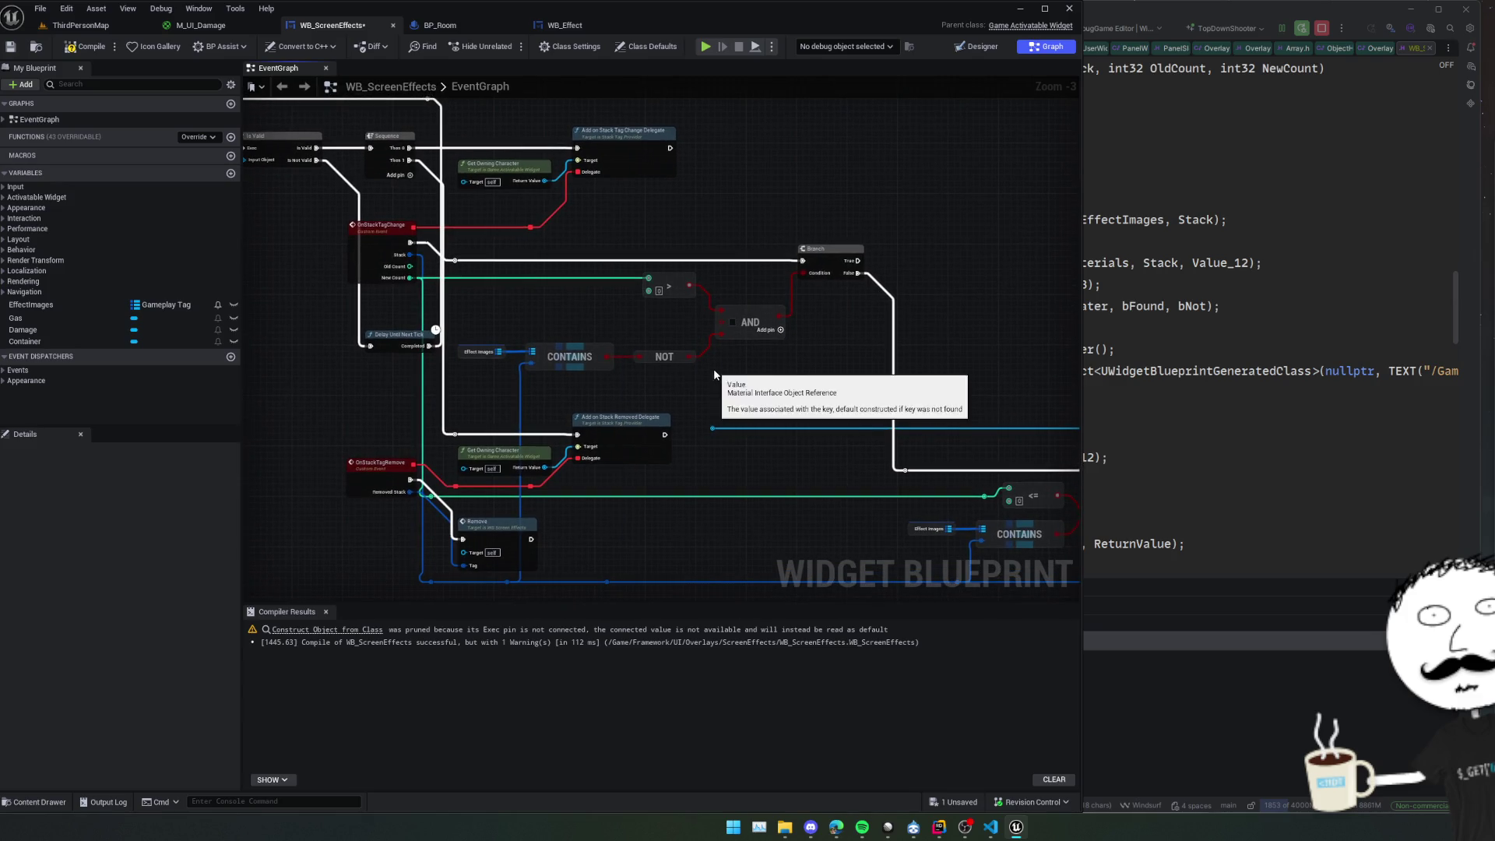
Remove the AND node's unused input pin and bring Event On Initialized into view.
{"action": "right_click", "coordinate": [728, 323]}
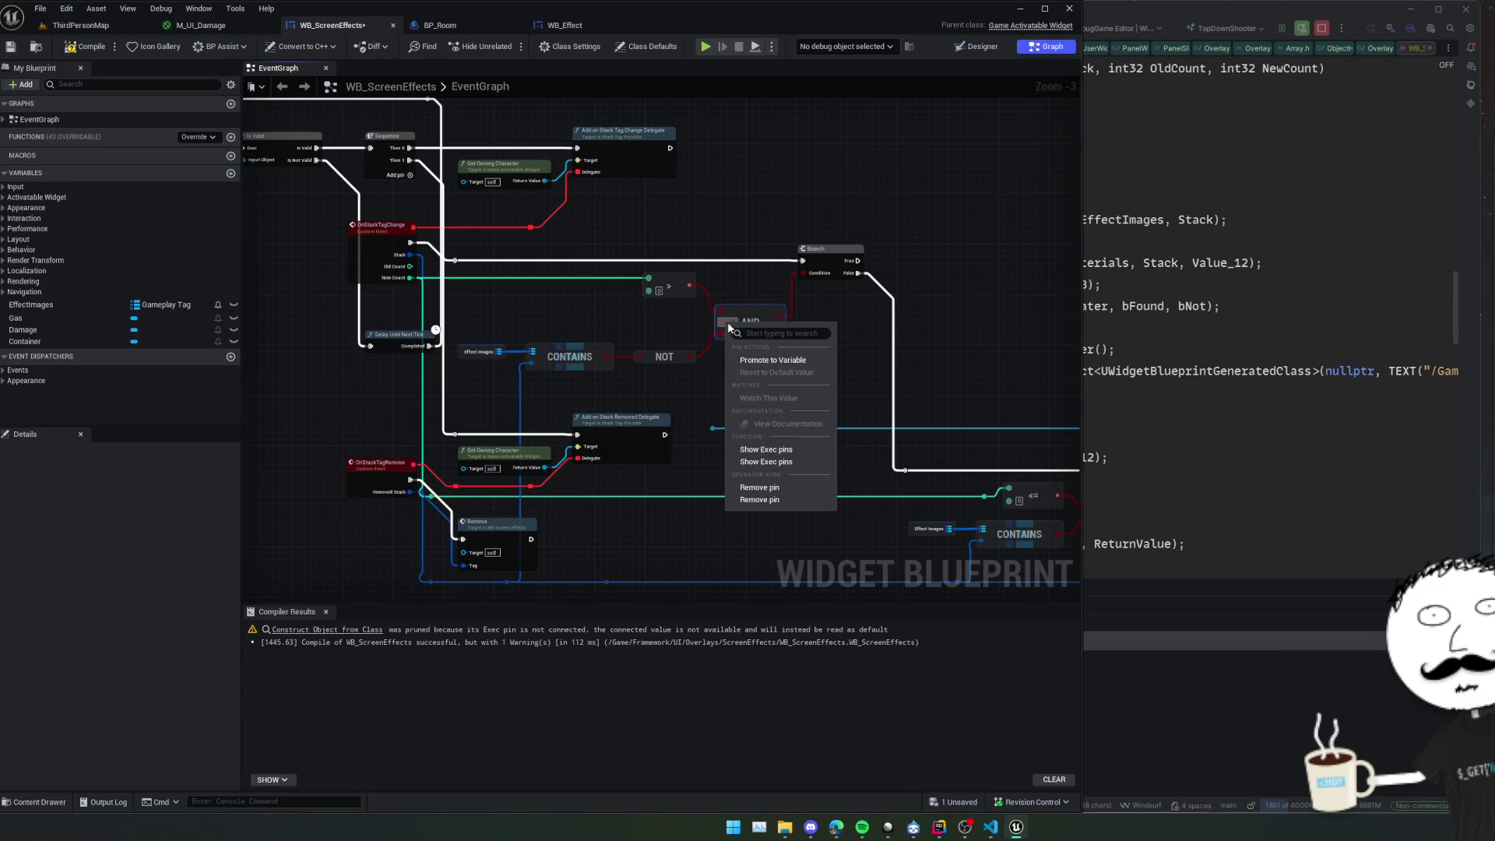
{"action": "left_click", "coordinate": [764, 488]}
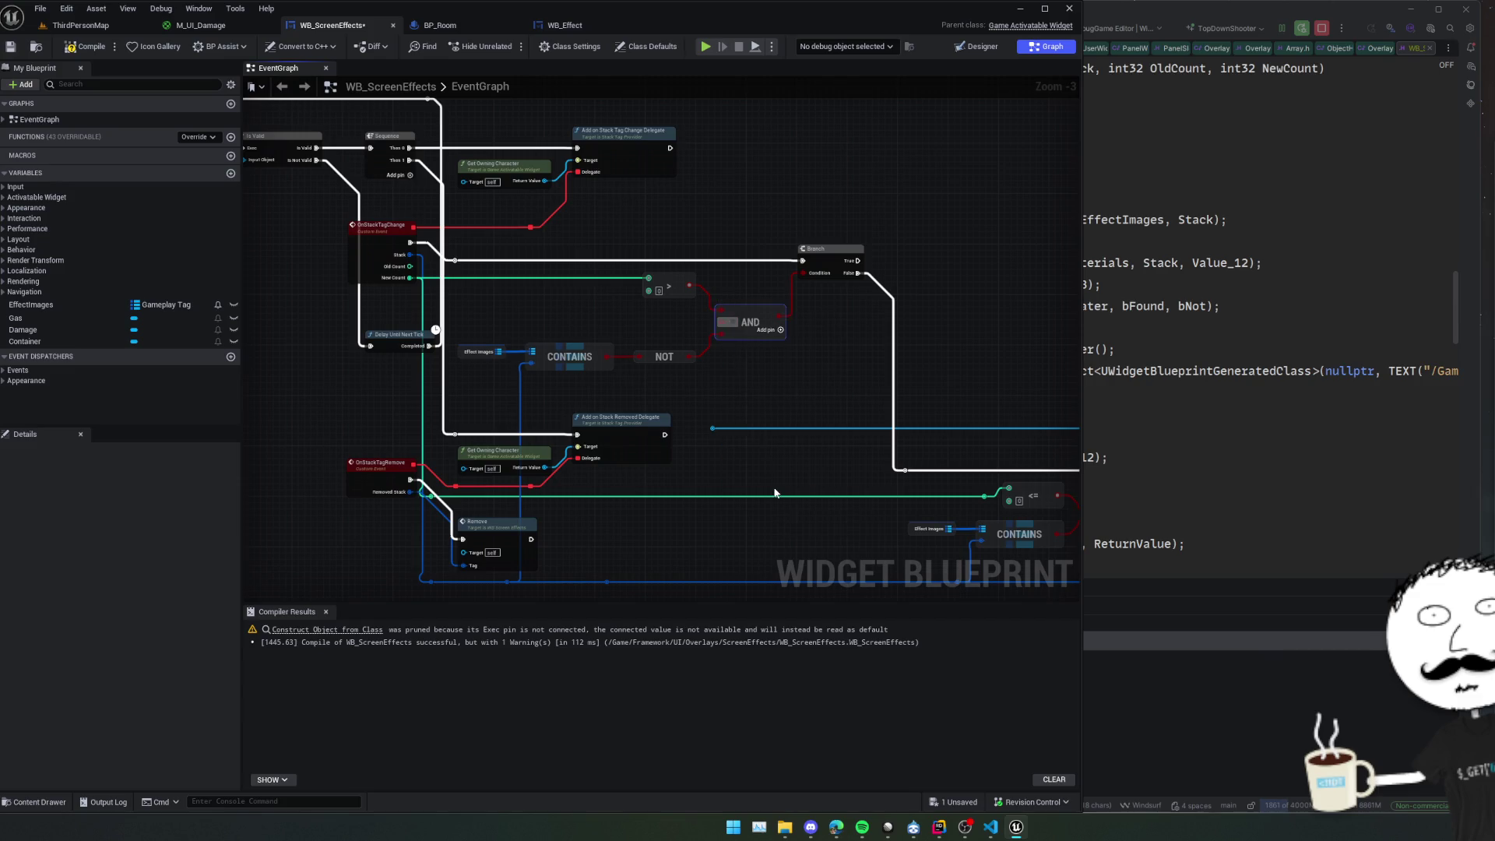
{"action": "mouse_move", "coordinate": [756, 406]}
{"action": "left_mouse_down"}
{"action": "mouse_move", "coordinate": [798, 411]}
{"action": "mouse_move", "coordinate": [764, 324]}
{"action": "mouse_move", "coordinate": [728, 303]}
{"action": "mouse_move", "coordinate": [347, 283]}
{"action": "mouse_move", "coordinate": [600, 266]}
{"action": "mouse_move", "coordinate": [707, 307]}
{"action": "mouse_move", "coordinate": [804, 302]}
{"action": "mouse_move", "coordinate": [776, 301]}
{"action": "mouse_move", "coordinate": [879, 329]}
{"action": "mouse_move", "coordinate": [726, 265]}
{"action": "mouse_move", "coordinate": [890, 327]}
{"action": "mouse_move", "coordinate": [589, 219]}
{"action": "mouse_move", "coordinate": [634, 257]}
{"action": "mouse_move", "coordinate": [620, 324]}
{"action": "mouse_move", "coordinate": [572, 289]}
{"action": "left_mouse_up"}
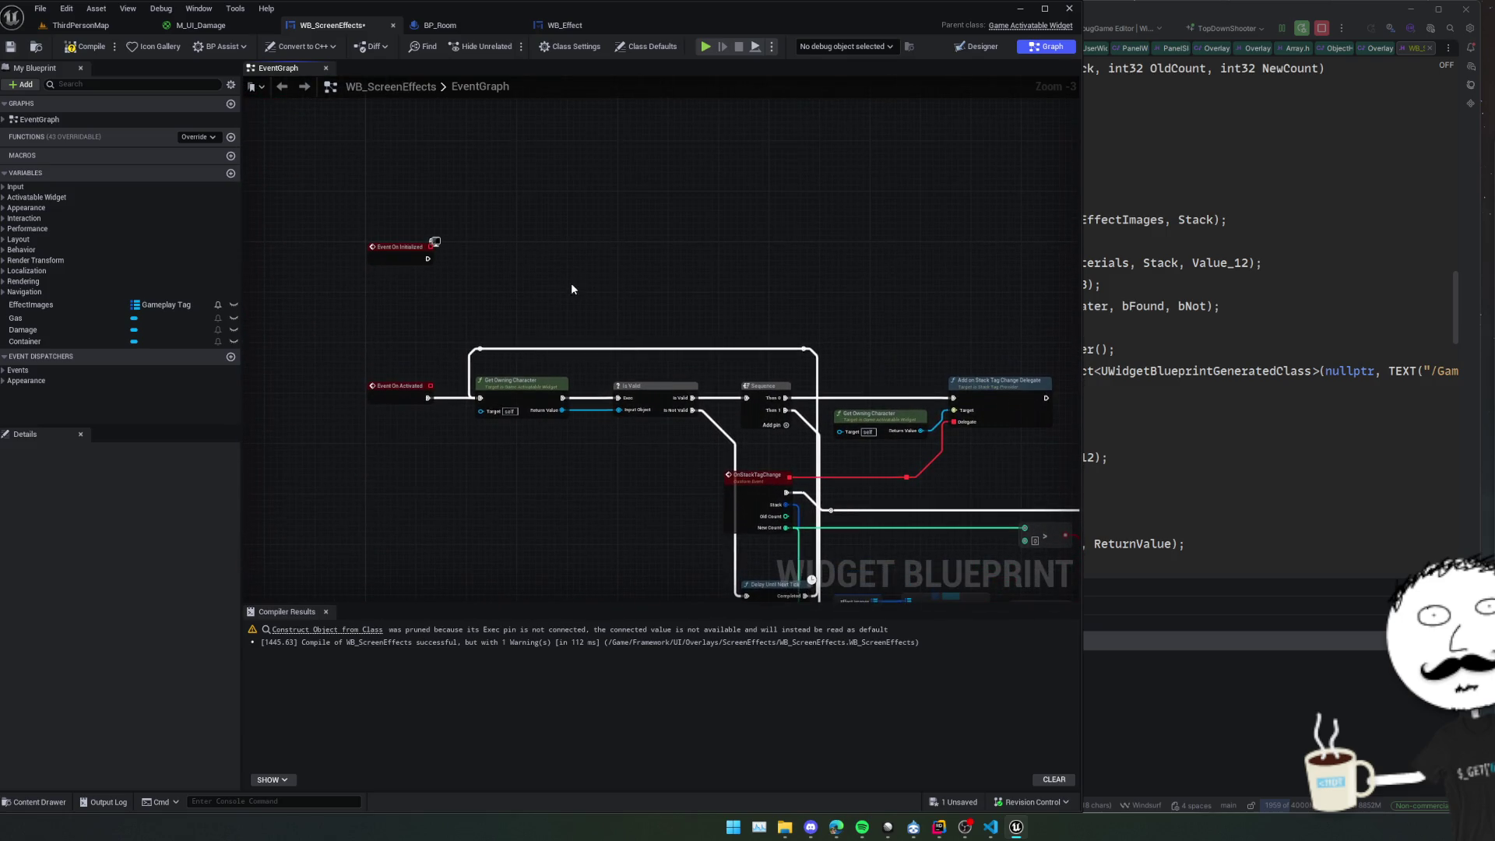
Place an EffectImages getter and run a map Clear on it right after Event On Initialized.
{"action": "mouse_move", "coordinate": [31, 305]}
{"action": "left_mouse_down"}
{"action": "mouse_move", "coordinate": [455, 278]}
{"action": "mouse_move", "coordinate": [543, 288]}
{"action": "left_mouse_up"}
{"action": "left_click", "coordinate": [506, 293]}
{"action": "type", "text": "empt"}
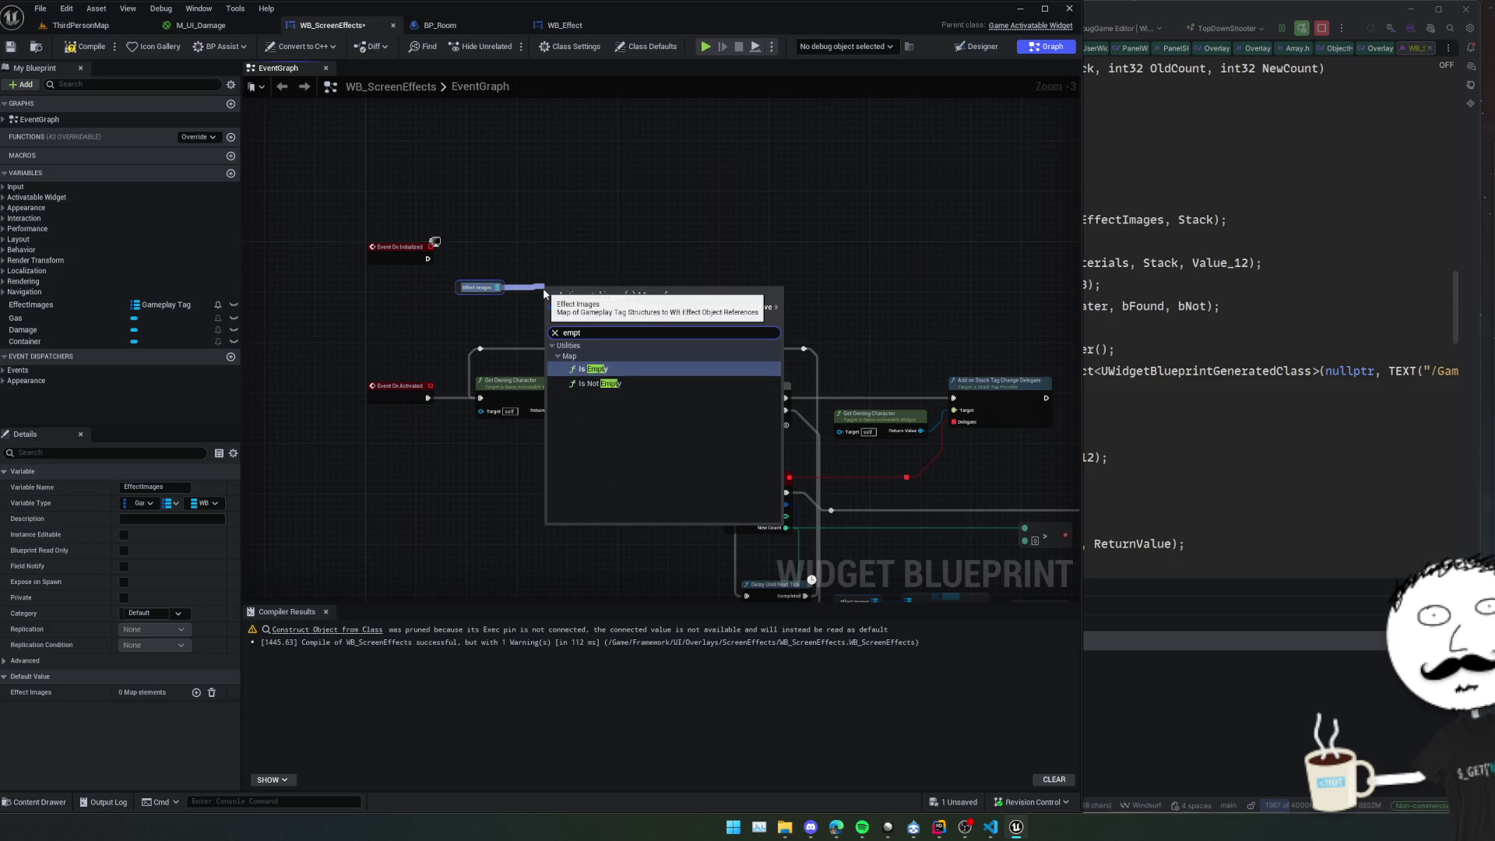
{"action": "key", "text": "BackSpace"}
{"action": "key", "text": "BackSpace"}
{"action": "key", "text": "BackSpace"}
{"action": "type", "text": "clear"}
{"action": "key", "text": "Return"}
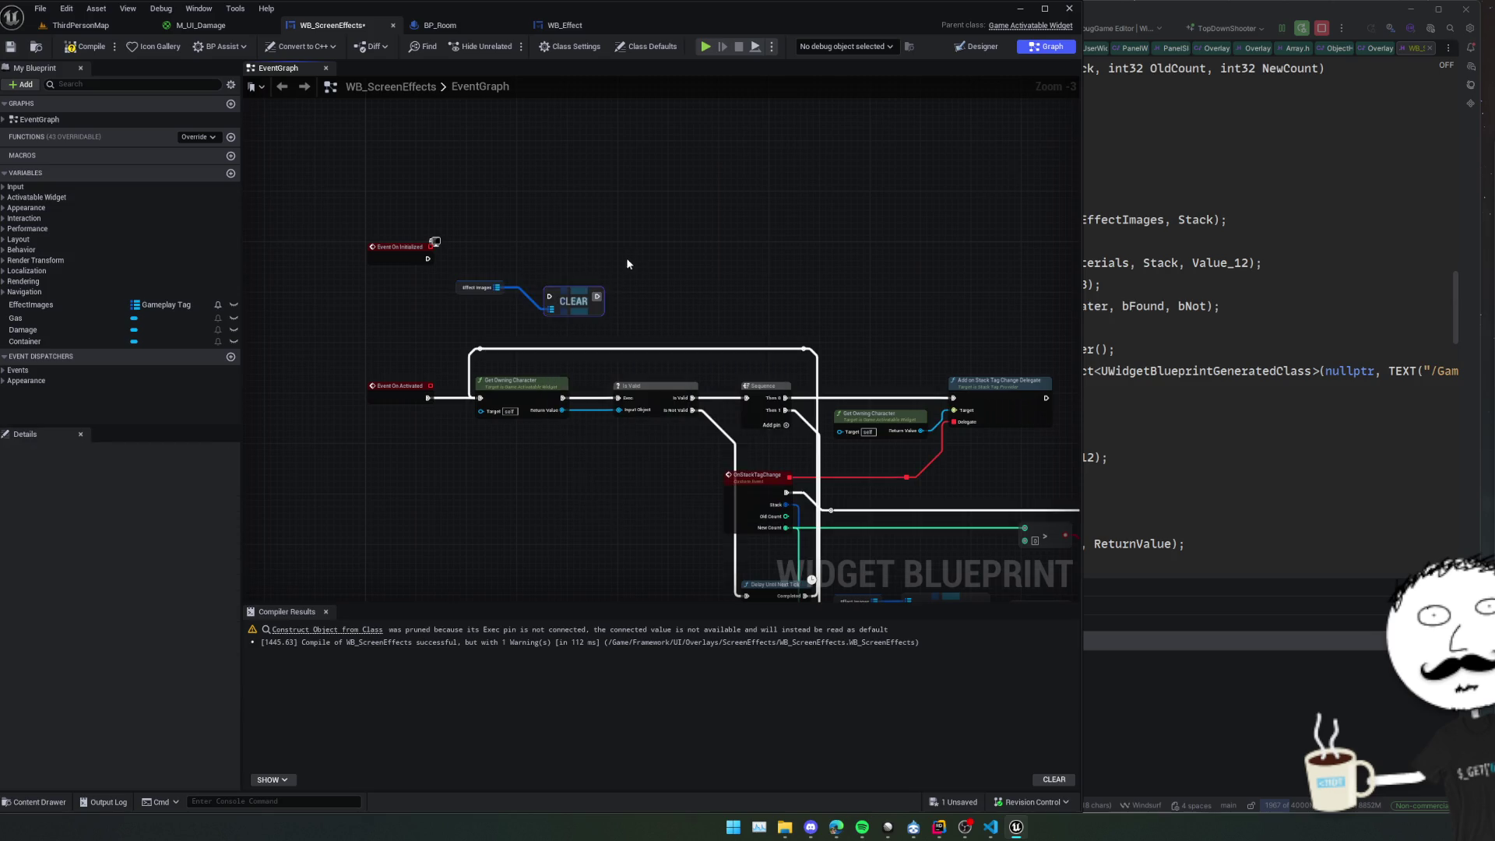
{"action": "mouse_move", "coordinate": [427, 258]}
{"action": "left_mouse_down"}
{"action": "mouse_move", "coordinate": [549, 297]}
{"action": "mouse_move", "coordinate": [564, 272]}
{"action": "mouse_move", "coordinate": [569, 320]}
{"action": "left_mouse_up"}
Add a map Add node on EffectImages and chain it after the Clear.
{"action": "type", "text": "add"}
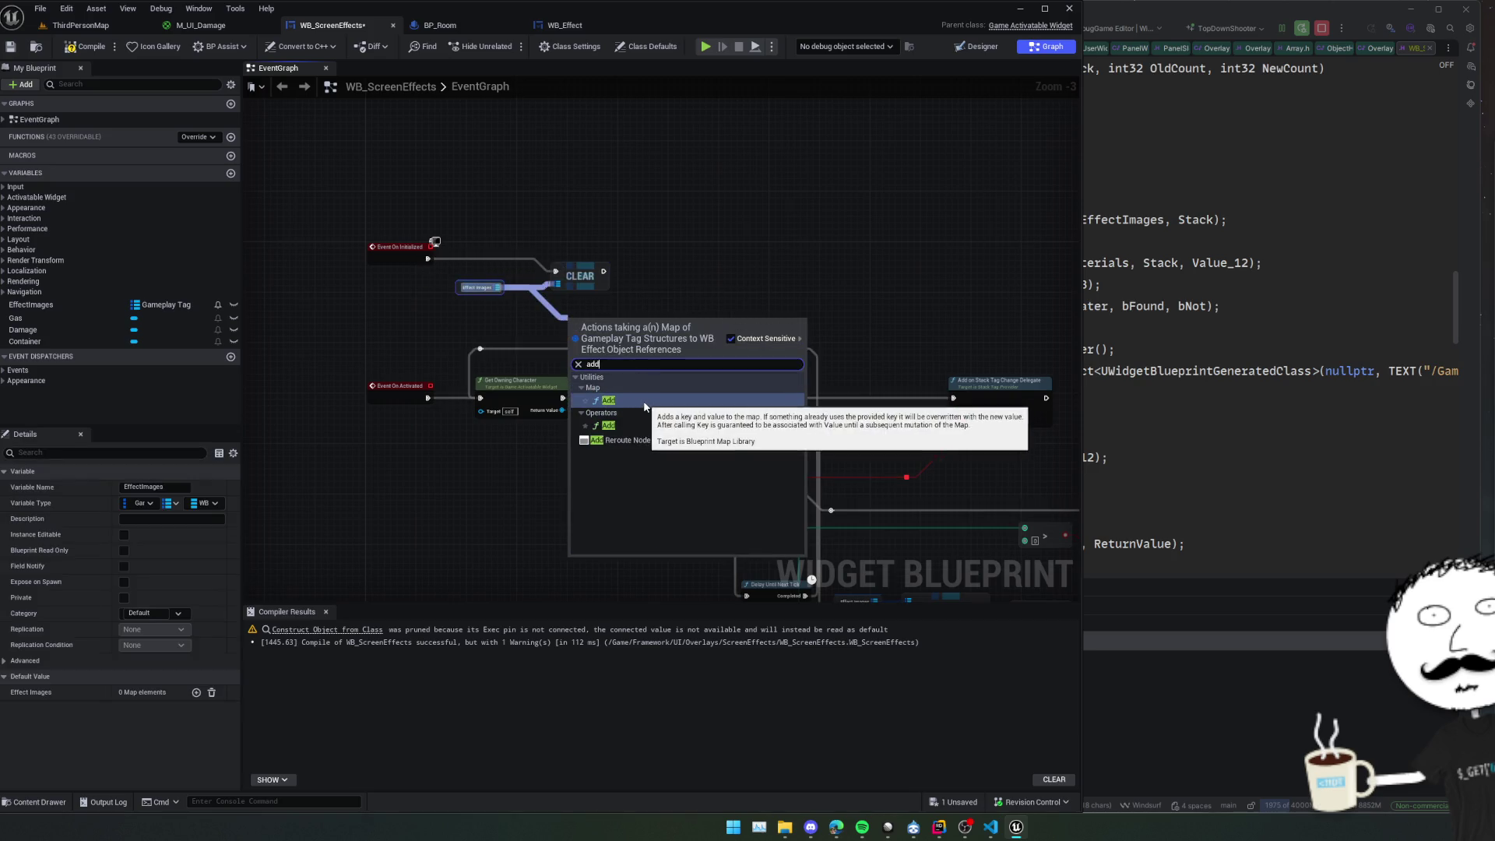
{"action": "key", "text": "Return"}
{"action": "left_click_drag", "start_coordinate": [654, 366], "coordinate": [710, 302]}
{"action": "left_click_drag", "start_coordinate": [605, 271], "coordinate": [630, 265]}
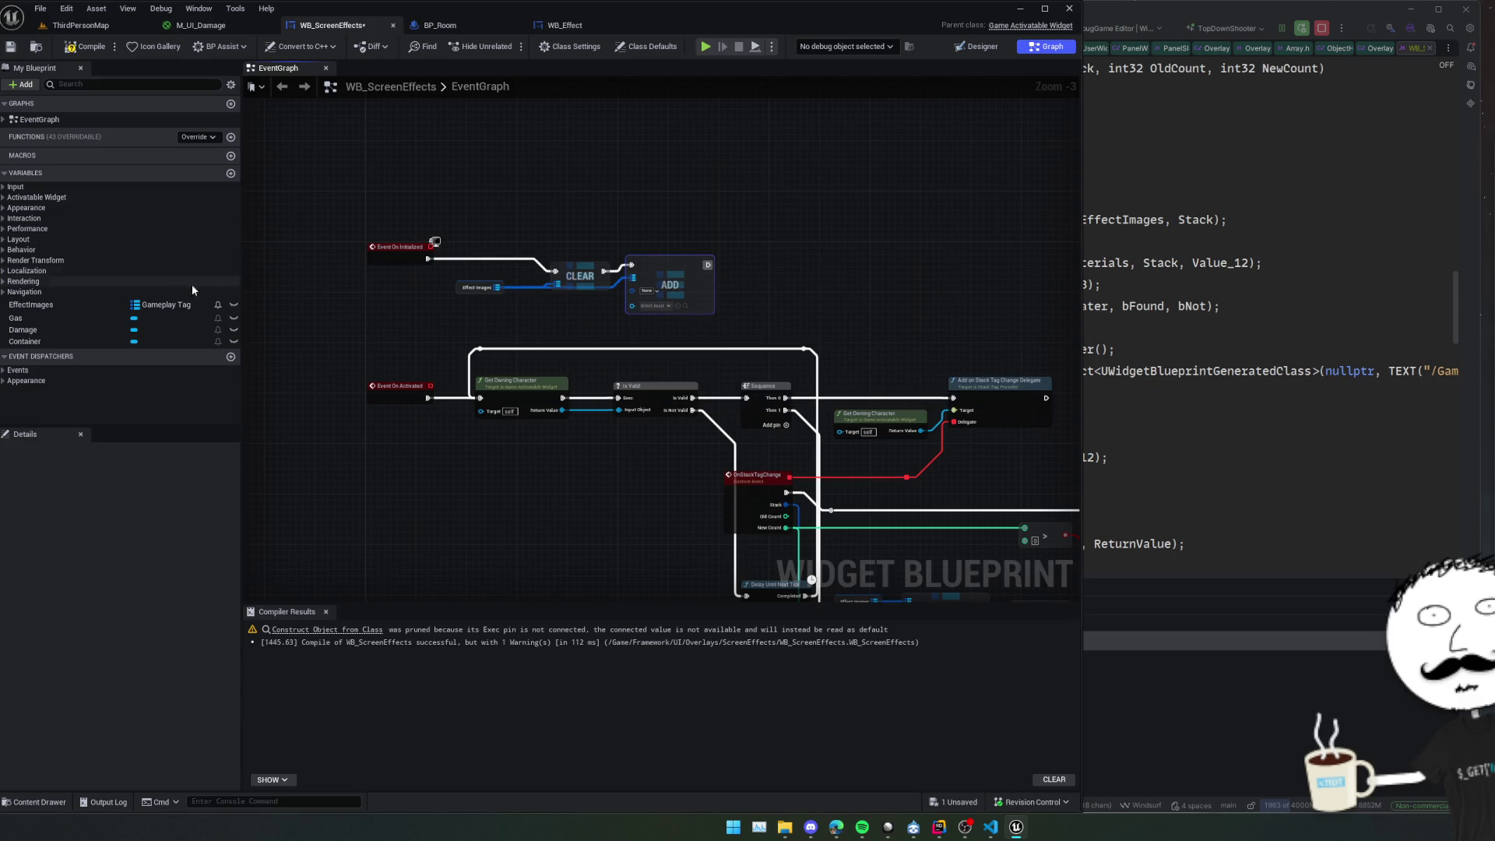
{"action": "left_click", "coordinate": [49, 321]}
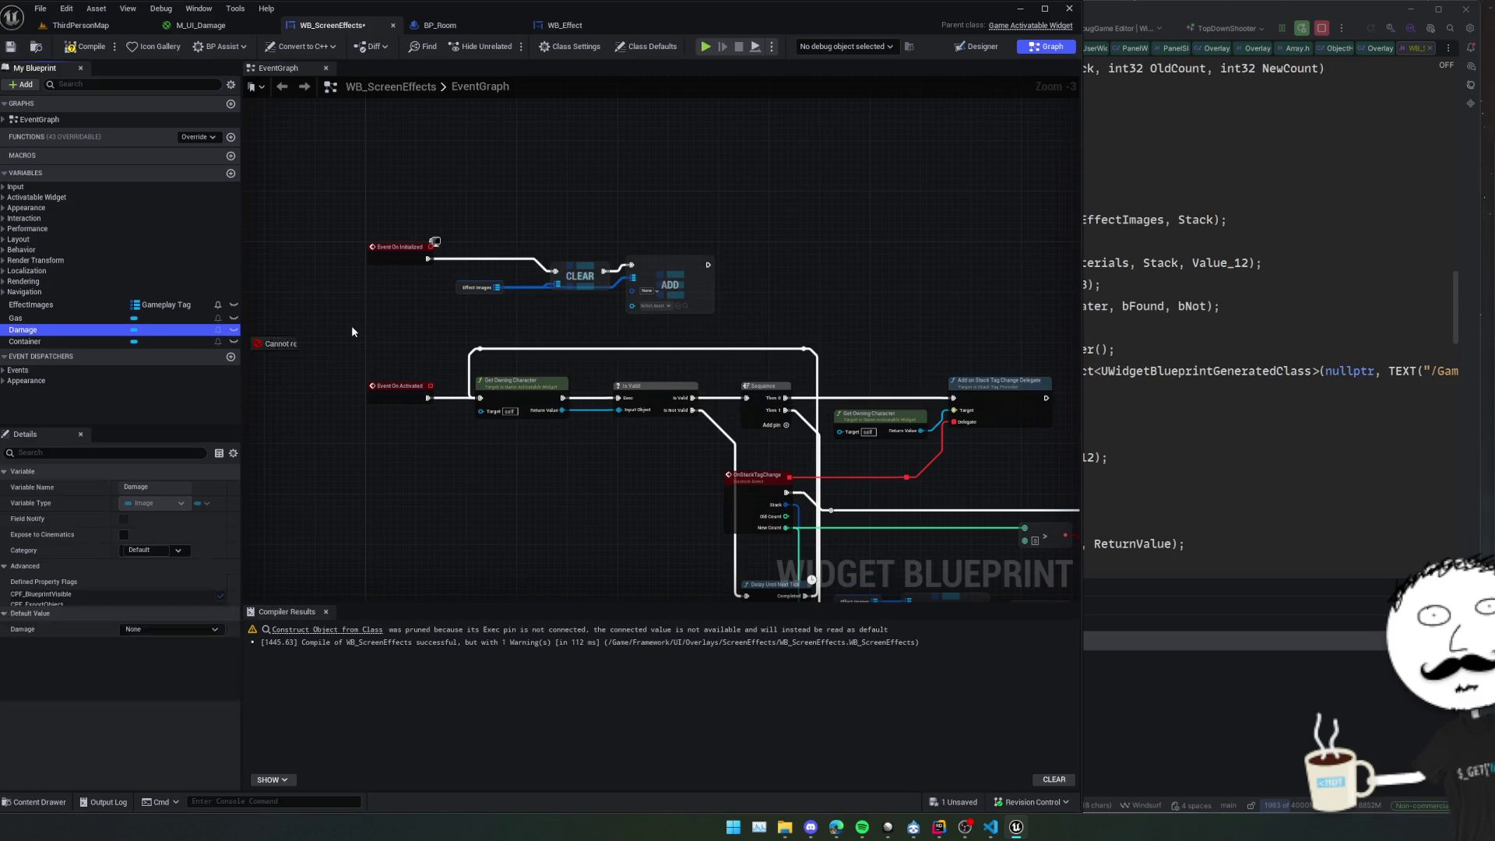
{"action": "left_click", "coordinate": [659, 292]}
{"action": "type", "text": "damage"}
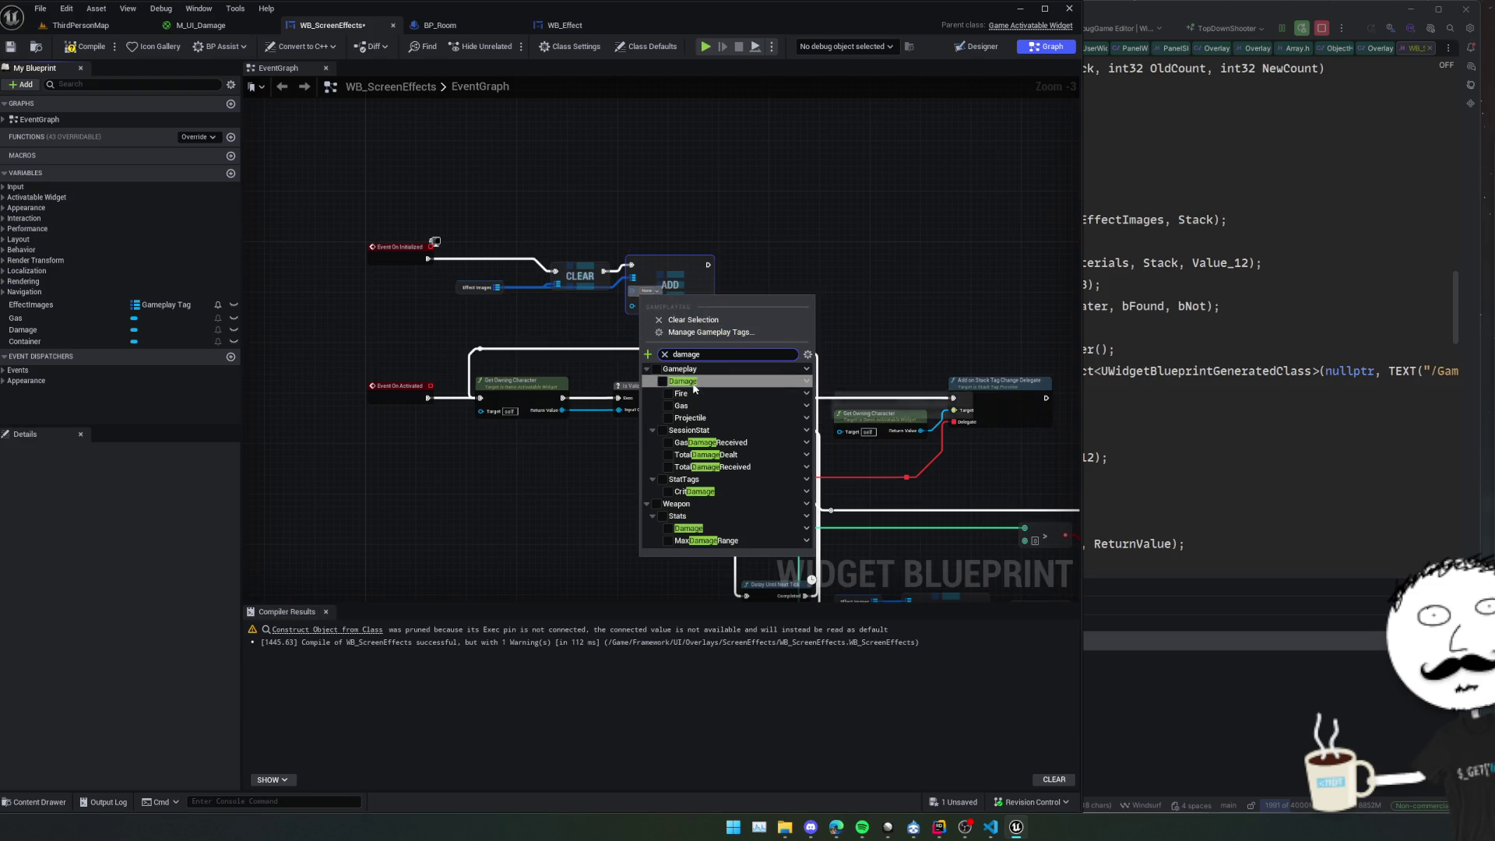
{"action": "key", "text": "Escape"}
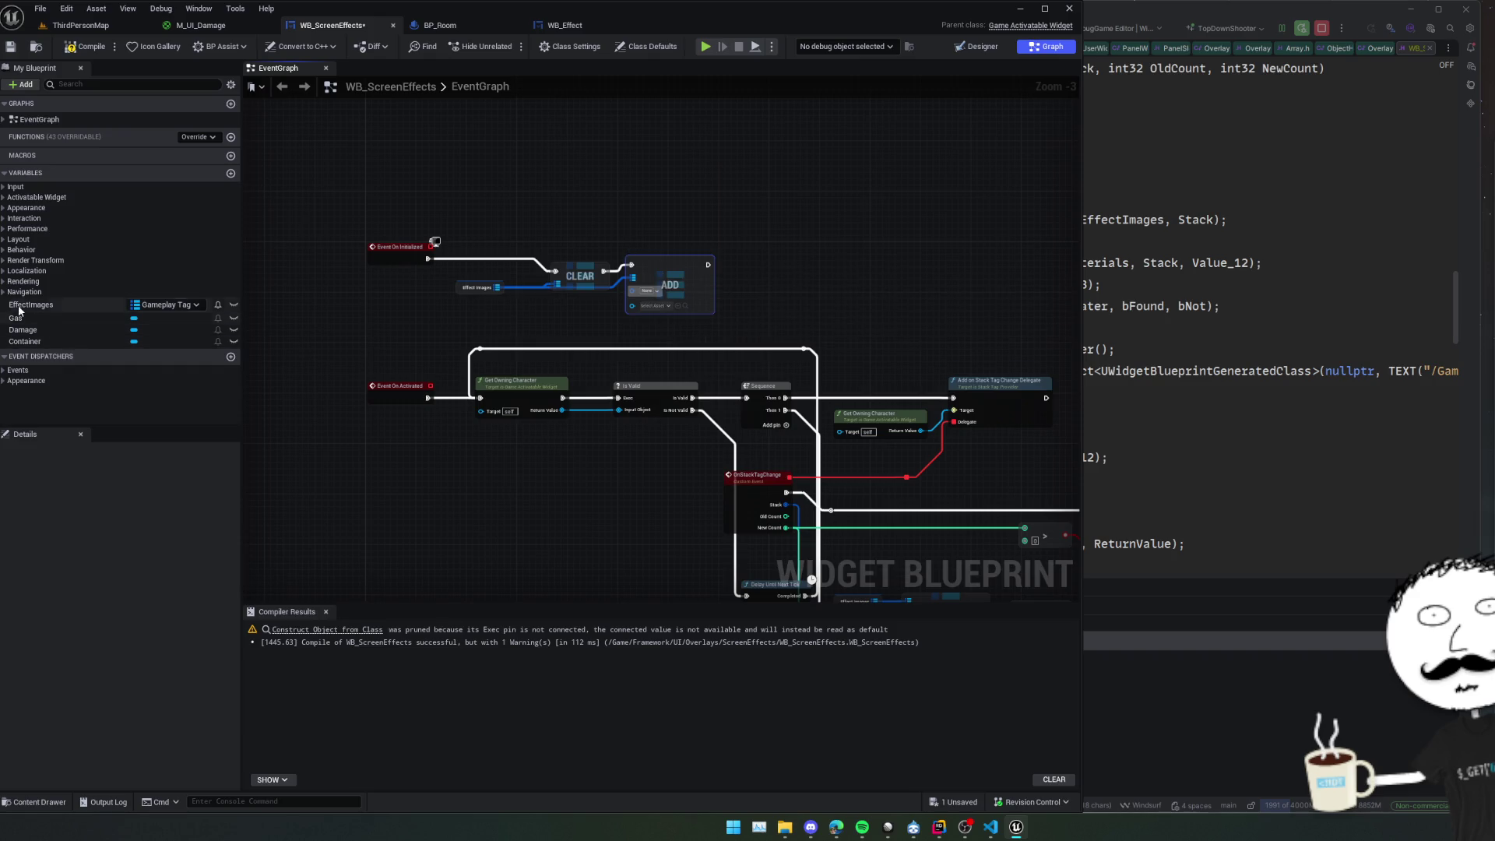
Change the EffectImages map value type to Image widget references.
{"action": "left_click", "coordinate": [72, 305]}
{"action": "left_click", "coordinate": [204, 504]}
{"action": "type", "text": "image"}
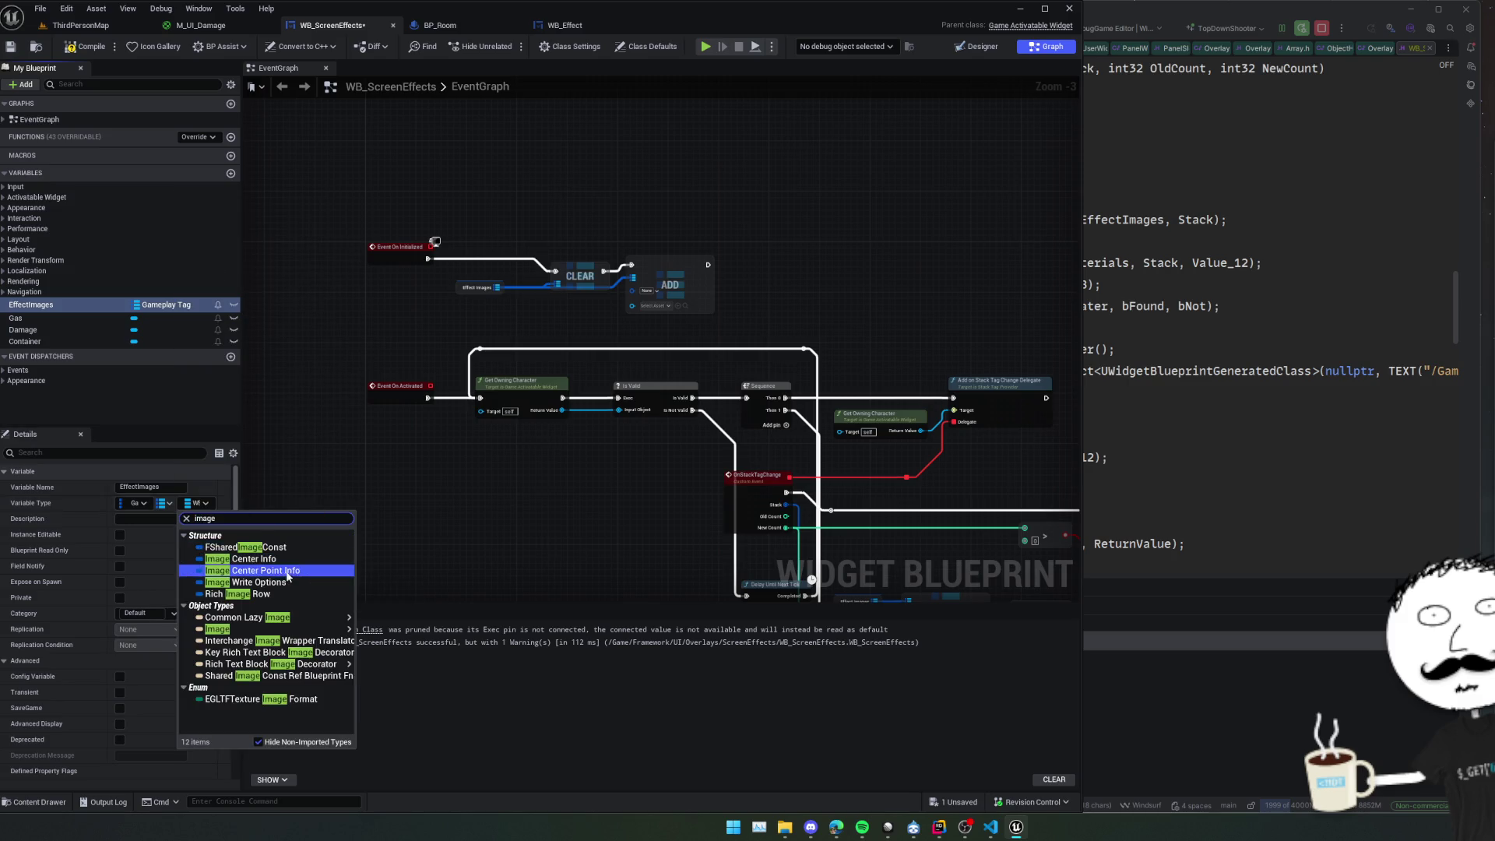
{"action": "left_click", "coordinate": [252, 623]}
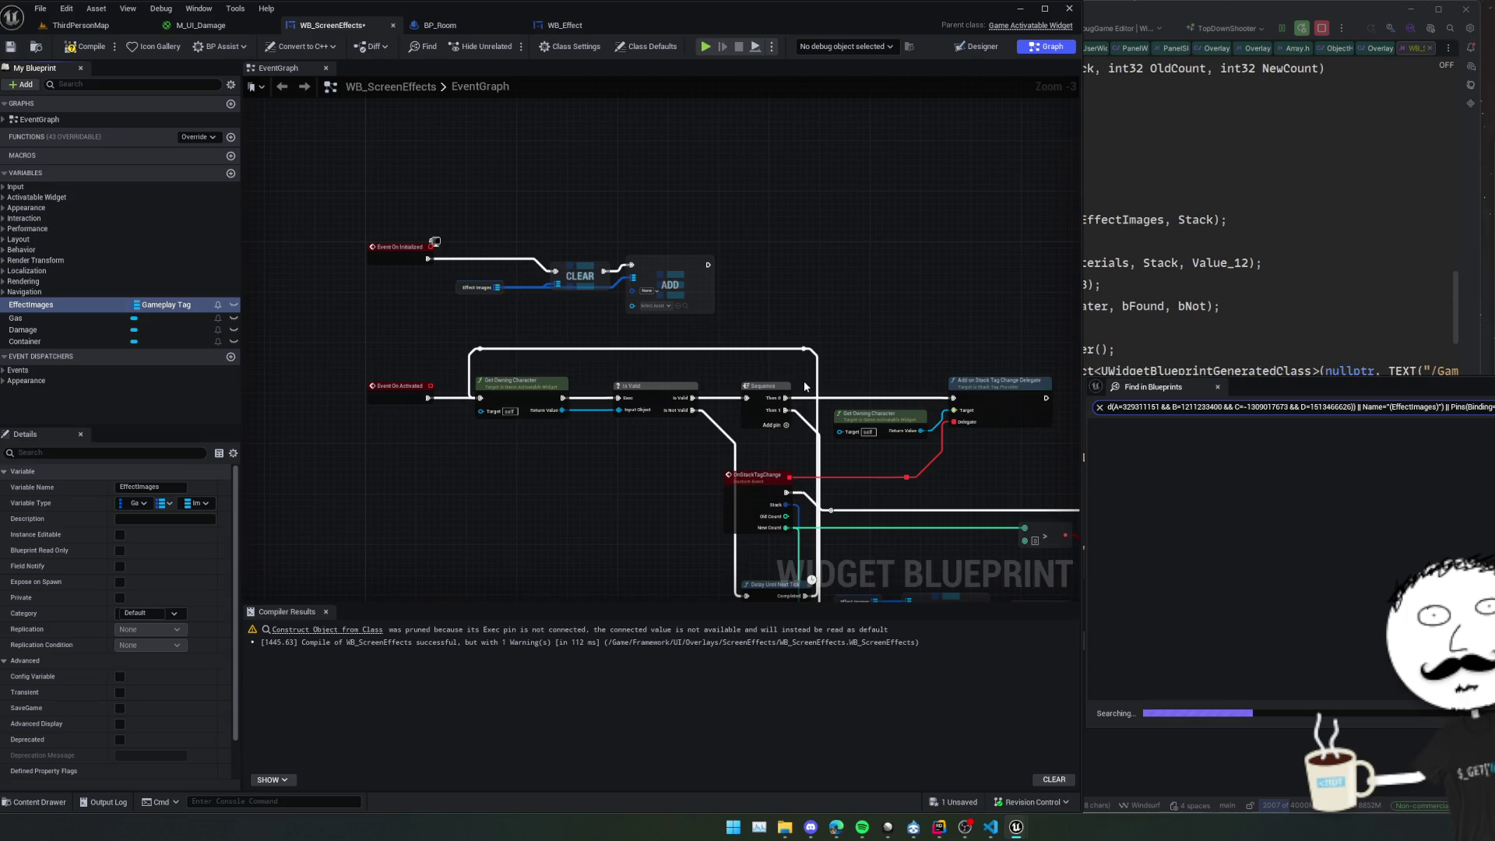
{"action": "left_click", "coordinate": [1217, 387]}
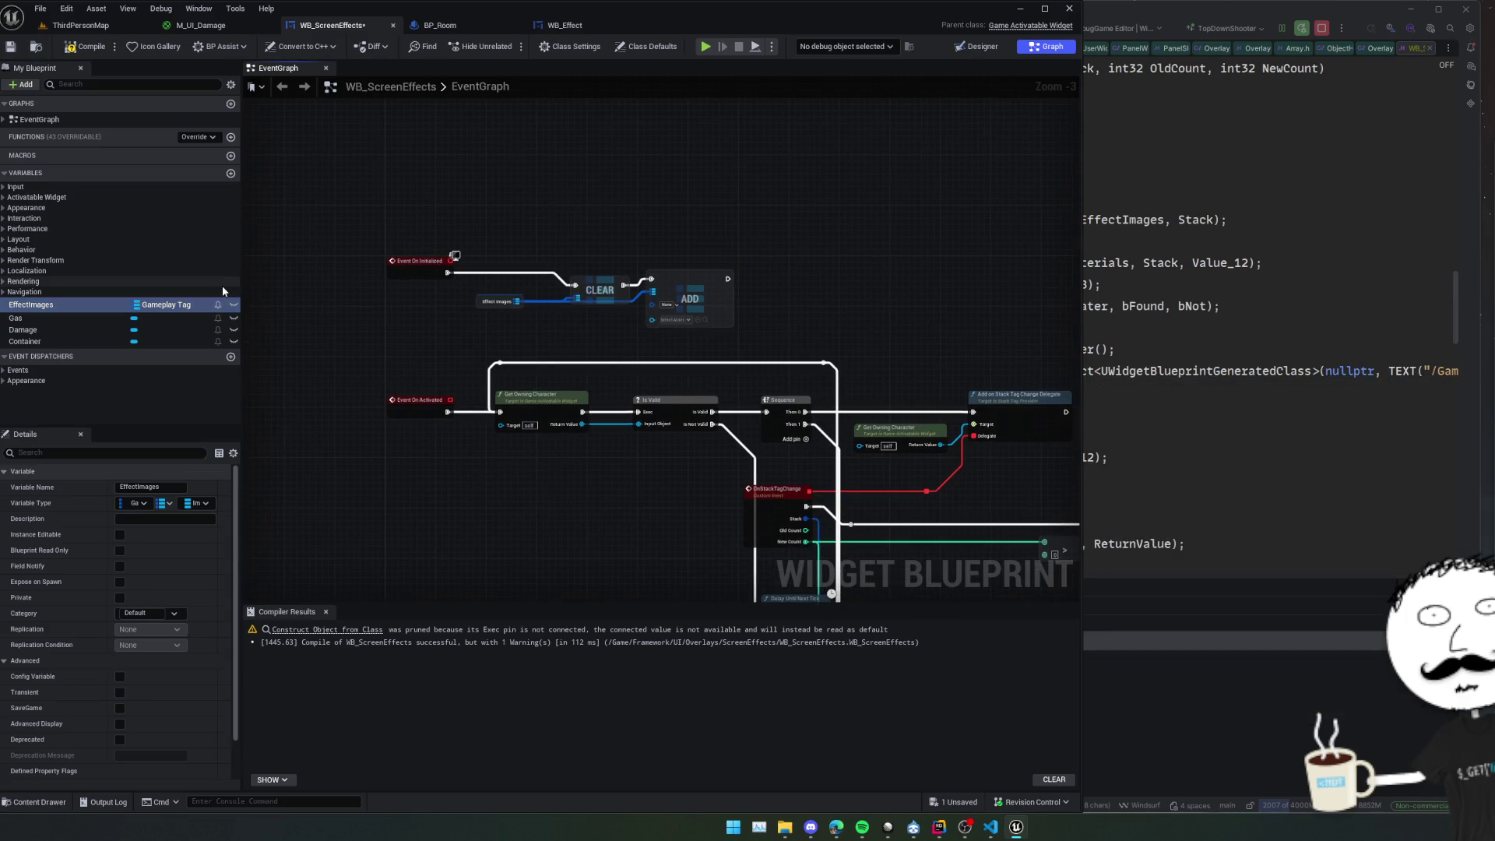
Delete the outdated map Add node.
{"action": "left_click", "coordinate": [676, 306]}
{"action": "type", "text": "dama"}
{"action": "key", "text": "Escape"}
{"action": "right_click", "coordinate": [712, 296]}
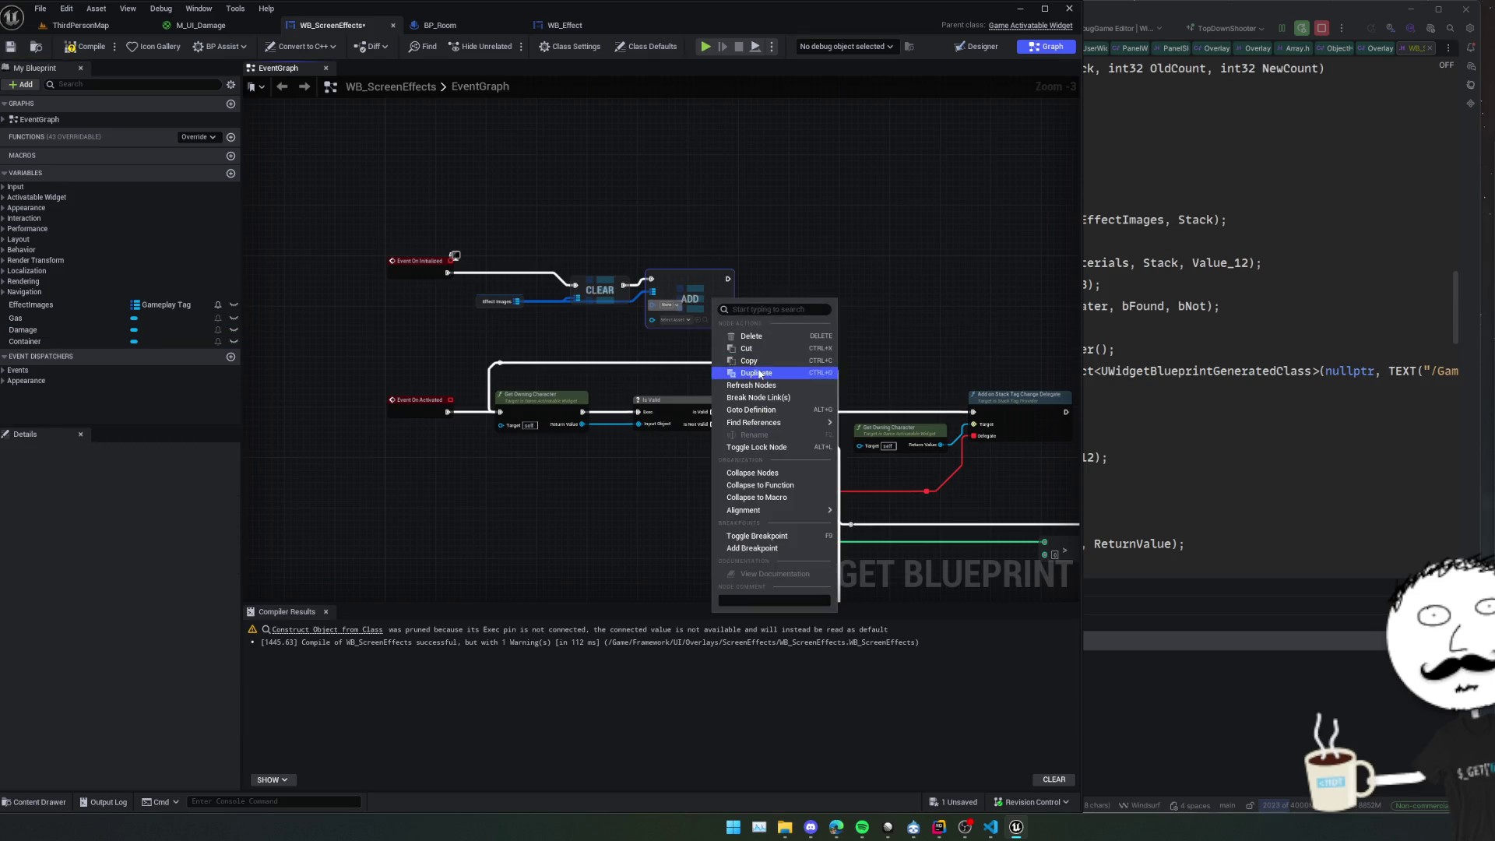
{"action": "key", "text": "Escape"}
{"action": "scroll", "coordinate": [677, 321], "scroll_direction": "up", "scroll_amount": 3}
{"action": "key", "text": "Delete"}
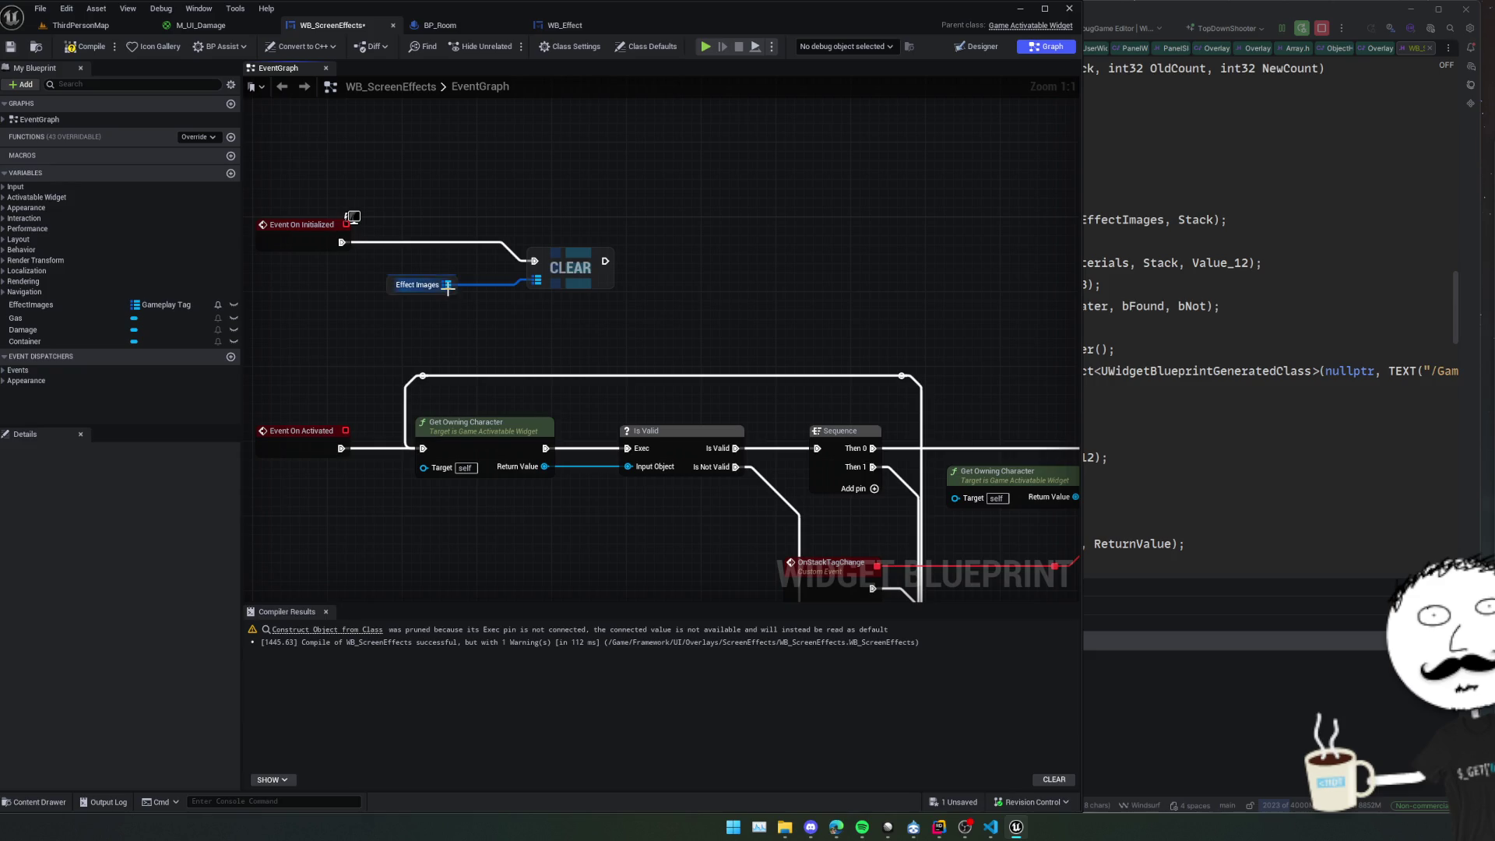
Place a fresh Add node keyed Gameplay.Damage with the Damage image as value.
{"action": "mouse_move", "coordinate": [447, 284]}
{"action": "left_mouse_down"}
{"action": "mouse_move", "coordinate": [623, 324]}
{"action": "mouse_move", "coordinate": [580, 315]}
{"action": "left_mouse_up"}
{"action": "left_click", "coordinate": [655, 386]}
{"action": "left_click_drag", "start_coordinate": [662, 351], "coordinate": [728, 295]}
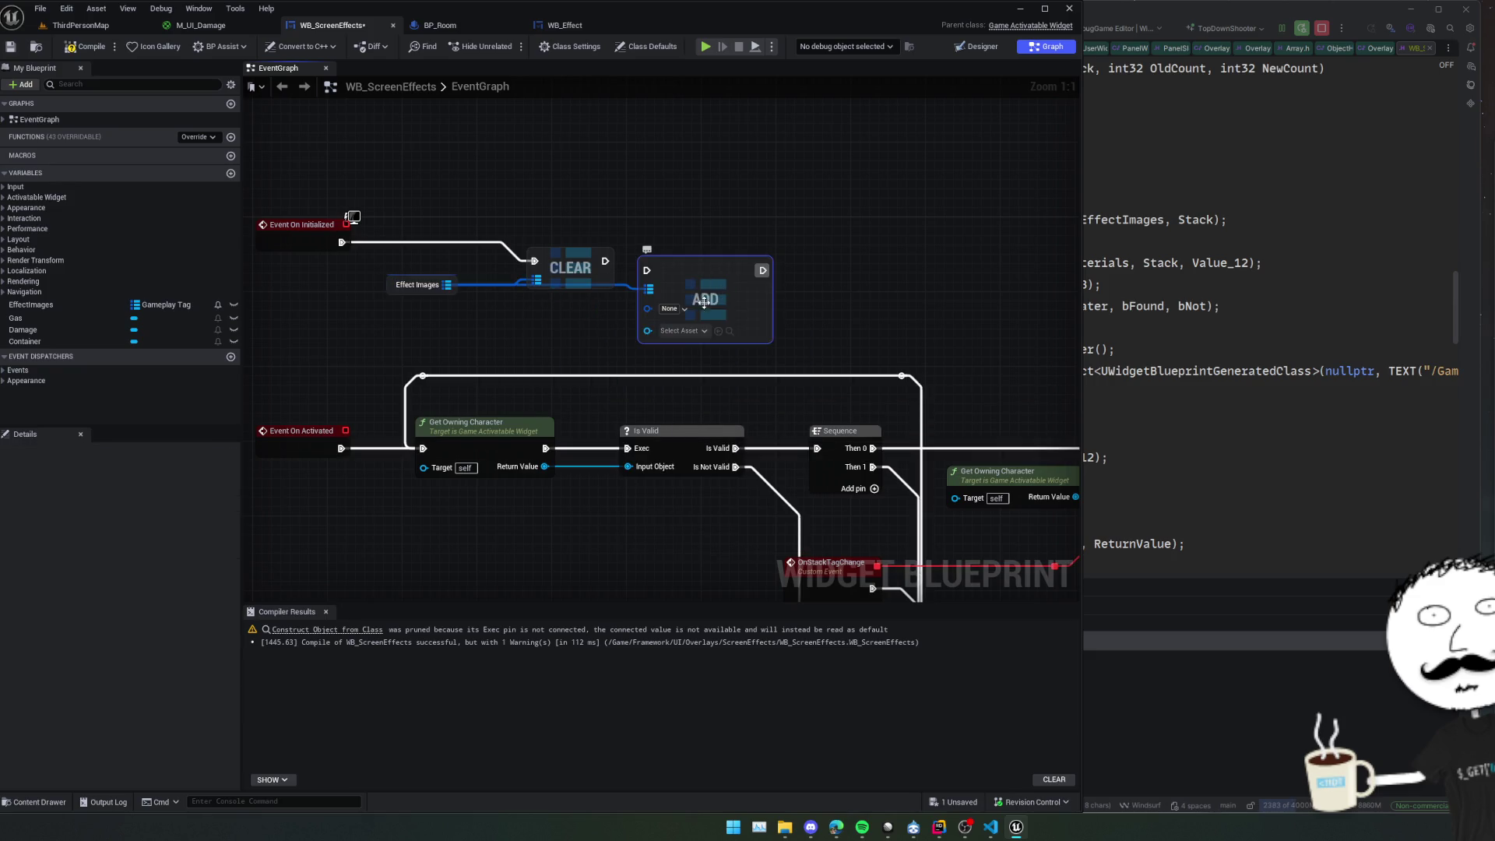
{"action": "left_click", "coordinate": [39, 332]}
{"action": "left_click_drag", "start_coordinate": [39, 331], "coordinate": [647, 327]}
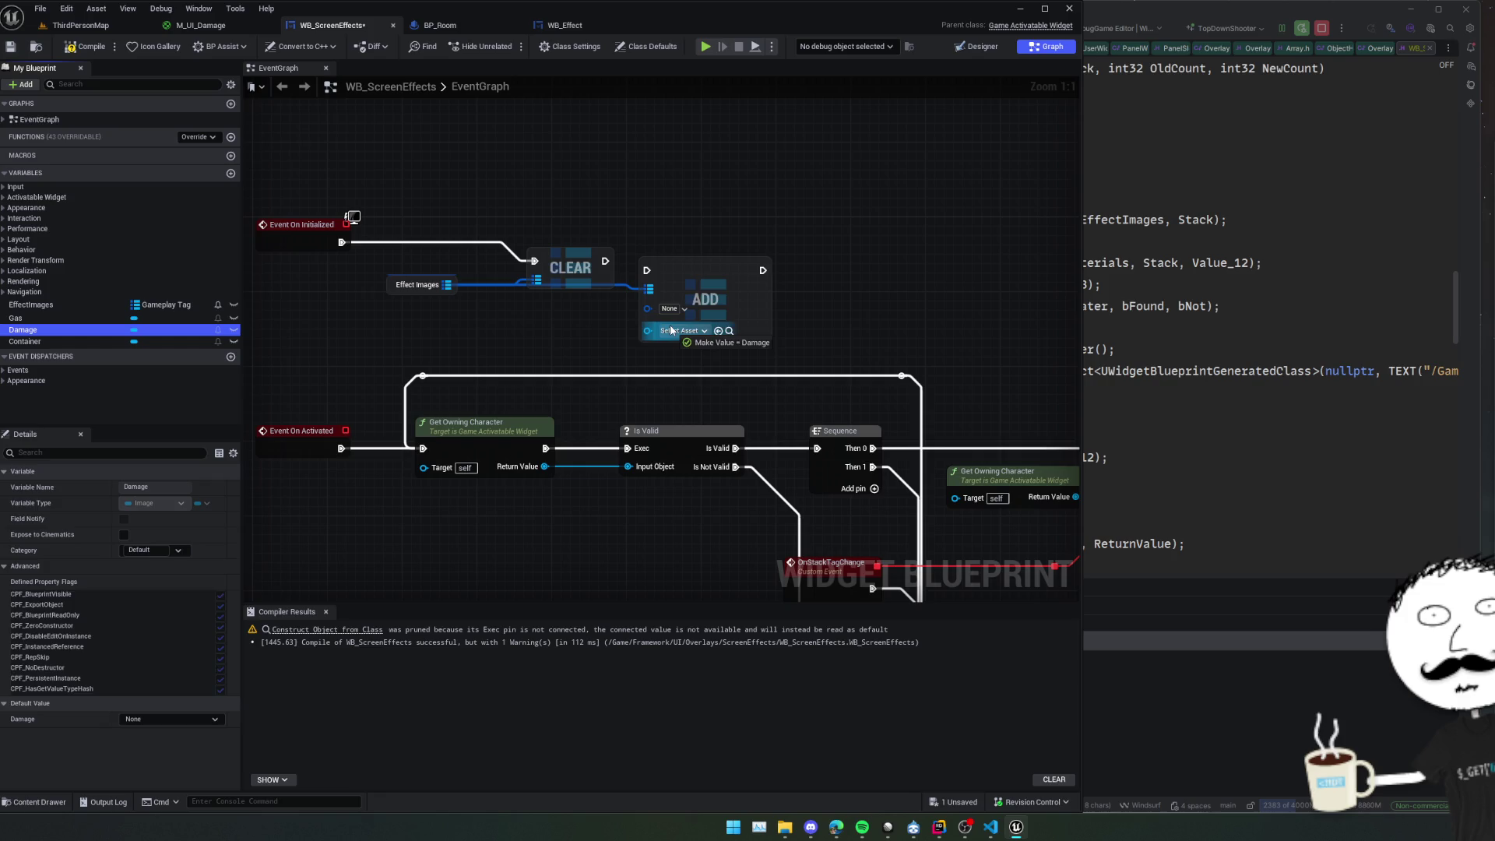
{"action": "left_click", "coordinate": [676, 309]}
{"action": "type", "text": "damage"}
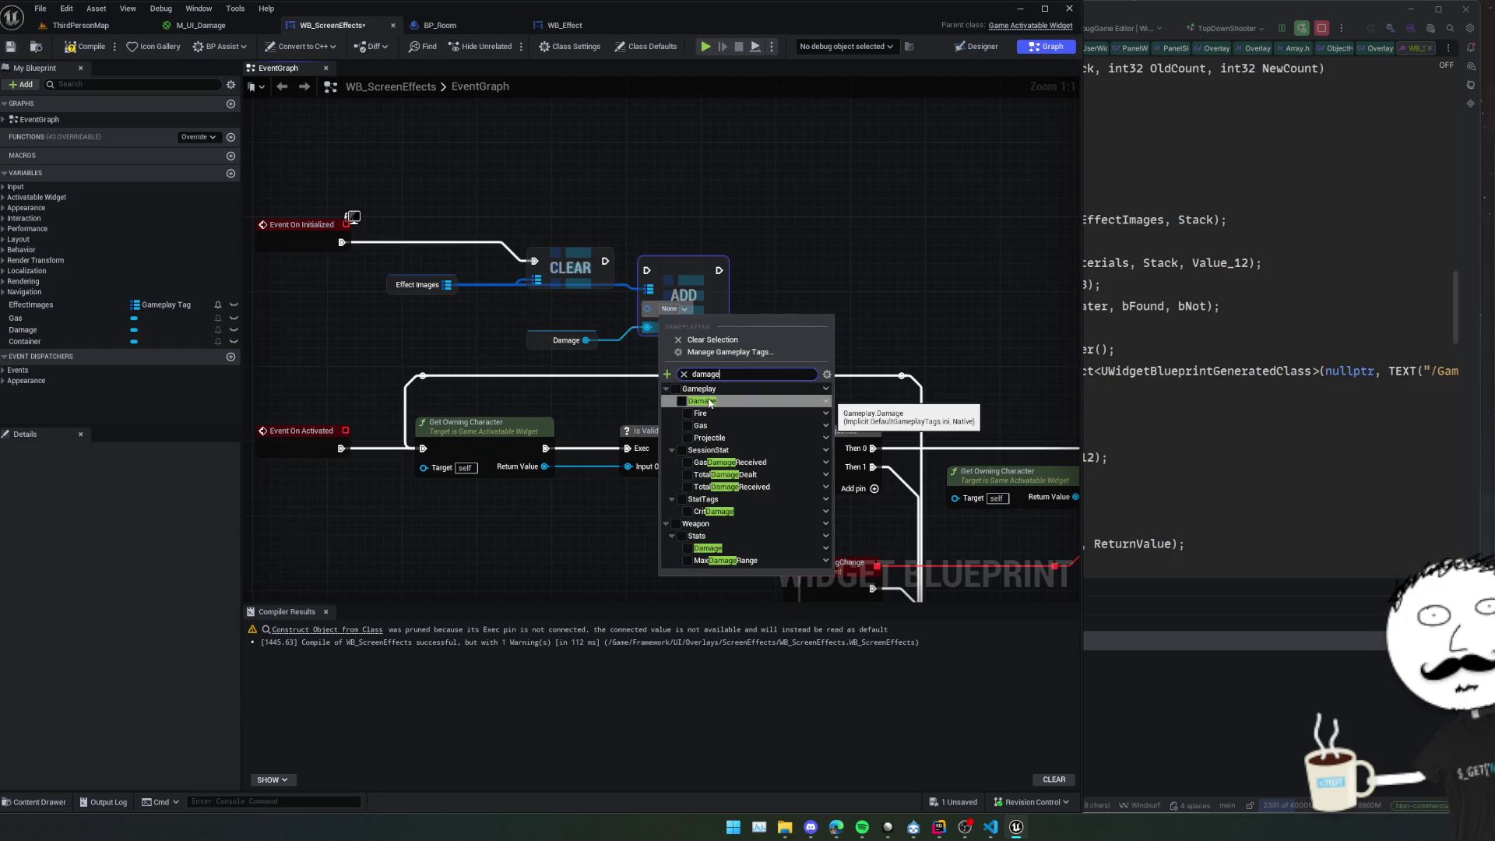
{"action": "left_click", "coordinate": [710, 403]}
Duplicate the Add node as a second entry keyed Gameplay.Damage.Gas, chained after the first.
{"action": "key", "text": "ctrl+c"}
{"action": "key", "text": "ctrl+v"}
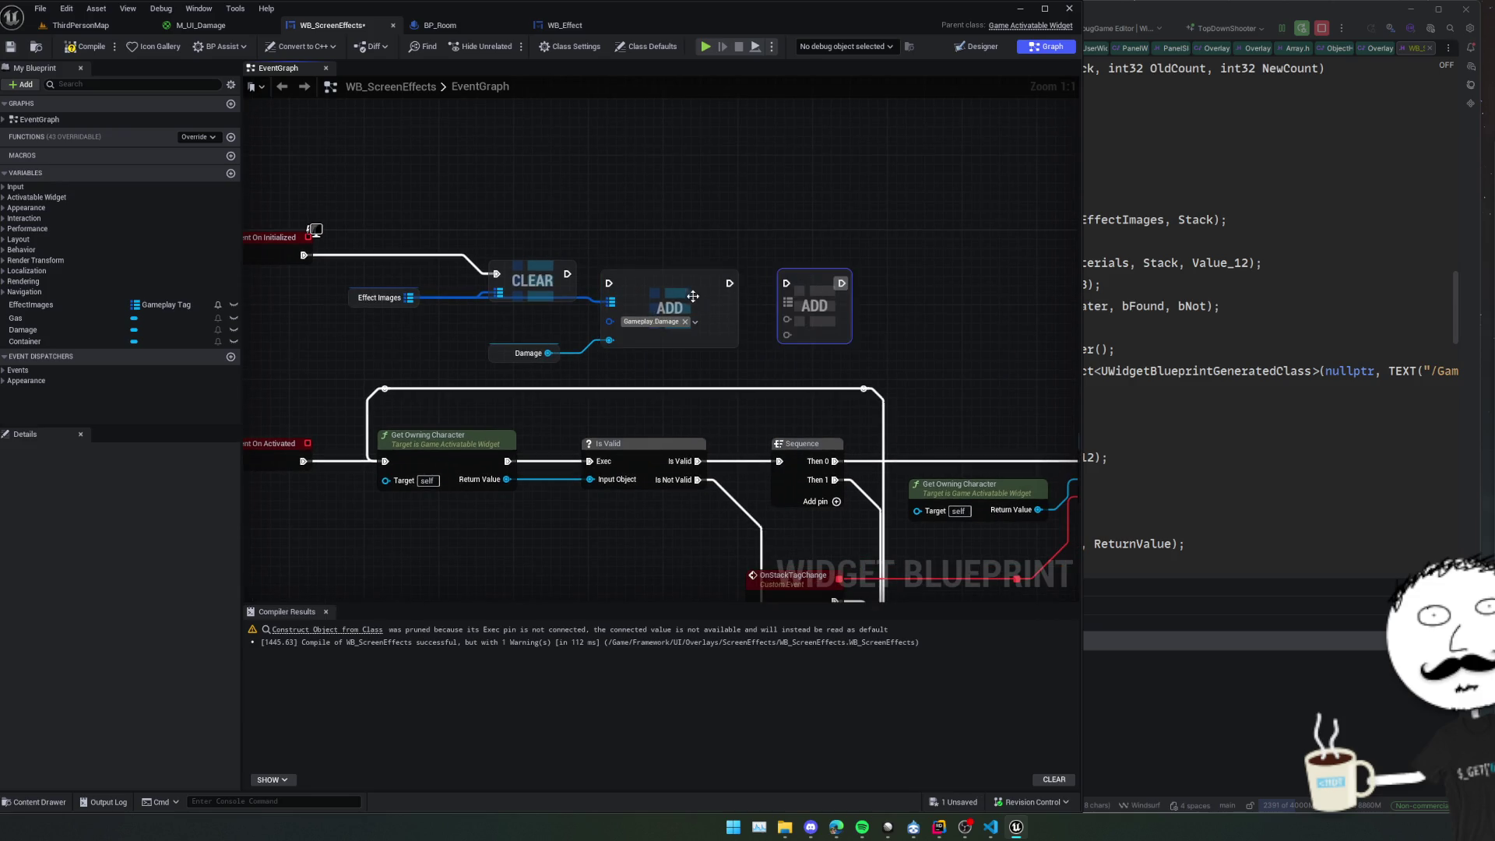
{"action": "key", "text": "q"}
{"action": "left_click_drag", "start_coordinate": [410, 297], "coordinate": [788, 307]}
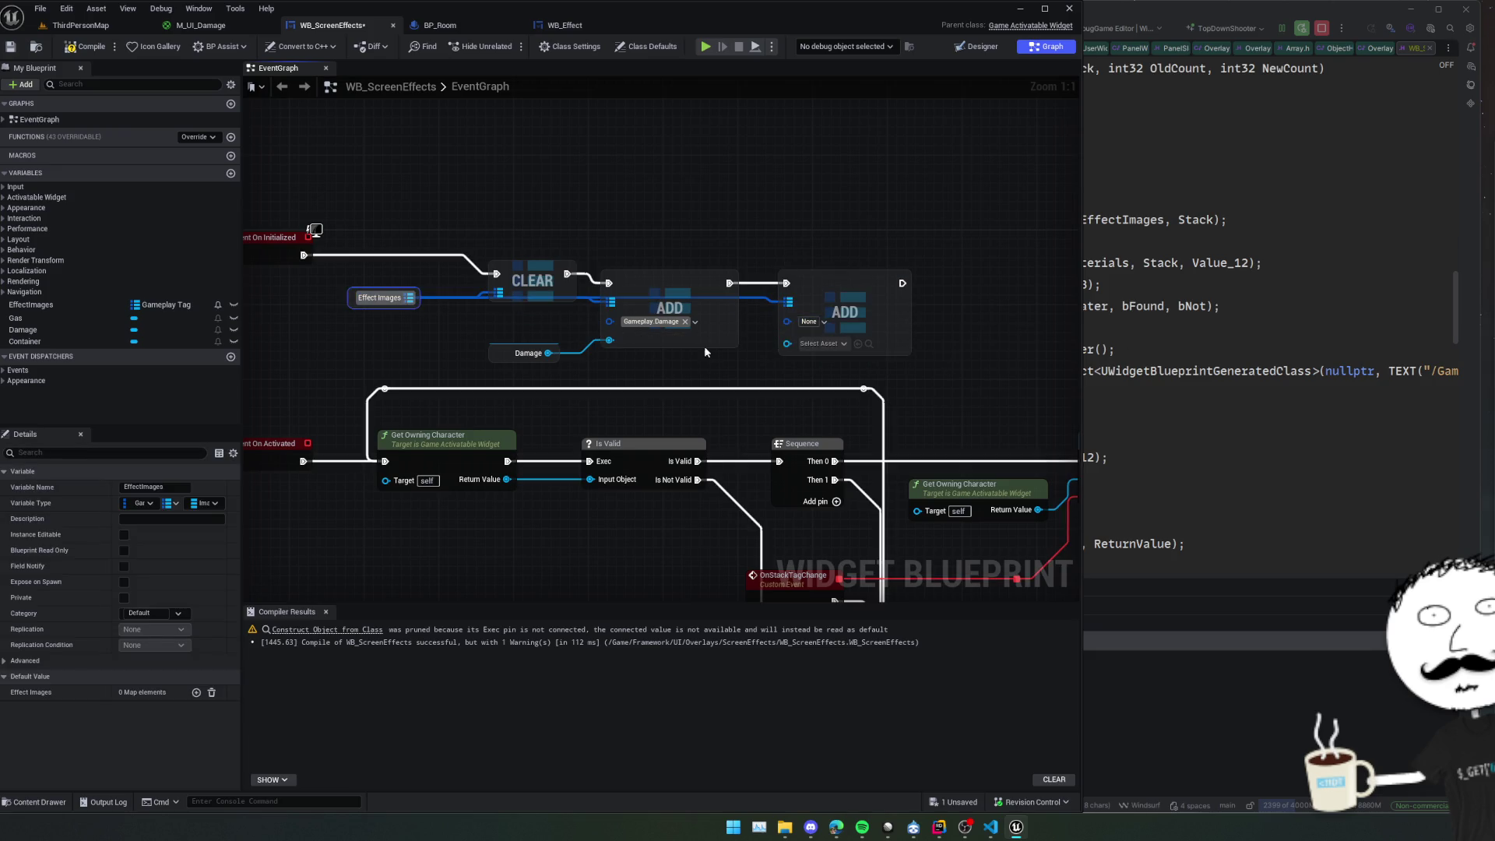
{"action": "left_click", "coordinate": [802, 326]}
{"action": "type", "text": "gas"}
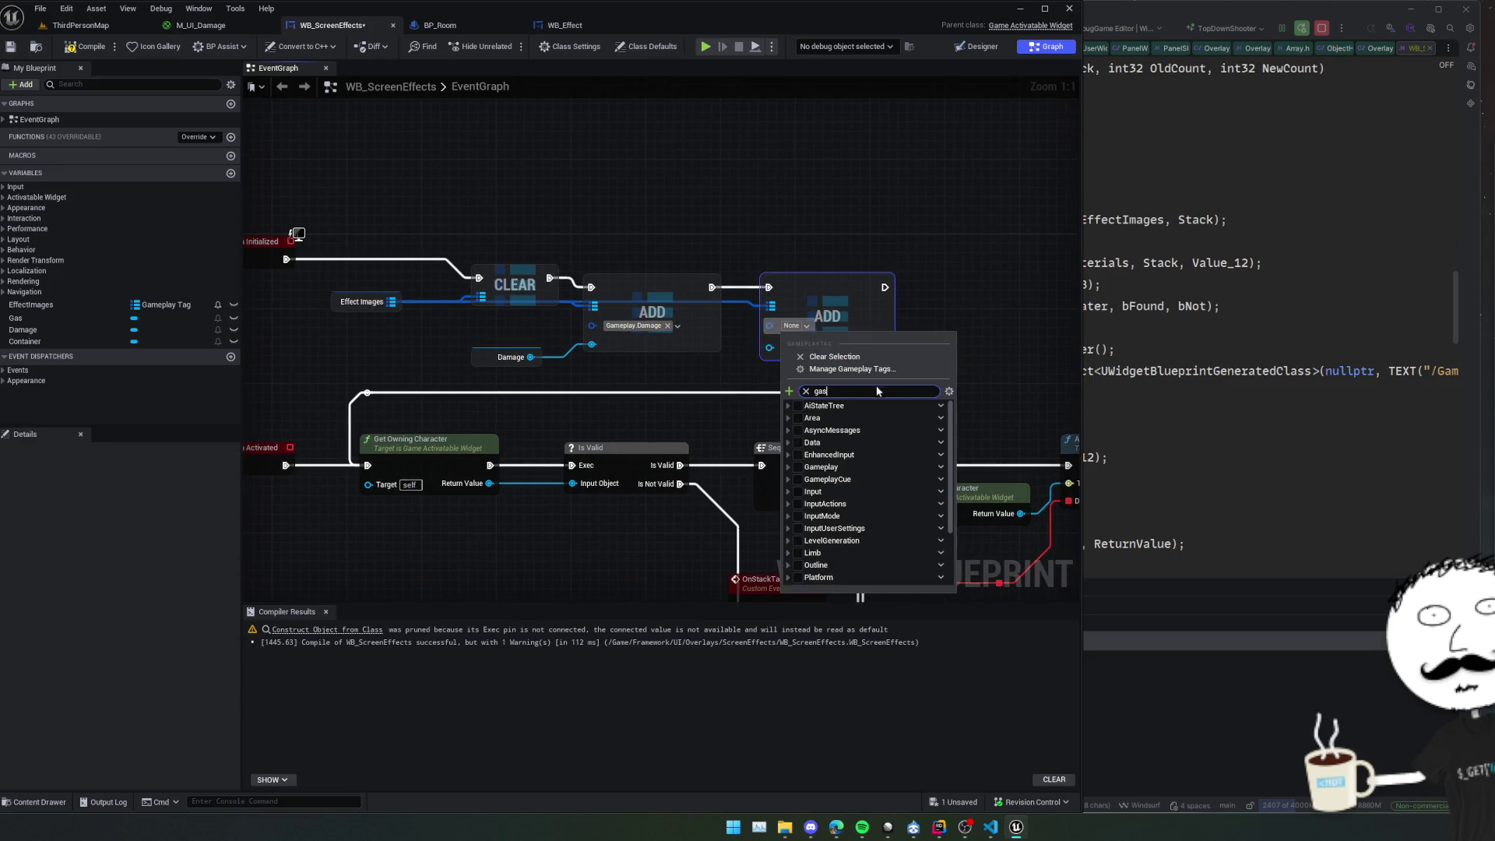
{"action": "left_click", "coordinate": [840, 433]}
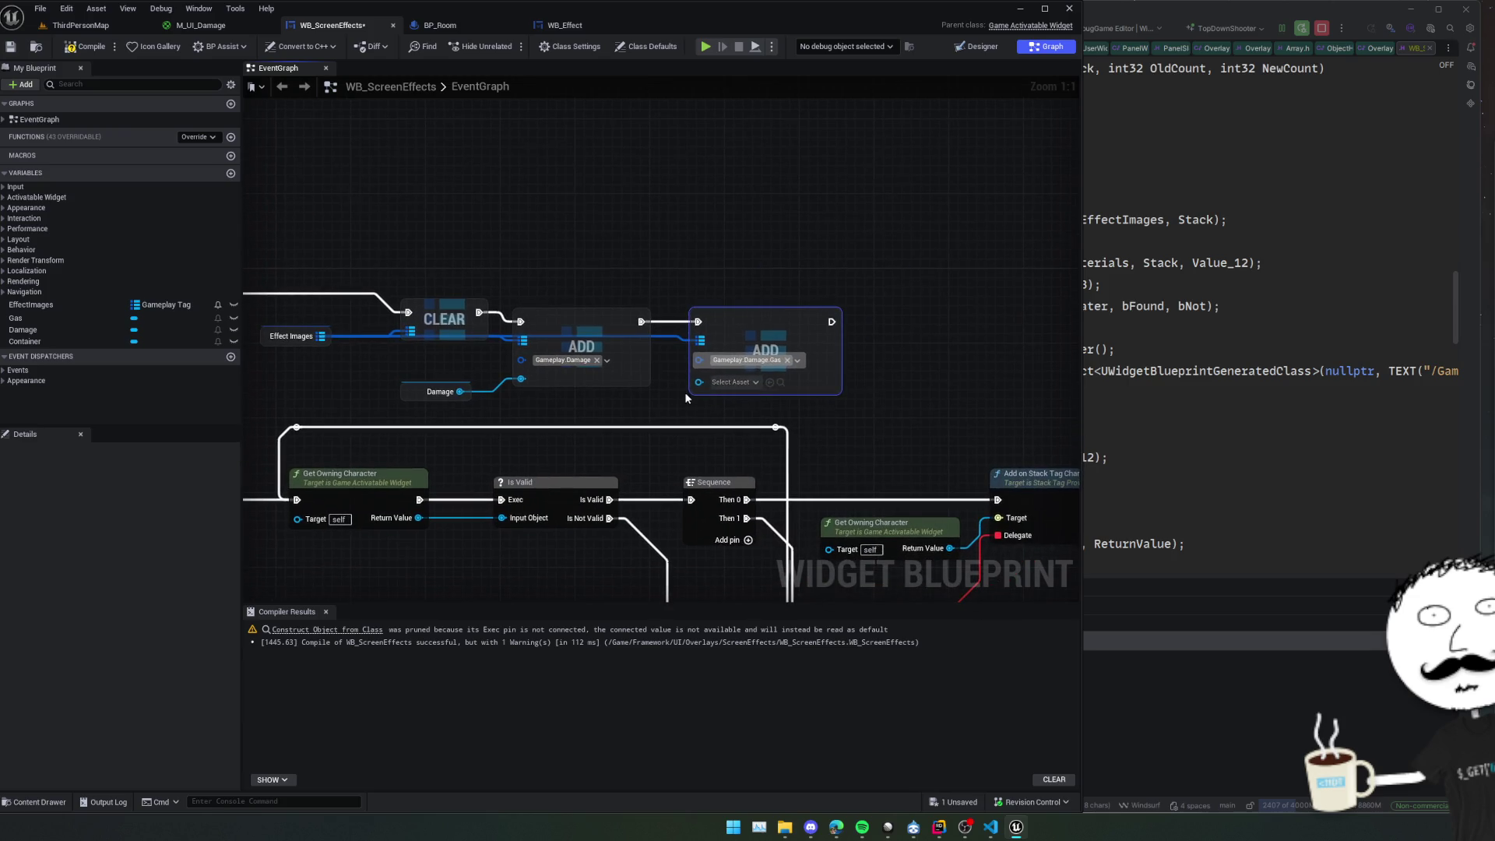
Feed the Gas image into the second Add and tidy the initialization chain.
{"action": "left_click", "coordinate": [689, 401]}
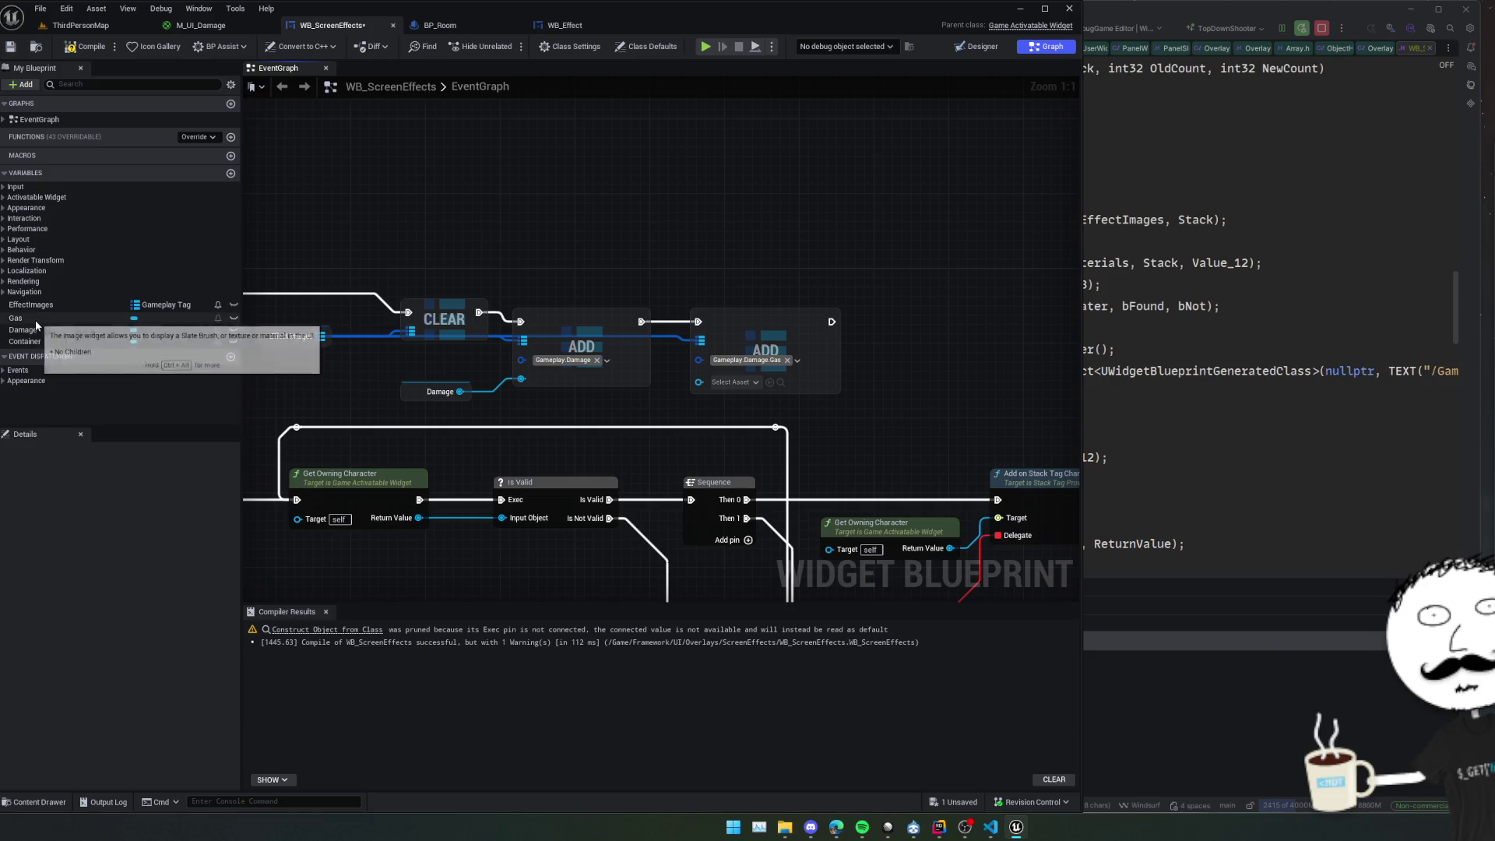
{"action": "left_click_drag", "start_coordinate": [36, 318], "coordinate": [699, 382]}
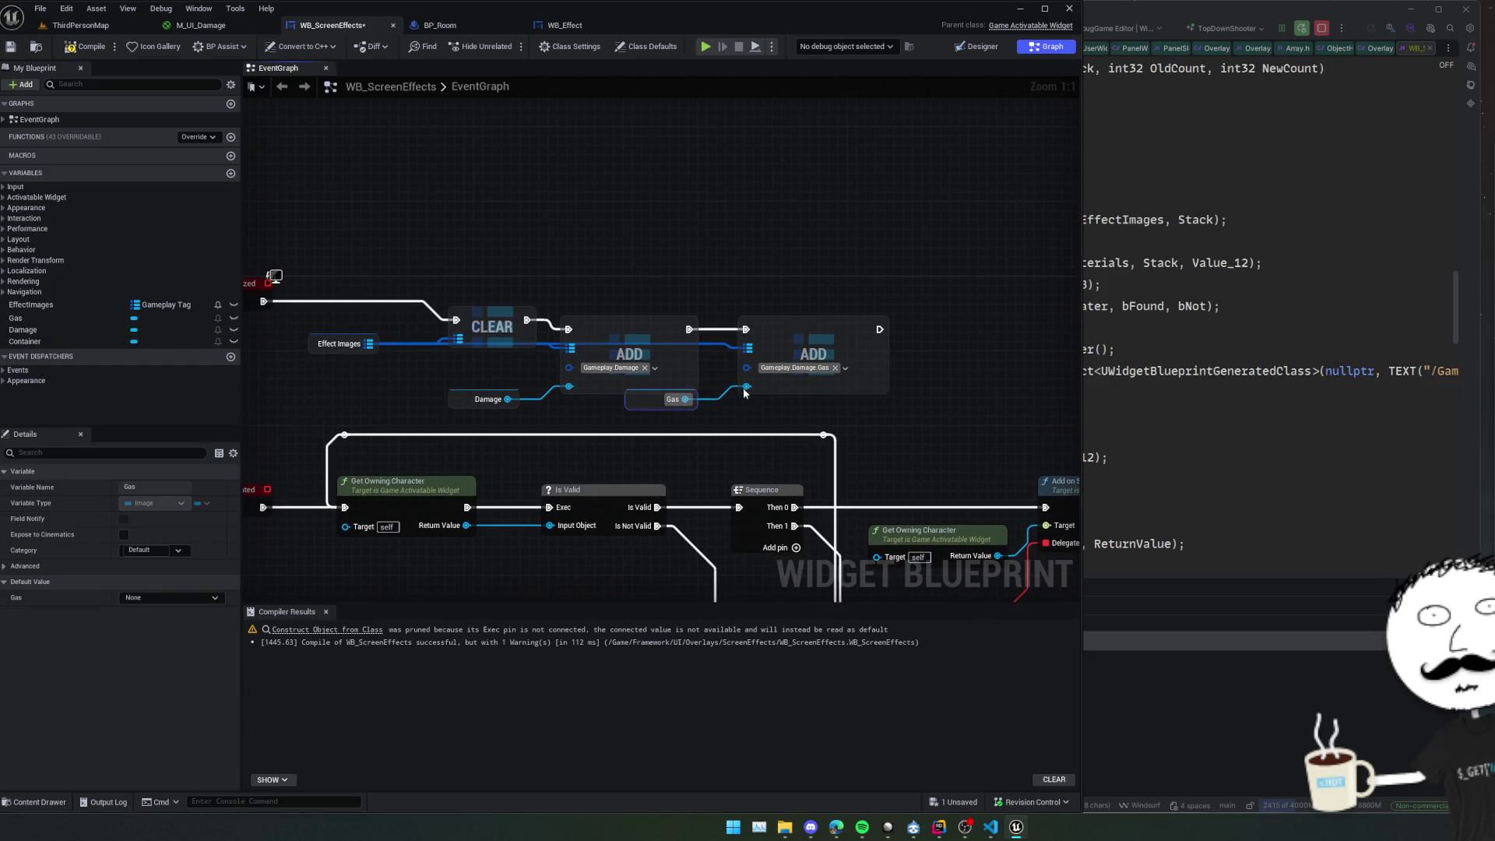
{"action": "left_click", "coordinate": [721, 374]}
{"action": "key", "text": "f"}
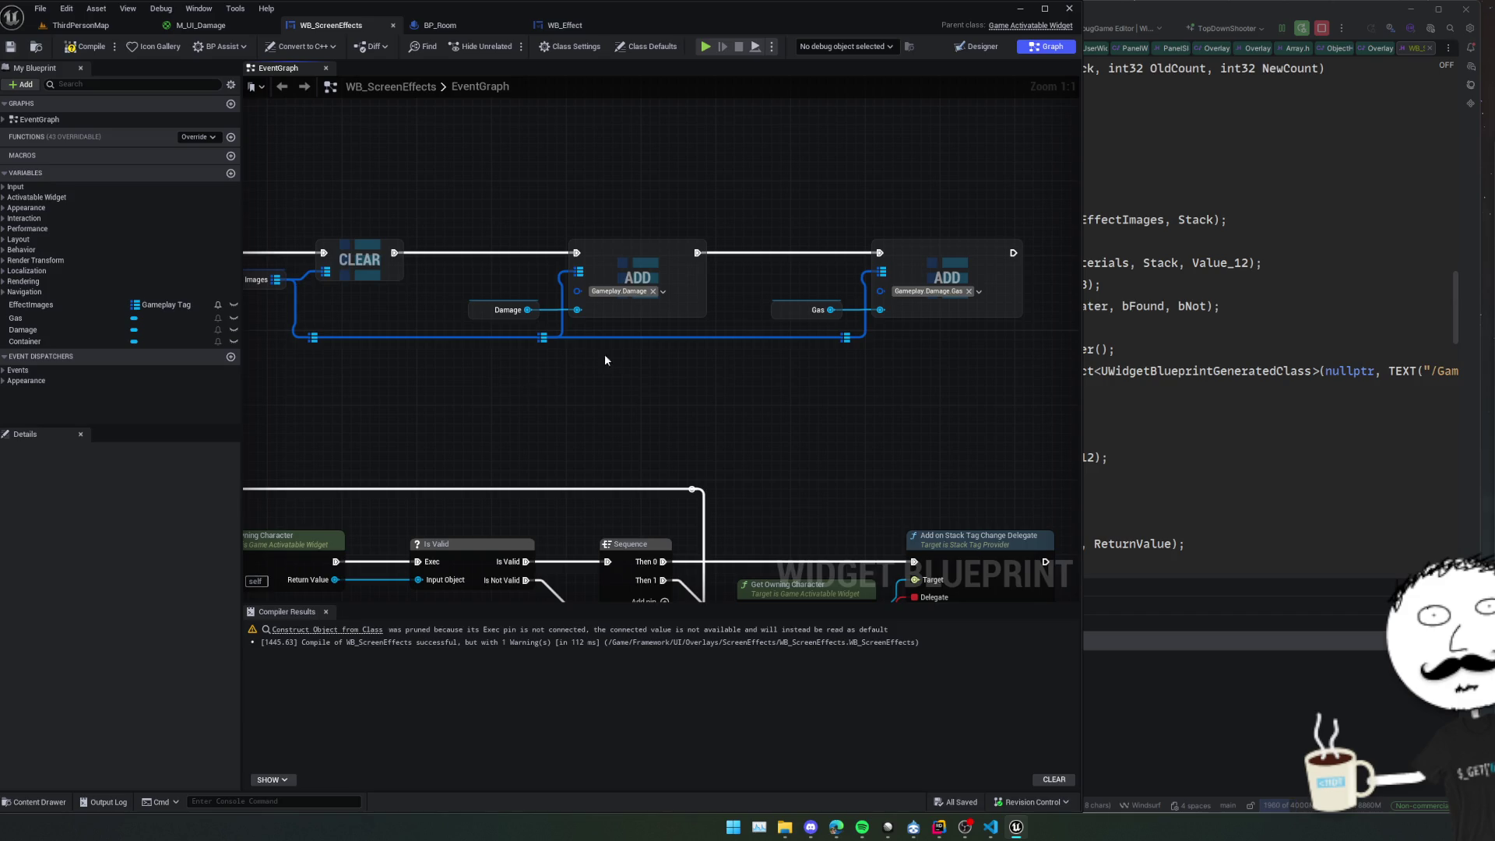
Collapse the Damage image with a Set Visibility node run after the first Add.
{"action": "left_click_drag", "start_coordinate": [462, 324], "coordinate": [529, 398]}
{"action": "type", "text": "set vis"}
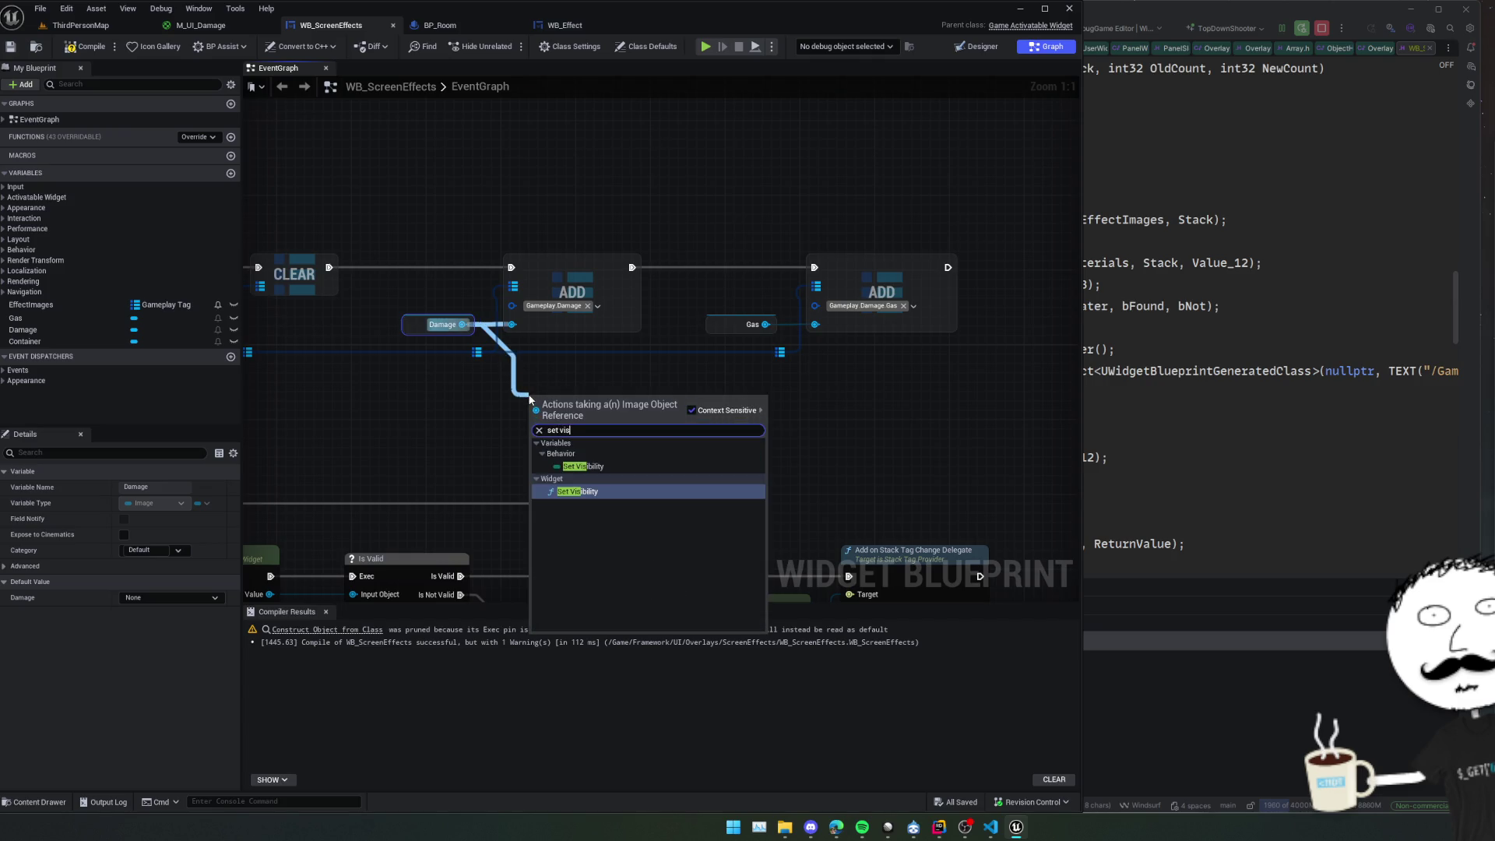
{"action": "key", "text": "Return"}
{"action": "left_click", "coordinate": [604, 474]}
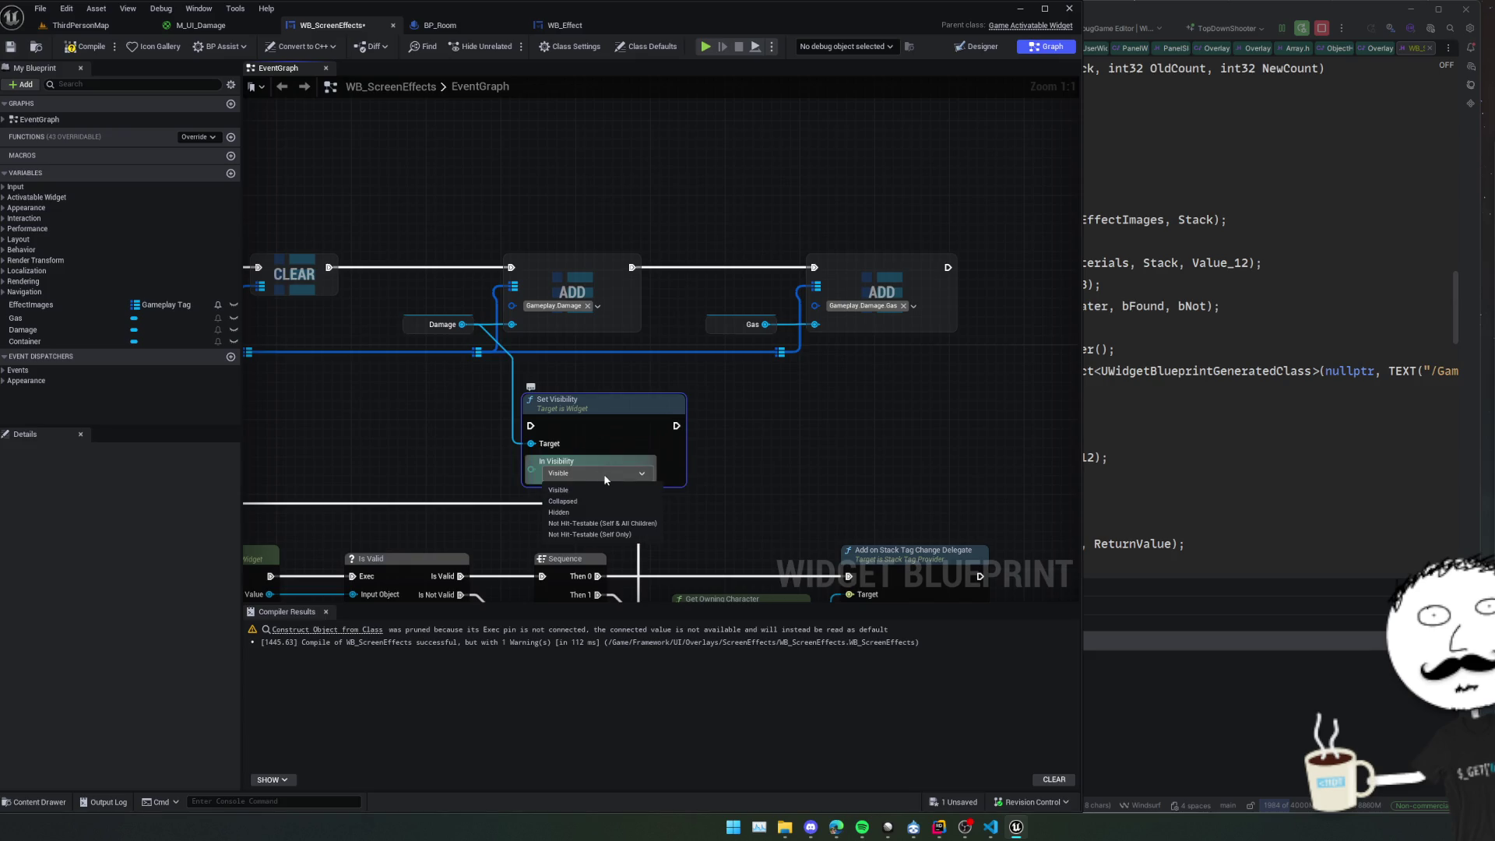
{"action": "left_click", "coordinate": [577, 501]}
{"action": "left_click_drag", "start_coordinate": [592, 401], "coordinate": [676, 392]}
{"action": "mouse_move", "coordinate": [631, 267]}
{"action": "left_mouse_down"}
{"action": "mouse_move", "coordinate": [638, 329]}
{"action": "mouse_move", "coordinate": [615, 415]}
{"action": "left_mouse_up"}
Duplicate the Set Visibility node to collapse the Gas image as well.
{"action": "key", "text": "ctrl+v"}
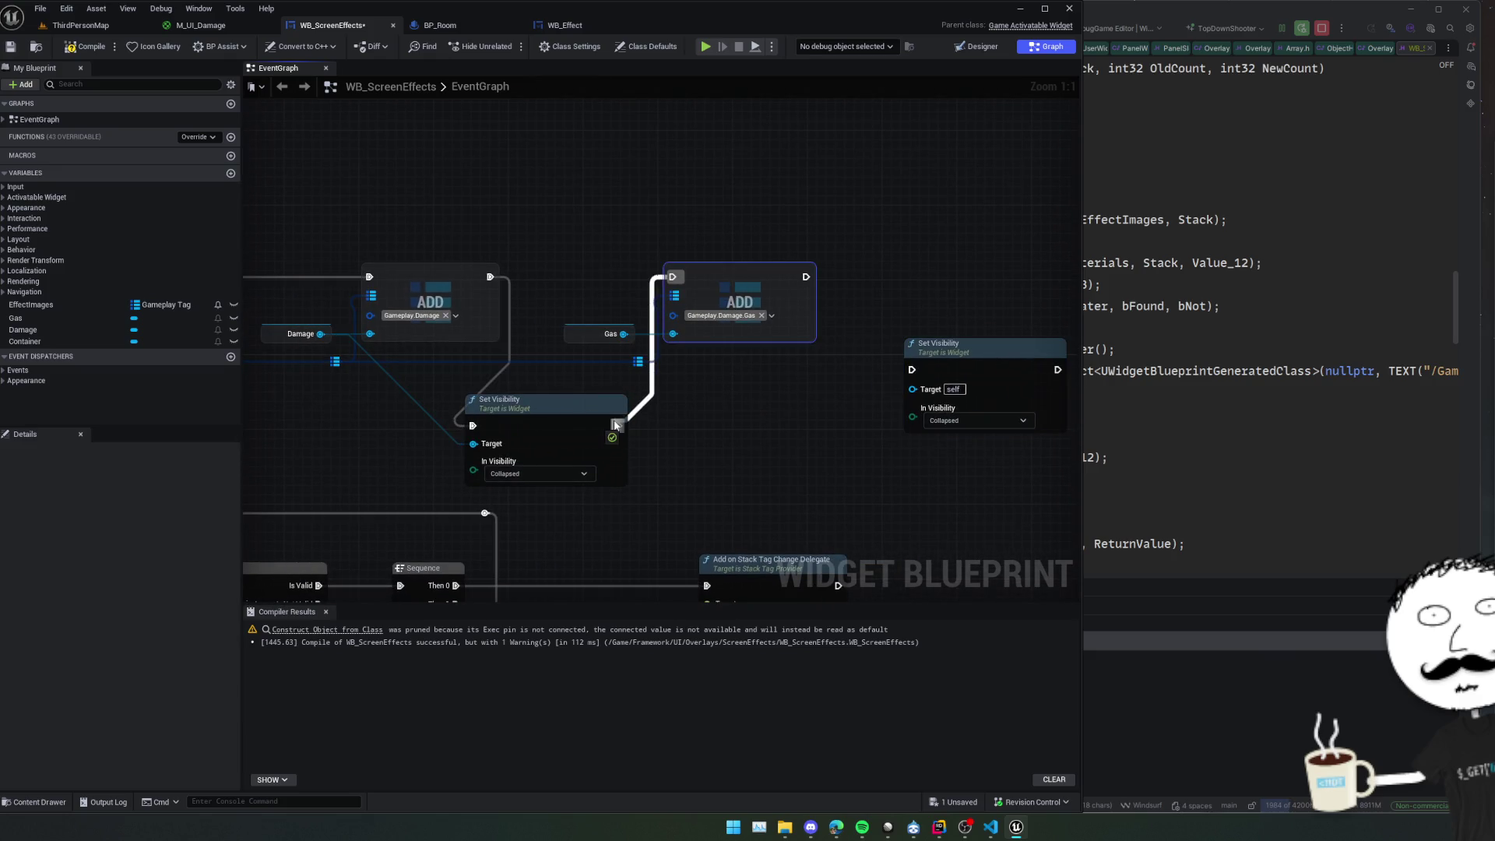
{"action": "left_click_drag", "start_coordinate": [616, 426], "coordinate": [617, 426]}
{"action": "left_click_drag", "start_coordinate": [533, 325], "coordinate": [823, 413]}
{"action": "left_click_drag", "start_coordinate": [889, 362], "coordinate": [880, 344]}
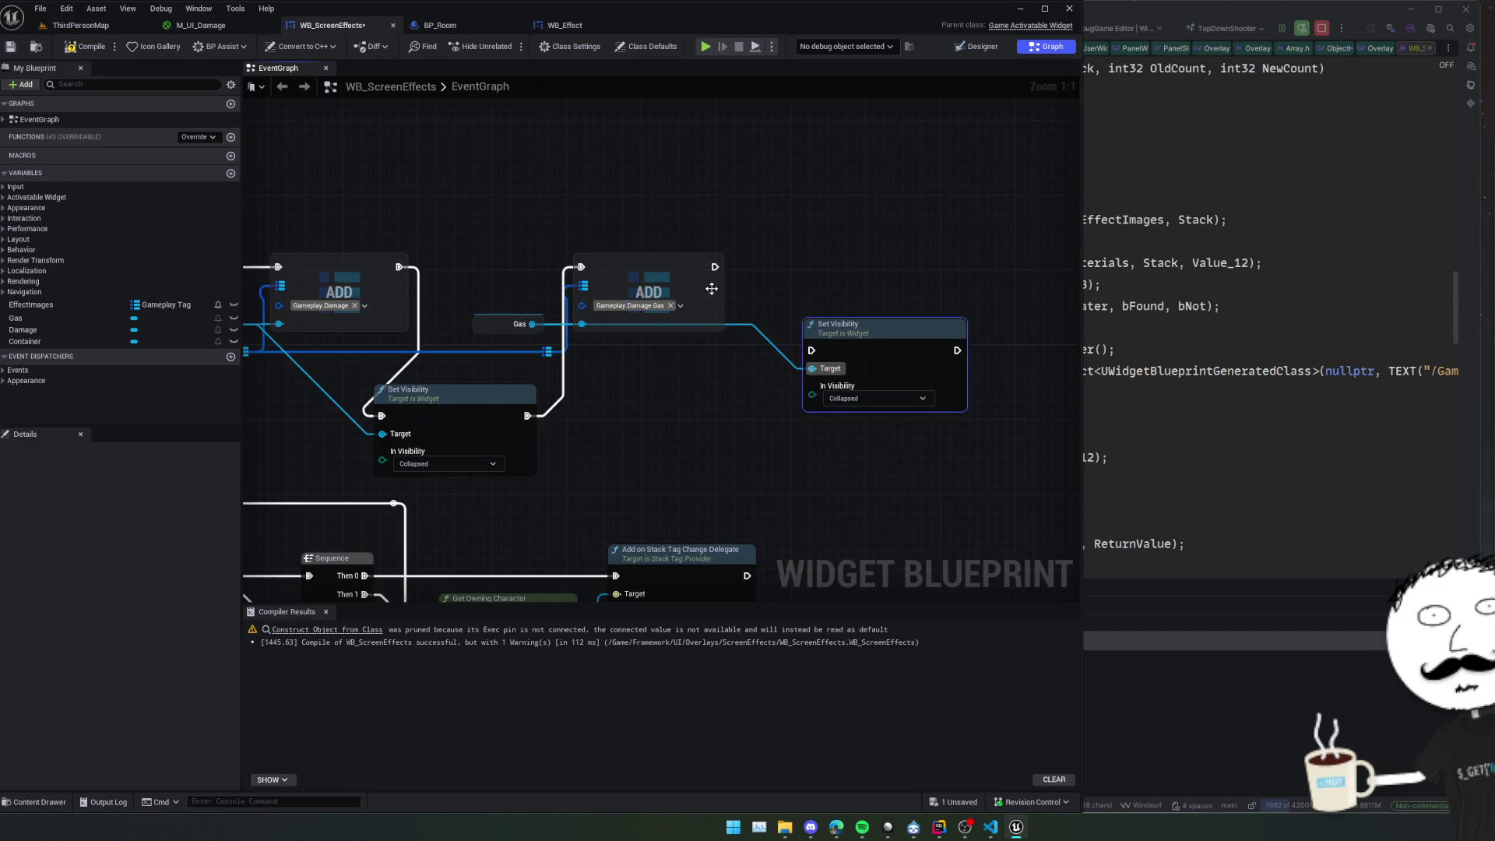
Delete the leftover Effect Images Add node and getter in the tag-change branch.
{"action": "left_click_drag", "start_coordinate": [484, 411], "coordinate": [1006, 400]}
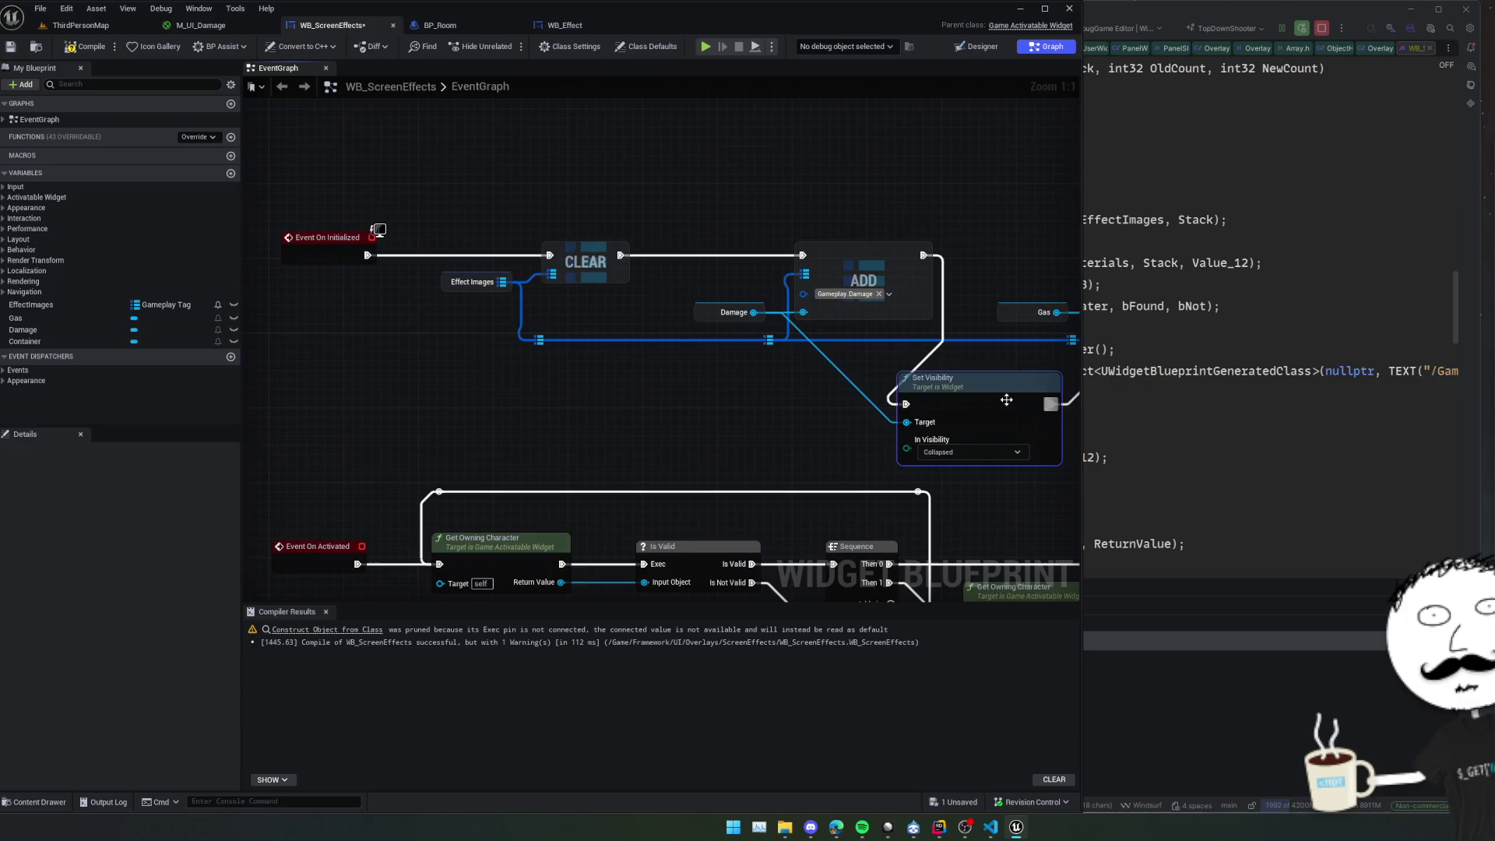
{"action": "scroll", "coordinate": [616, 370], "scroll_direction": "down", "scroll_amount": 2}
{"action": "mouse_move", "coordinate": [616, 370]}
{"action": "left_mouse_down"}
{"action": "mouse_move", "coordinate": [358, 343]}
{"action": "mouse_move", "coordinate": [276, 302]}
{"action": "mouse_move", "coordinate": [685, 327]}
{"action": "mouse_move", "coordinate": [810, 166]}
{"action": "mouse_move", "coordinate": [856, 285]}
{"action": "mouse_move", "coordinate": [454, 344]}
{"action": "mouse_move", "coordinate": [641, 347]}
{"action": "mouse_move", "coordinate": [394, 360]}
{"action": "mouse_move", "coordinate": [657, 291]}
{"action": "mouse_move", "coordinate": [690, 337]}
{"action": "mouse_move", "coordinate": [703, 327]}
{"action": "mouse_move", "coordinate": [671, 297]}
{"action": "mouse_move", "coordinate": [639, 302]}
{"action": "mouse_move", "coordinate": [681, 319]}
{"action": "mouse_move", "coordinate": [671, 289]}
{"action": "mouse_move", "coordinate": [600, 239]}
{"action": "mouse_move", "coordinate": [374, 224]}
{"action": "left_mouse_up"}
{"action": "left_click_drag", "start_coordinate": [791, 278], "coordinate": [561, 231]}
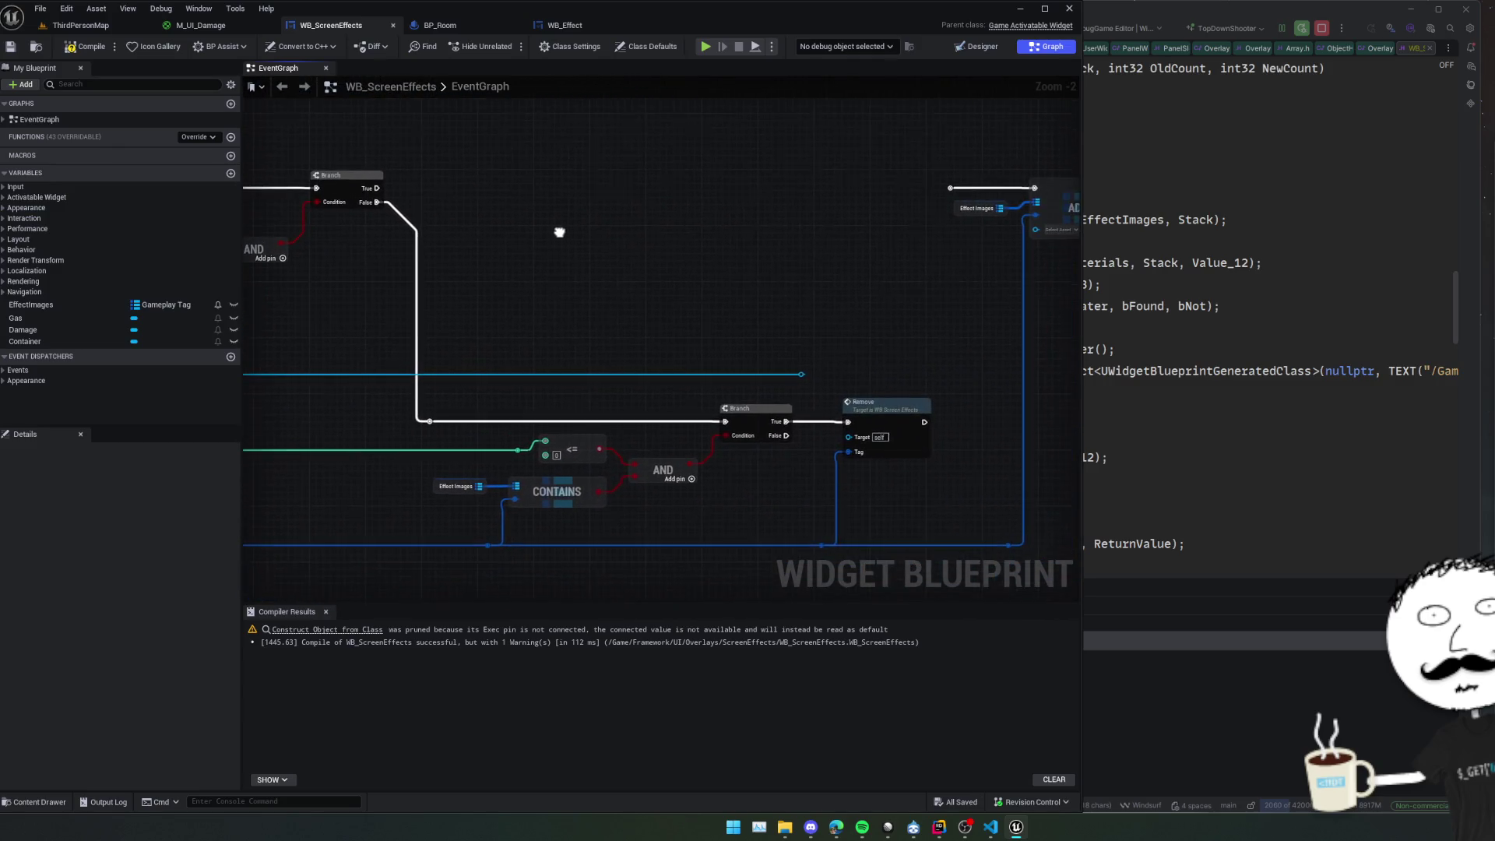
{"action": "mouse_move", "coordinate": [784, 384]}
{"action": "left_mouse_down"}
{"action": "mouse_move", "coordinate": [606, 323]}
{"action": "mouse_move", "coordinate": [610, 347]}
{"action": "mouse_move", "coordinate": [698, 370]}
{"action": "mouse_move", "coordinate": [651, 348]}
{"action": "mouse_move", "coordinate": [609, 234]}
{"action": "mouse_move", "coordinate": [624, 273]}
{"action": "mouse_move", "coordinate": [587, 285]}
{"action": "left_mouse_up"}
{"action": "left_click_drag", "start_coordinate": [812, 270], "coordinate": [789, 276]}
{"action": "key", "text": "Delete"}
{"action": "left_click_drag", "start_coordinate": [752, 422], "coordinate": [834, 313]}
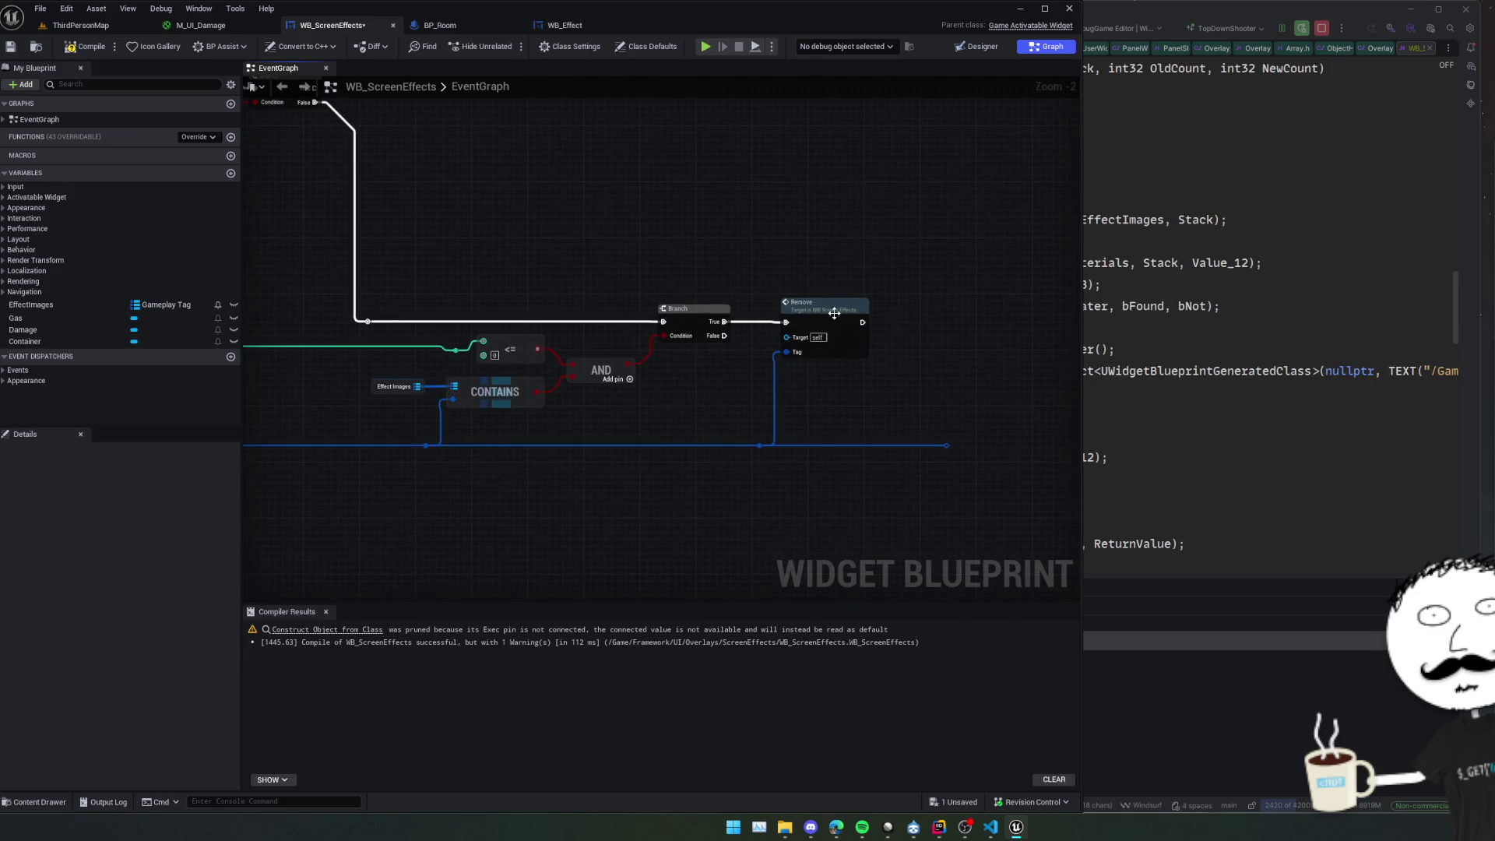